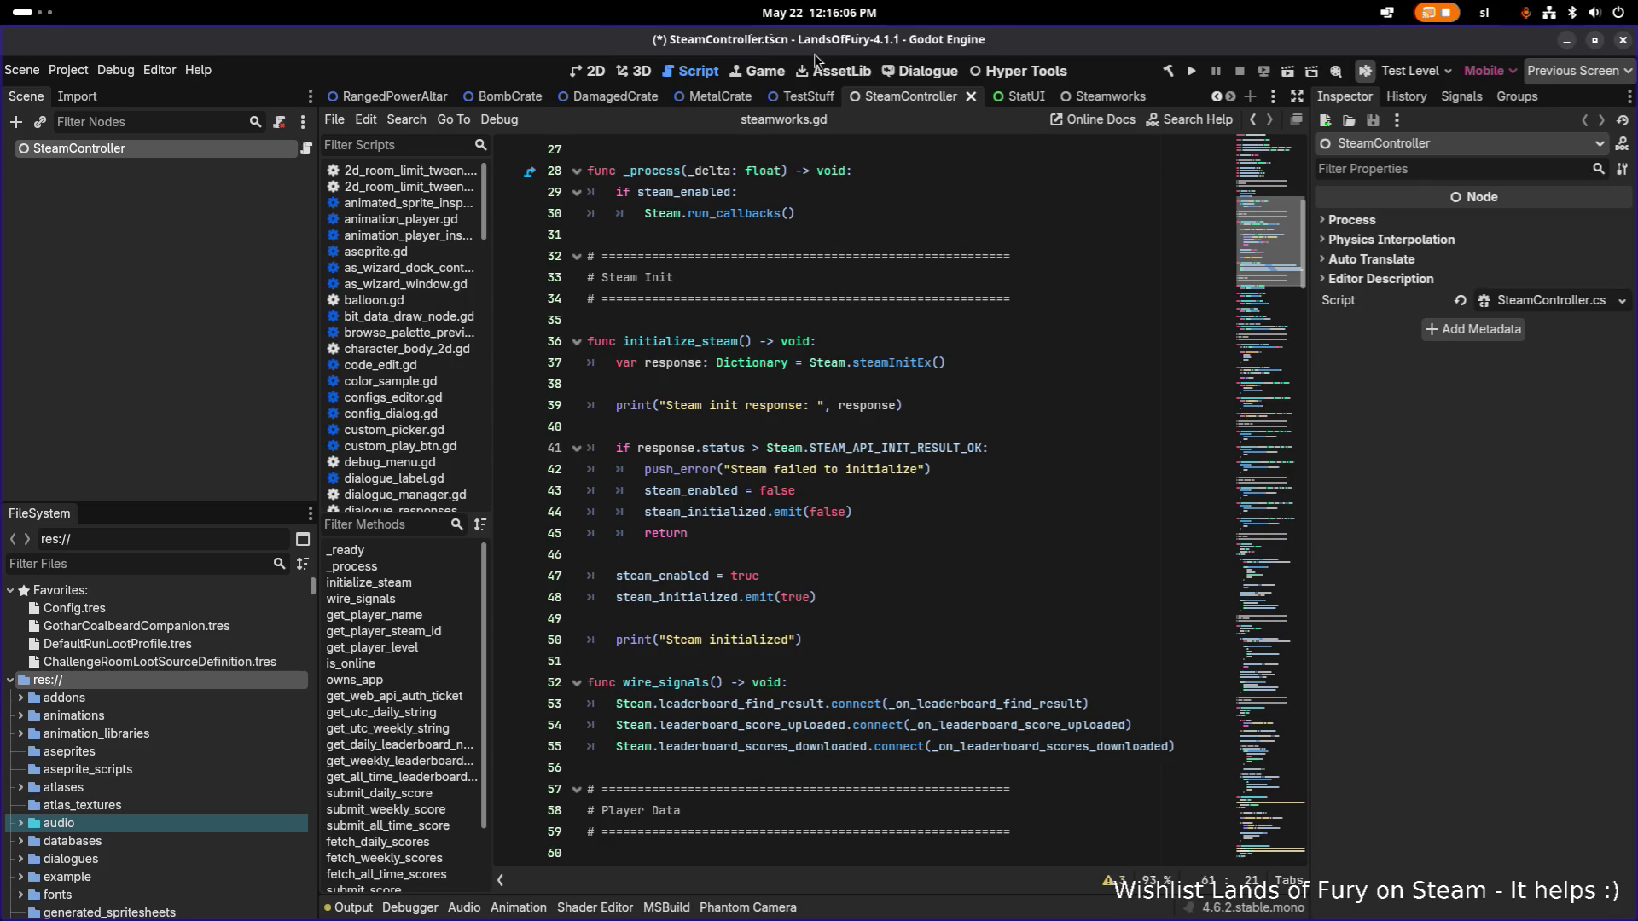
Close the SteamController scene and show the TestStuff scene in the 2D view with nothing selected.
left_click(970, 97)
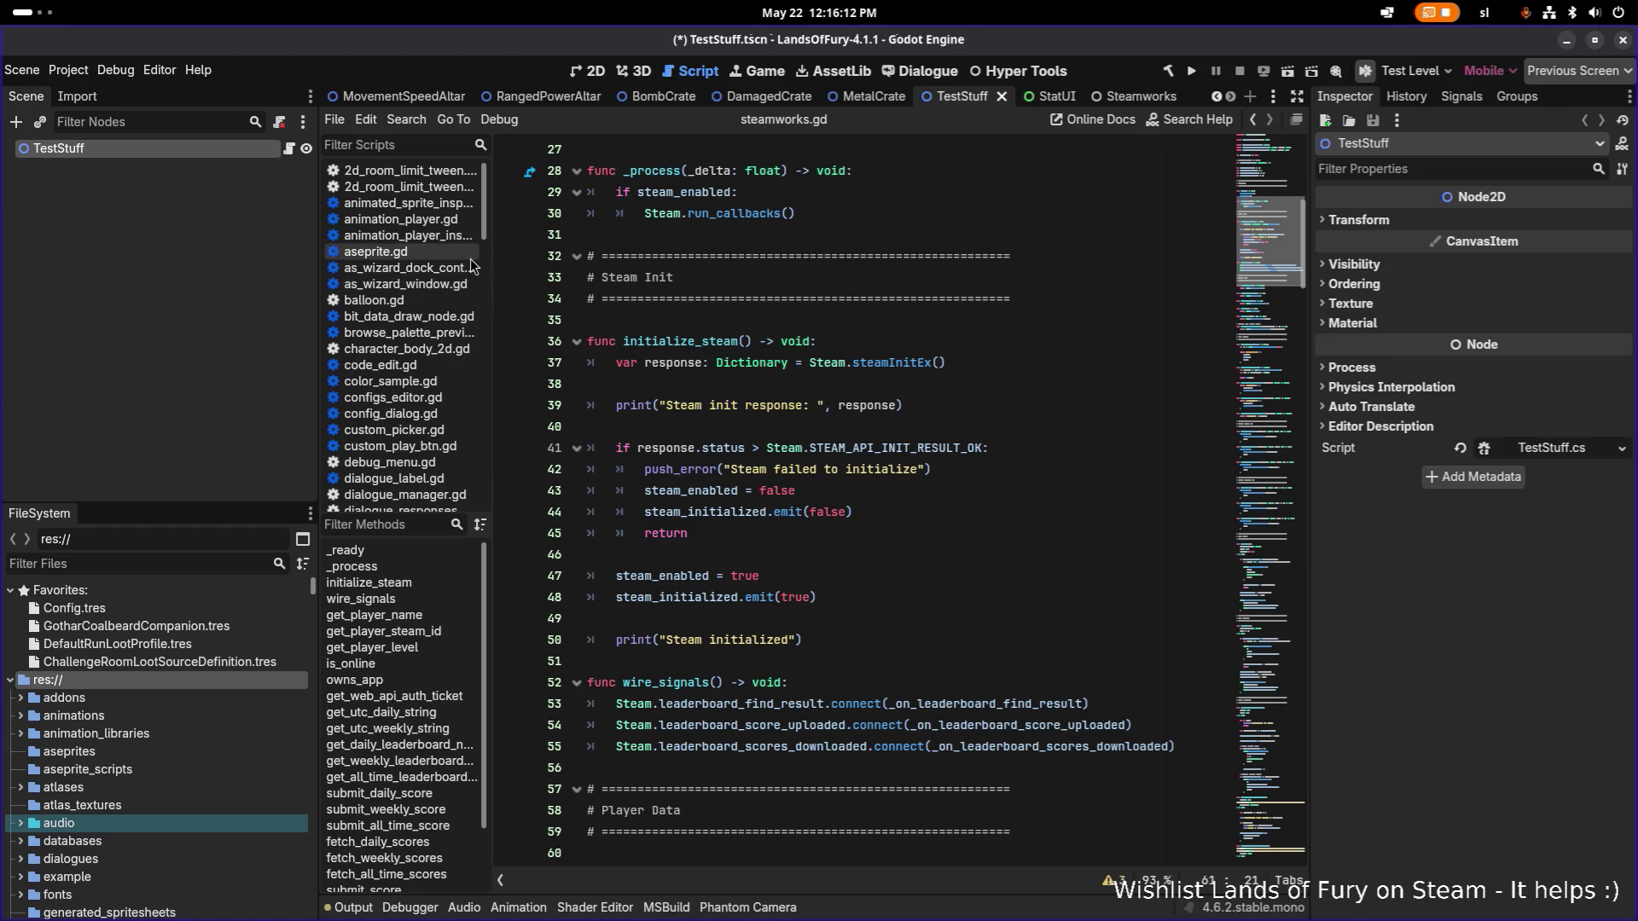
left_click(585, 75)
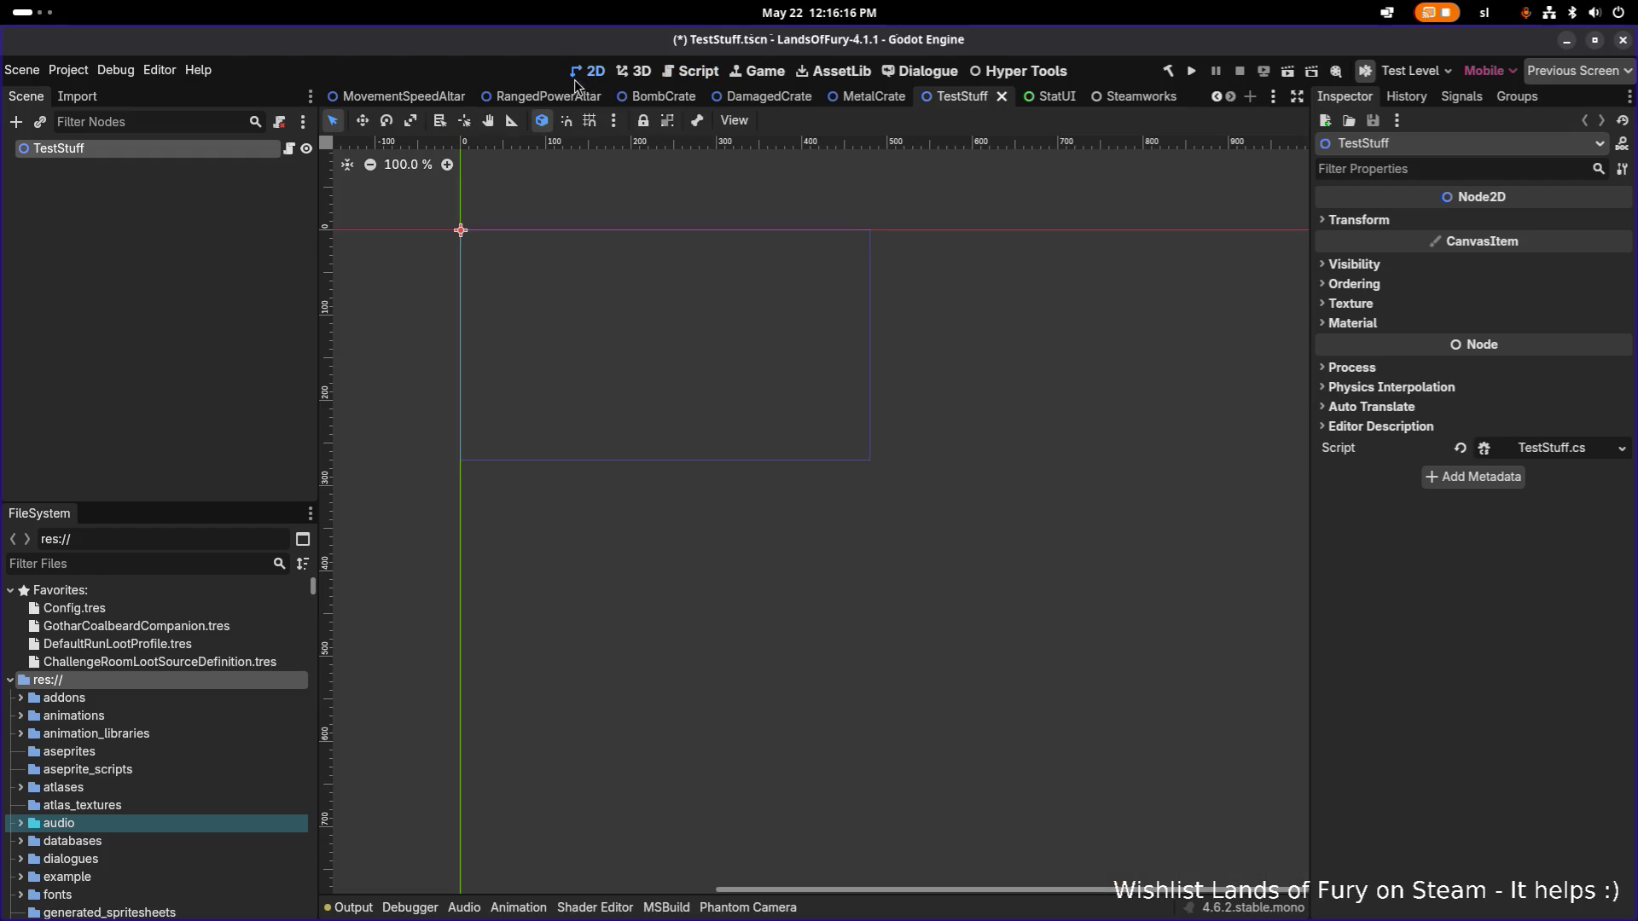
left_click(233, 307)
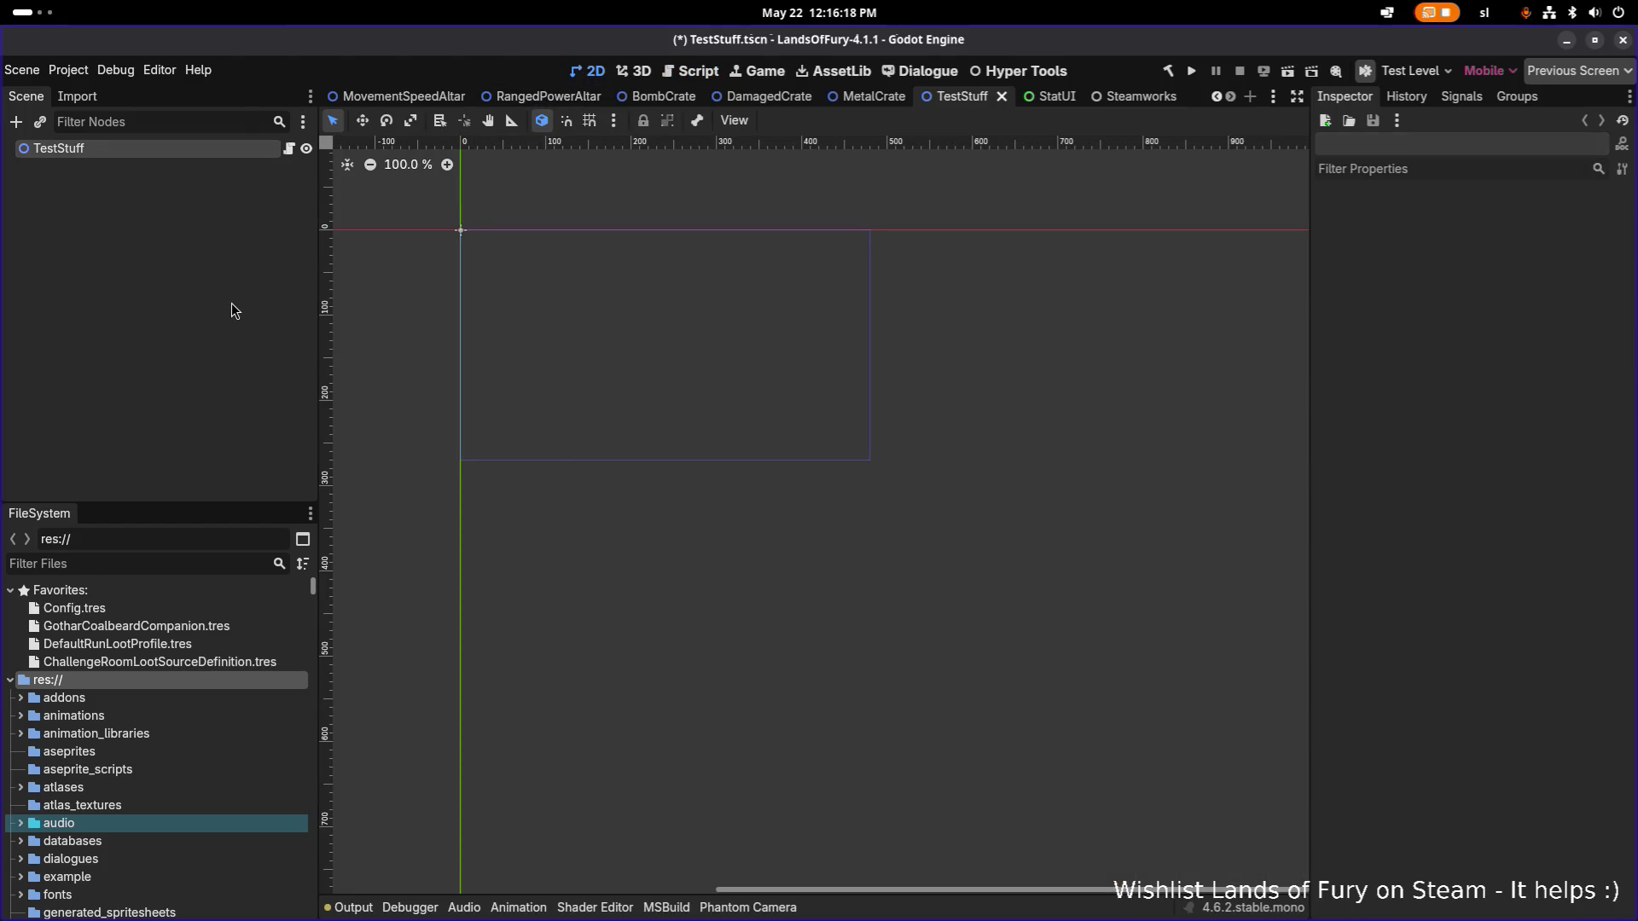
Launch Reynard from the app search and continue the saved game from the title menu.
key("super")
type("rey")
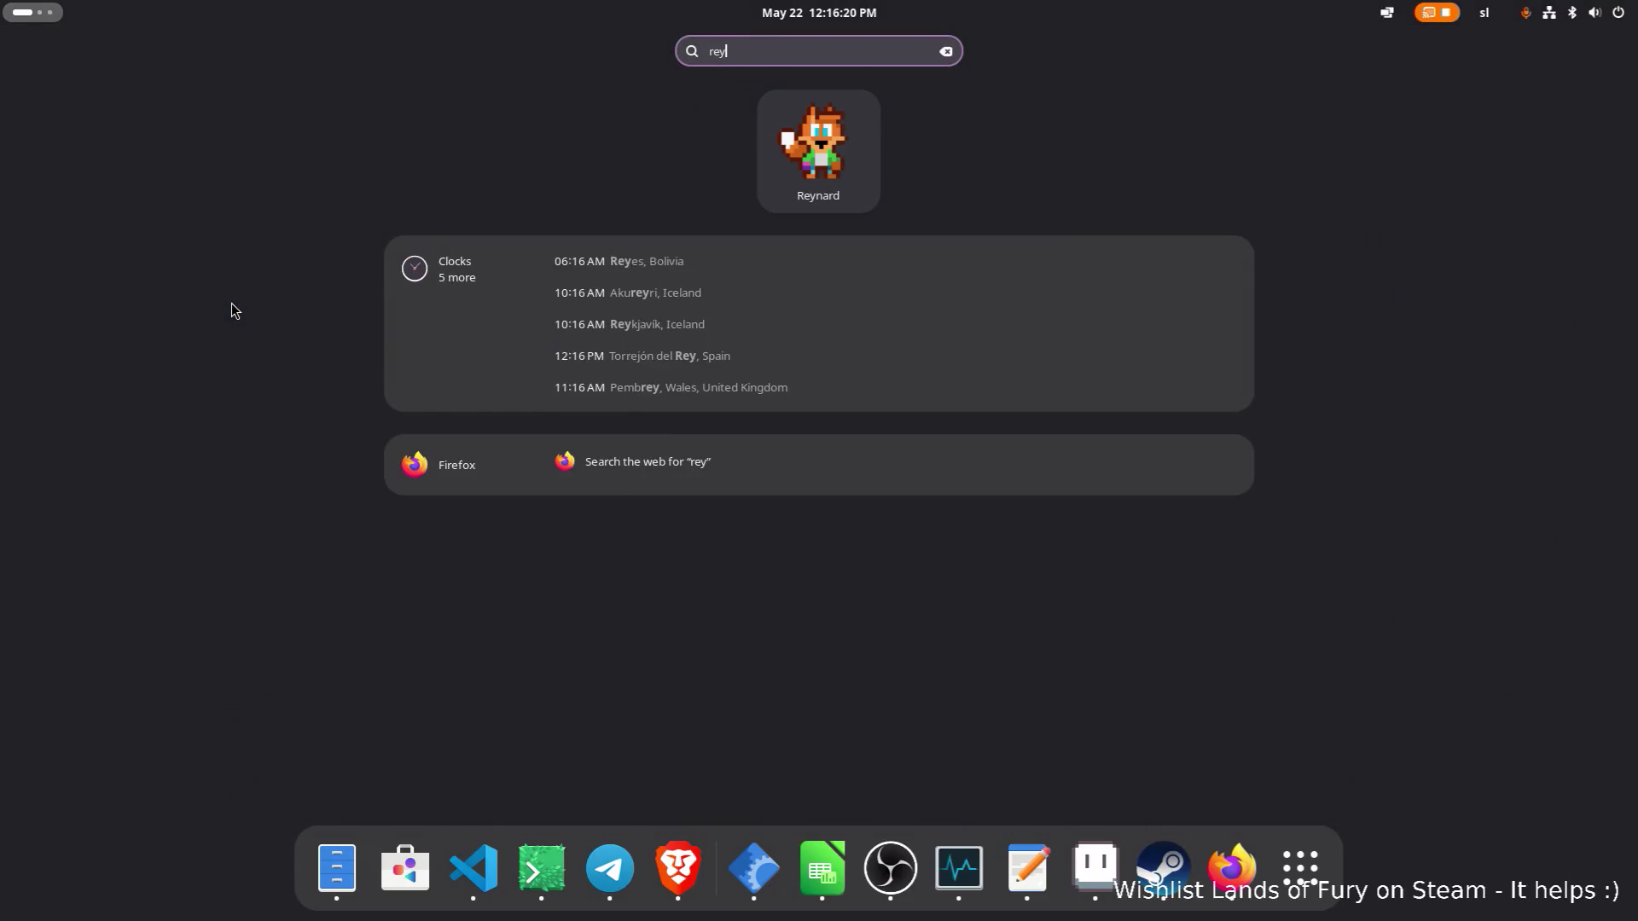
key("Return")
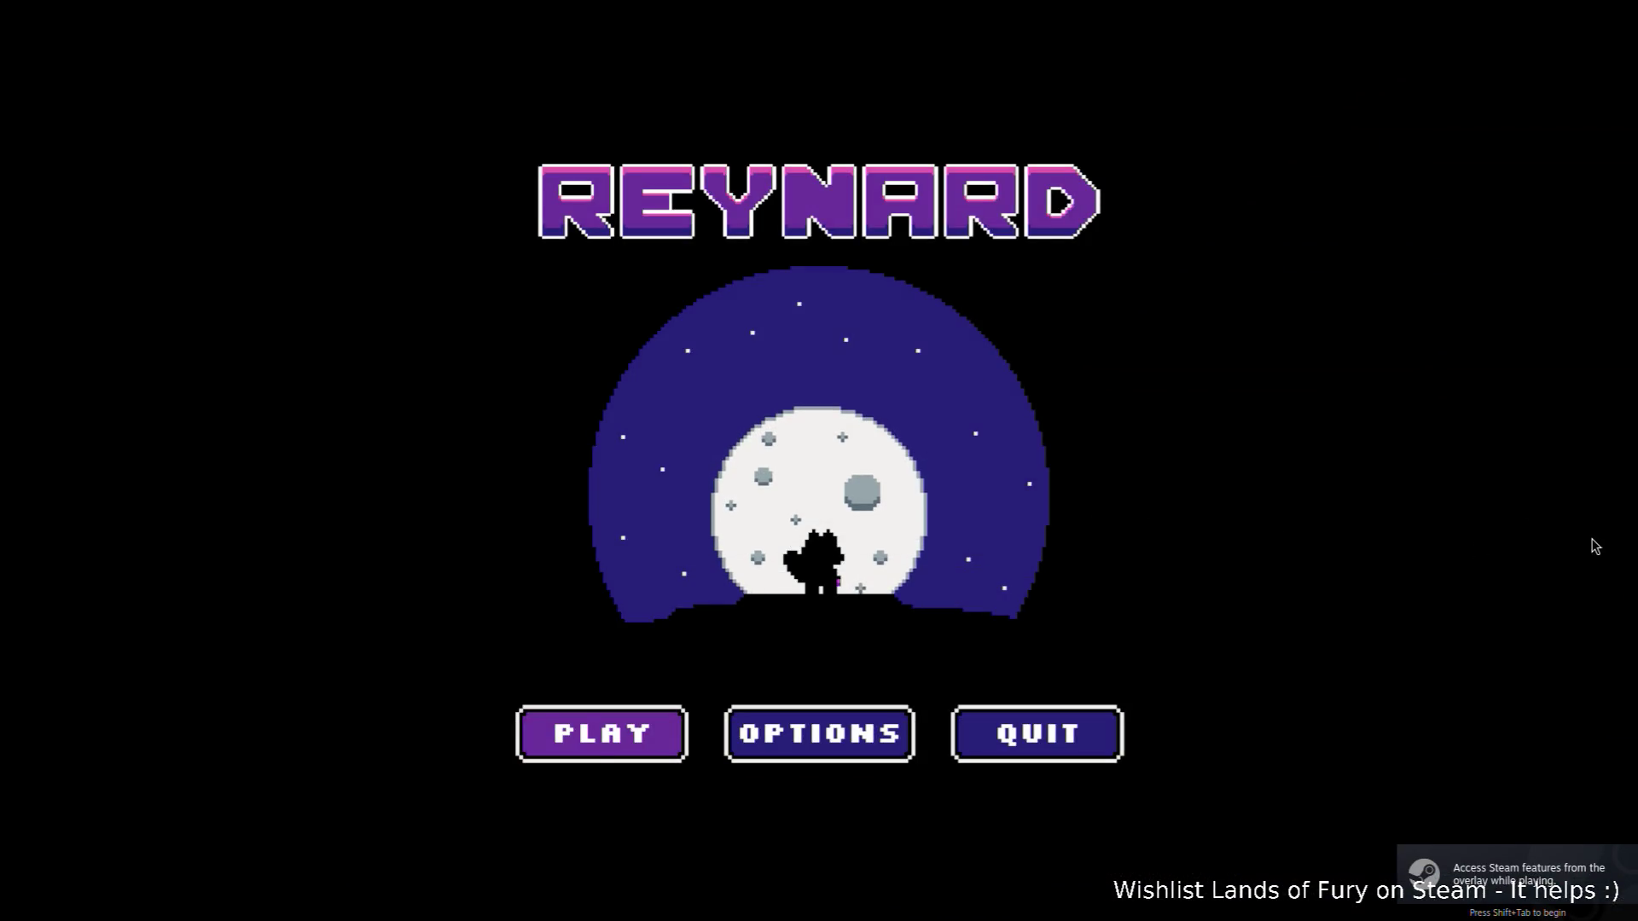
key("Return")
key("Return")
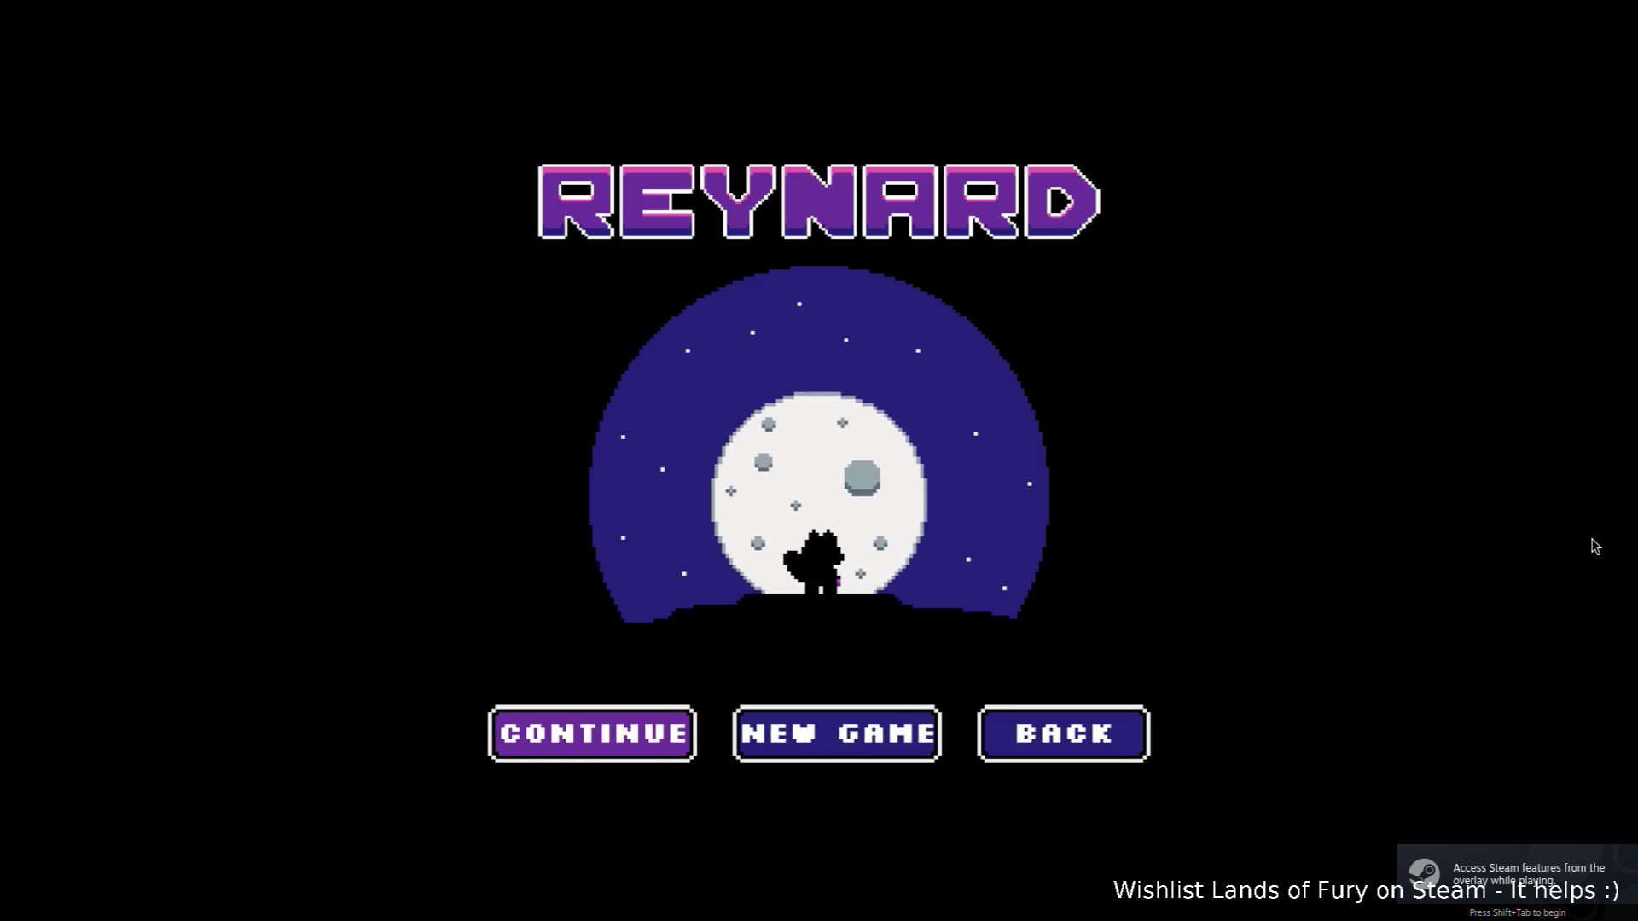
key("Return")
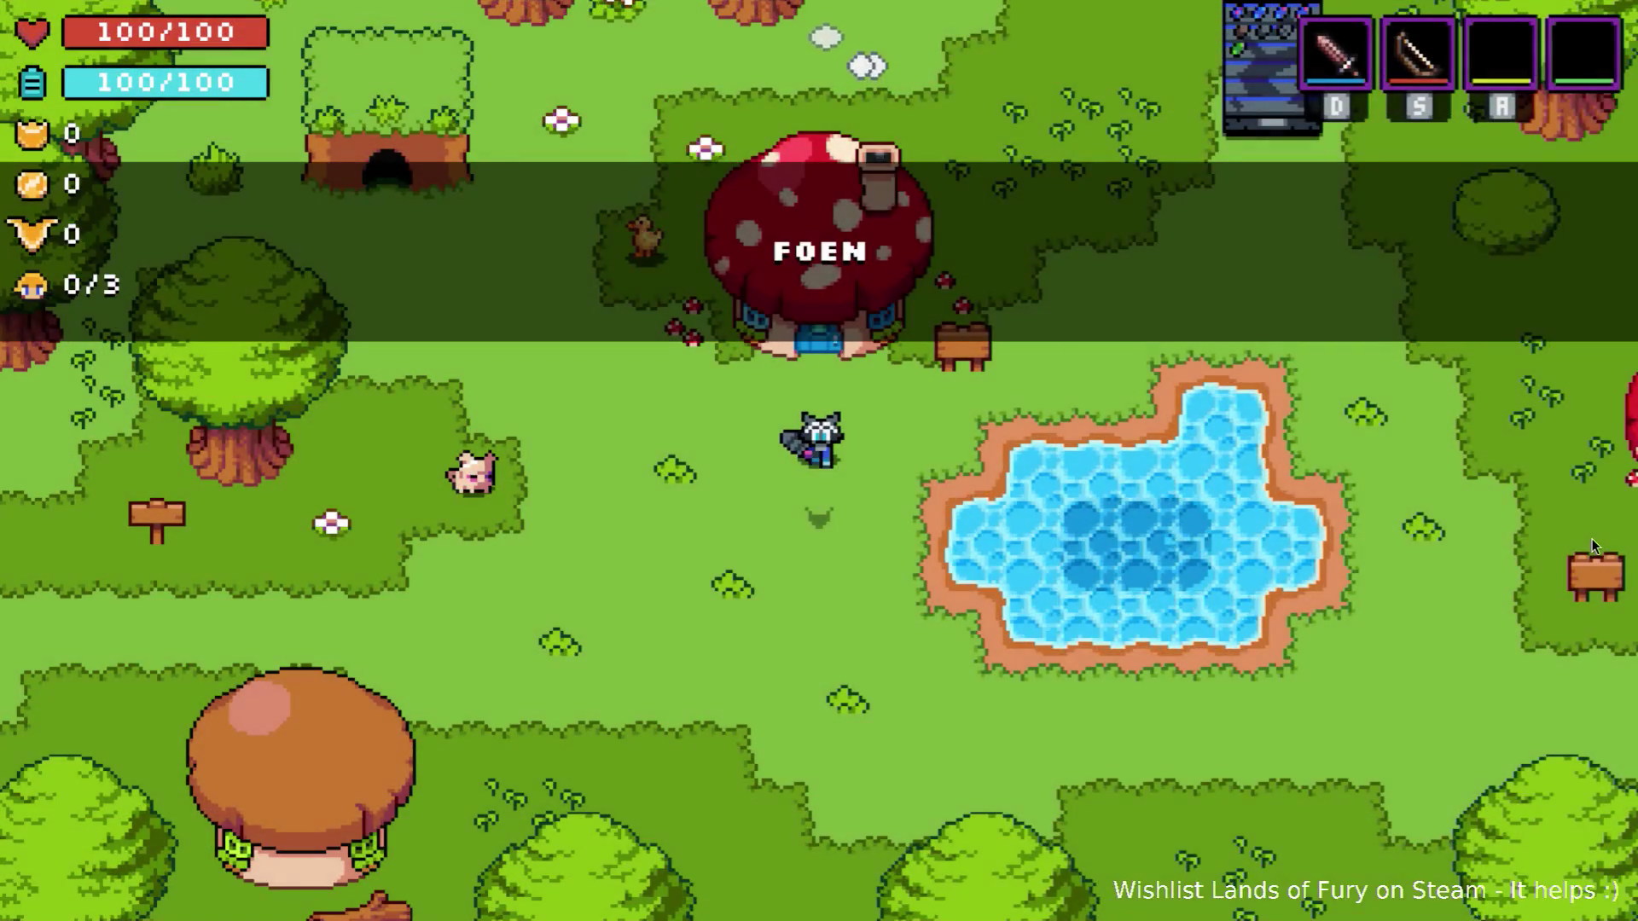
Walk left and down, use a mana ability, then dash down-right toward the tree stumps.
key("Left")
key("Down")
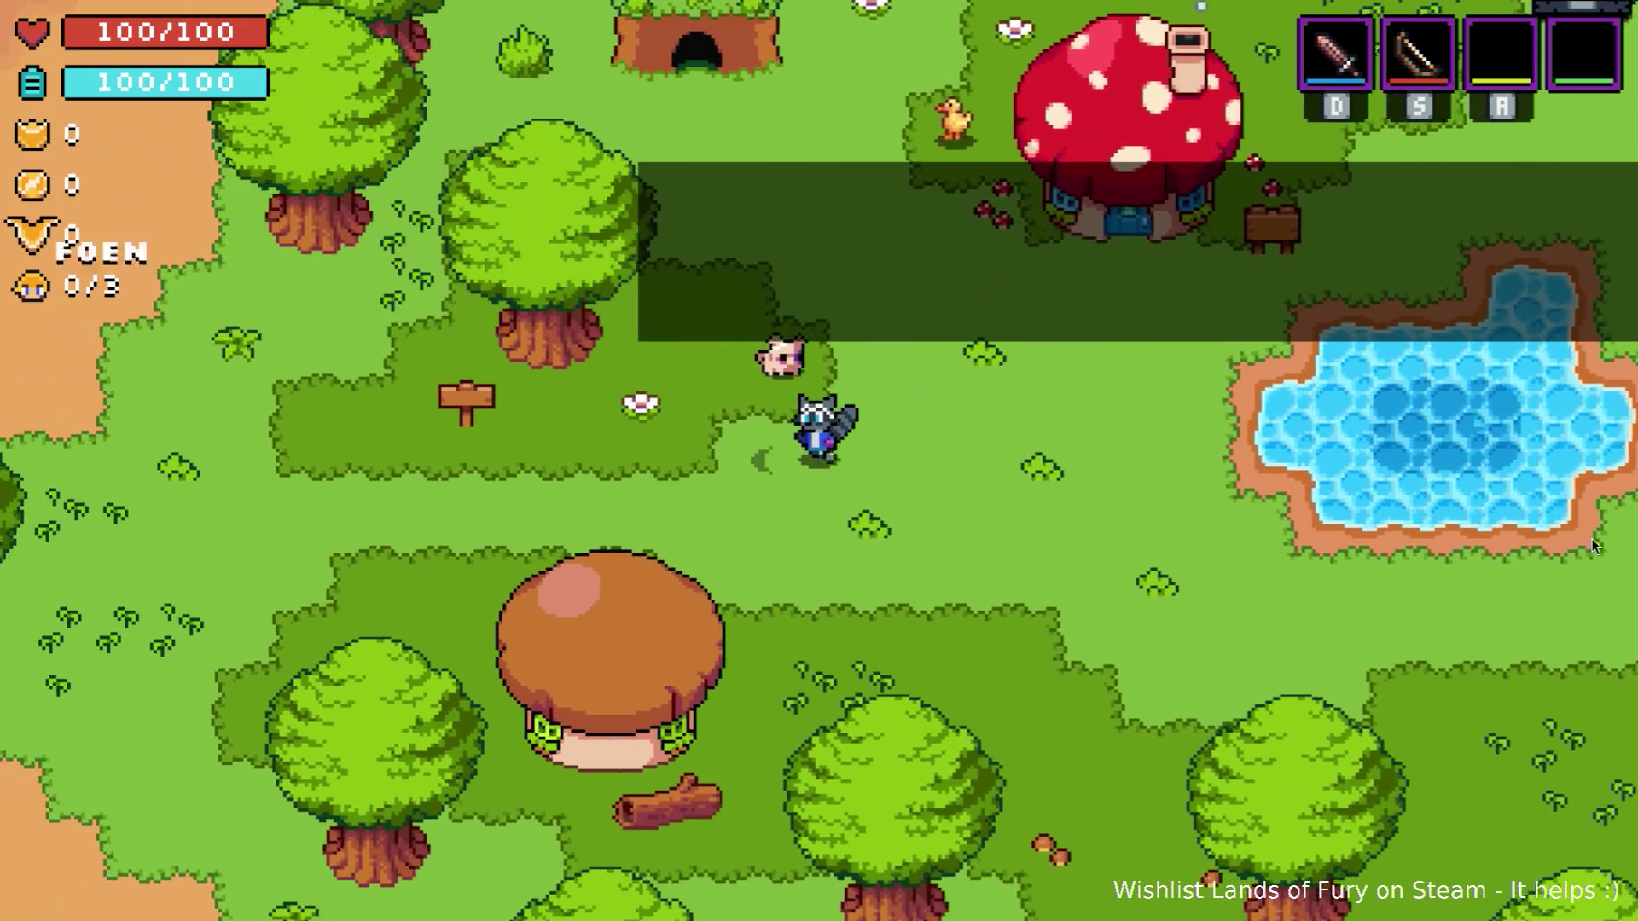
key("space")
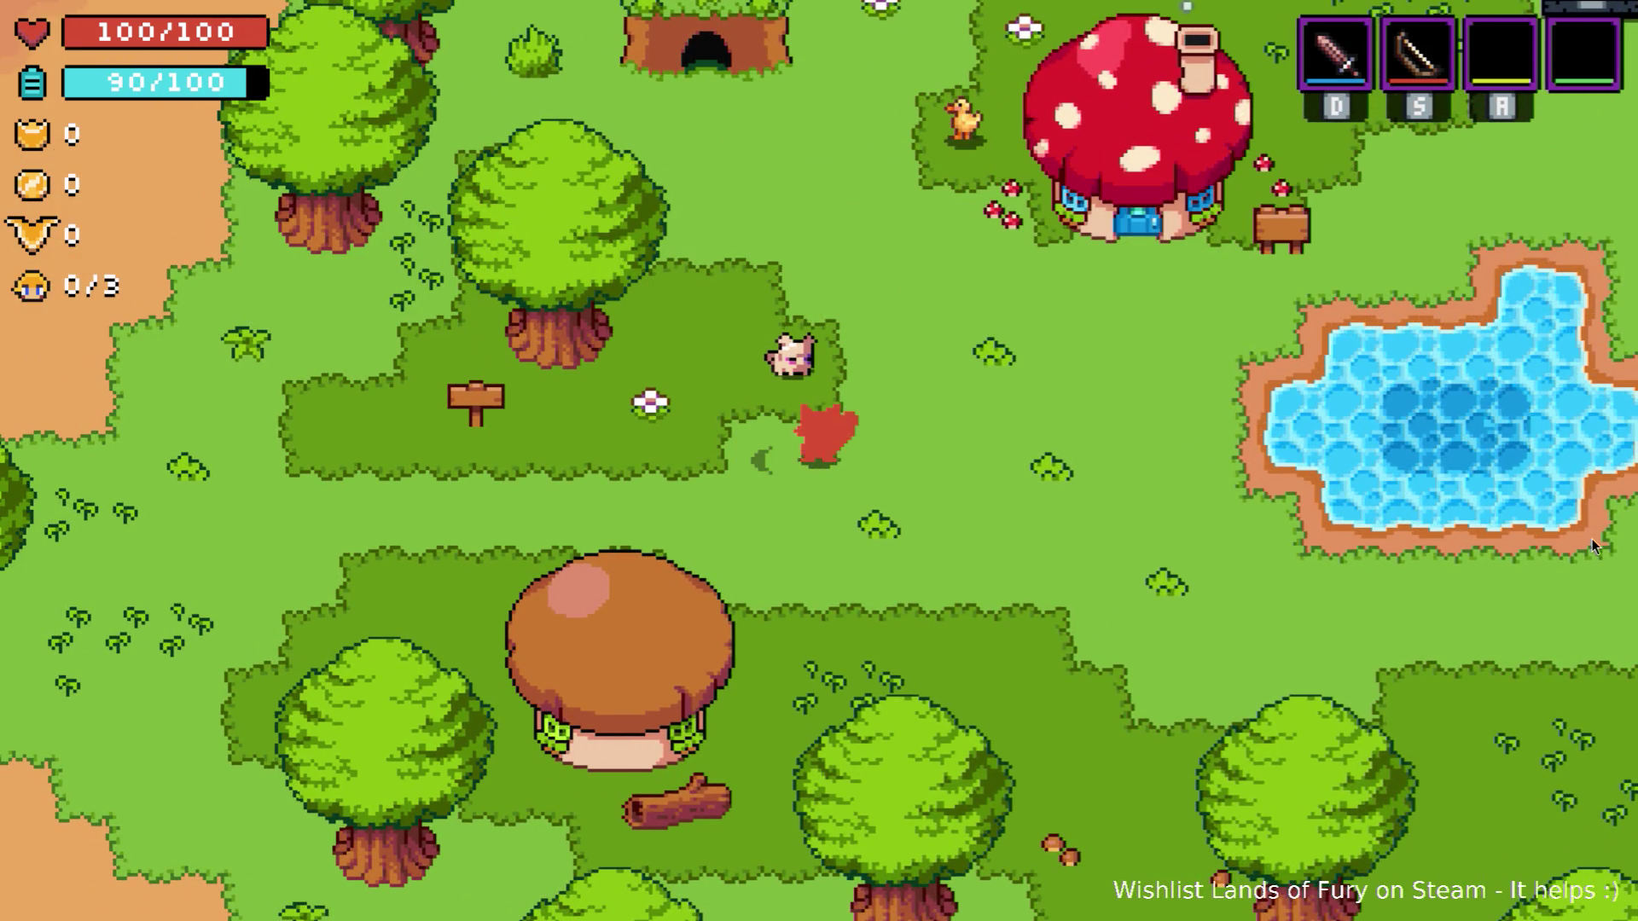
key("Right")
key("Down")
key("Right")
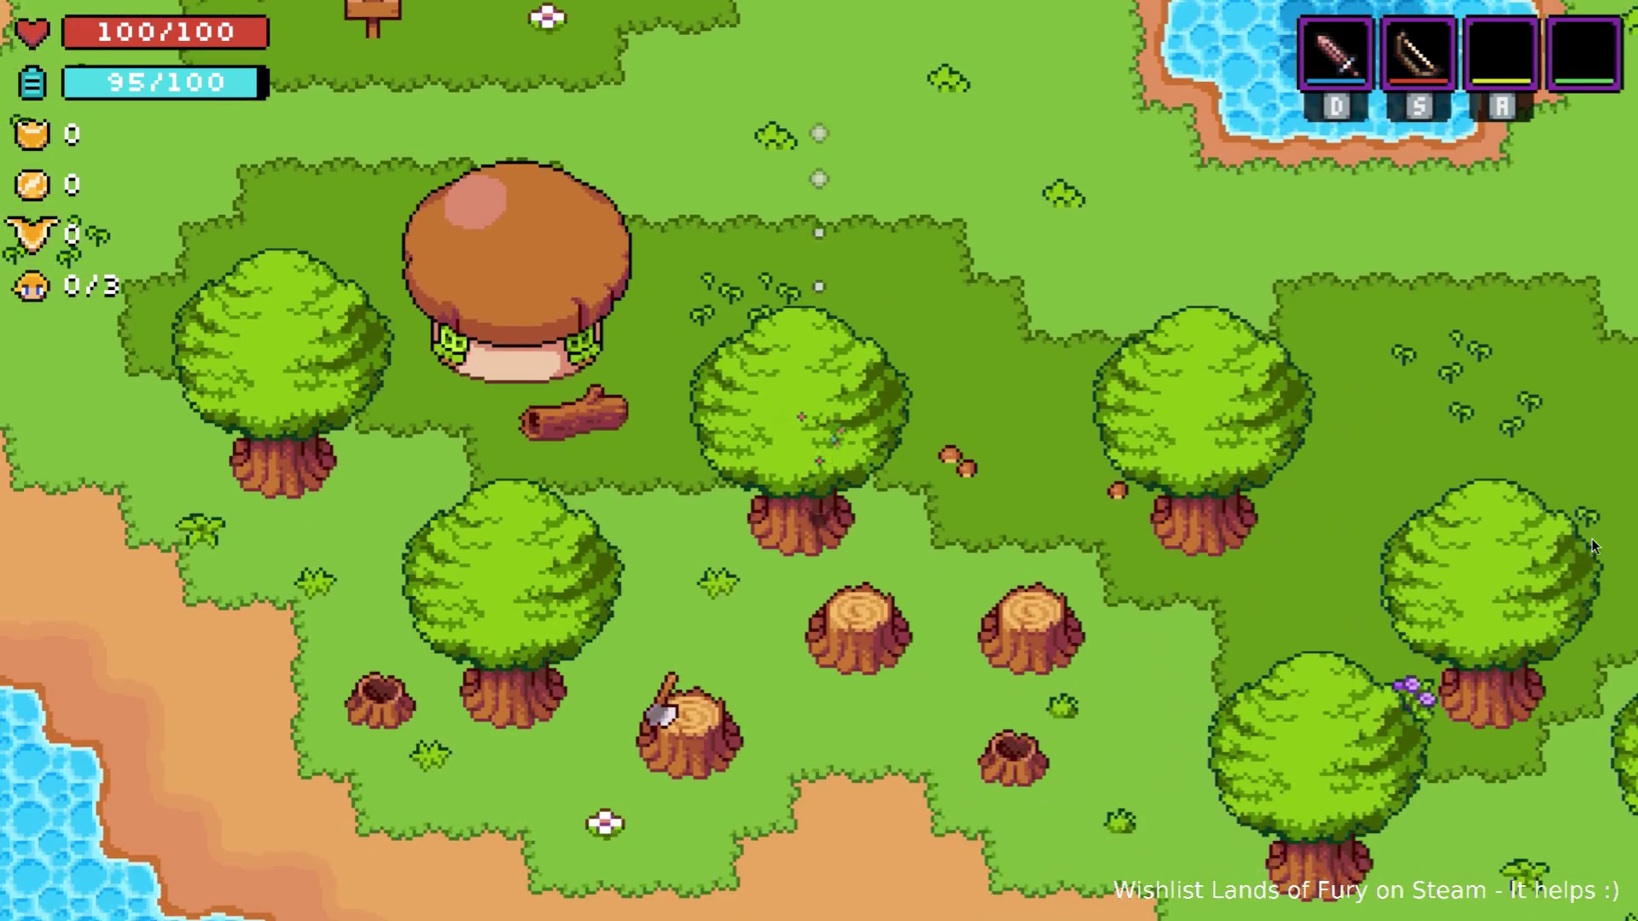
Walk up toward the pond and pig, then shoot an arrow and swing the sword.
key("Up")
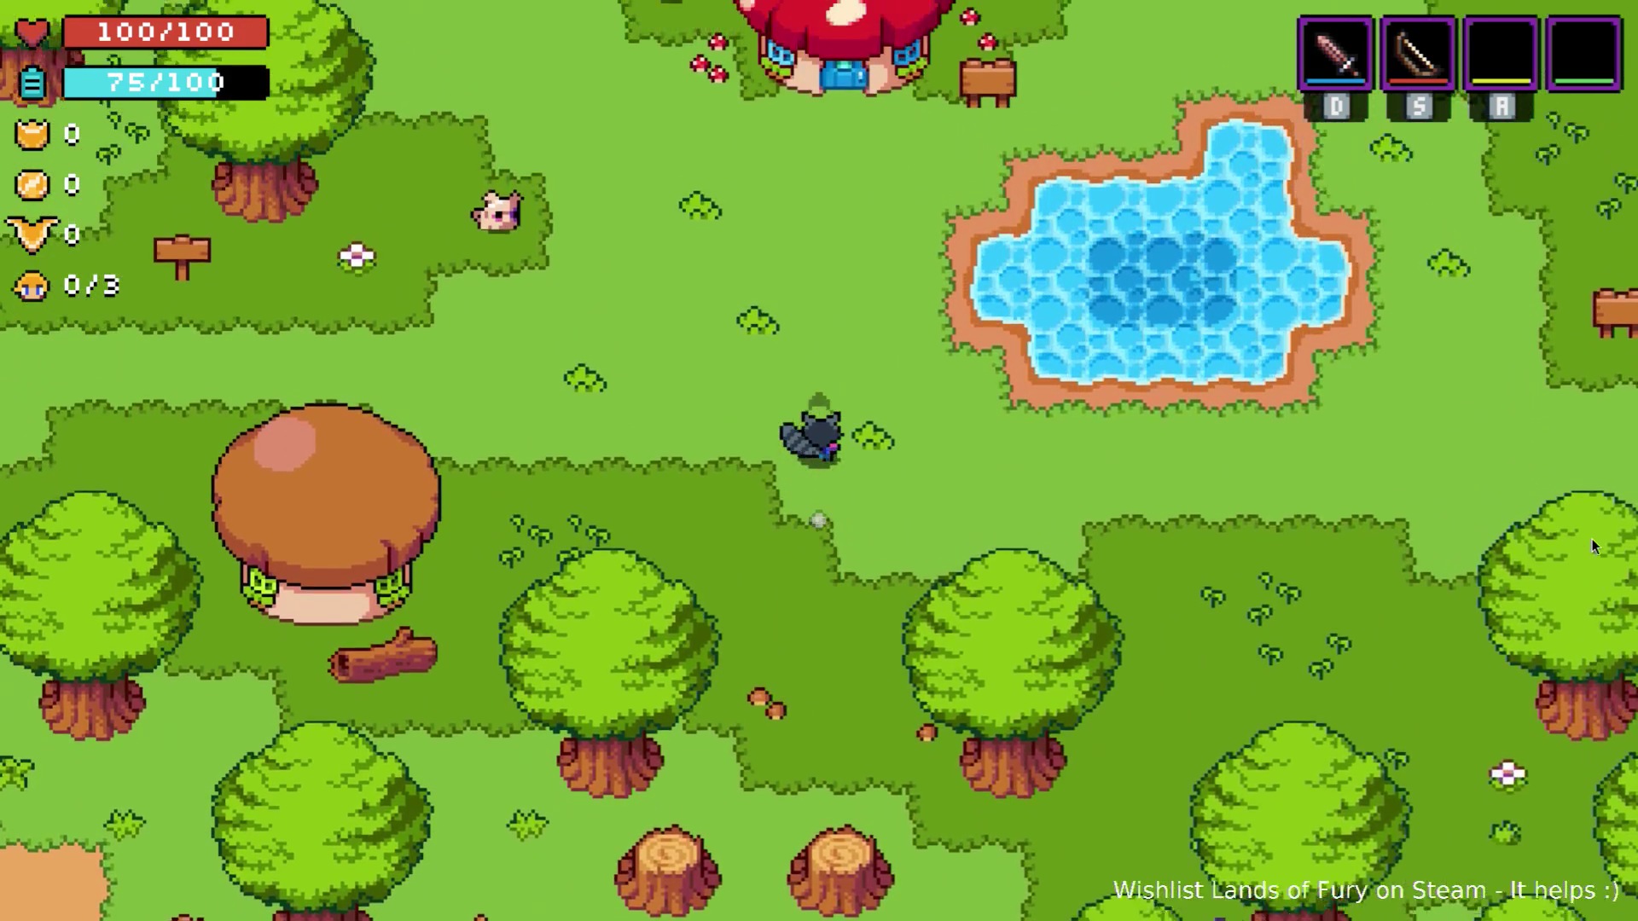
key("Left")
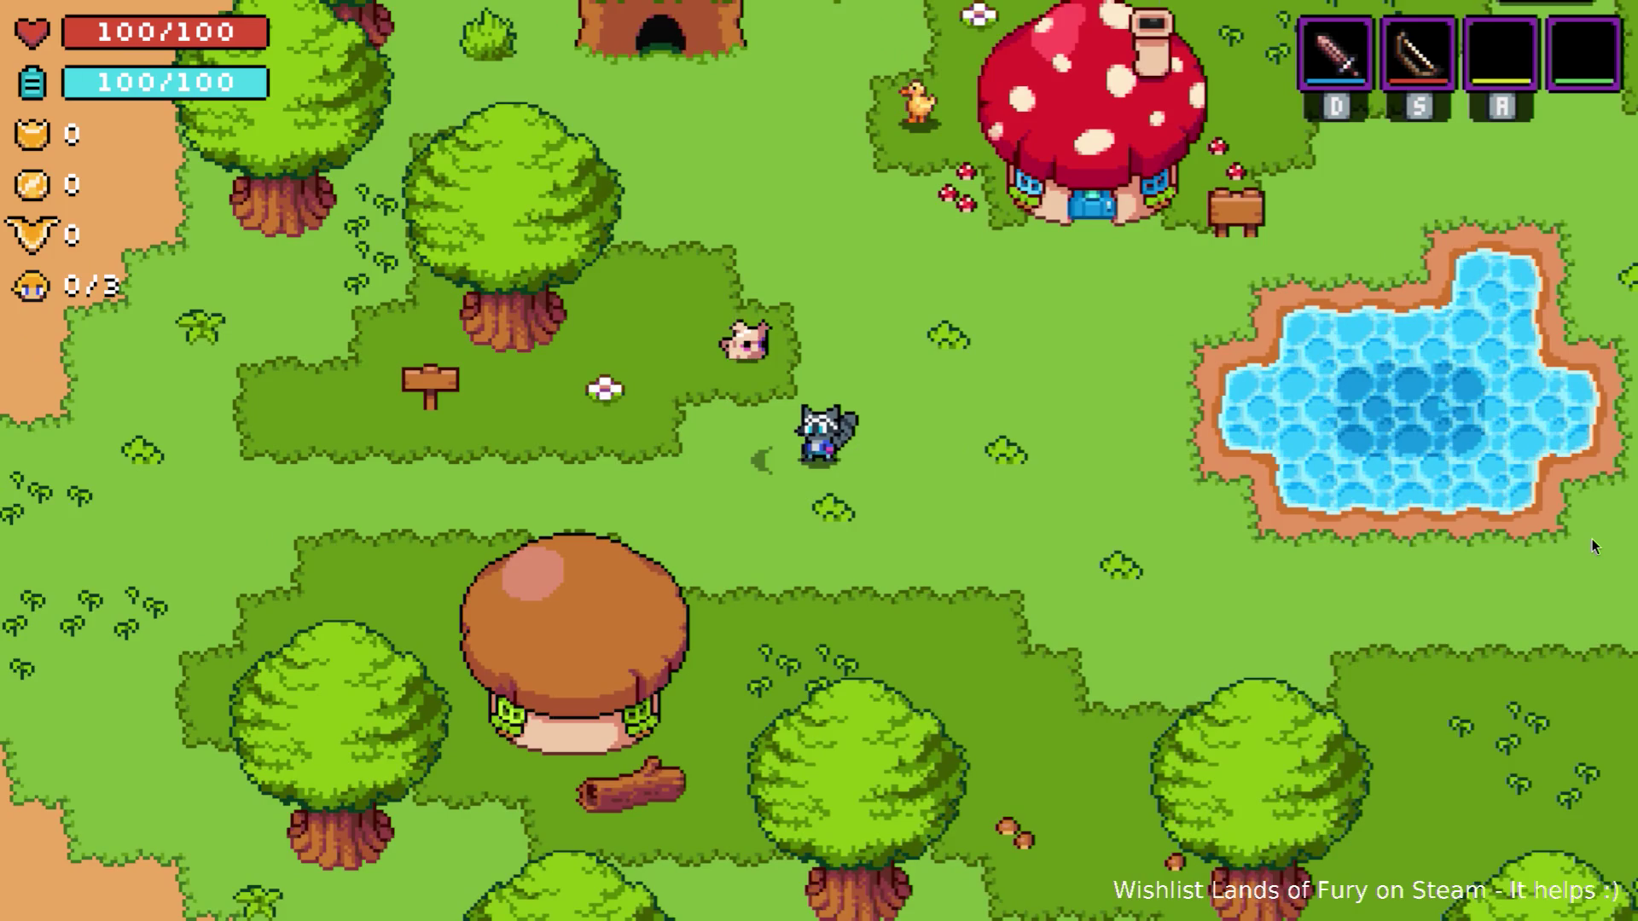
key("Right")
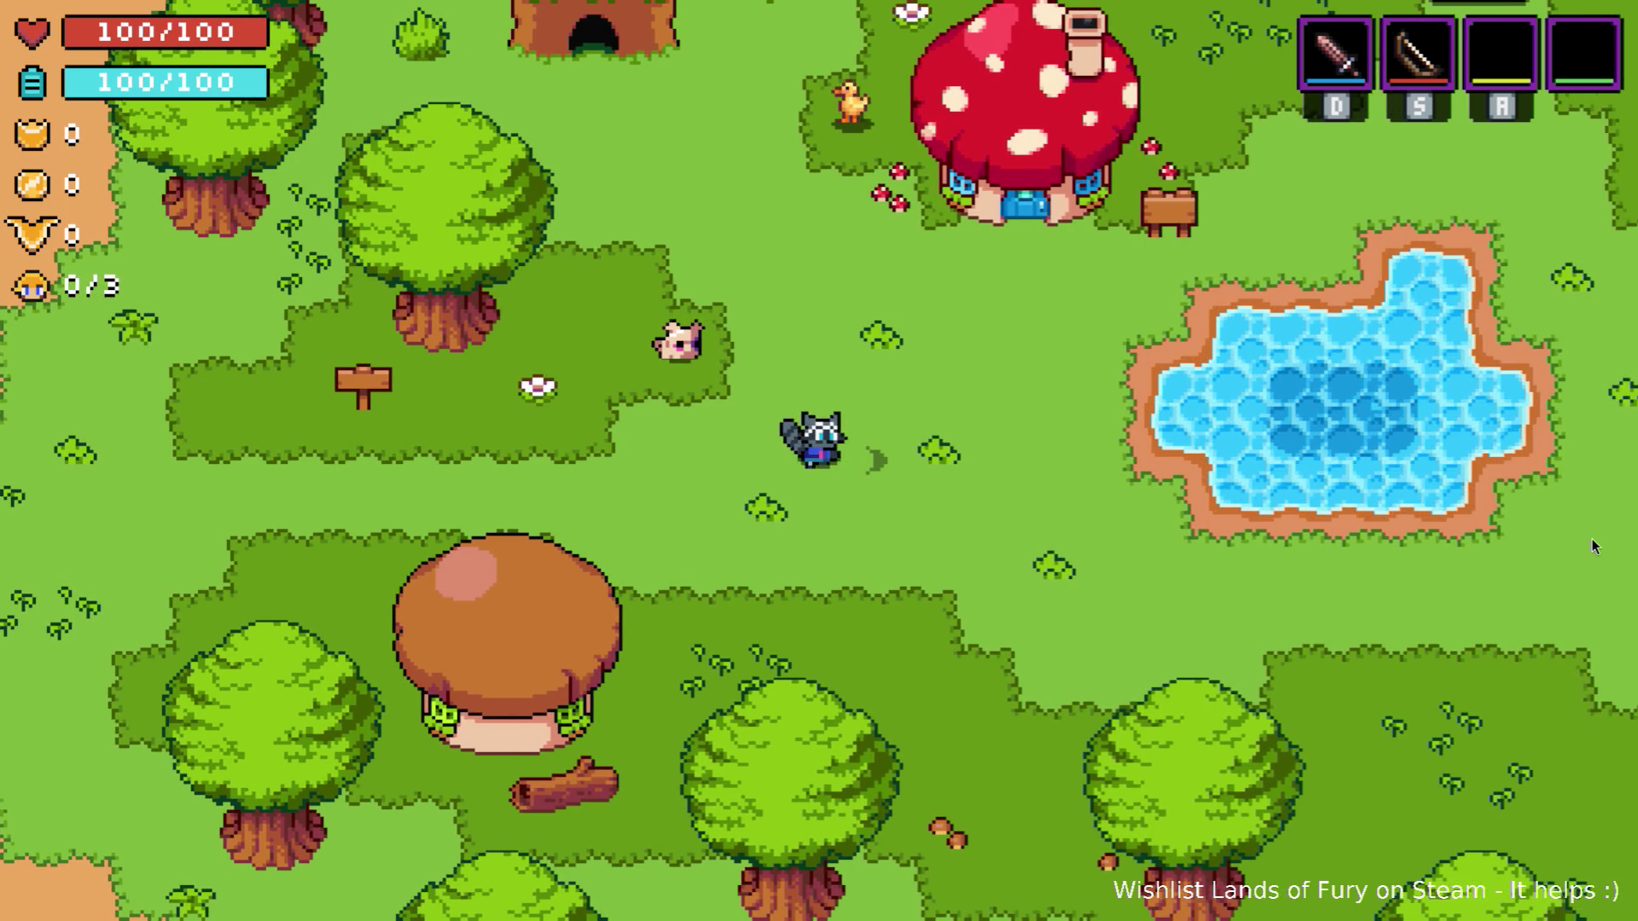
key("s")
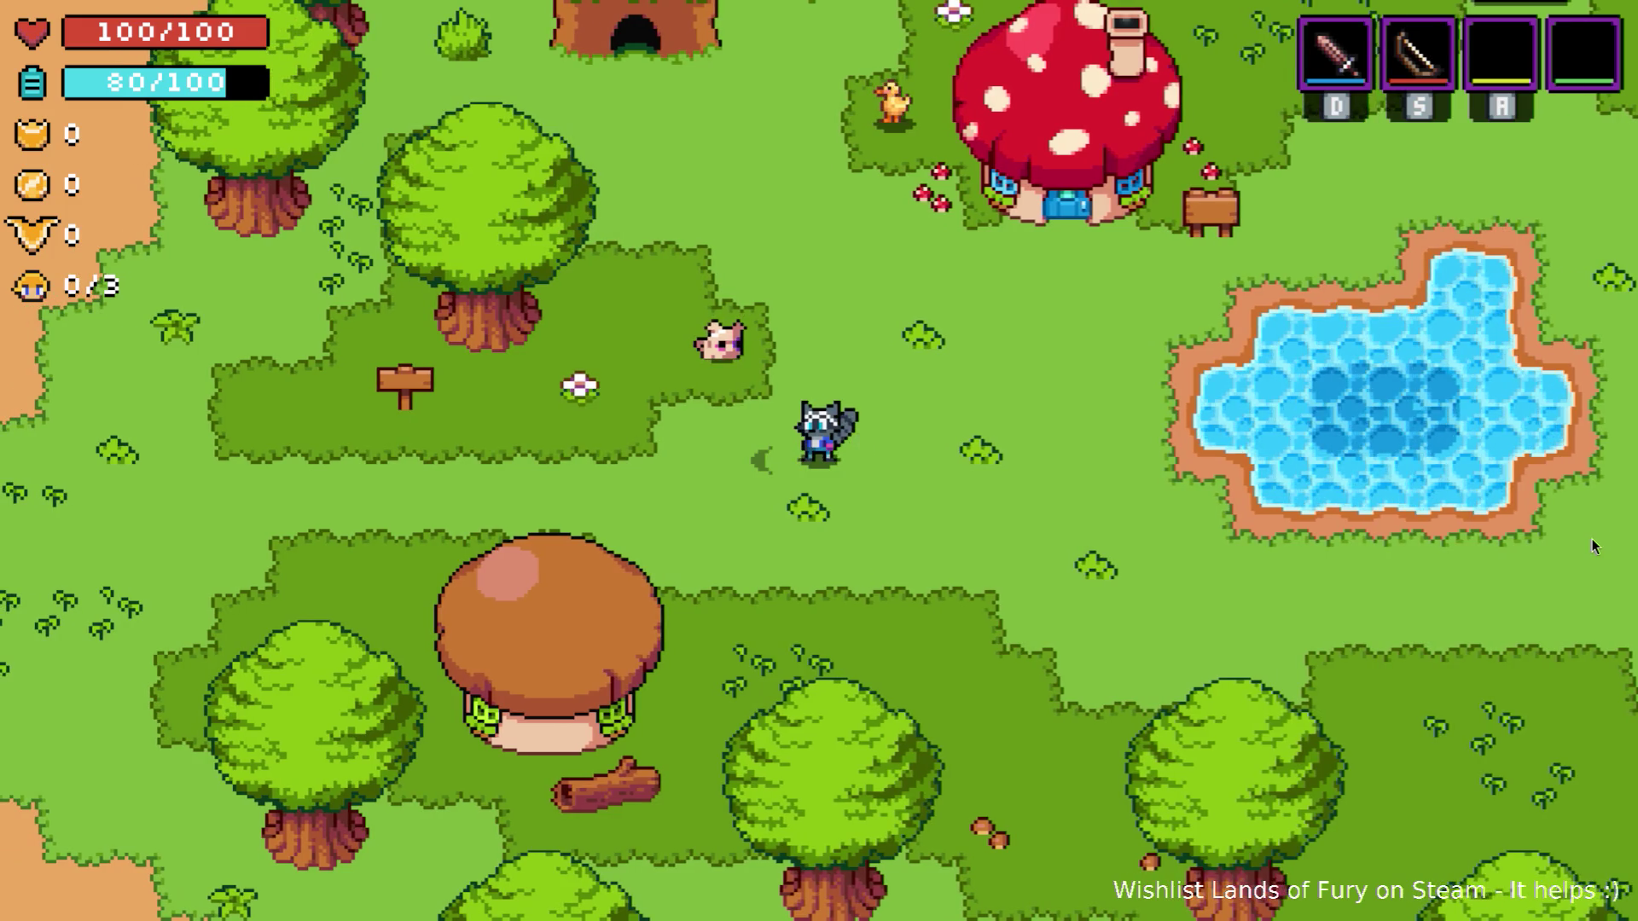
key("d")
key("s")
key("s")
key("s")
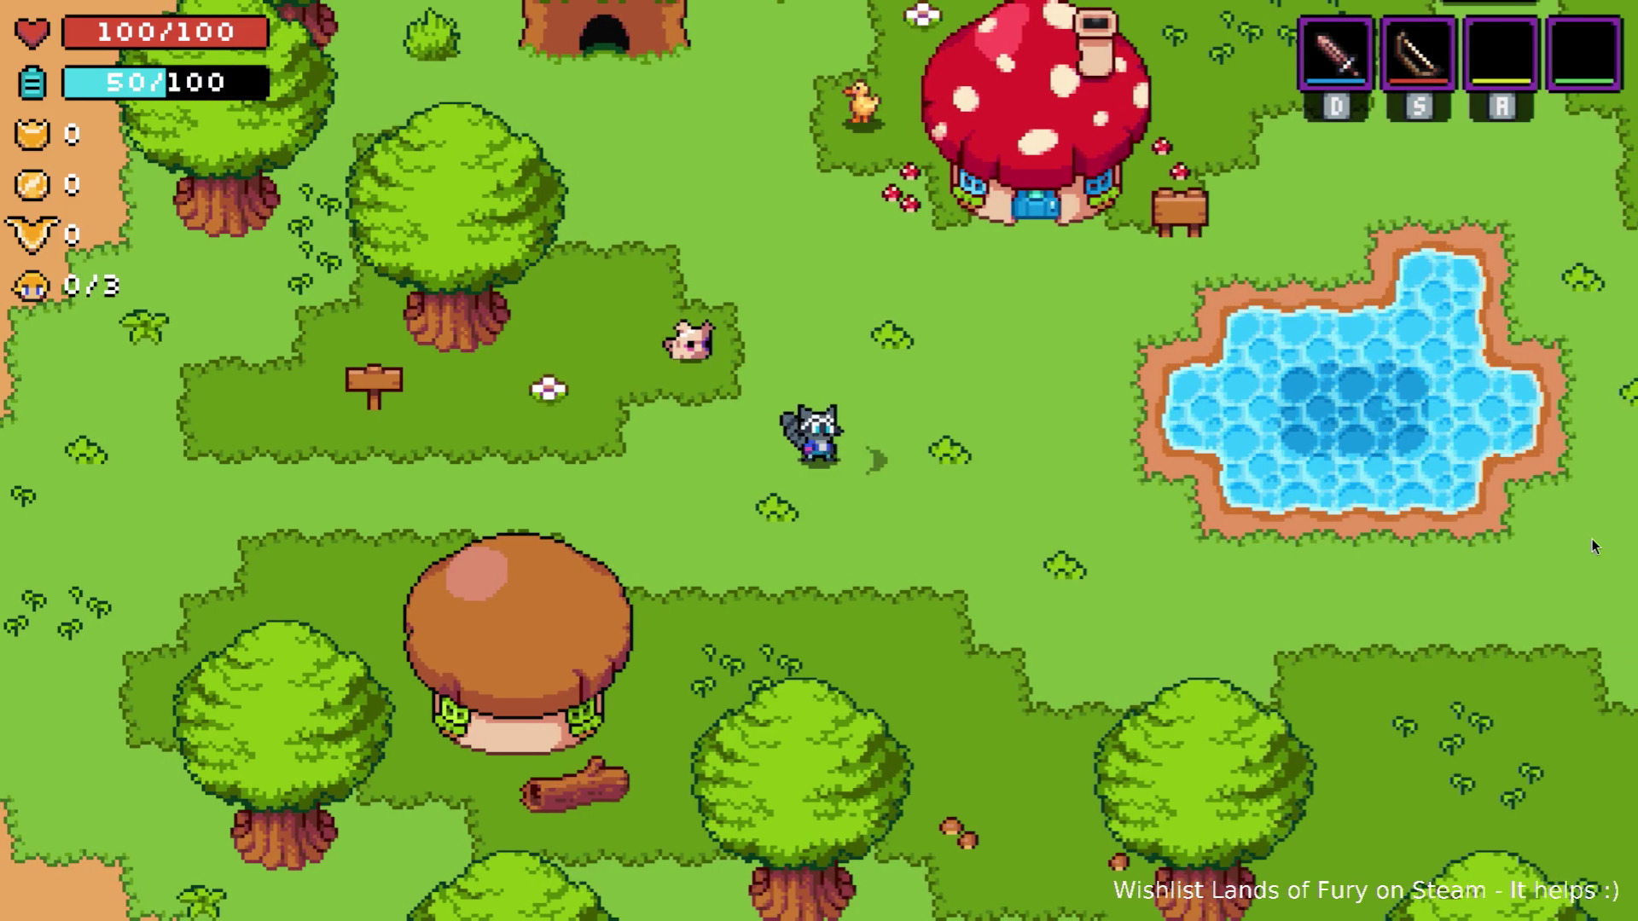
Walk up to the red mushroom house door and go inside.
key("Up")
key("Up")
key("Right")
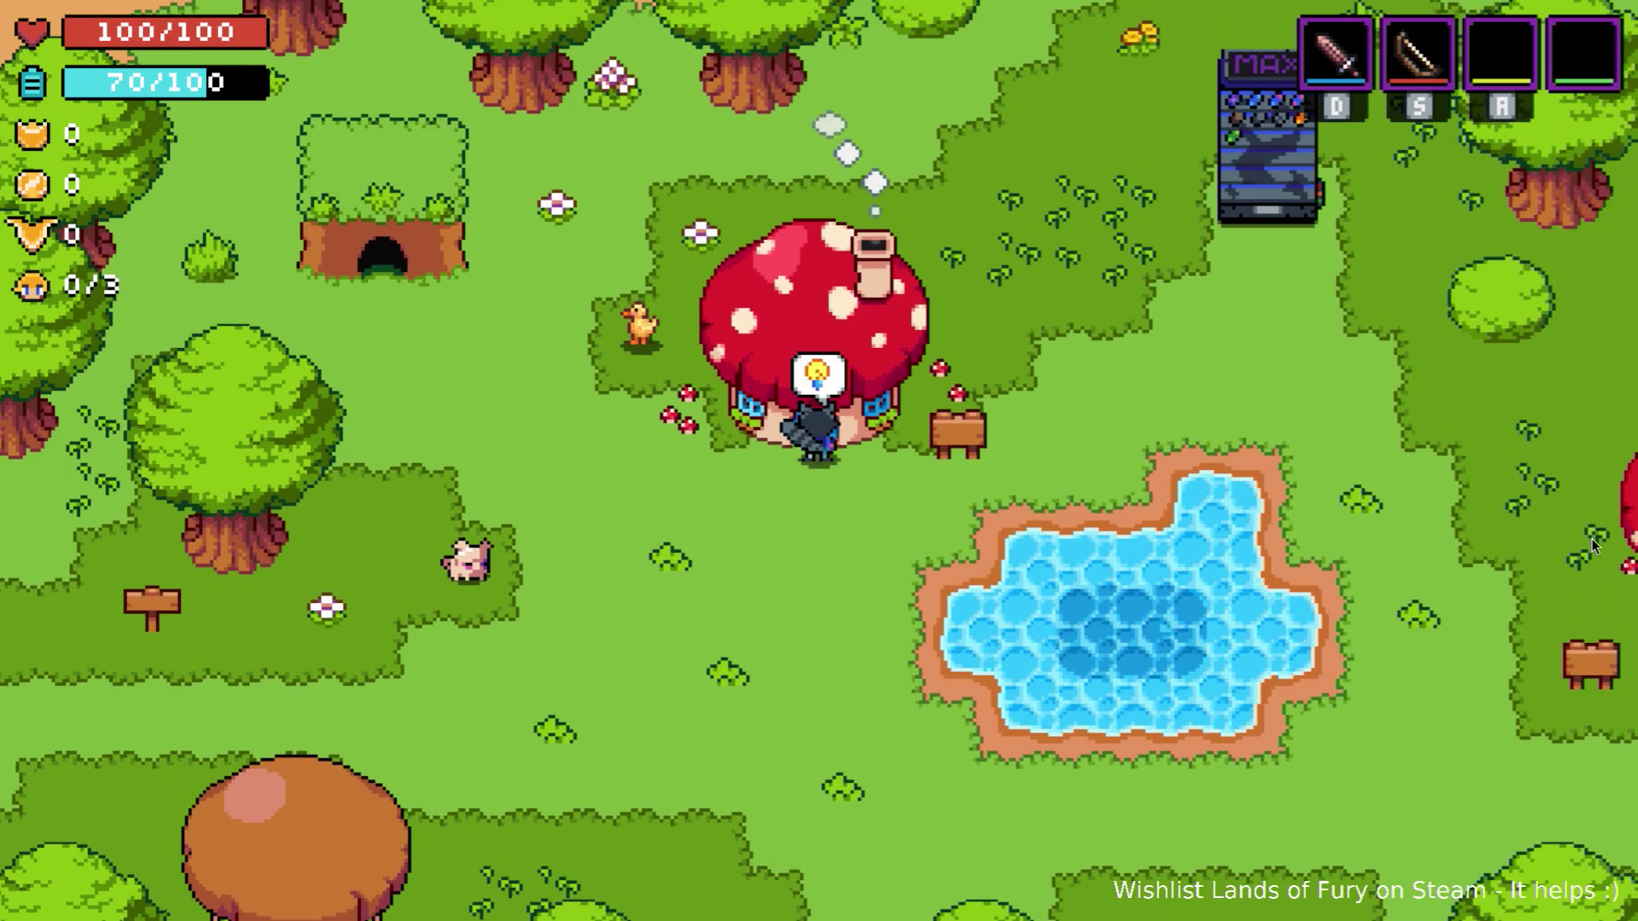
key("e")
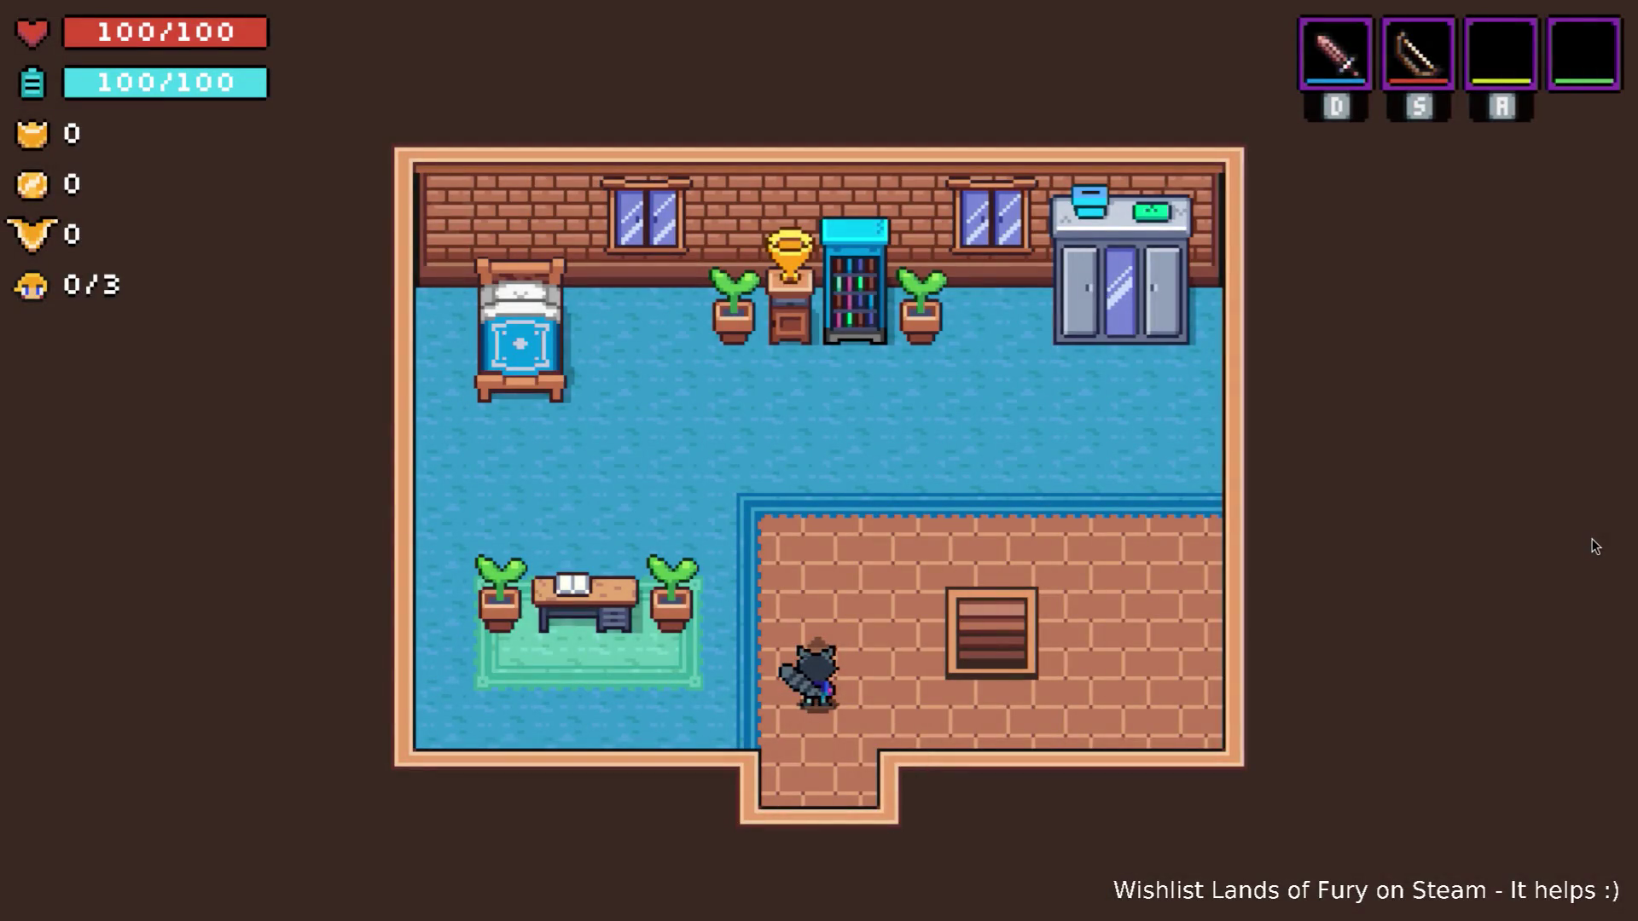
Dash to the wardrobe and try an outfit from its costume choices.
key("Up")
key("Right")
key("space")
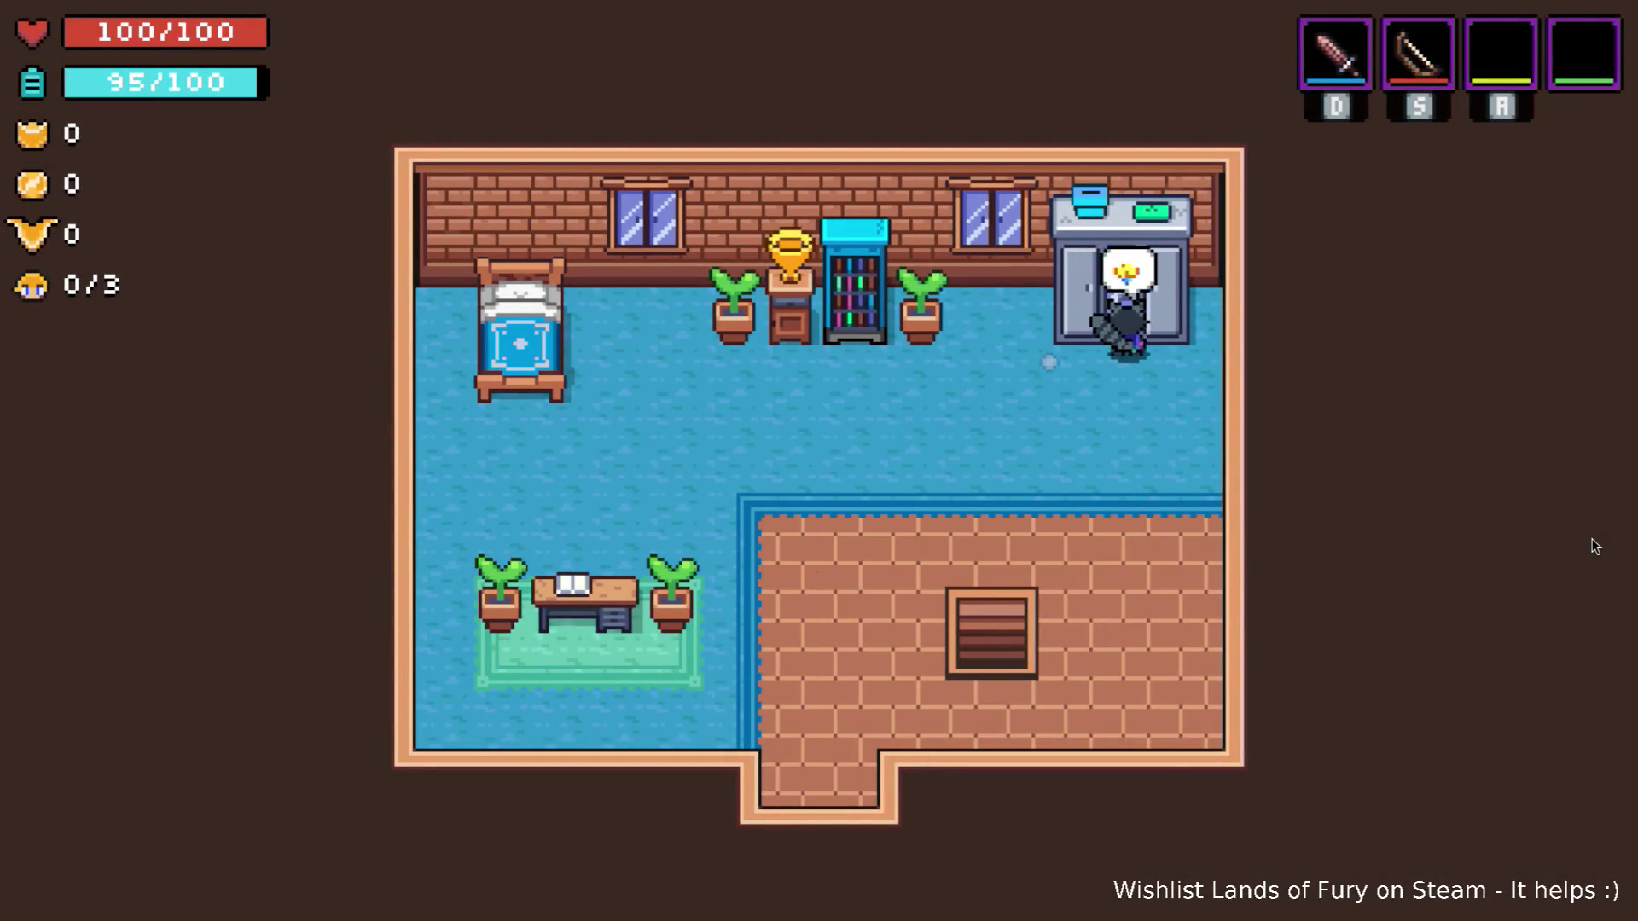
key("e")
key("e")
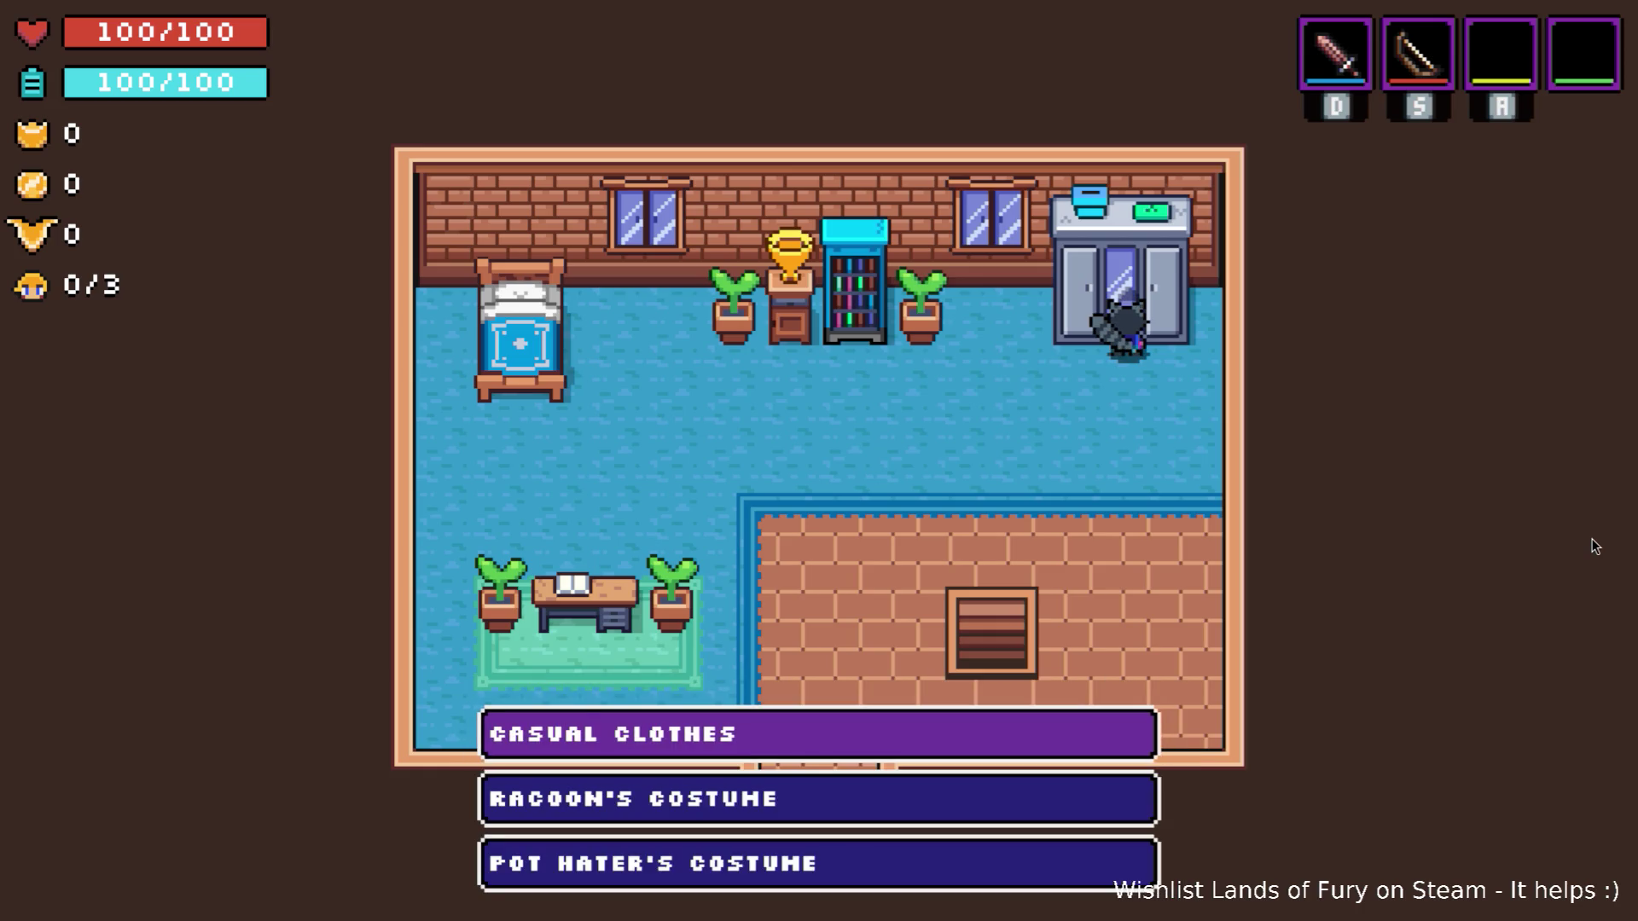
key("Down")
key("e")
key("Down")
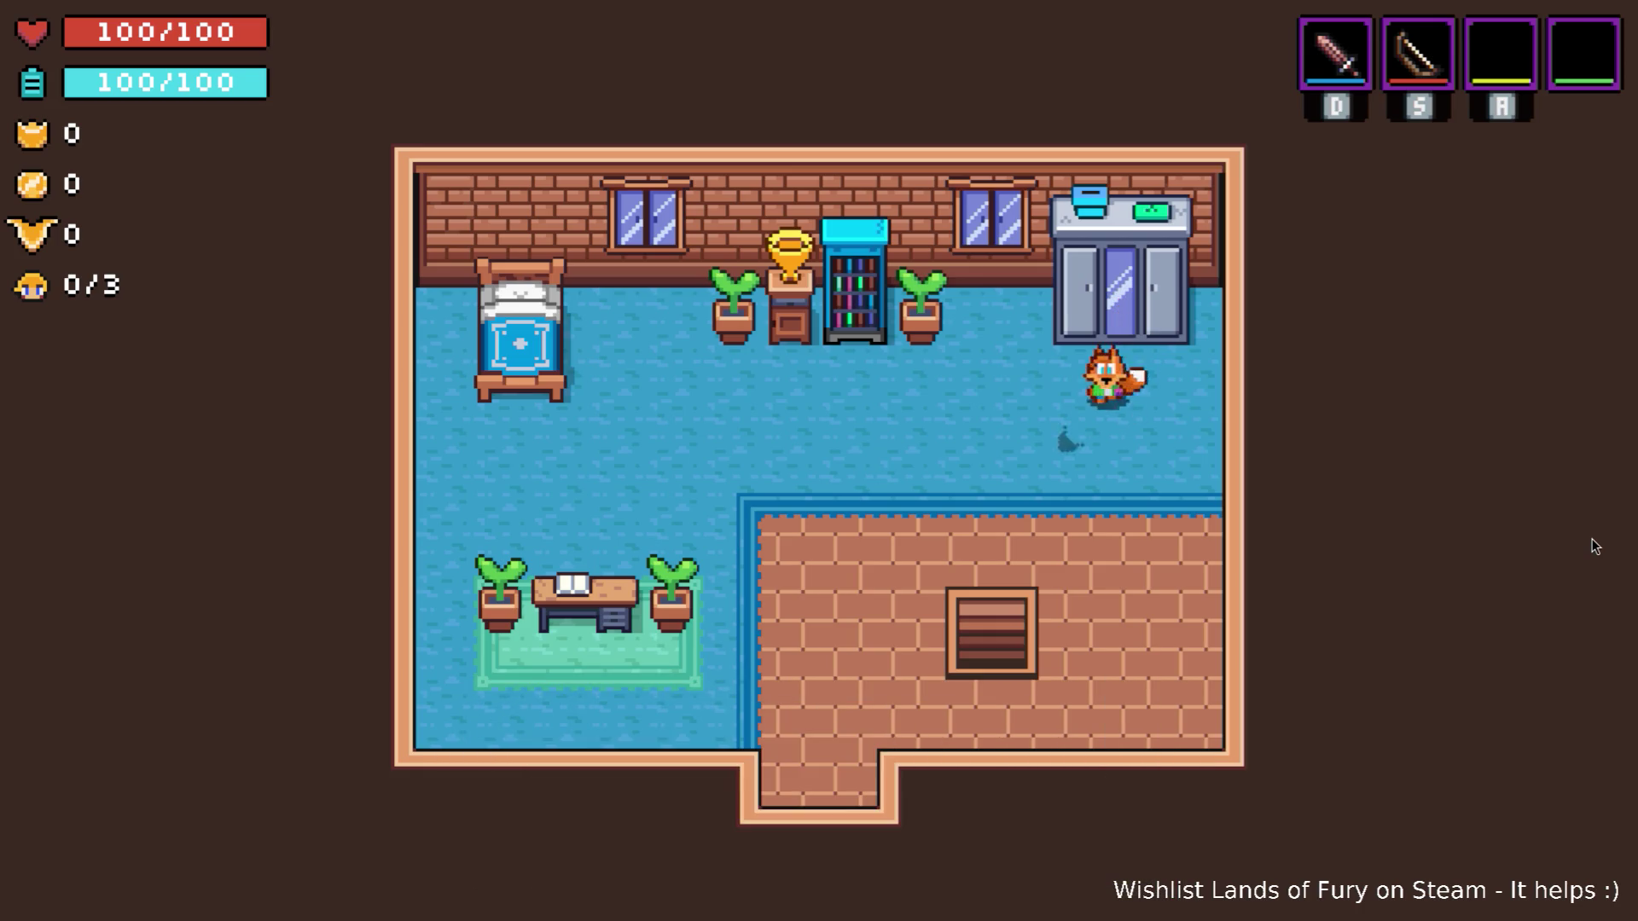
key("Left")
key("Right")
key("Up")
Change into Pot Hater's Costume at the wardrobe, then step away.
key("e")
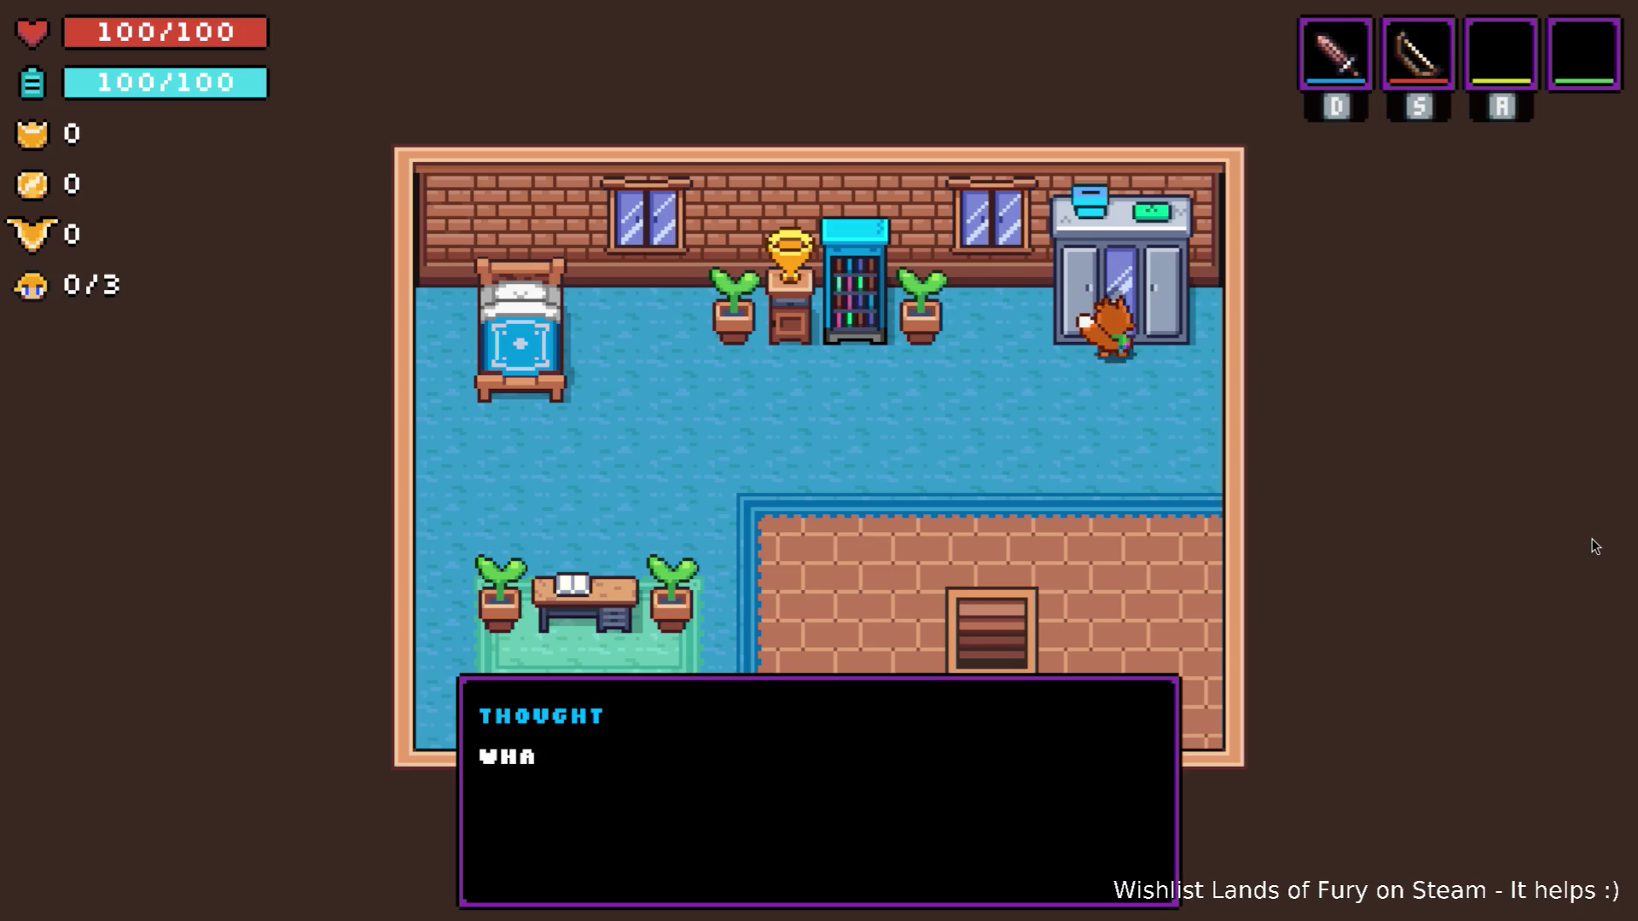
key("e")
key("Down")
key("Down")
key("e")
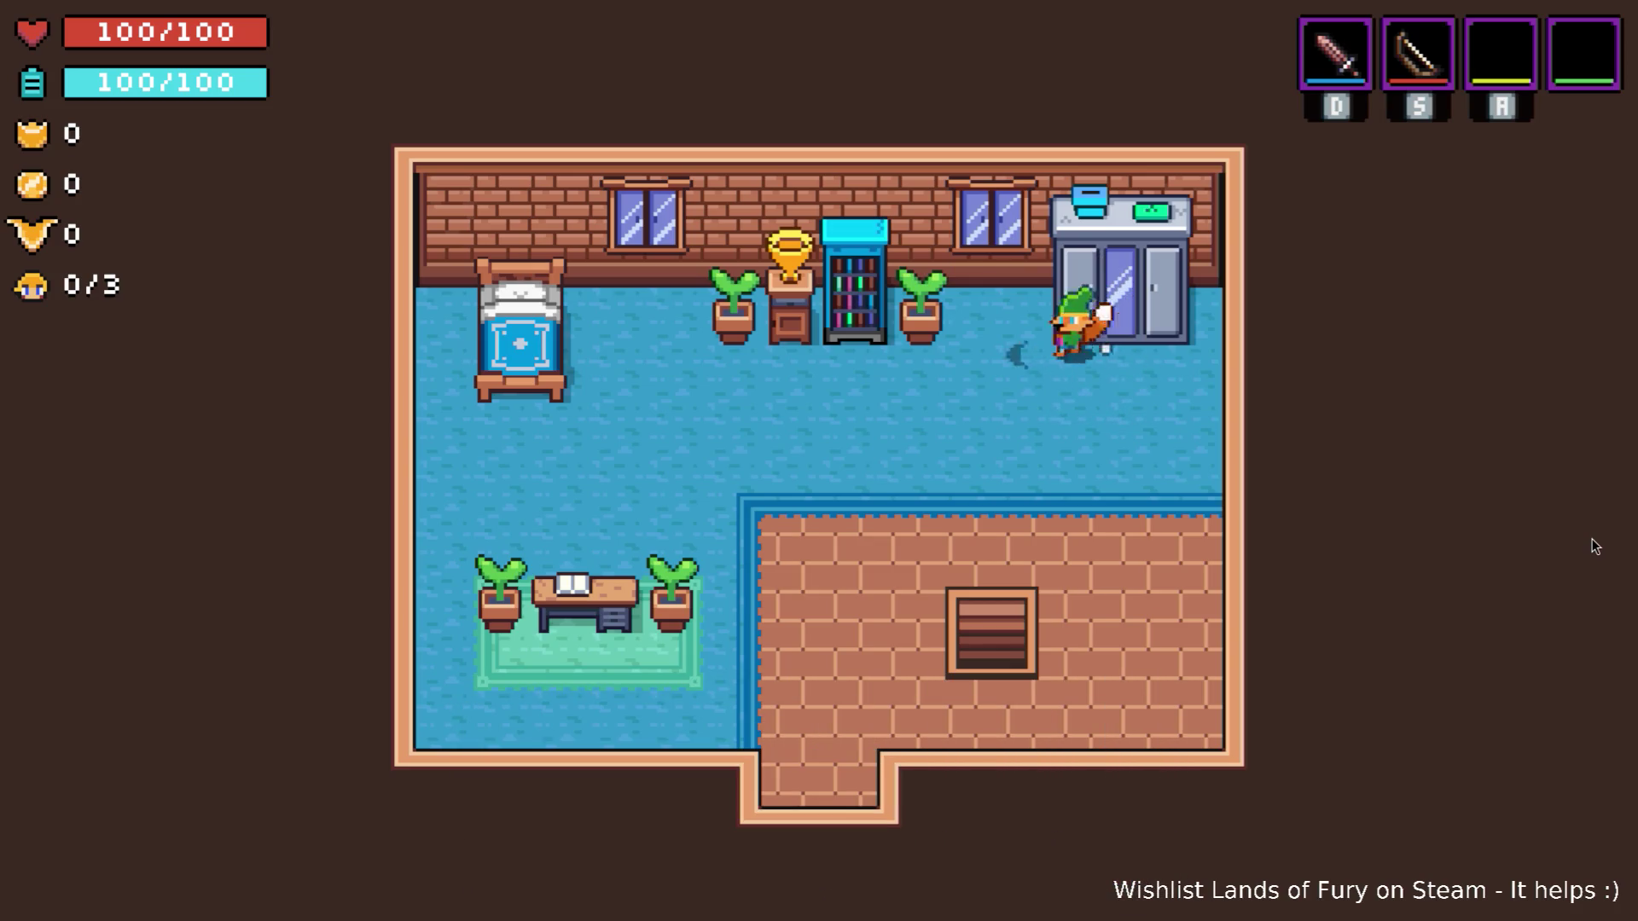
key("Left")
key("Down")
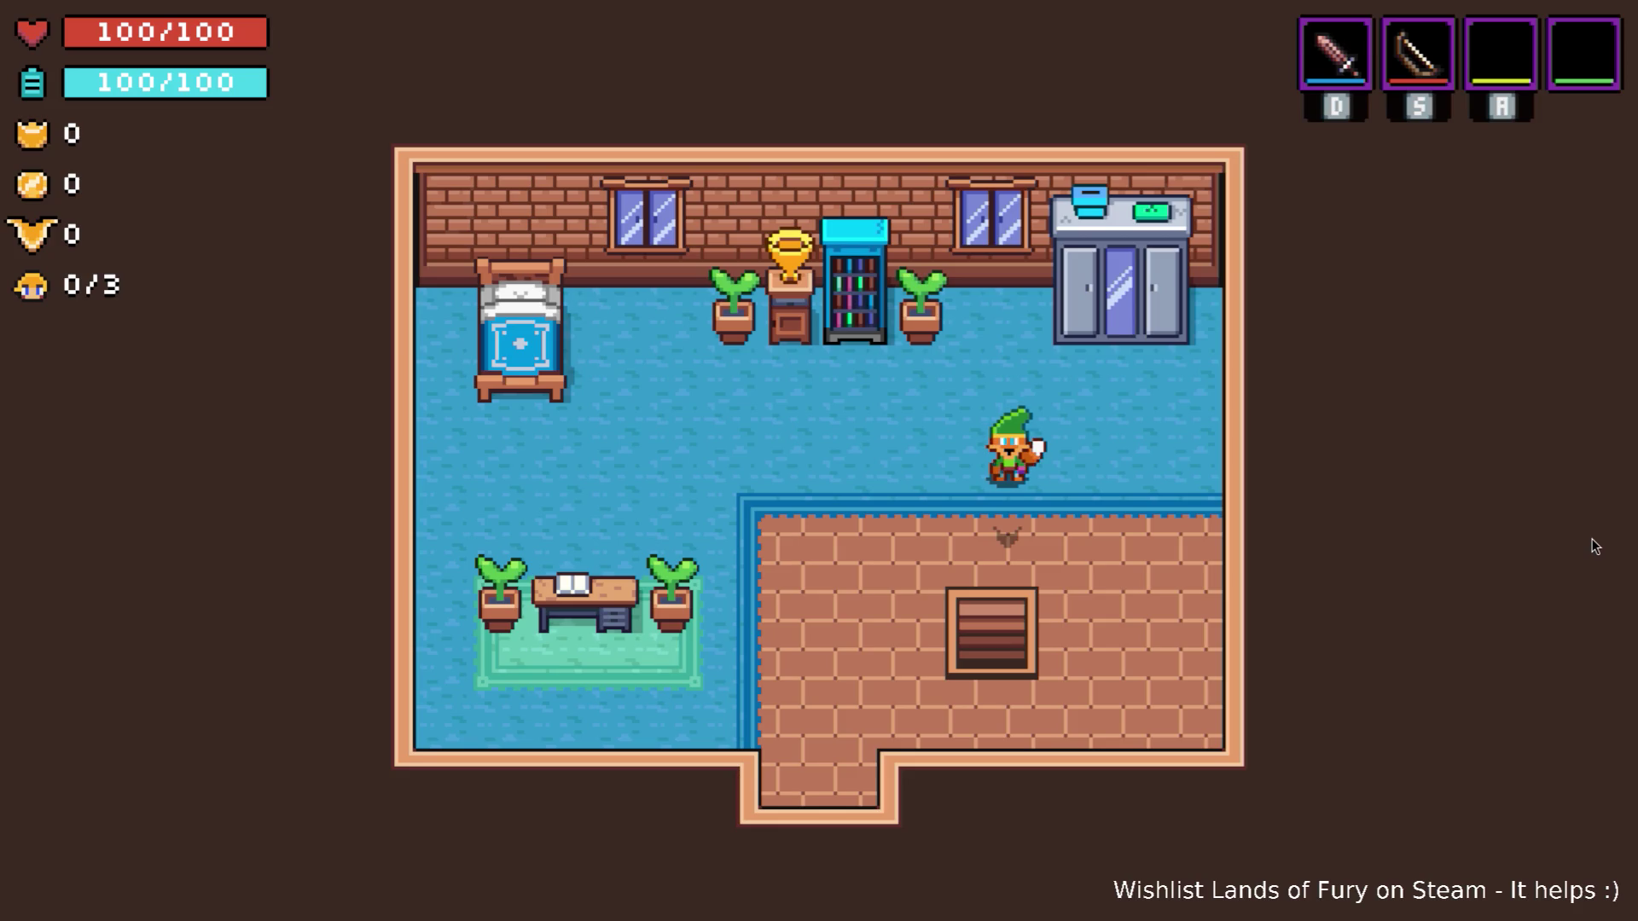
Return to the wardrobe and change into Racoon's Costume.
key("Up")
key("Right")
key("Down")
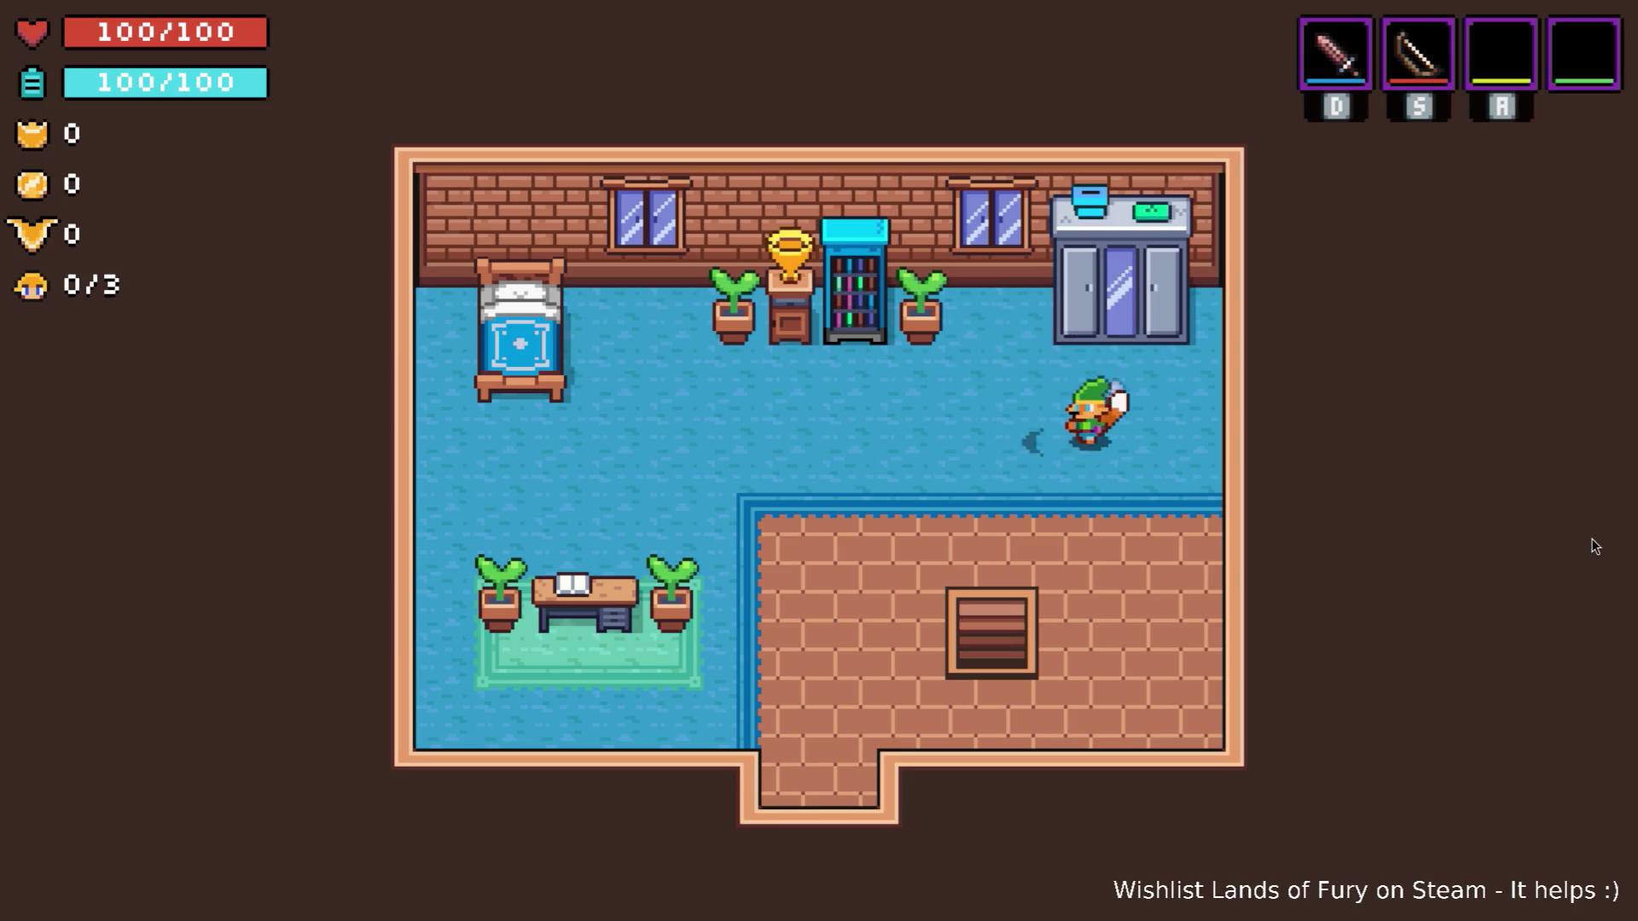
key("Right")
key("Up")
key("e")
key("space")
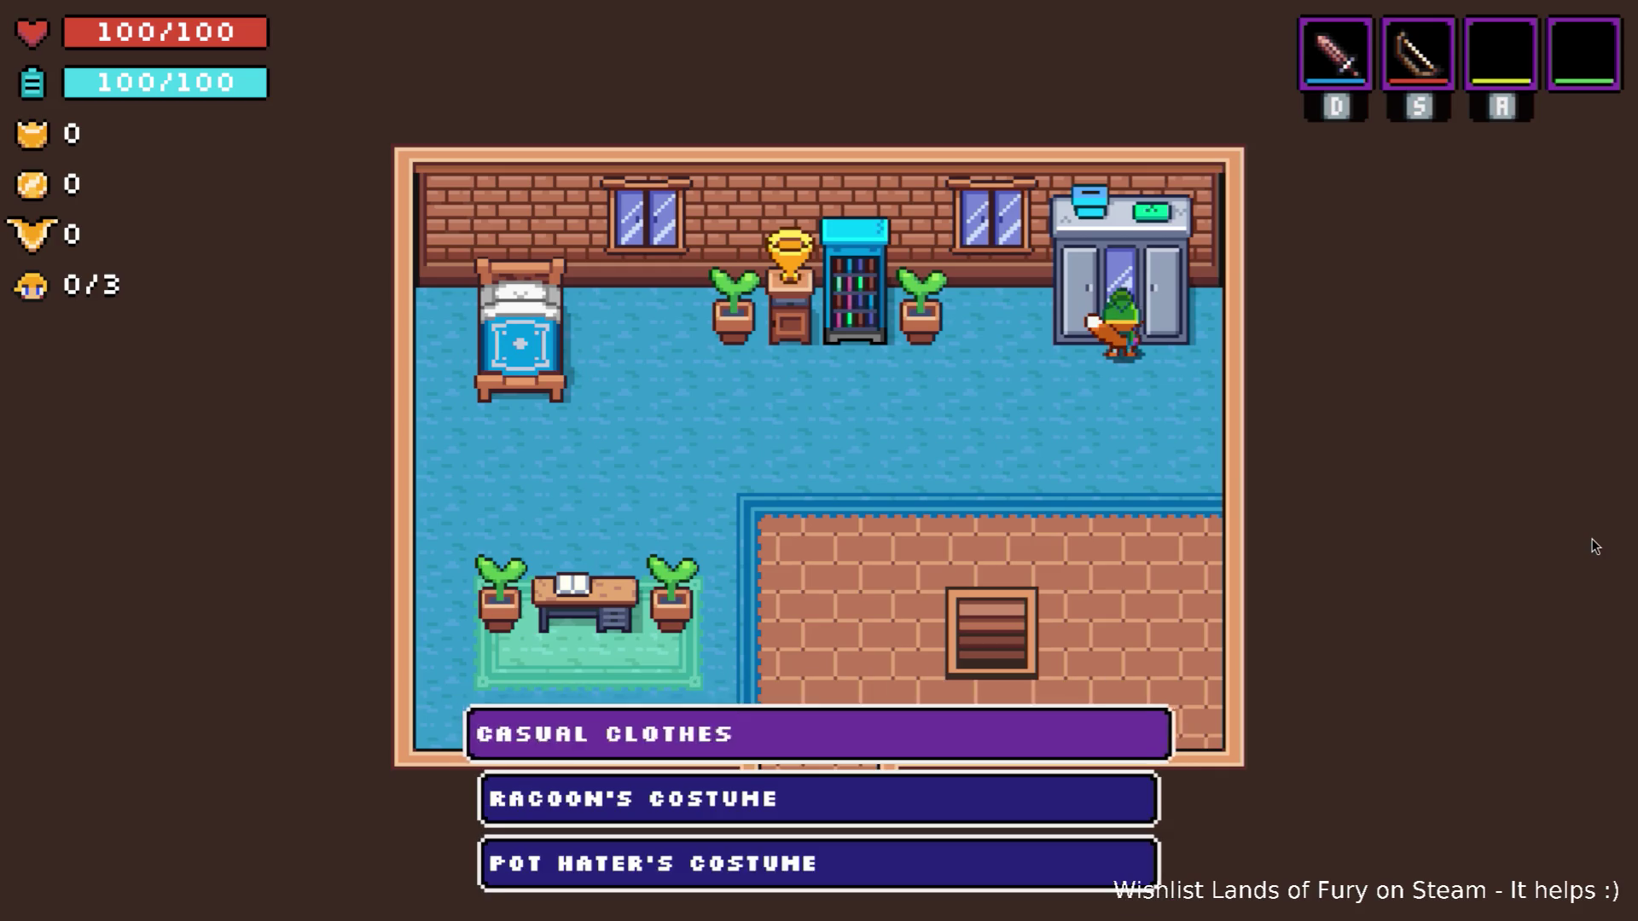
key("Down")
key("space")
Walk away from the wardrobe toward the room's bottom doorway.
key("Left")
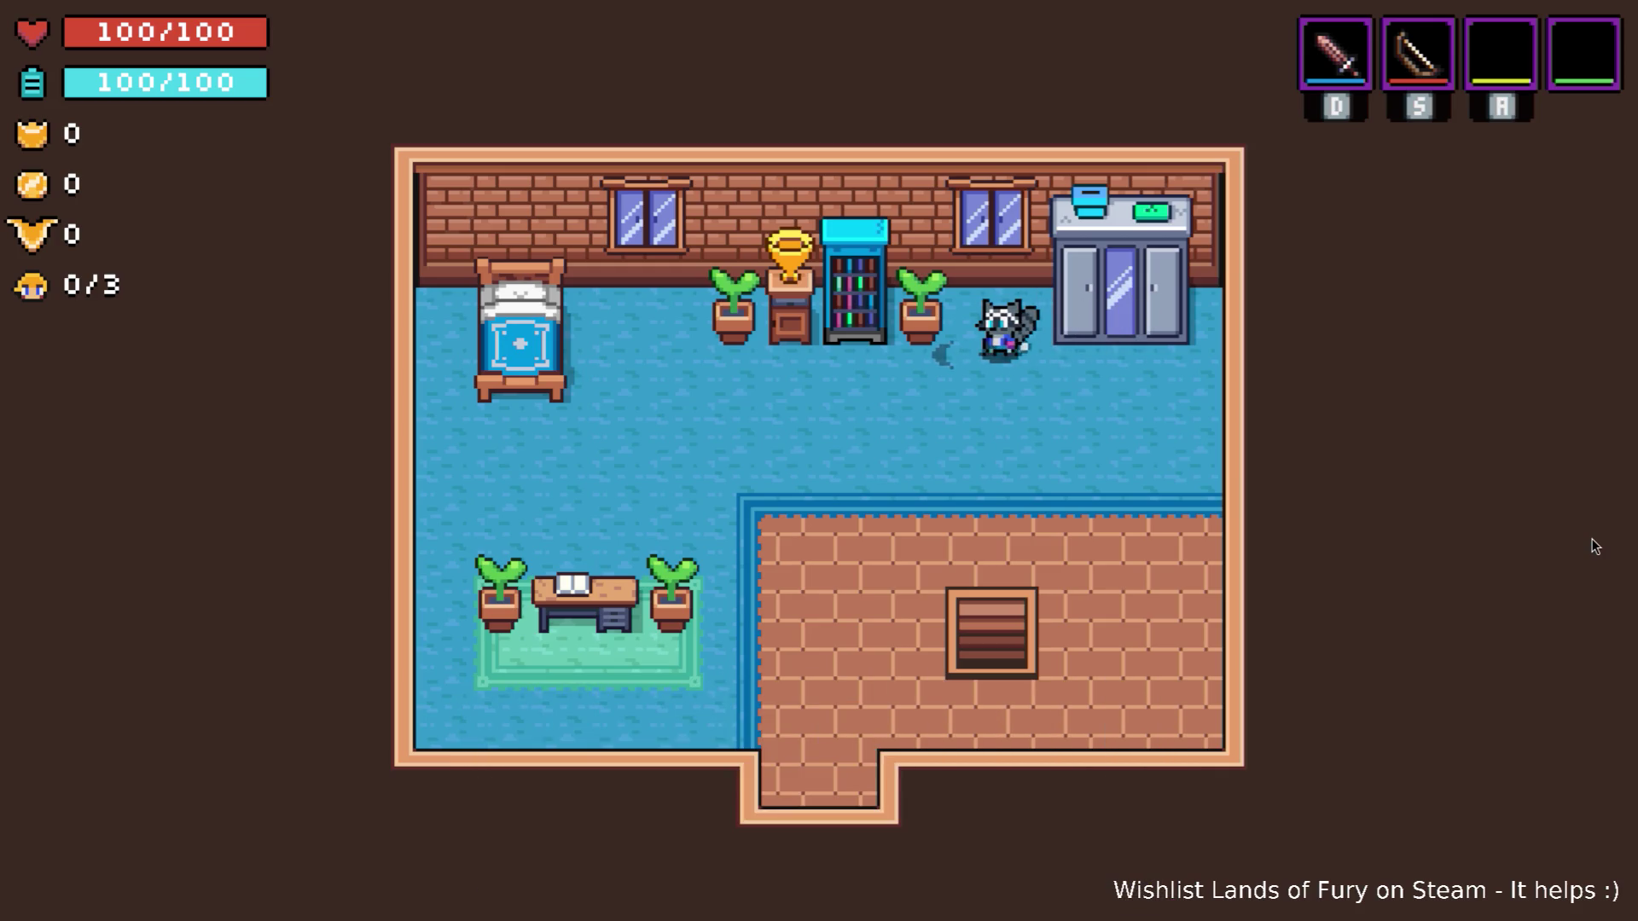
key("Right")
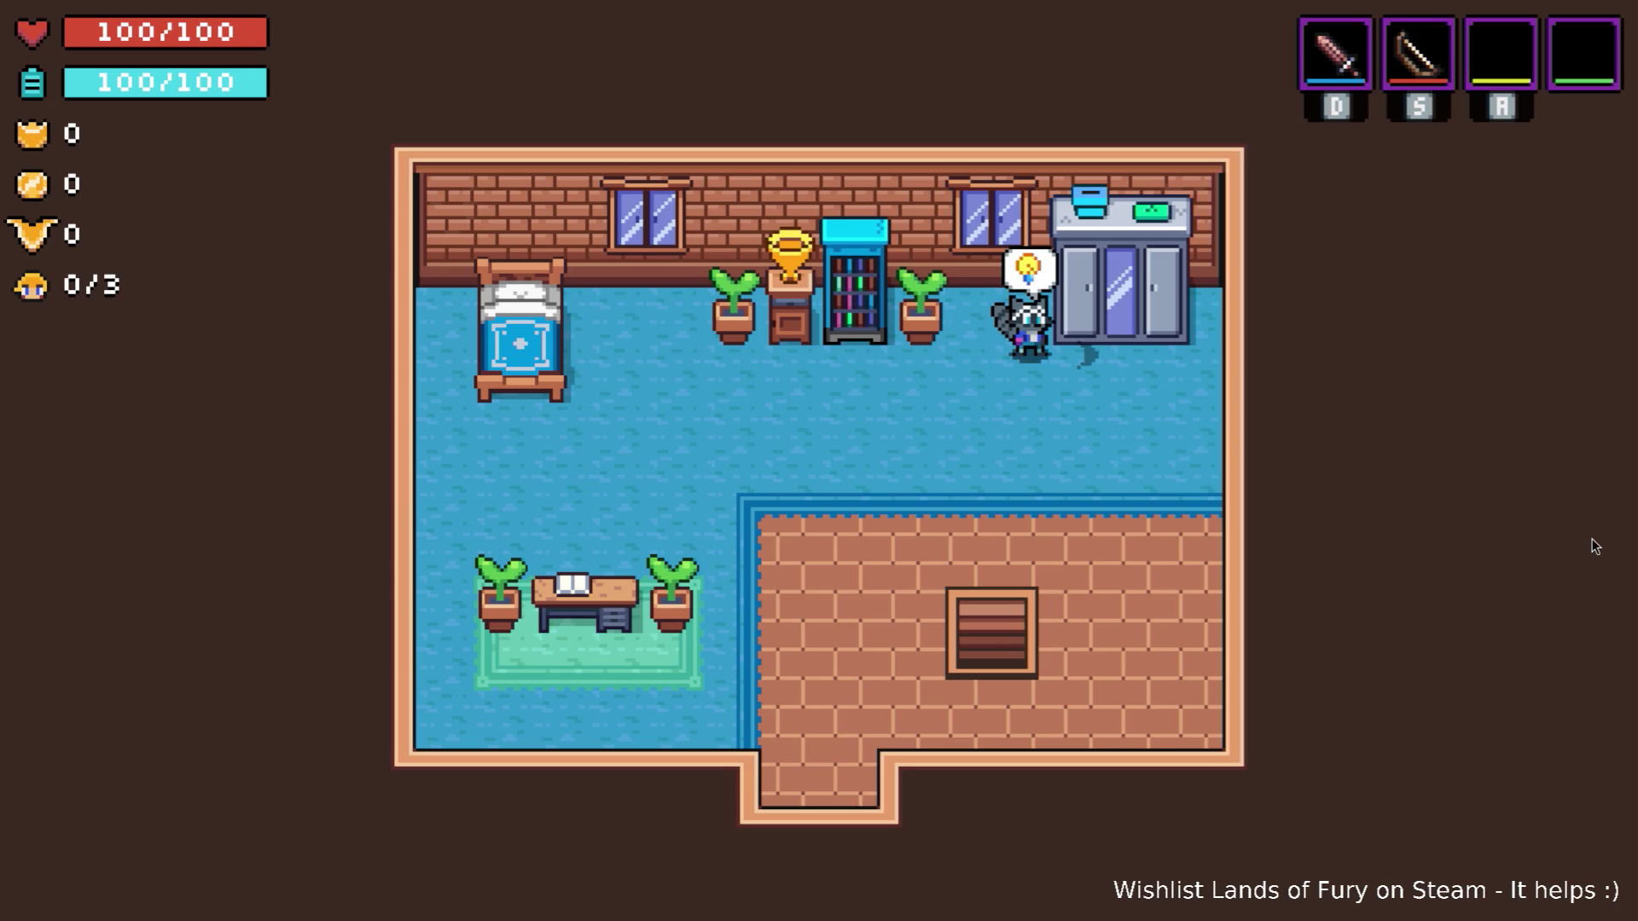
key("Down")
key("Left")
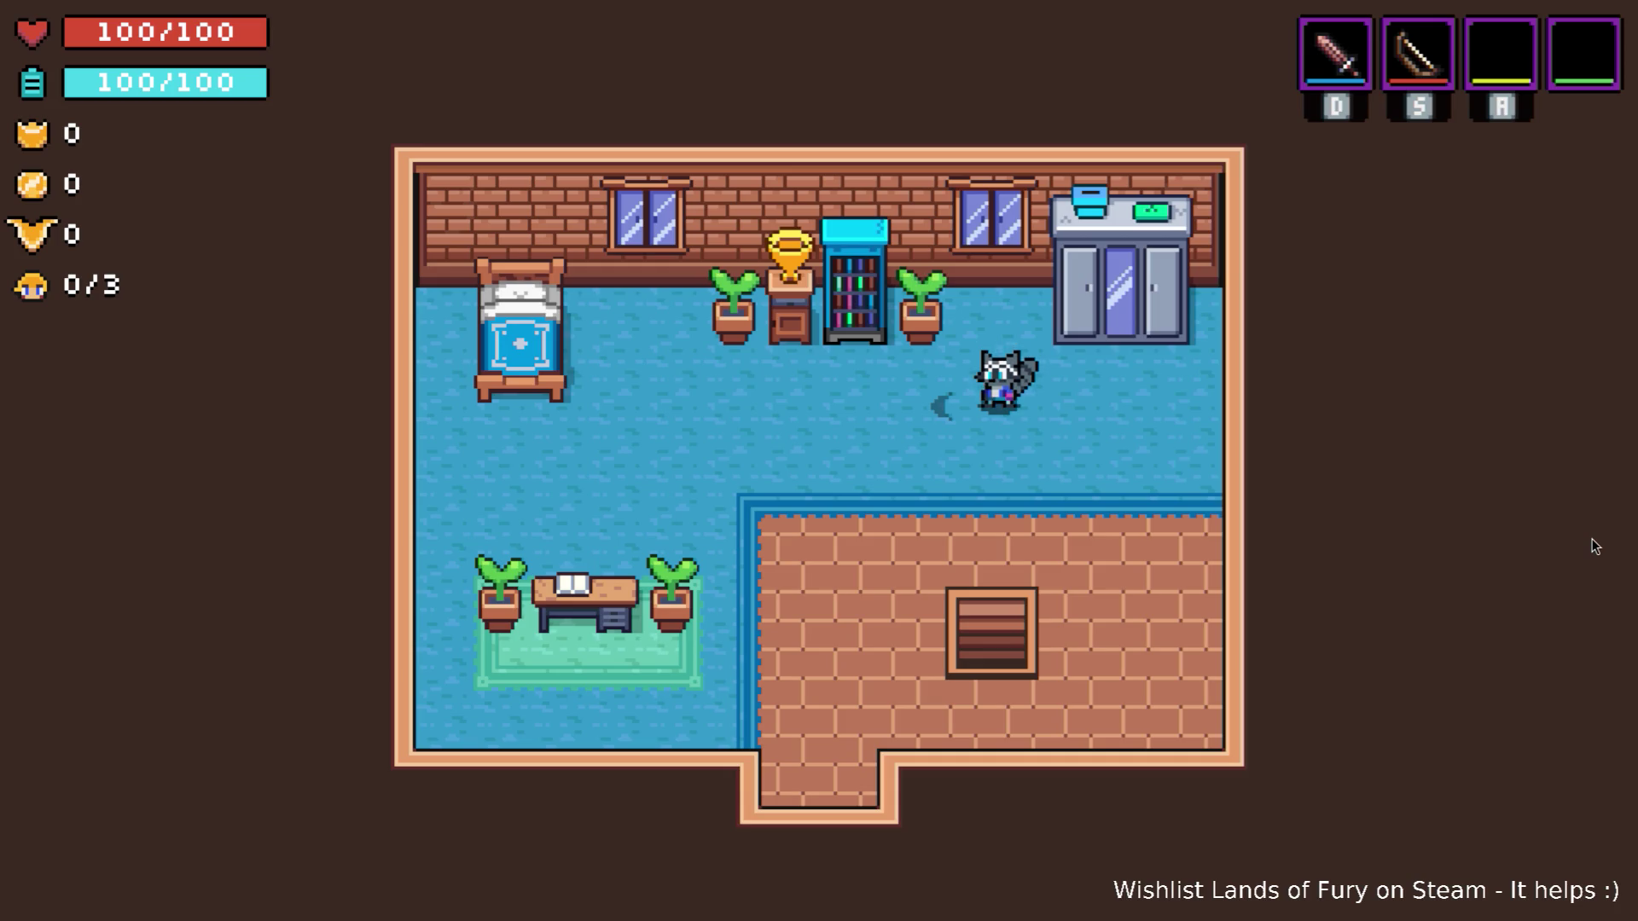
key("Down")
key("Left")
Dash through the bottom doorway out of the mushroom house.
key("Down")
key("space")
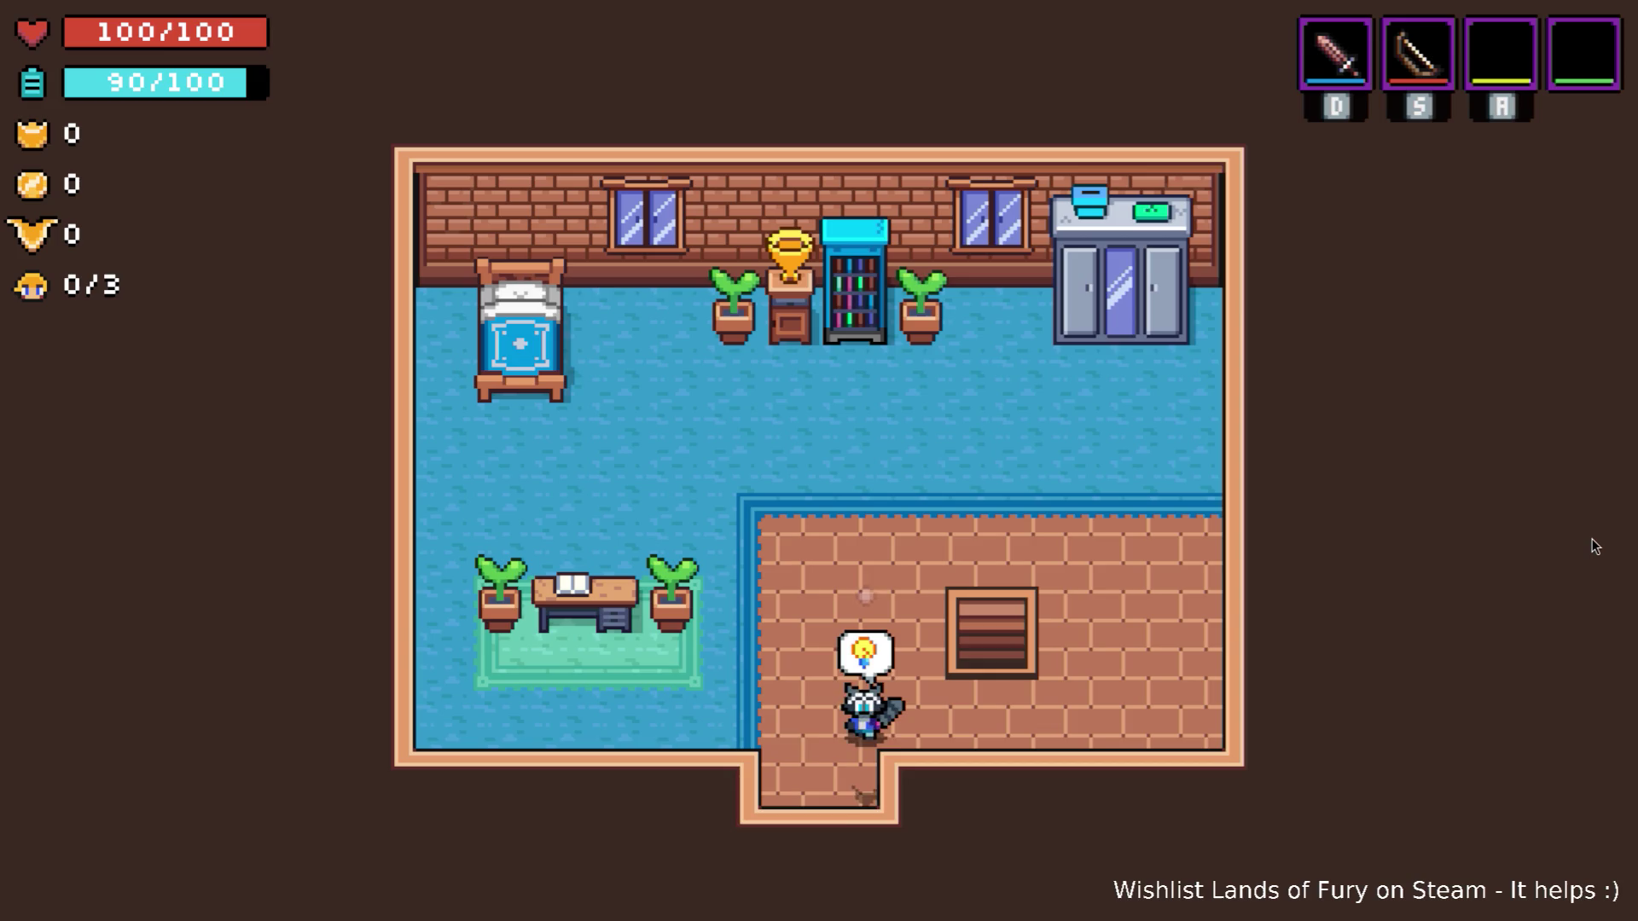
key("Down")
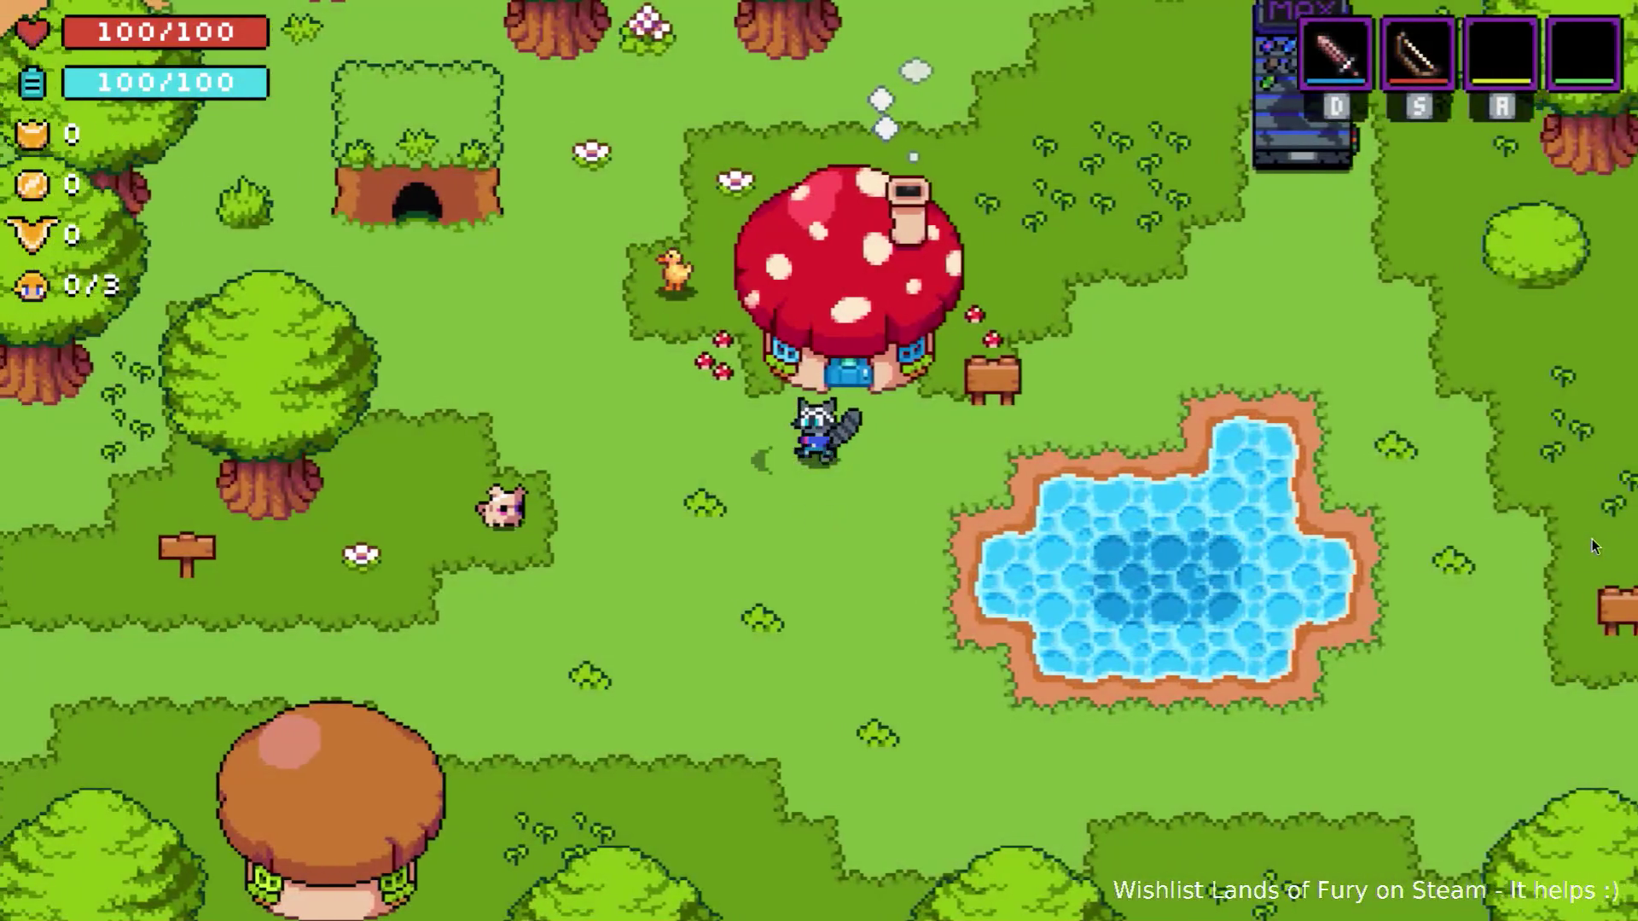
key("Left")
key("space")
Walk around the meadow and back in through the mushroom house door.
key("Up")
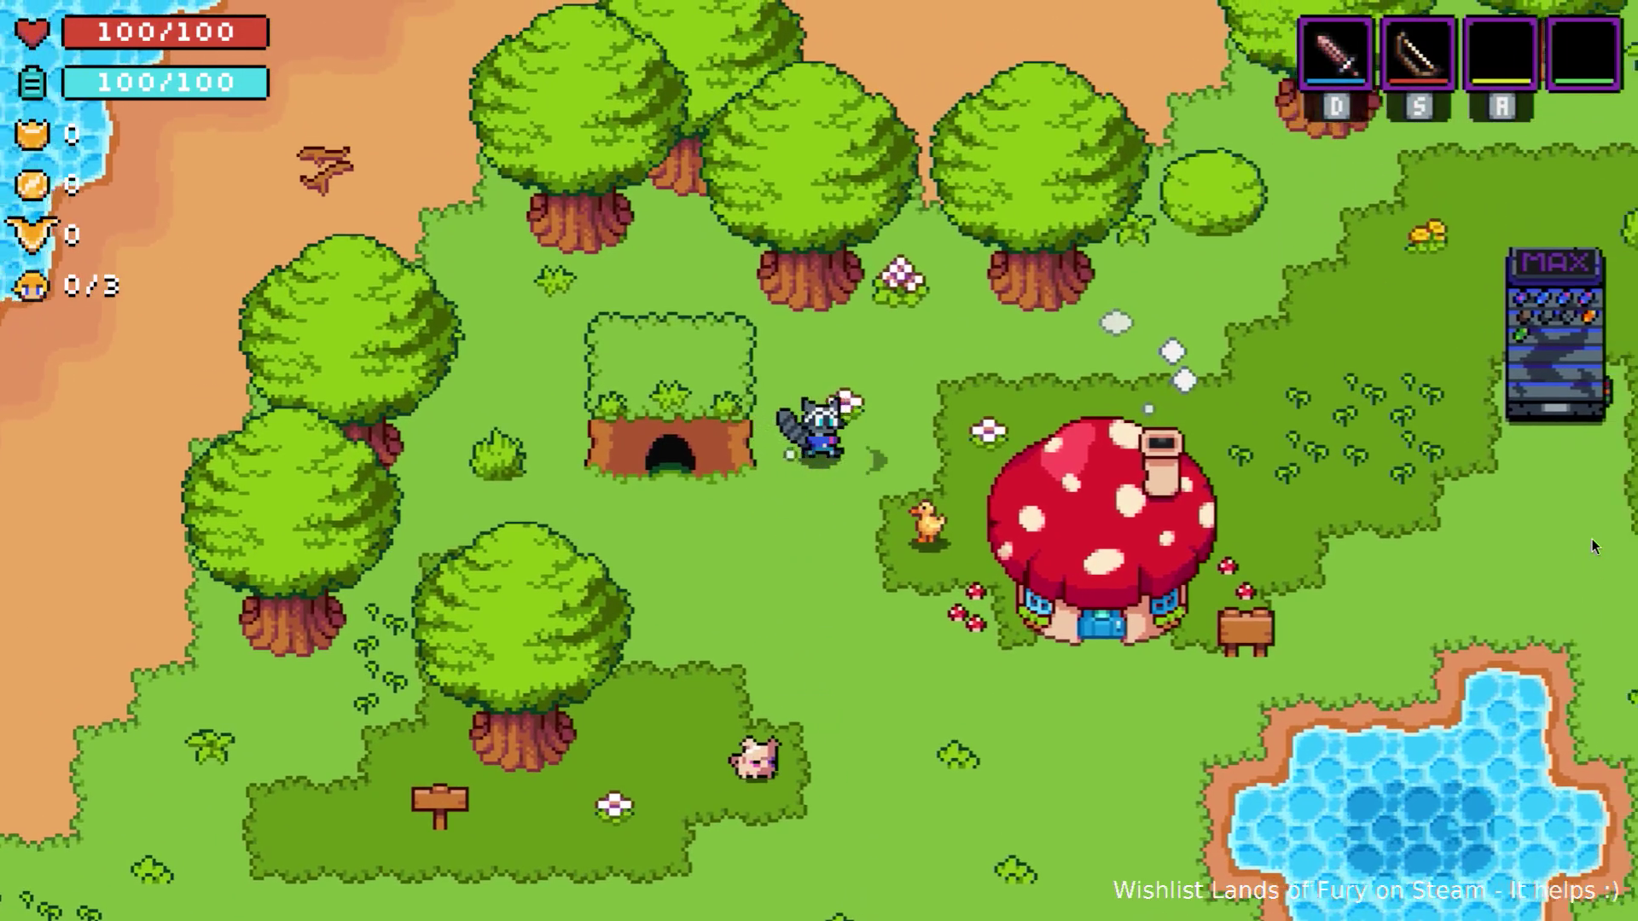
key("Right")
key("Up")
key("Left")
key("Down")
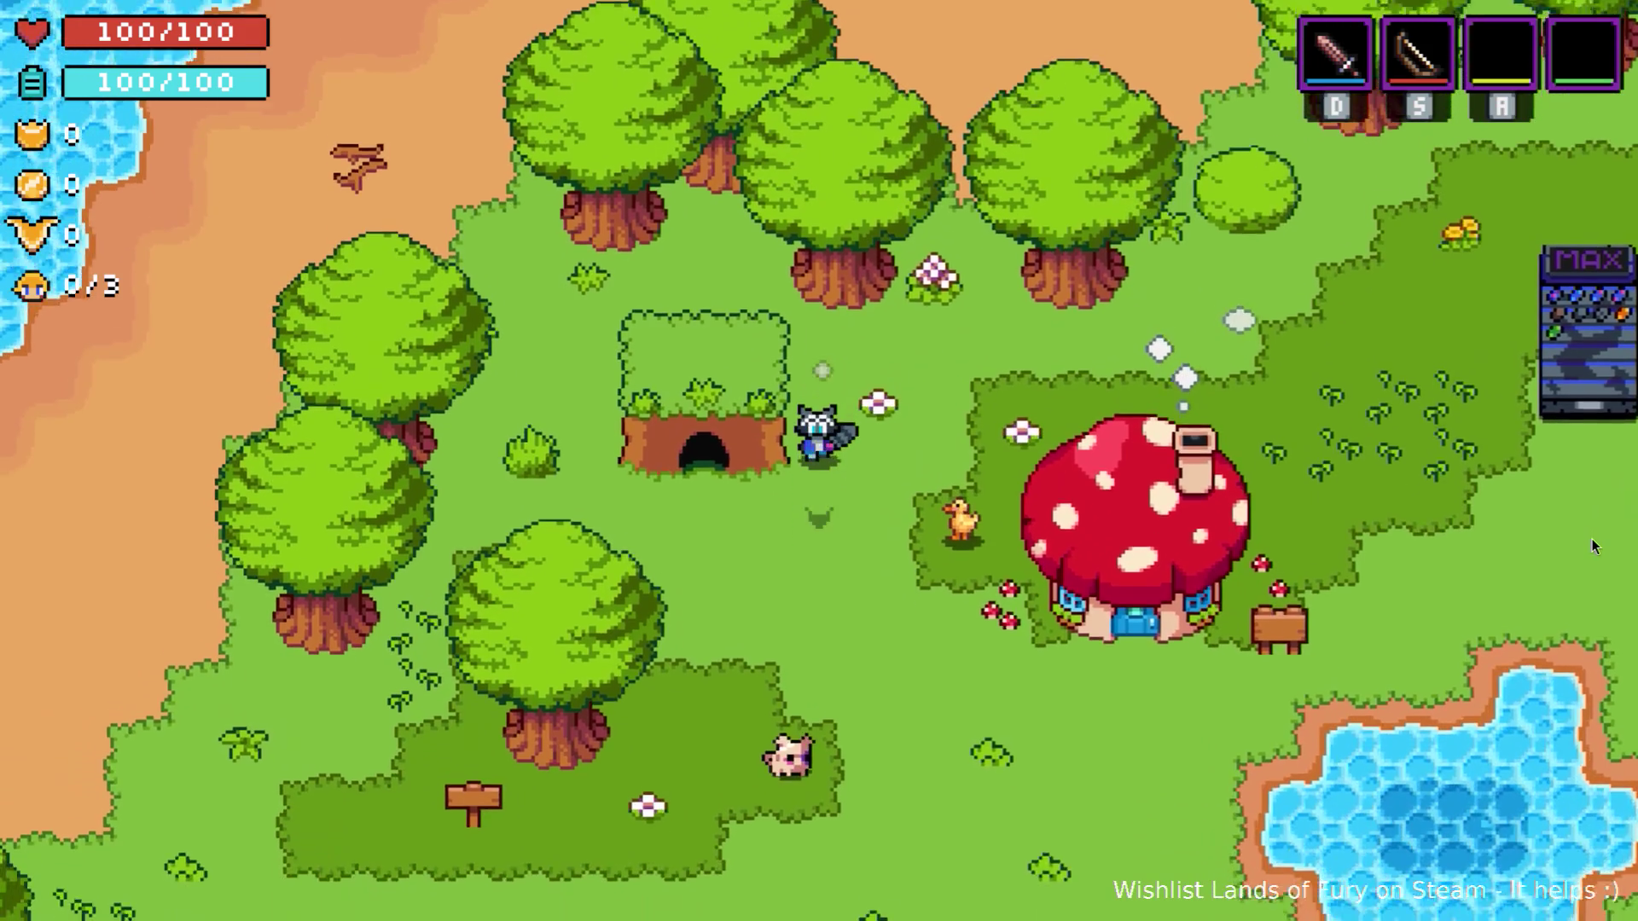
key("Right")
key("Down")
key("Left")
key("Down")
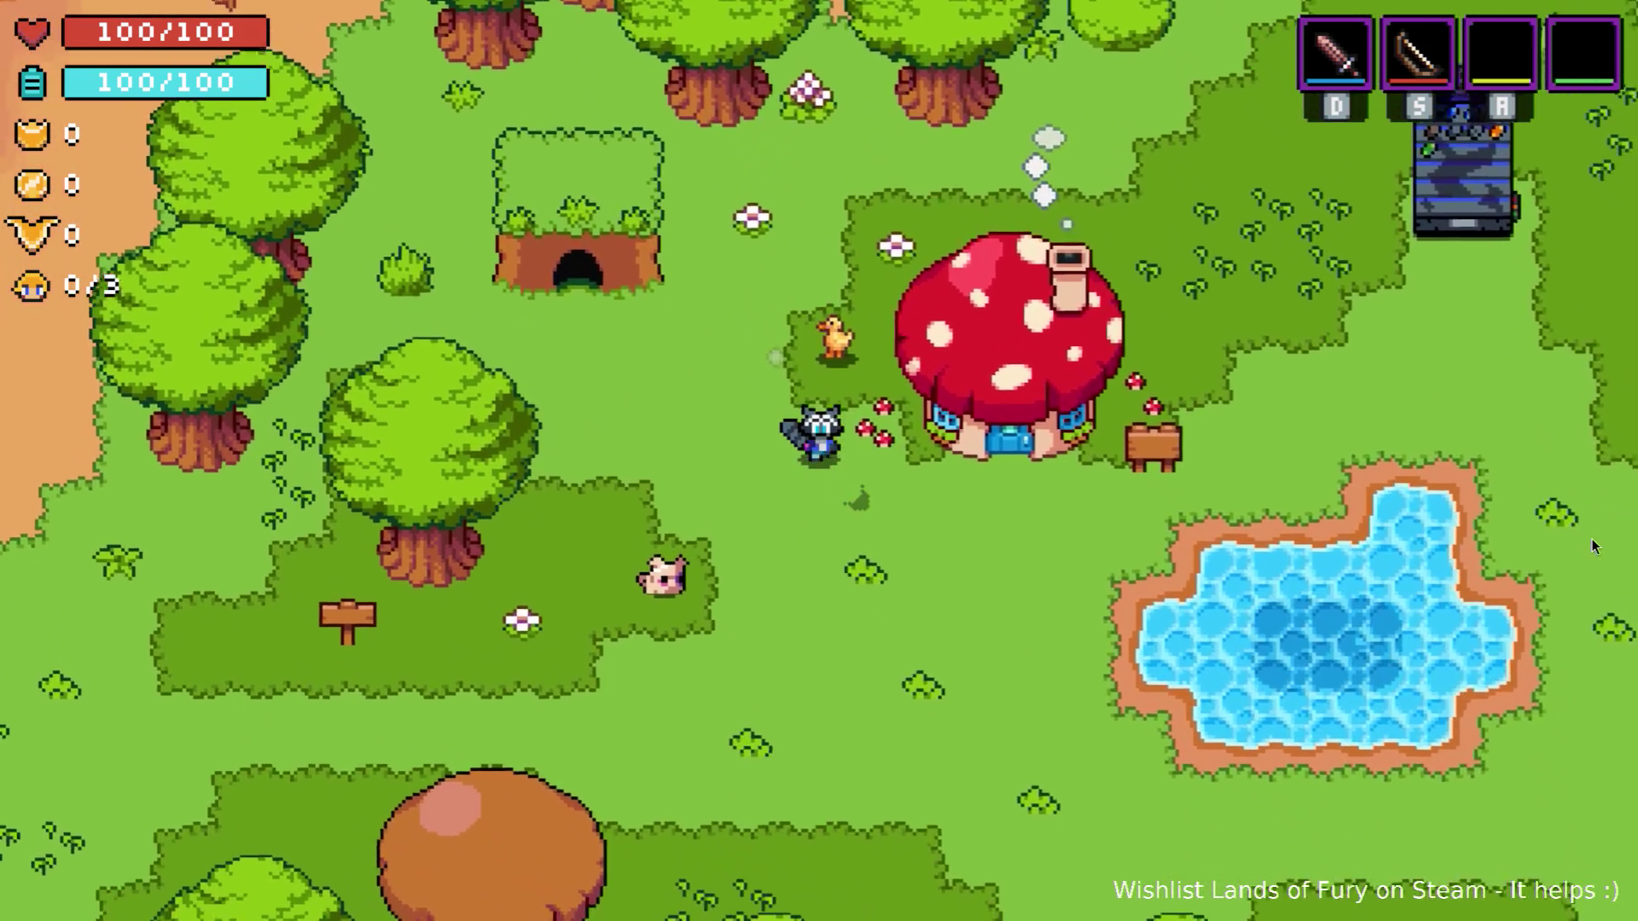
key("Right")
key("Up")
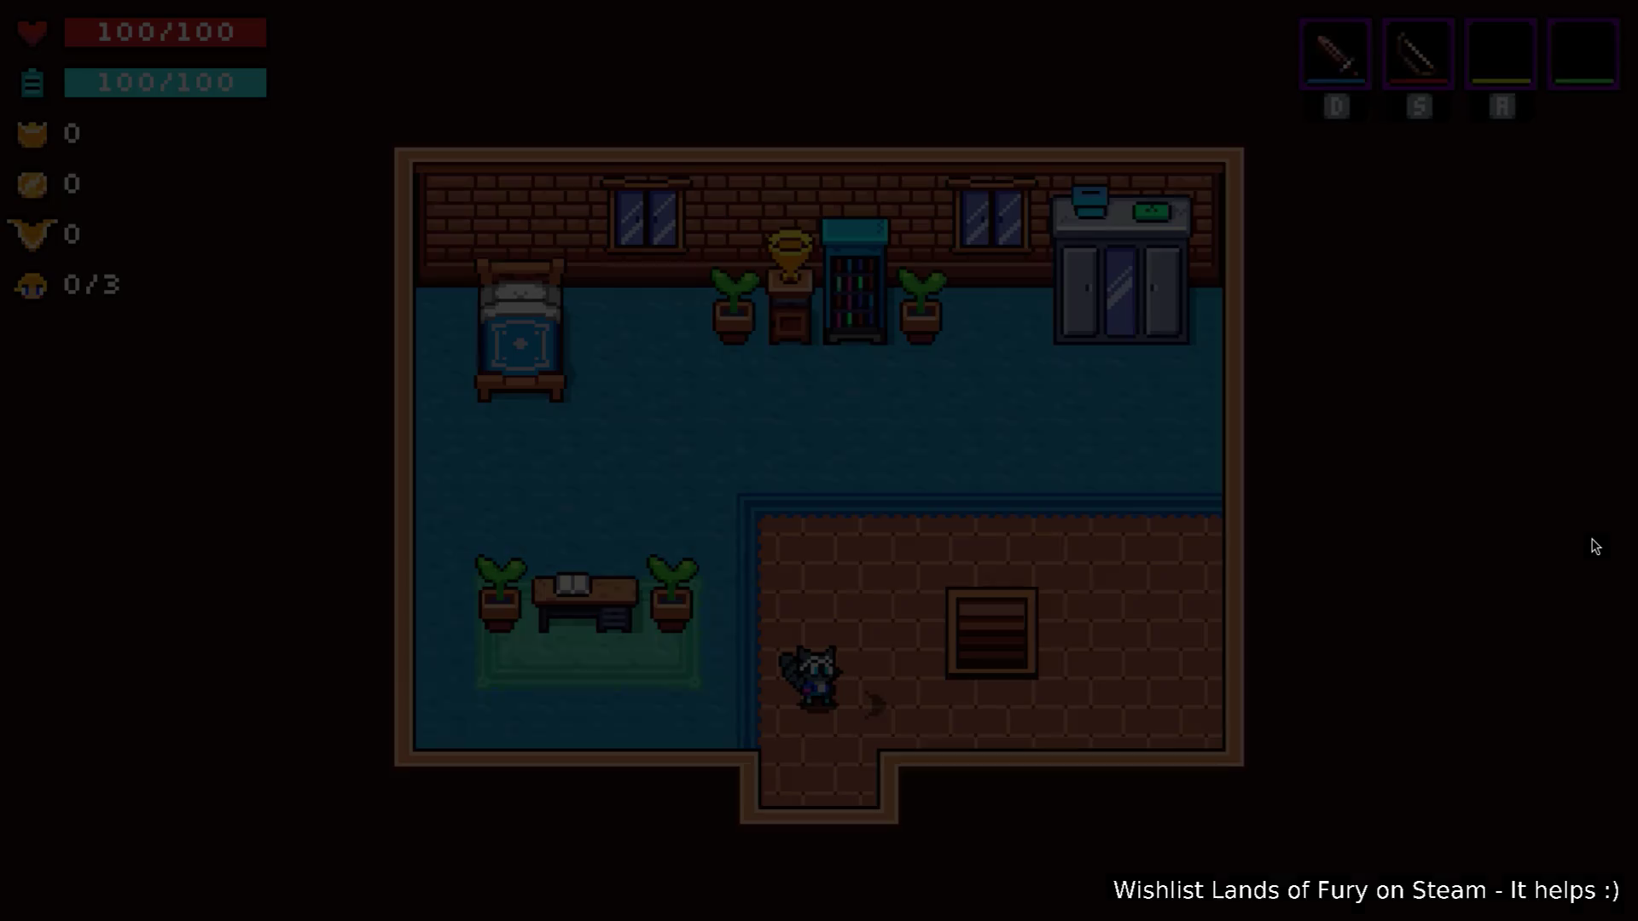
Cross the room from the closet to the Bookshelf of Wisdom and interact with it.
key("Up")
key("space")
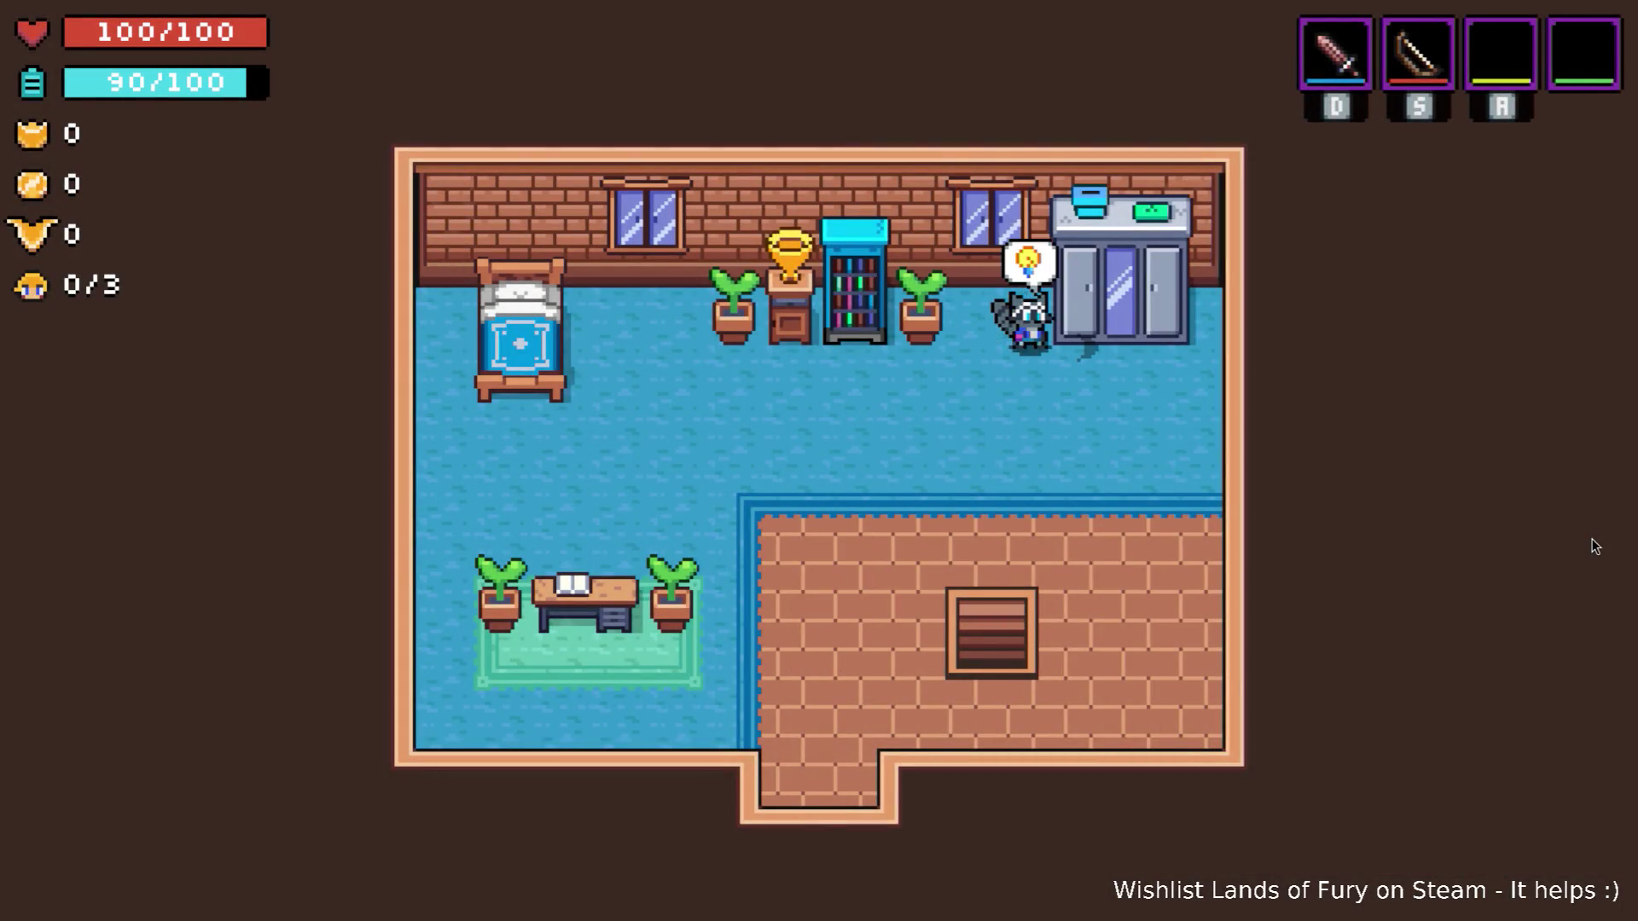
key("Left")
key("Down")
key("Left")
key("Up")
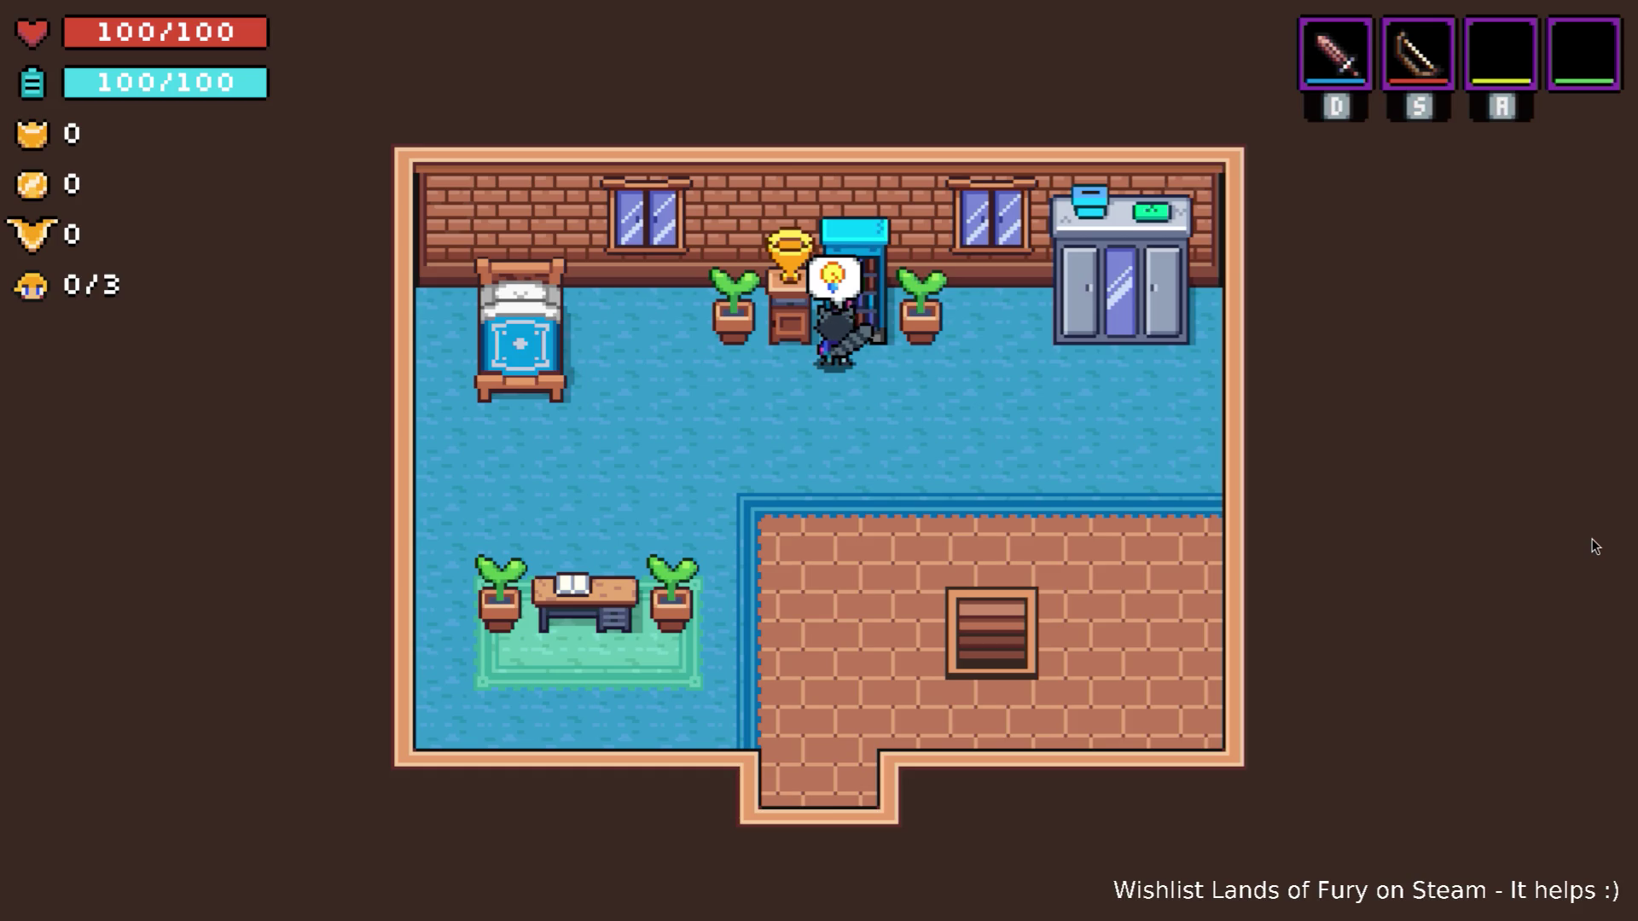
key("e")
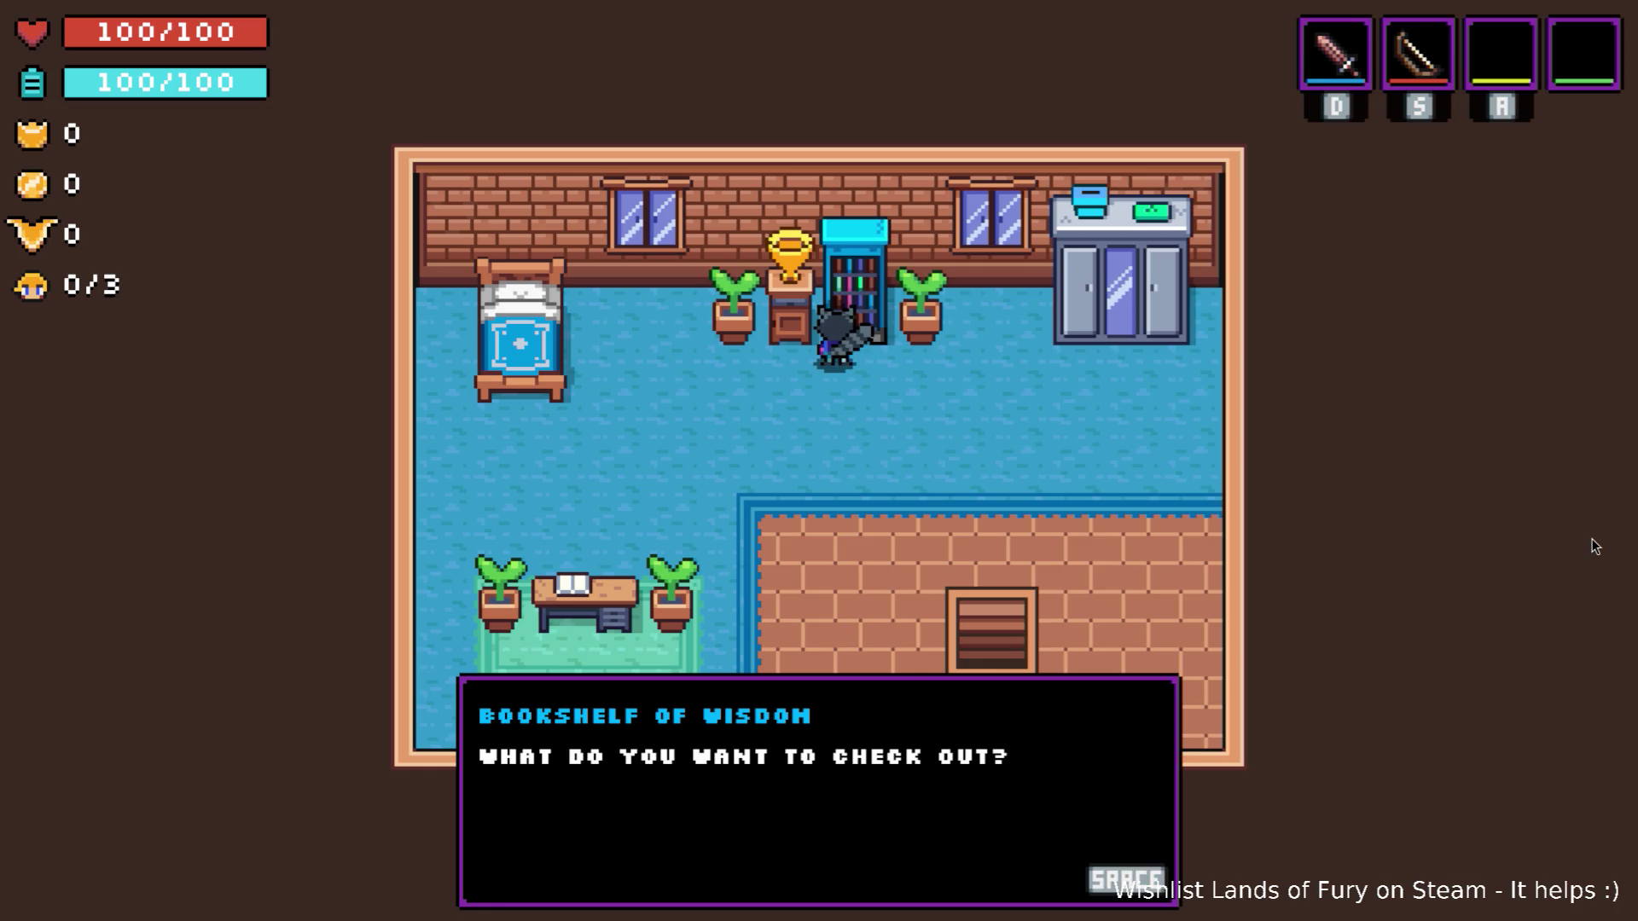
Browse the Achievements list, including Saviour, Red Cape and Traditional, then close it.
key("space")
key("Down")
key("Down")
key("Down")
key("Up")
key("Up")
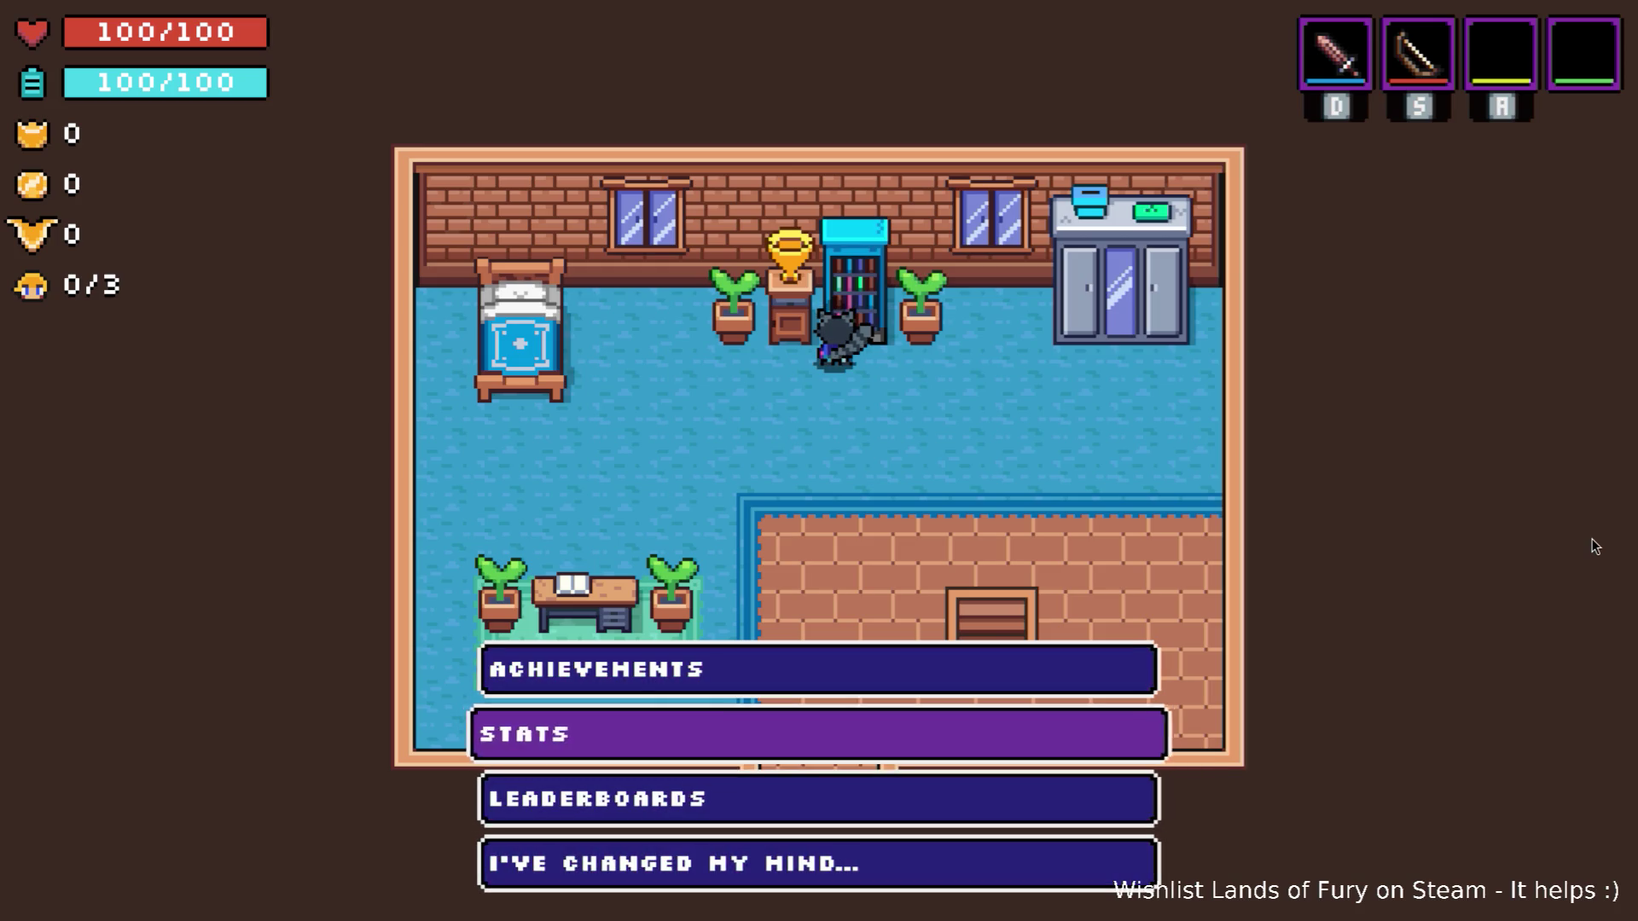
key("Up")
key("space")
key("Down")
key("Down")
key("Down")
key("Down")
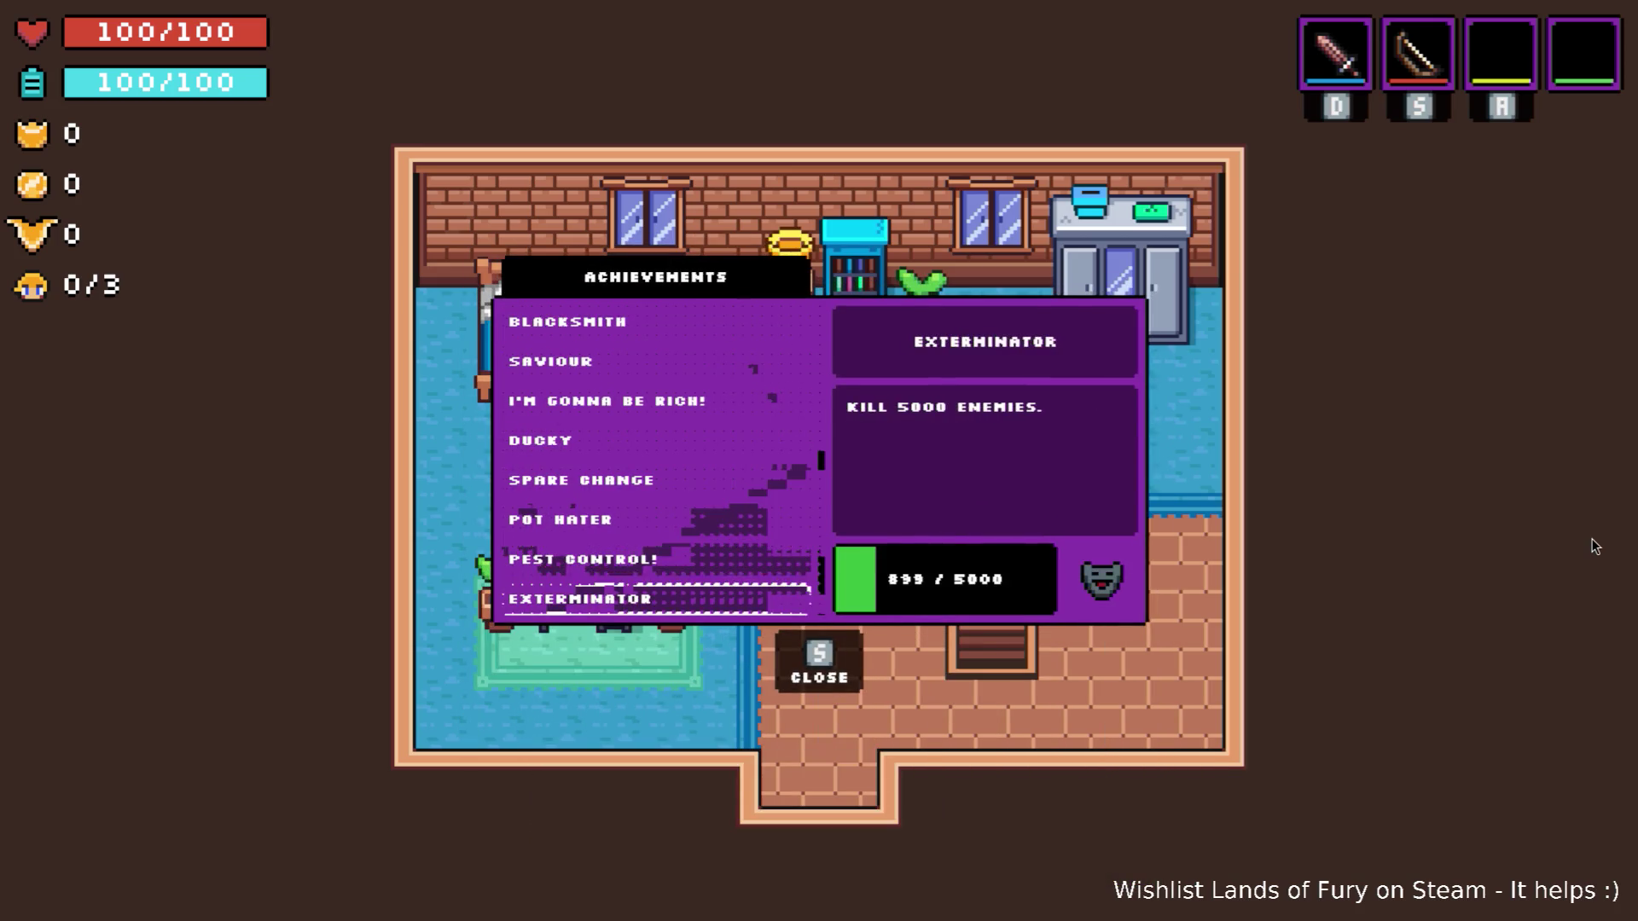
key("Down")
key("Down")
key("Down")
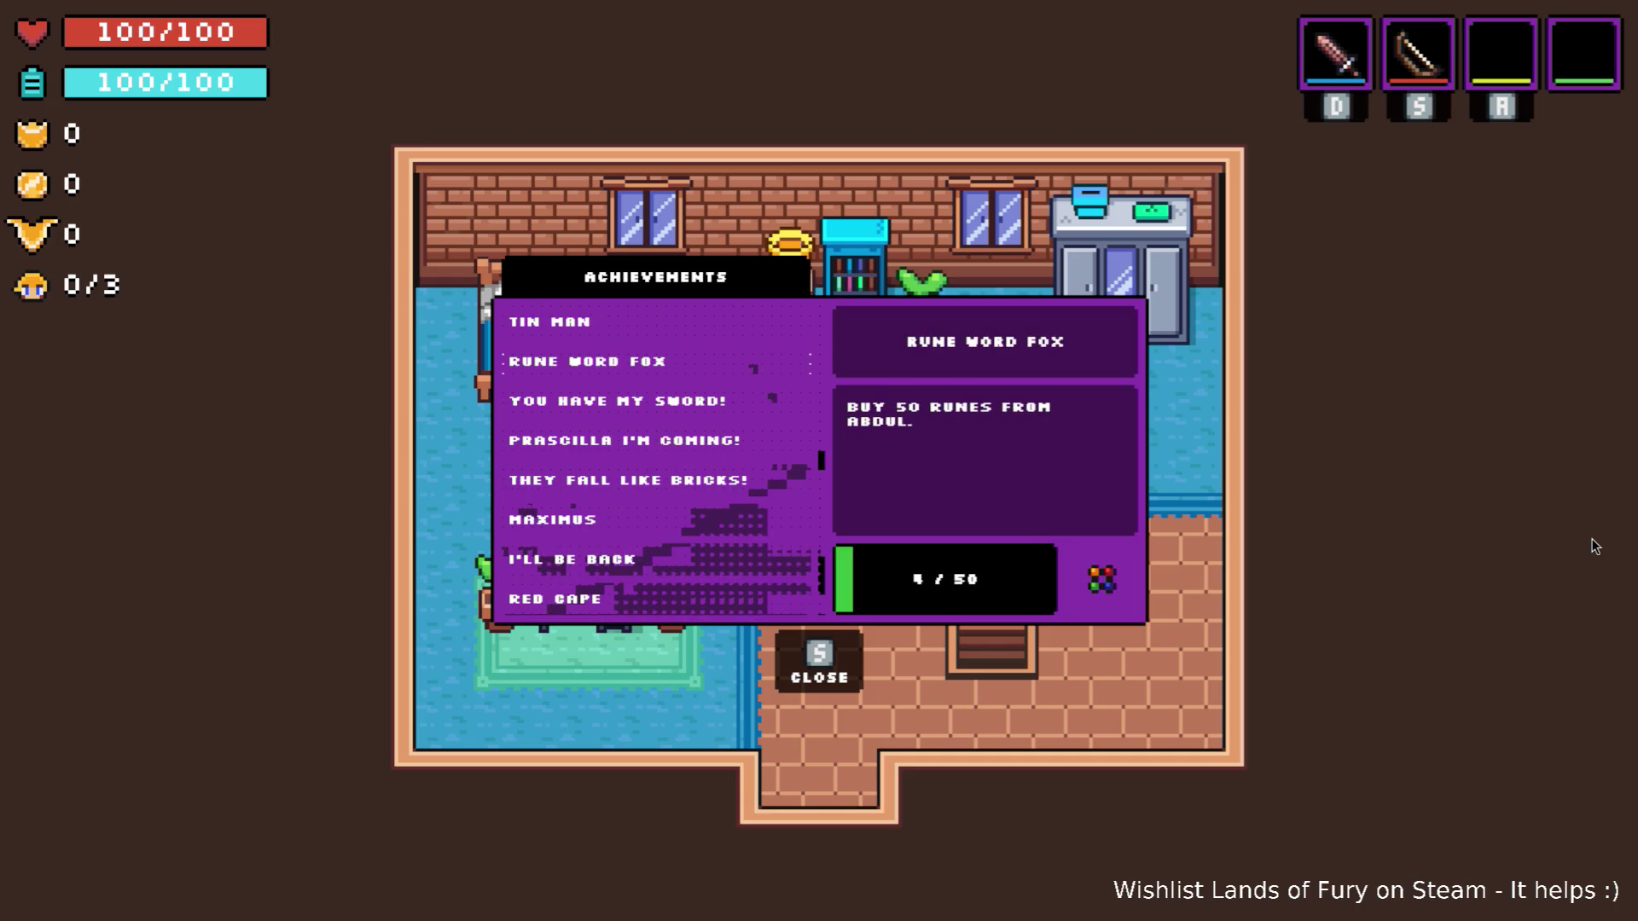
key("Down")
key("Down")
key("Down")
key("Down")
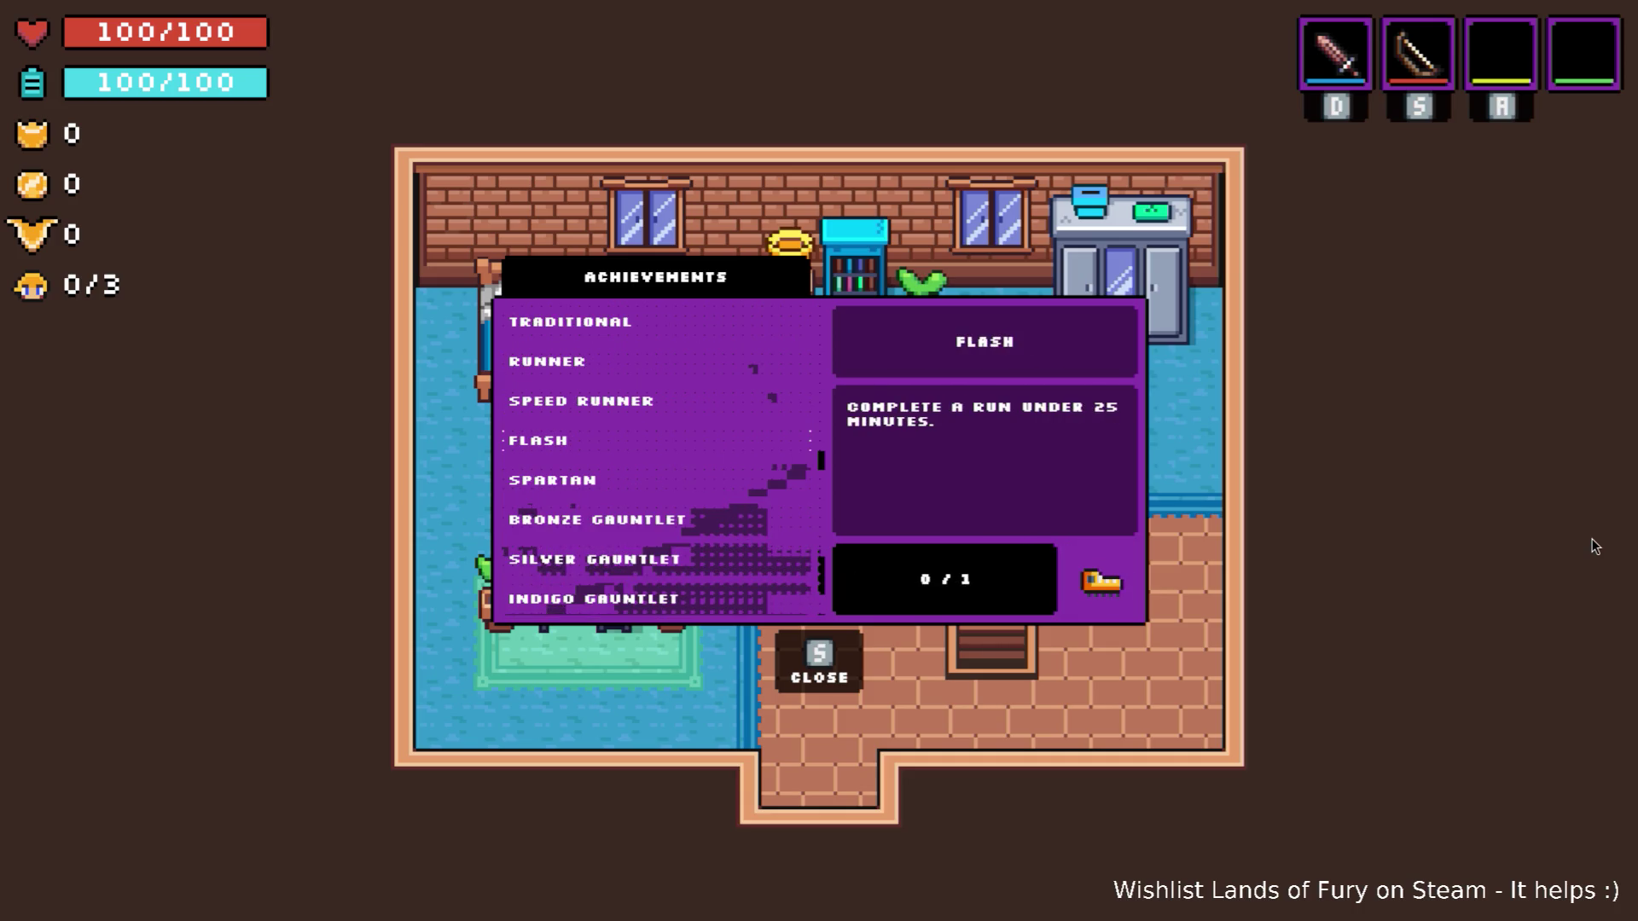
key("Up")
key("Up")
key("Up")
key("Up")
key("Up")
key("Up")
key("Down")
key("Down")
key("Down")
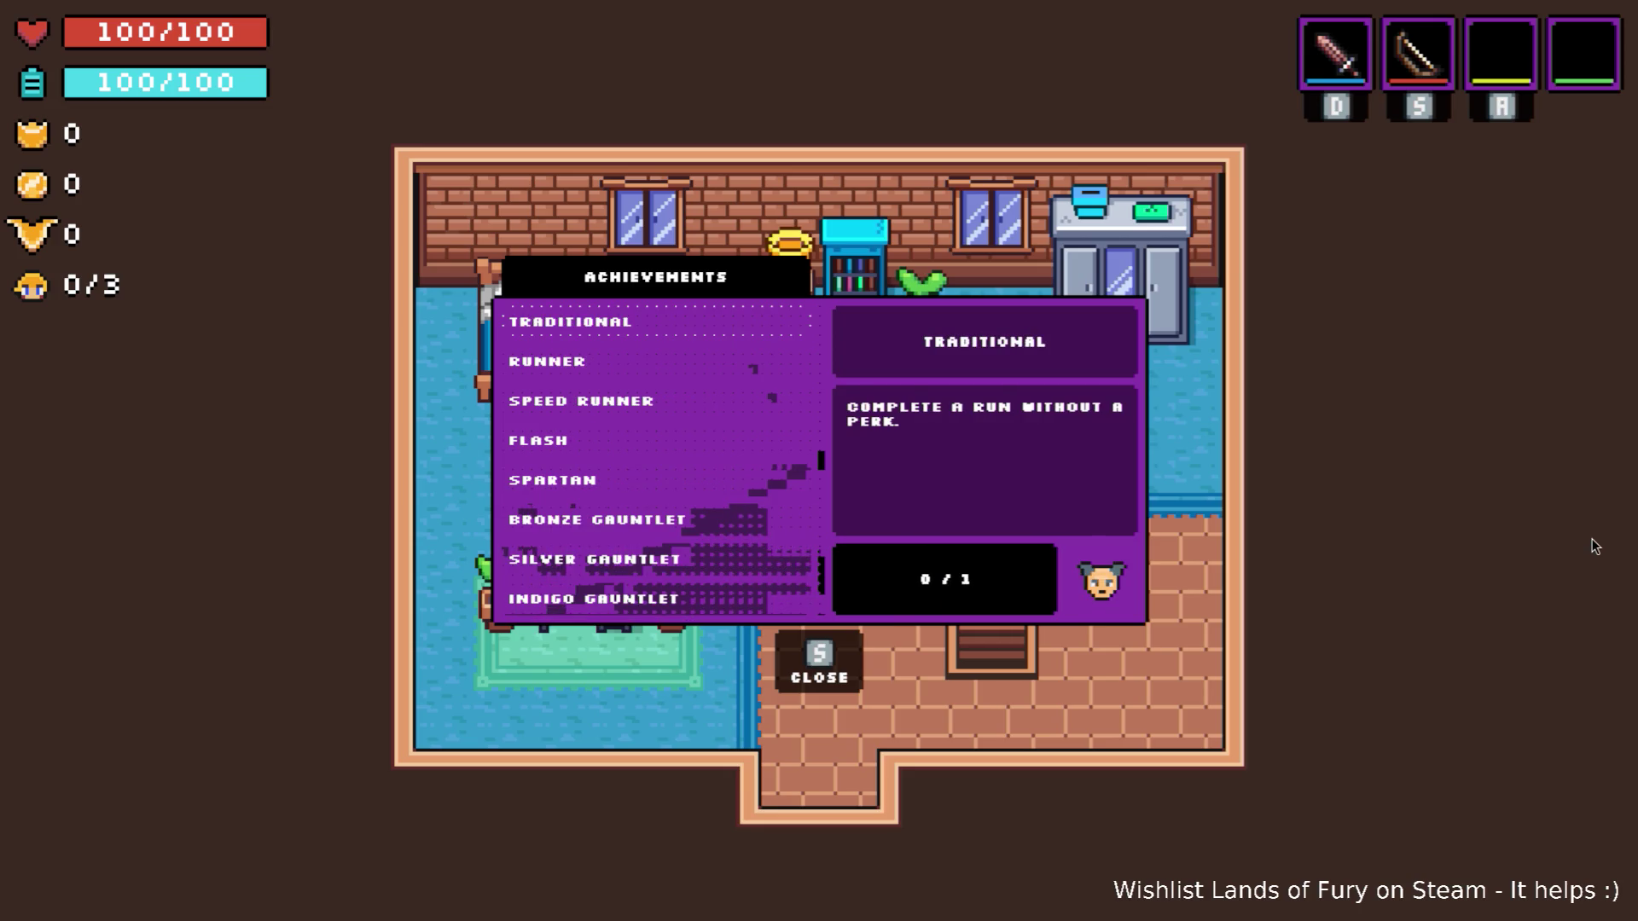
key("s")
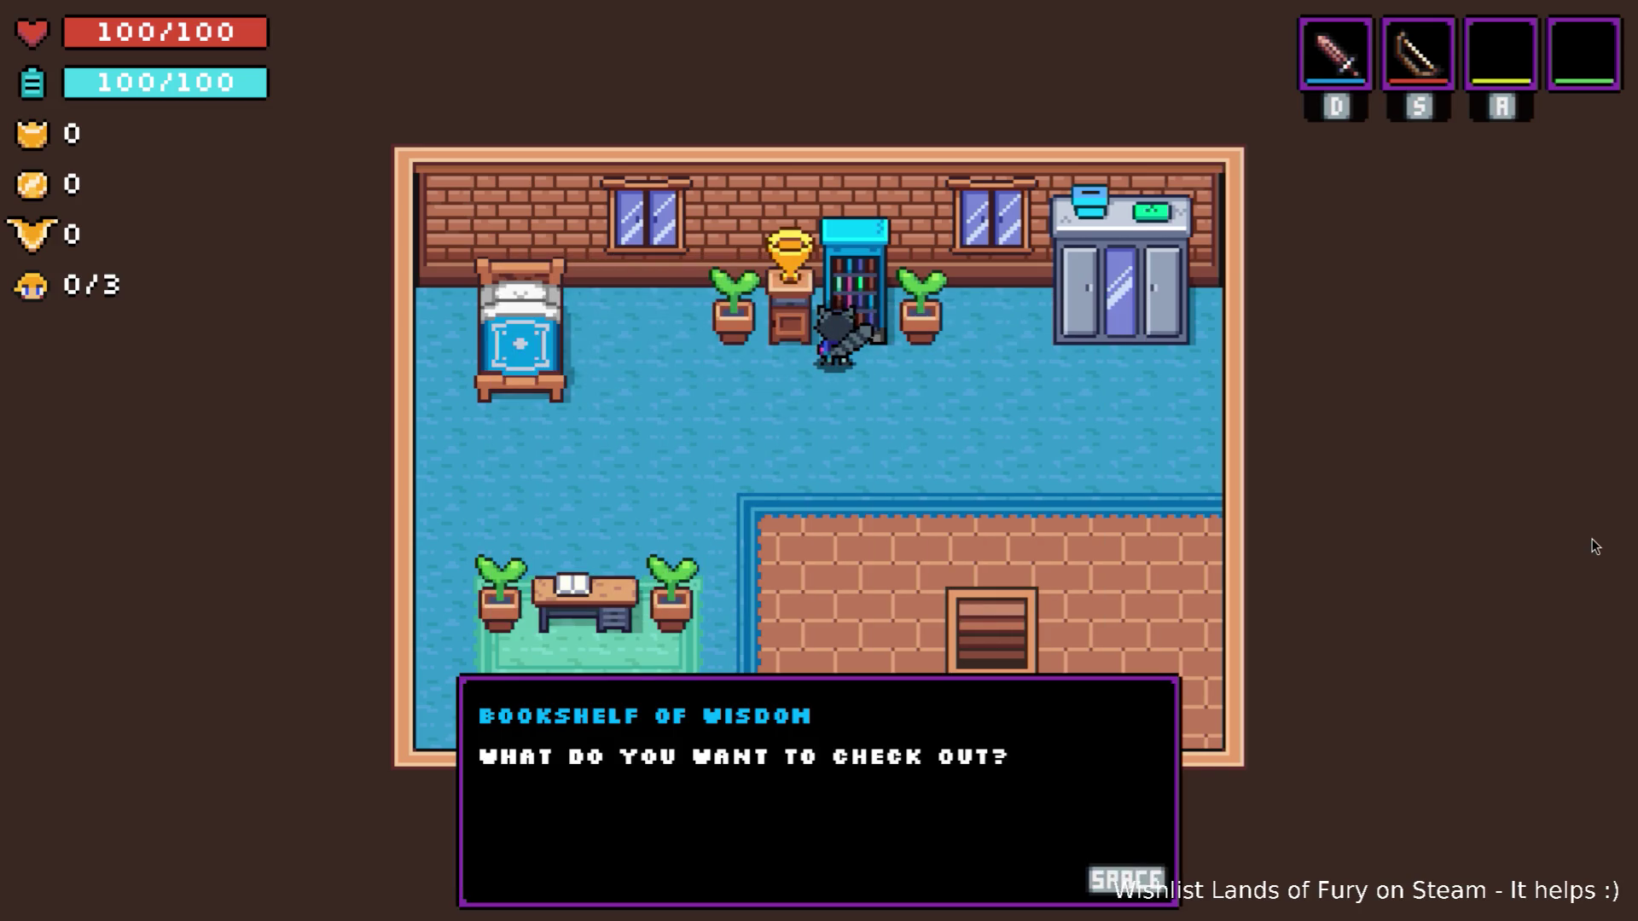
Open Leaderboards, choose a league among Green, Orange and Indigo, and view its scores.
key("Down")
key("Down")
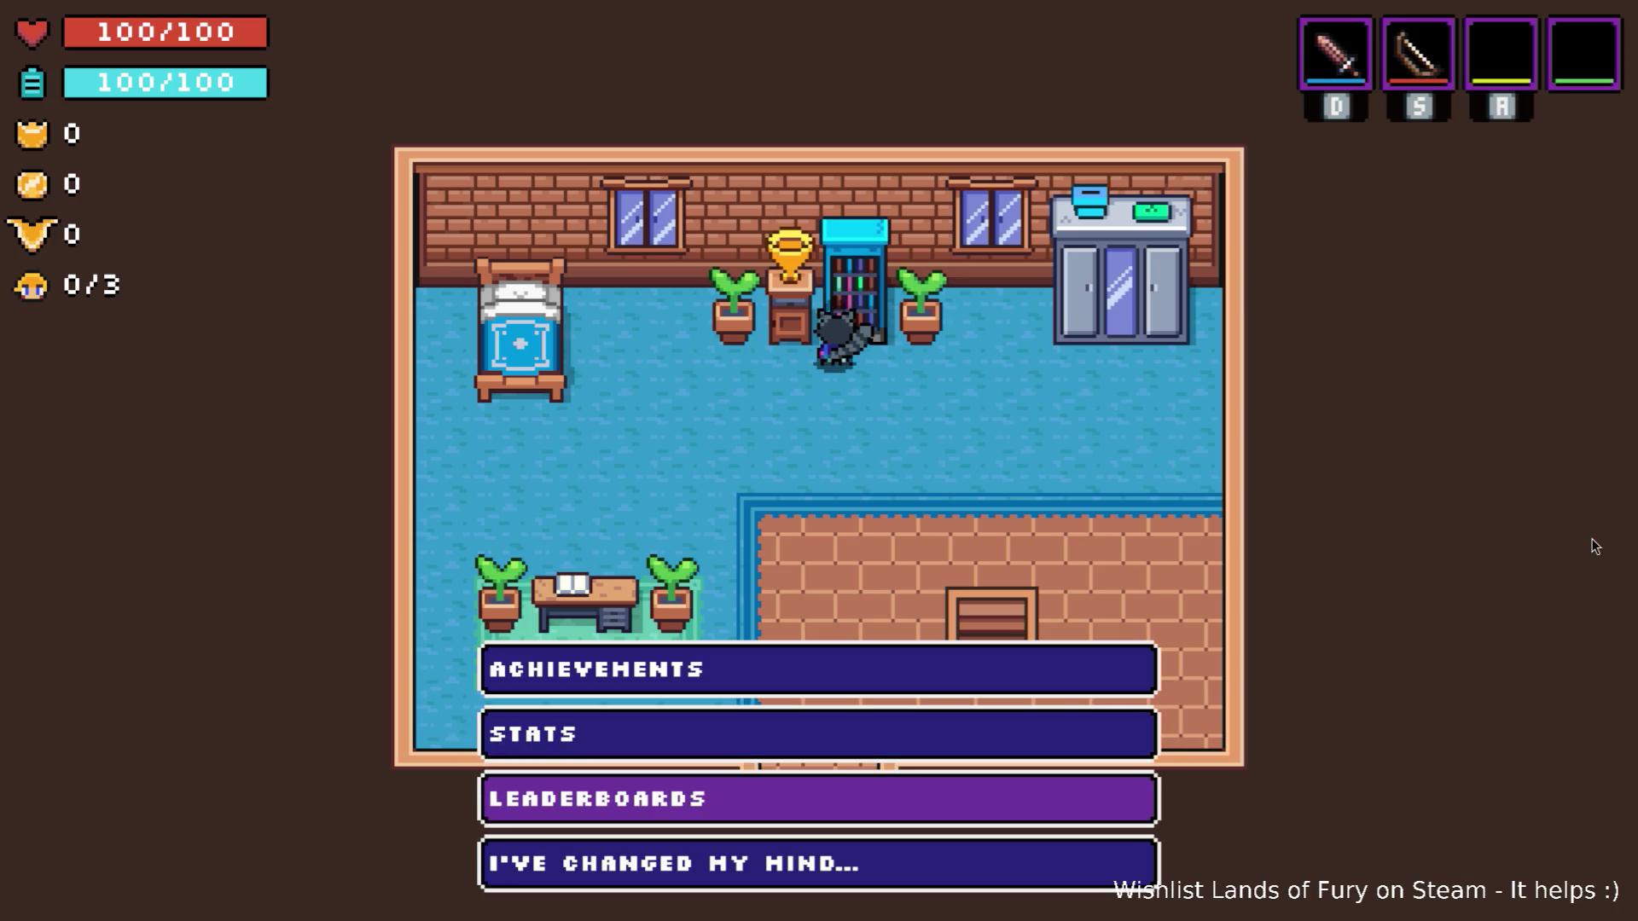
key("Return")
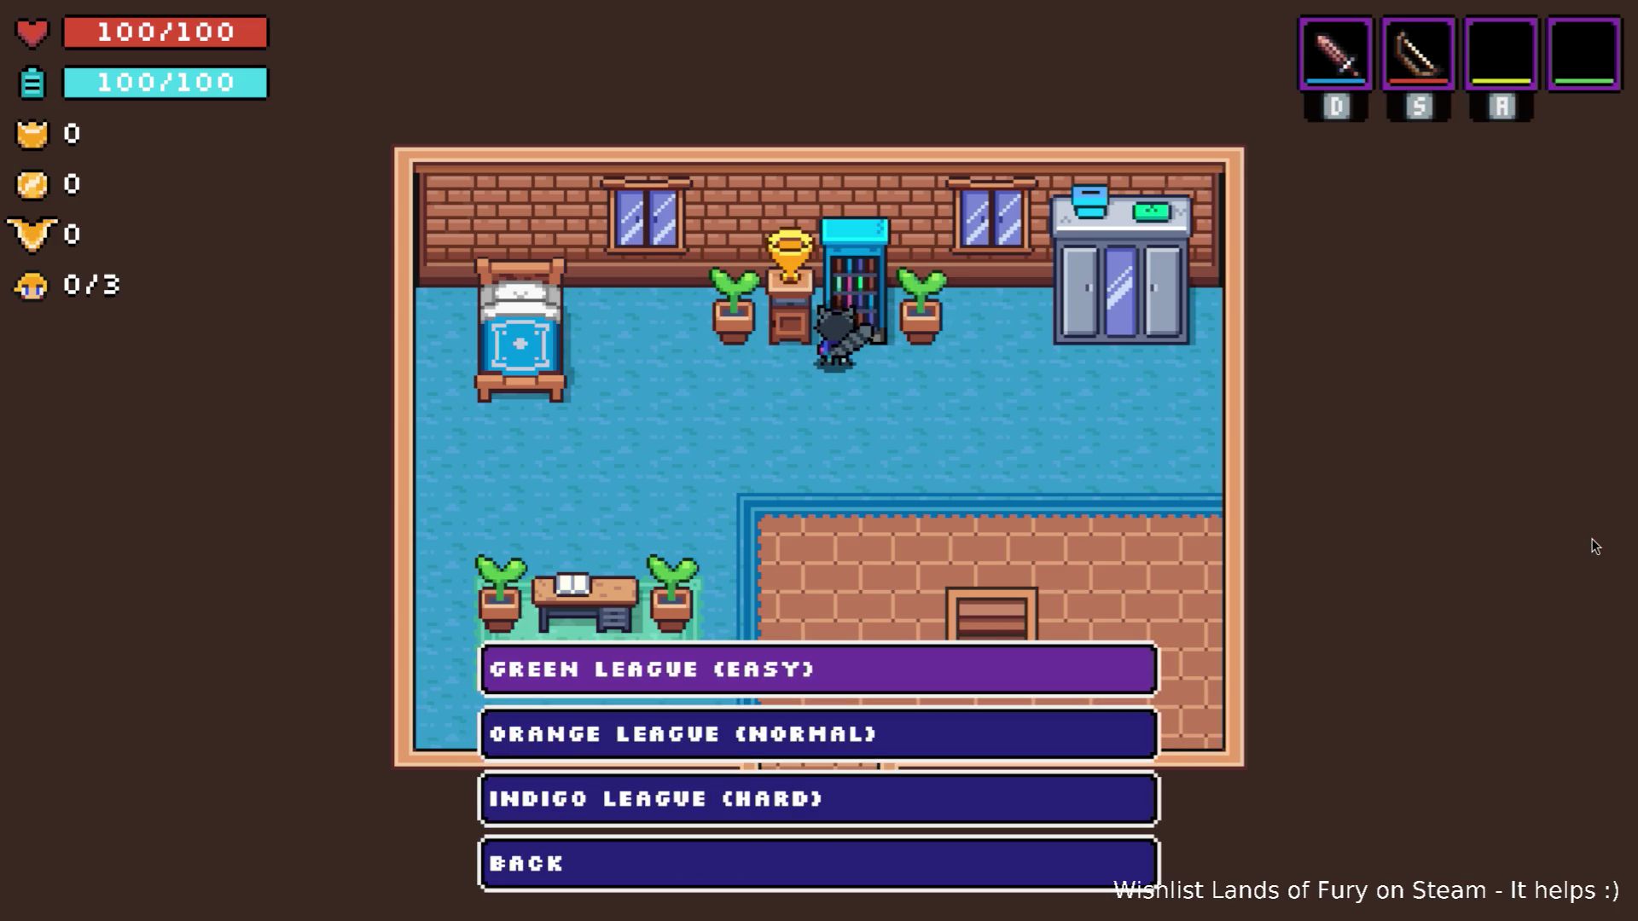
key("Down")
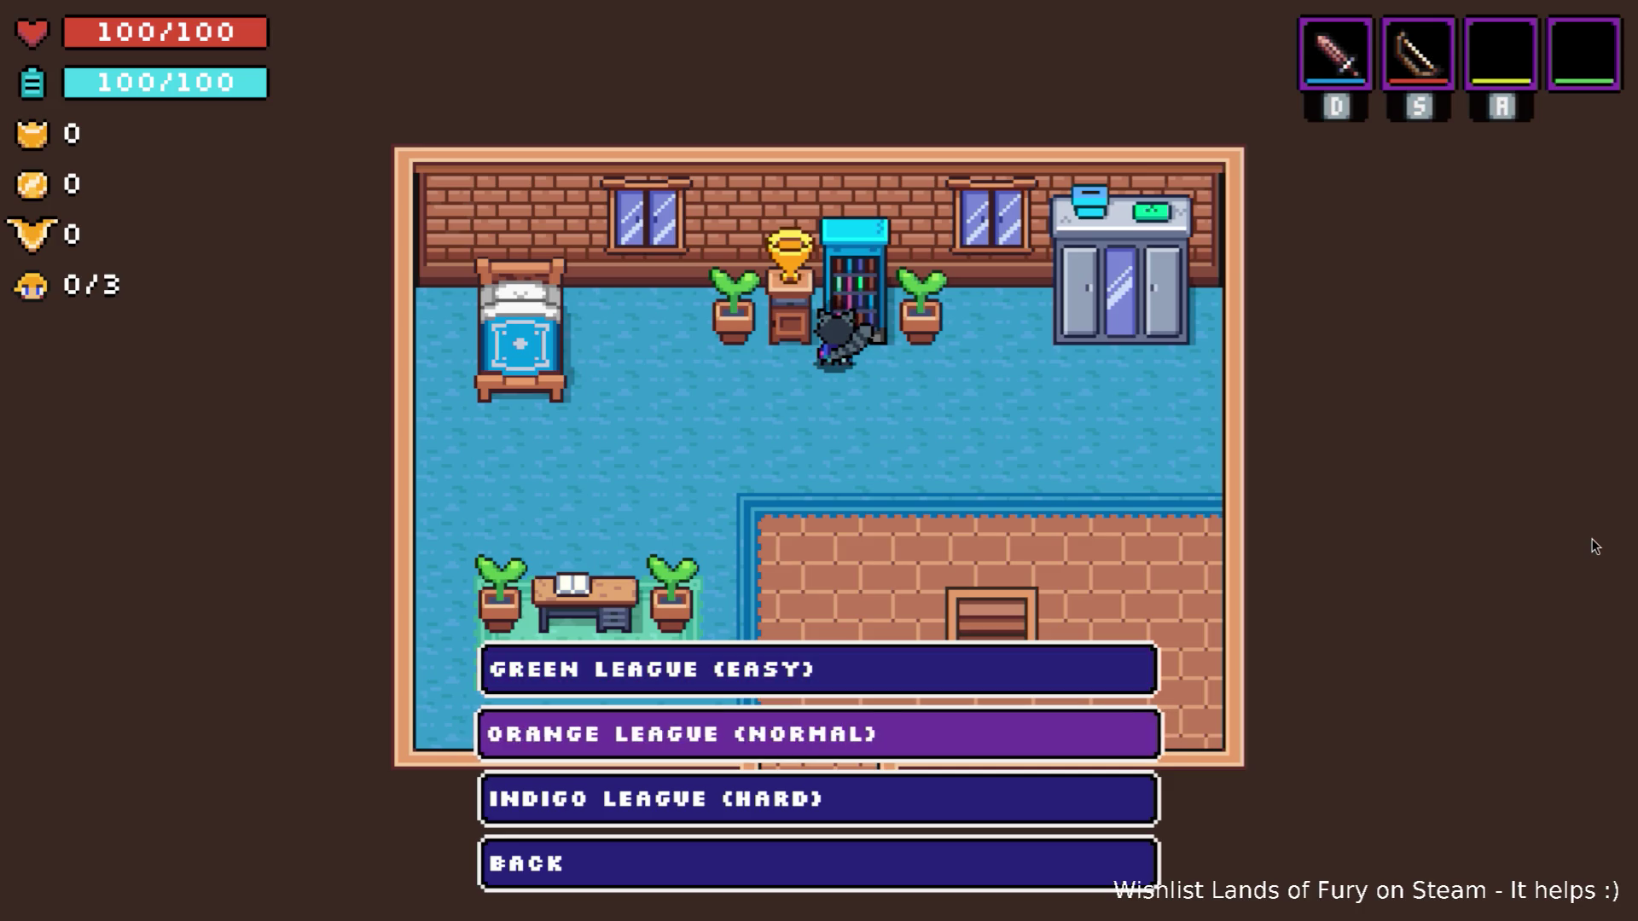
key("Up")
key("Down")
key("Down")
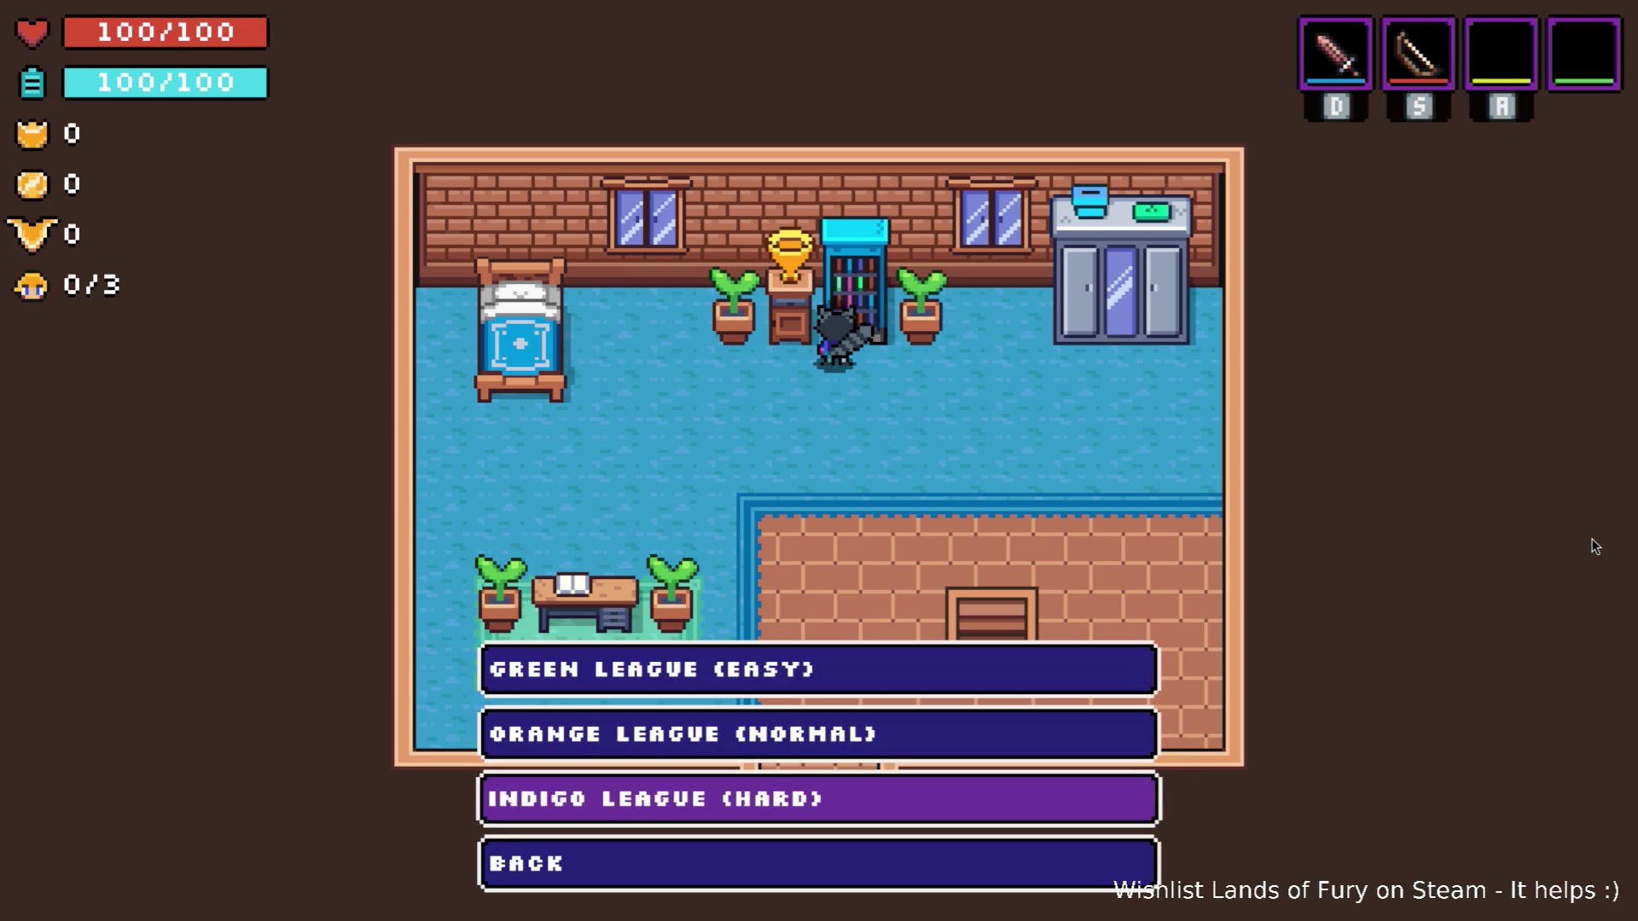
key("Up")
key("Up")
key("Down")
key("Down")
key("Down")
key("Up")
key("Up")
key("Return")
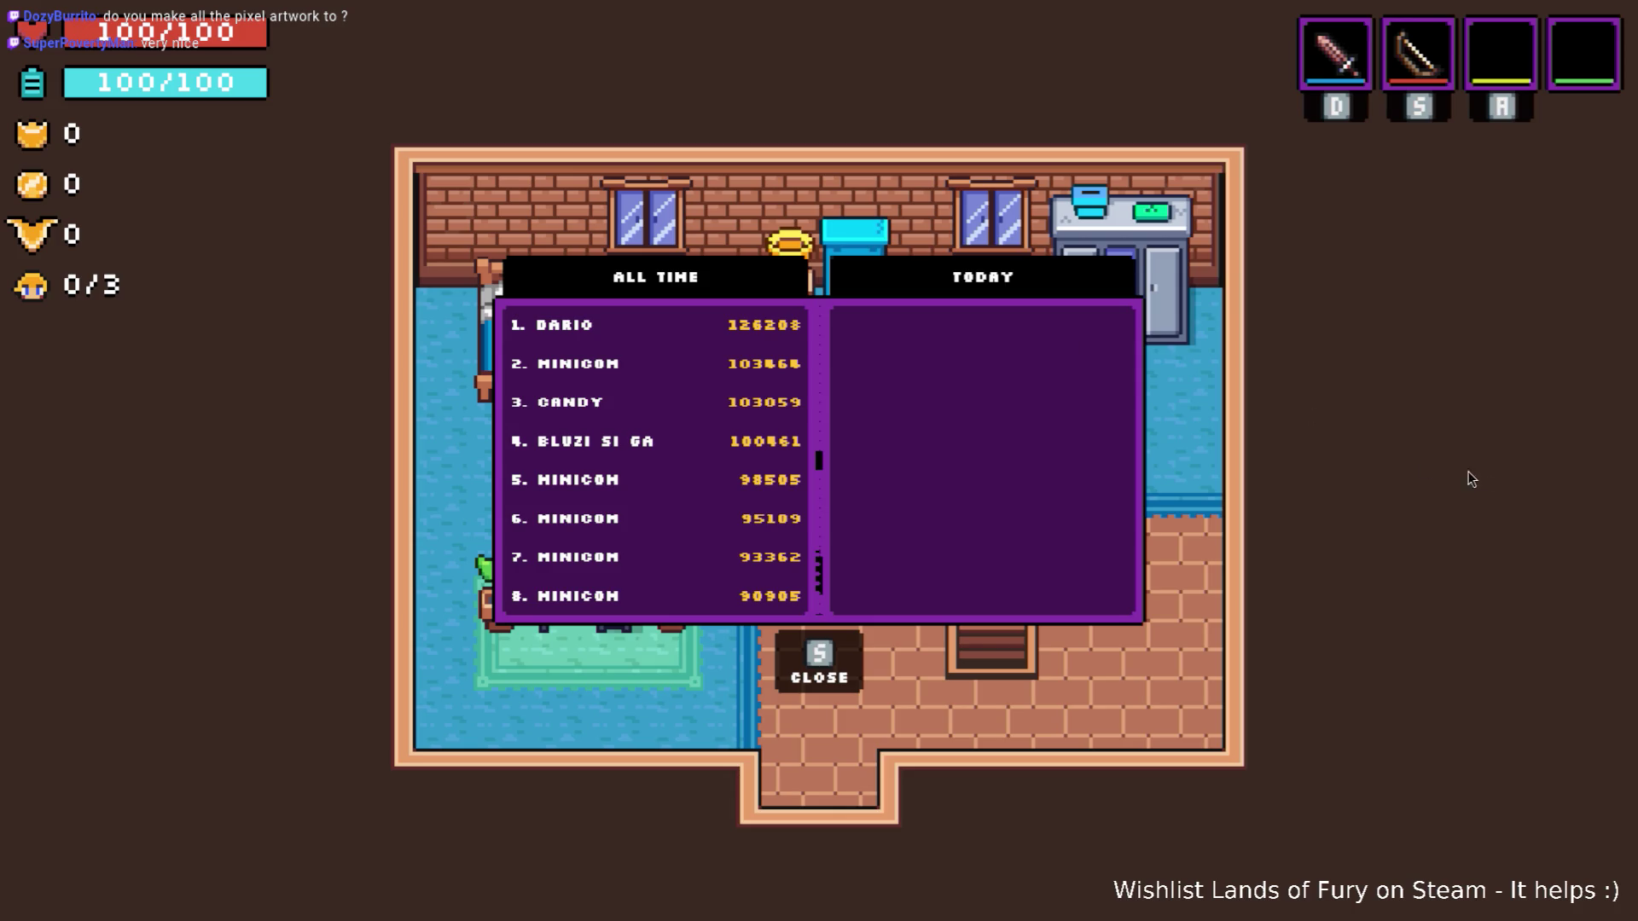
key("s")
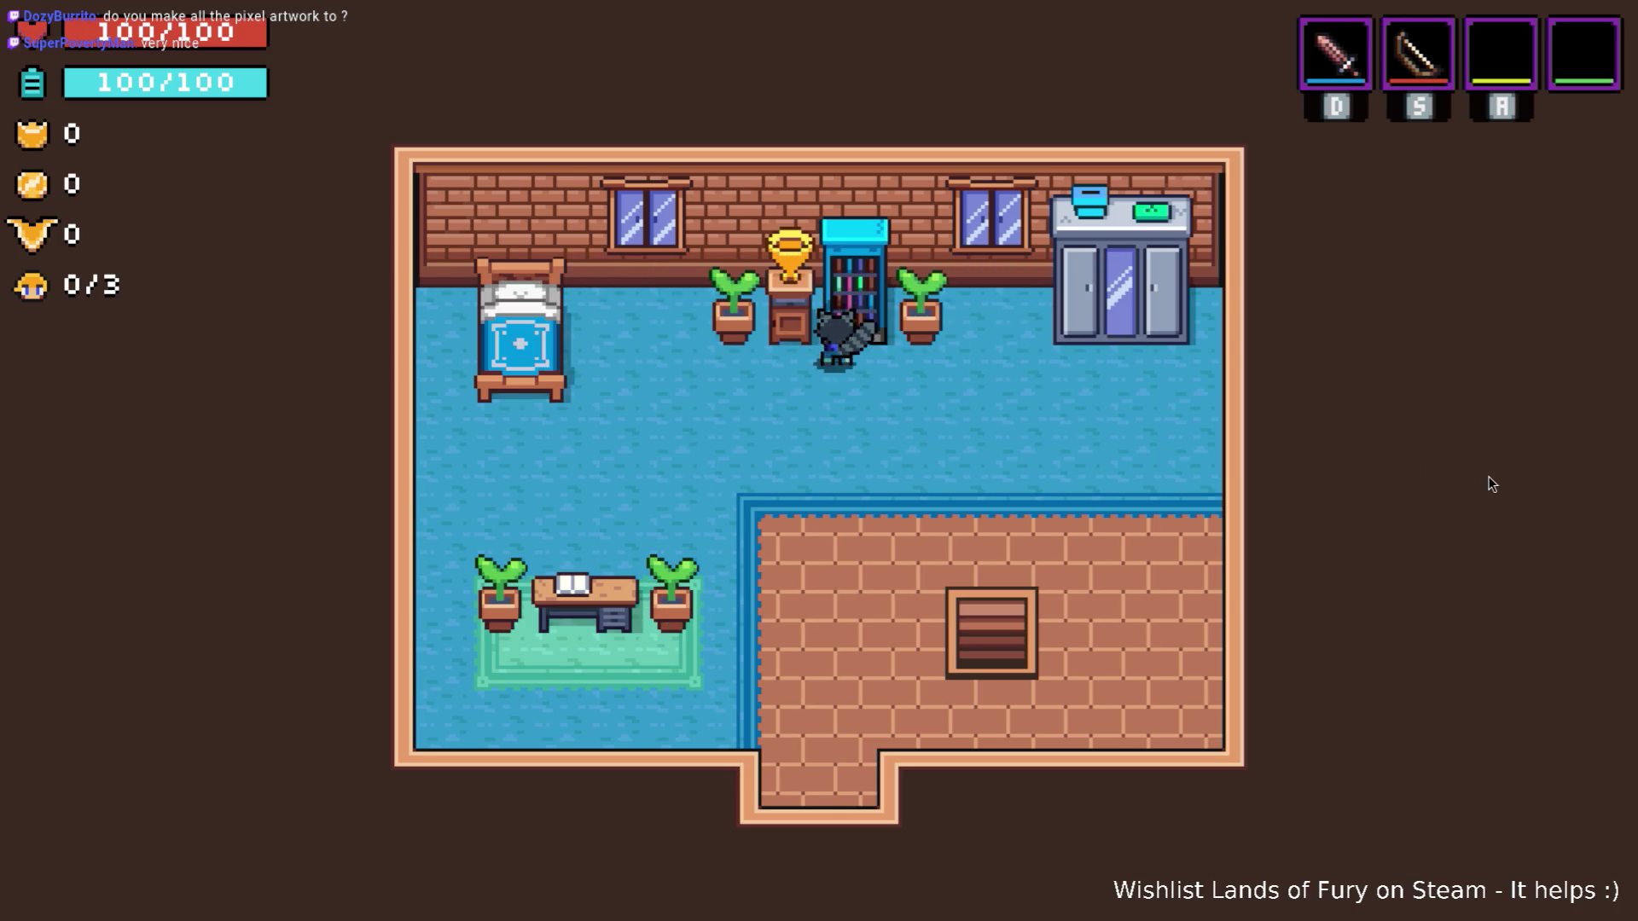
Reopen the bookshelf and return to the Leaderboards league choices.
key("d")
key("d")
key("Down")
key("Down")
key("d")
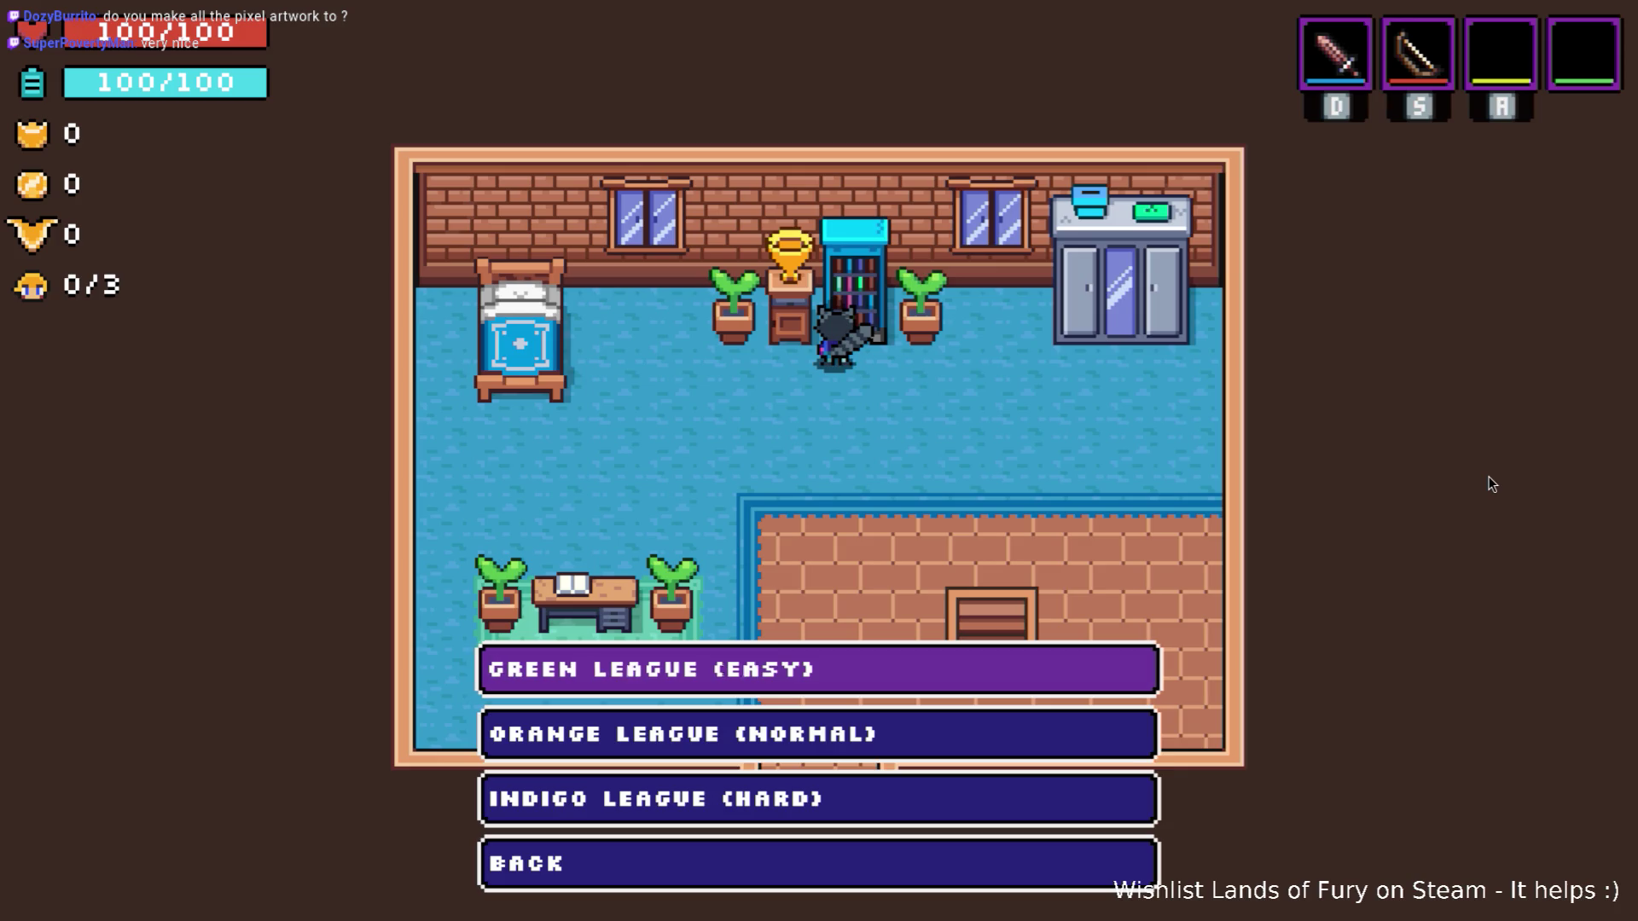
key("Down")
key("Down")
key("d")
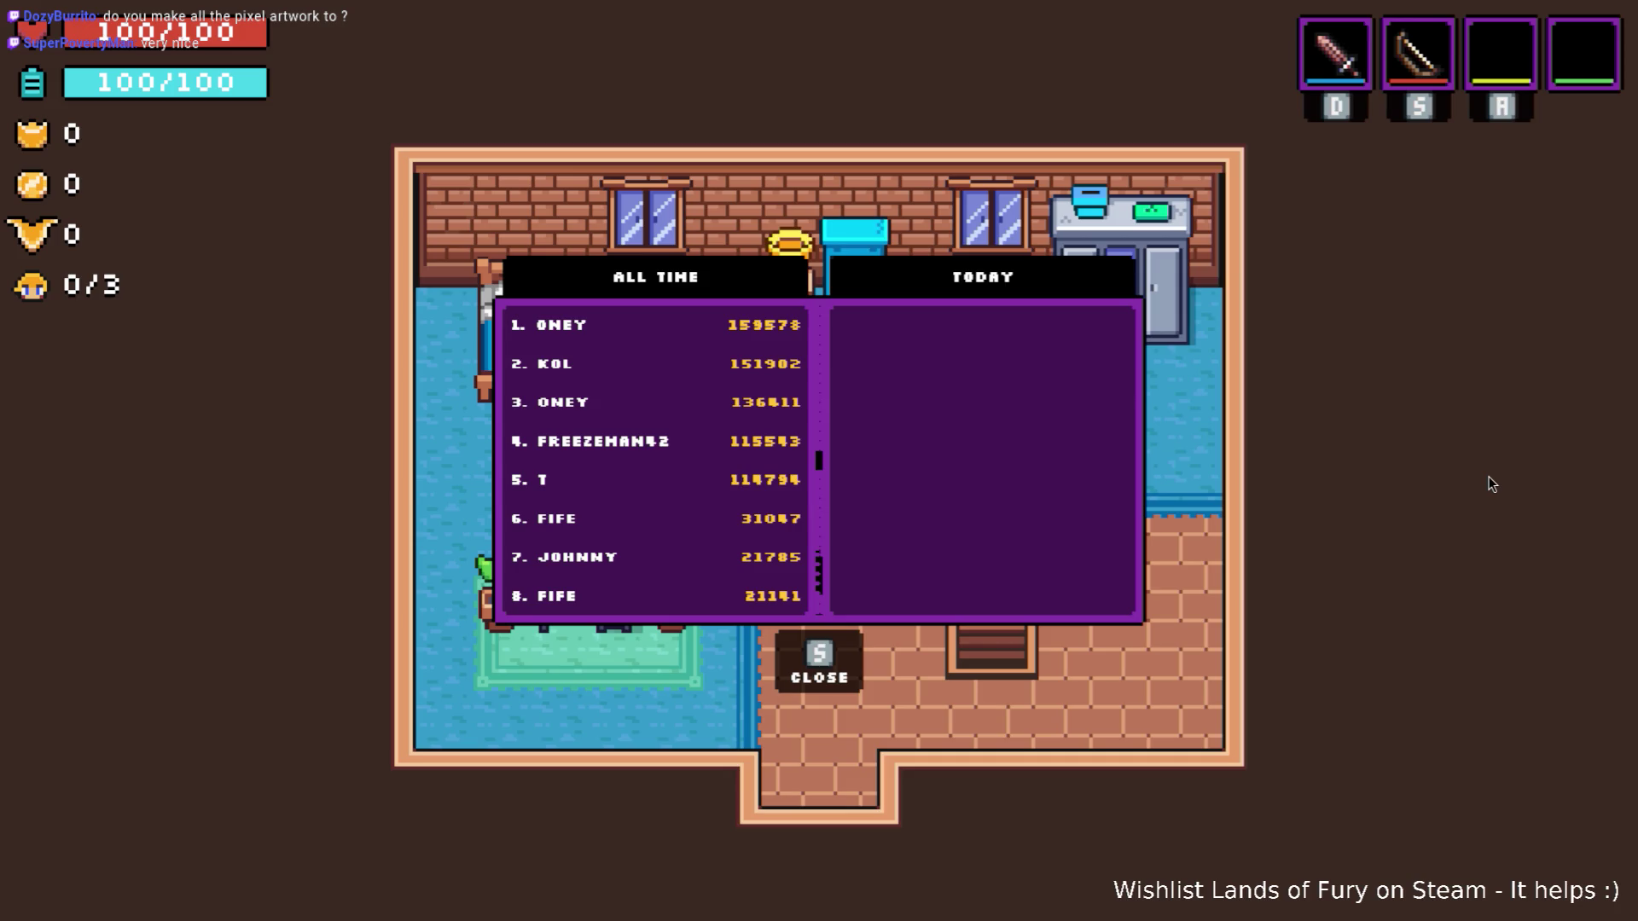
Close the leaderboard and reopen the Bookshelf of Wisdom dialog.
key("s")
key("d")
key("d")
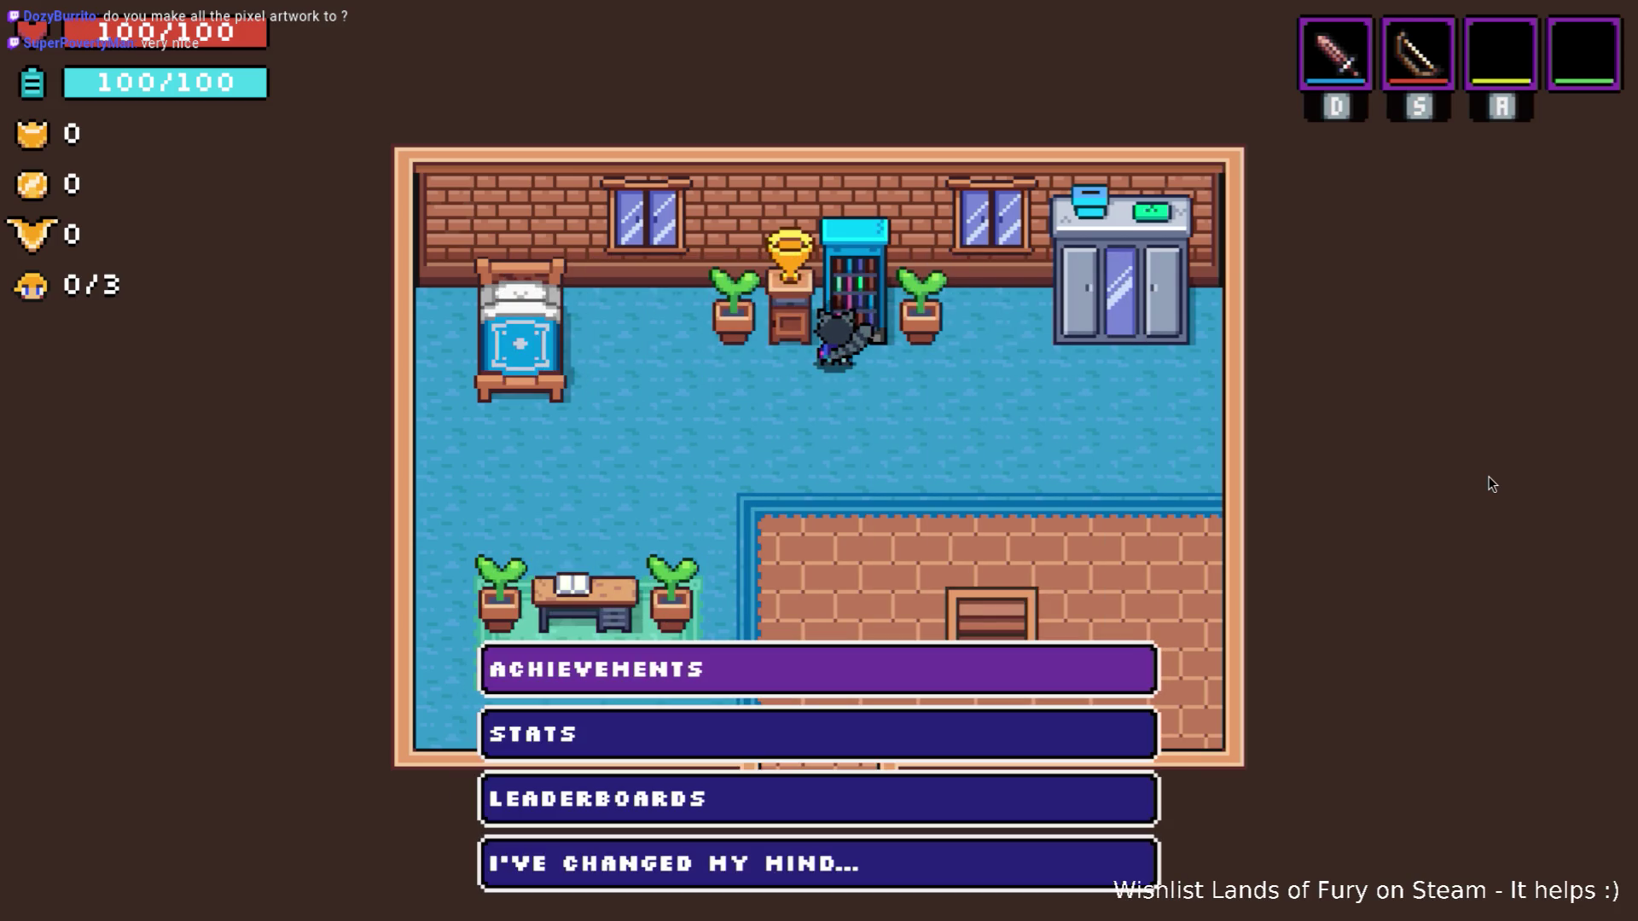
key("d")
key("s")
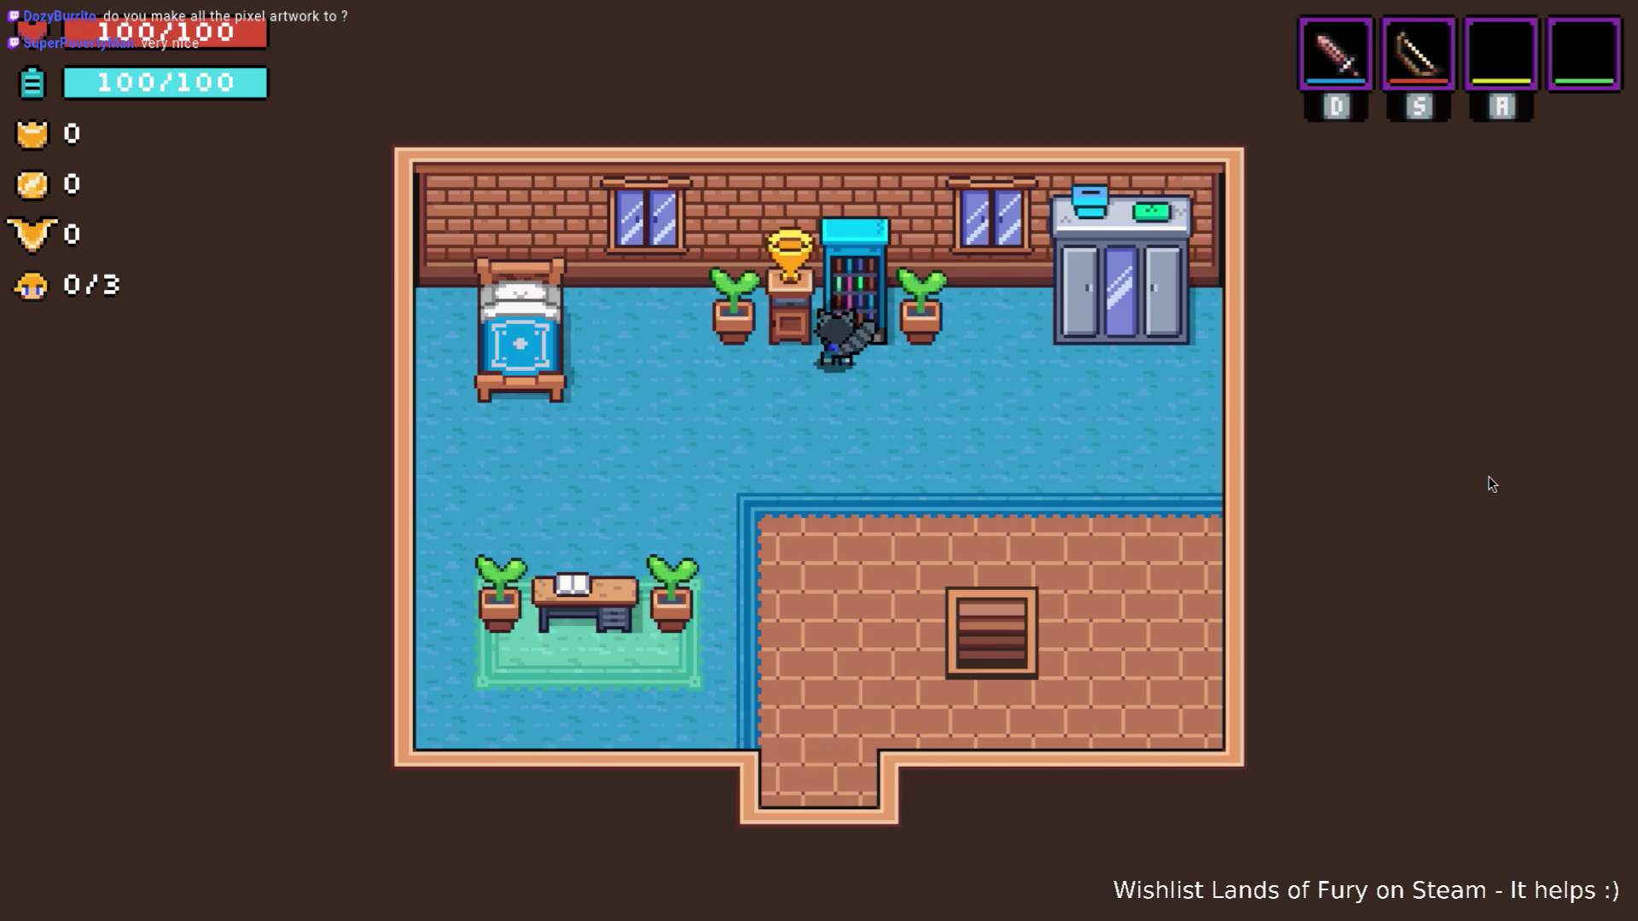
key("d")
View the Stats page (level 4, highscore 59725), close it and walk down.
key("d")
key("Down")
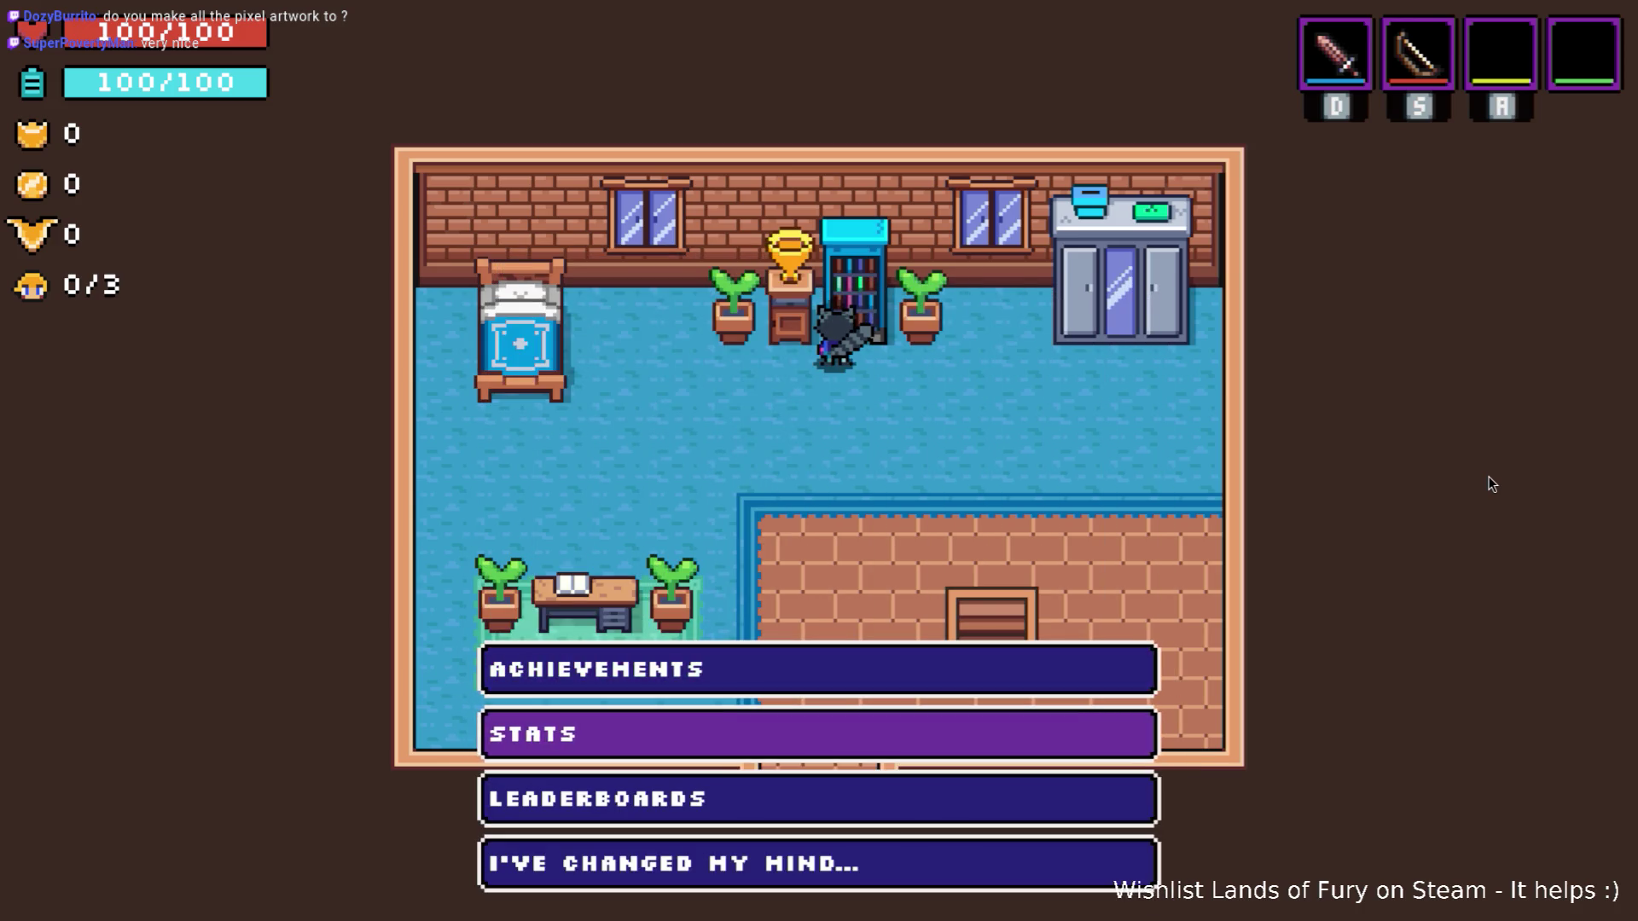
key("d")
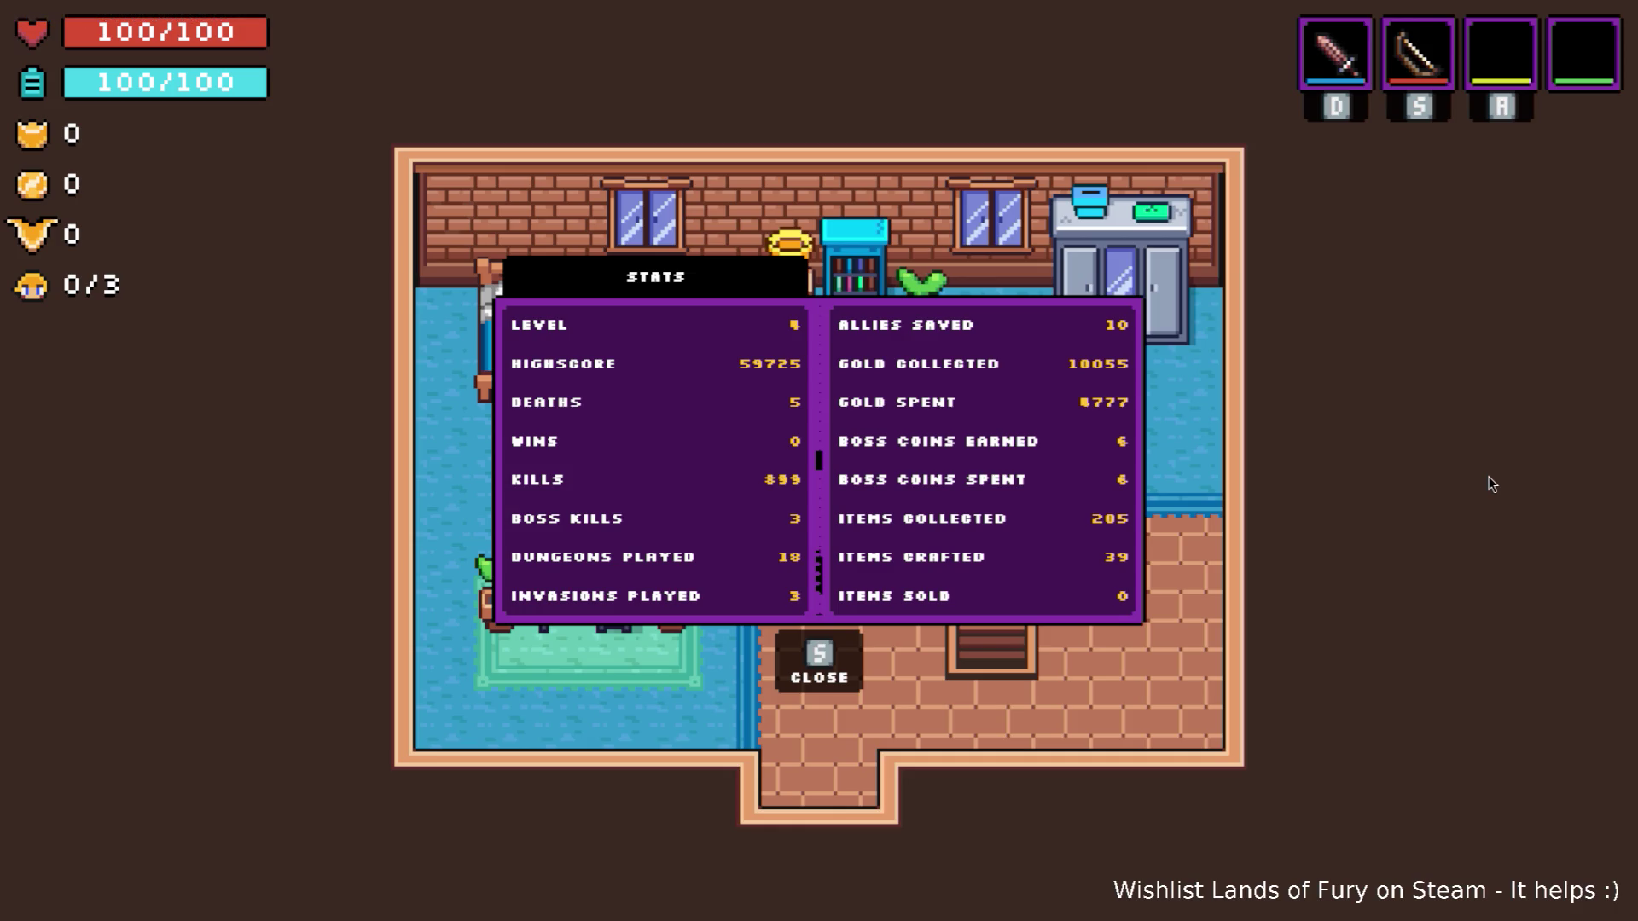
key("s")
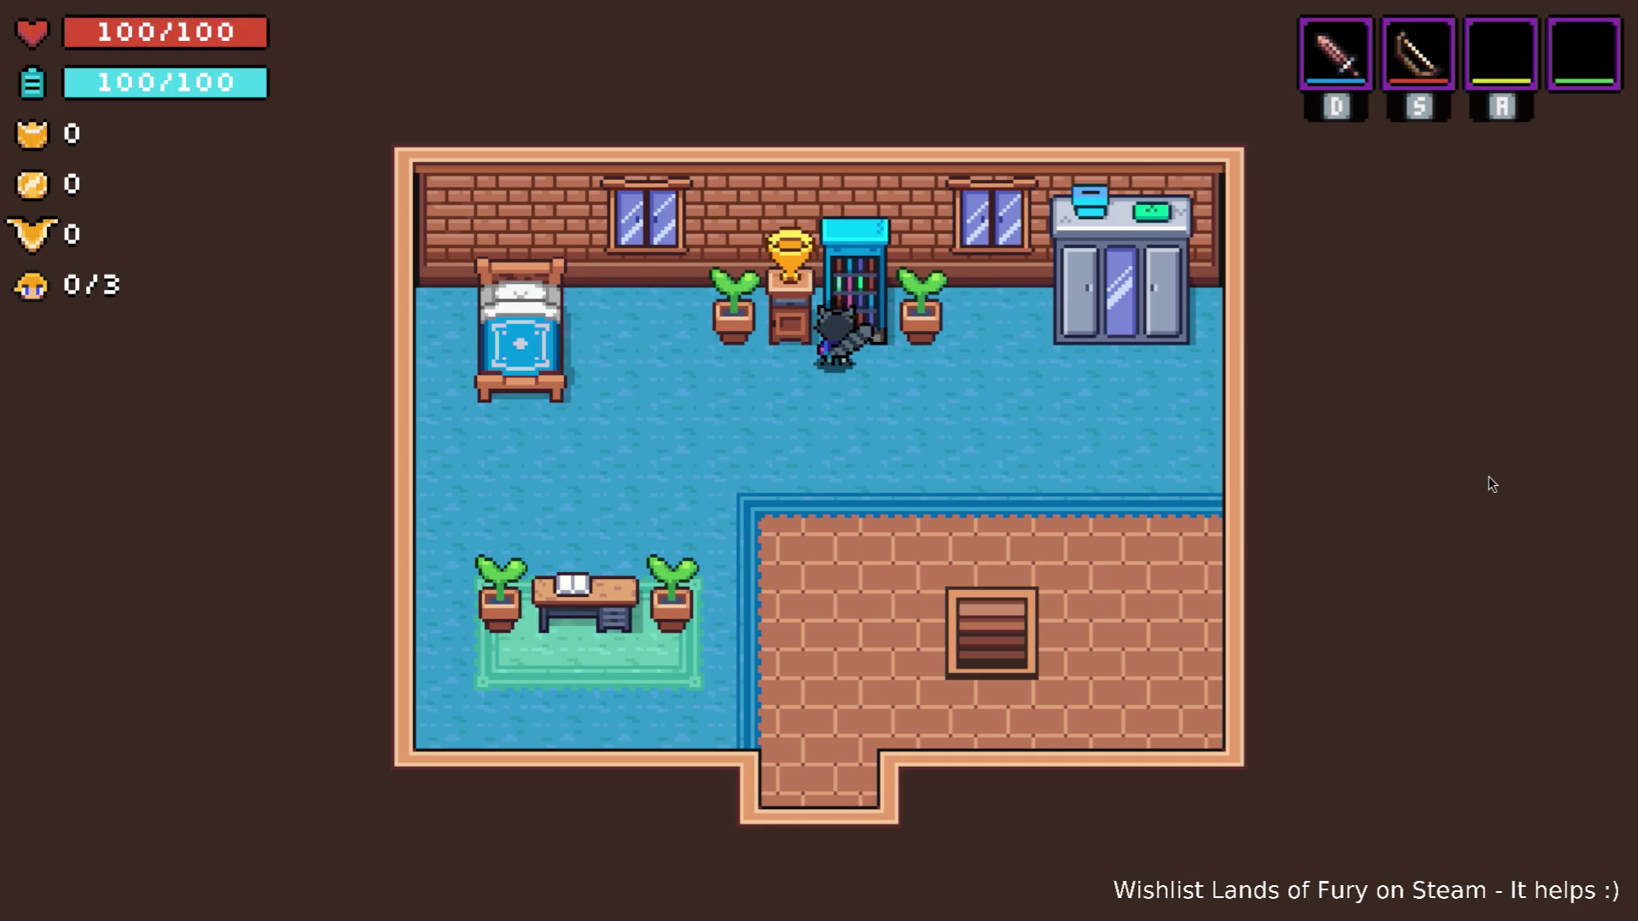
key("Down")
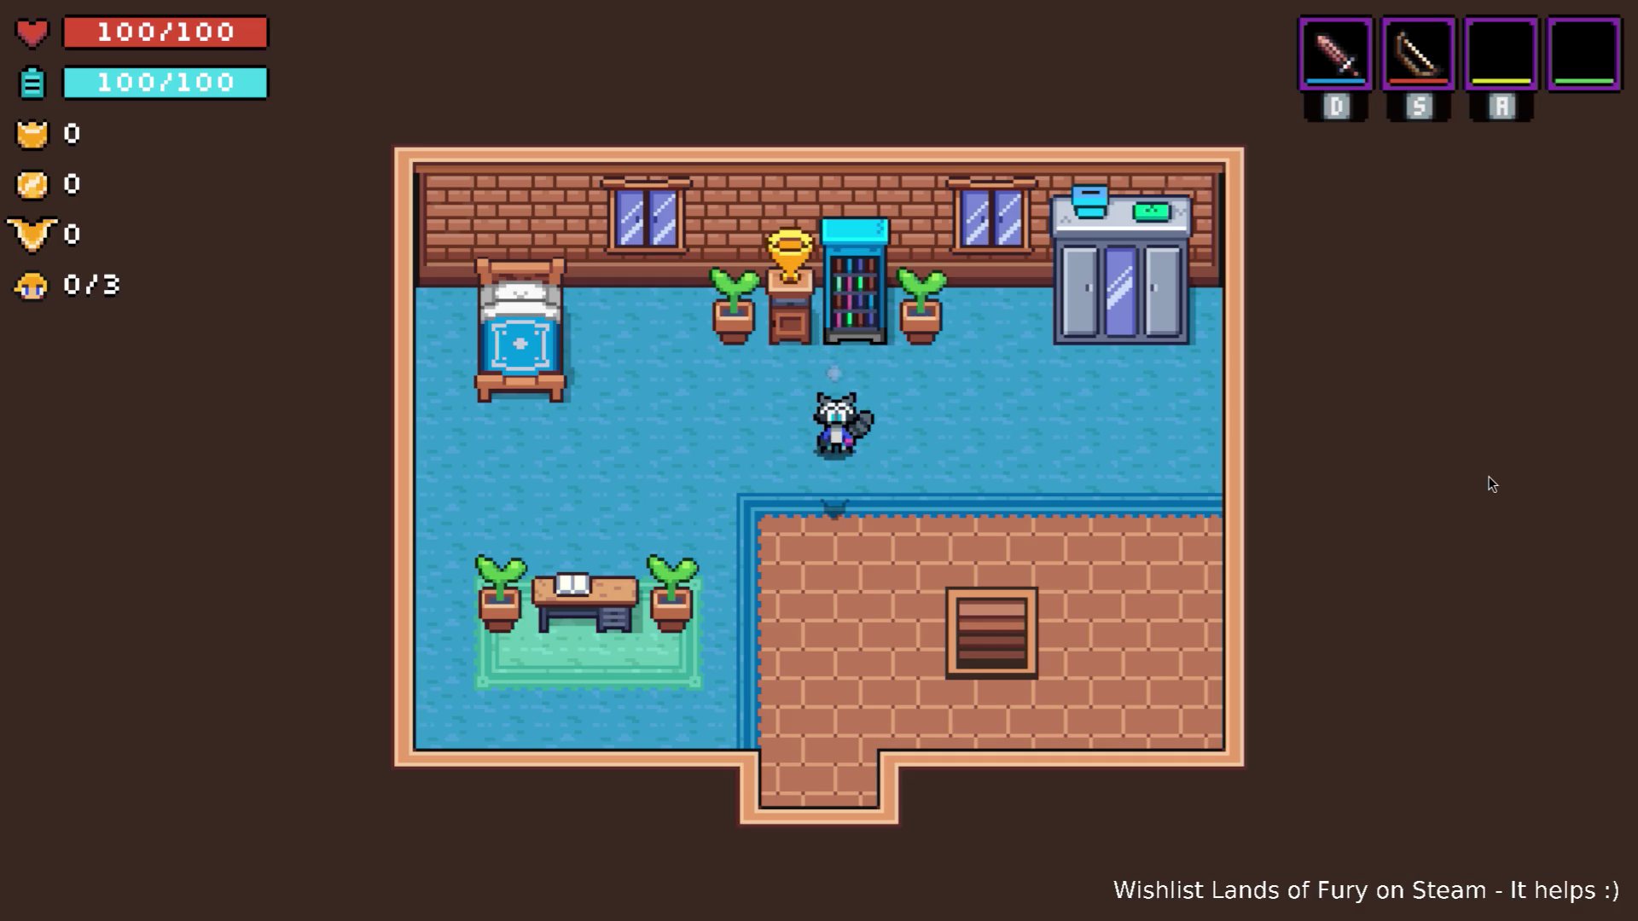
Walk the raccoon out the bottom doorway, past the mushroom house, and into the burrow to Terra Floor 1.
key("Left")
key("Right")
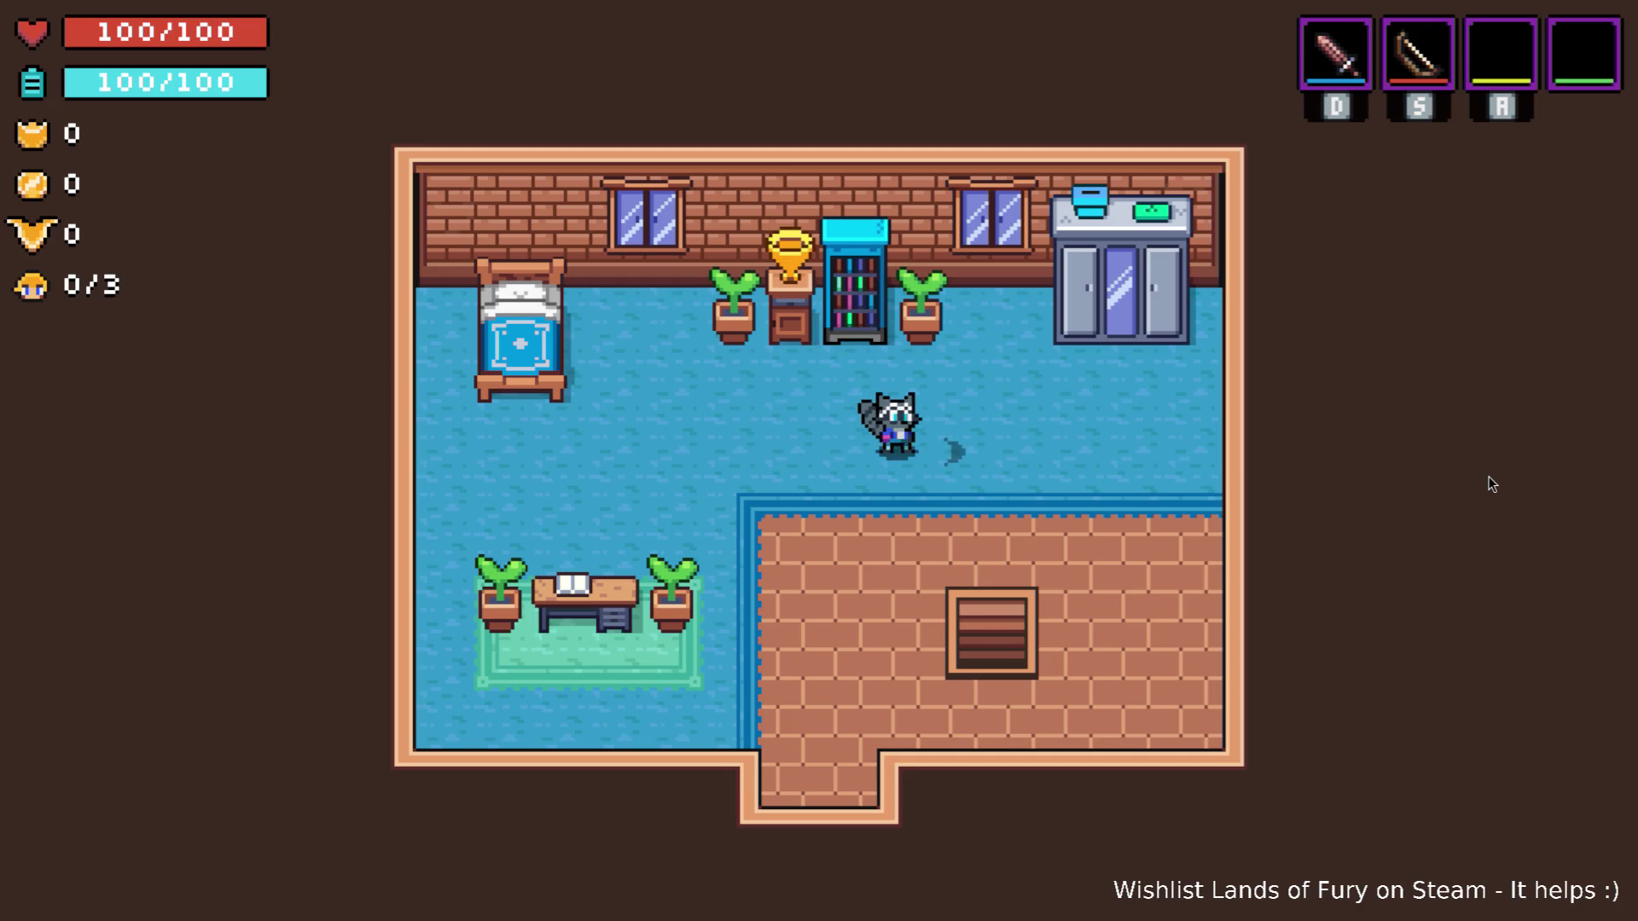
key("Down")
key("Left")
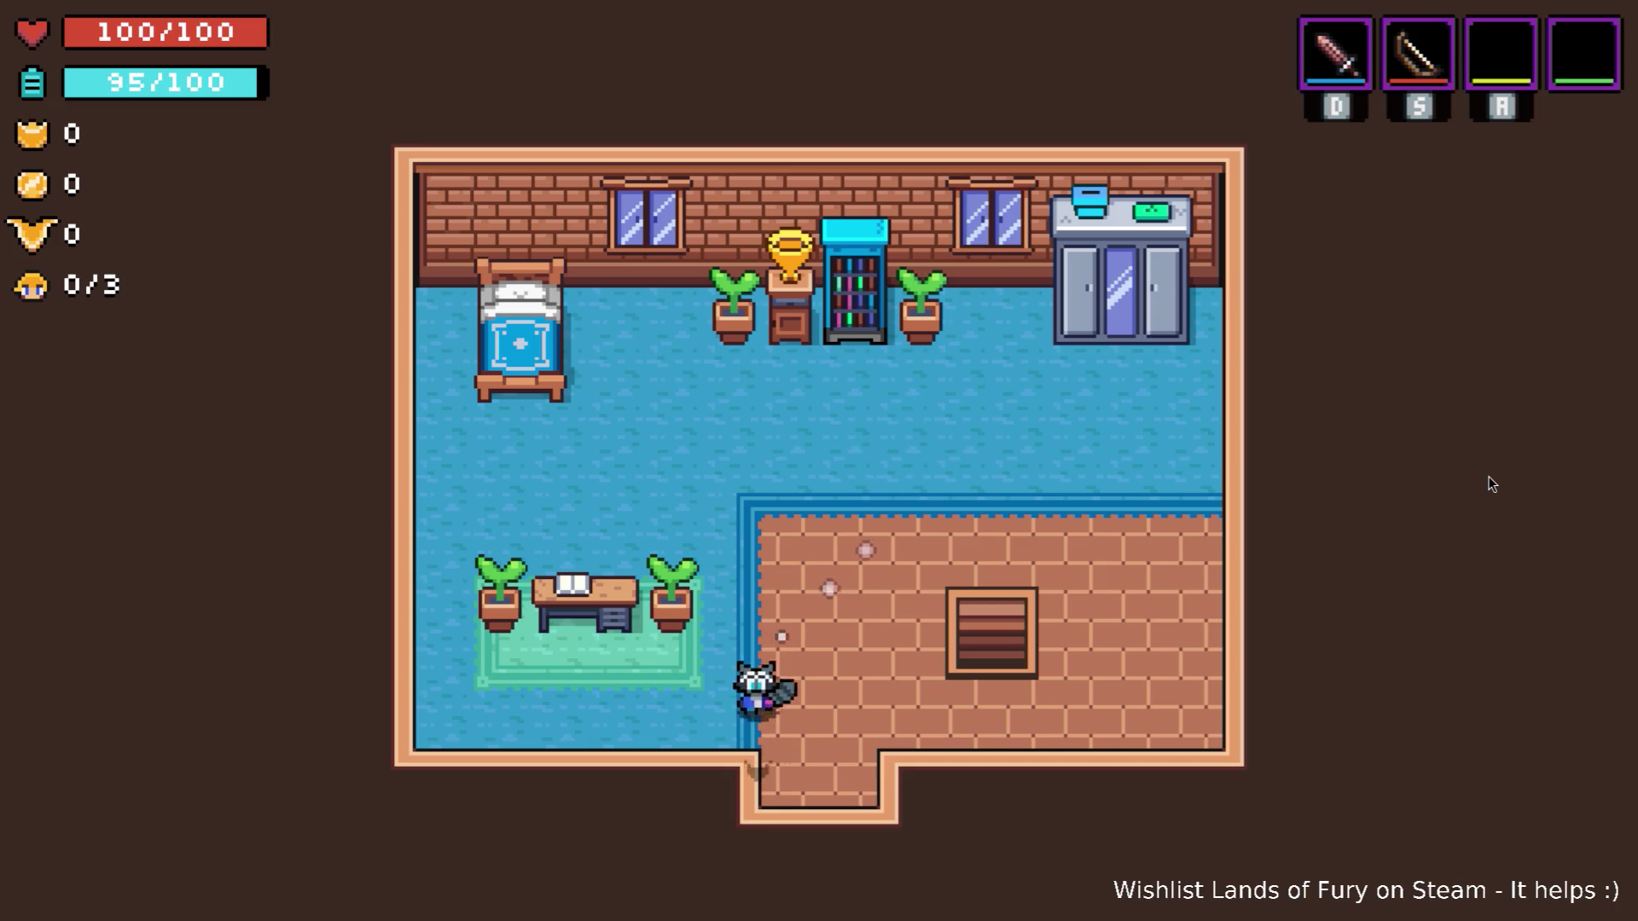
key("Right")
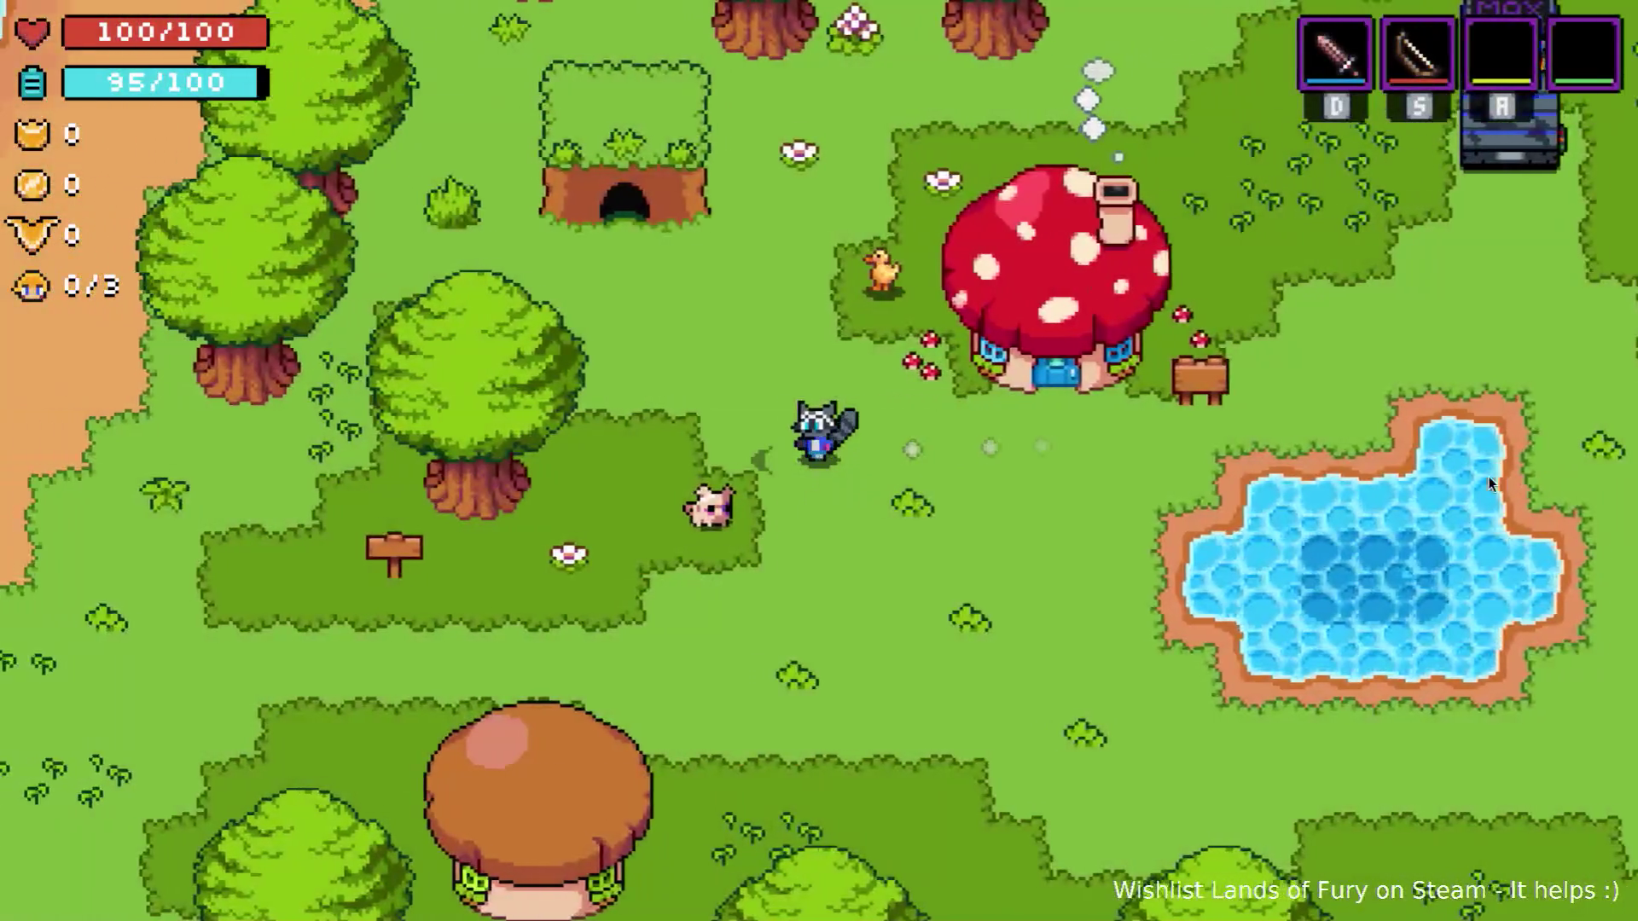
key("Up")
key("Left")
key("Left")
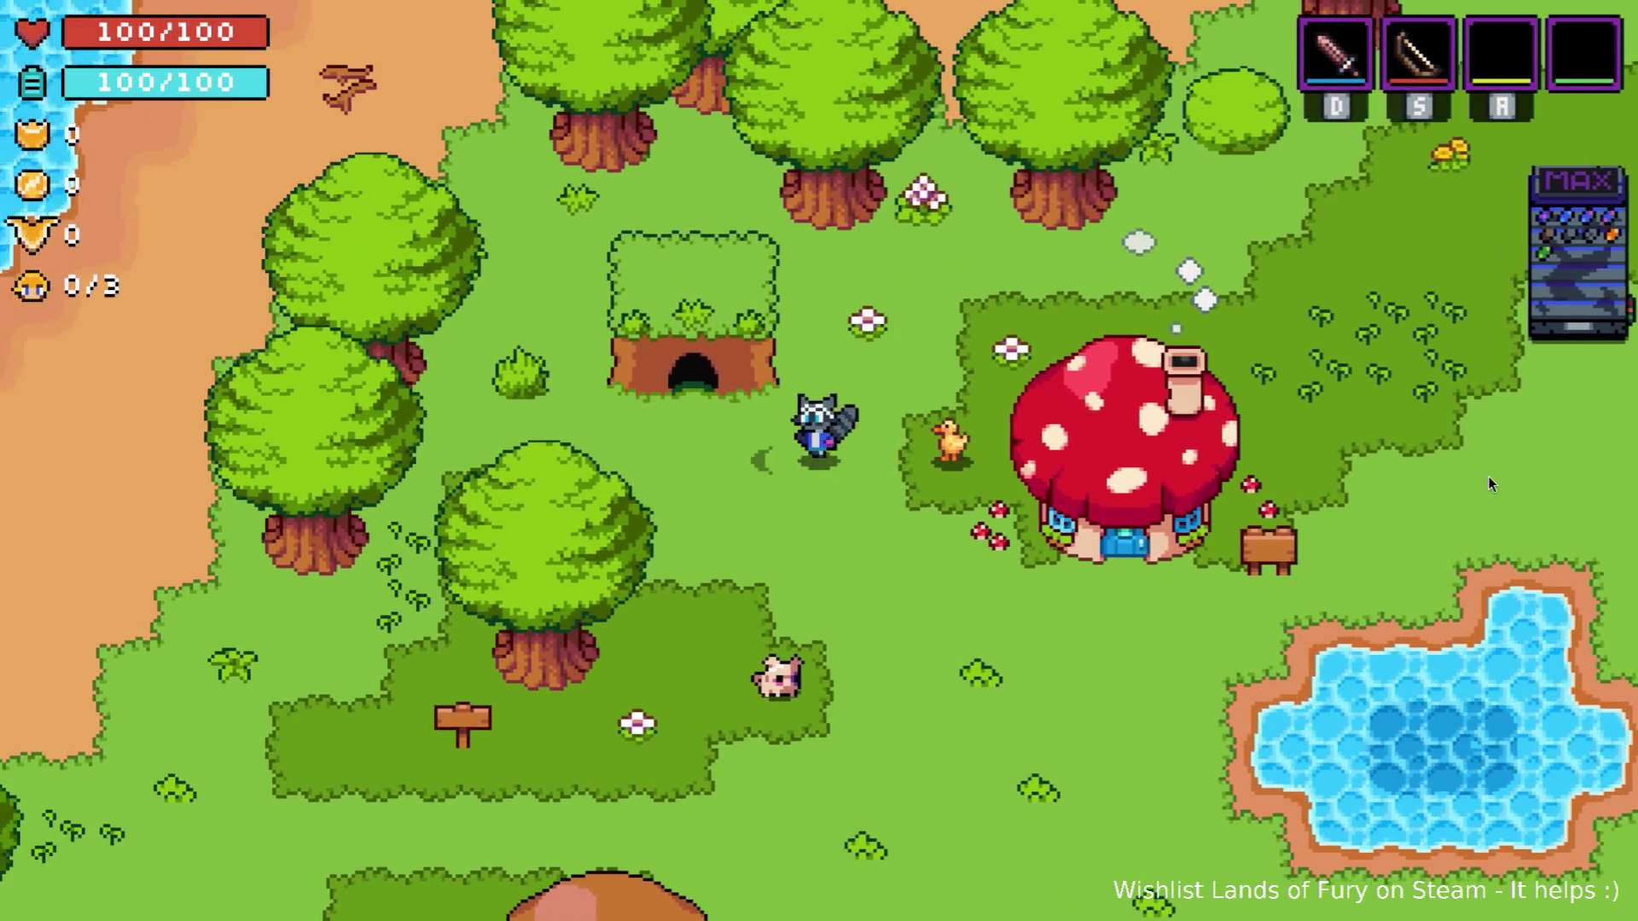
key("Up")
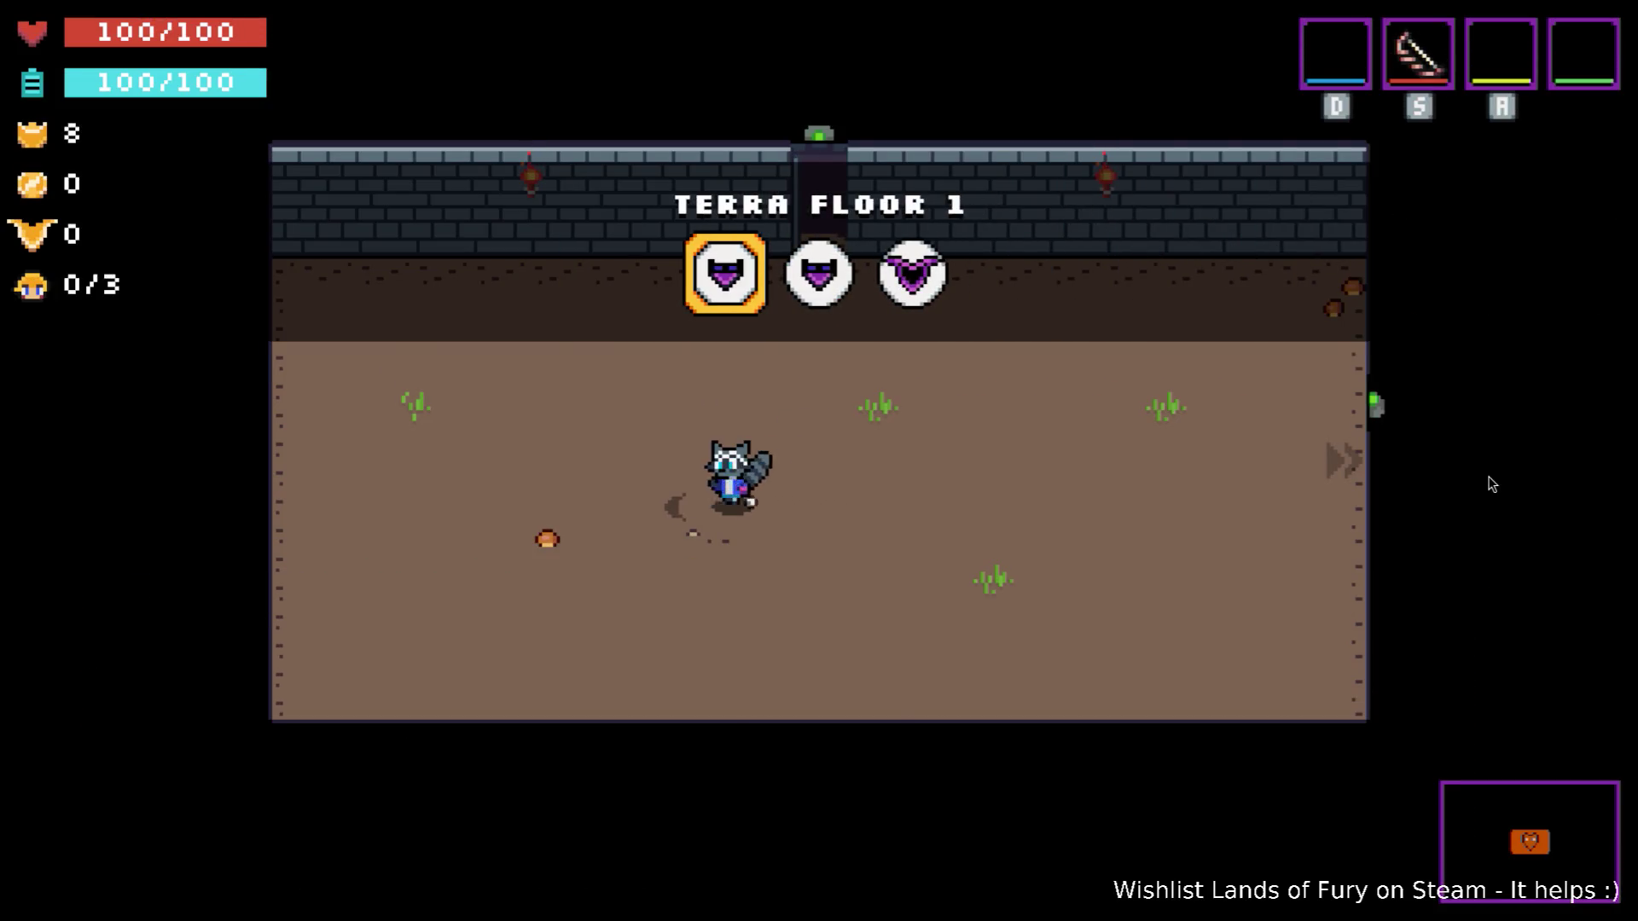
Walk right into the next room and attack the zombie and slime.
key("Right")
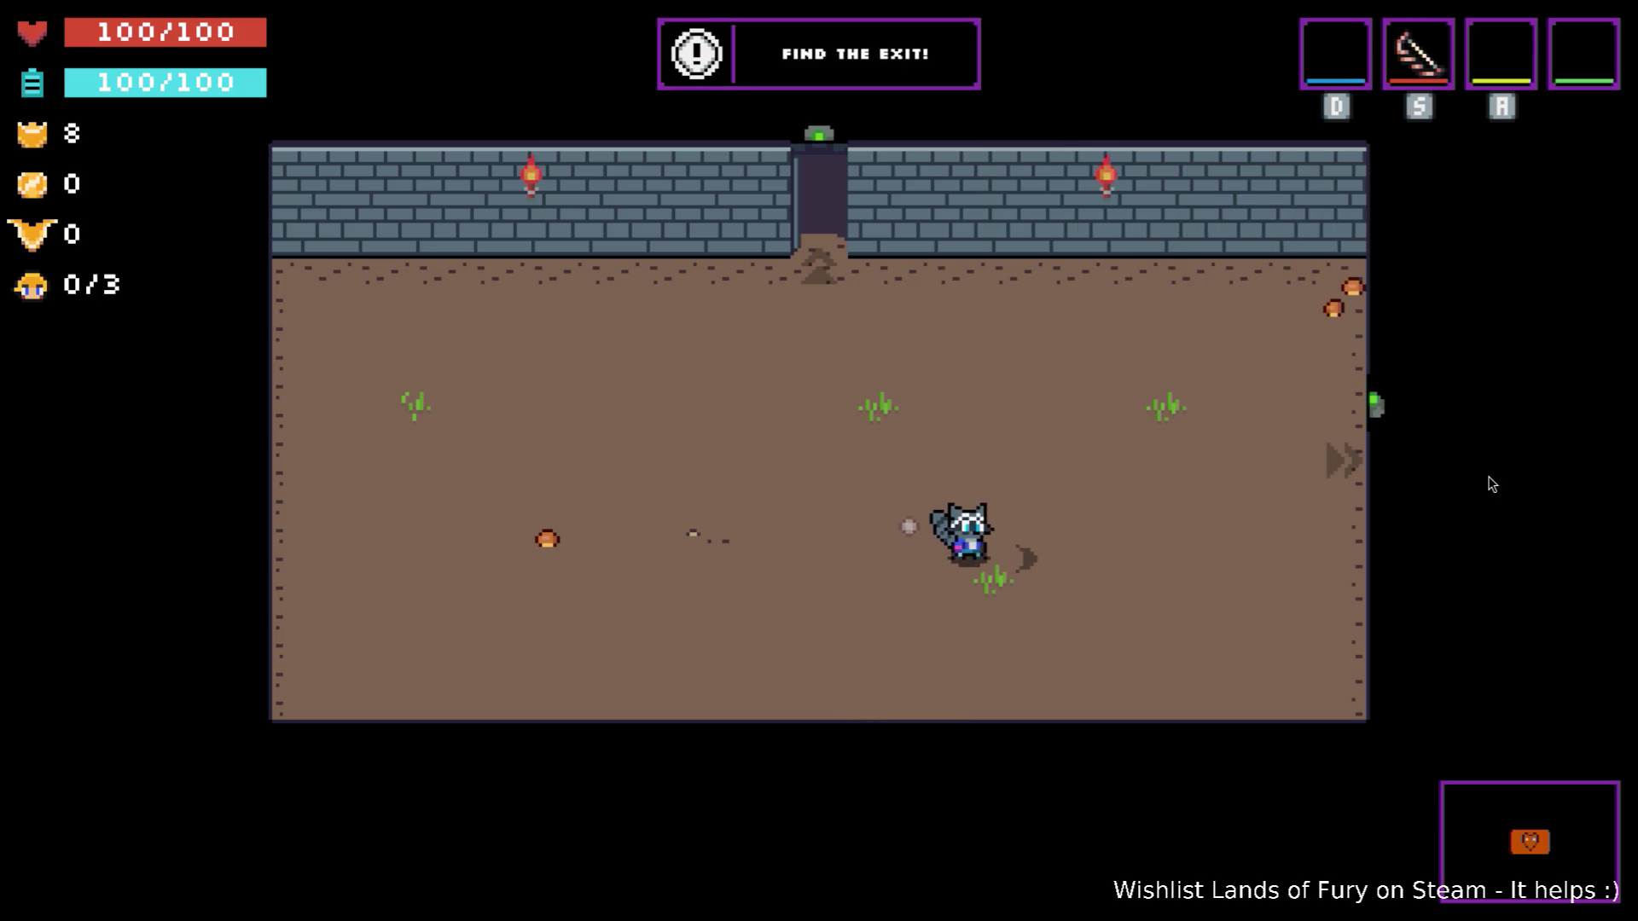
key("Right")
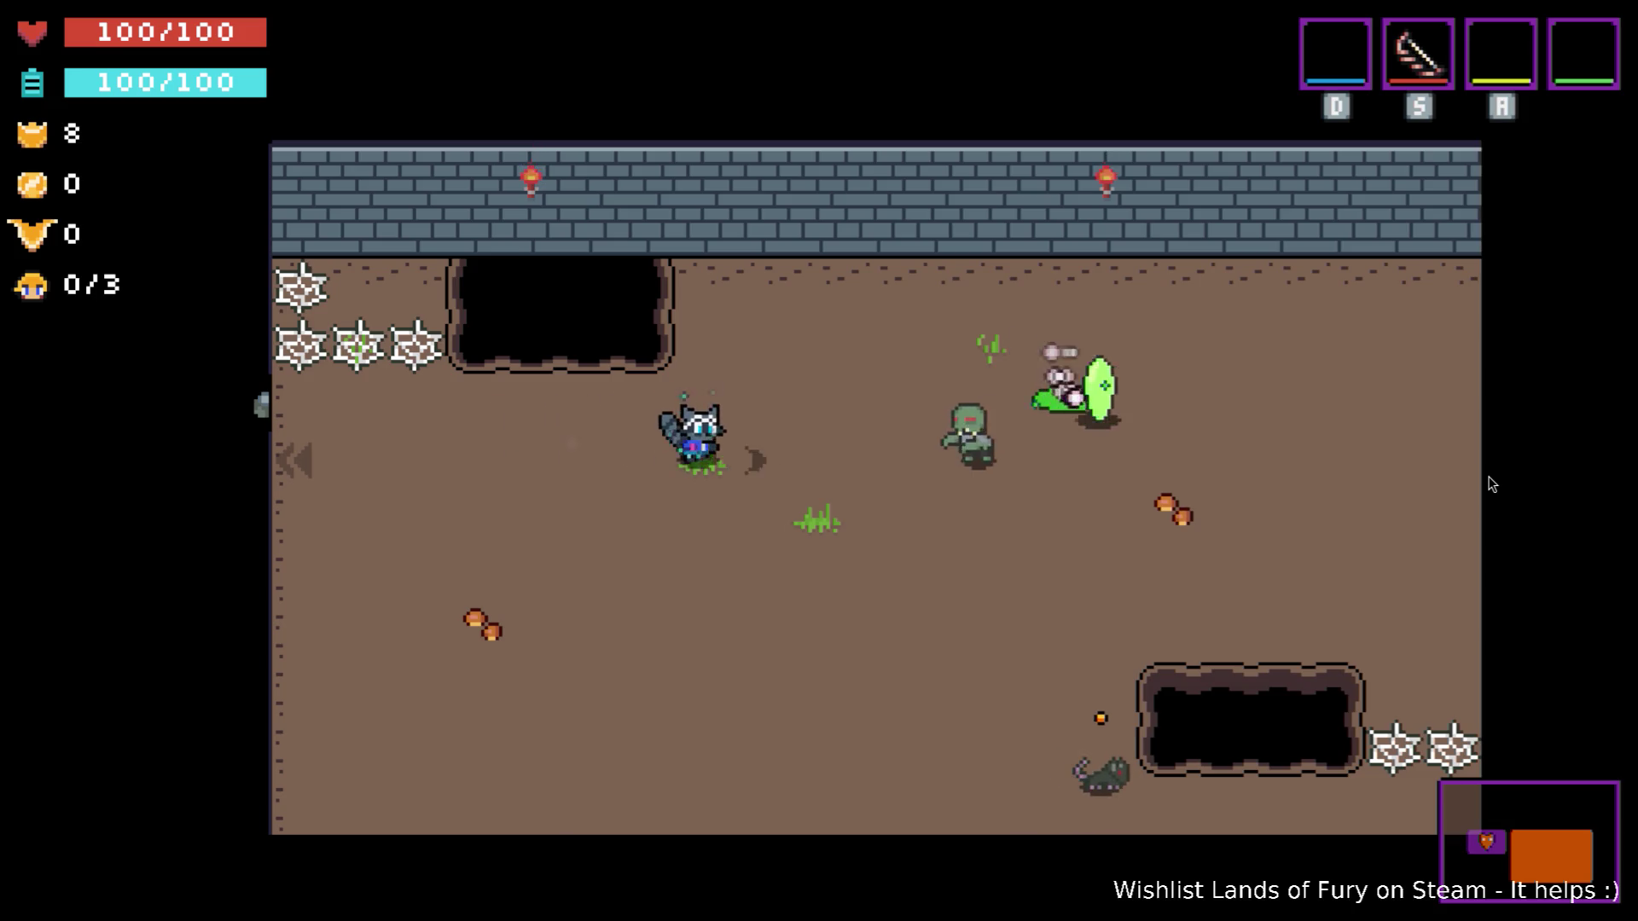
key("Right")
key("s")
key("s")
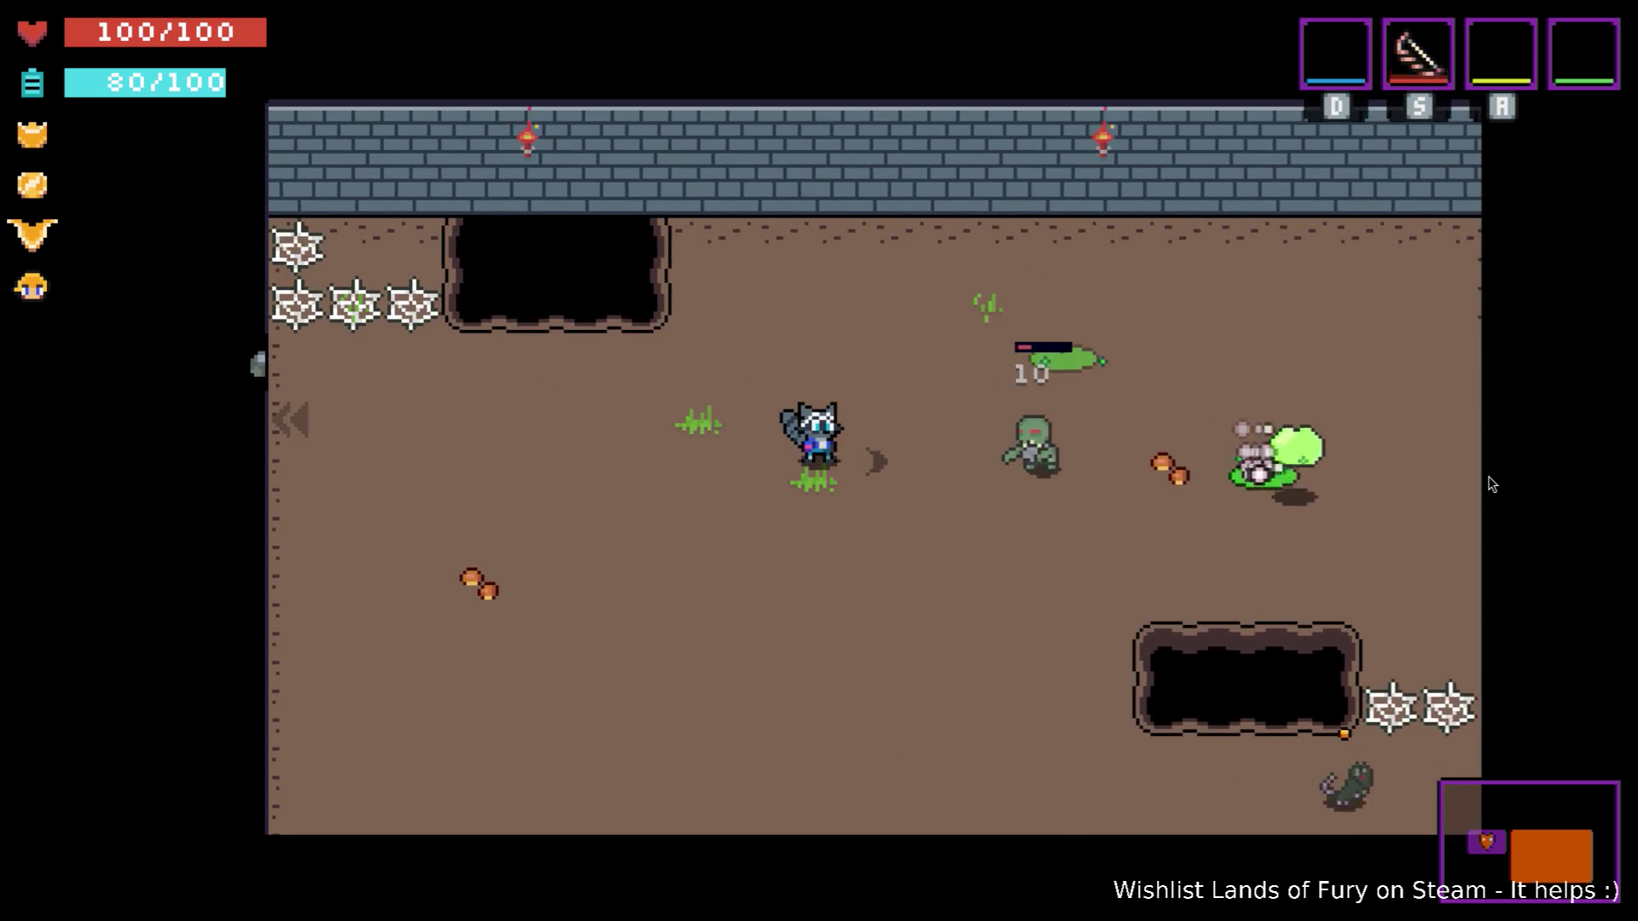
key("s")
key("space")
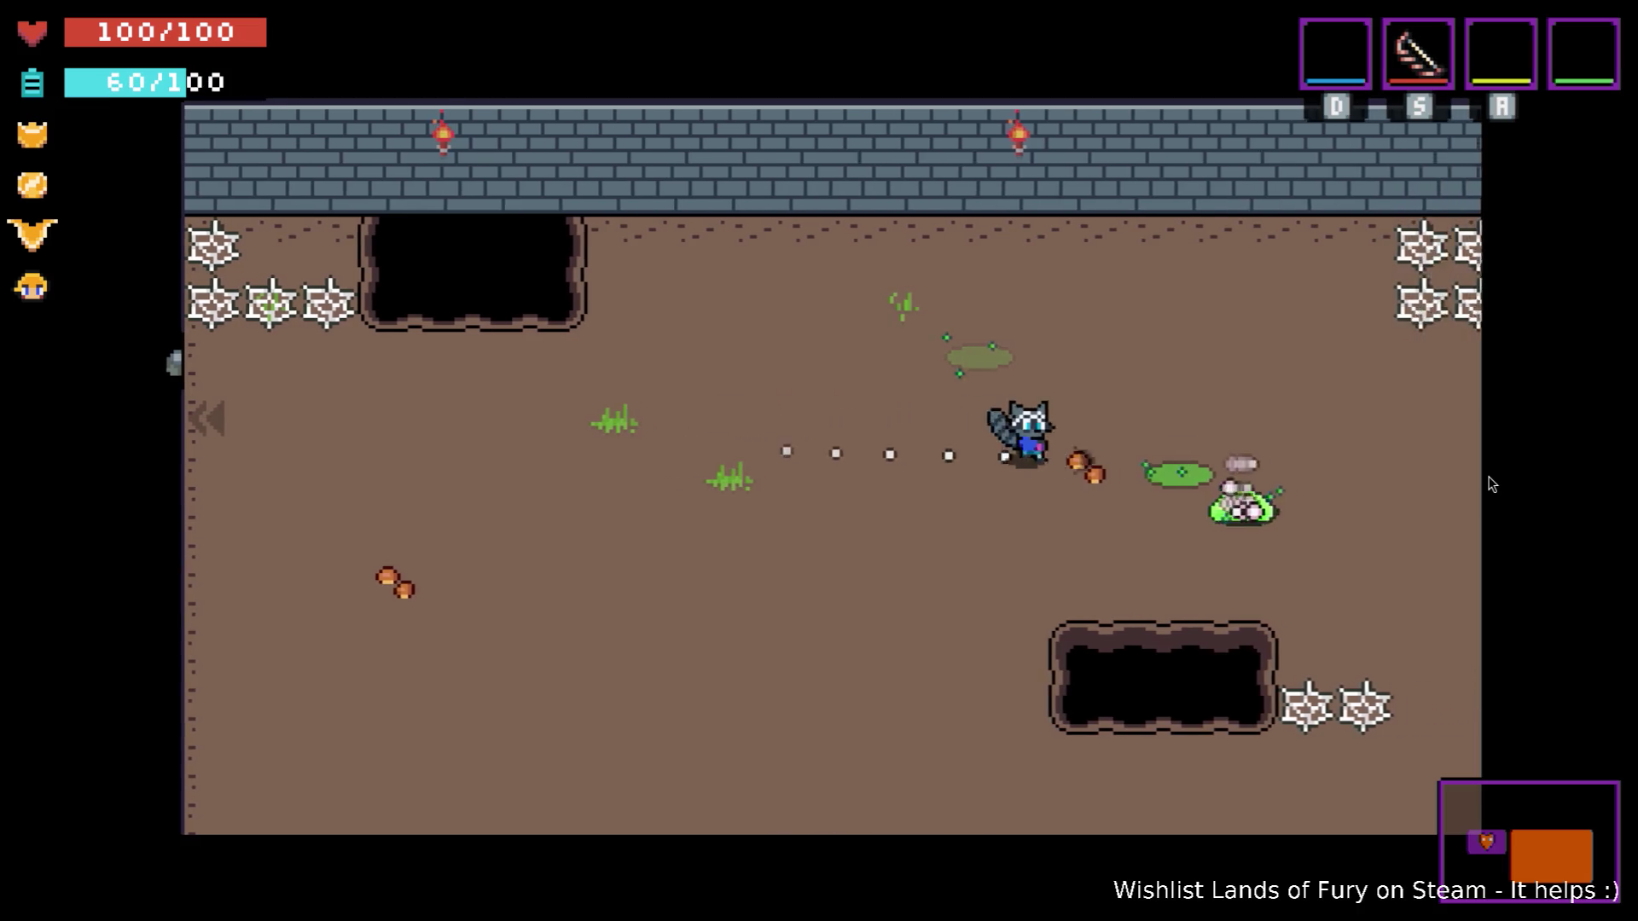
key("s")
key("s")
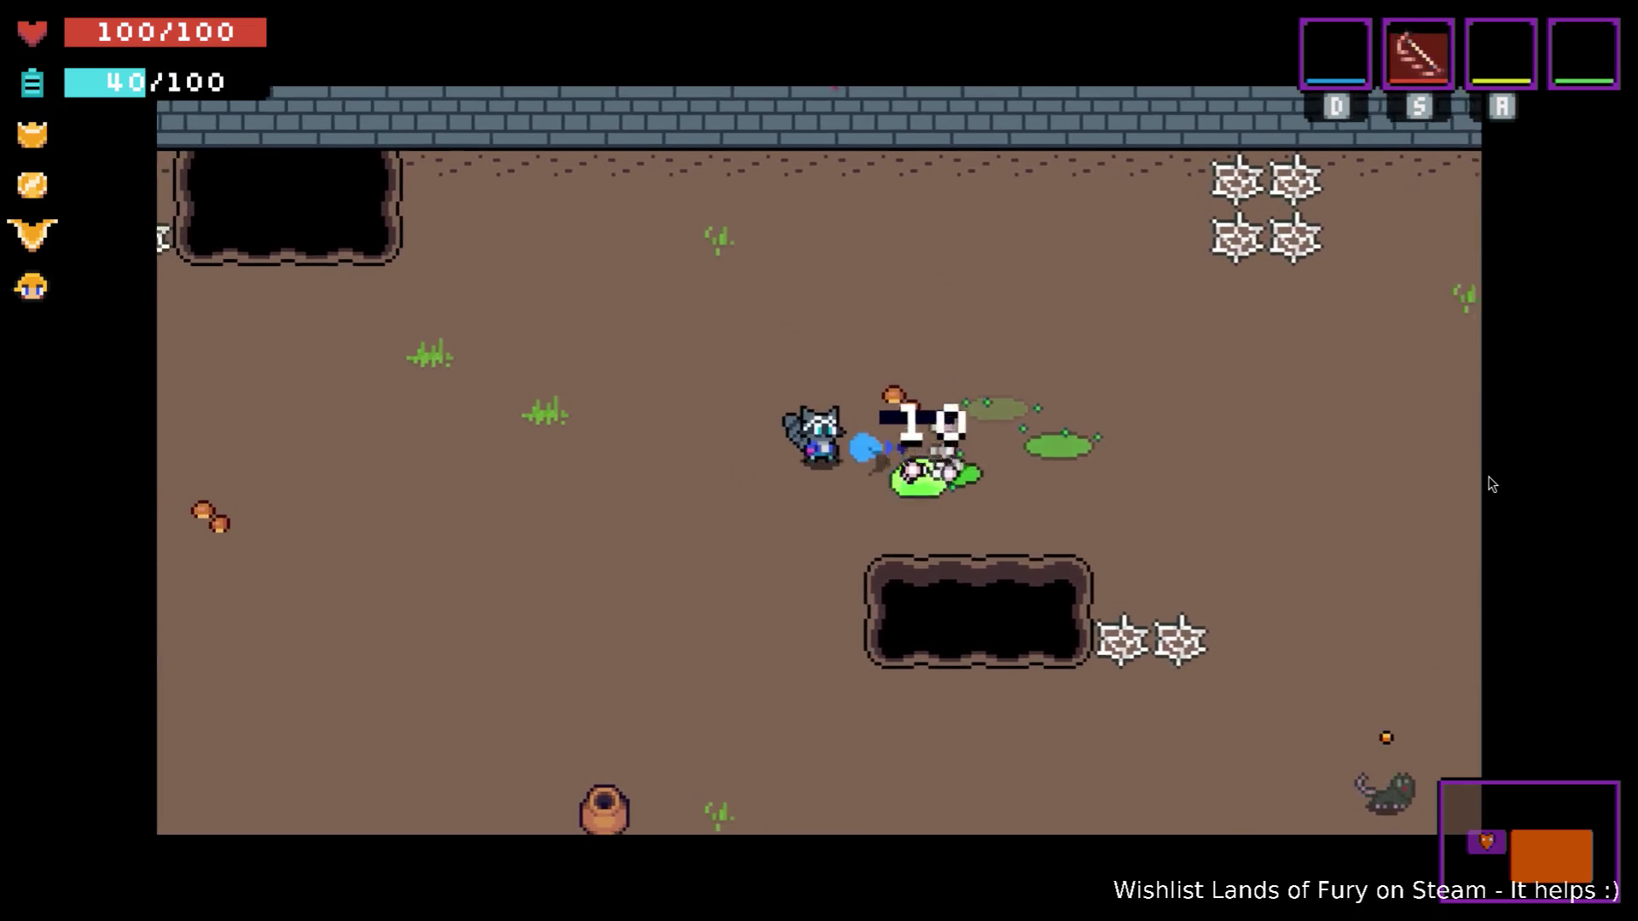
Walk down and right through the room and attack the nearby rat.
key("Down")
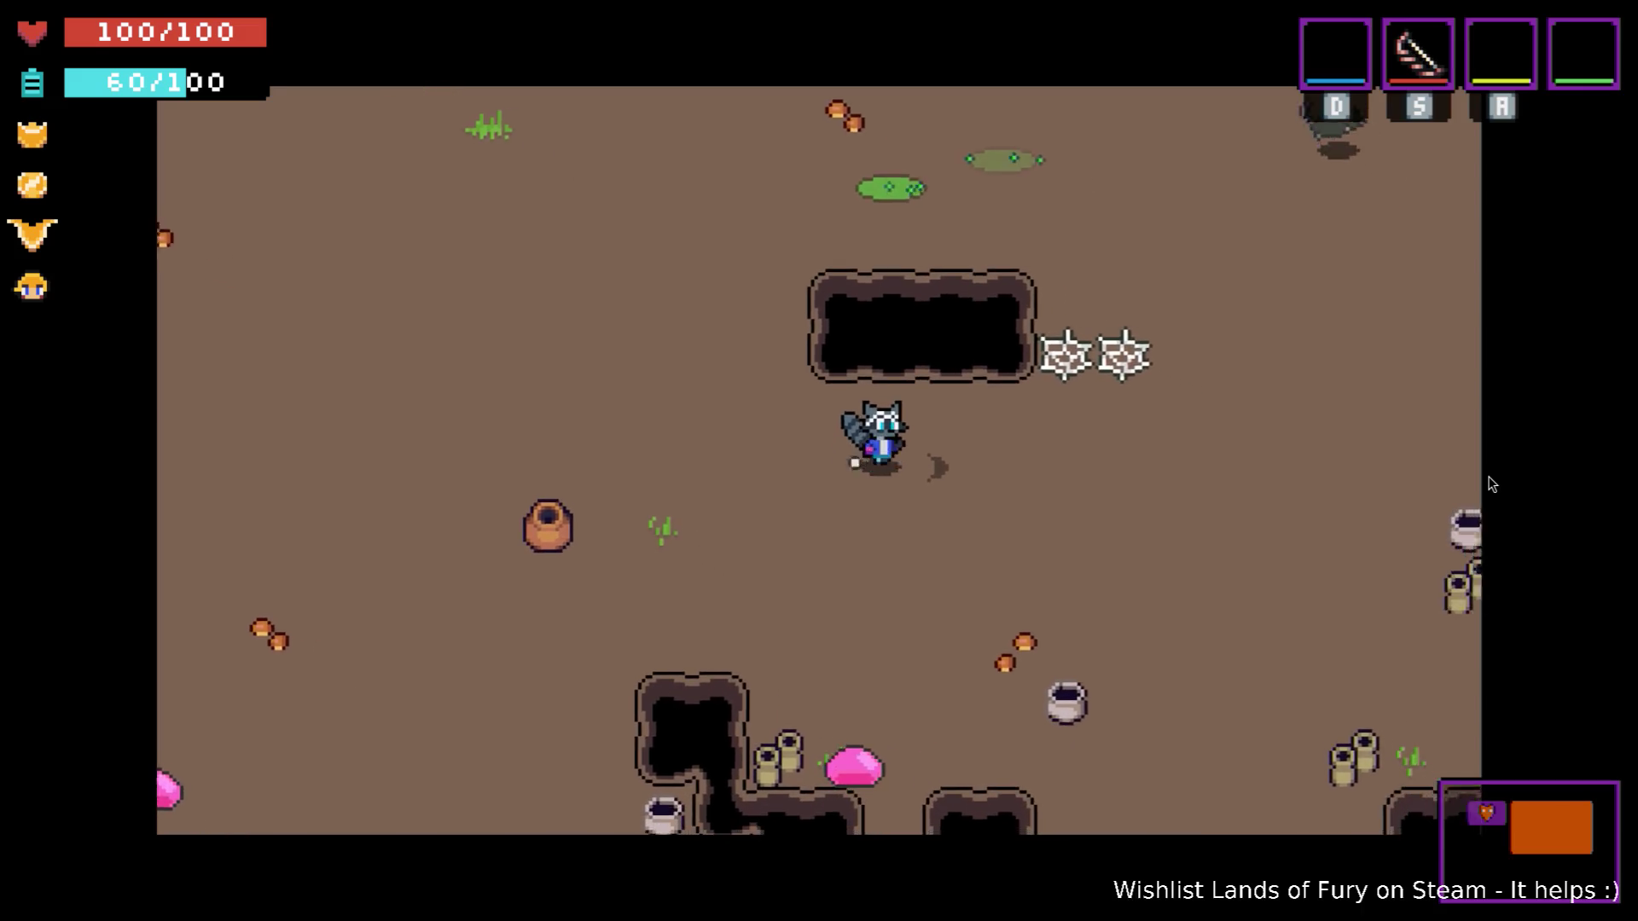
key("Right")
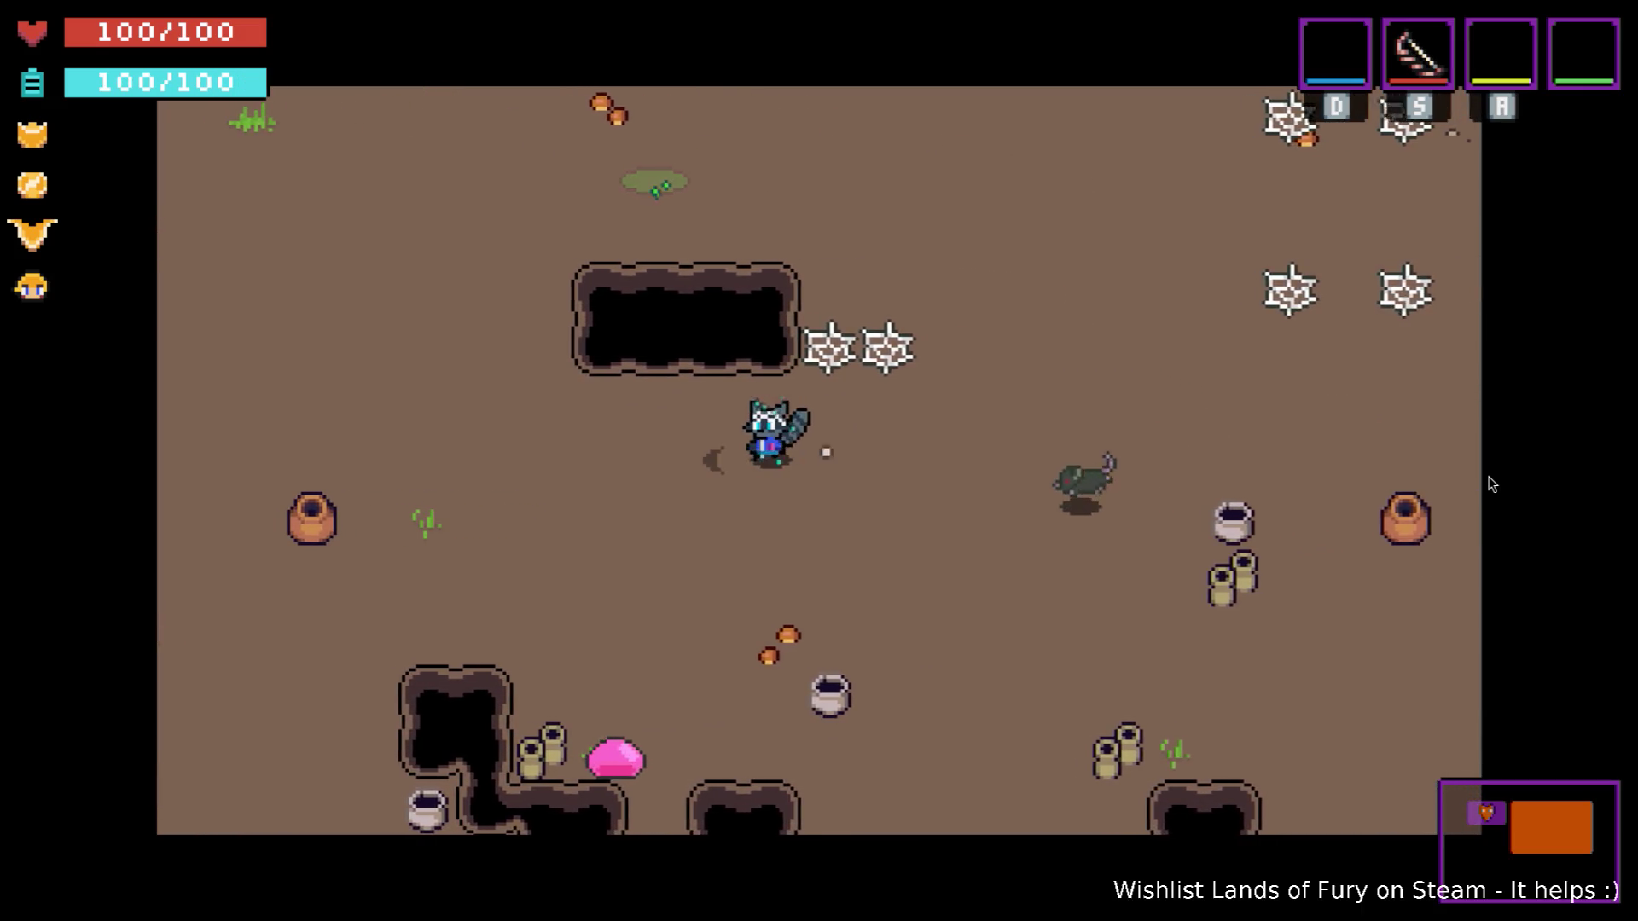
key("Left")
key("Down")
key("s")
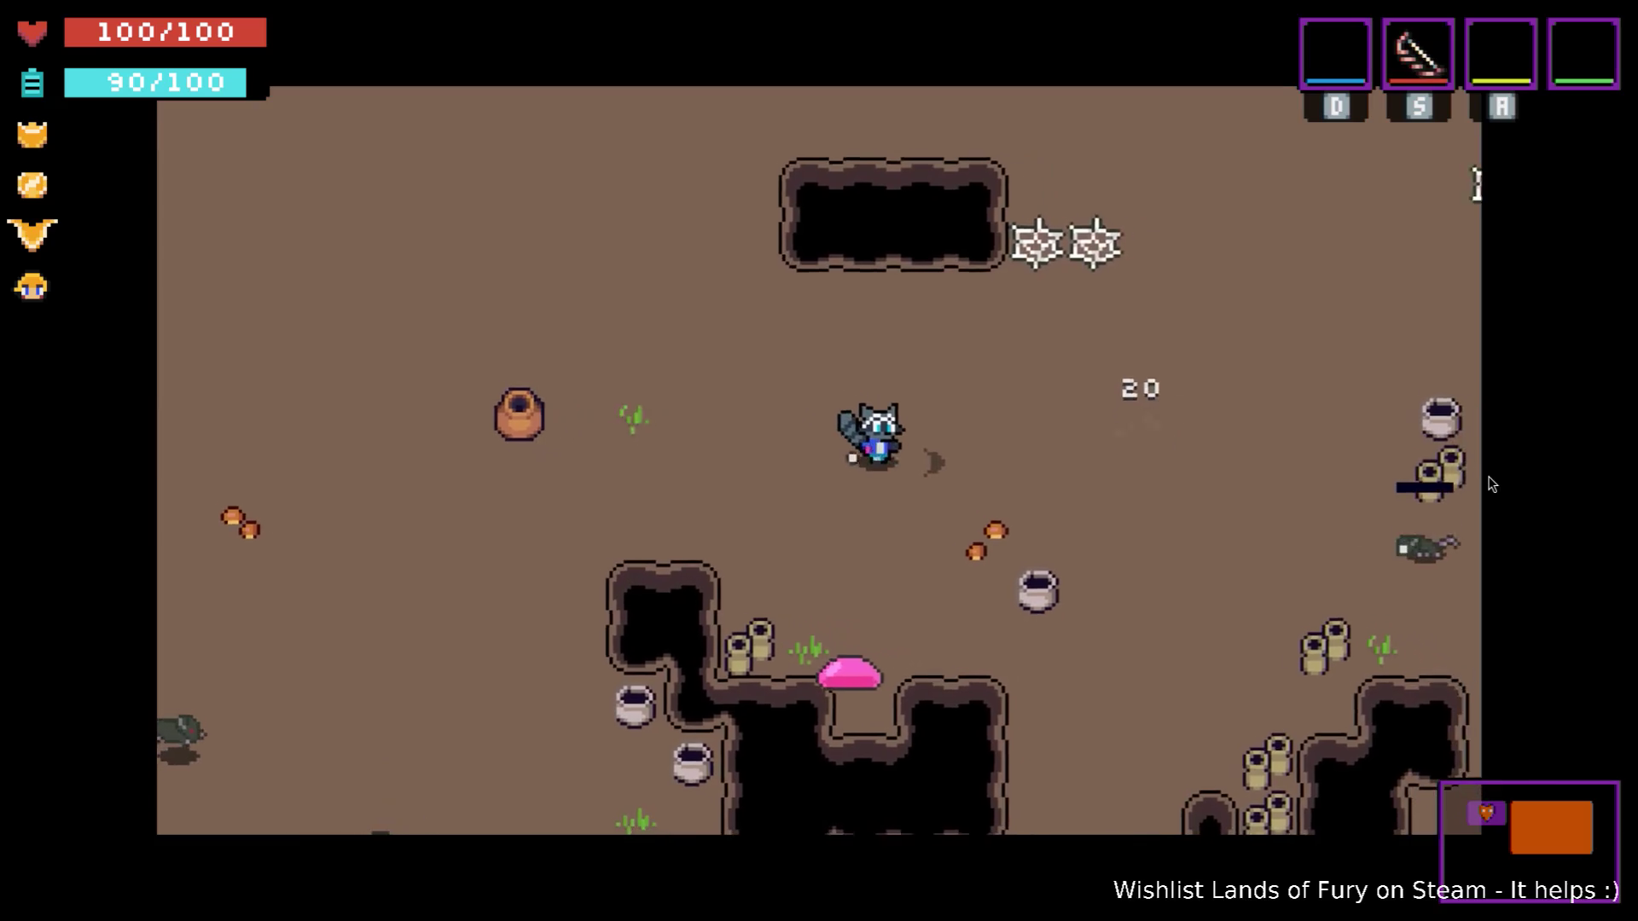
Move right and up through the room, attacking enemies while moving around.
key("Right")
key("Up")
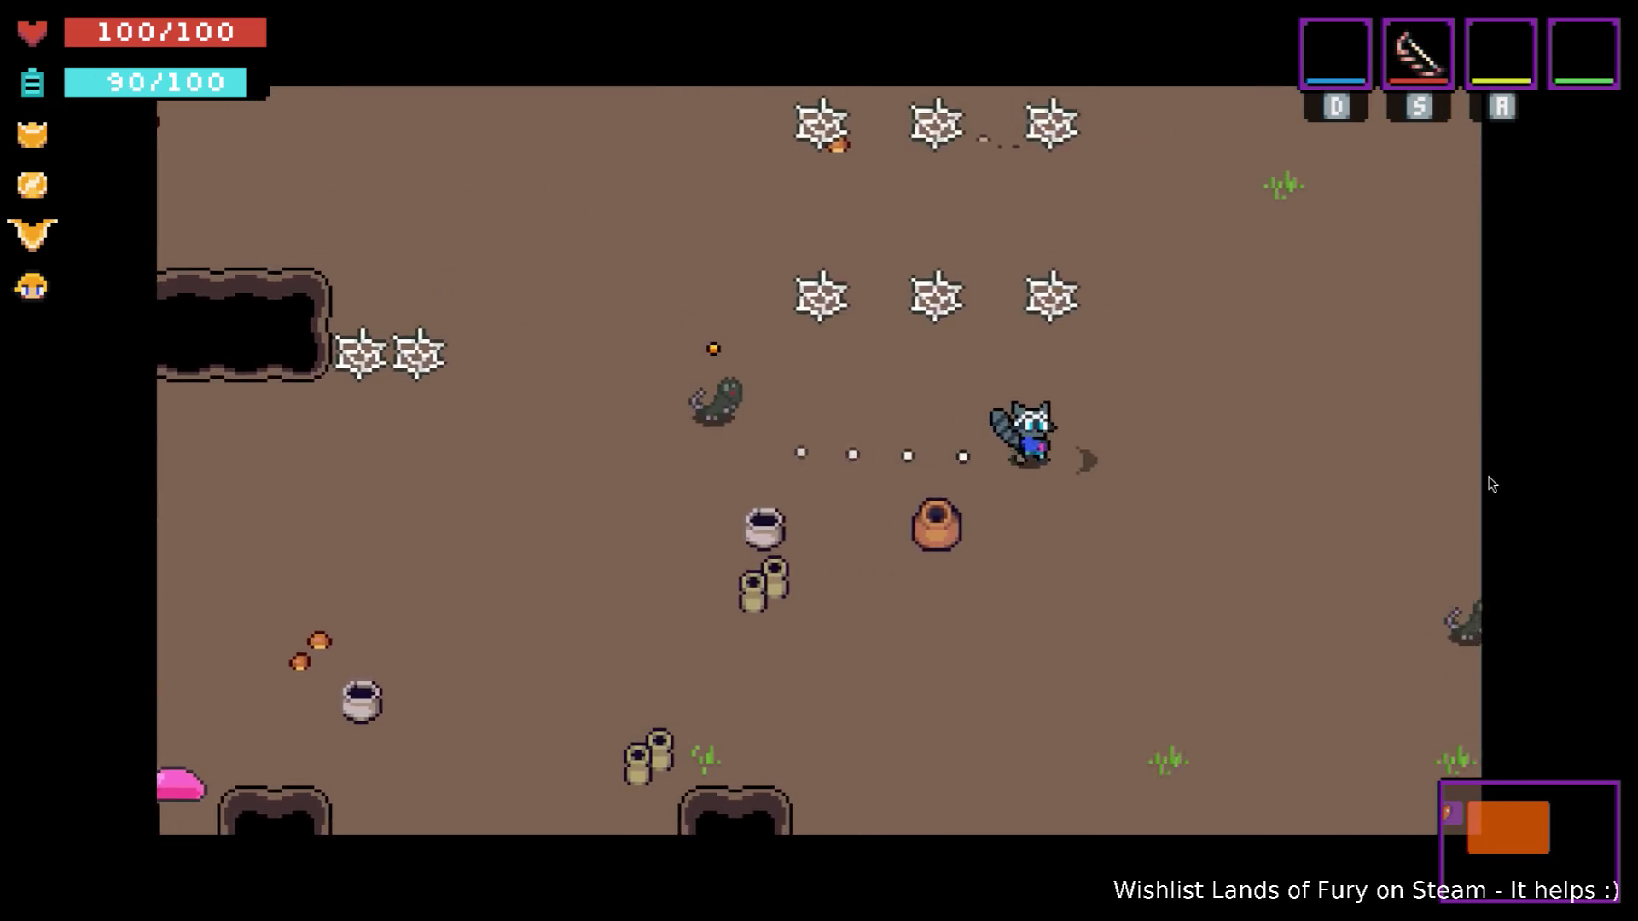
key("Right")
key("s")
key("Left")
key("s")
key("Down")
key("Up")
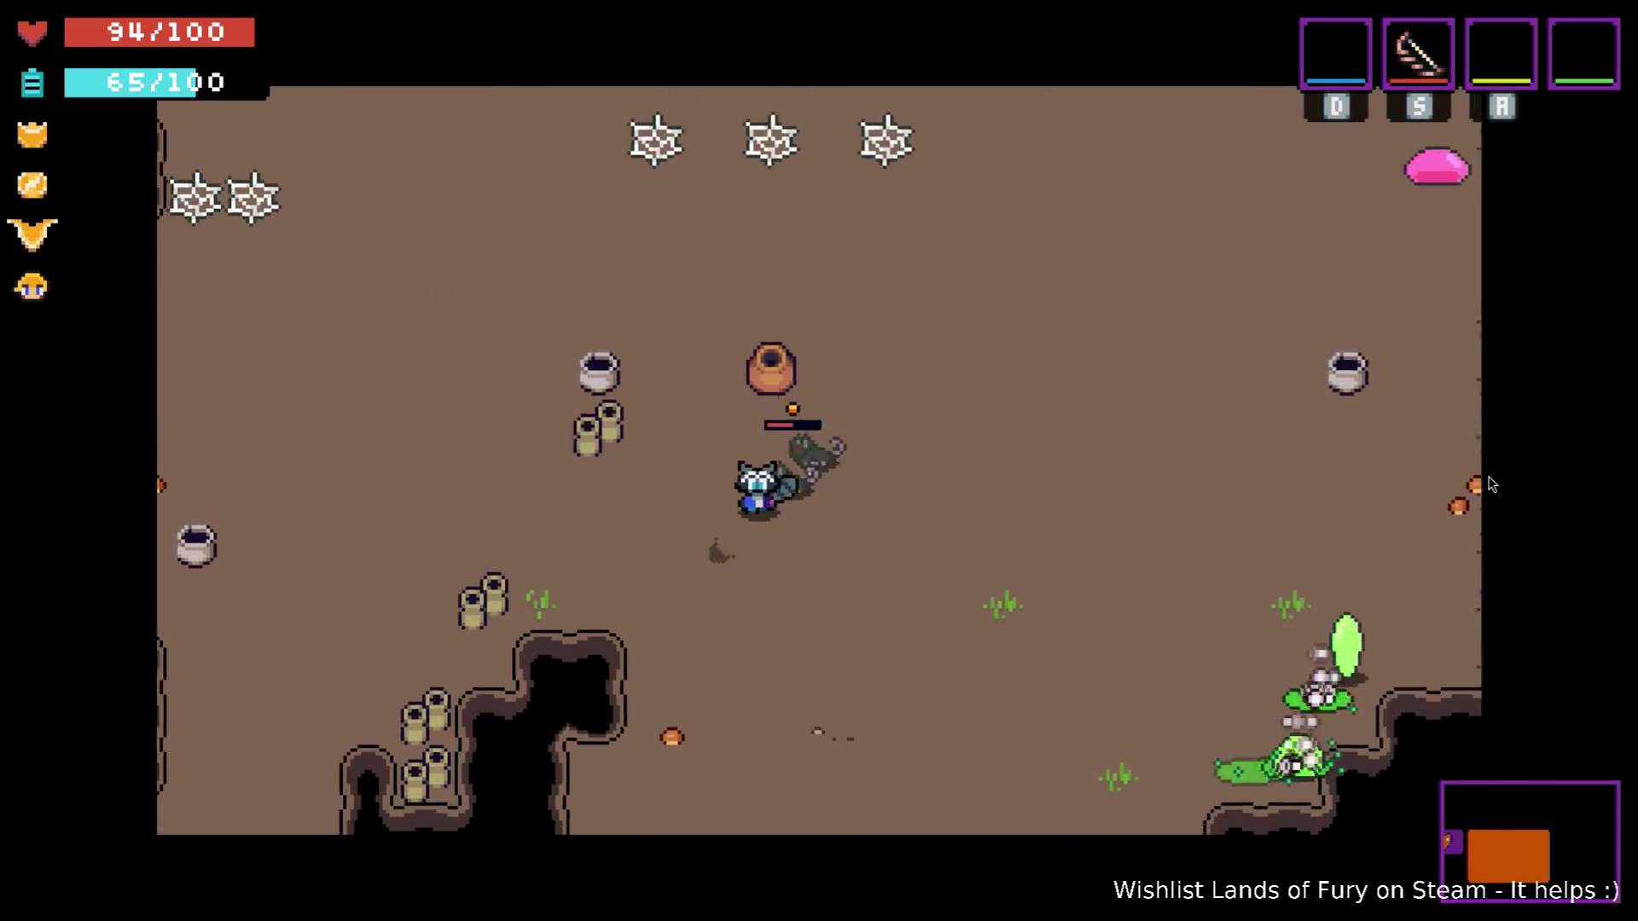
Retreat left slashing the chasing rats, then move up to the top wall and right.
key("Left")
key("s")
key("s")
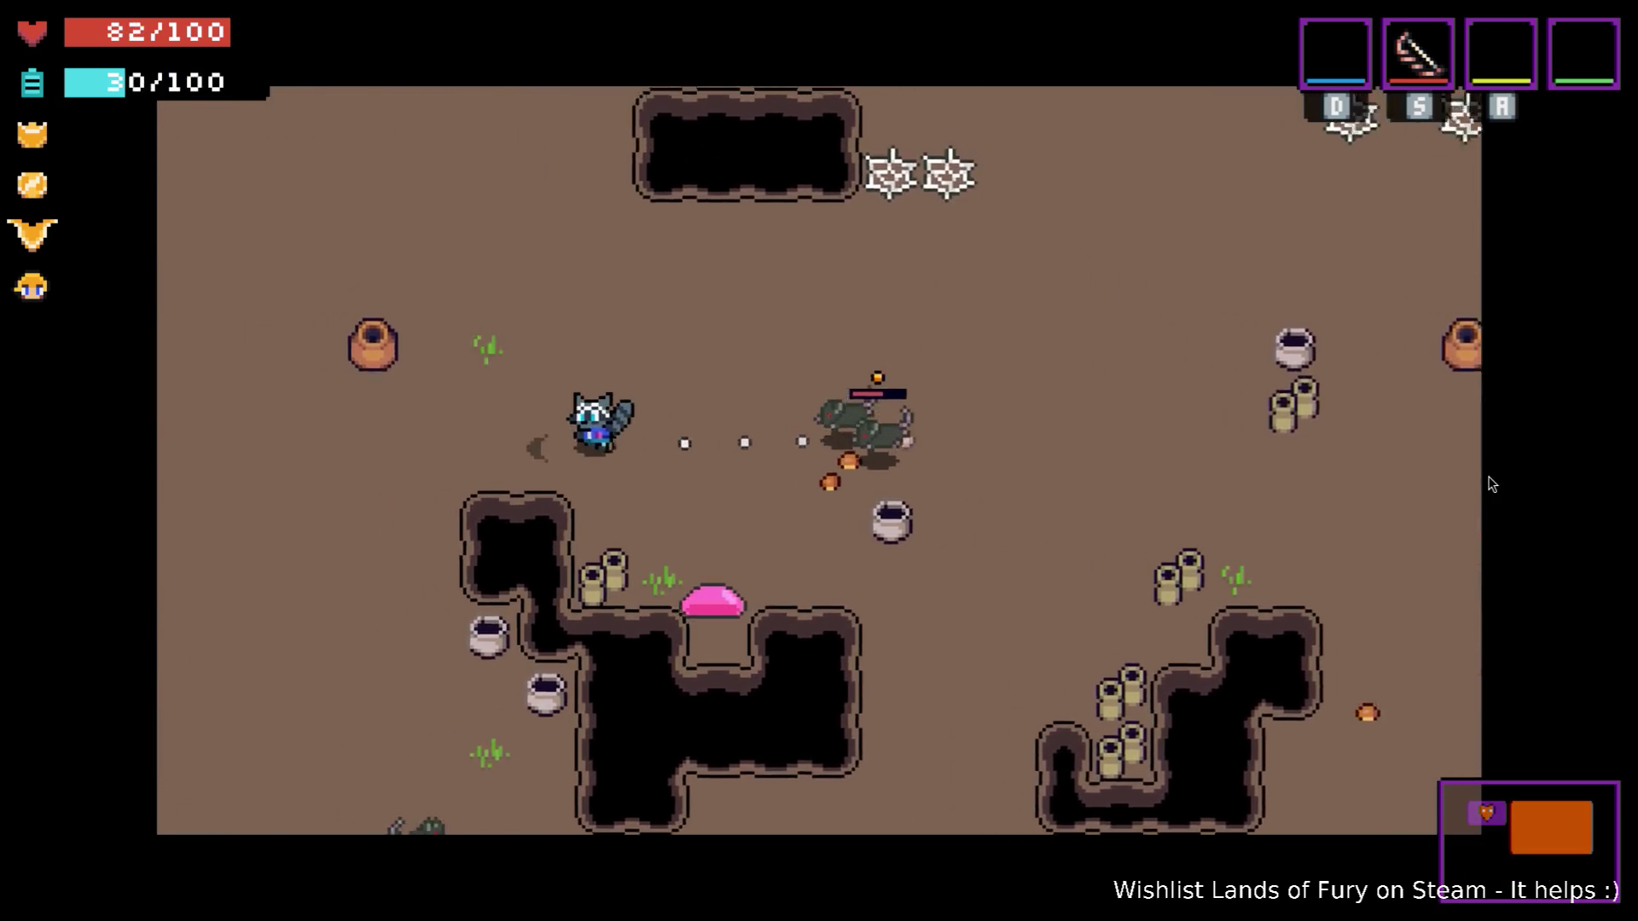
key("Left")
key("s")
key("s")
key("s")
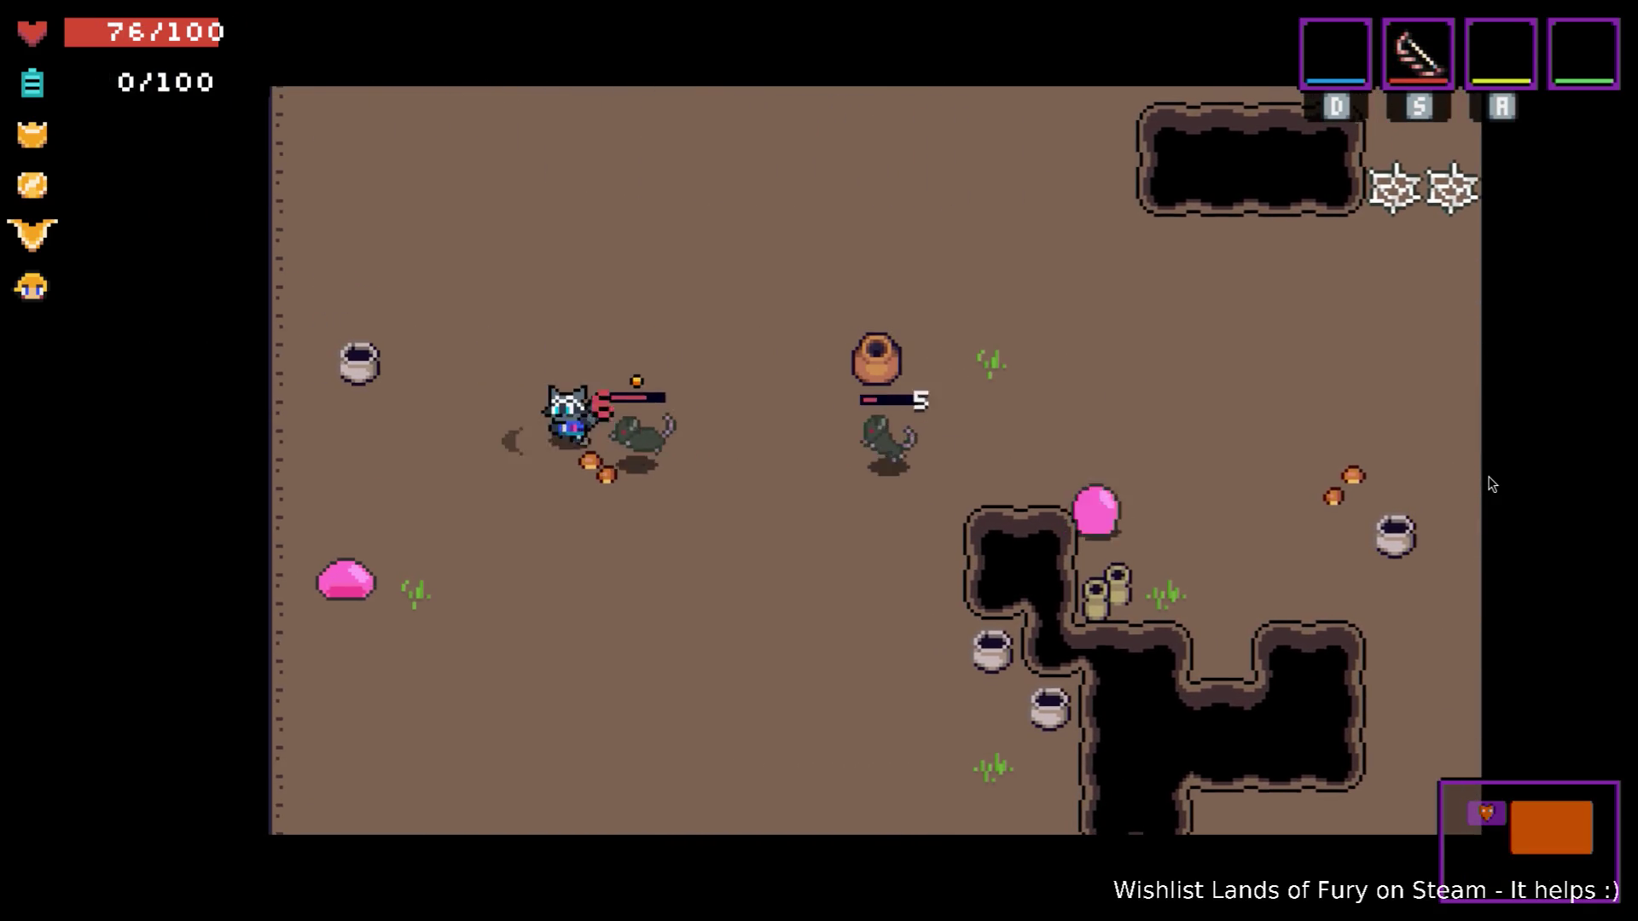
key("Left")
key("Up")
key("s")
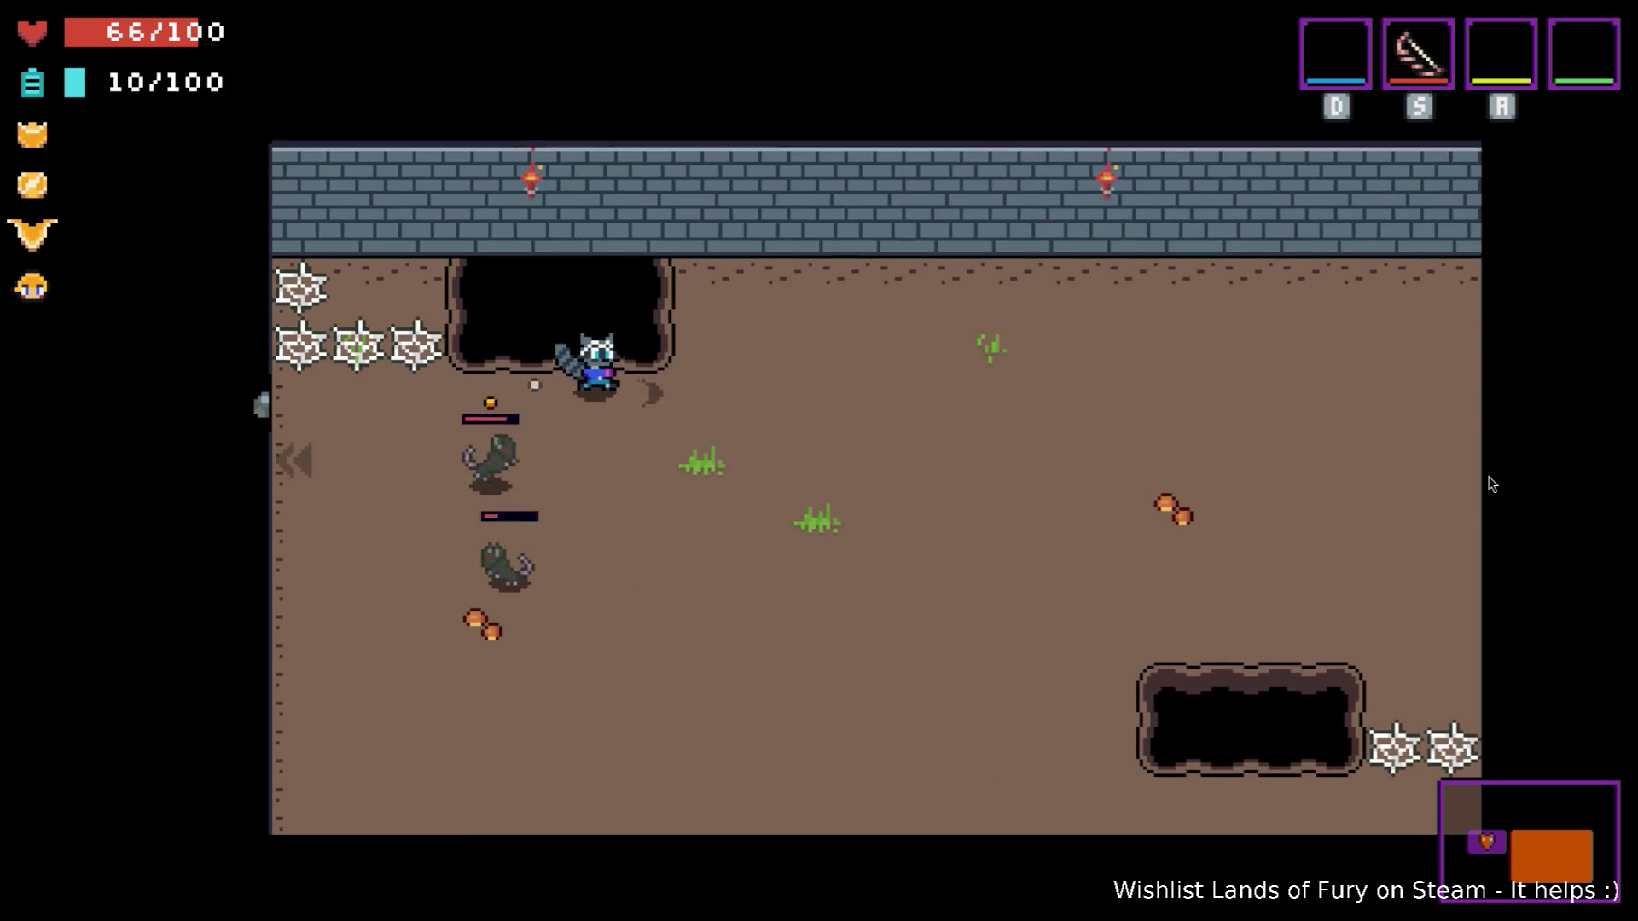
key("Right")
key("s")
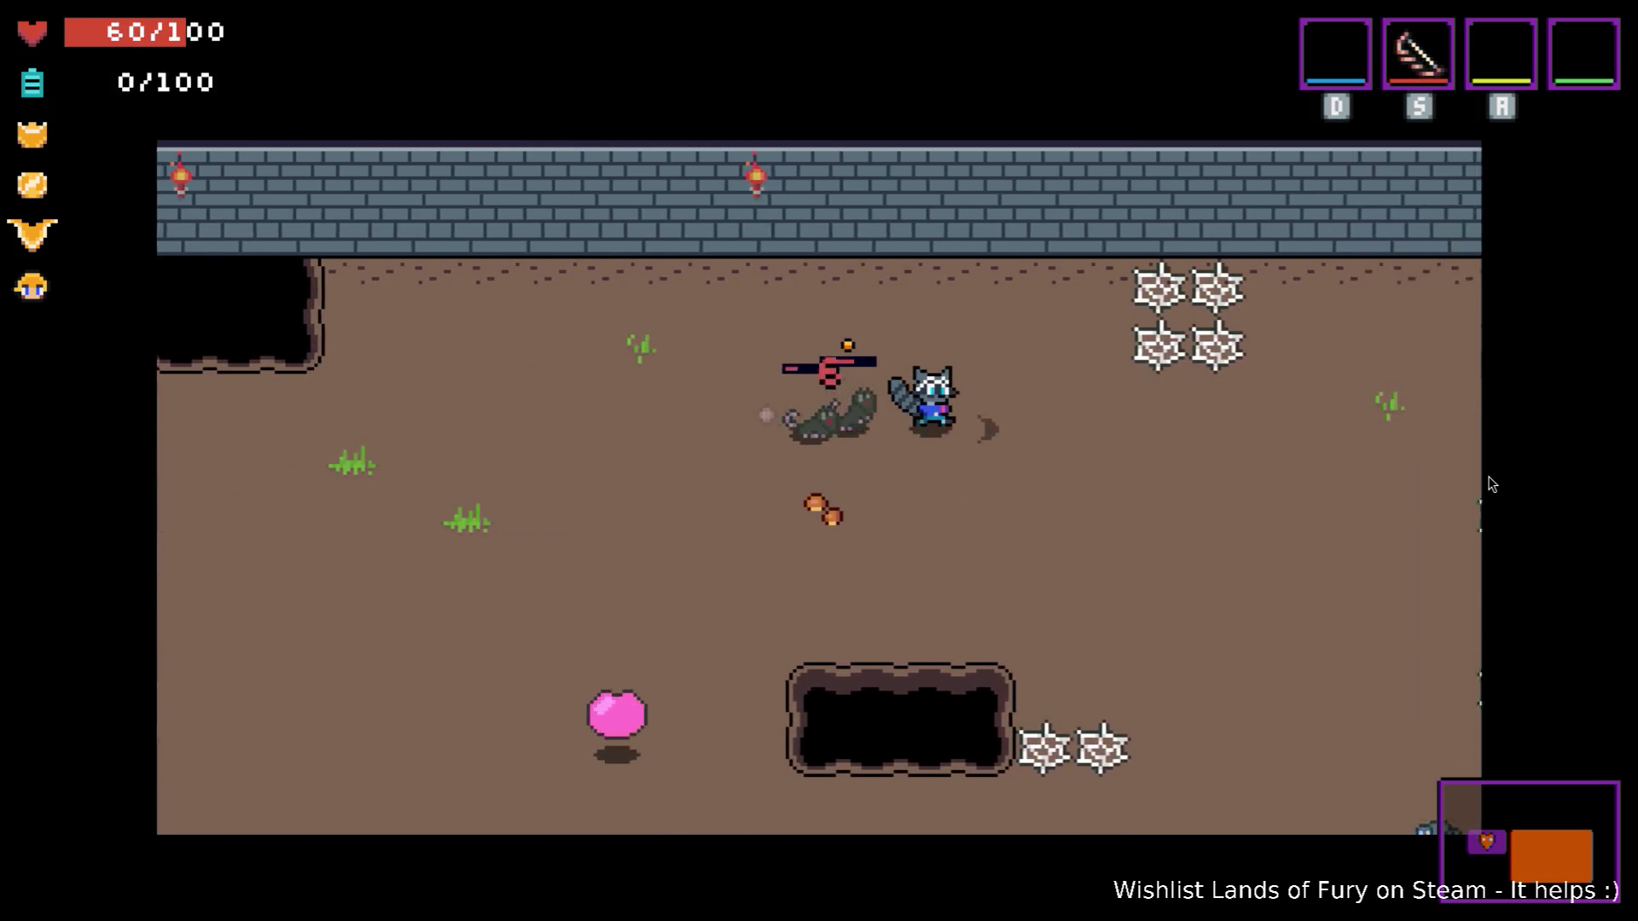
Head right toward the door, dodge enemies and throw a spear while running left.
key("Right")
key("s")
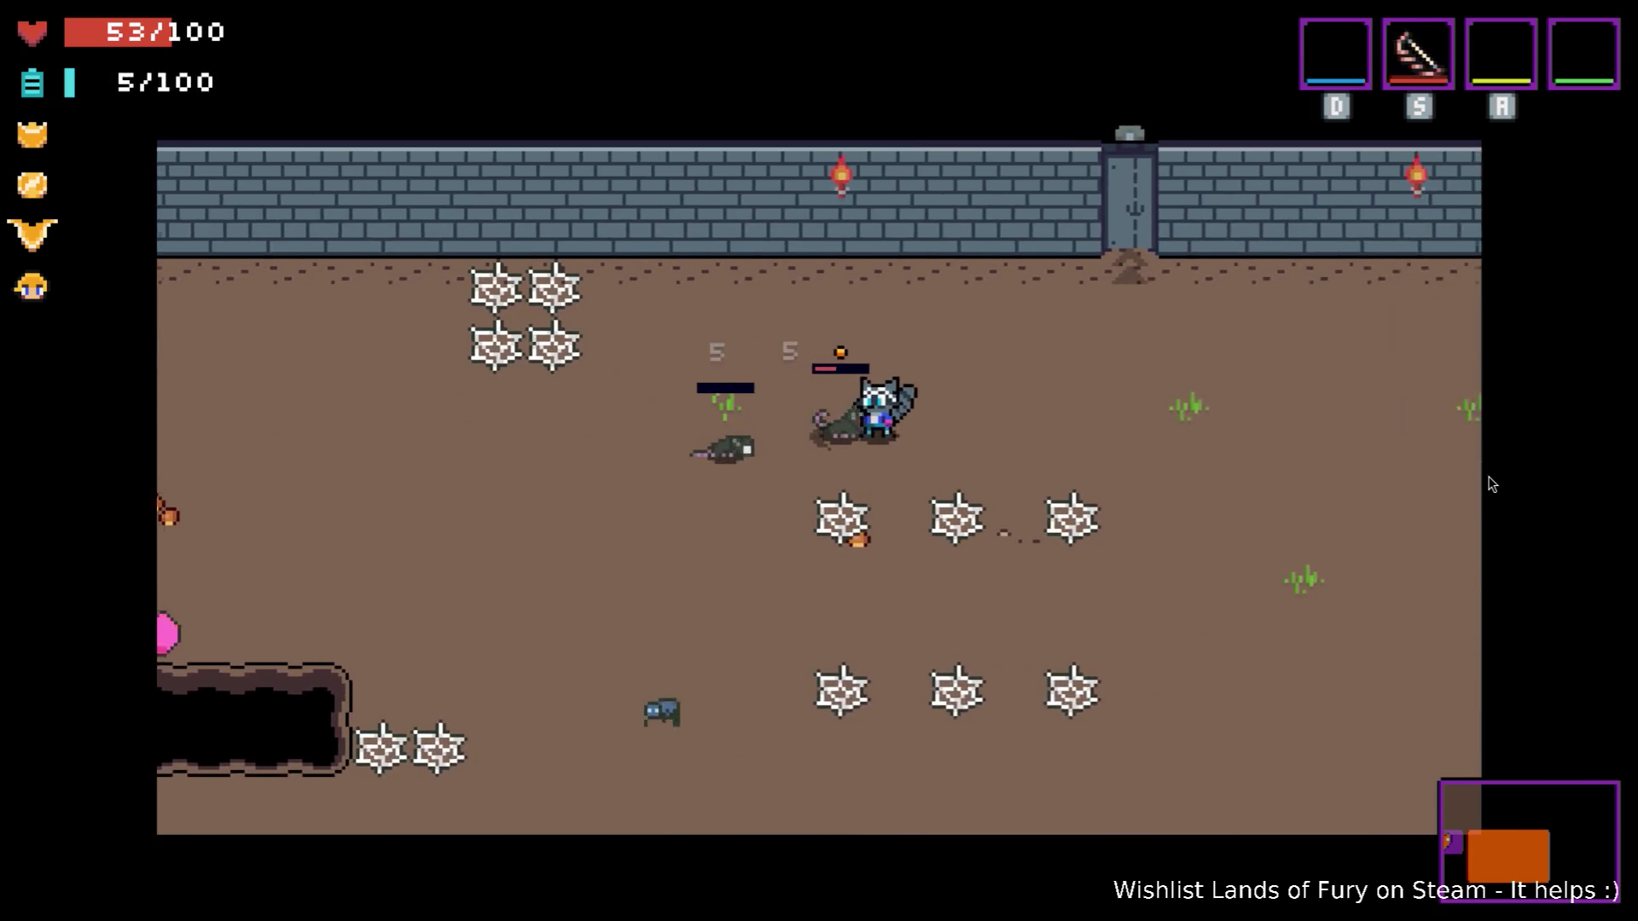
key("s")
key("Right")
key("Left")
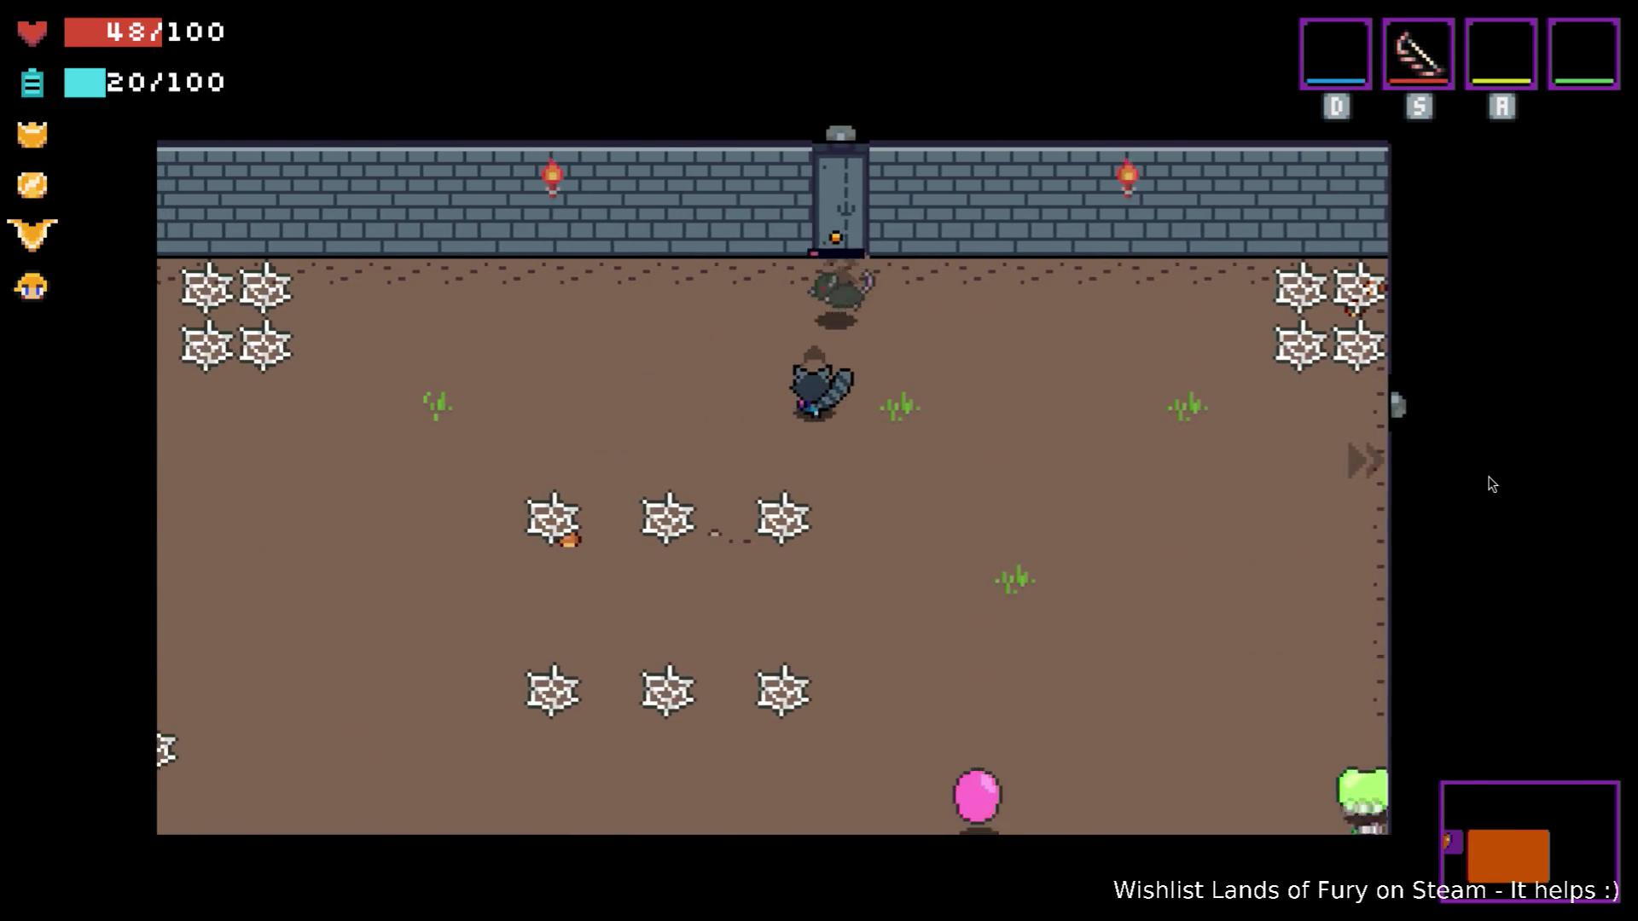
key("s")
key("Left")
key("s")
key("Up")
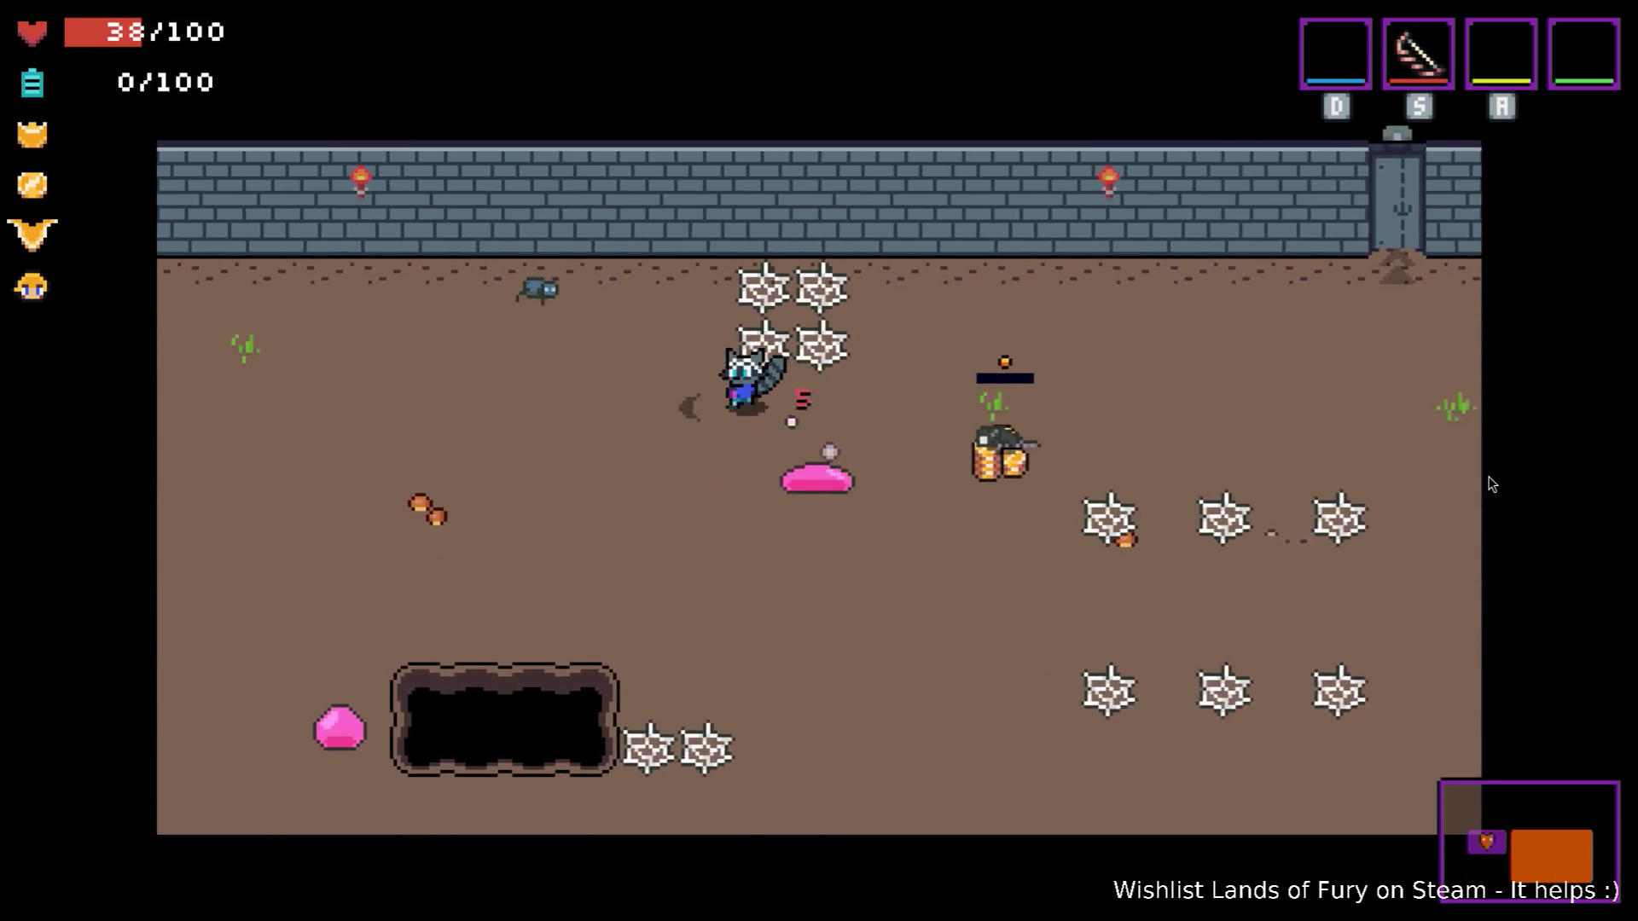
Slash enemies, throw a spear to the right, keep moving right, then pause at 18 health.
key("Right")
key("Down")
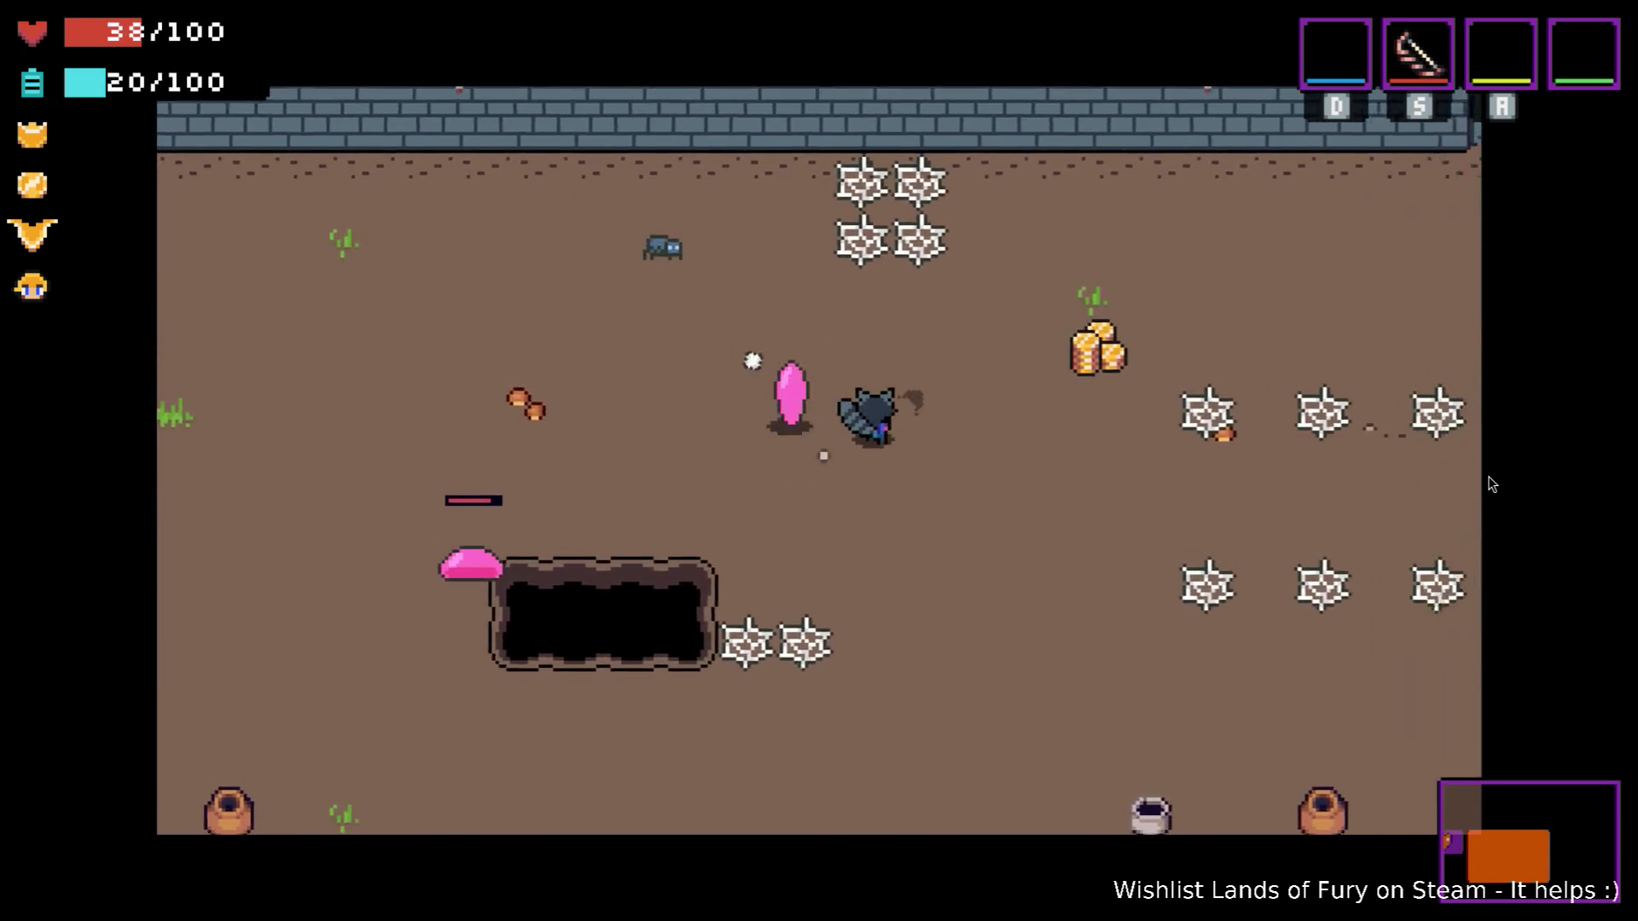
key("Up")
key("Right")
key("s")
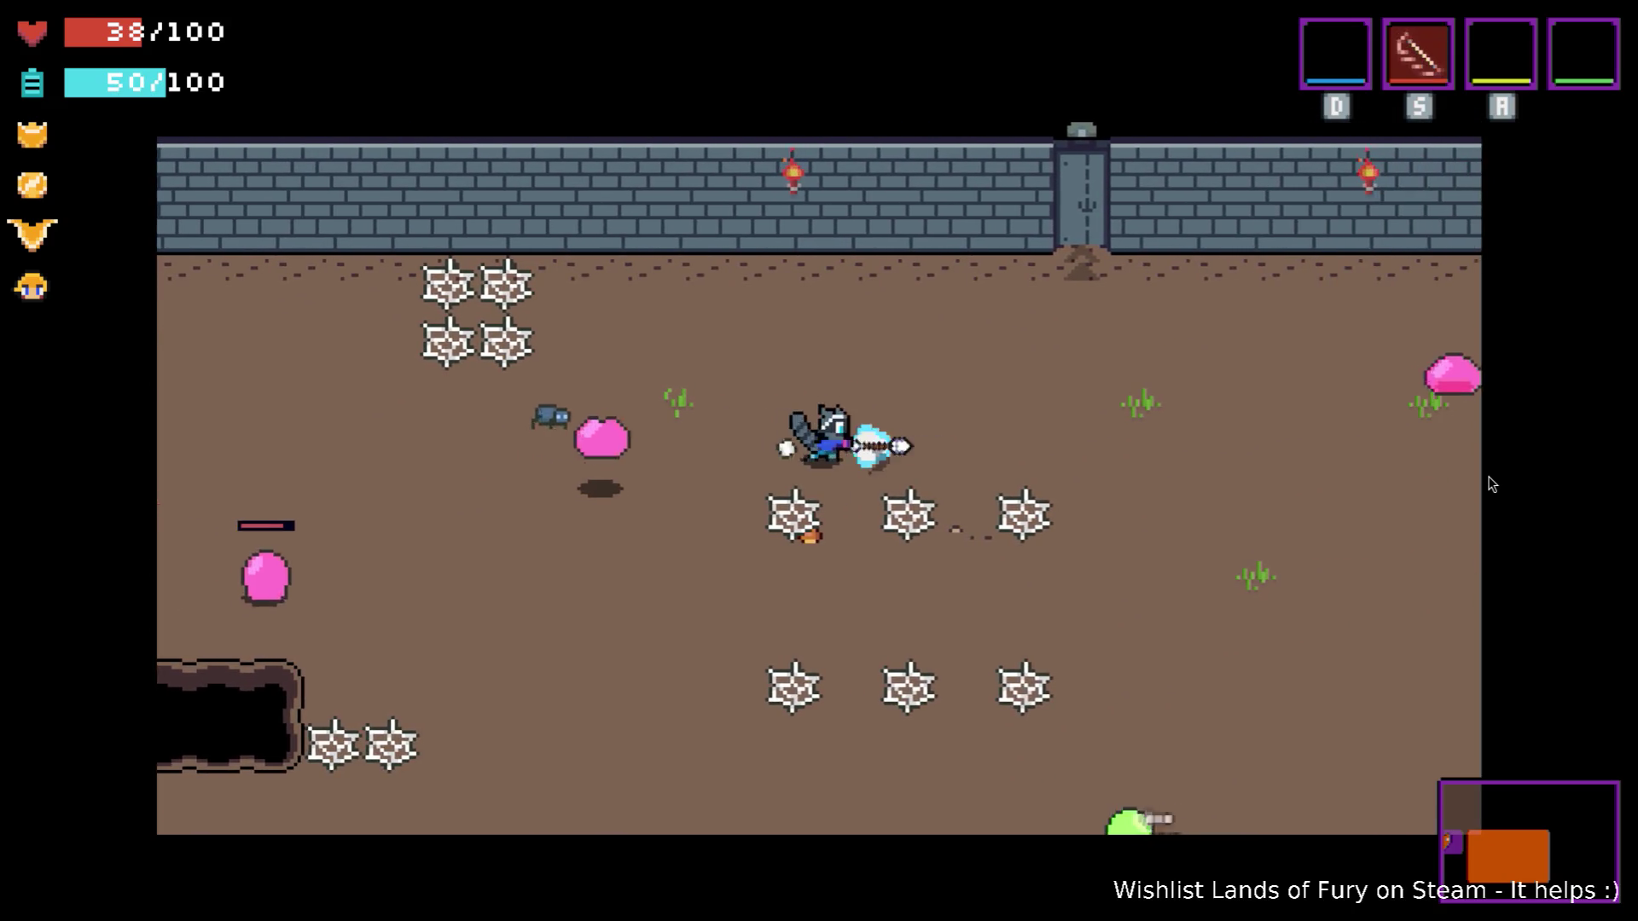
key("Right")
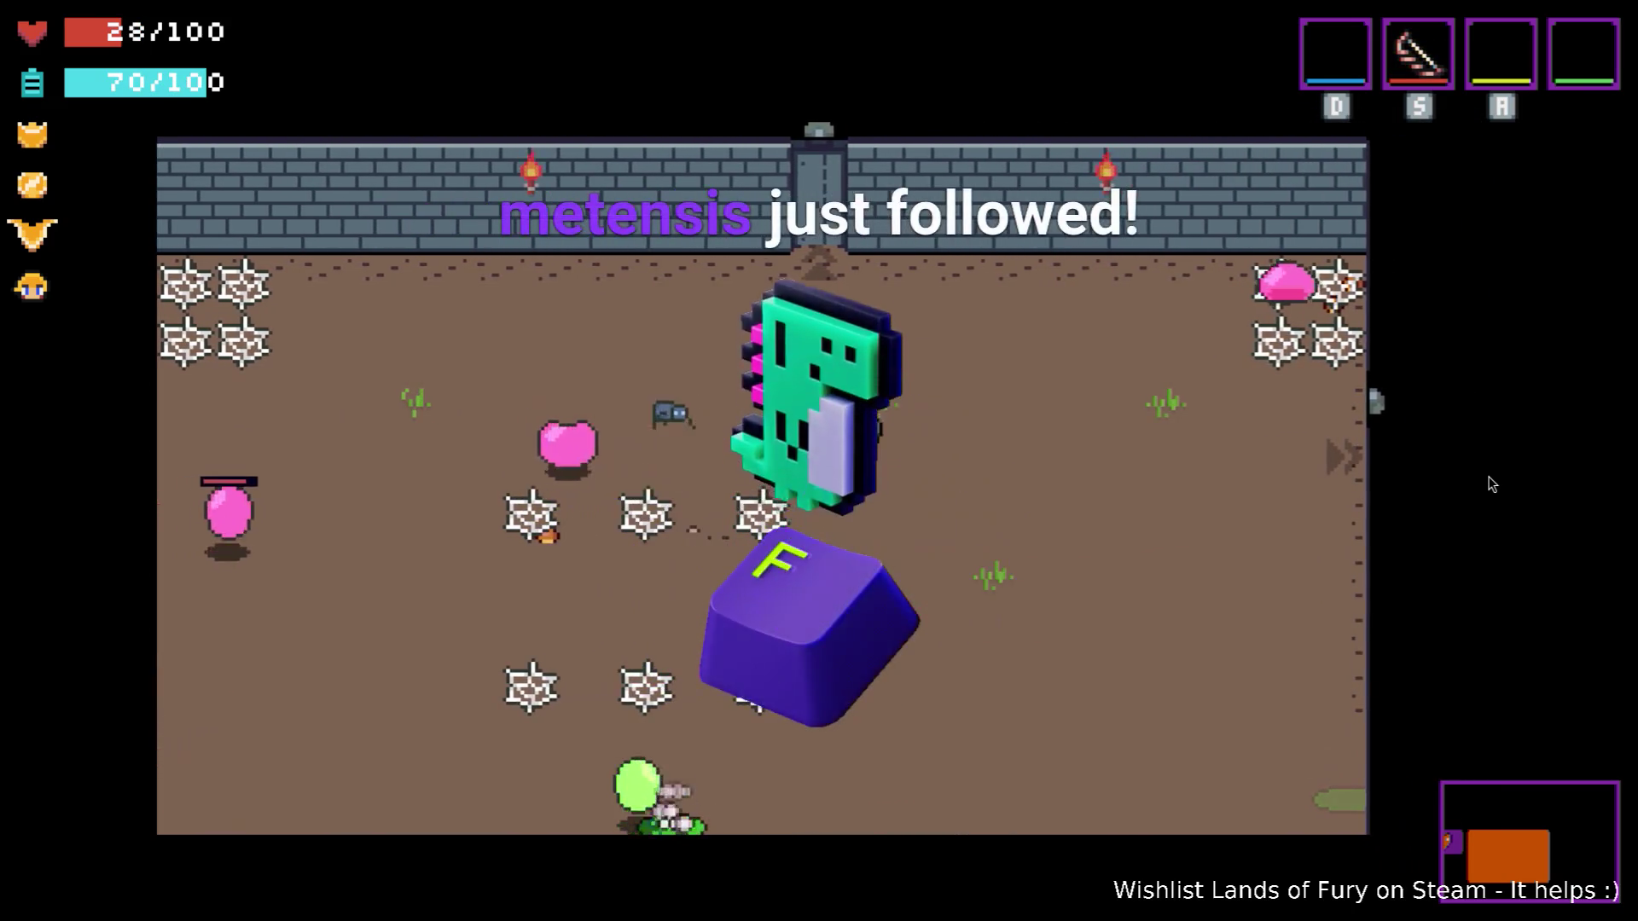
key("Right")
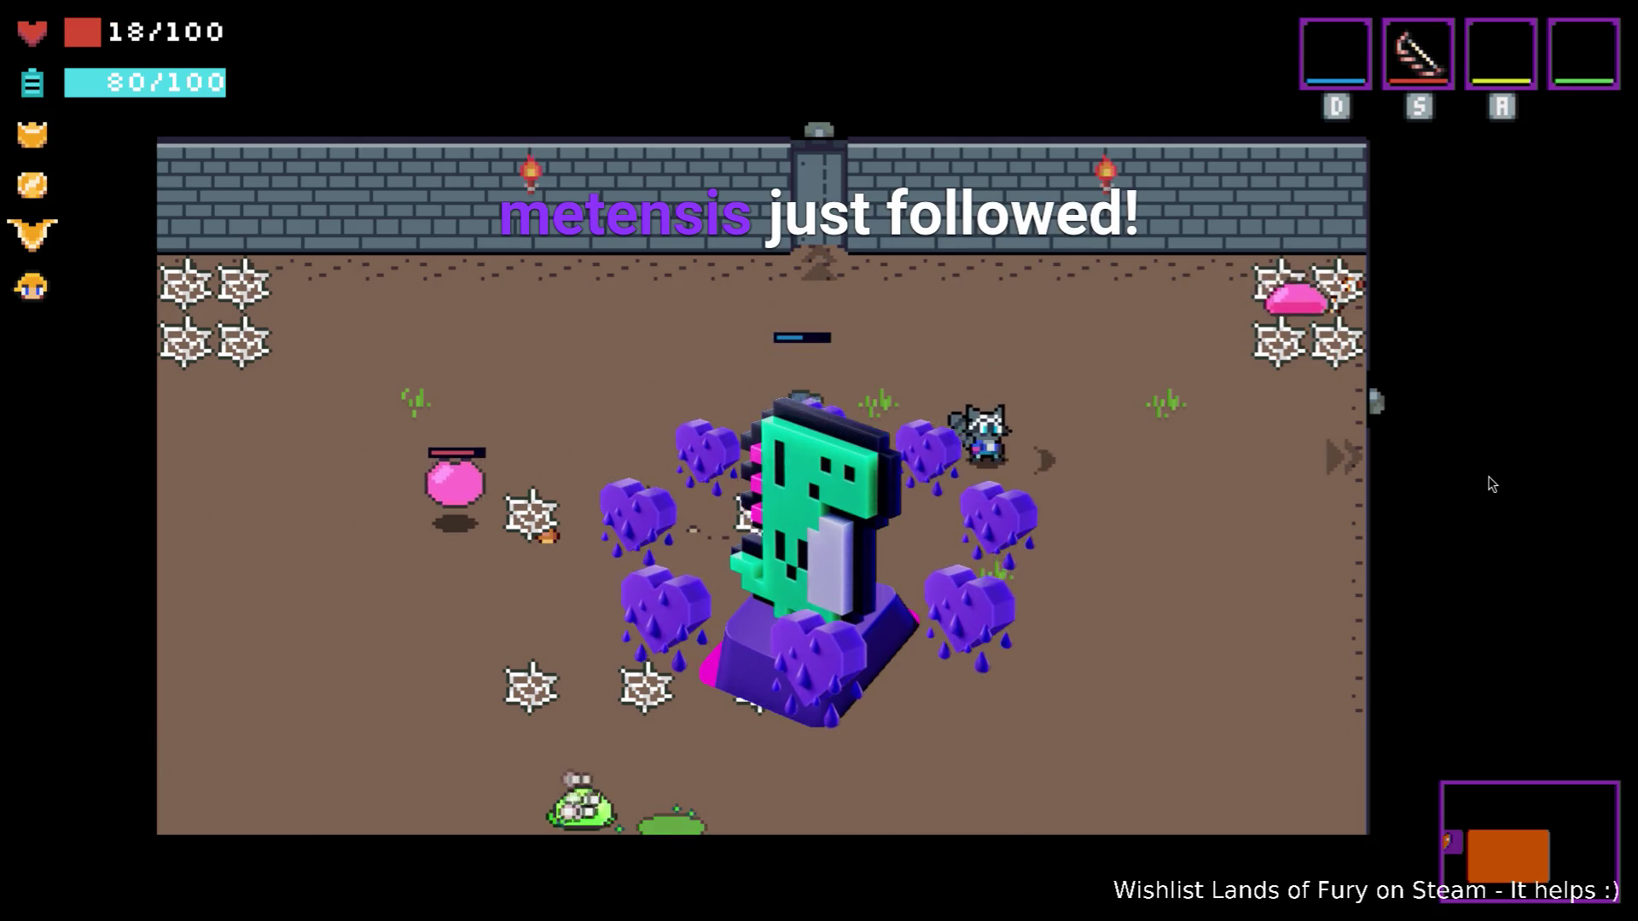
key("Escape")
key("alt+Tab")
key("alt+Tab")
key("alt+Tab")
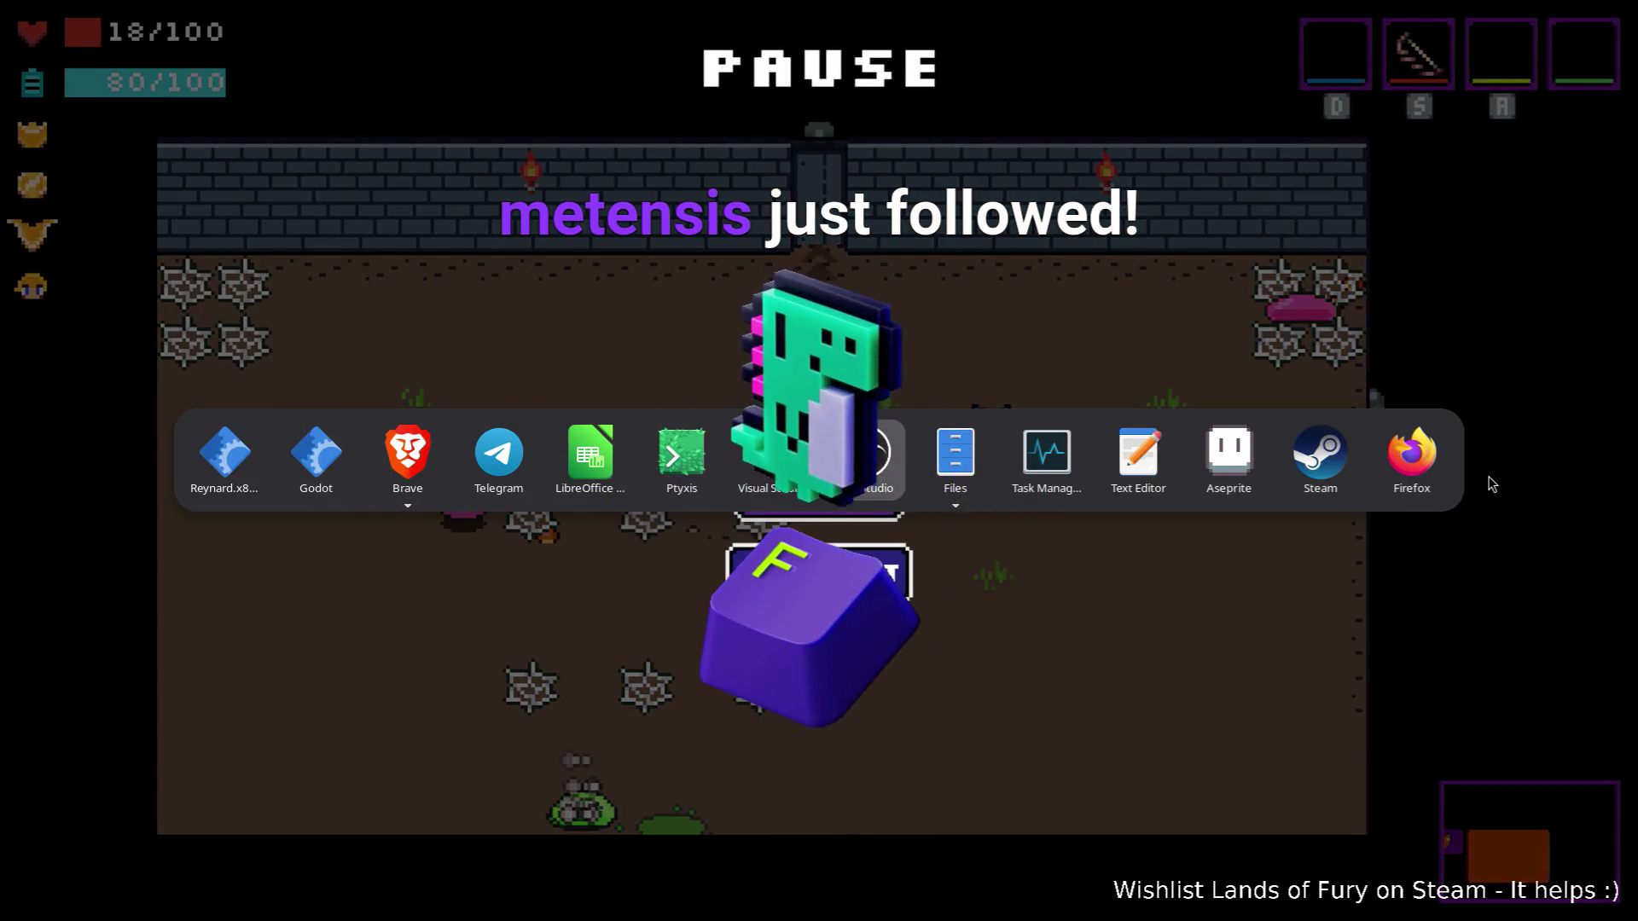
Glance at the YouTube Steam Leaderboards tutorial in Brave, then return to the paused game.
key("Escape")
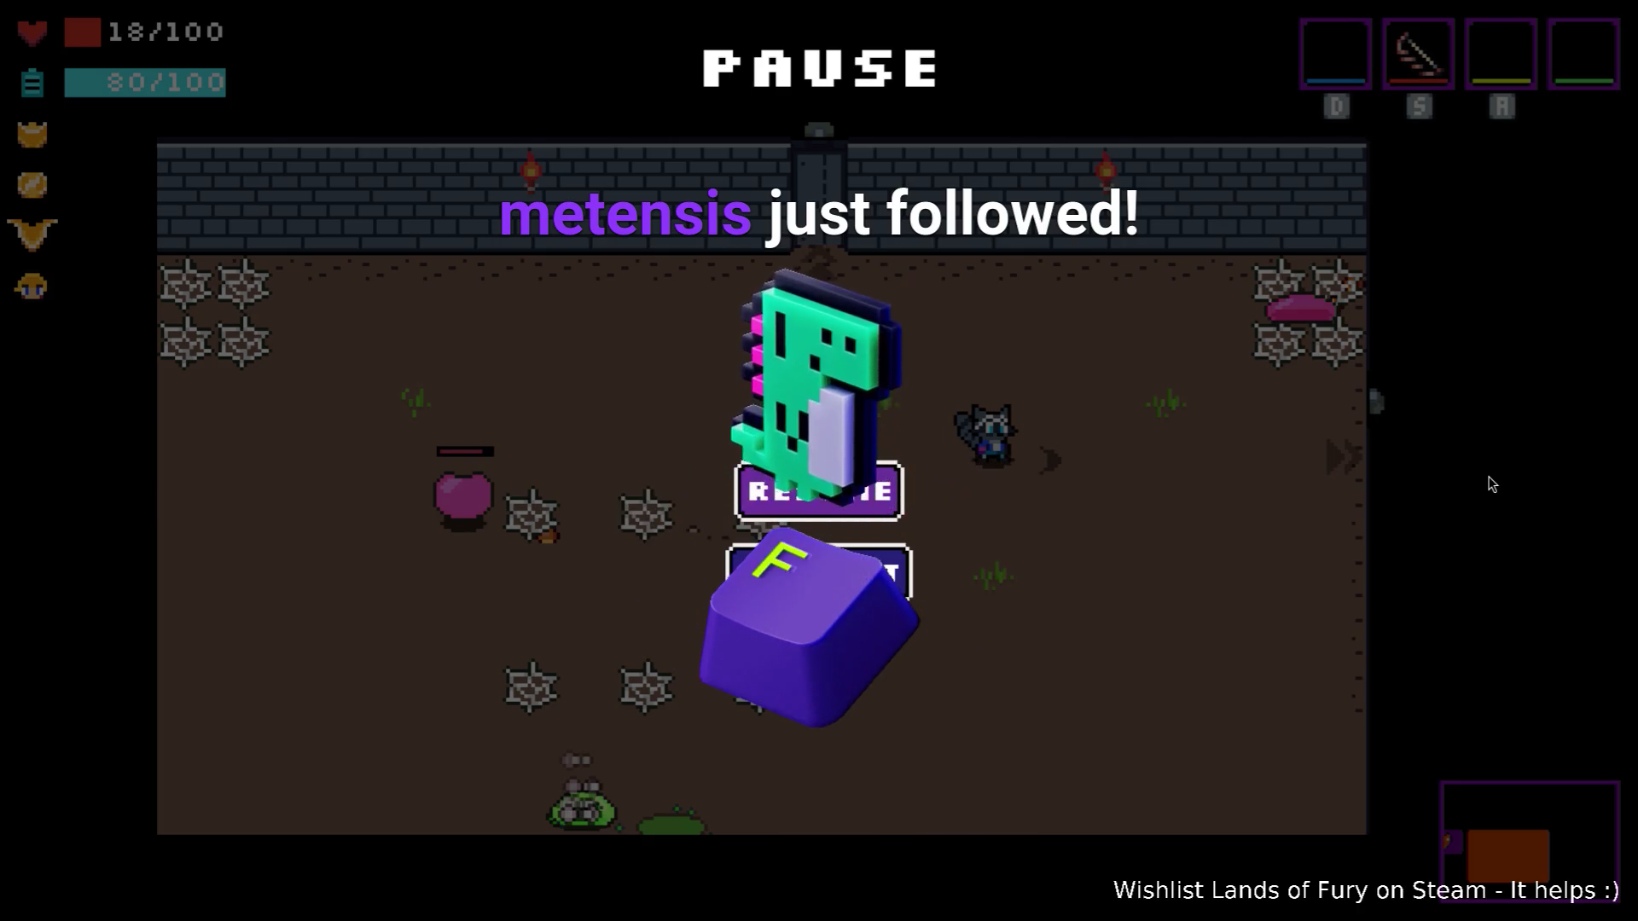
key("alt+Tab")
key("alt+Tab")
key("alt+Tab")
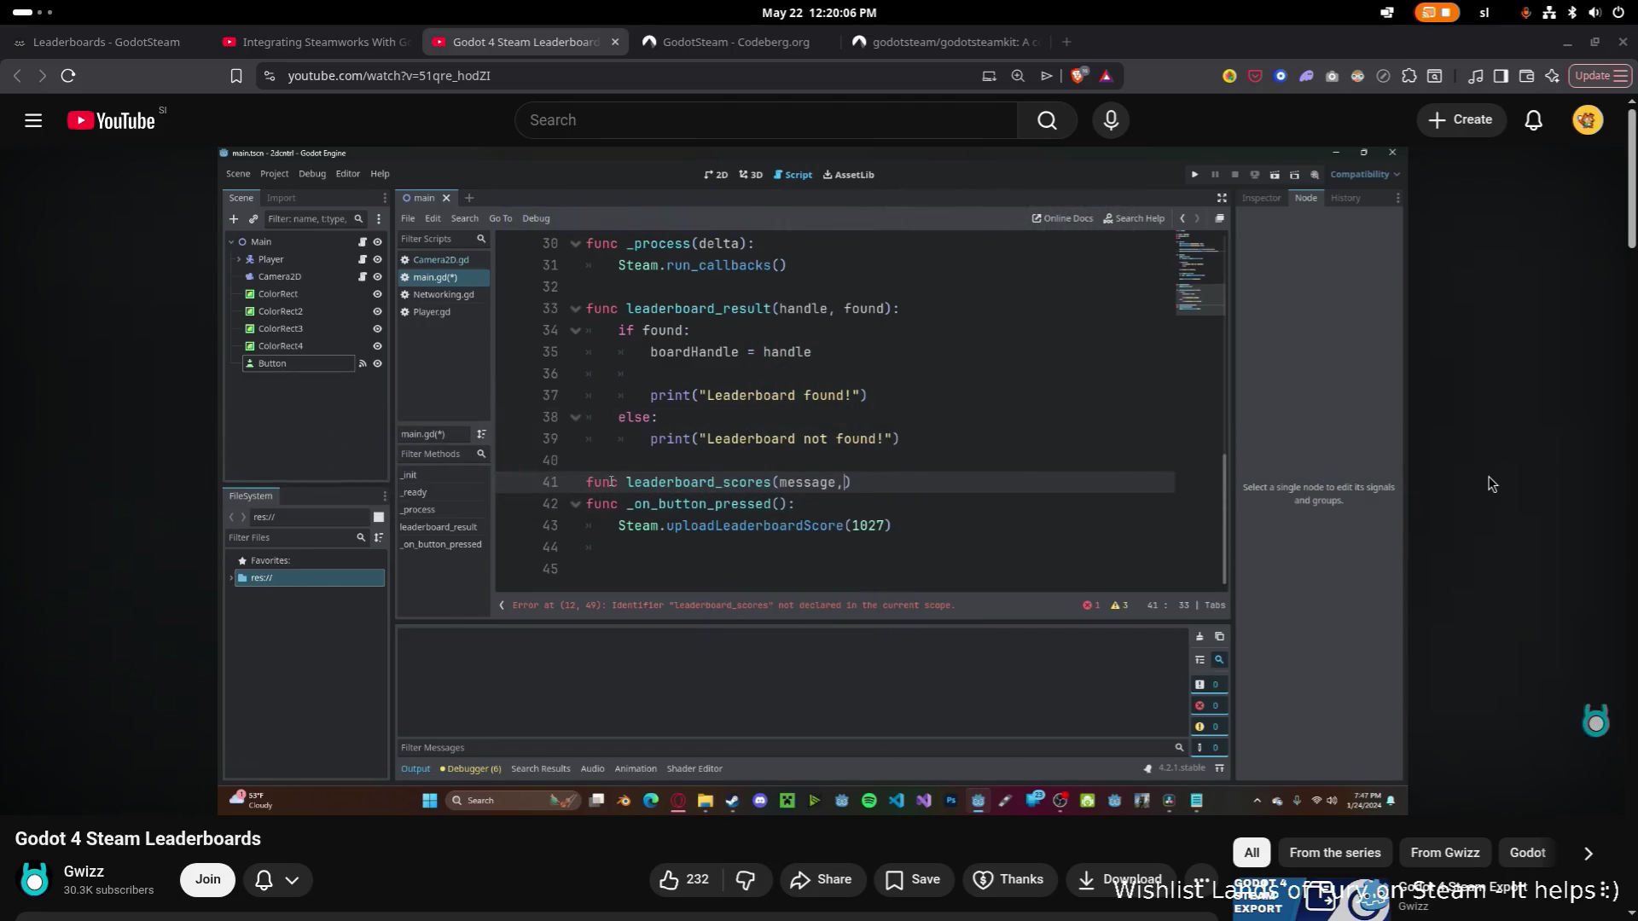
key("alt+Tab")
Resume the game and run left through the cave, firing arrows at the enemy.
key("Escape")
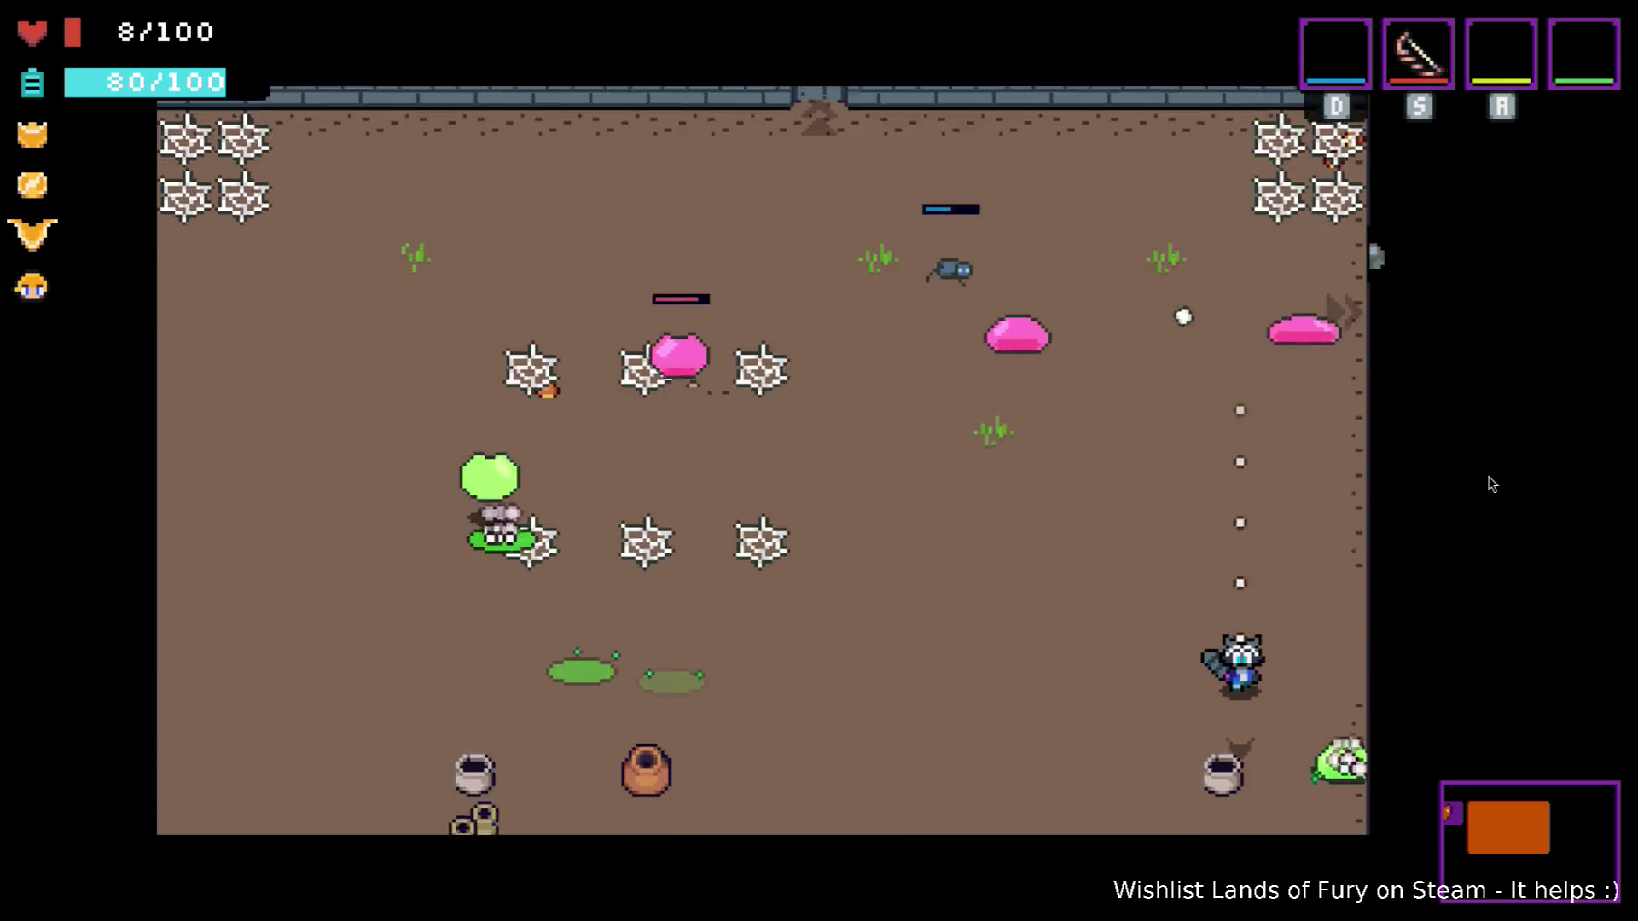
key("Left")
key("Down")
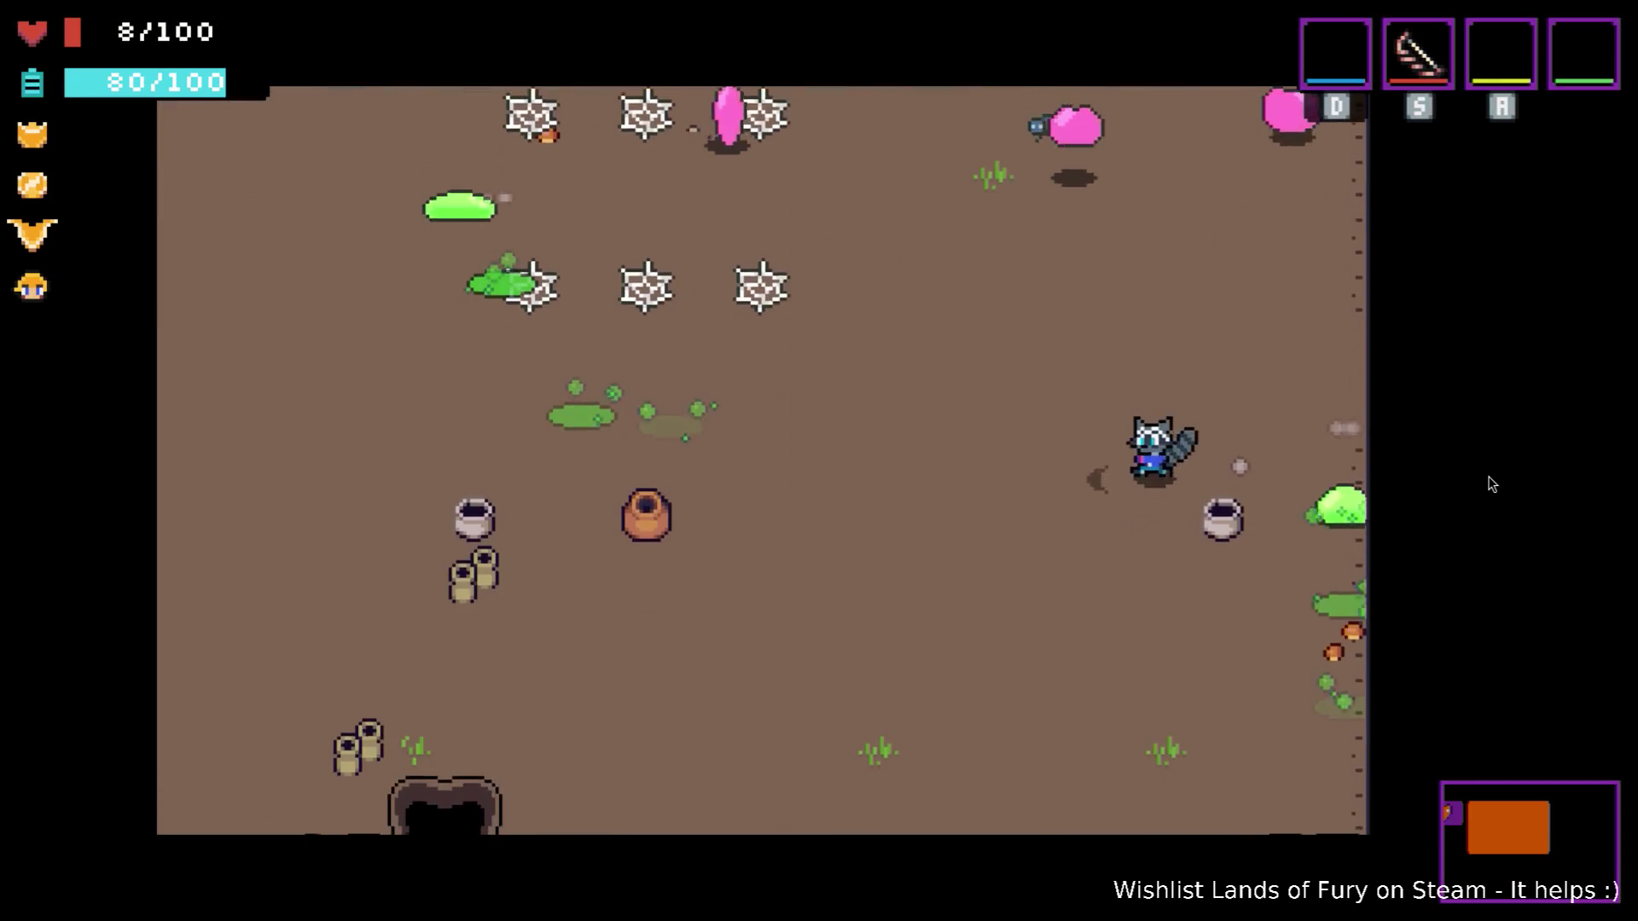
key("Left")
key("Up")
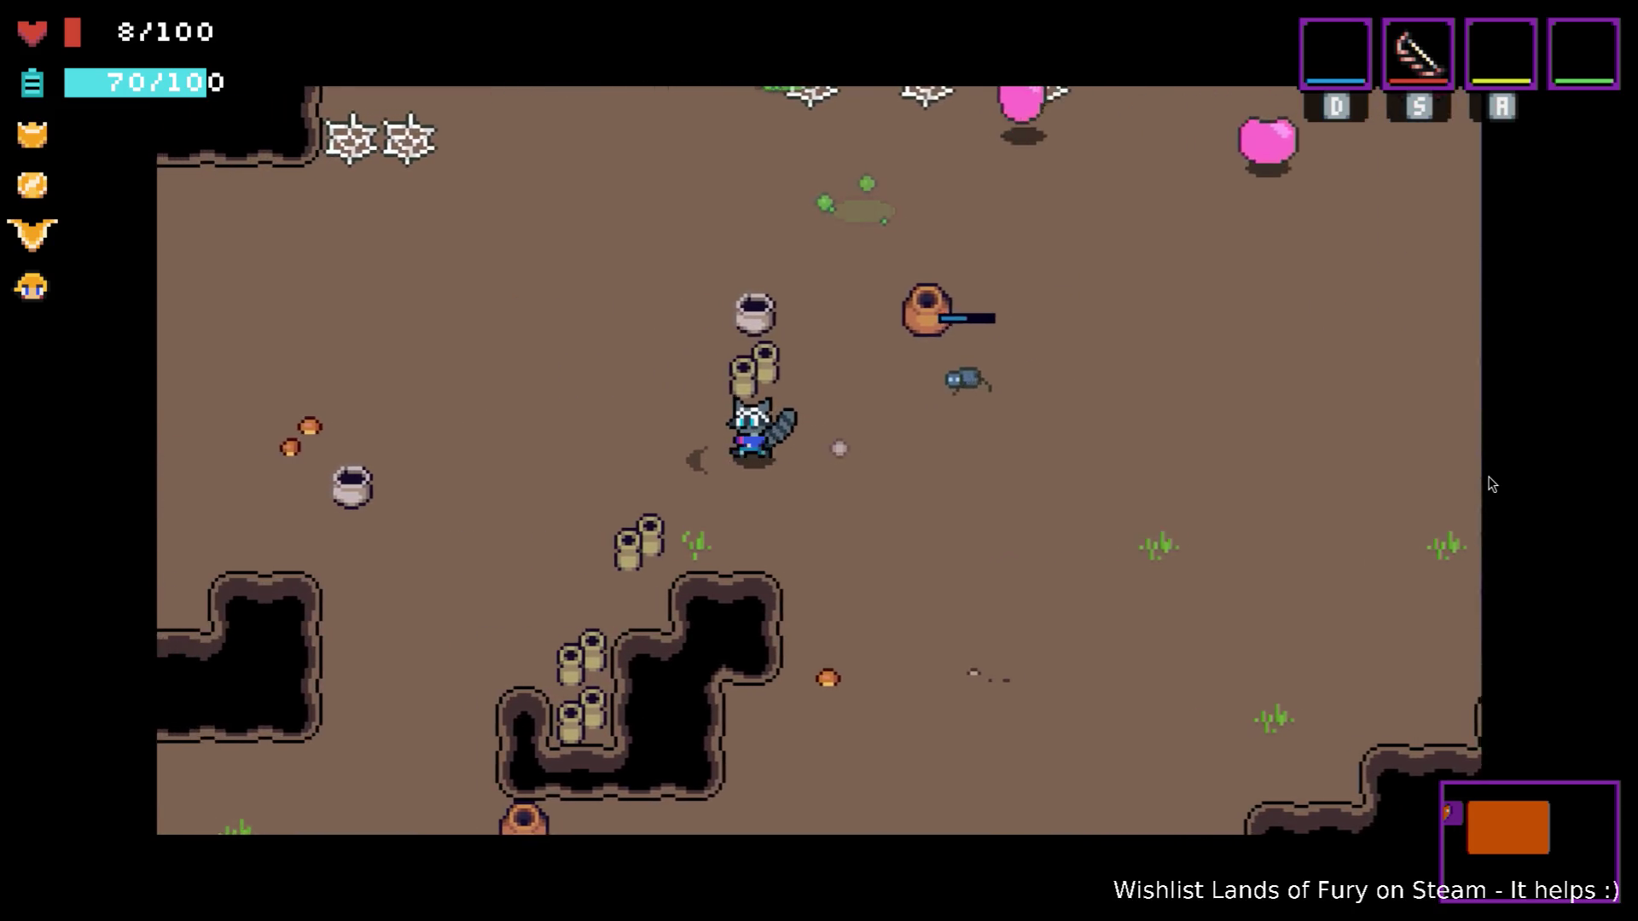
key("s")
key("s")
key("Left")
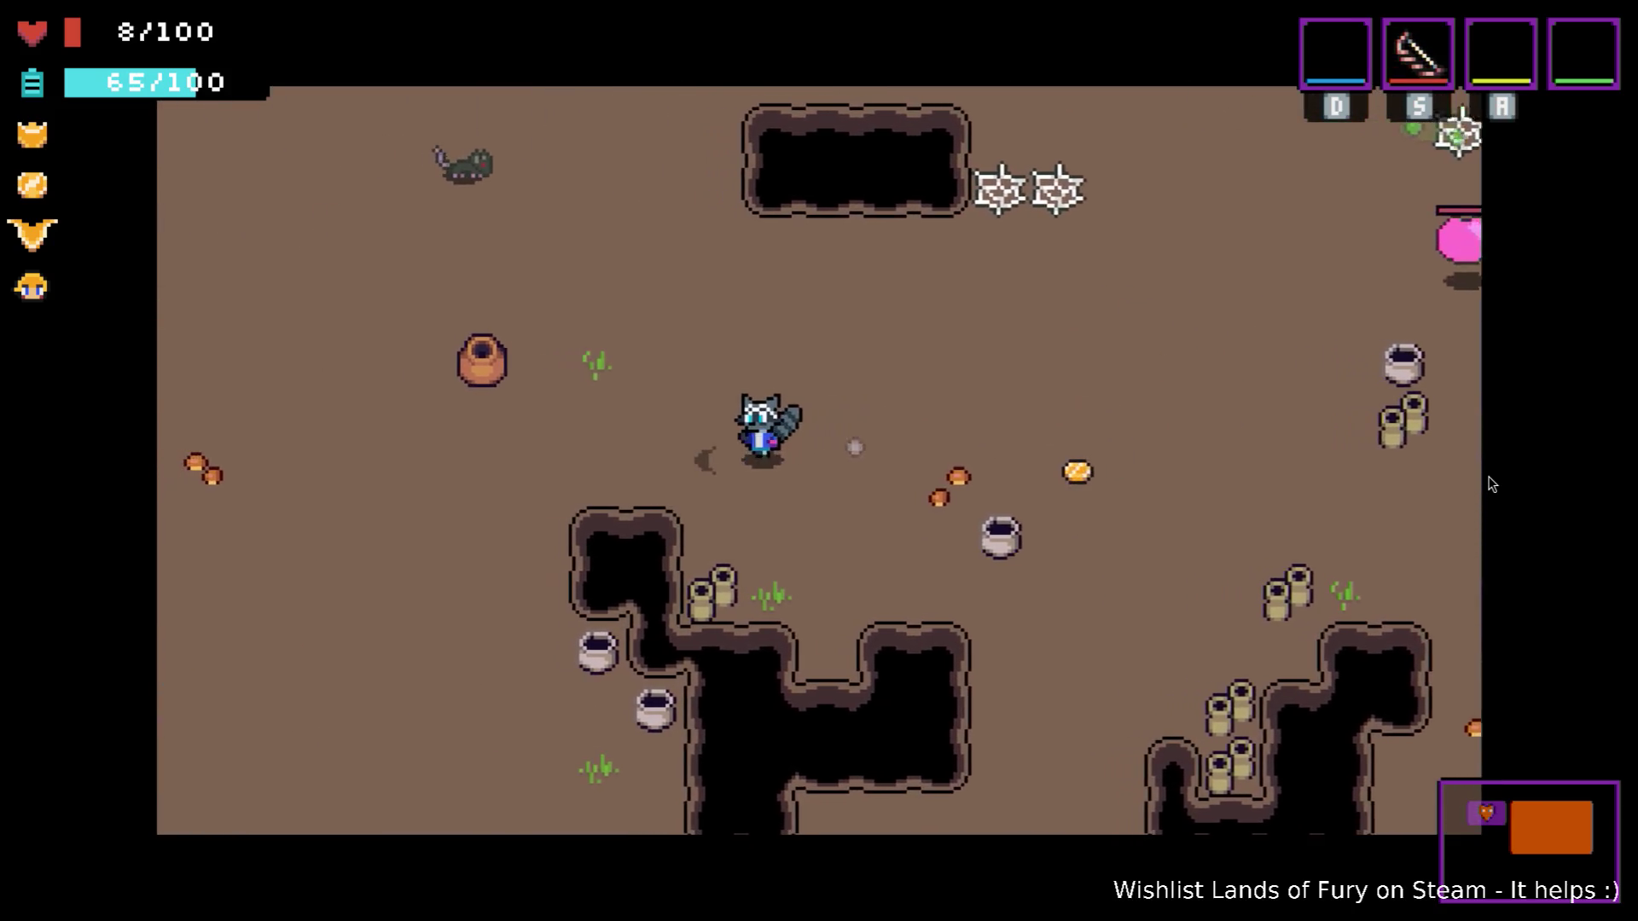
key("Down")
key("Left")
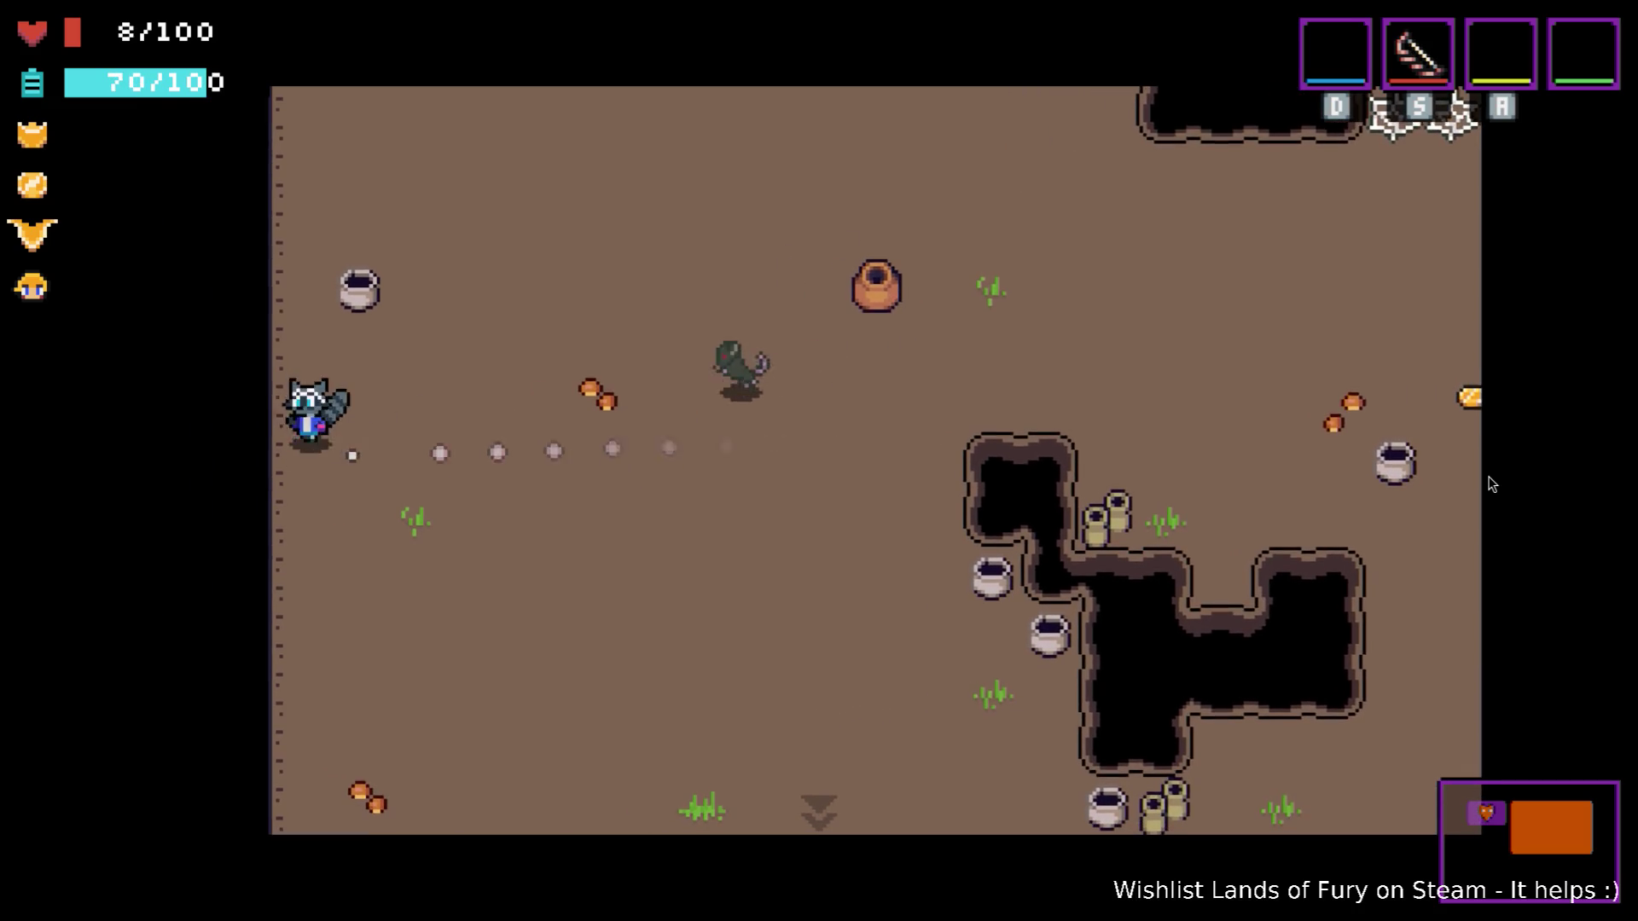
key("s")
Dodge around the room until health hits 0, then restart from the Game Over screen.
key("Down")
key("Right")
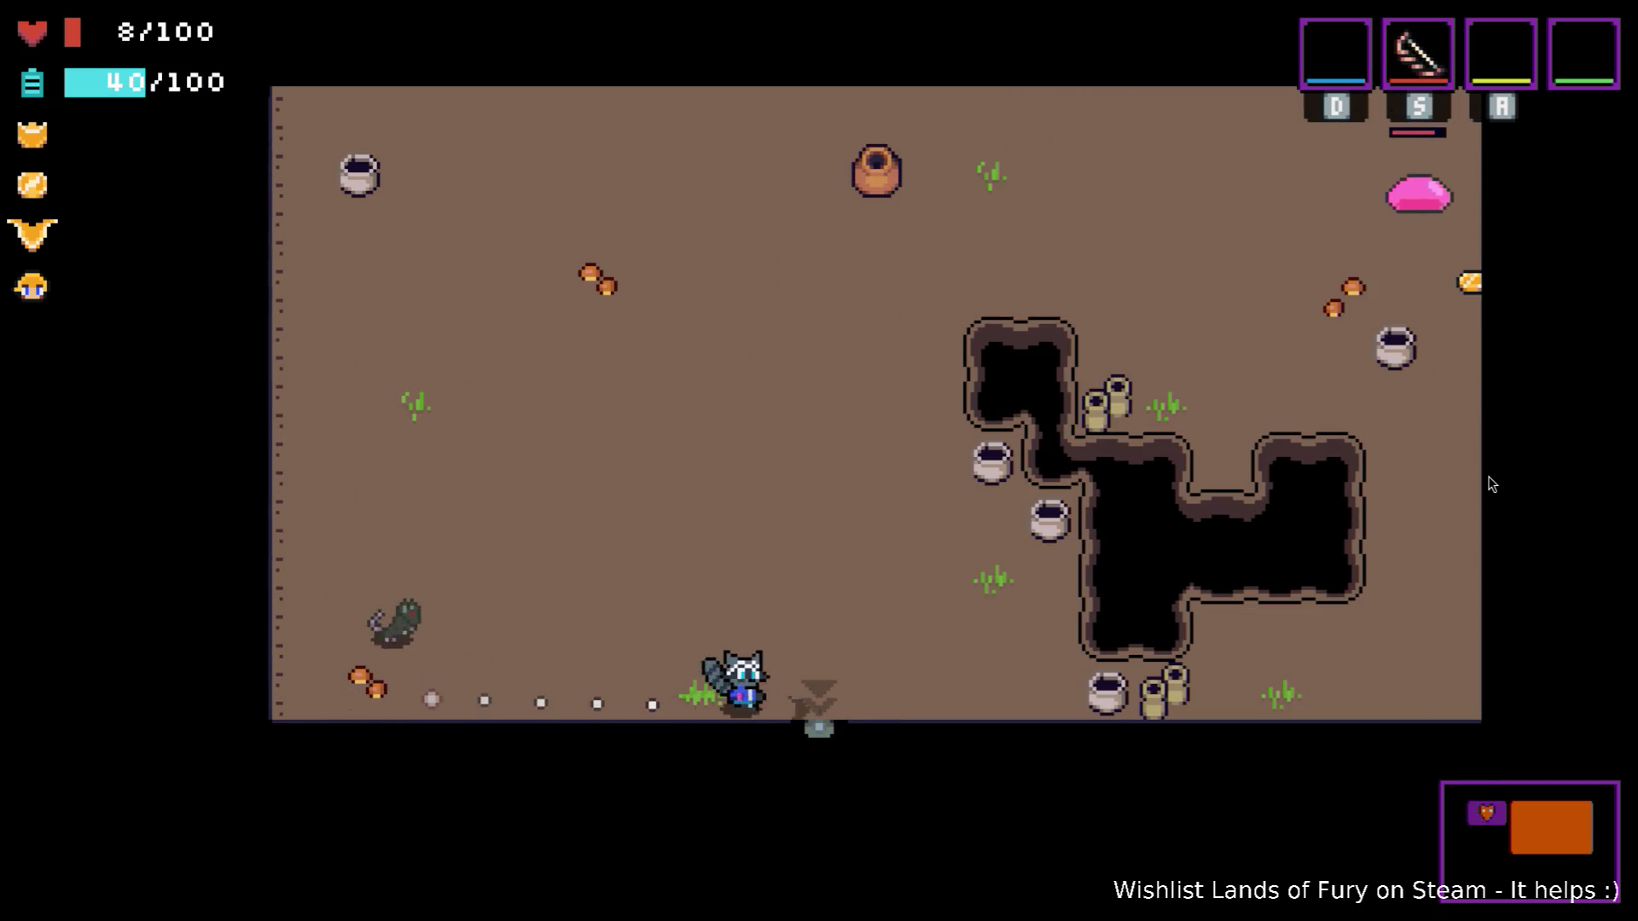
key("Up")
key("Up")
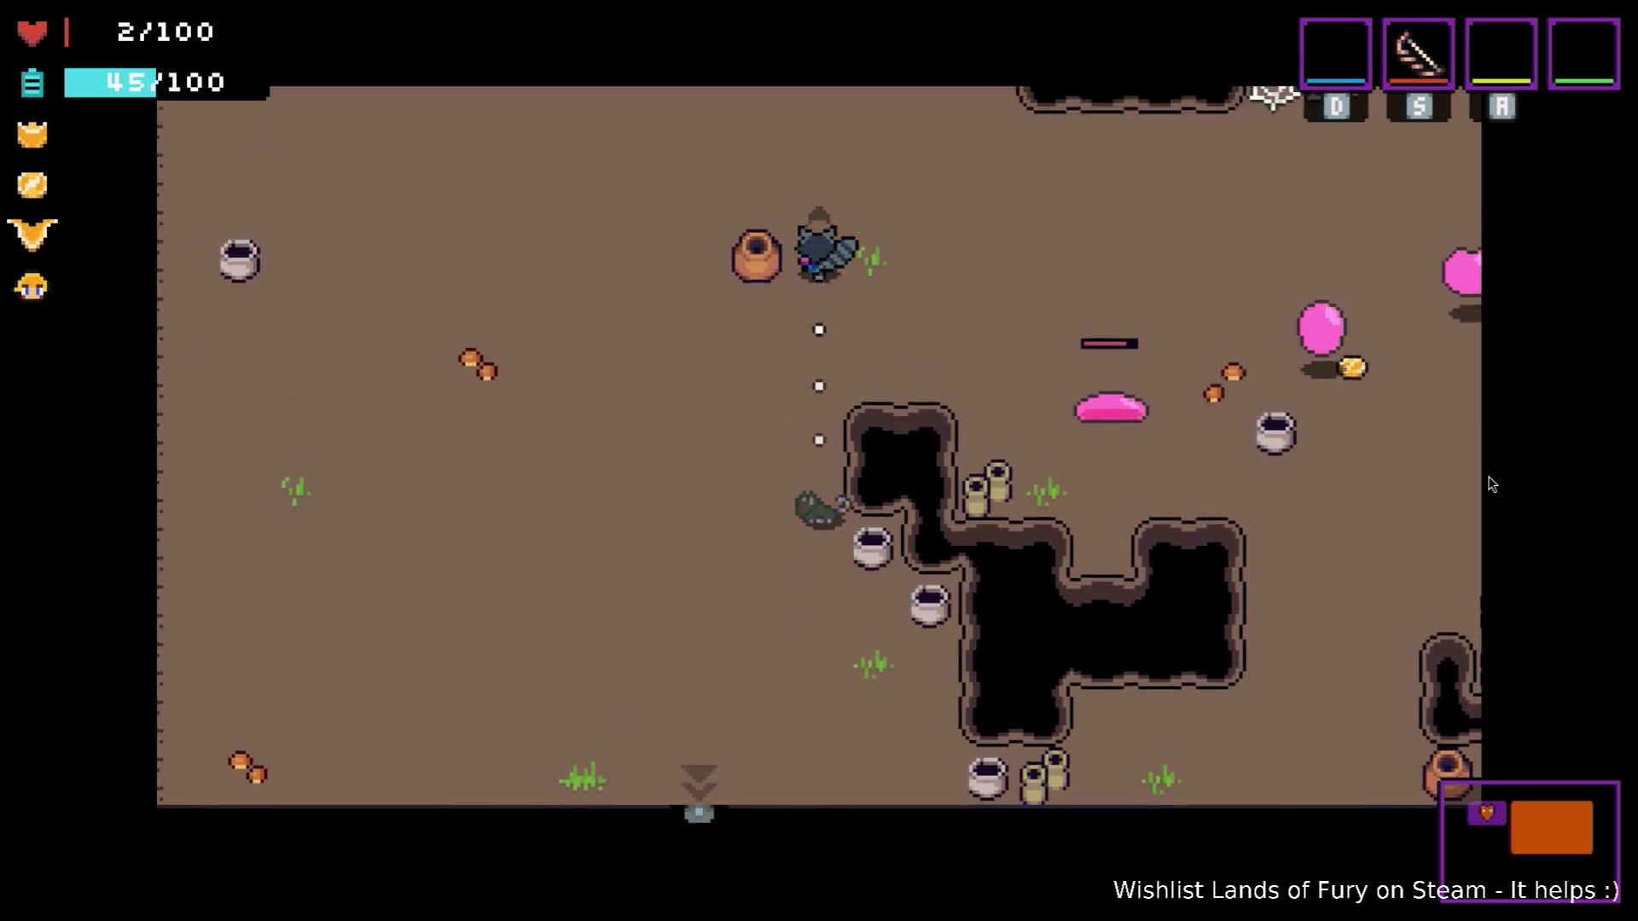
key("Right")
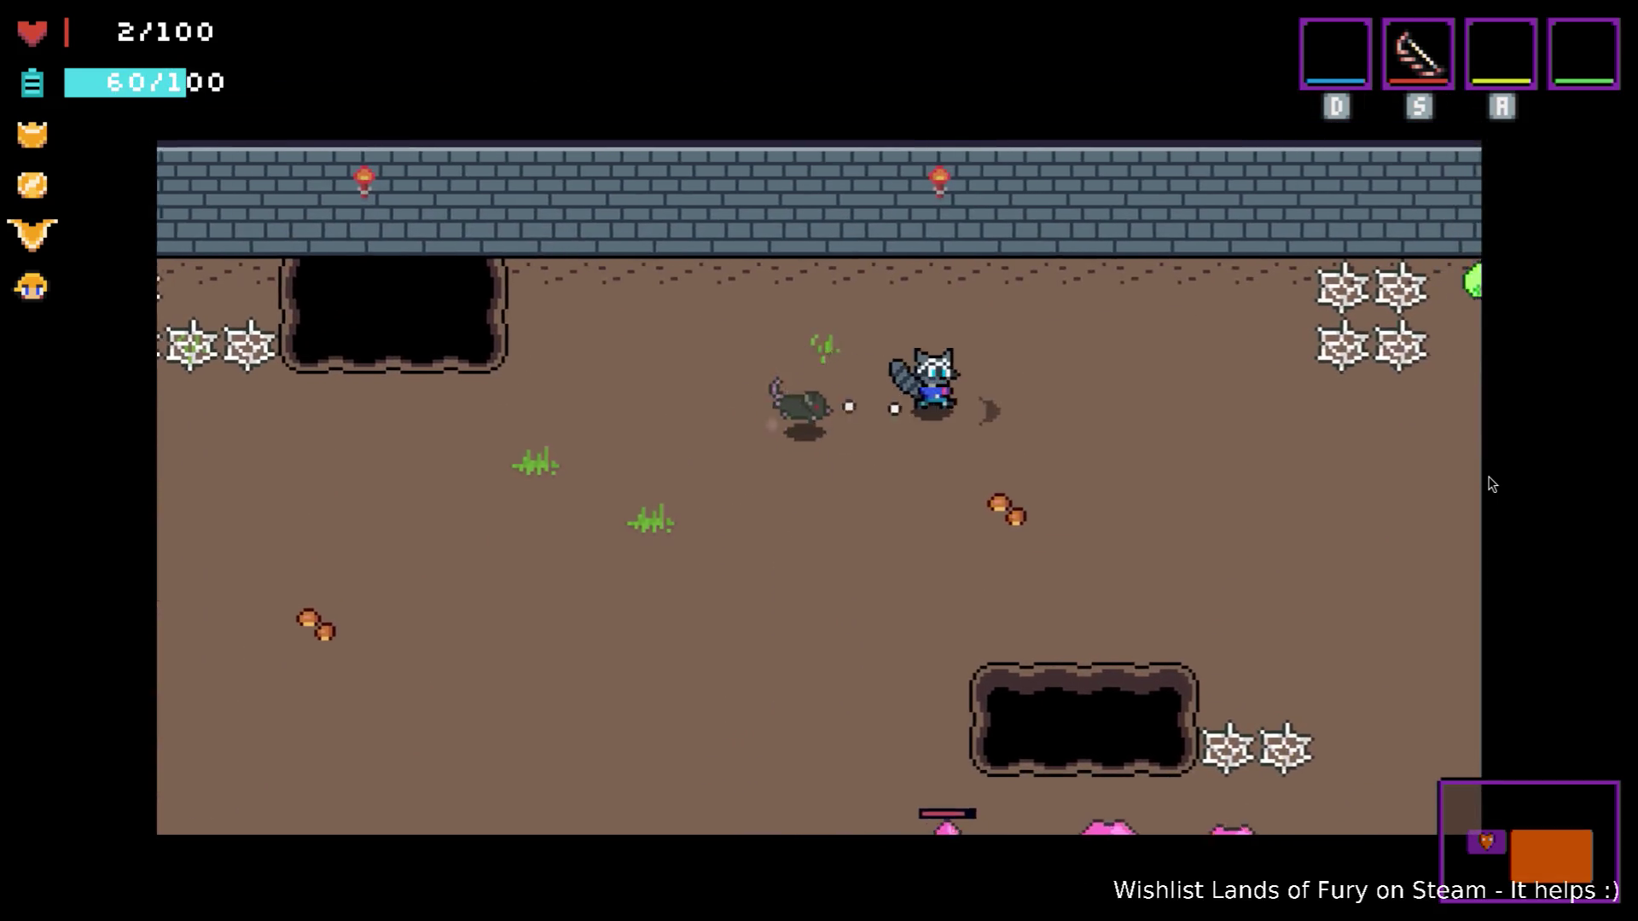
key("Up")
key("Left")
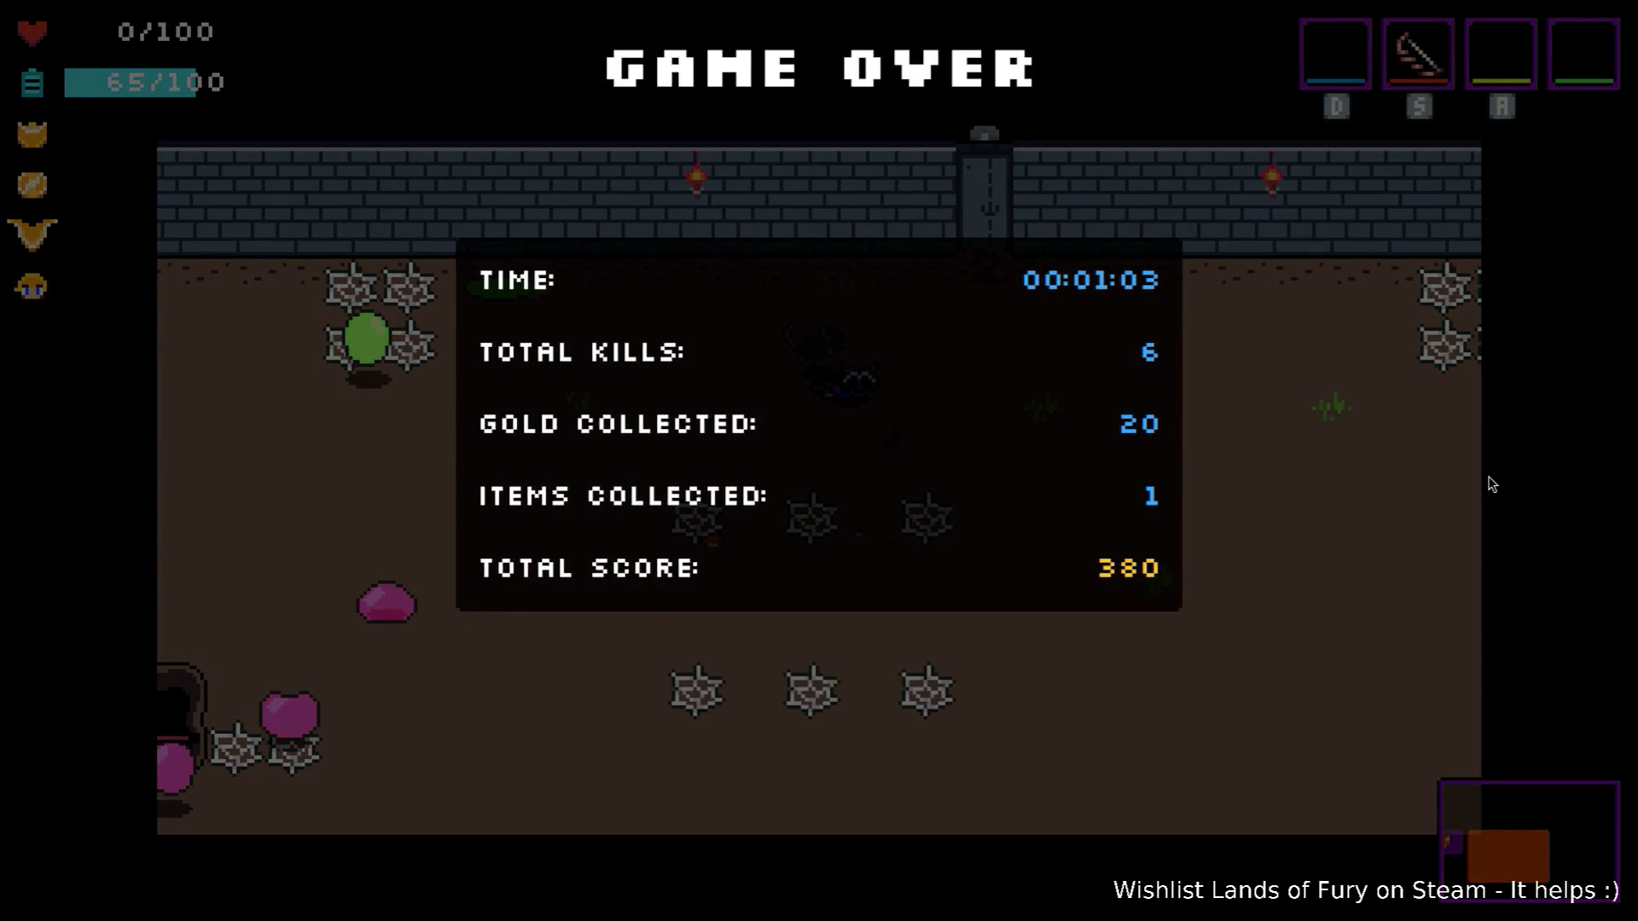
key("Return")
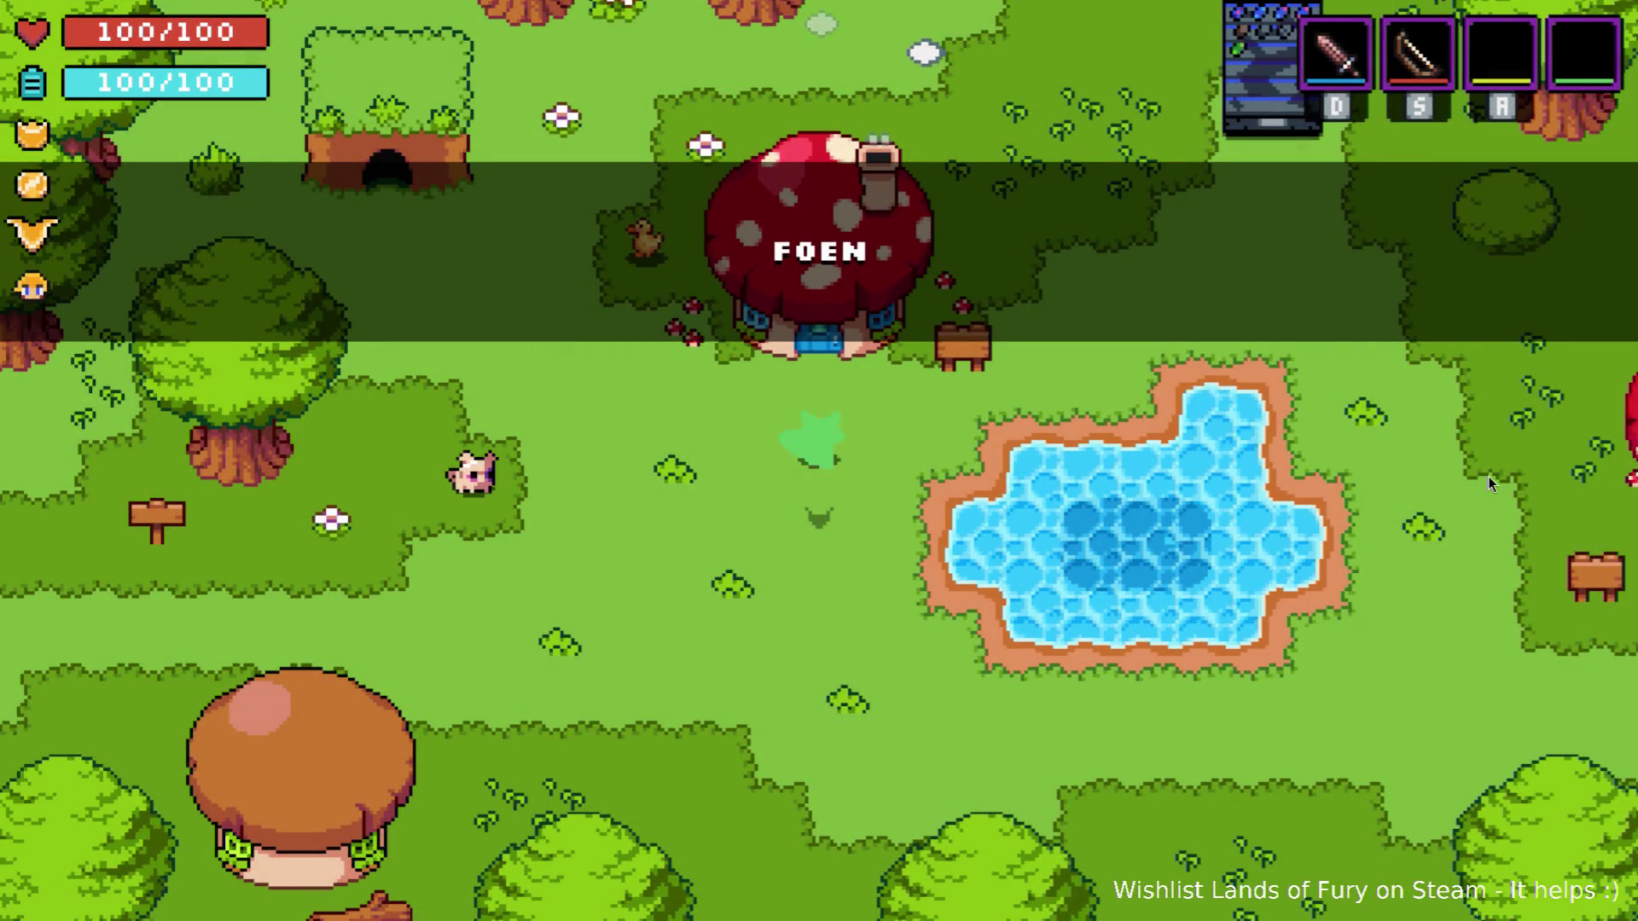
Walk through the village up to the MAX vending machine and away again.
key("Right")
key("Up")
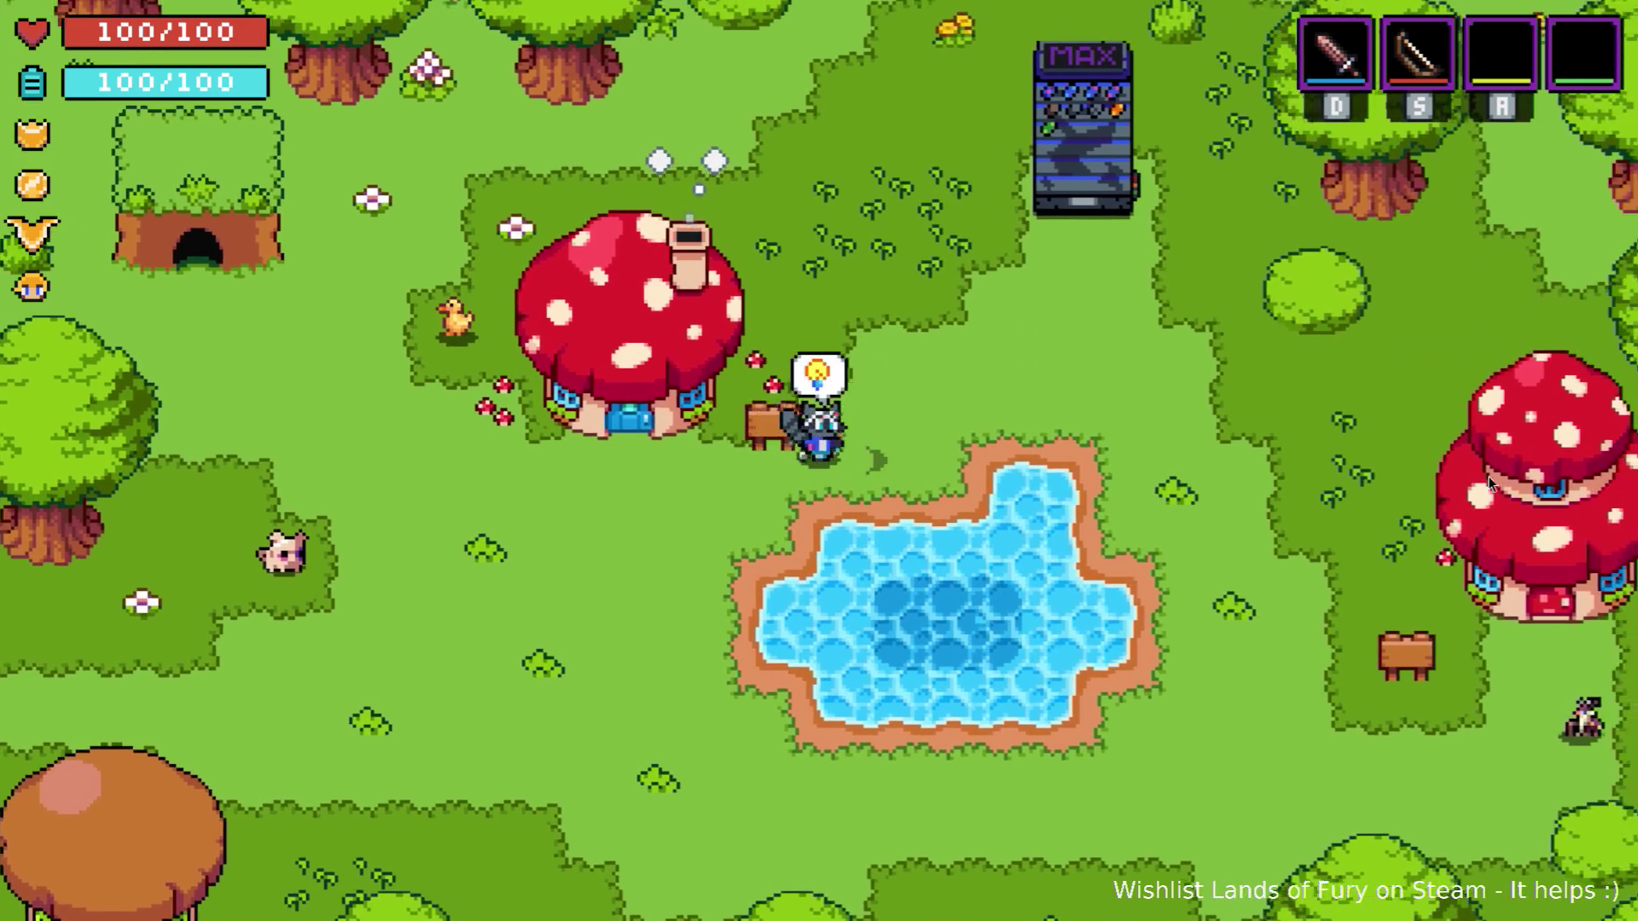
key("Up")
key("Right")
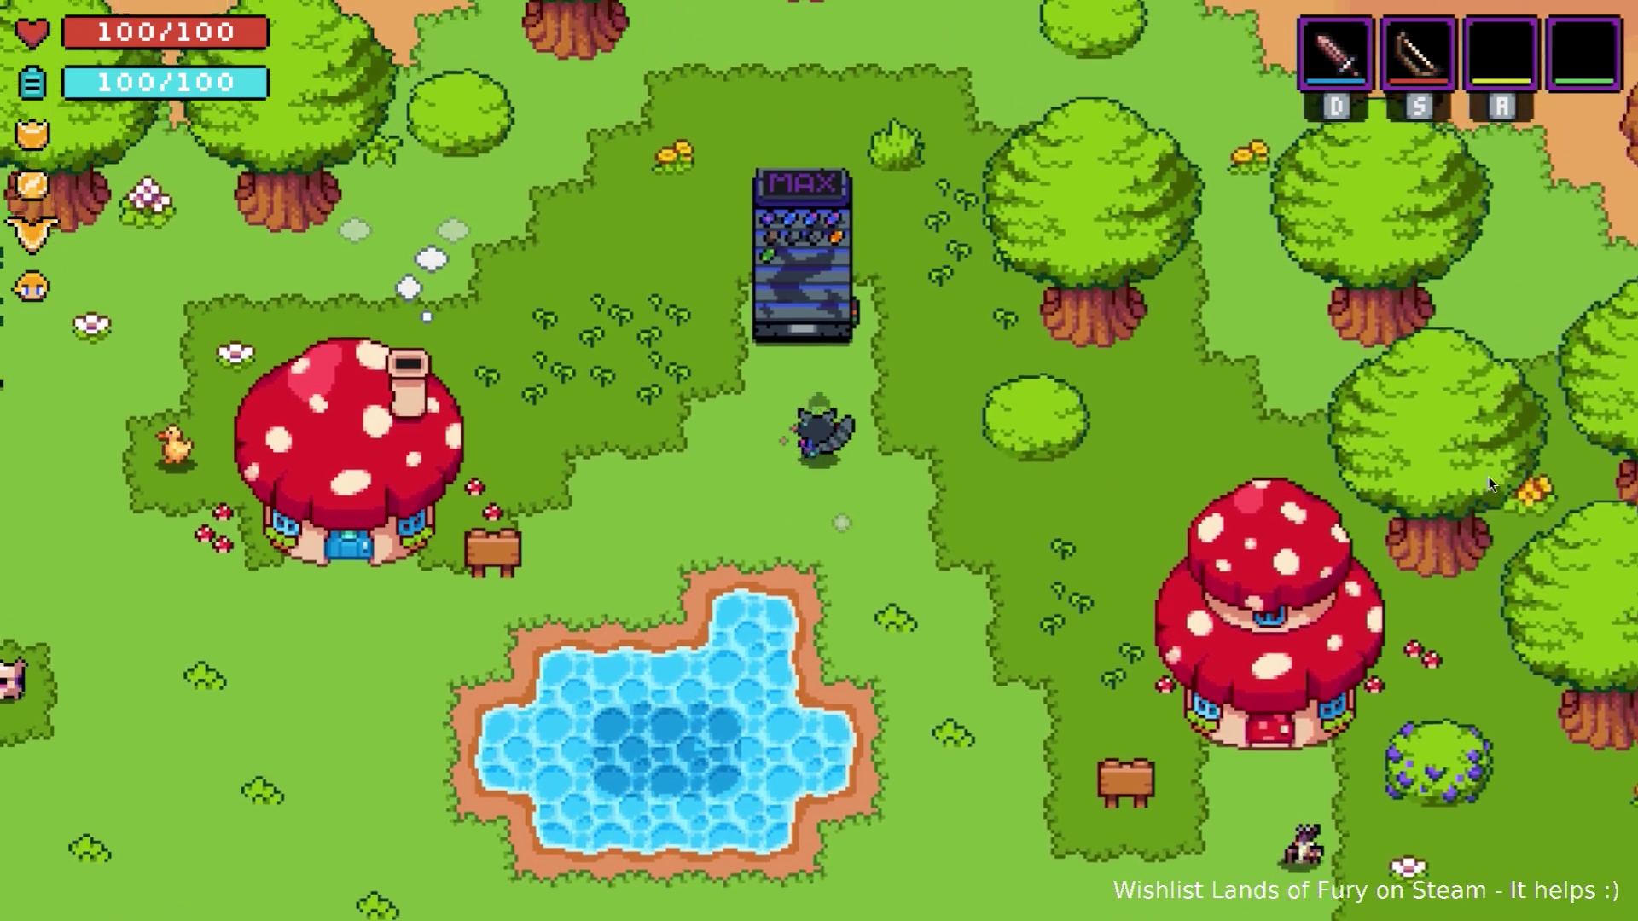
key("Up")
key("Down")
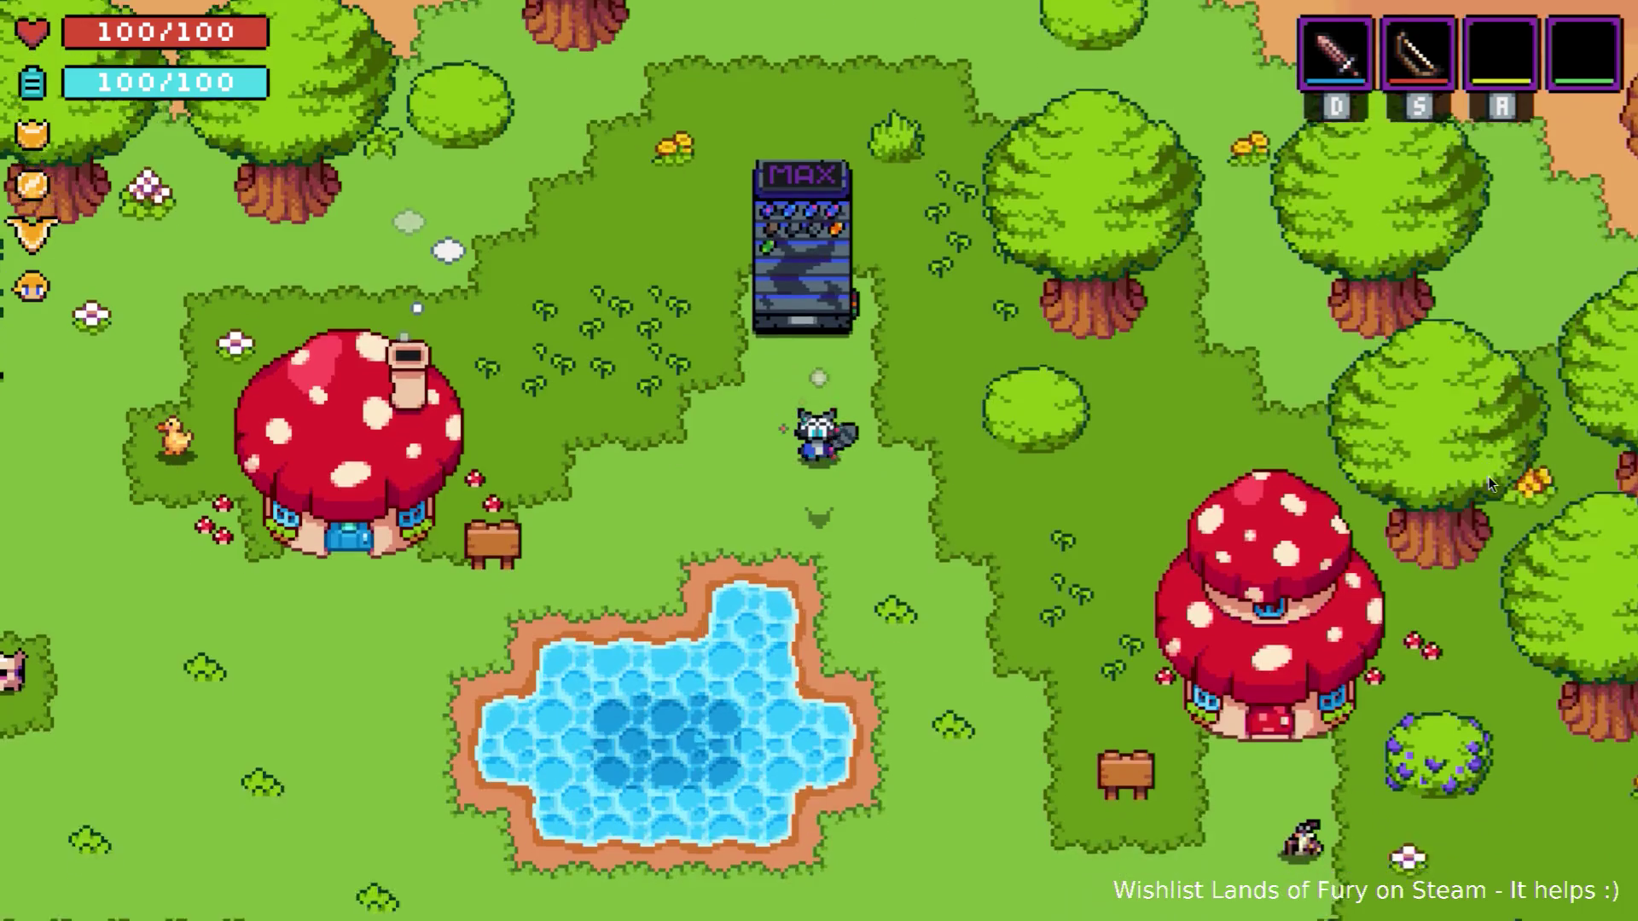
key("Right")
Head past the mushroom house to the shore and onto the pier, dismissing its thought.
key("Down")
key("Right")
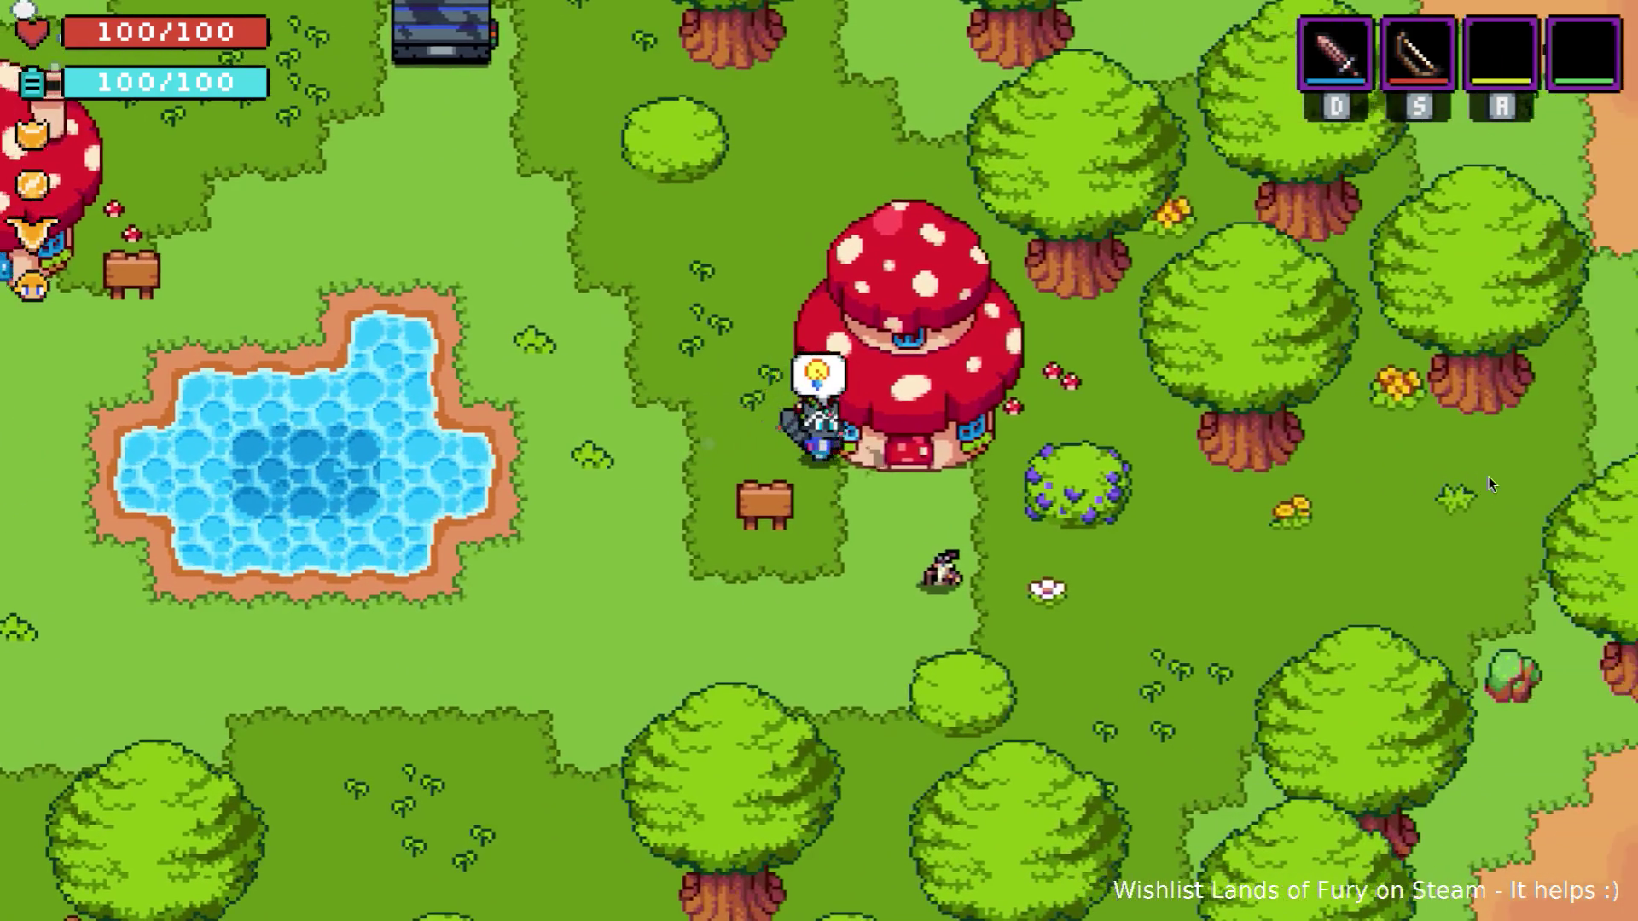
key("Down")
key("Right")
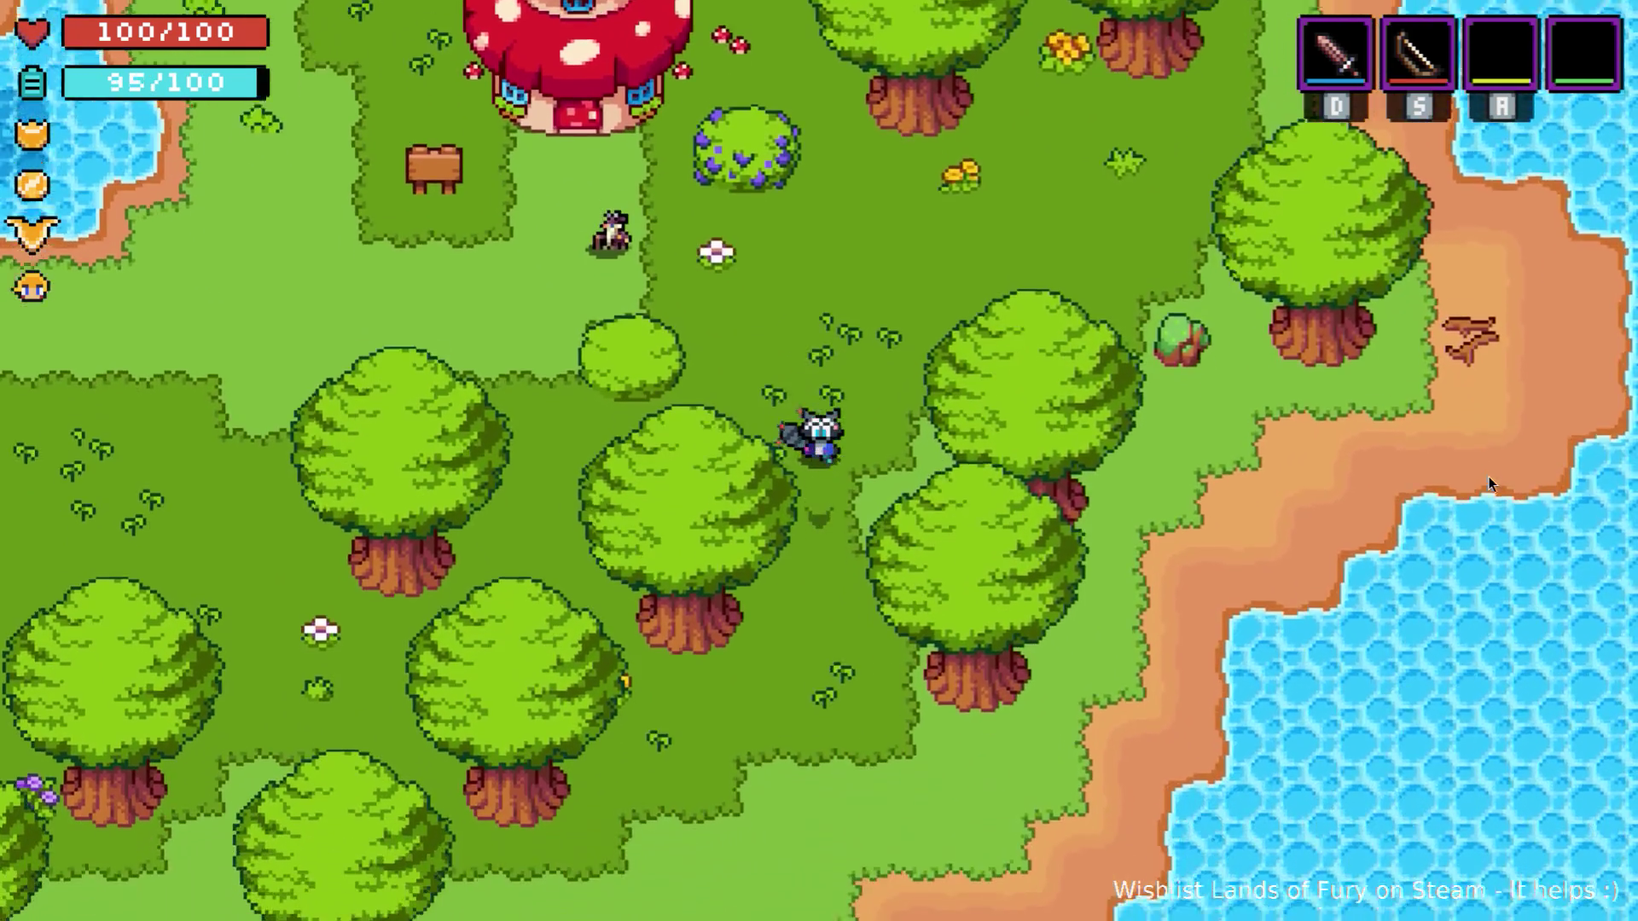
key("Left")
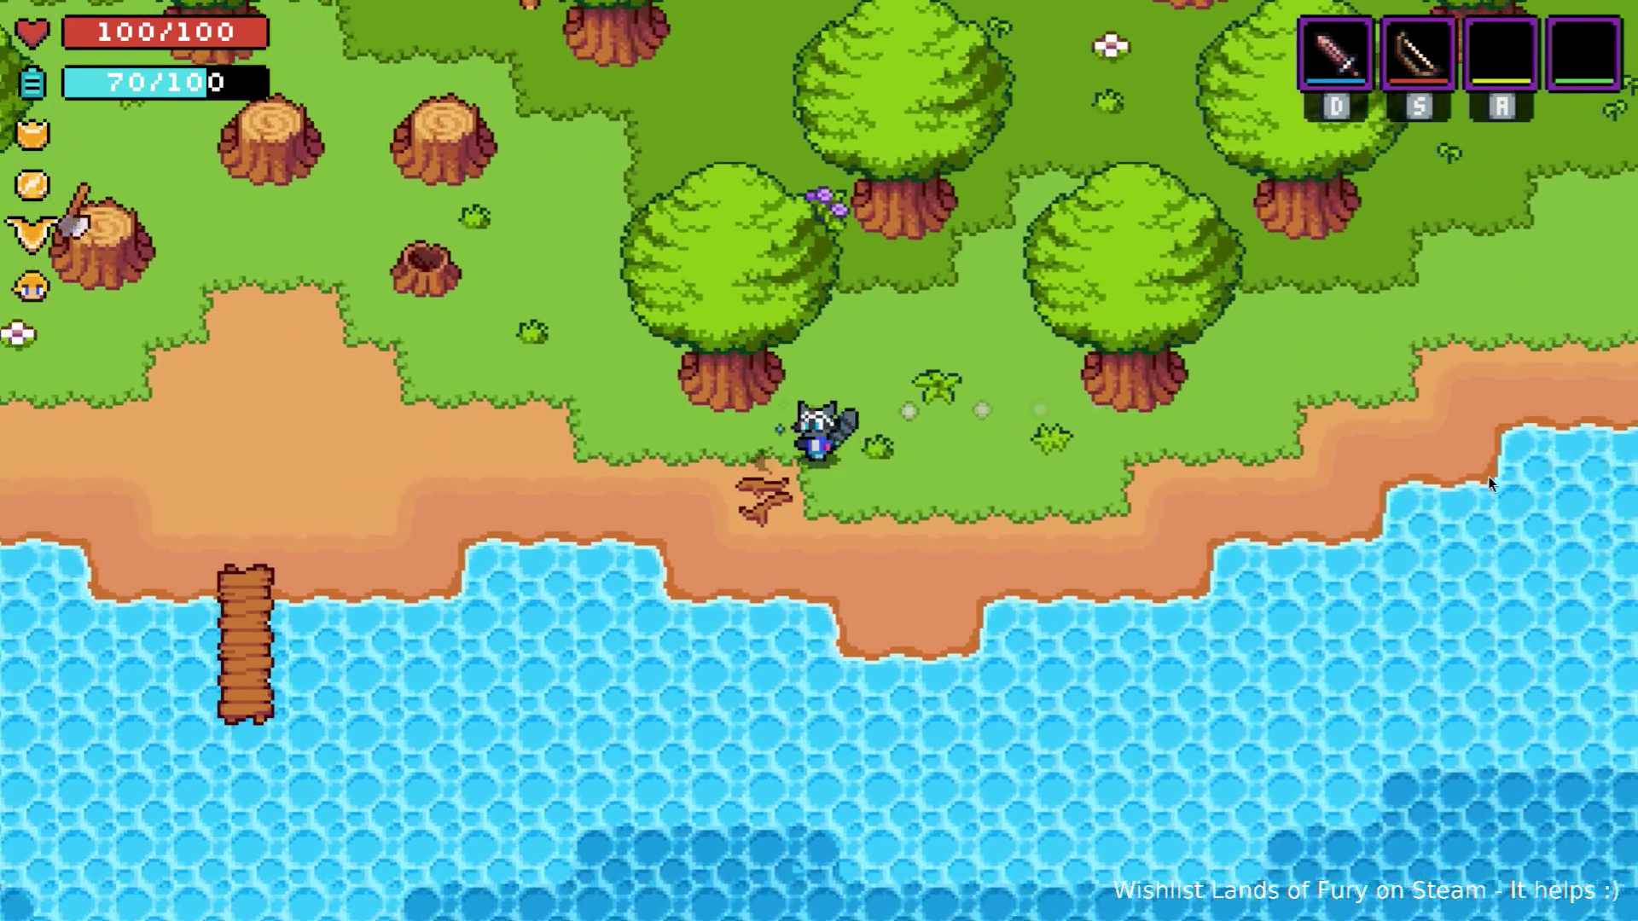
key("Left")
key("Down")
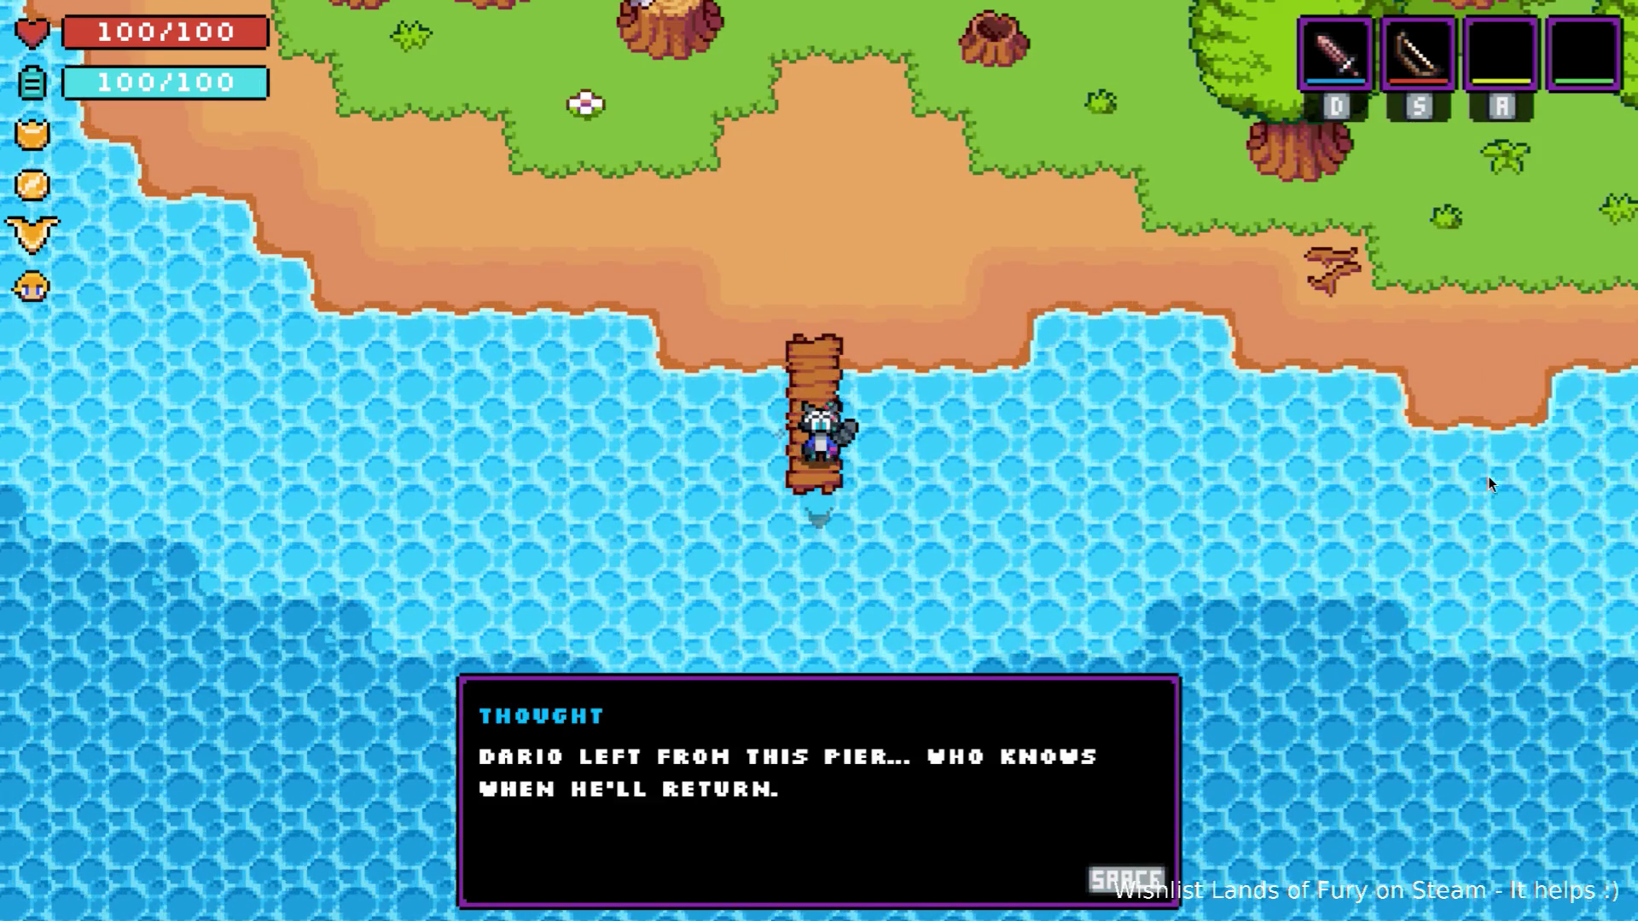
key("space")
Dash along the beach and through the forest, then run up along the shore.
key("Up")
key("shift+Right")
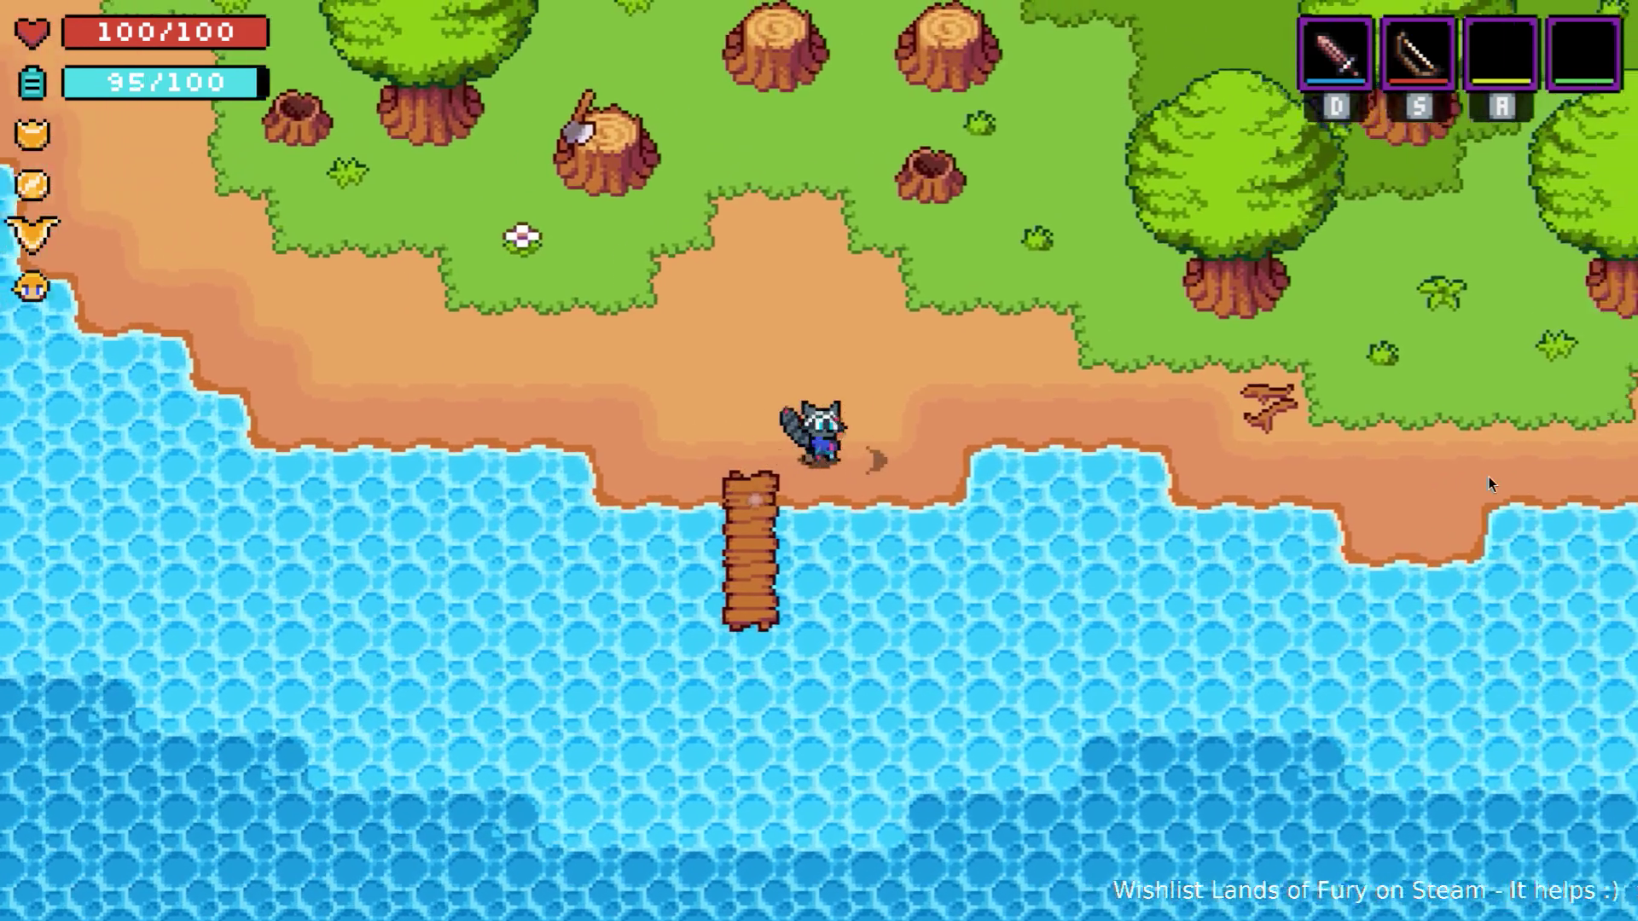
key("Up")
key("shift+Up")
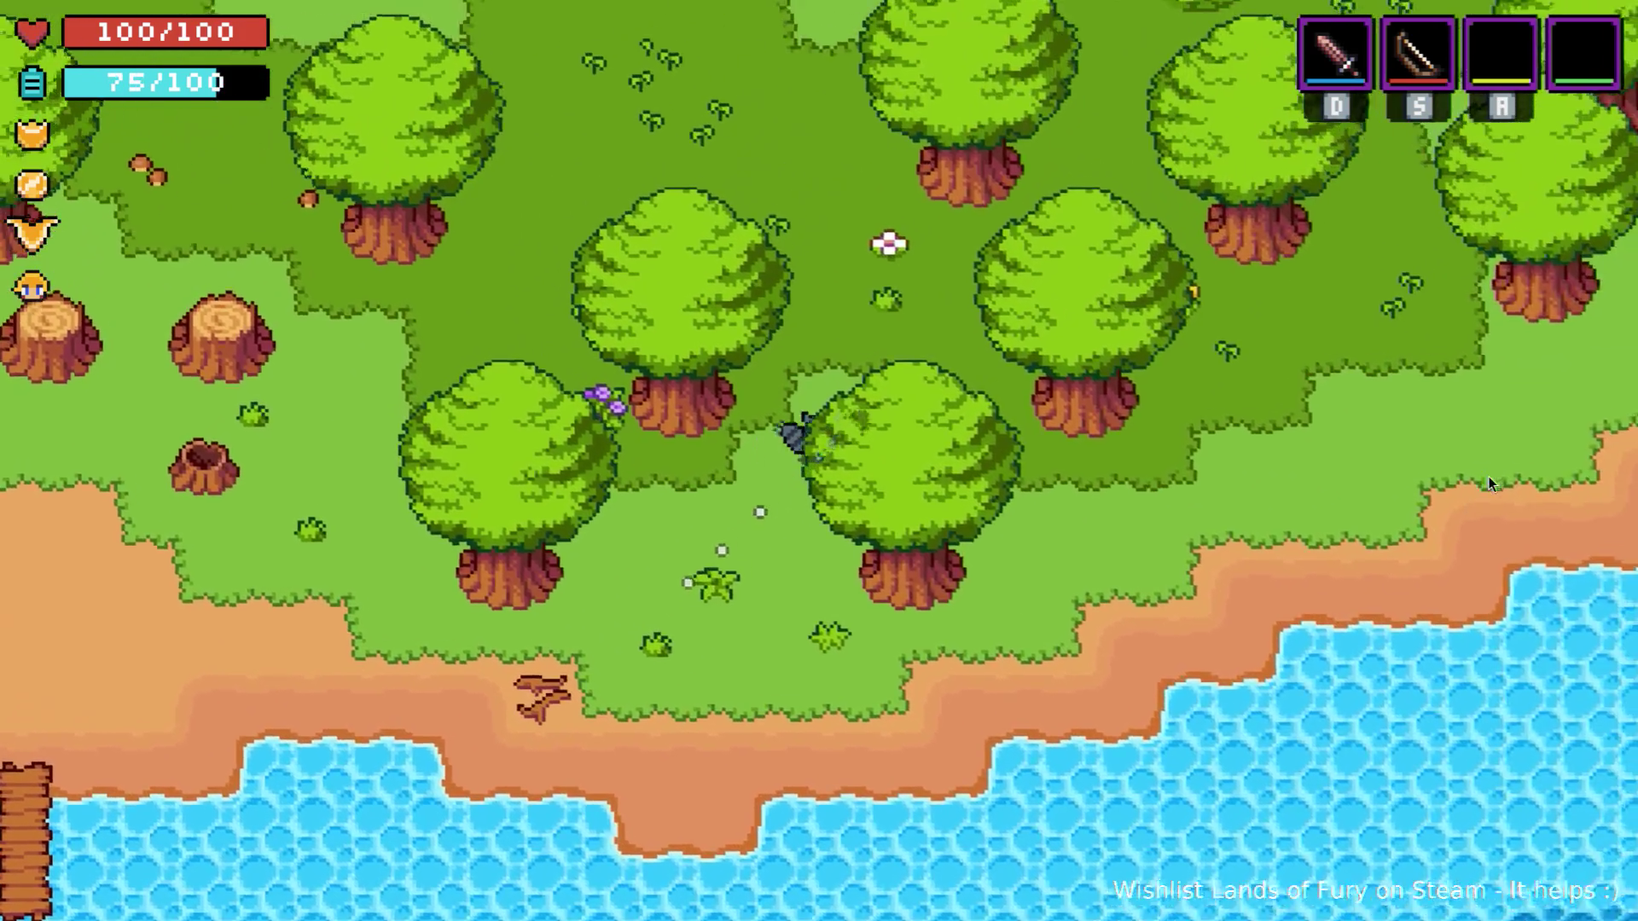
key("Up")
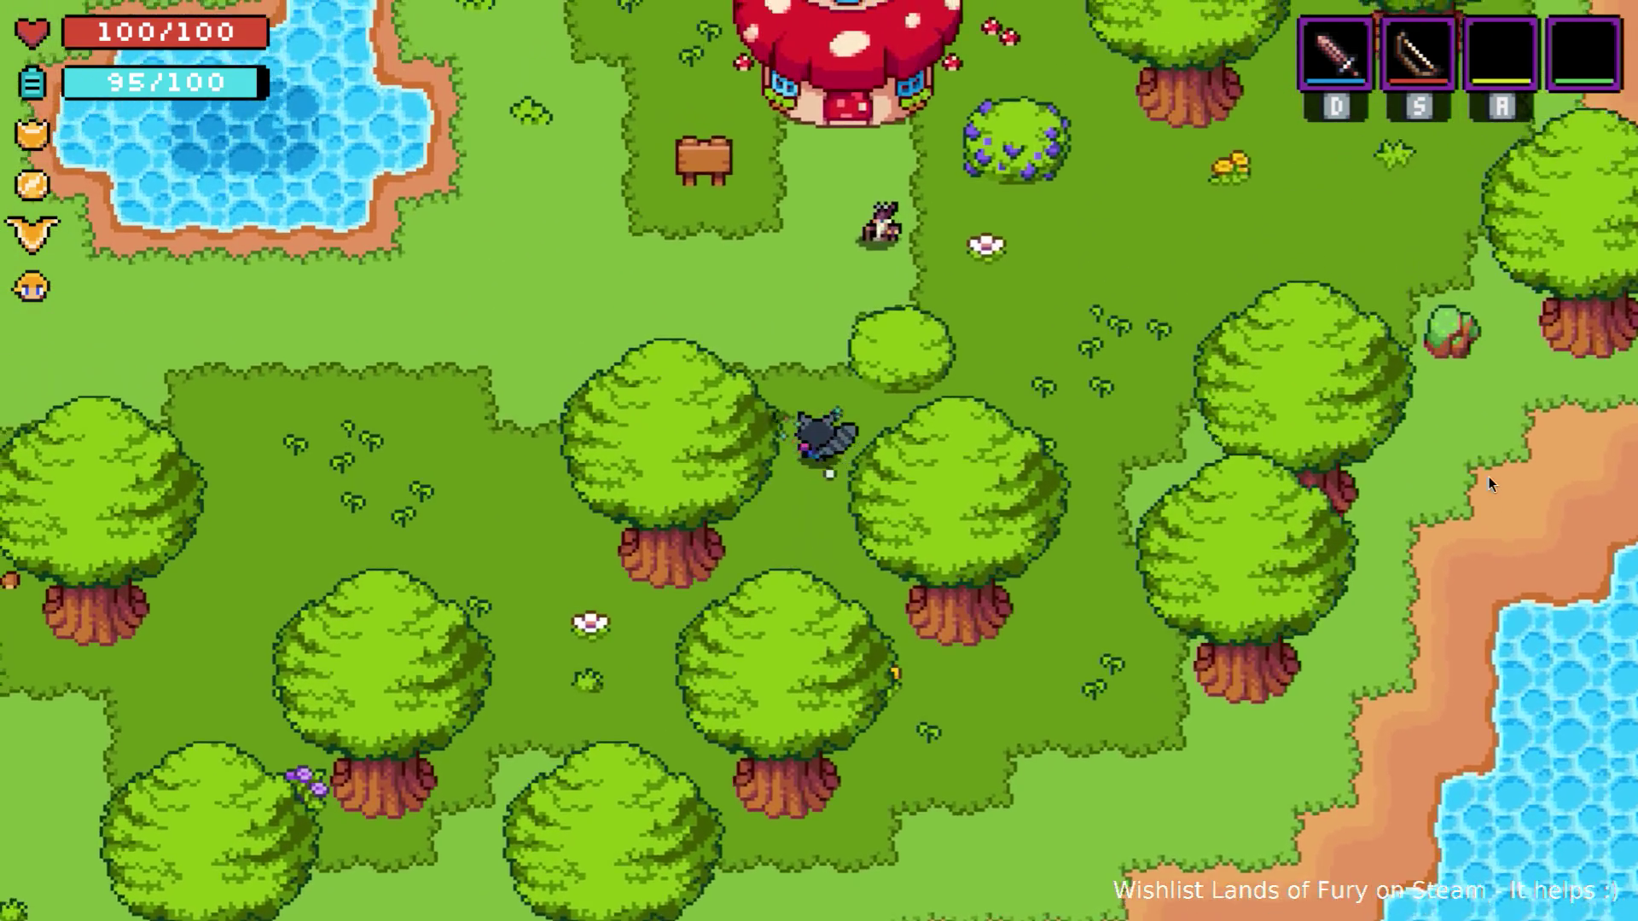
key("Right")
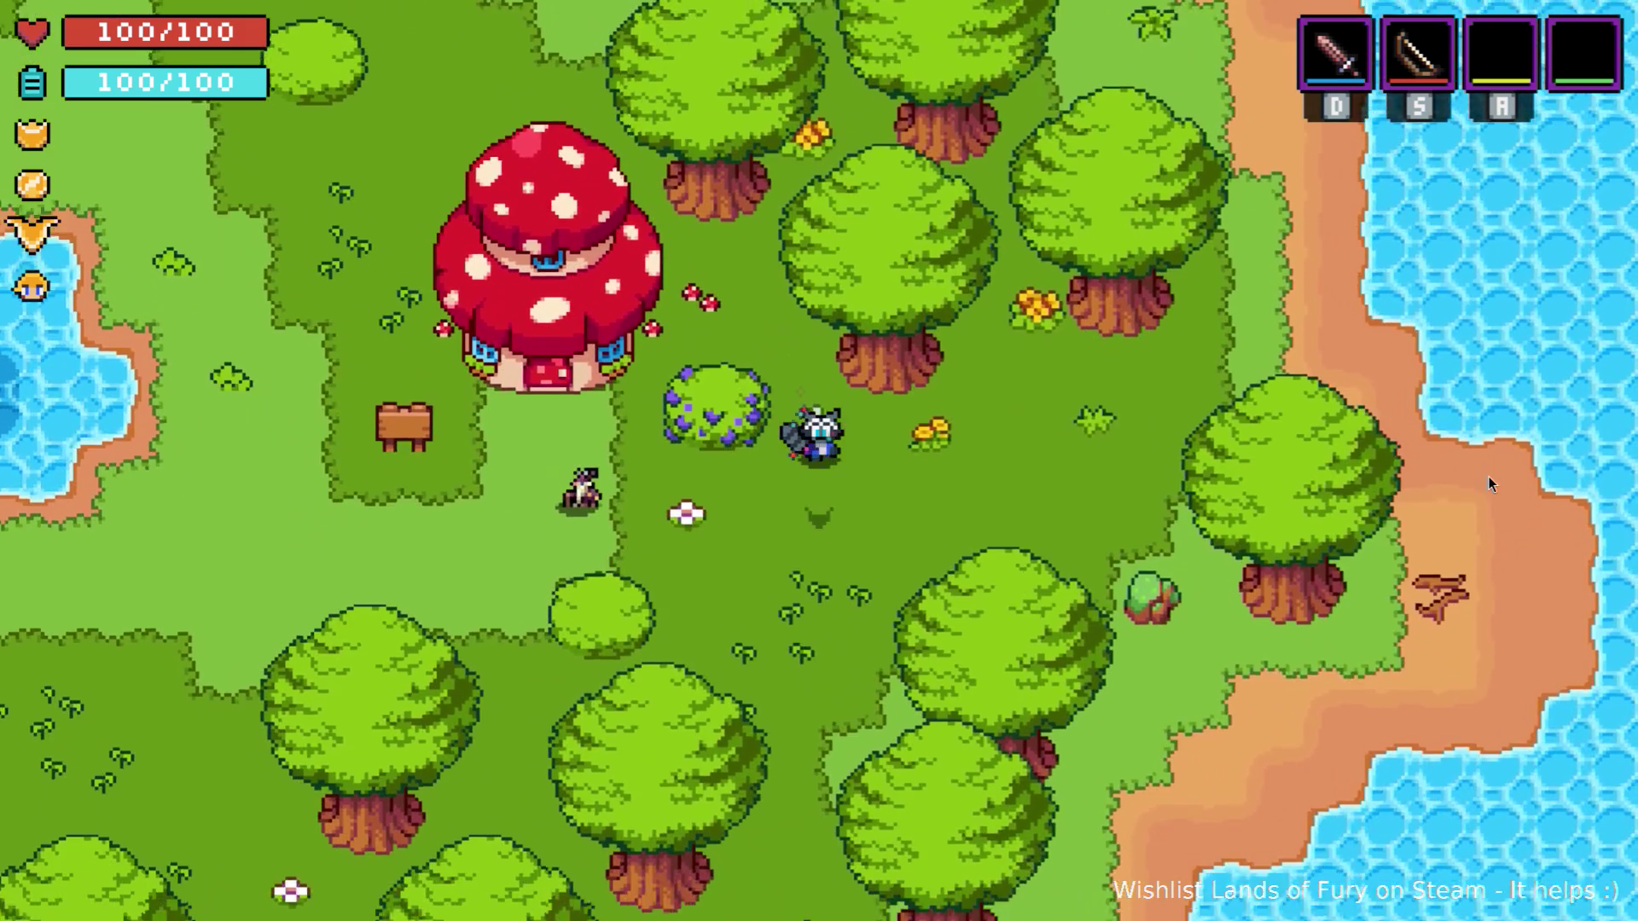
key("Down")
key("shift+Right")
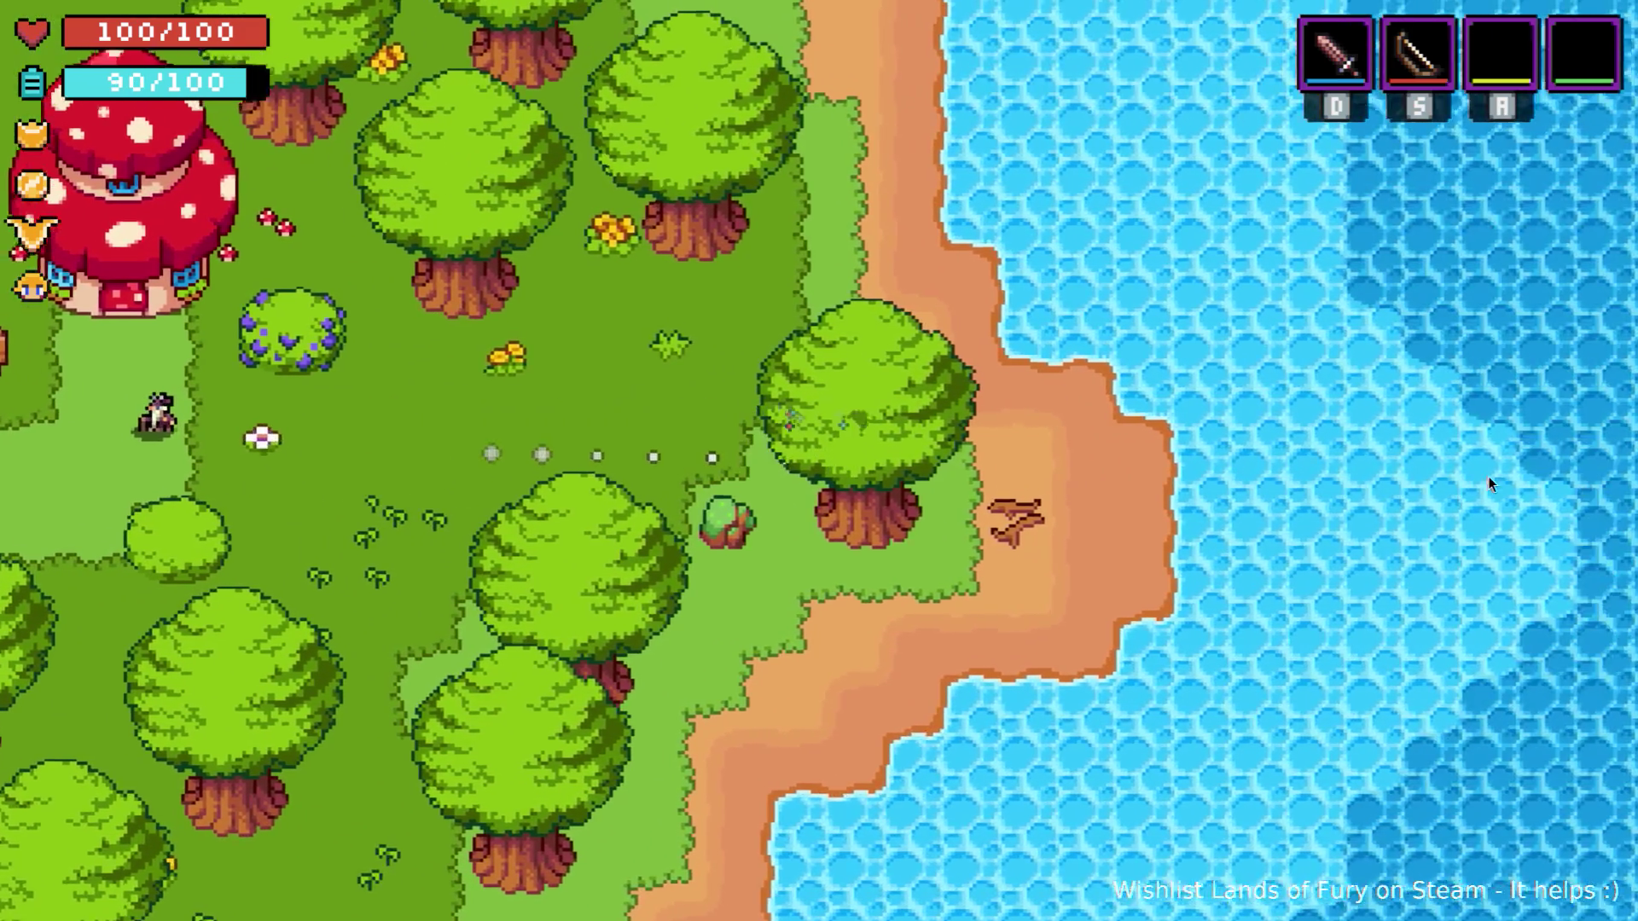
key("Up")
key("shift+Up")
Move through the trees and pick up the hidden Medium Health Potion.
key("Left")
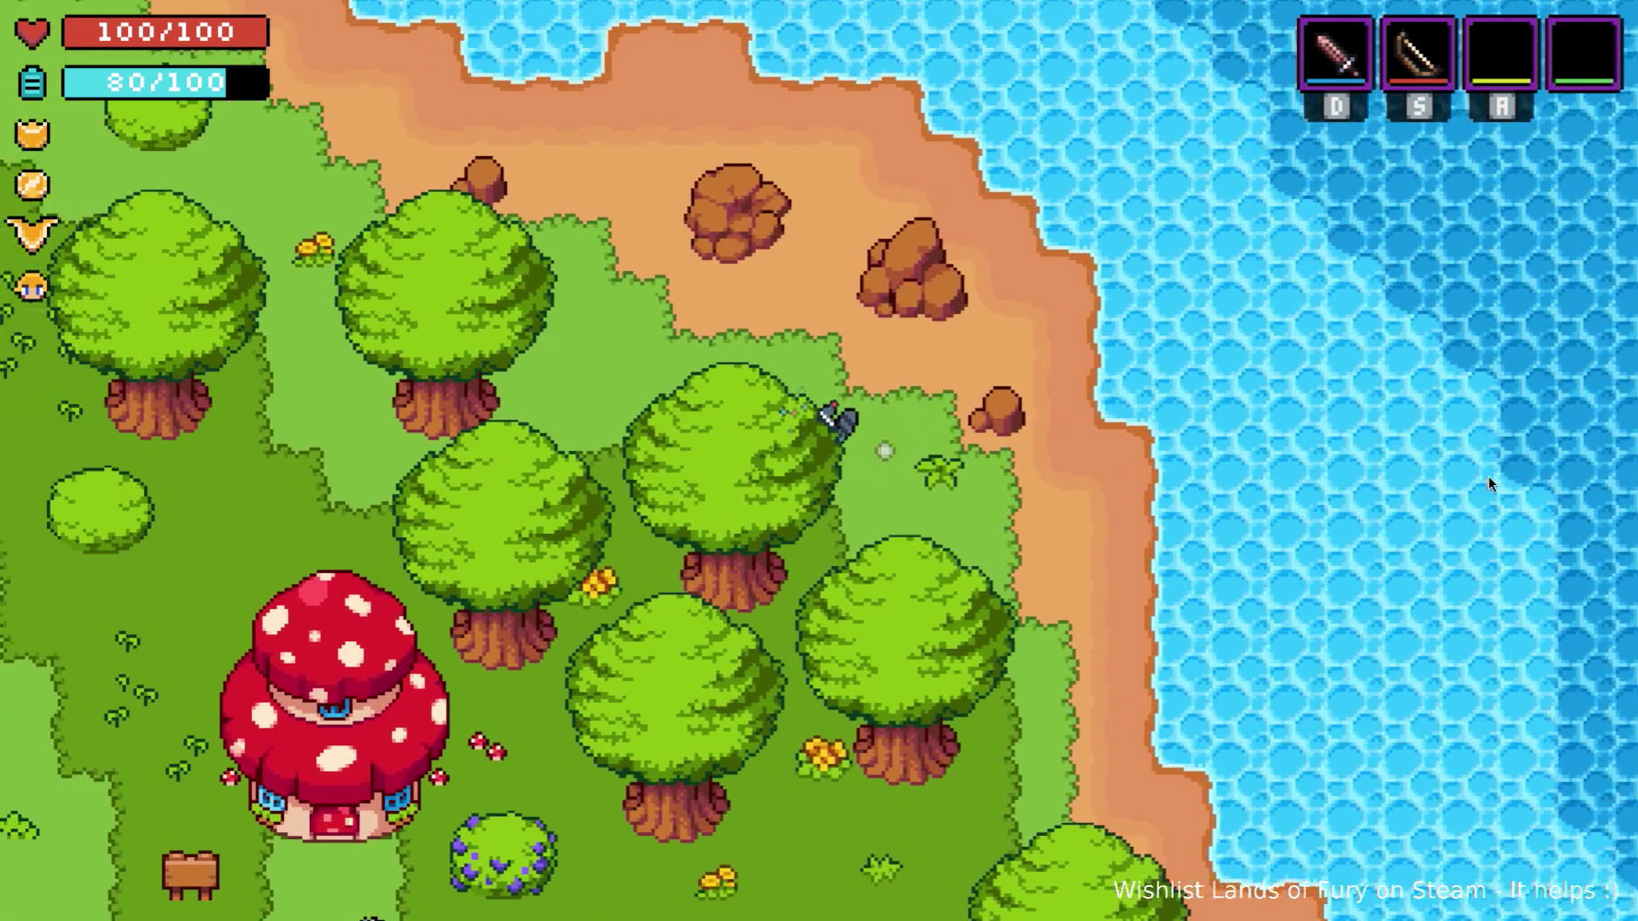
key("Up")
key("Left")
key("Right")
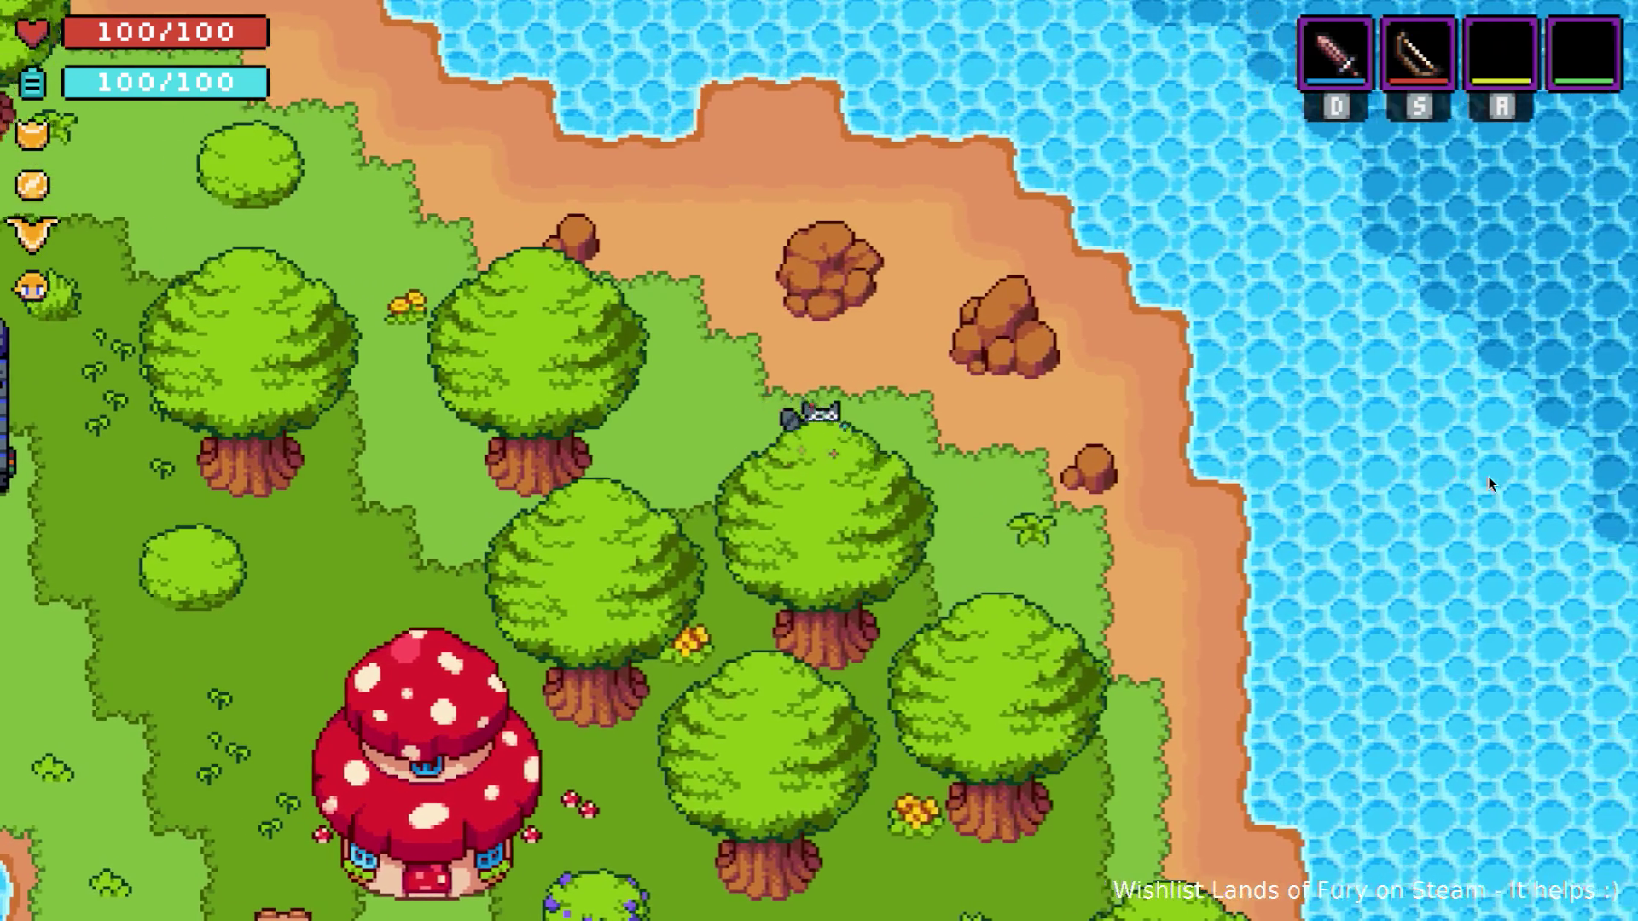
key("Left")
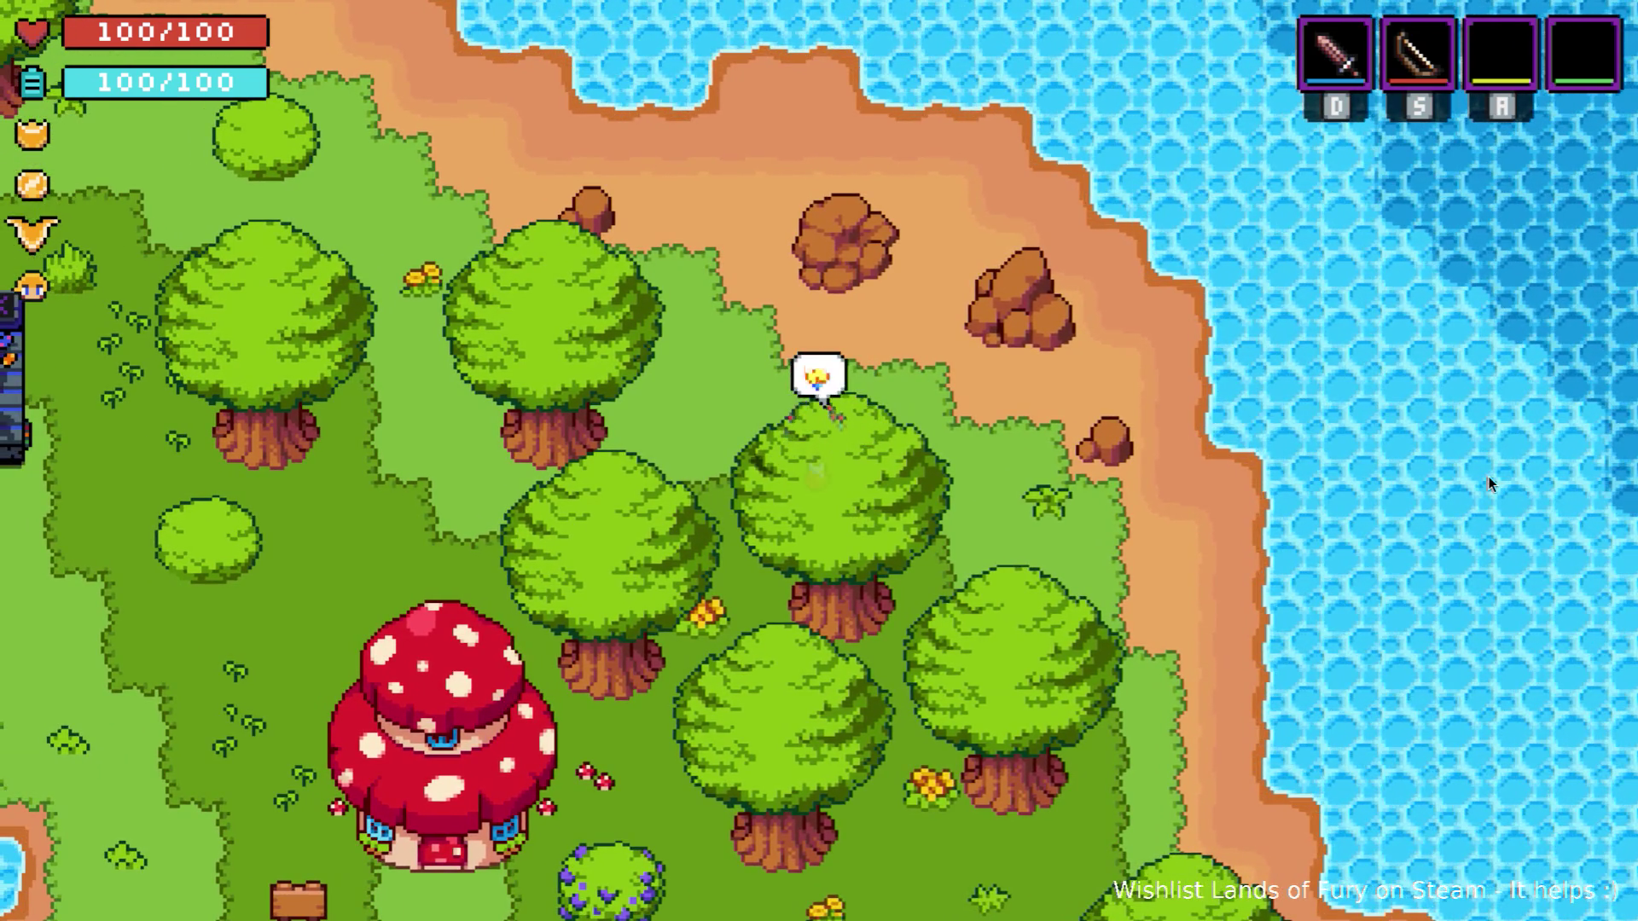
key("space")
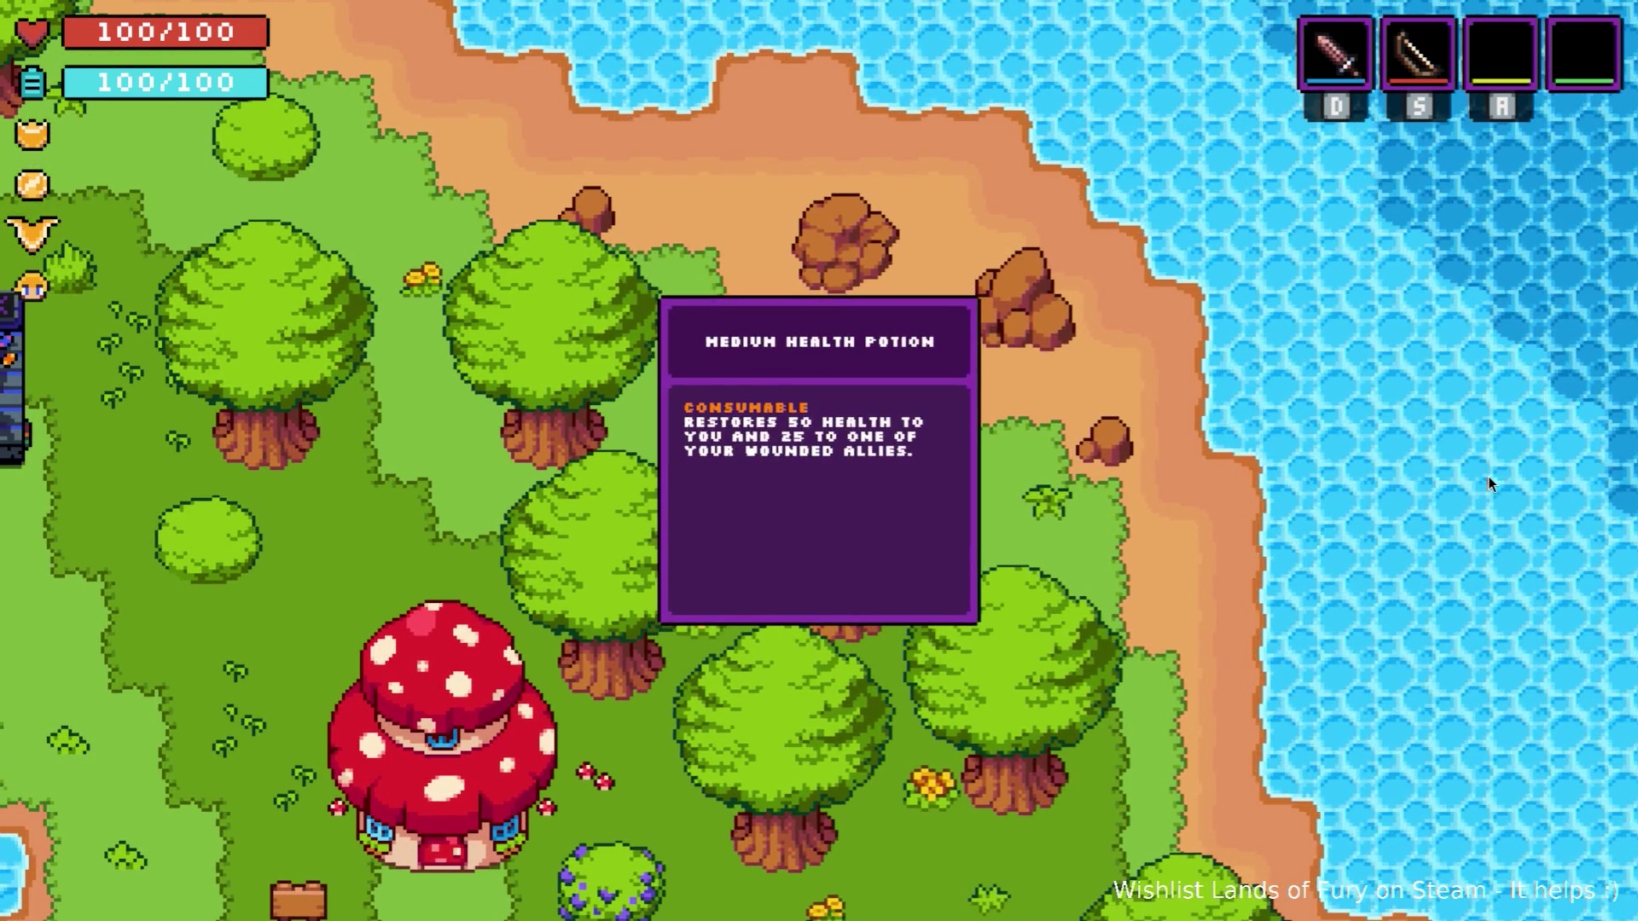
key("space")
Walk back past the trees and MAX machine toward the mushroom house.
key("Left")
key("Left")
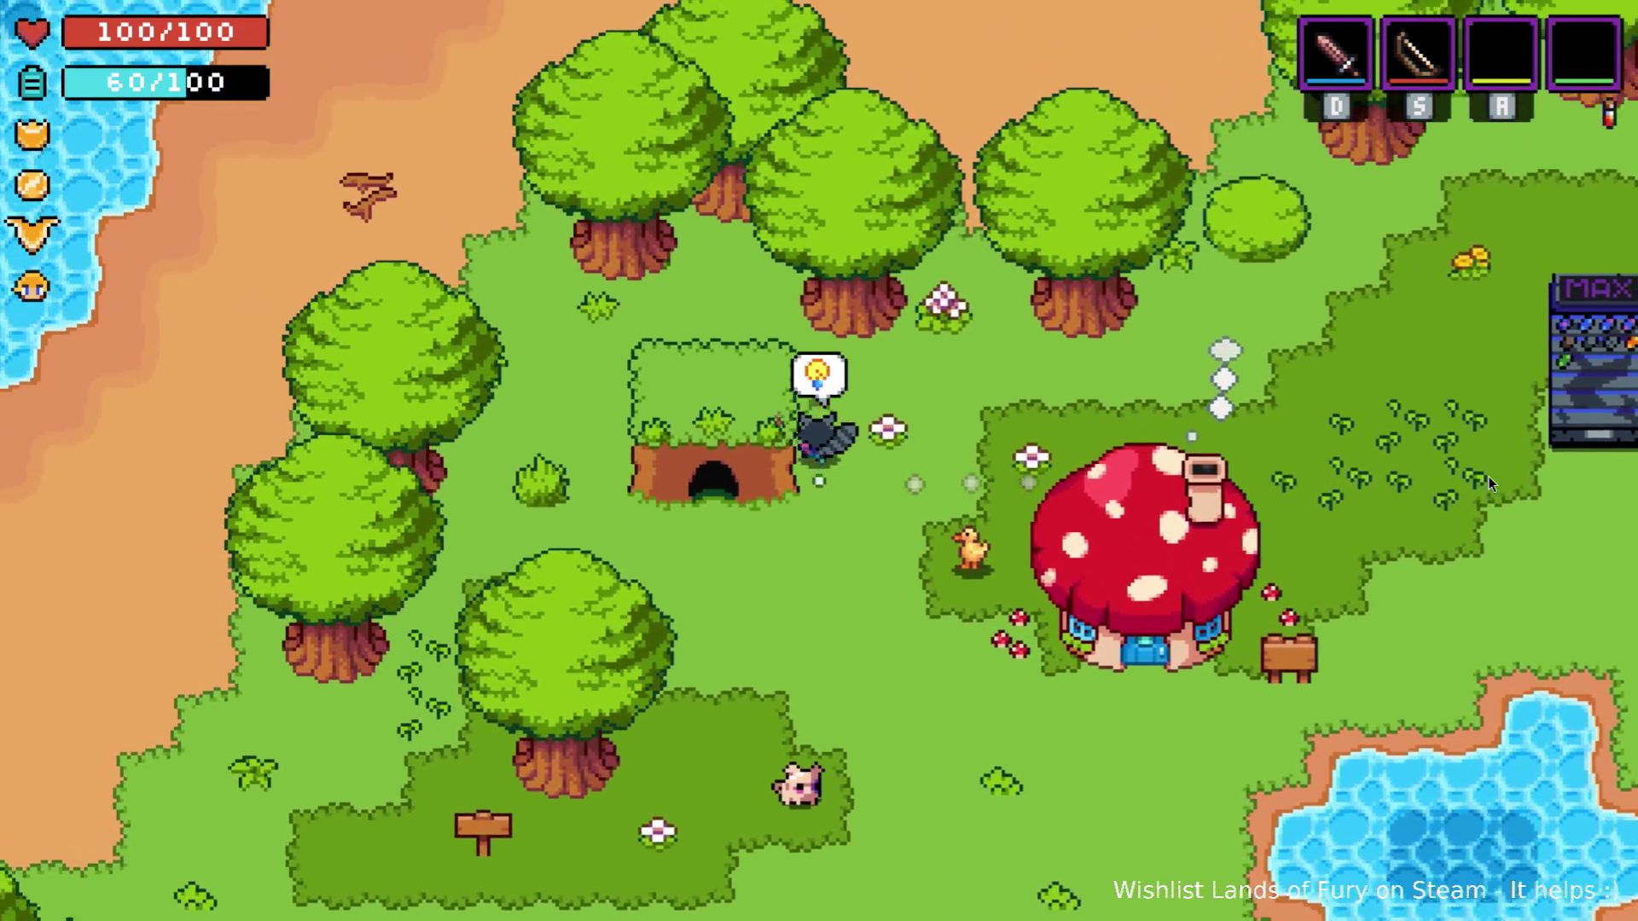
key("Up")
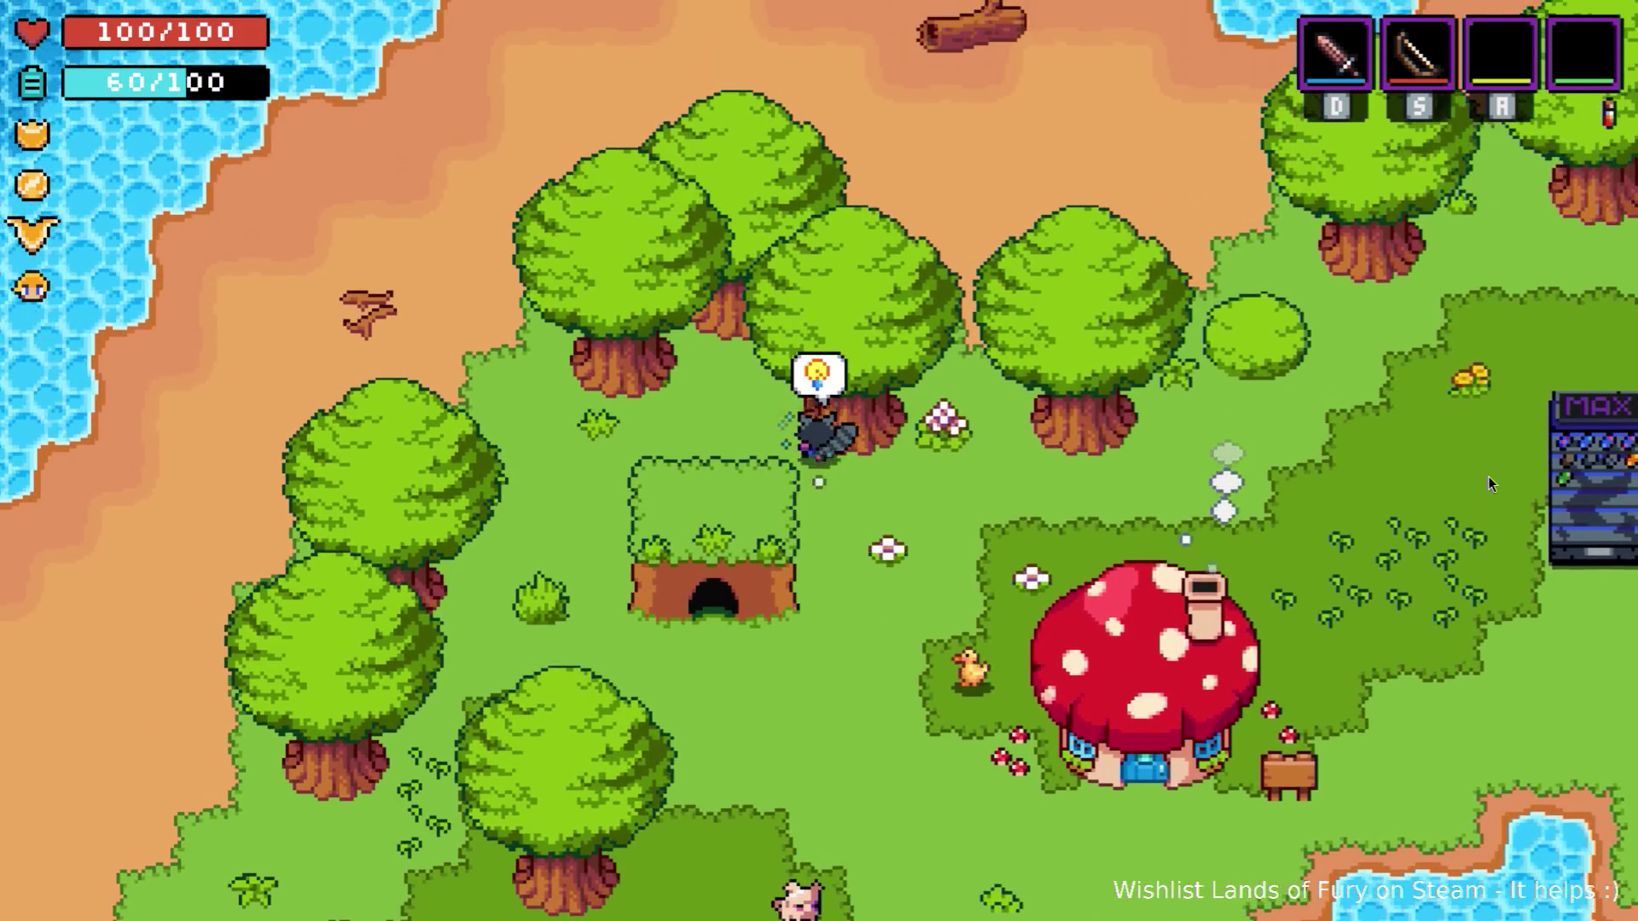
key("Right")
key("Up")
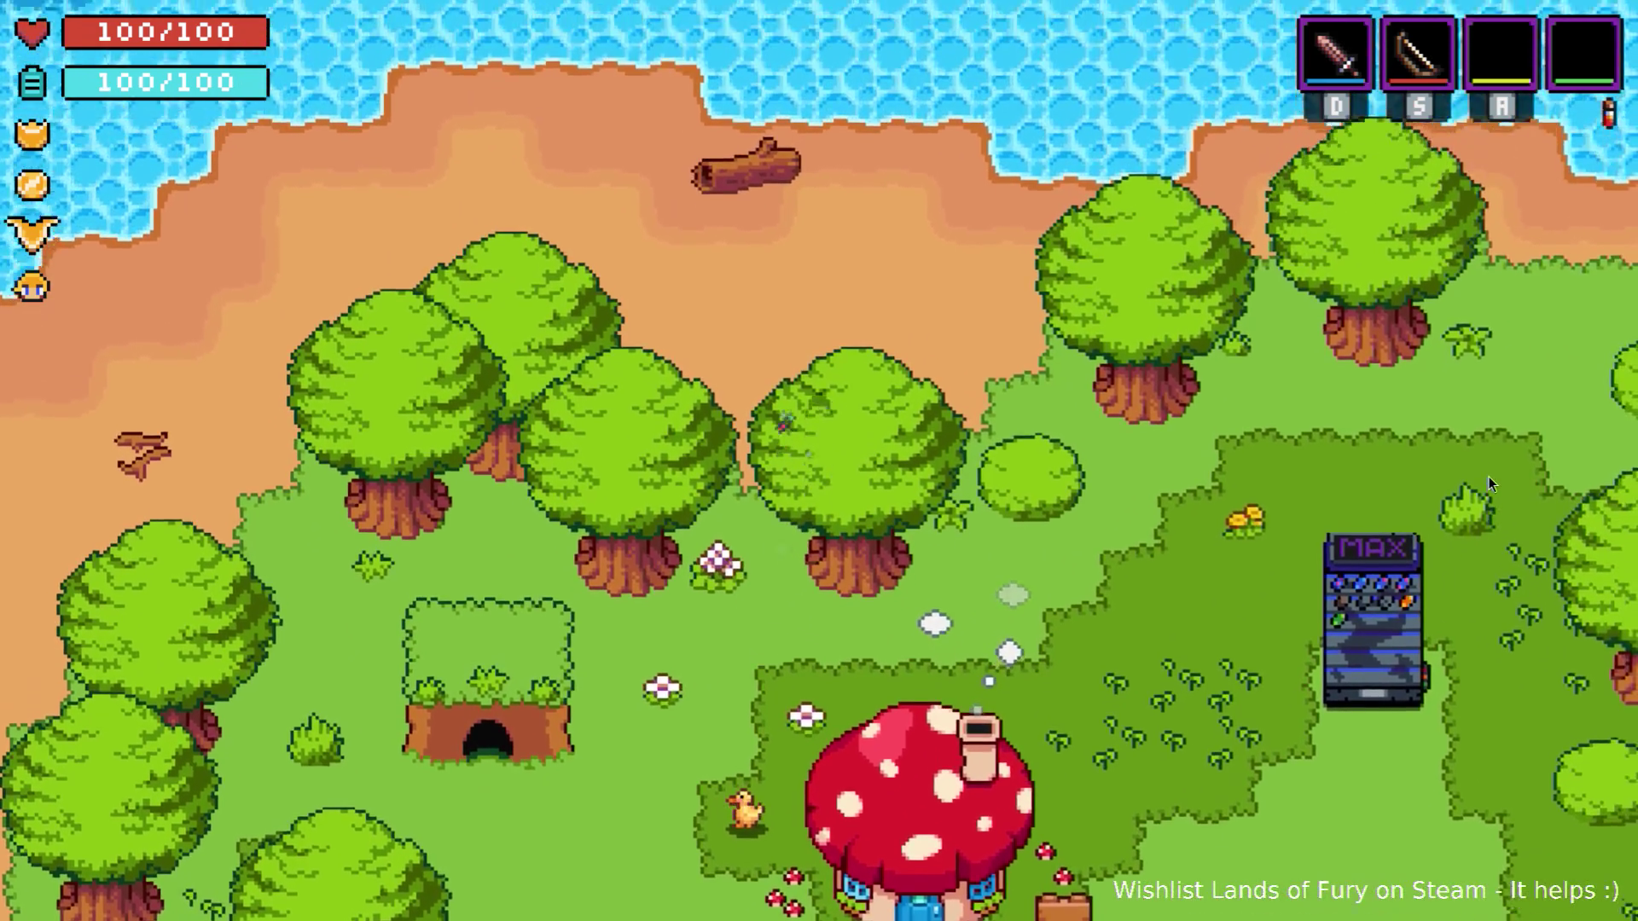
key("Right")
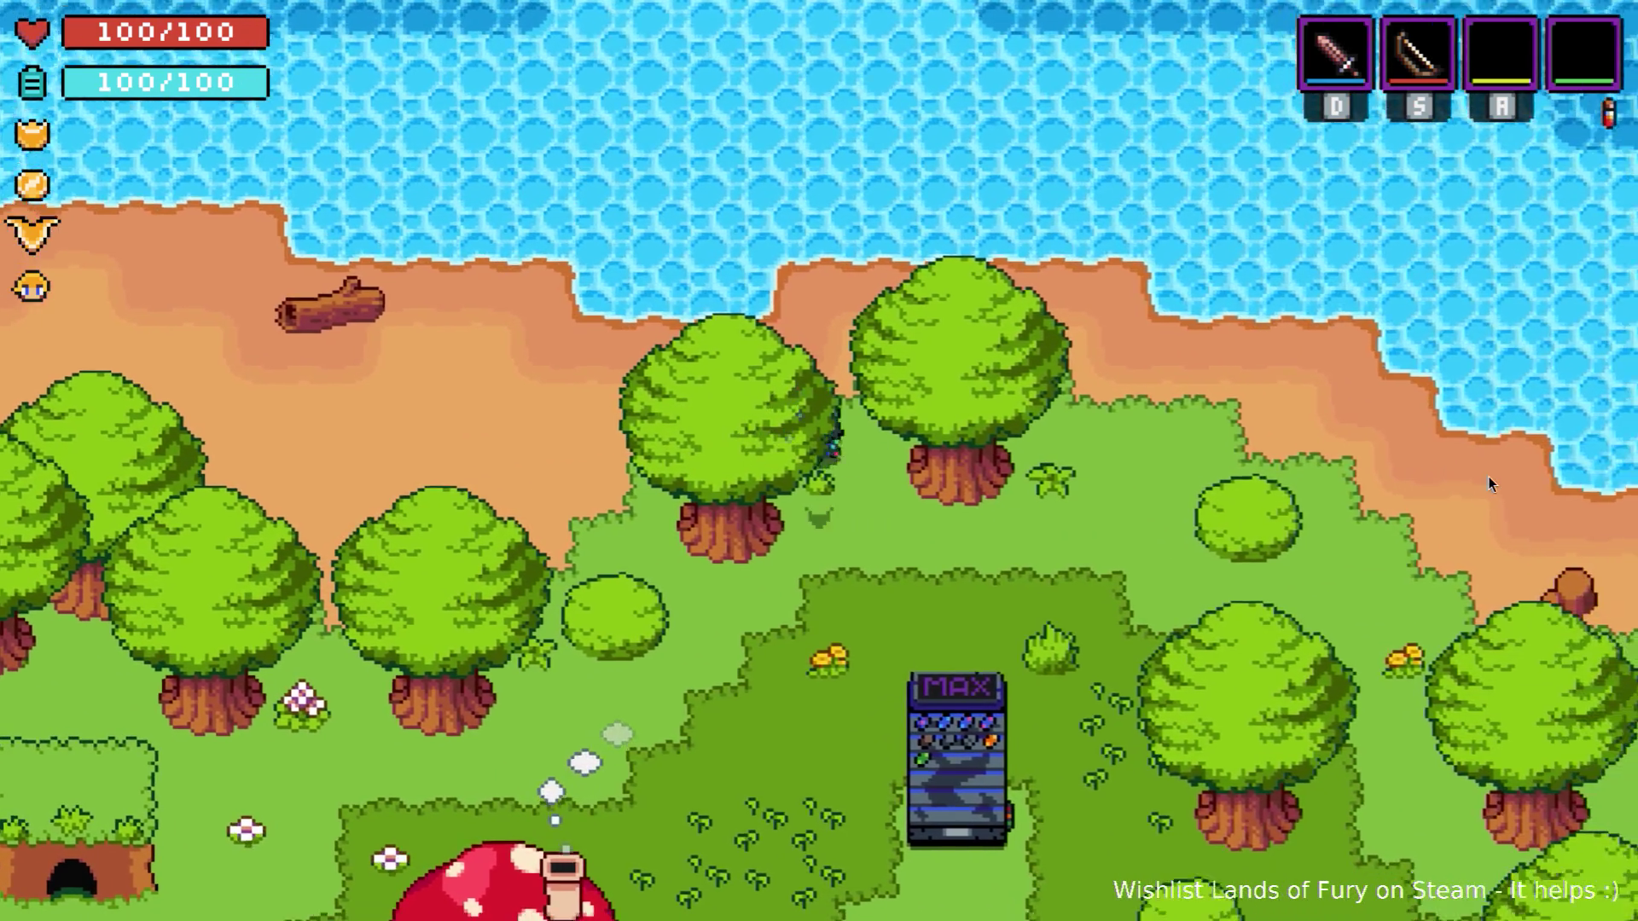
key("Down")
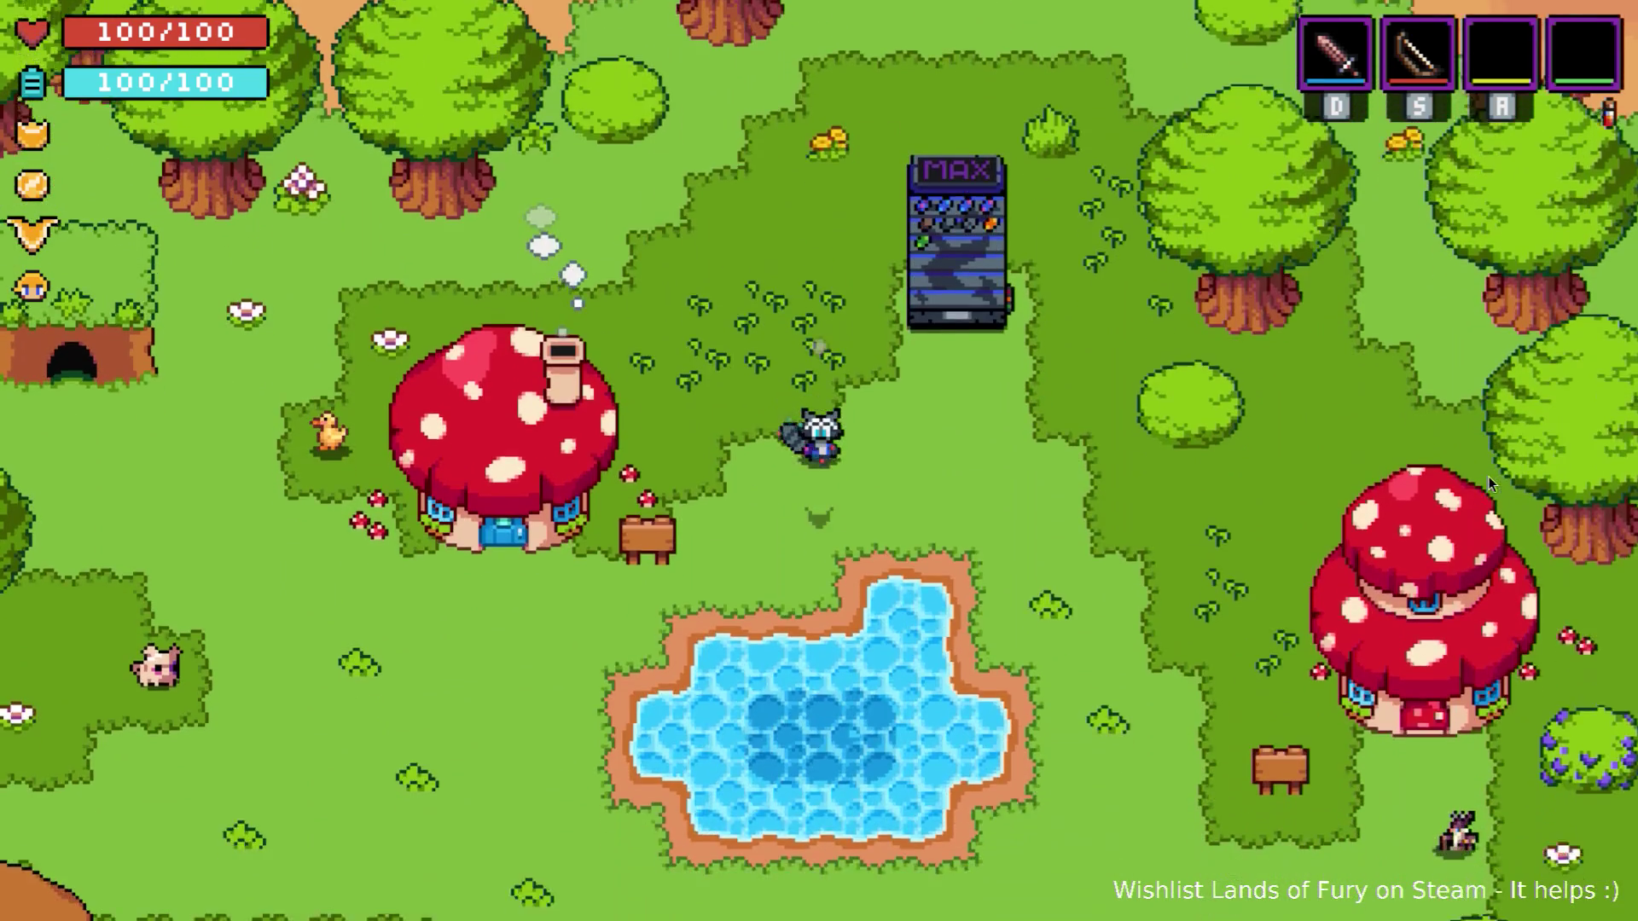
key("Left")
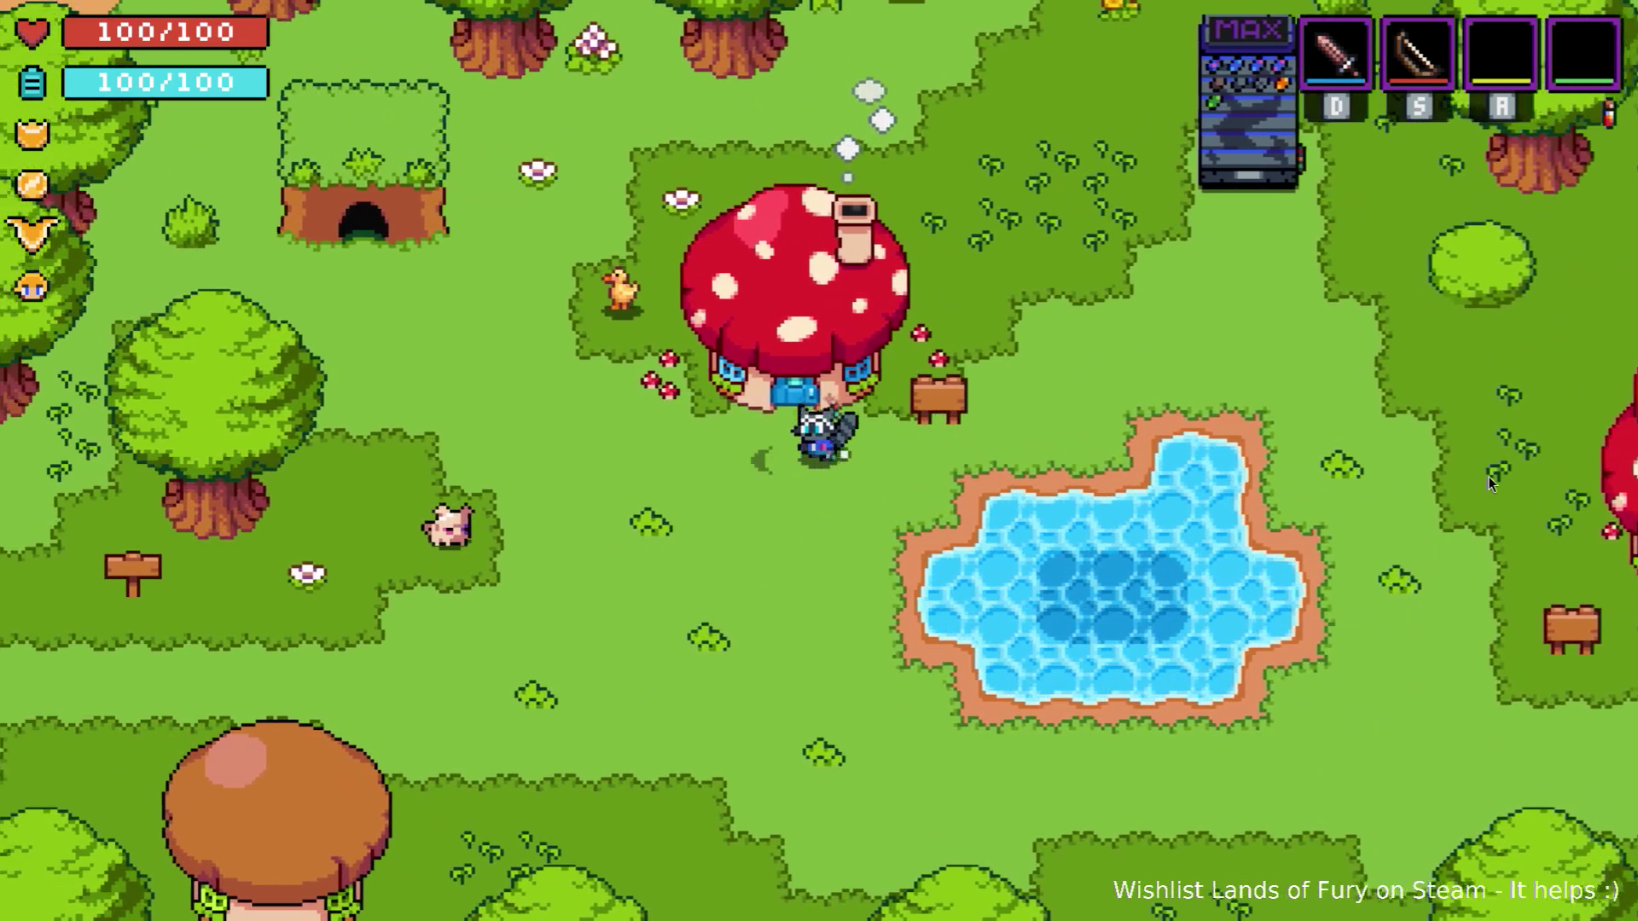
Quit the run from the pause menu confirming Yes, then choose QUIT on the title screen.
key("Down")
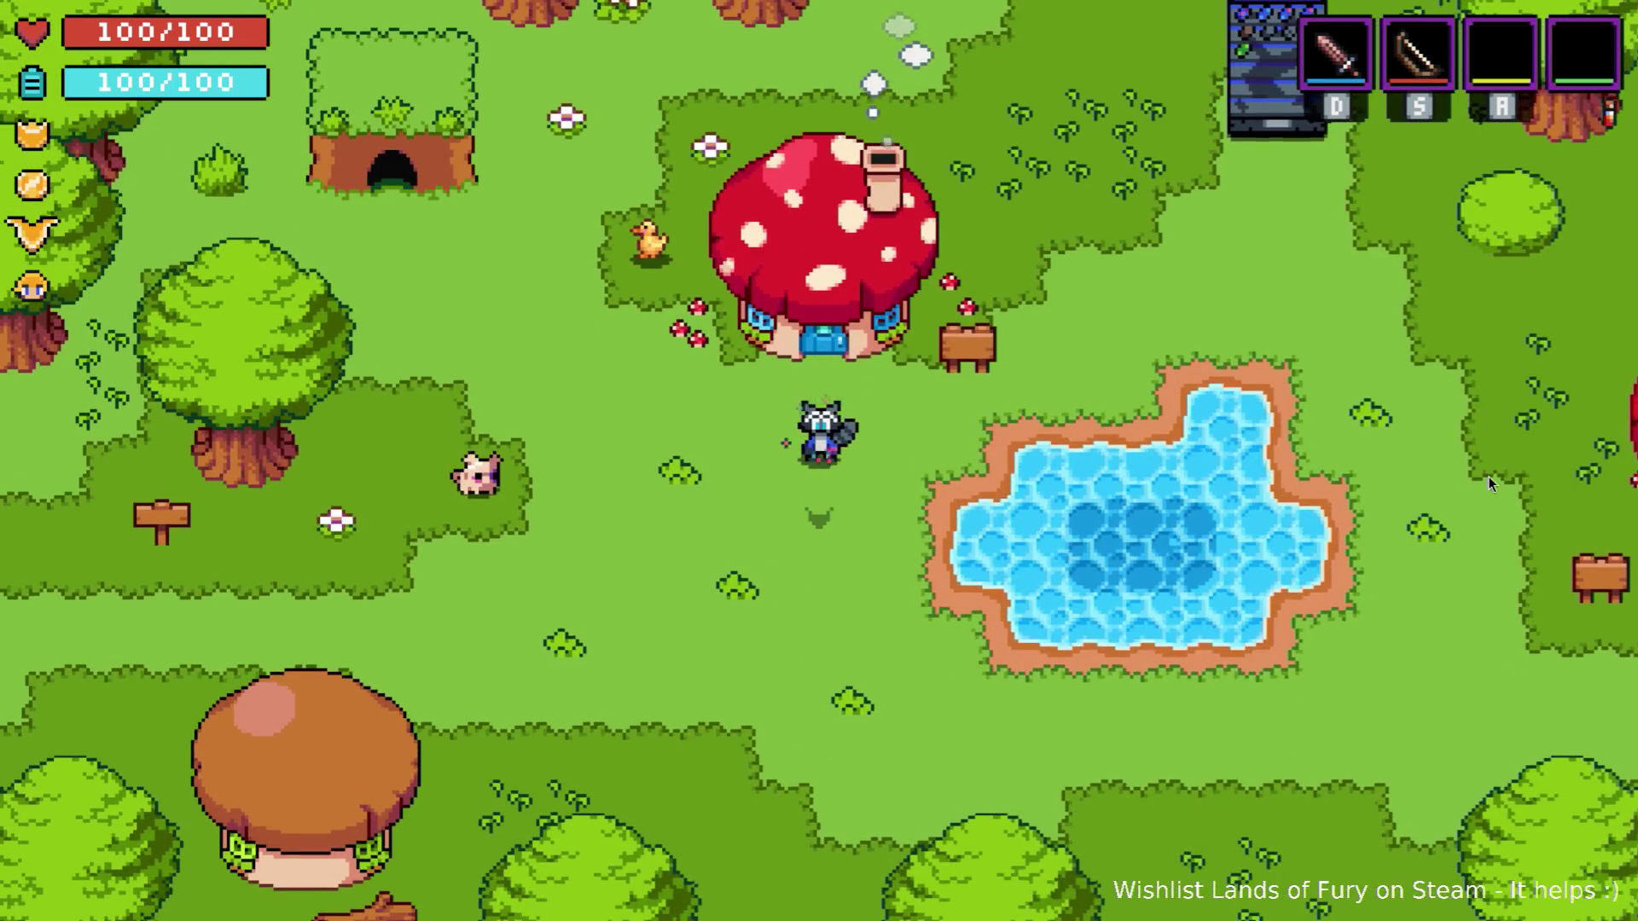
key("Escape")
key("Up")
key("Return")
key("Down")
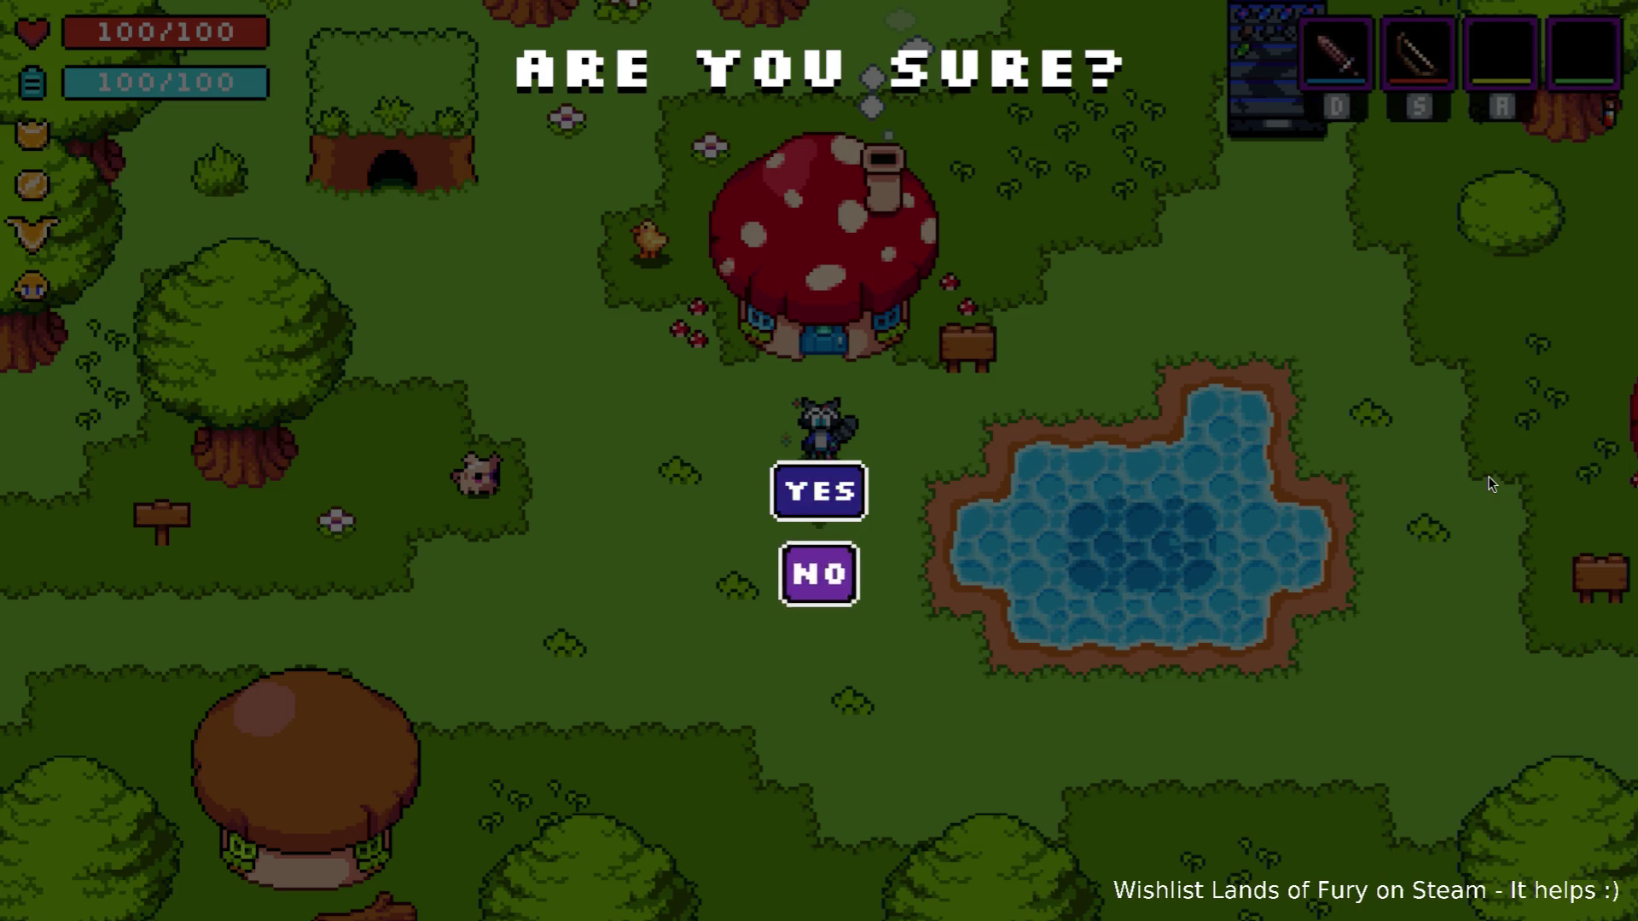
key("Up")
key("Return")
key("Right")
key("Right")
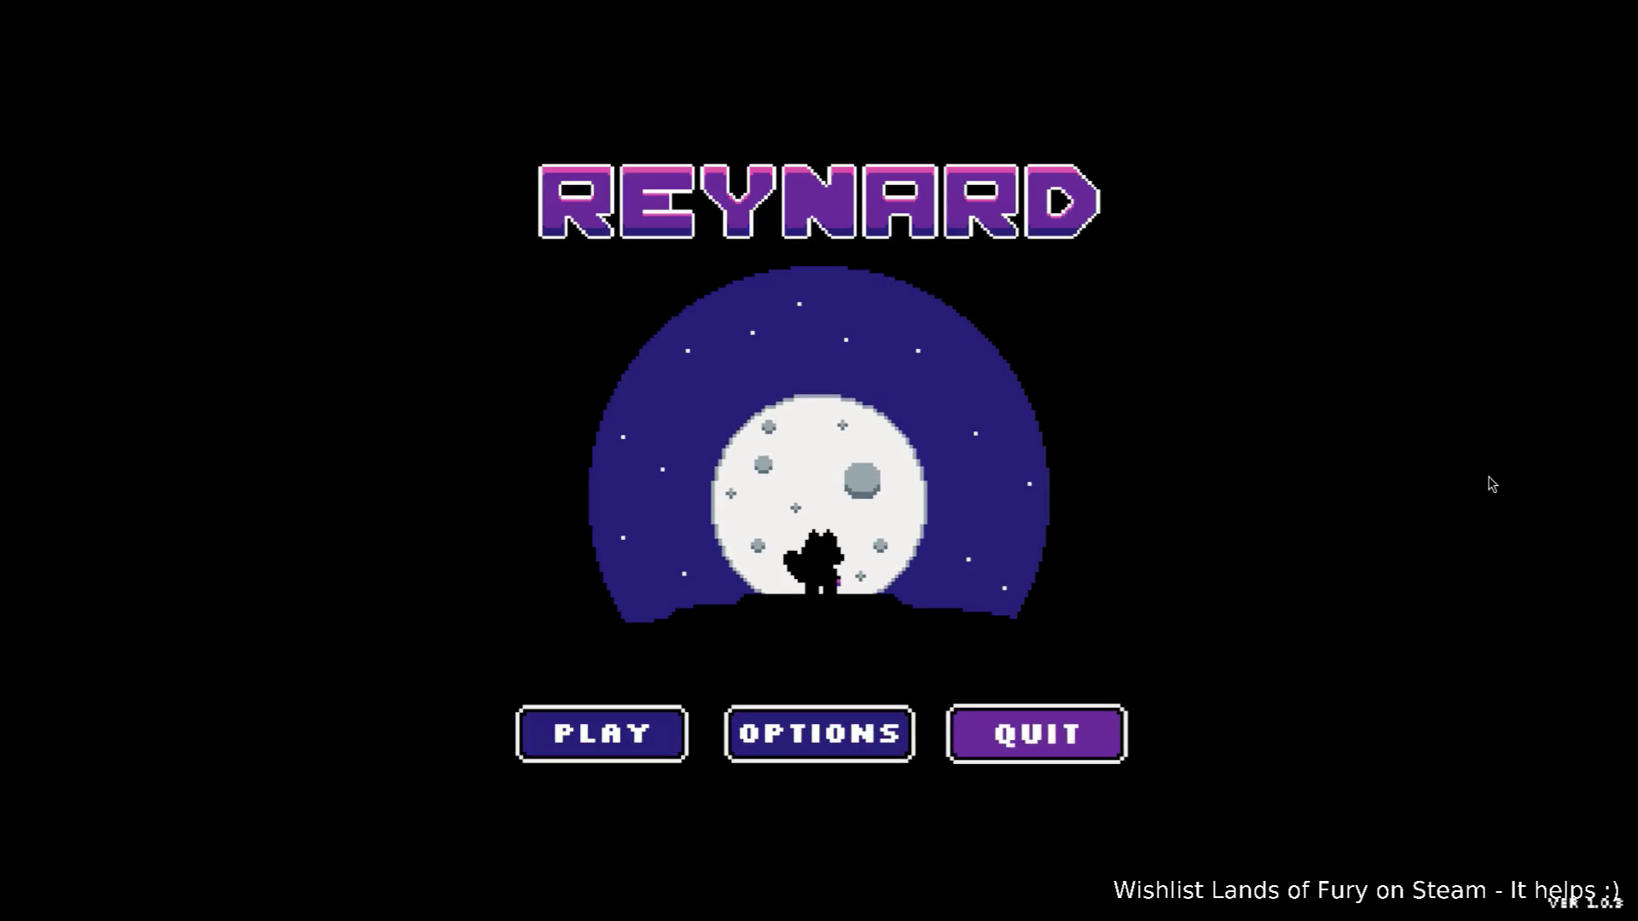
key("Return")
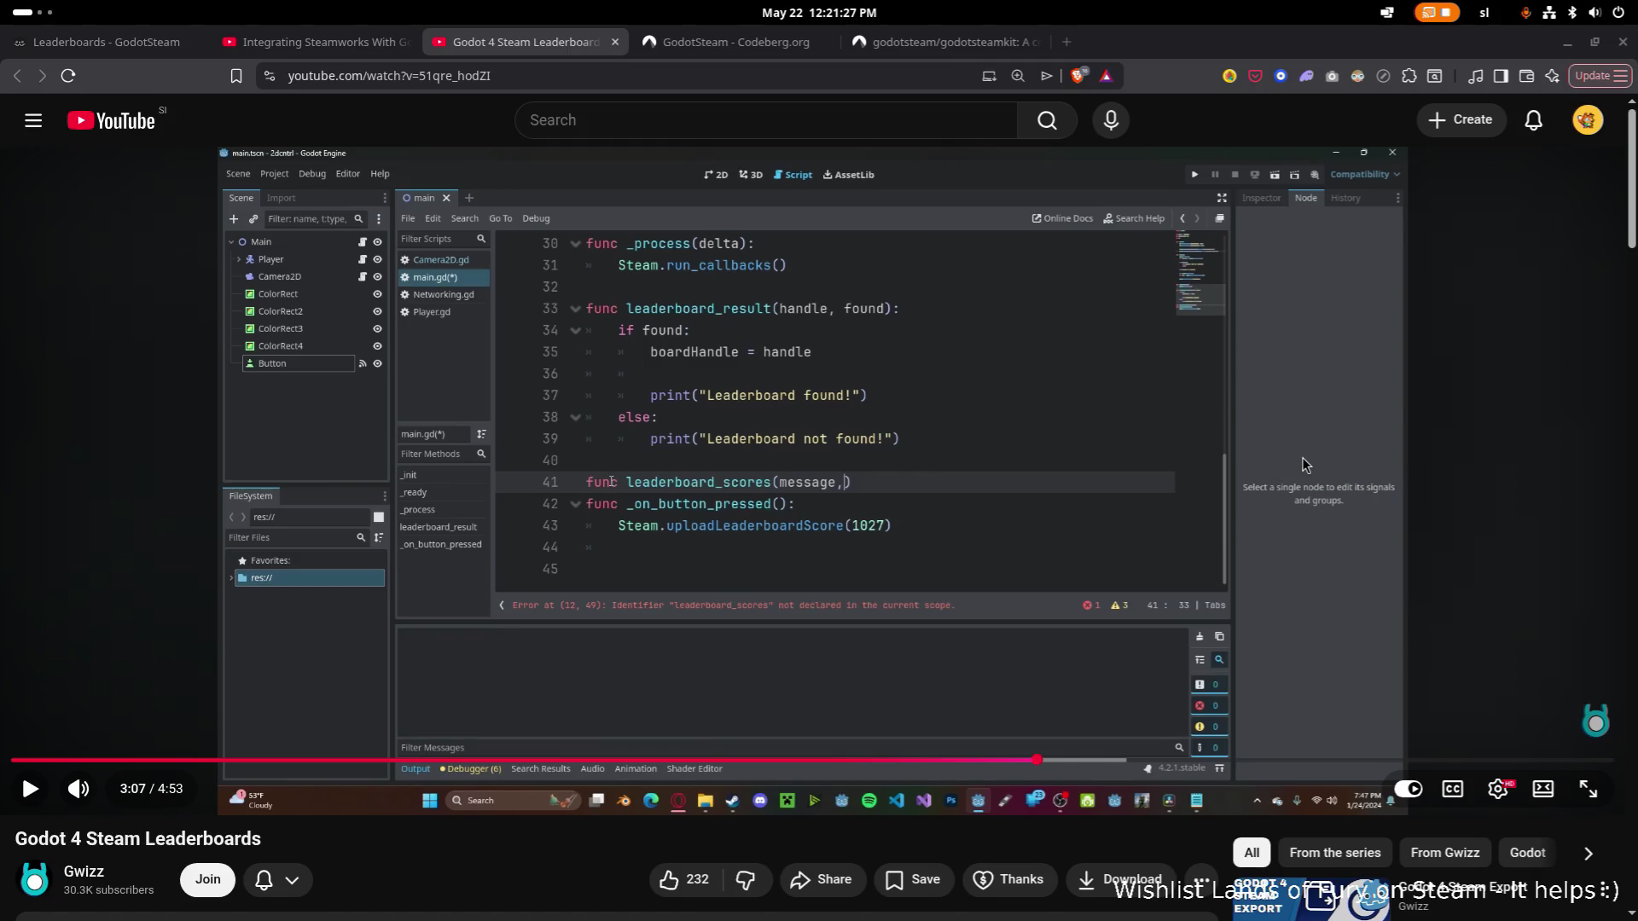
Switch from the YouTube tutorial to the Godot editor showing the TestStuff scene.
key("alt+Tab")
key("alt+Tab")
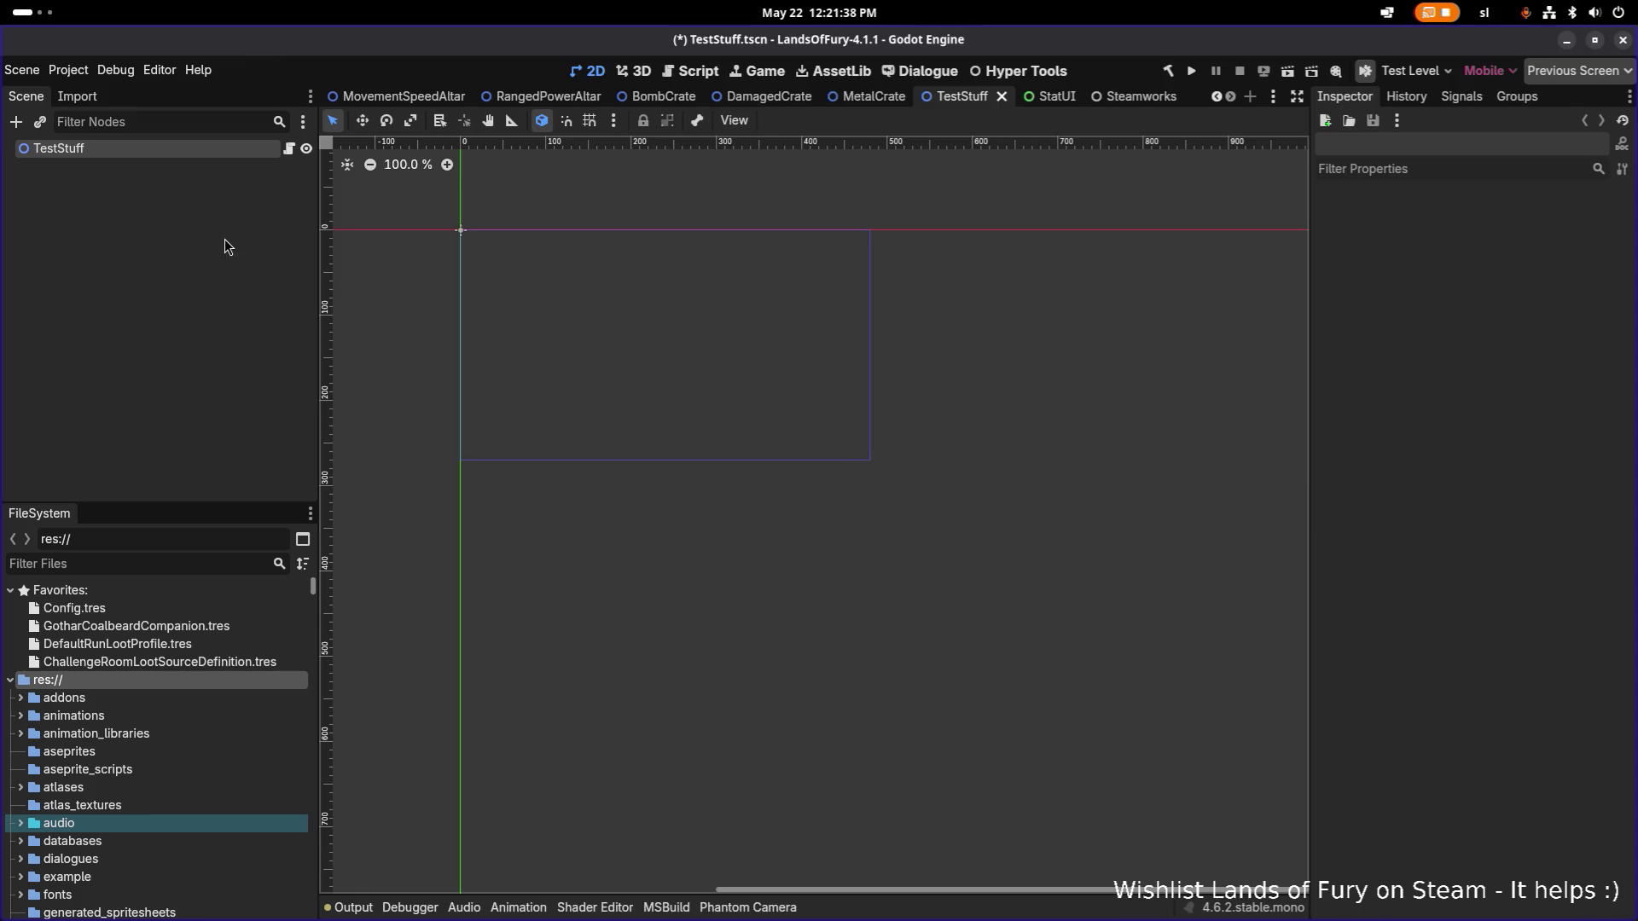
Open TestLevel.tscn through Quick Open by filtering for 'testle'.
key("ctrl+shift+o")
type("testga")
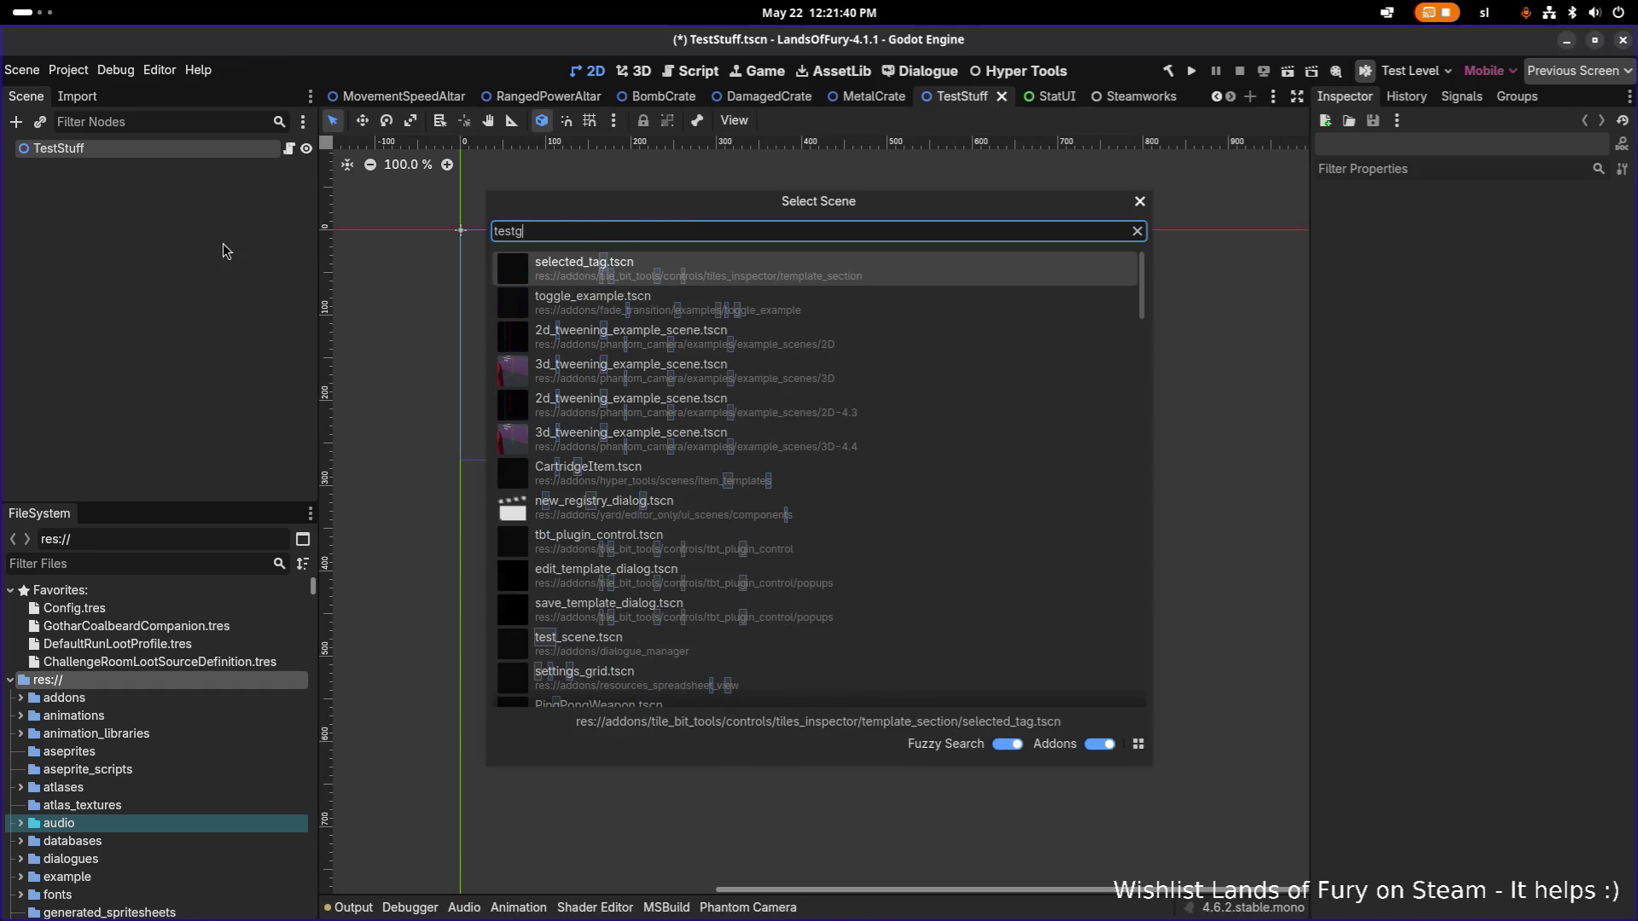
key("BackSpace")
key("BackSpace")
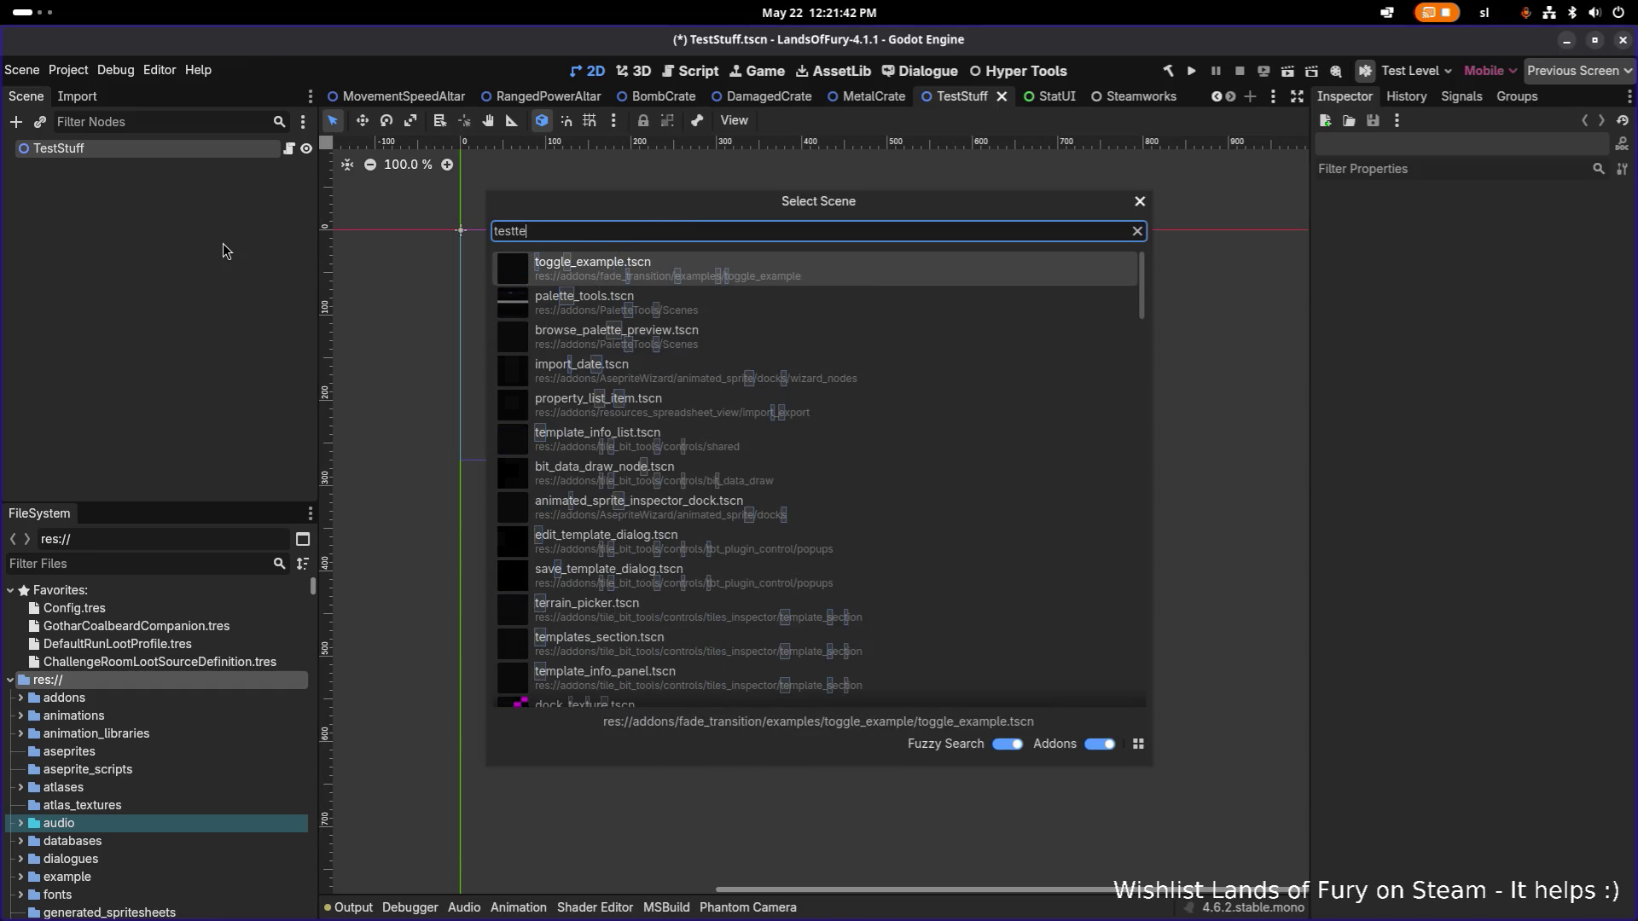
type("le")
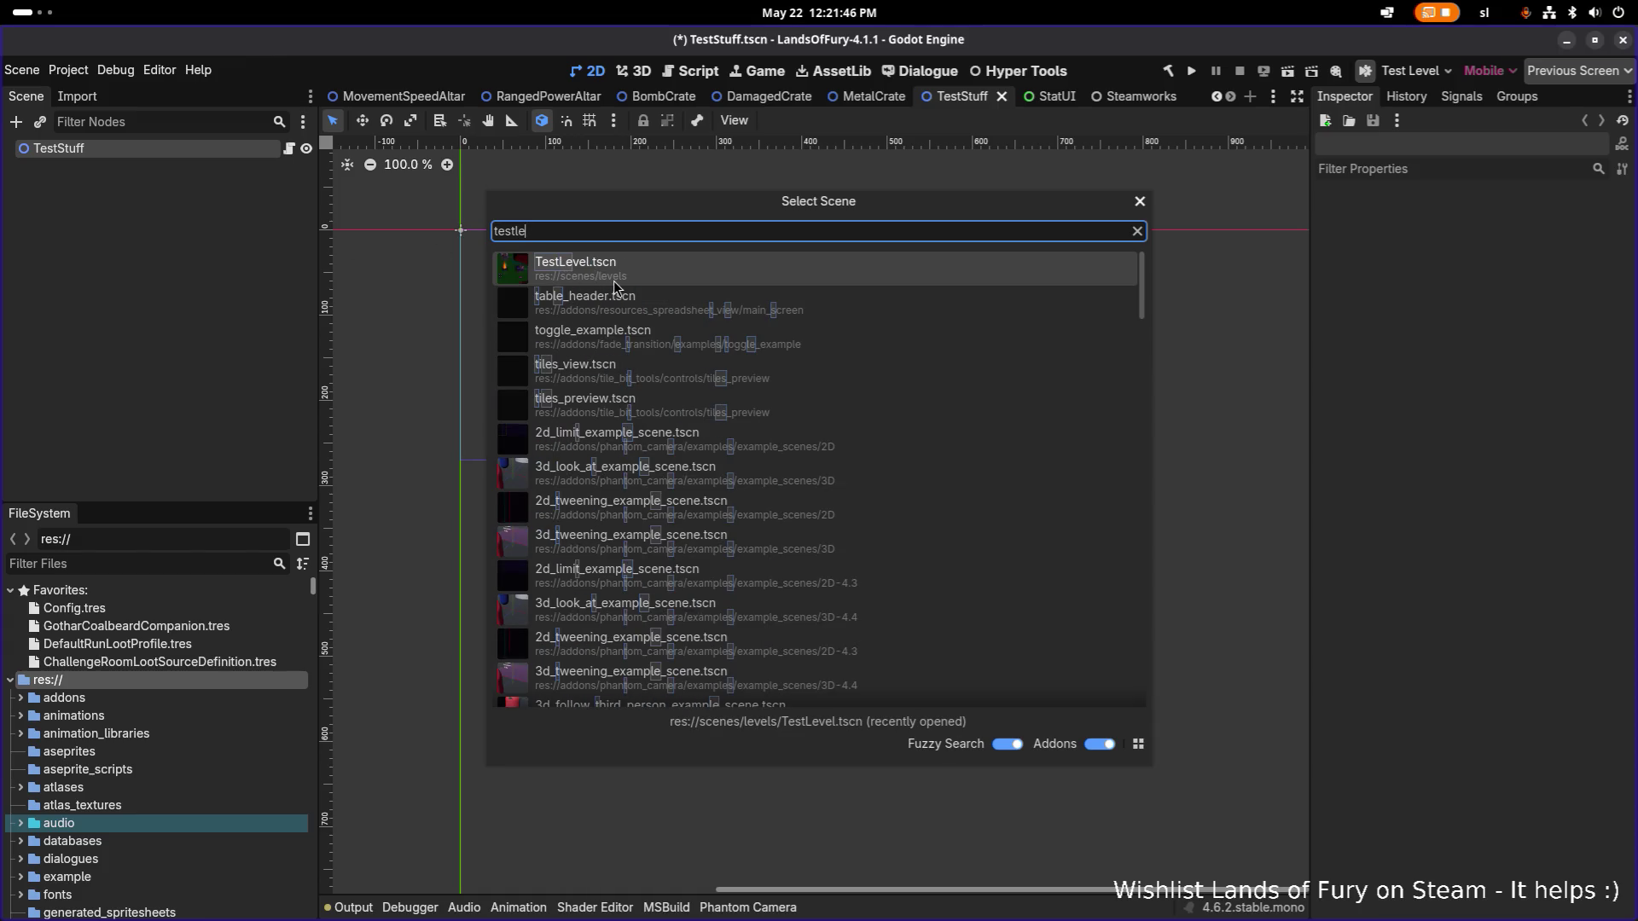
left_click(614, 282)
Look over the TestLevel scene, then save it and run the Lands of Fury project.
scroll(673, 310, "down", 2)
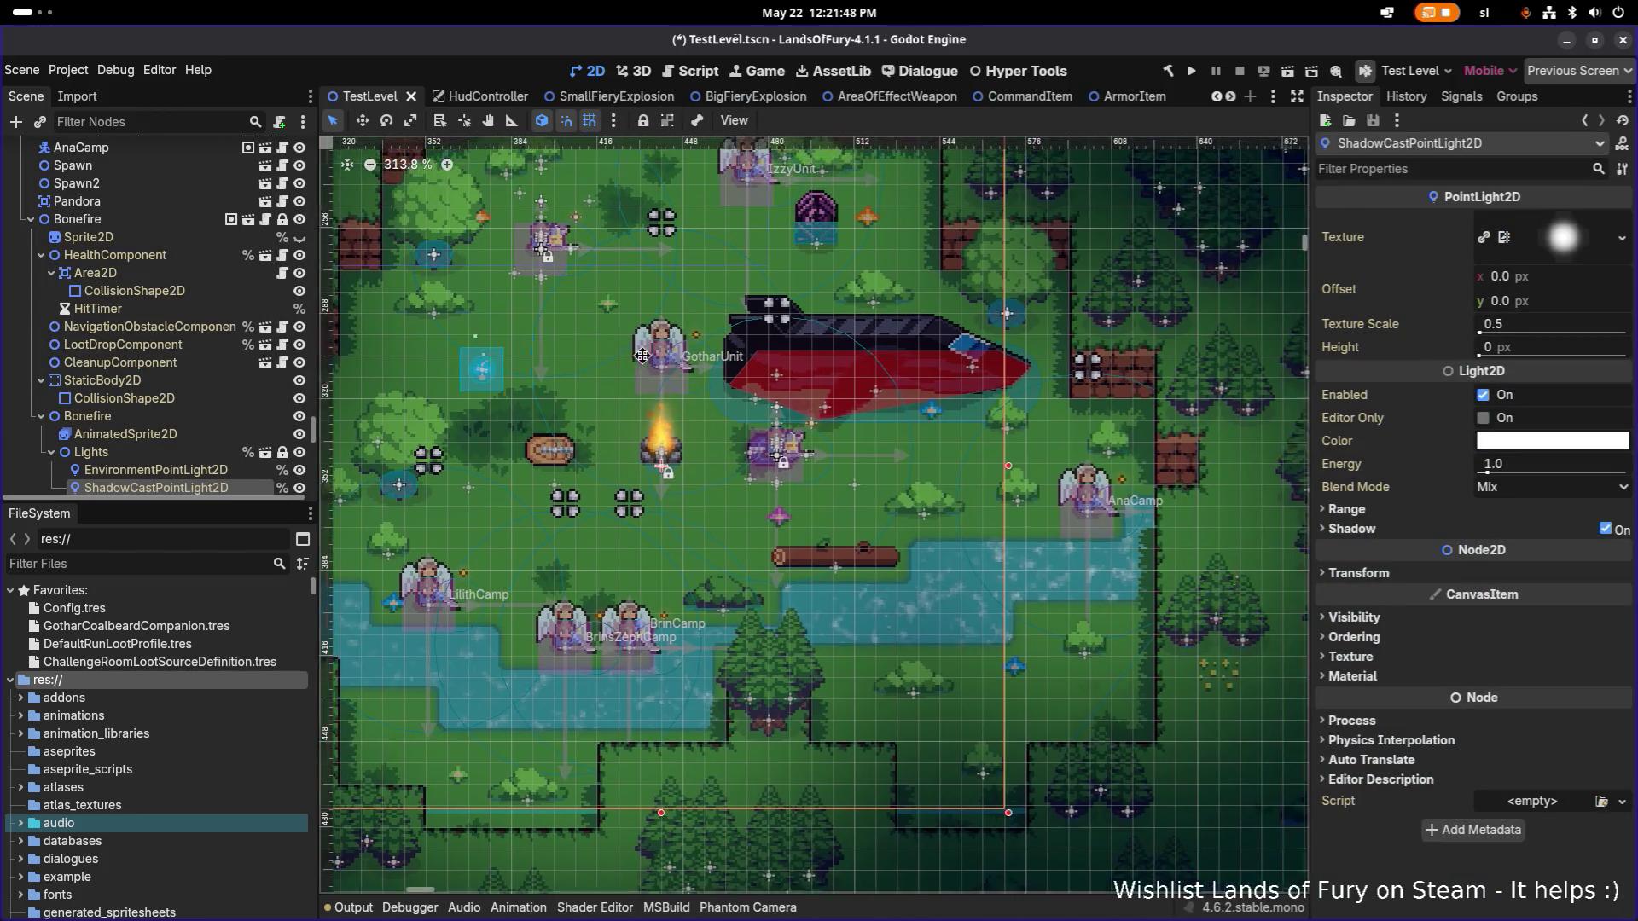
scroll(768, 375, "right", 2)
scroll(794, 400, "up", 2)
scroll(794, 409, "left", 2)
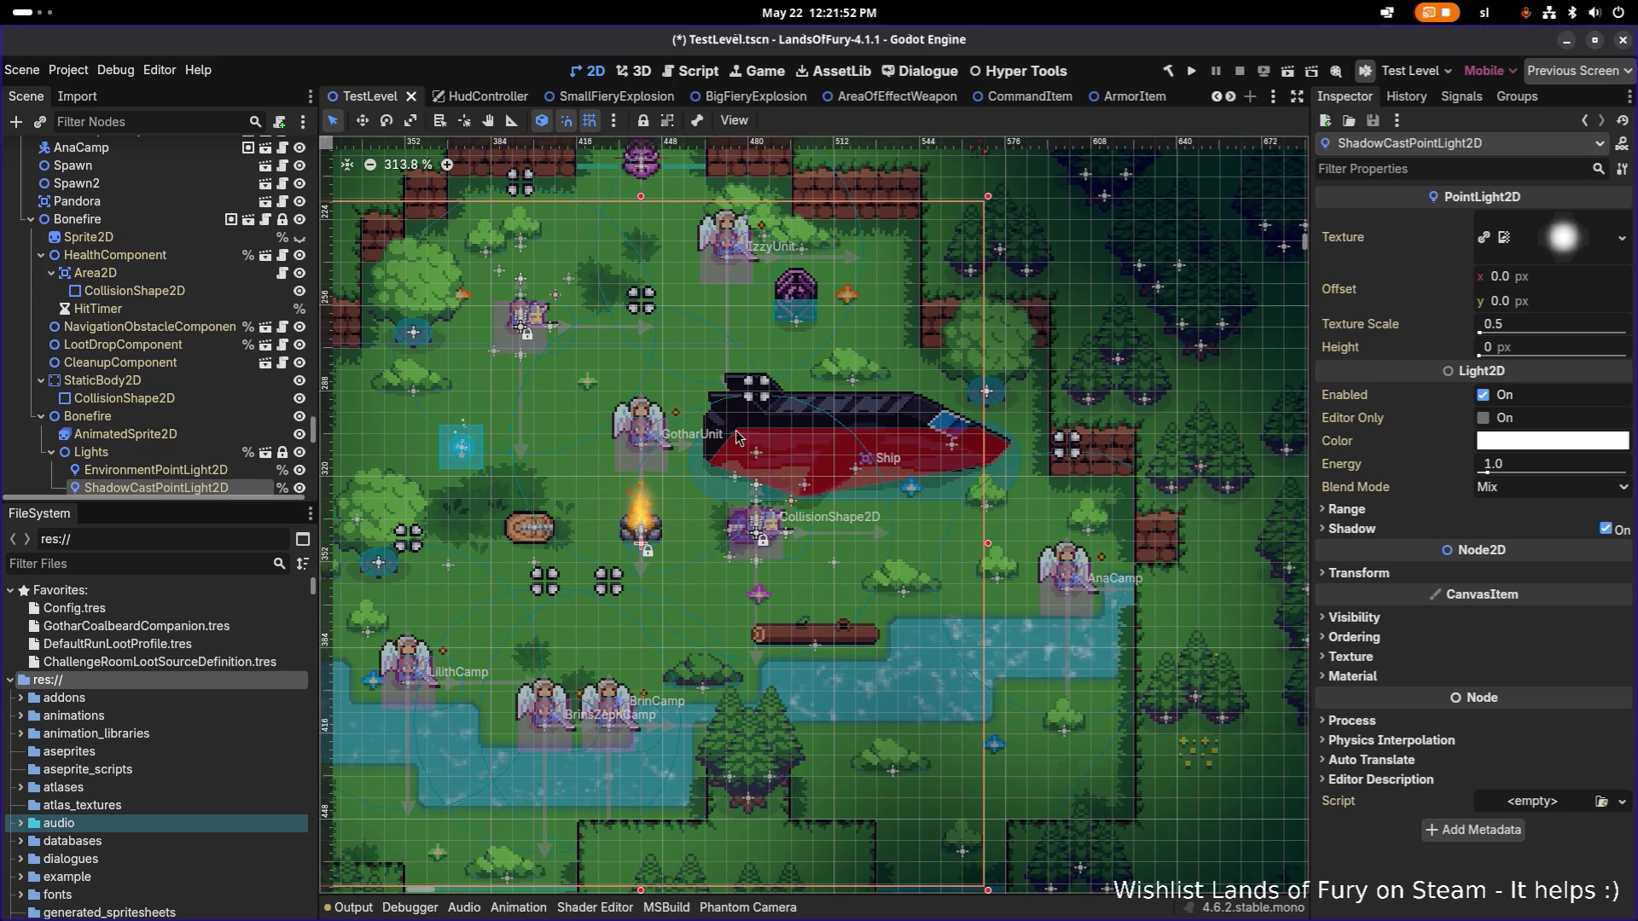
scroll(768, 439, "left", 4)
scroll(768, 440, "up", 1)
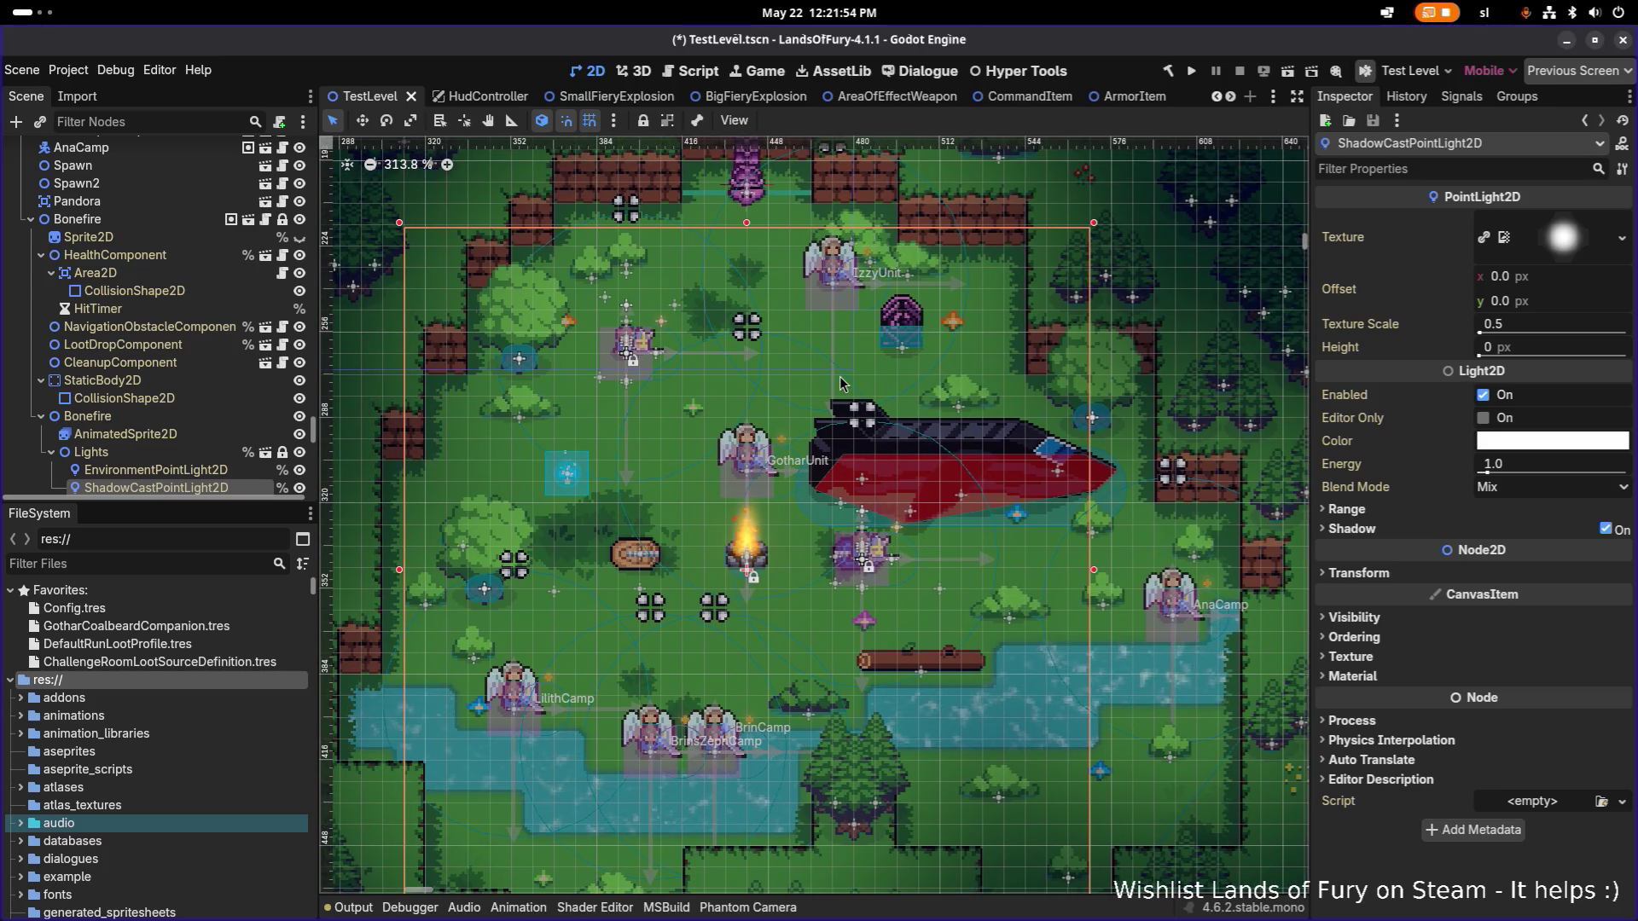
scroll(914, 355, "up", 1)
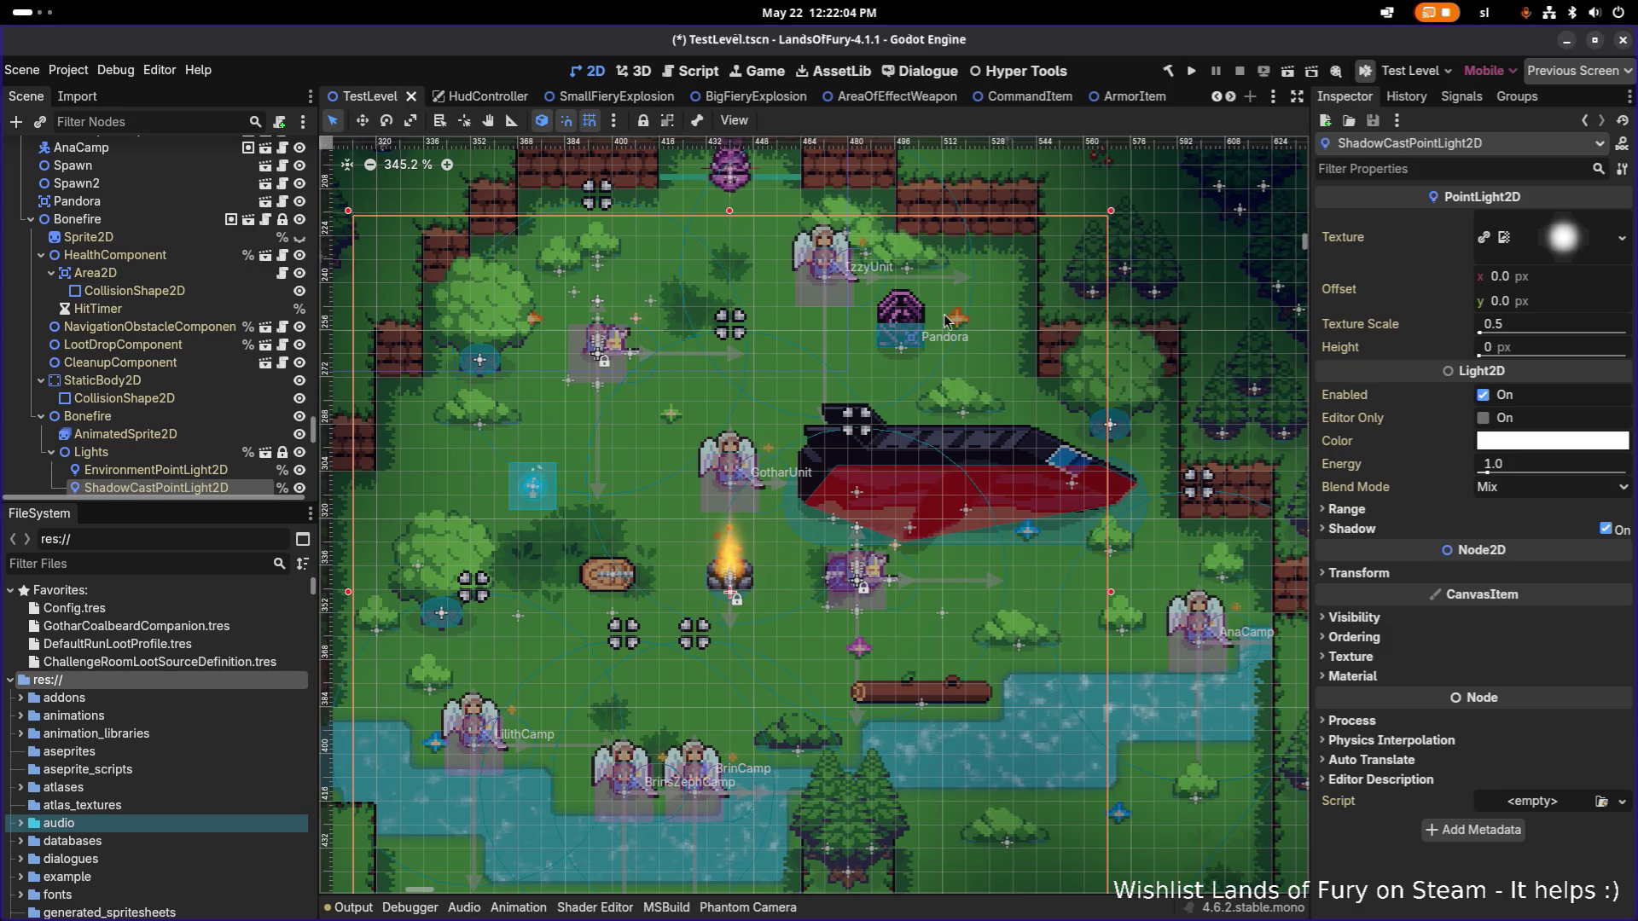
left_click(1193, 72)
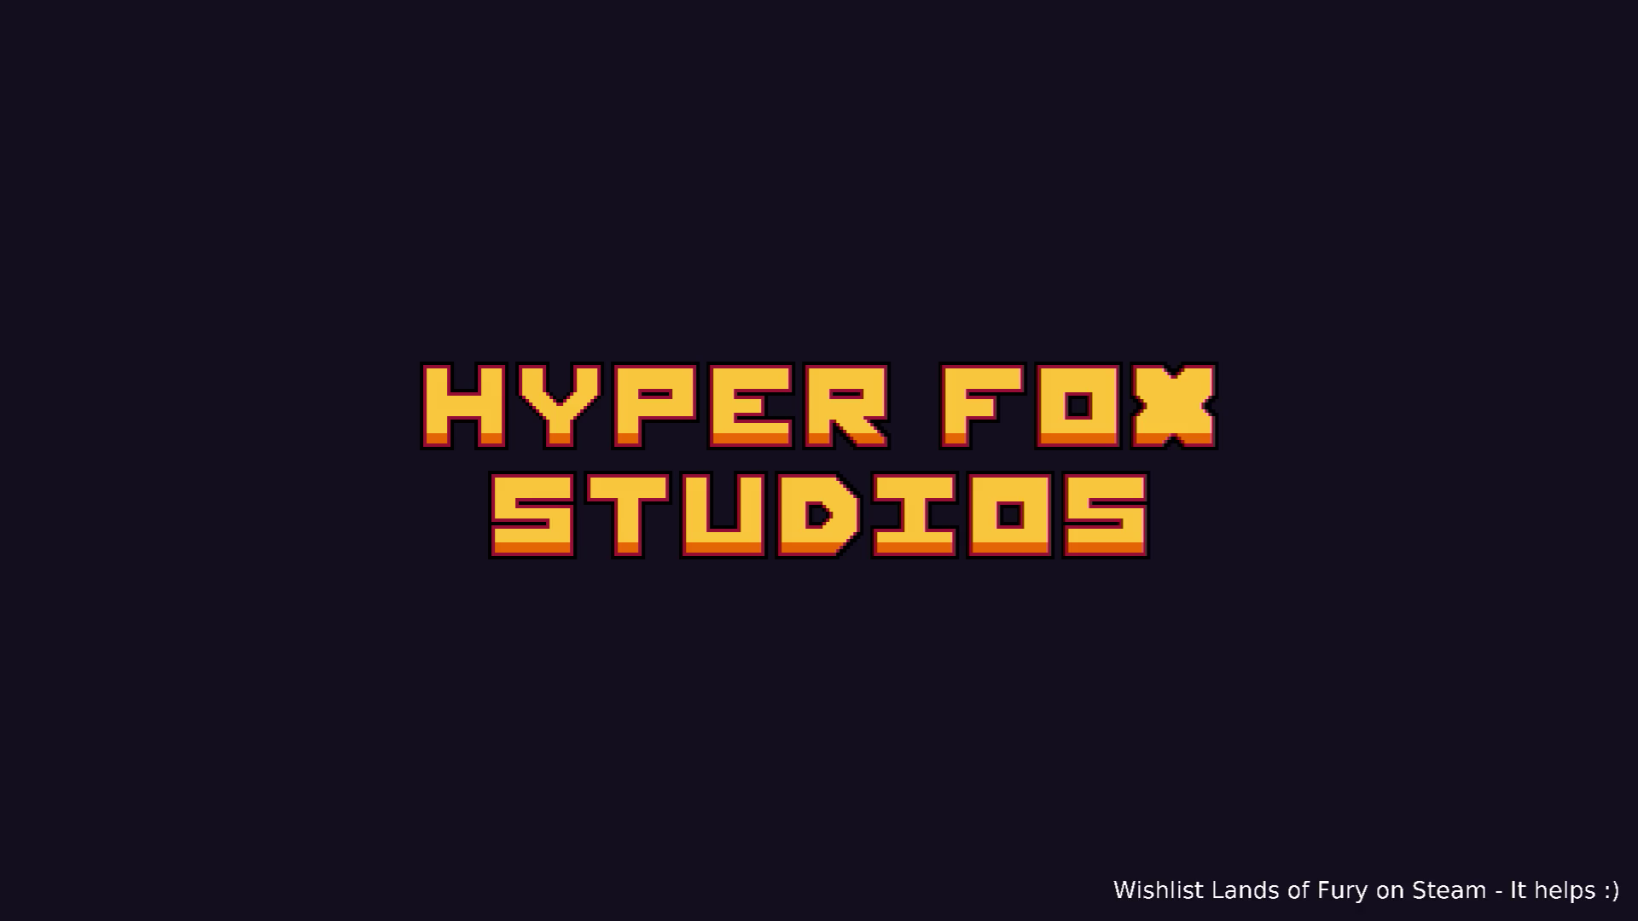
Start a new run, walk to the Alma stone and ask it 'What's this?'.
key("Return")
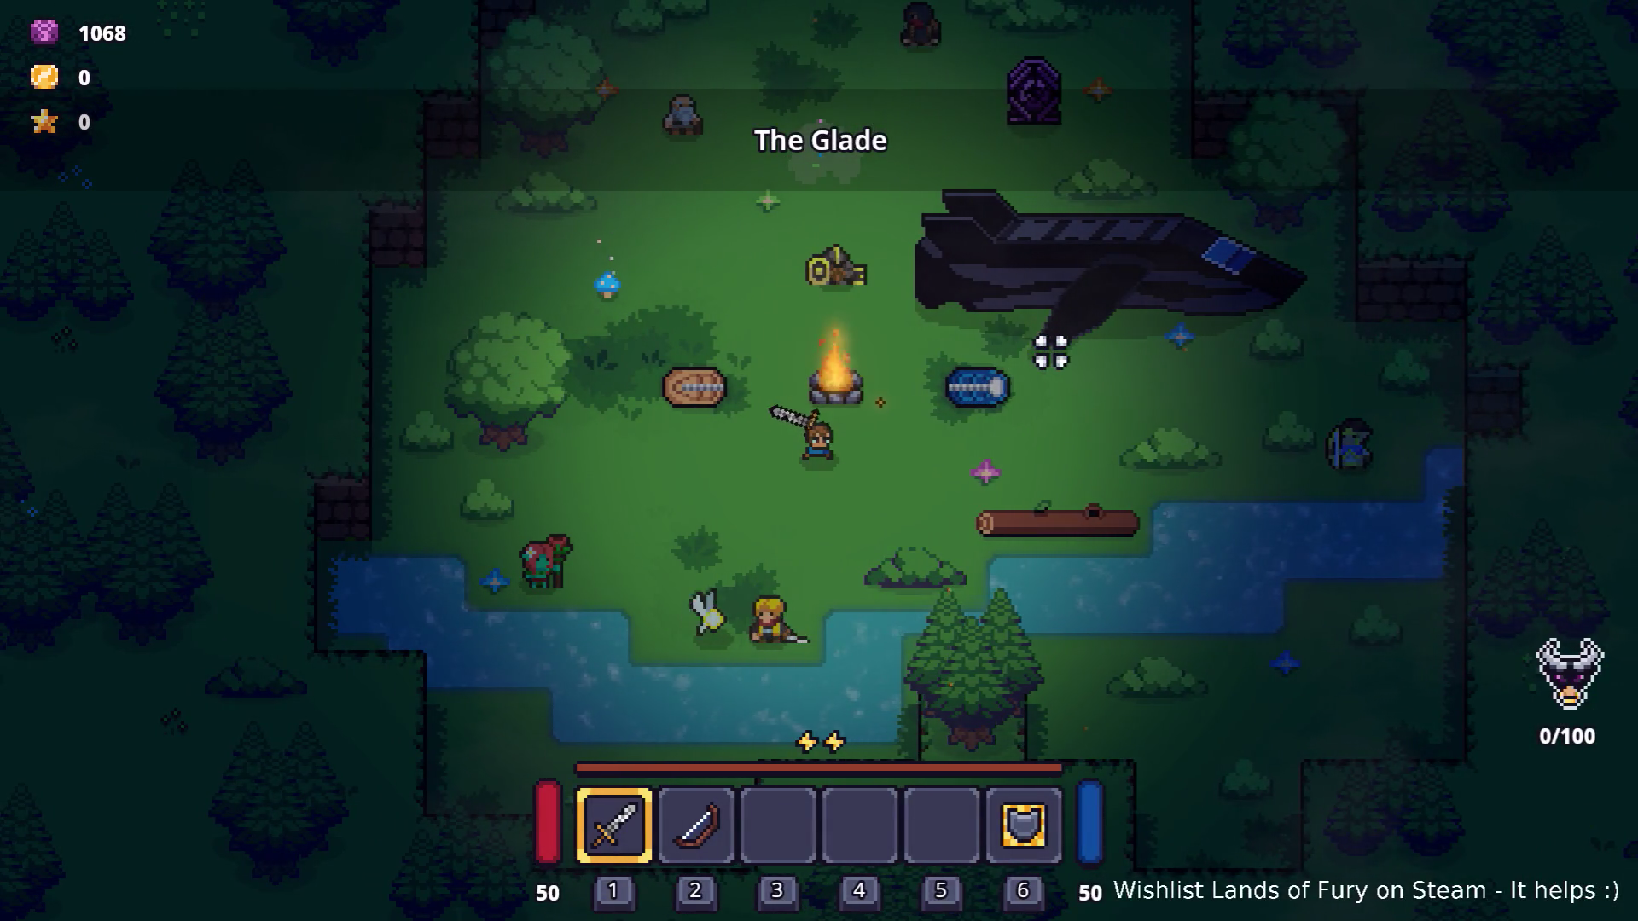
key("d")
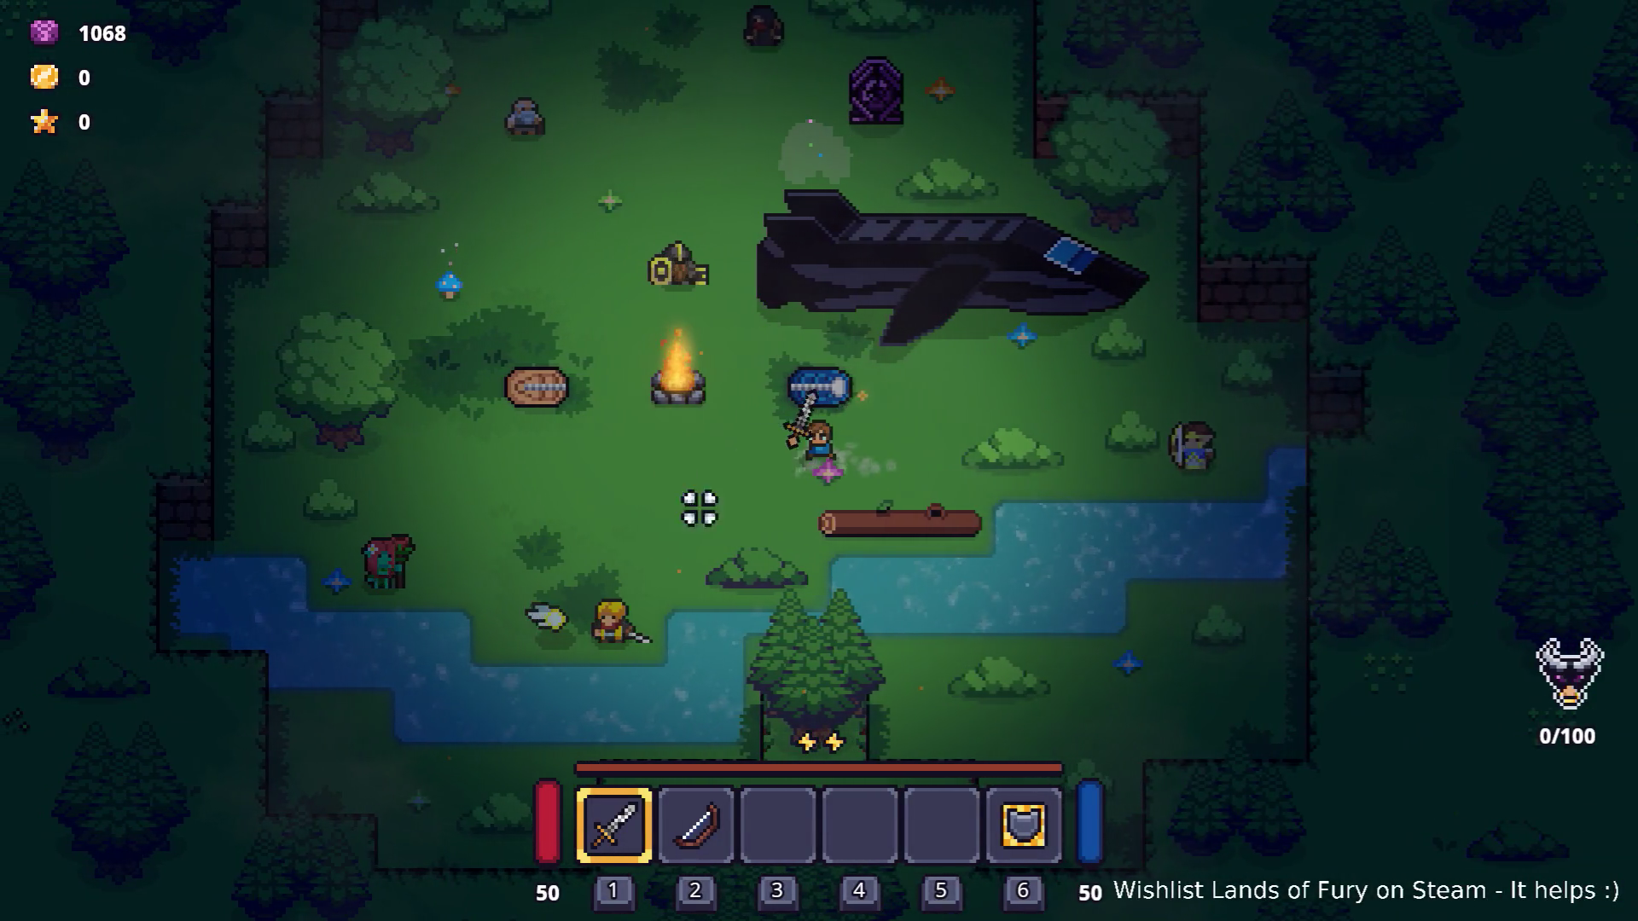
key("w")
key("w")
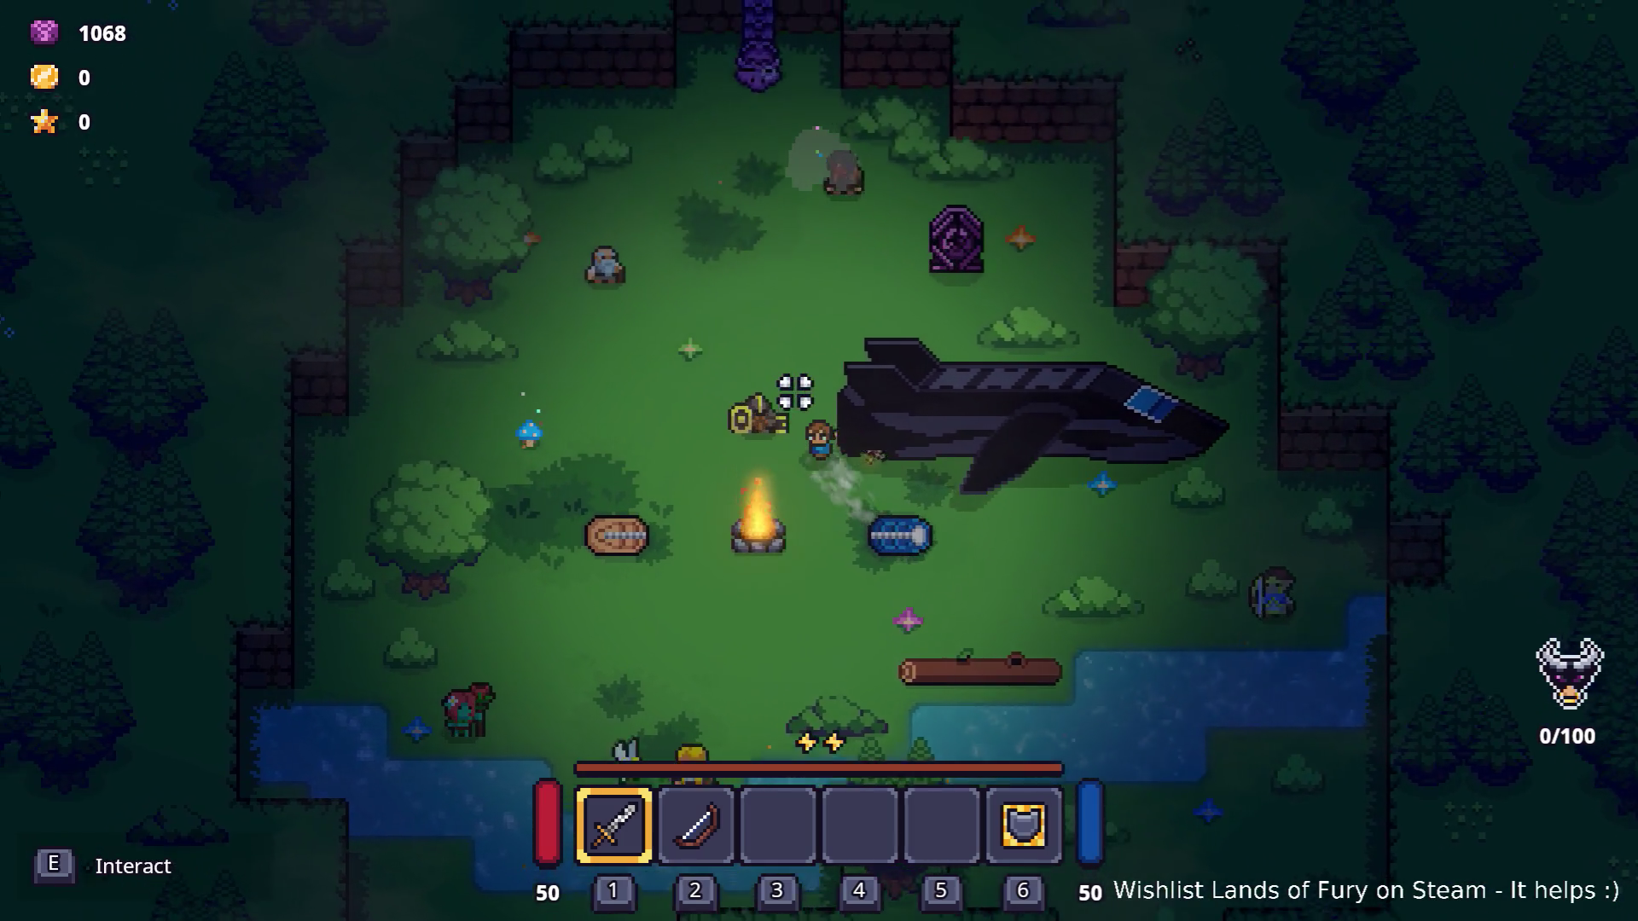
key("e")
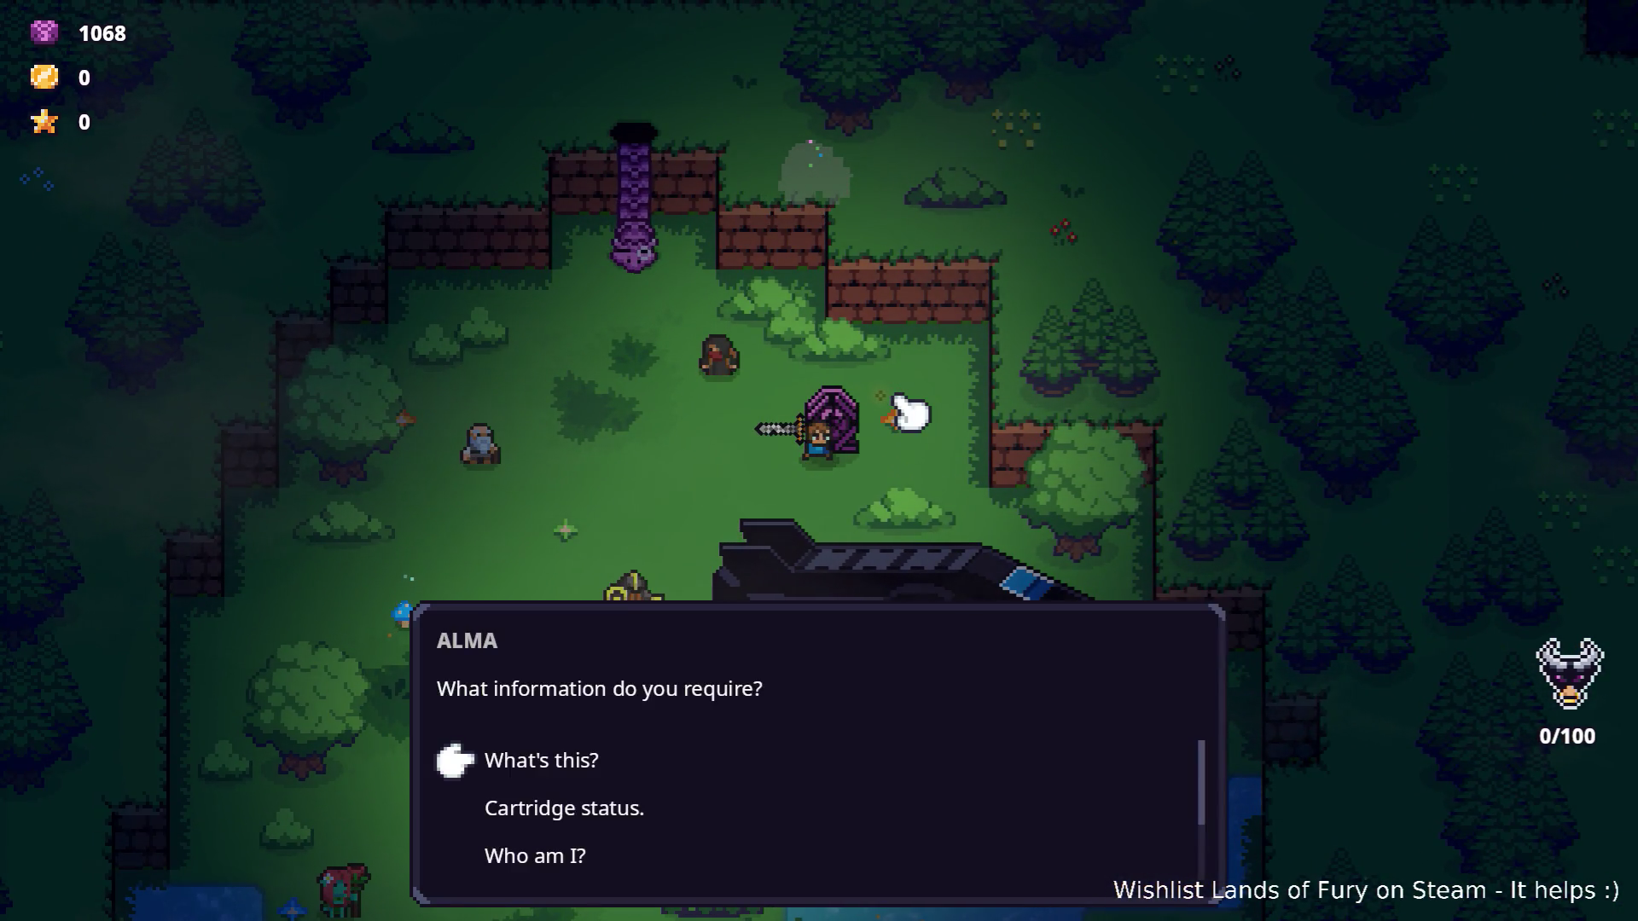
key("e")
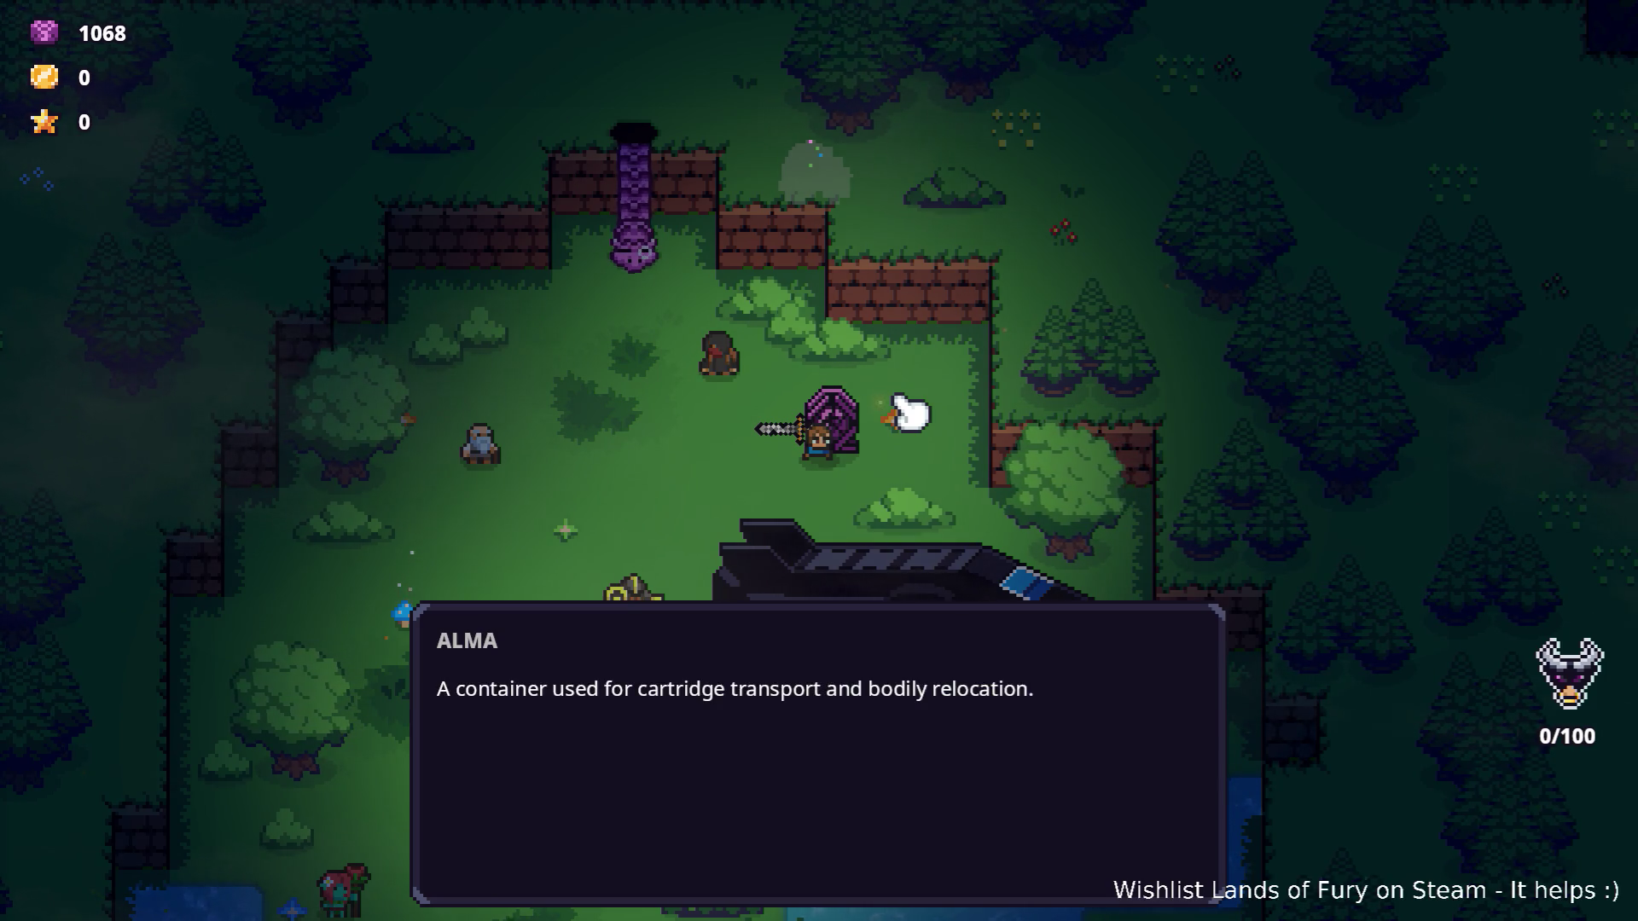
key("e")
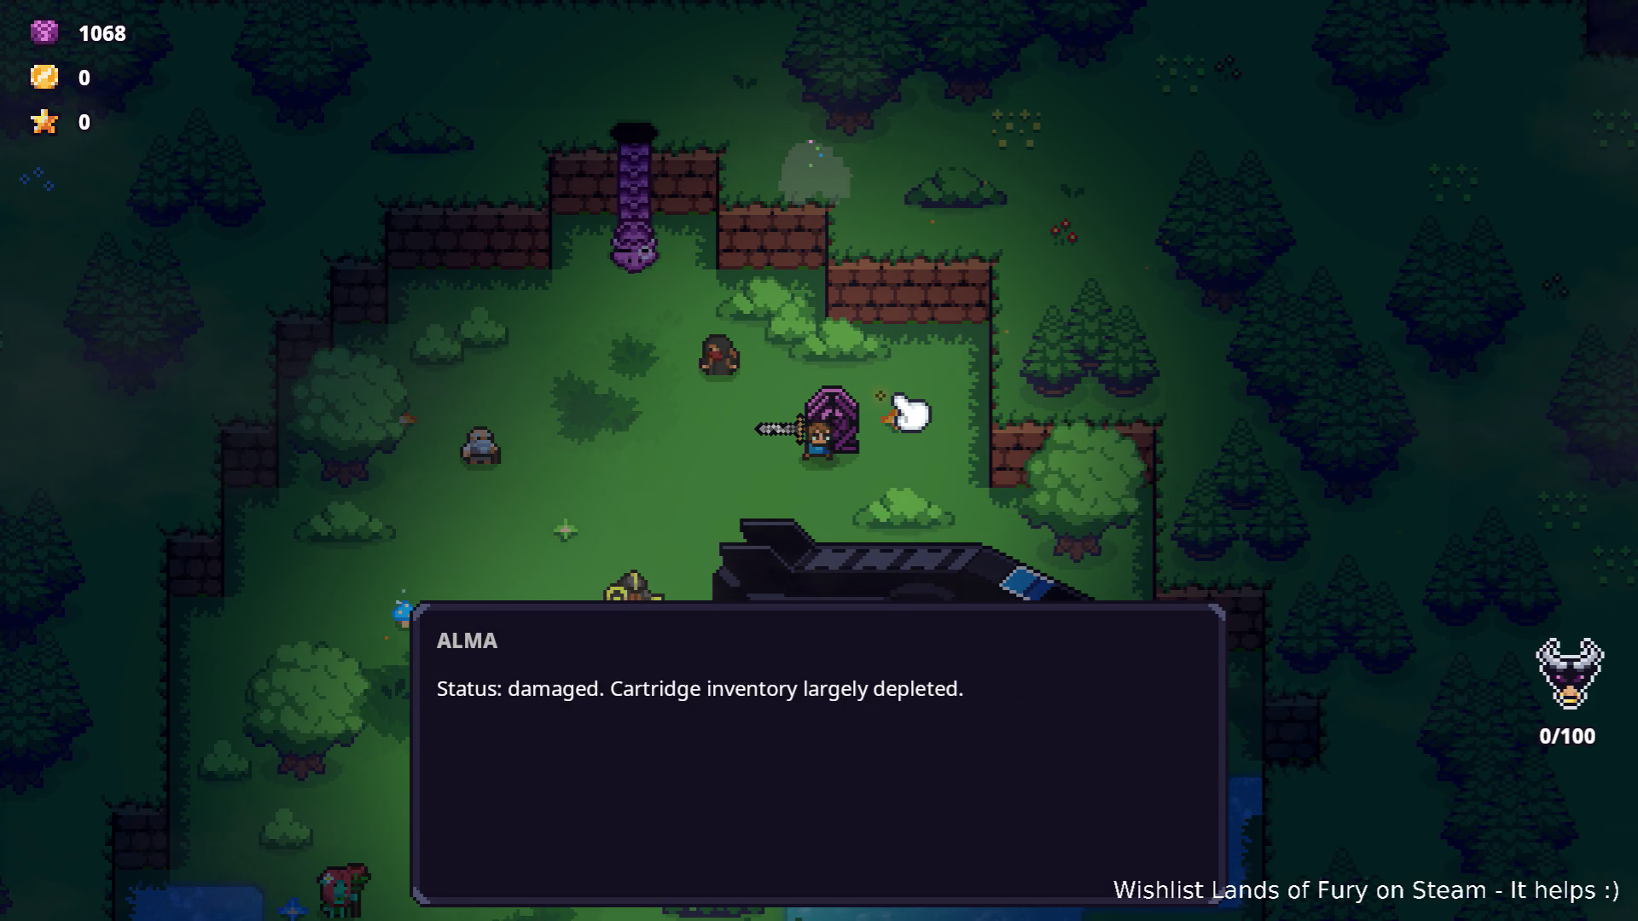
key("e")
Ask Alma 'Where can I find clues about my origin?' and then choose 'Nothing.'.
key("Down")
key("Down")
key("Down")
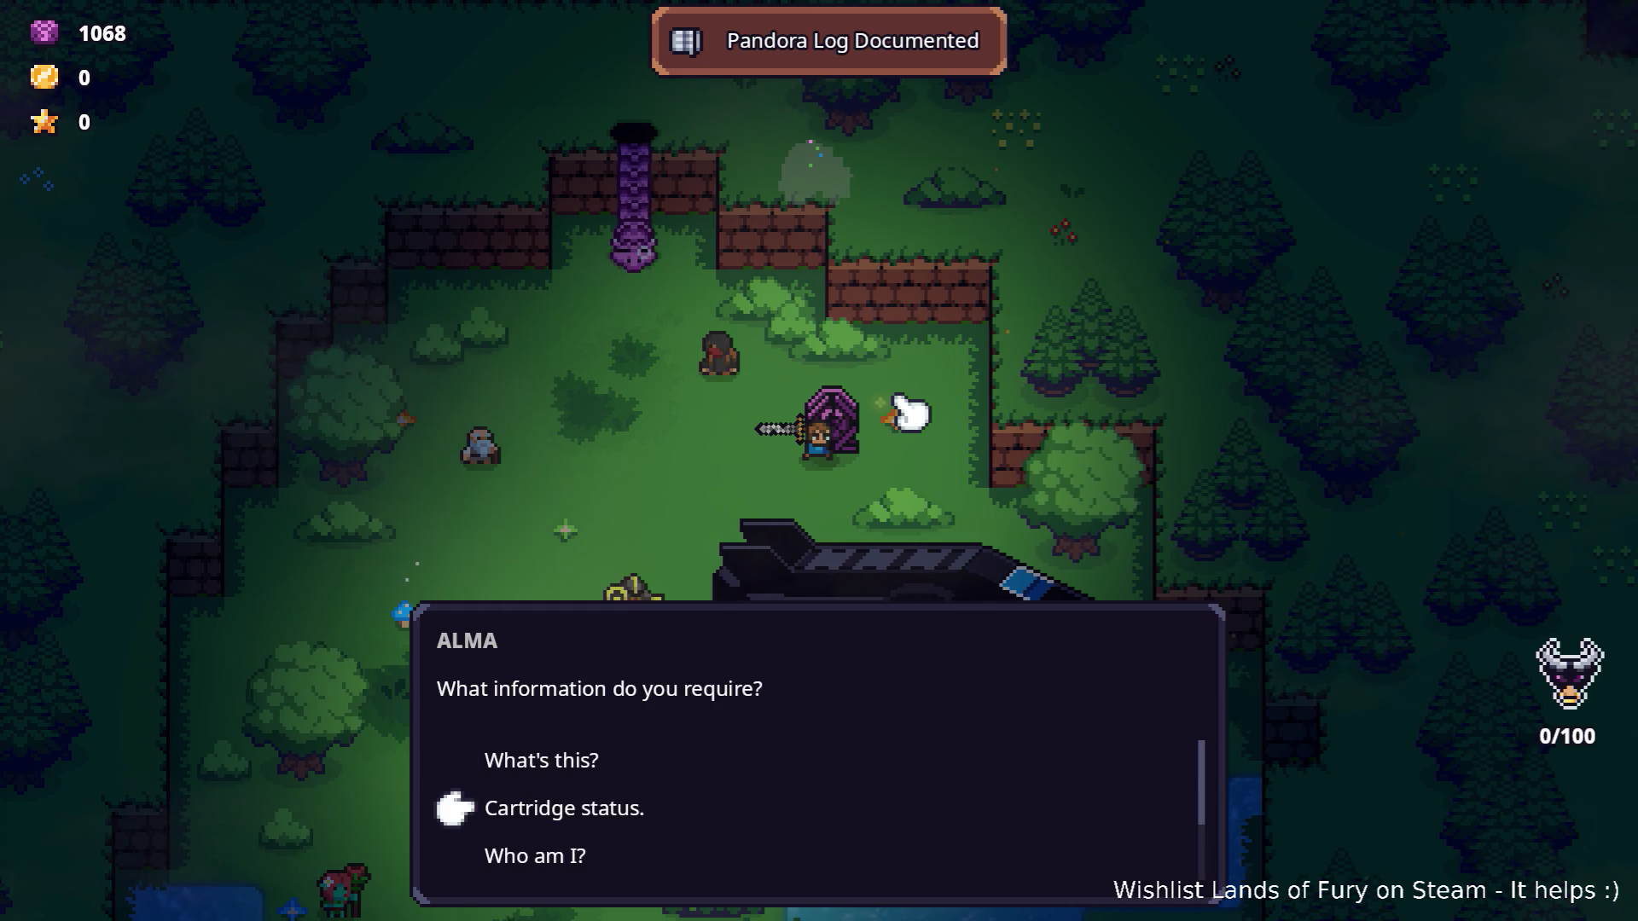
key("Up")
key("Up")
key("Up")
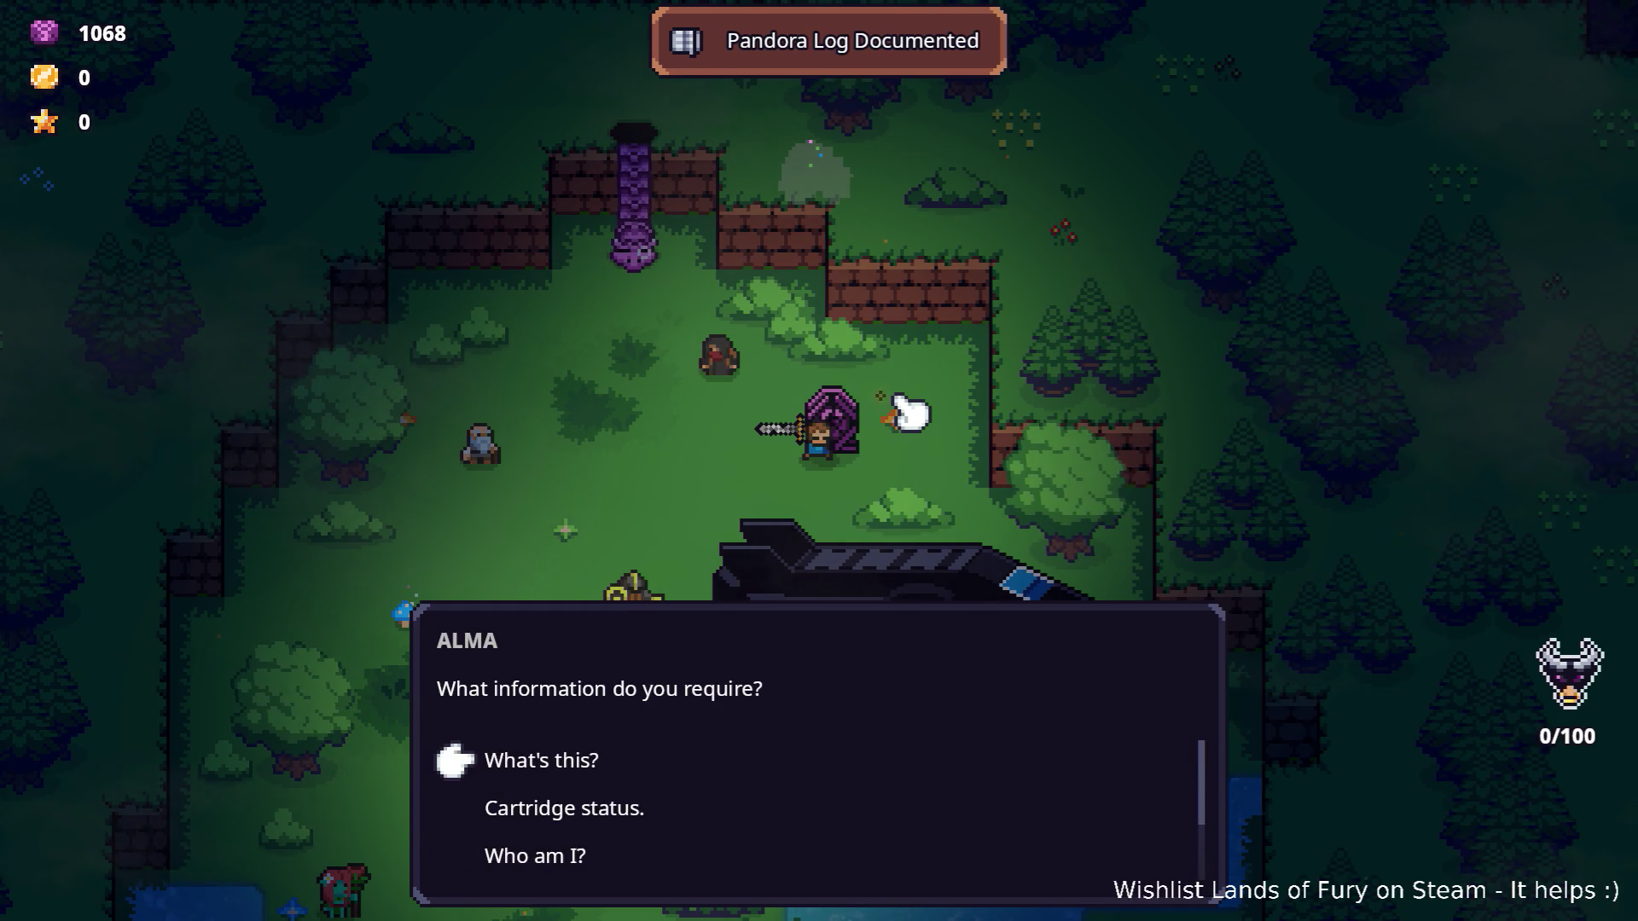
key("Down")
key("Down")
key("Down")
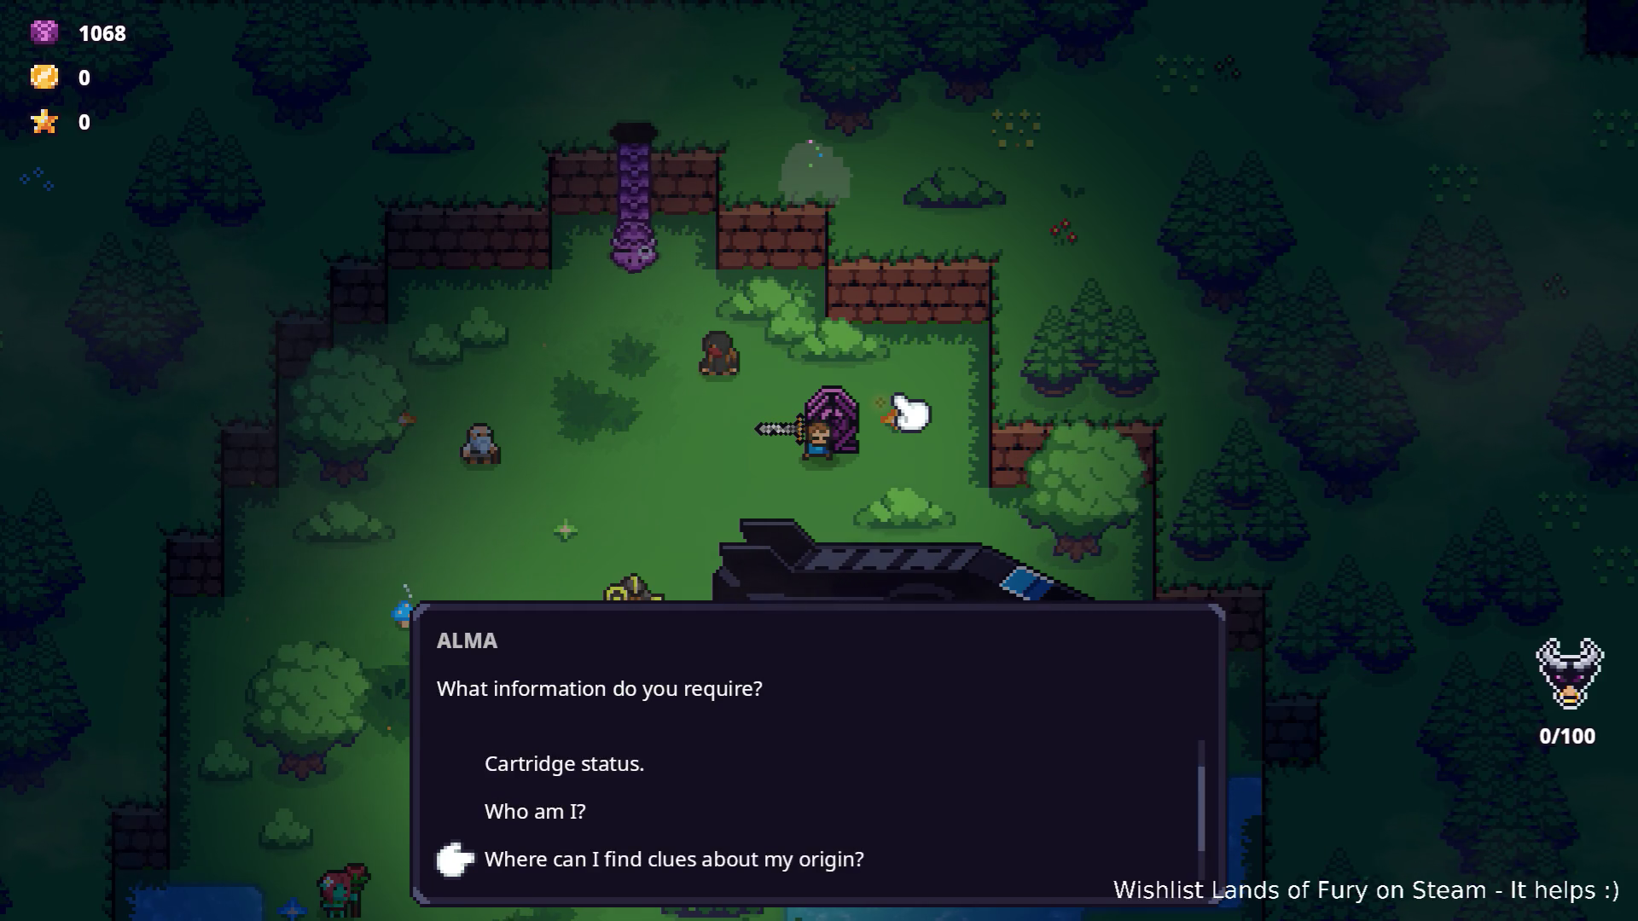
key("Down")
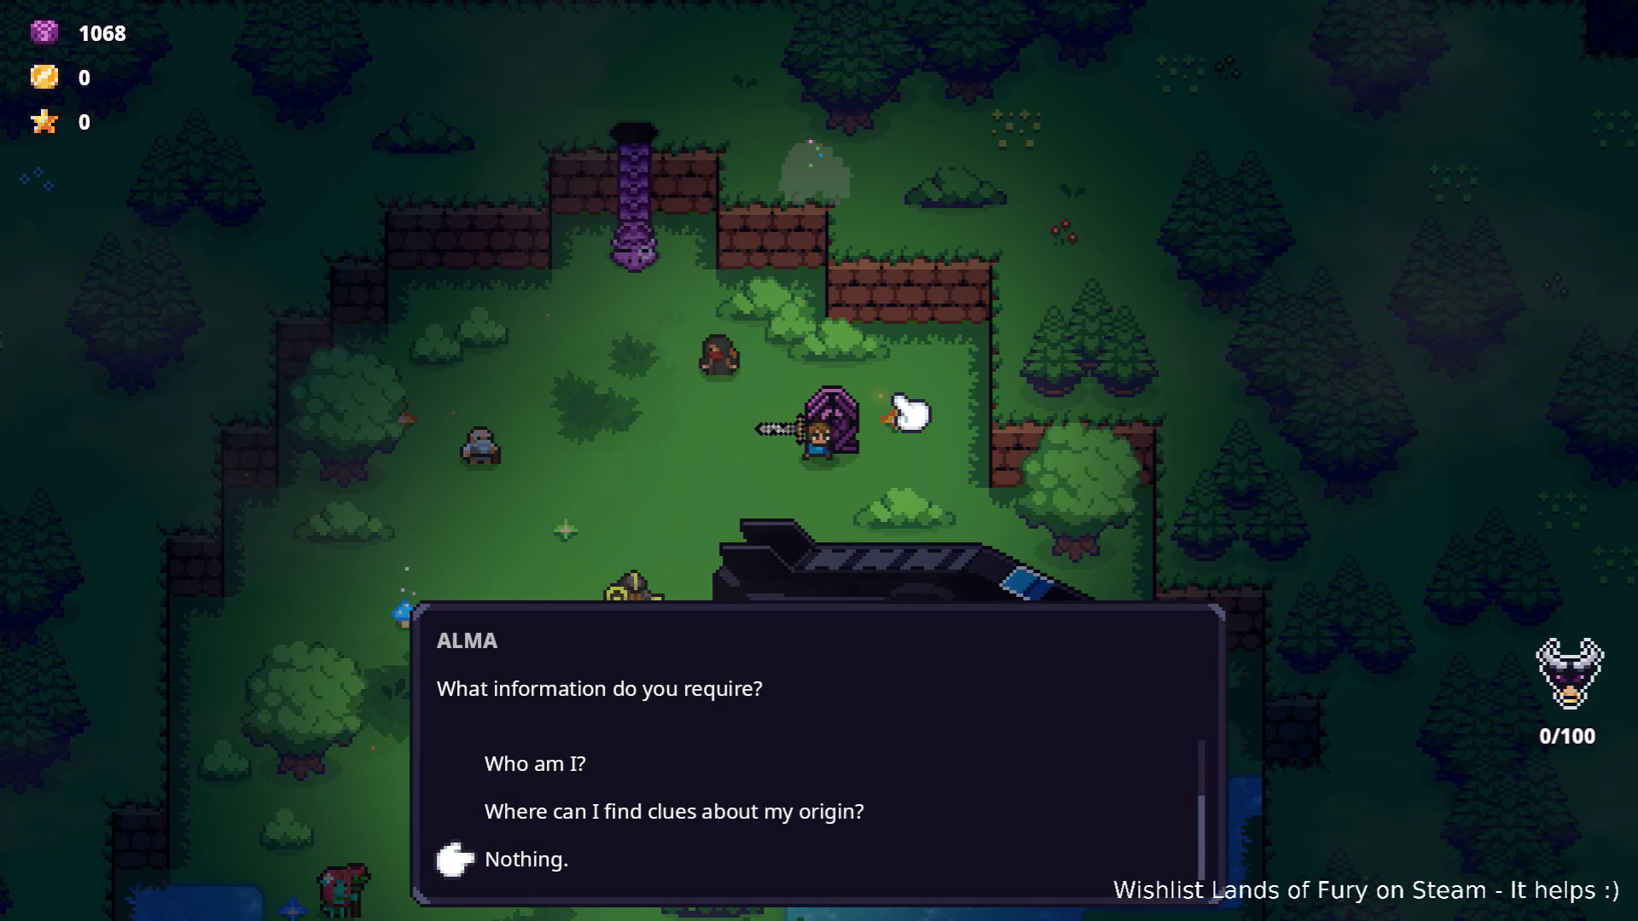
key("Up")
key("Down")
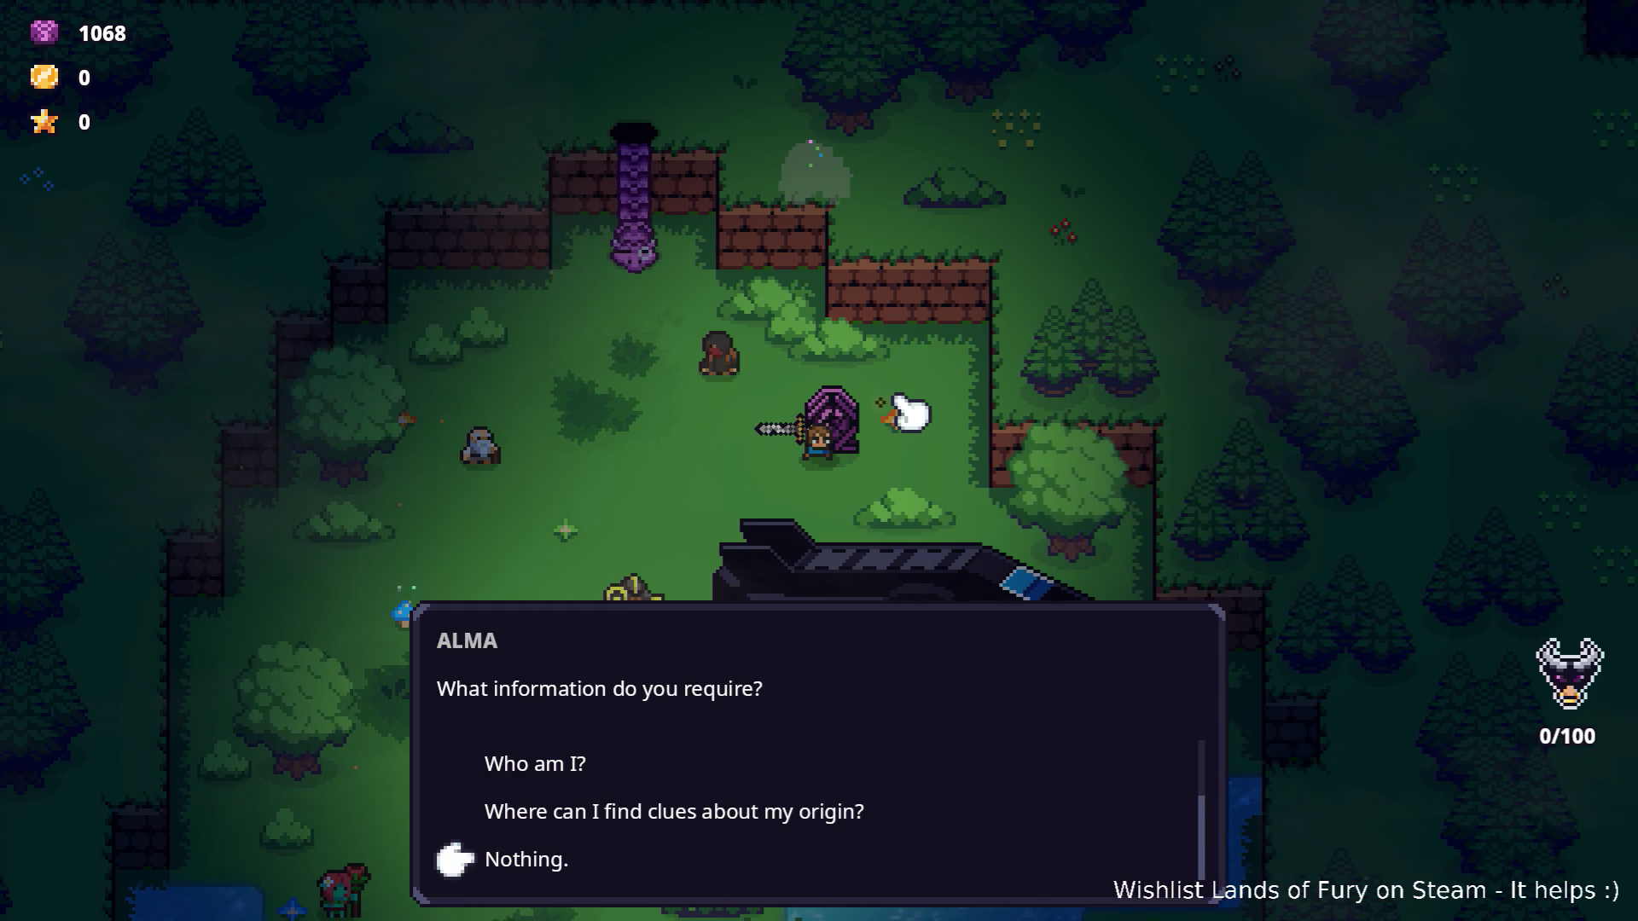
key("Up")
key("Return")
key("Return")
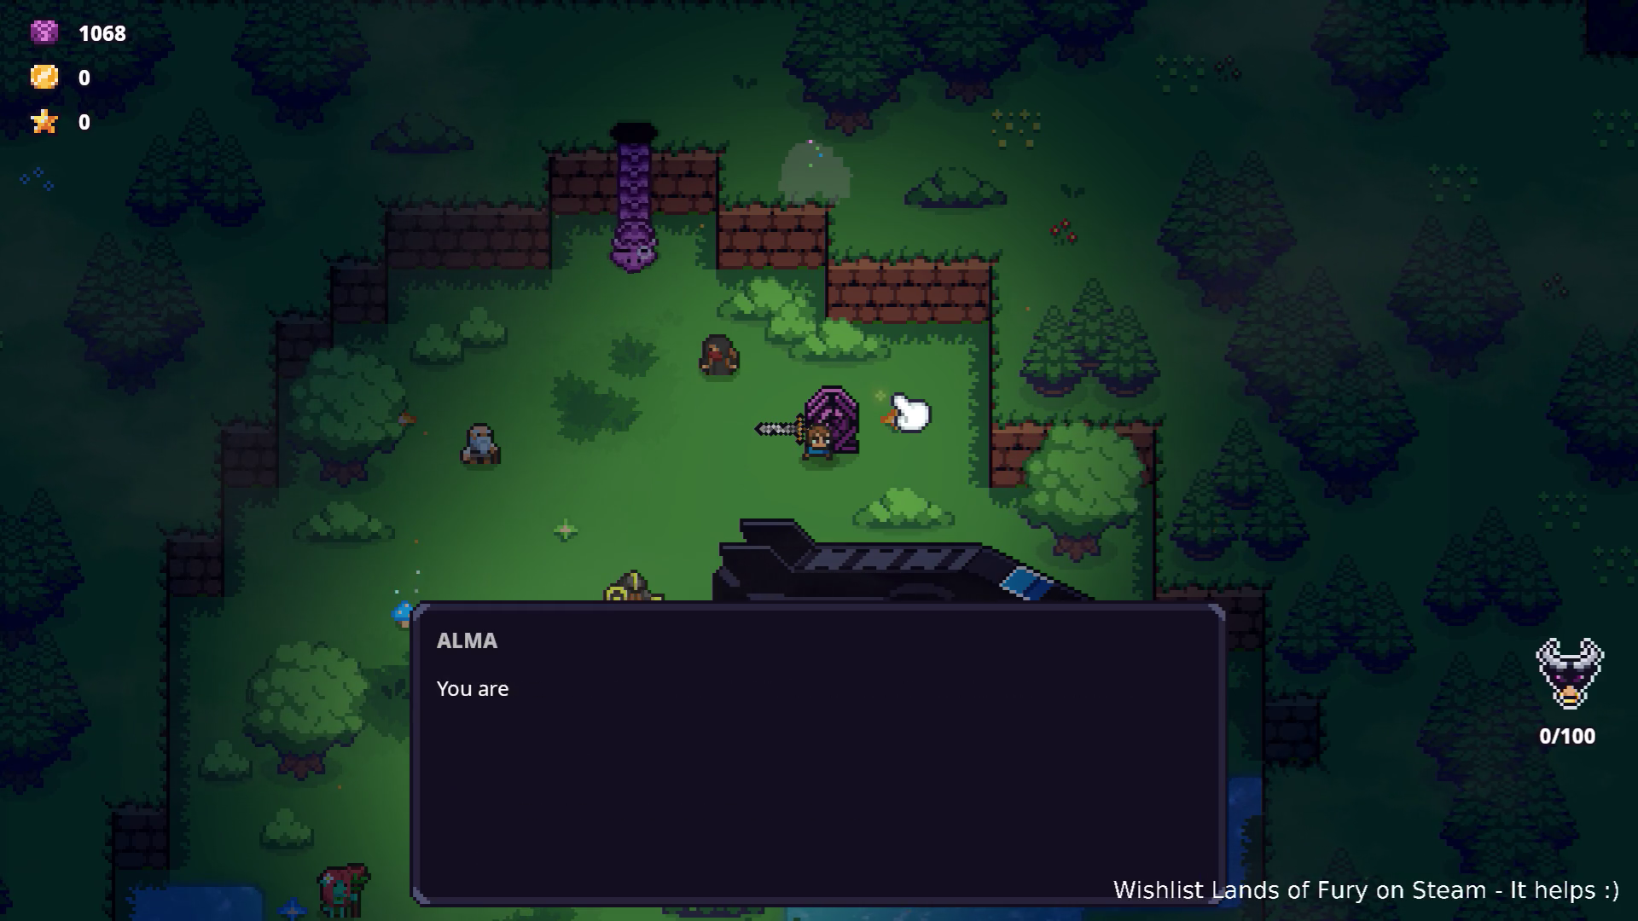
key("Return")
key("Down")
key("Down")
key("Down")
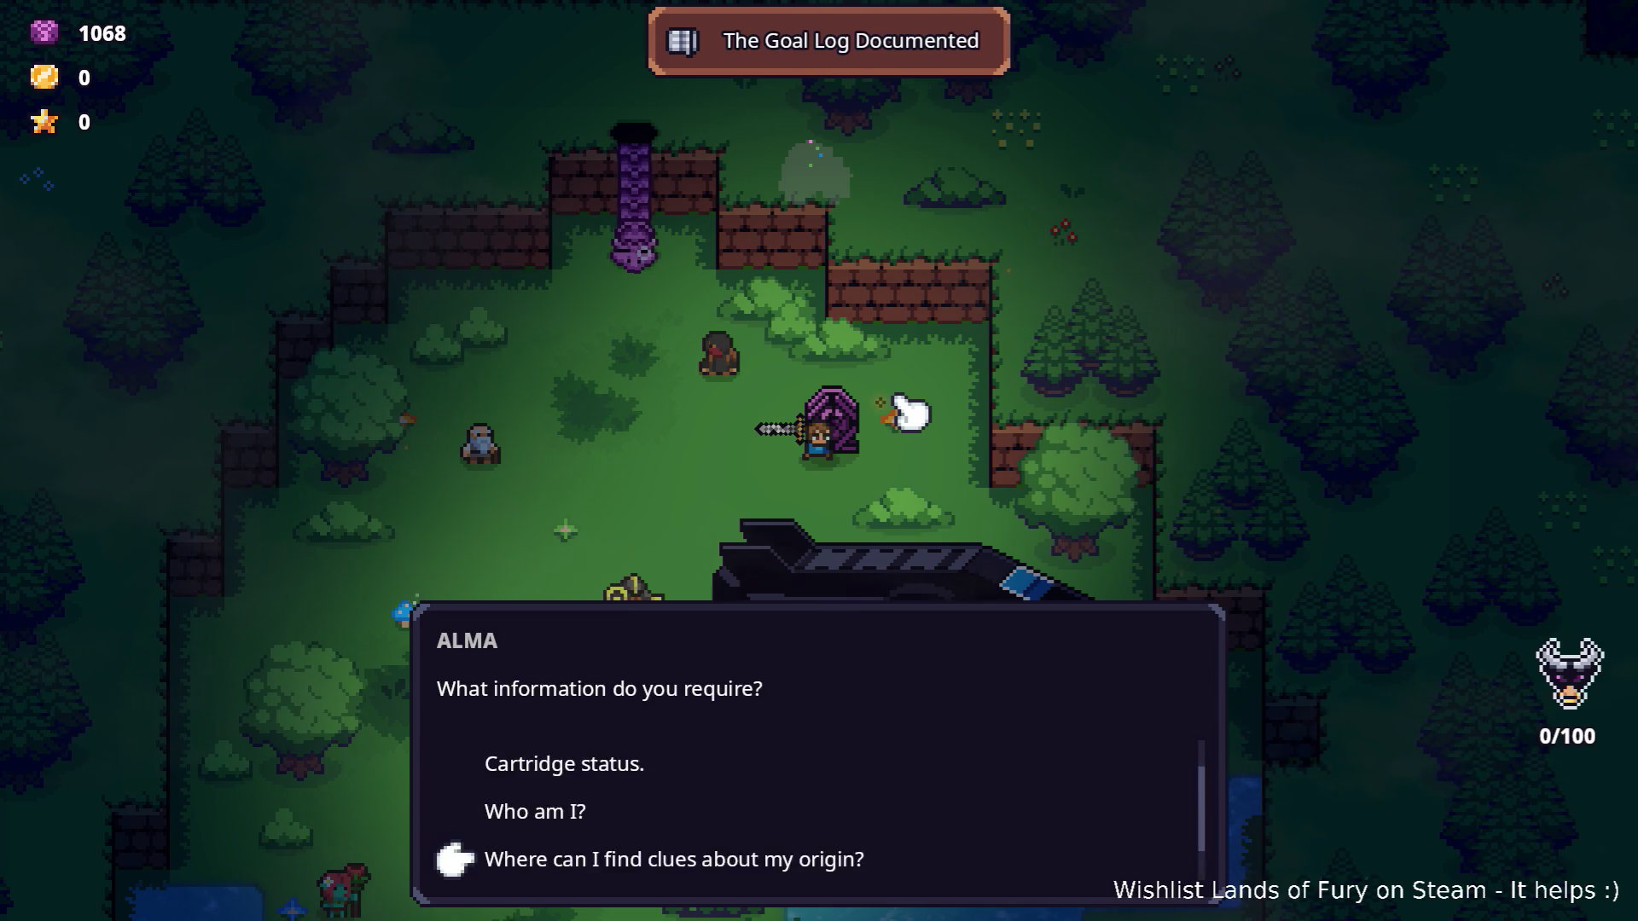
key("Return")
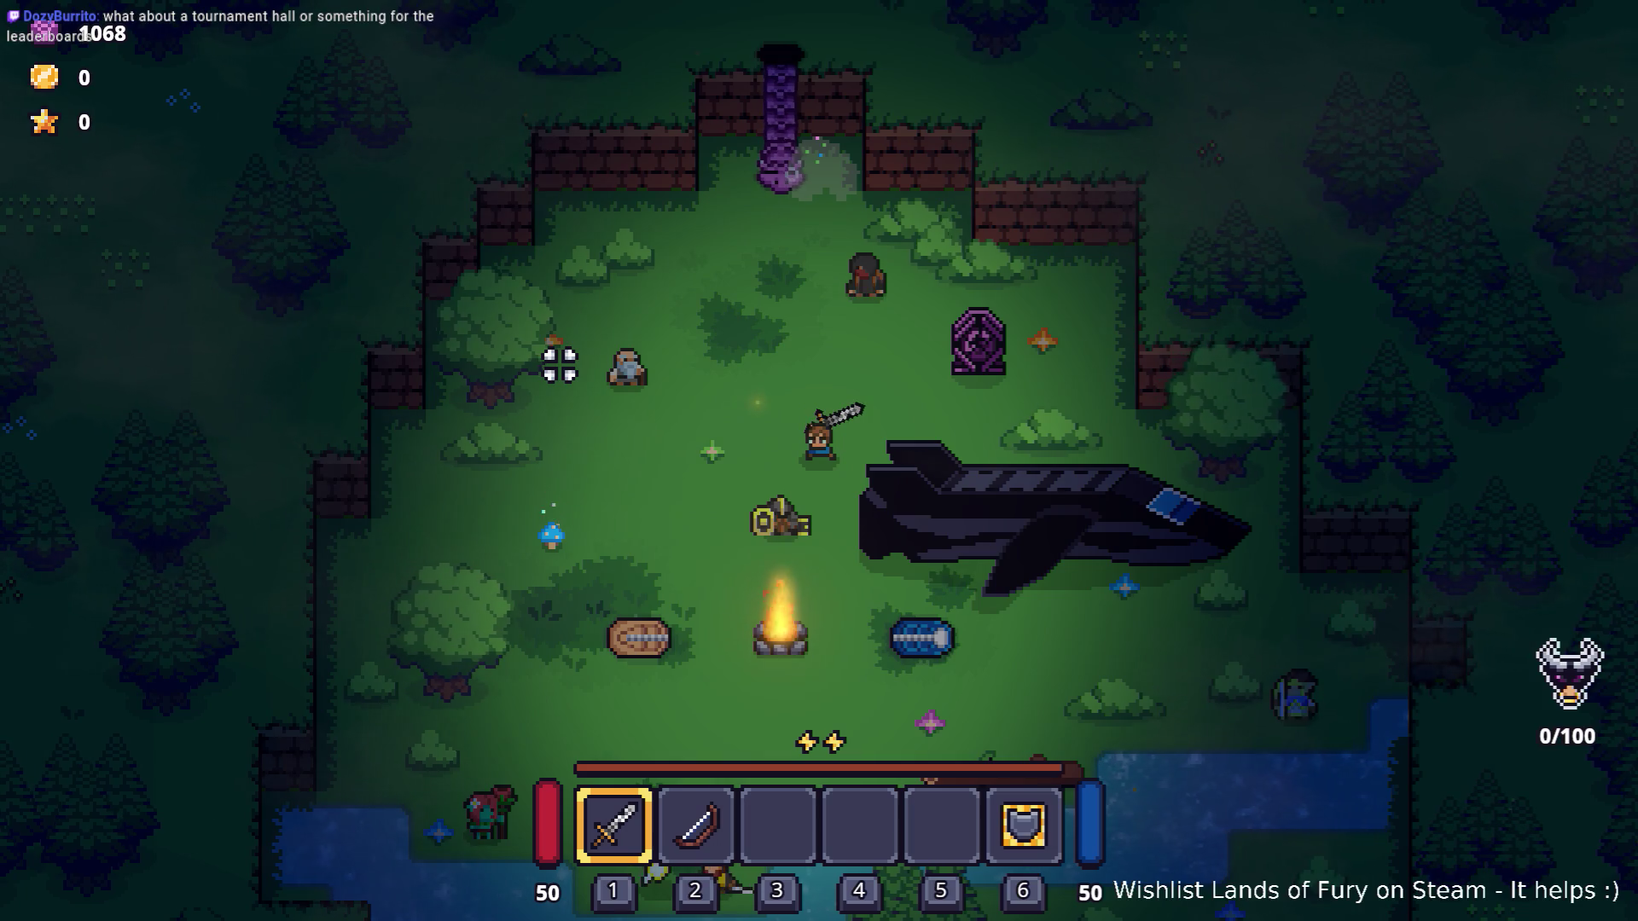
Walk the hero left and up, then right past the old man toward the ship.
key("a")
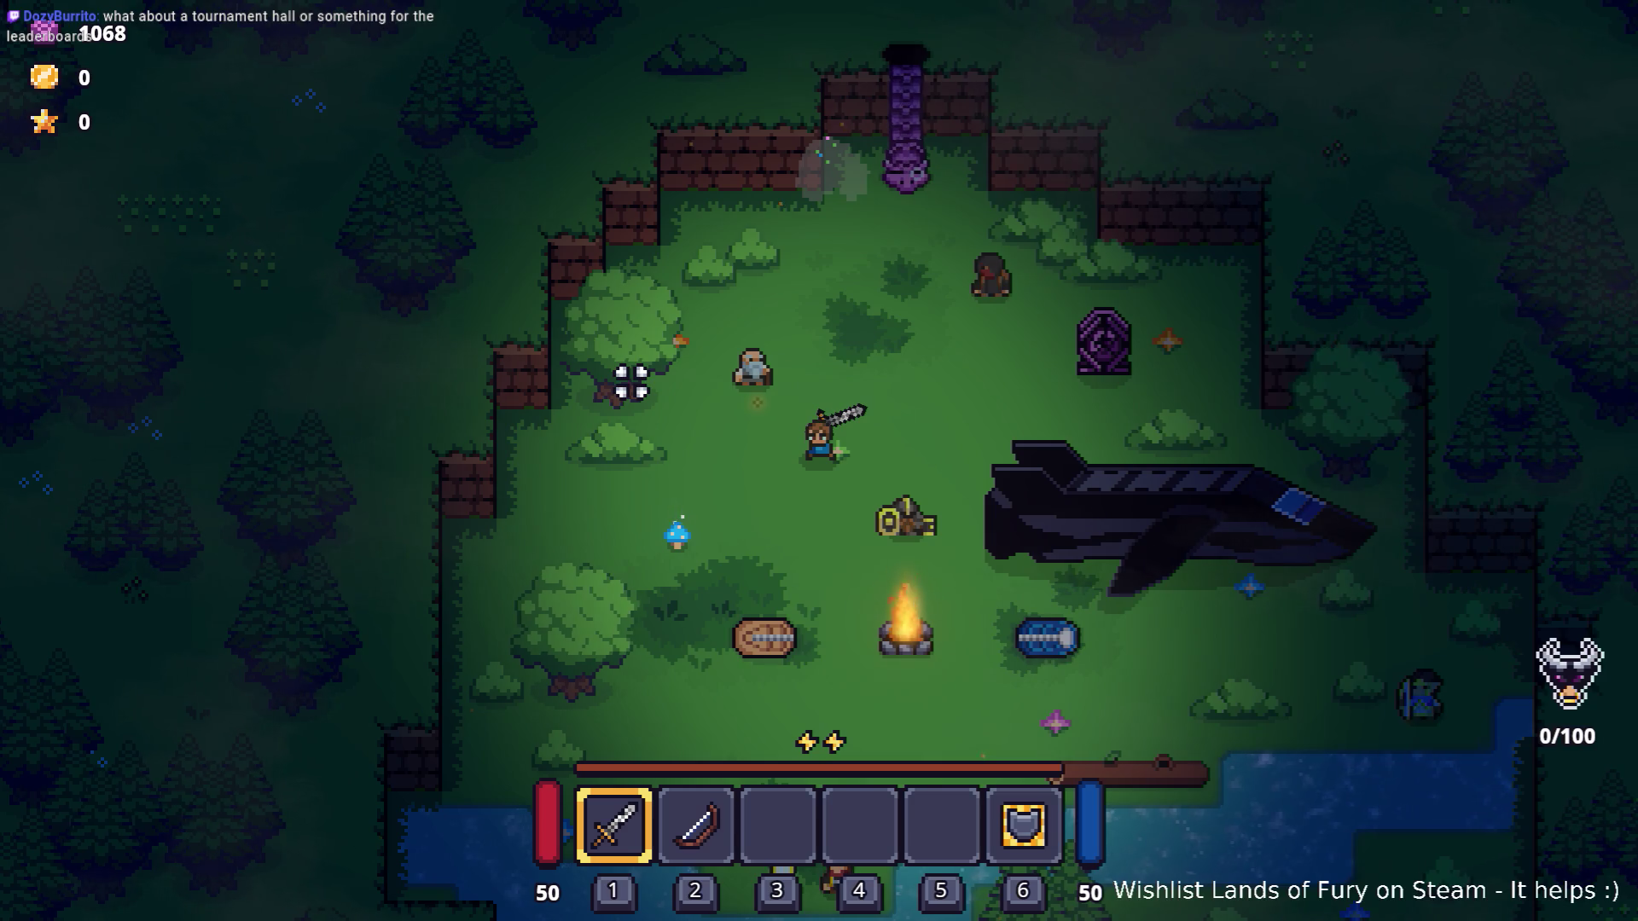
key("a")
key("w")
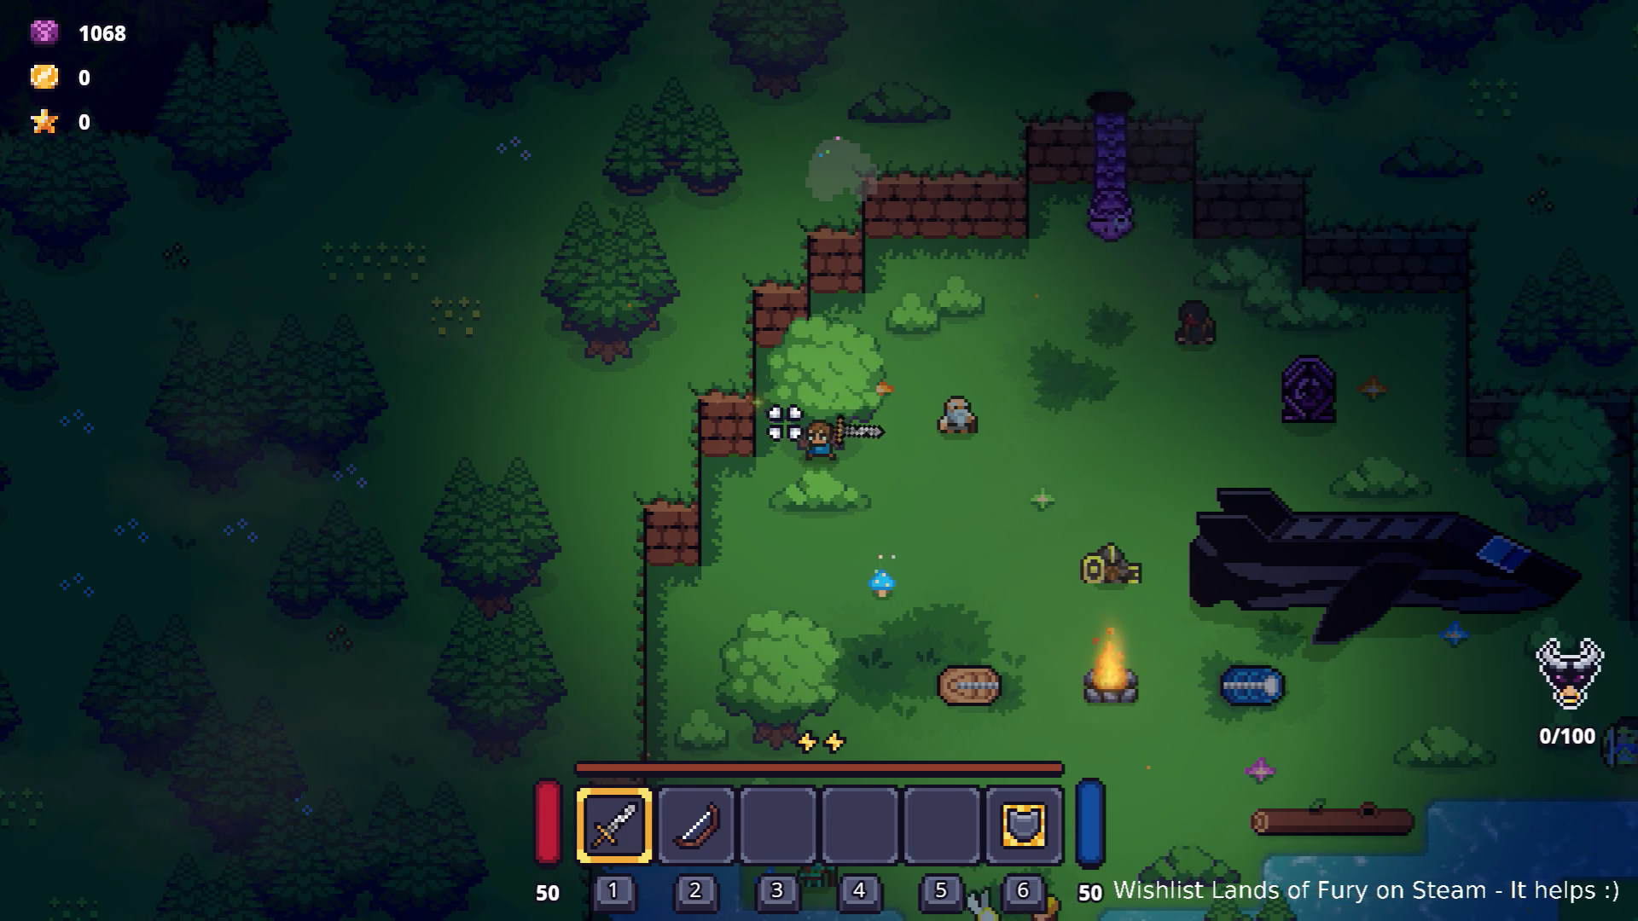
key("d")
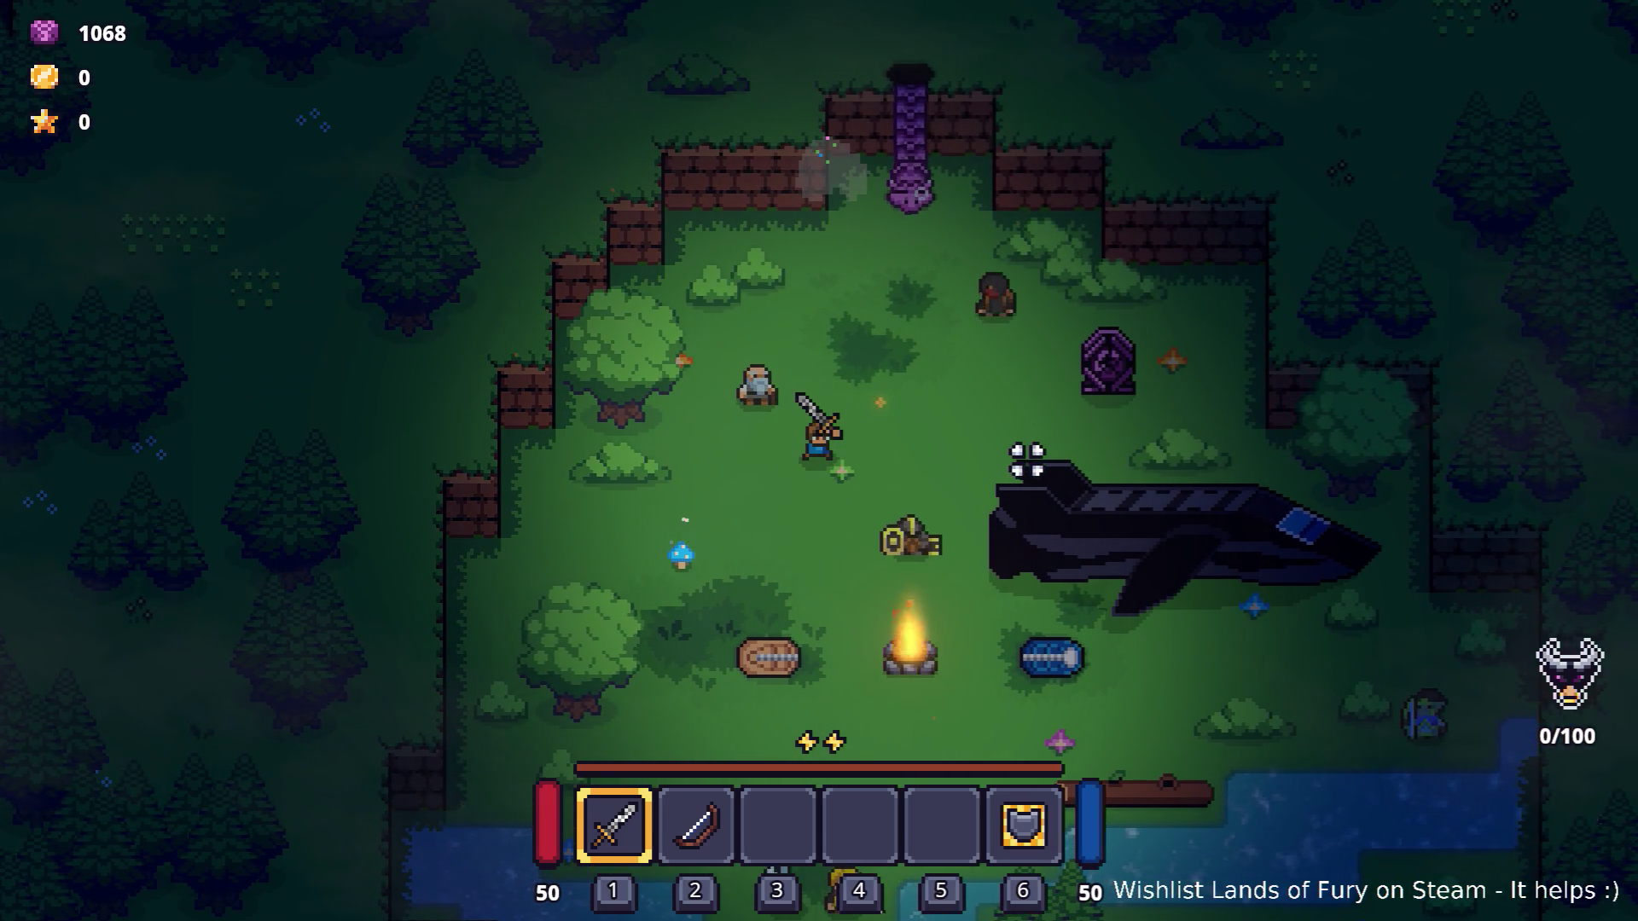
key("d")
key("d")
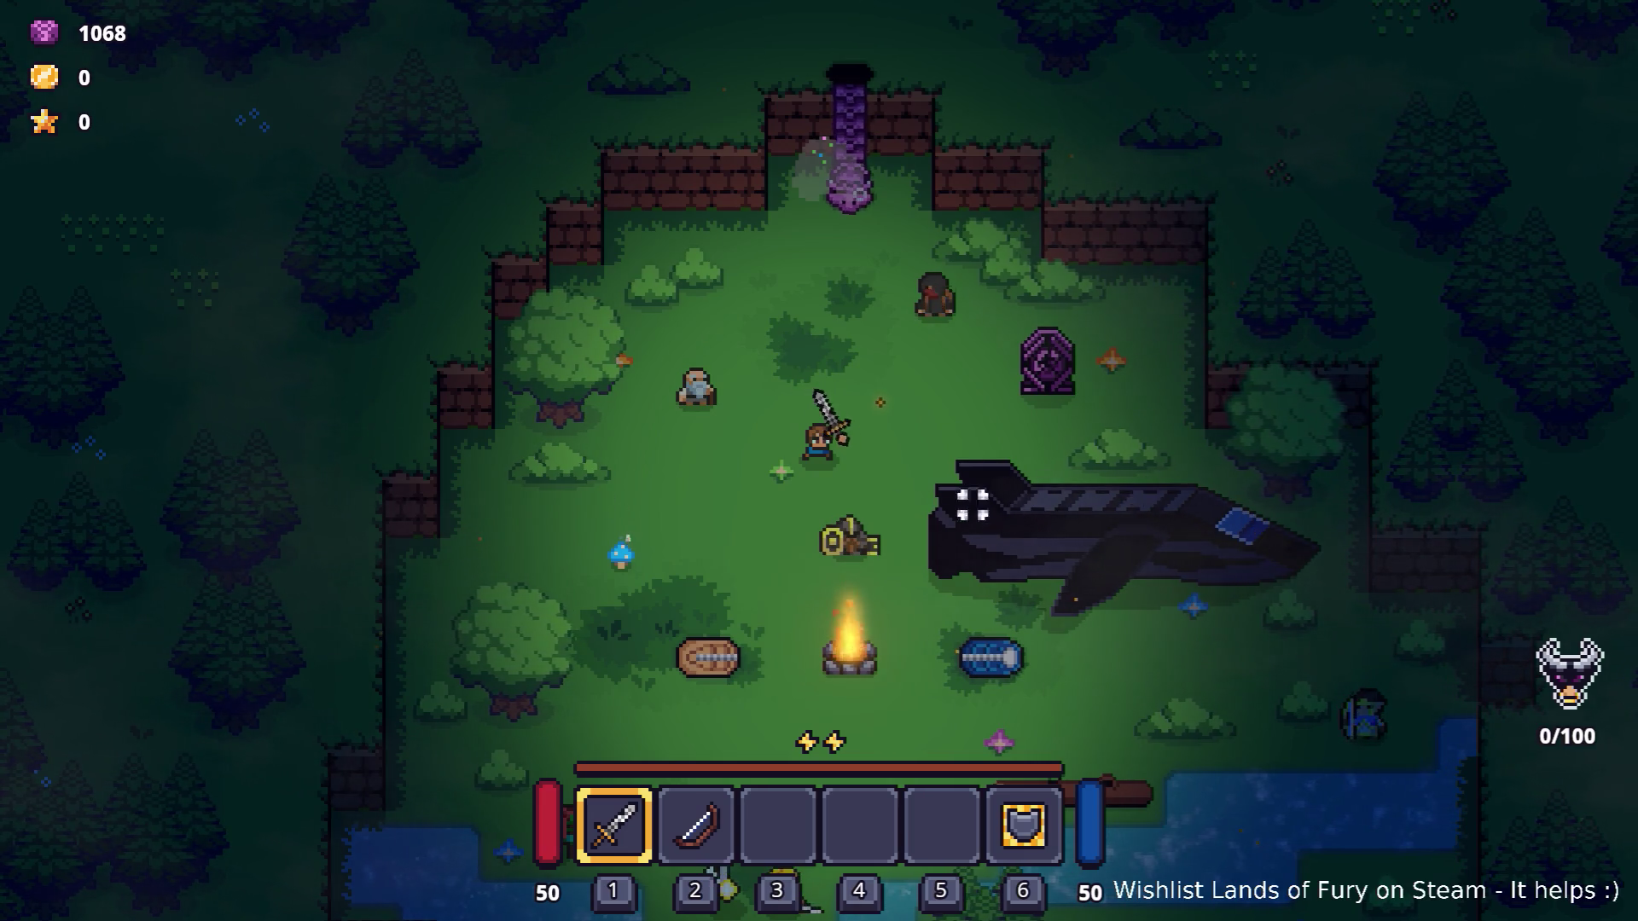
Roam the camp between the ship, campfire, brick wall and tree.
key("s")
key("d")
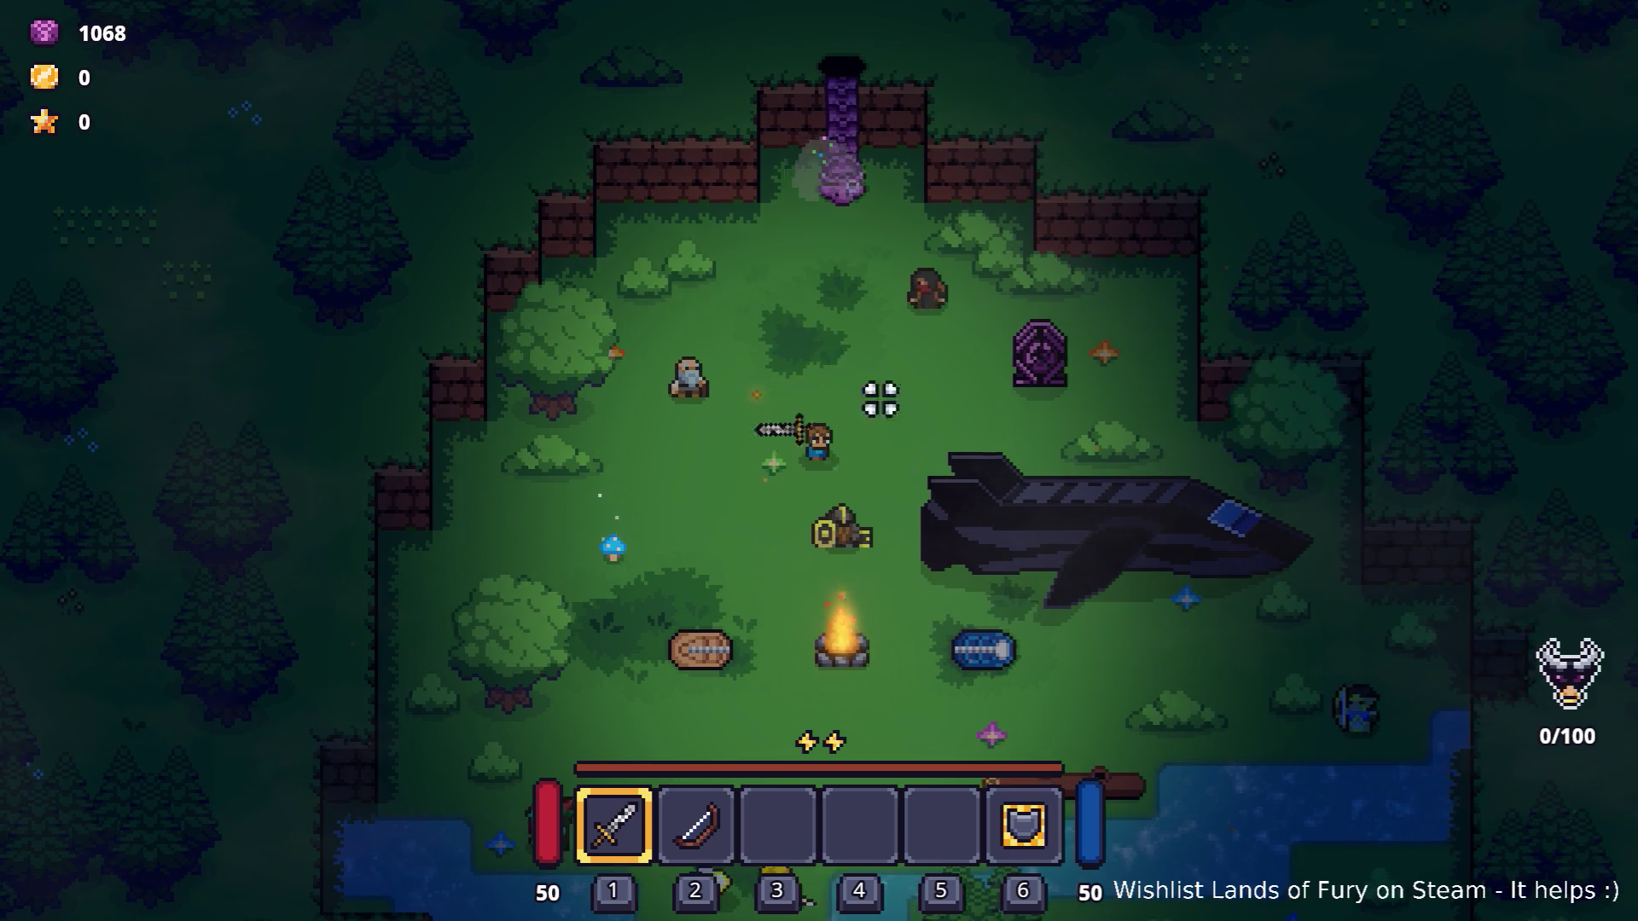
key("a")
key("w")
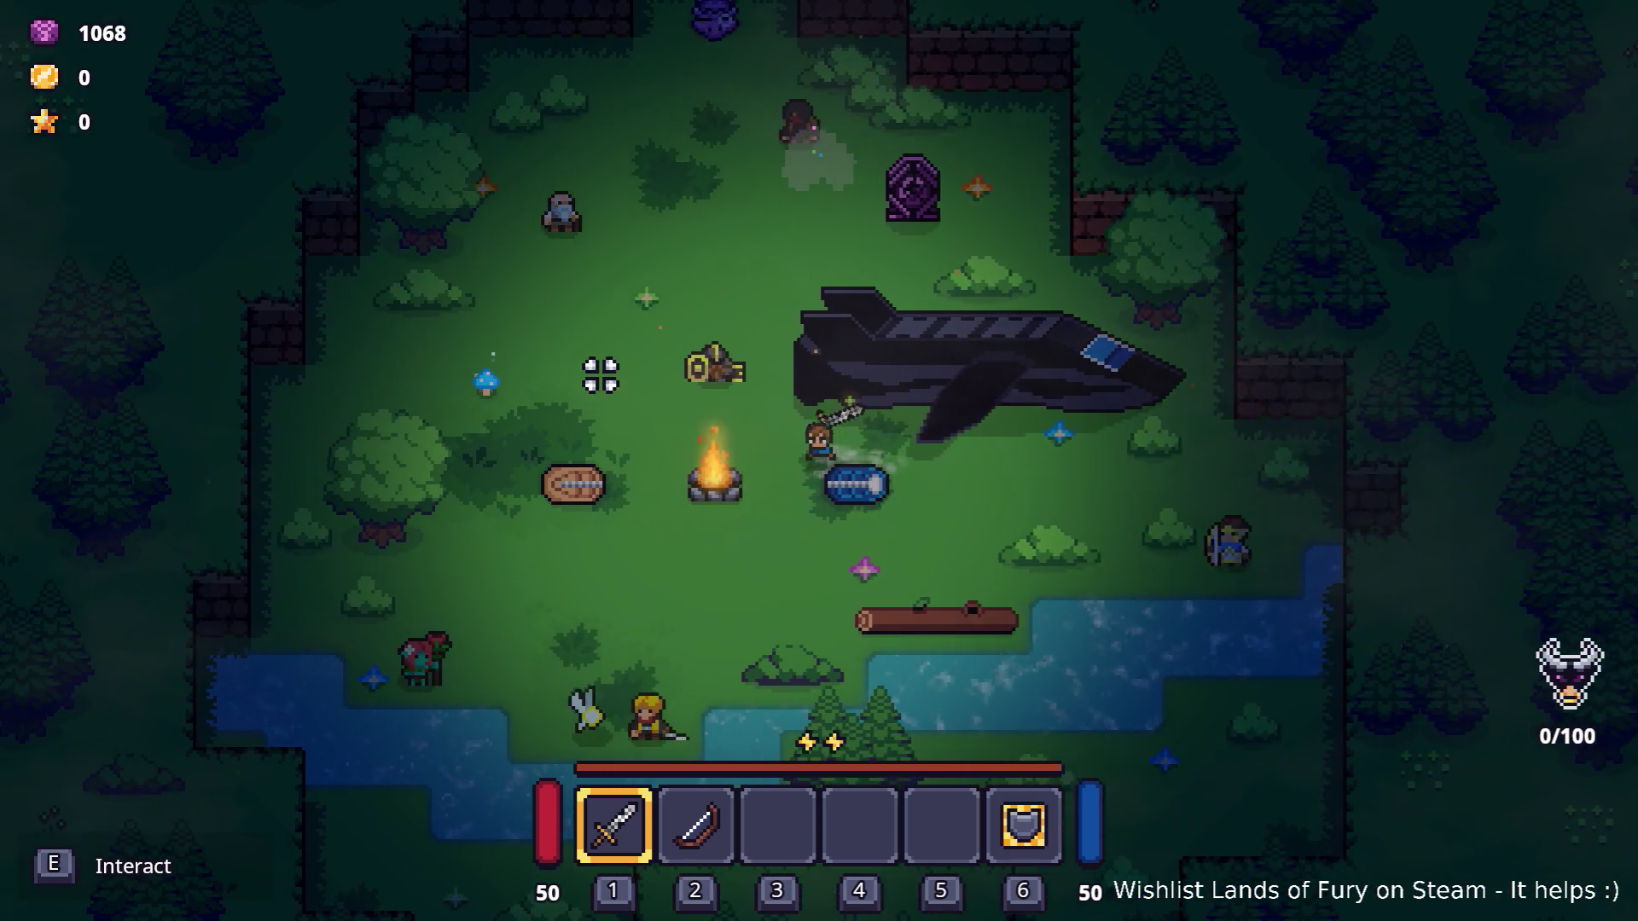
key("w")
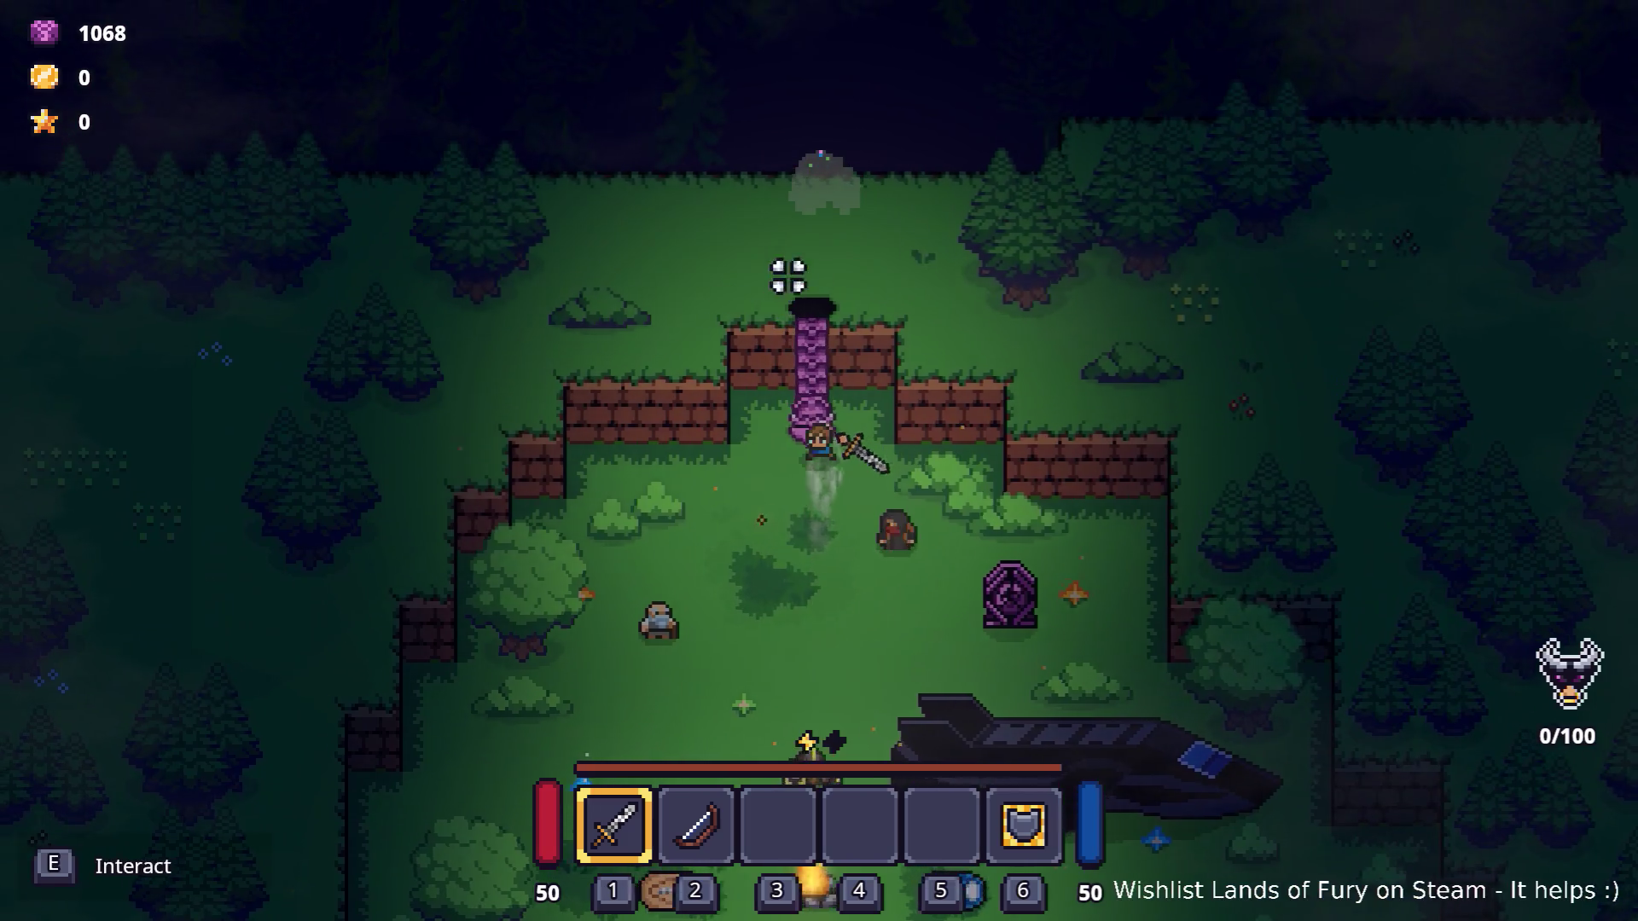
key("s")
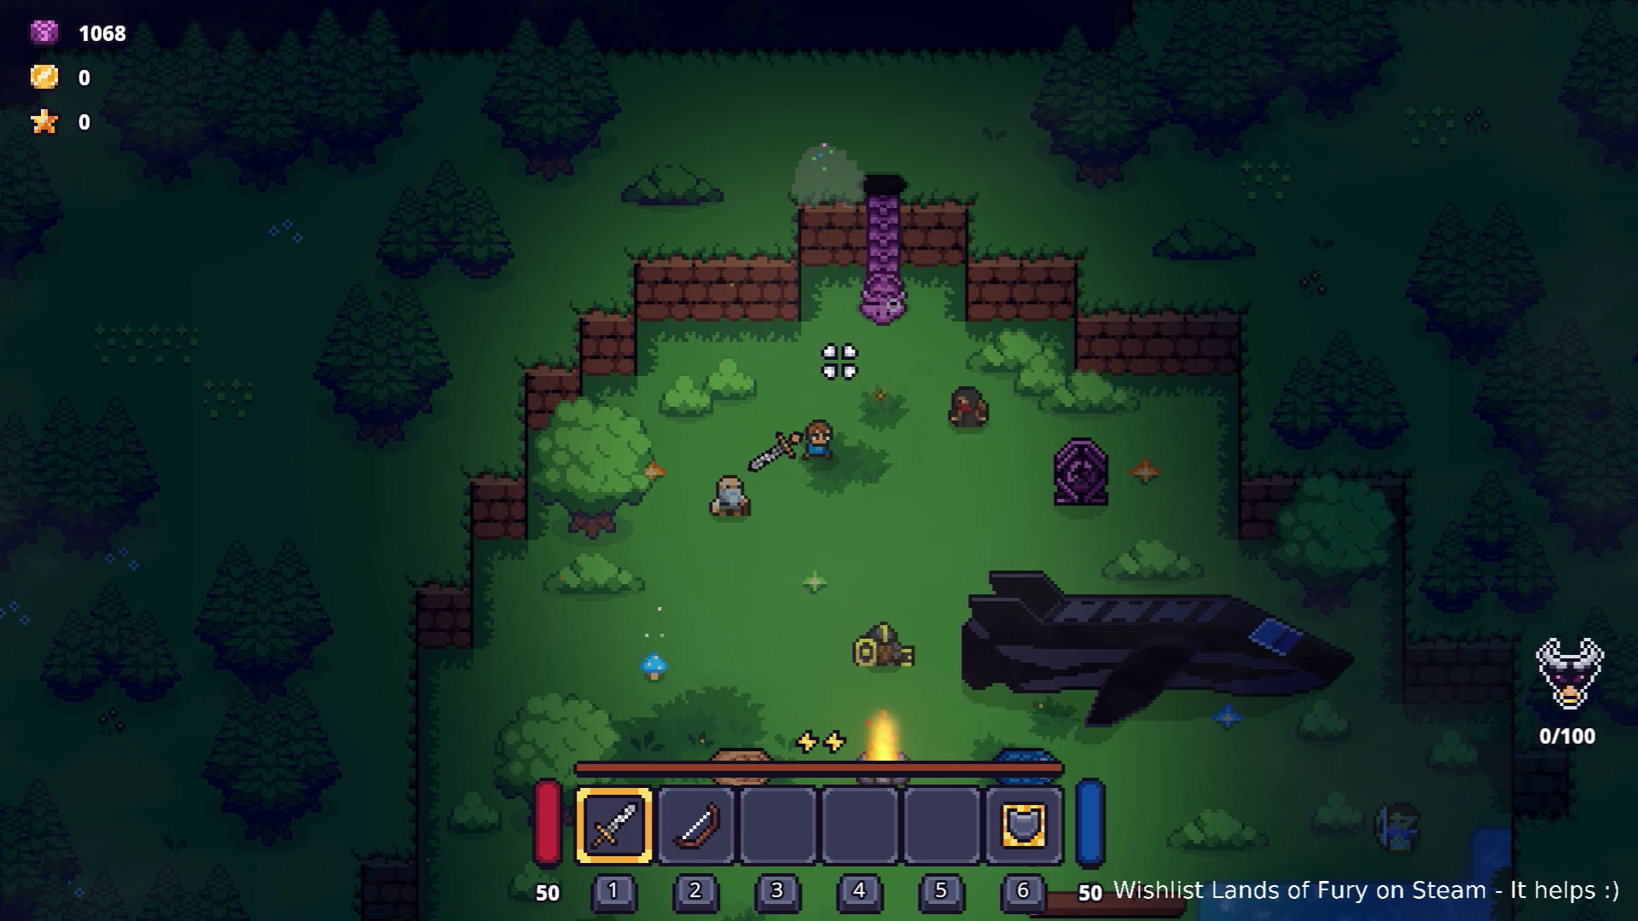
key("s")
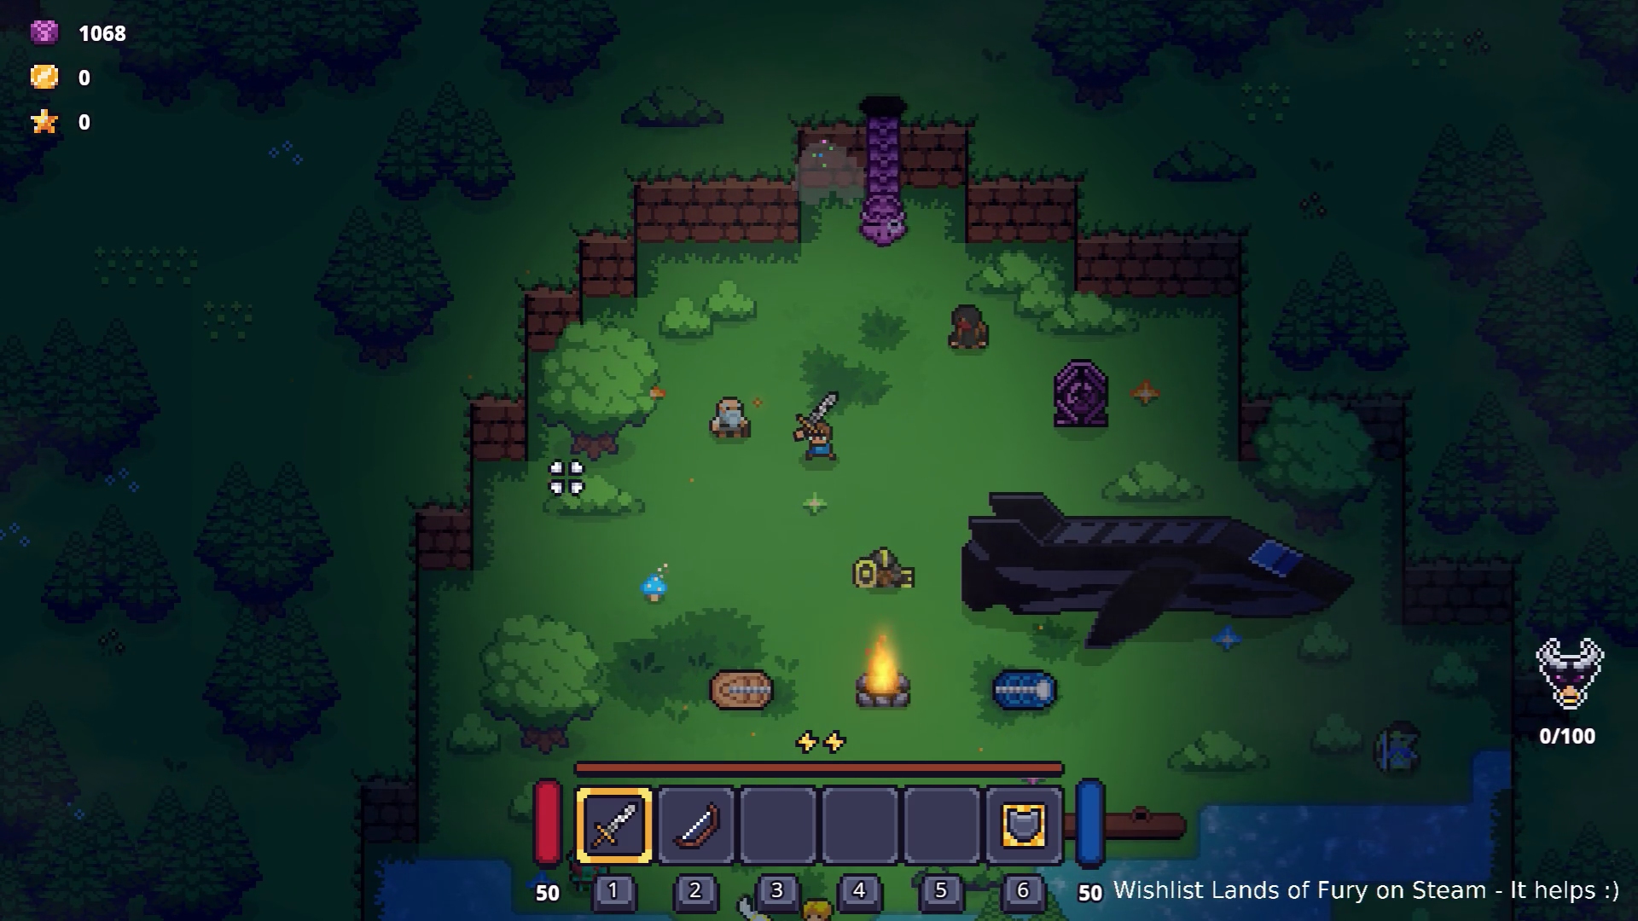
key("a")
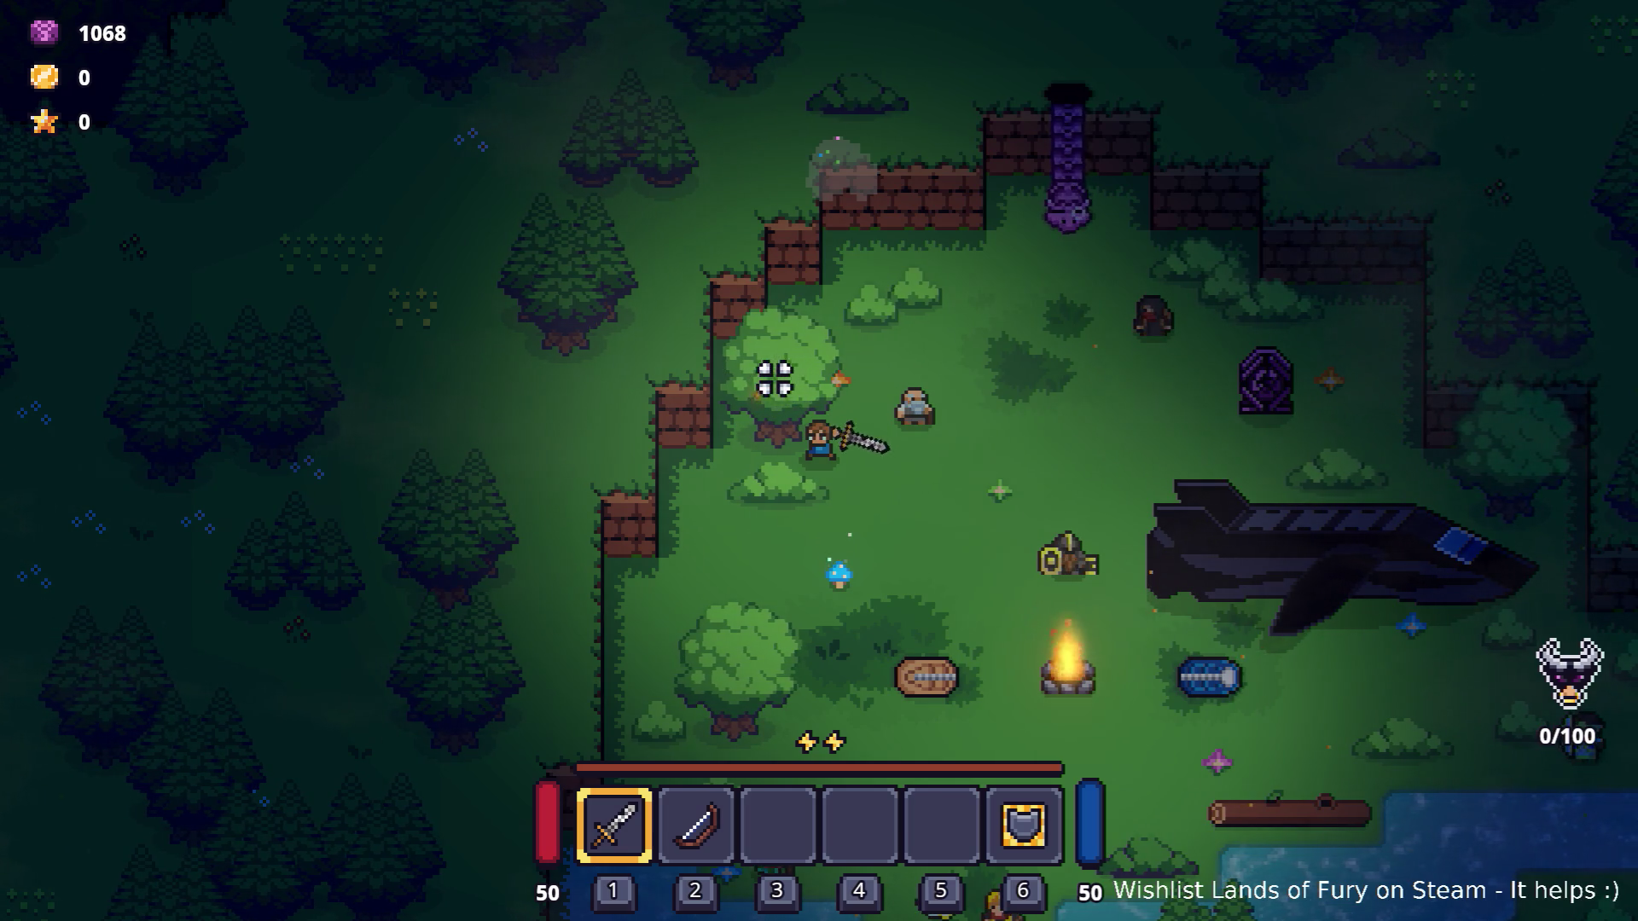
key("w")
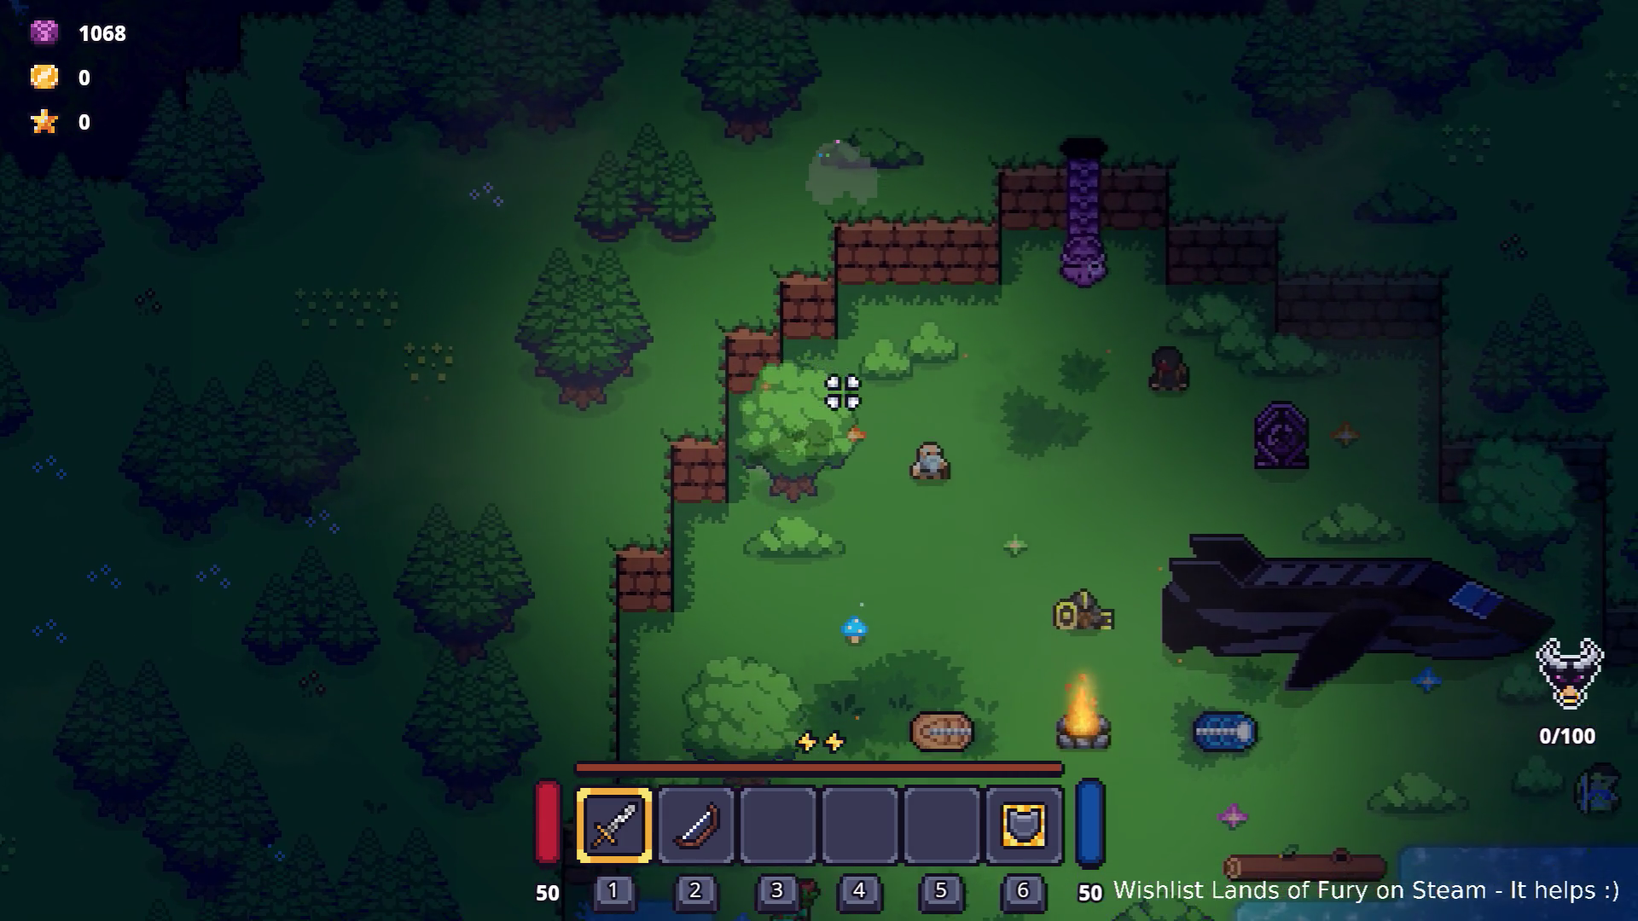
key("s")
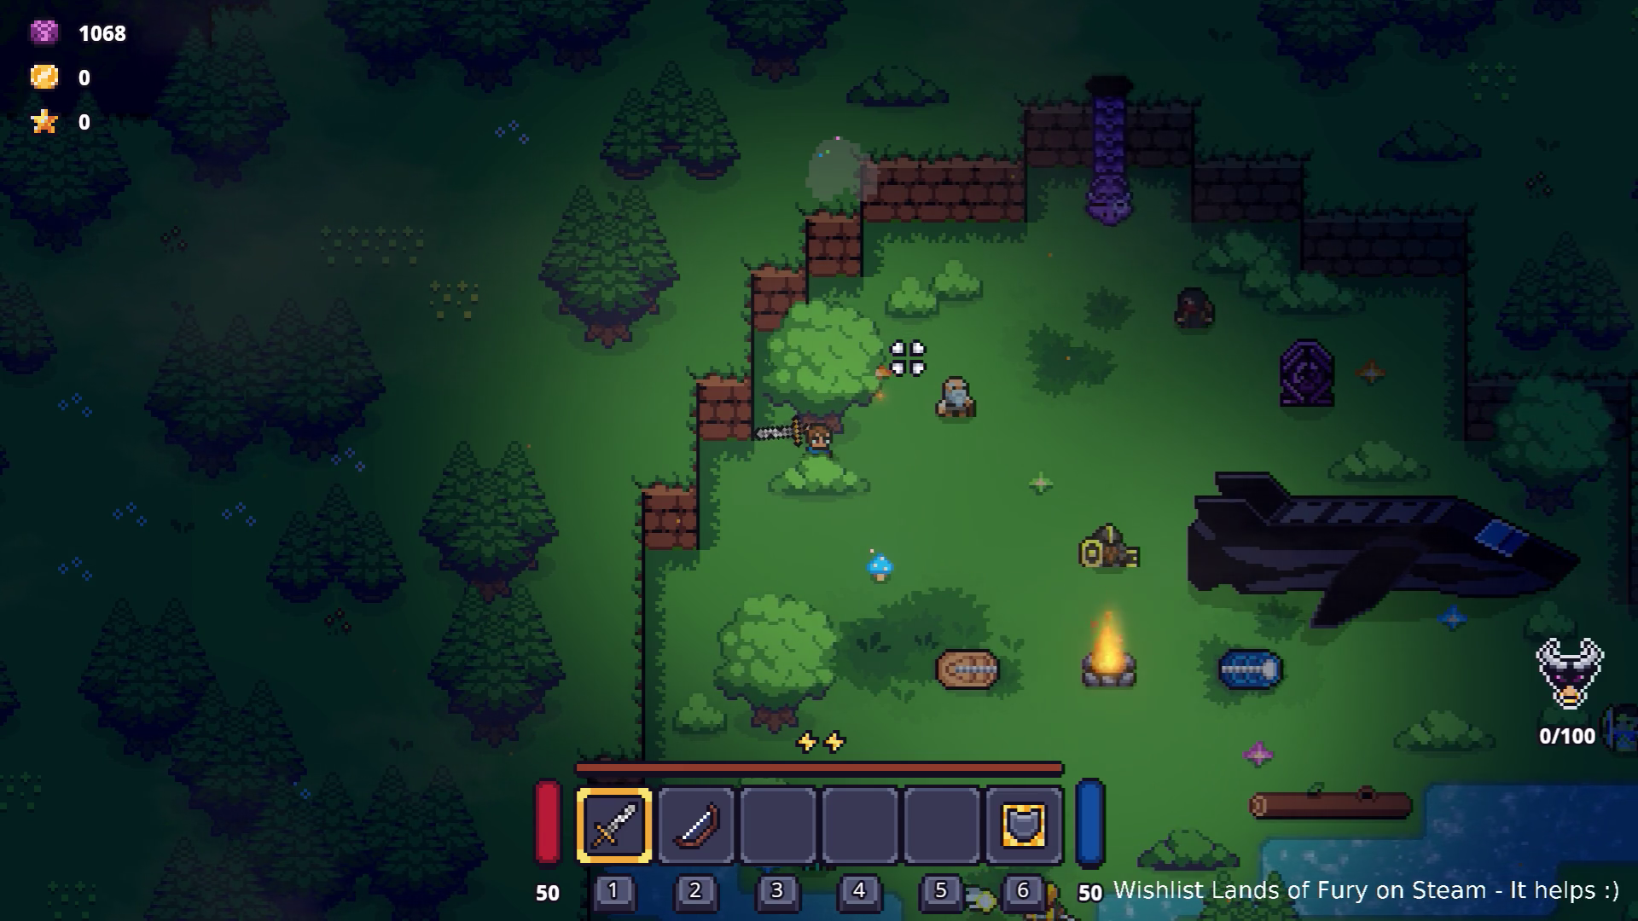
Walk right past the dwarf and down toward the water, then switch applications with Alt+Tab.
key("d")
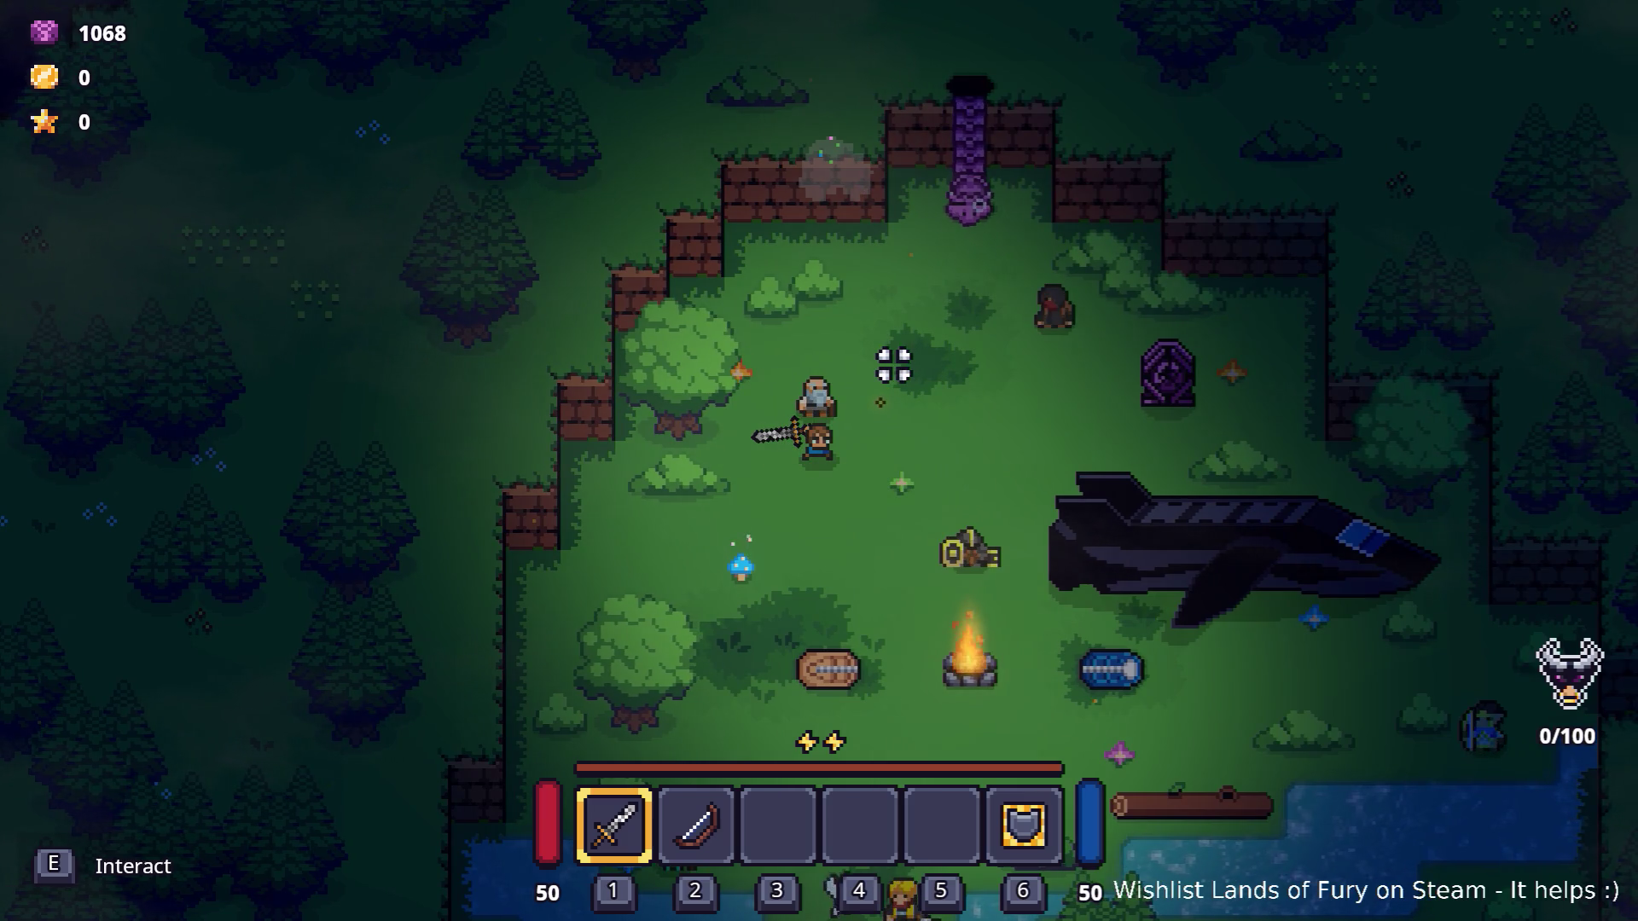
key("d")
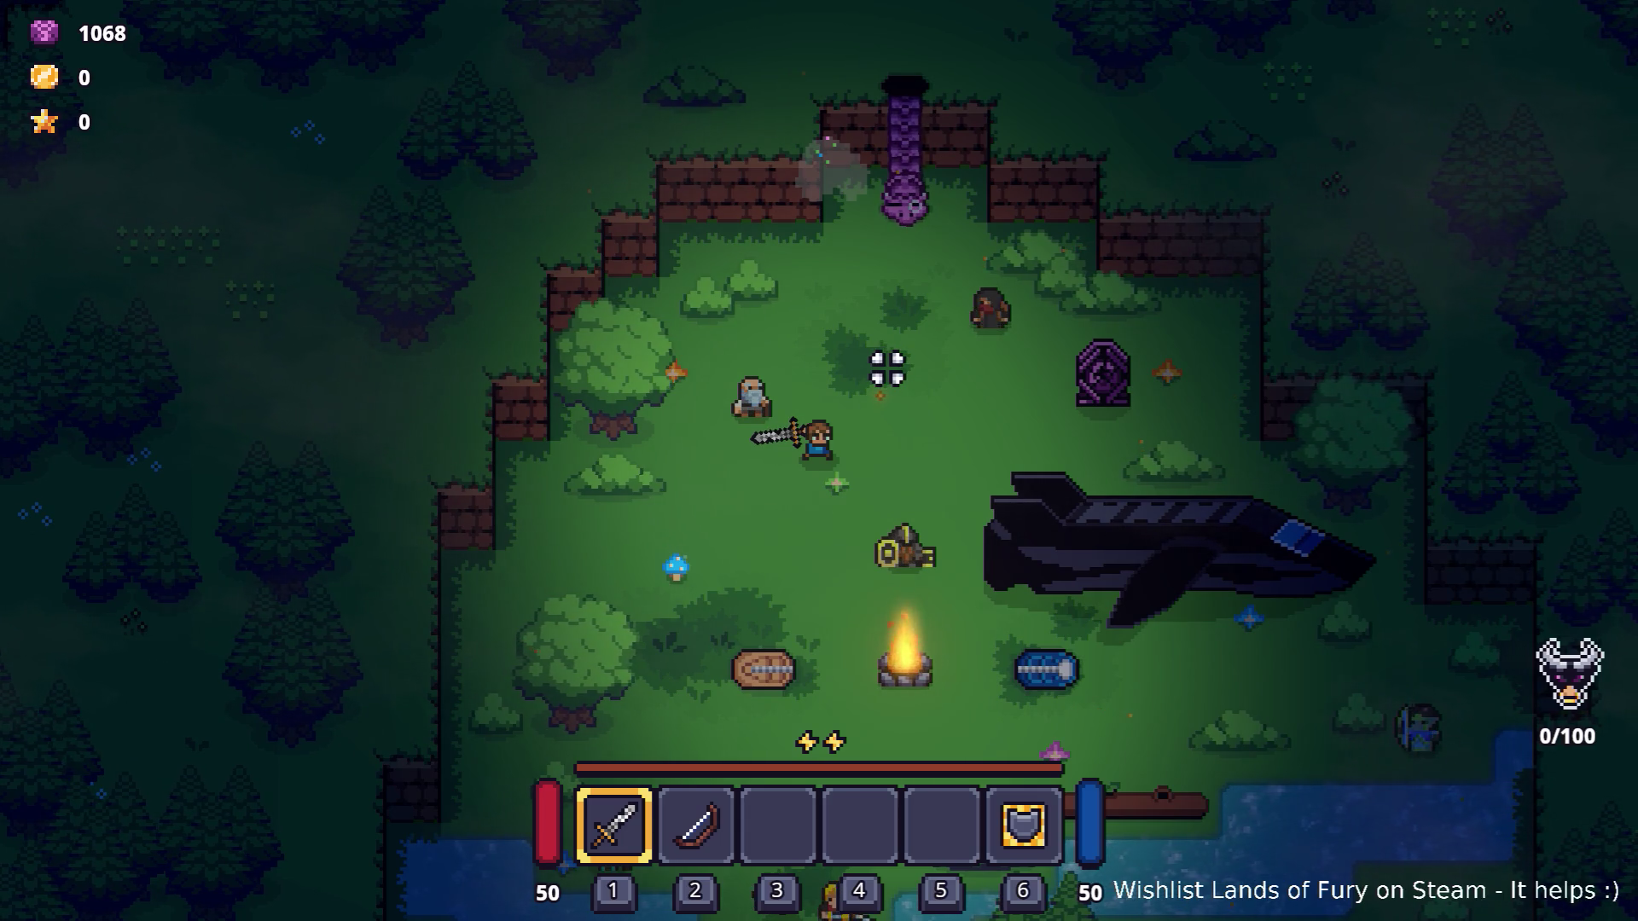
key("s")
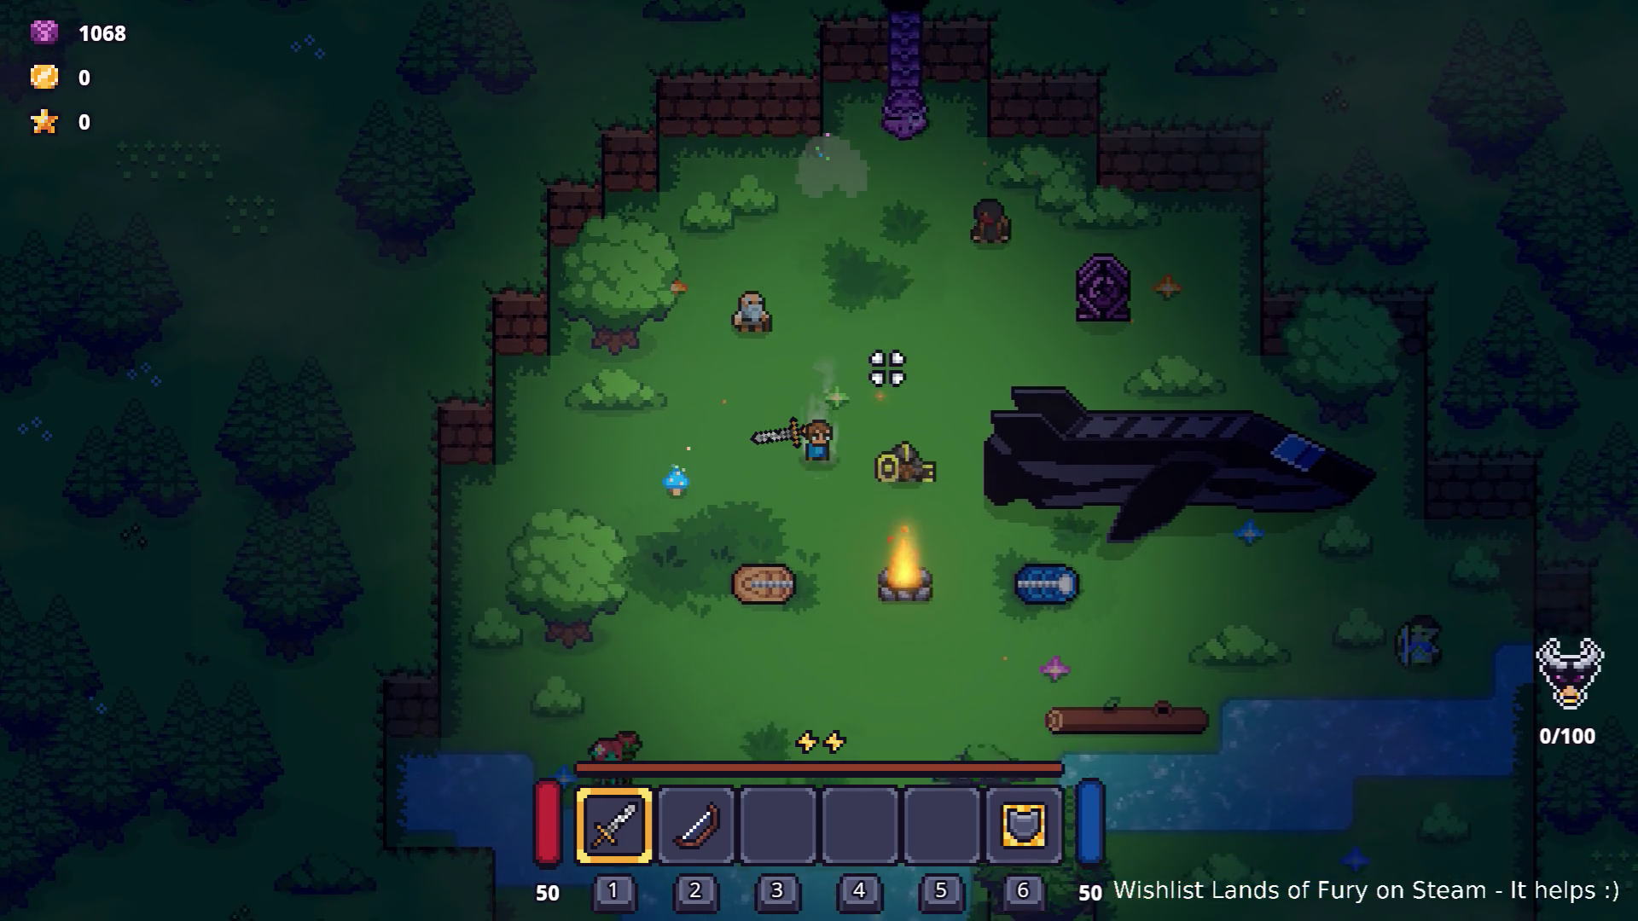
key("s")
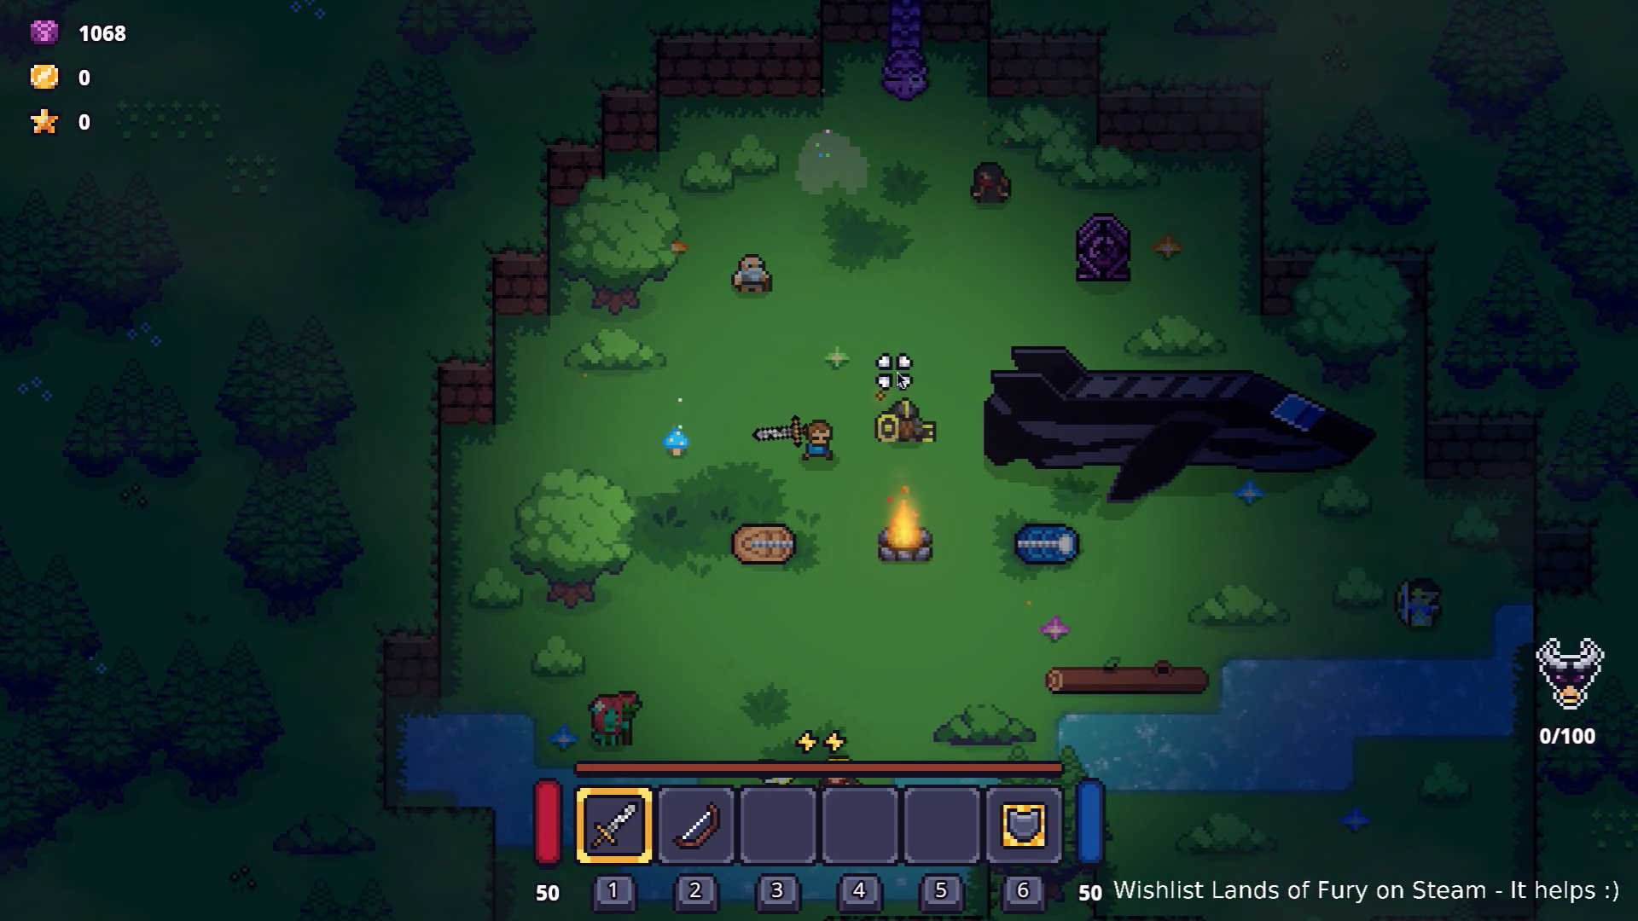
key("alt+Tab")
key("Escape")
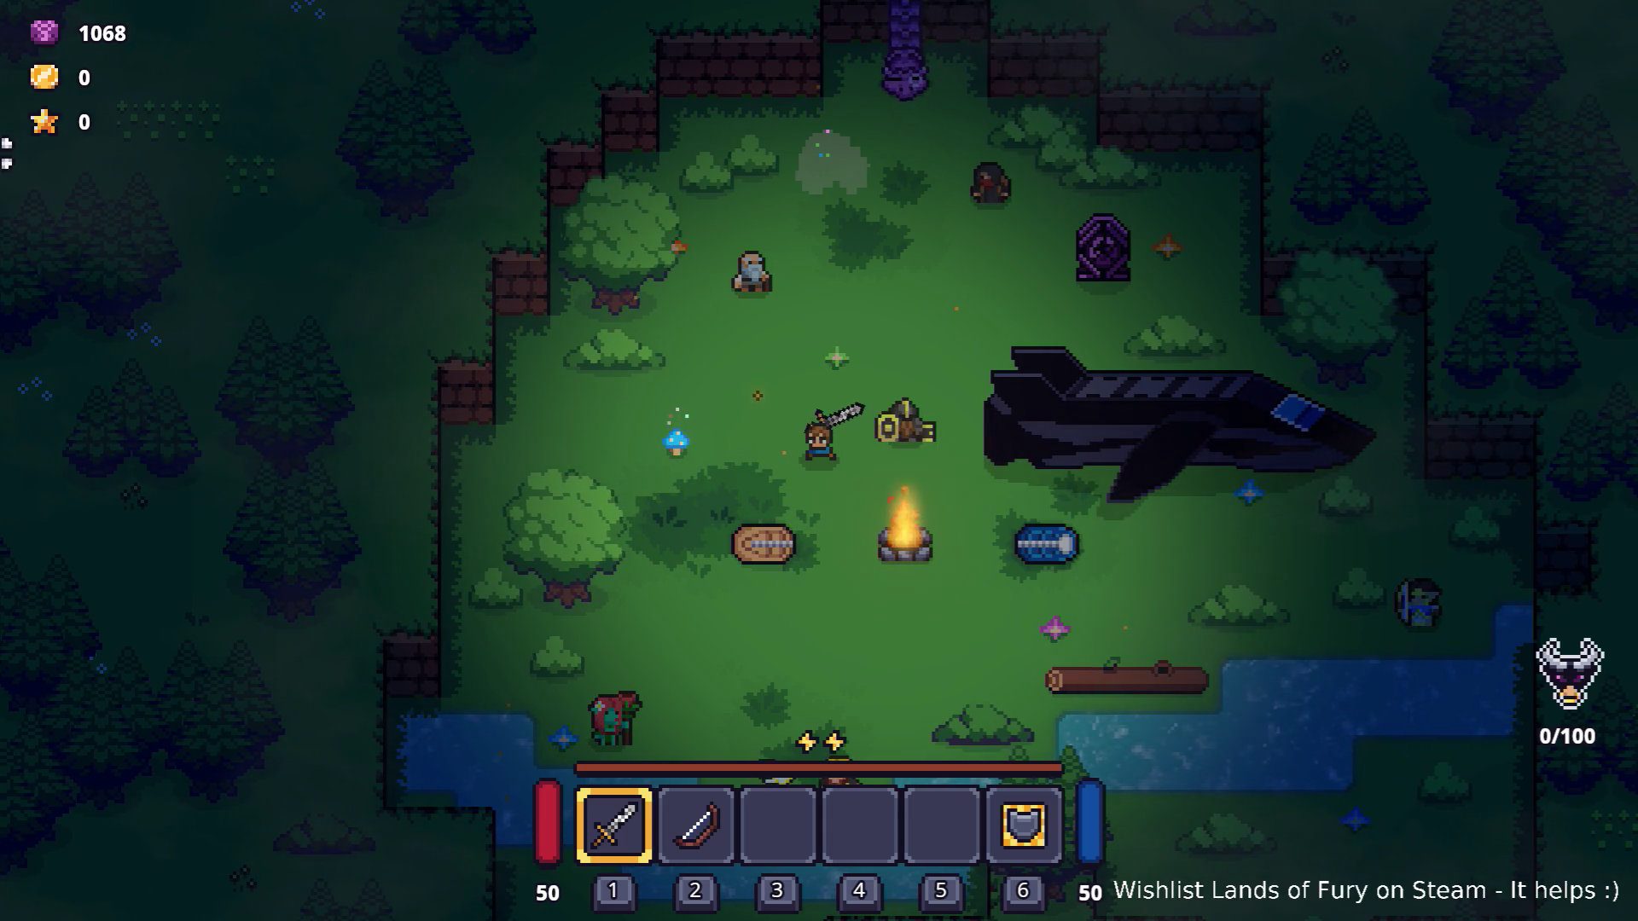
Bring the TinyReynard.ase Aseprite window forward, maximize it and centre the sprite sheet.
key("alt+Tab")
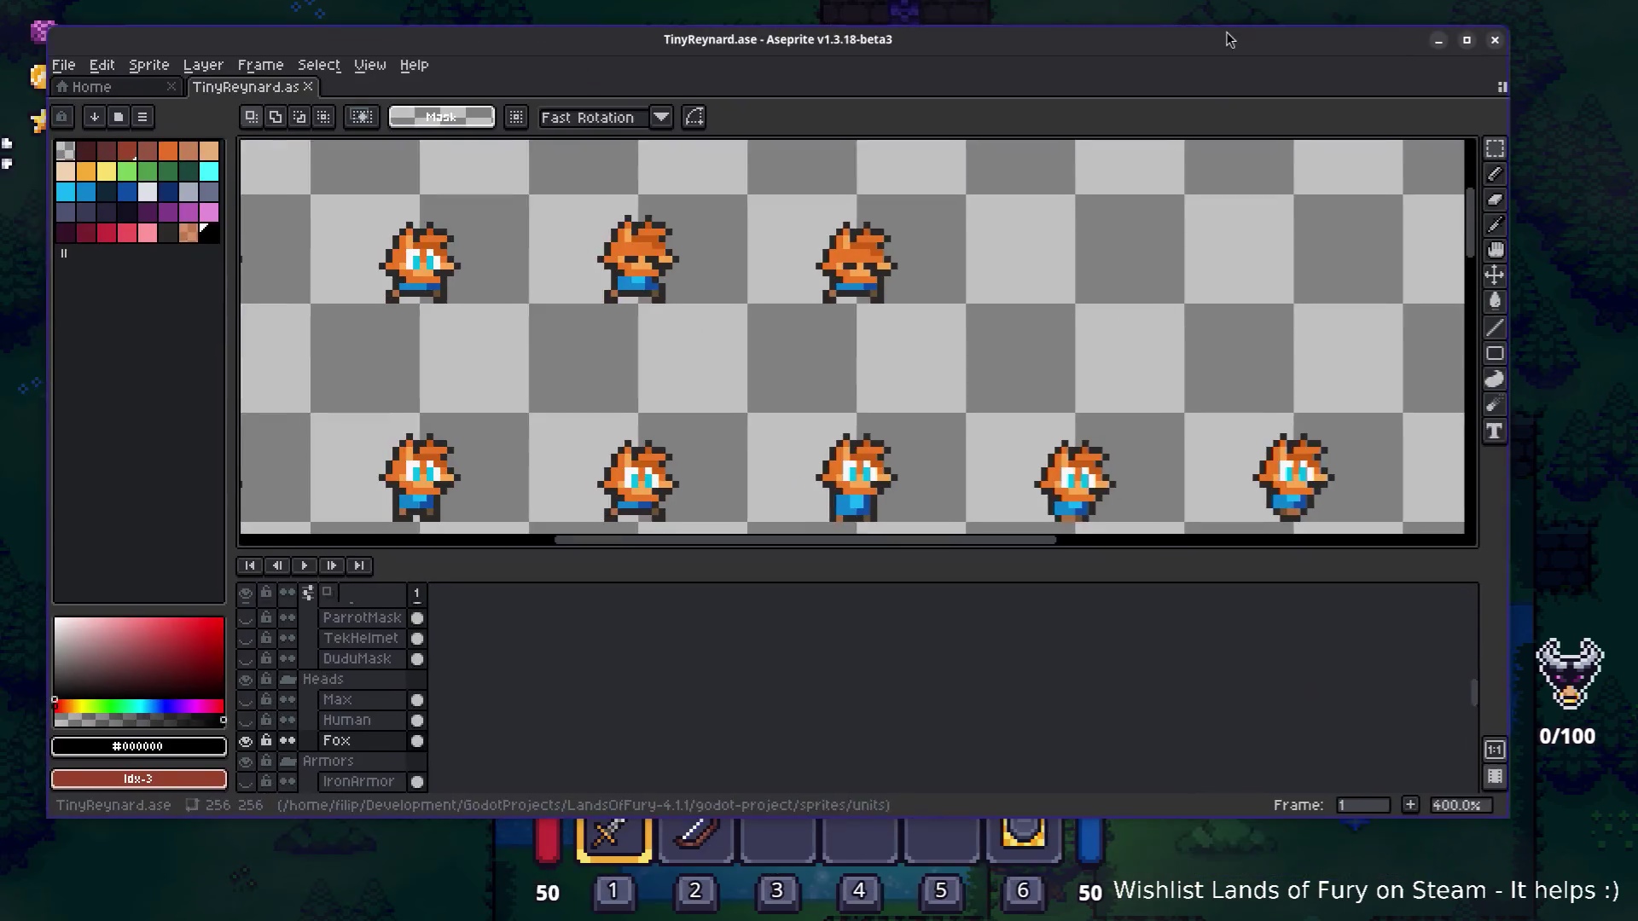
double_click(1228, 39)
scroll(780, 328, "down", 2)
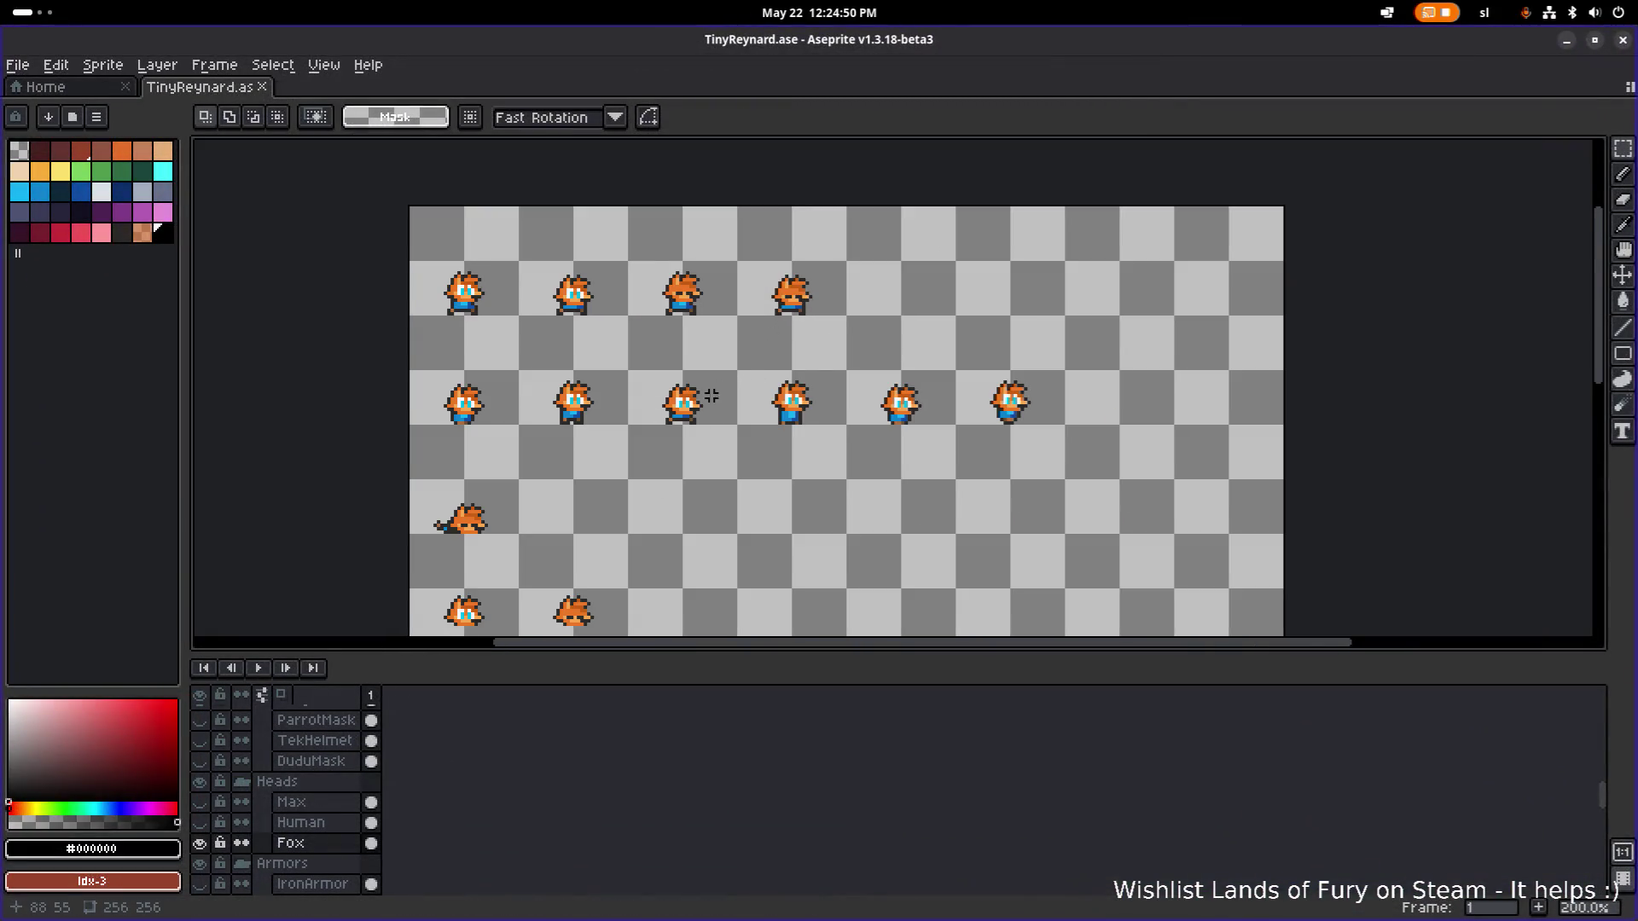
left_click_drag(712, 396, 756, 391)
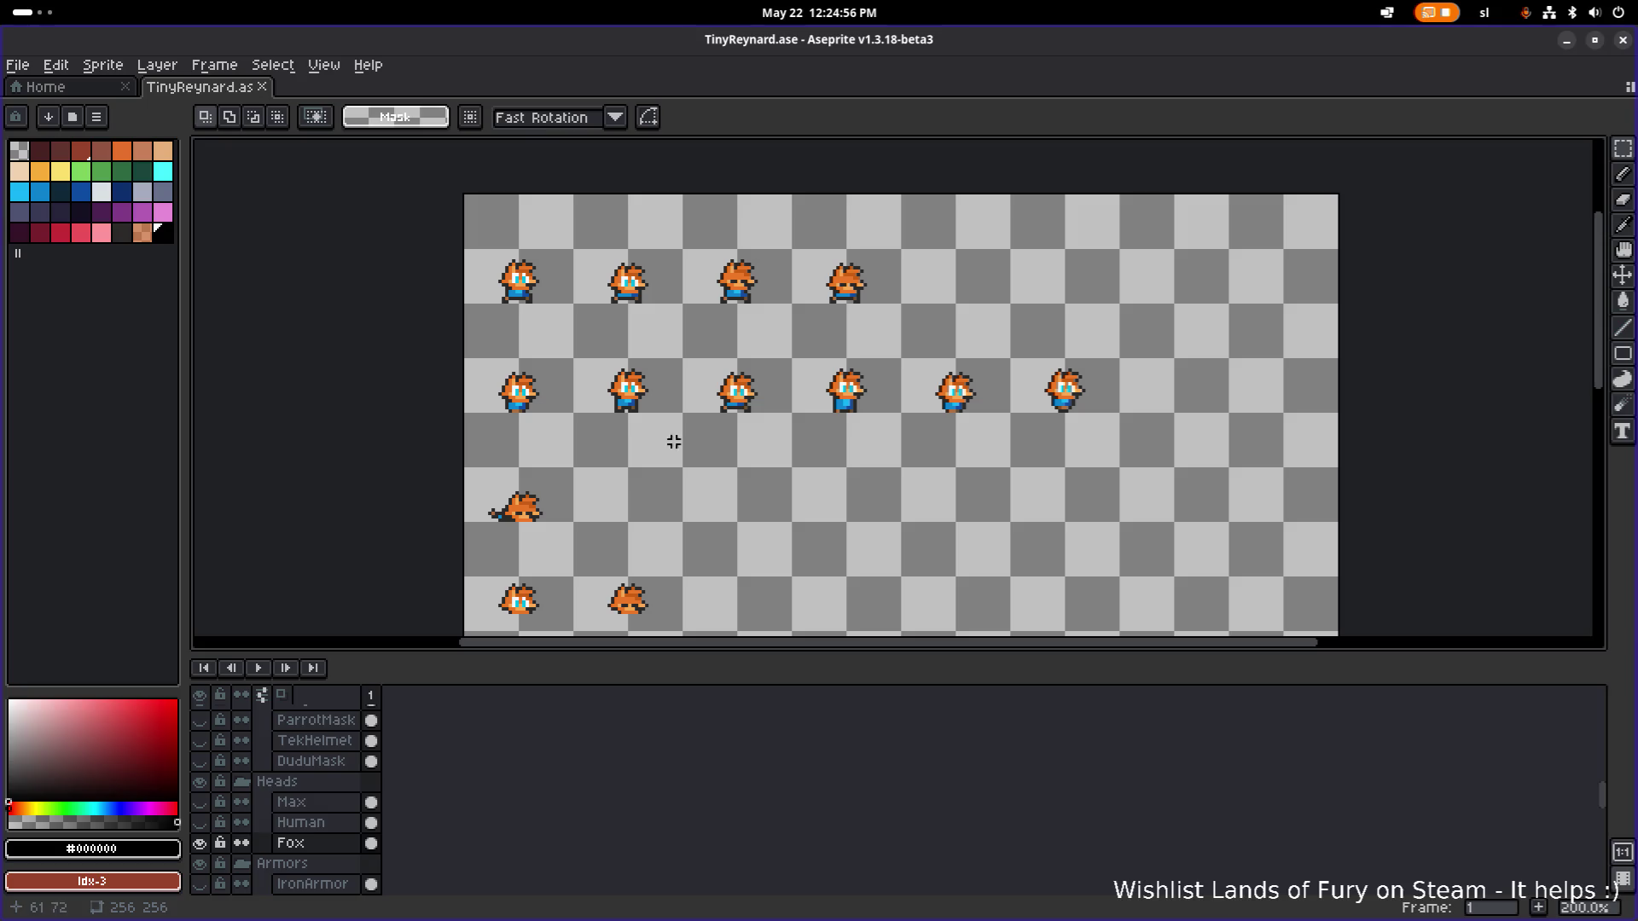
Toggle the Fox, Max and Human head layers on and off to compare them.
left_click(201, 843)
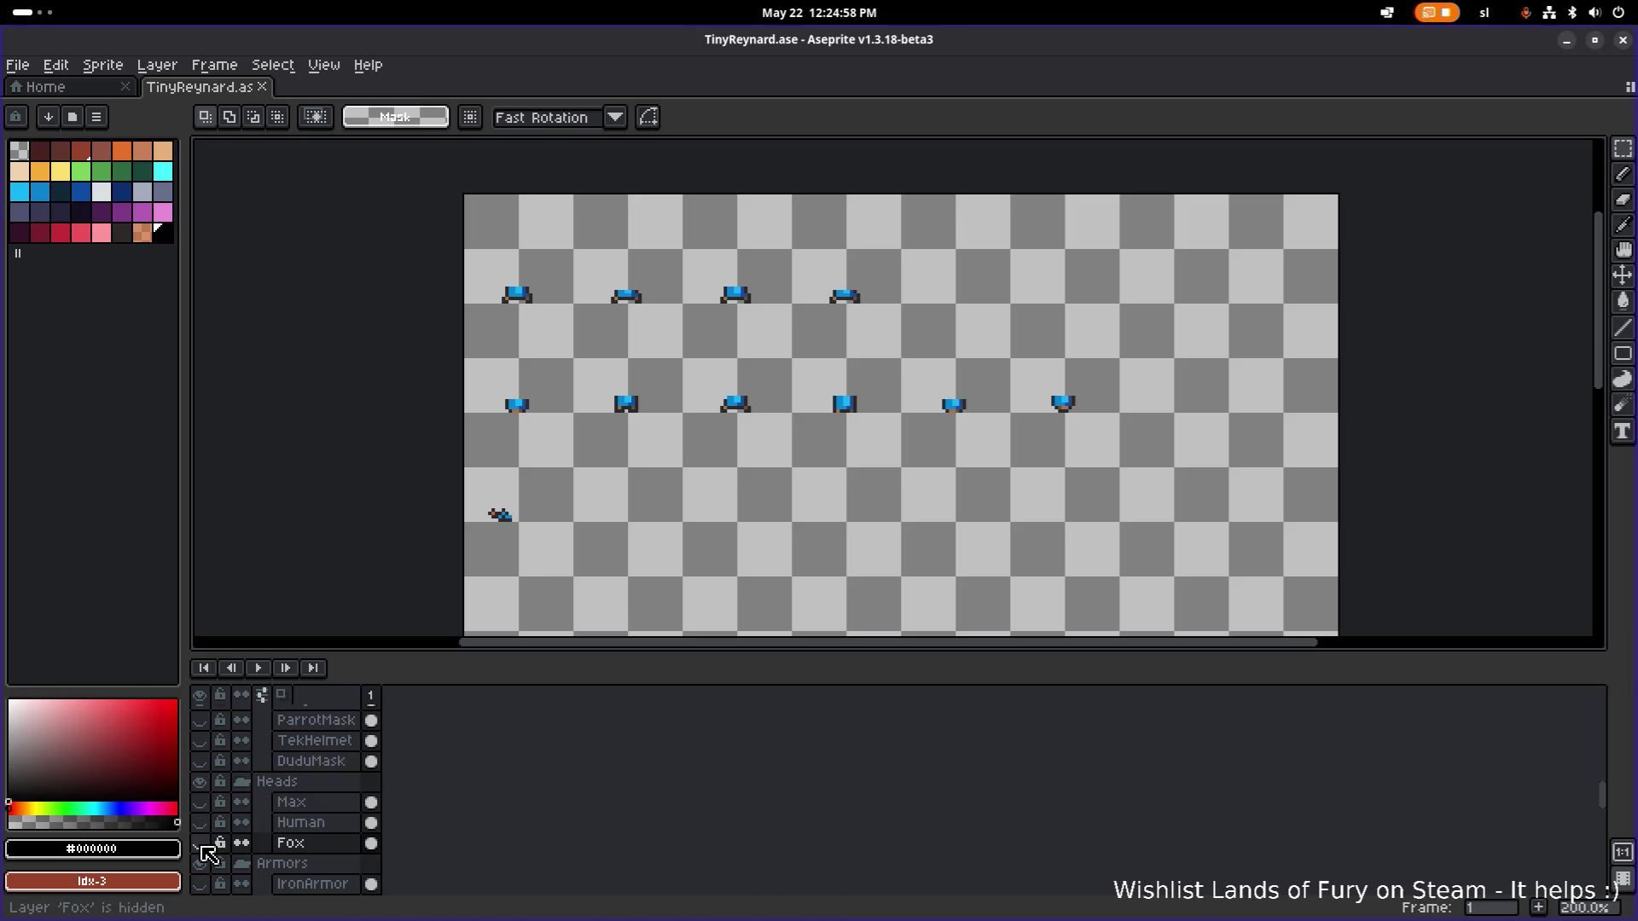
left_click(201, 843)
left_click(202, 844)
scroll(210, 821, "up", 2)
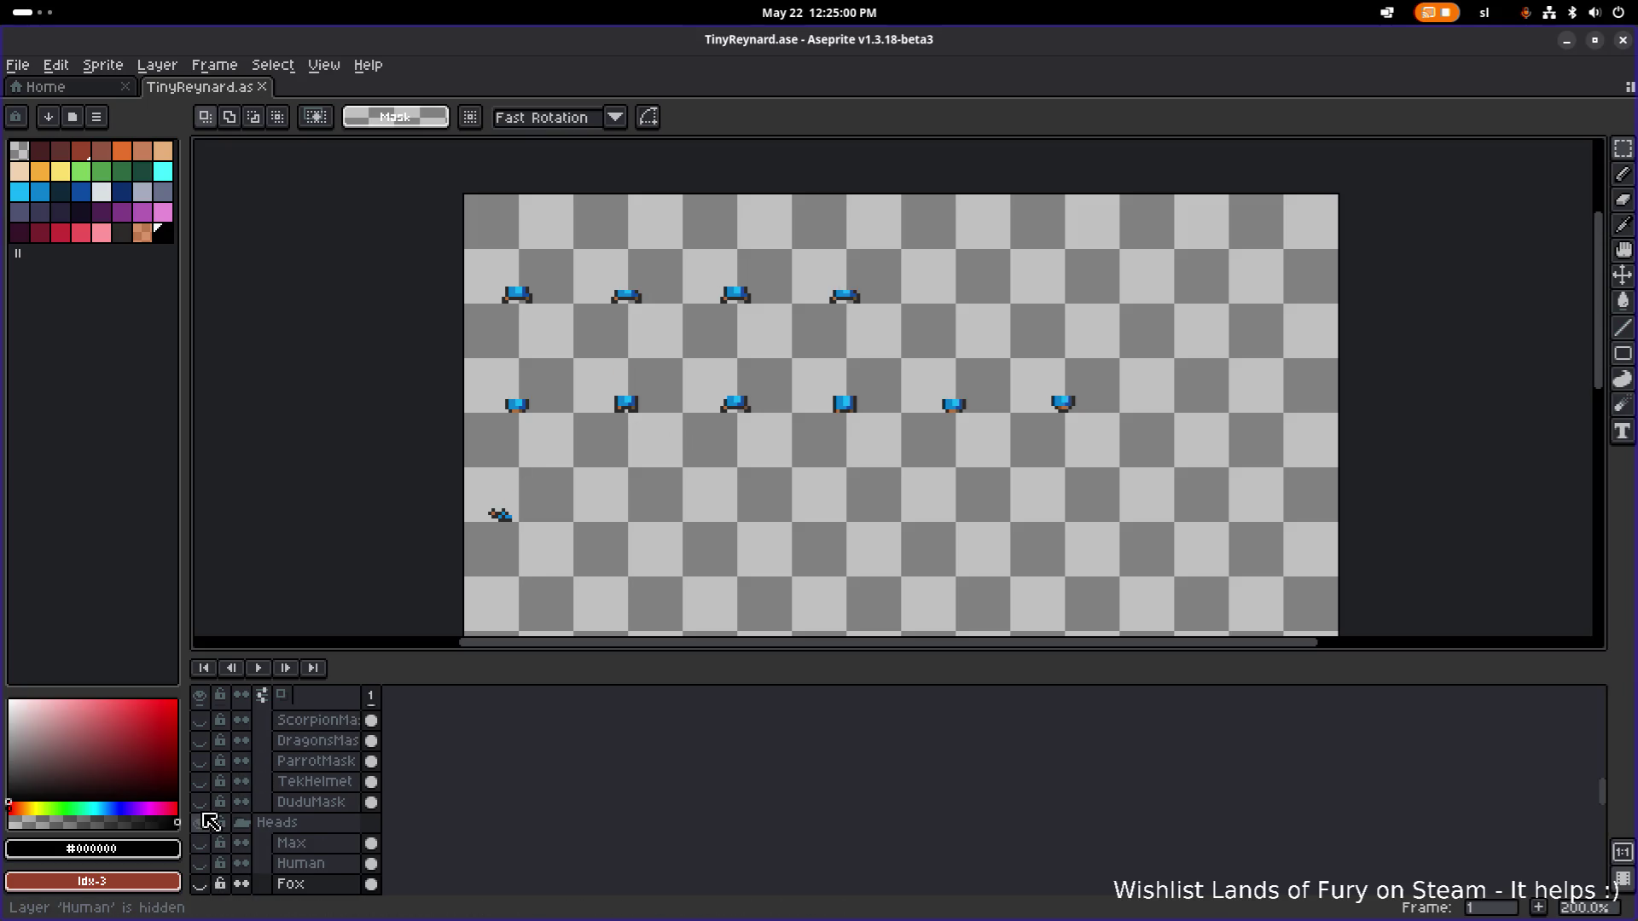
scroll(205, 817, "down", 1)
left_click(202, 822)
left_click(202, 822)
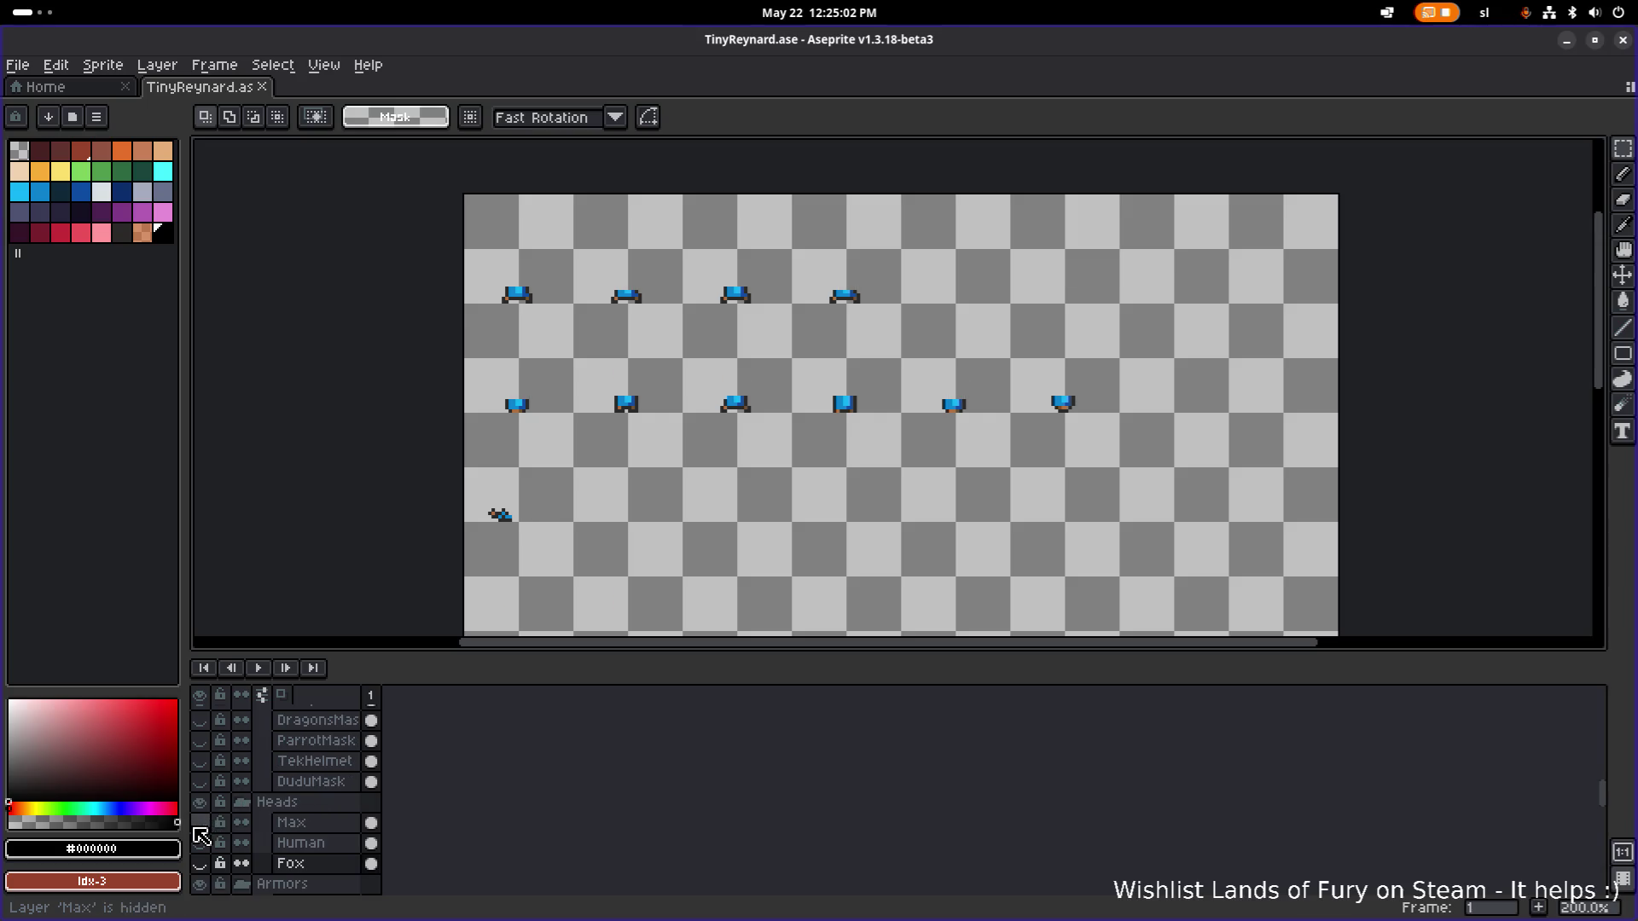
left_click(202, 843)
left_click(203, 843)
left_click(203, 843)
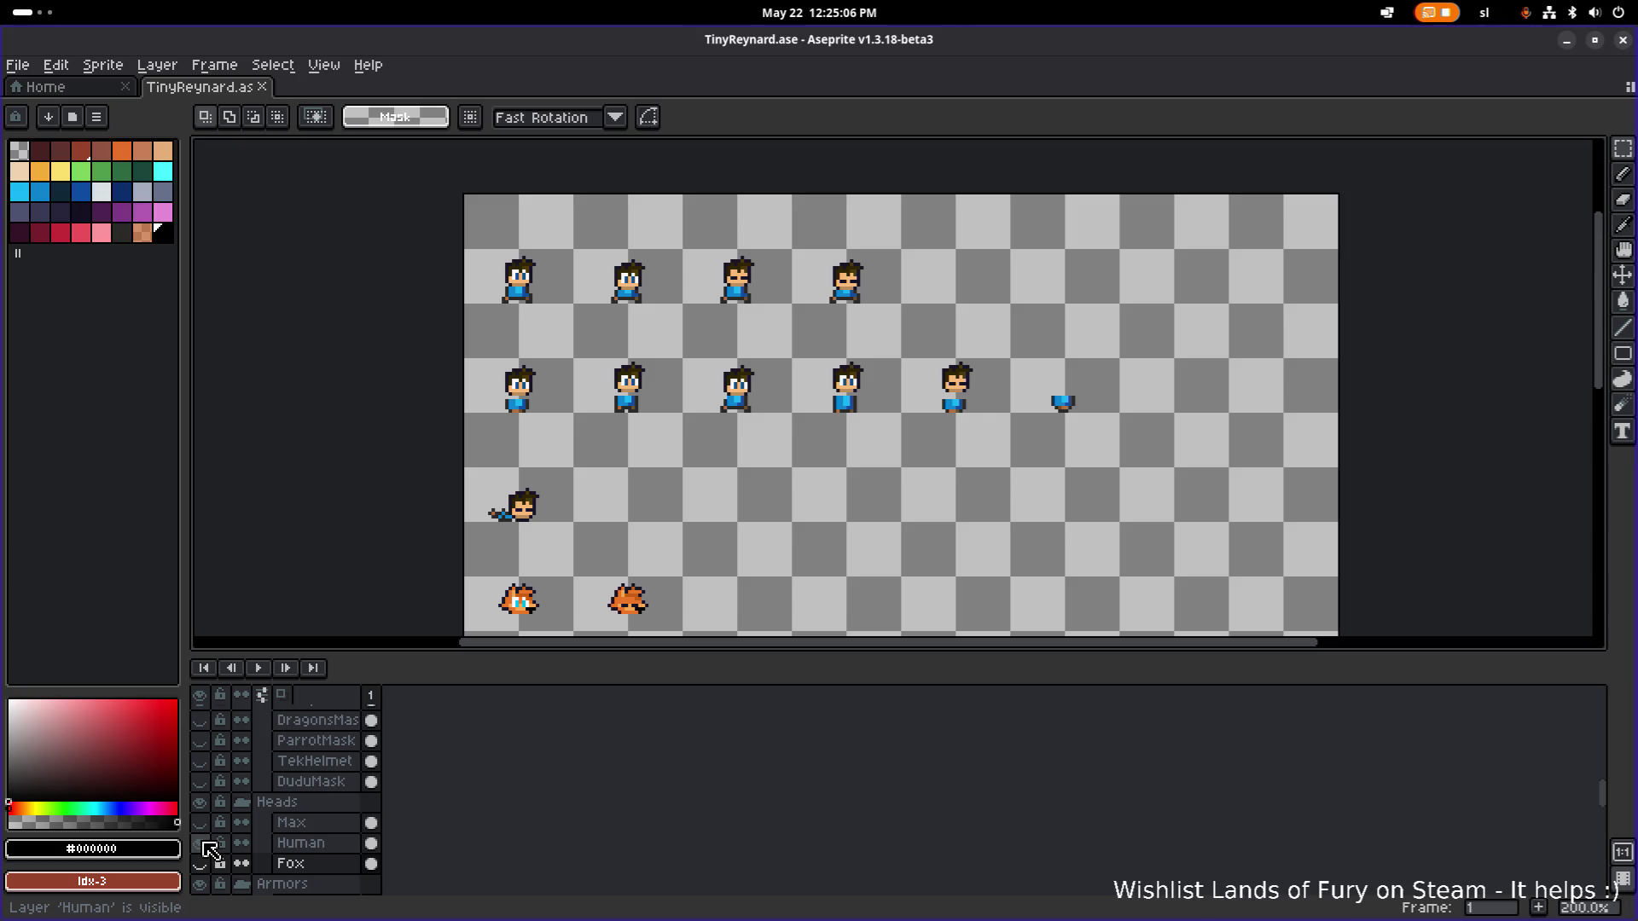
left_click(203, 843)
left_click(204, 824)
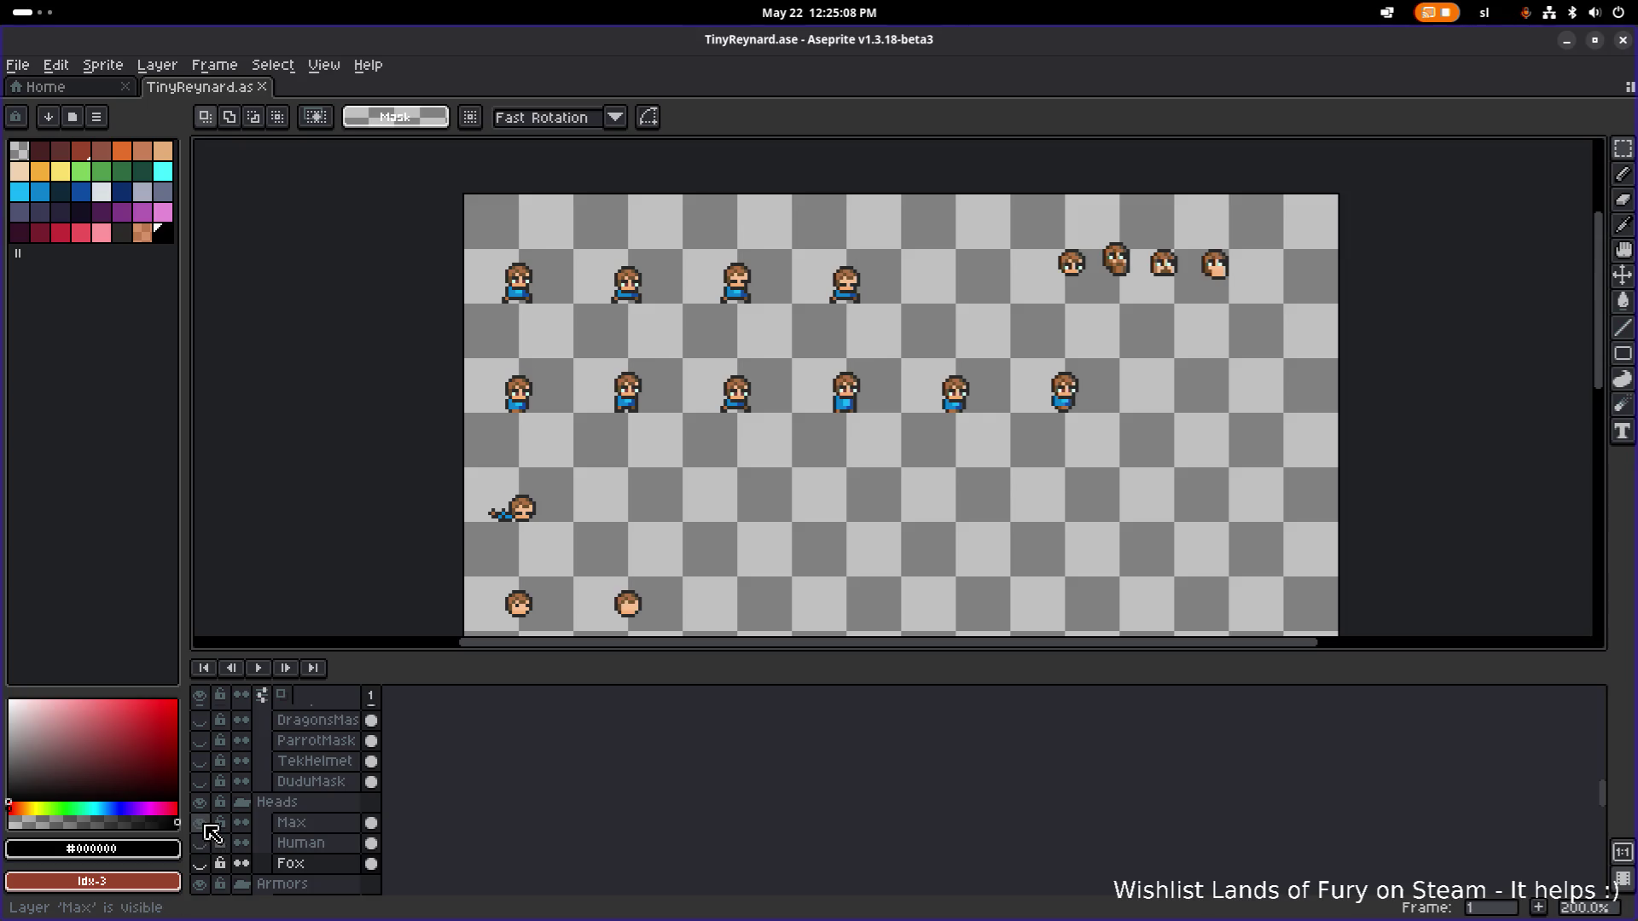
left_click(202, 822)
left_click(202, 863)
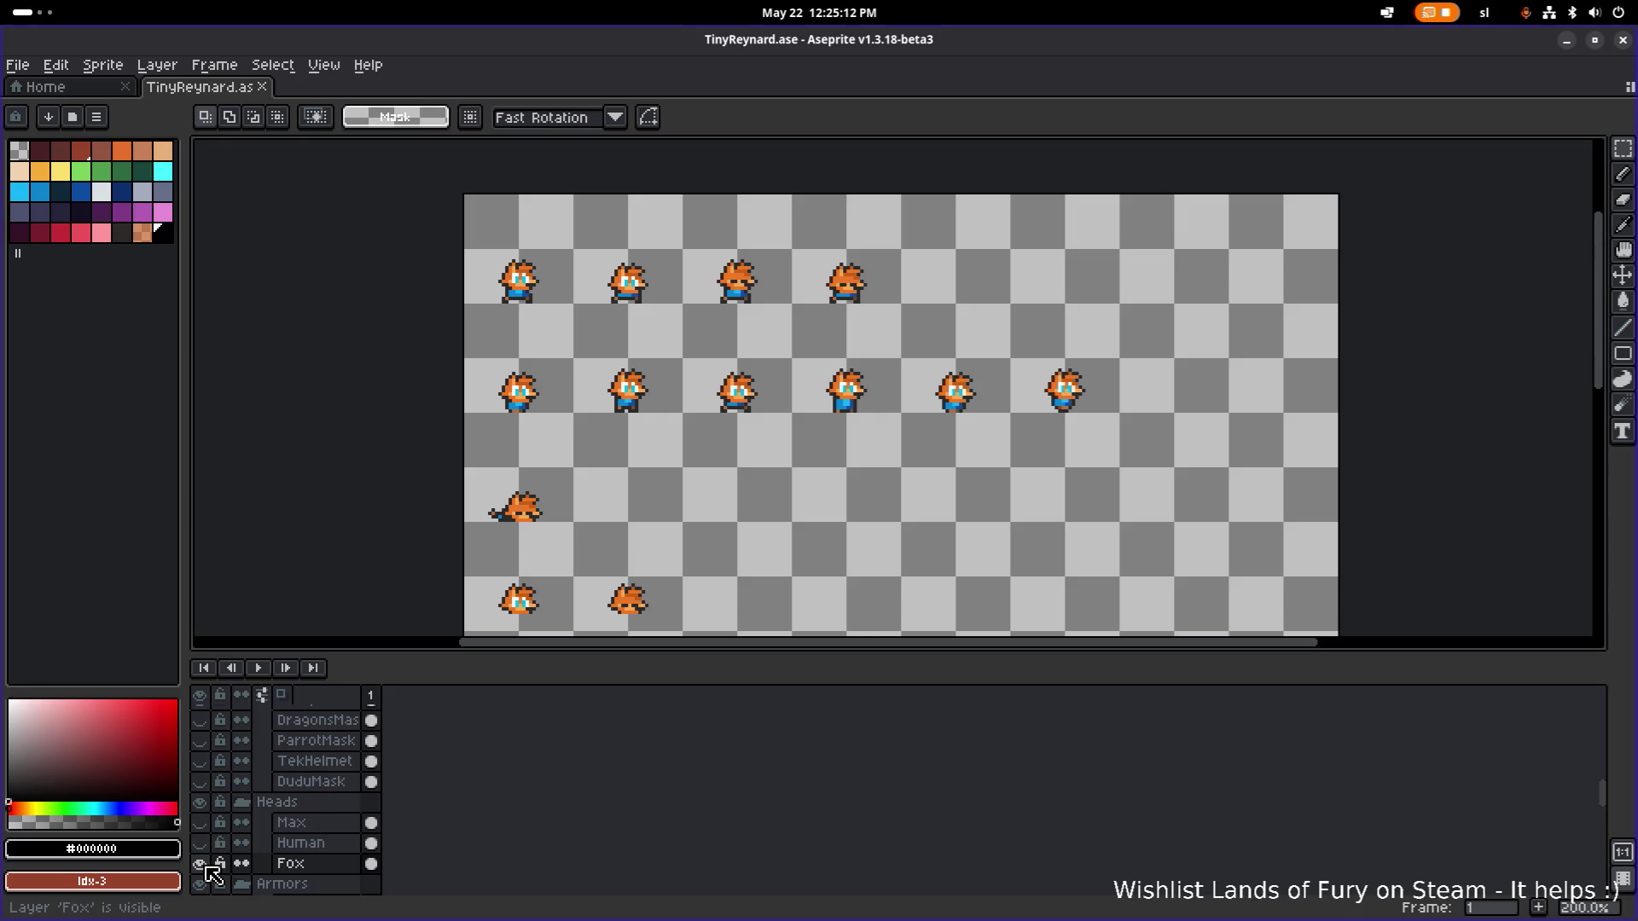
left_click(201, 863)
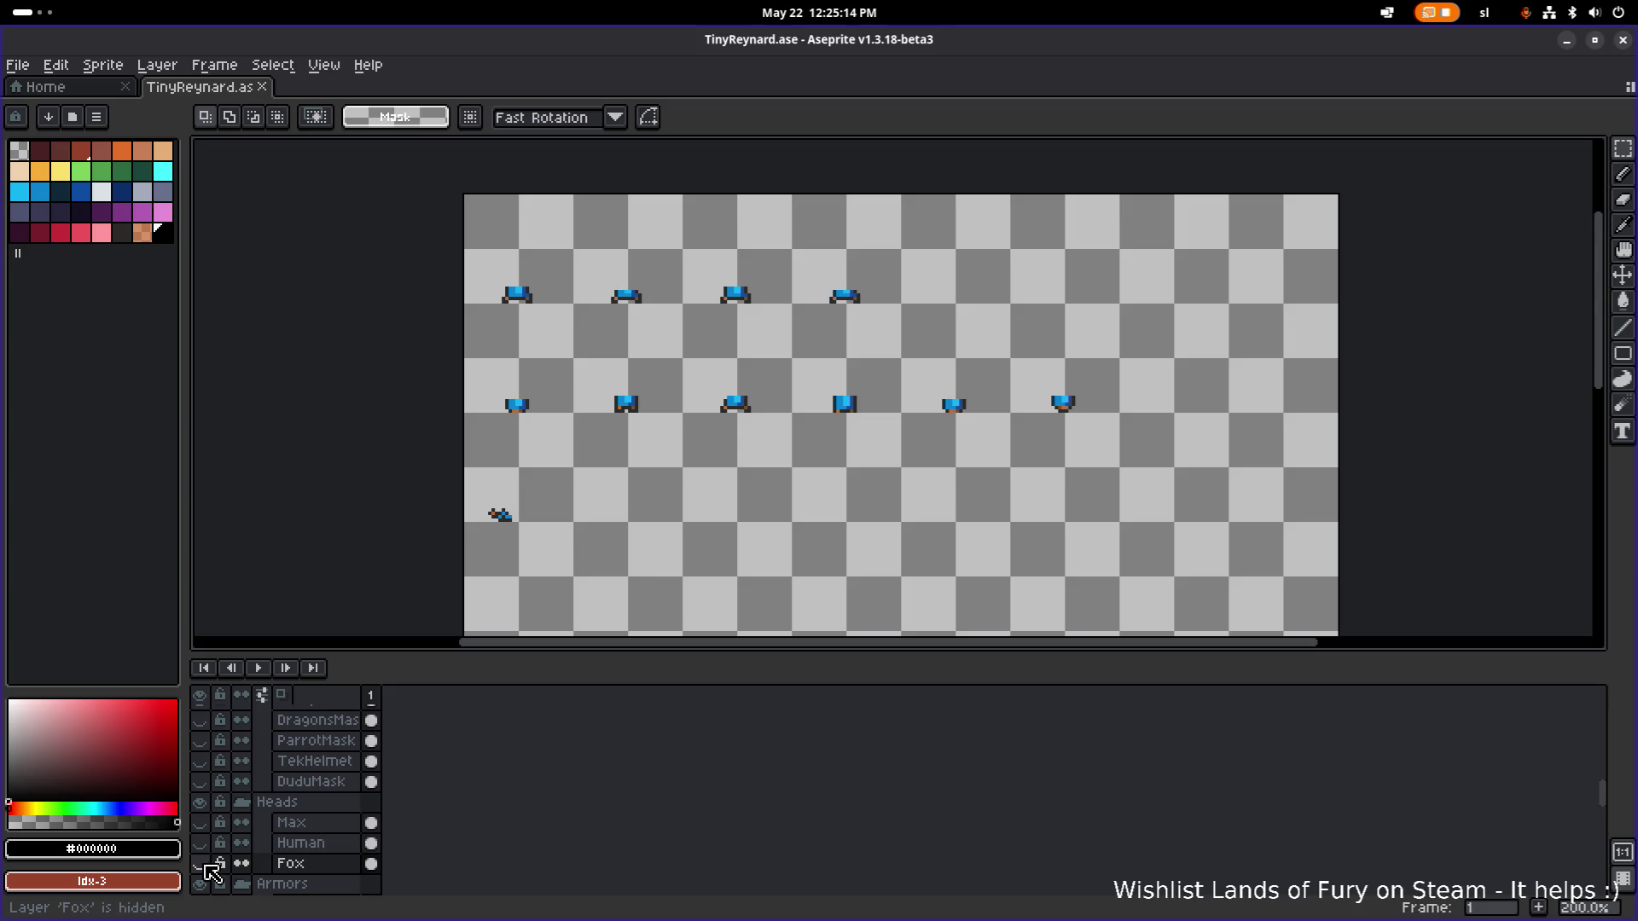
scroll(210, 824, "up", 2)
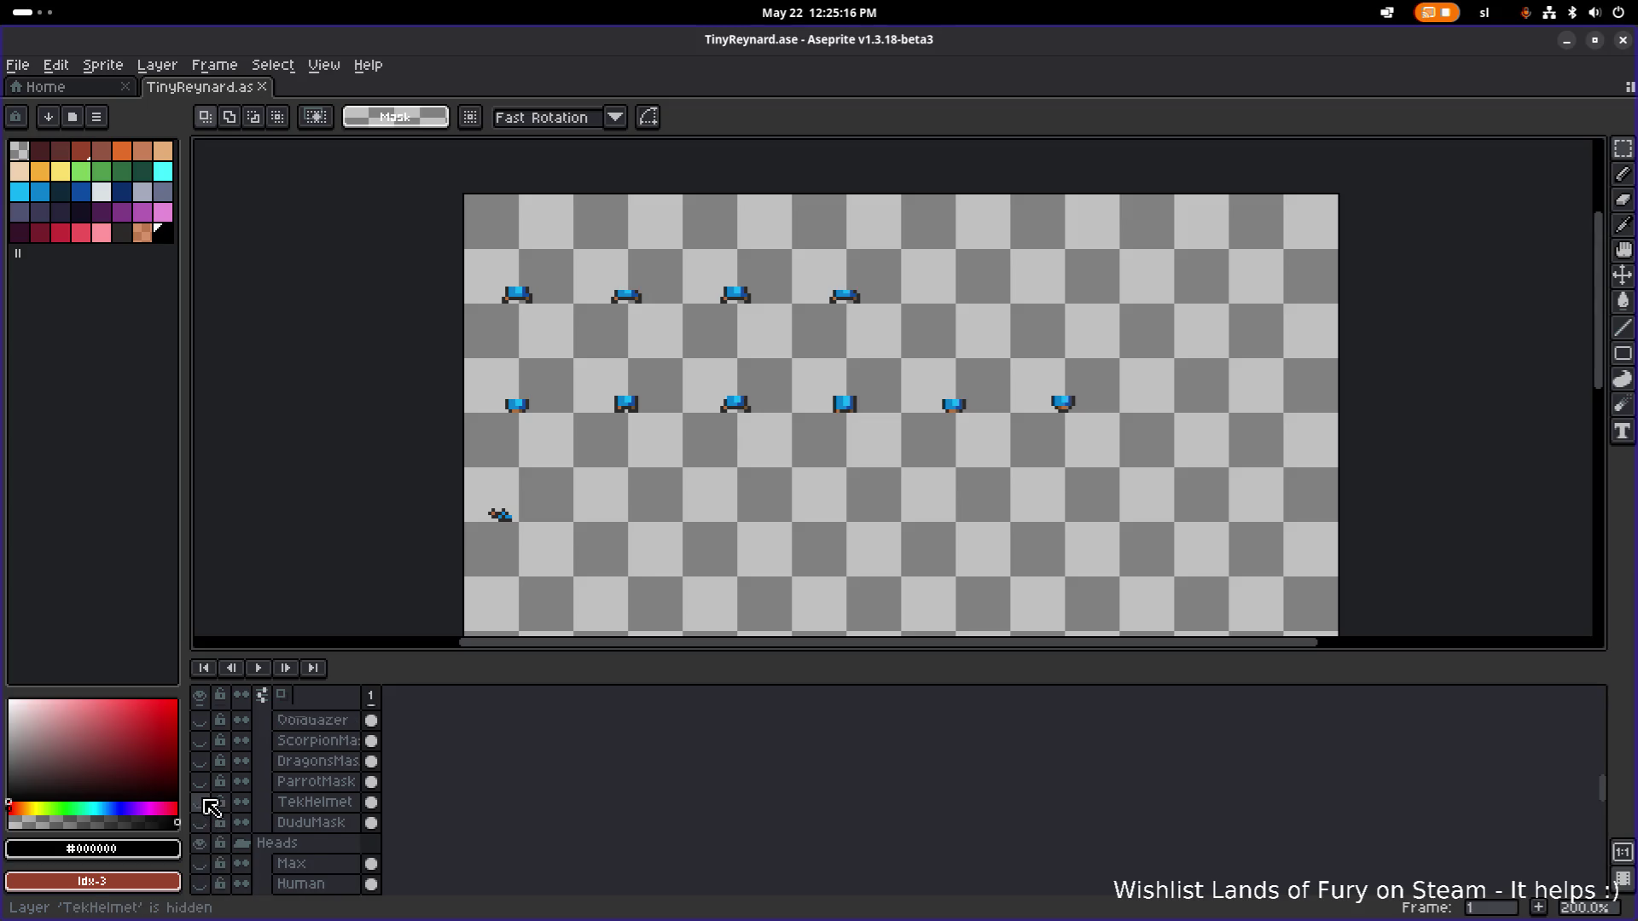
scroll(208, 814, "down", 1)
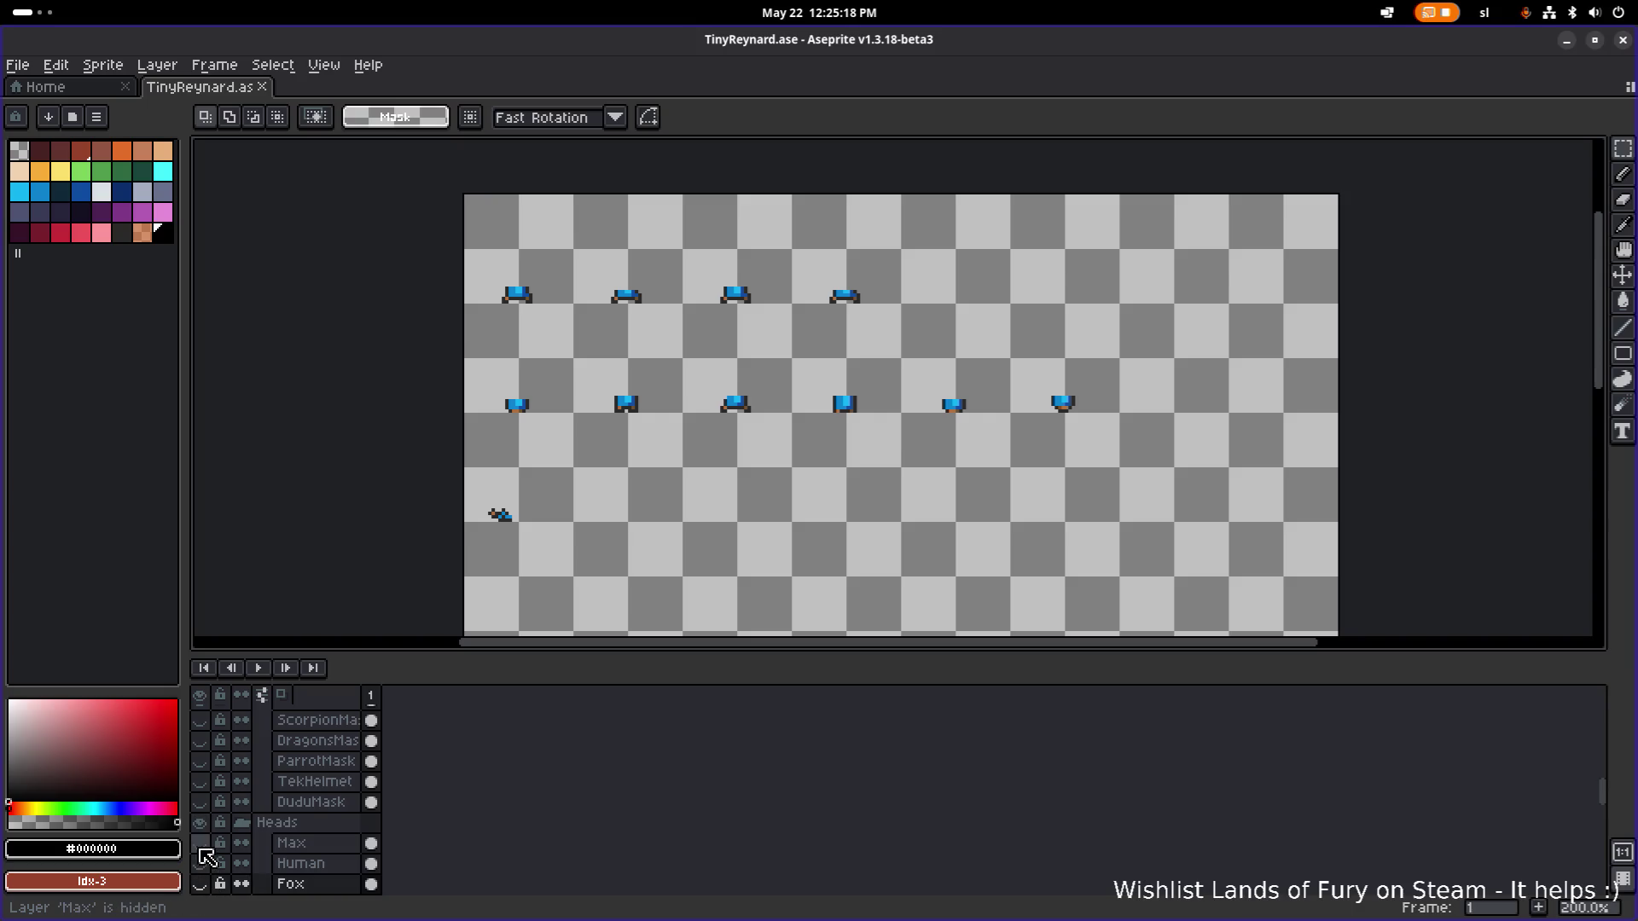
left_click(201, 844)
scroll(208, 834, "up", 3)
Preview the VoidGazer, DragonsMask, helmet and WizardsHat layers, hiding each again.
left_click(202, 761)
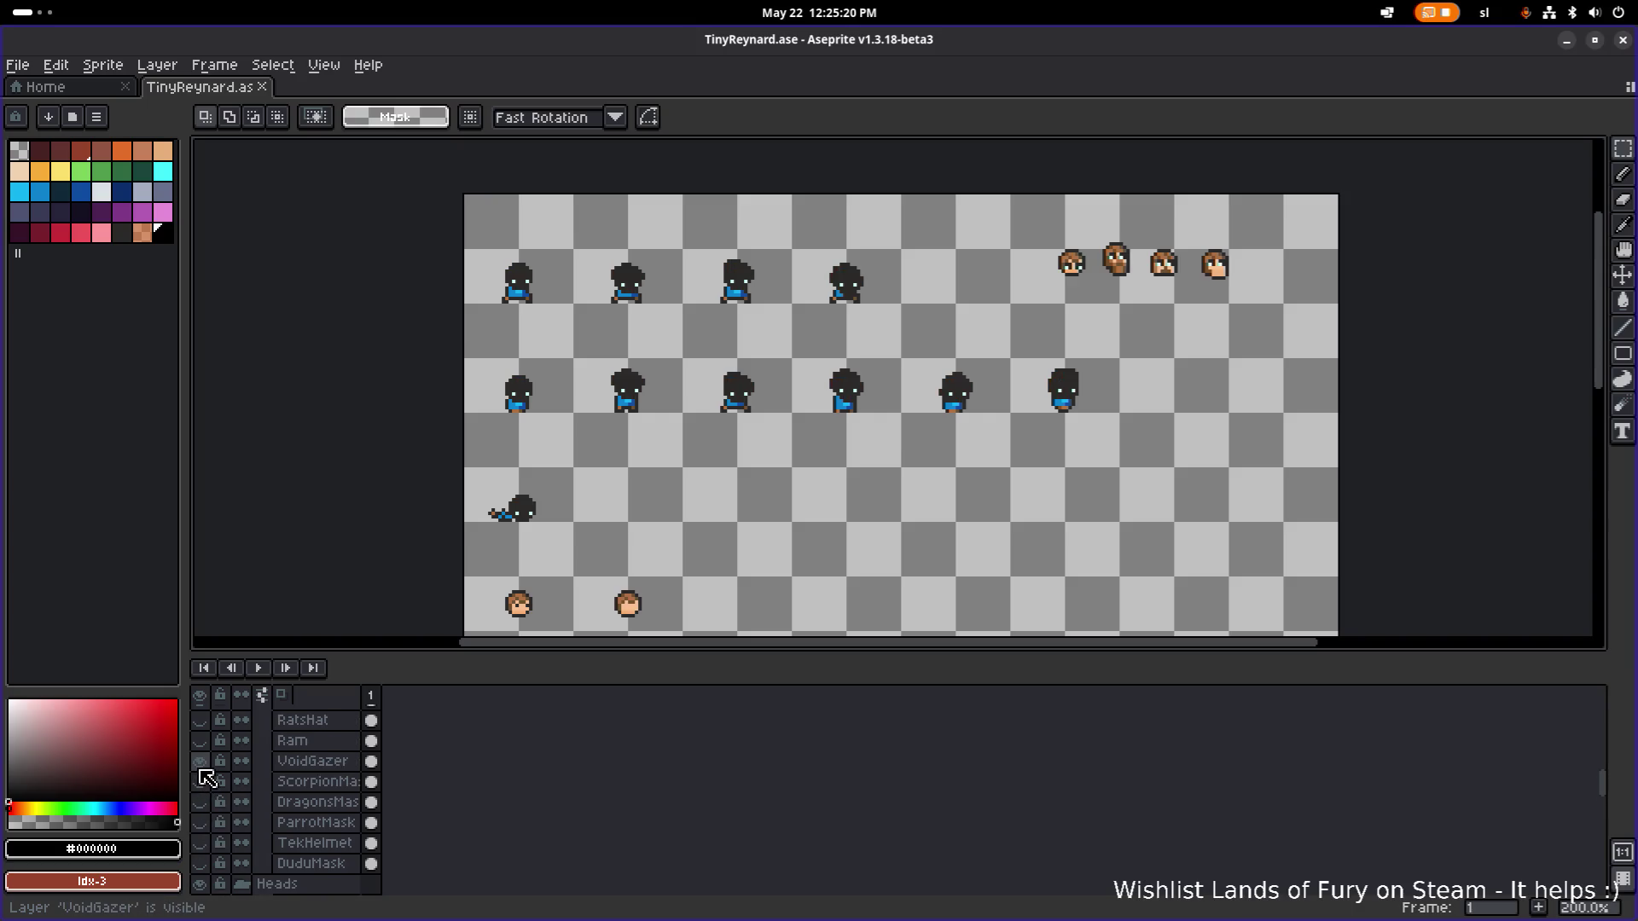
left_click(200, 762)
left_click(201, 803)
left_click(203, 810)
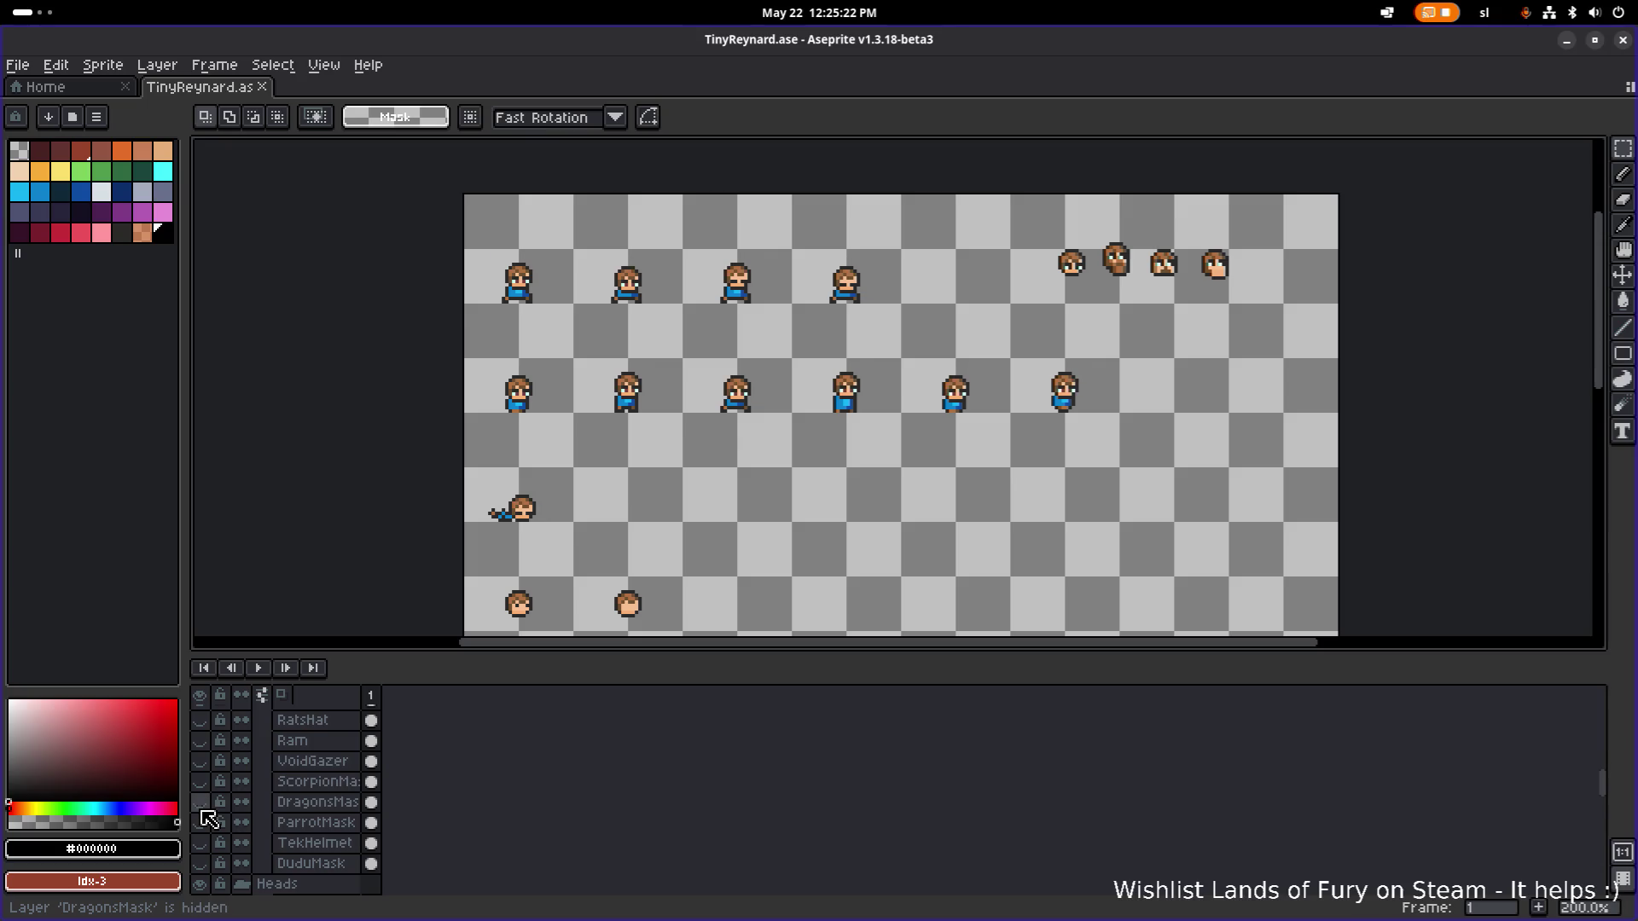
scroll(203, 812, "up", 8)
left_click(201, 803)
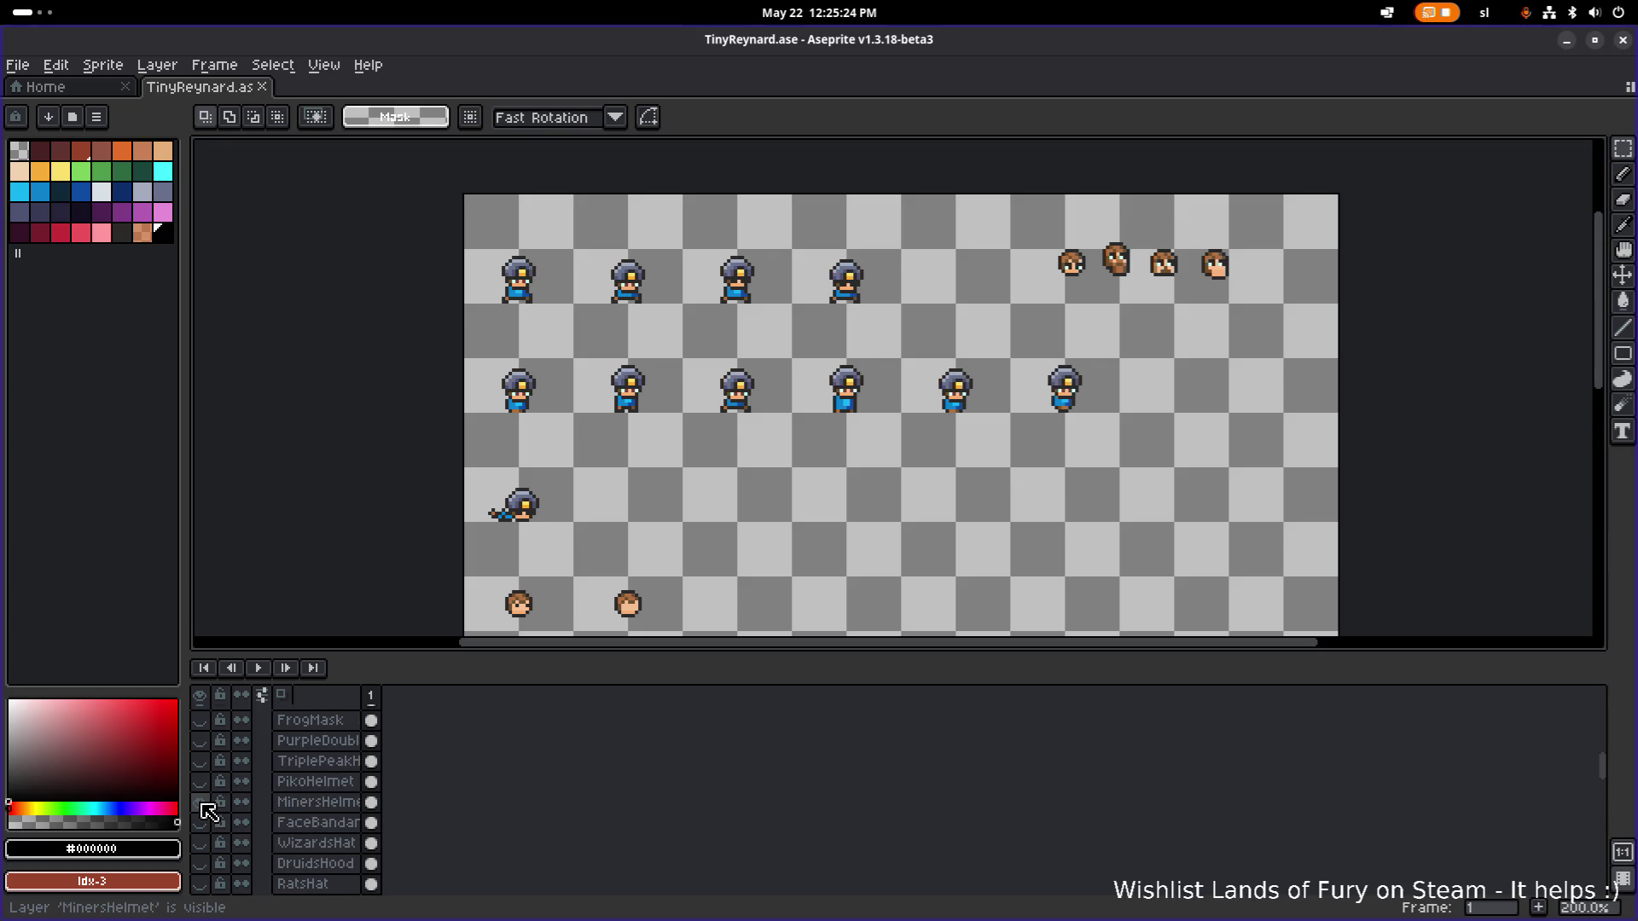
left_click(202, 804)
left_click(202, 785)
left_click(201, 784)
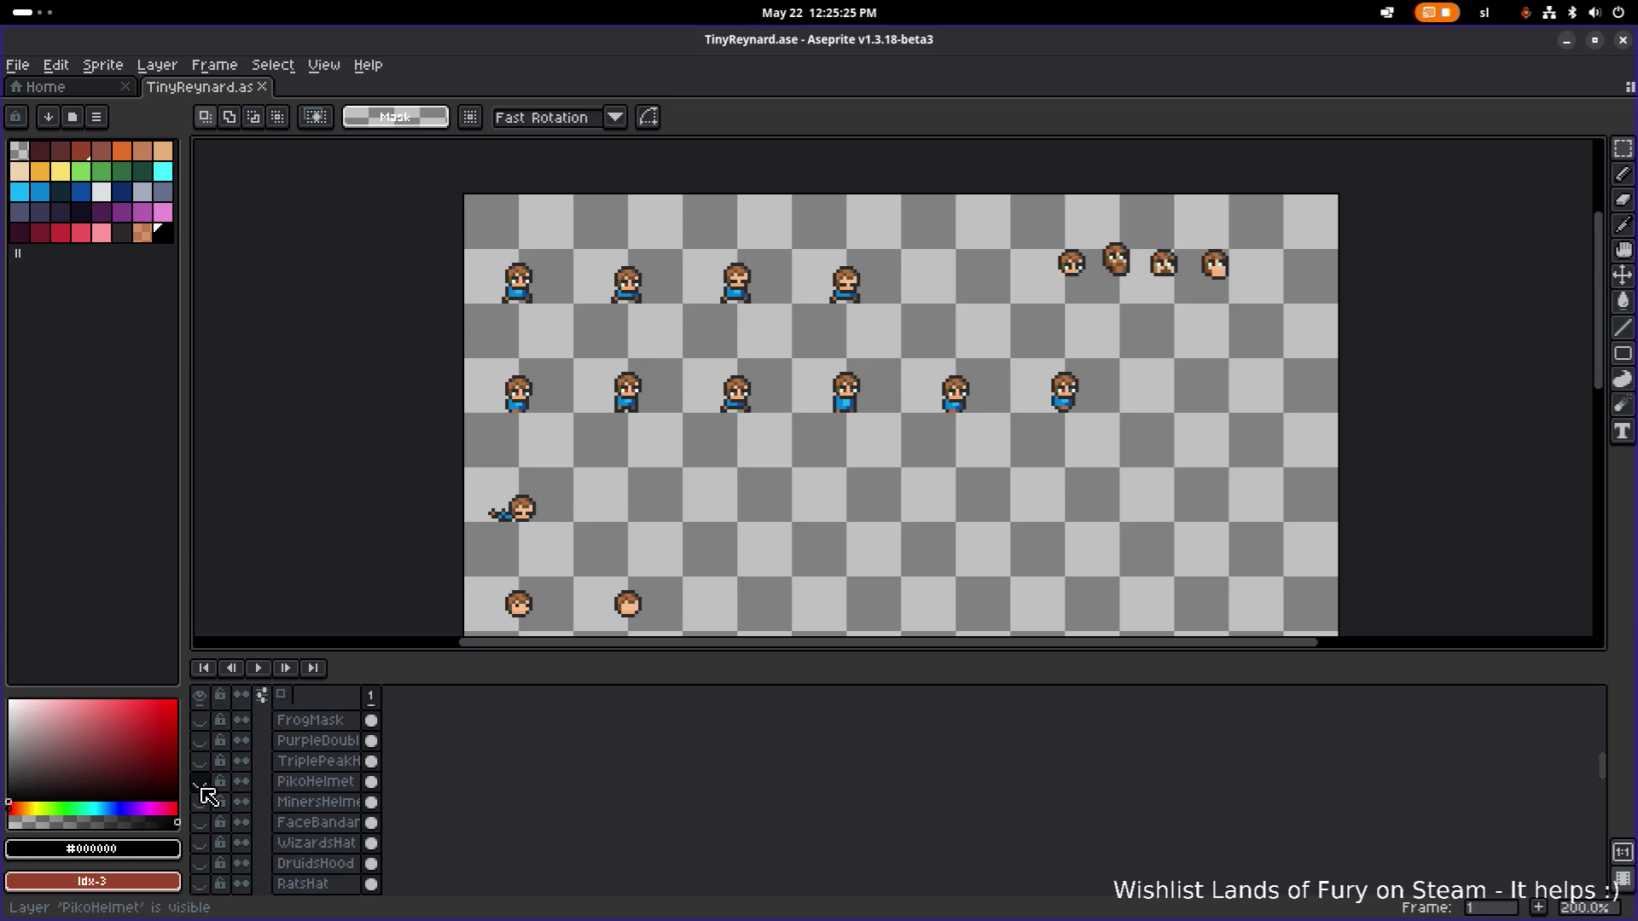
left_click(202, 844)
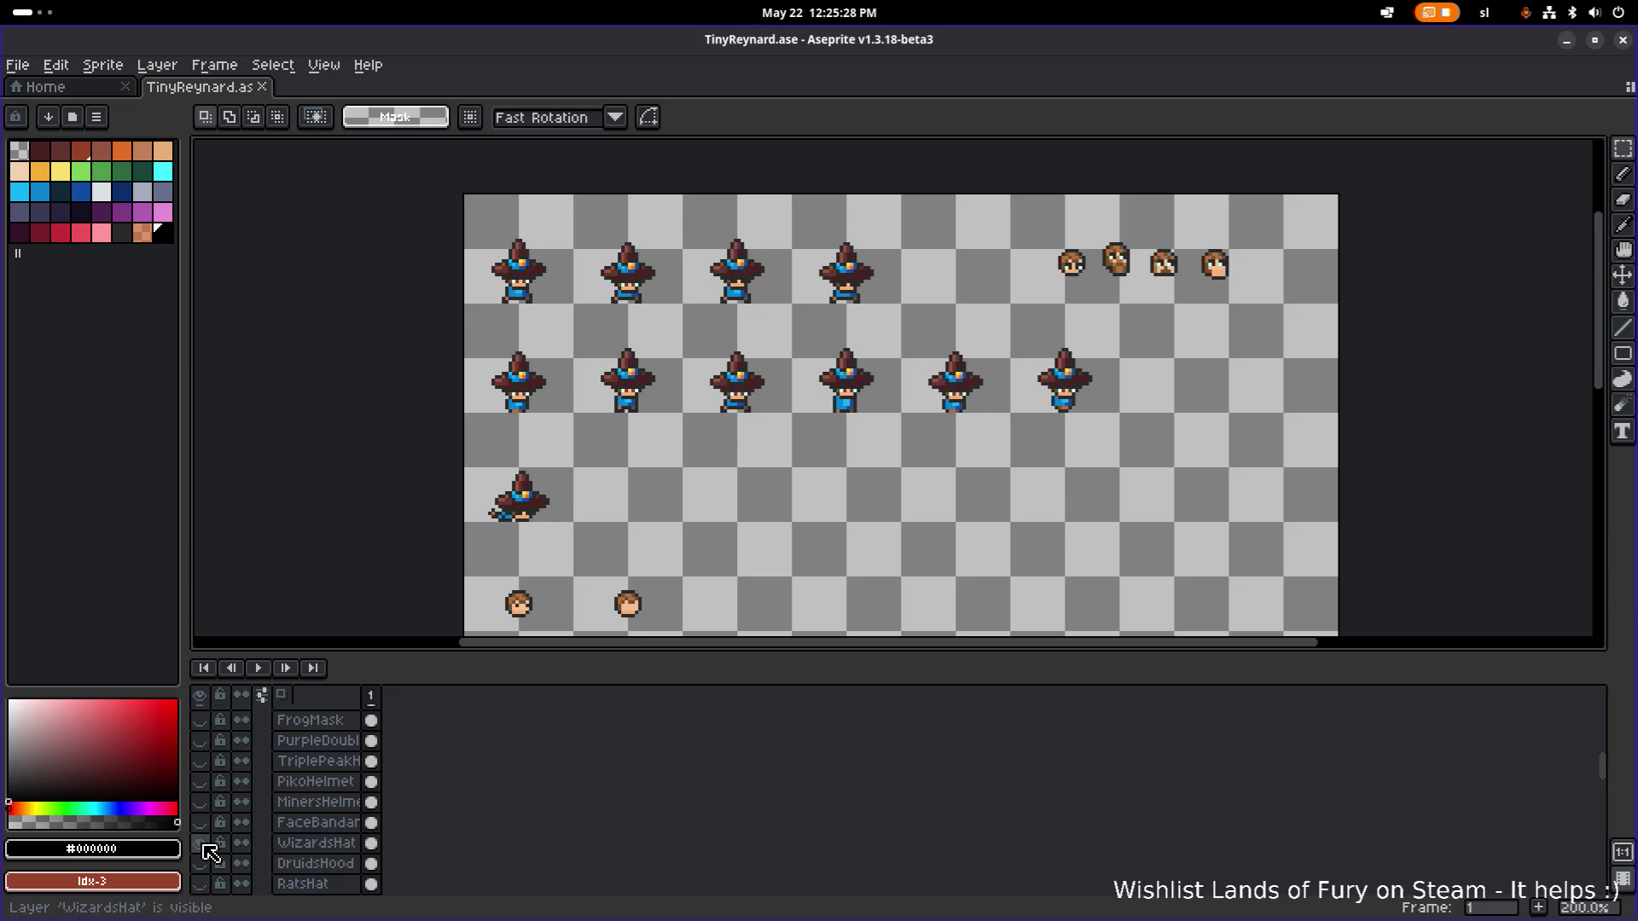
left_click(202, 844)
Try the Antlers, Crown and FrogMask layers, hide them all, and open the File menu.
scroll(202, 844, "up", 4)
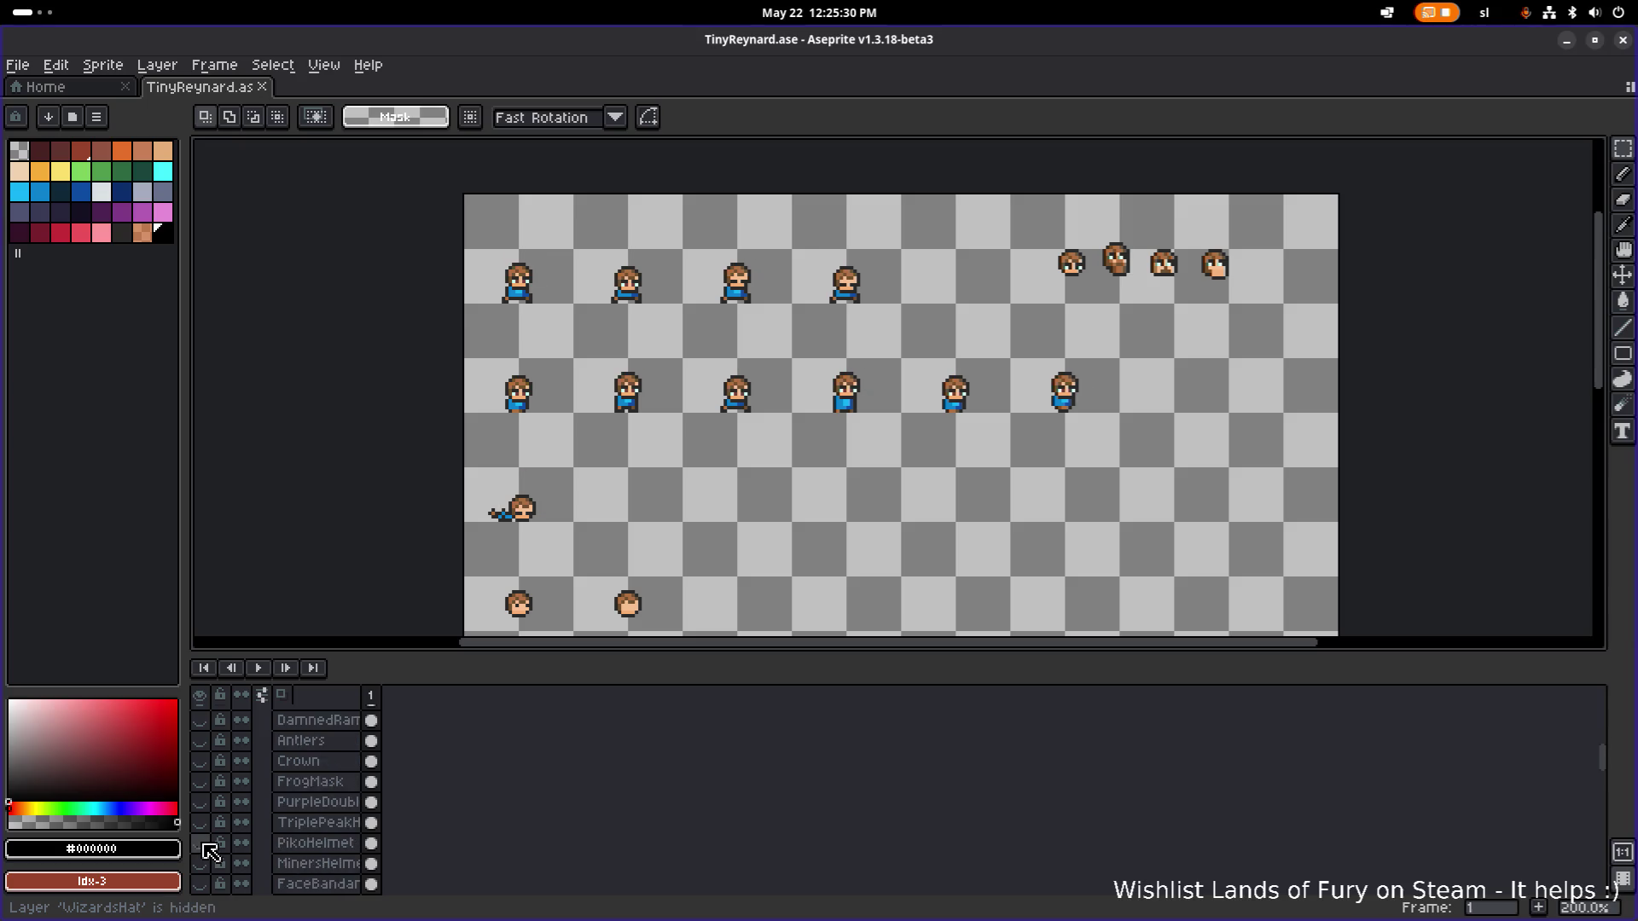
left_click(202, 766)
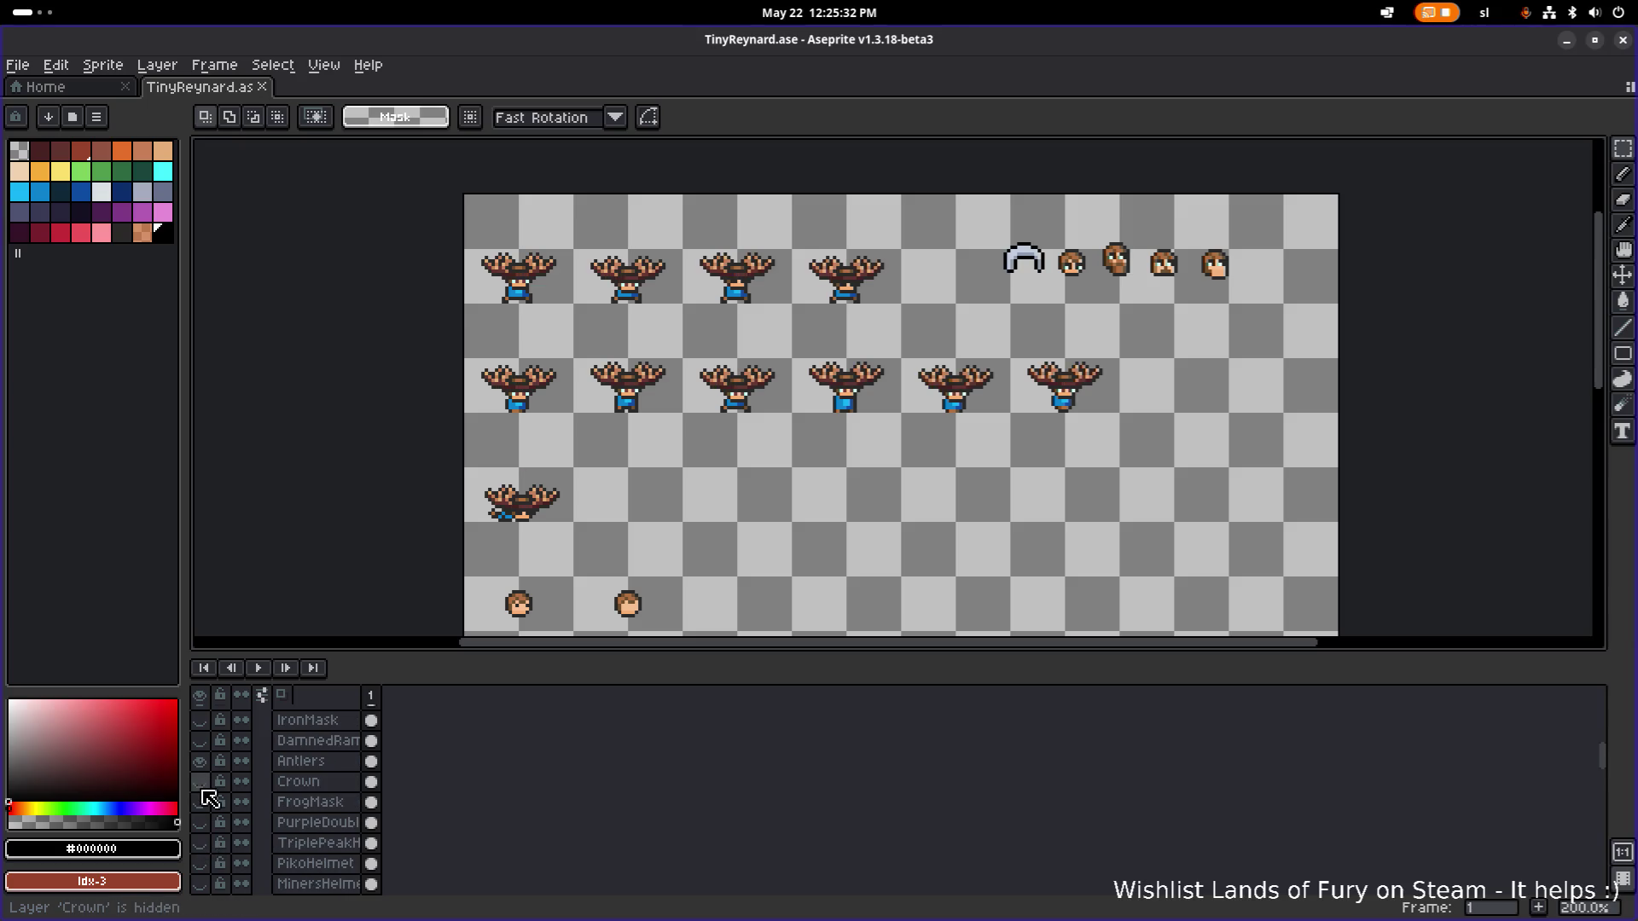
left_click(201, 782)
left_click(202, 768)
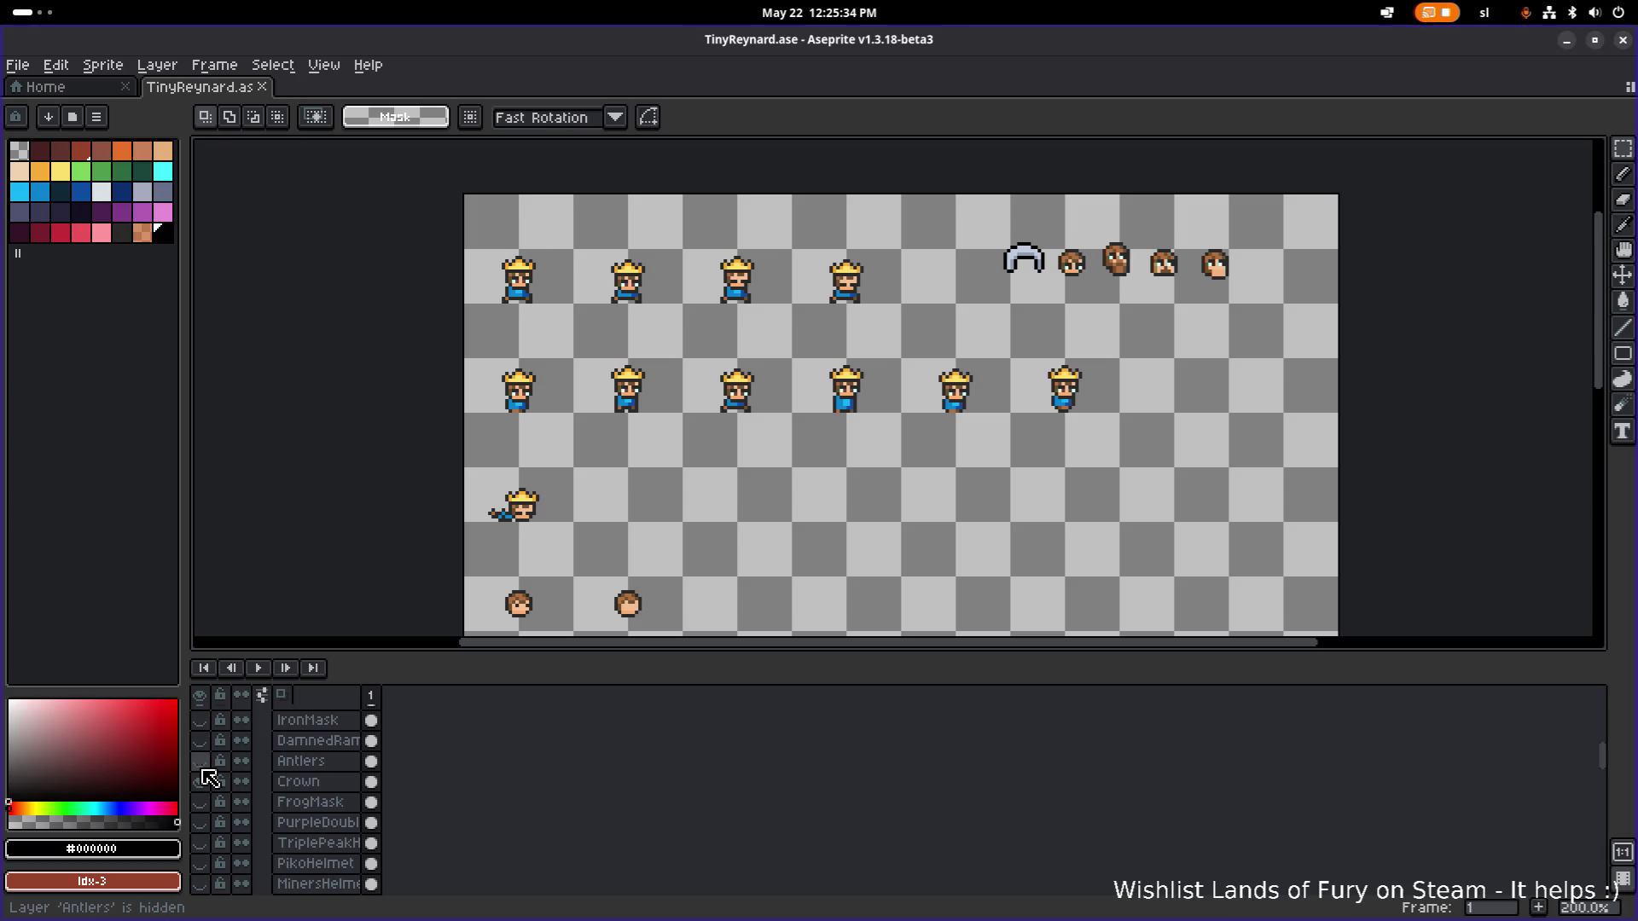
left_click(202, 782)
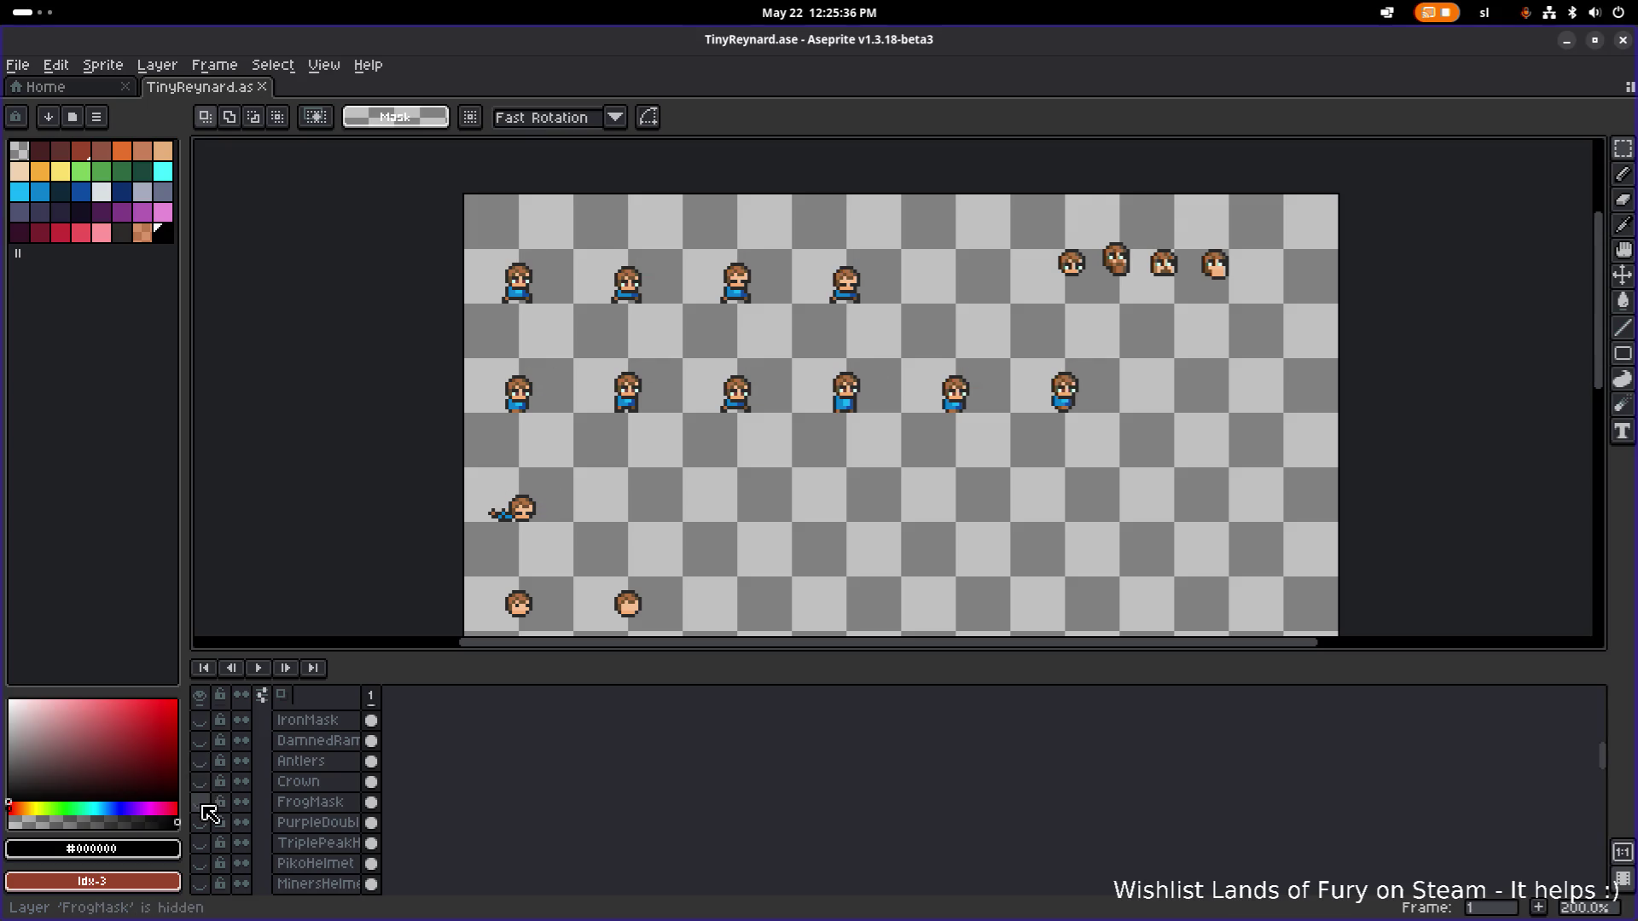
left_click(201, 802)
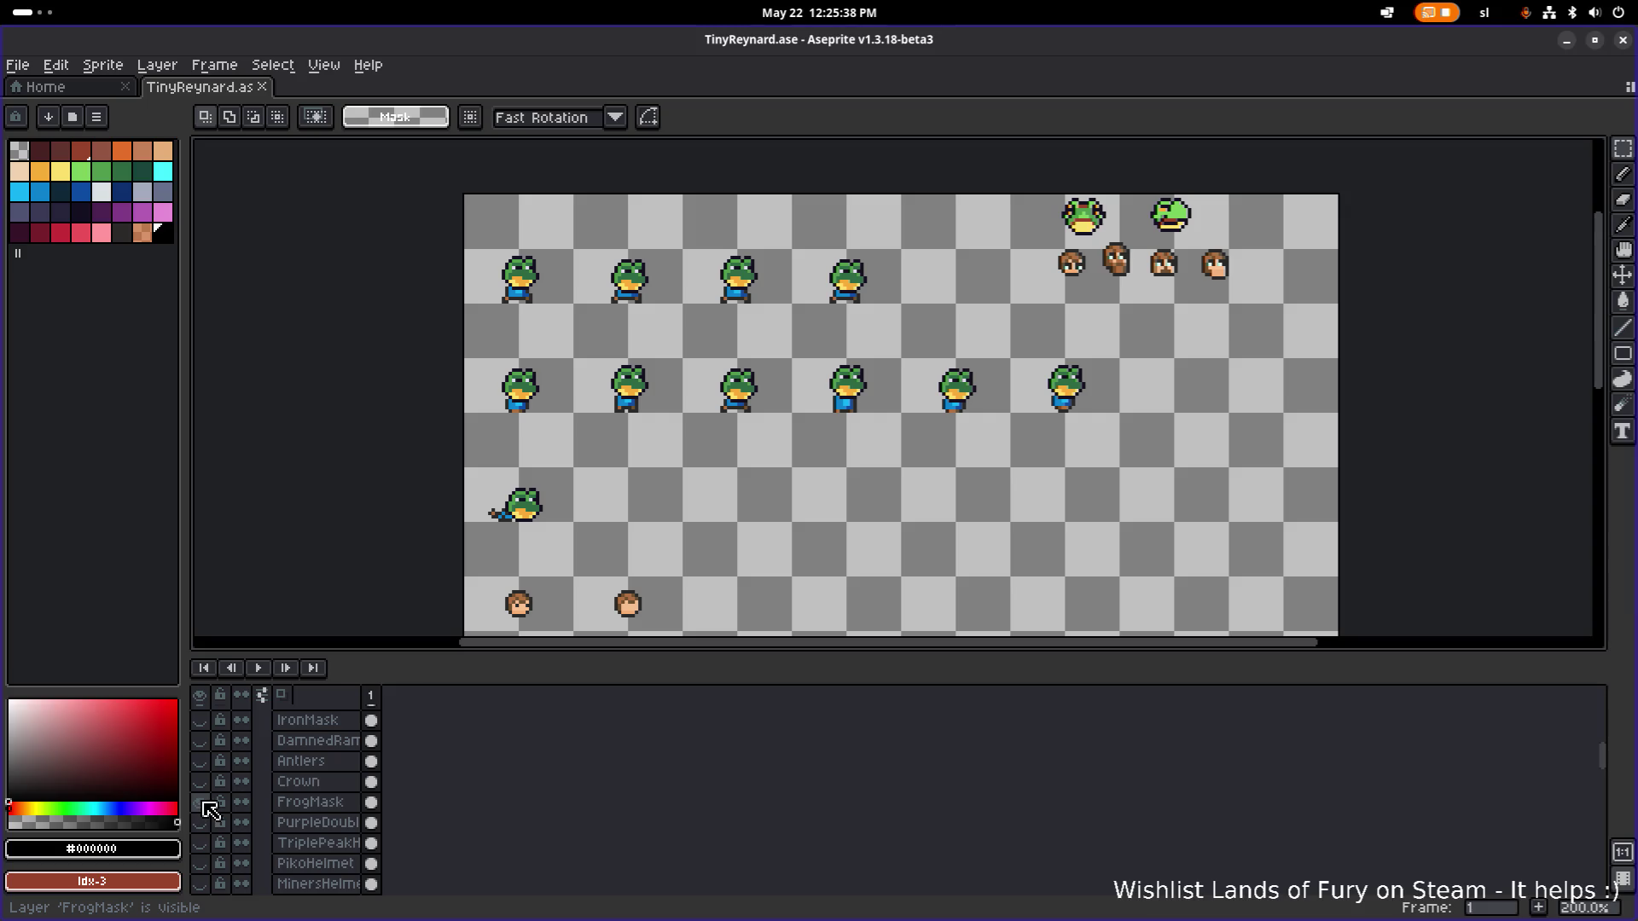
left_click(200, 803)
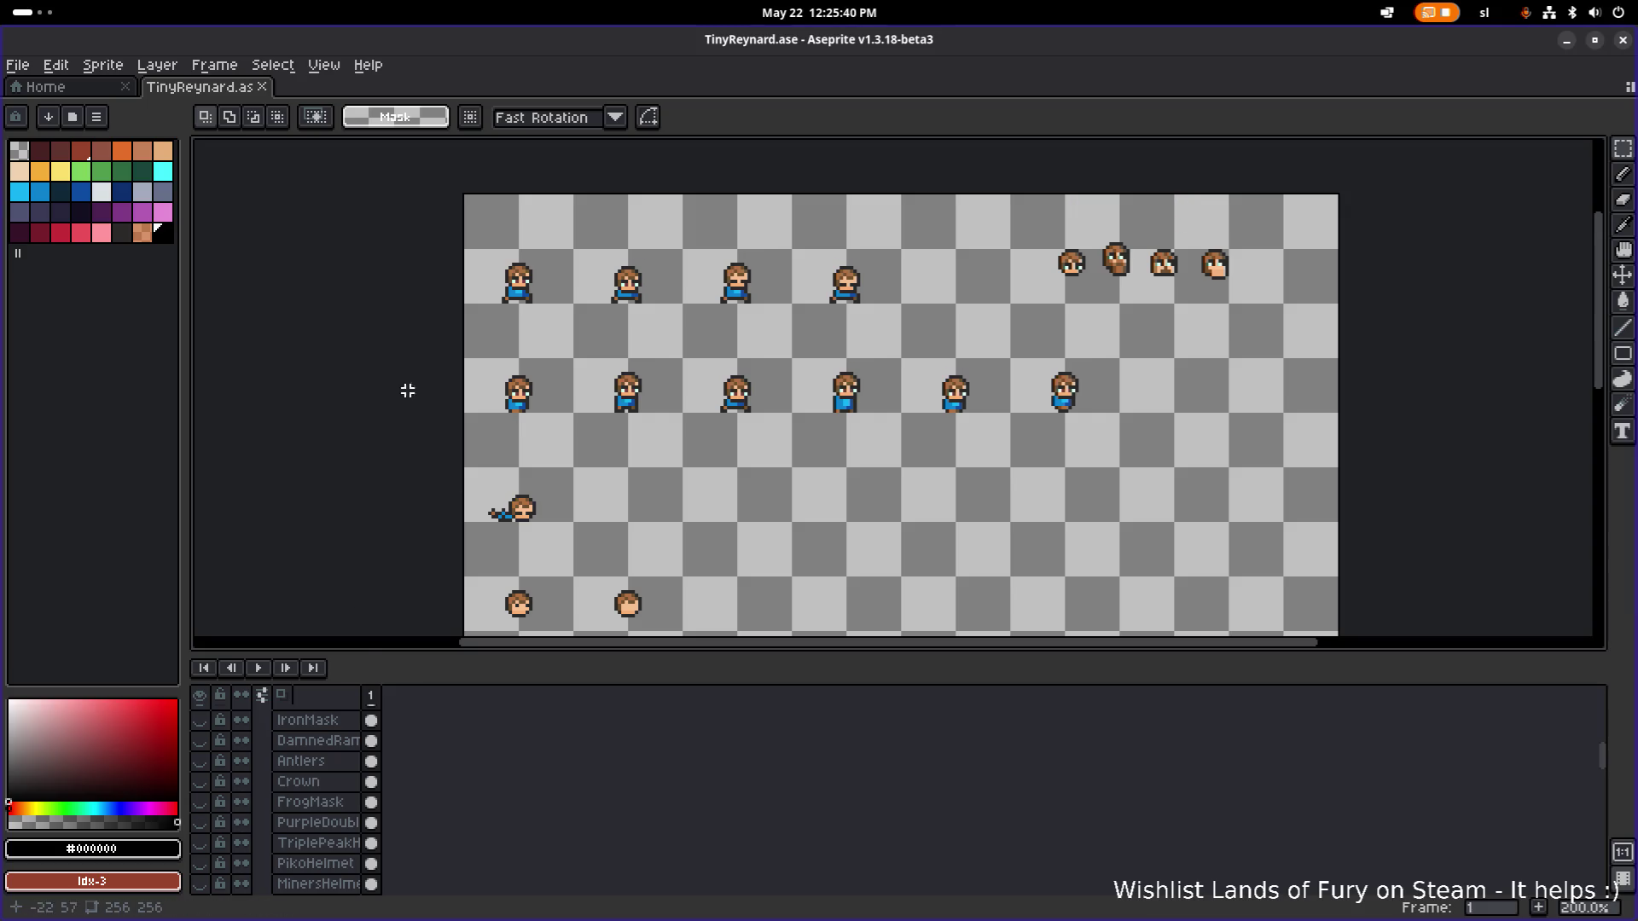
left_click(17, 65)
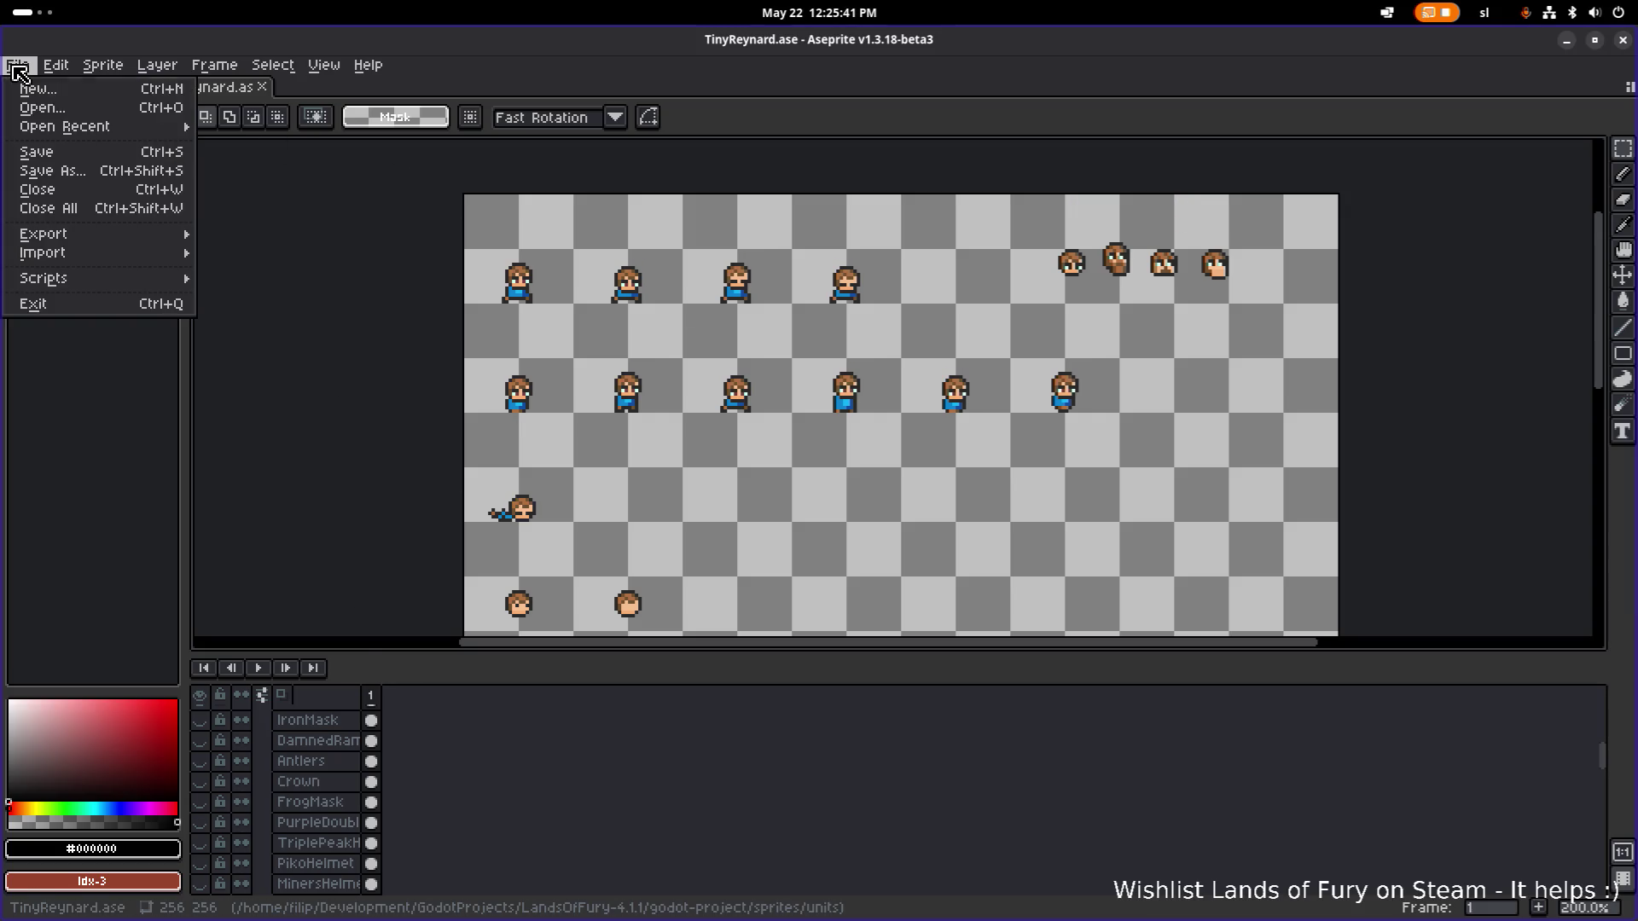
In the Open dialog, go up to the sprites folder and enter the interactables folder.
left_click(30, 106)
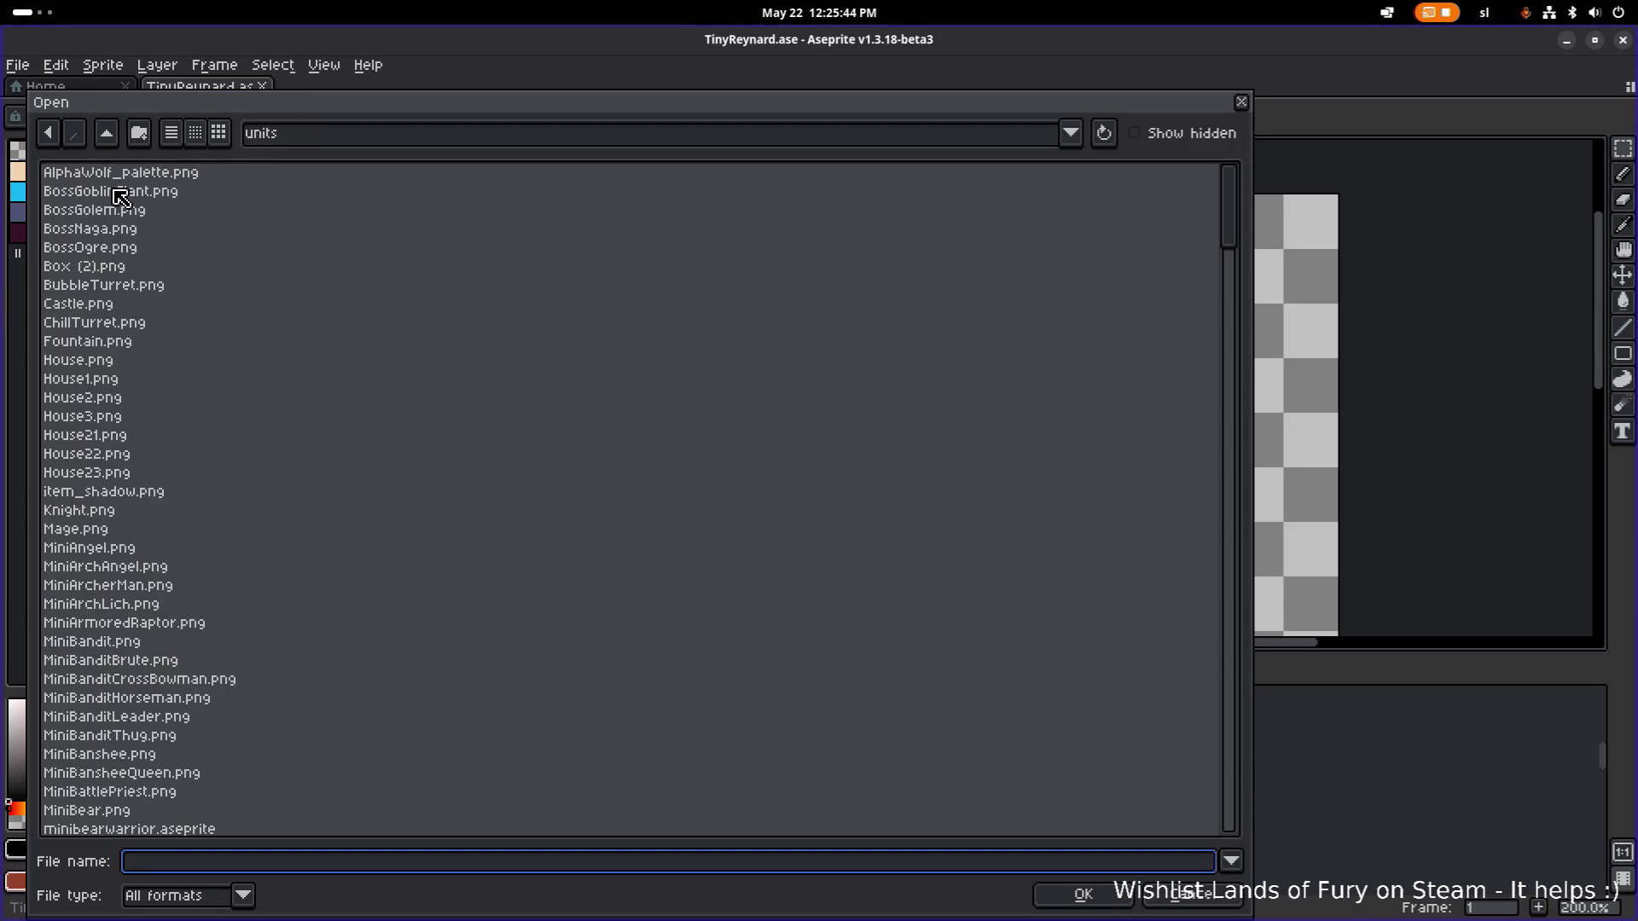
left_click(110, 140)
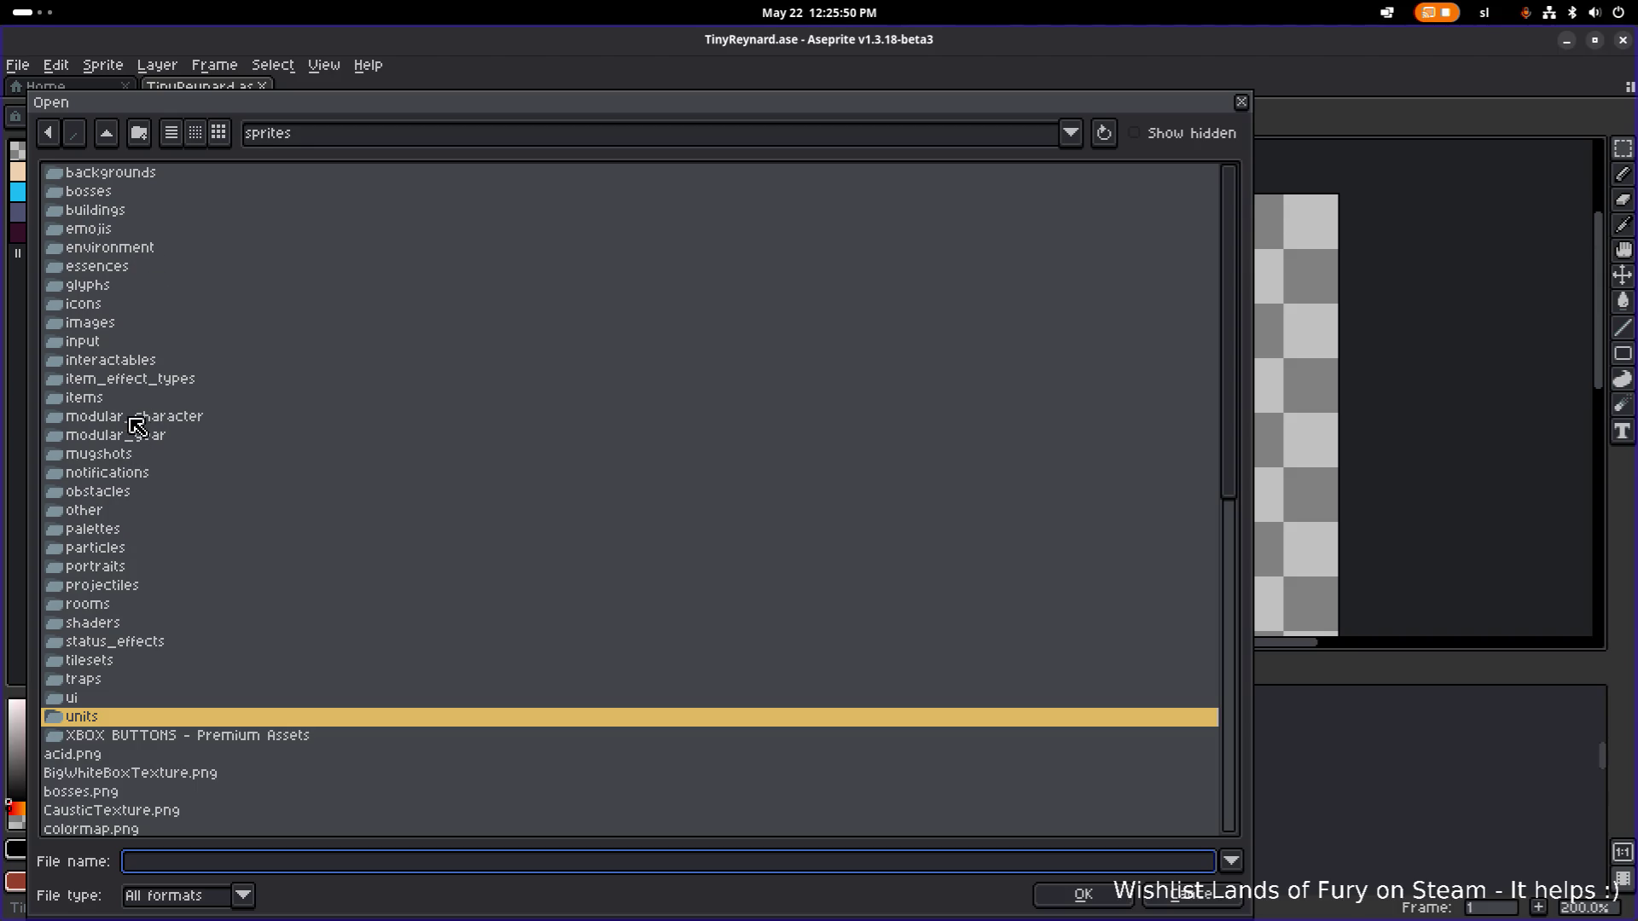
left_click(149, 248)
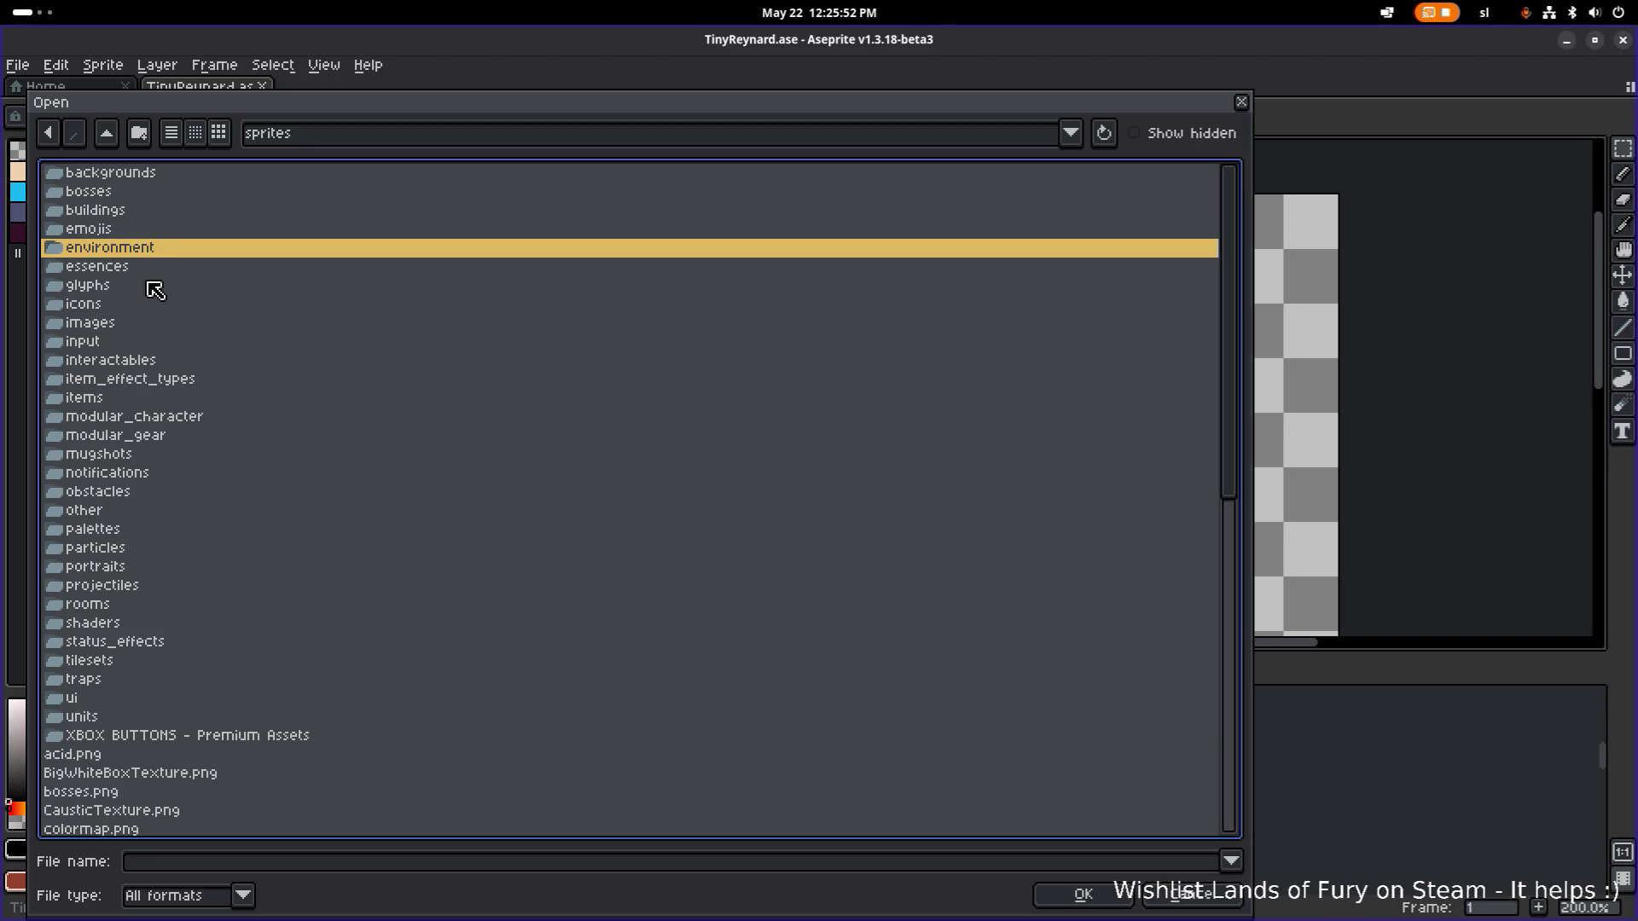
scroll(161, 386, "down", 2)
scroll(160, 382, "up", 2)
double_click(161, 361)
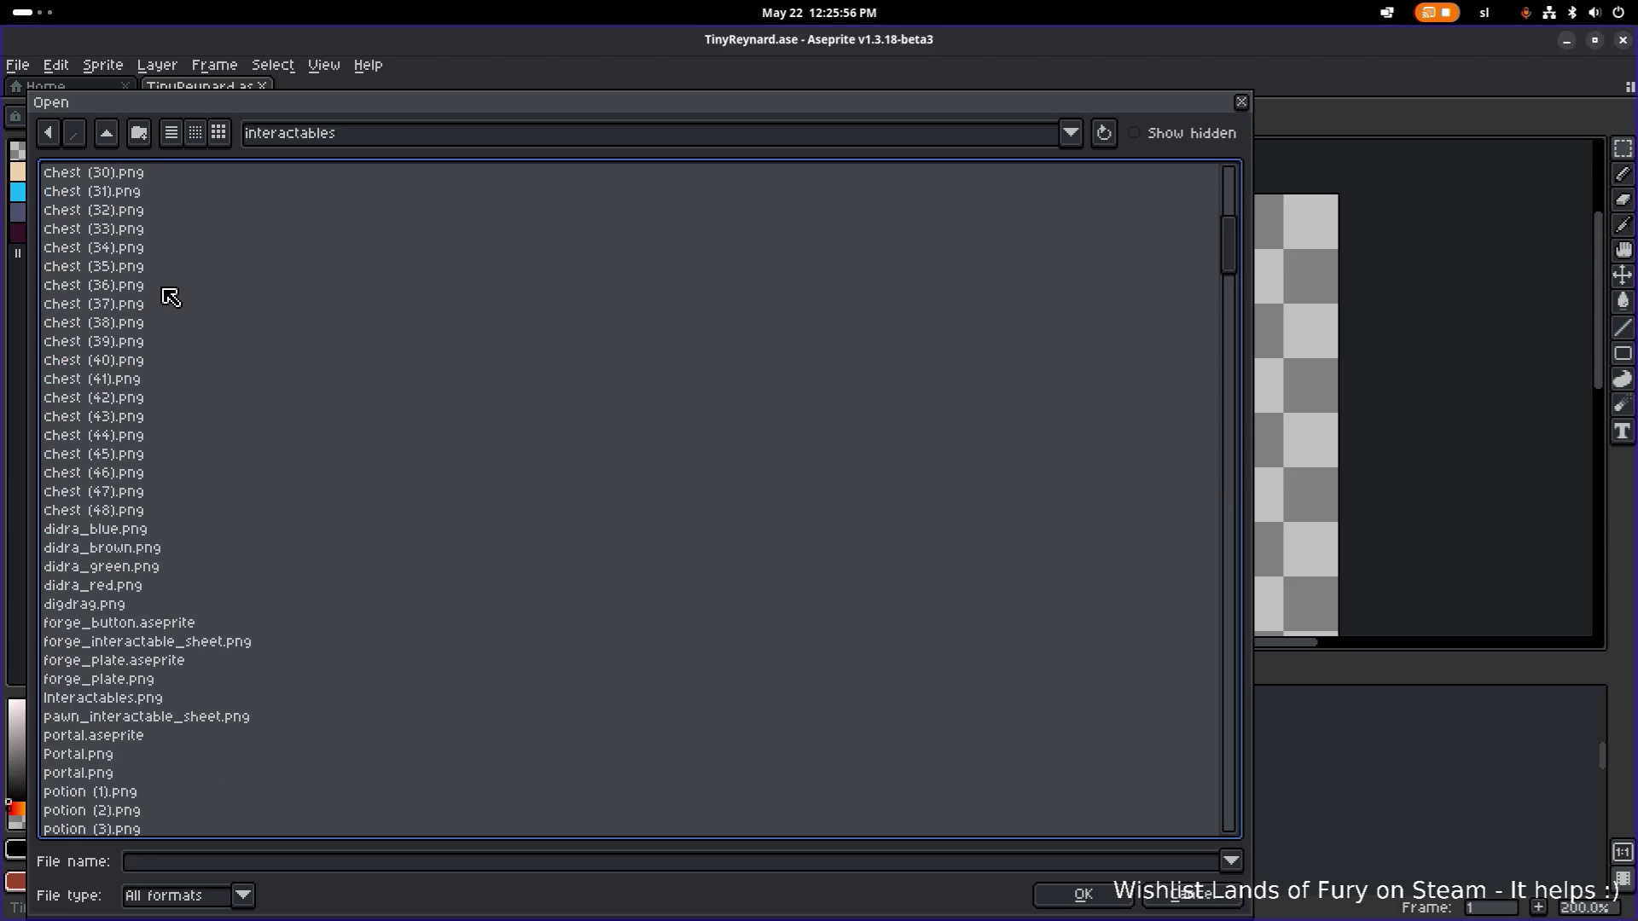
scroll(168, 299, "down", 20)
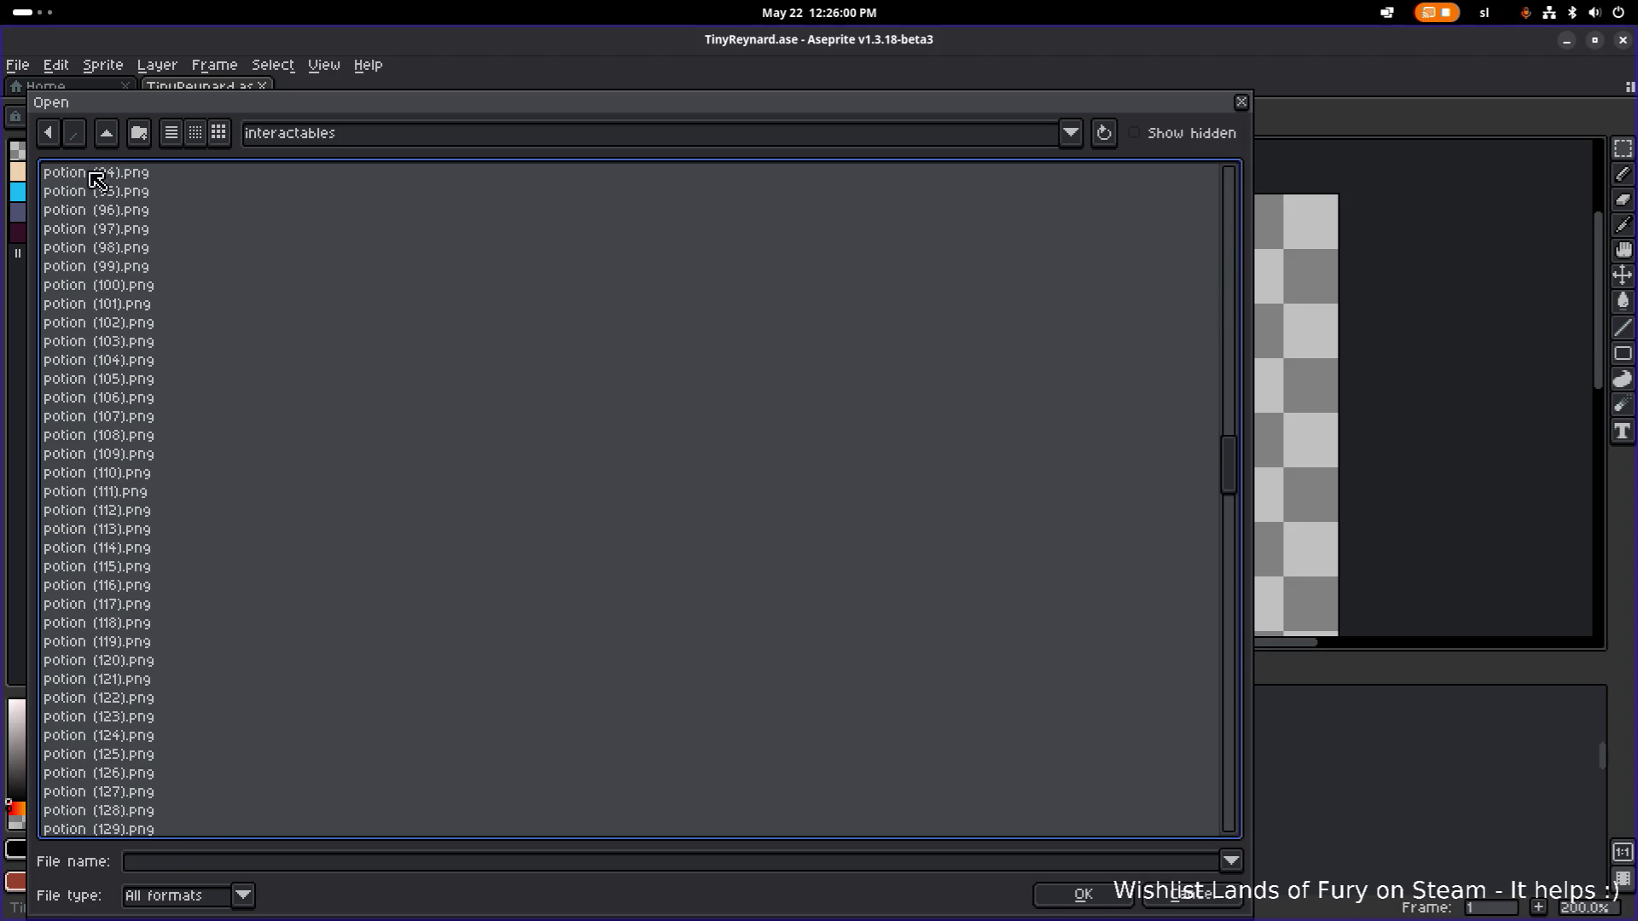
left_click(106, 132)
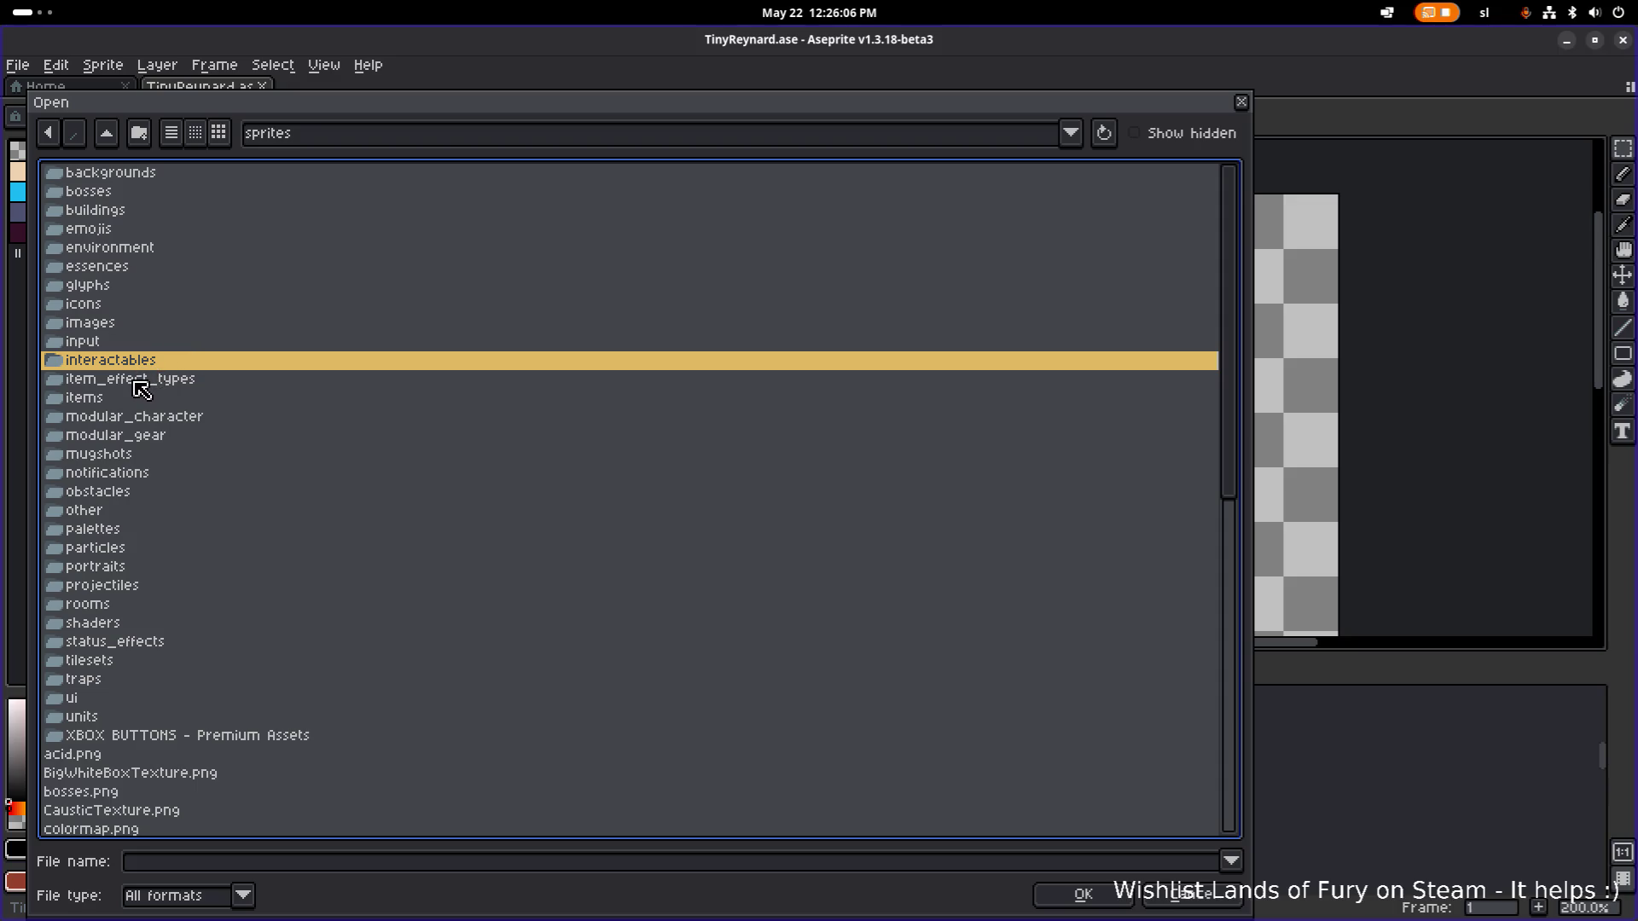
scroll(141, 390, "down", 2)
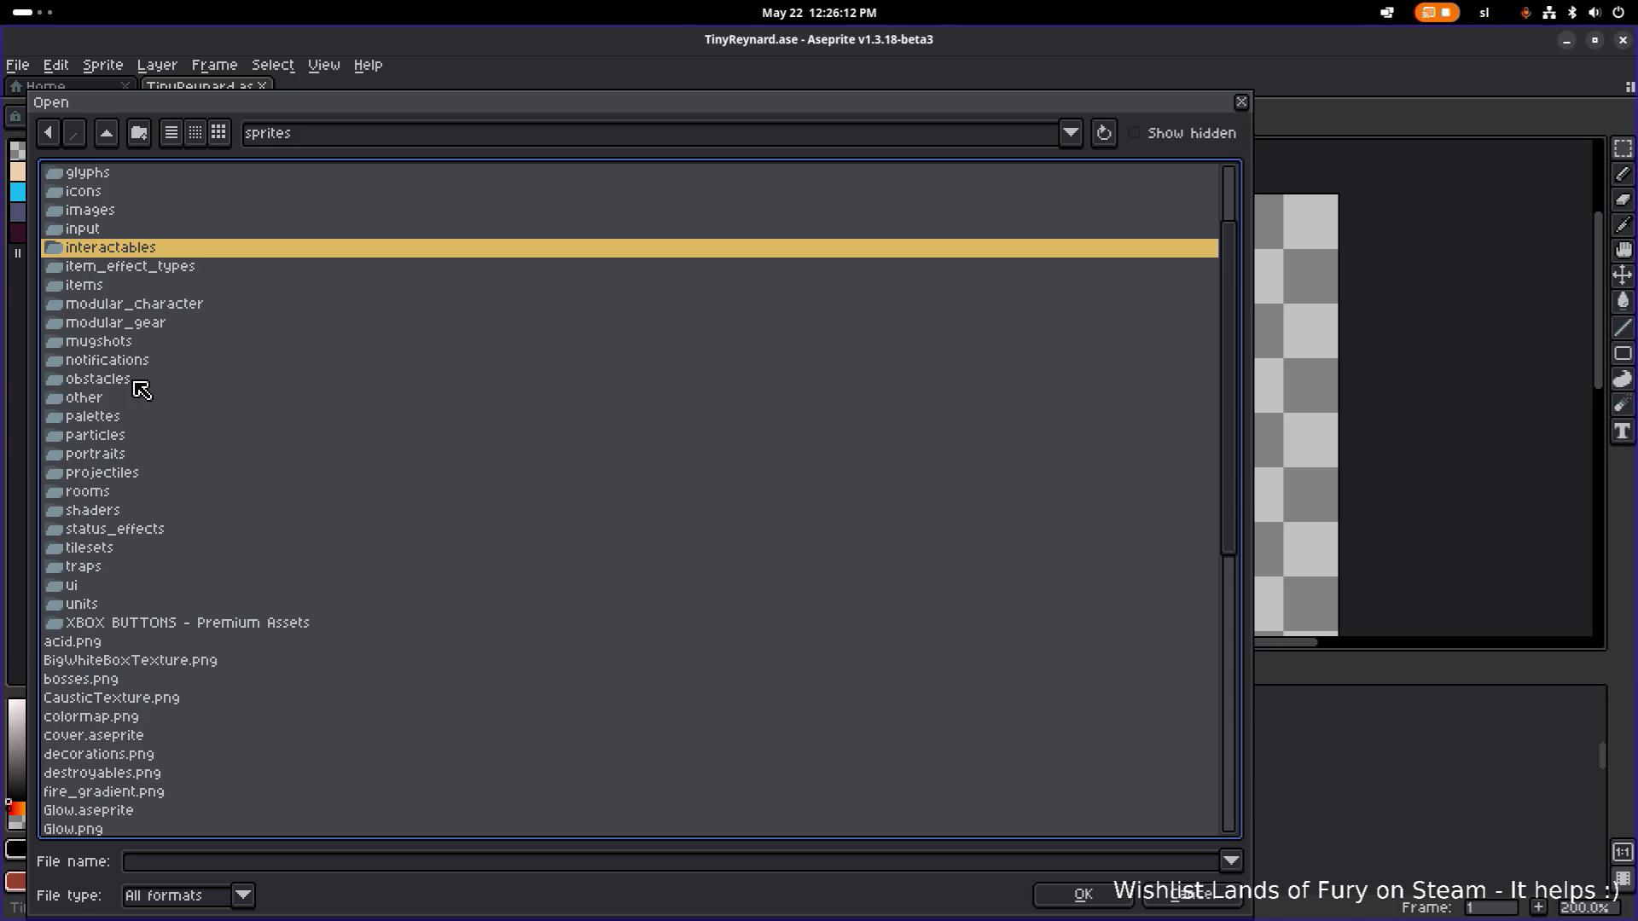
double_click(117, 247)
Open Interactables.png from the interactables folder.
scroll(162, 337, "down", 20)
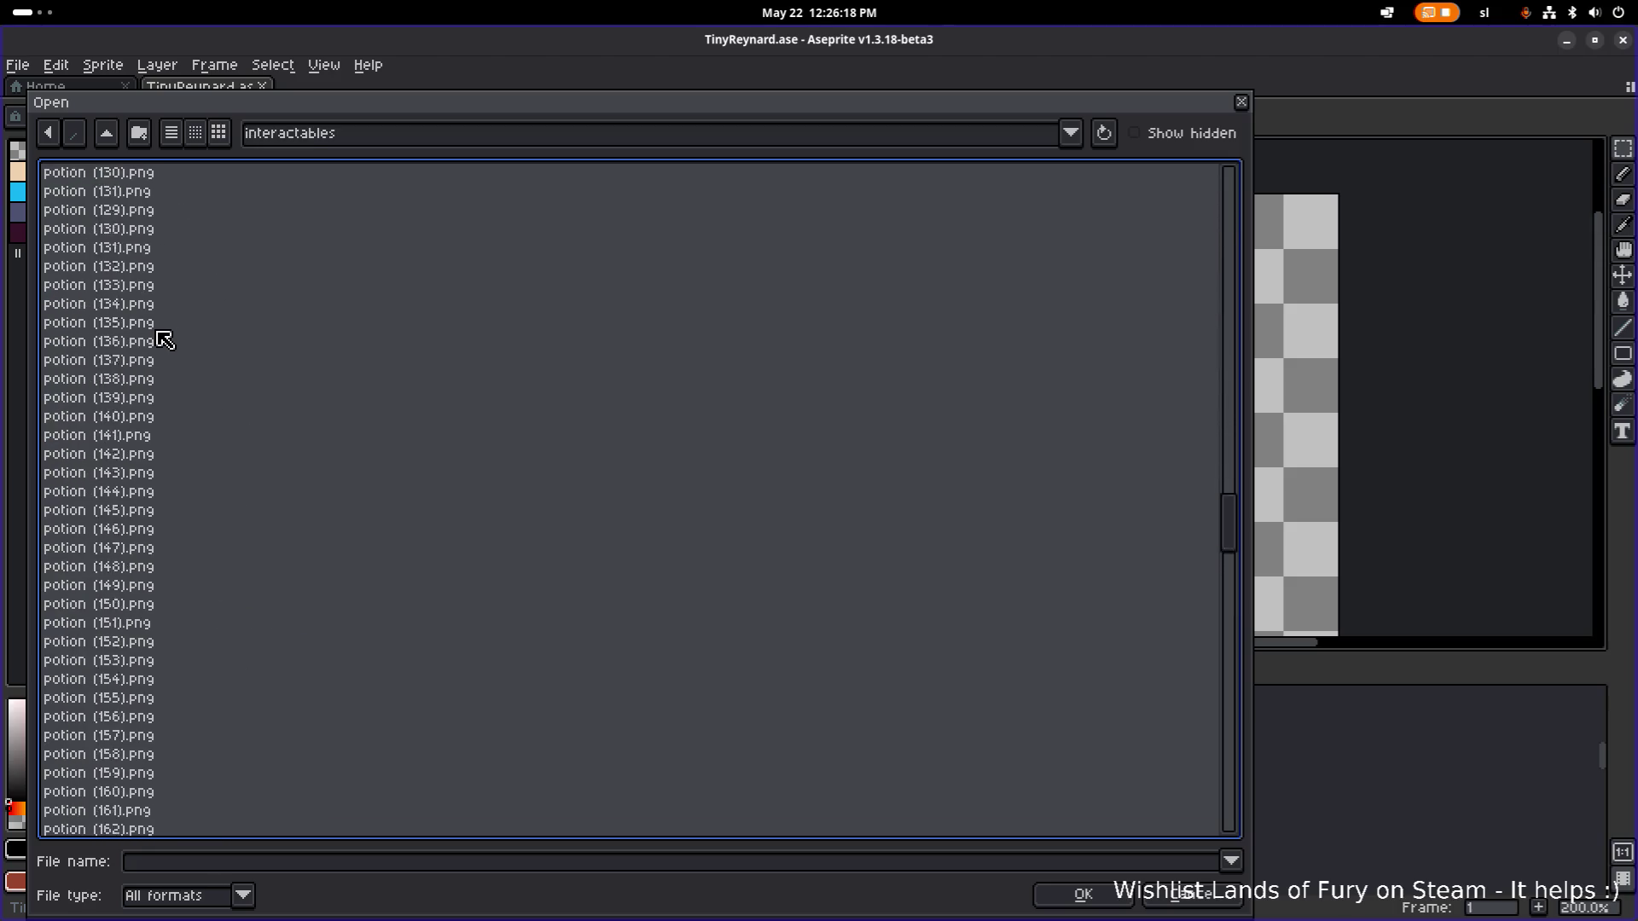
scroll(162, 339, "down", 20)
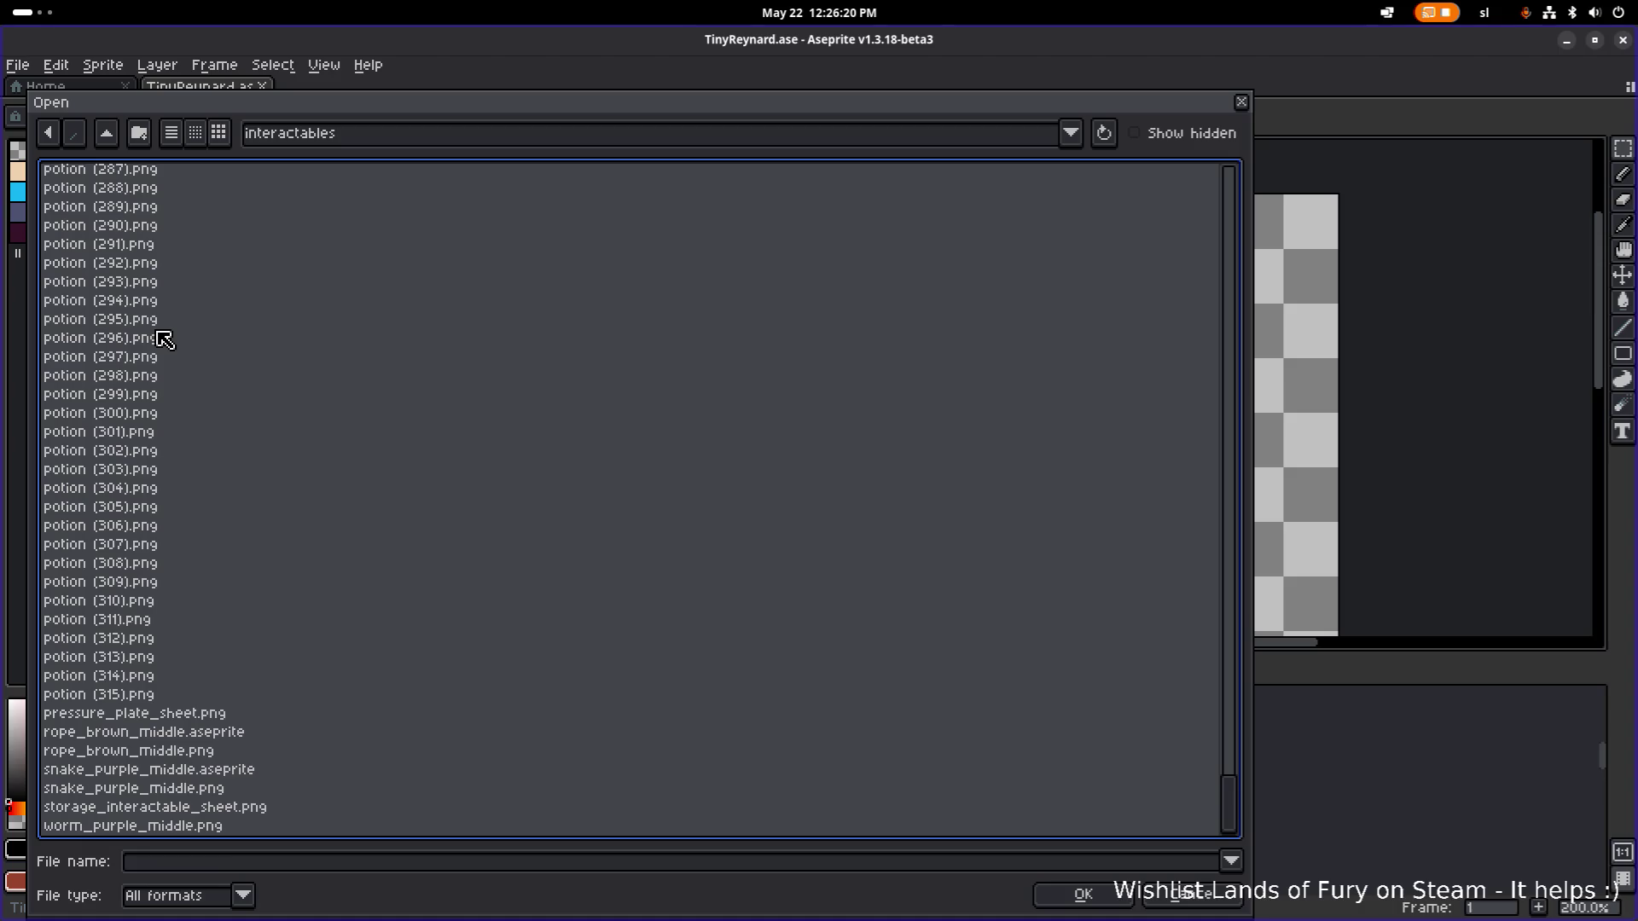
scroll(162, 340, "up", 20)
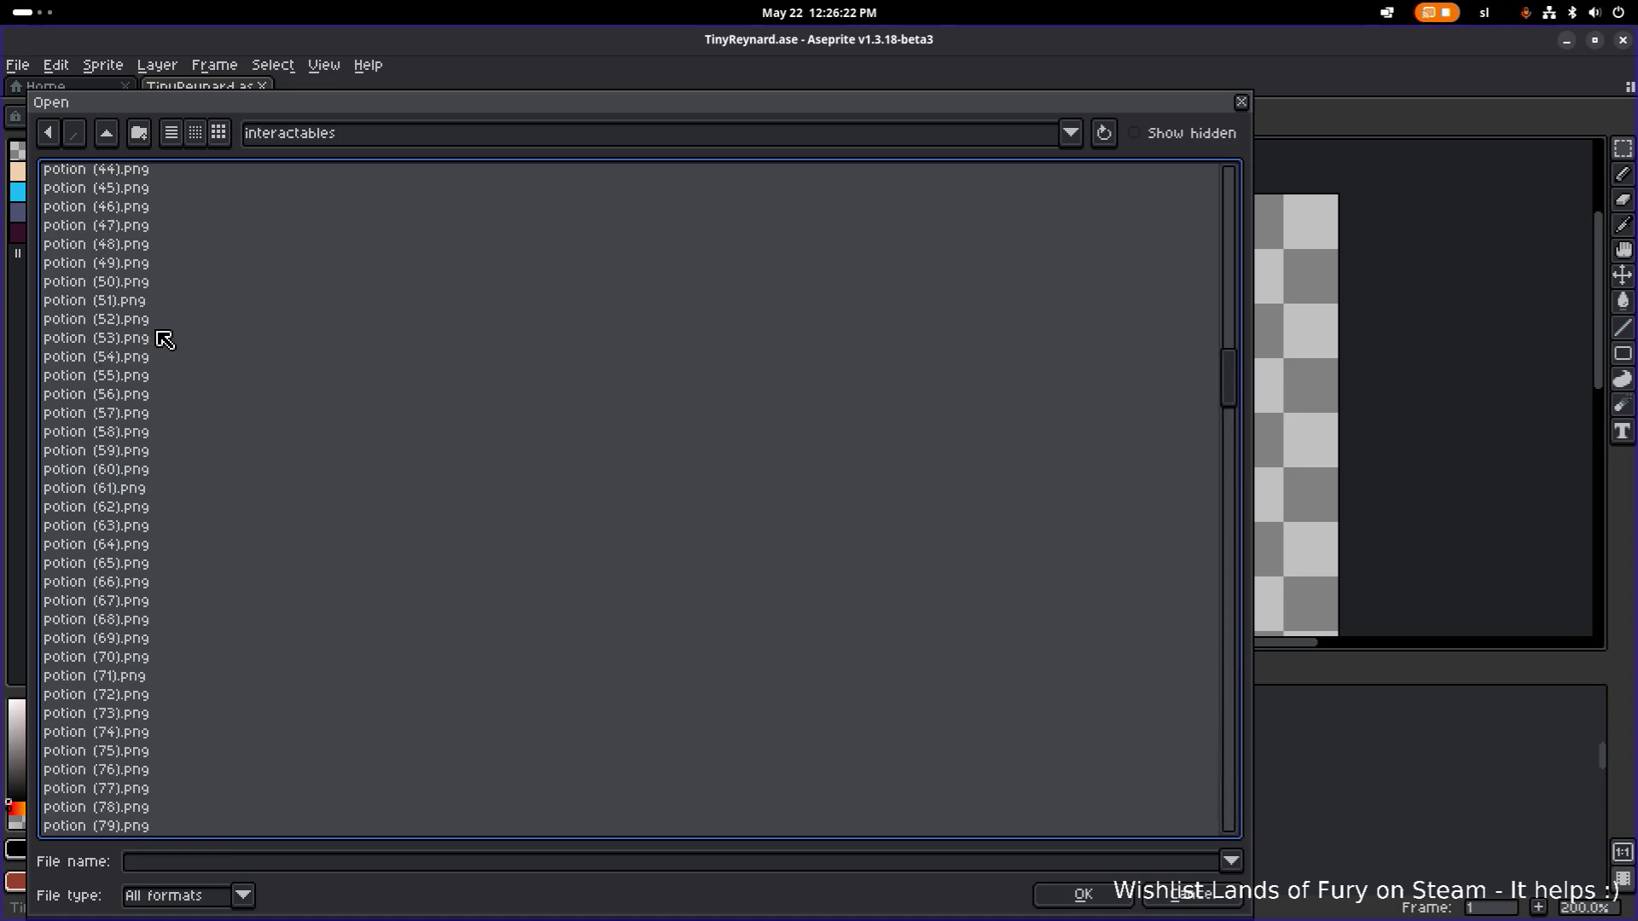
scroll(165, 340, "up", 12)
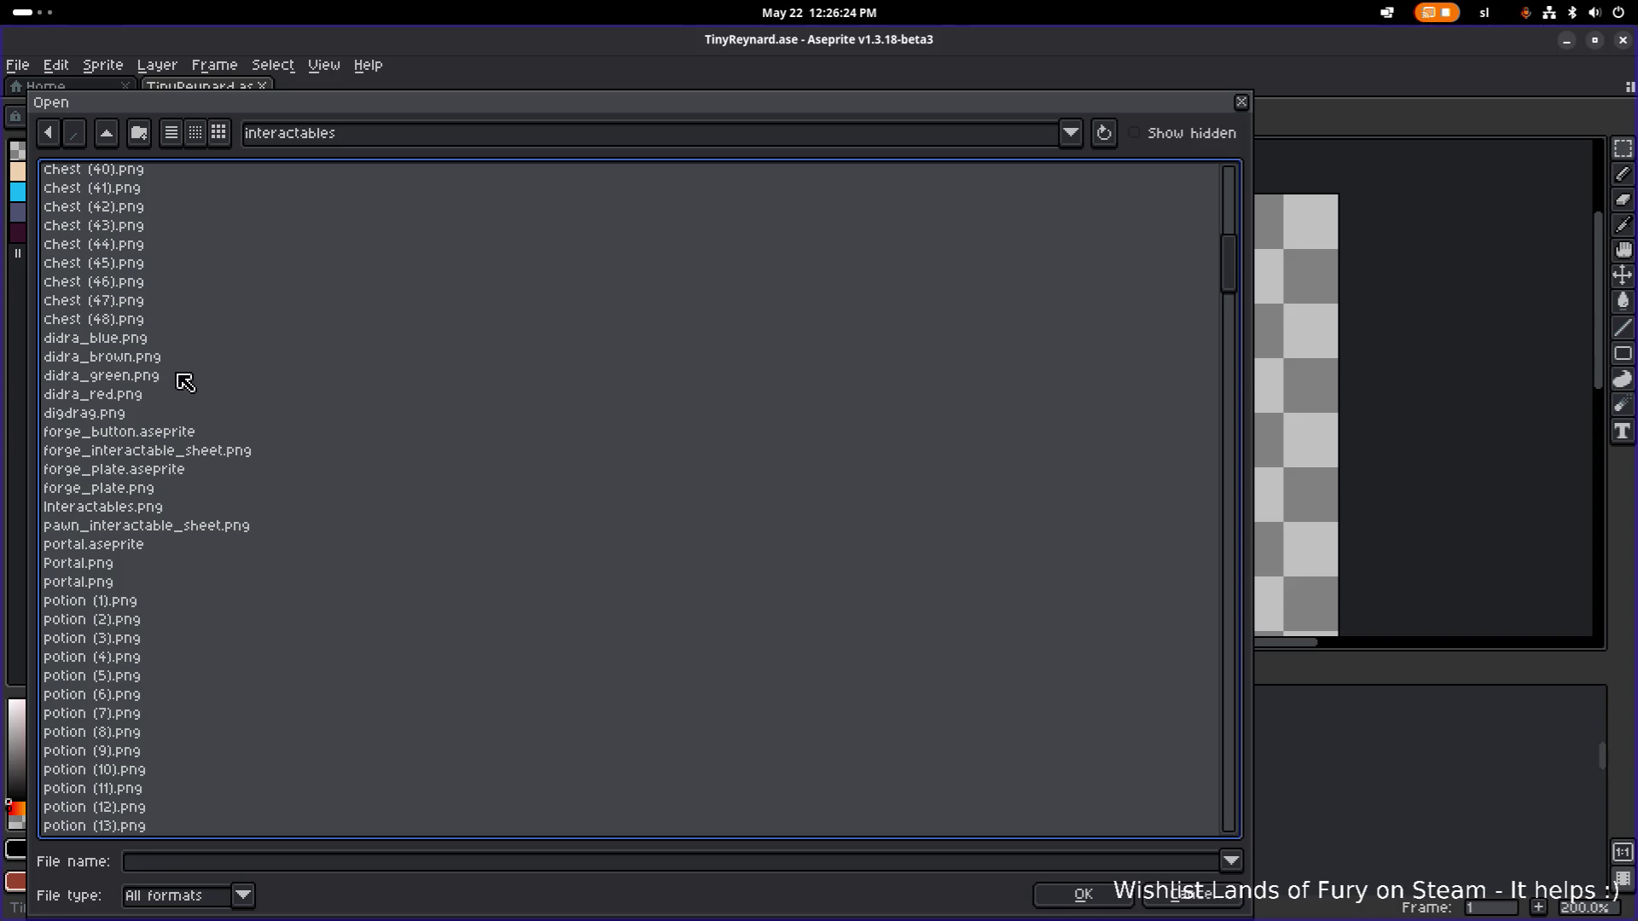
double_click(177, 508)
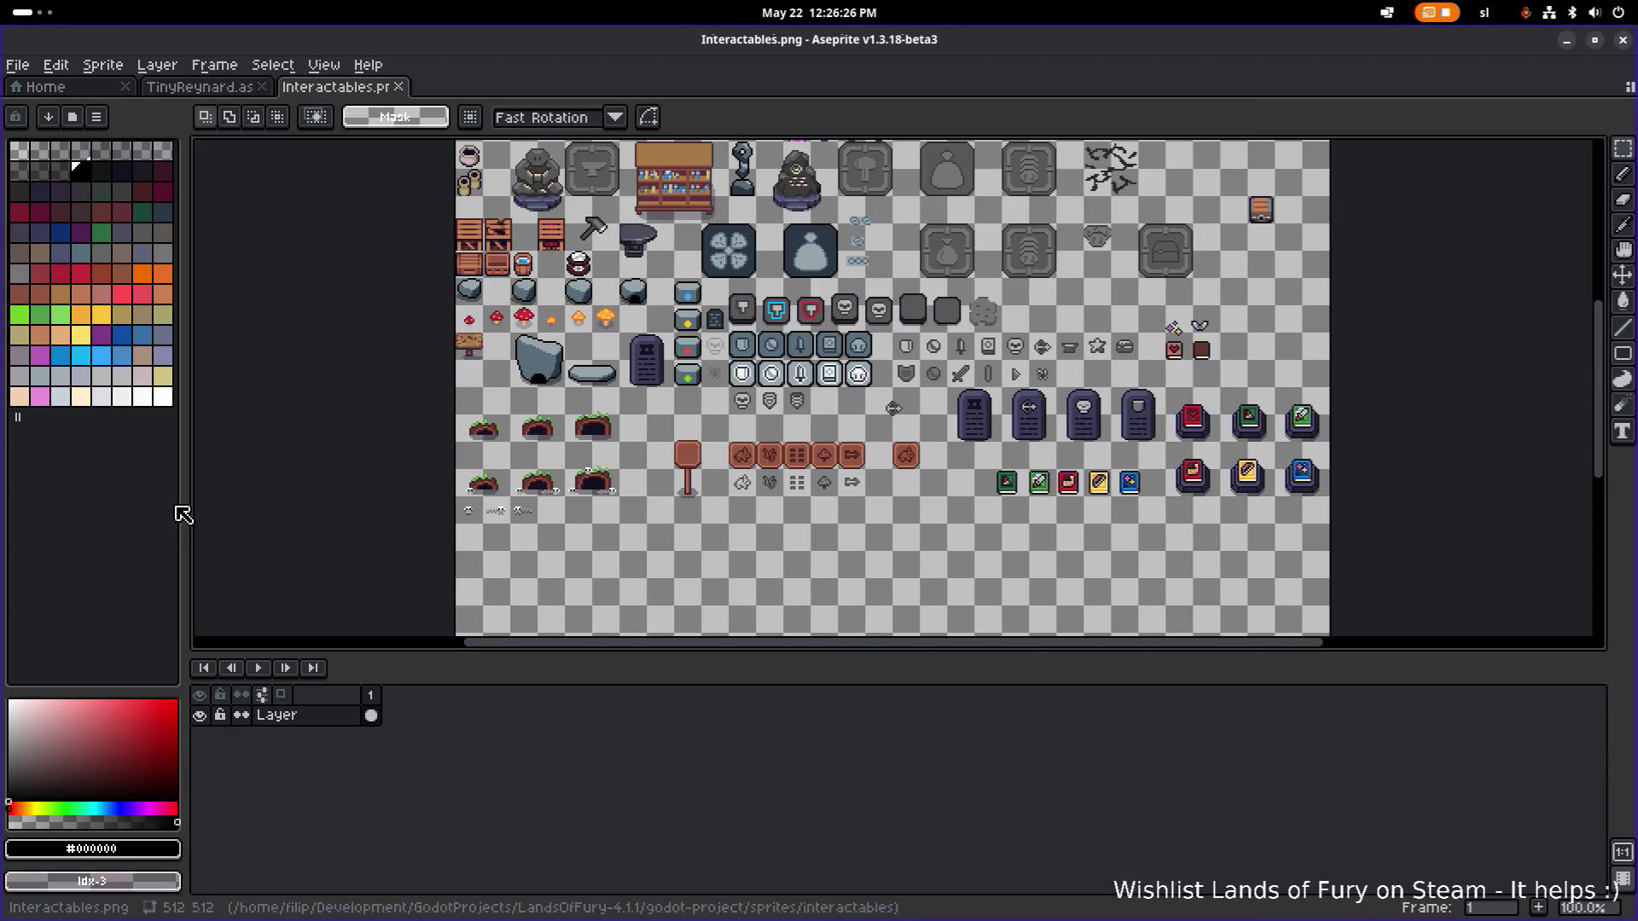
Frame the statue row and marquee-select the middle wolf statue.
scroll(868, 343, "up", 3)
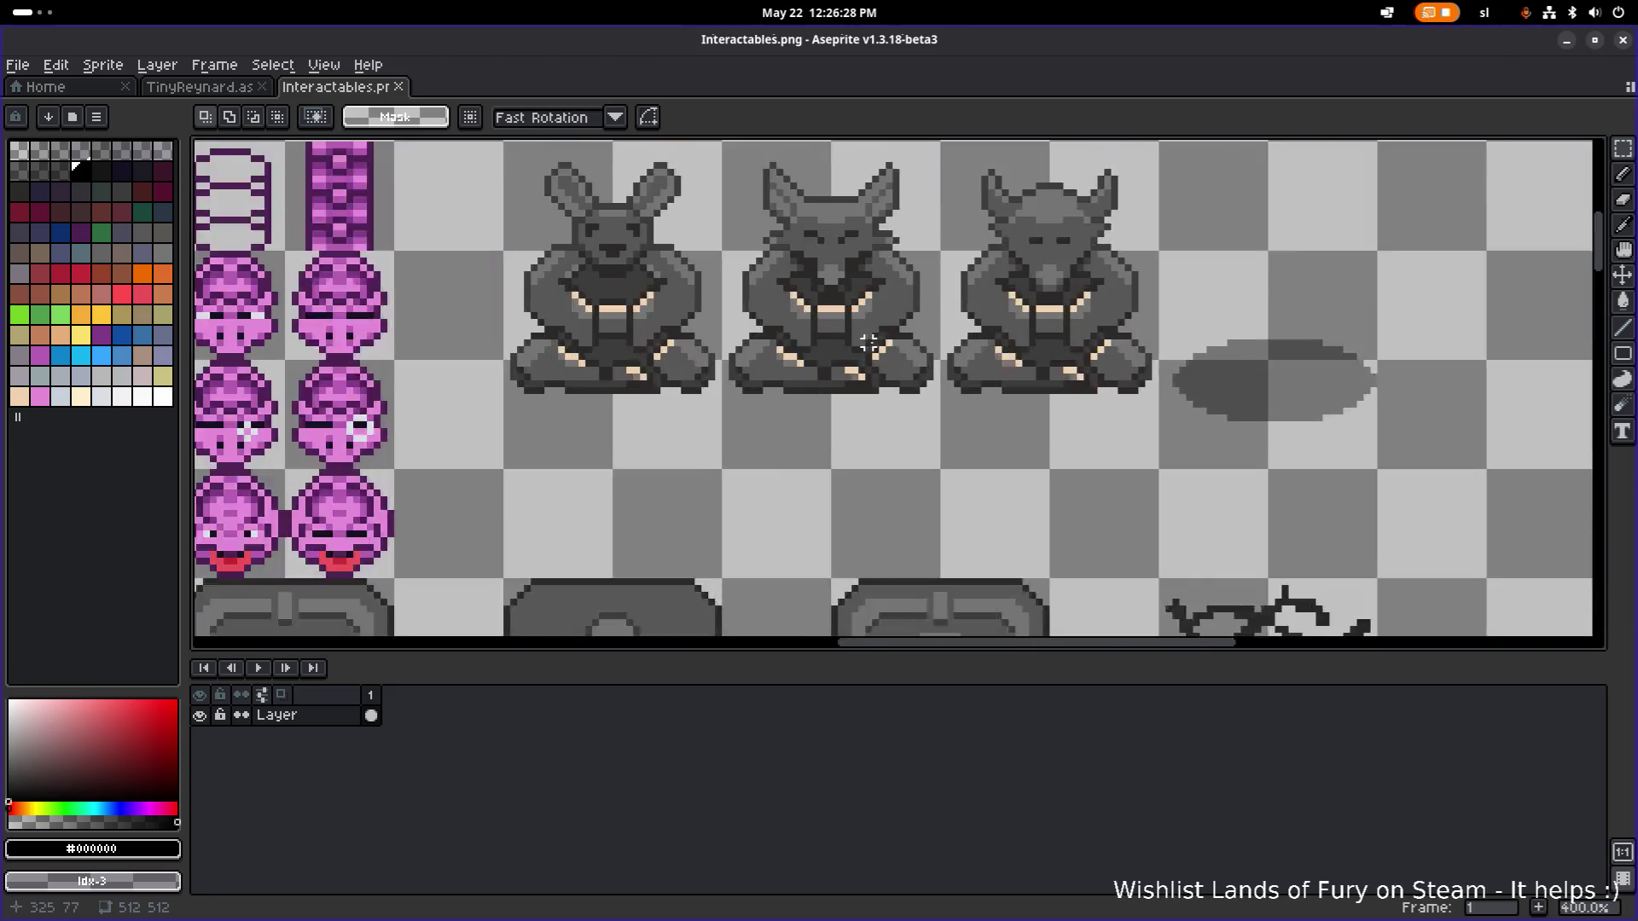
scroll(853, 333, "up", 1)
left_click_drag(848, 321, 638, 363)
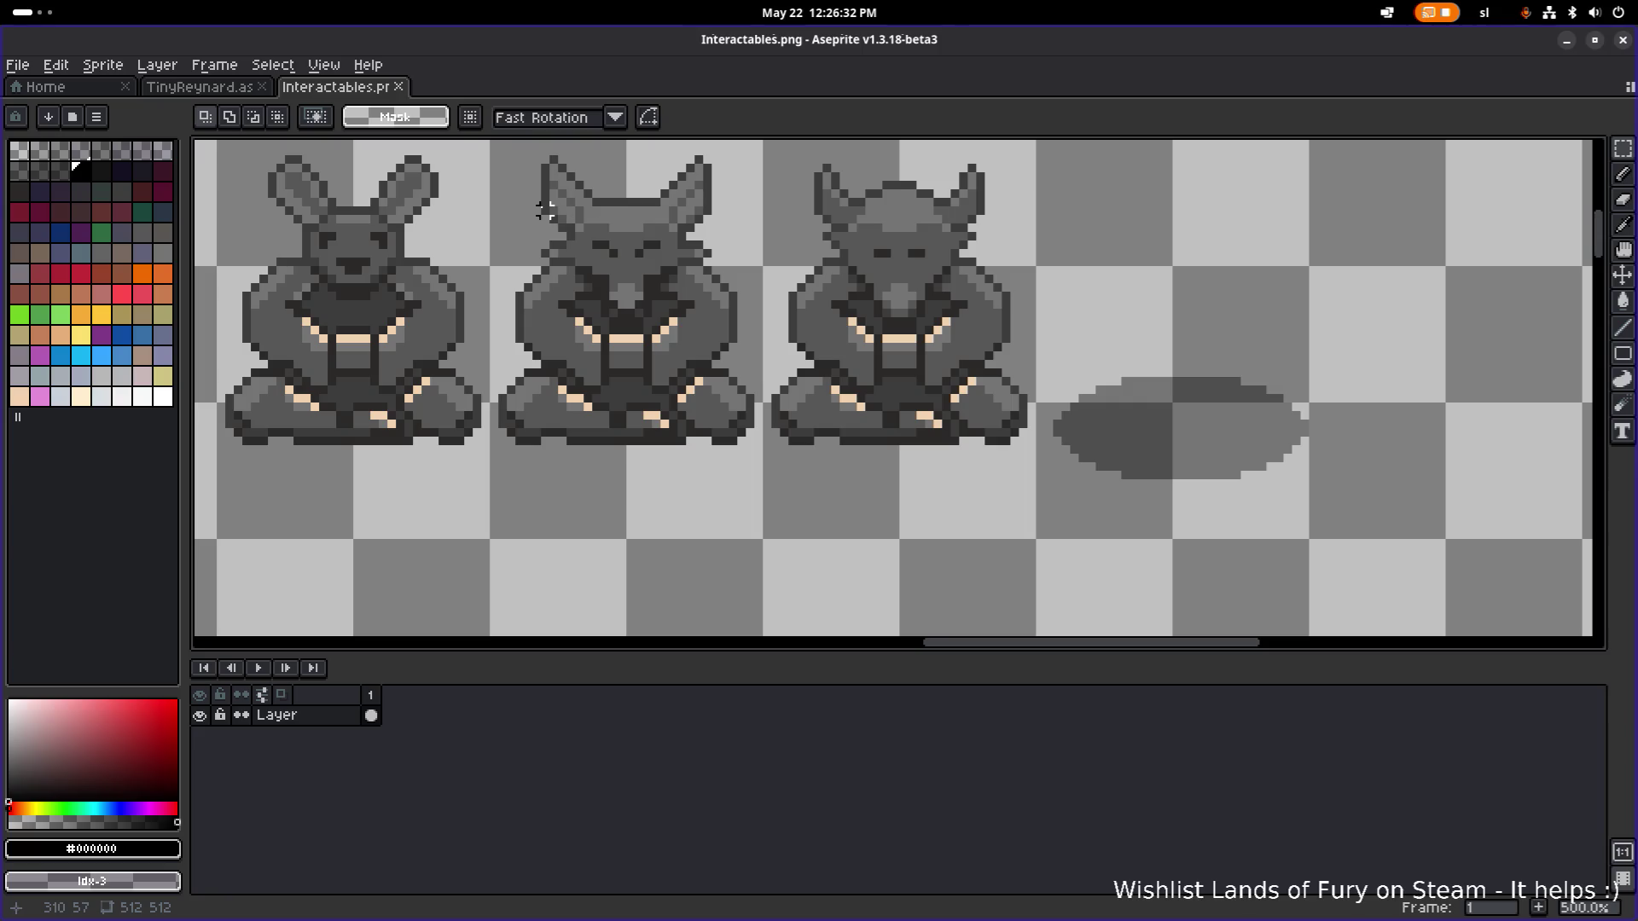
left_click_drag(553, 219, 672, 312)
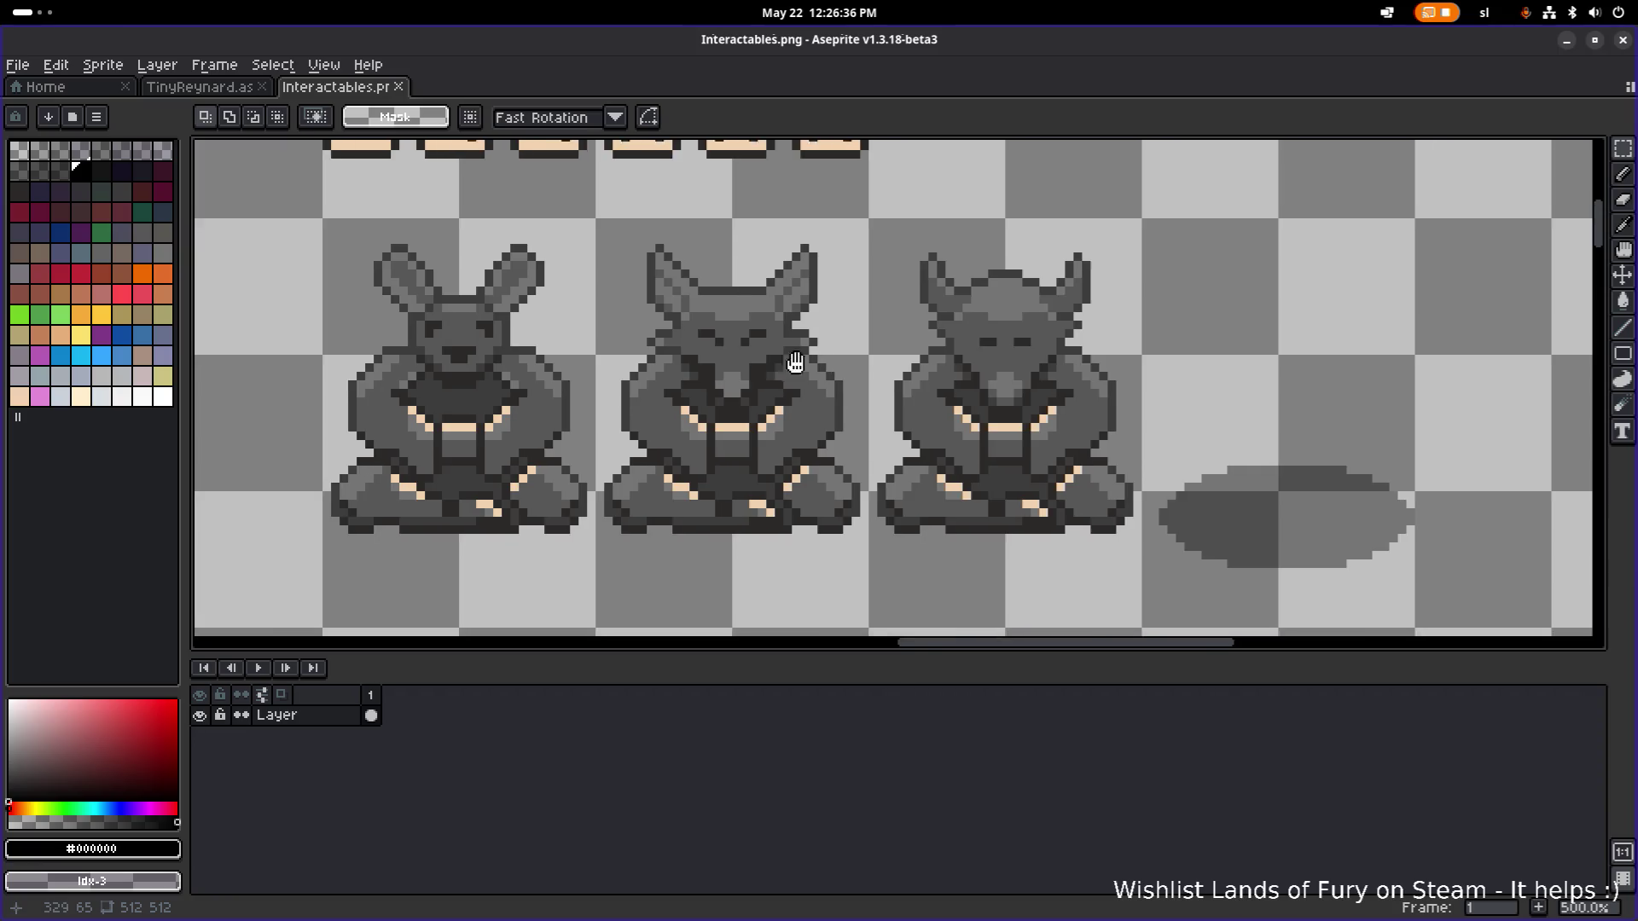
scroll(790, 366, "down", 1)
mouse_move(790, 366)
left_mouse_down()
mouse_move(556, 336)
mouse_move(807, 281)
left_mouse_up()
scroll(766, 289, "down", 2)
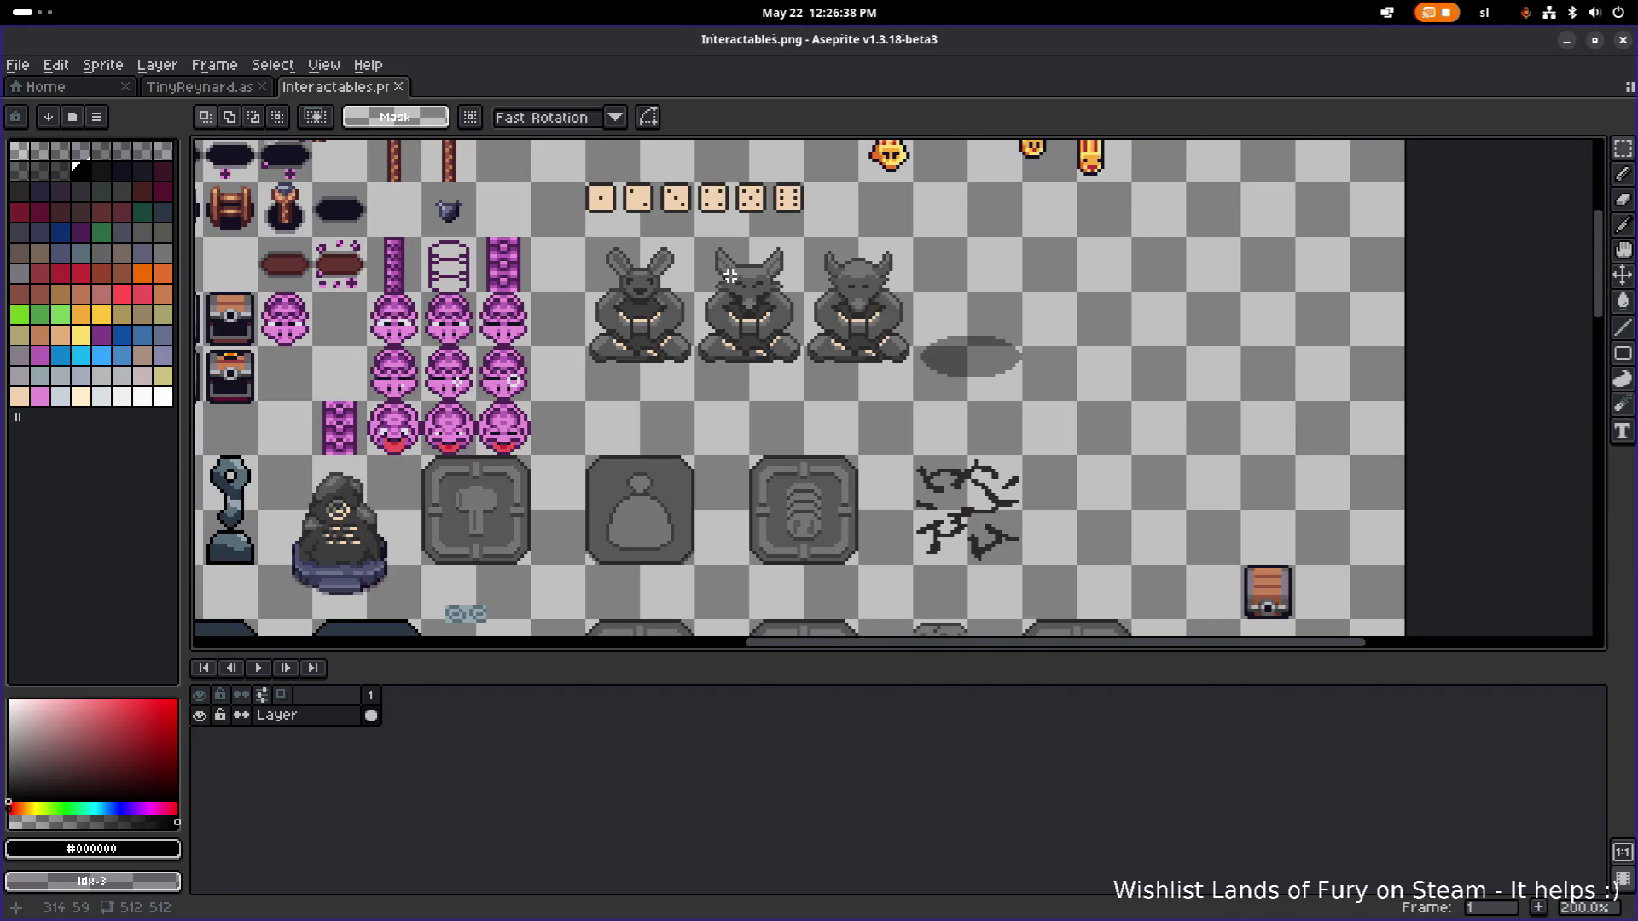
scroll(713, 277, "up", 1)
left_click_drag(689, 219, 856, 414)
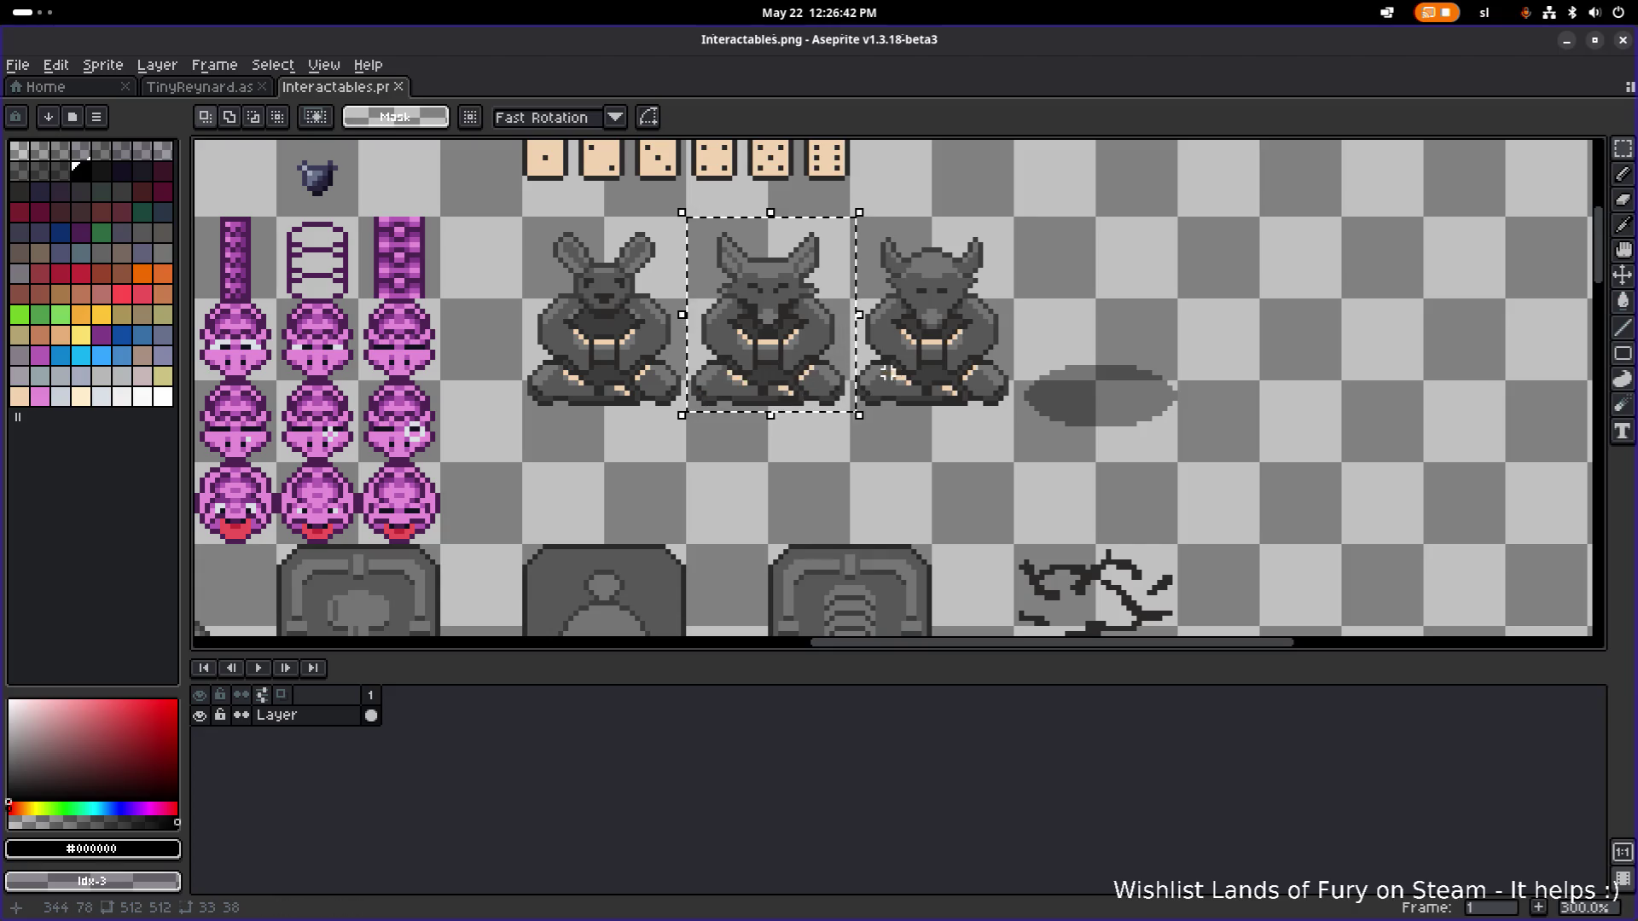
Zoom out and pan the view across the statue row.
scroll(853, 376, "up", 1)
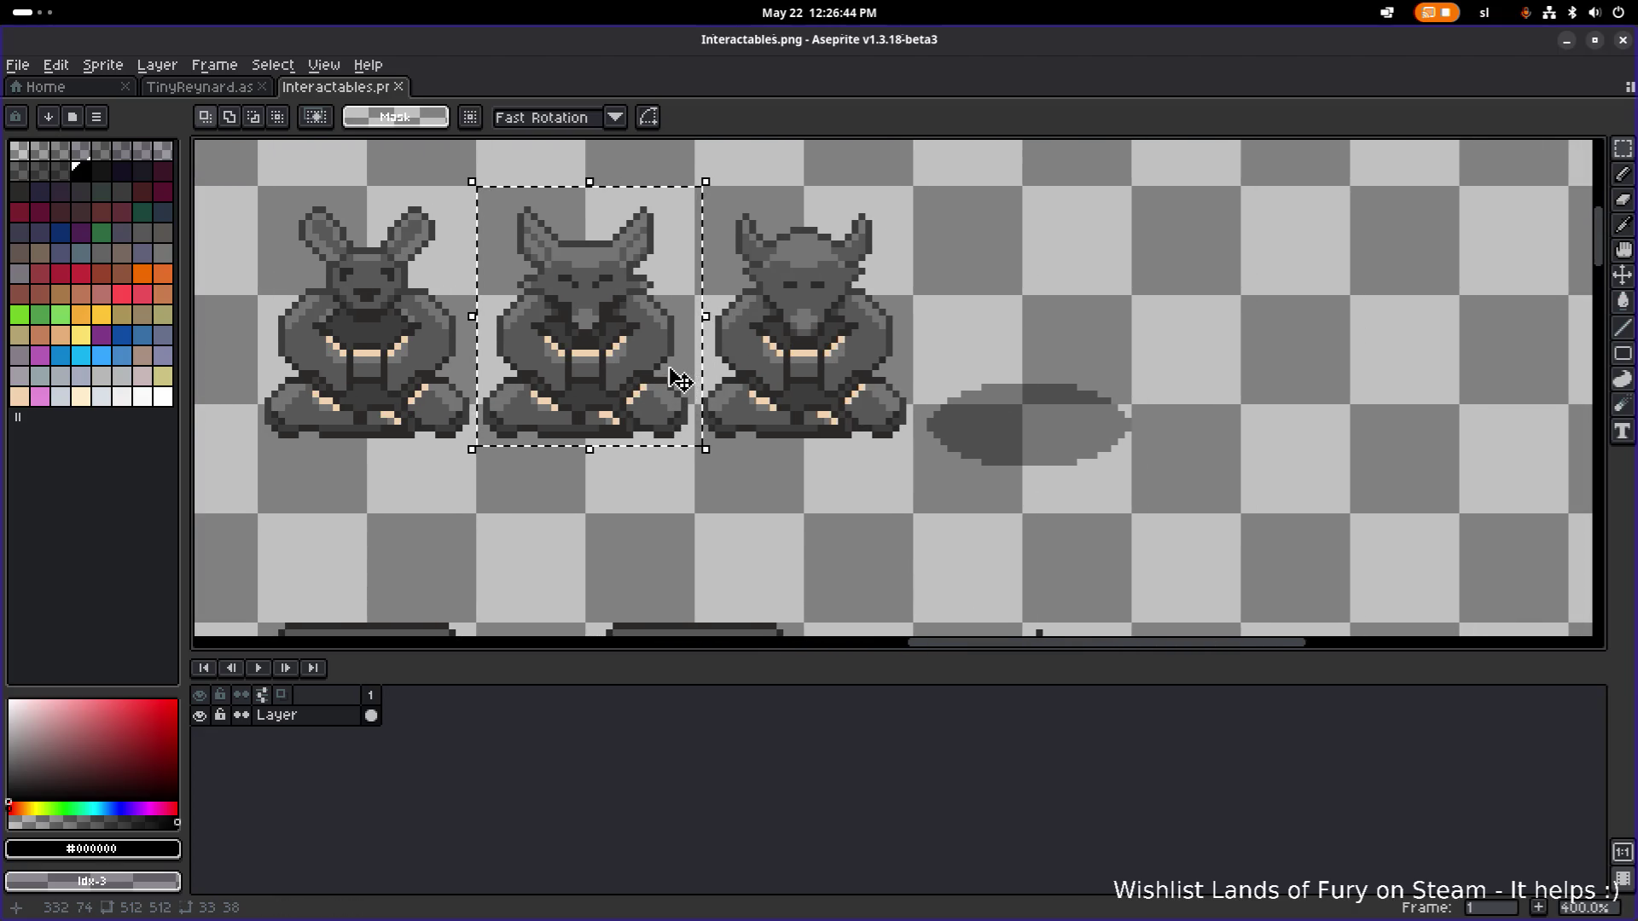
scroll(669, 384, "down", 1)
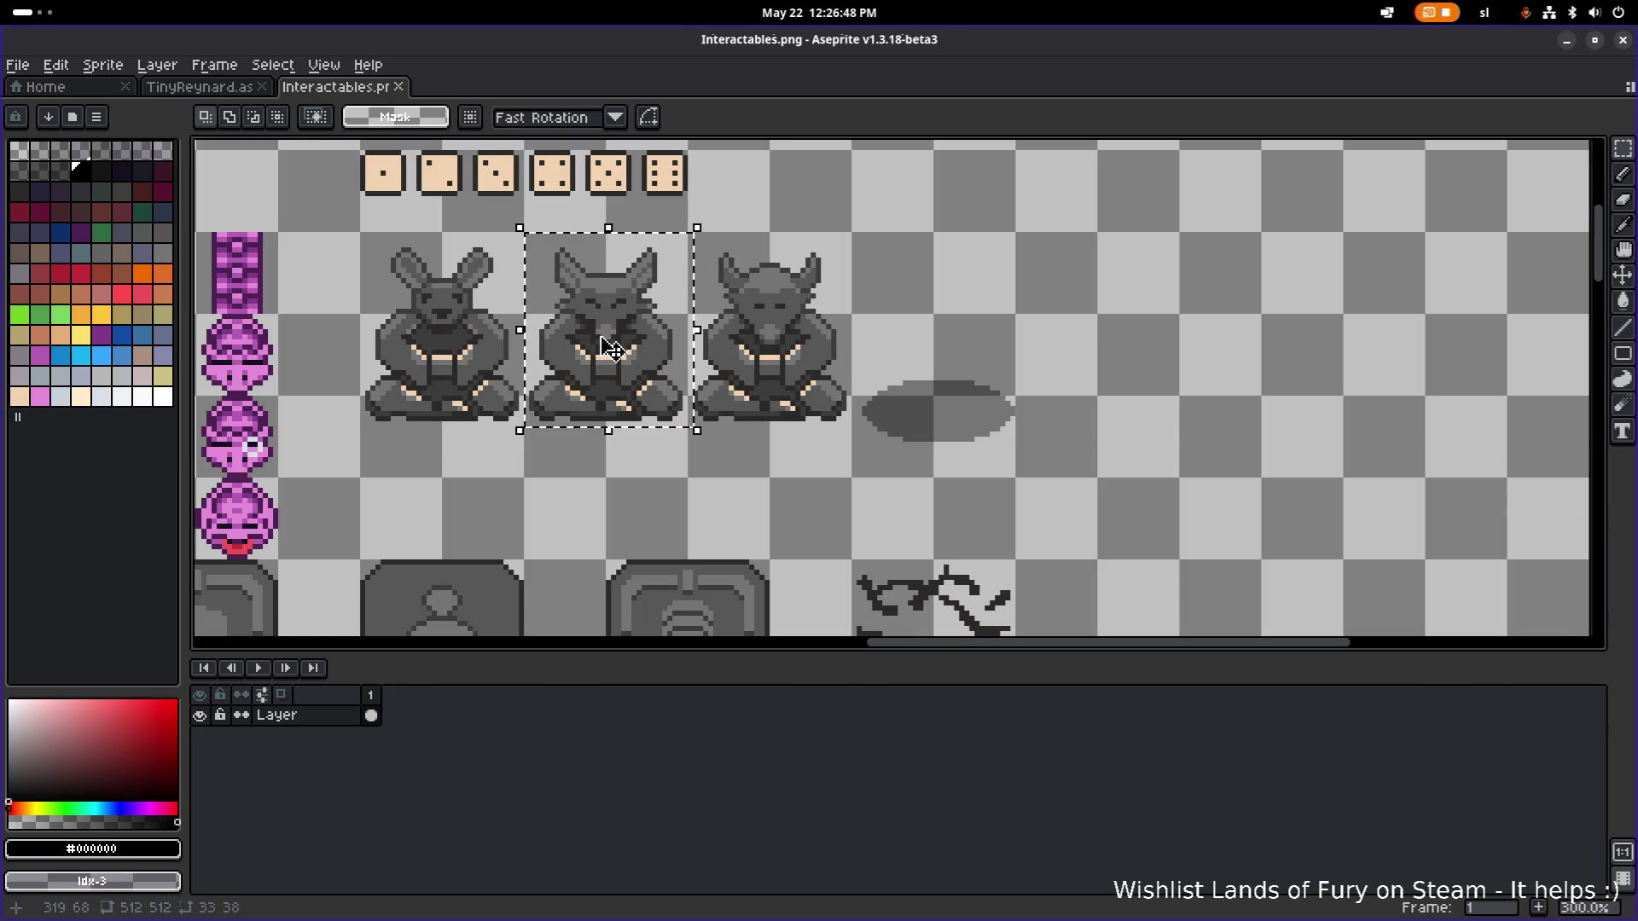
scroll(648, 263, "down", 1)
mouse_move(644, 262)
left_mouse_down()
mouse_move(563, 299)
mouse_move(960, 328)
left_mouse_up()
Drop a copy of the selected wolf statue into the empty area right of the shadow ellipse.
left_click(576, 330)
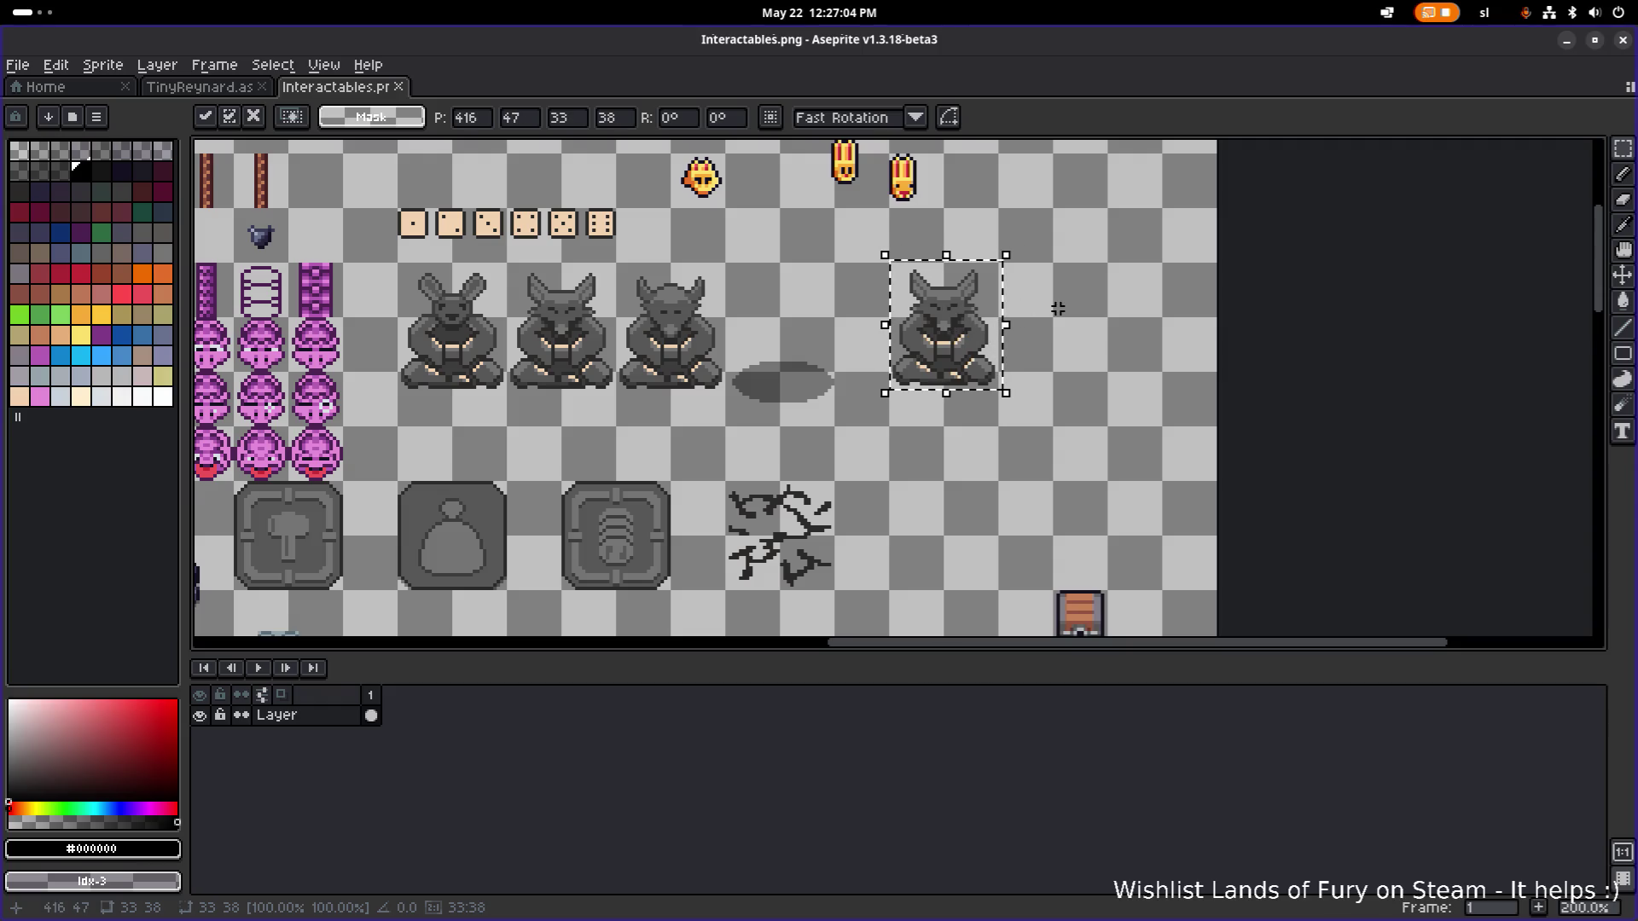
left_click(1071, 308)
scroll(1053, 314, "up", 2)
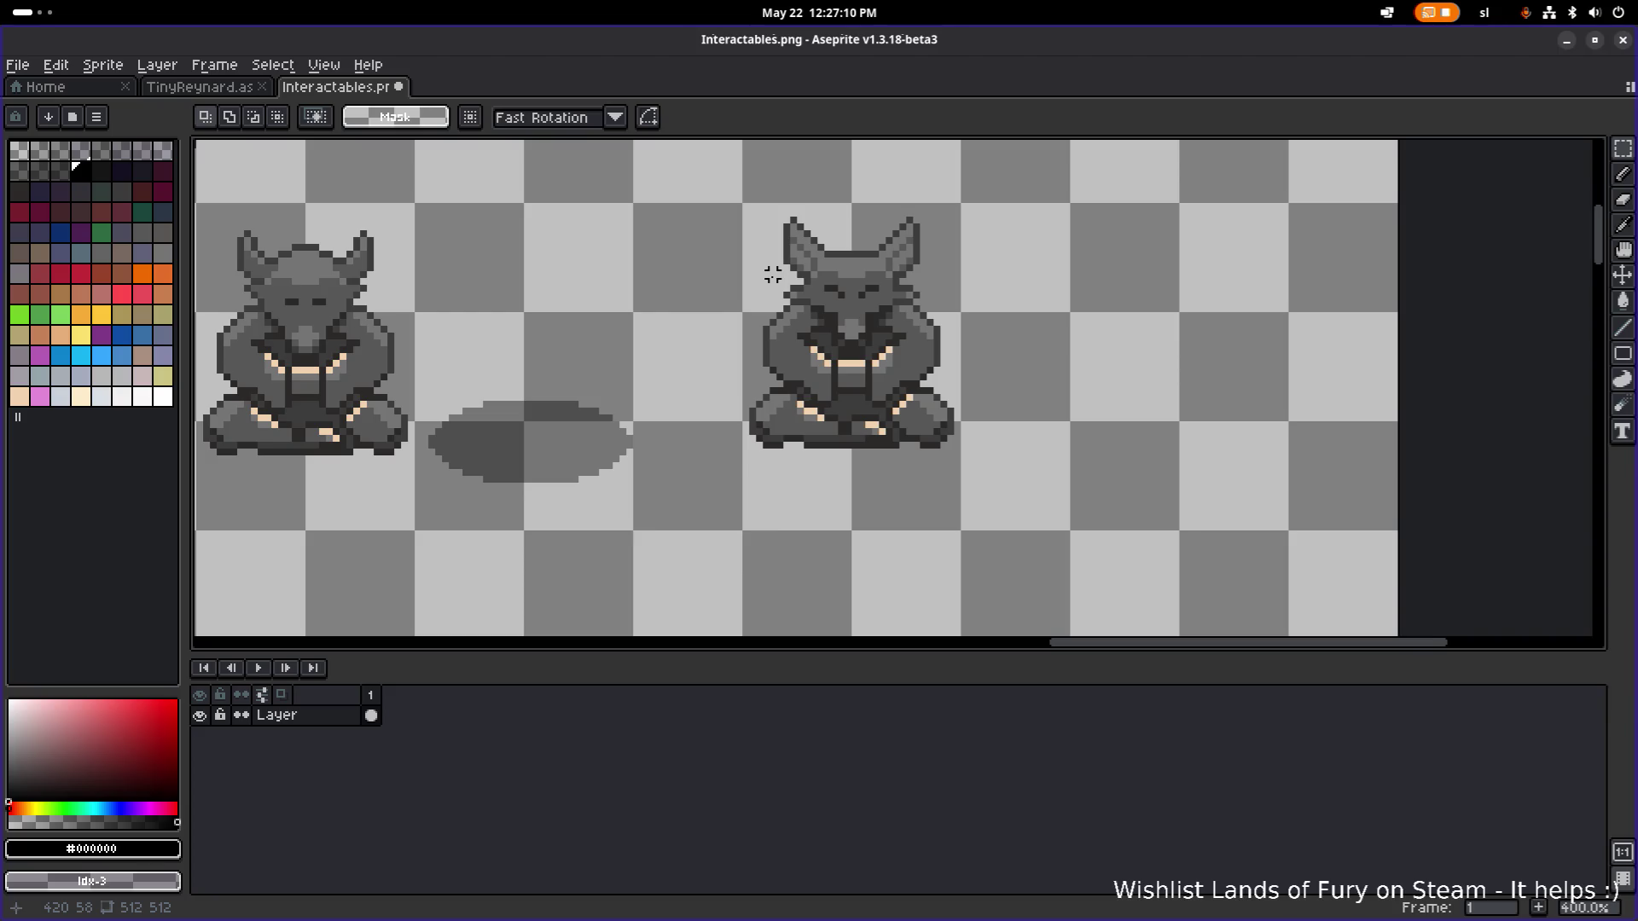
scroll(772, 274, "down", 1)
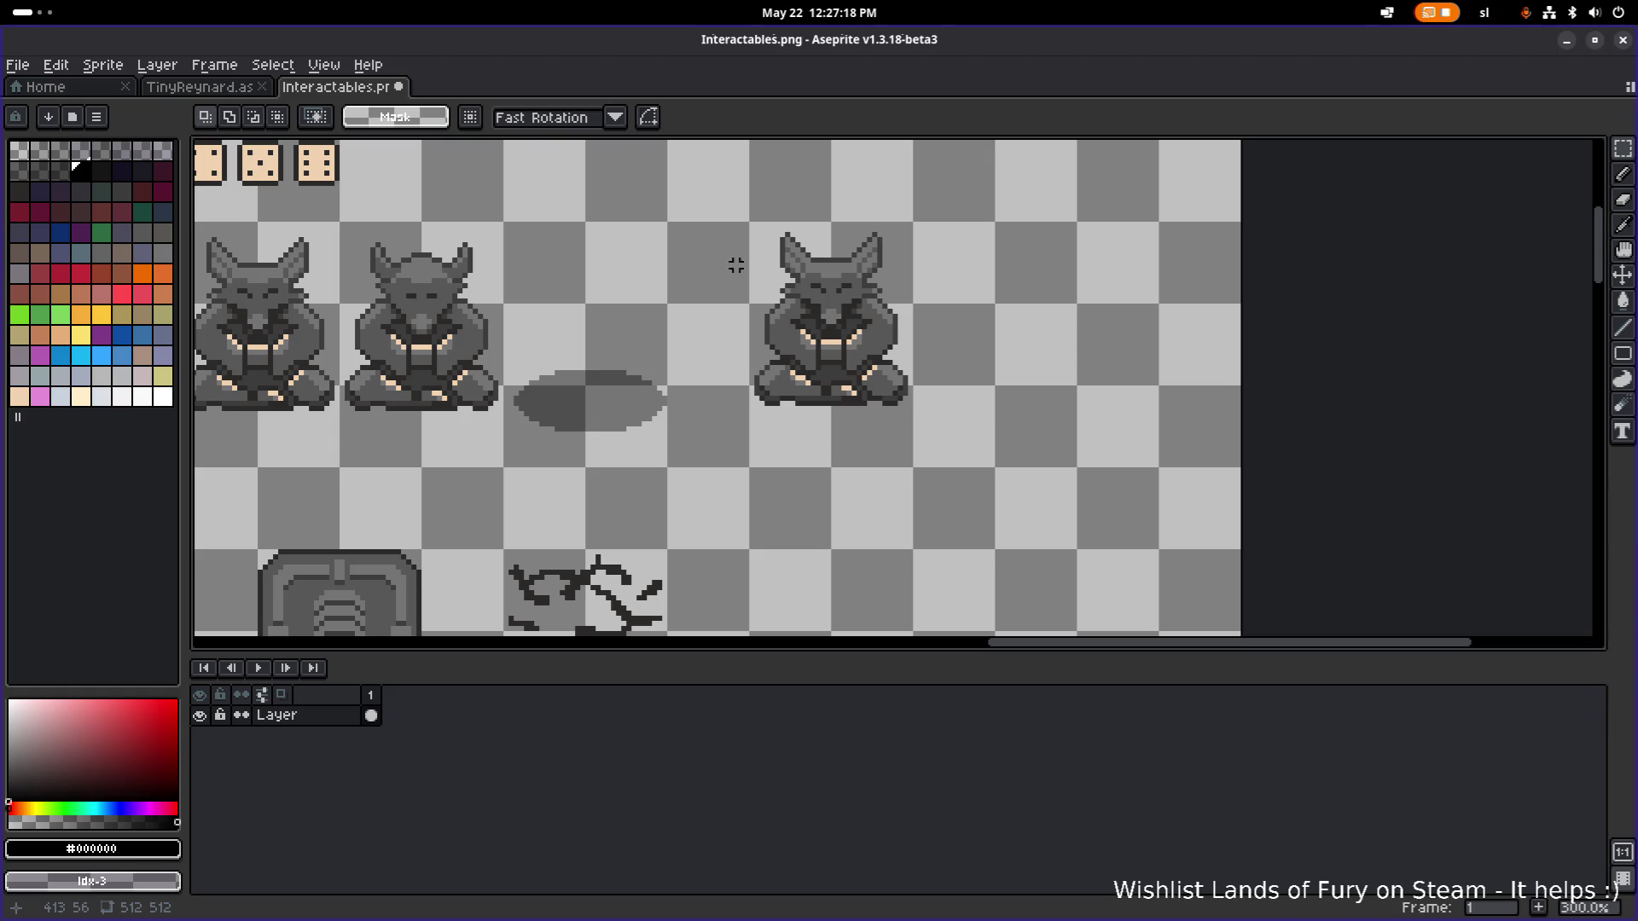
scroll(670, 260, "down", 1)
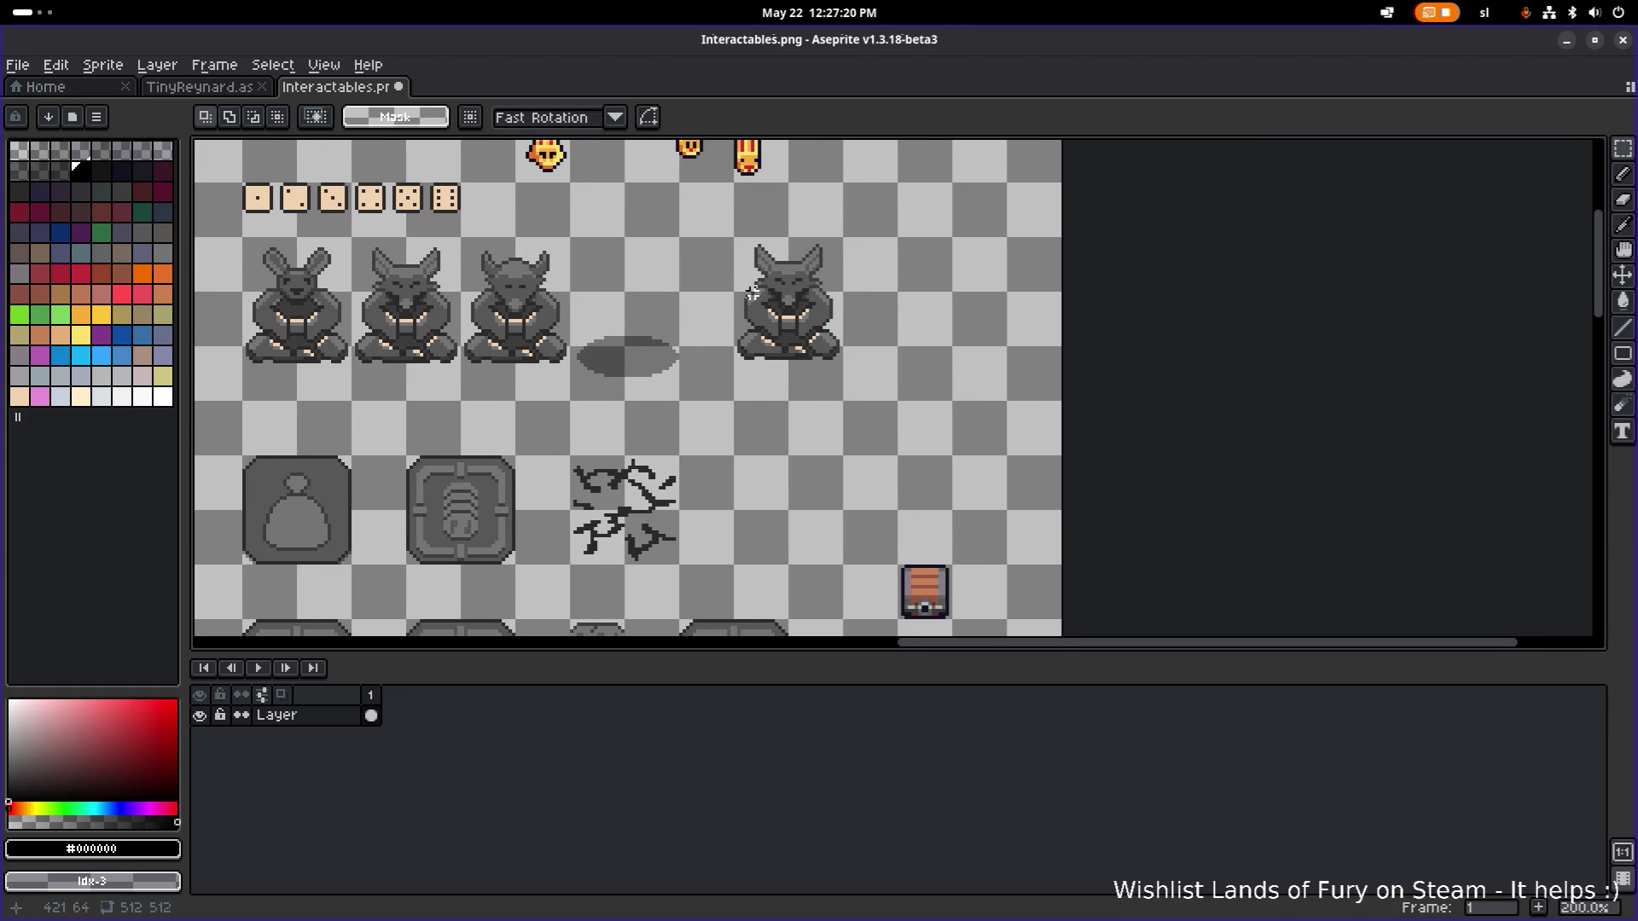
scroll(773, 303, "up", 2)
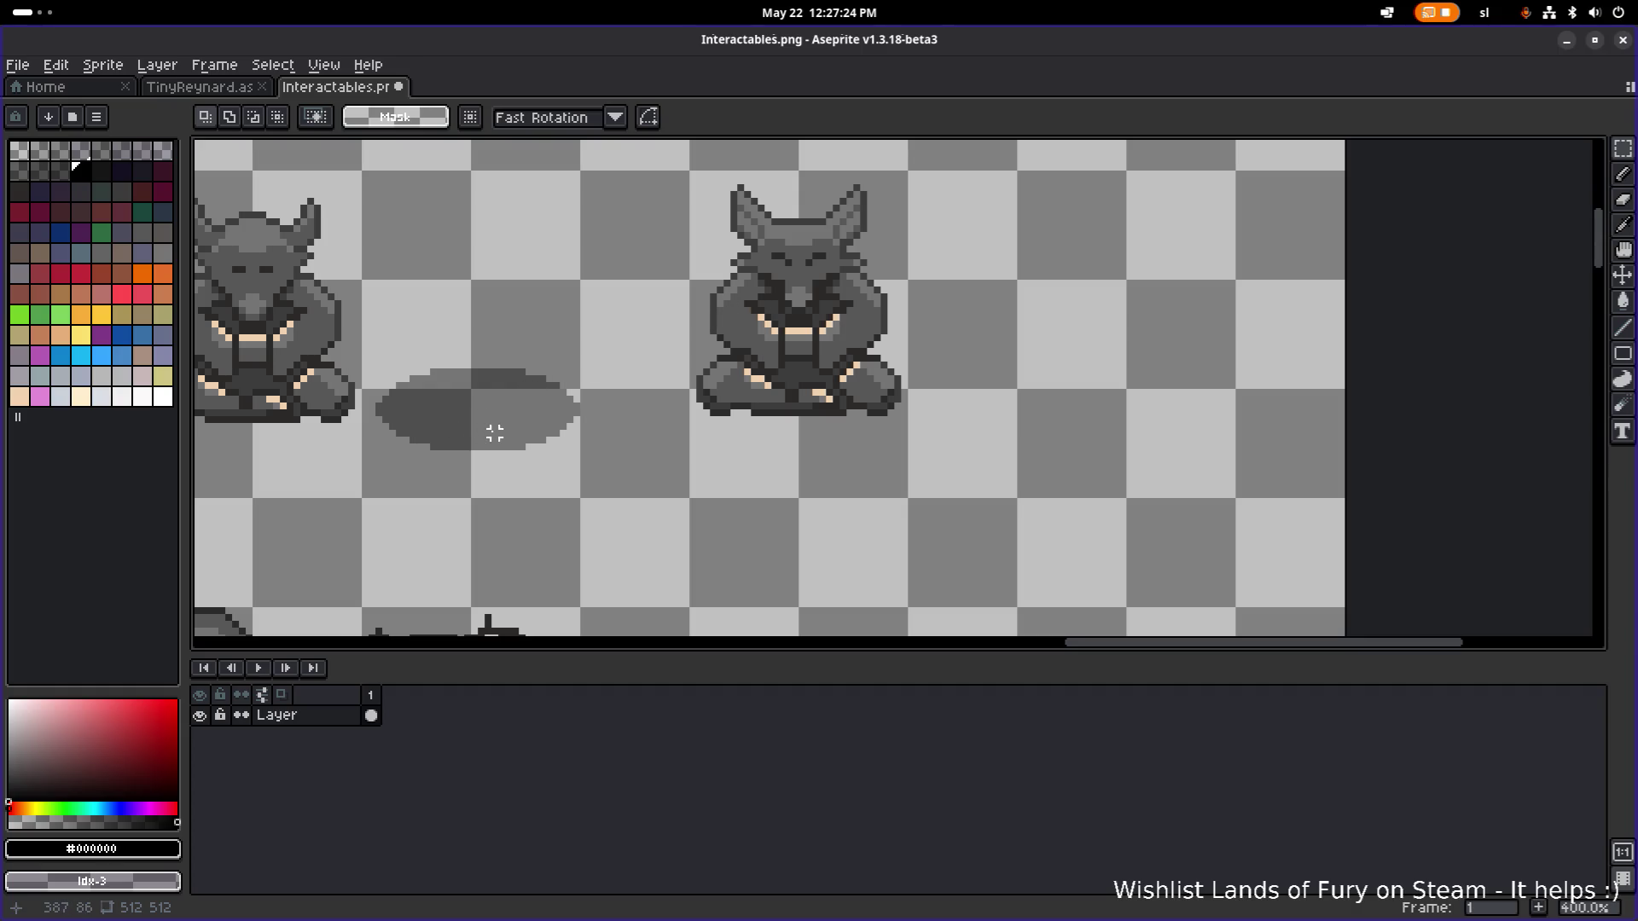
Select the shadow ellipse and place a copy of it right of the new statue.
left_click_drag(365, 495, 625, 317)
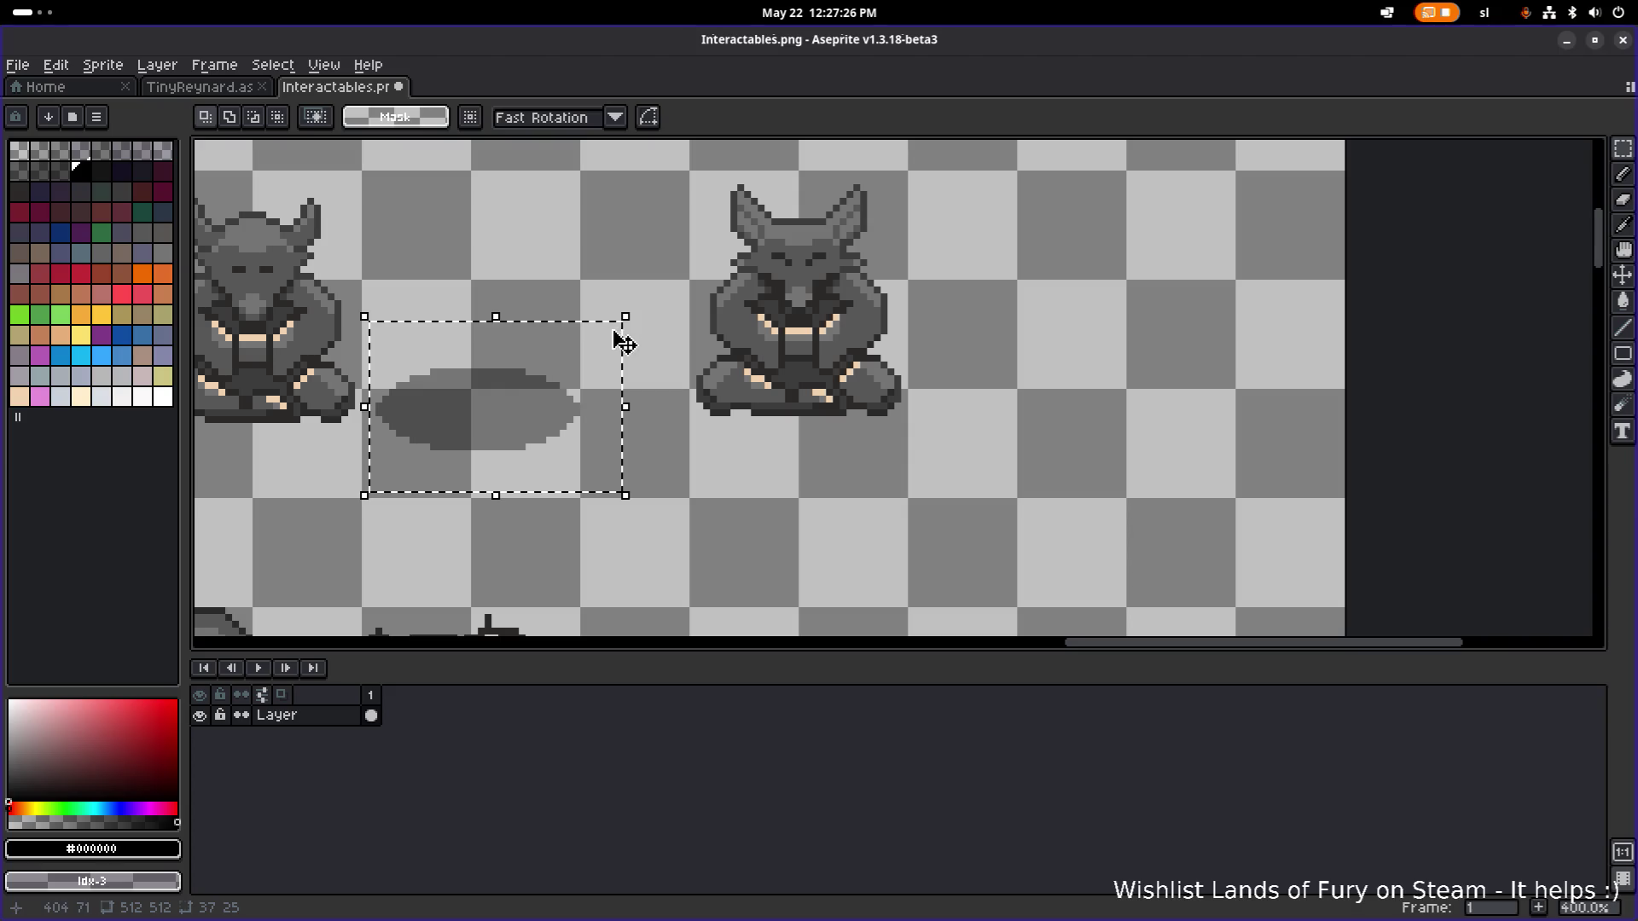
left_click_drag(588, 410, 1058, 406)
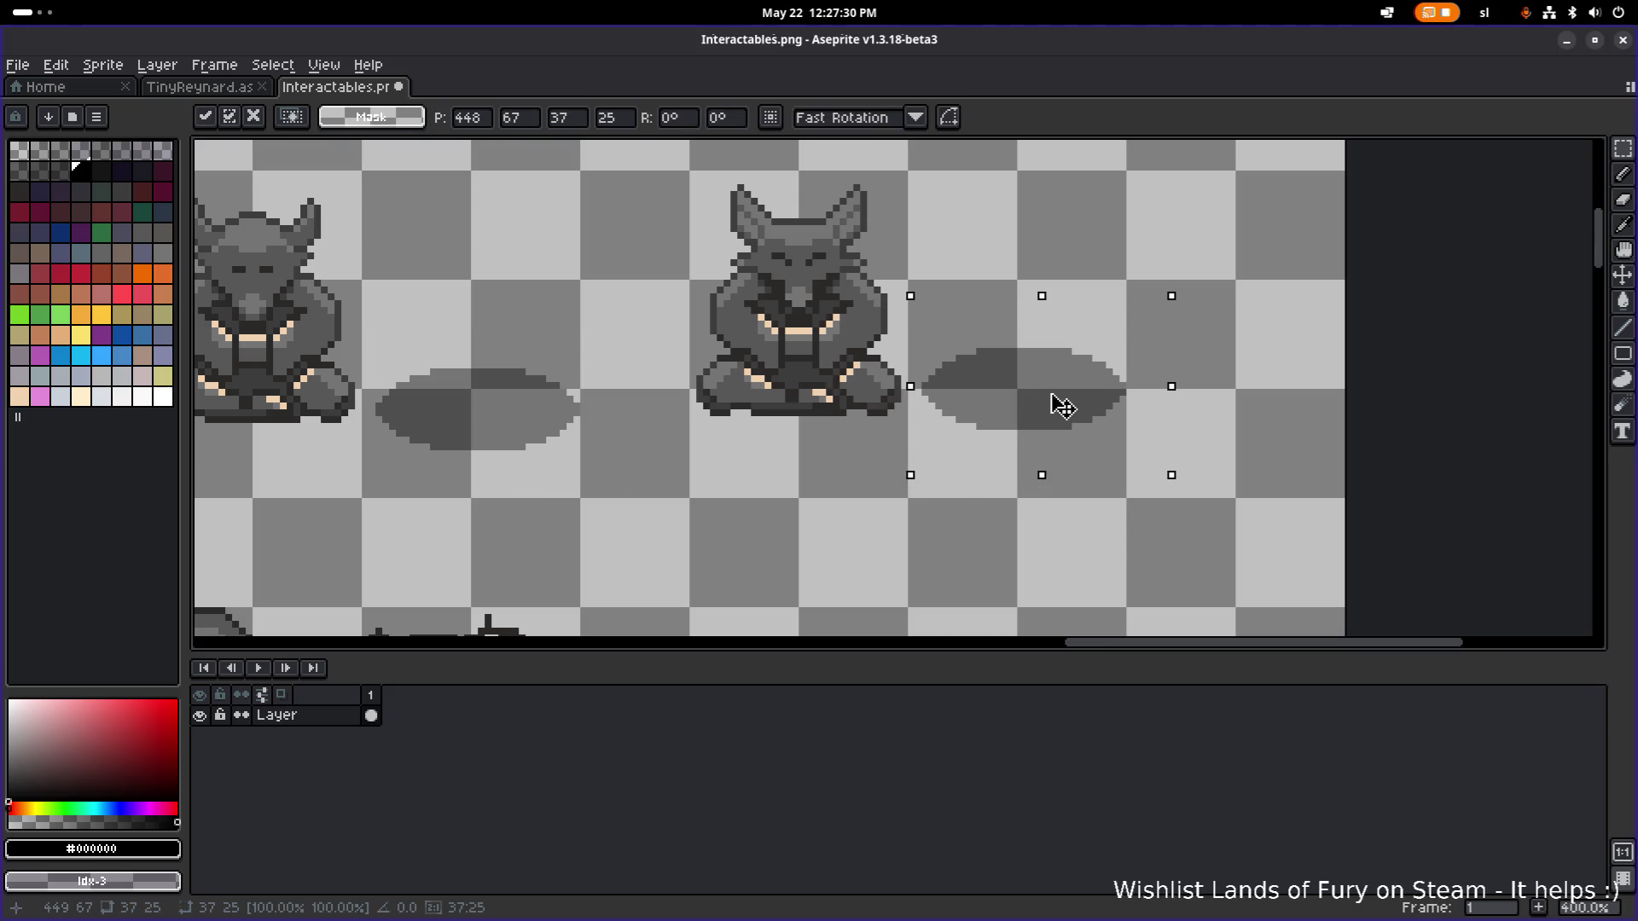
left_click(1259, 410)
scroll(939, 380, "up", 1)
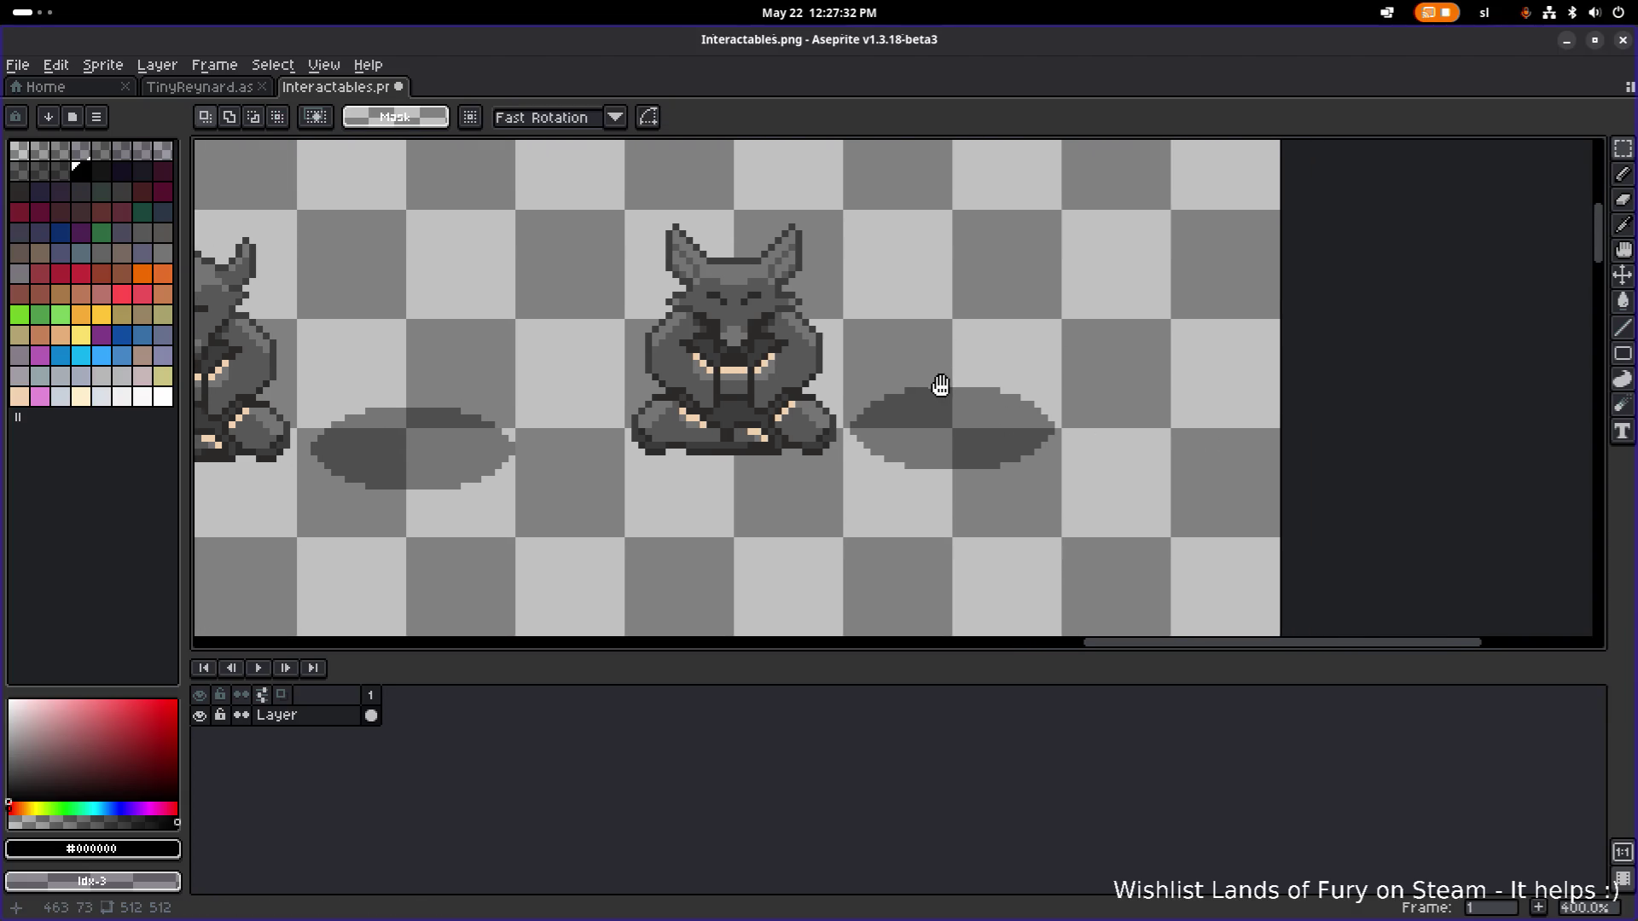
Move the duplicated wolf statue onto the copied shadow, confirm and deselect.
mouse_move(515, 539)
left_mouse_down()
mouse_move(779, 241)
mouse_move(808, 173)
left_mouse_up()
mouse_move(682, 338)
left_mouse_down()
mouse_move(755, 302)
mouse_move(940, 291)
mouse_move(961, 321)
left_mouse_up()
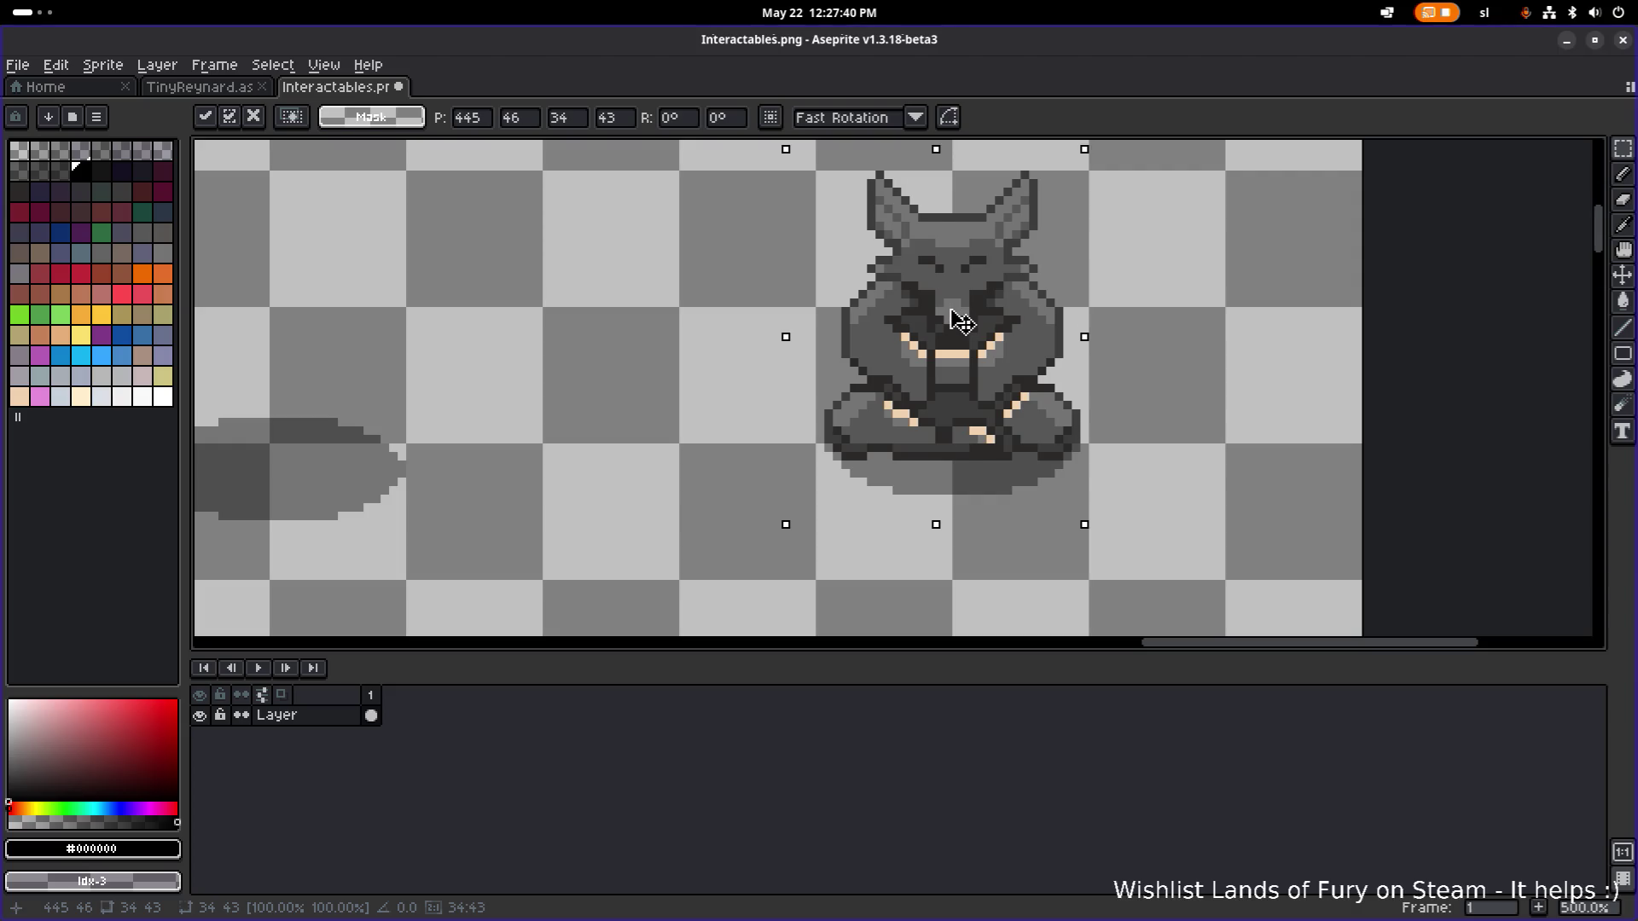
key("Return")
scroll(1152, 277, "down", 2)
key("ctrl+d")
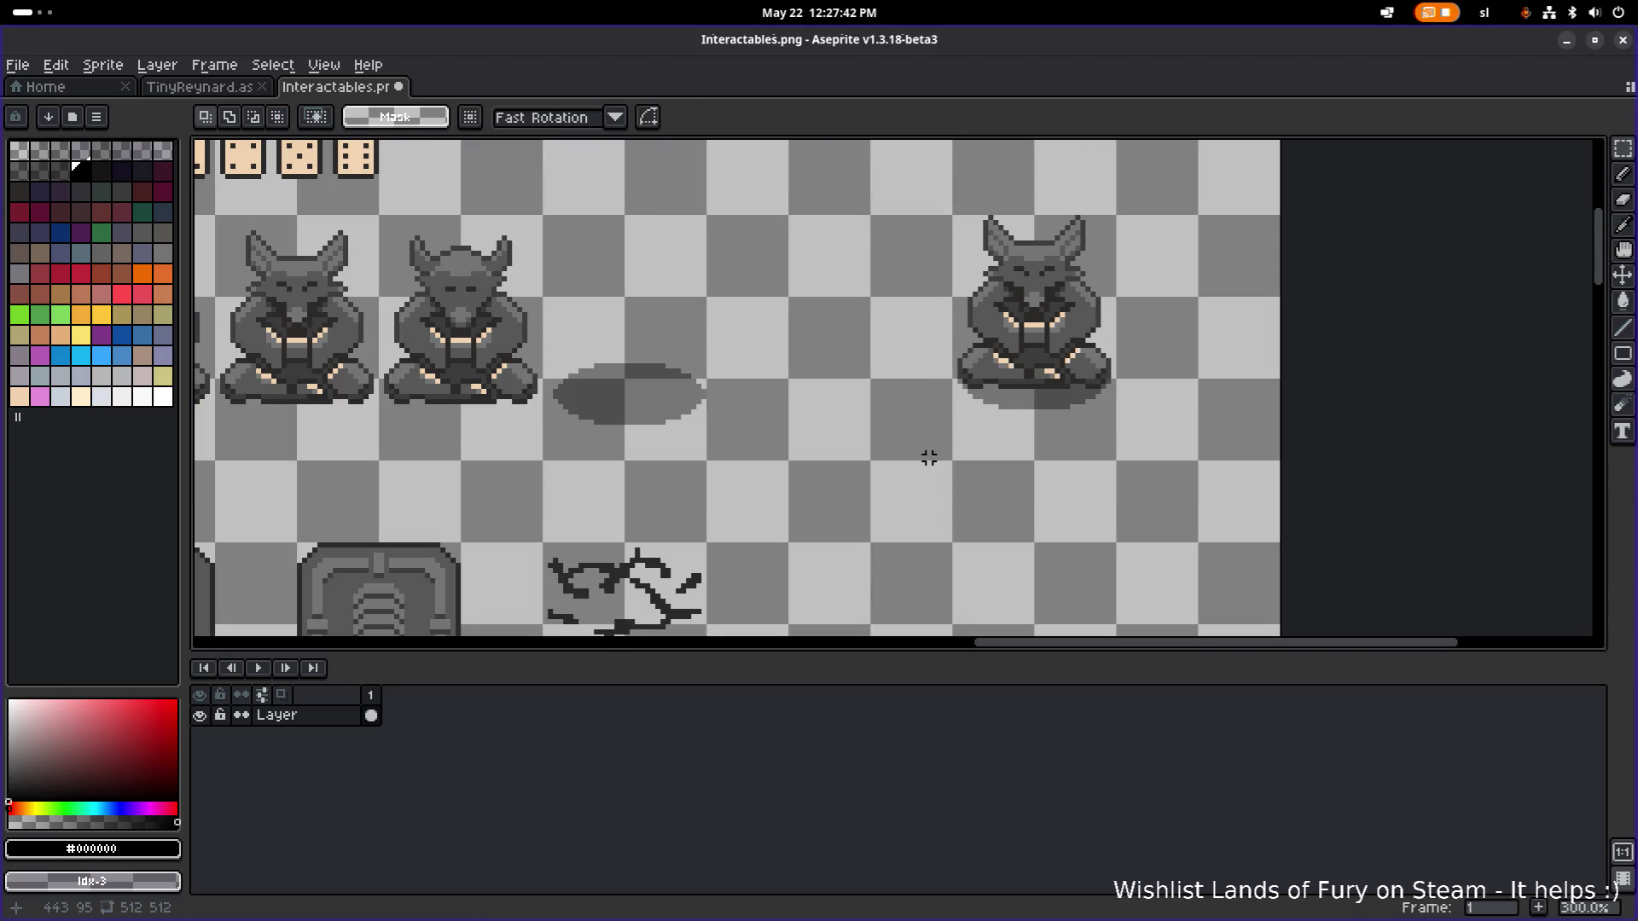
Reselect the statue with its shadow, nudge it left toward the row, confirm and deselect.
left_click_drag(887, 468, 1178, 193)
left_click_drag(1034, 299, 866, 296)
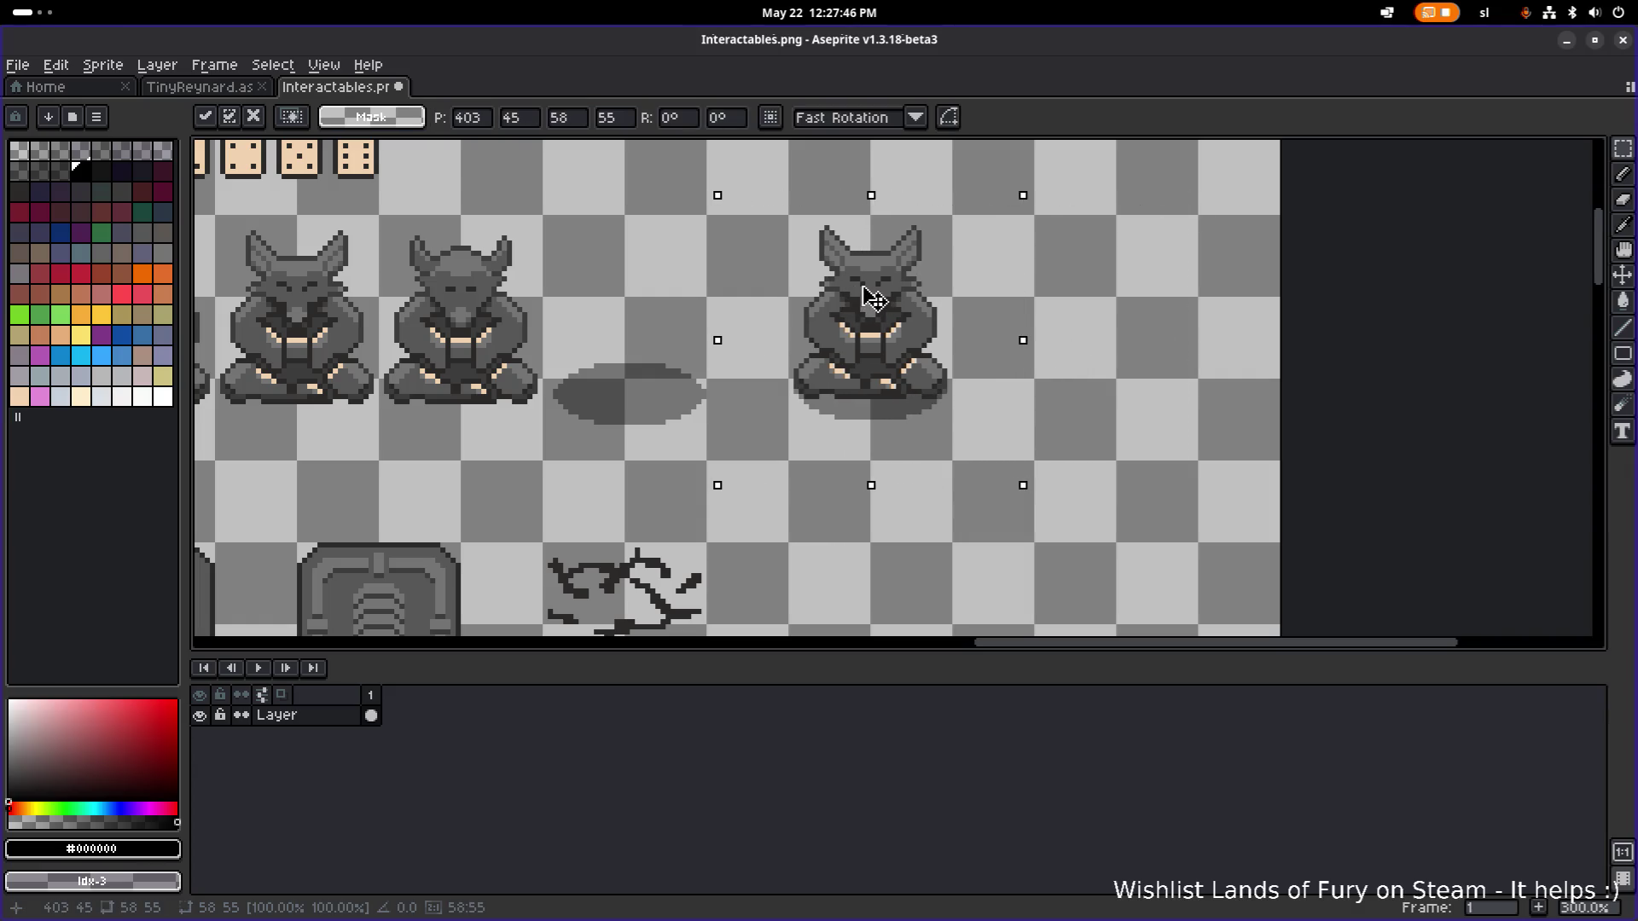
key("Return")
scroll(924, 290, "up", 2)
key("ctrl+d")
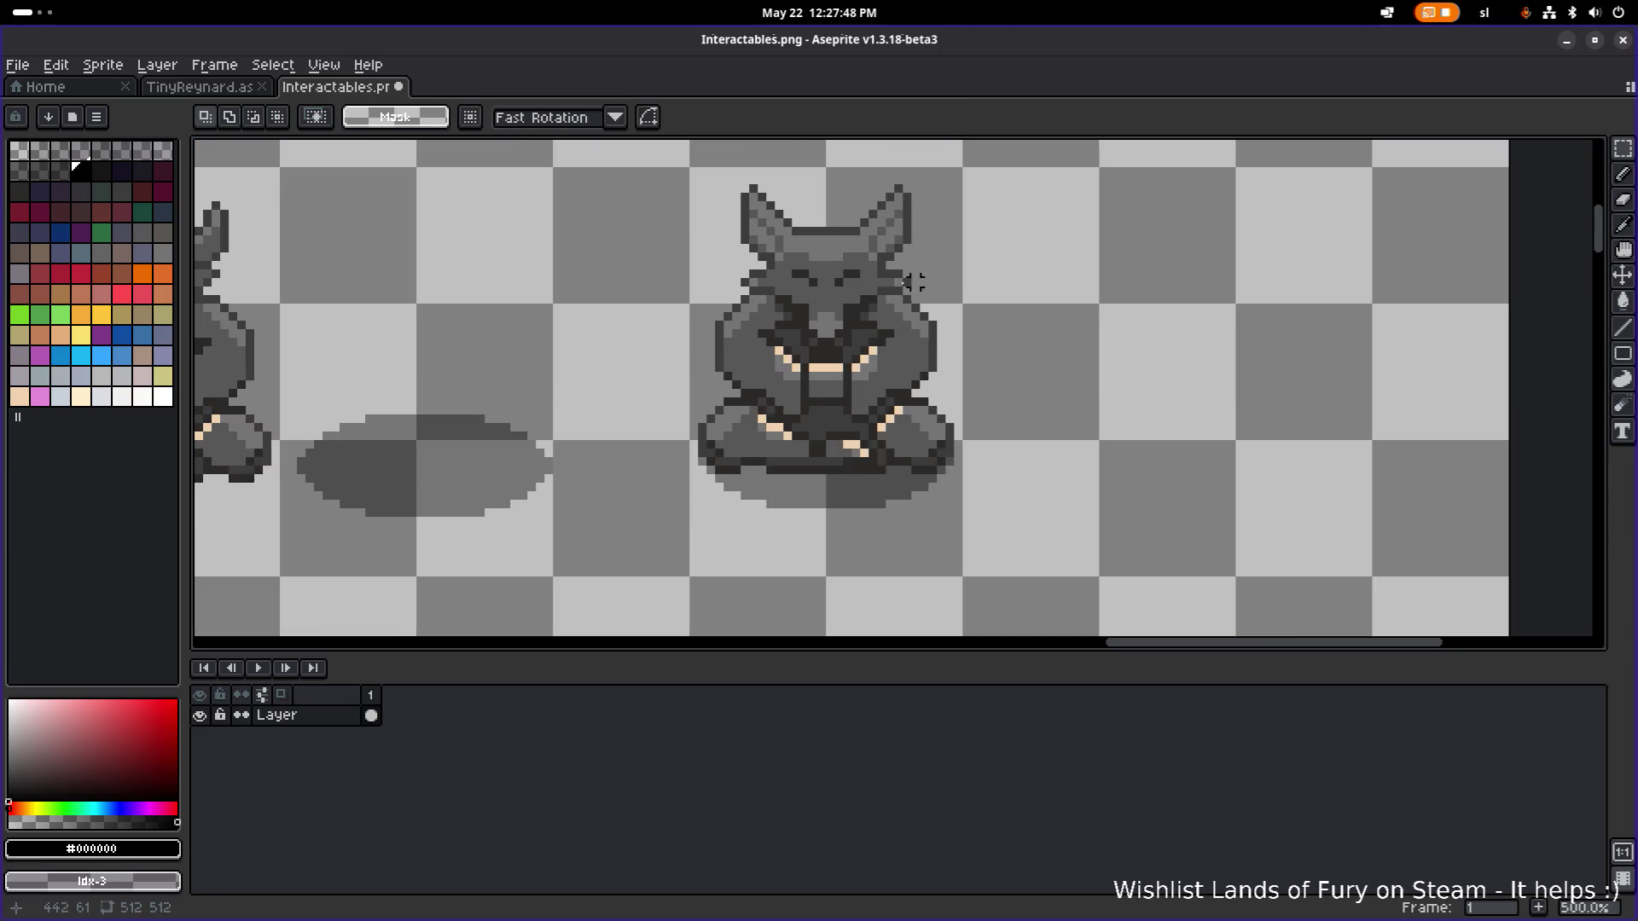
Switch the sprite's colour palette to Aseprite's default palette.
left_click(97, 117)
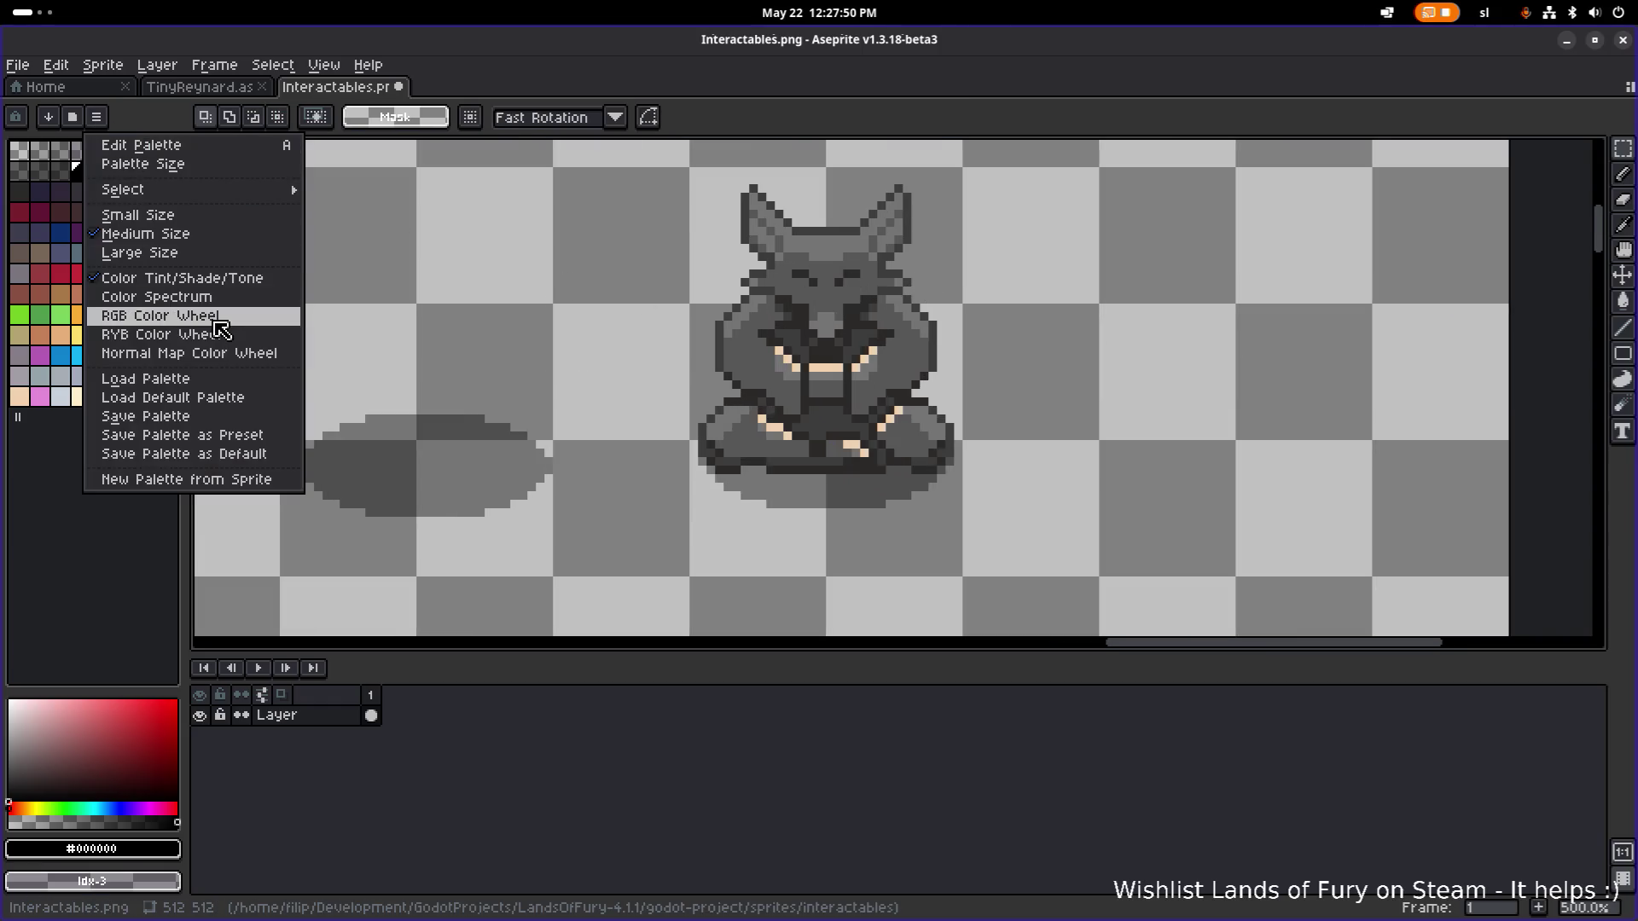
left_click(202, 398)
scroll(341, 308, "down", 3)
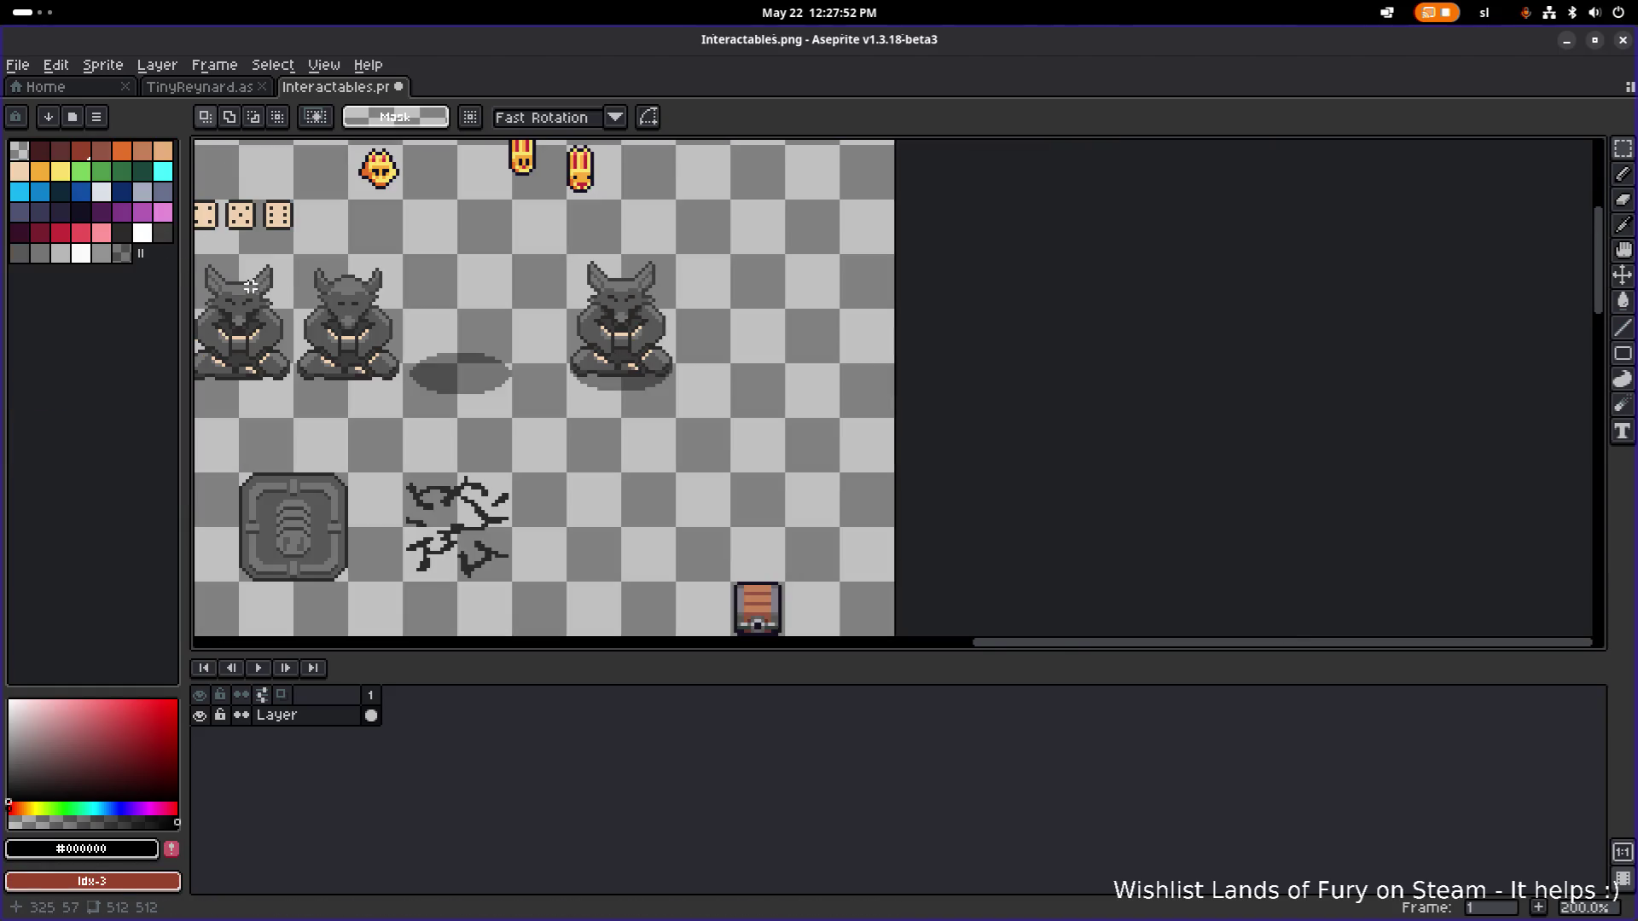
left_click_drag(284, 287, 432, 304)
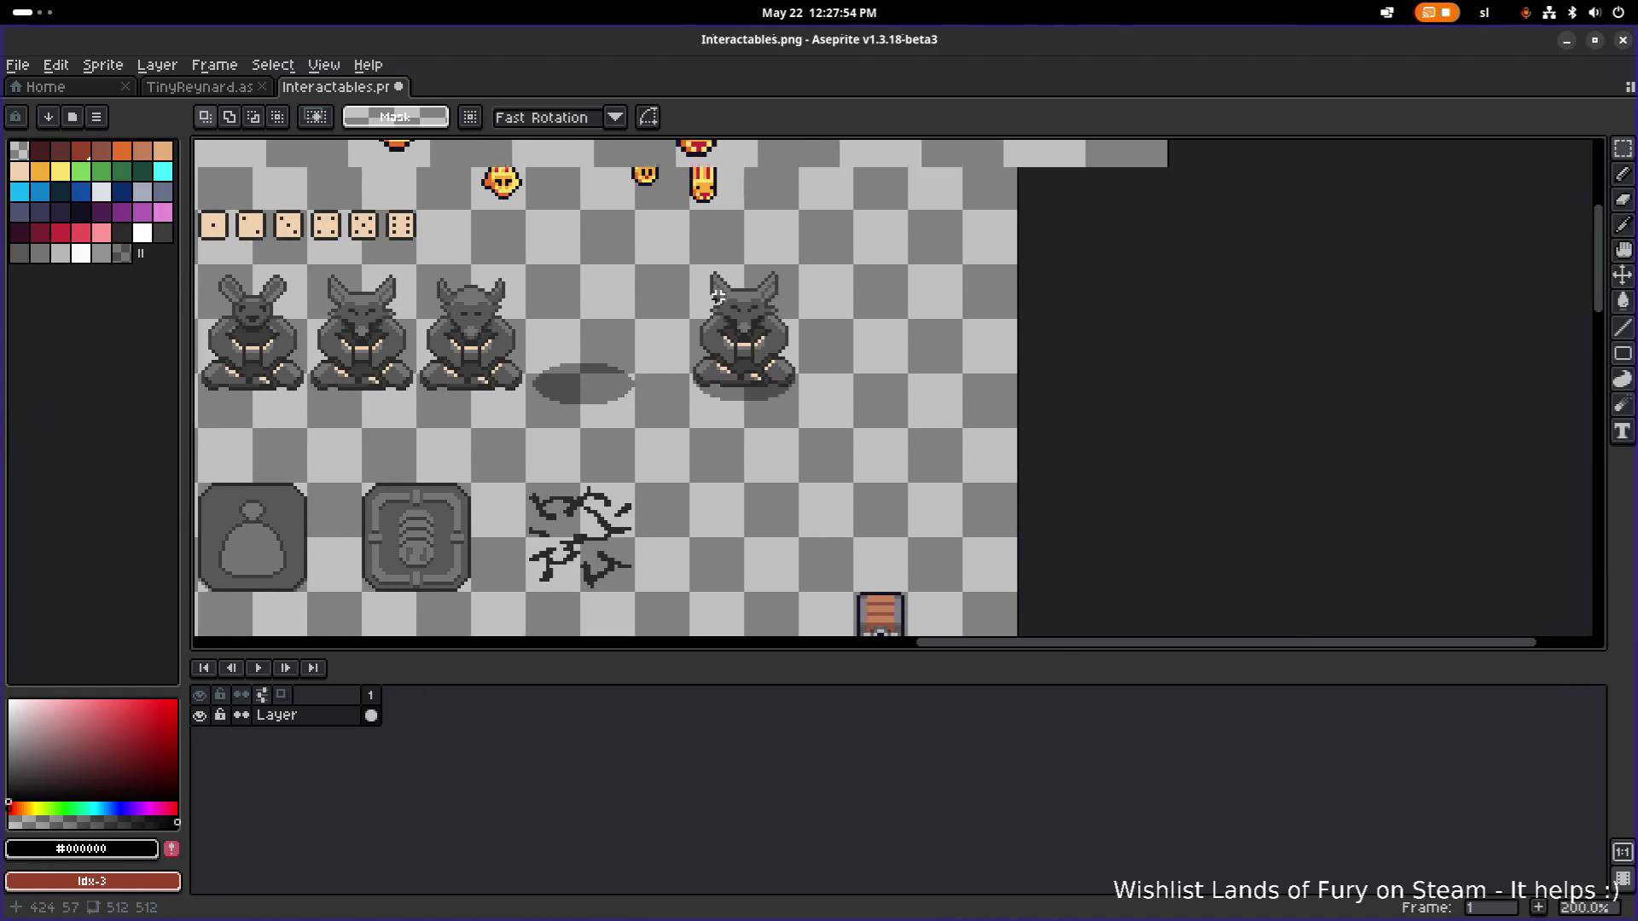
Pan the sheet left to bring the left statues and dice into view.
scroll(716, 299, "up", 3)
left_click_drag(722, 309, 750, 306)
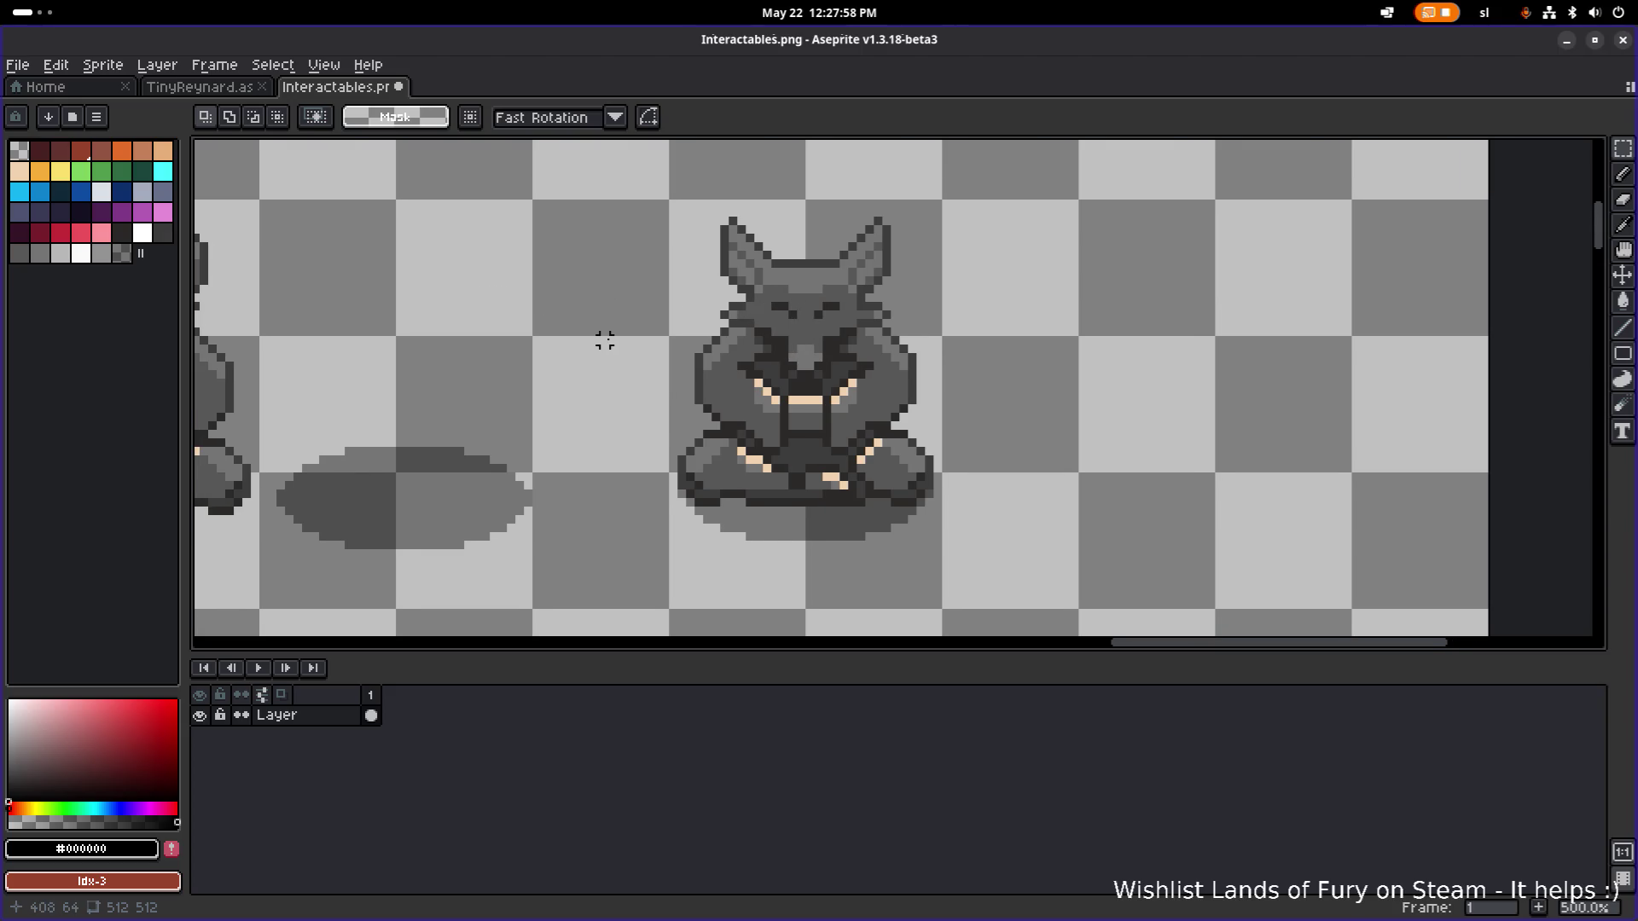
left_click_drag(536, 340, 679, 333)
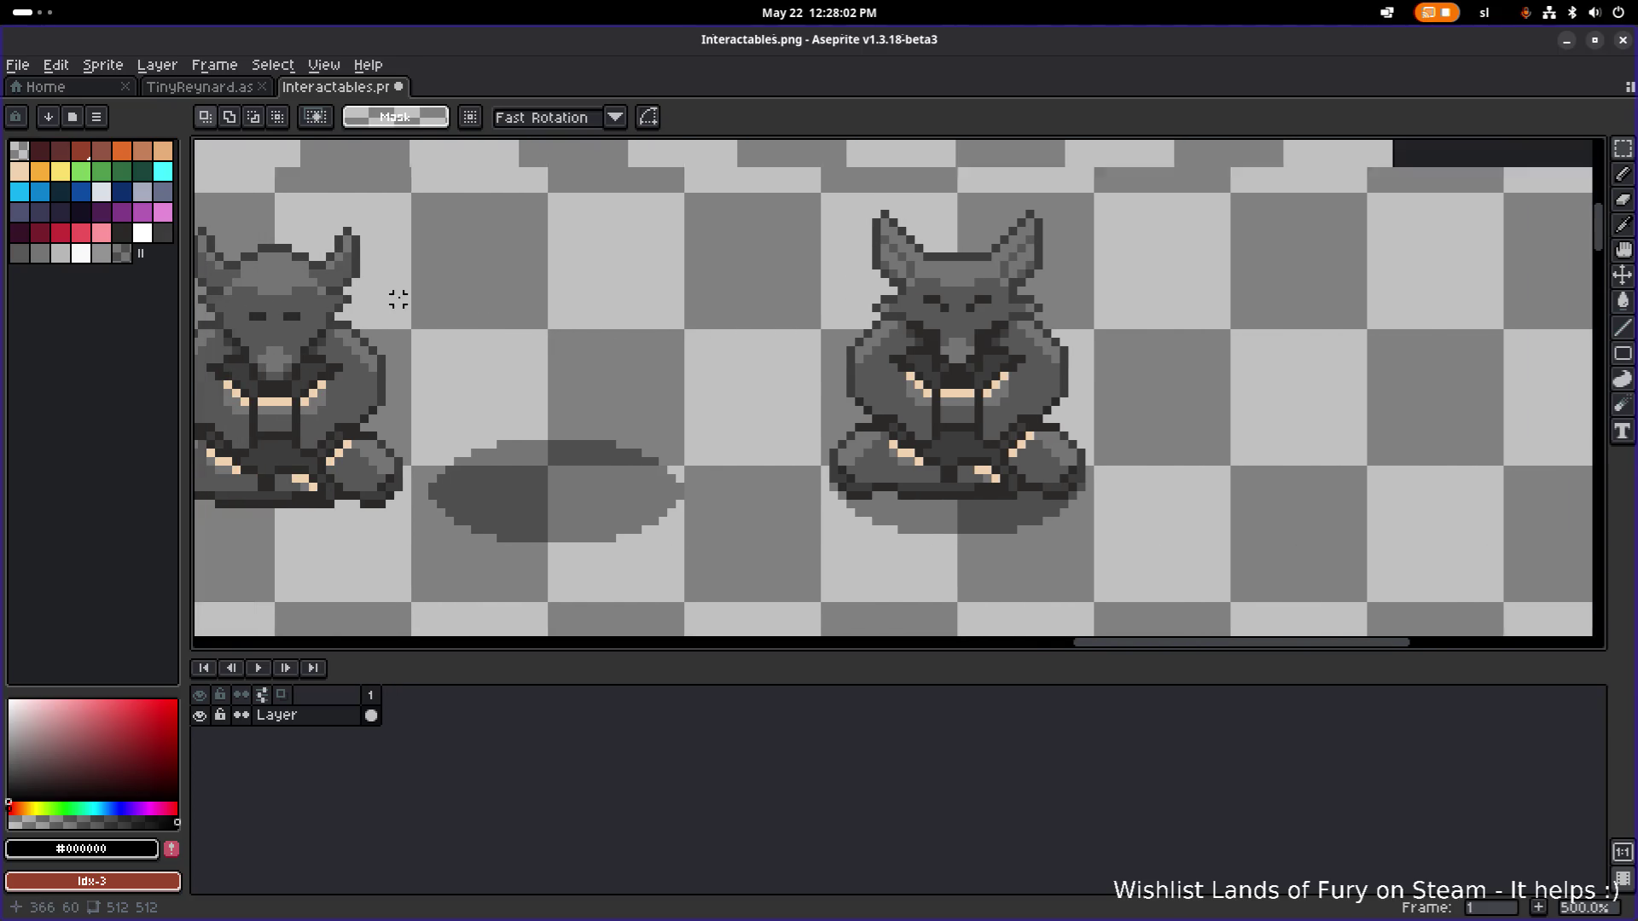
scroll(395, 301, "down", 3)
scroll(577, 346, "up", 1)
left_click_drag(516, 316, 723, 374)
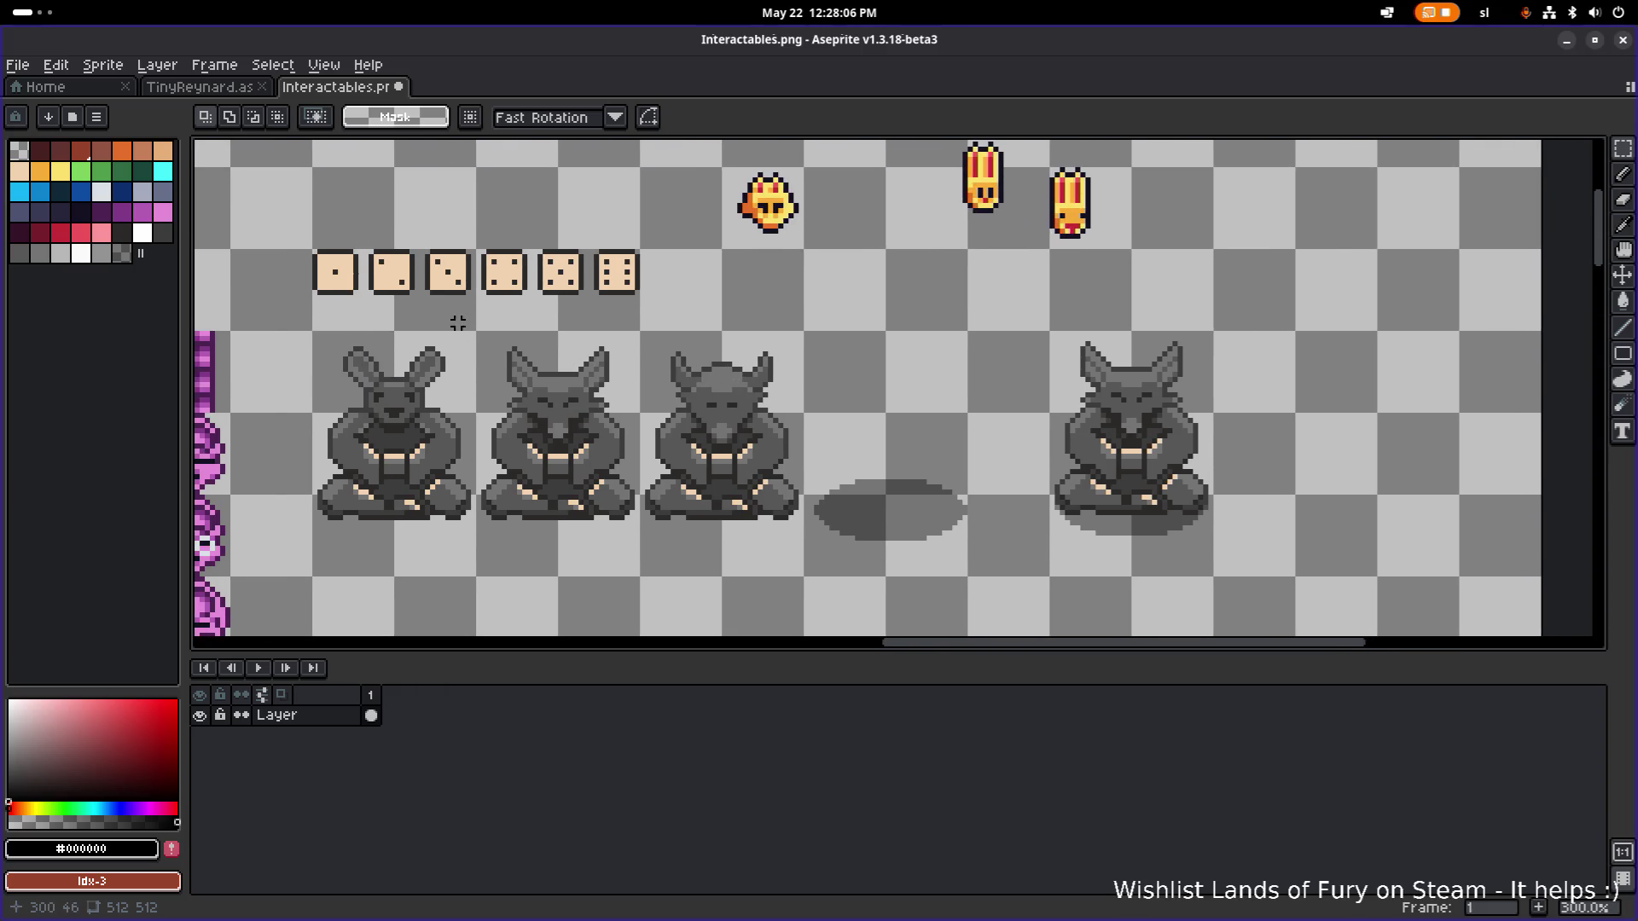
Zoom and scroll around the sheet to inspect the duplicated statue on its shadow.
scroll(458, 323, "down", 1)
scroll(508, 277, "up", 3)
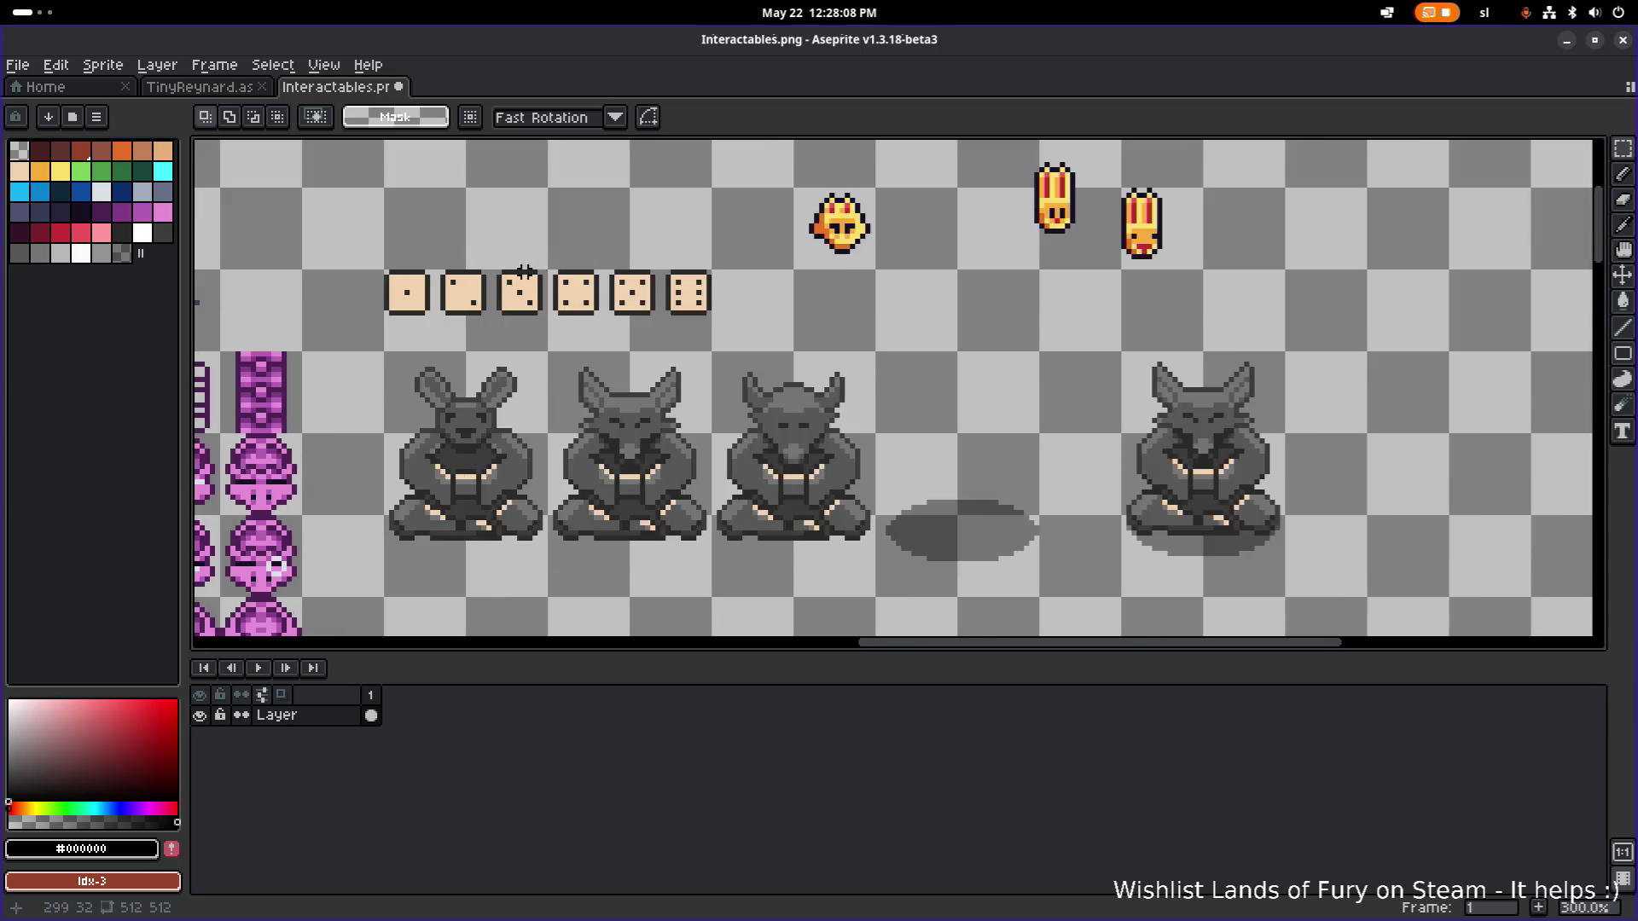
scroll(521, 287, "down", 5)
scroll(520, 287, "left", 5)
scroll(607, 284, "down", 1)
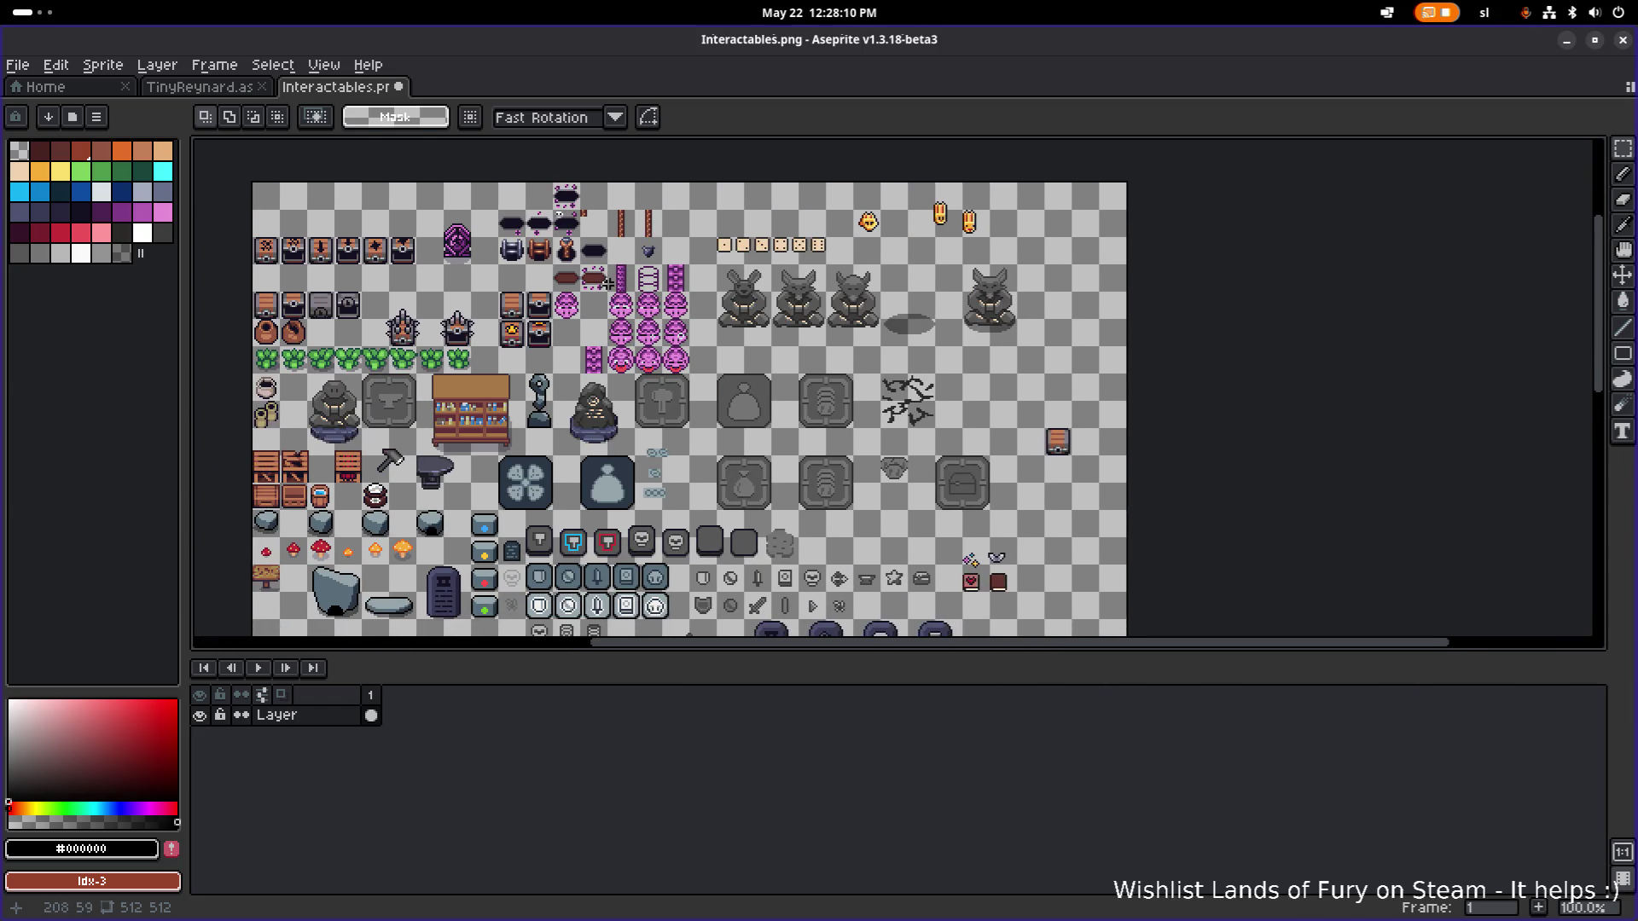
scroll(657, 339, "right", 4)
scroll(534, 345, "down", 1)
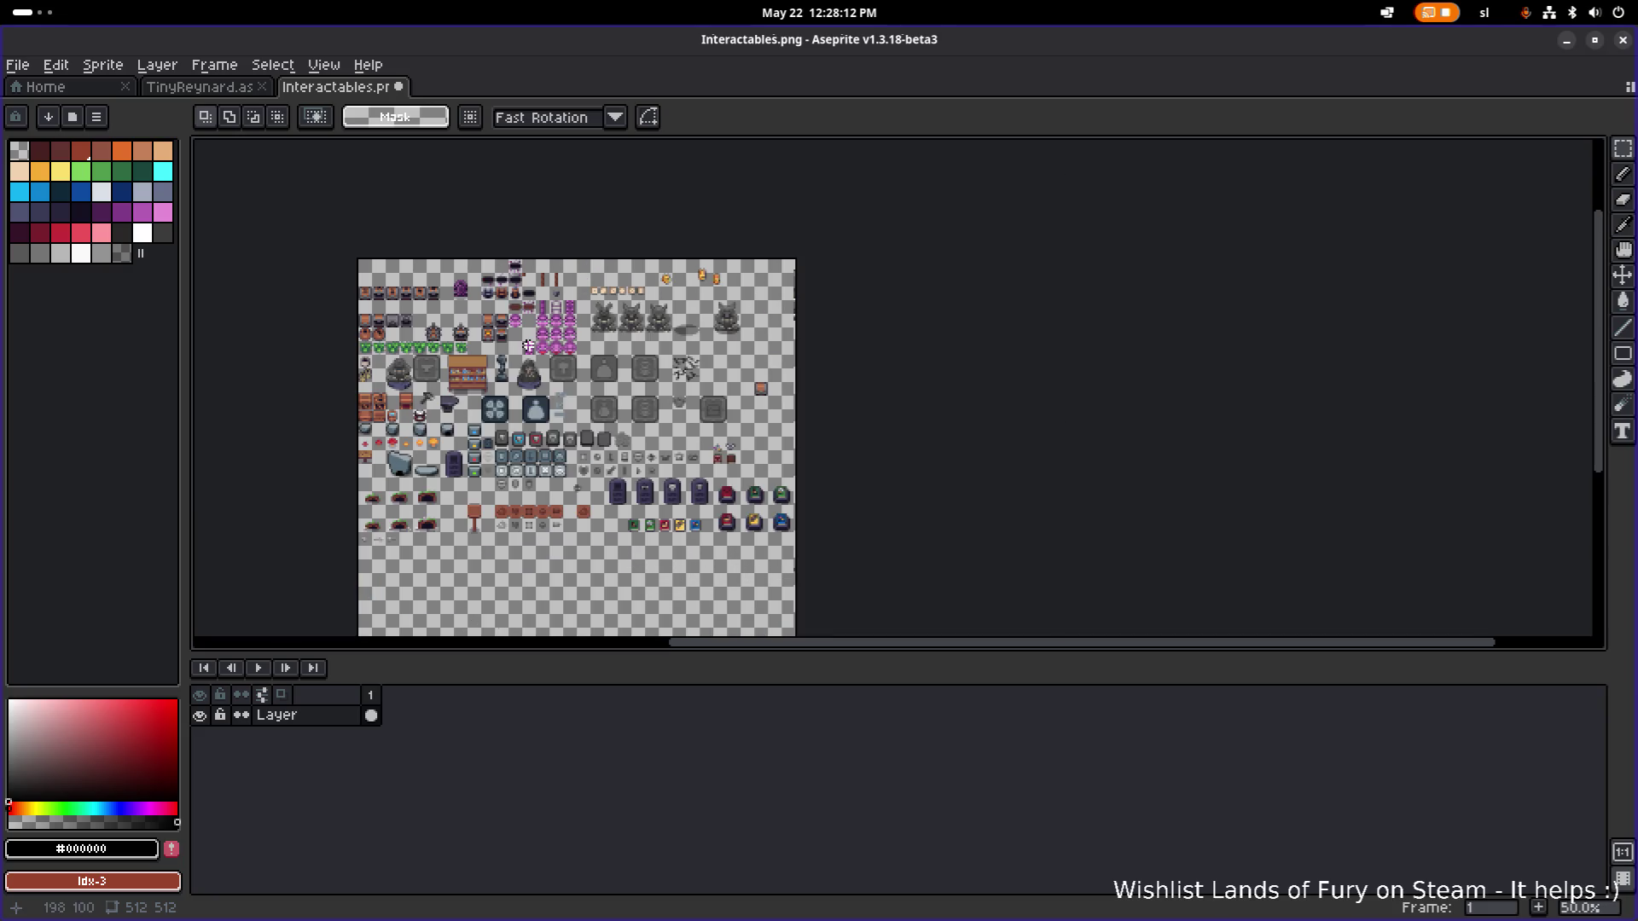
scroll(603, 365, "up", 1)
scroll(603, 365, "up", 1)
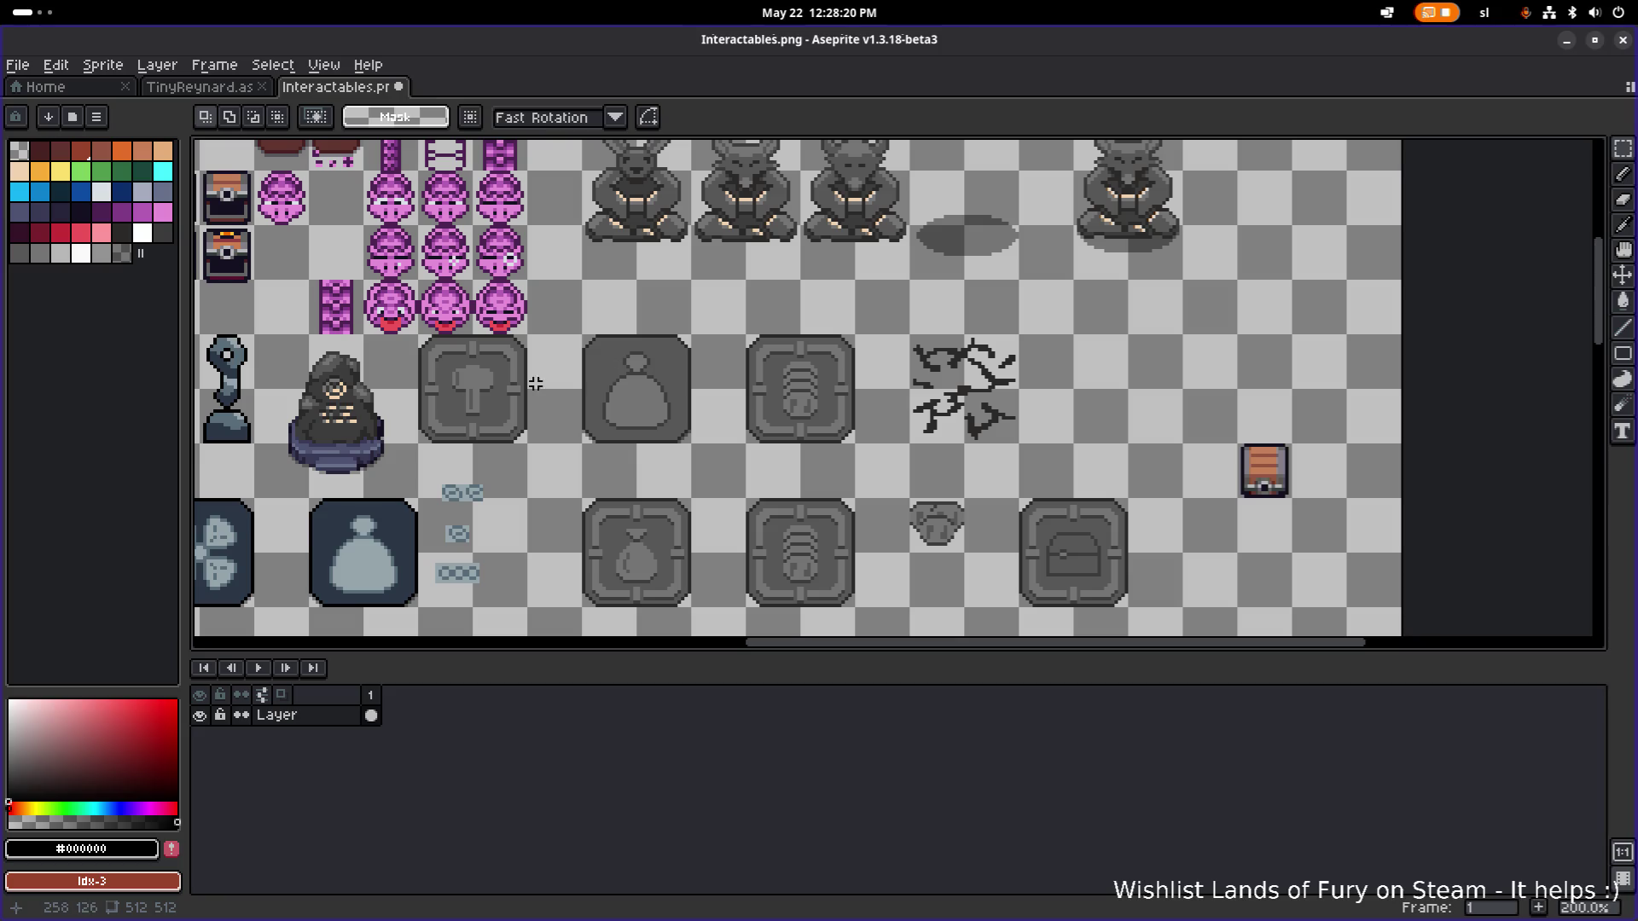
Select the coin-stack icon, drop it back in its framed tile, then undo and redo the drop.
scroll(549, 333, "down", 3)
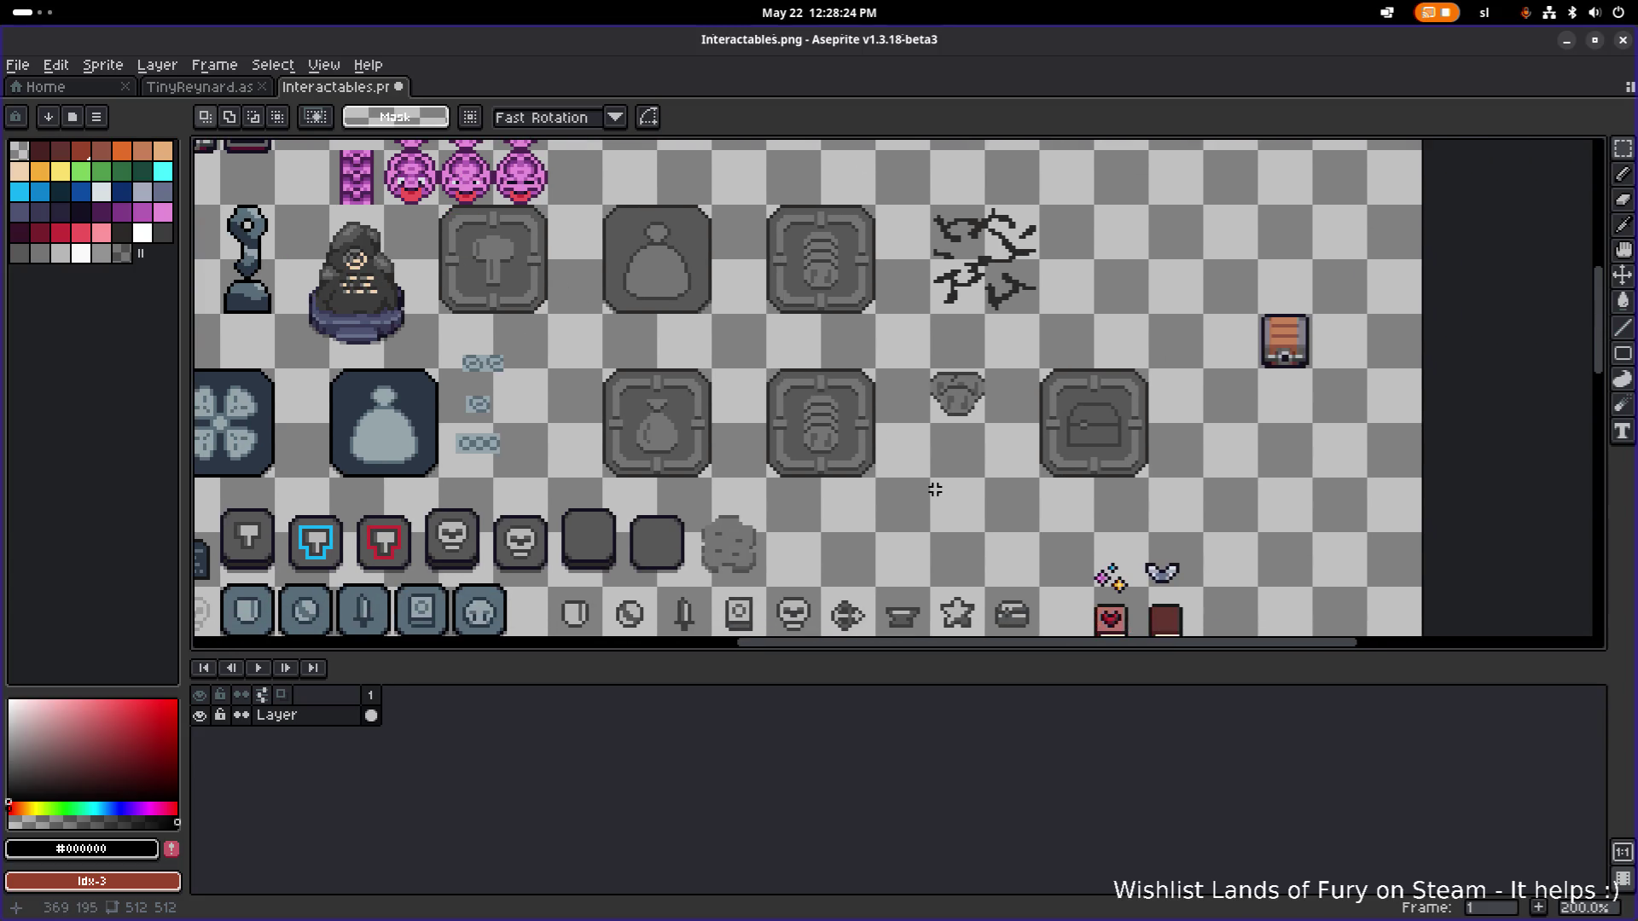
scroll(779, 350, "up", 3)
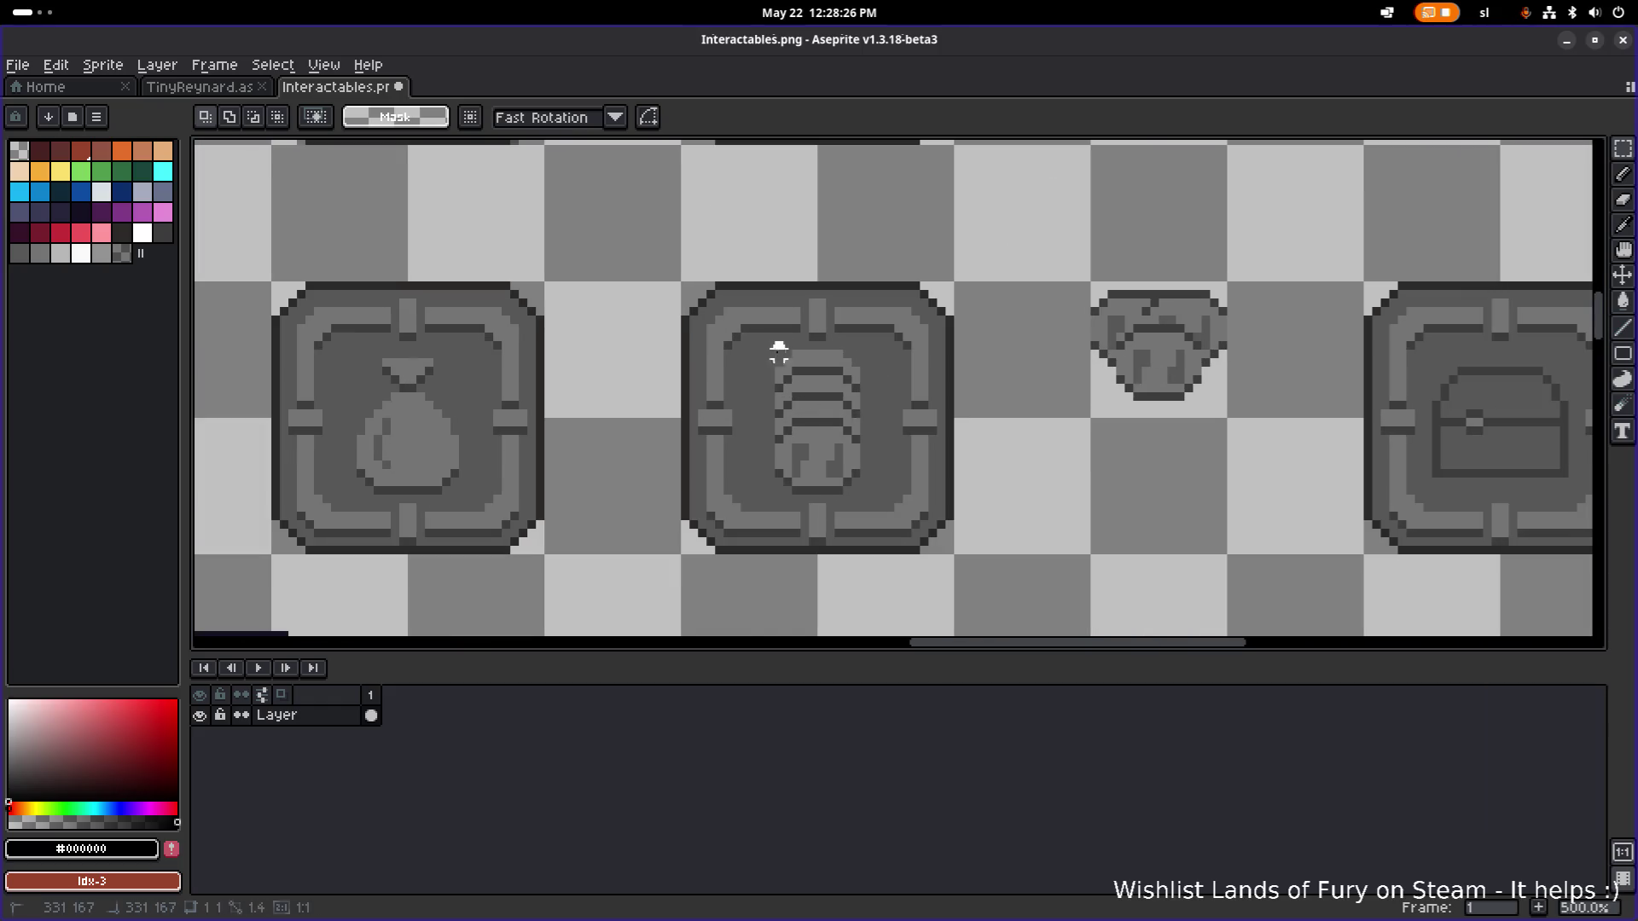
mouse_move(779, 350)
left_mouse_down()
mouse_move(855, 490)
mouse_move(1154, 523)
left_mouse_up()
scroll(921, 432, "down", 1)
scroll(1153, 522, "down", 1)
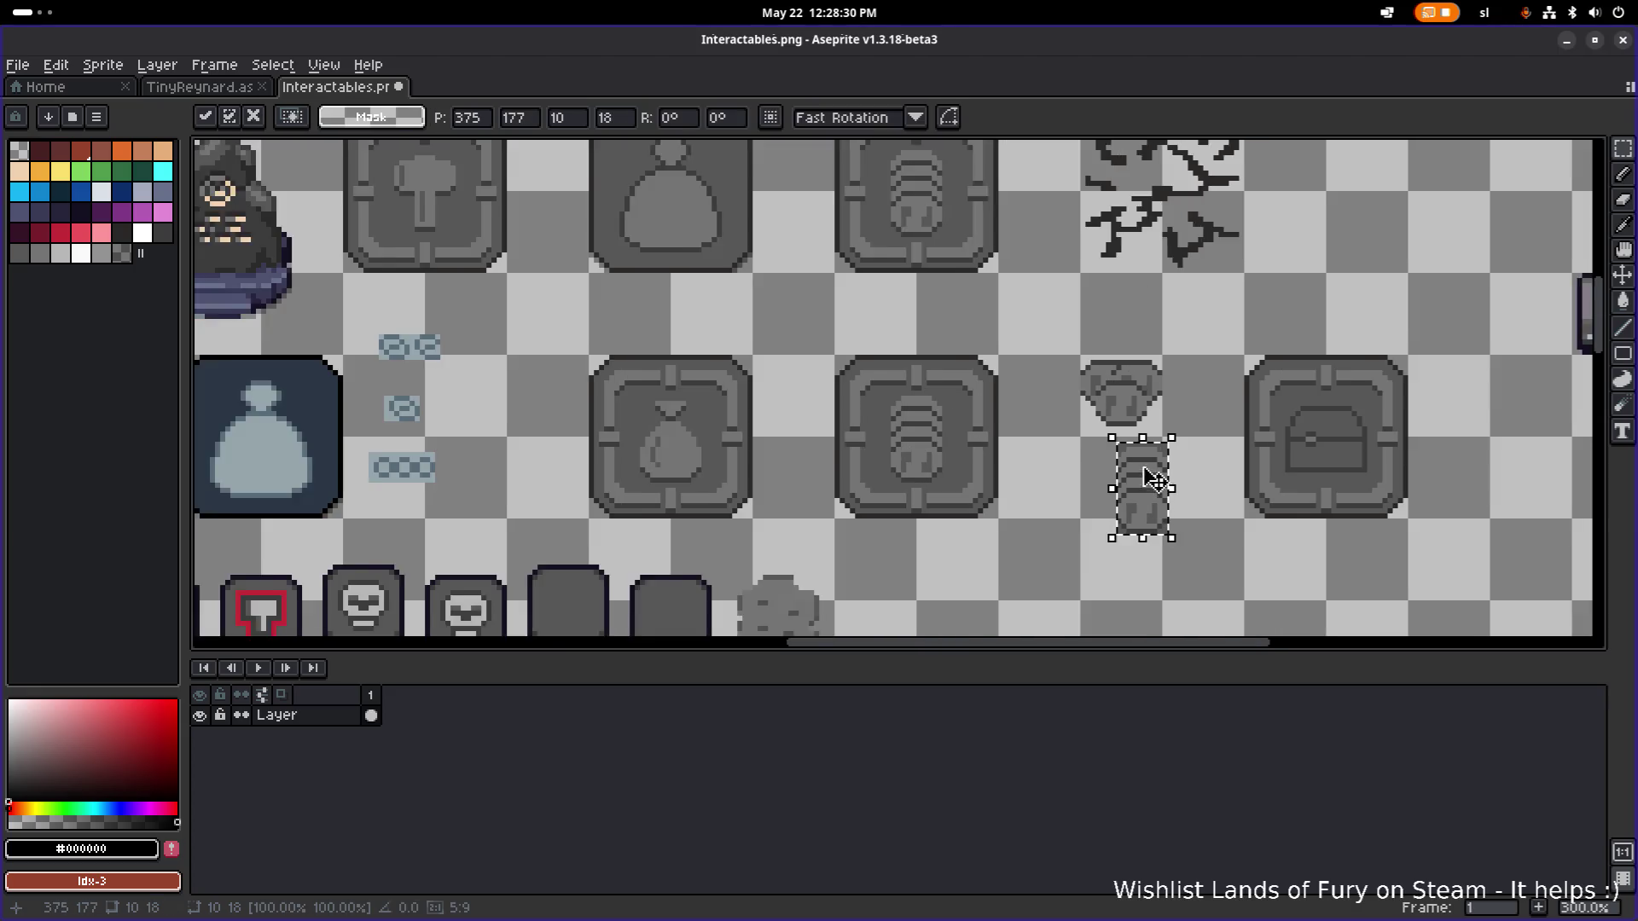
mouse_move(1015, 441)
left_mouse_down()
mouse_move(936, 442)
mouse_move(823, 410)
left_mouse_up()
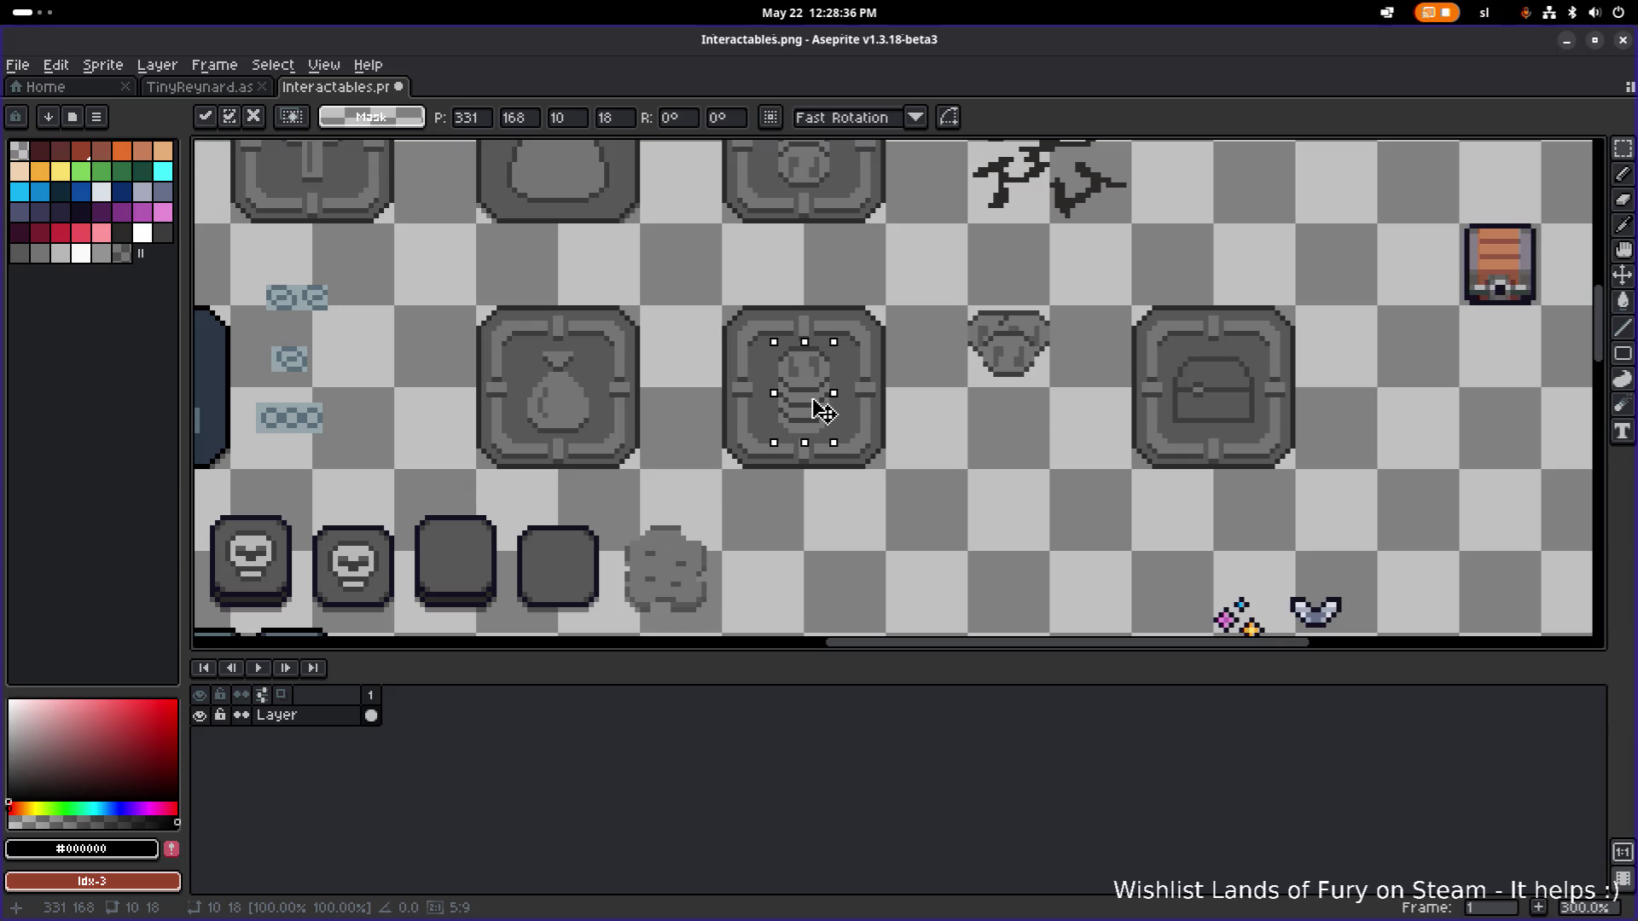
left_click(1032, 469)
scroll(1032, 471, "down", 1)
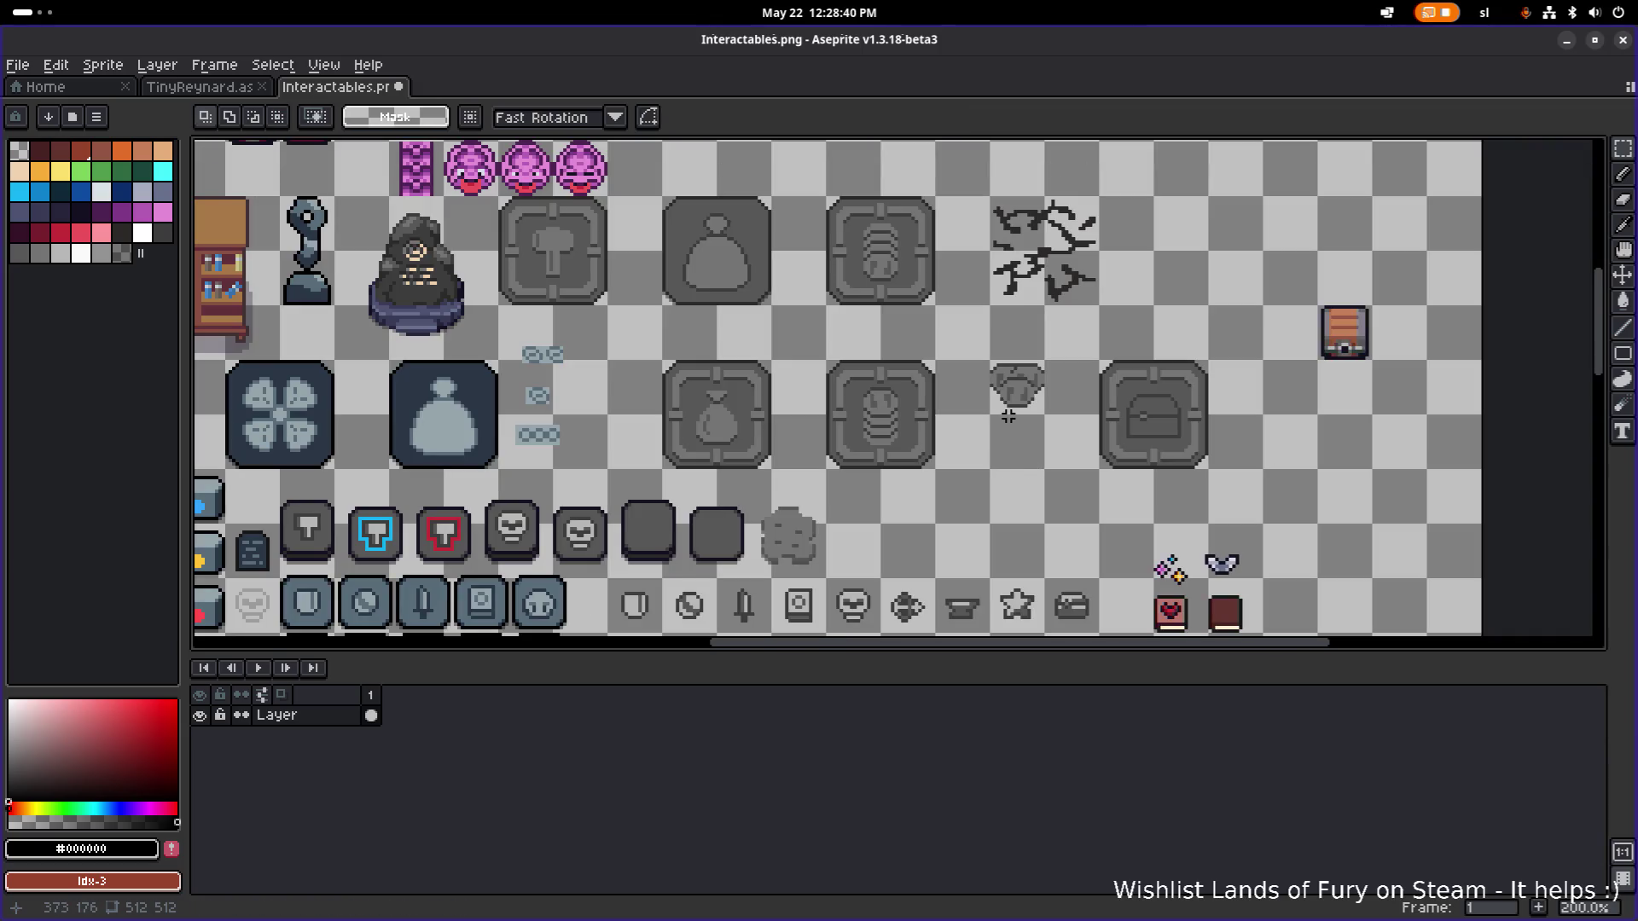
key("ctrl+z")
key("ctrl+z")
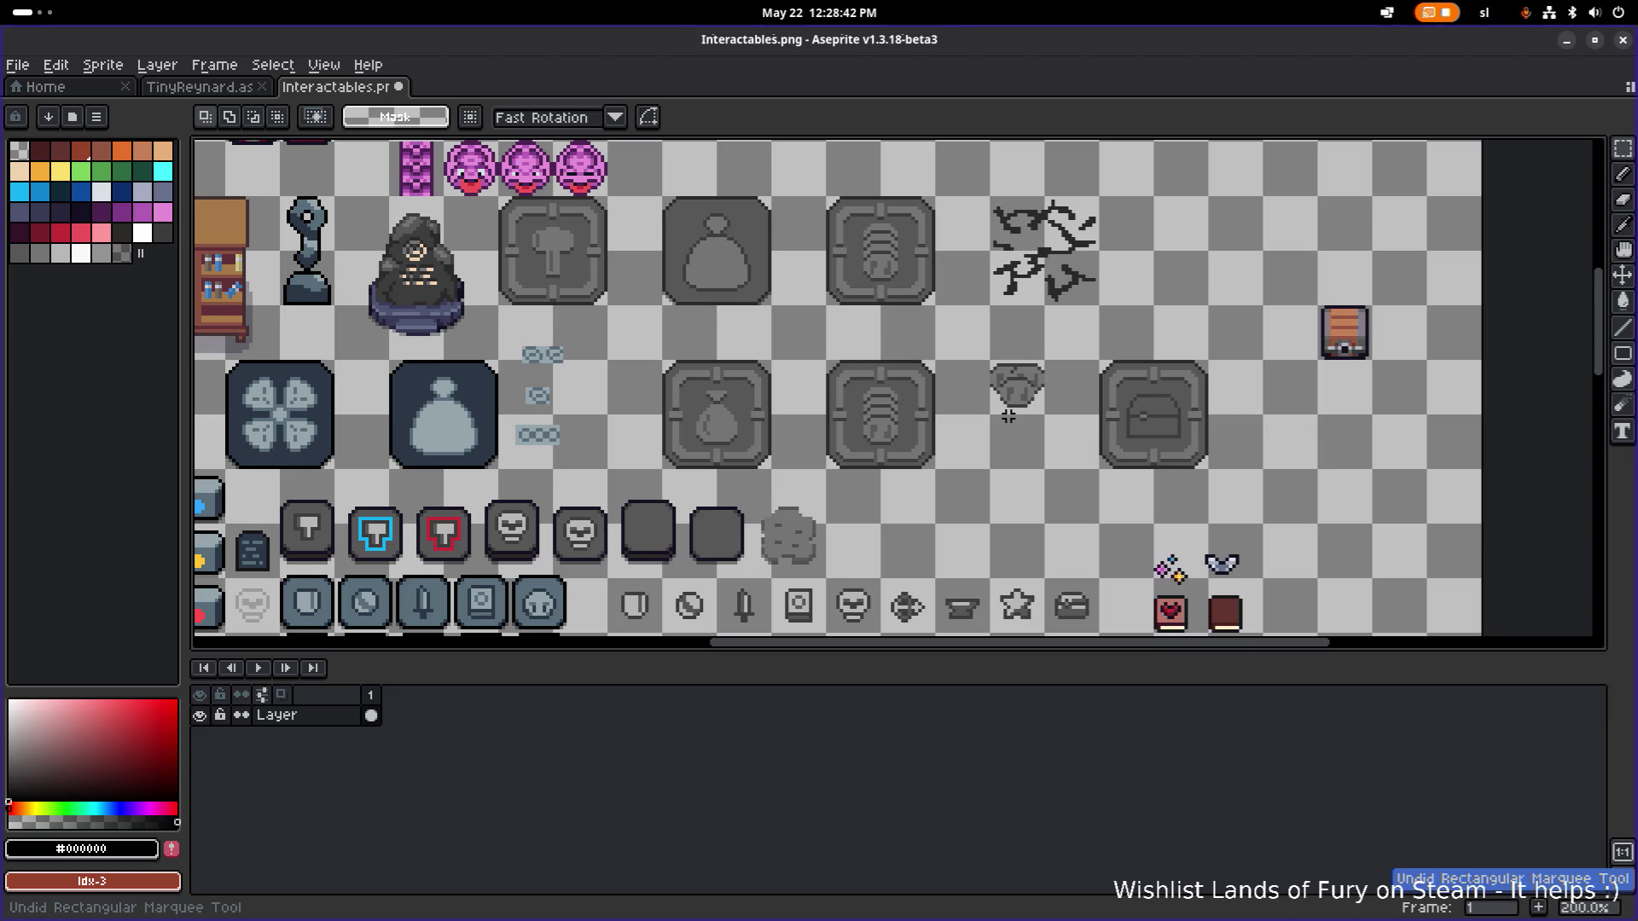
key("ctrl+y")
Place a copy of the coin stack below the cup, flipped vertically with Shift+V, and commit it.
left_click_drag(945, 369, 930, 418)
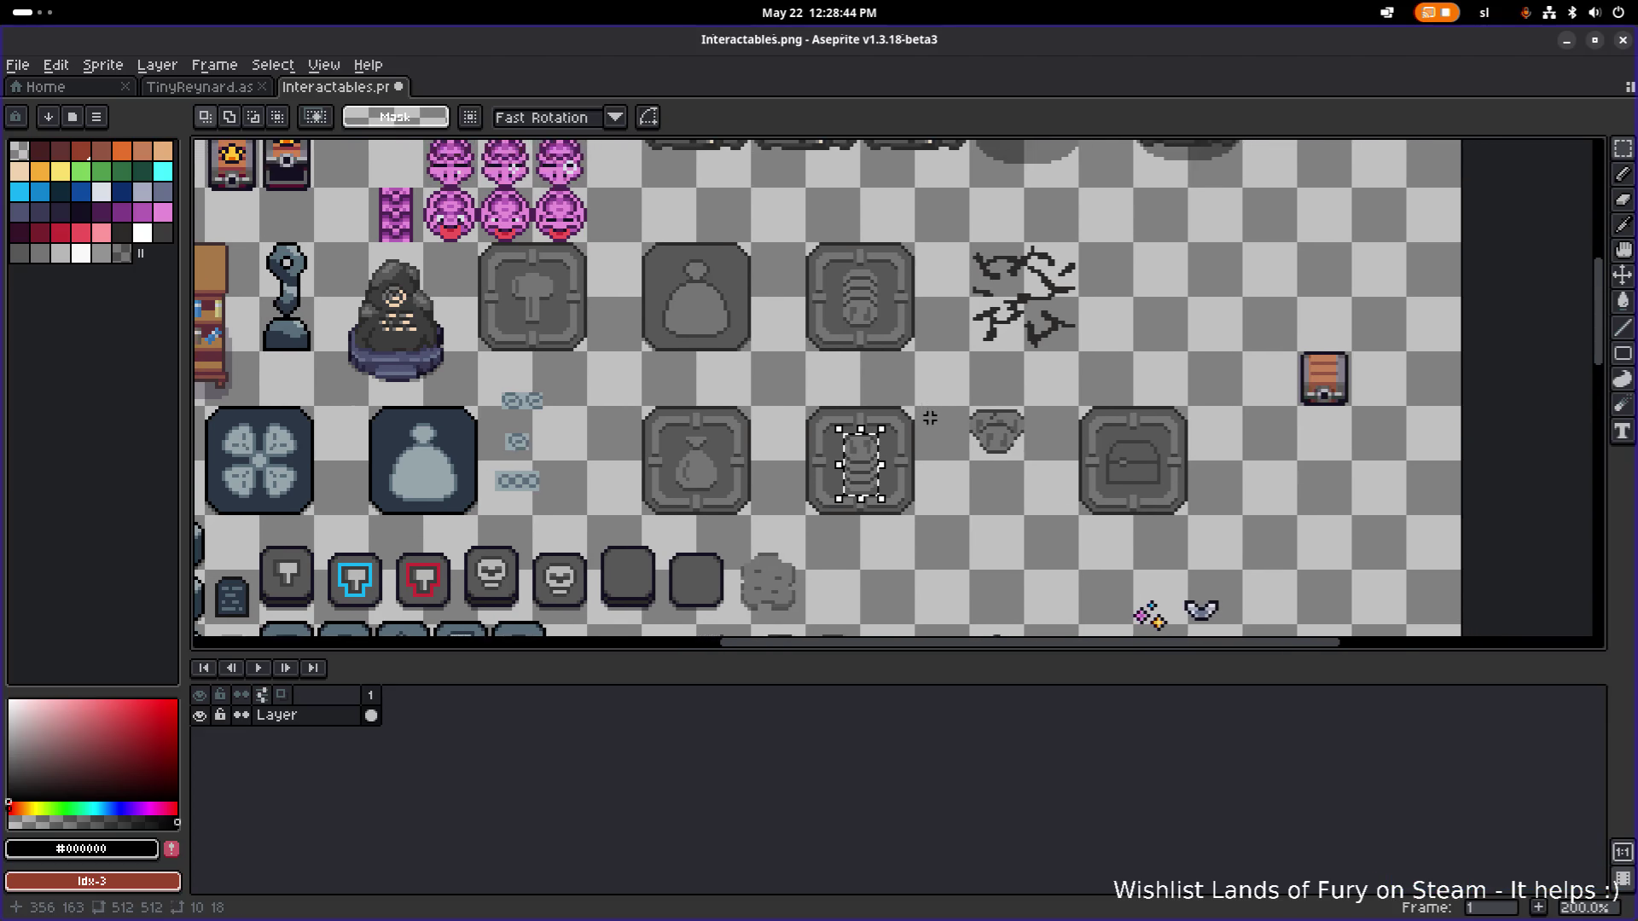
scroll(930, 418, "down", 1)
scroll(930, 418, "up", 4)
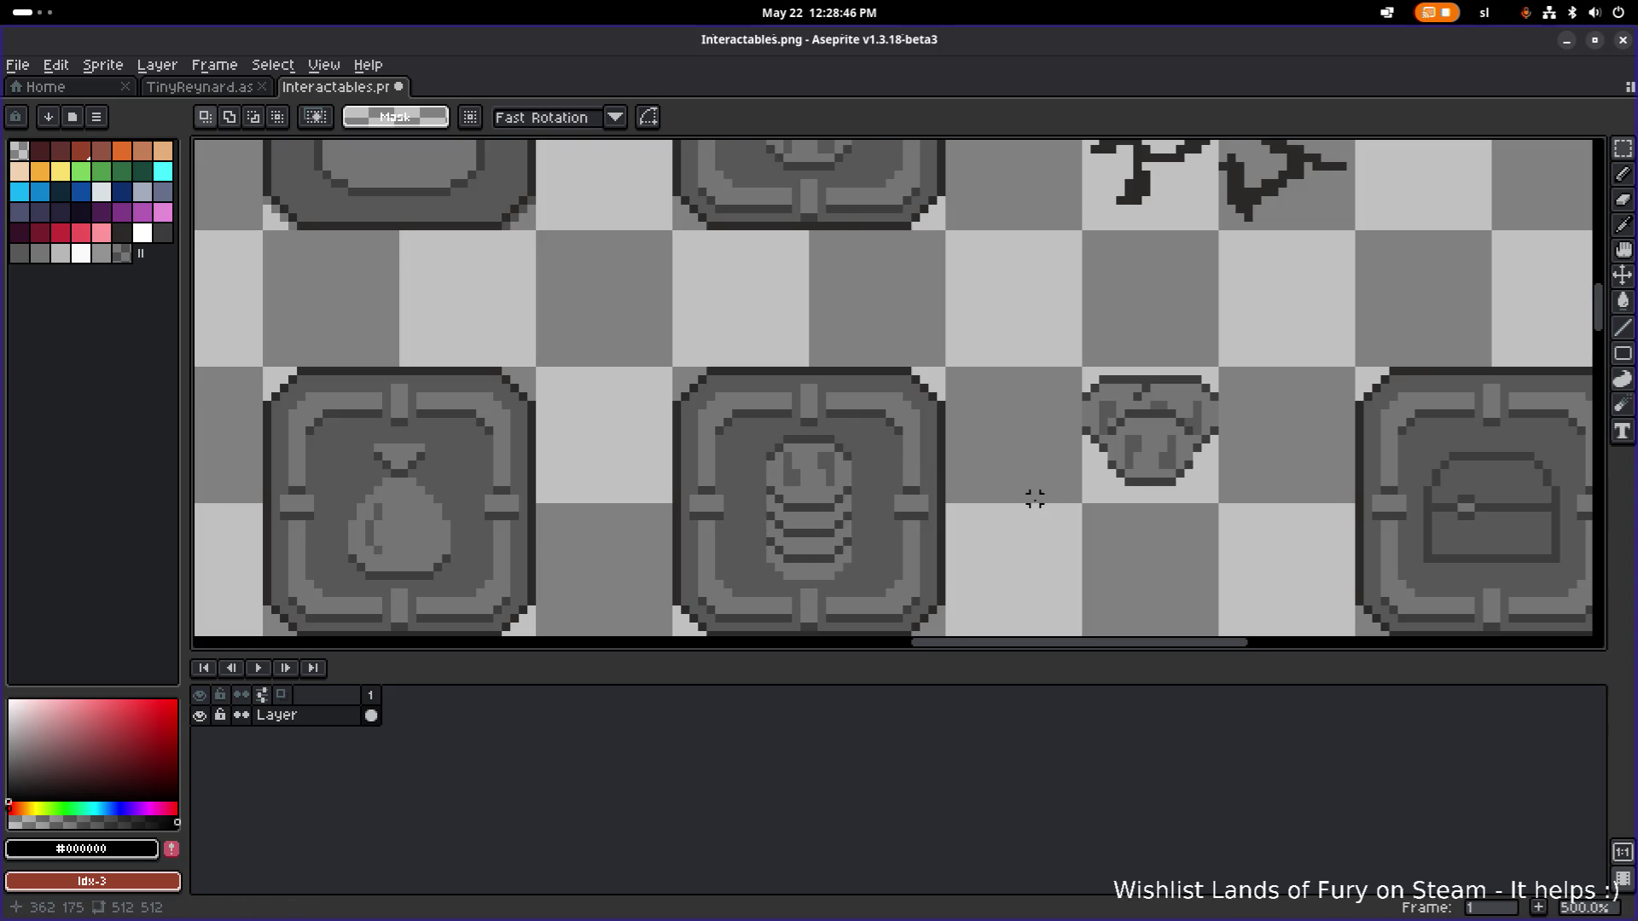
scroll(1035, 499, "down", 3)
scroll(996, 505, "up", 1)
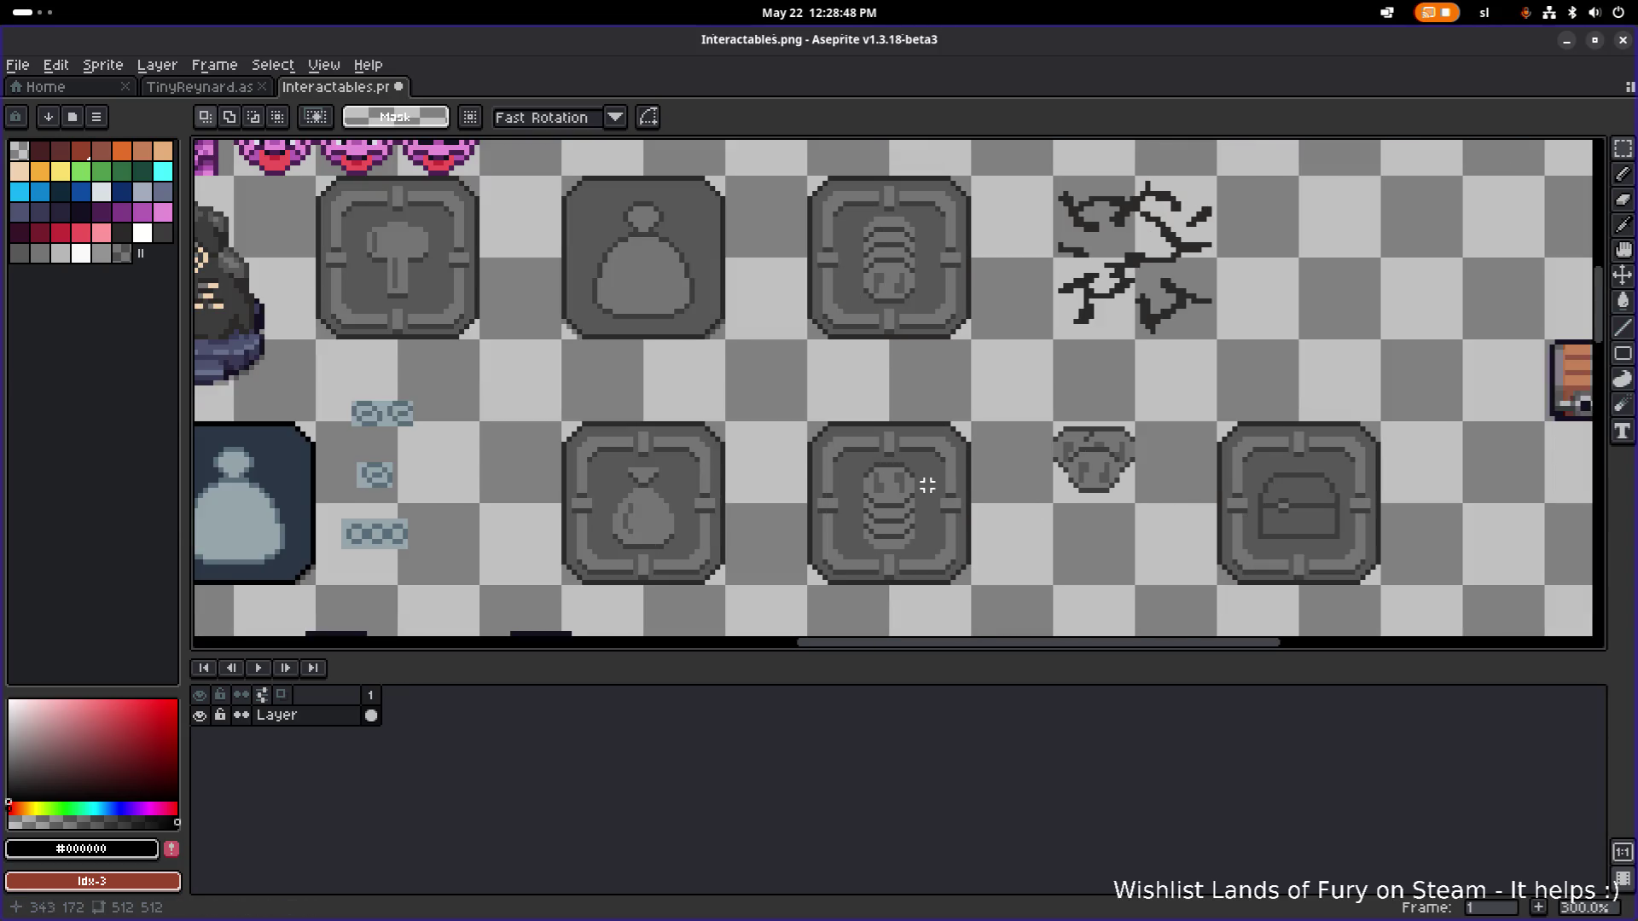
scroll(906, 452, "down", 1)
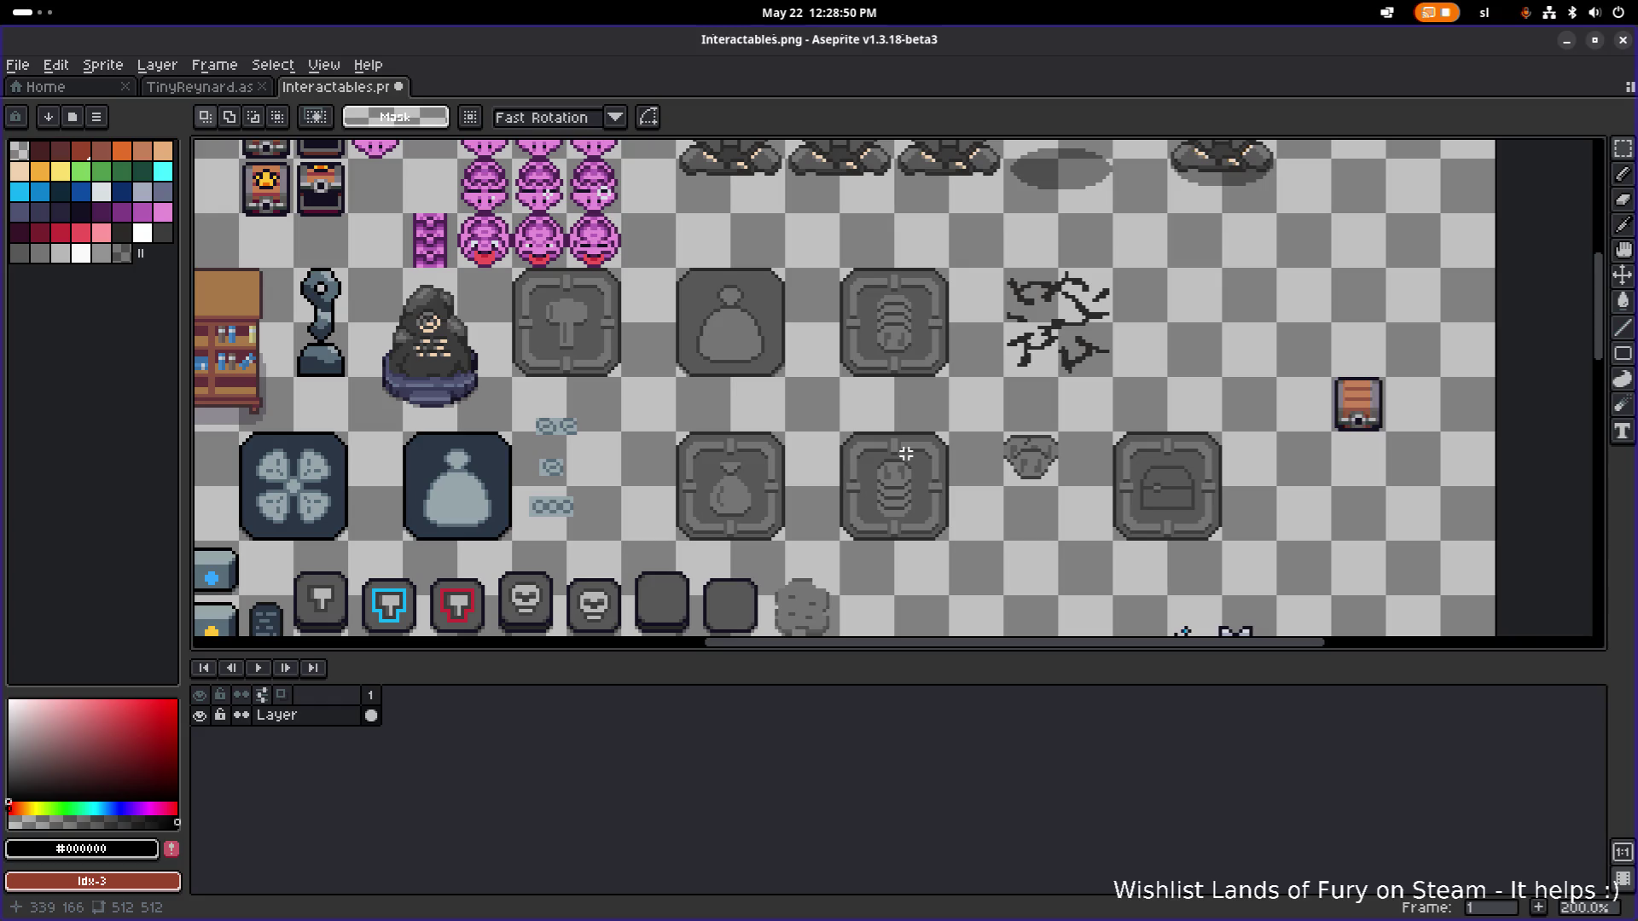
scroll(906, 453, "up", 3)
scroll(904, 453, "down", 1)
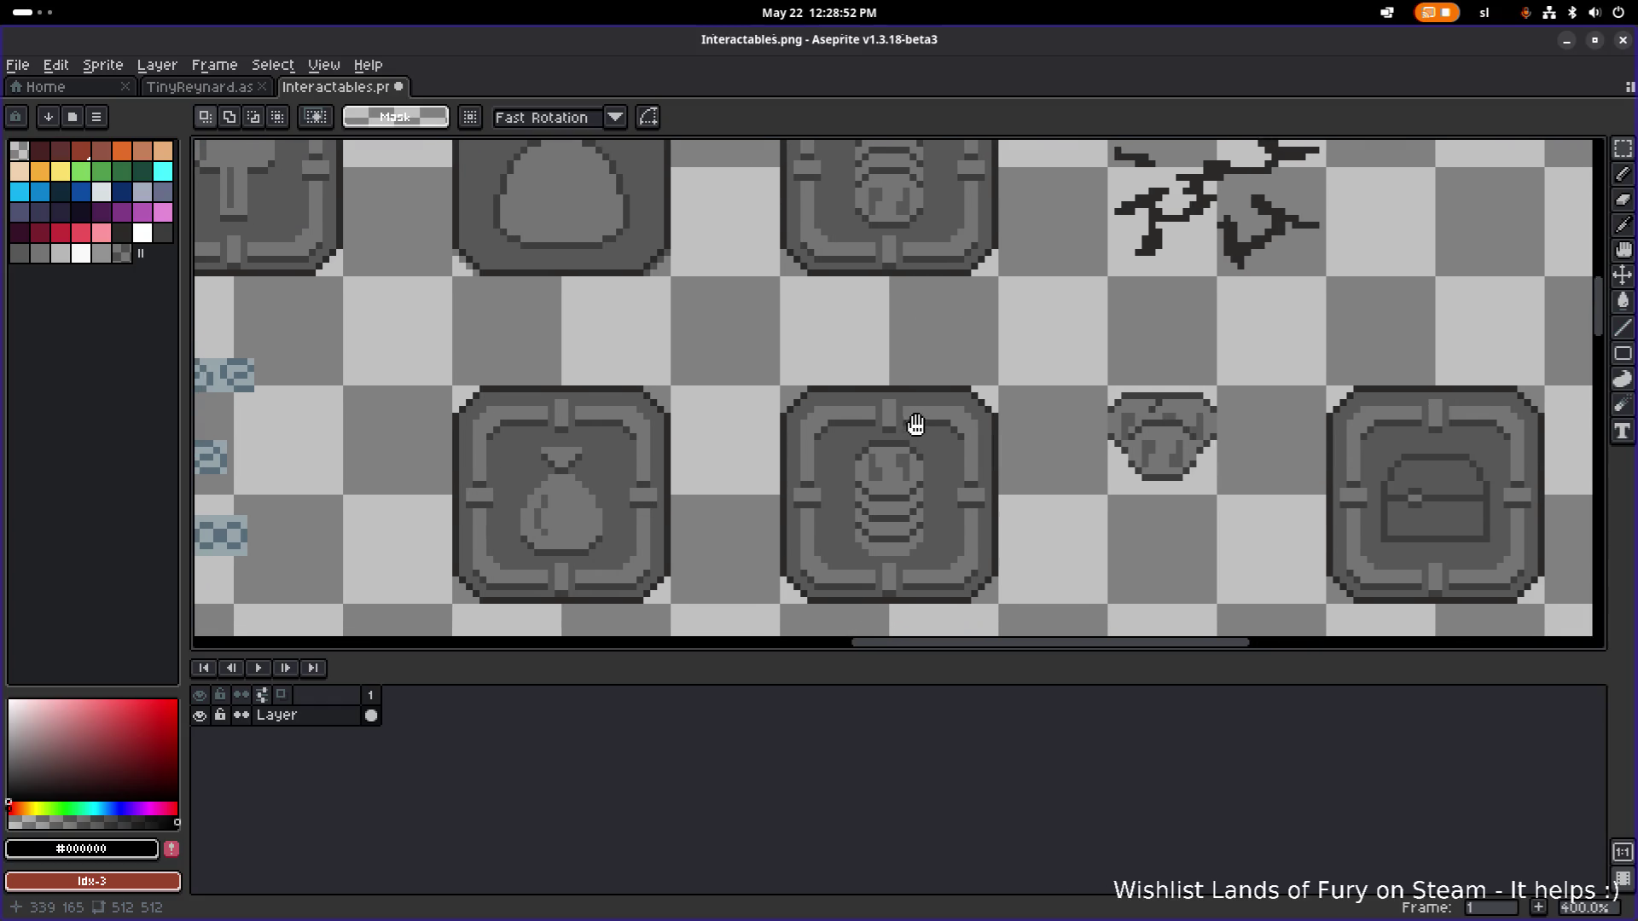
scroll(951, 423, "down", 1)
scroll(943, 435, "up", 1)
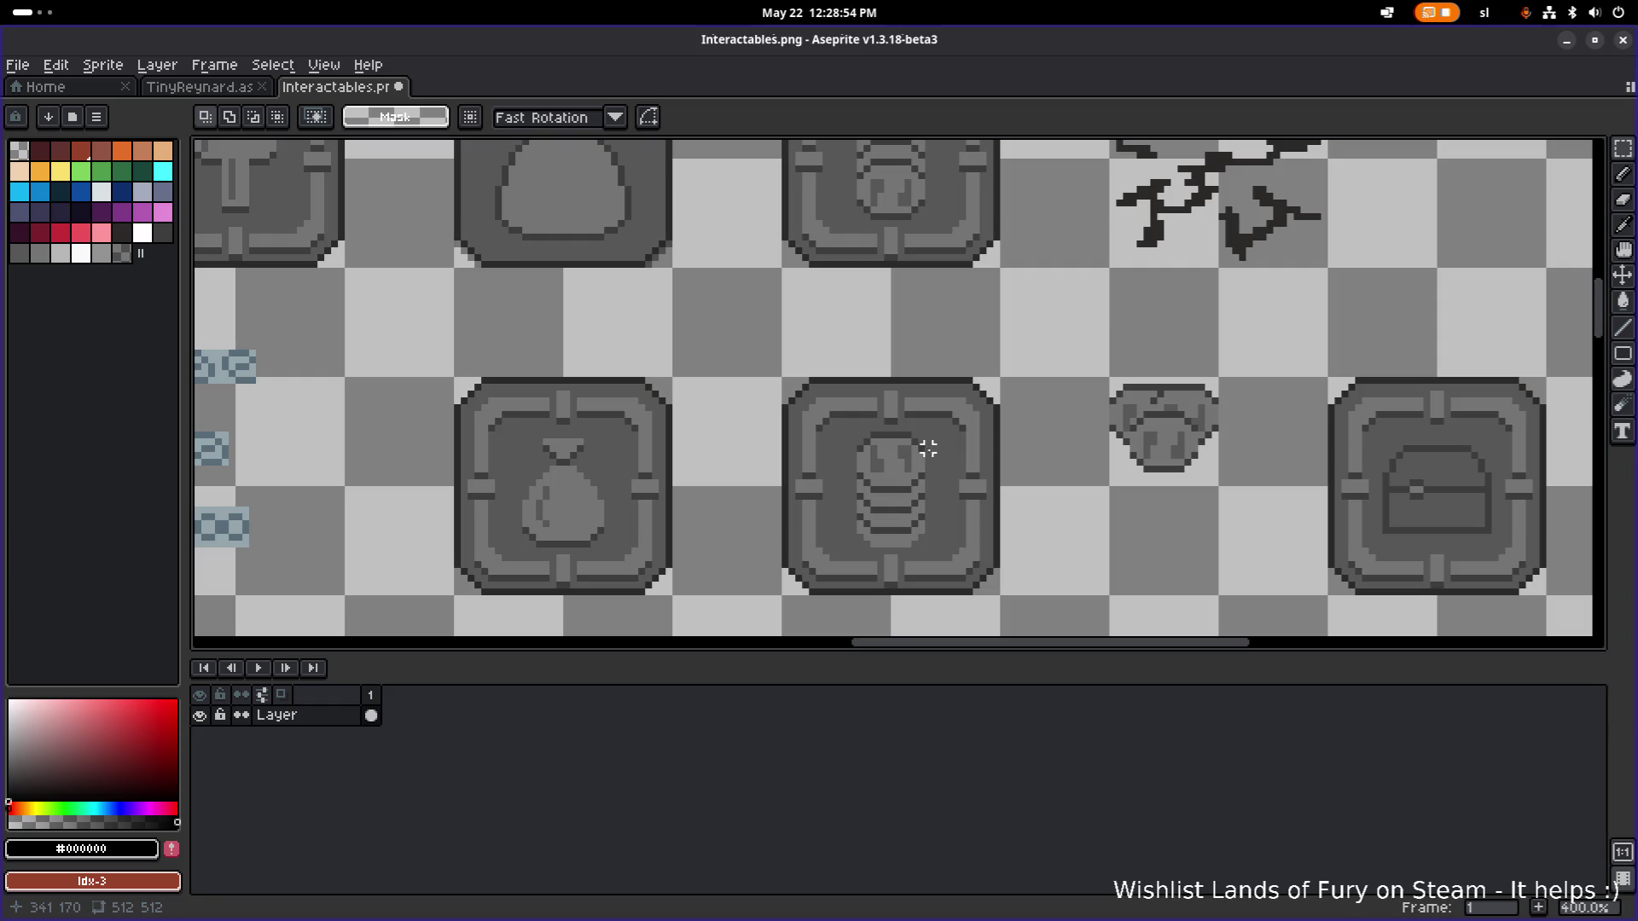
left_click_drag(931, 425, 854, 552)
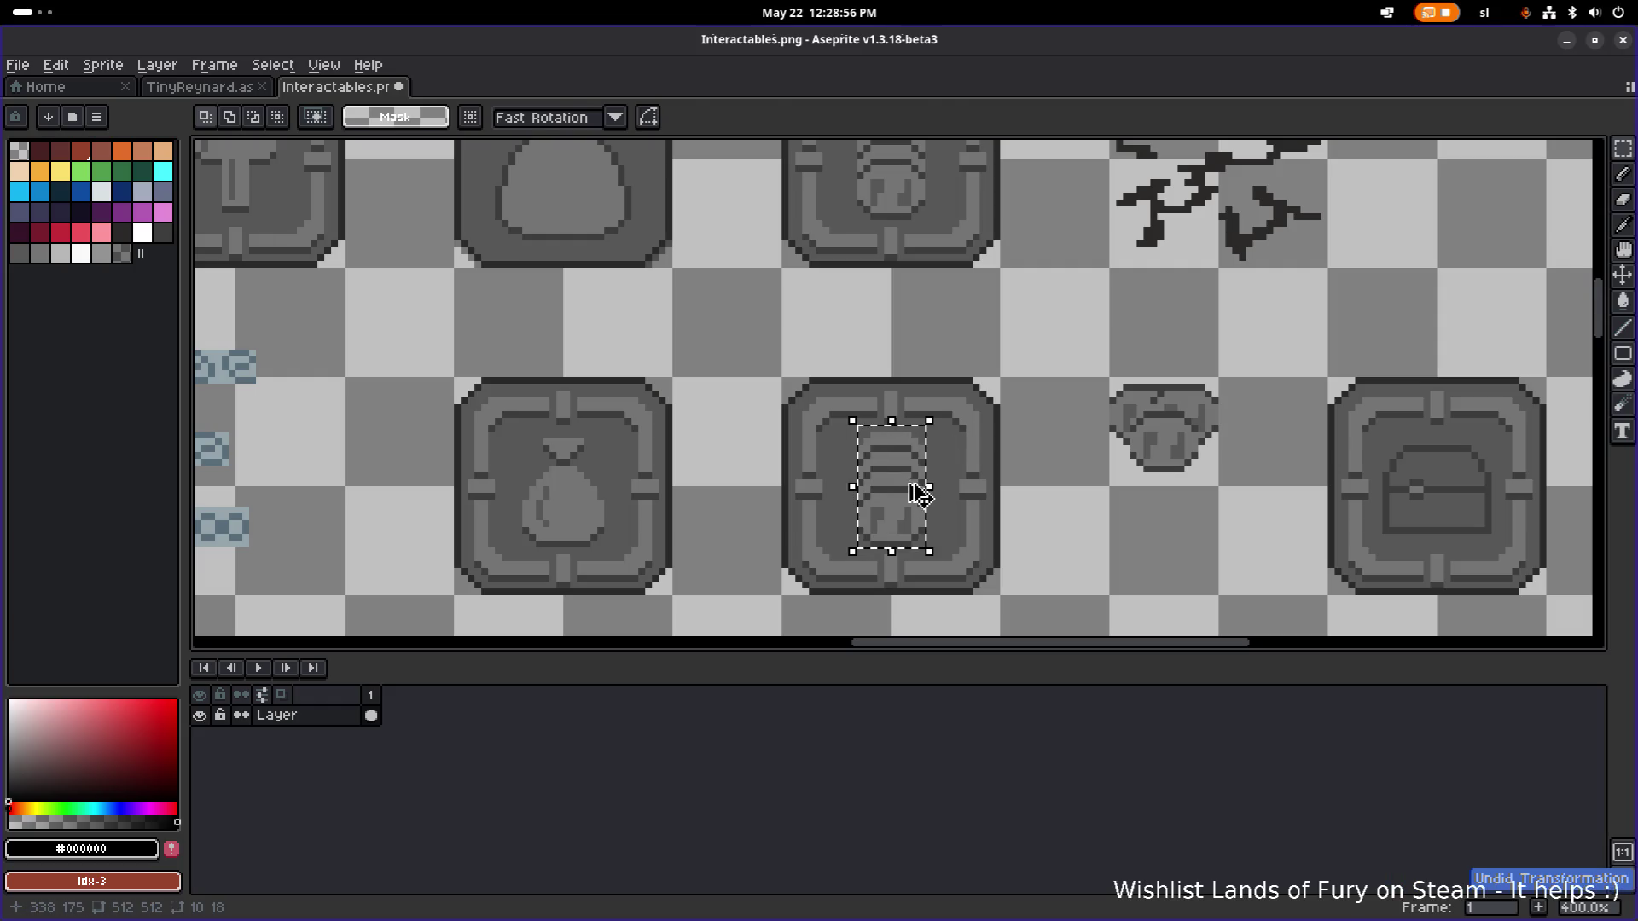
mouse_move(919, 501)
left_mouse_down()
mouse_move(1199, 558)
mouse_move(1104, 530)
mouse_move(849, 362)
mouse_move(844, 448)
left_mouse_up()
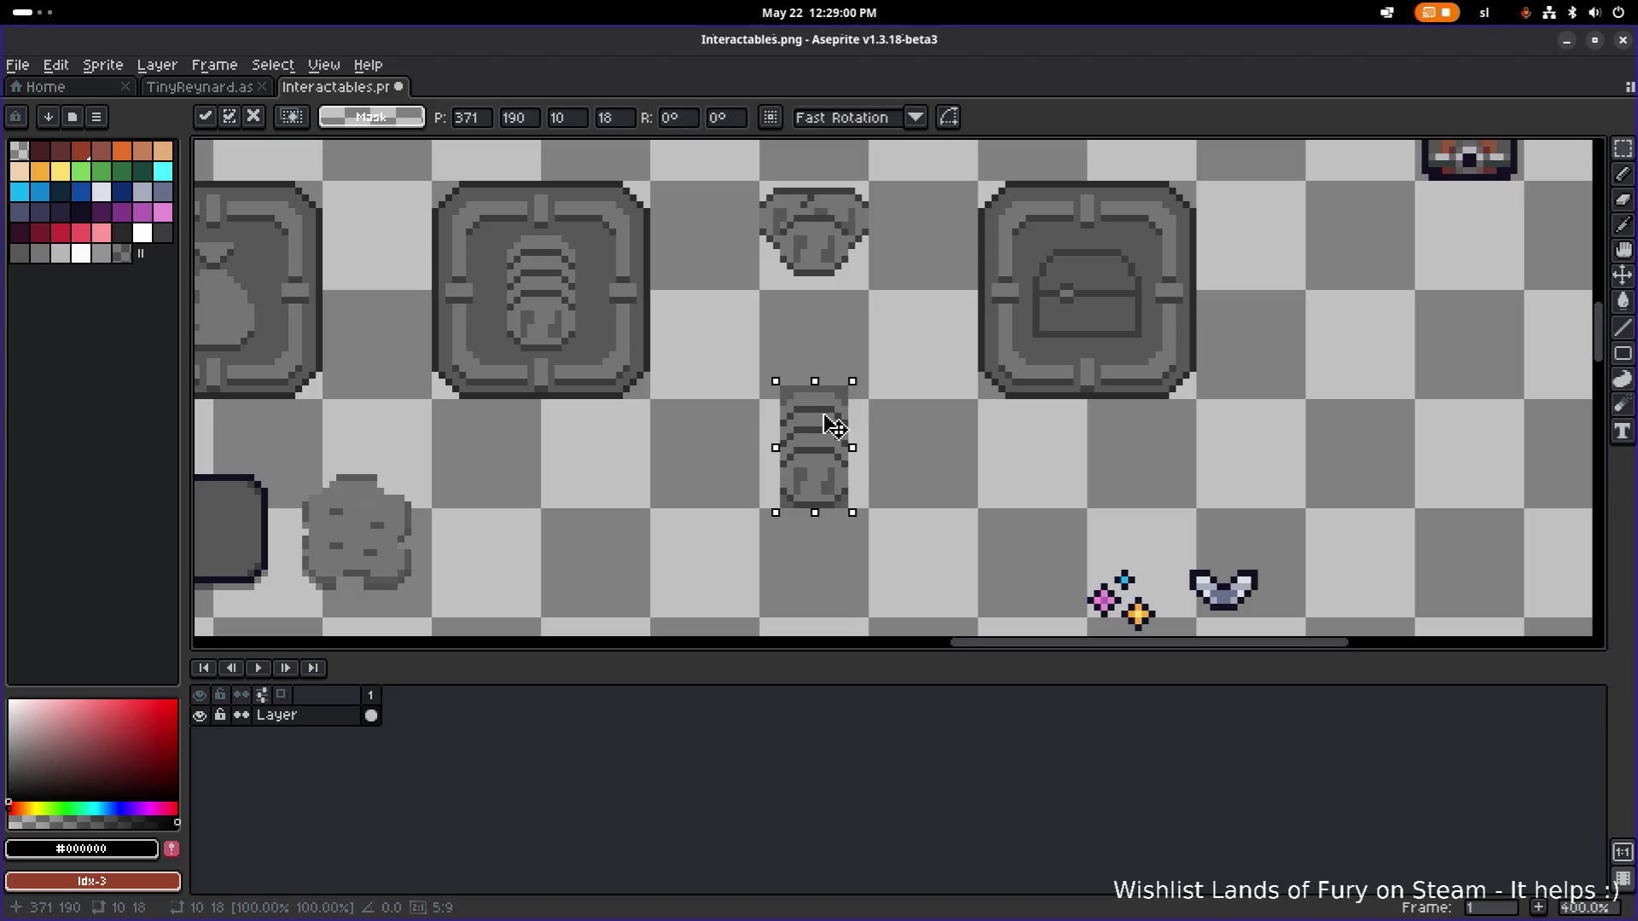
key("shift+v")
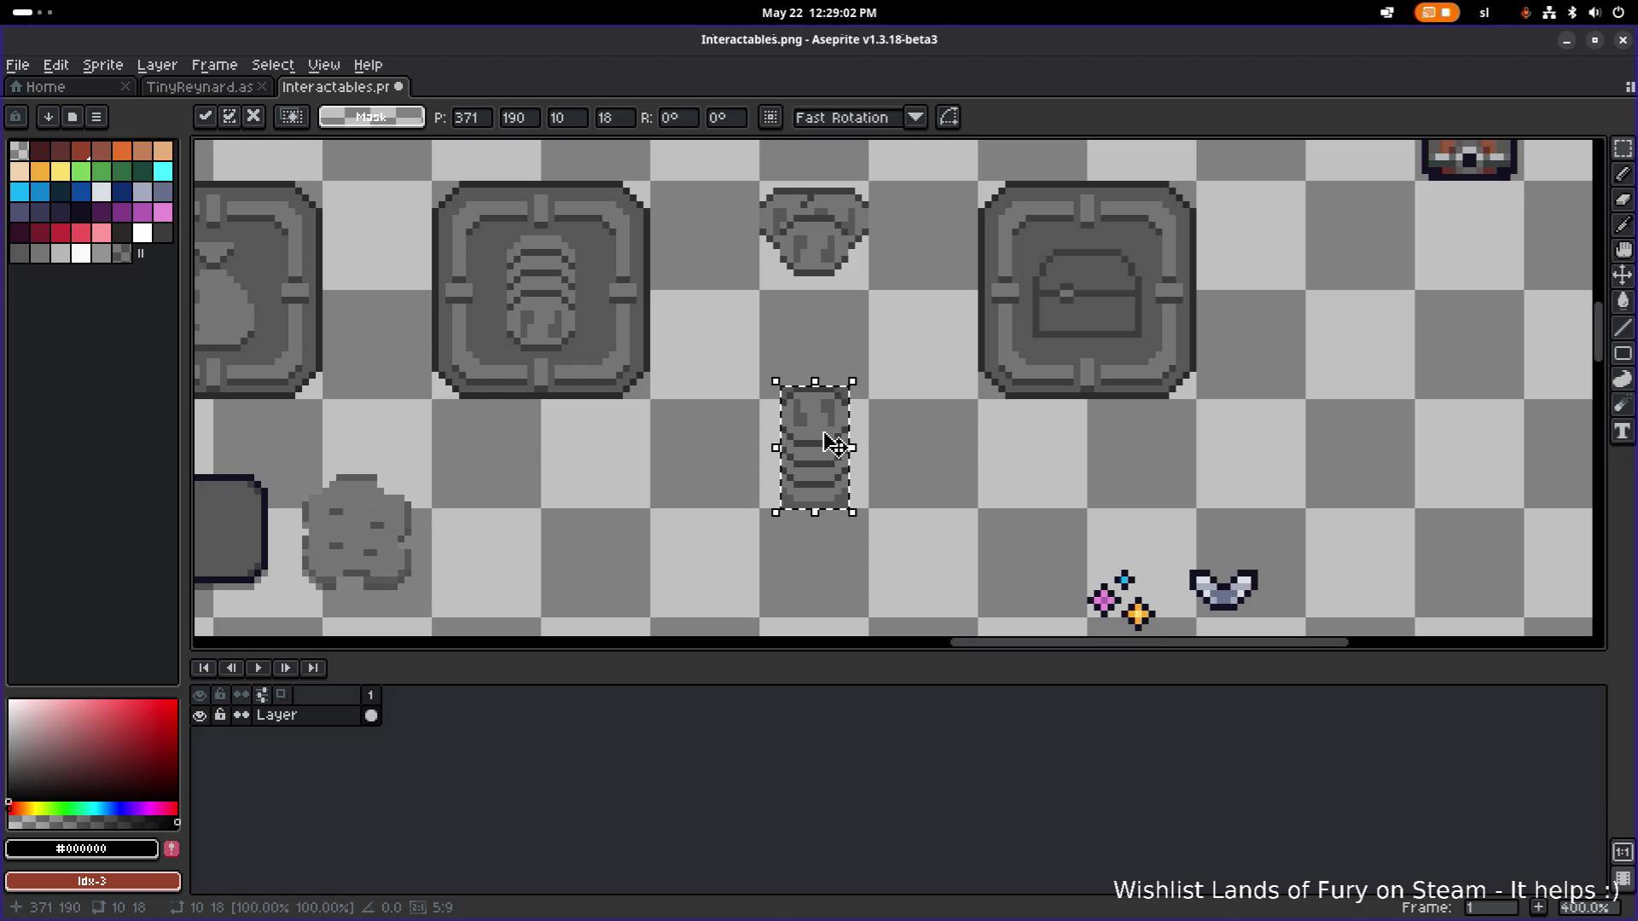
left_click(879, 409)
scroll(878, 409, "up", 2)
scroll(858, 422, "down", 1)
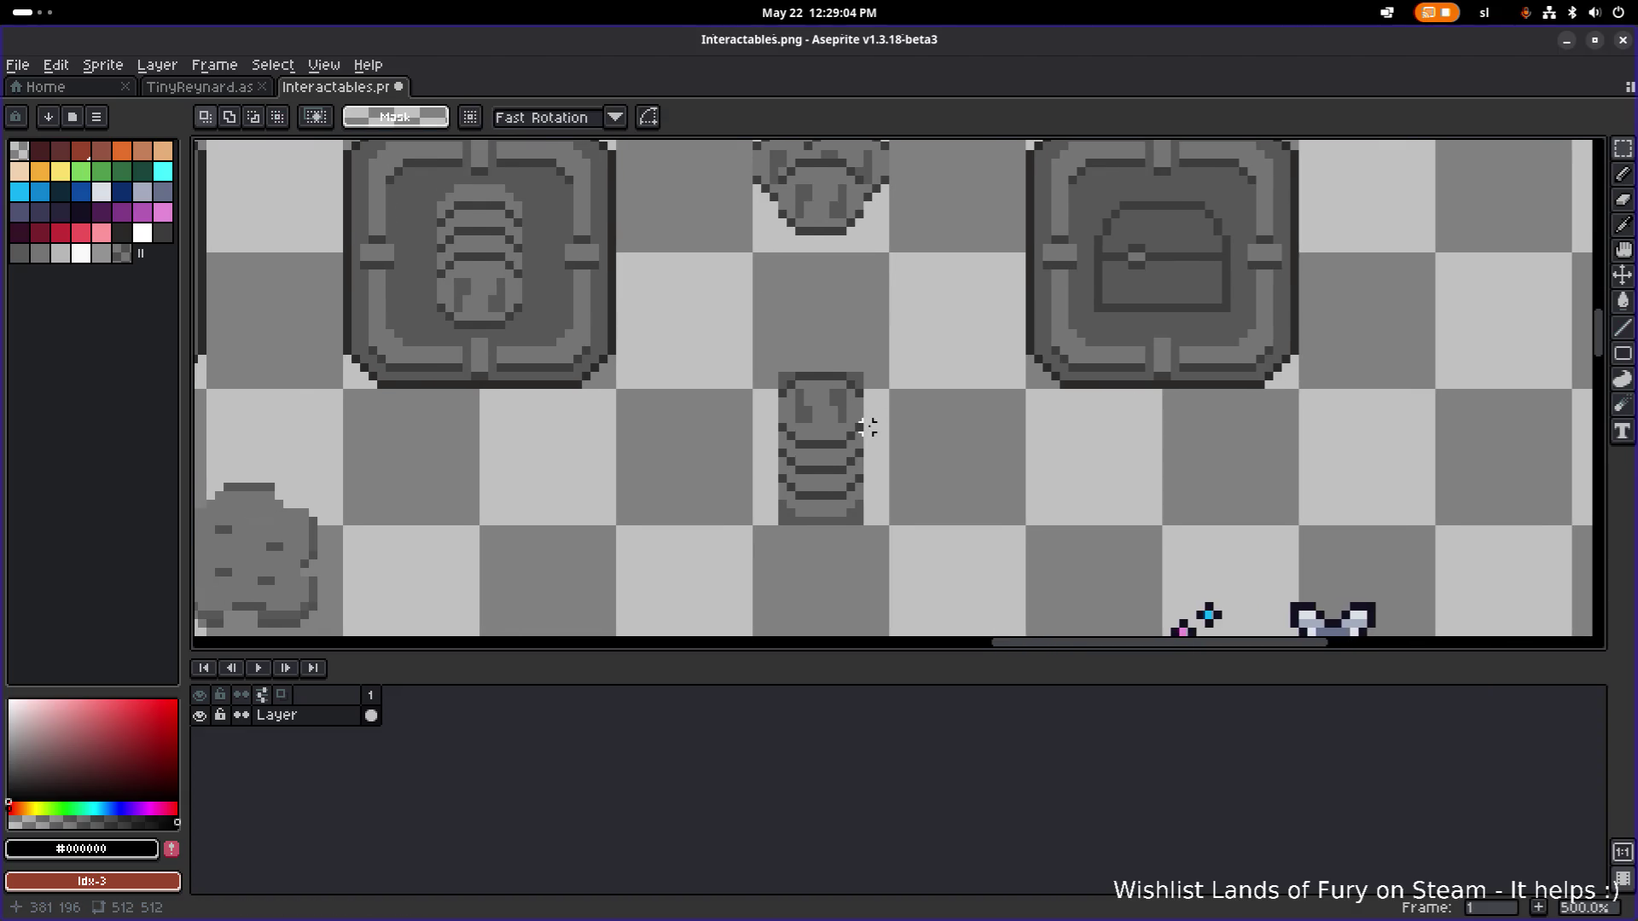
scroll(858, 427, "up", 3)
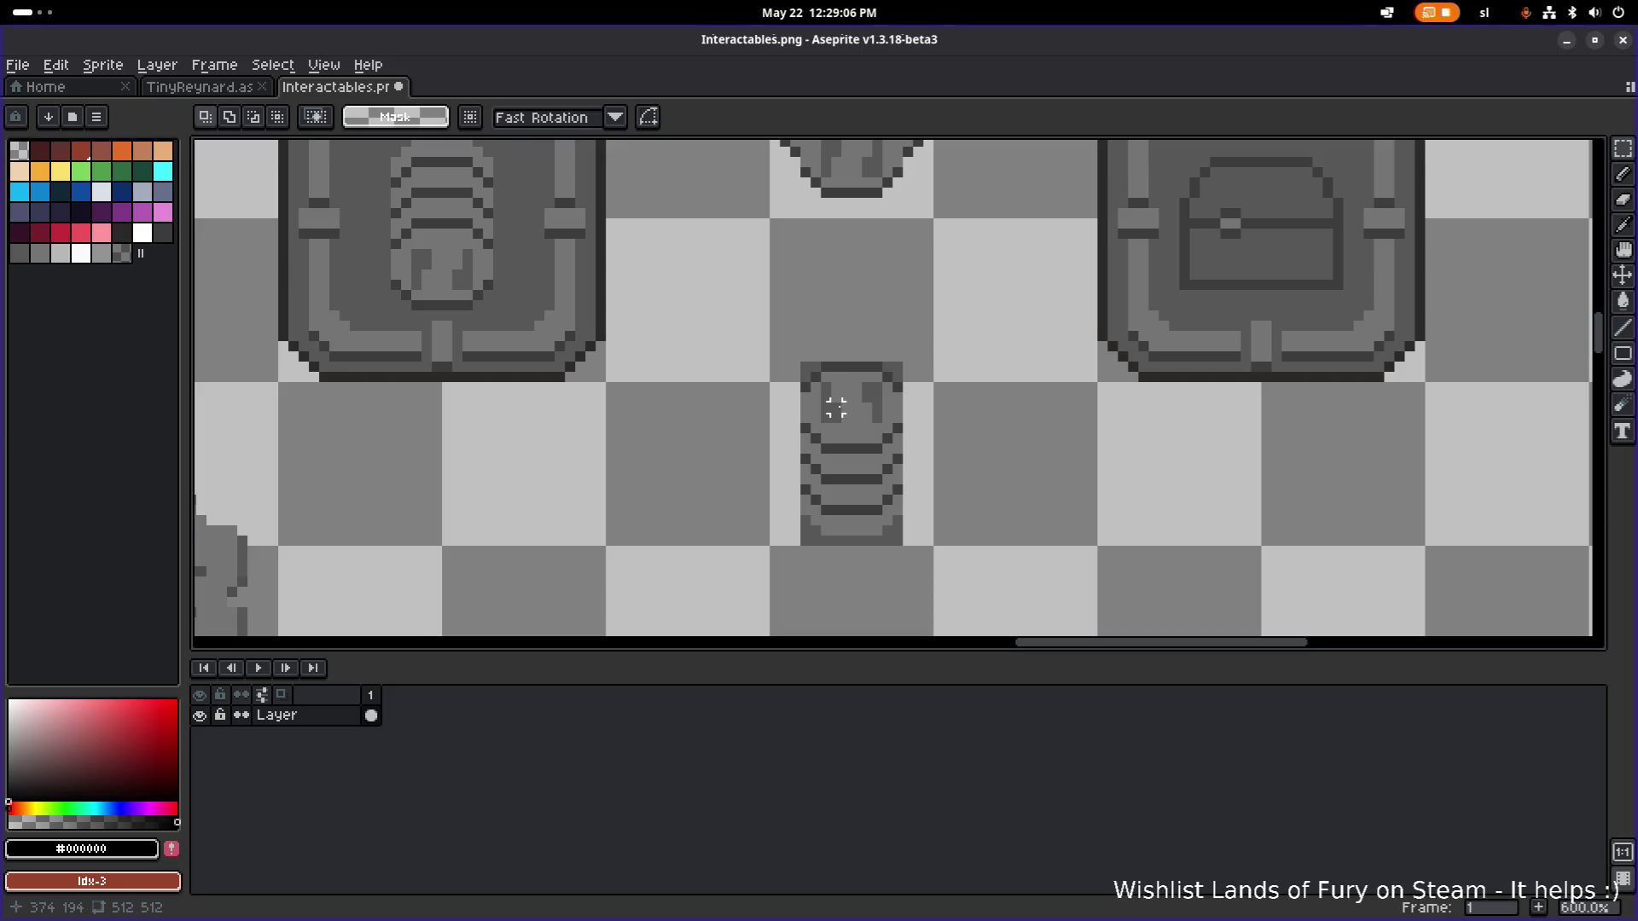
Recolour the sprite's top-left corner pixels with mid-grey #747474.
key("i")
left_click(833, 554)
key("b")
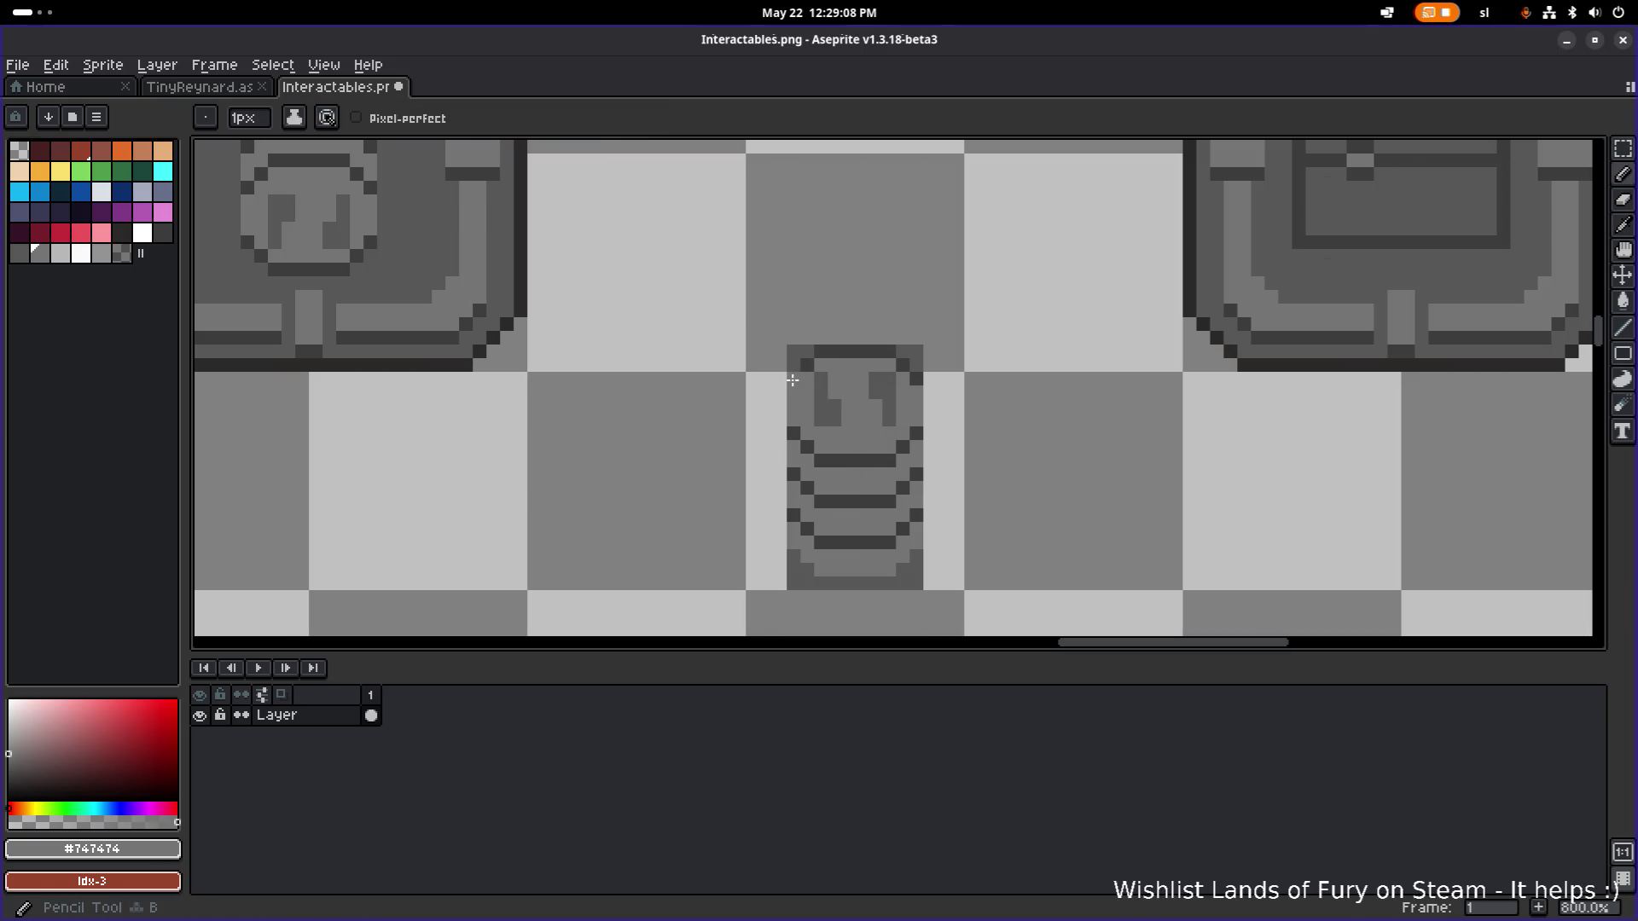
left_click_drag(792, 380, 822, 353)
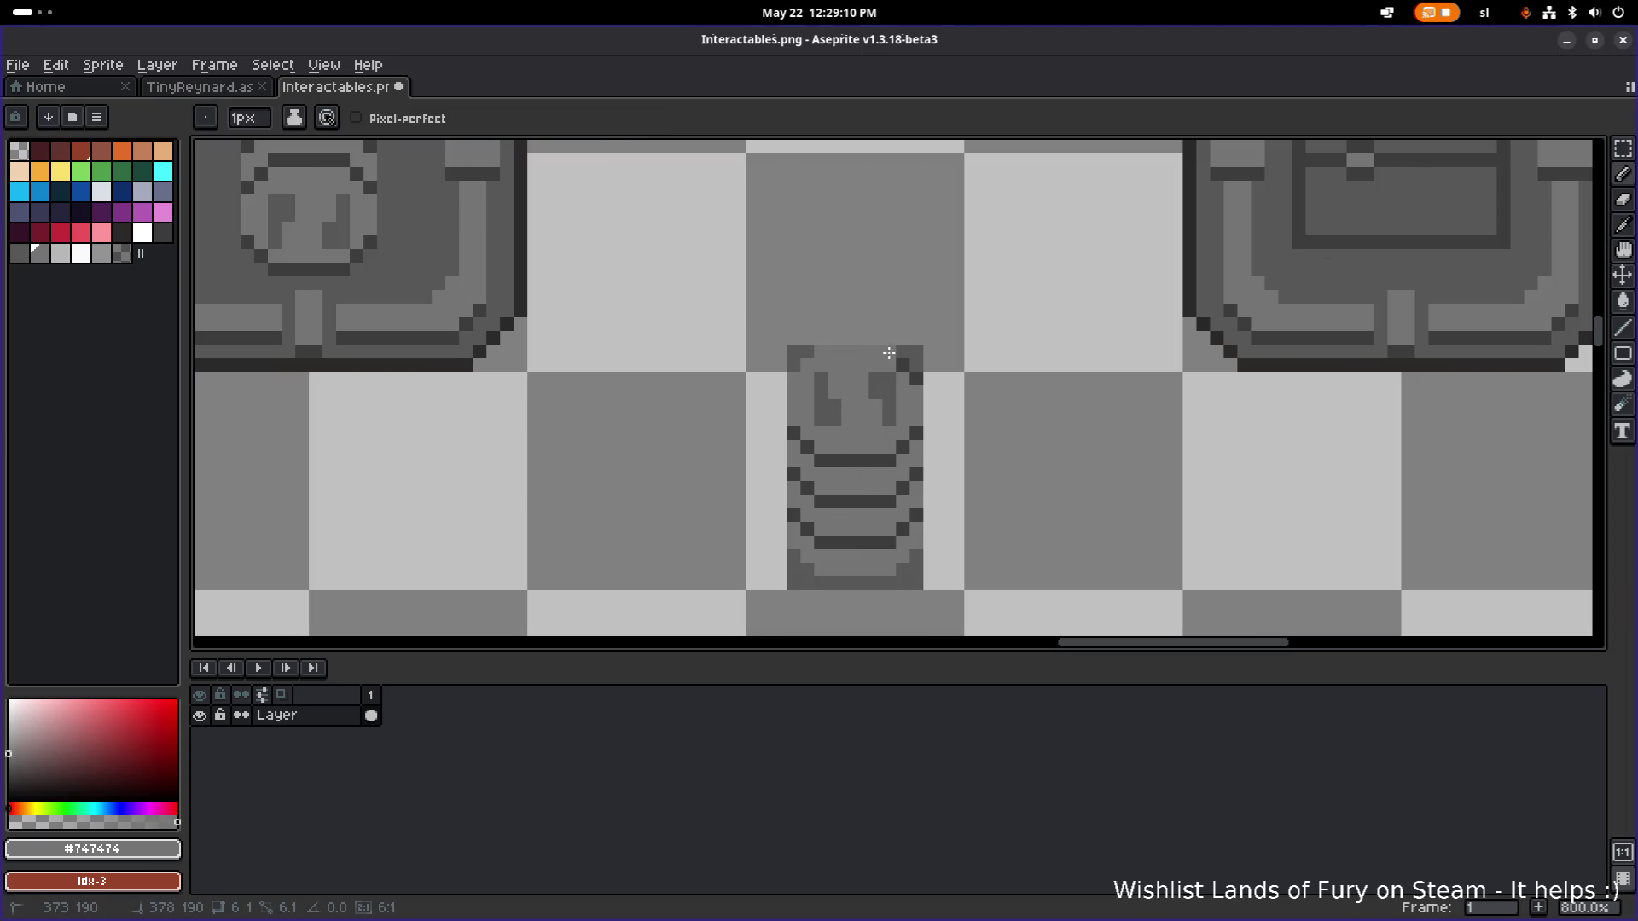
left_click_drag(889, 353, 891, 355)
Draw a dark grey #3c3c3c line along the sprite's bottom row.
left_click(797, 510, "alt")
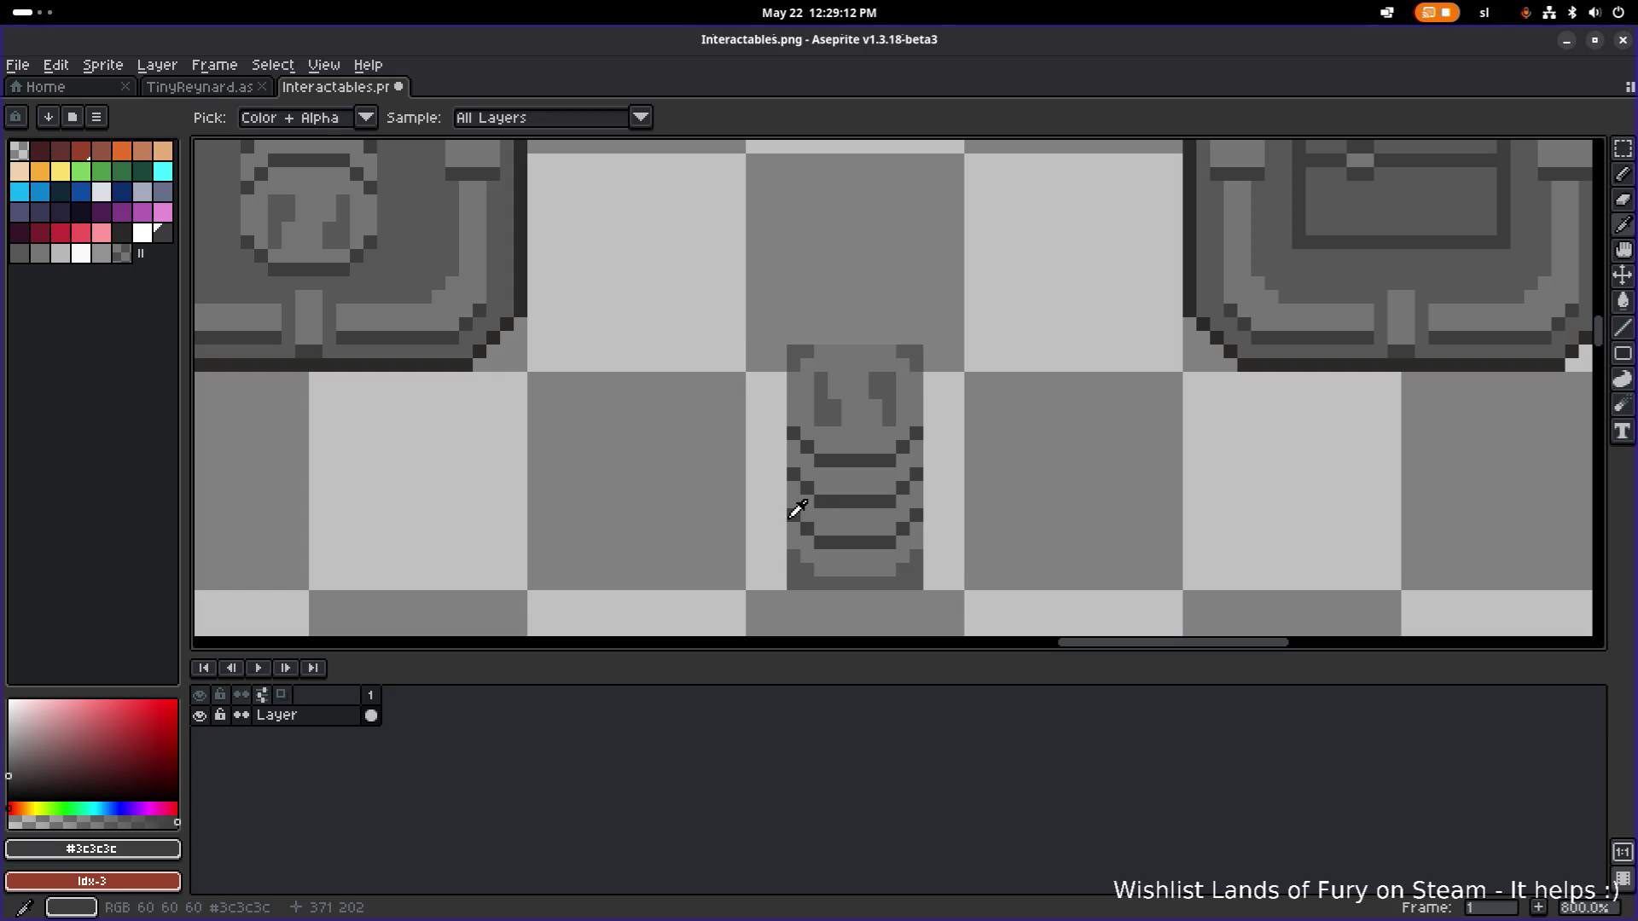
left_click_drag(815, 584, 904, 583)
scroll(918, 526, "down", 2)
scroll(879, 461, "up", 4)
Erase the sprite's top, bottom-left and bottom-right corner pixels.
key("e")
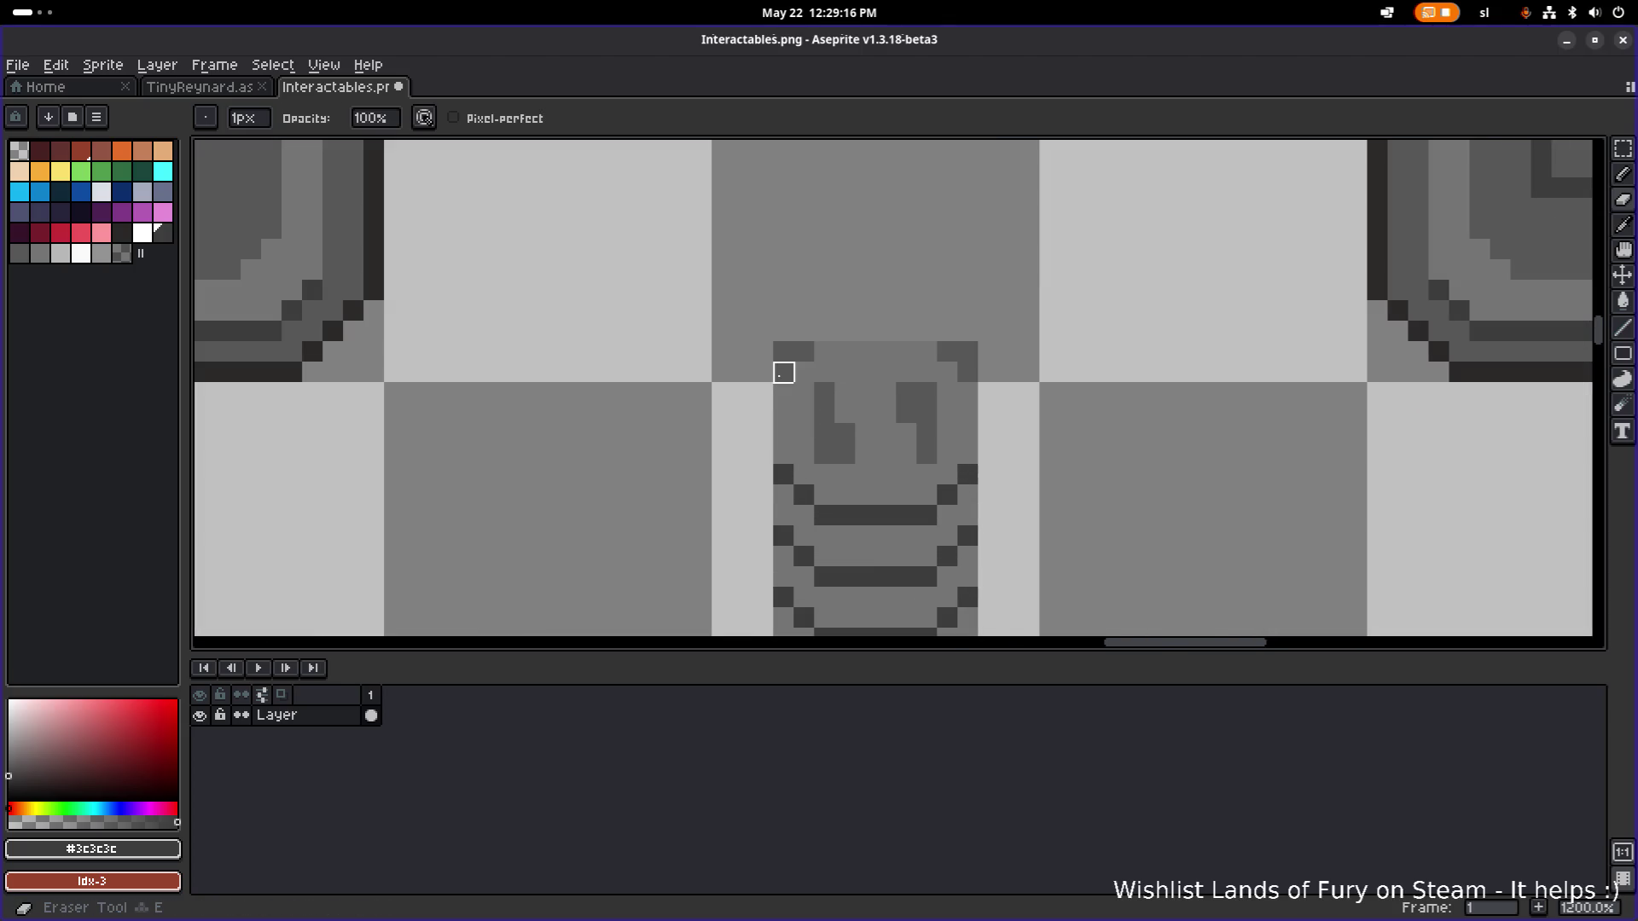
mouse_move(783, 373)
left_mouse_down()
mouse_move(802, 350)
mouse_move(969, 354)
mouse_move(968, 373)
left_mouse_up()
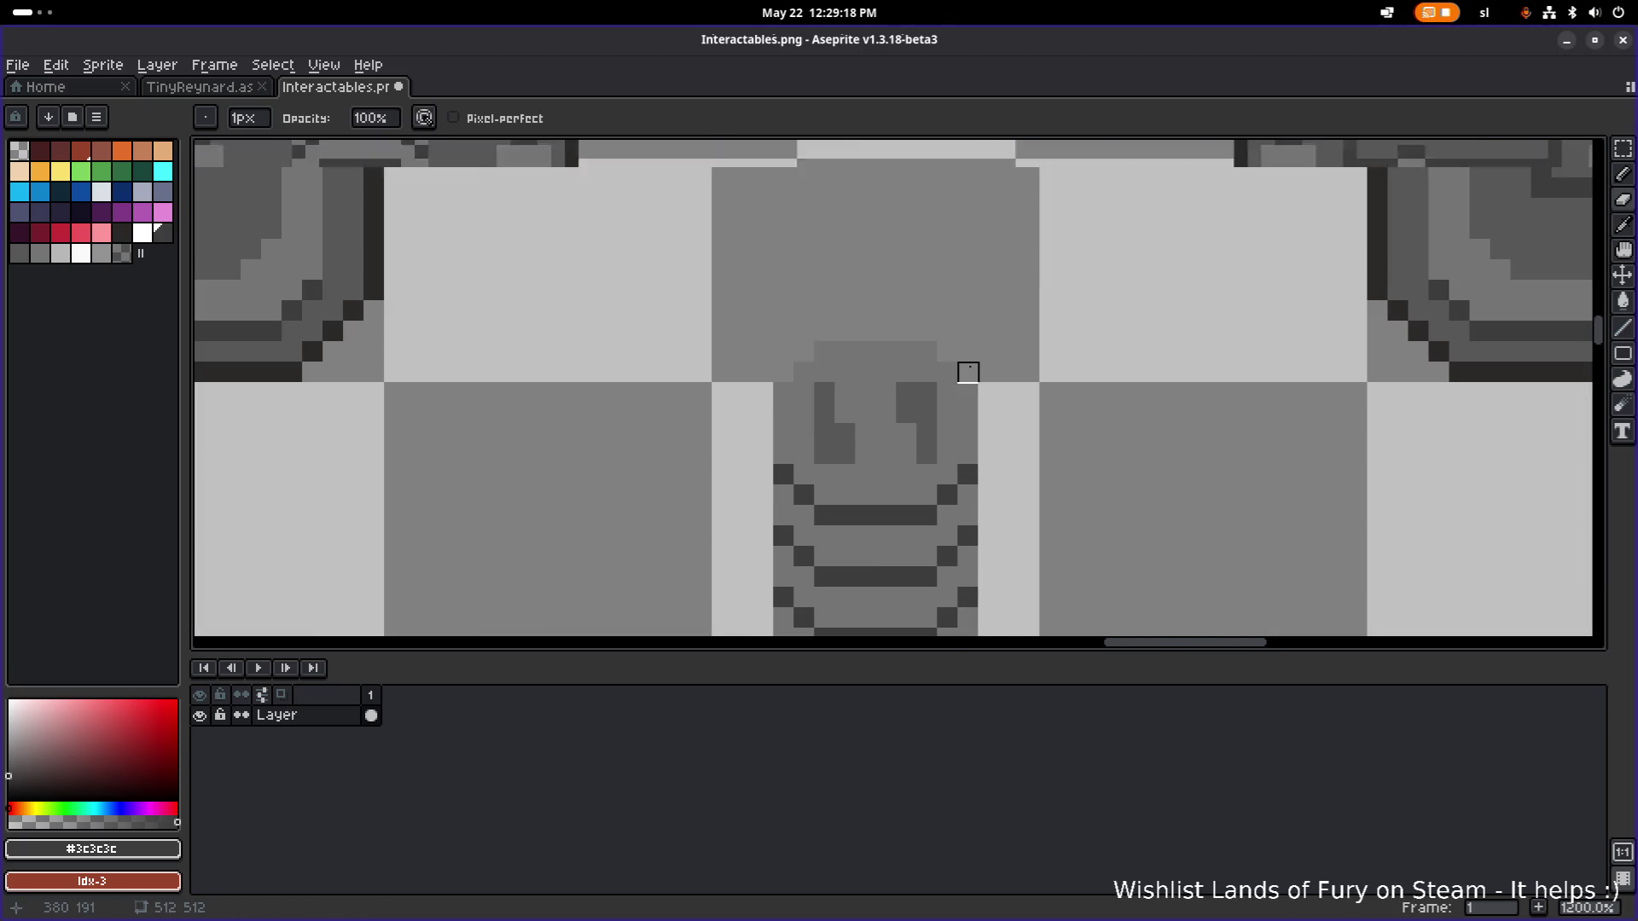
scroll(968, 373, "down", 3)
scroll(873, 486, "up", 3)
left_click_drag(852, 495, 872, 515)
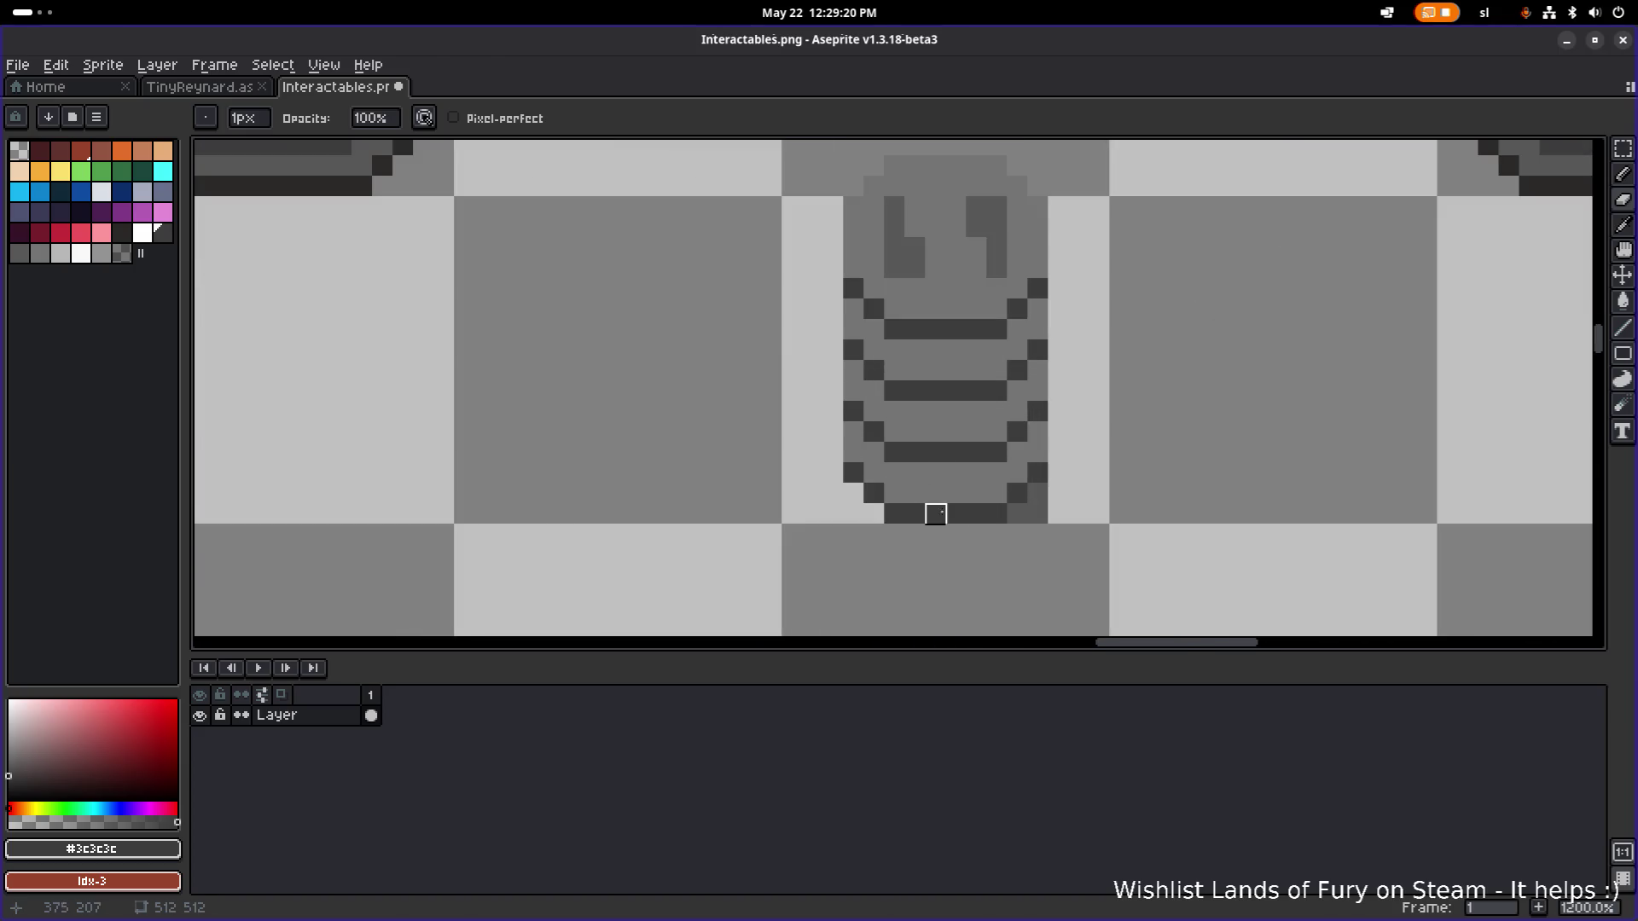
left_click_drag(1017, 515, 1037, 495)
scroll(1032, 482, "down", 3)
scroll(1027, 479, "down", 2)
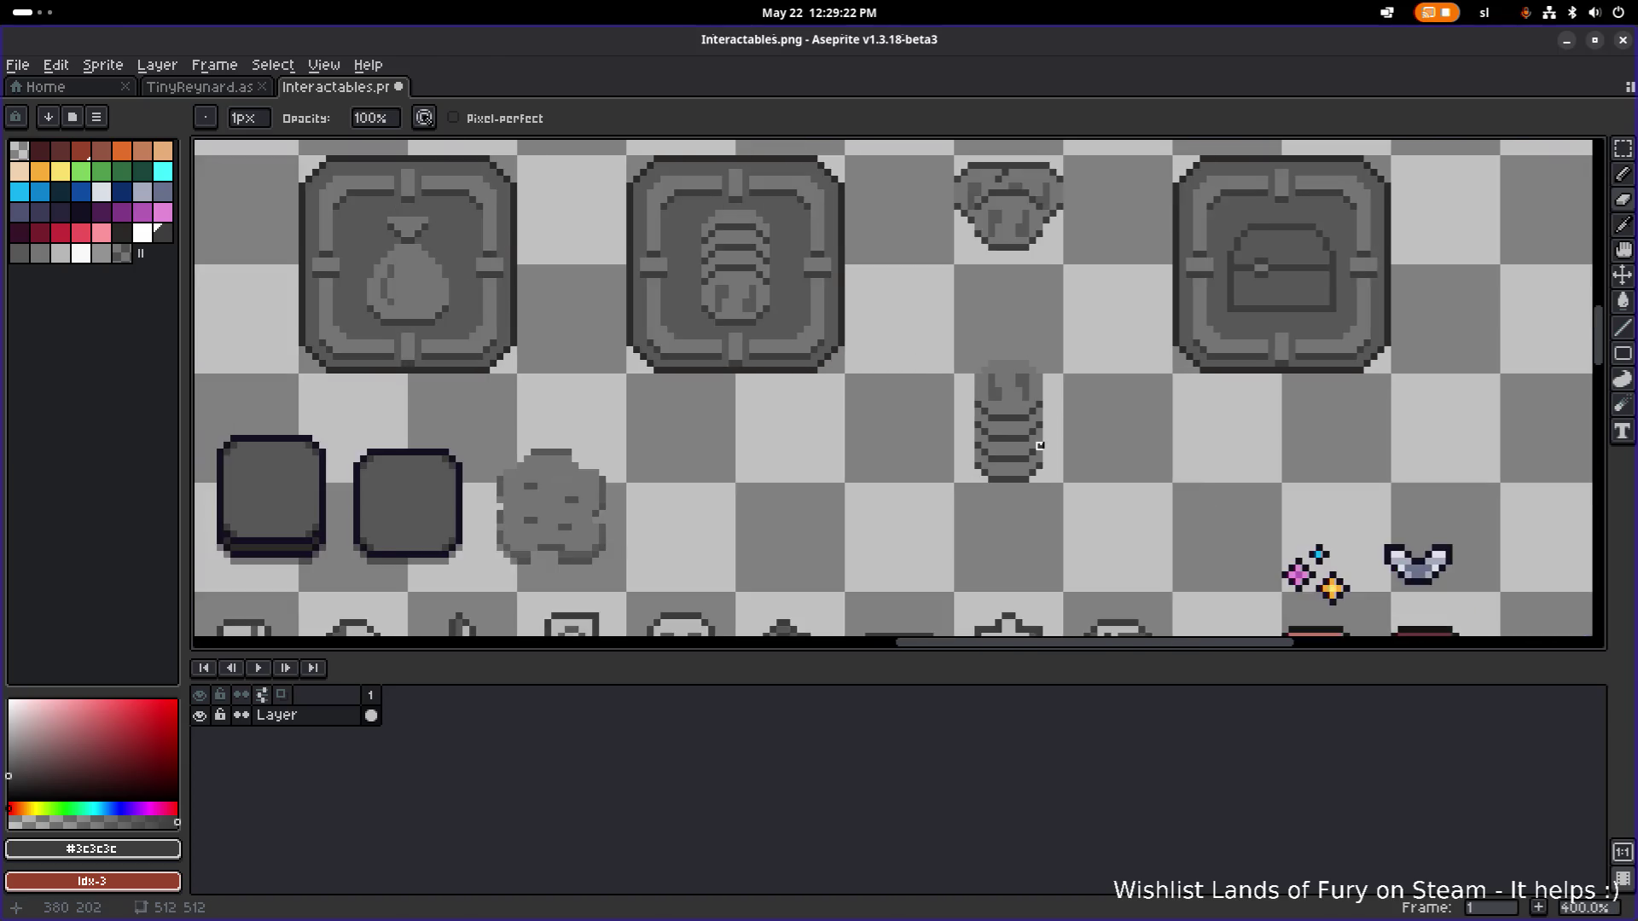
scroll(940, 507, "up", 2)
Try moving the reworked sprite into the framed tile, then undo that move and the last eraser stroke.
key("m")
left_click_drag(841, 573, 1026, 365)
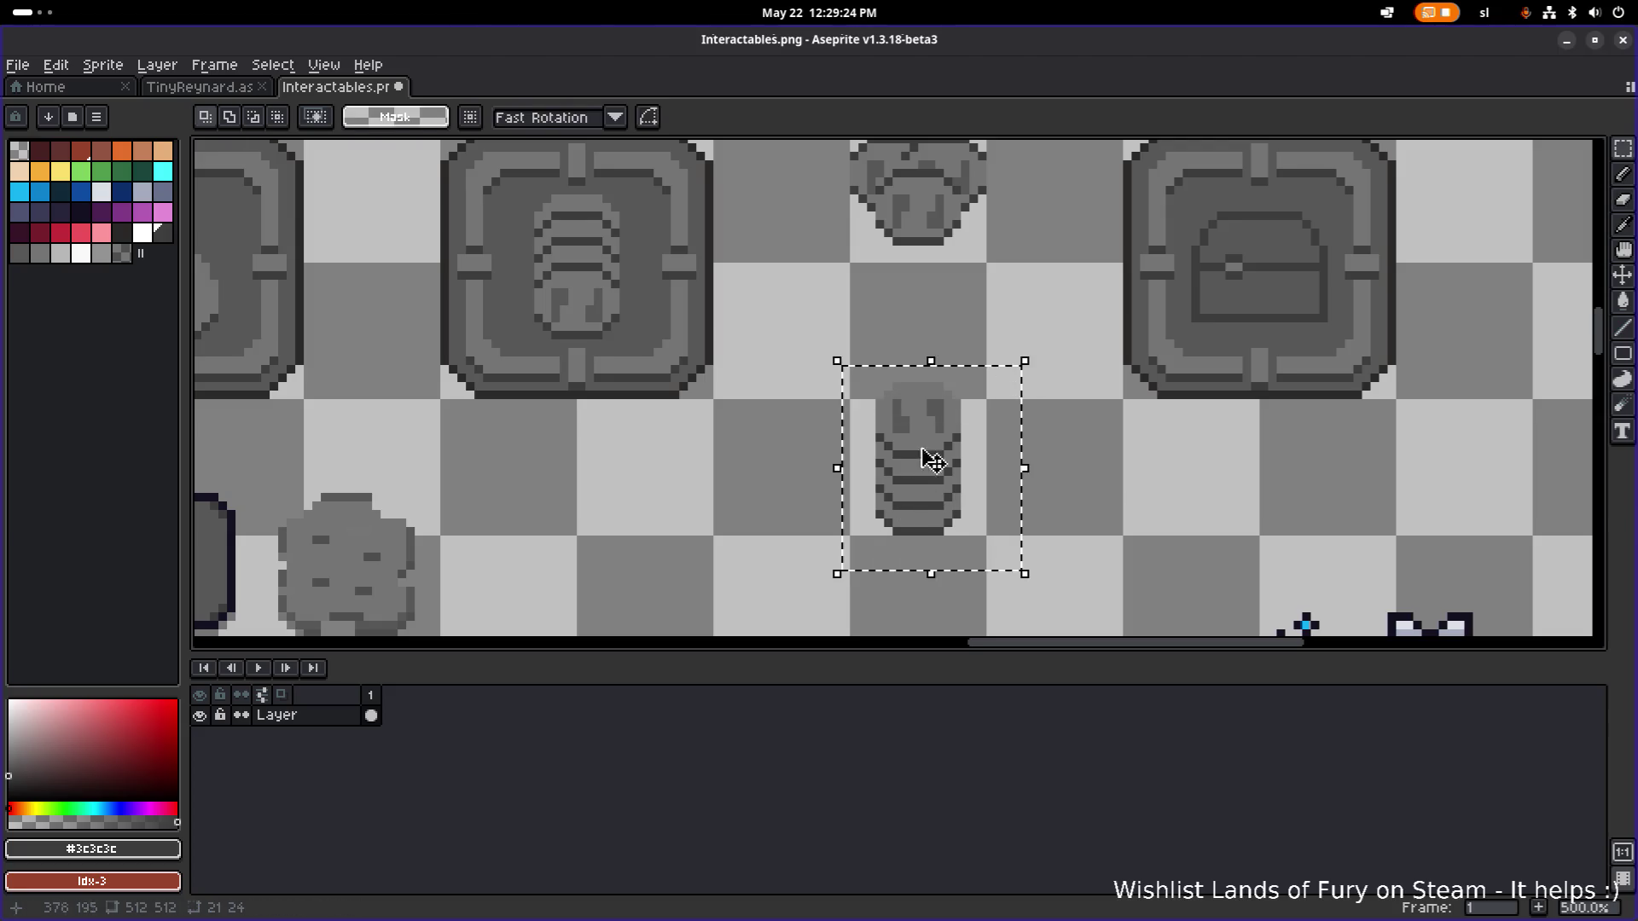
mouse_move(915, 479)
left_mouse_down()
mouse_move(585, 256)
mouse_move(573, 283)
left_mouse_up()
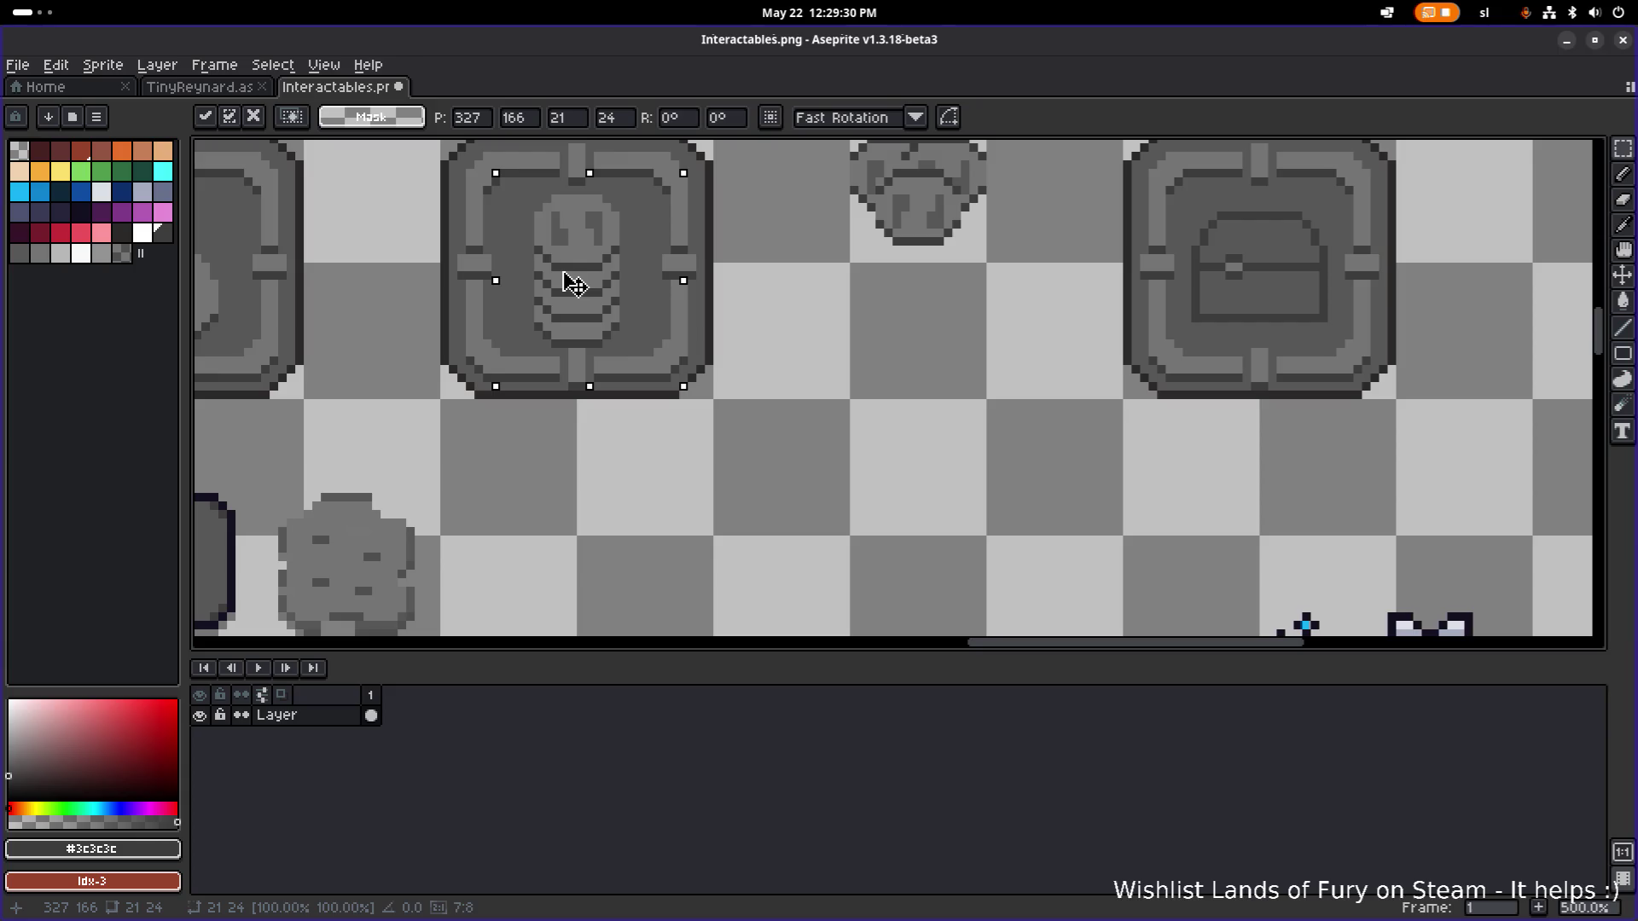
scroll(892, 475, "up", 1)
key("ctrl+z")
key("ctrl+z")
key("ctrl+z")
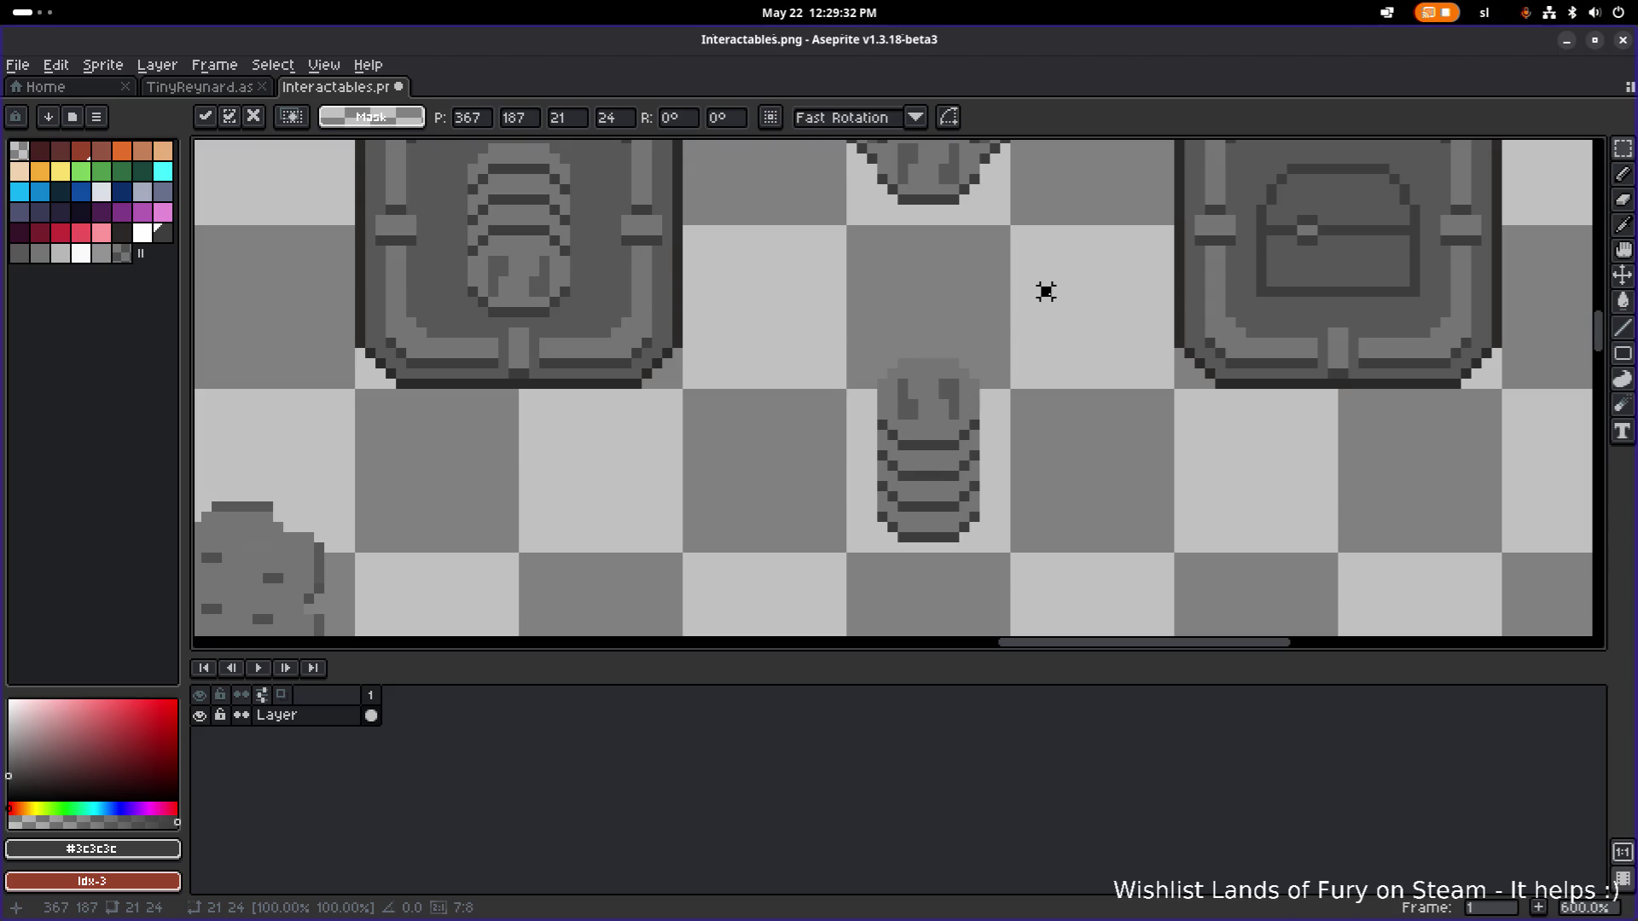
scroll(954, 344, "up", 1)
key("b")
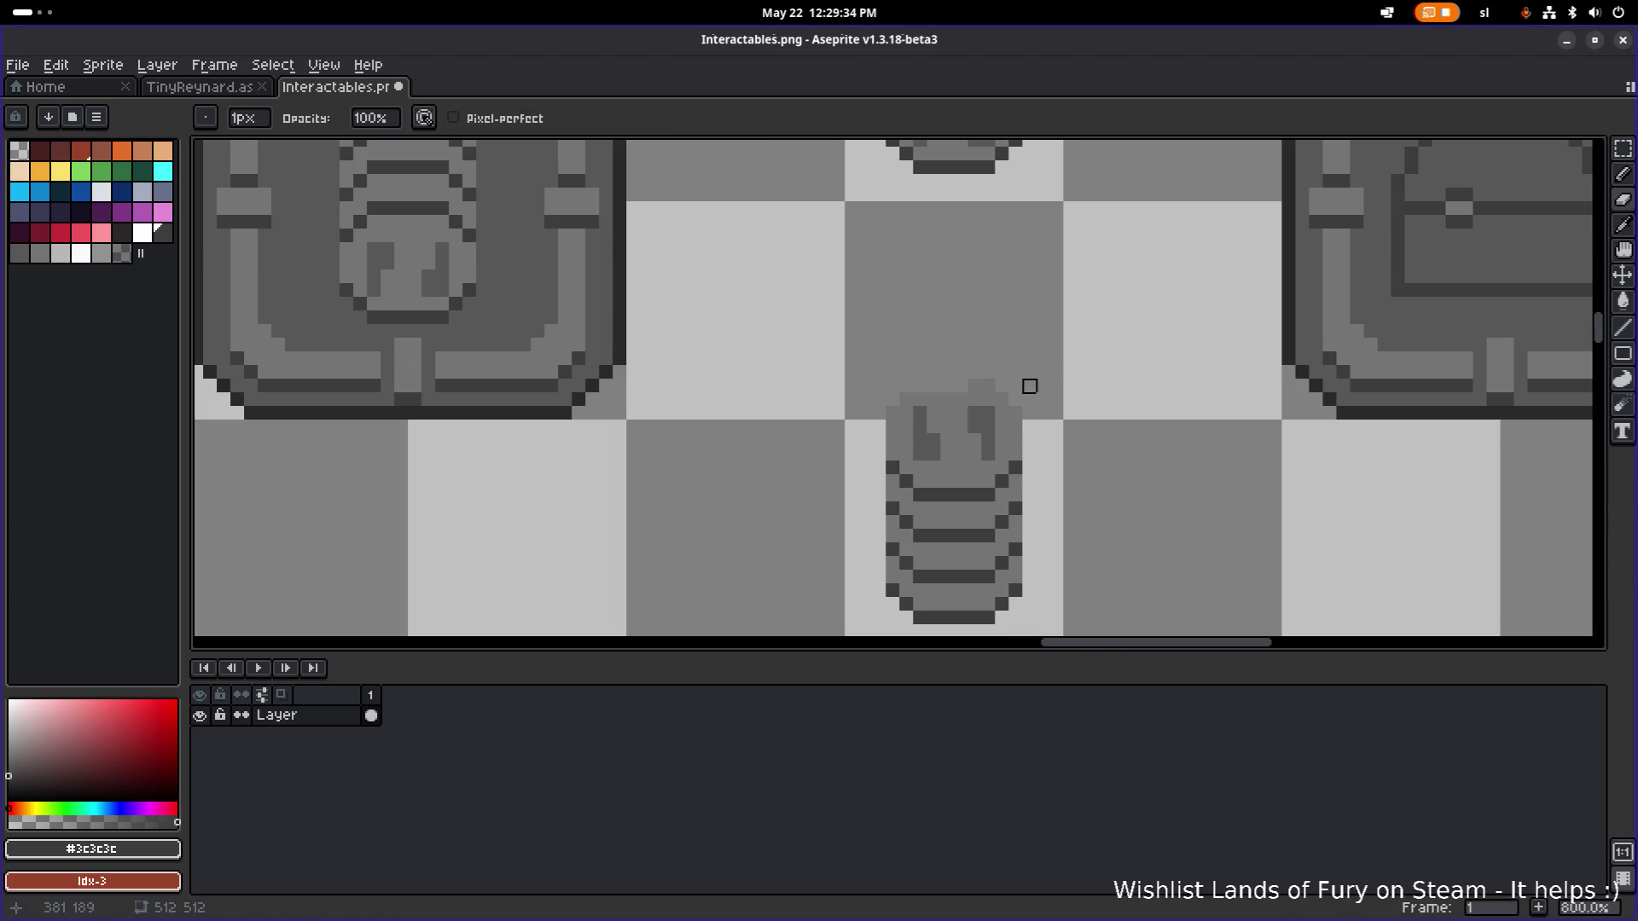
scroll(917, 383, "down", 2)
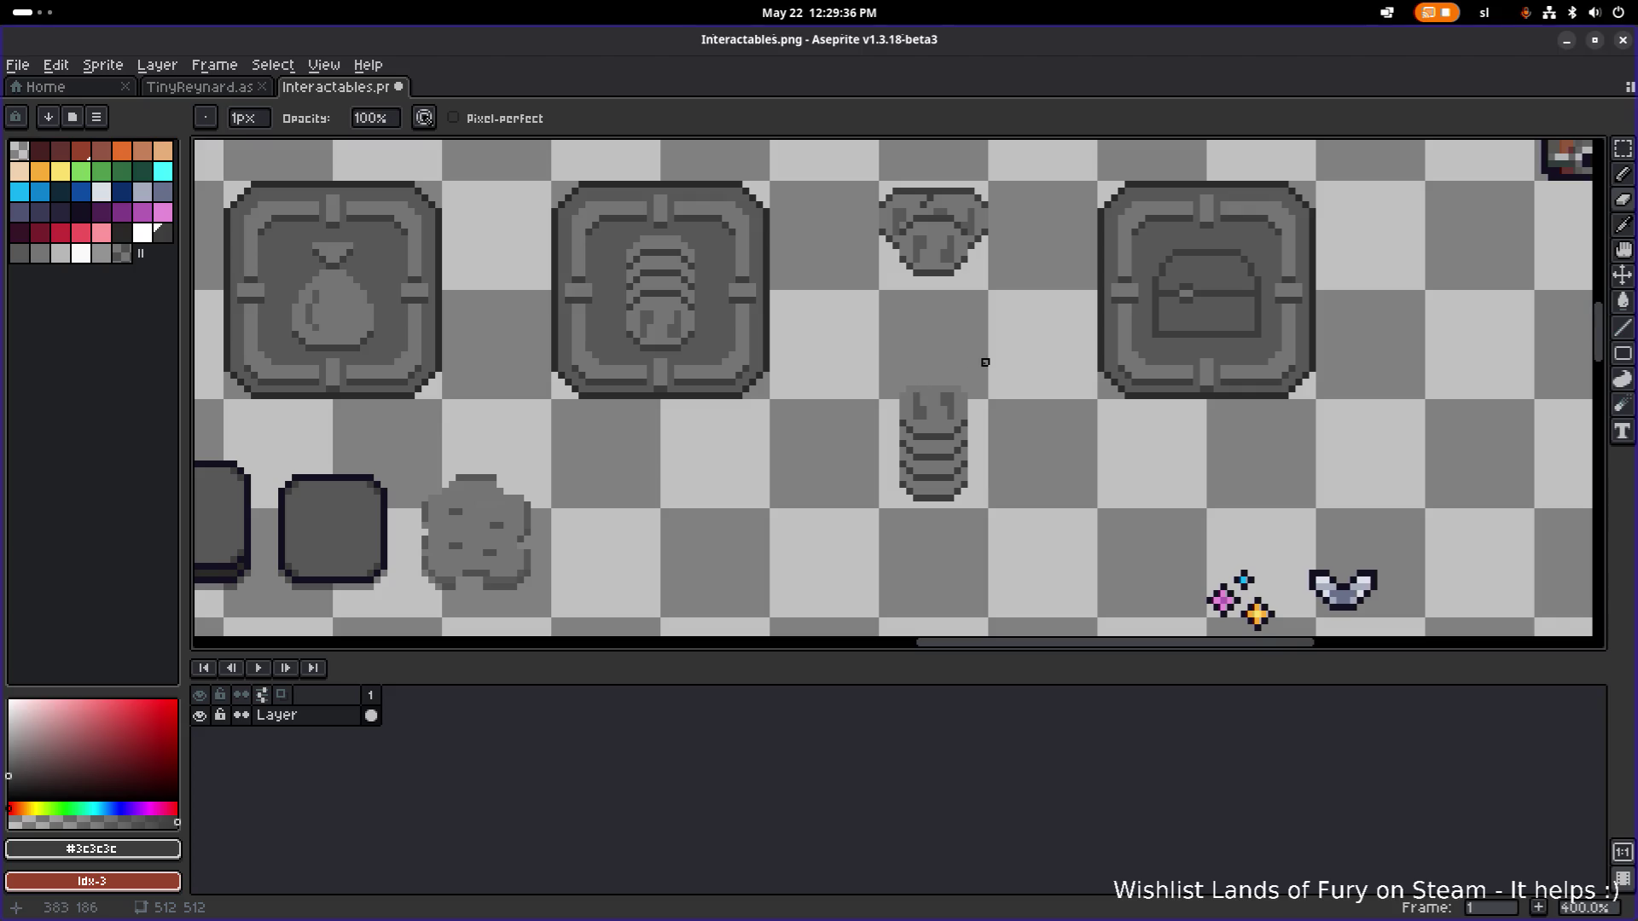
key("ctrl+z")
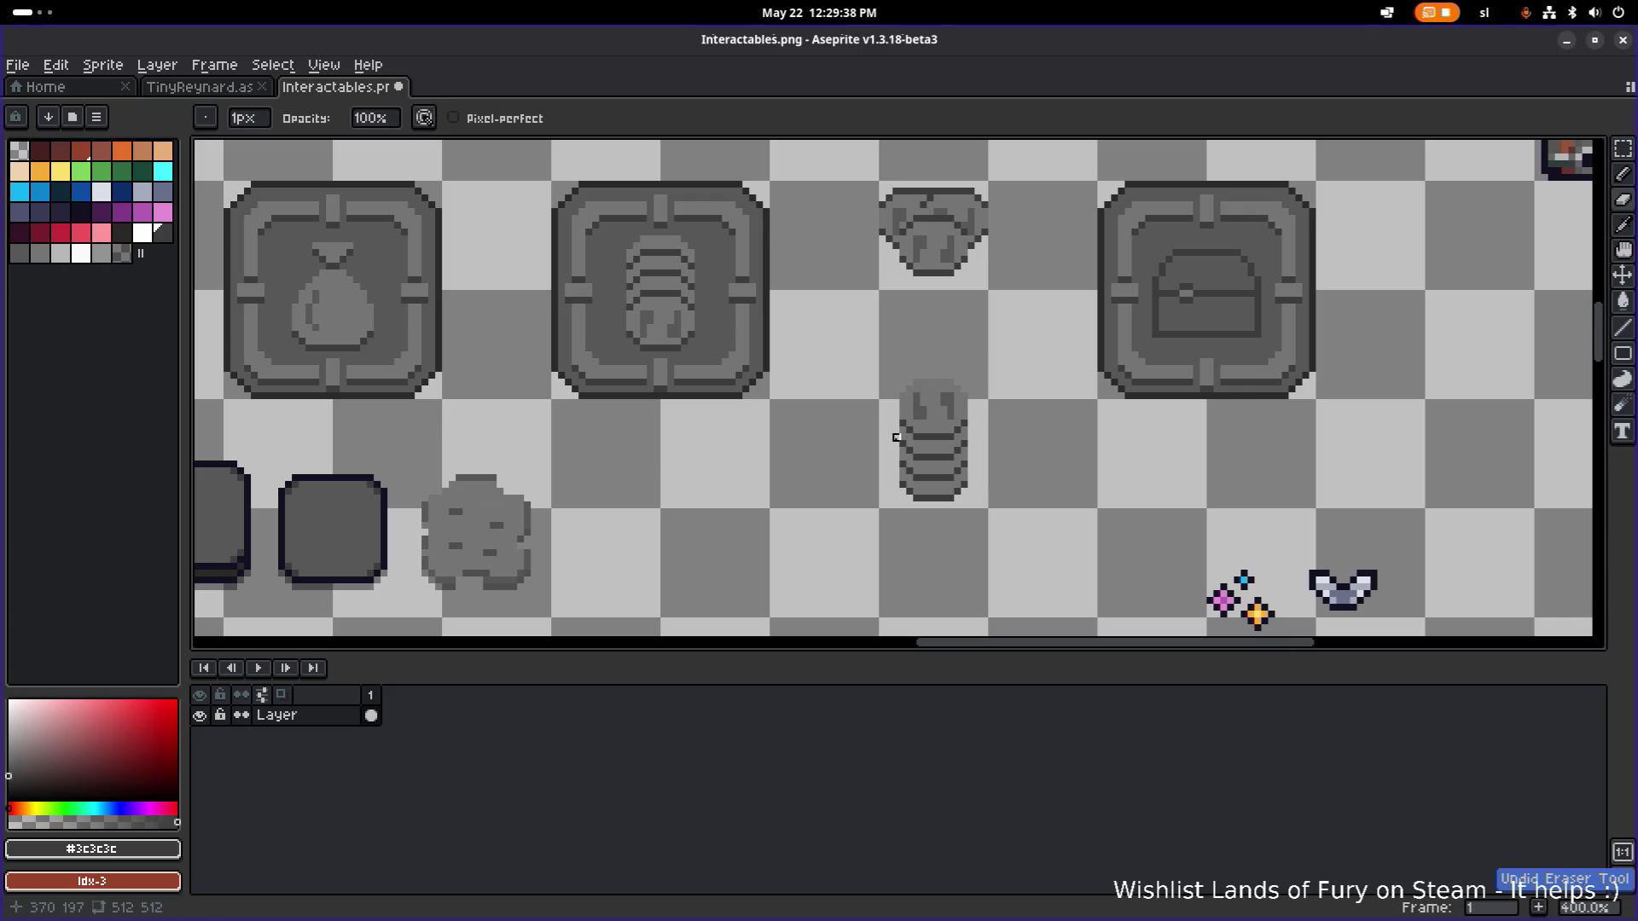
Select the stacked-coin sprite and move it back out of the frame, committing the move.
scroll(896, 435, "up", 2)
key("m")
mouse_move(830, 560)
left_mouse_down()
mouse_move(1048, 333)
mouse_move(870, 339)
mouse_move(819, 300)
left_mouse_up()
scroll(1048, 332, "down", 3)
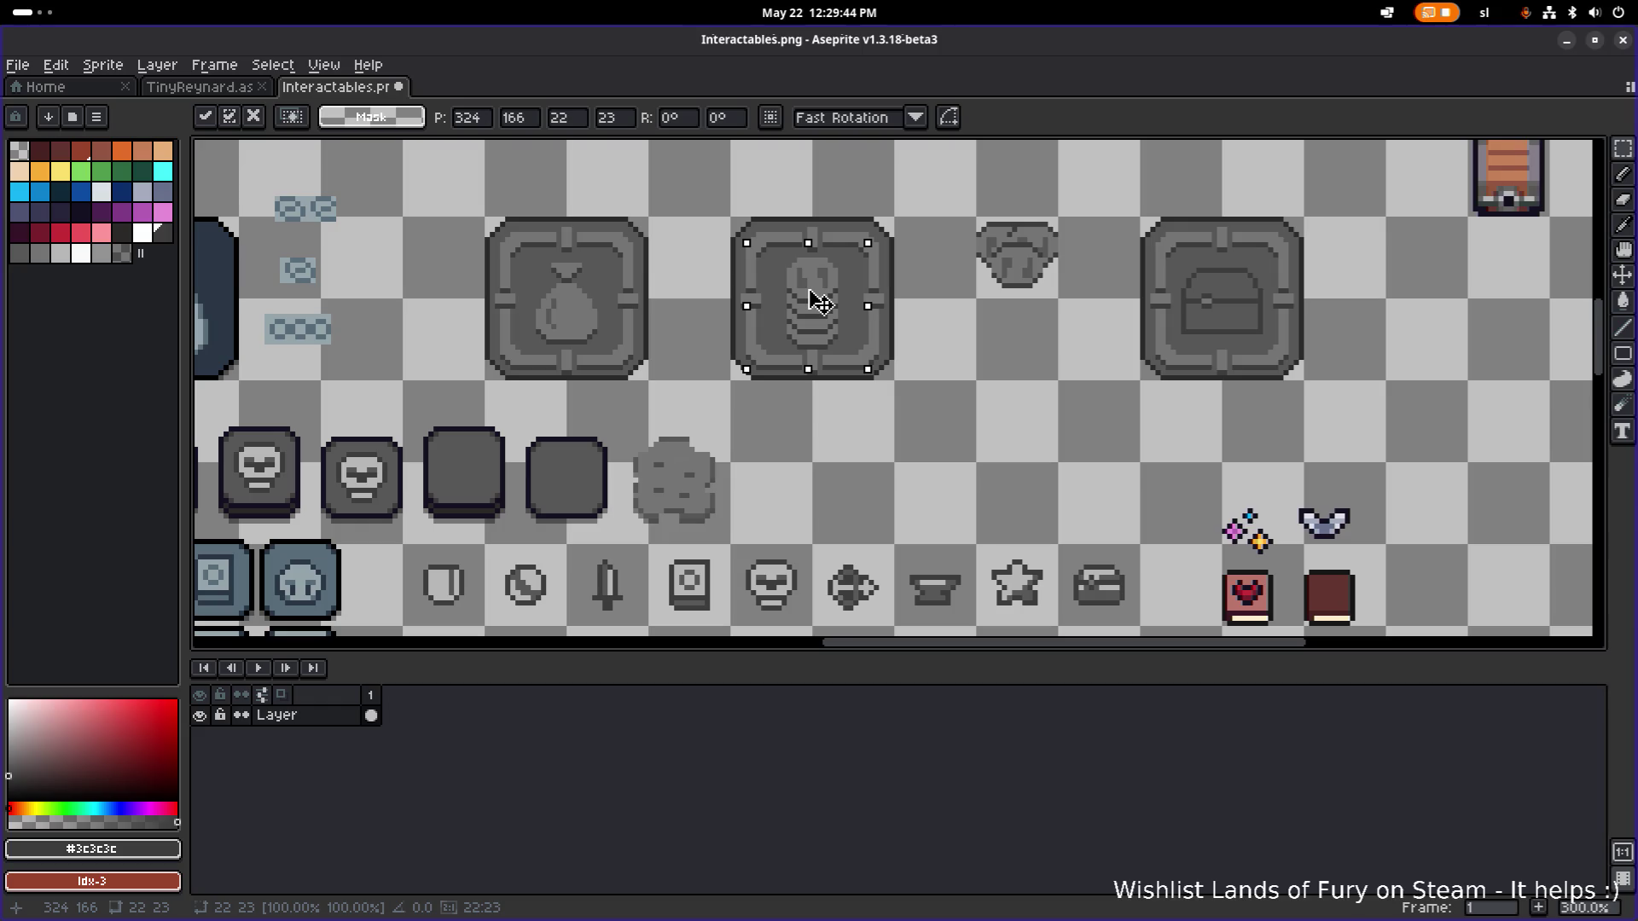
mouse_move(819, 300)
left_mouse_down()
mouse_move(1055, 402)
mouse_move(1093, 454)
mouse_move(970, 434)
mouse_move(1174, 432)
mouse_move(1154, 394)
left_mouse_up()
scroll(1051, 440, "up", 5)
key("e")
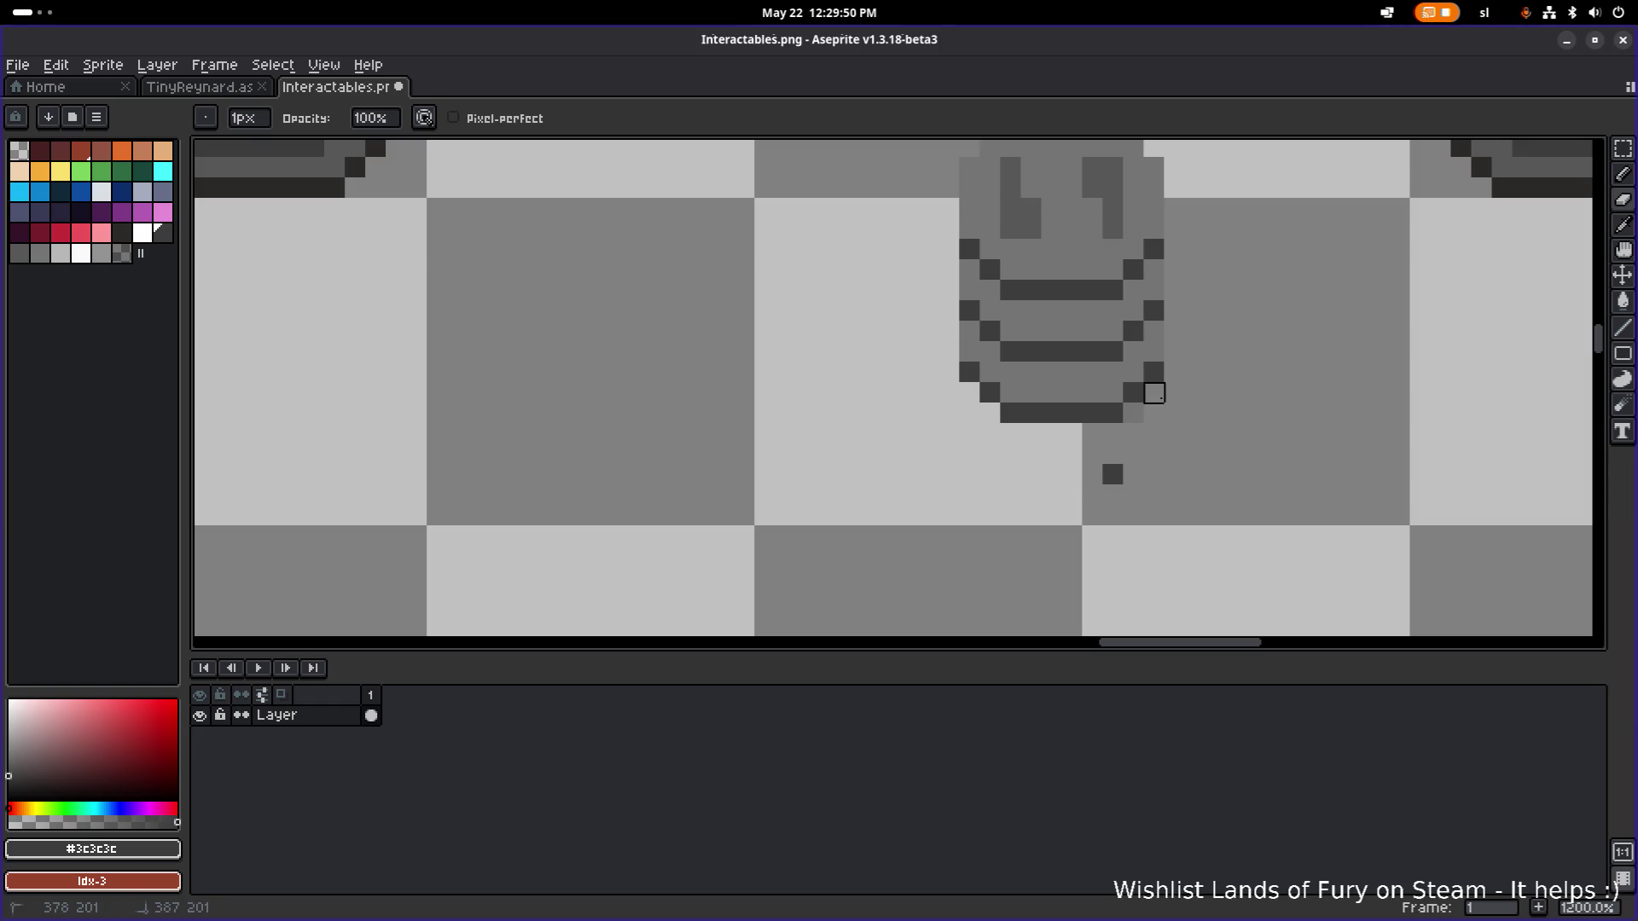
Pick mid-gray #575757 and shift a small strip of pixels left, then deselect.
scroll(1114, 475, "down", 4)
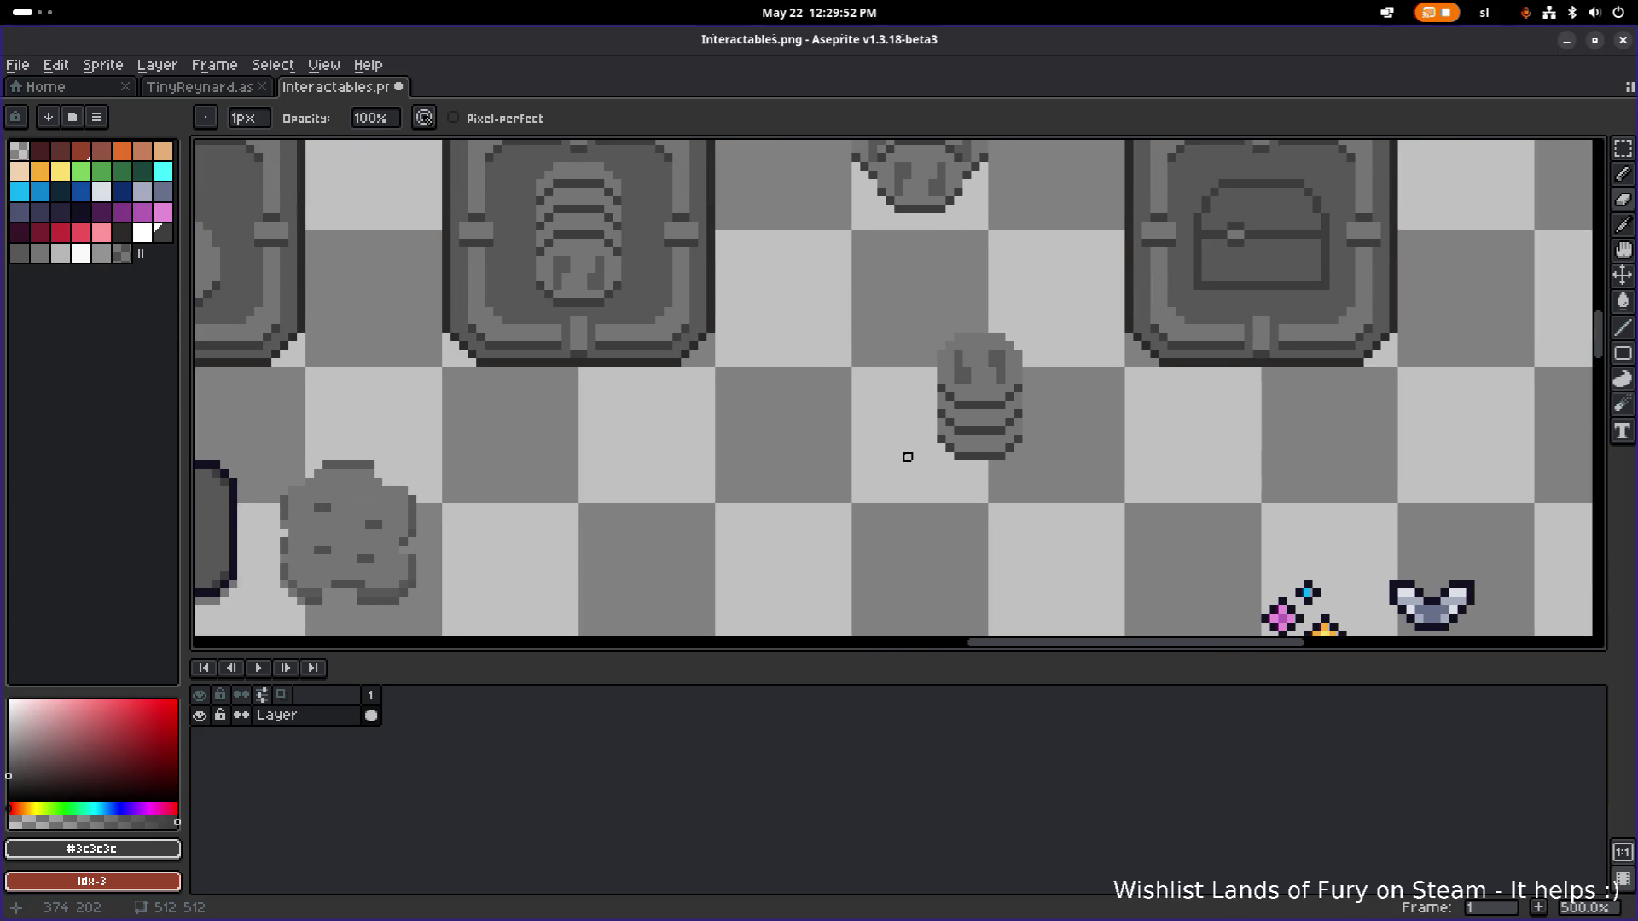
left_click(618, 296, "alt")
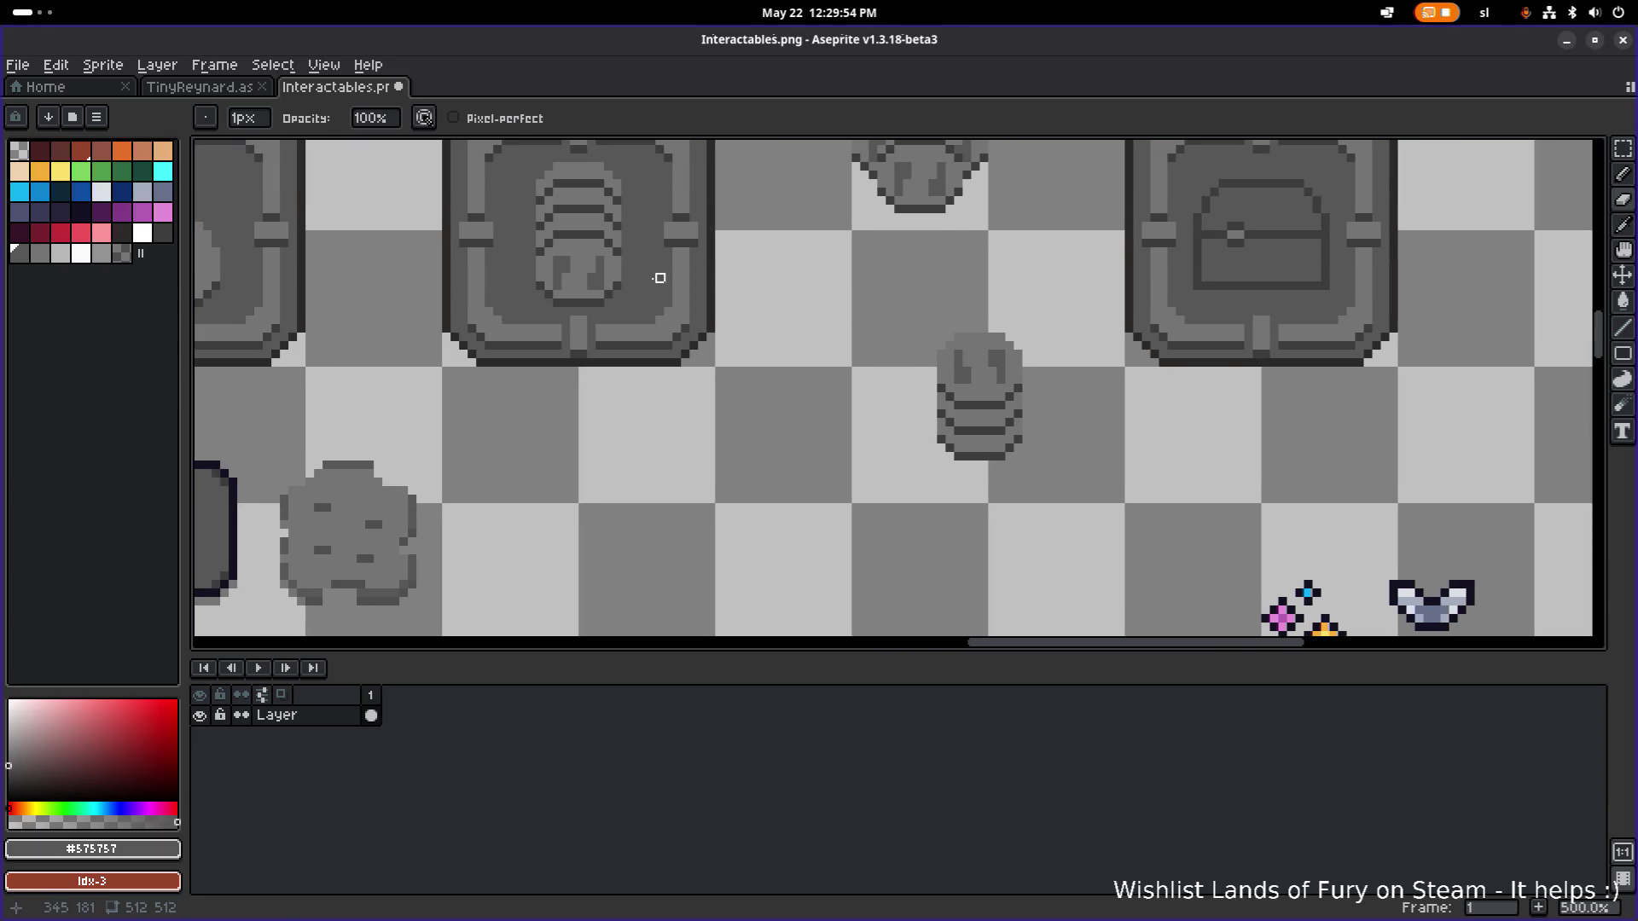
key("m")
mouse_move(645, 303)
left_mouse_down()
mouse_move(628, 256)
mouse_move(596, 238)
mouse_move(597, 290)
mouse_move(562, 285)
mouse_move(584, 300)
mouse_move(622, 281)
mouse_move(642, 303)
mouse_move(586, 248)
mouse_move(605, 220)
mouse_move(597, 202)
left_mouse_up()
key("ctrl+d")
scroll(687, 253, "down", 1)
scroll(761, 341, "up", 1)
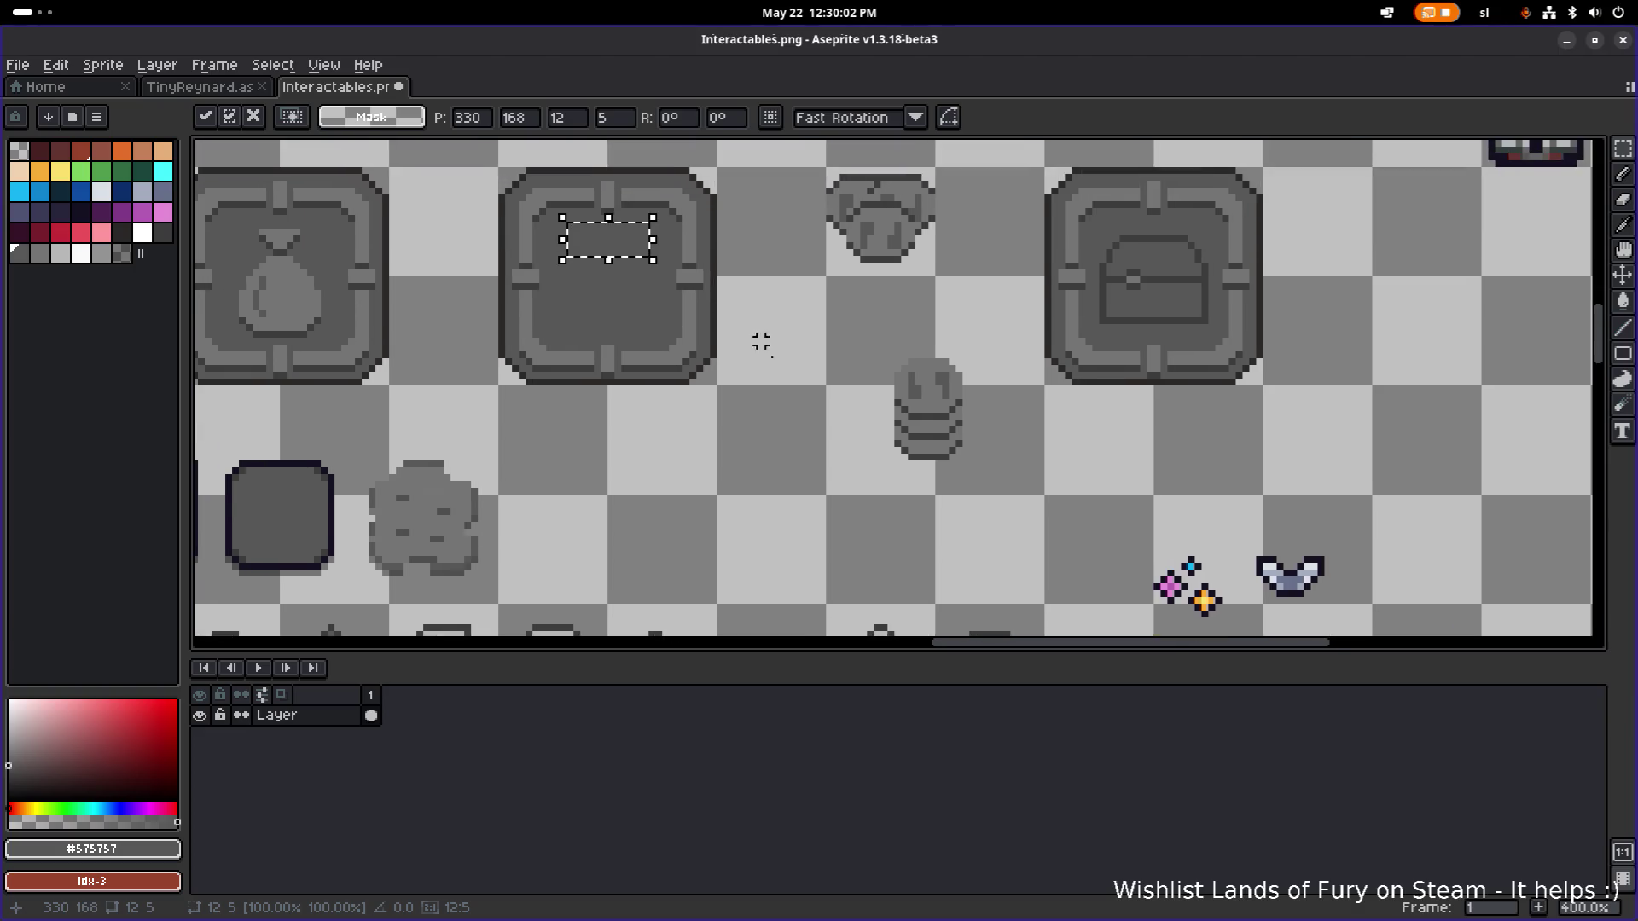
key("ctrl+d")
Move the whole stacked-coin sprite into the empty stone frame.
mouse_move(783, 533)
left_mouse_down()
mouse_move(848, 446)
mouse_move(977, 331)
left_mouse_up()
mouse_move(953, 406)
left_mouse_down()
mouse_move(622, 286)
mouse_move(634, 280)
left_mouse_up()
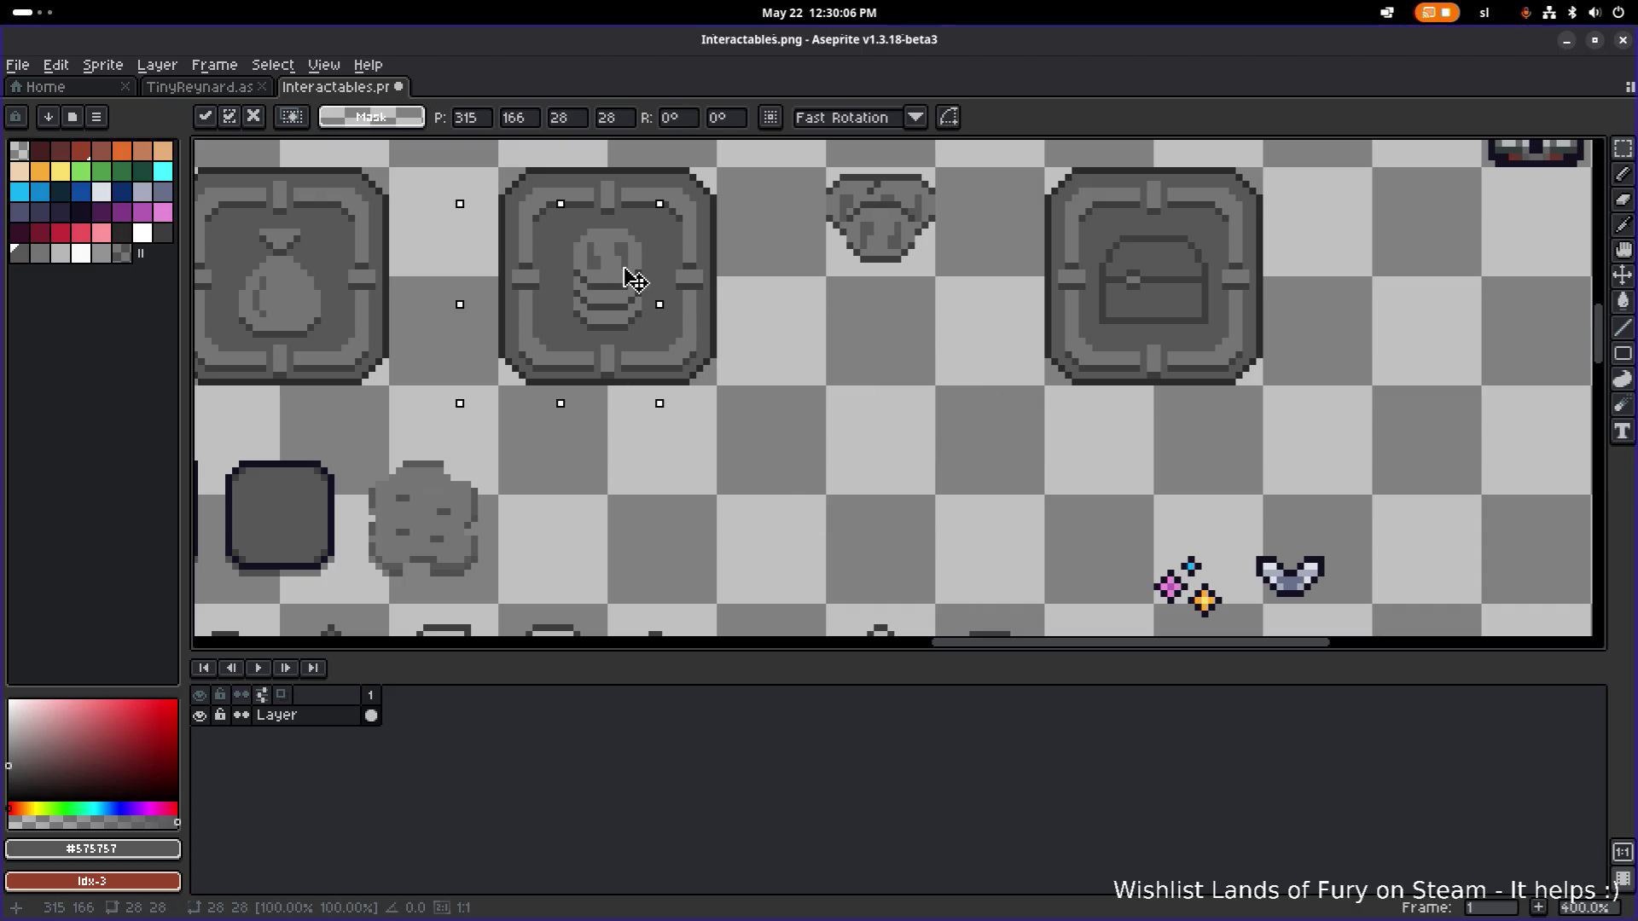
scroll(797, 392, "down", 2)
Commit the framed sprite, copy the coin-stack tile up into the top row, and save.
key("ctrl+d")
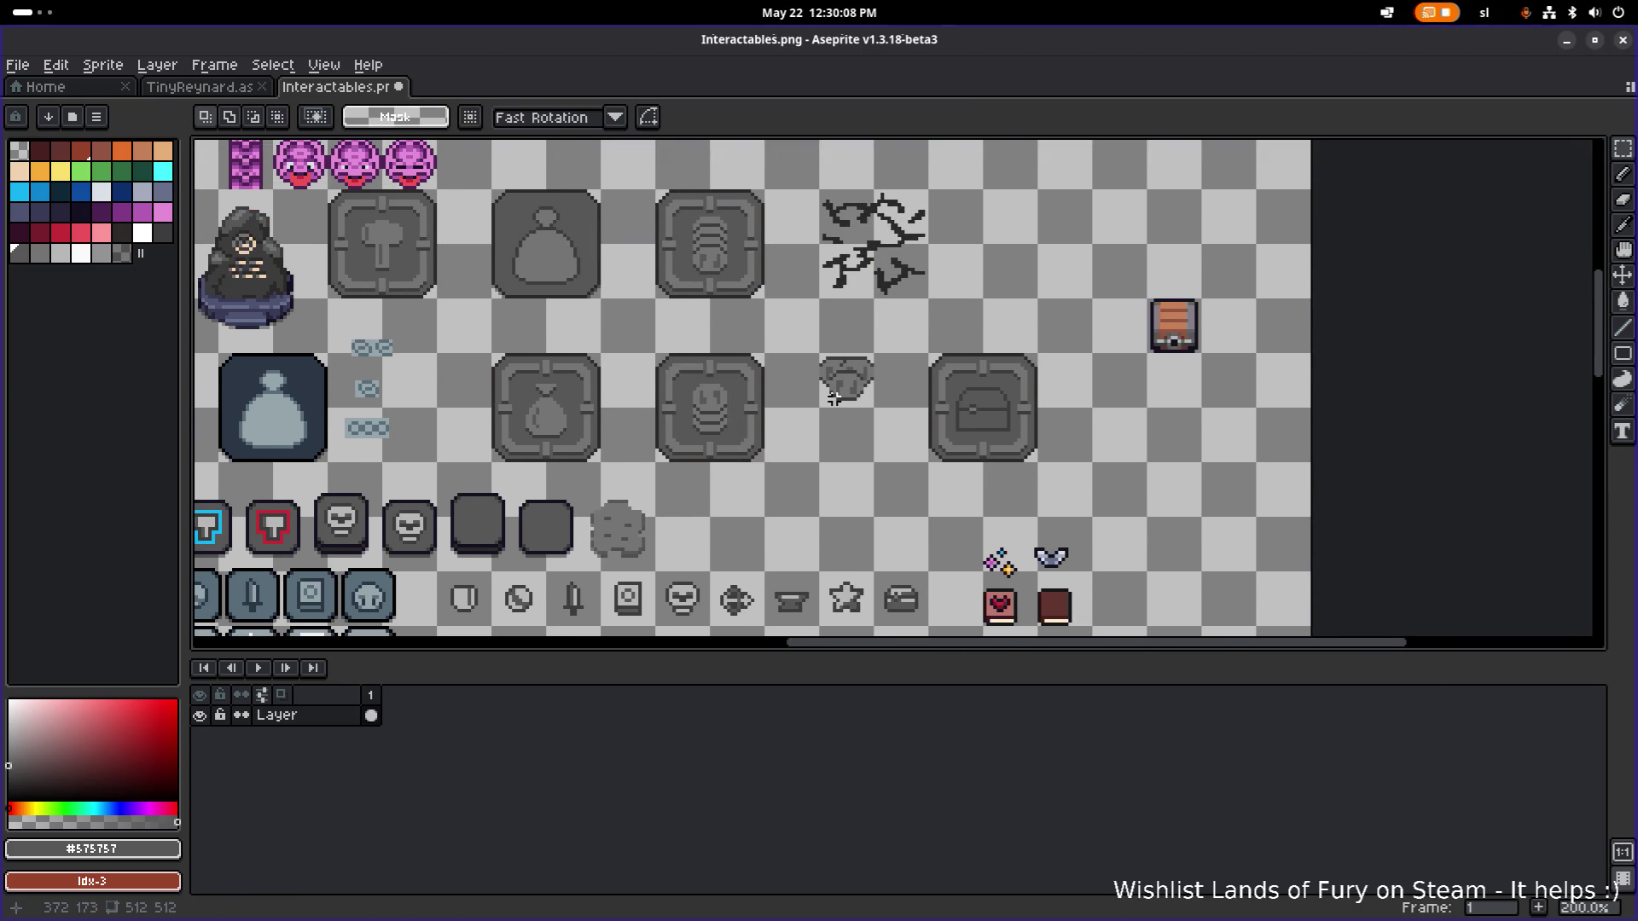
key("ctrl+s")
scroll(663, 456, "up", 1)
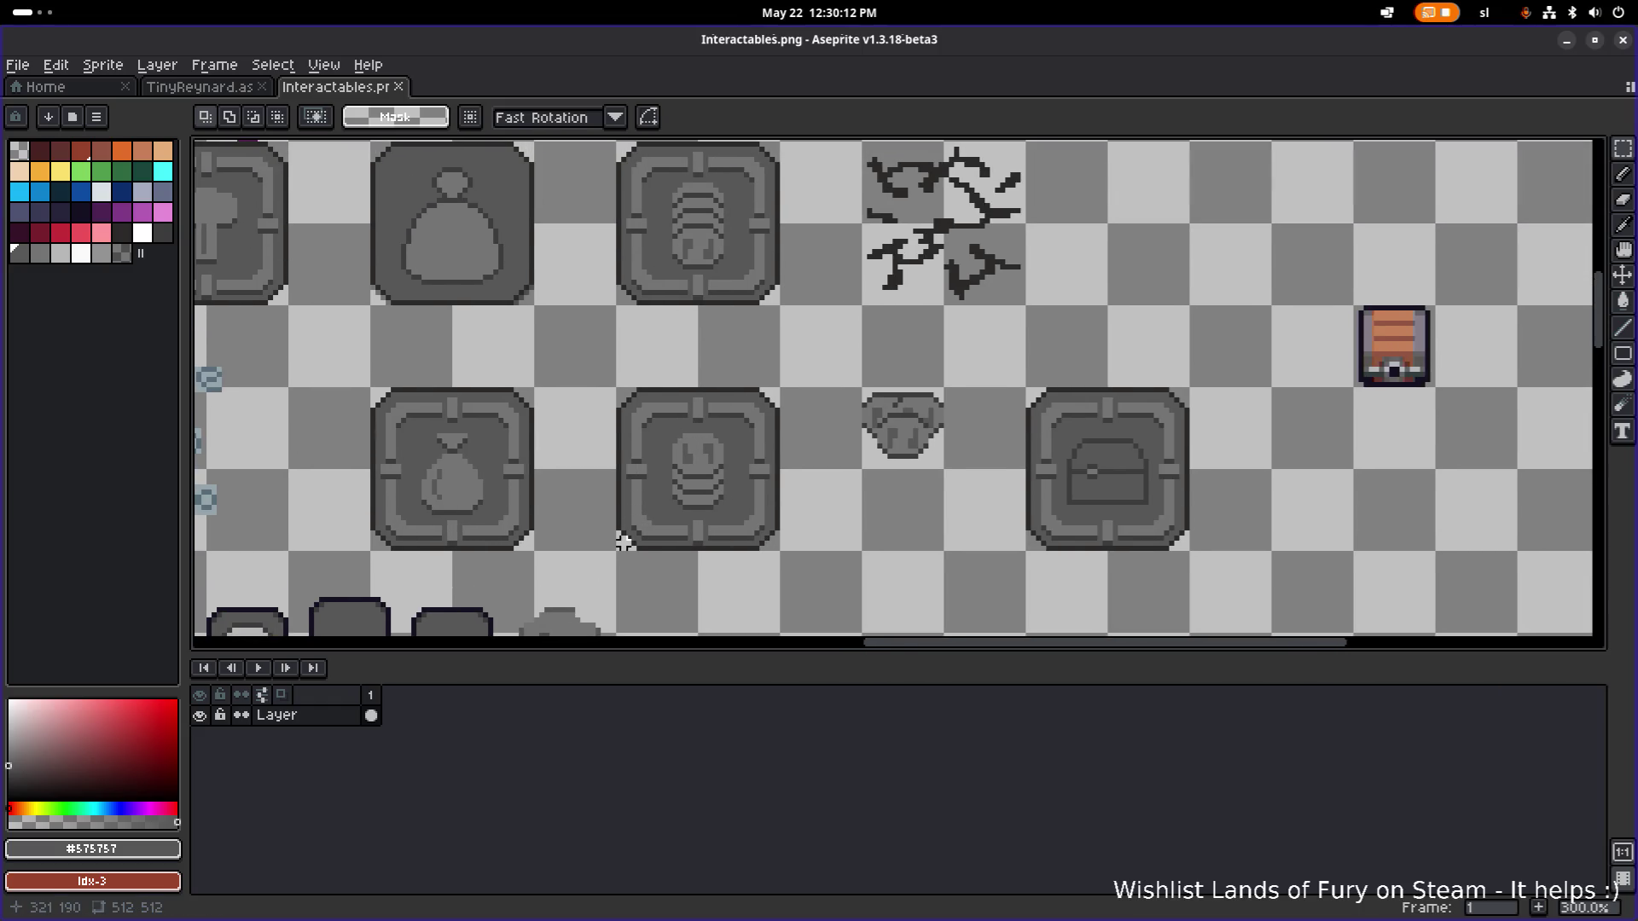
left_click_drag(625, 545, 773, 390)
scroll(790, 358, "up", 1)
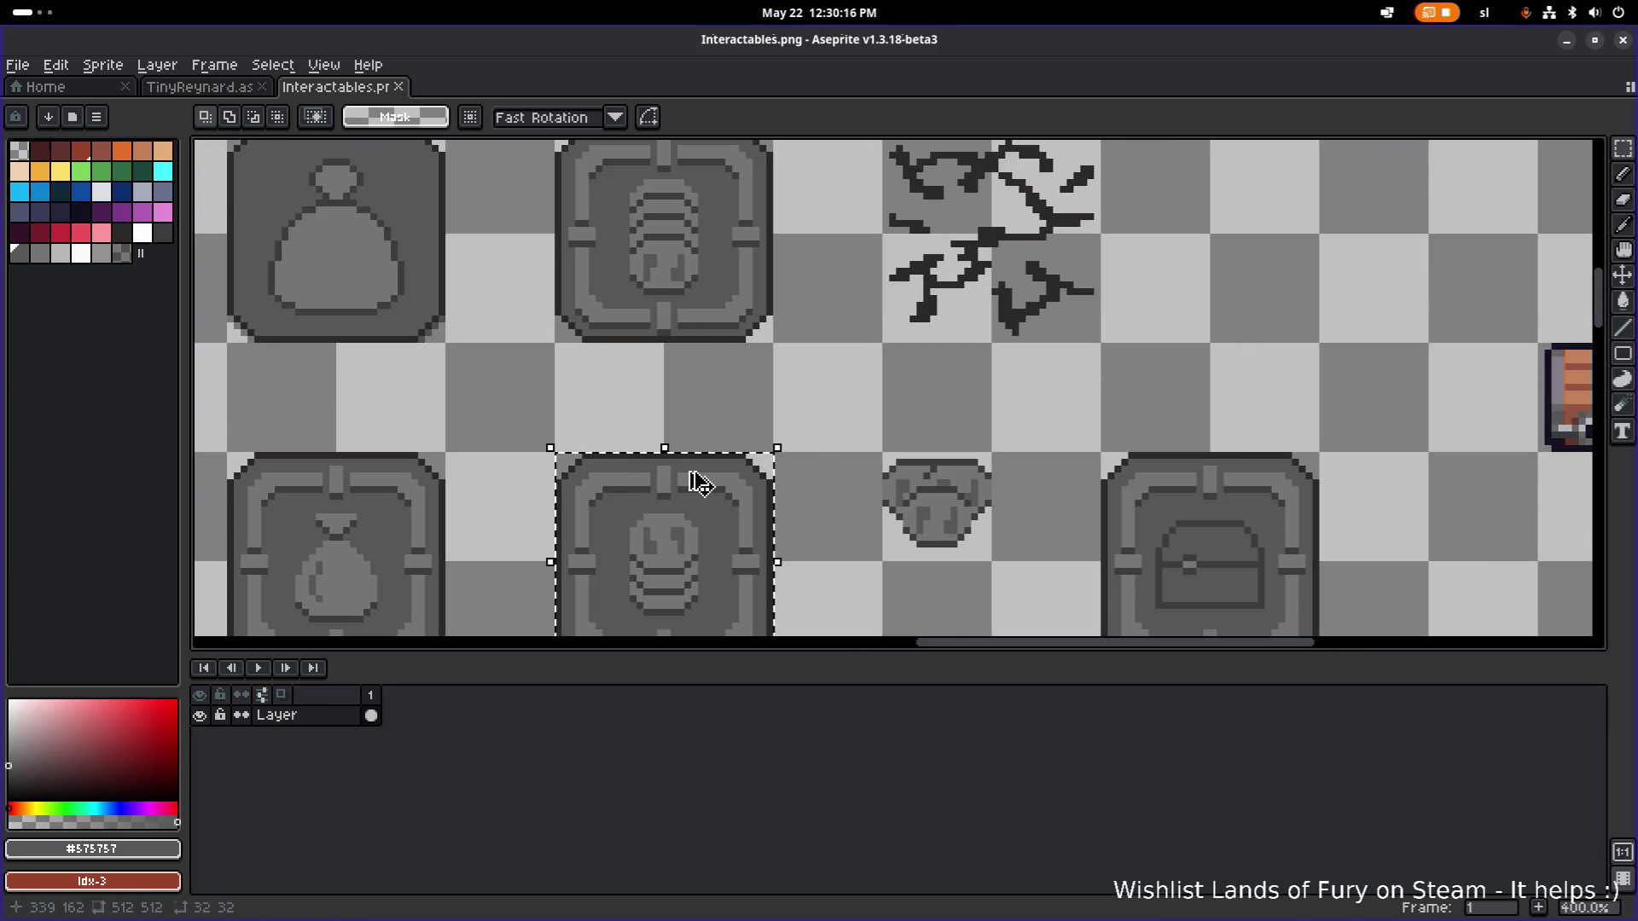
left_click_drag(699, 482, 716, 253)
scroll(721, 241, "up", 2)
left_click_drag(662, 438, 655, 339)
key("ctrl+d")
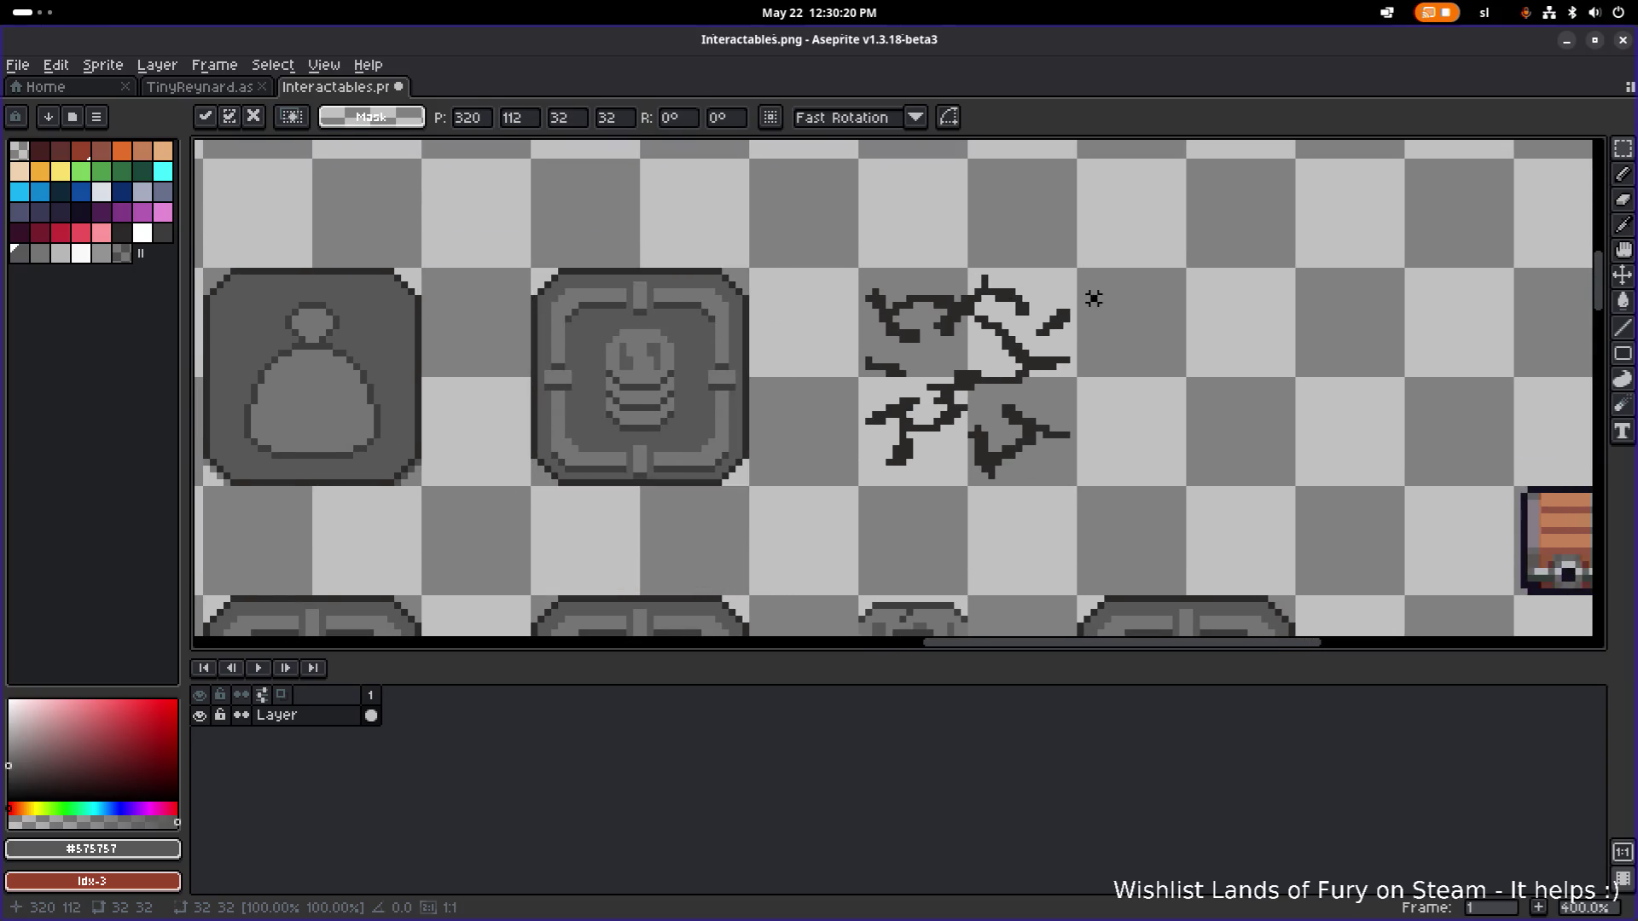
scroll(1089, 299, "down", 2)
key("ctrl+s")
Repaint the chest emblem's outline in the lighter gray #747474.
scroll(998, 374, "up", 2)
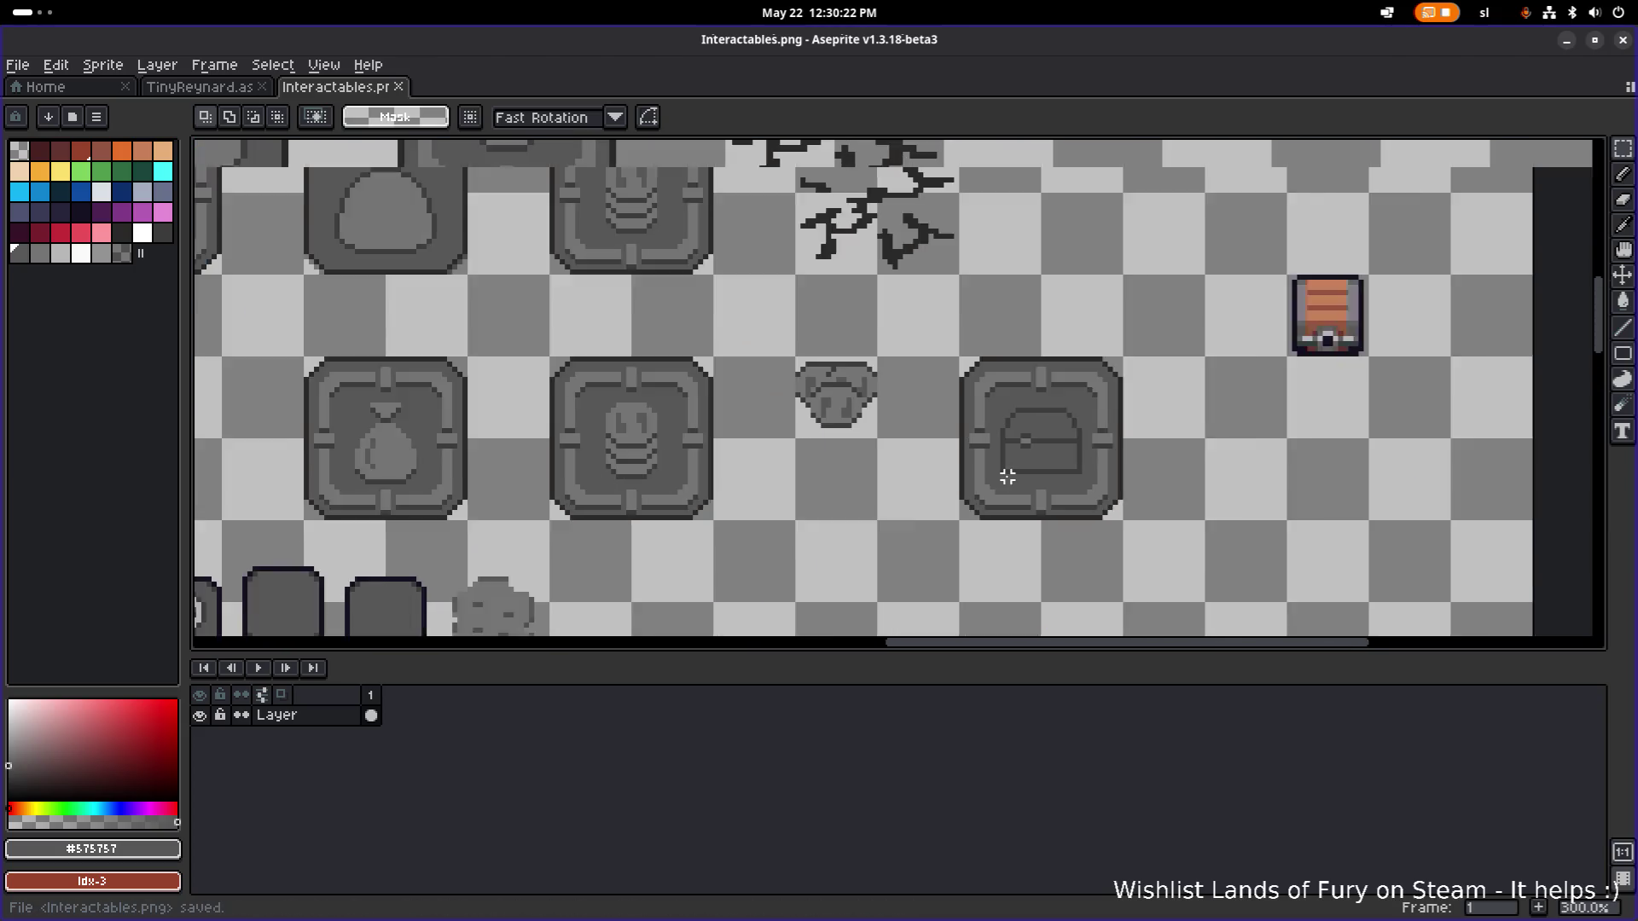
scroll(981, 427, "down", 2)
scroll(989, 458, "up", 1)
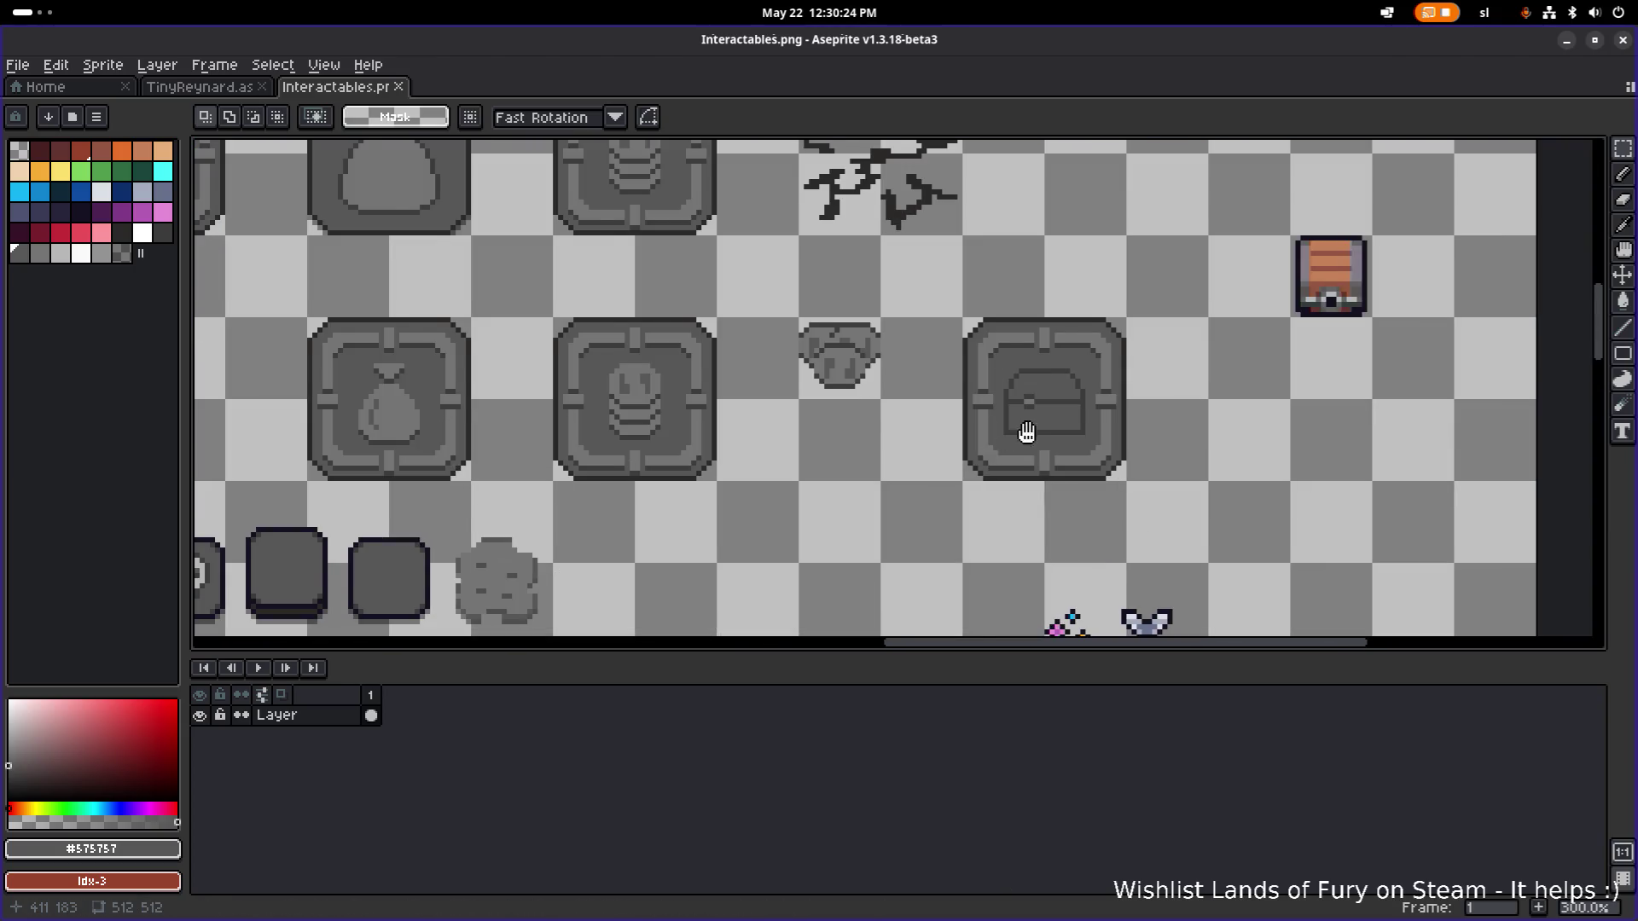
scroll(1118, 392, "up", 2)
scroll(1109, 337, "down", 1)
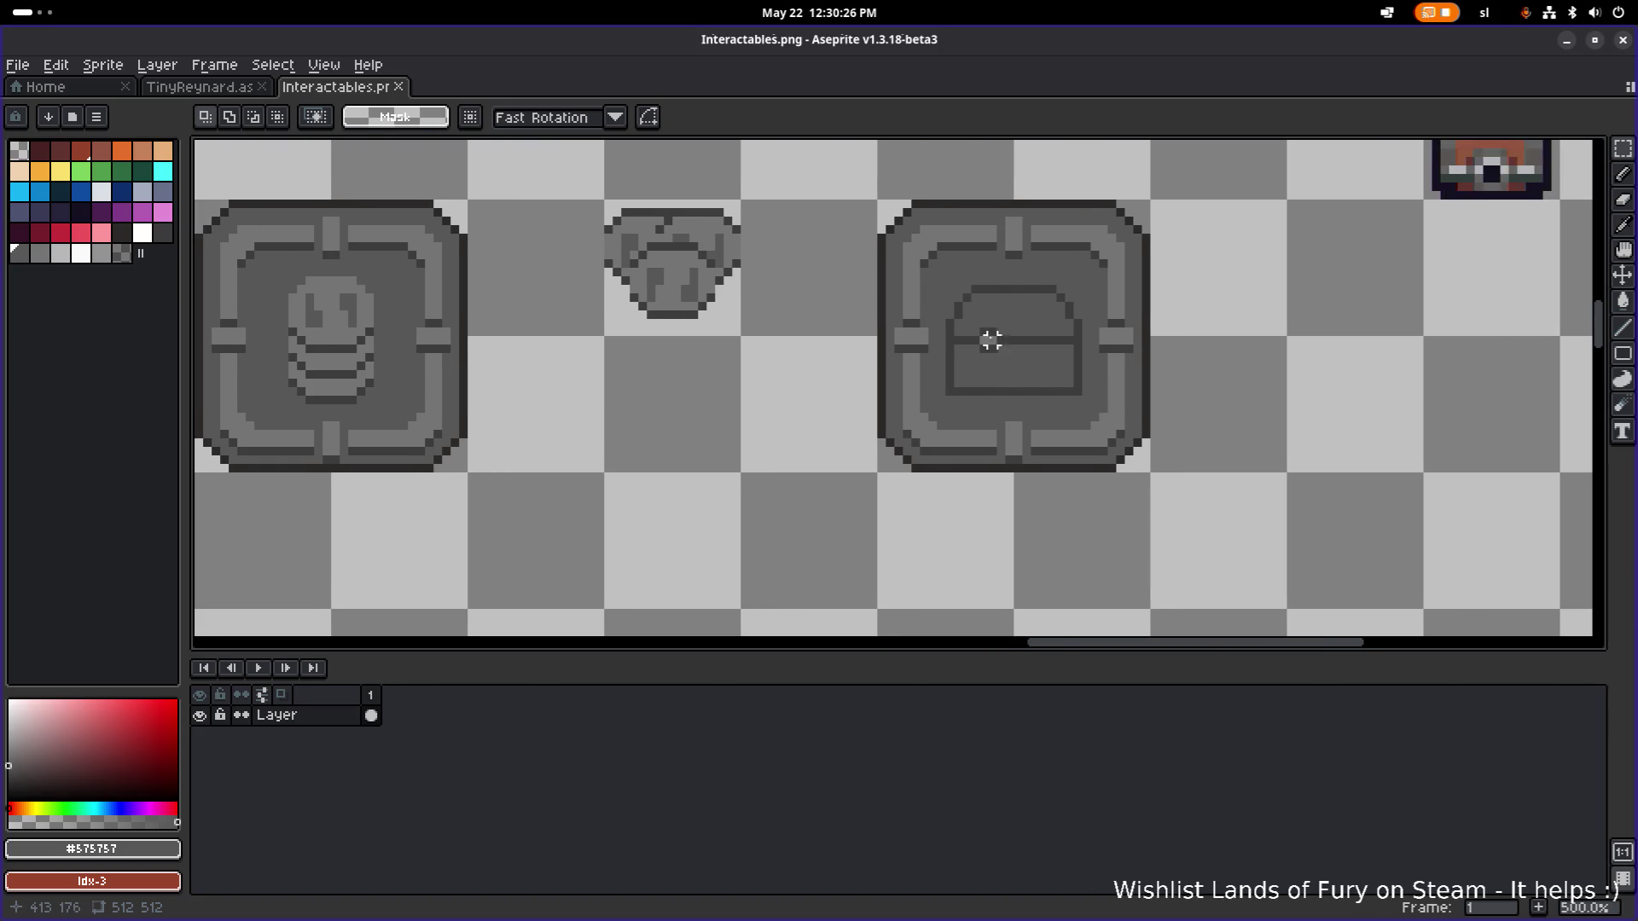
scroll(950, 314, "up", 2)
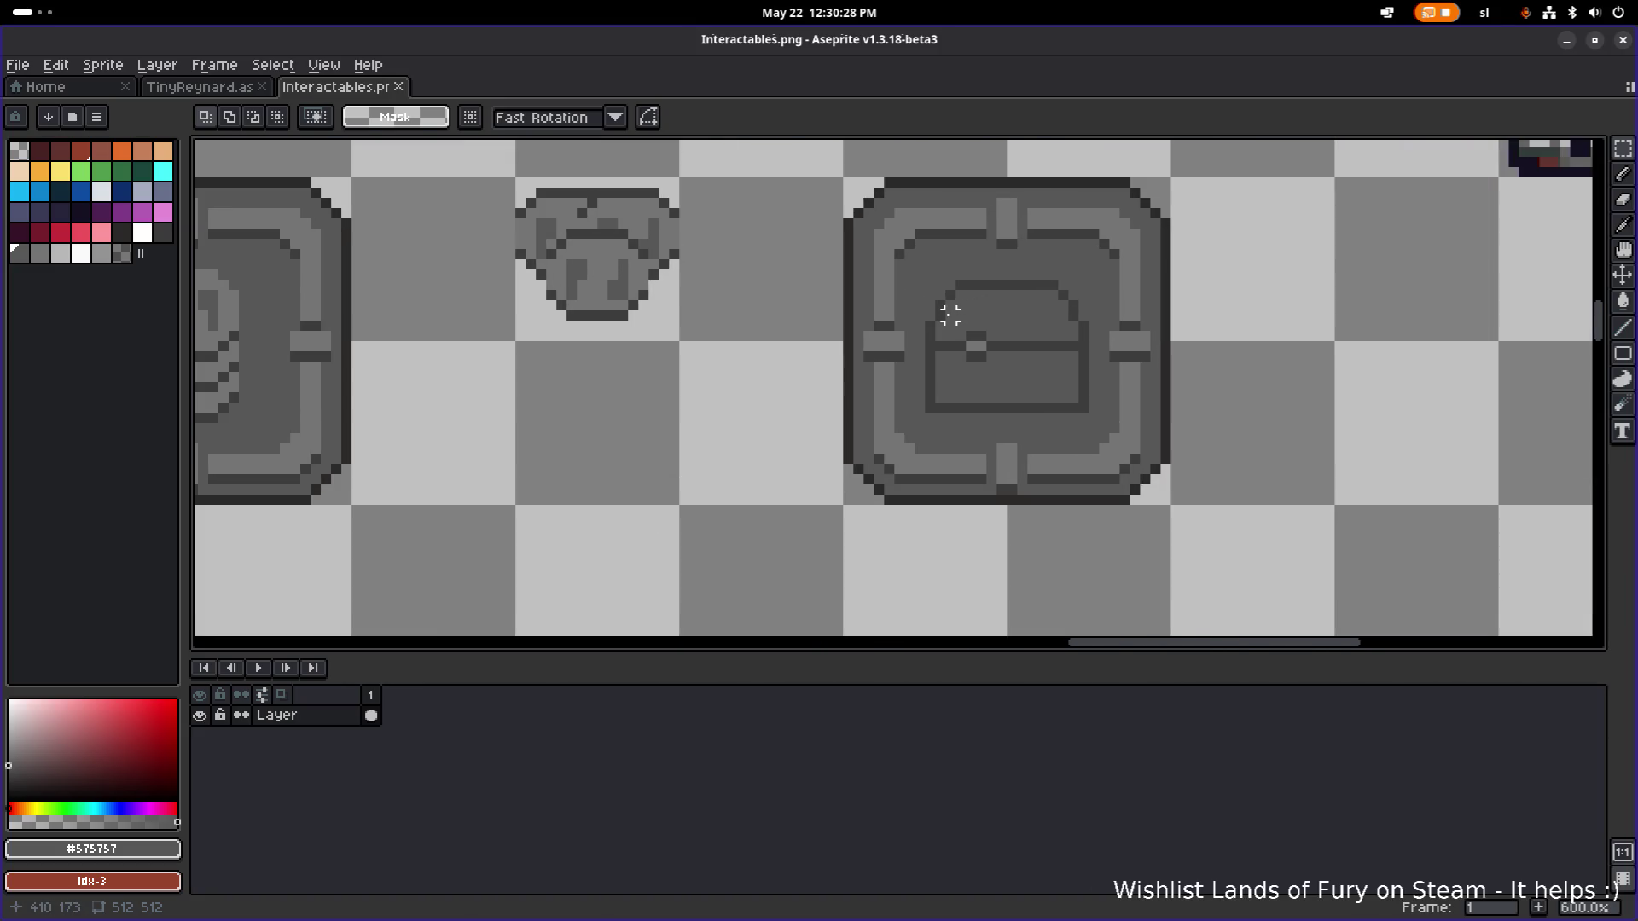
scroll(950, 315, "down", 3)
scroll(952, 313, "up", 3)
scroll(614, 309, "left", 2)
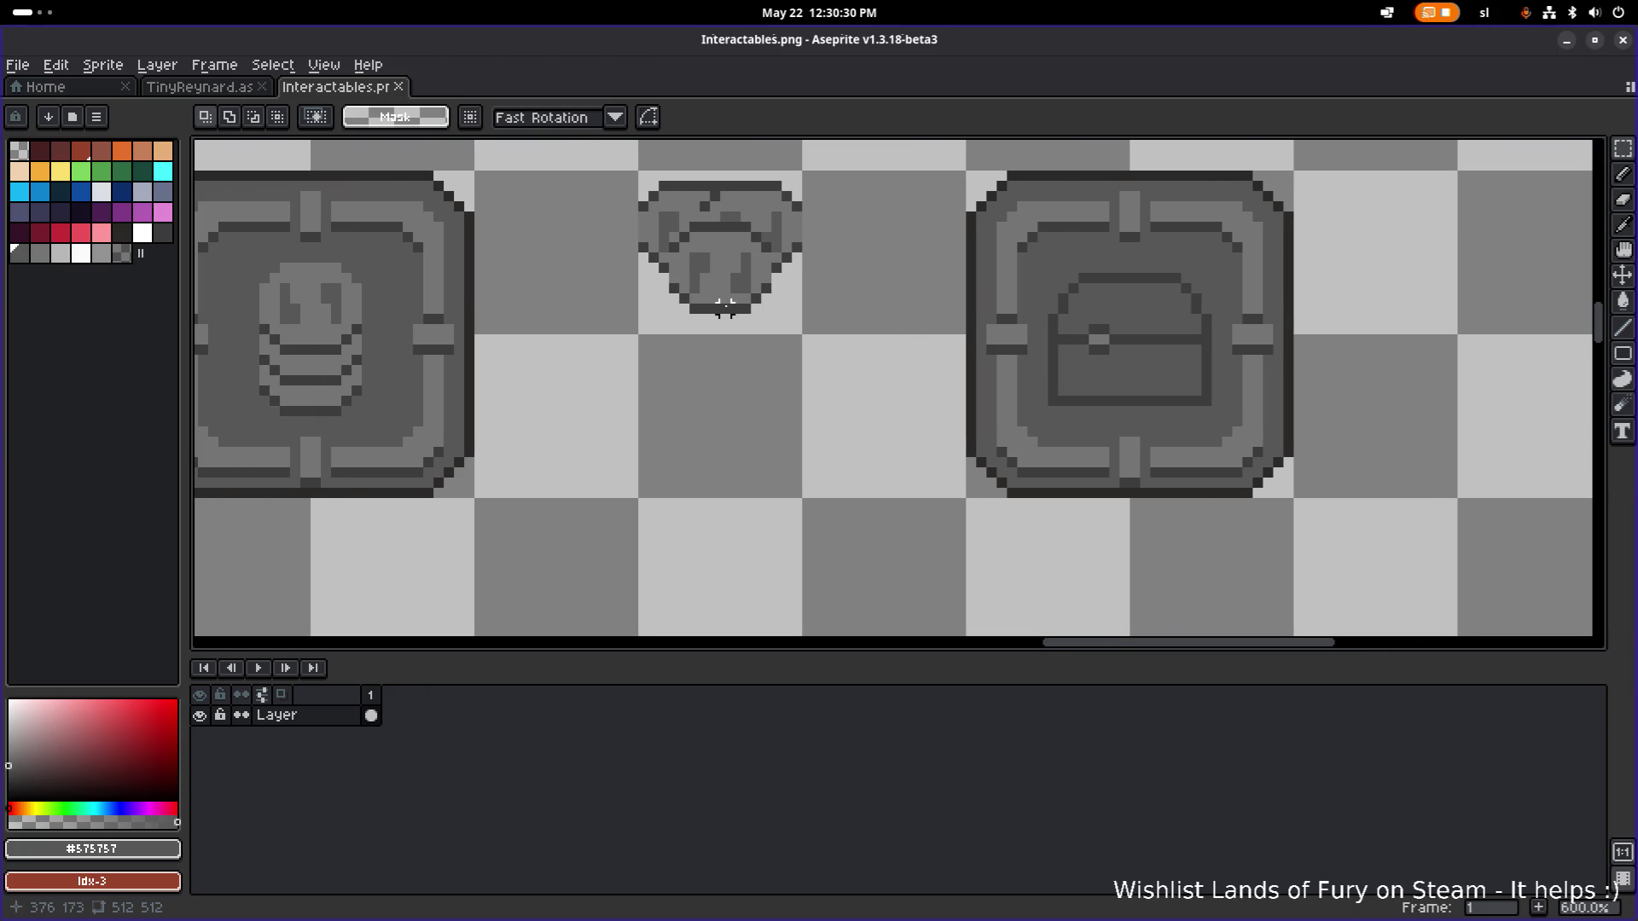
left_click(322, 295, "alt")
scroll(1032, 349, "up", 4)
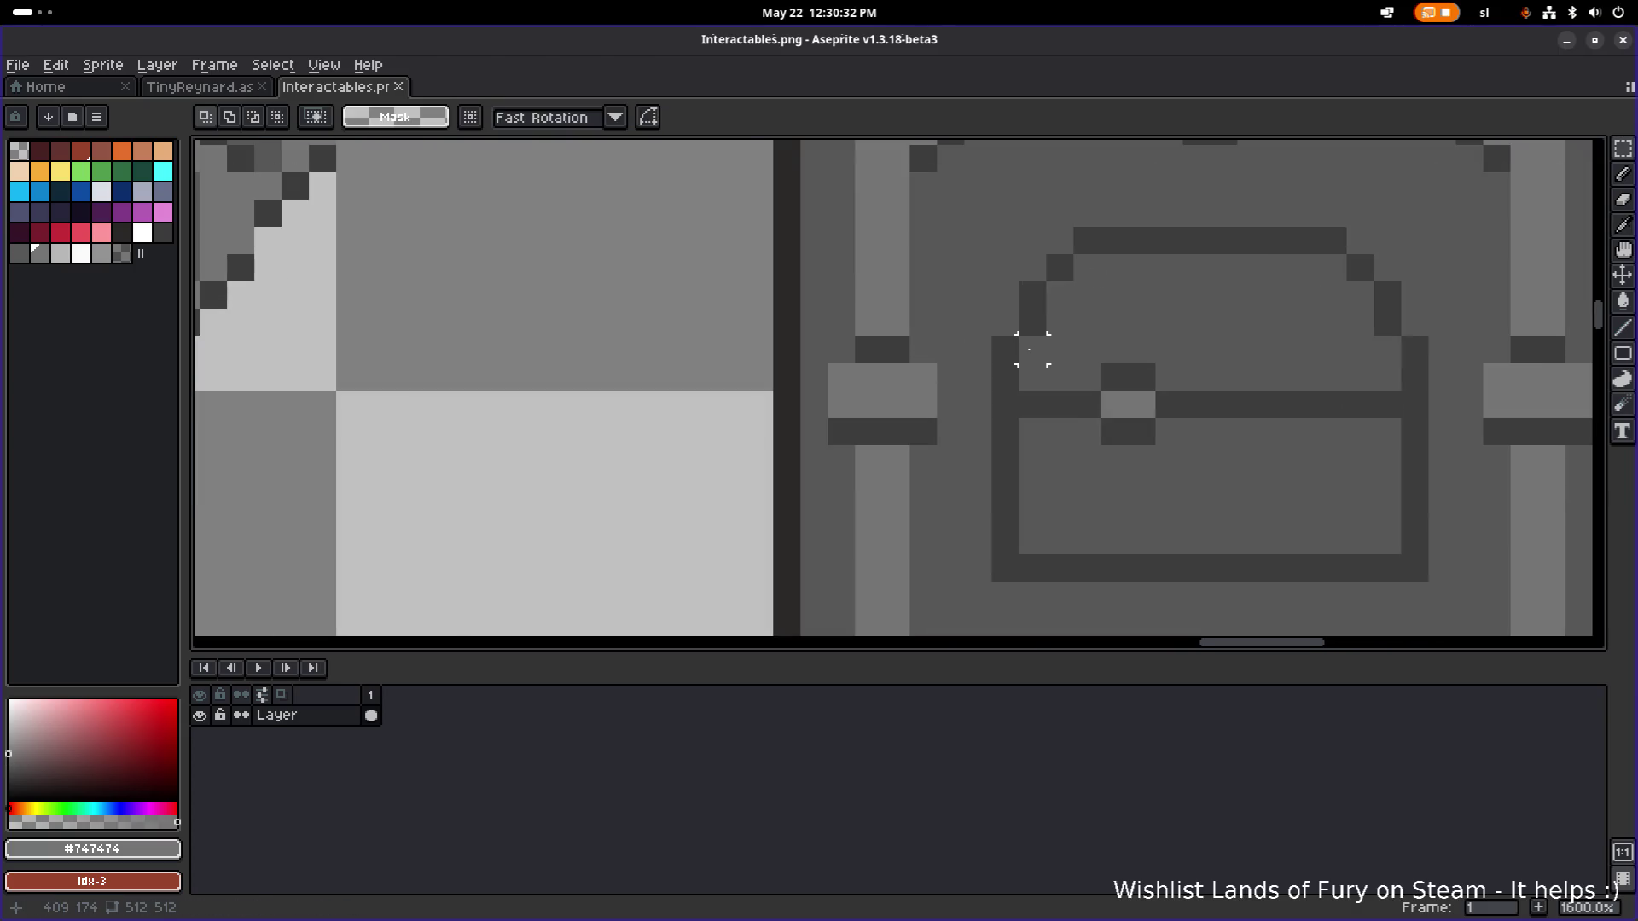
key("b")
mouse_move(1005, 373)
left_mouse_down()
mouse_move(1058, 256)
mouse_move(1086, 241)
mouse_move(1313, 244)
mouse_move(1386, 294)
mouse_move(1414, 380)
left_mouse_up()
Save Interactables.png and bring up the Open file dialog.
scroll(1412, 383, "down", 4)
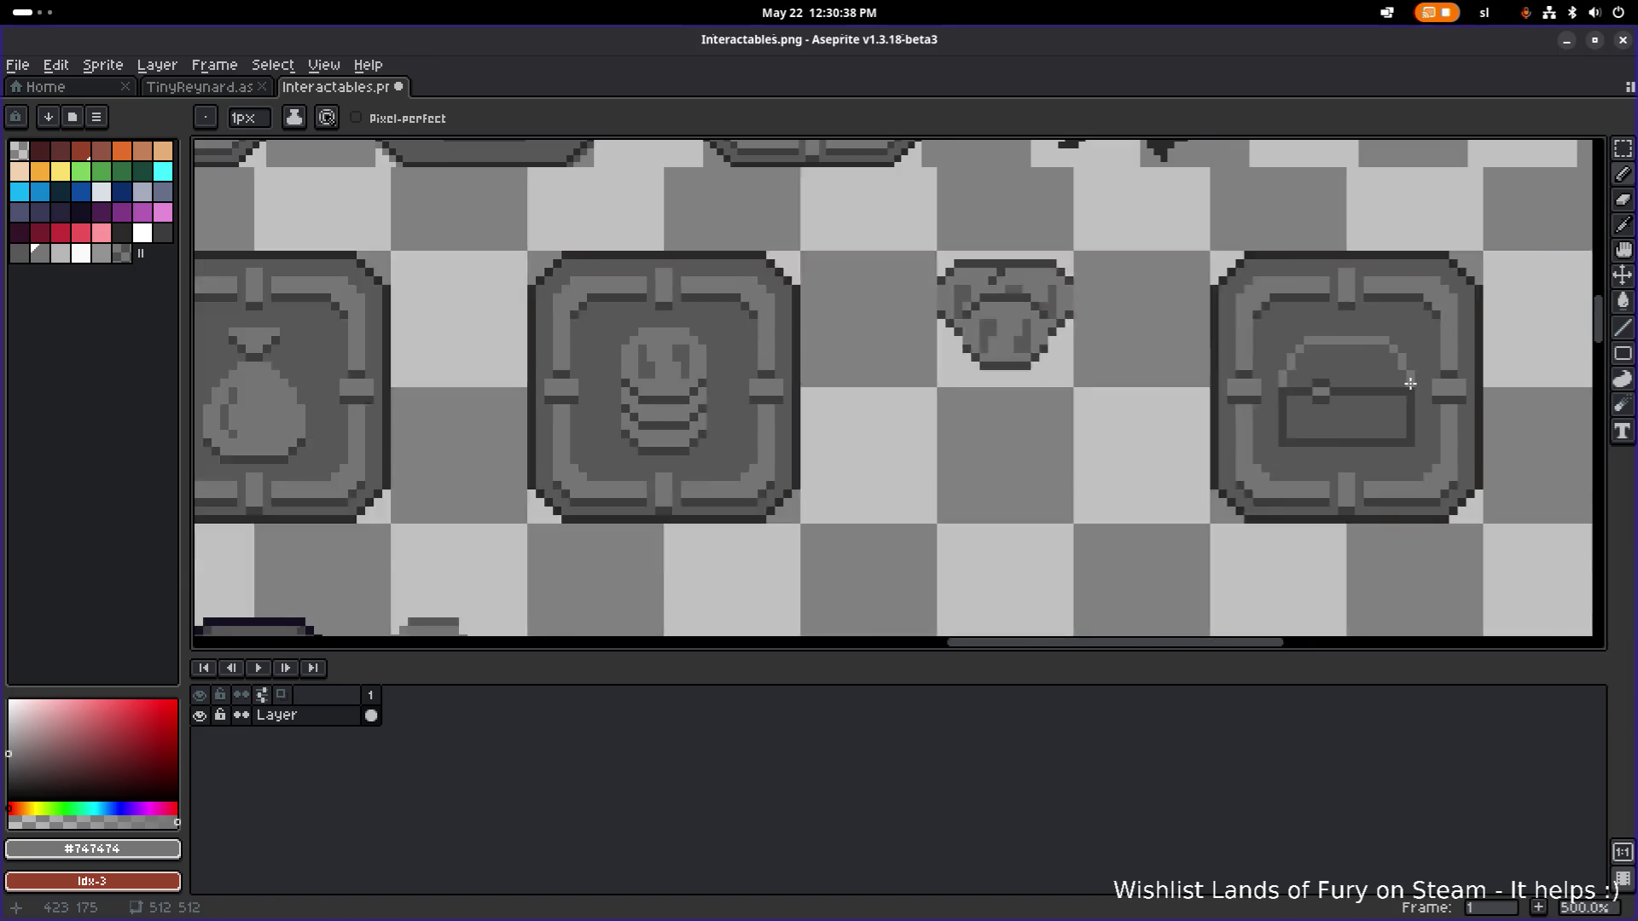
scroll(1410, 383, "down", 2)
scroll(890, 345, "right", 5)
scroll(891, 345, "up", 3)
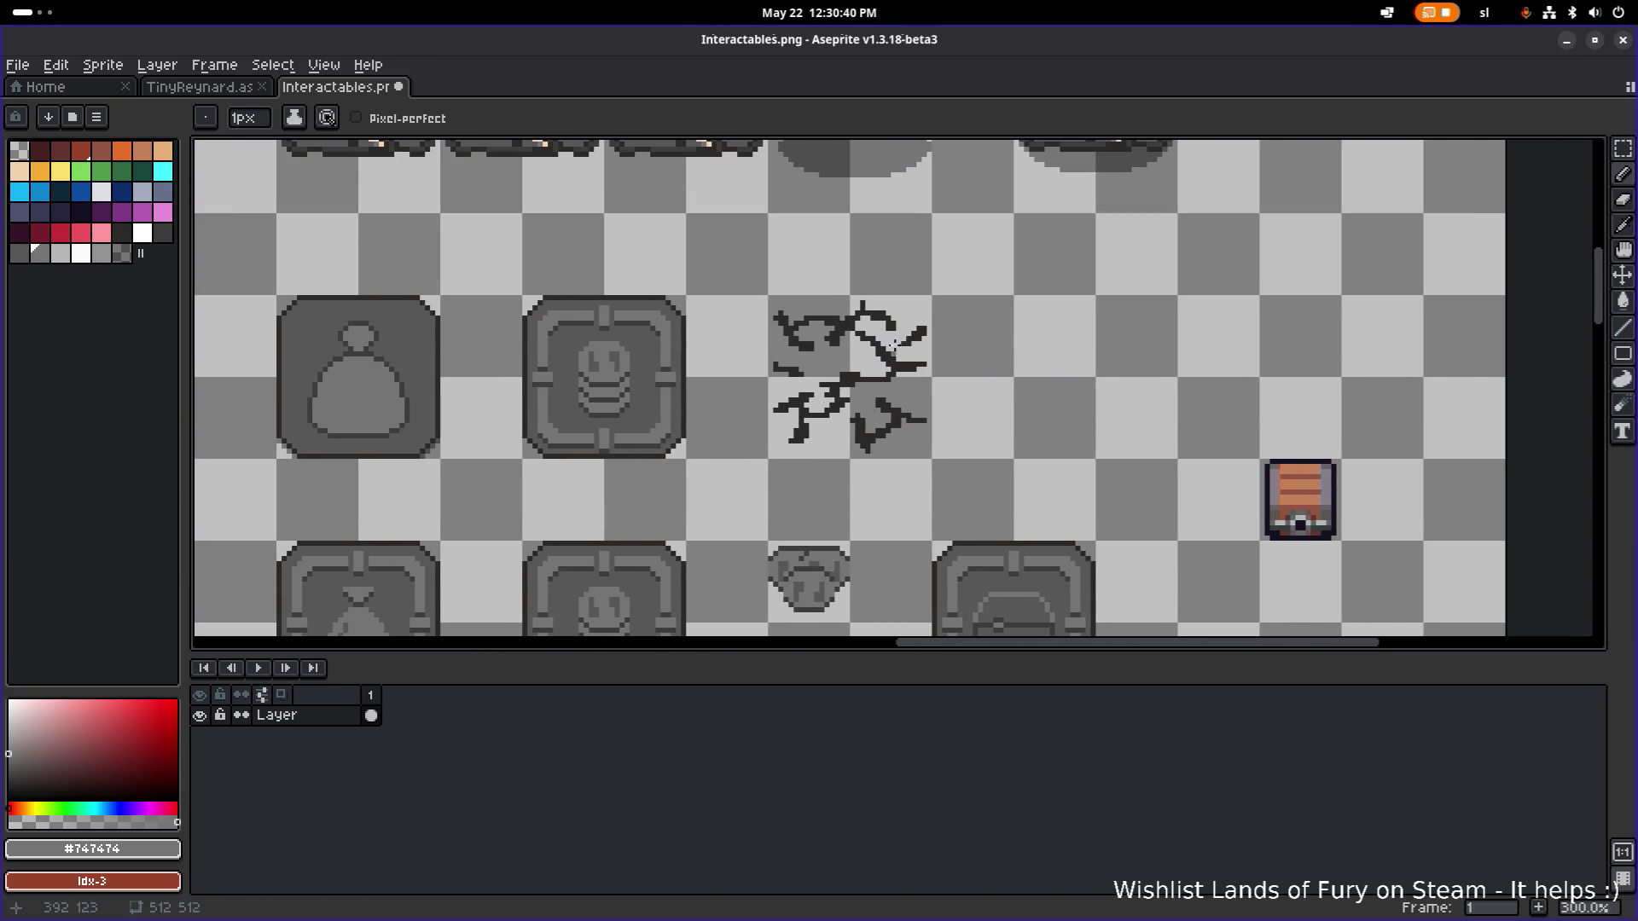
key("ctrl+s")
scroll(891, 344, "right", 2)
scroll(890, 345, "up", 4)
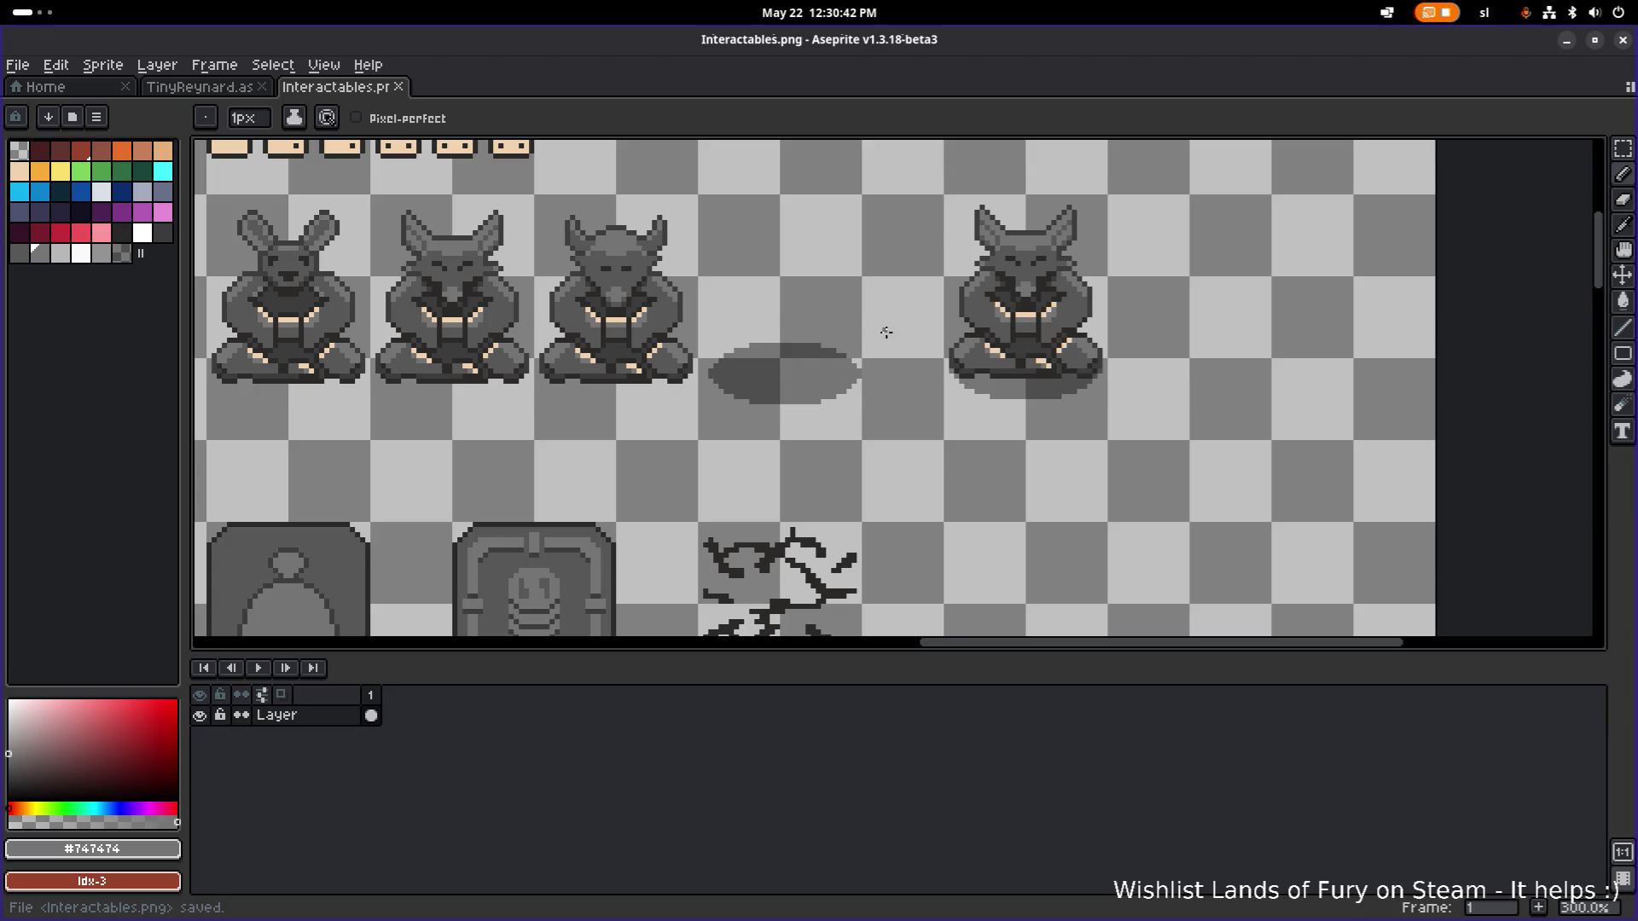
key("ctrl+o")
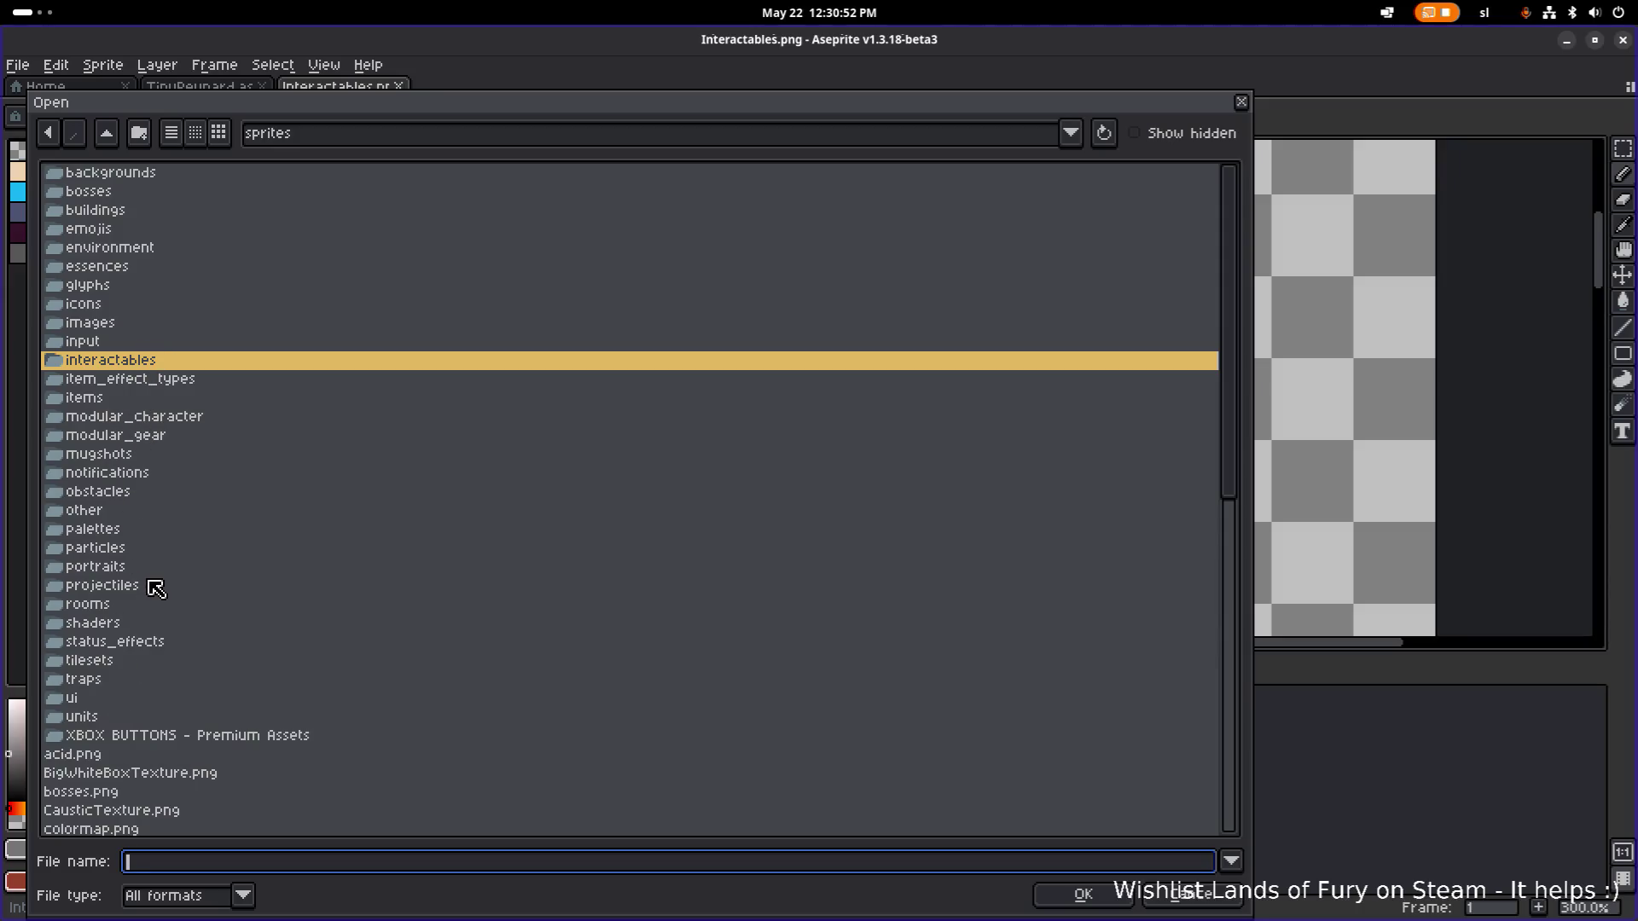
Enter the items folder, return to sprites, and open Items.png.
left_click(143, 398)
left_click(143, 383)
left_click(146, 400)
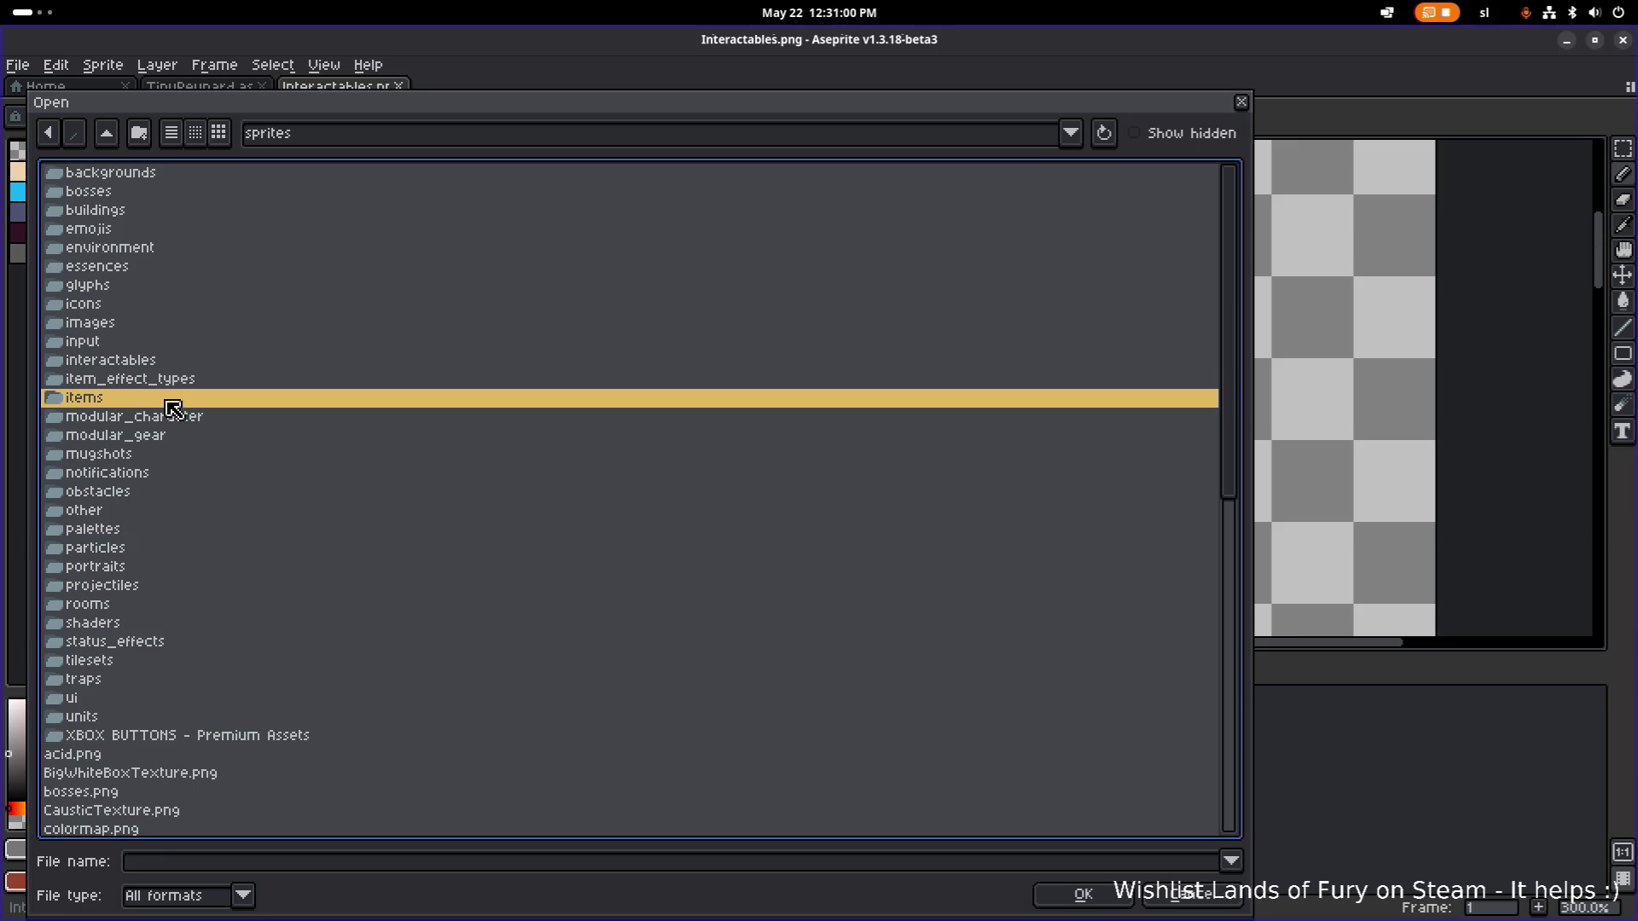
left_click(167, 380)
left_click(160, 401)
left_click(153, 436)
left_click(150, 401)
double_click(118, 401)
scroll(150, 380, "down", 15)
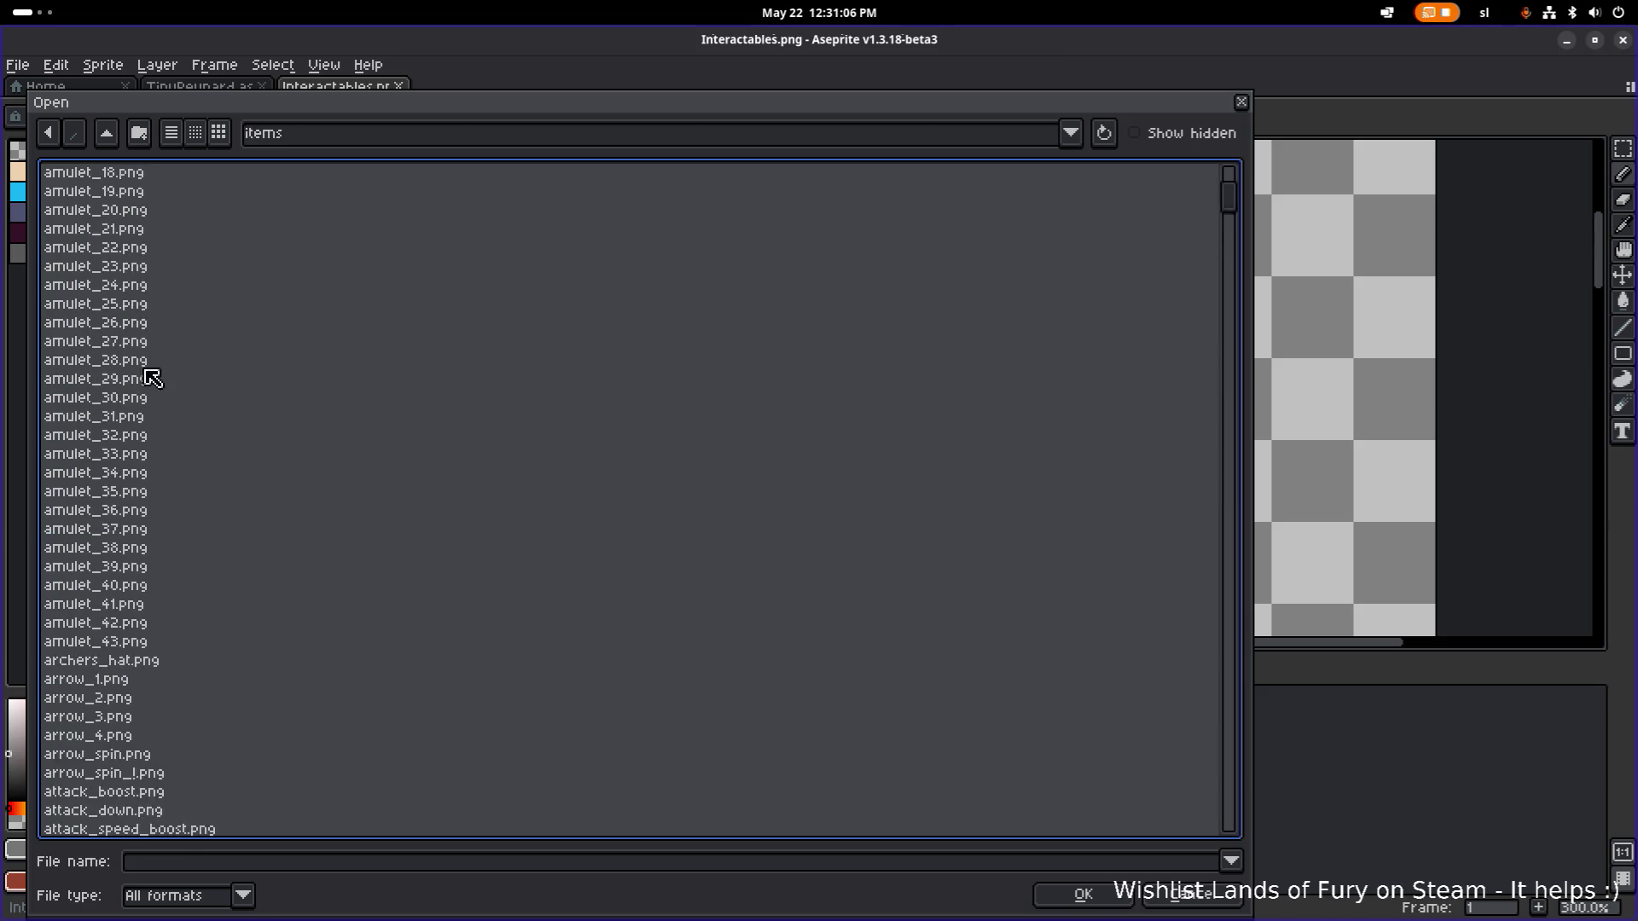
left_click(106, 142)
scroll(214, 418, "down", 8)
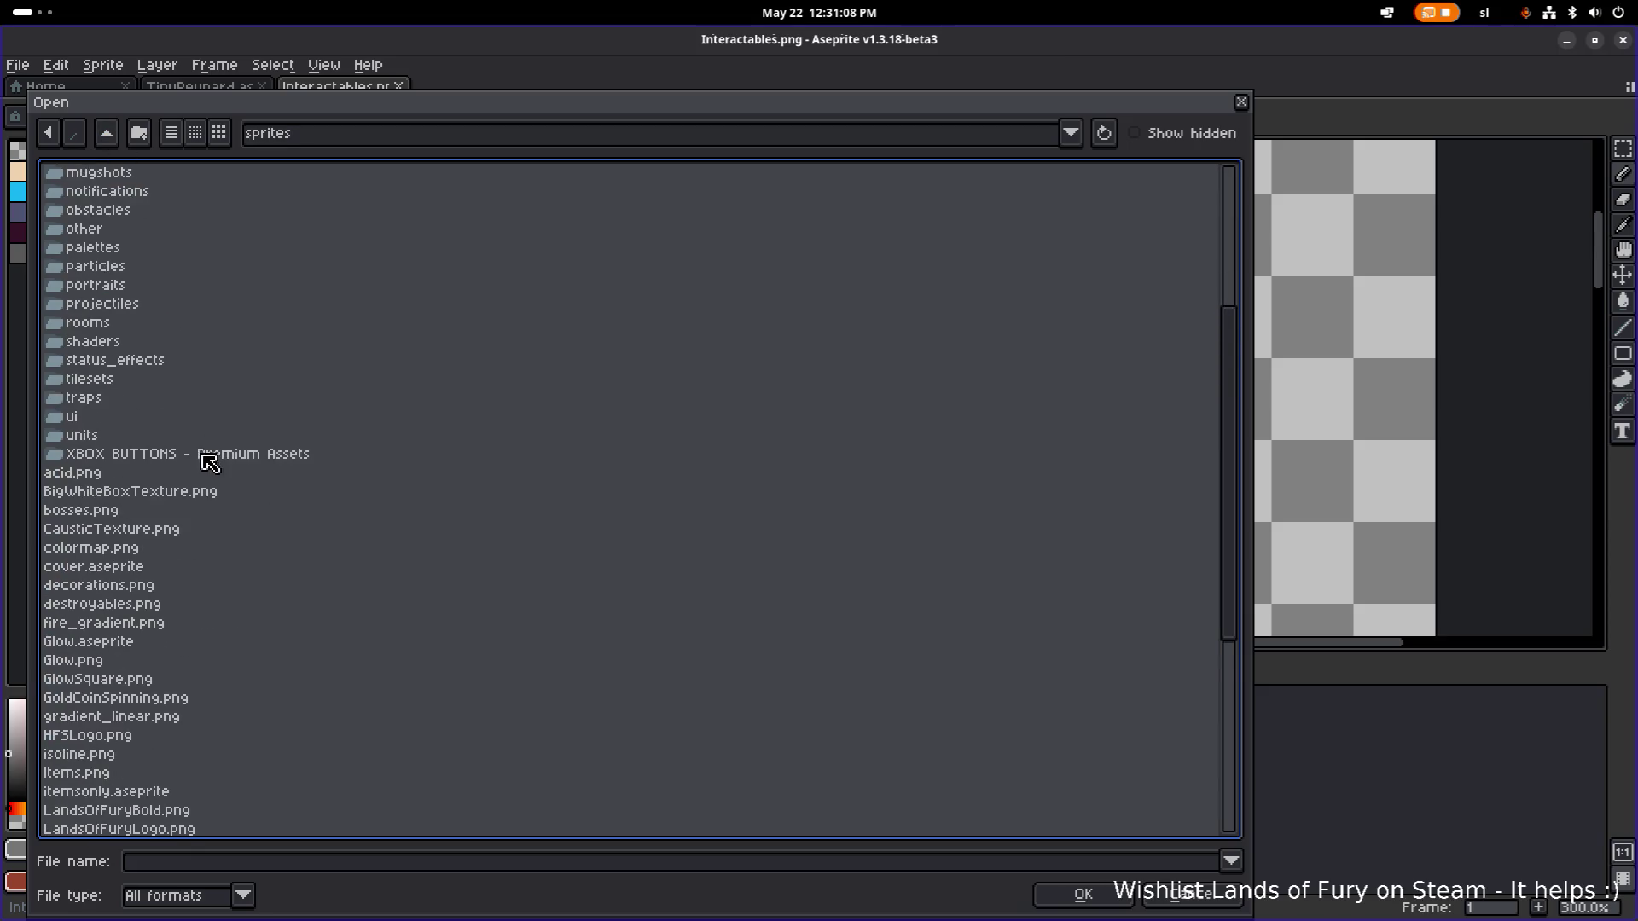
double_click(73, 724)
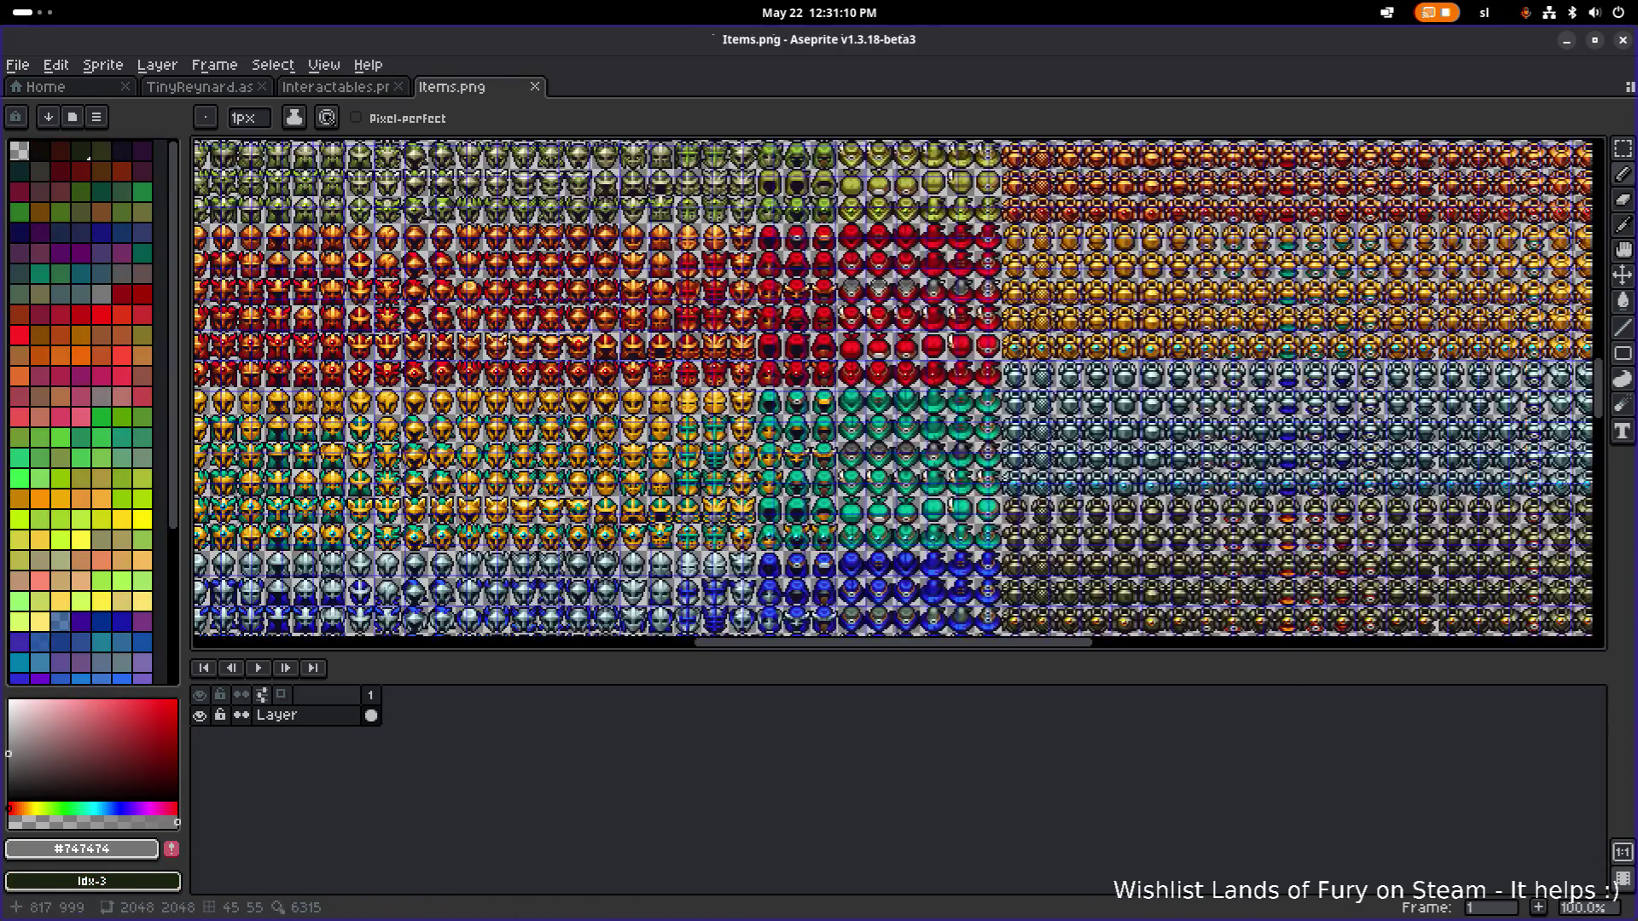
Marquee-select the yellow bow book in Items.png.
scroll(398, 304, "down", 3)
scroll(635, 429, "up", 3)
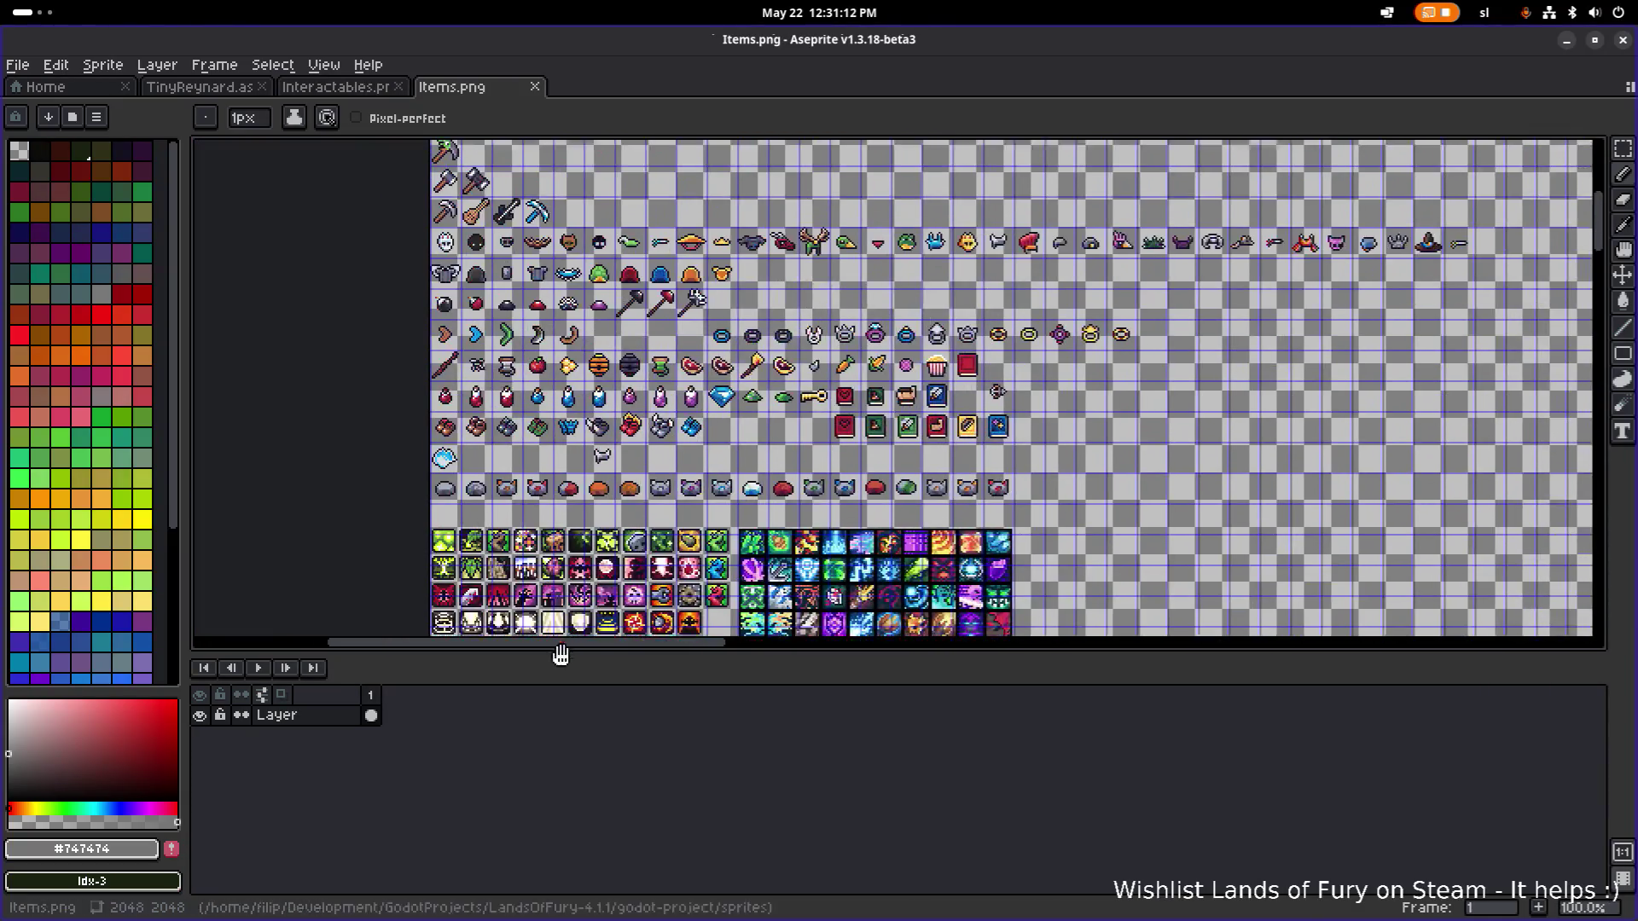
scroll(635, 429, "up", 3)
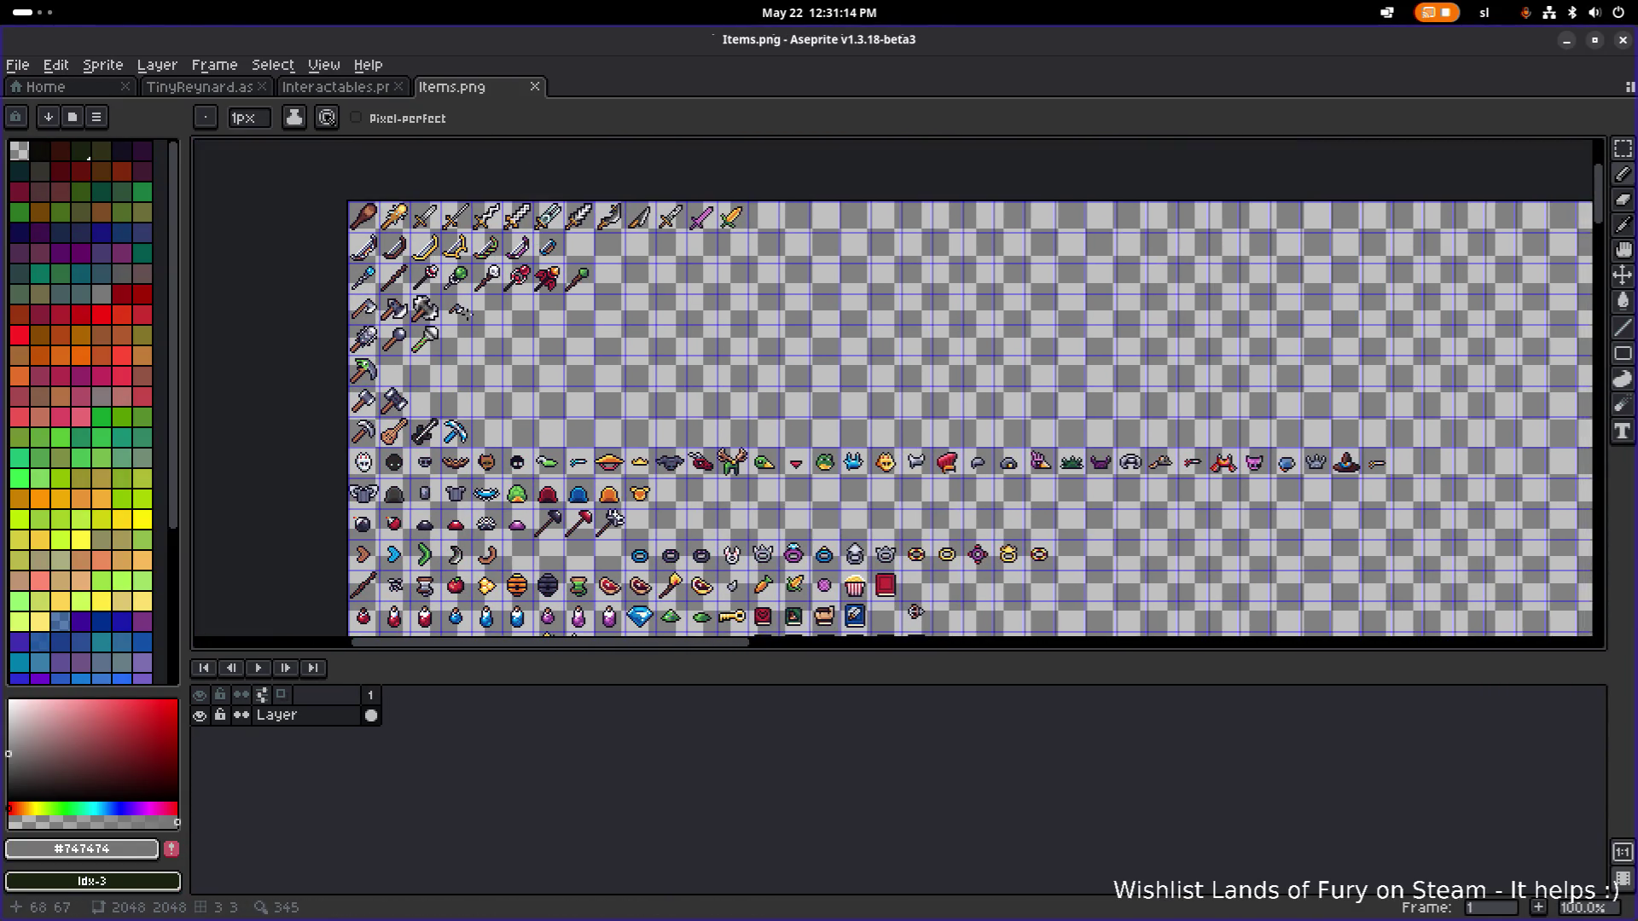
scroll(465, 317, "down", 1)
scroll(416, 345, "up", 1)
scroll(415, 367, "down", 3)
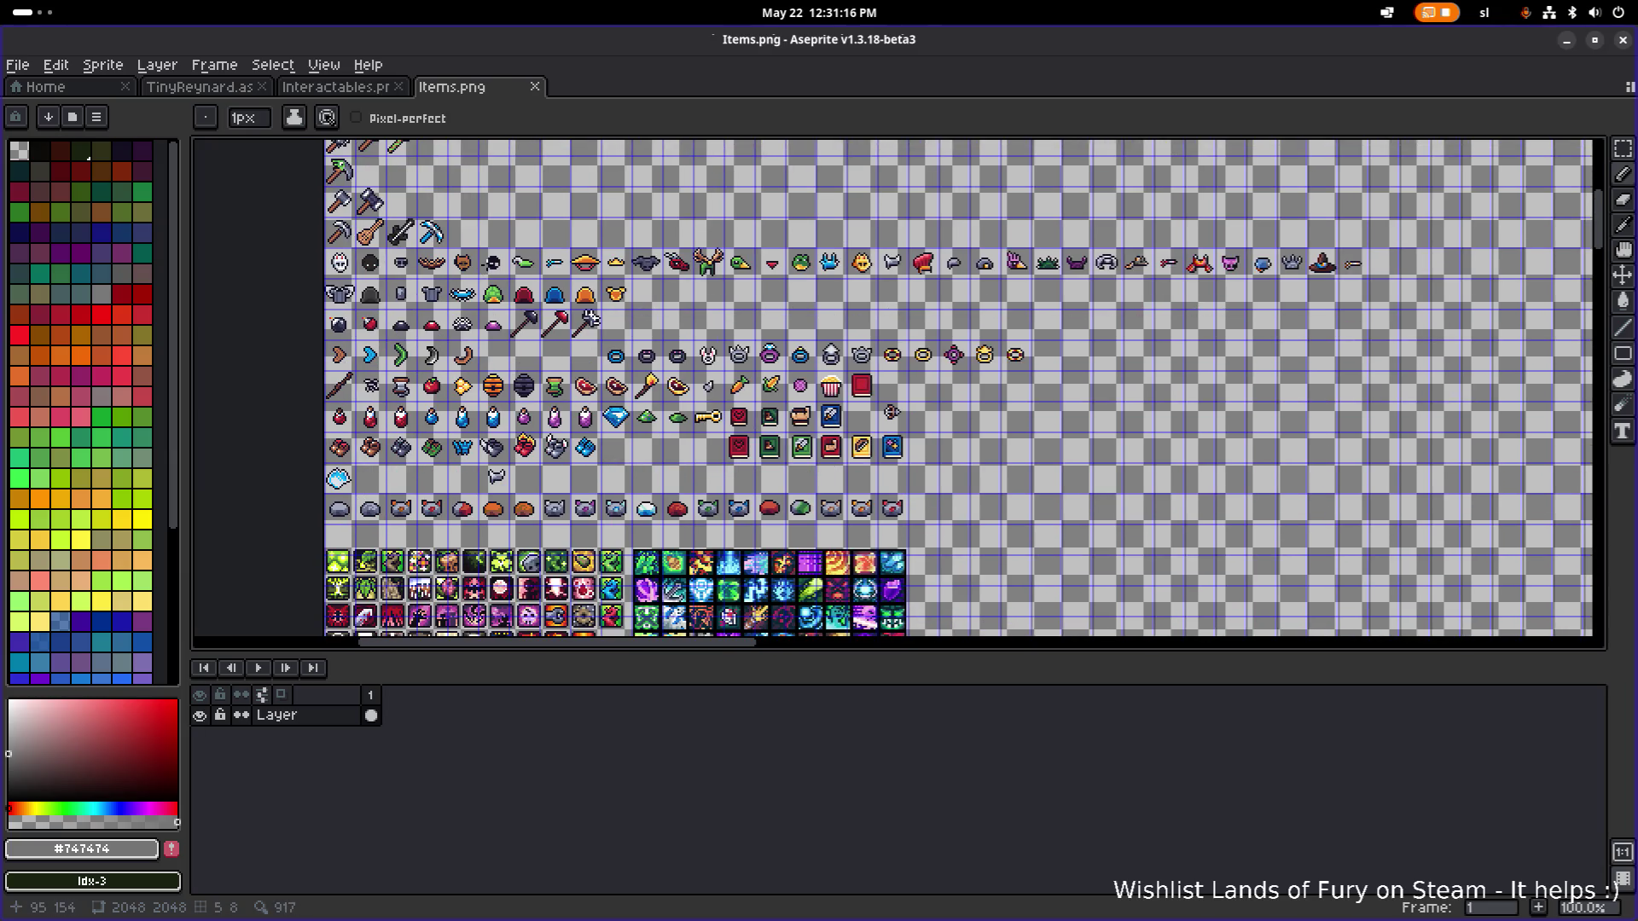
scroll(674, 551, "up", 1)
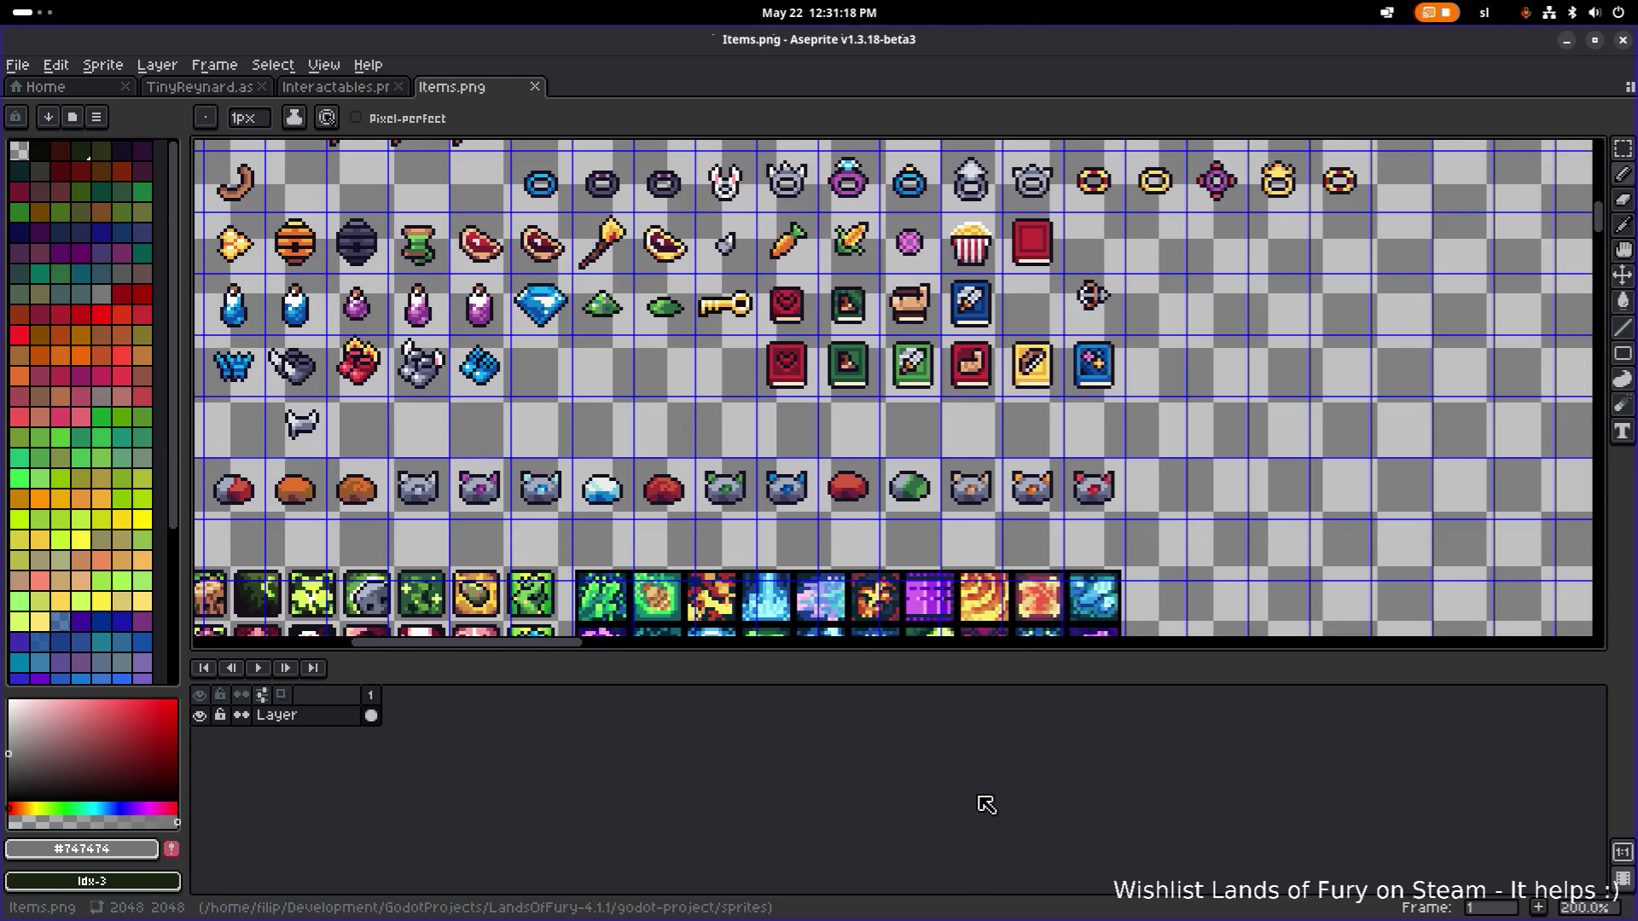
key("m")
scroll(598, 499, "up", 4)
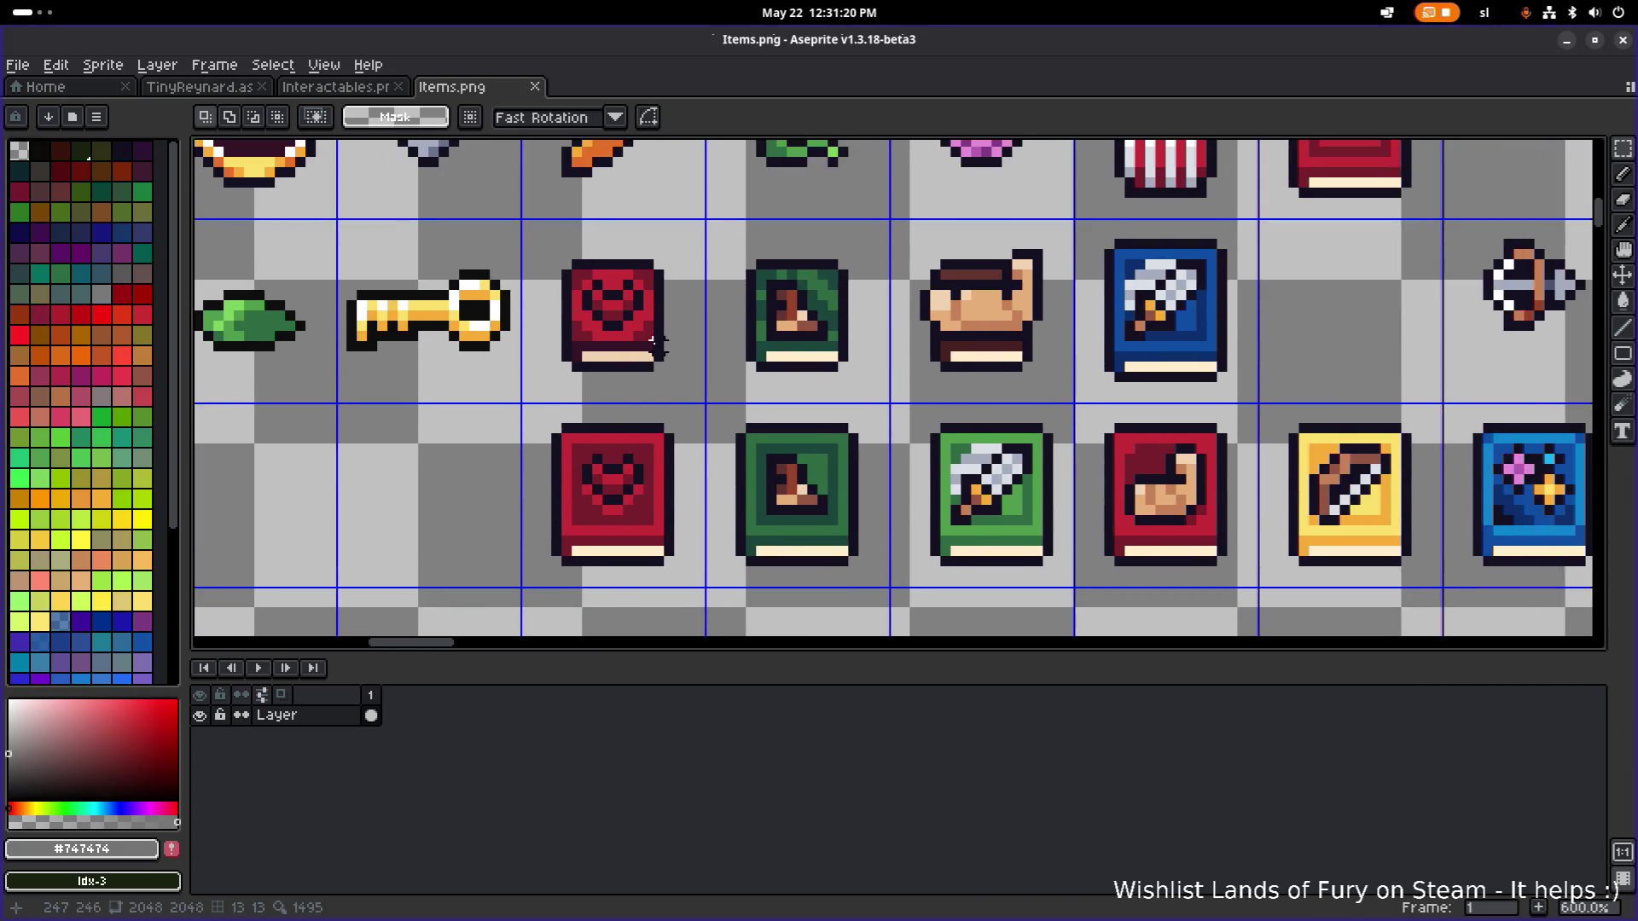
scroll(658, 345, "down", 2)
scroll(546, 418, "right", 2)
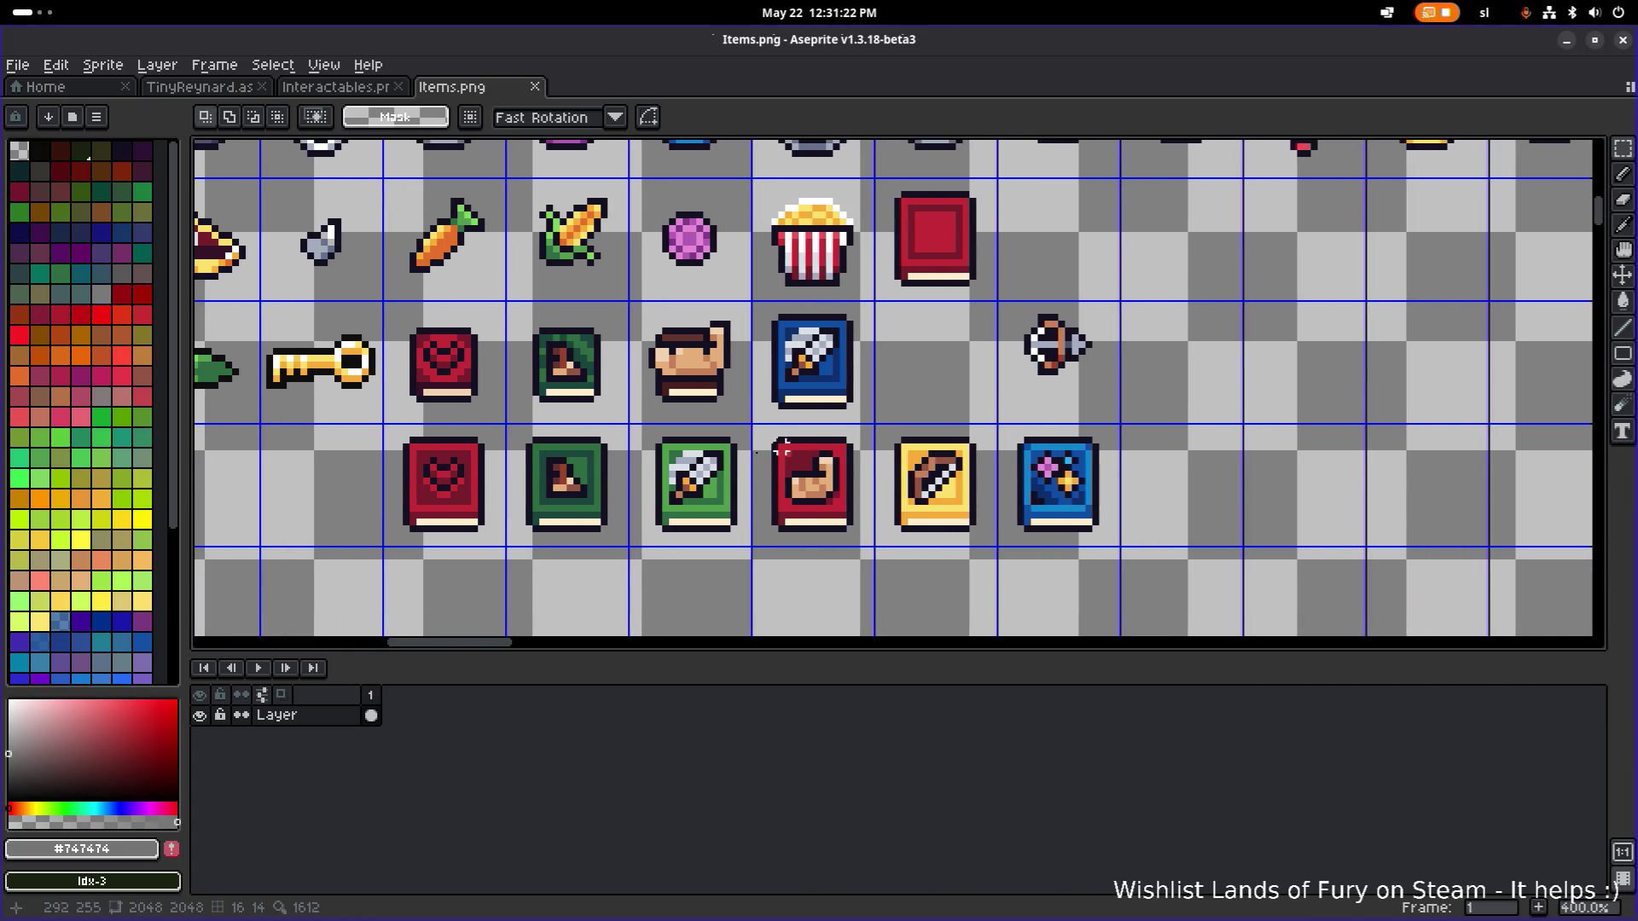
scroll(488, 487, "up", 1)
left_click_drag(418, 544, 565, 390)
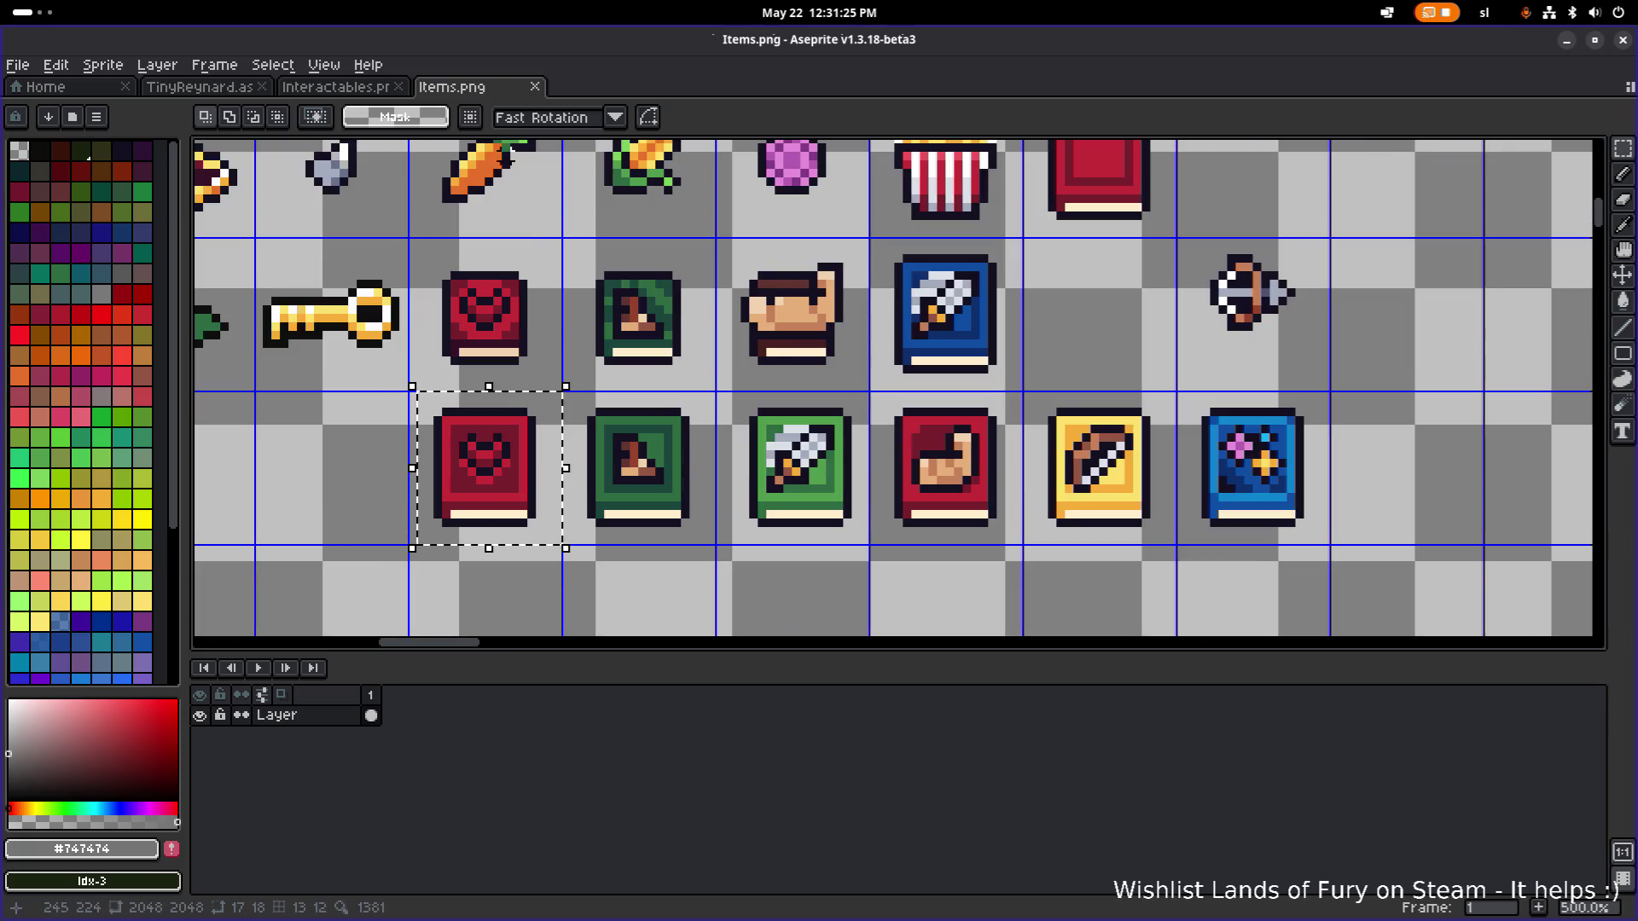
left_click_drag(1028, 547, 1162, 395)
Paste the yellow book into Interactables.png and drag it below the rightmost statue.
left_click(335, 86)
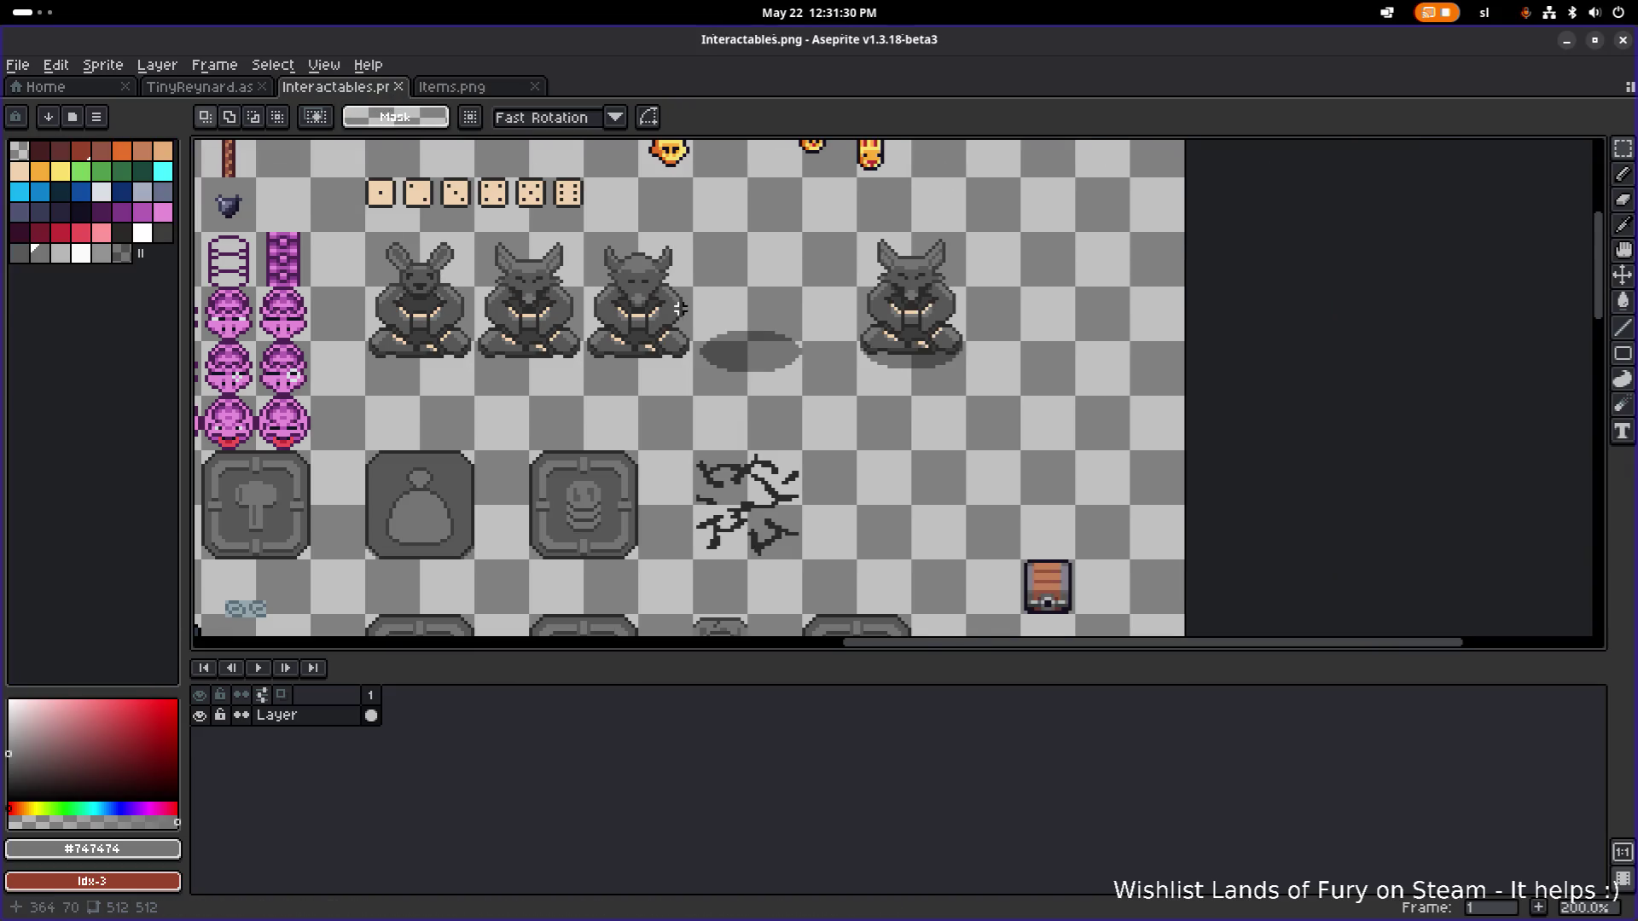
key("ctrl+v")
mouse_move(512, 403)
left_mouse_down()
mouse_move(915, 341)
mouse_move(903, 315)
mouse_move(926, 410)
mouse_move(860, 469)
mouse_move(891, 510)
left_mouse_up()
scroll(925, 410, "up", 2)
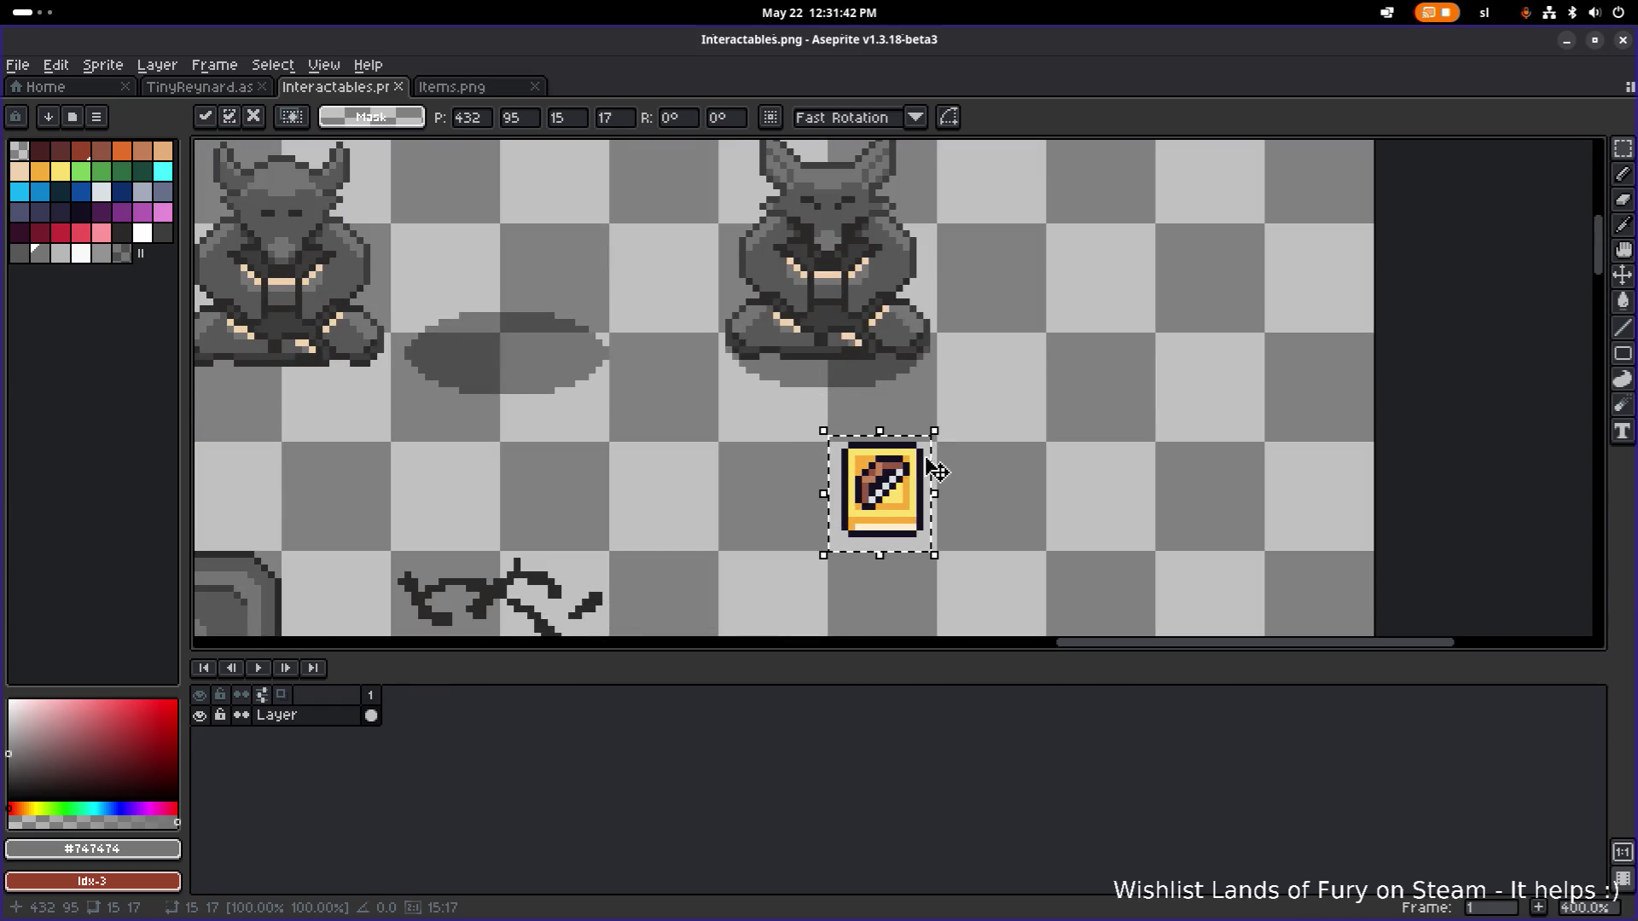
left_click(18, 65)
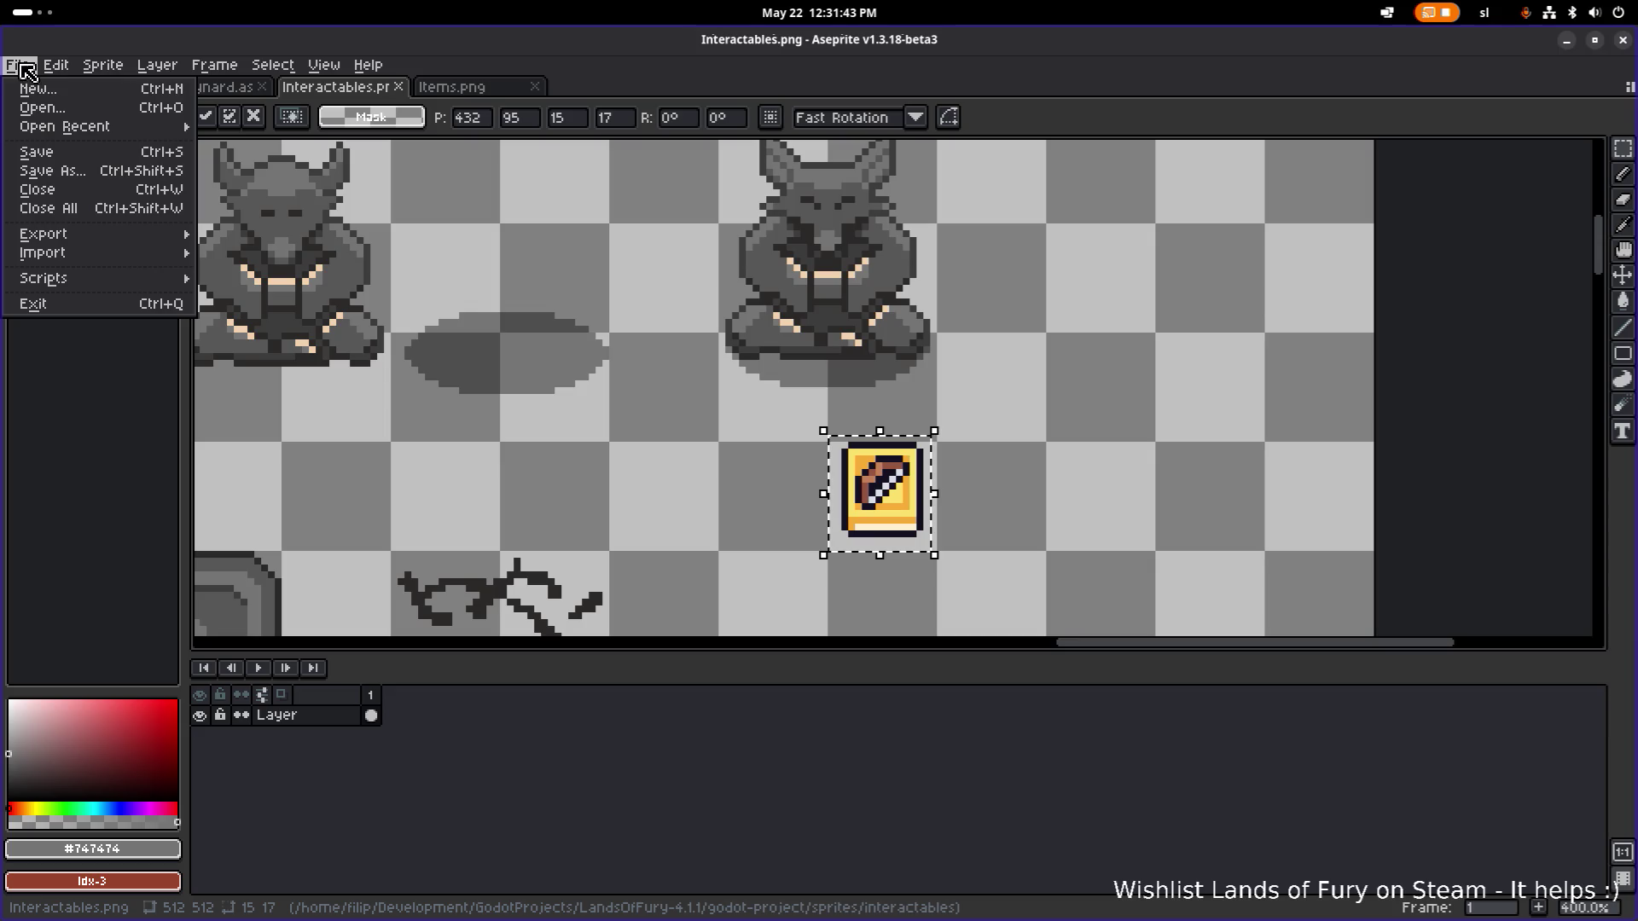
In the Open dialog, browse into godot-project/sprites, briefly previewing ui_atlas.png along the way.
left_click(58, 109)
left_click(107, 132)
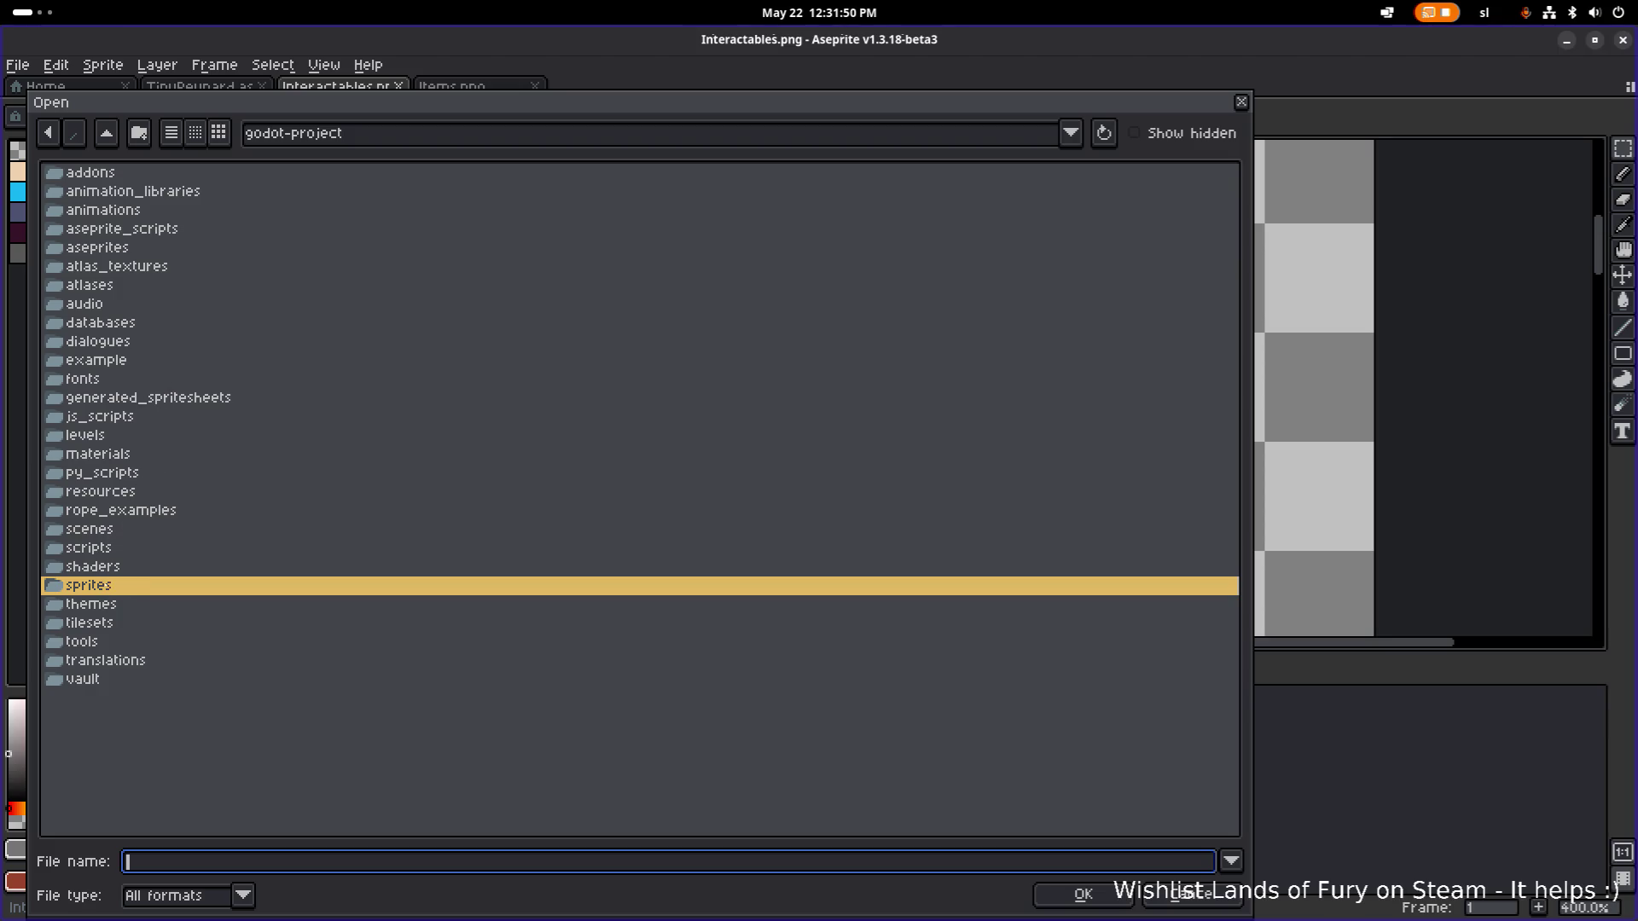
double_click(117, 585)
scroll(117, 582, "down", 10)
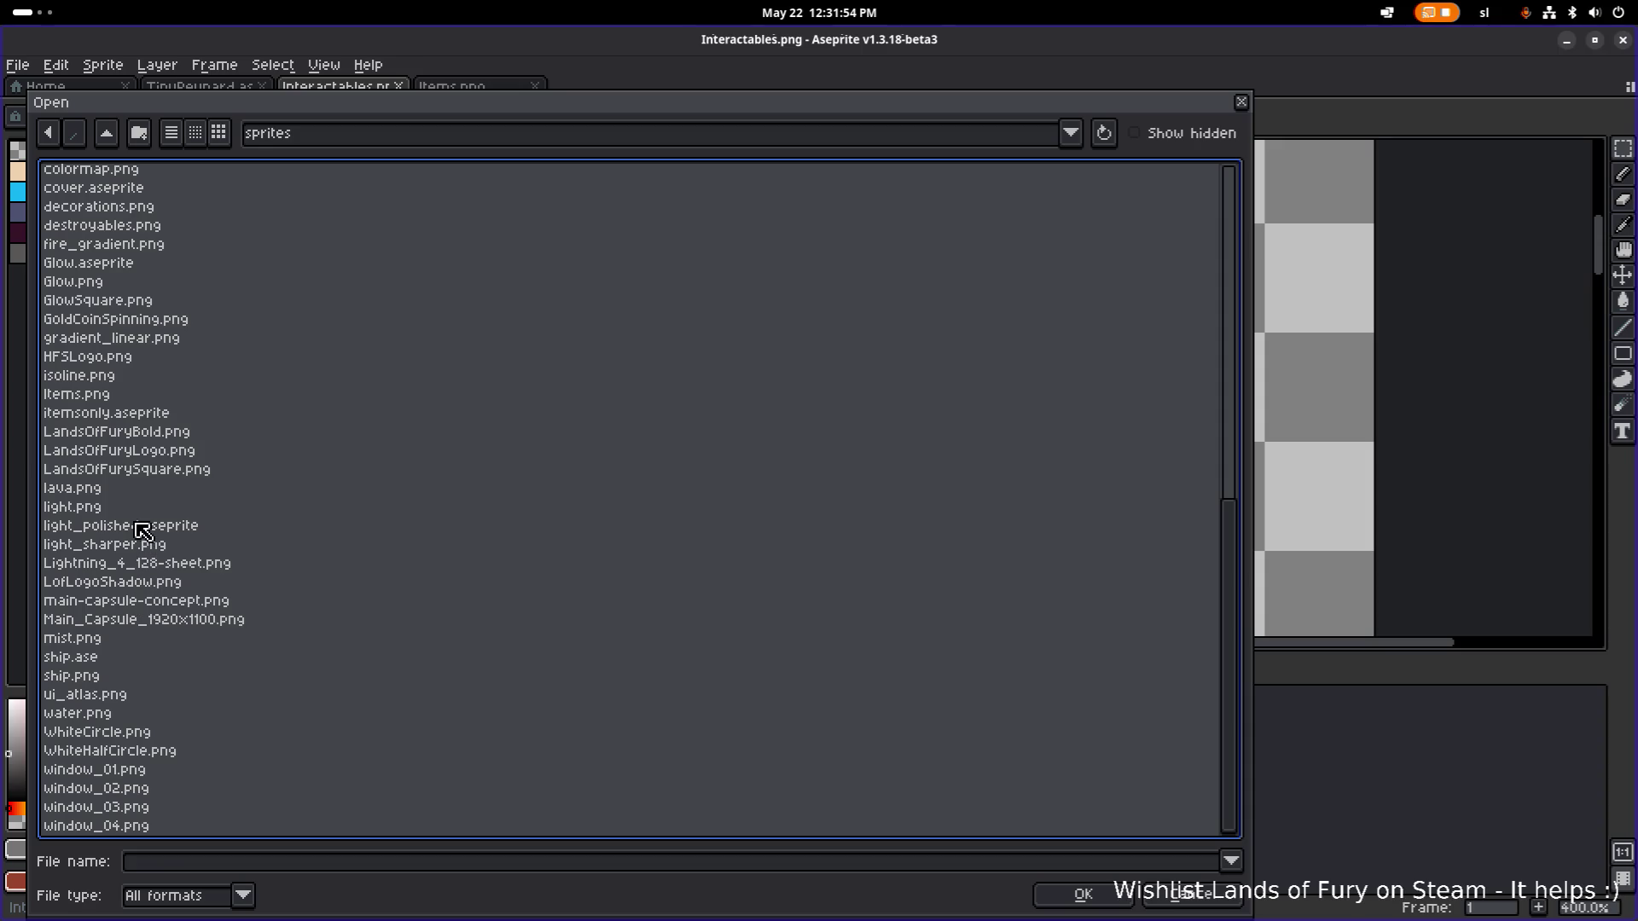
left_click(114, 702)
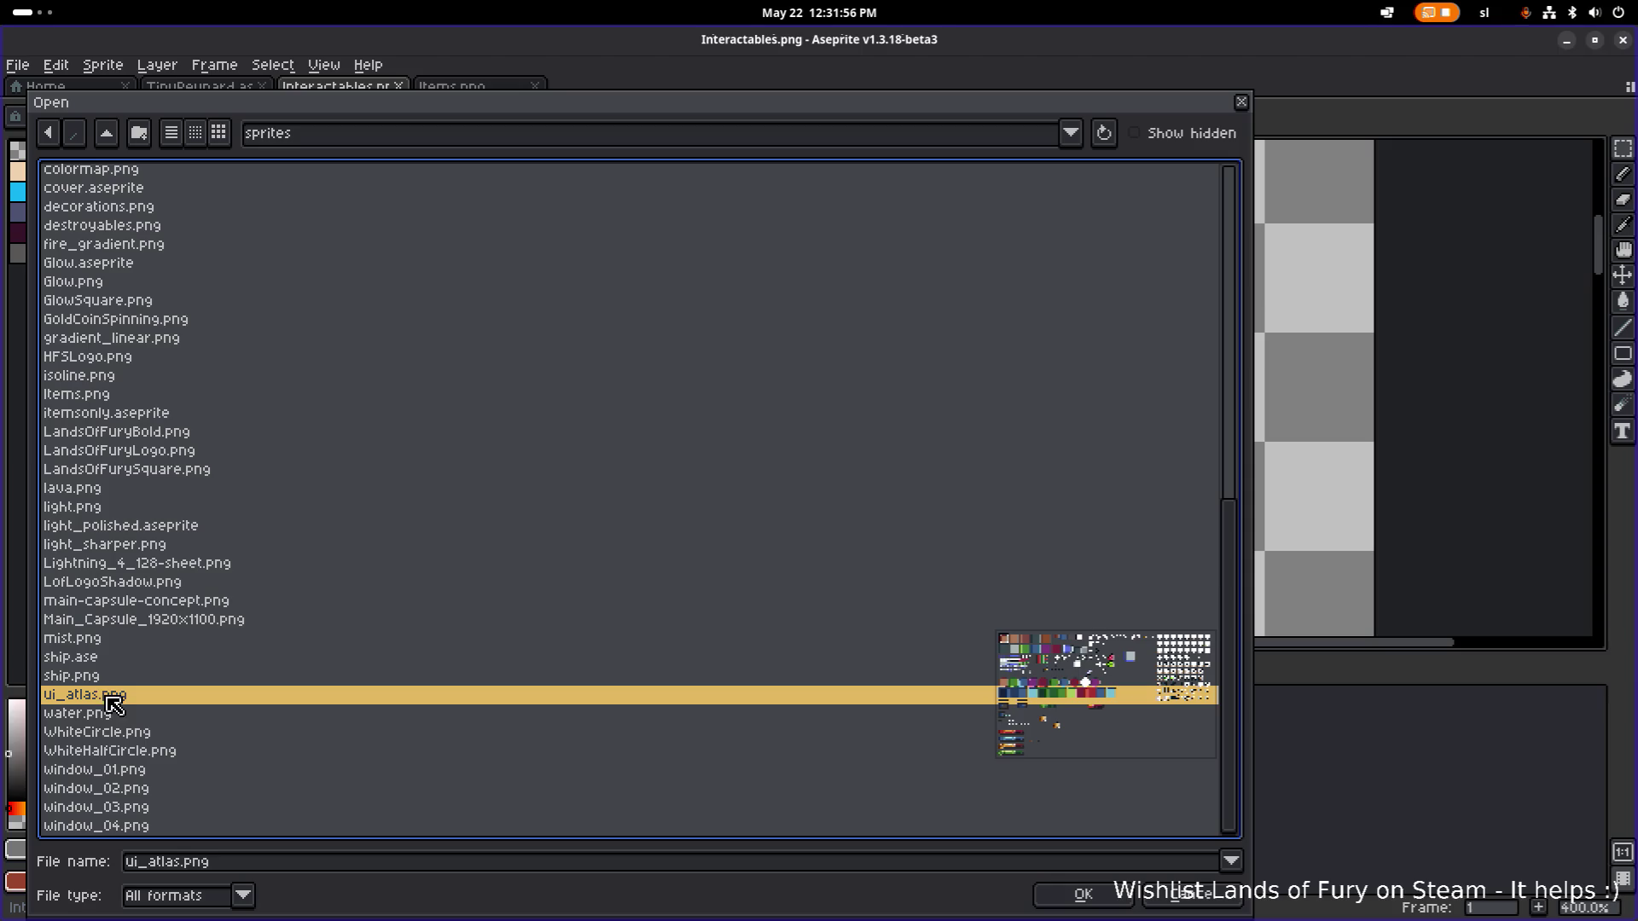
left_click(106, 133)
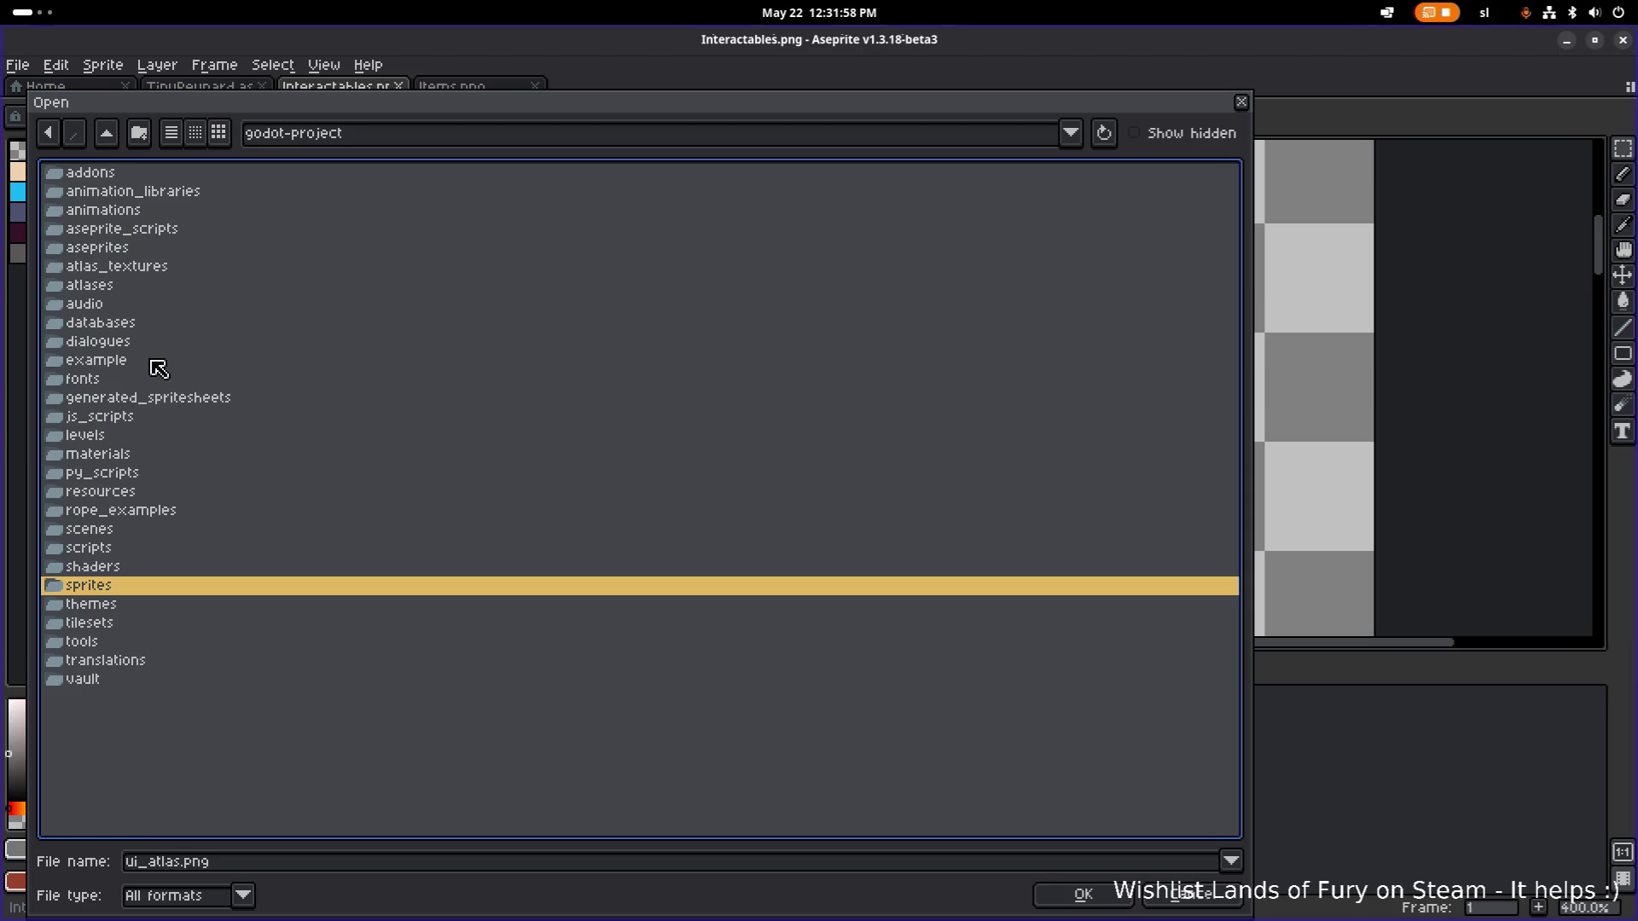
left_click(104, 134)
key("Return")
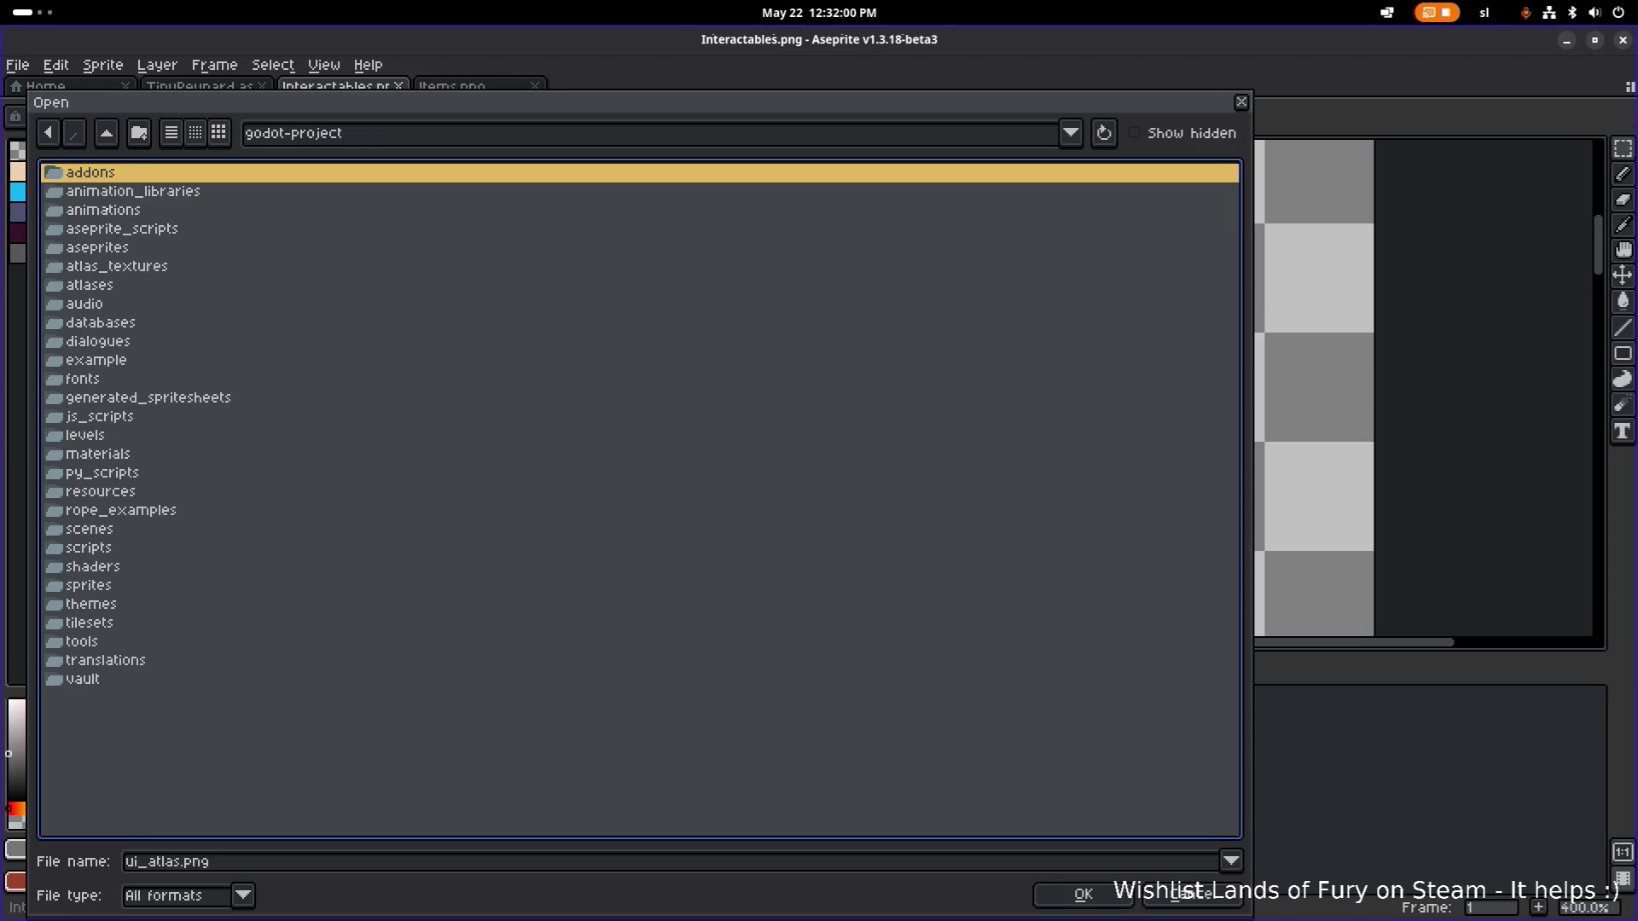
left_click(127, 577)
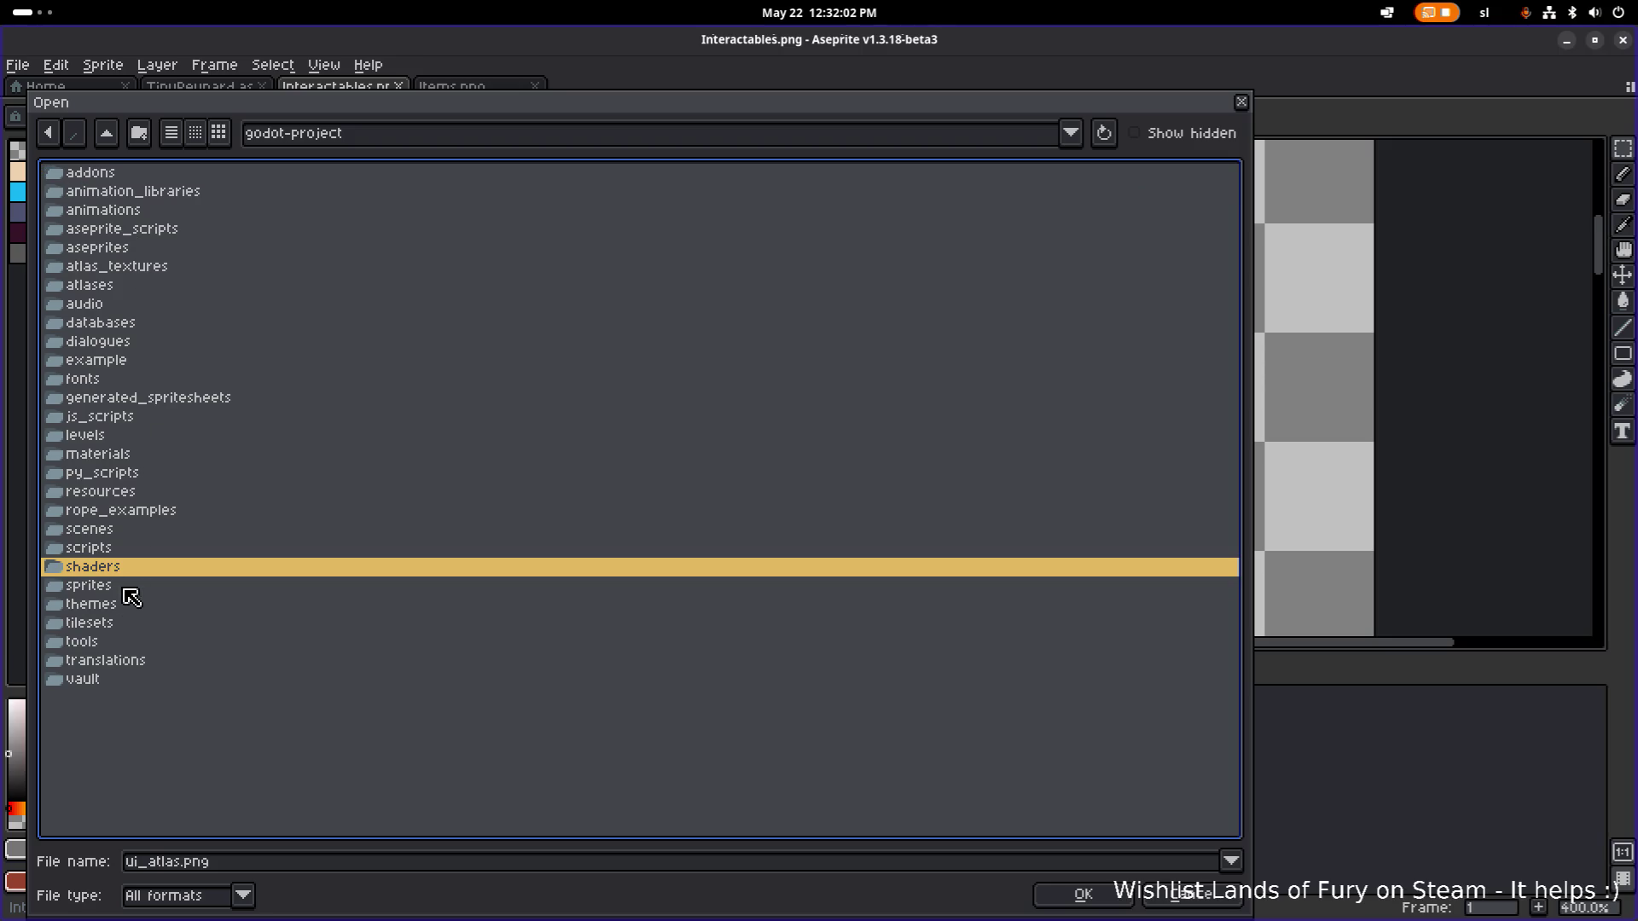
double_click(128, 591)
scroll(148, 495, "down", 10)
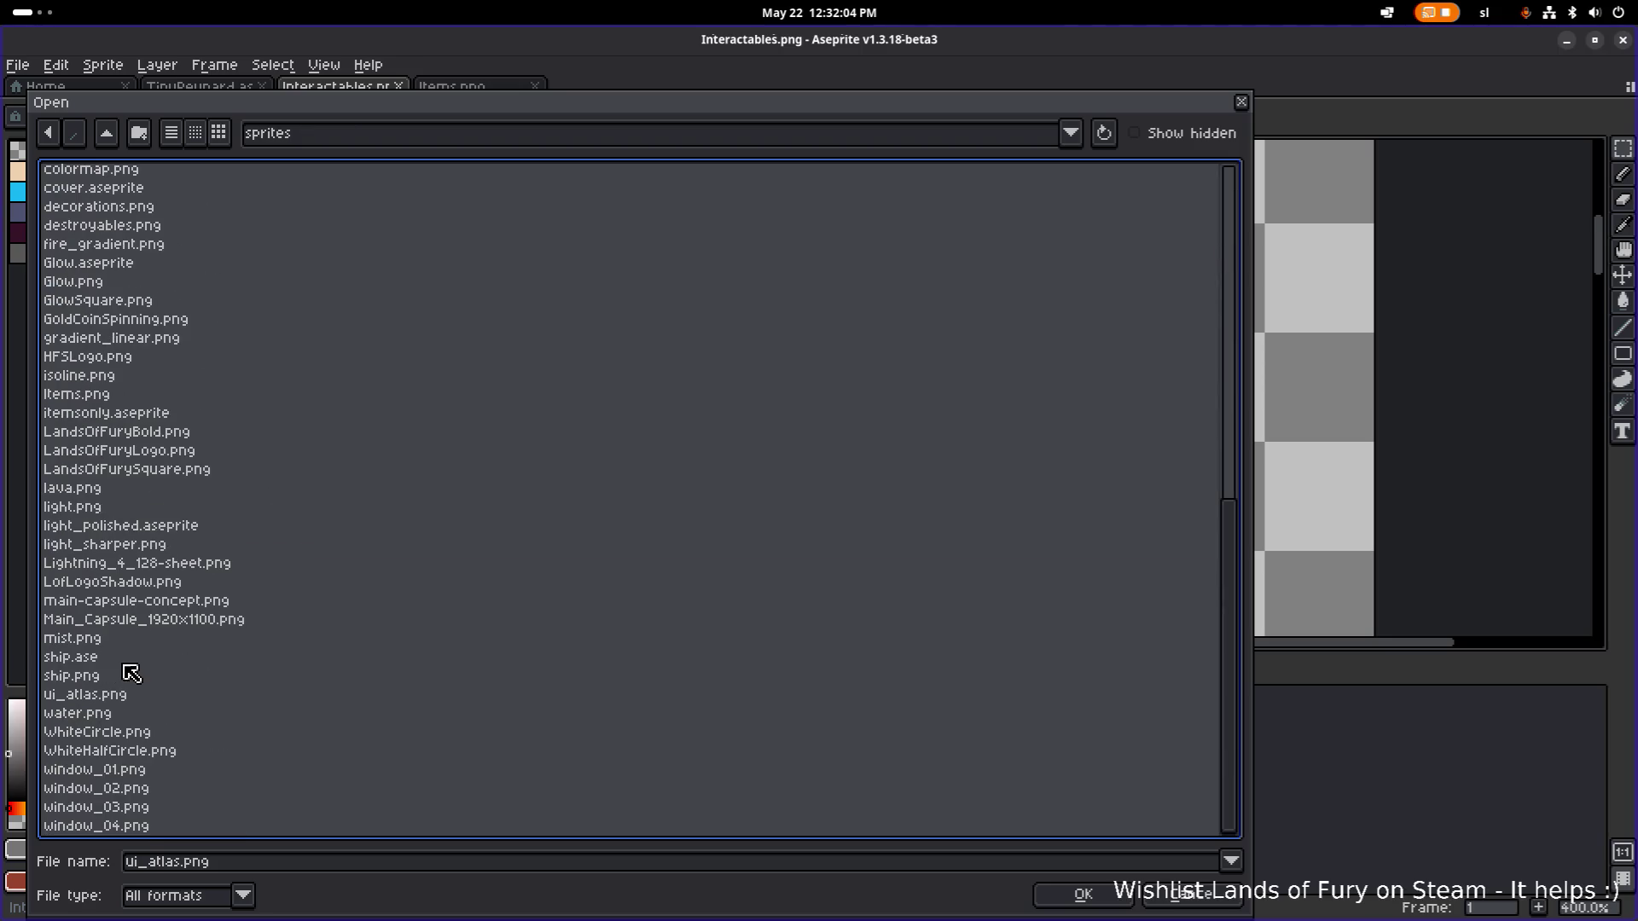
scroll(119, 624, "up", 7)
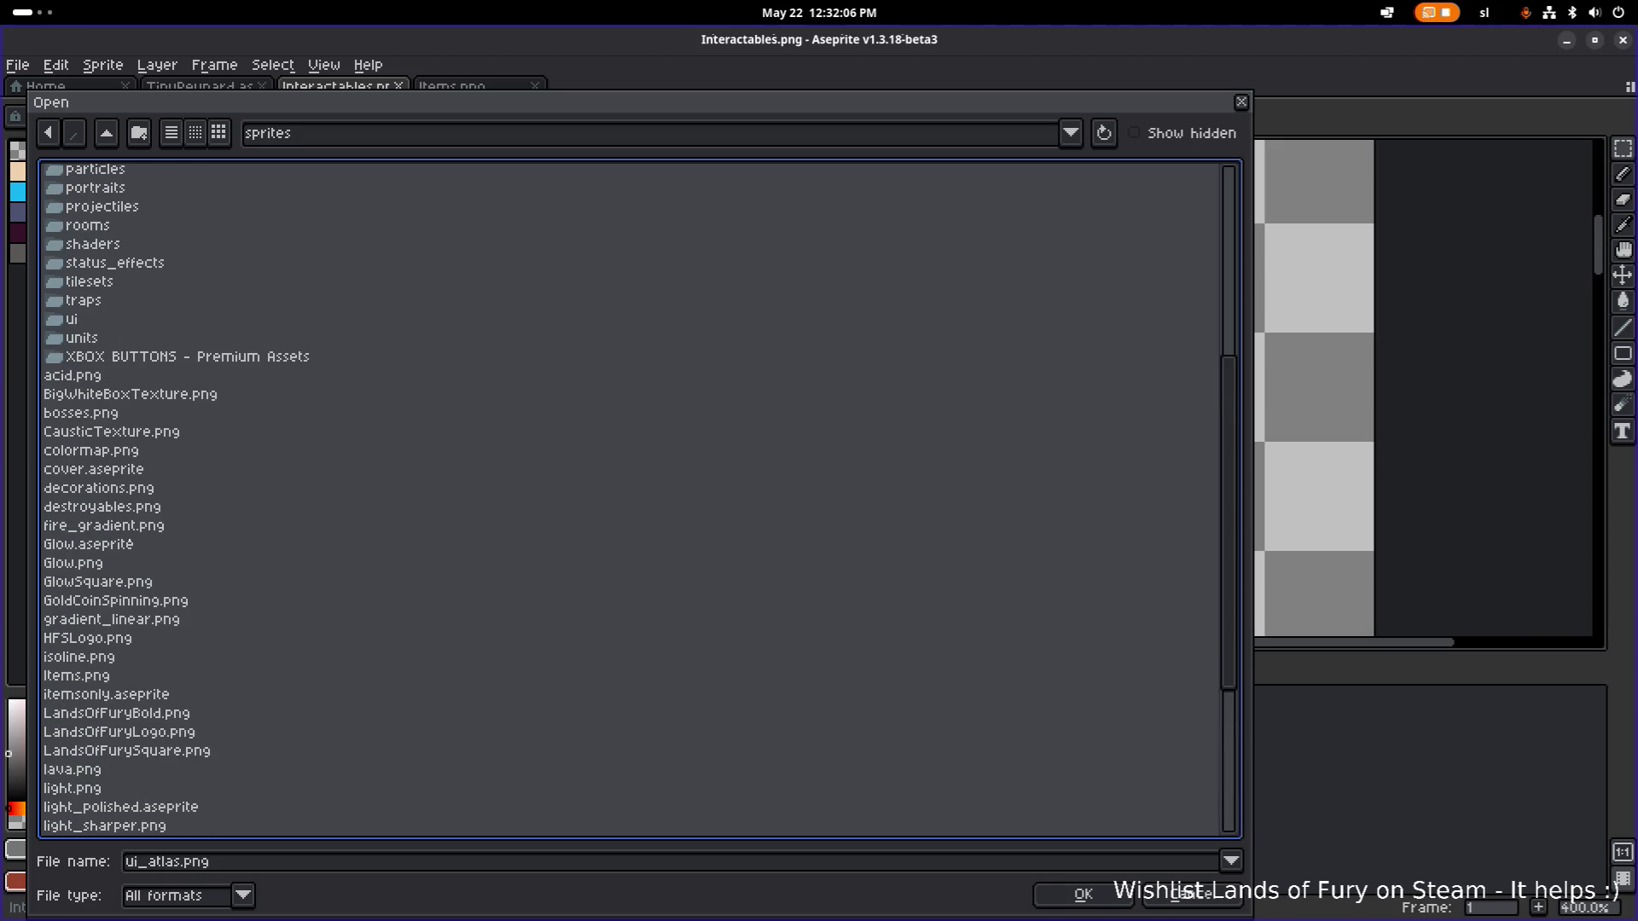
Open ui_elements.png from the sprites/ui folder and pan to its upper-right trophy icons.
double_click(87, 433)
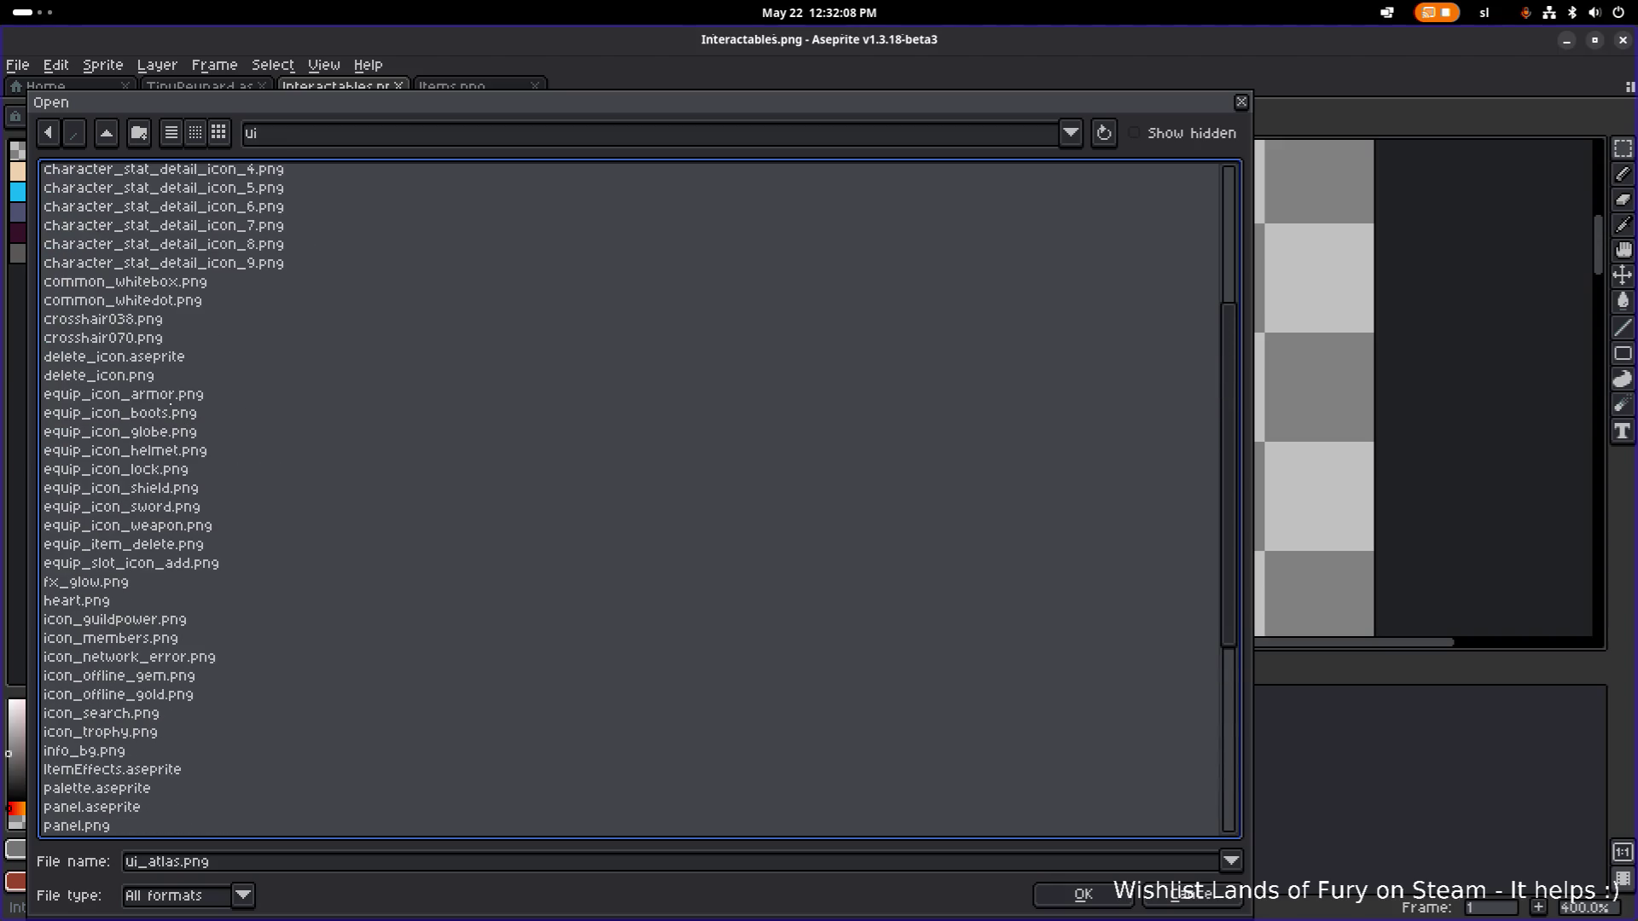
scroll(631, 500, "down", 6)
double_click(117, 690)
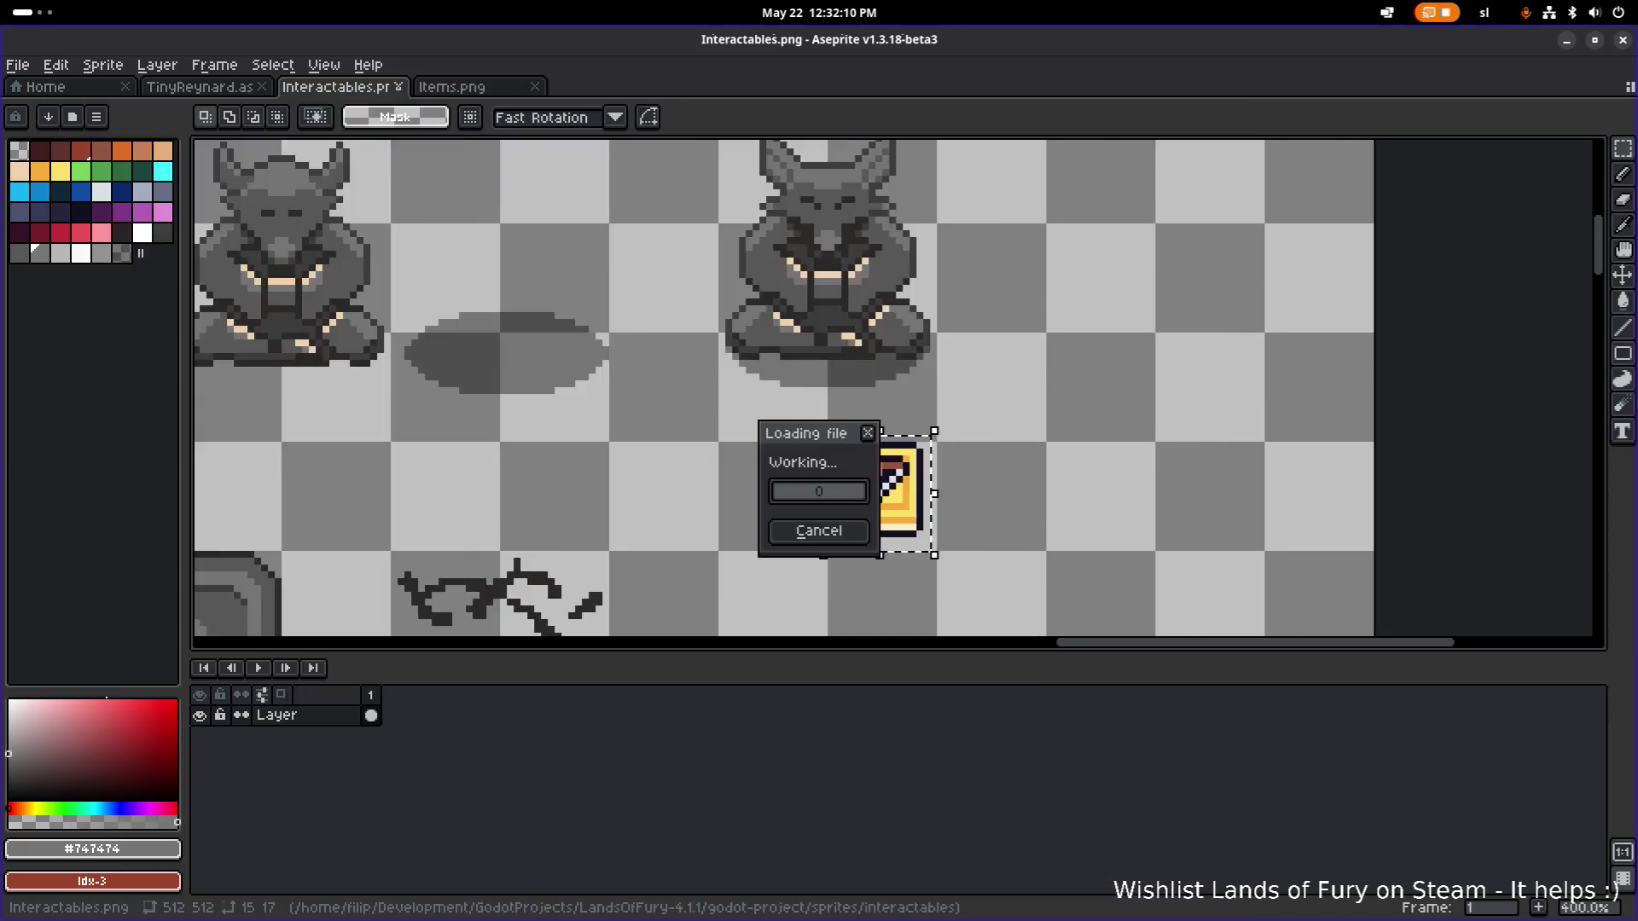
scroll(819, 491, "down", 1)
scroll(999, 399, "up", 1)
mouse_move(1000, 399)
left_mouse_down()
mouse_move(592, 420)
mouse_move(640, 421)
mouse_move(629, 412)
mouse_move(602, 435)
left_mouse_up()
scroll(861, 367, "up", 2)
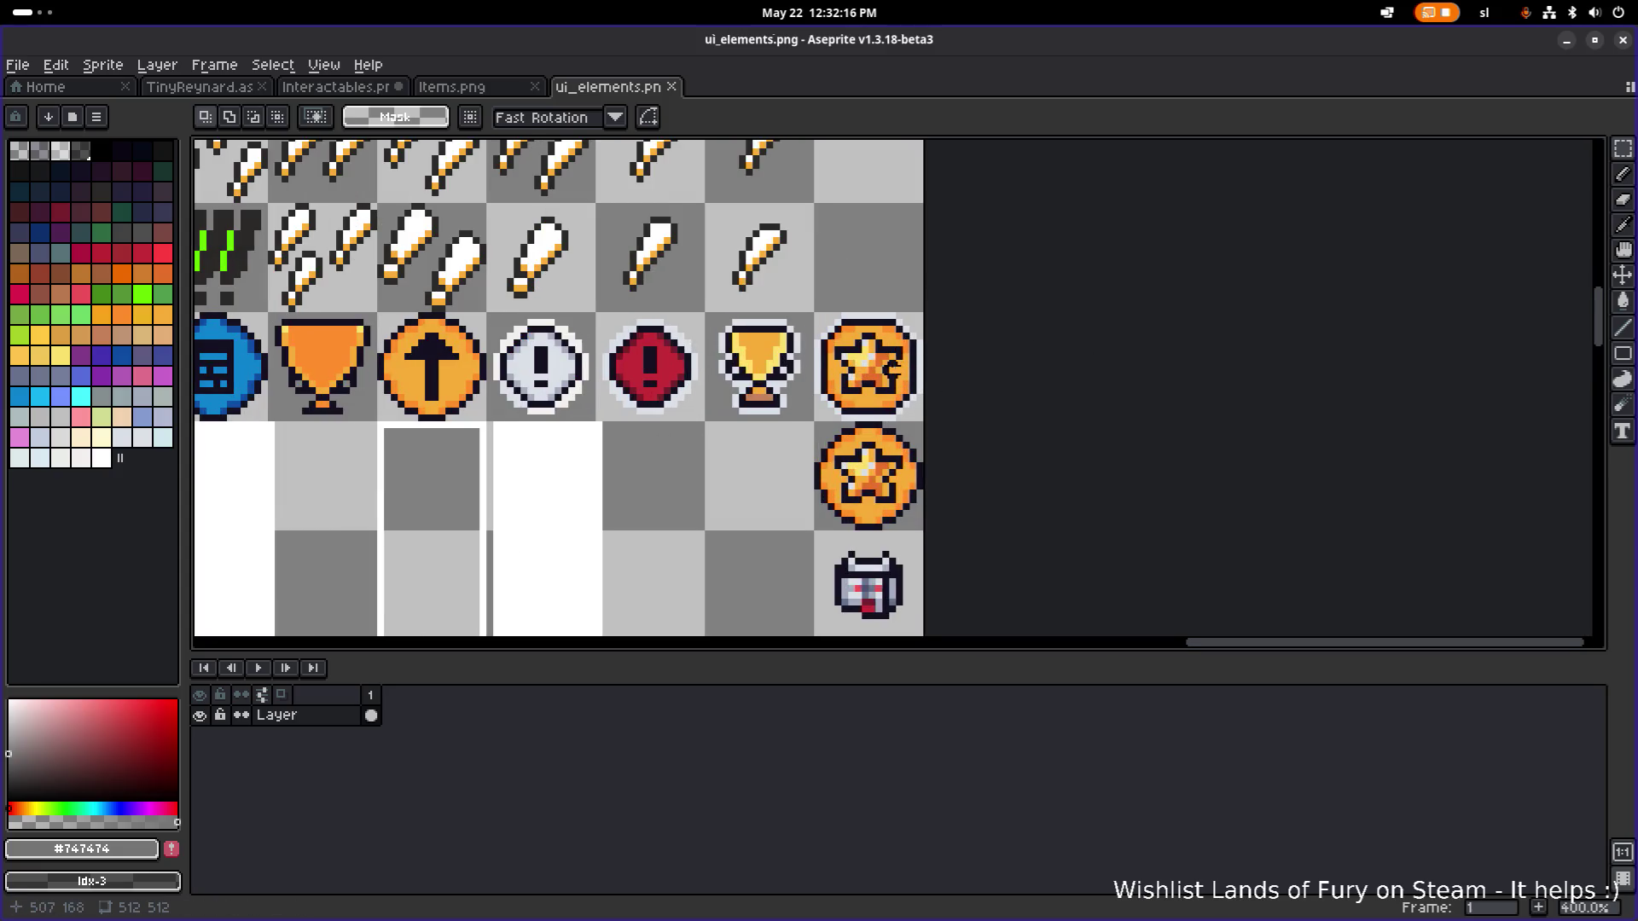
Copy the gold trophy from ui_elements.png and paste it beside the yellow book in Interactables.png.
left_click_drag(706, 314, 808, 424)
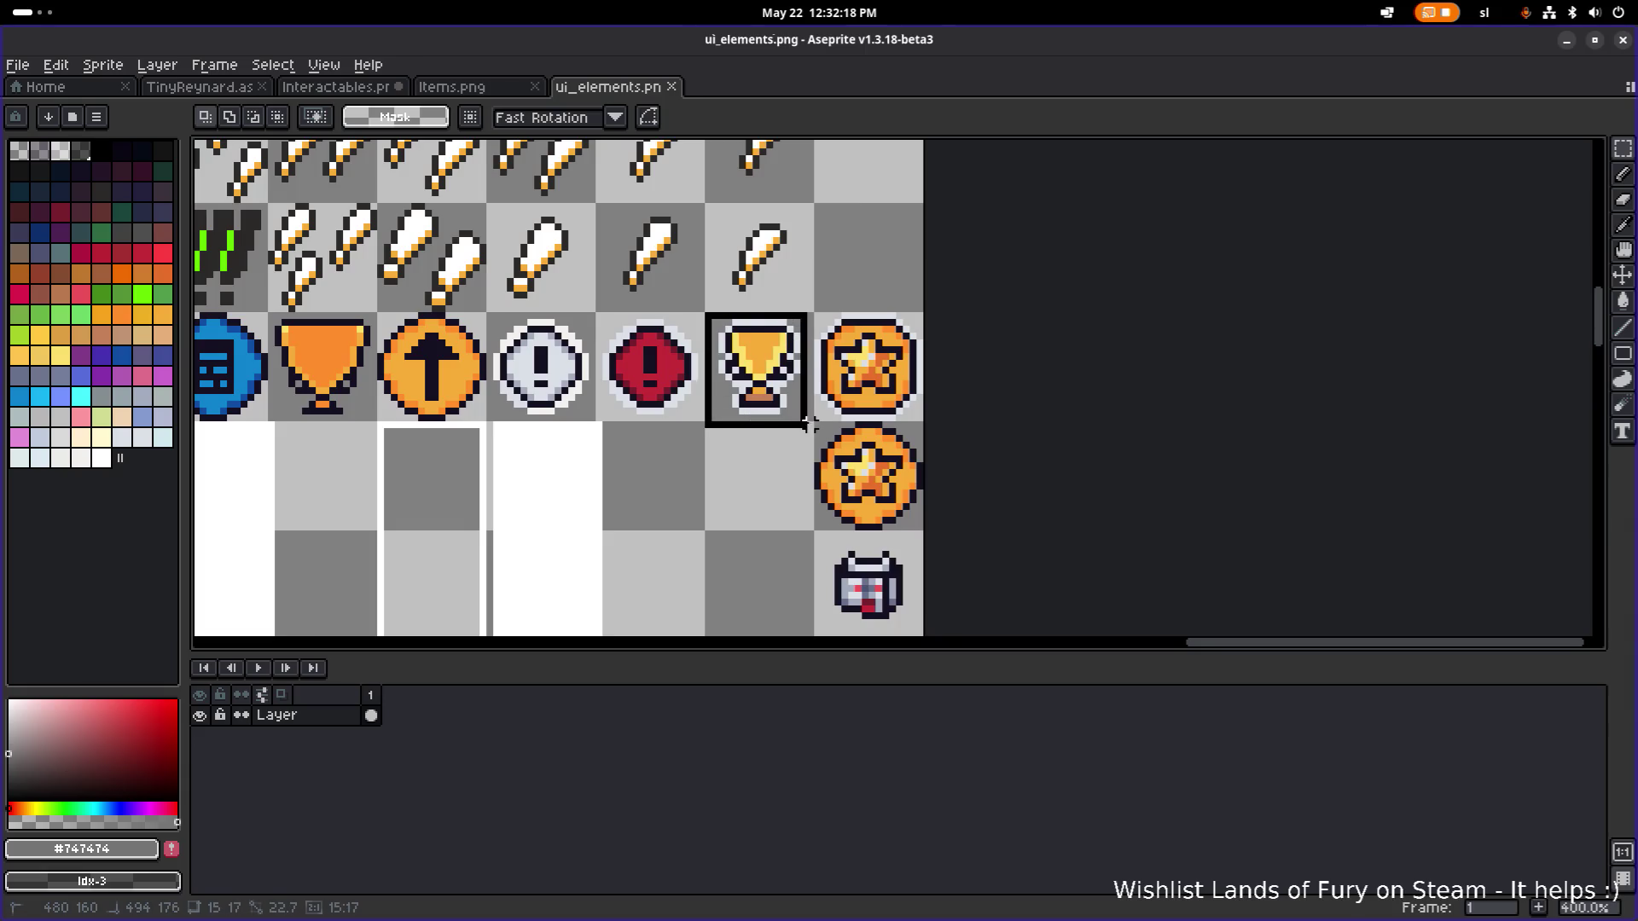
left_click(461, 87)
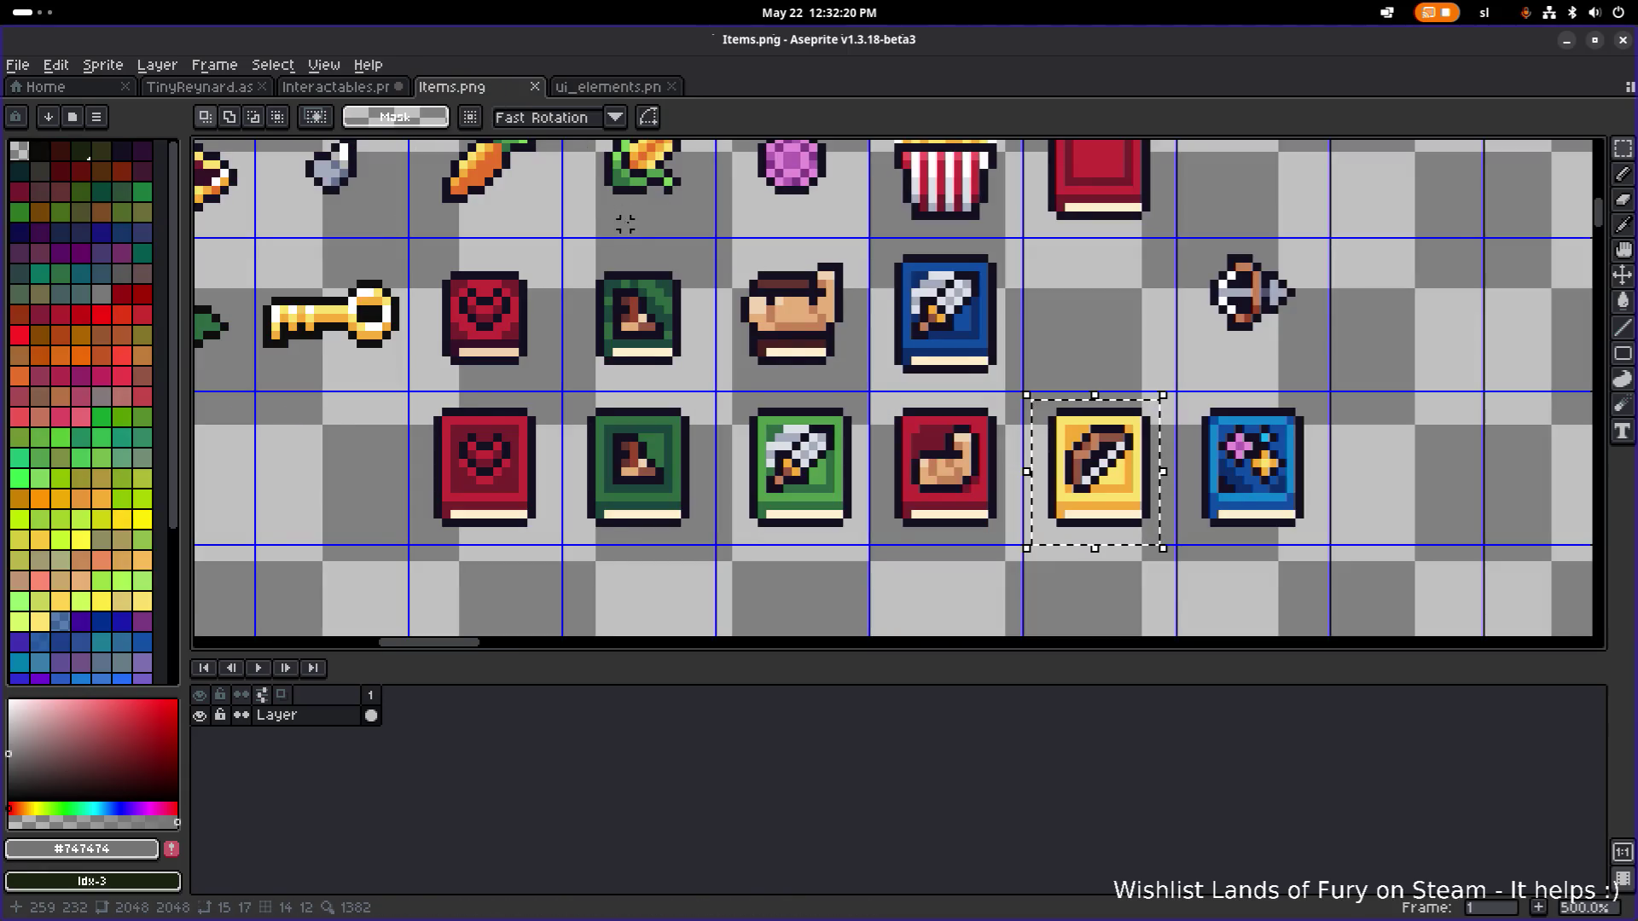
scroll(625, 223, "down", 3)
left_click(361, 92)
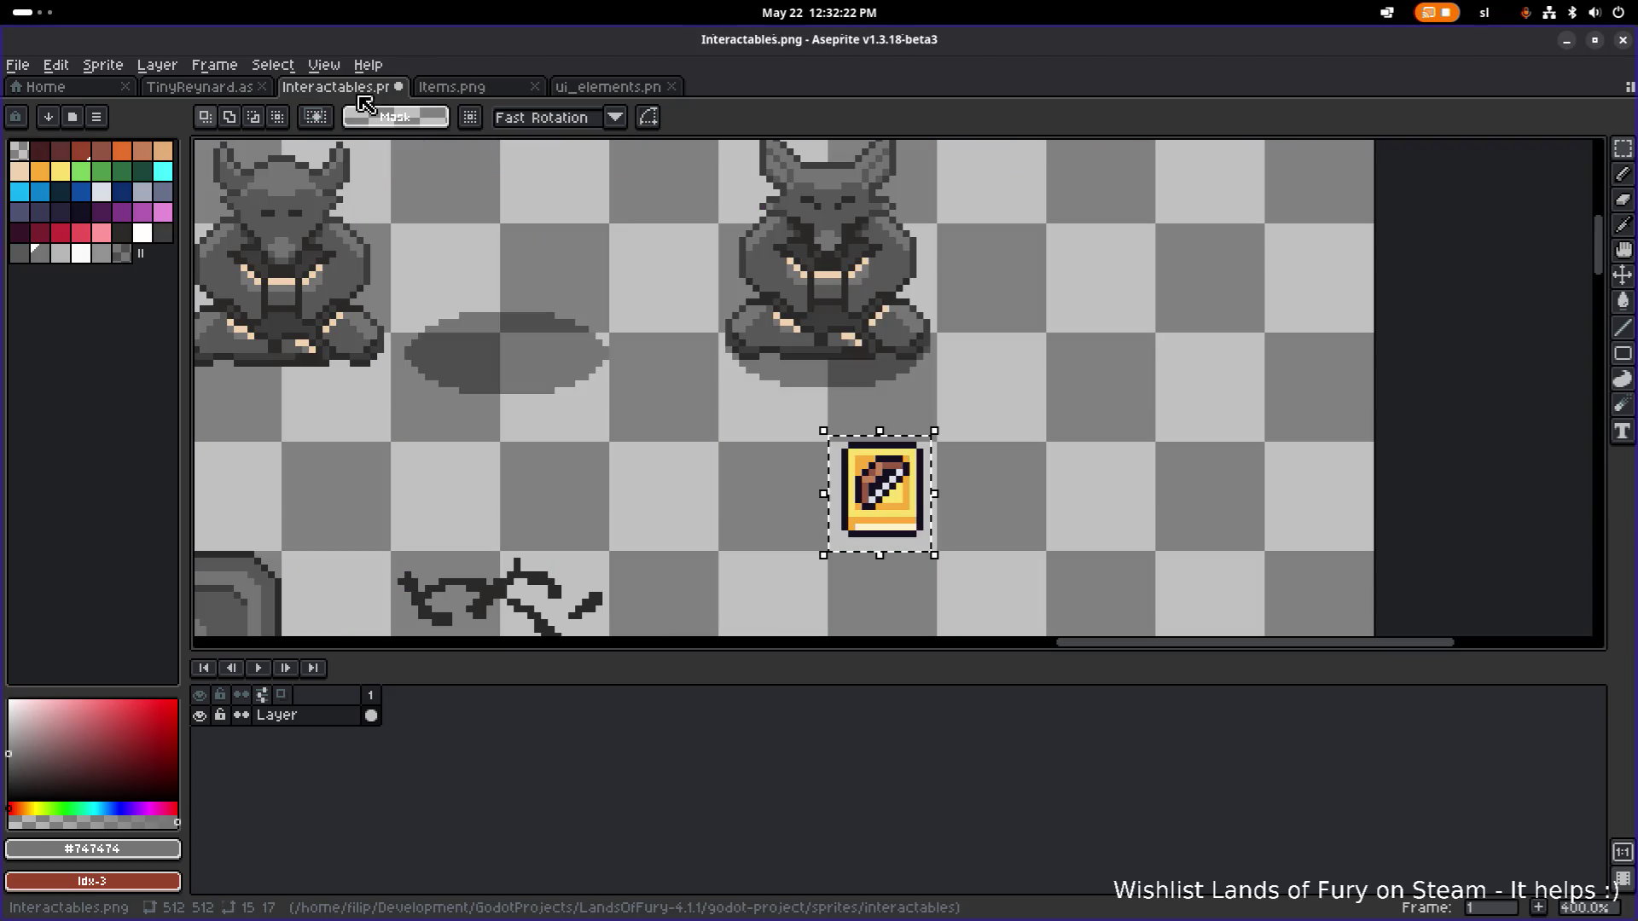
key("ctrl+d")
key("ctrl+v")
mouse_move(1163, 426)
left_mouse_down()
mouse_move(879, 503)
mouse_move(1009, 474)
mouse_move(1126, 414)
mouse_move(1105, 408)
left_mouse_up()
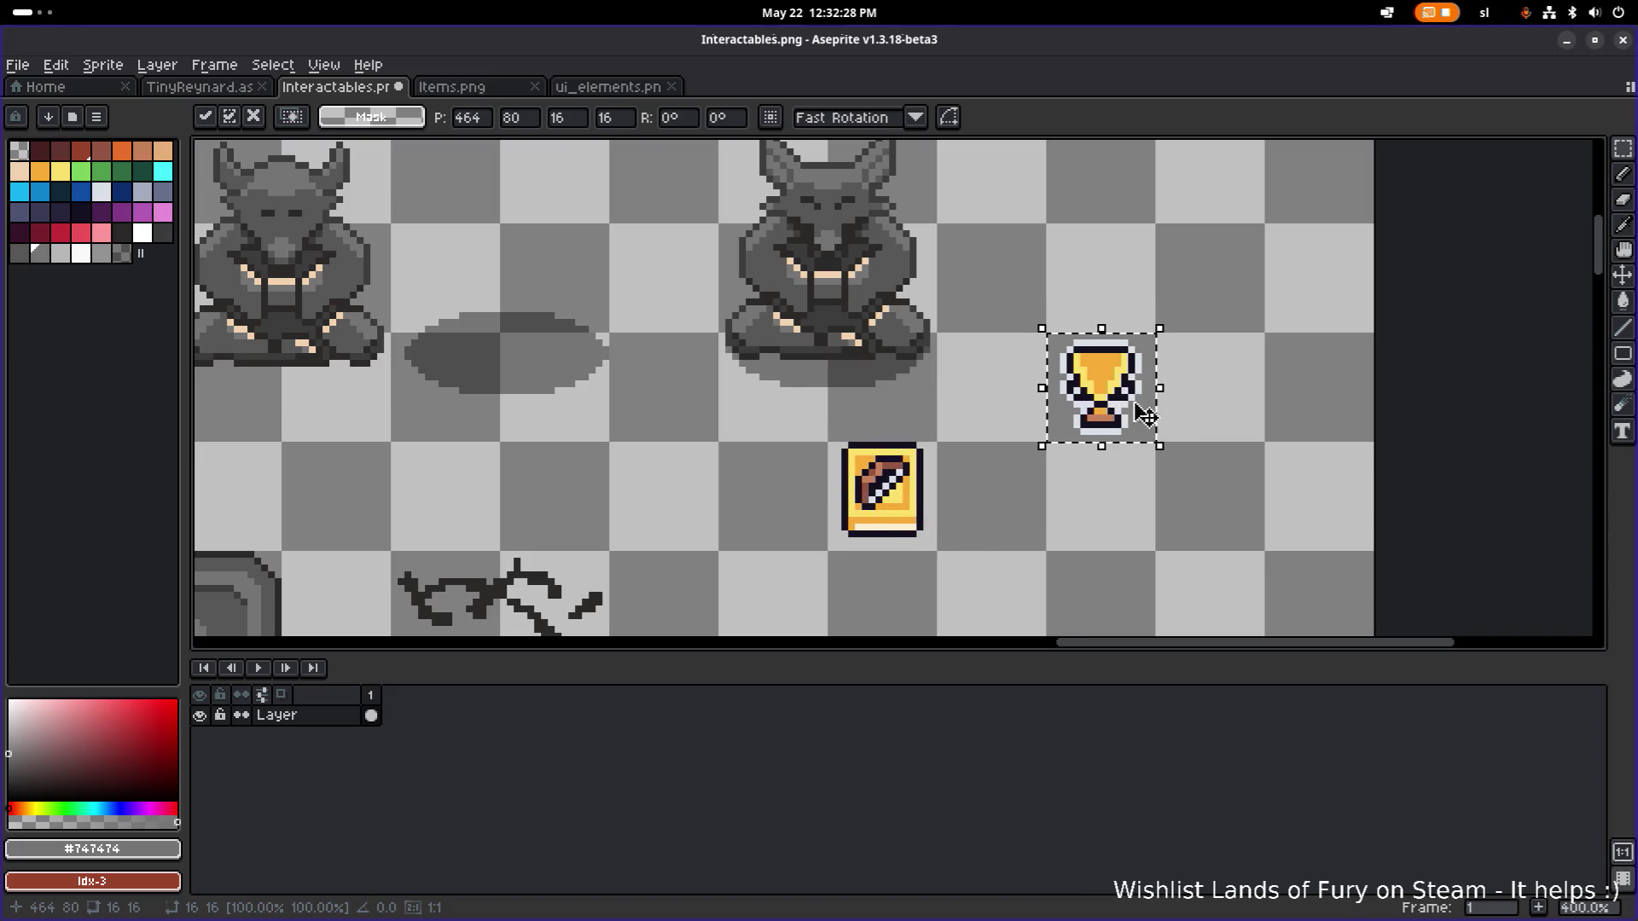
Scale the pasted trophy down to about 10×10 pixels, then zoom in on the yellow book.
scroll(1146, 416, "up", 2)
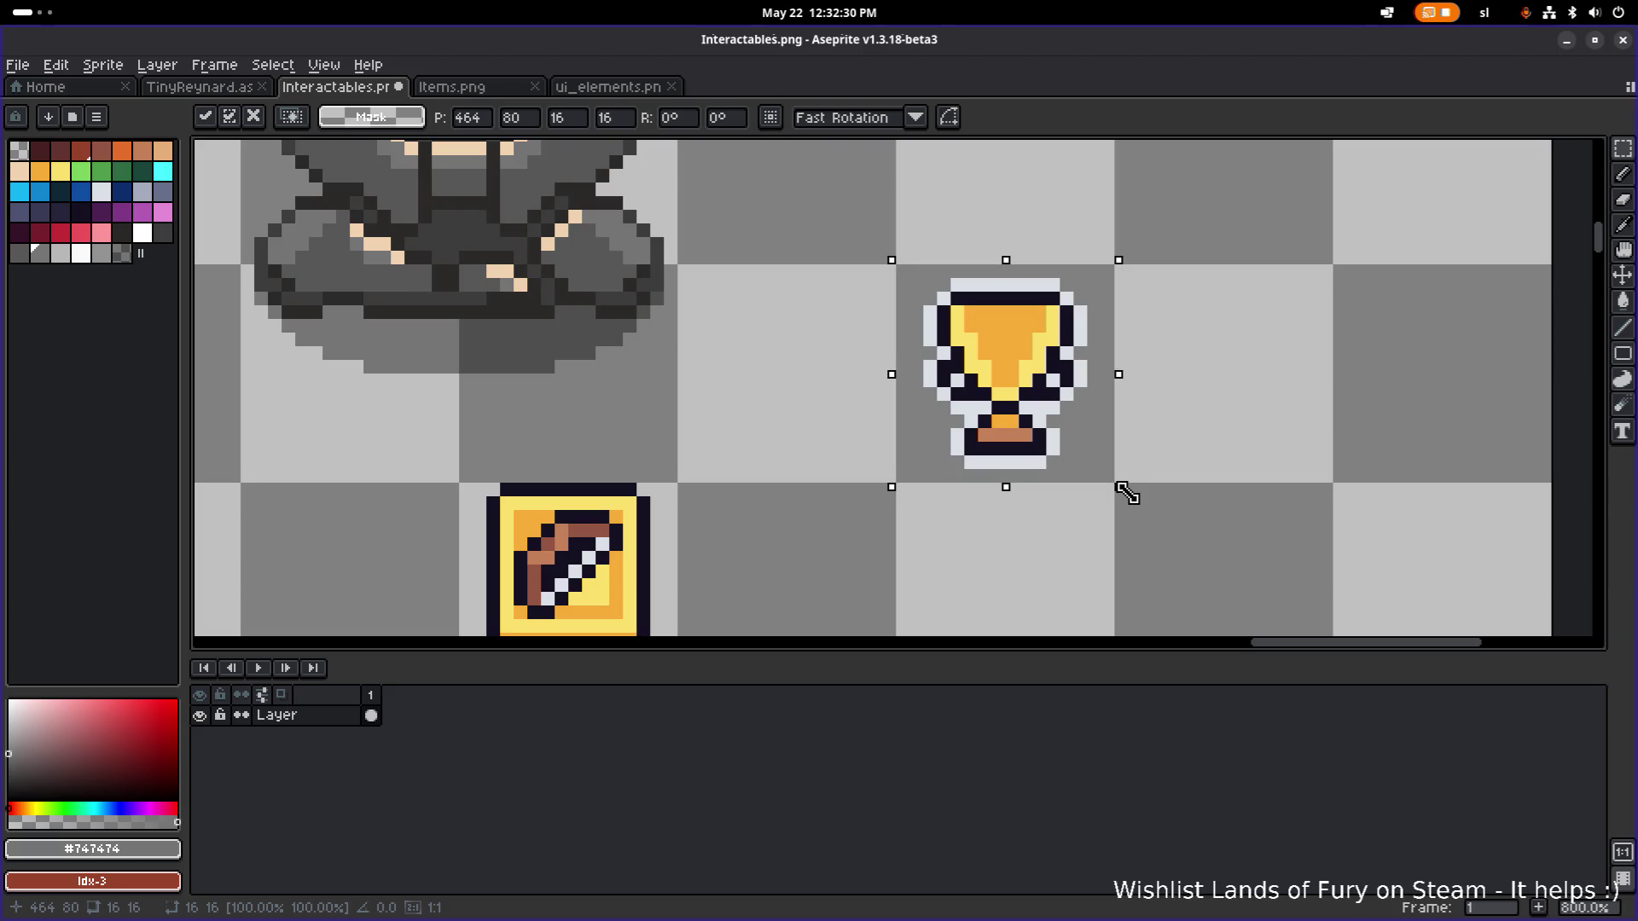
left_click_drag(1126, 493, 1031, 414)
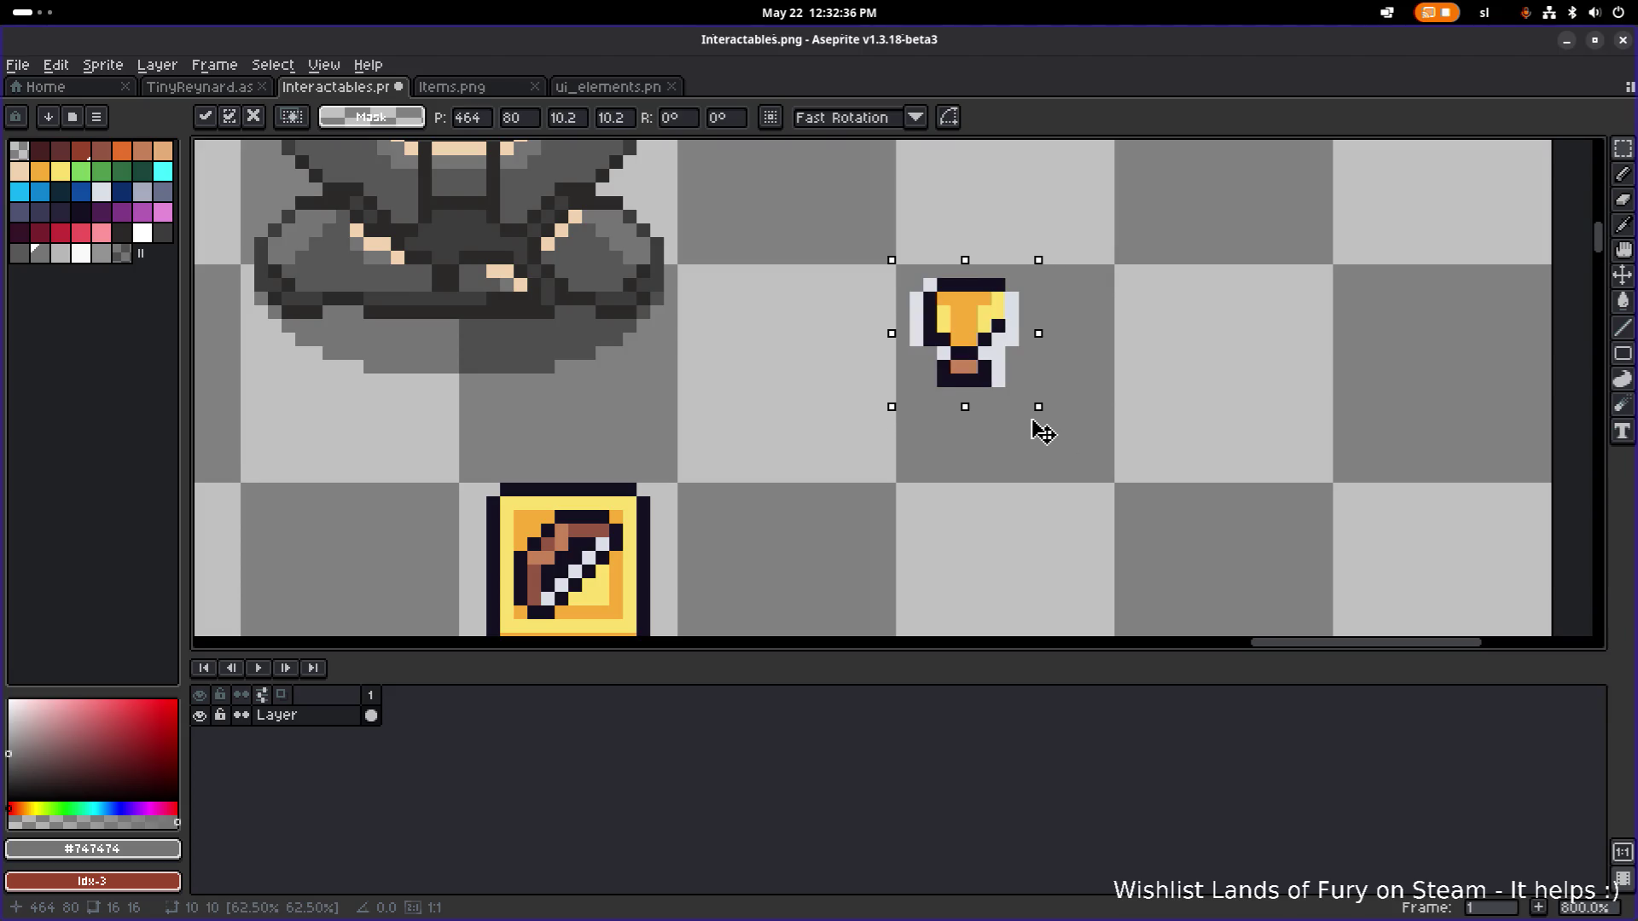
mouse_move(1034, 421)
left_mouse_down()
mouse_move(993, 392)
mouse_move(1032, 452)
left_mouse_up()
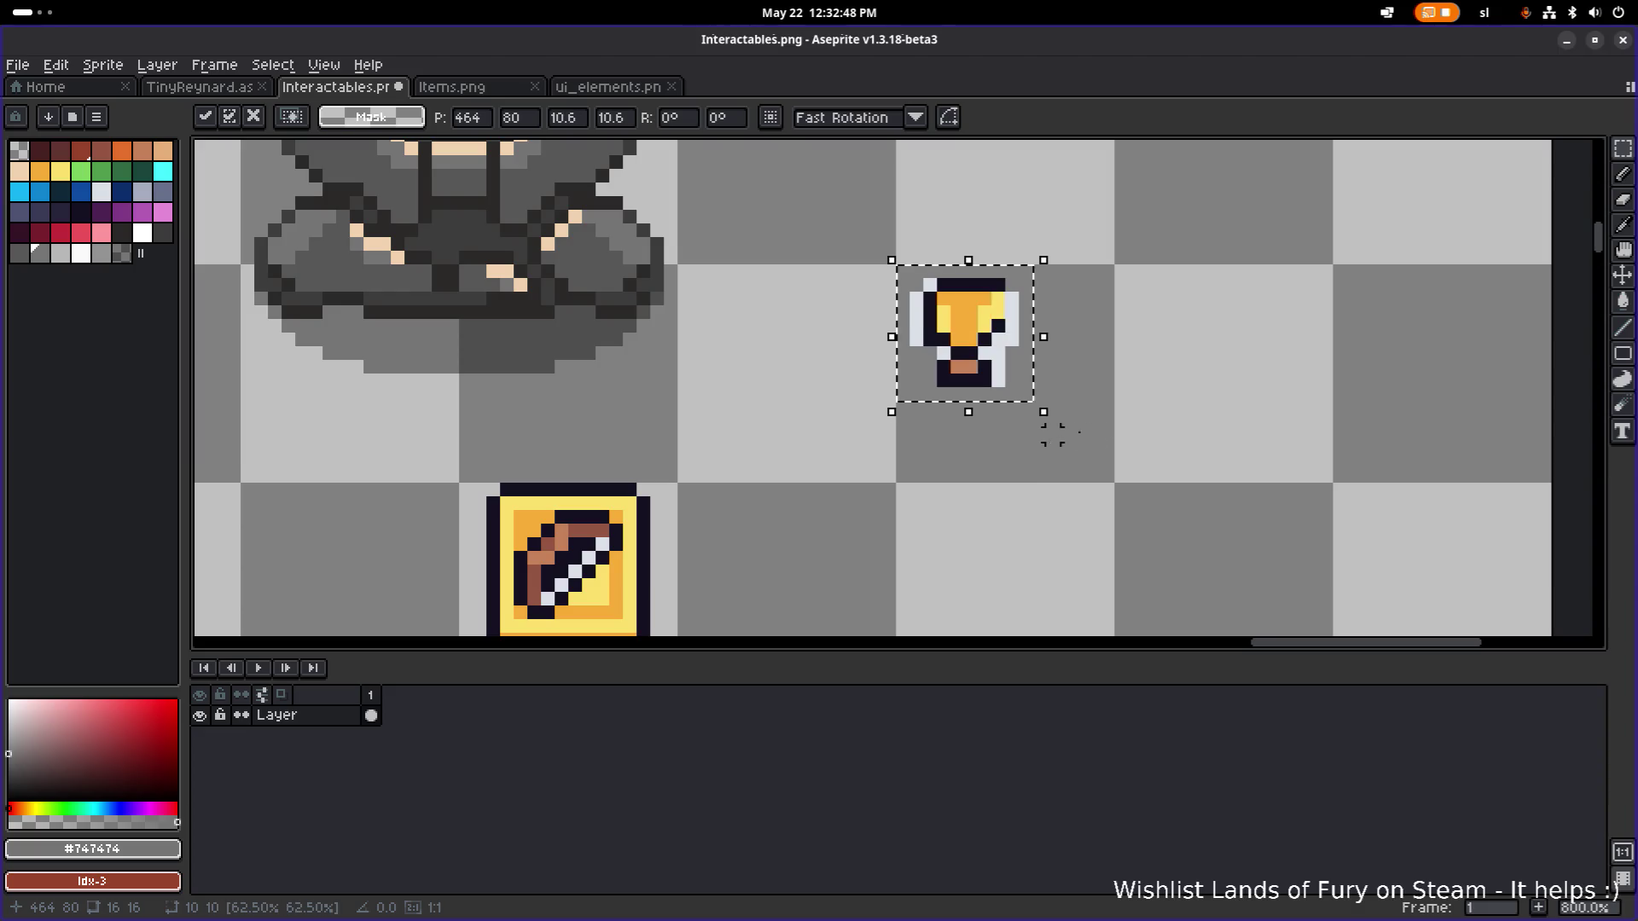
left_click_drag(884, 486, 969, 355)
scroll(683, 483, "up", 1)
Pencil over the yellow book's bow in orange and pale yellow #fbdf6b, leaving a plain gold tile.
left_click(682, 482, "alt")
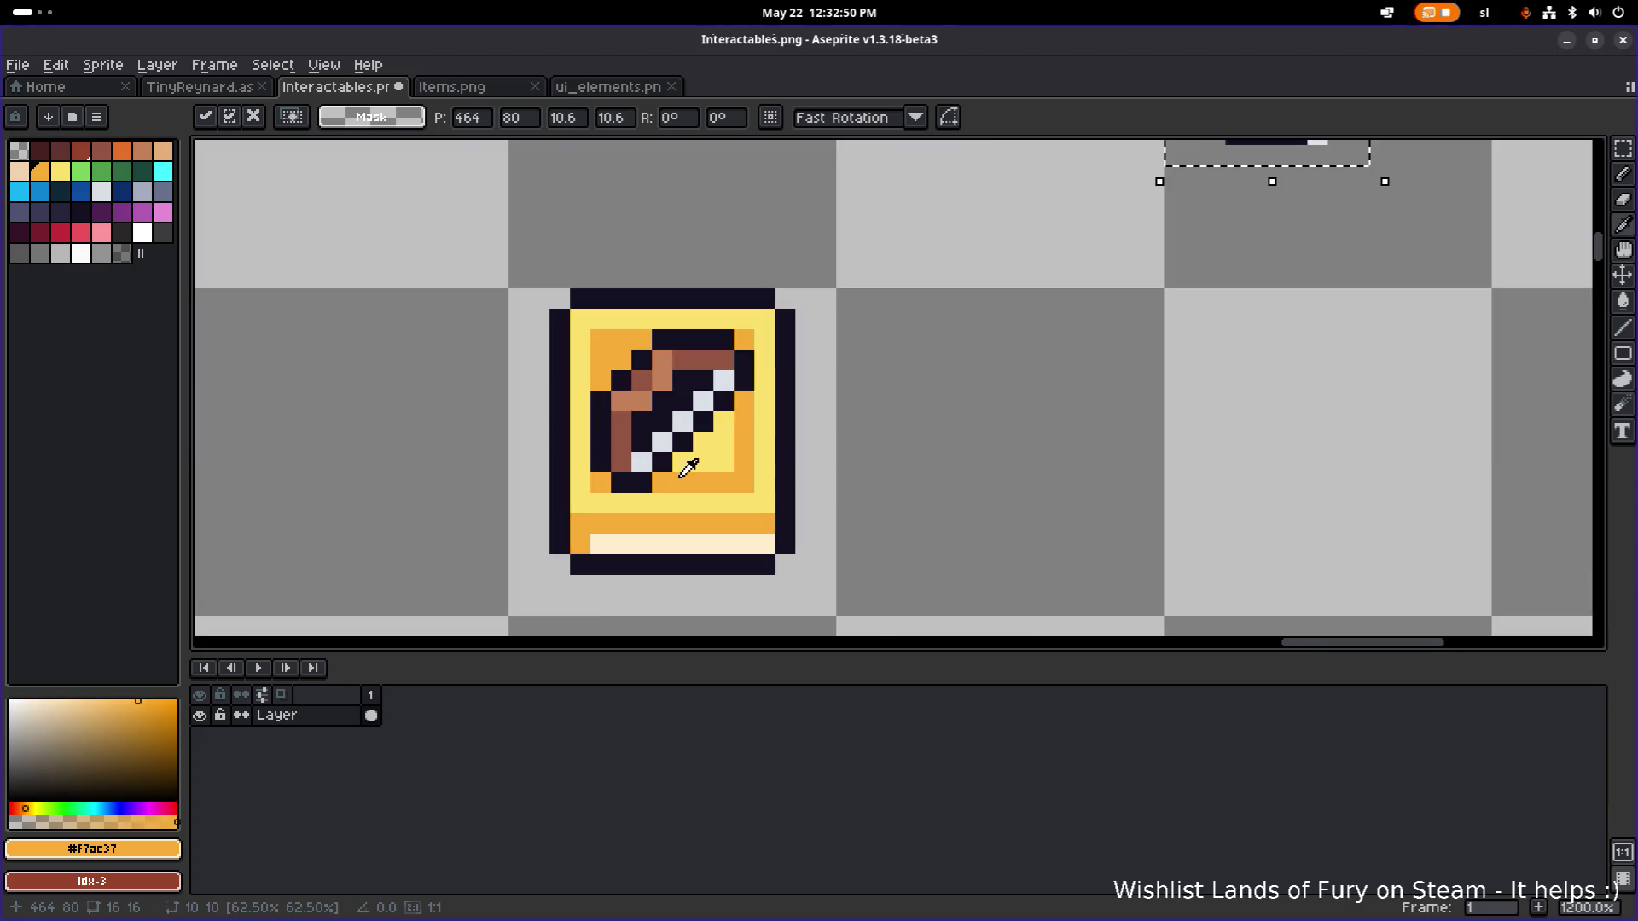
key("b")
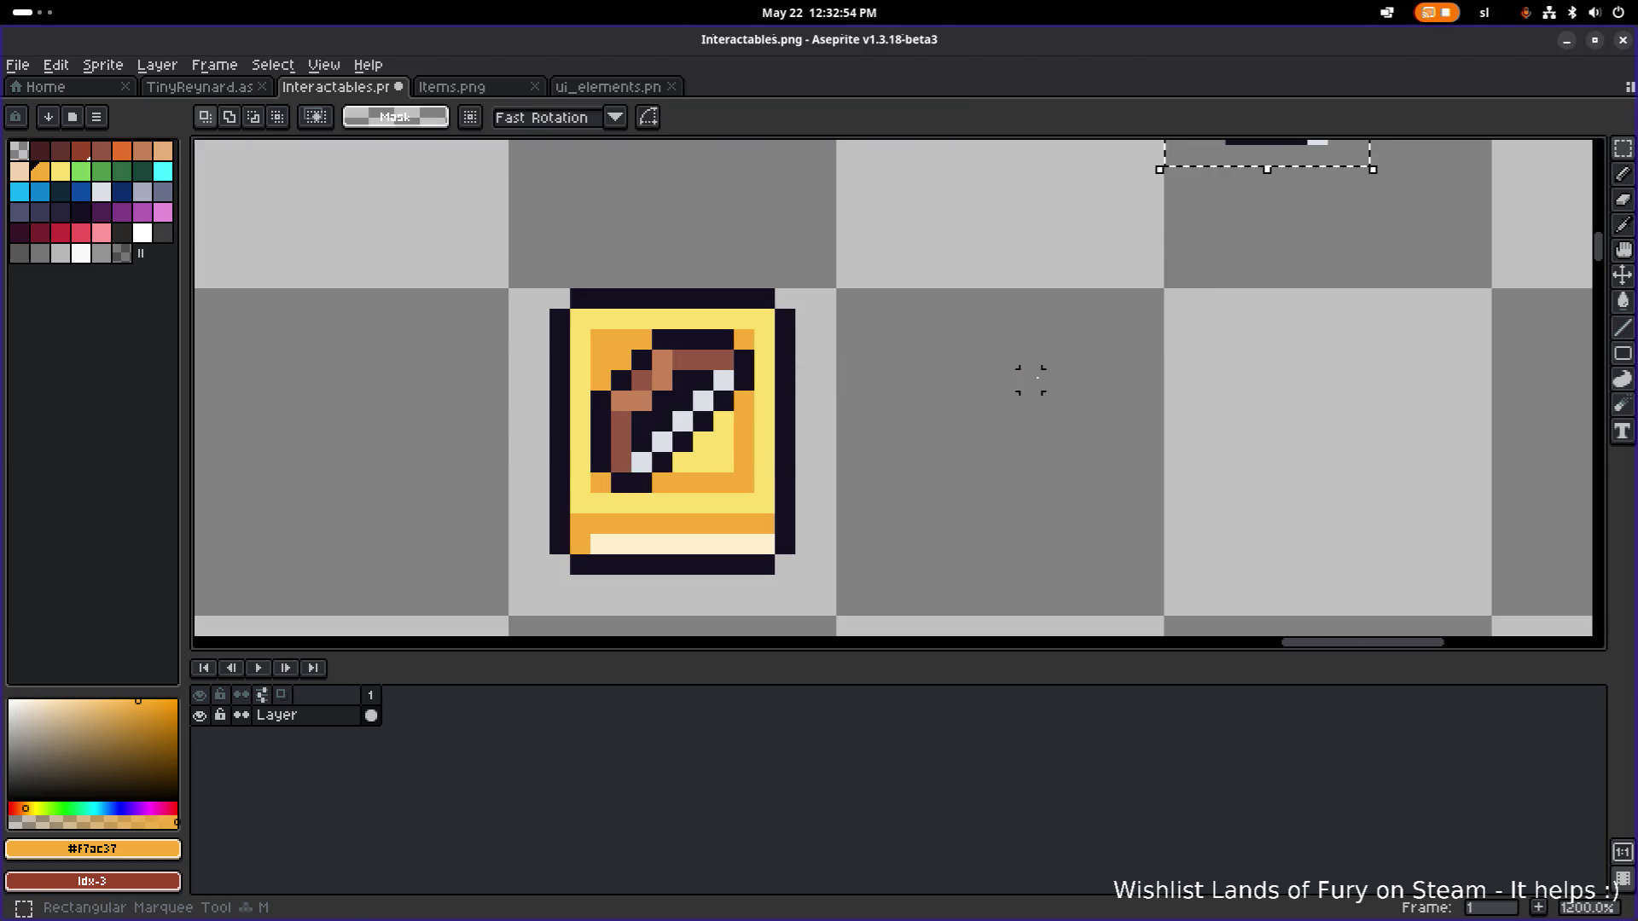
key("ctrl+d")
mouse_move(639, 484)
left_mouse_down()
mouse_move(609, 480)
mouse_move(601, 401)
left_mouse_up()
left_click(654, 339)
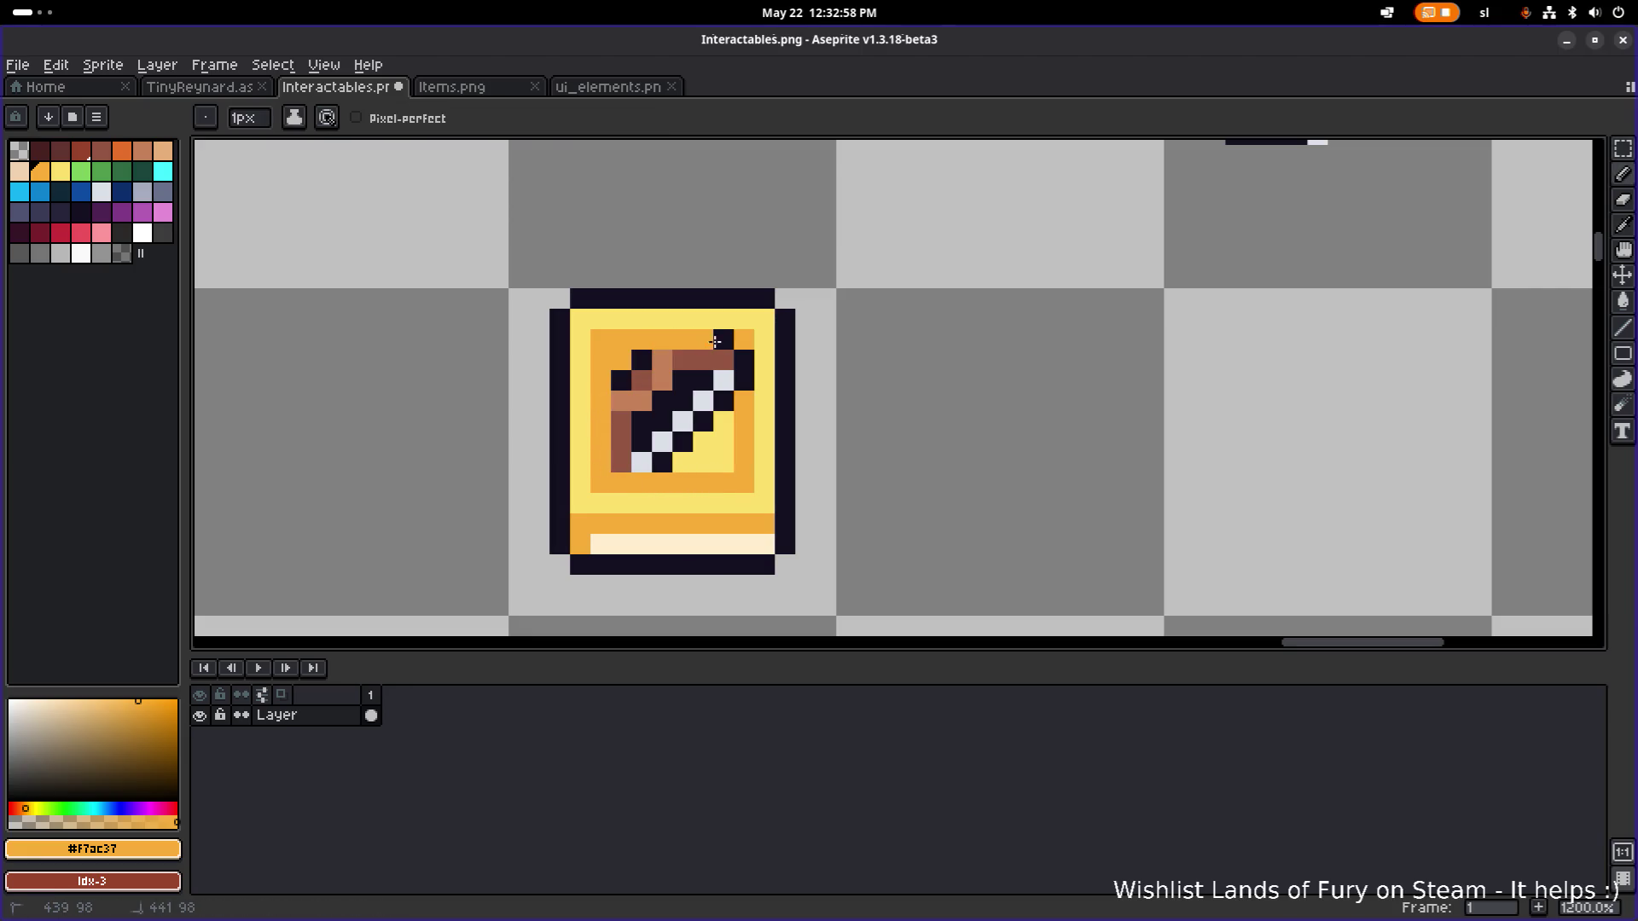
left_click(712, 456, "alt")
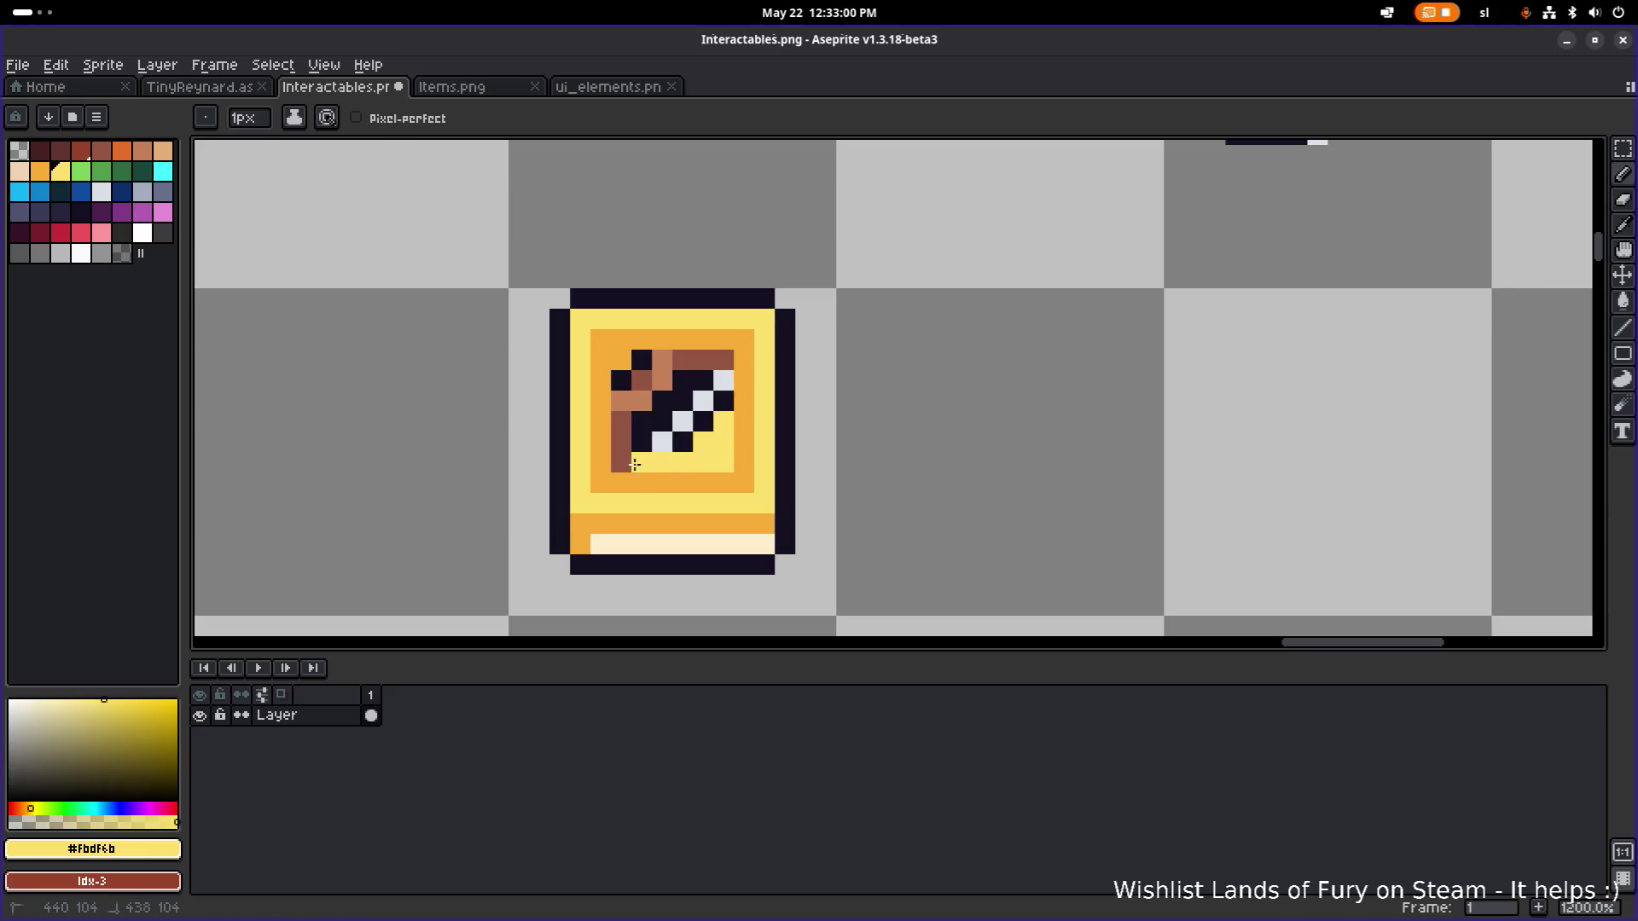
left_click_drag(634, 465, 621, 382)
mouse_move(727, 375)
left_mouse_down()
mouse_move(682, 431)
mouse_move(661, 393)
mouse_move(652, 438)
left_mouse_up()
Erase the trophy's light-grey border pixels, leaving only its dark #141020 outline.
scroll(643, 386, "down", 4)
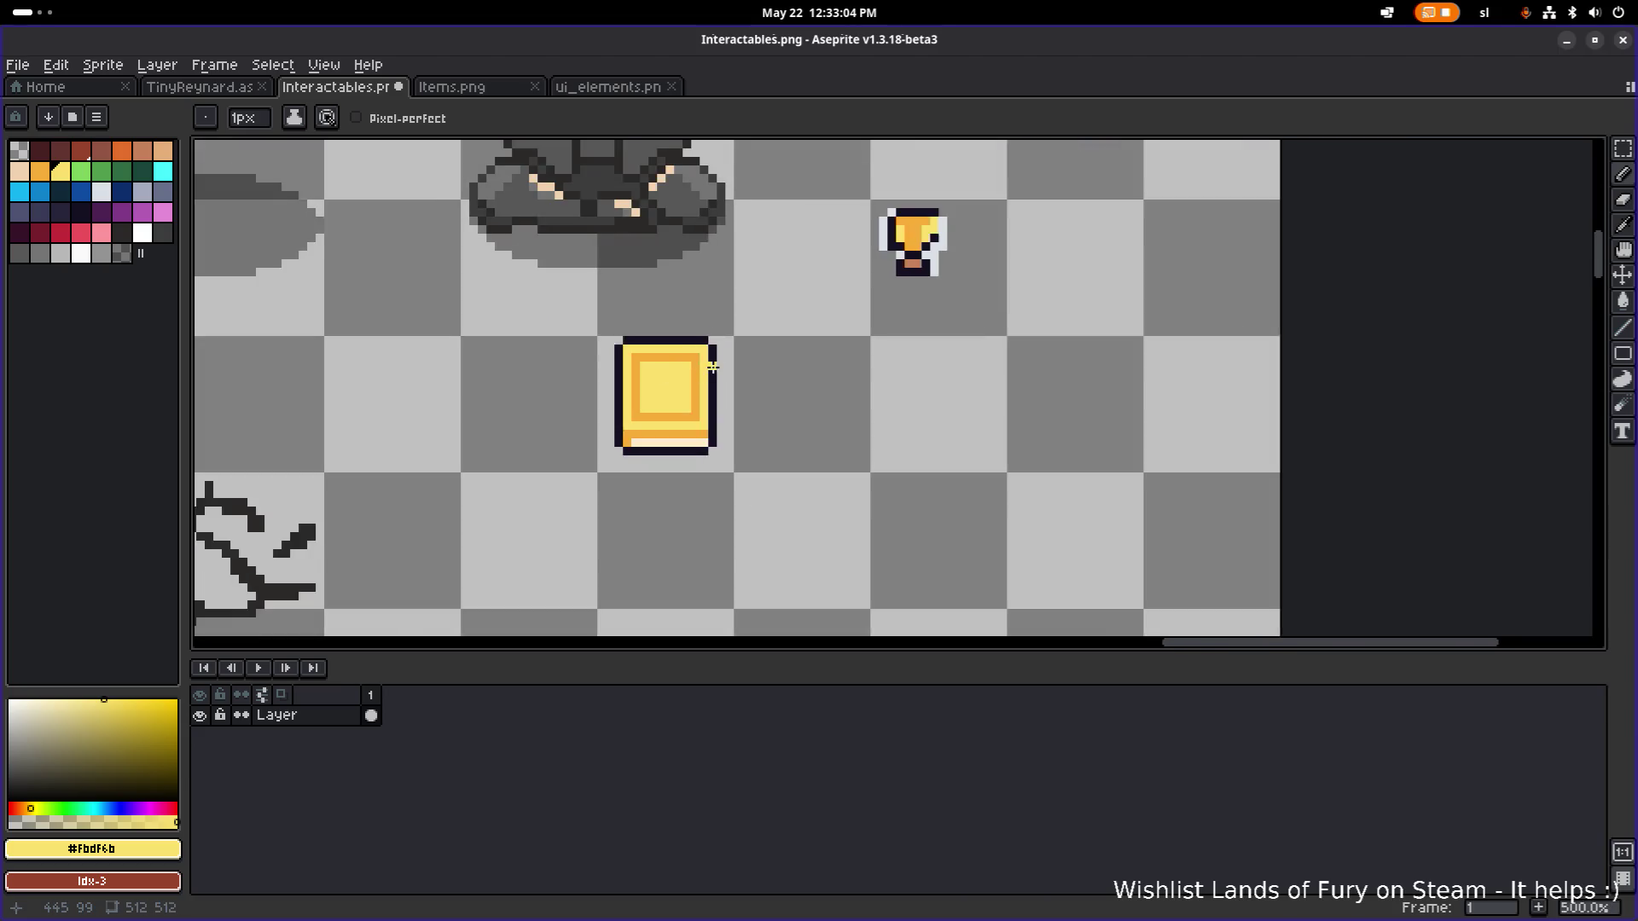
scroll(850, 331, "up", 4)
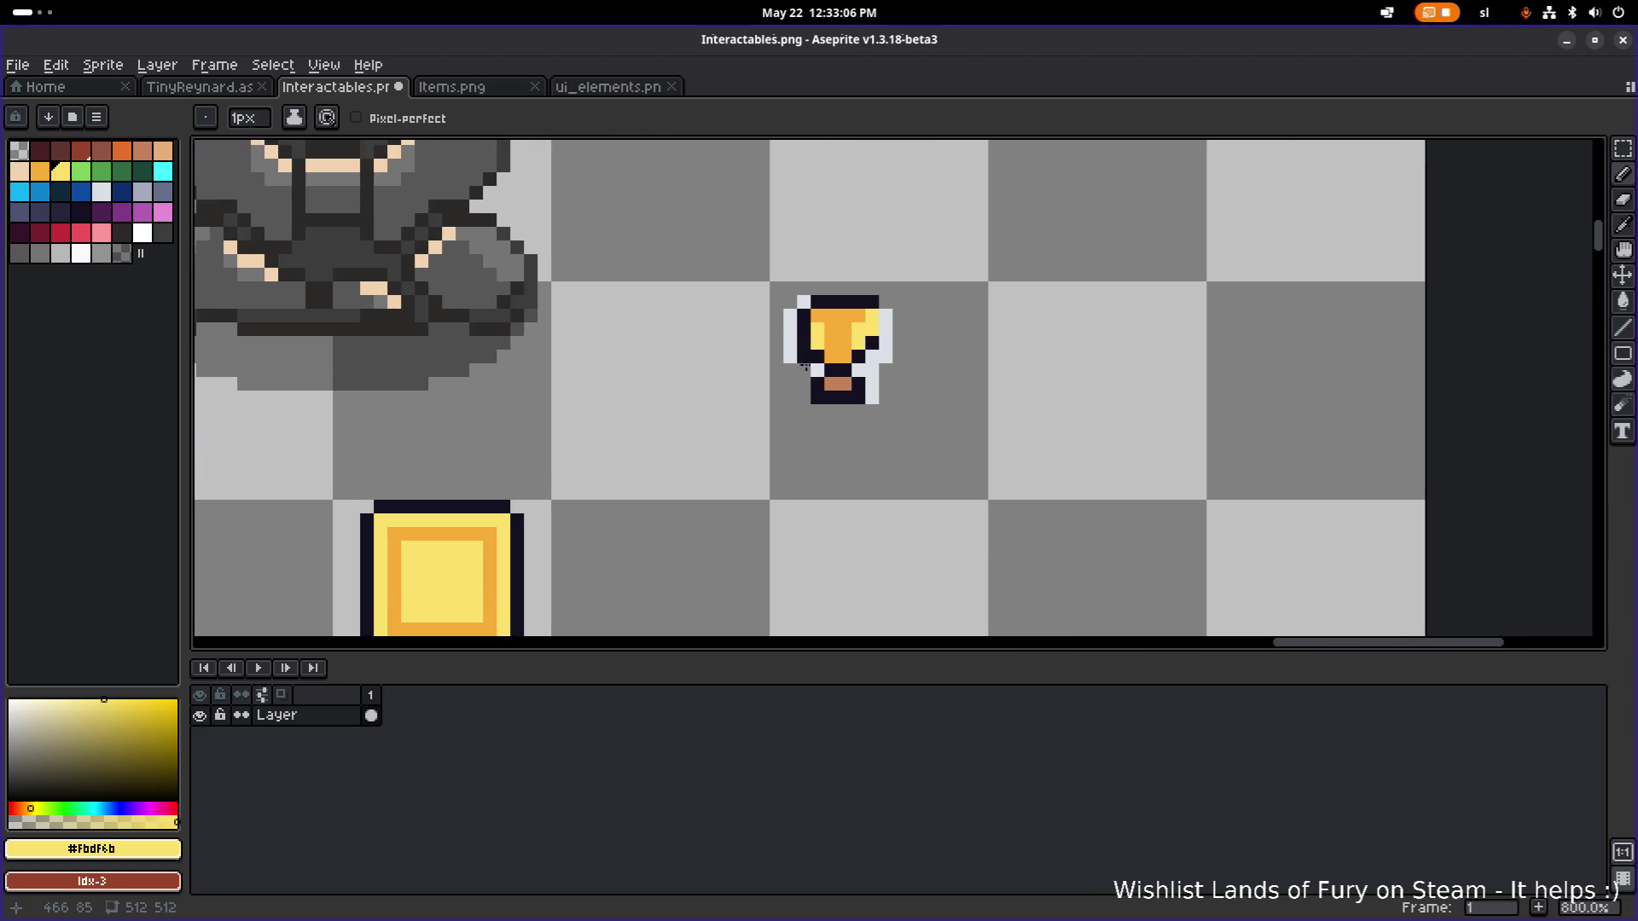
key("e")
key("m")
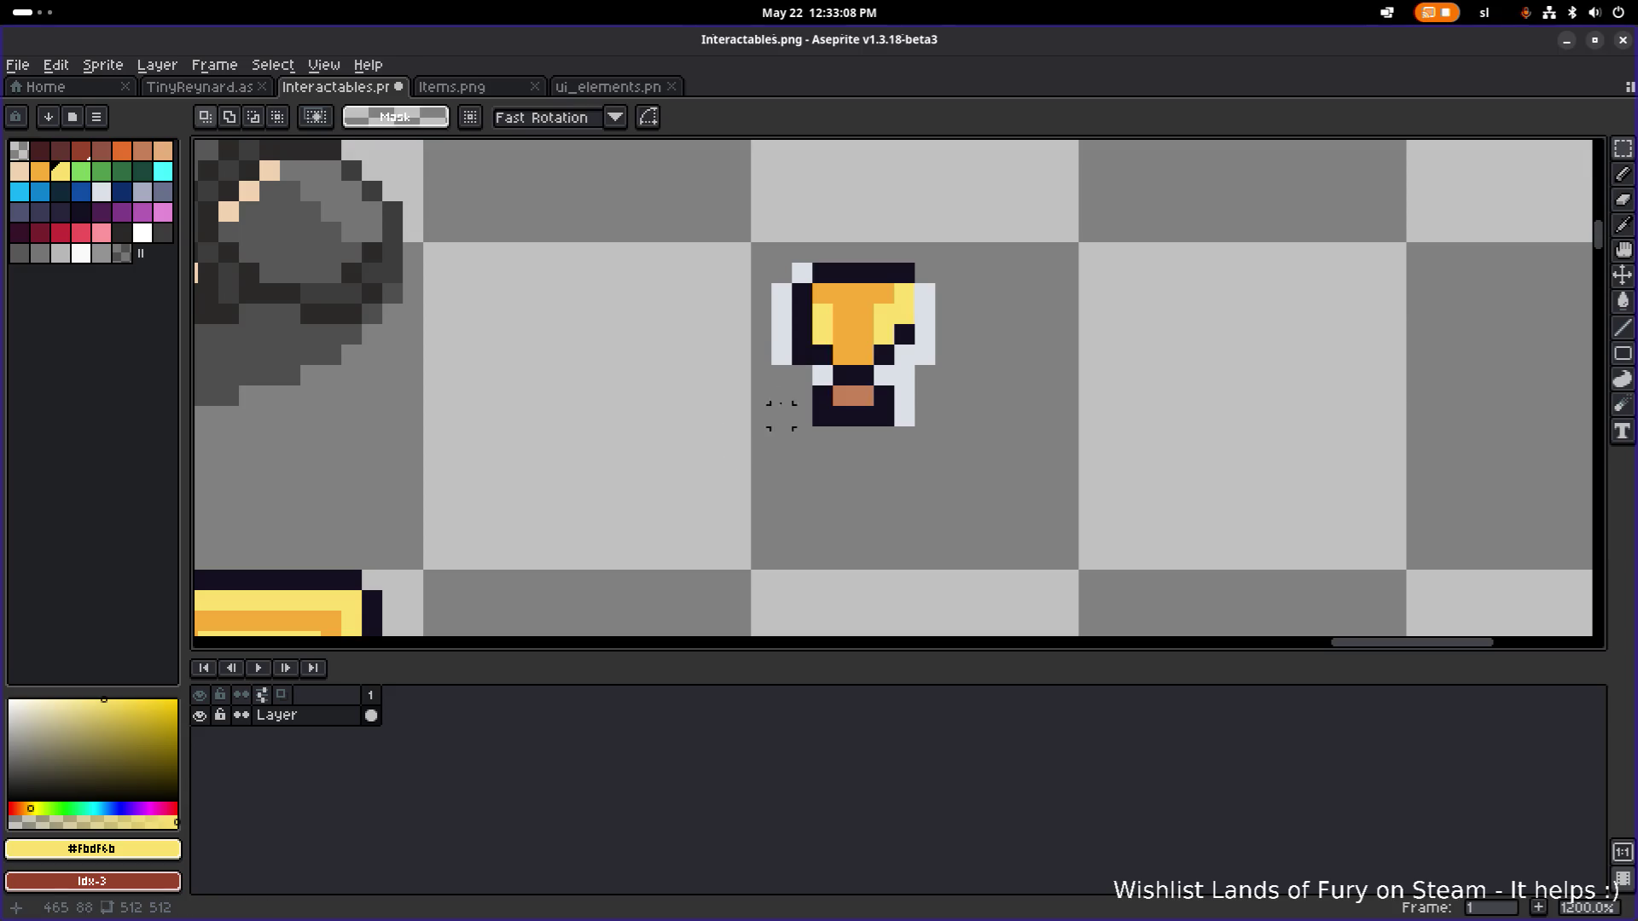
key("b")
left_click(802, 273)
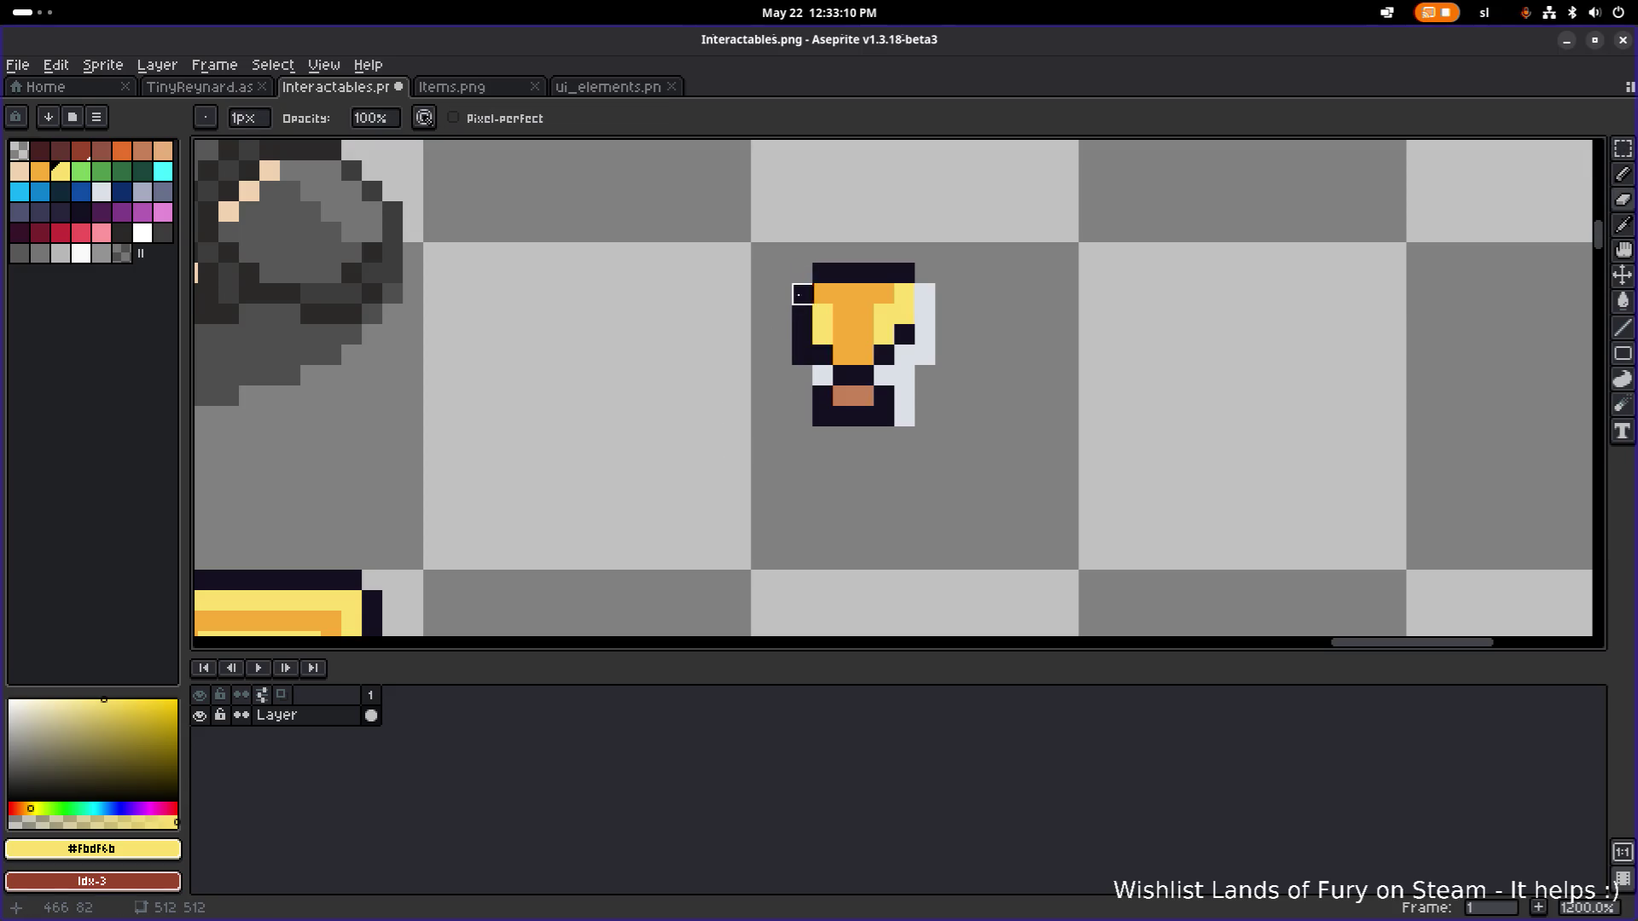
left_click(822, 376)
mouse_move(884, 376)
left_mouse_down()
mouse_move(905, 397)
mouse_move(925, 290)
left_mouse_up()
left_click(905, 416)
left_click(806, 351, "alt")
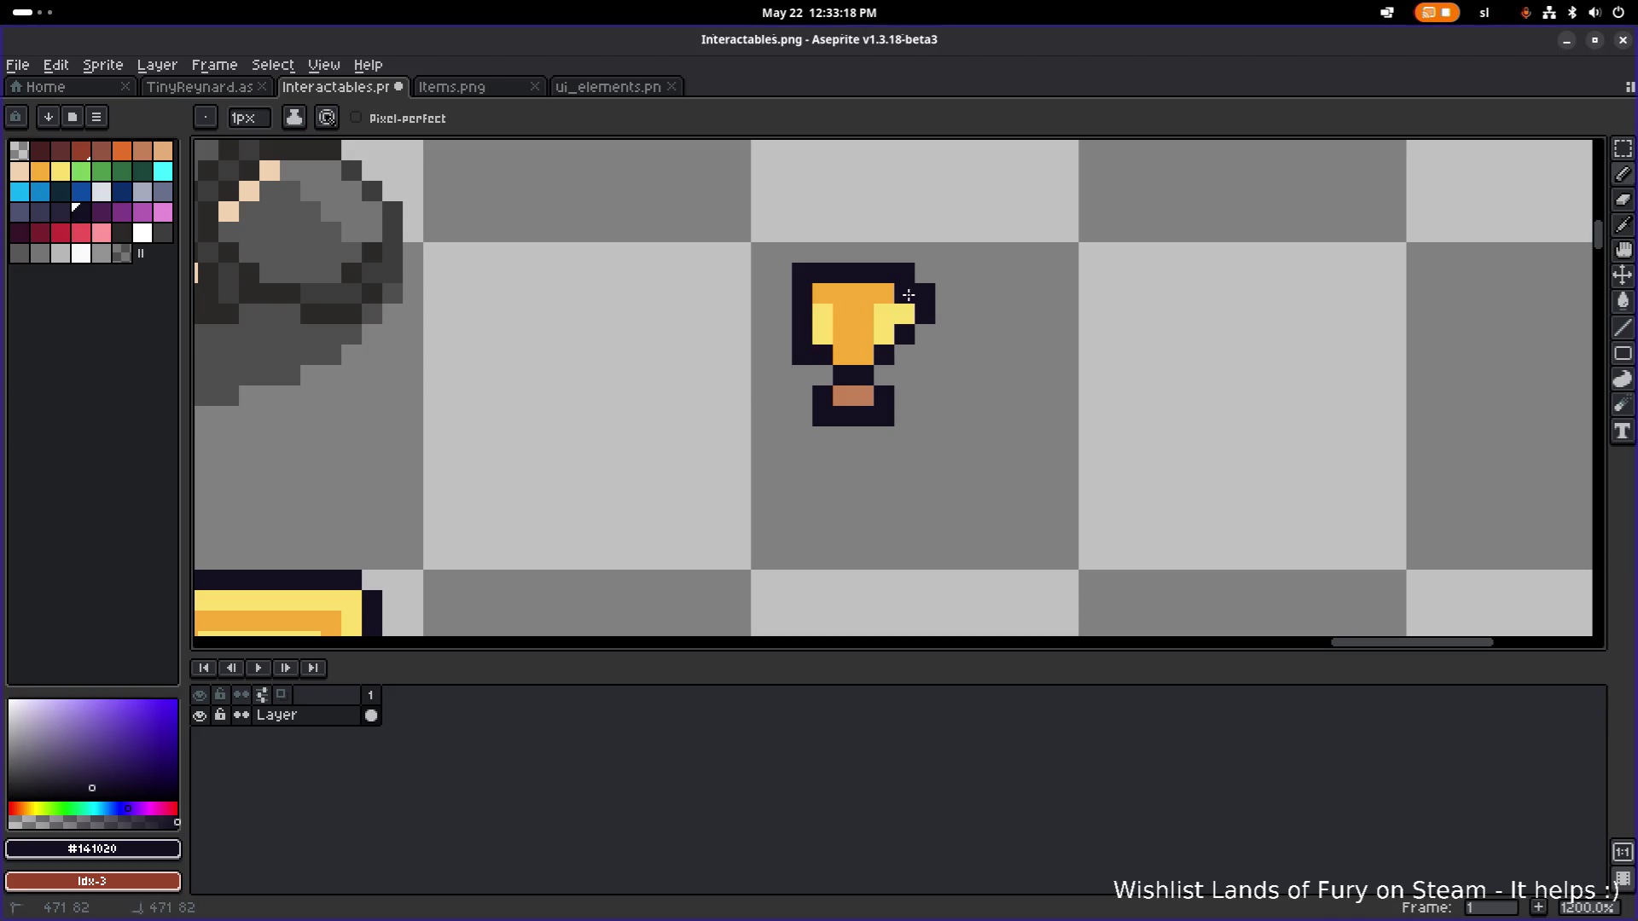
Marquee-select the small trophy and move it onto the centre of the yellow book's cover.
key("b")
scroll(853, 367, "down", 5)
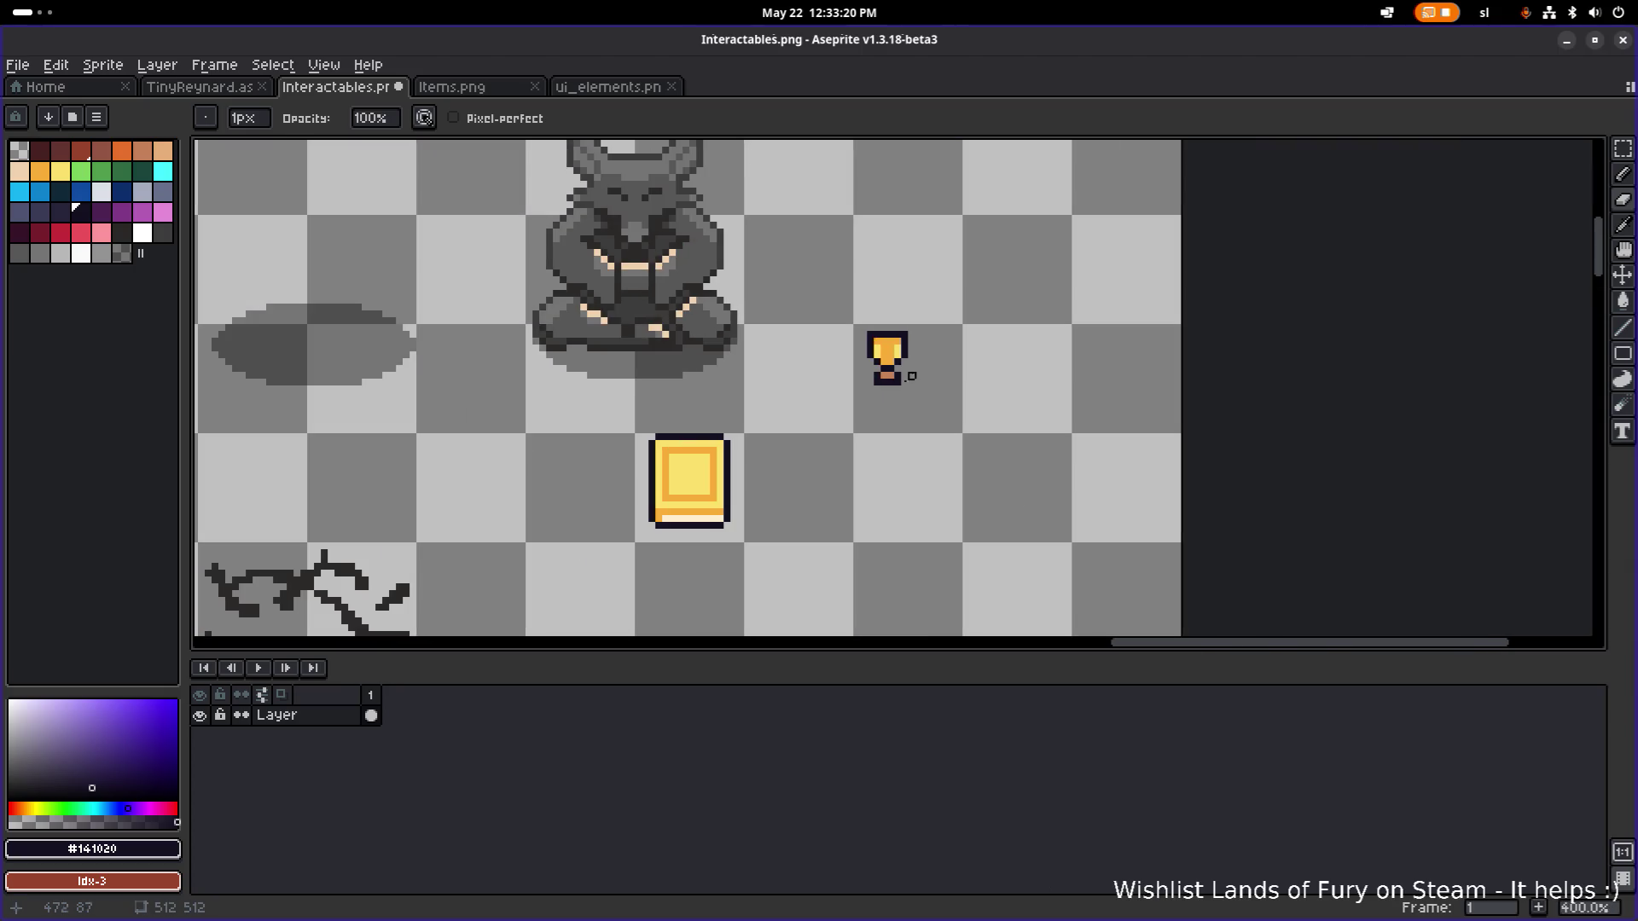
scroll(915, 373, "up", 3)
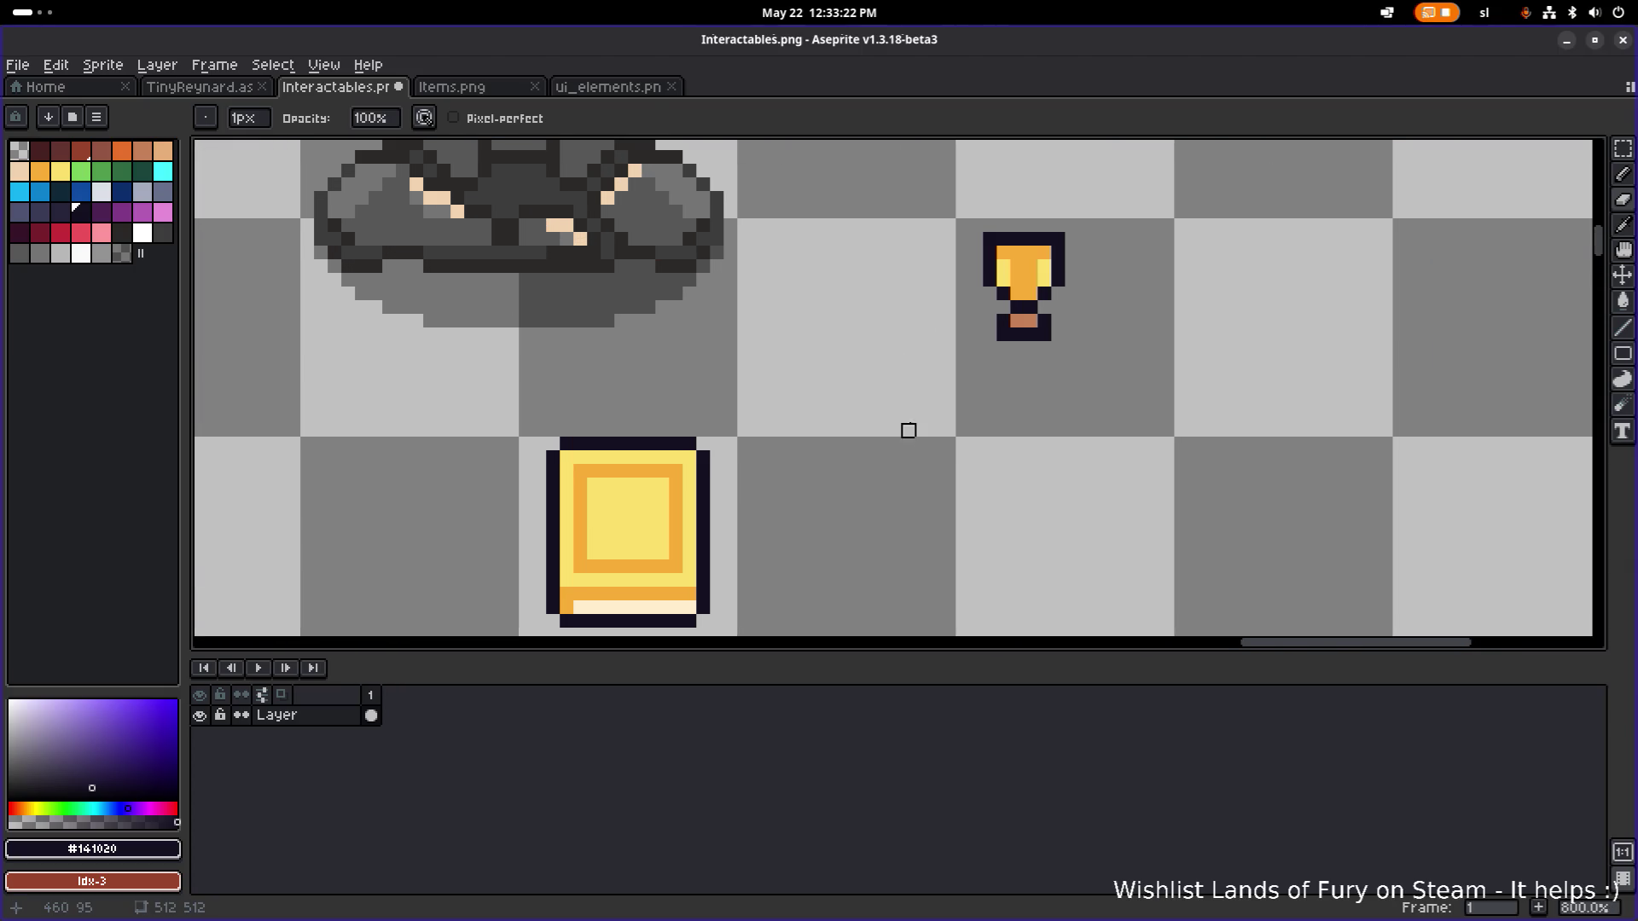
key("m")
left_click_drag(972, 225, 1073, 345)
mouse_move(1024, 282)
left_mouse_down()
mouse_move(834, 439)
mouse_move(642, 510)
left_mouse_up()
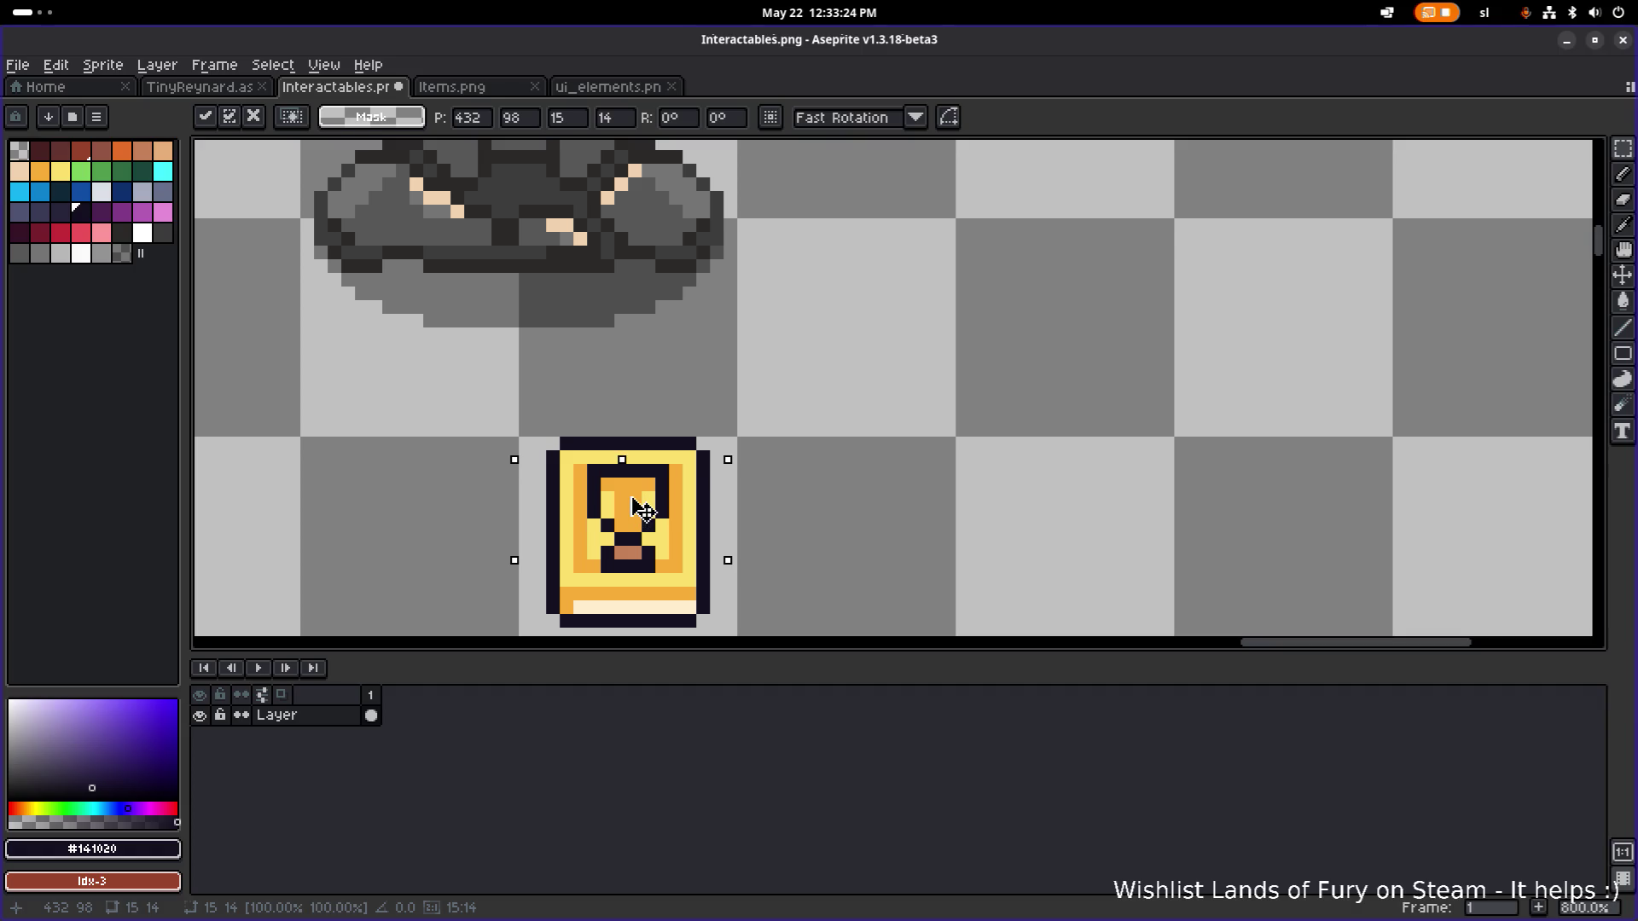
left_click(926, 418)
Flood-fill the trophy's orange area with the book's light yellow.
scroll(915, 424, "down", 3)
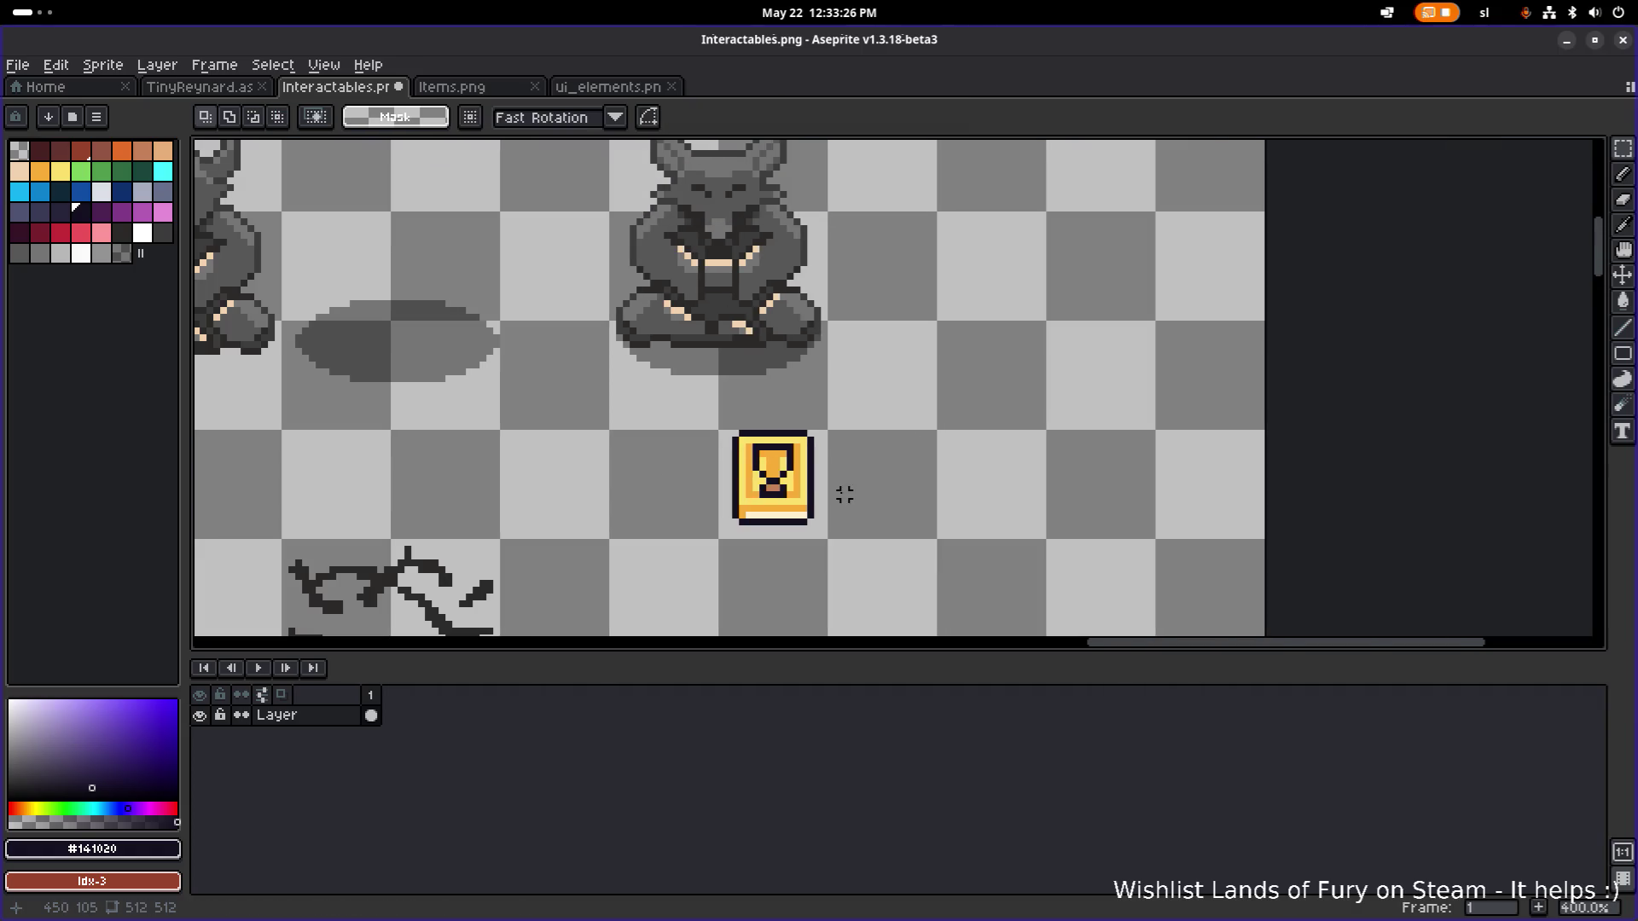
scroll(777, 482, "up", 6)
scroll(776, 452, "down", 4)
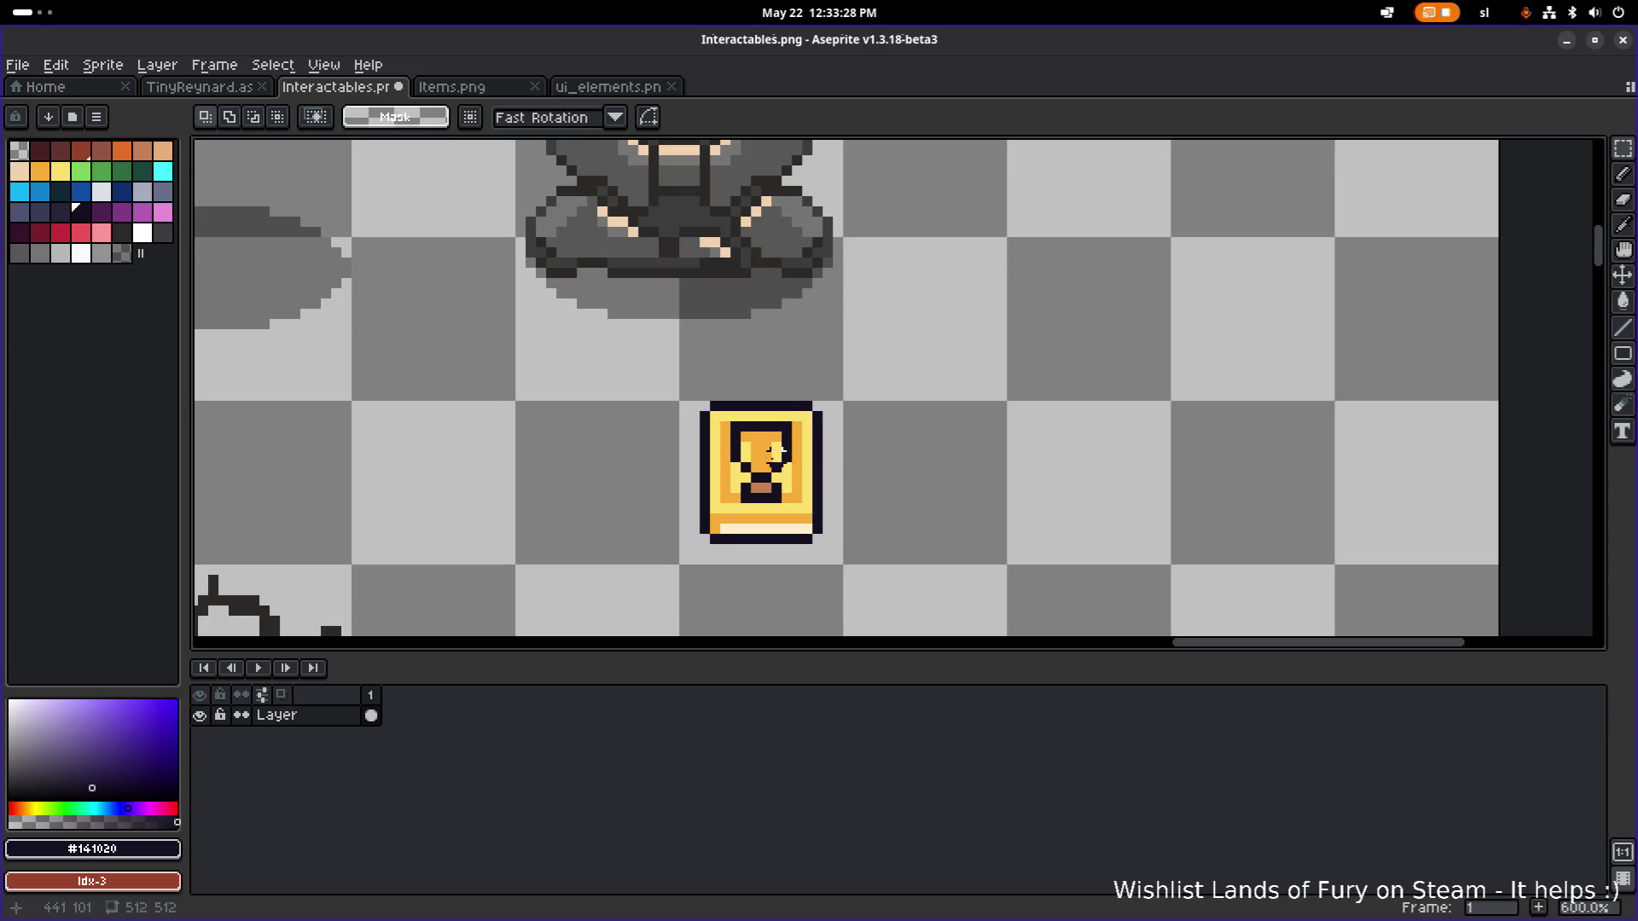
scroll(776, 452, "up", 4)
left_click(777, 442, "alt")
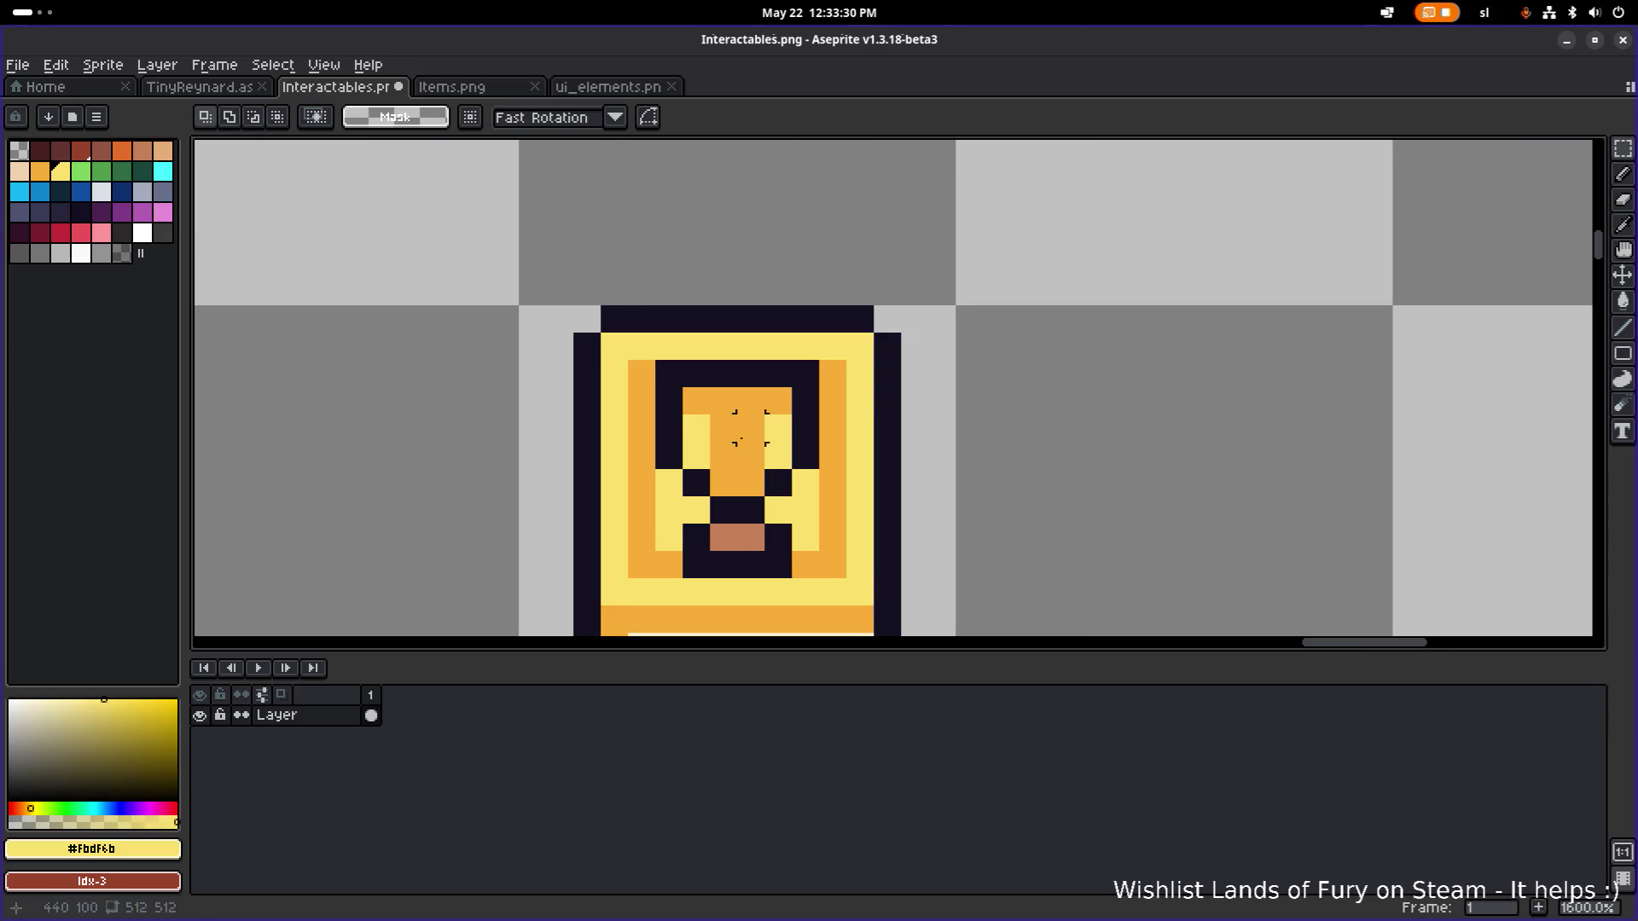
key("g")
left_click(735, 441)
scroll(776, 430, "down", 3)
scroll(784, 431, "down", 2)
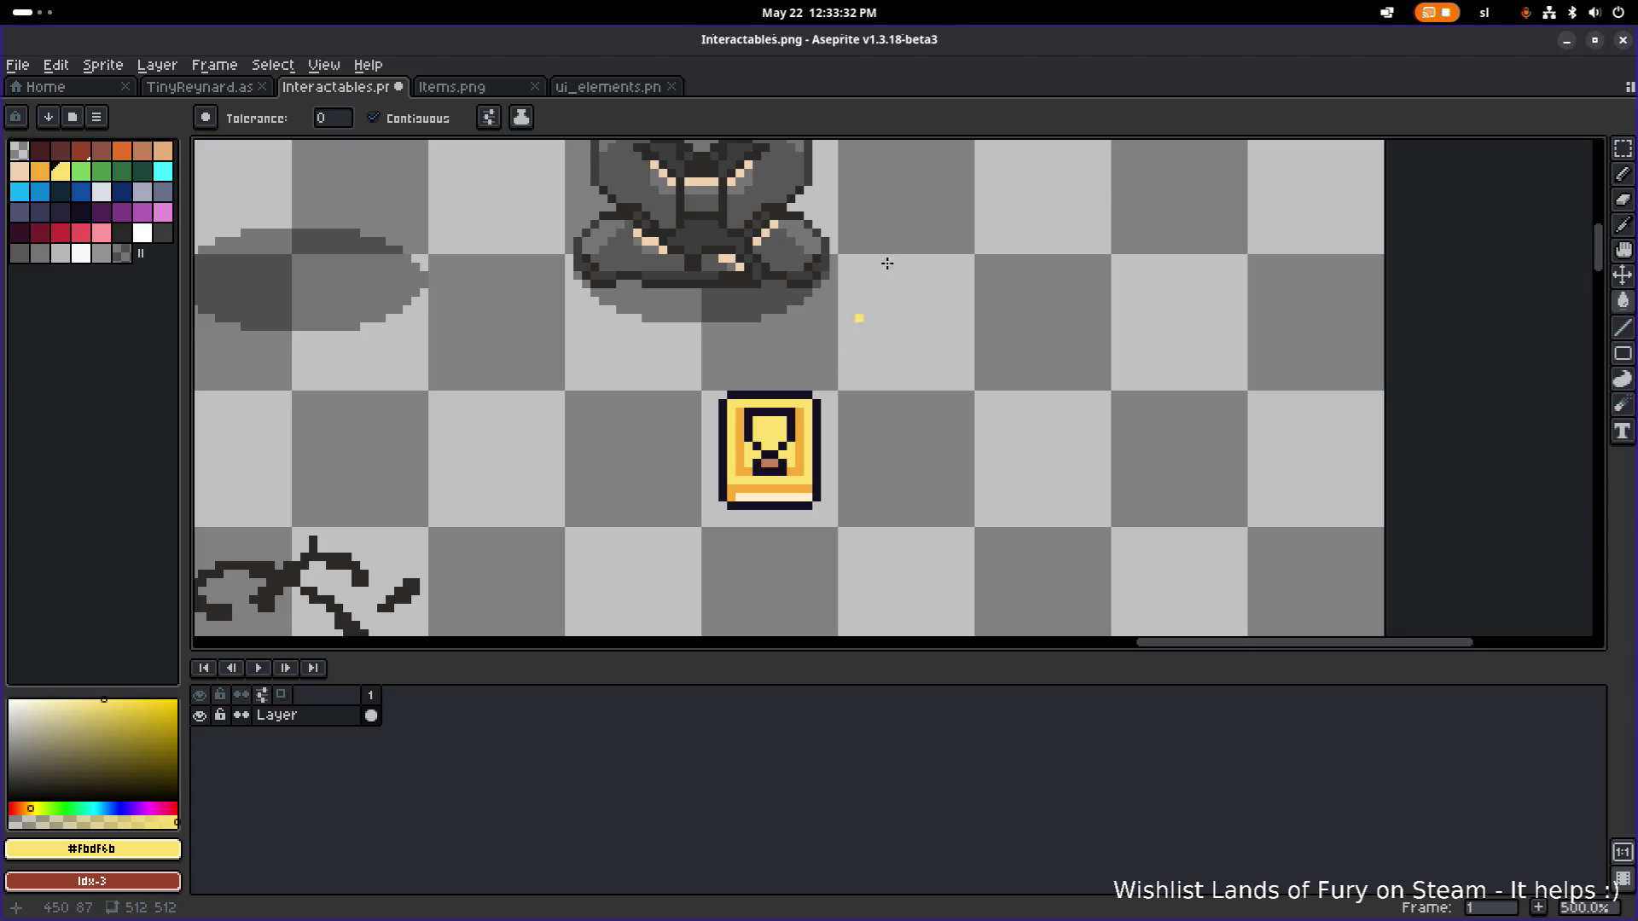
Return to Items.png, cancel an accidental stretch of the yellow book, and marquee the blue star book.
left_click(610, 87)
scroll(620, 284, "down", 1)
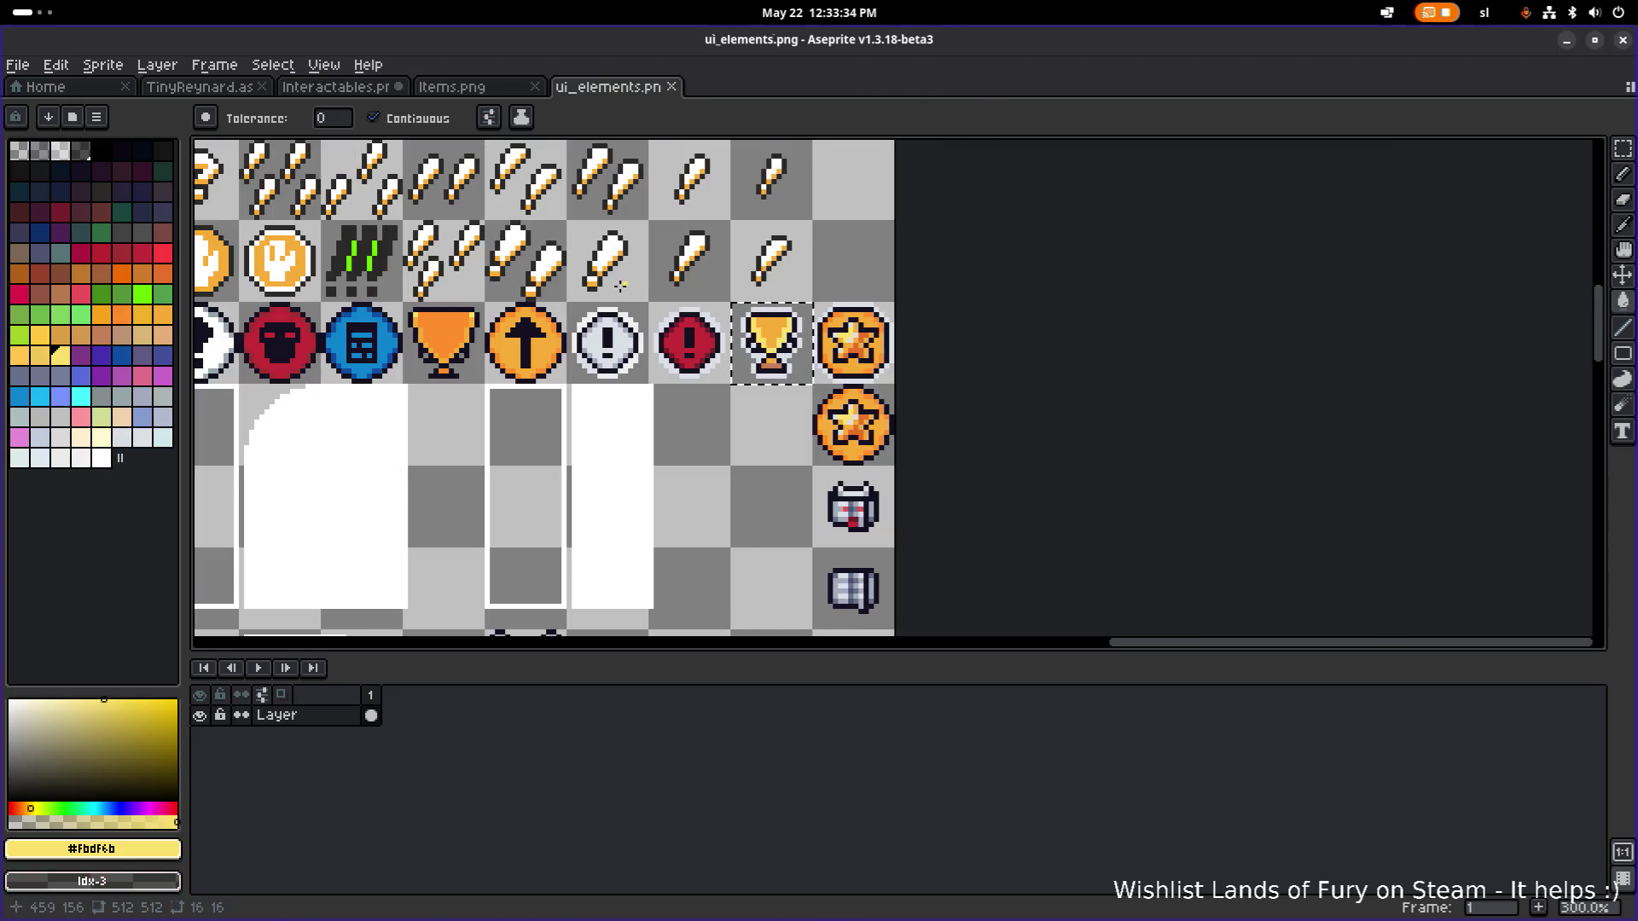
scroll(490, 163, "up", 1)
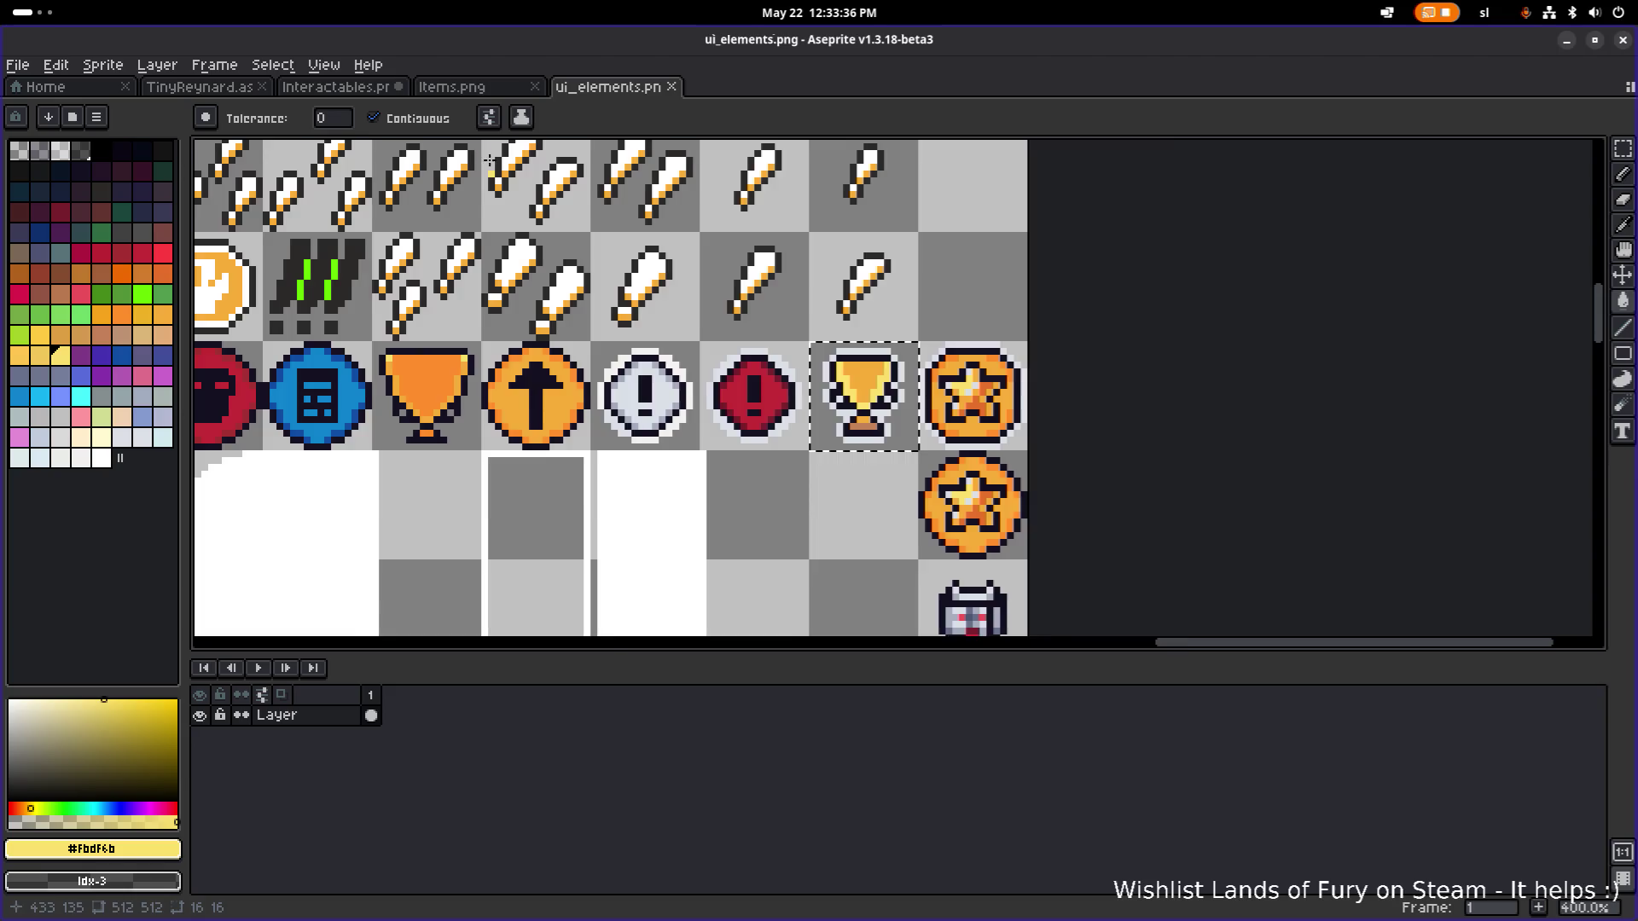
scroll(490, 162, "up", 1)
left_click(478, 89)
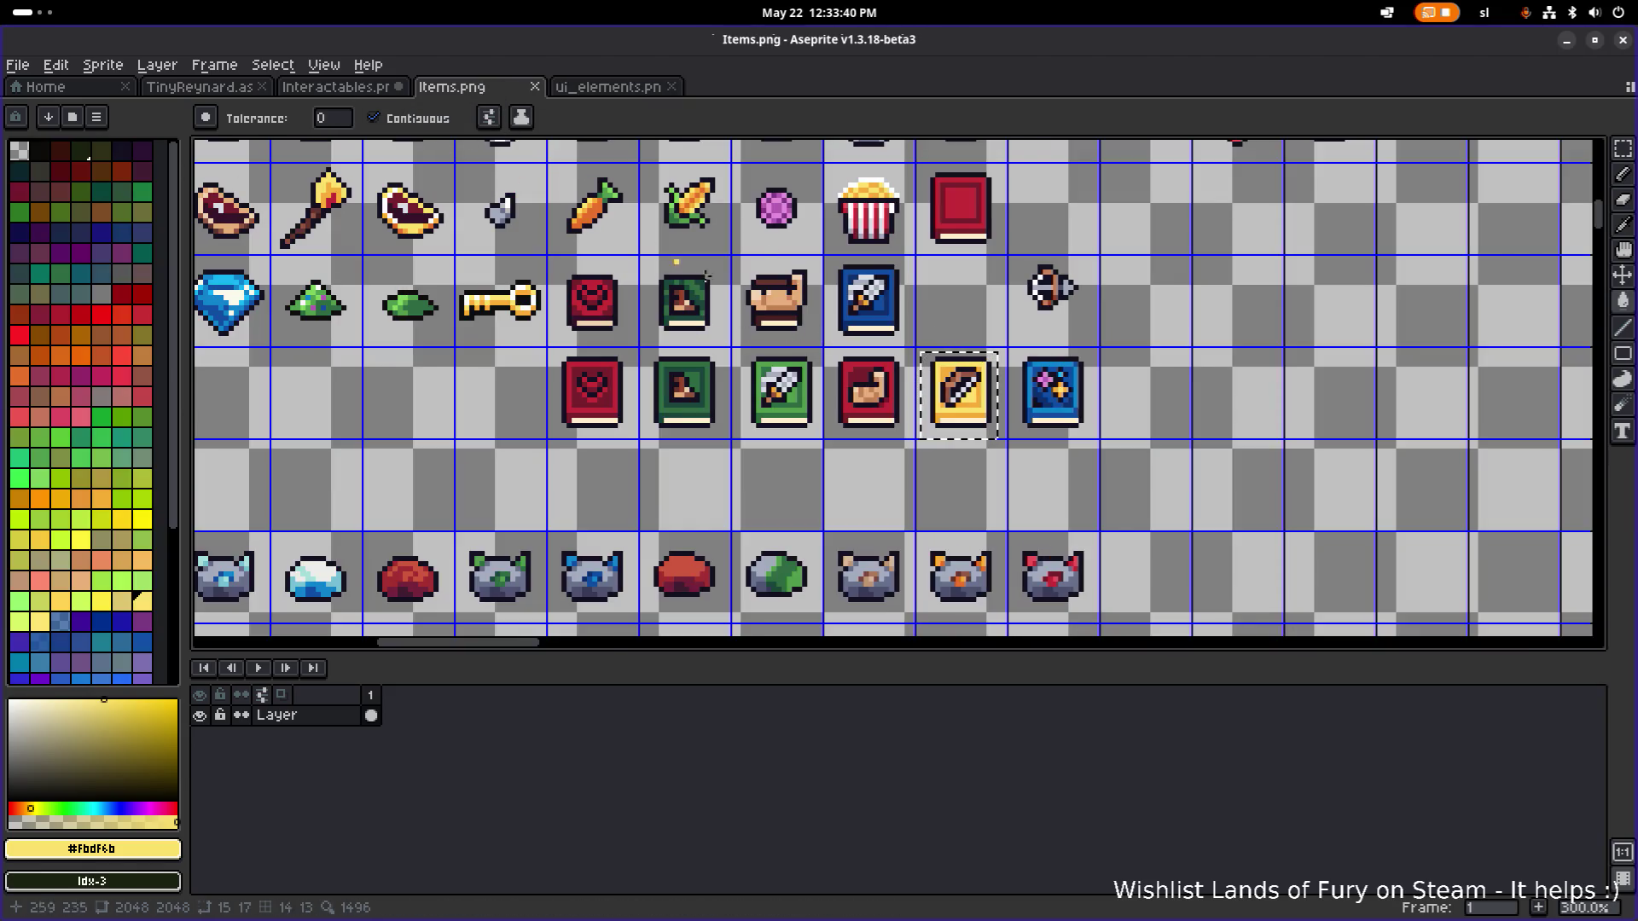
left_click_drag(753, 296, 632, 298)
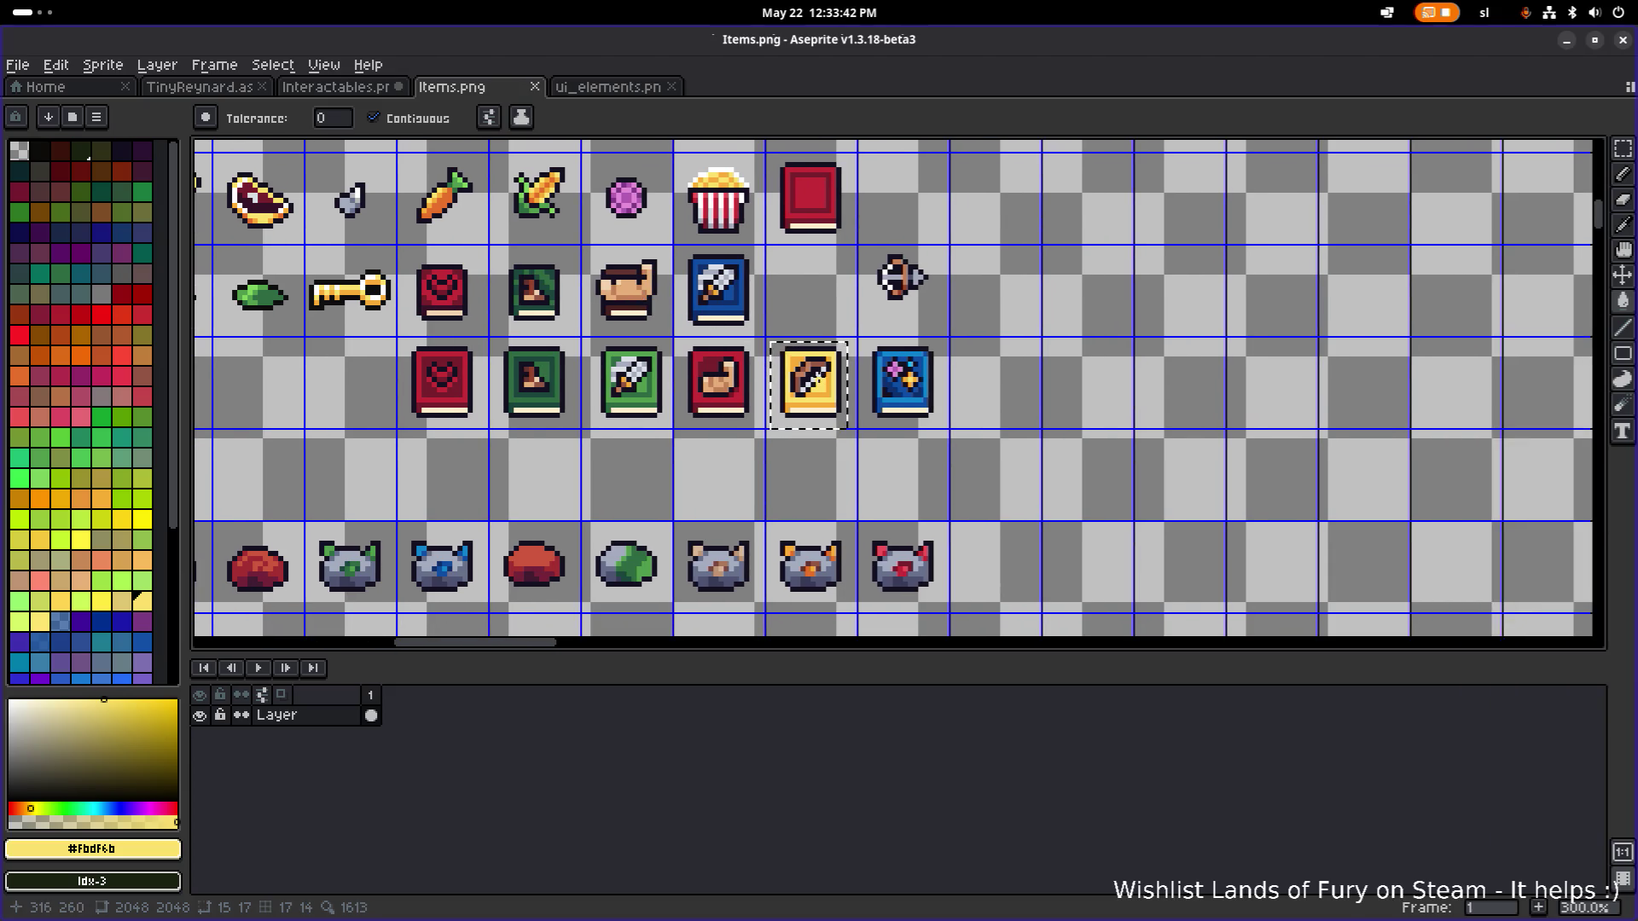
left_click_drag(847, 429, 939, 341)
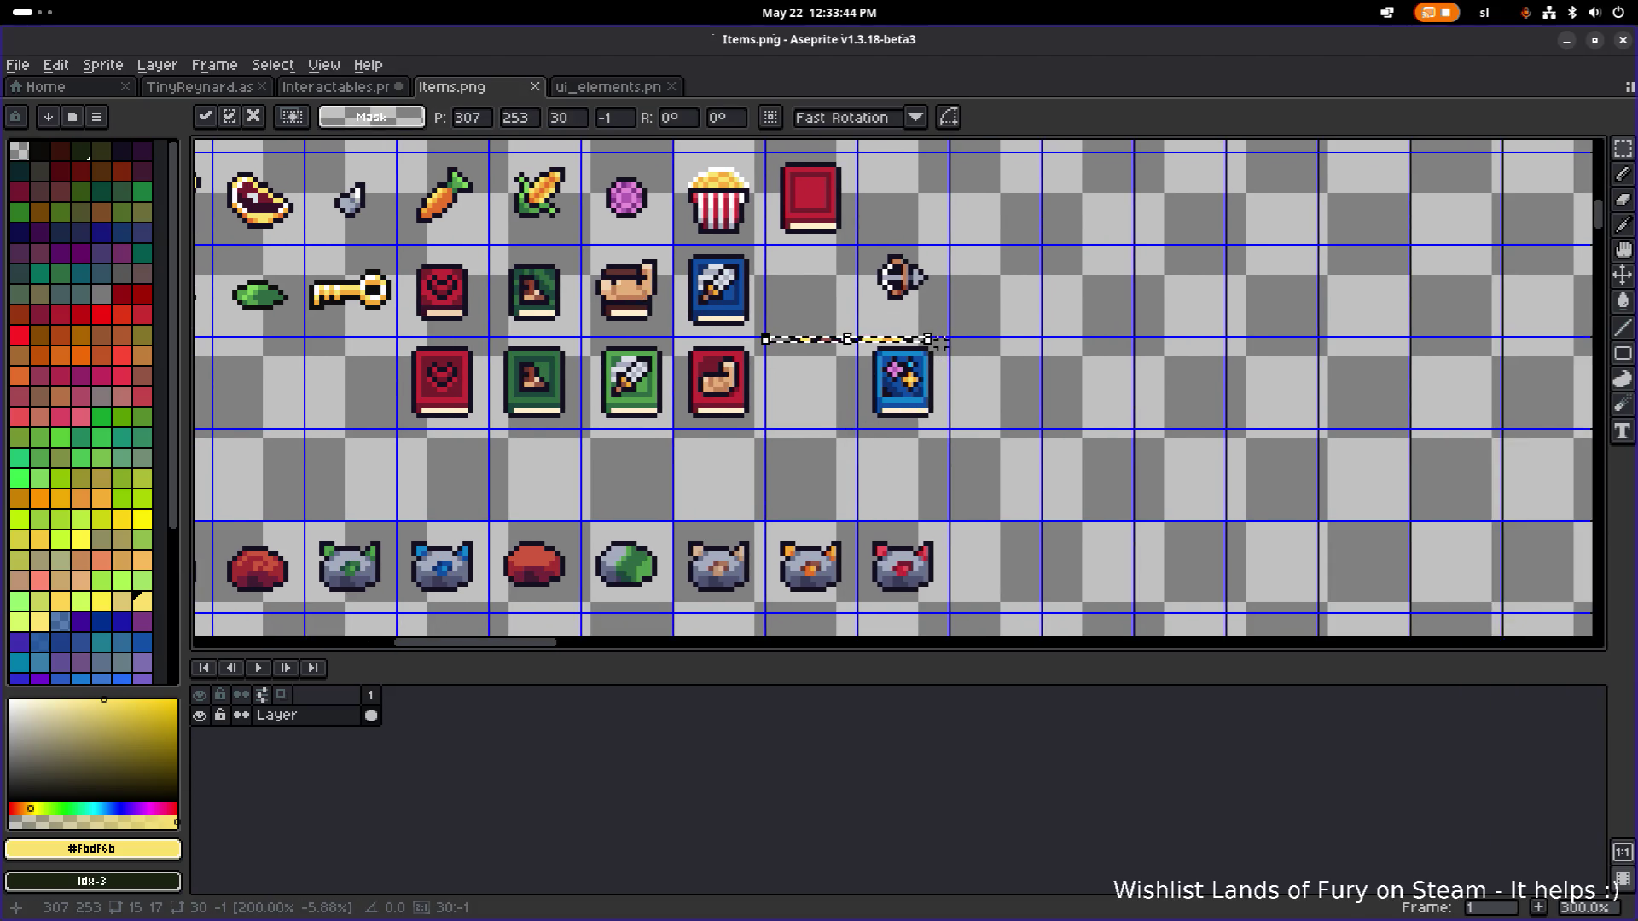
key("Escape")
left_click_drag(977, 450, 858, 322)
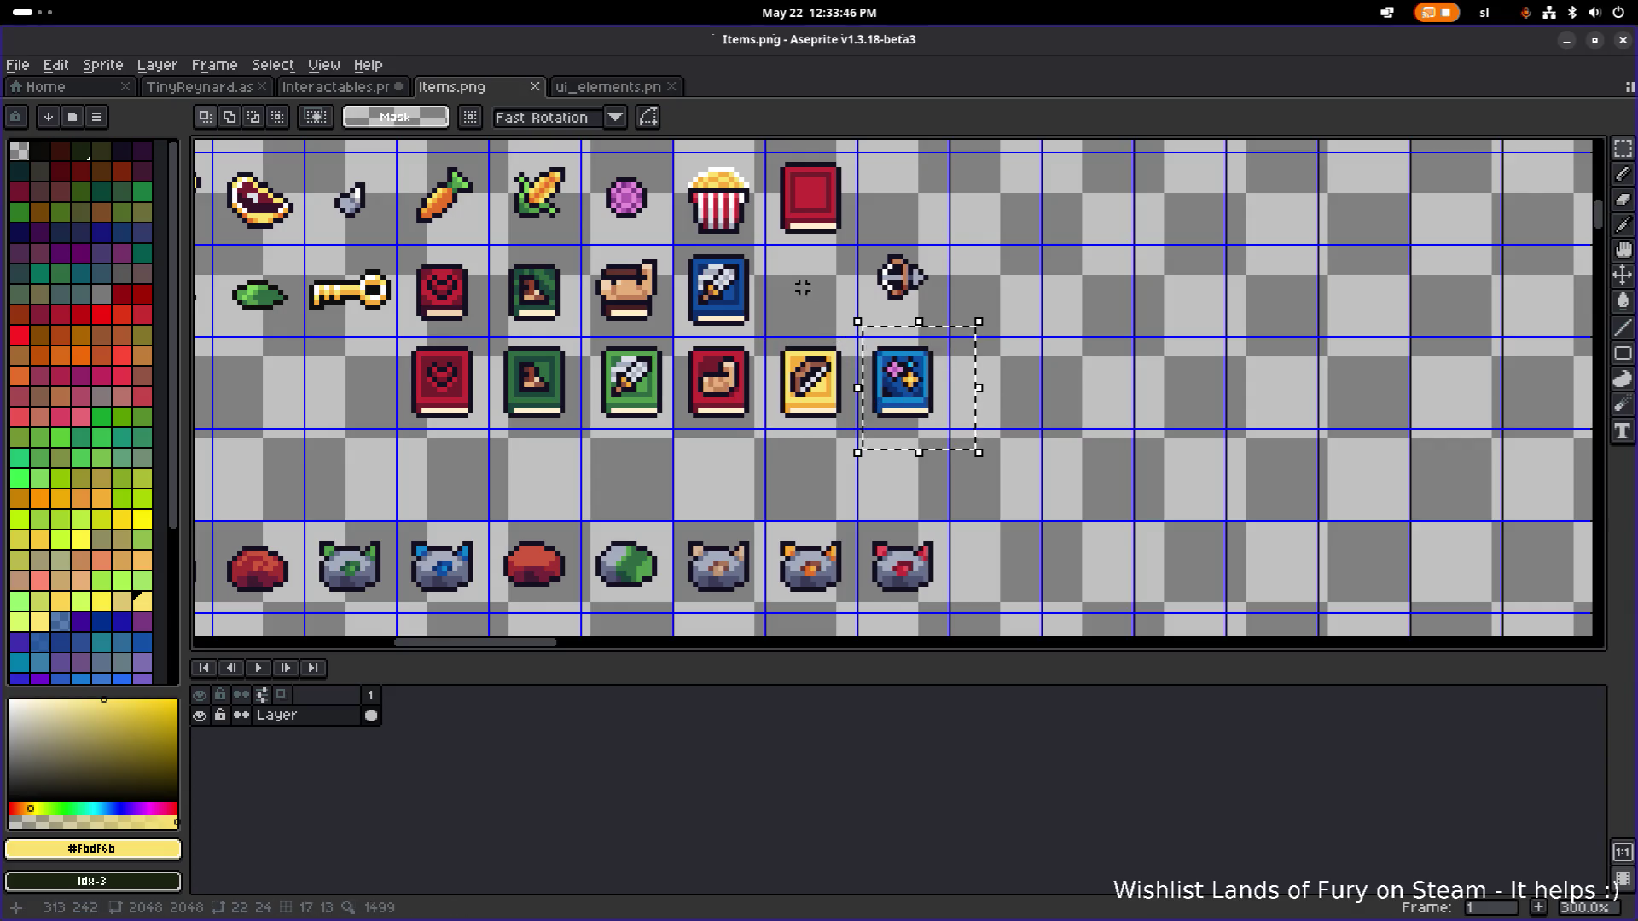
Paste the blue book into Interactables.png beside the yellow book.
left_click(298, 87)
key("ctrl+v")
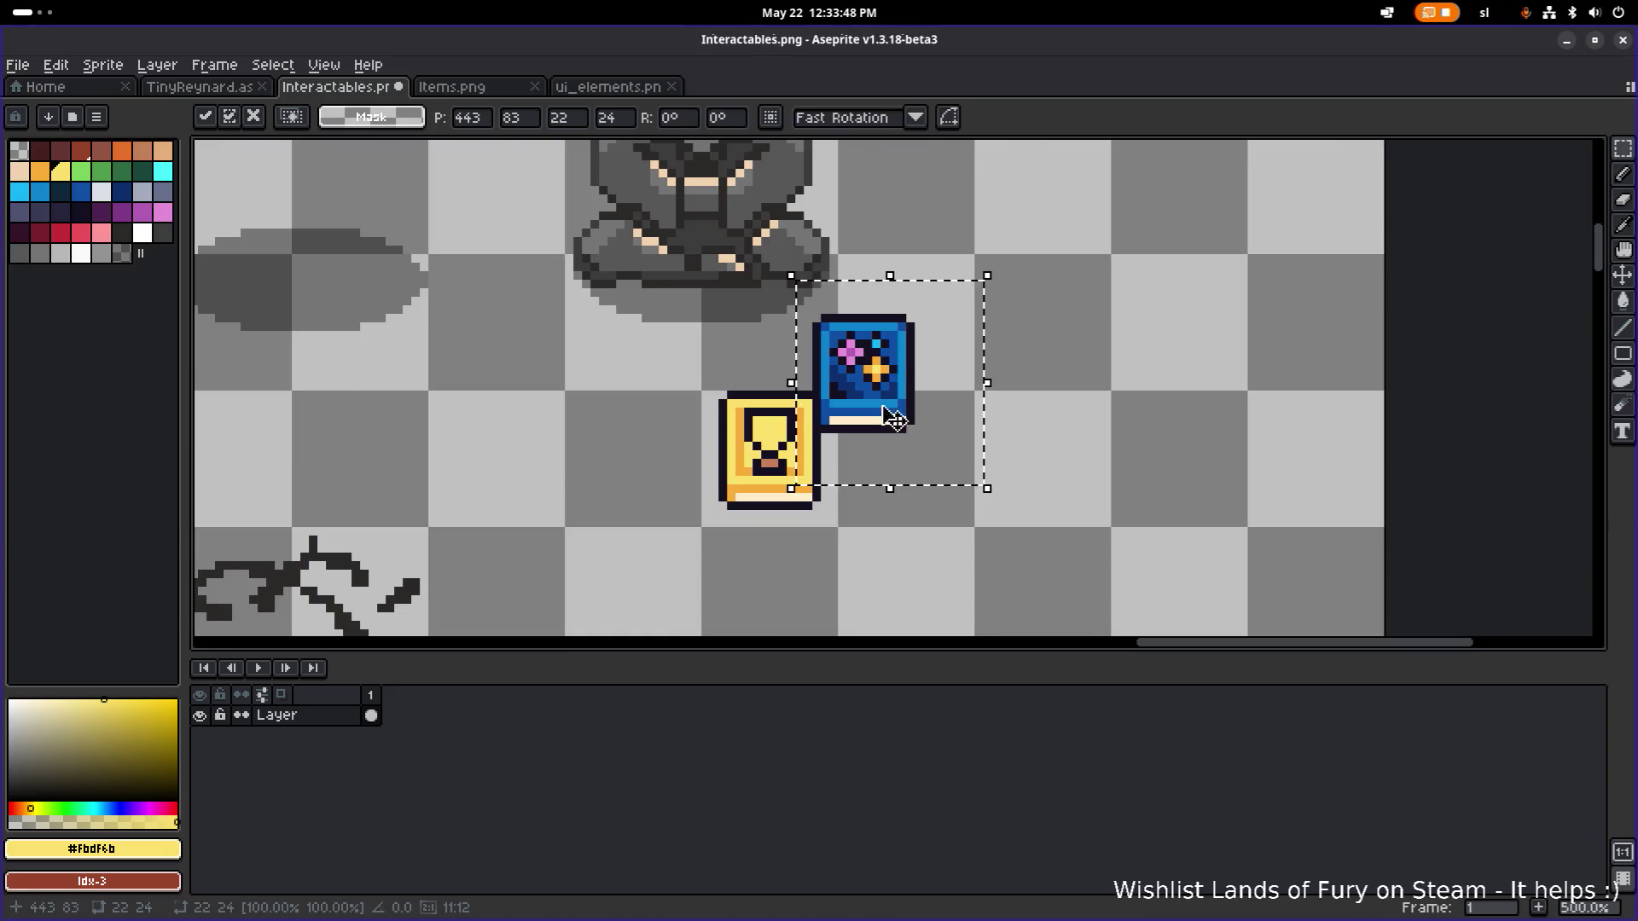
left_click_drag(897, 399, 932, 488)
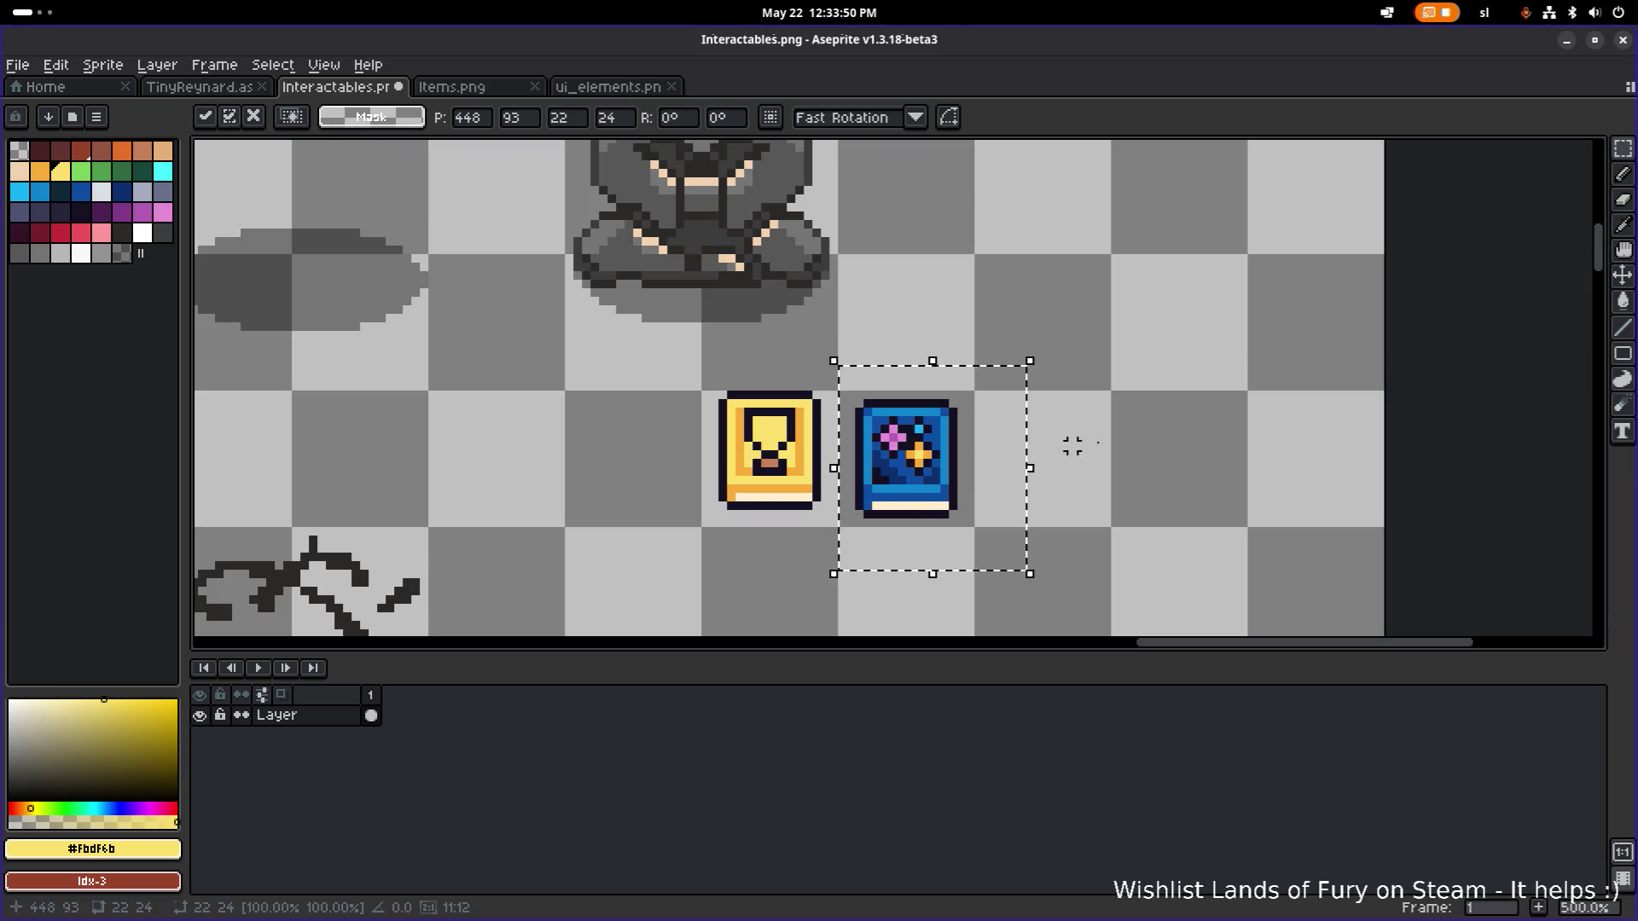
left_click(752, 420)
scroll(751, 419, "up", 4)
Lift the trophy emblem off the yellow book and drop it right of the blue book.
mouse_move(724, 368)
left_mouse_down()
mouse_move(841, 507)
mouse_move(819, 524)
mouse_move(836, 520)
left_mouse_up()
left_click_drag(776, 443, 1104, 382)
left_click_drag(1222, 403, 1570, 403)
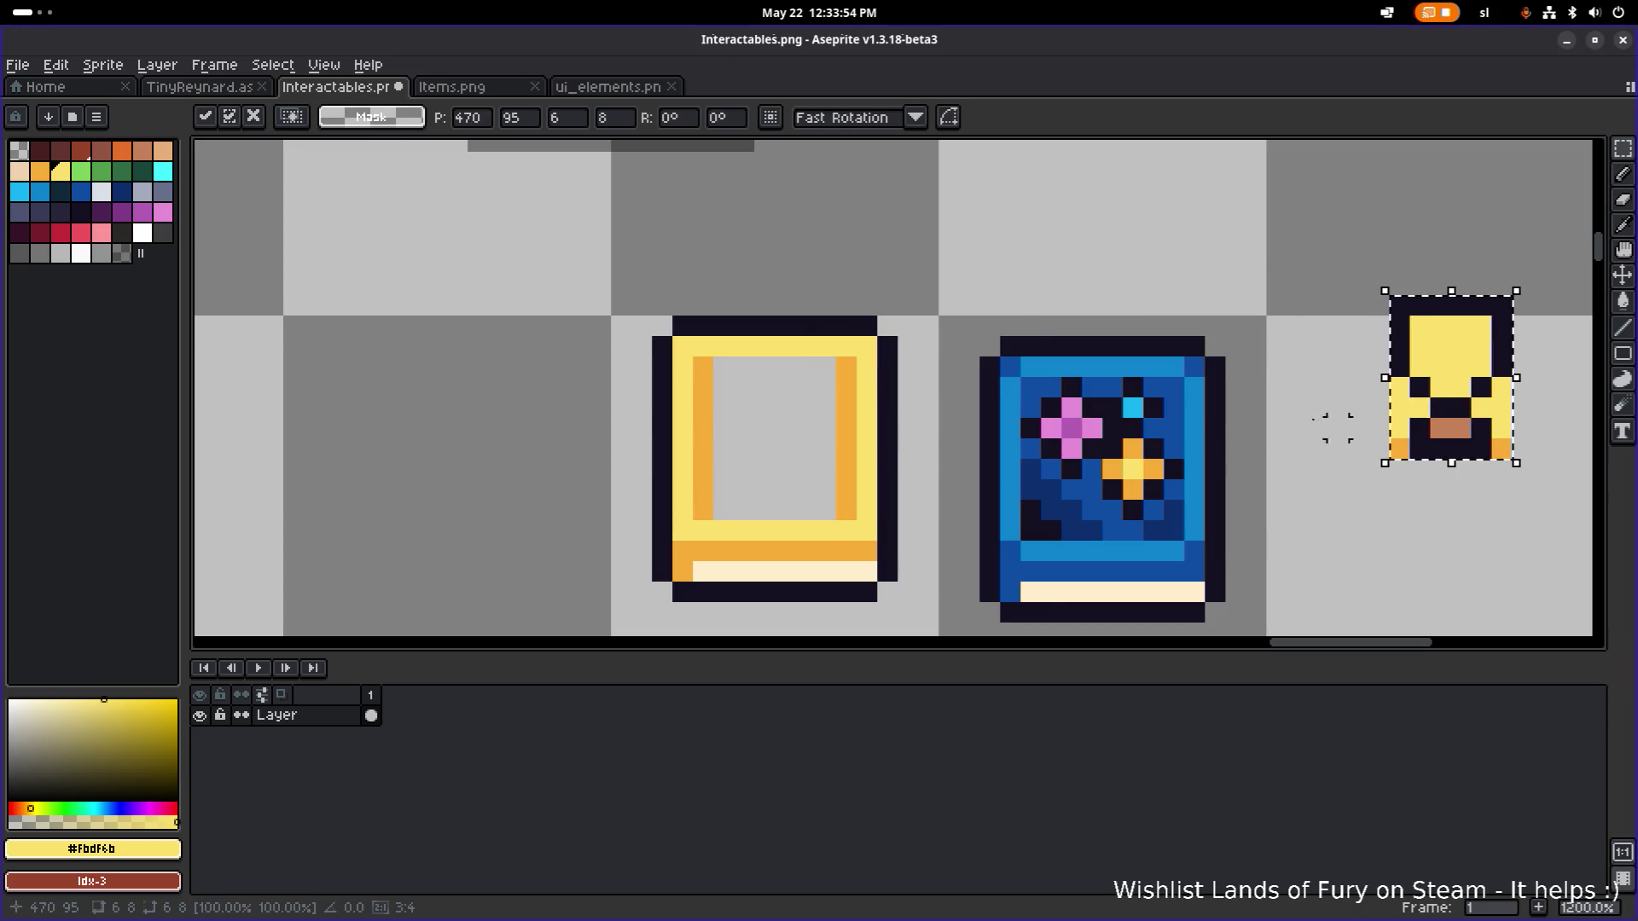
key("ctrl+d")
Fill and paint the blue book's star emblem with the cover's blue.
left_click(1142, 474, "alt")
key("g")
left_click(1141, 474)
left_click(1134, 489)
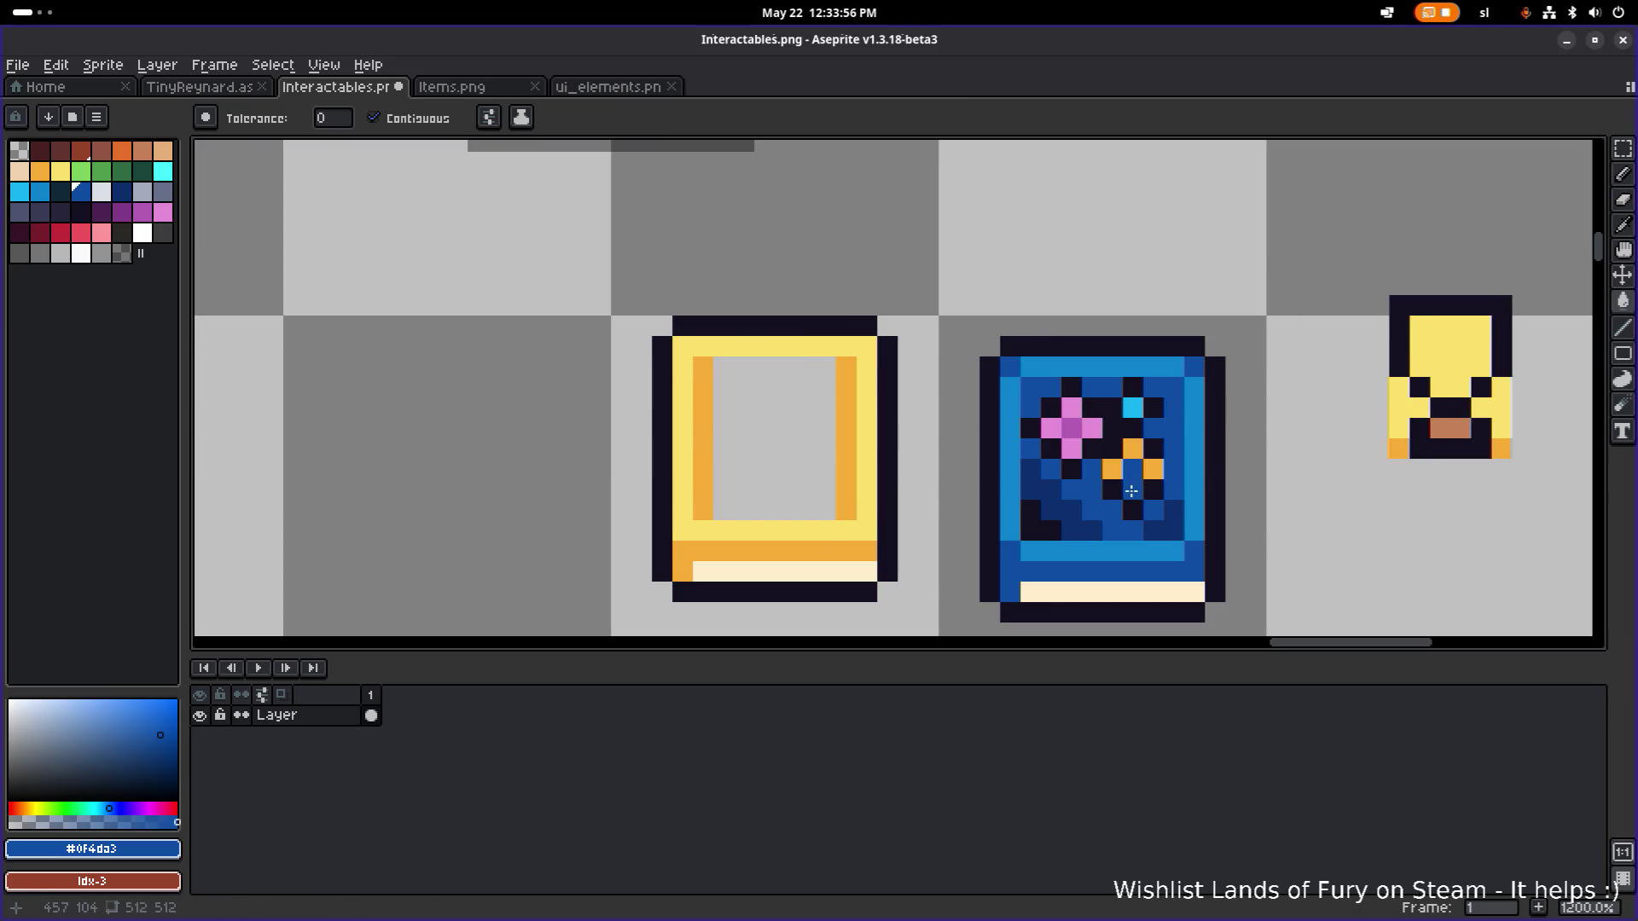
left_click(1130, 451)
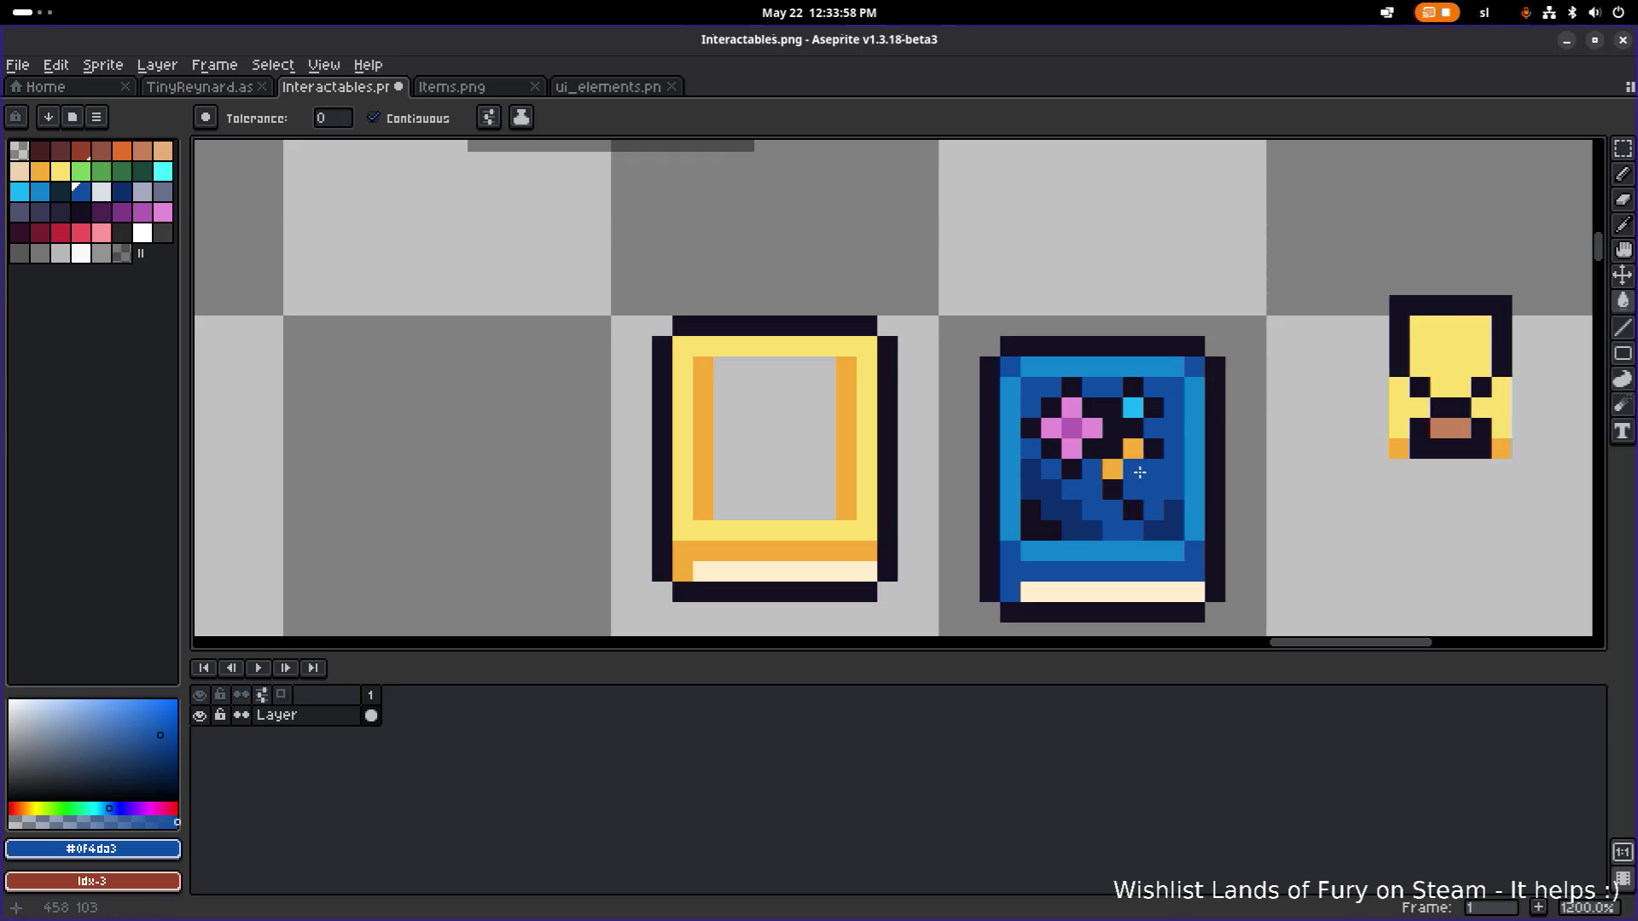
key("b")
mouse_move(1133, 510)
left_mouse_down()
mouse_move(1113, 489)
mouse_move(1133, 408)
mouse_move(1050, 408)
mouse_move(1067, 446)
left_mouse_up()
Erase the trophy emblem's left and right side columns to slim it down.
scroll(1060, 397, "right", 5)
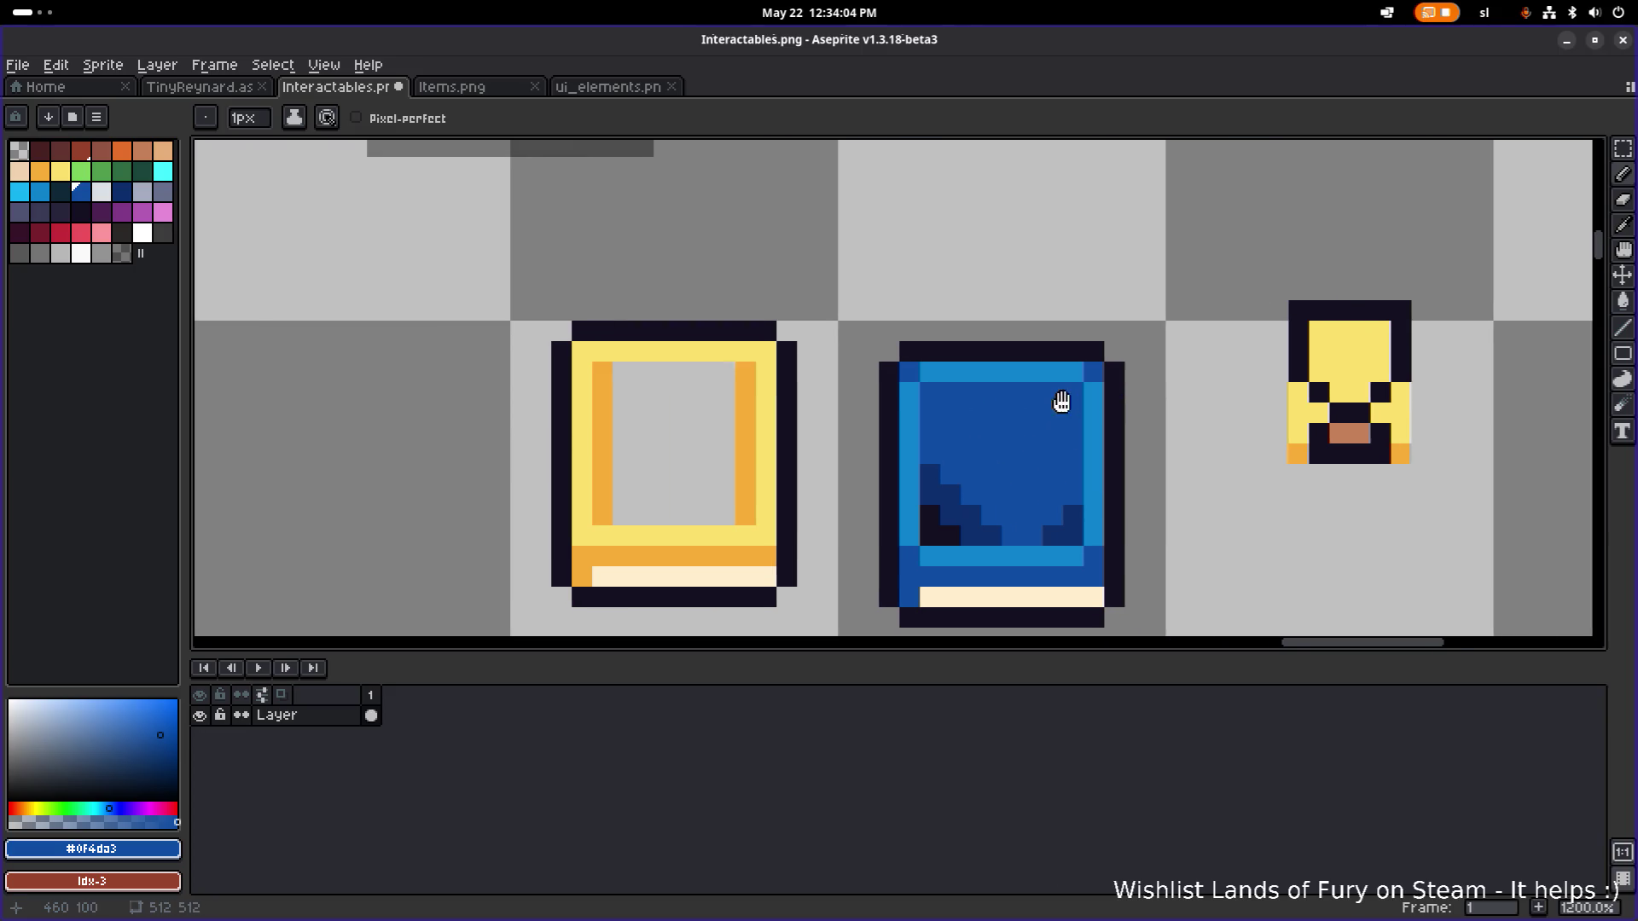
key("e")
left_click_drag(1090, 372, 1091, 439)
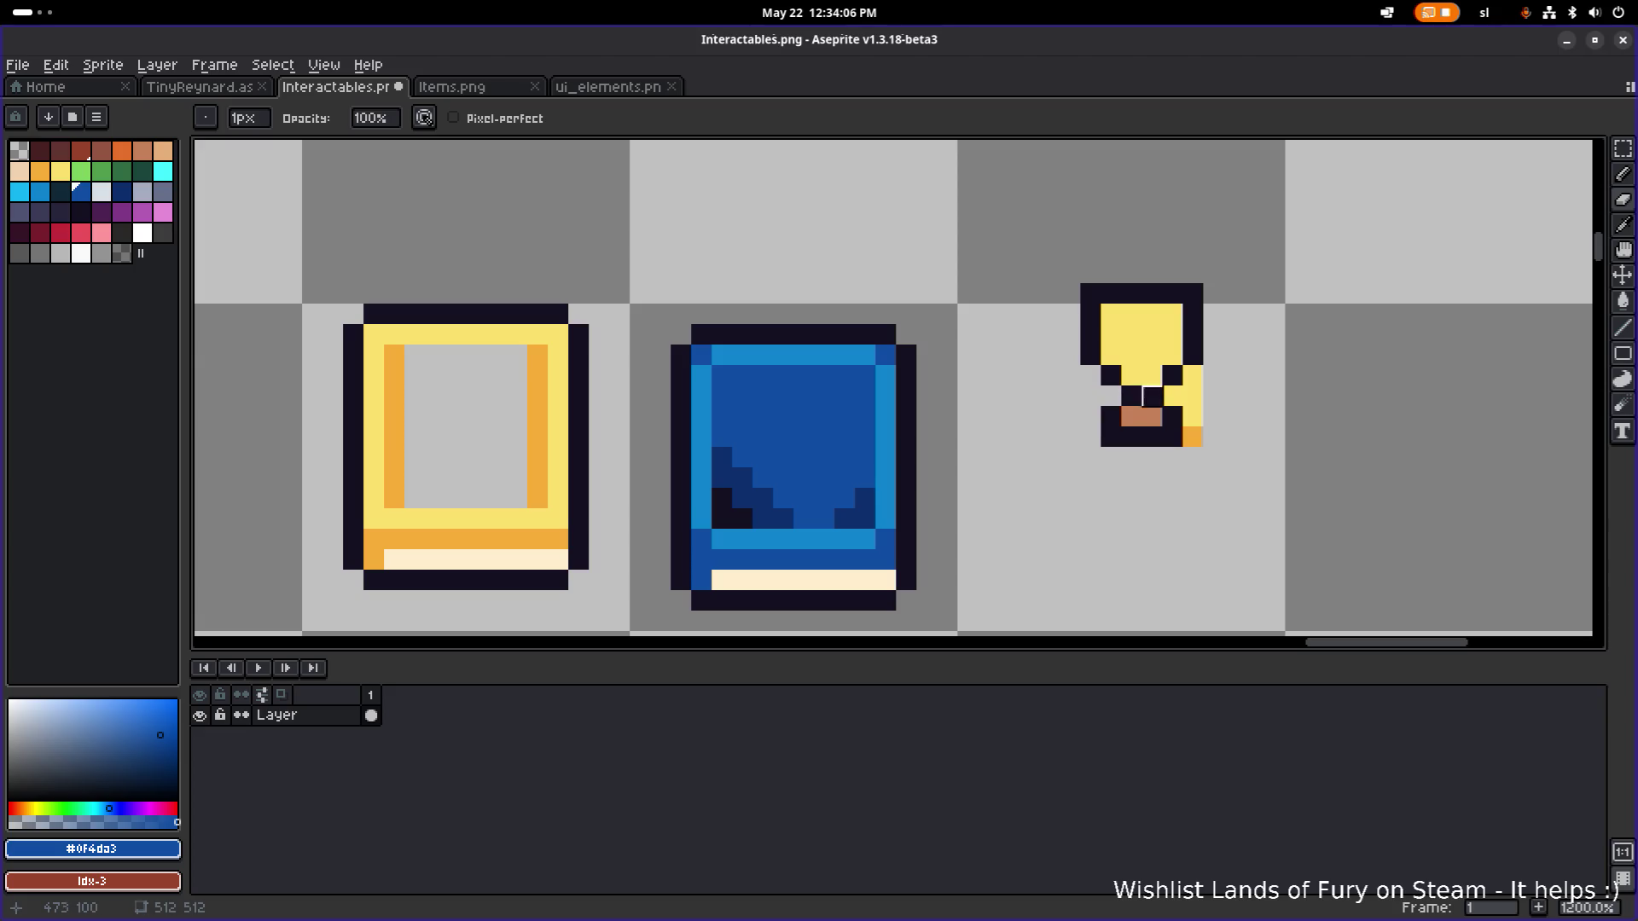
mouse_move(1173, 396)
left_mouse_down()
mouse_move(1192, 416)
mouse_move(1192, 397)
left_mouse_up()
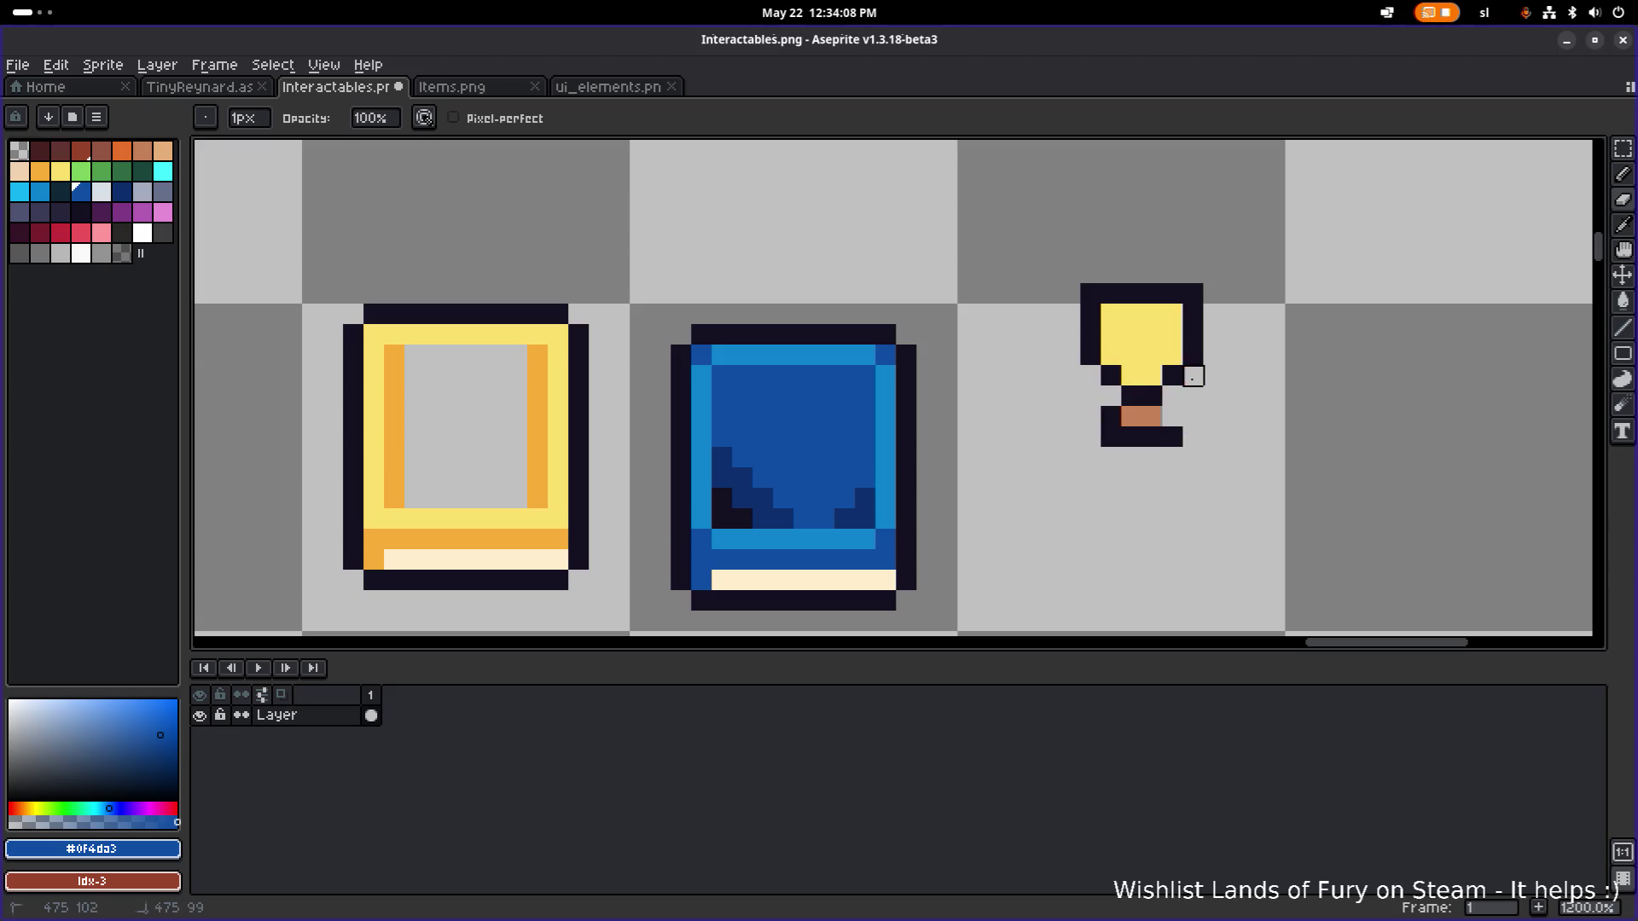
left_click(1175, 376, "alt")
Move the trimmed trophy emblem onto the blue book's cover.
key("b")
key("m")
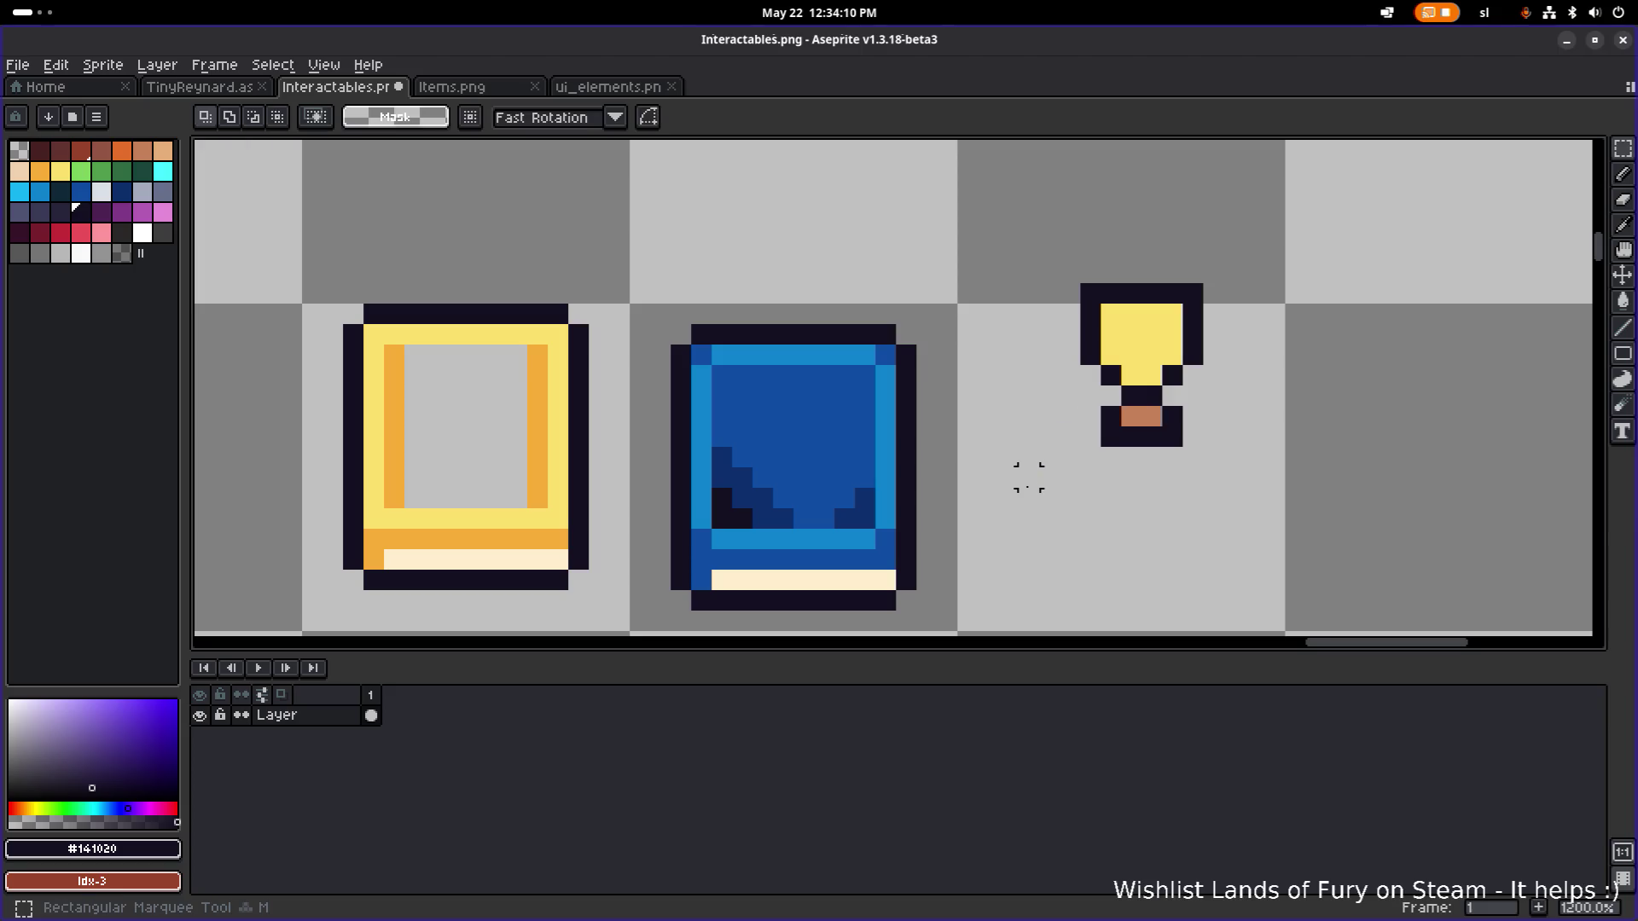
left_click_drag(1015, 483, 1269, 242)
mouse_move(1154, 344)
left_mouse_down()
mouse_move(796, 439)
mouse_move(806, 426)
left_mouse_up()
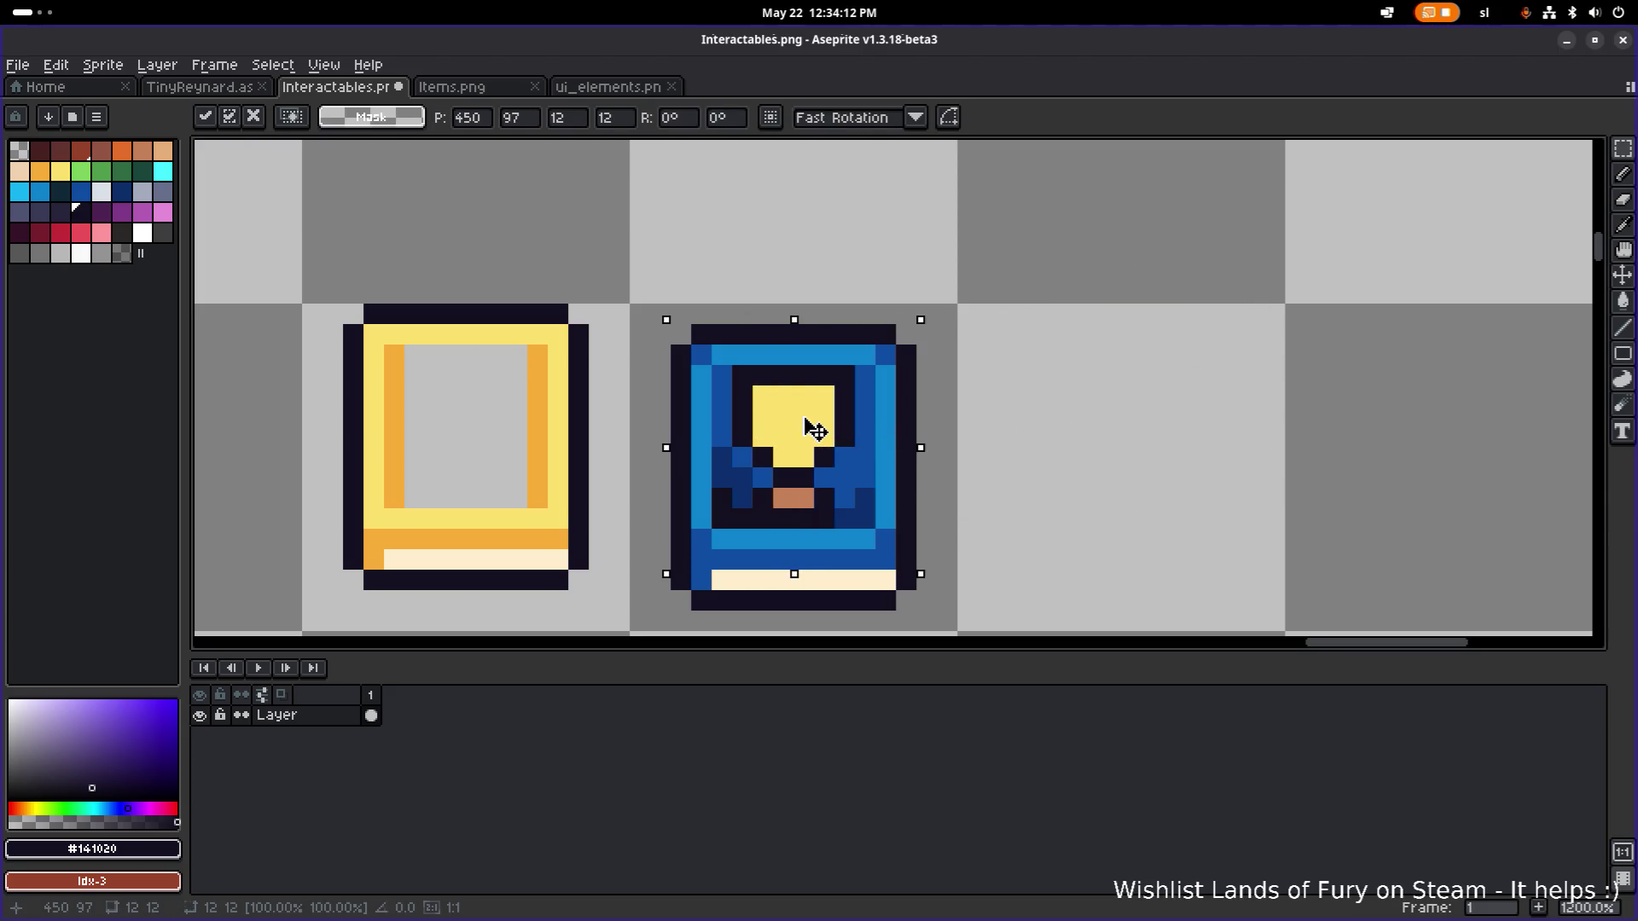
scroll(1112, 347, "down", 3)
left_click(1141, 337)
scroll(1108, 330, "down", 1)
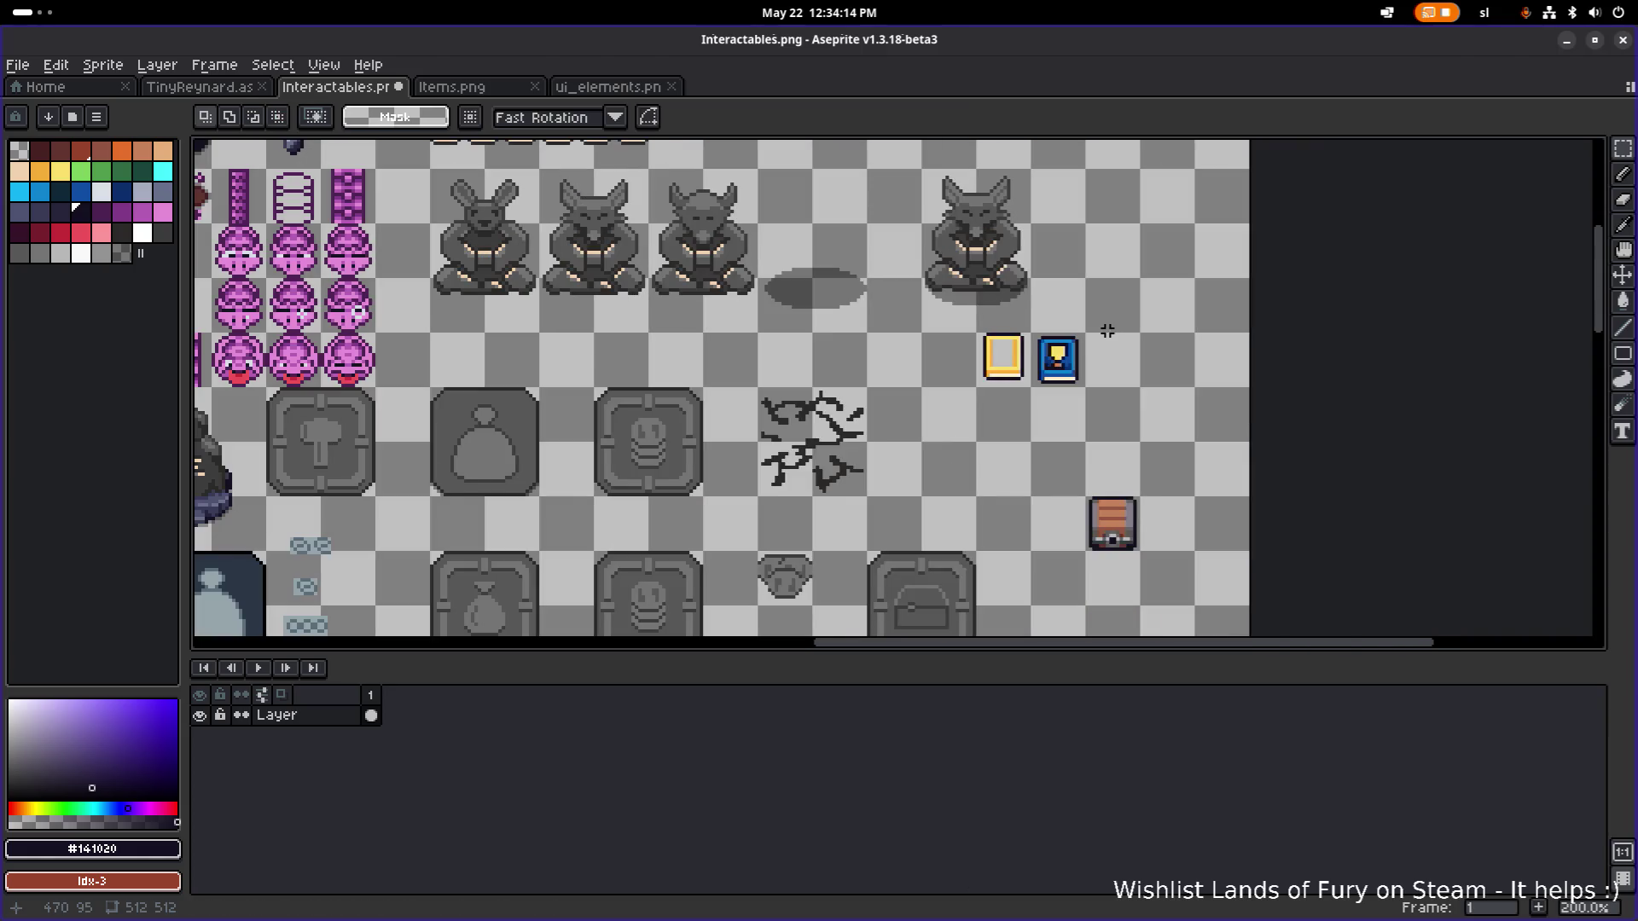
scroll(1108, 330, "up", 5)
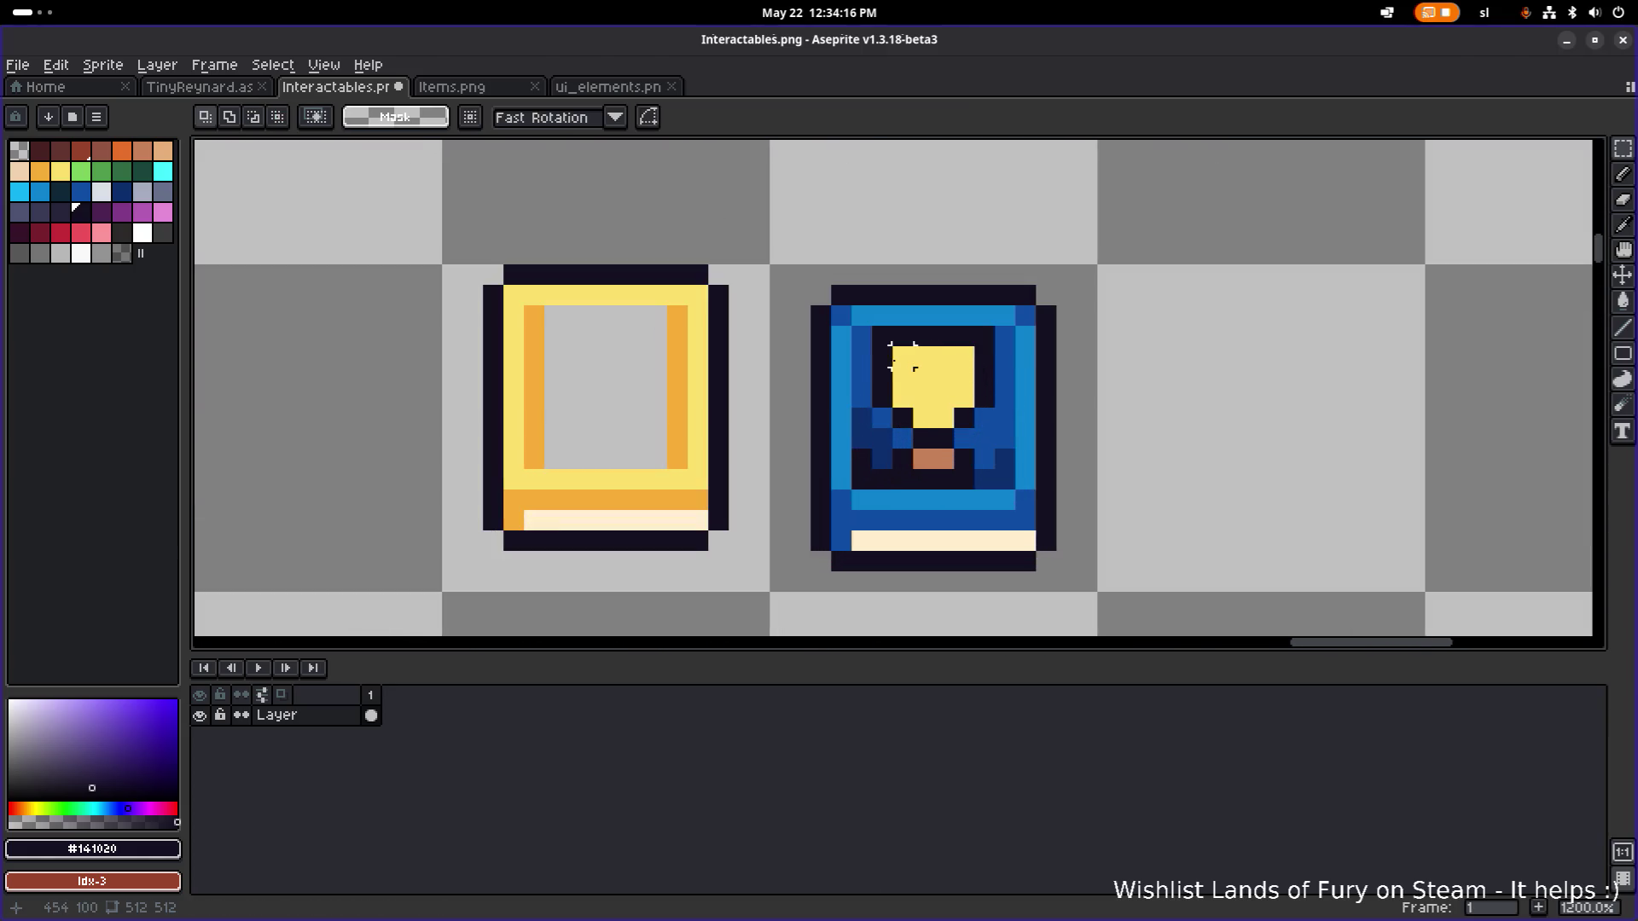
scroll(902, 357, "up", 3)
Repaint the outline around the trophy's bulb top, mixing cover blue and dark outline pixels.
left_click(850, 348, "alt")
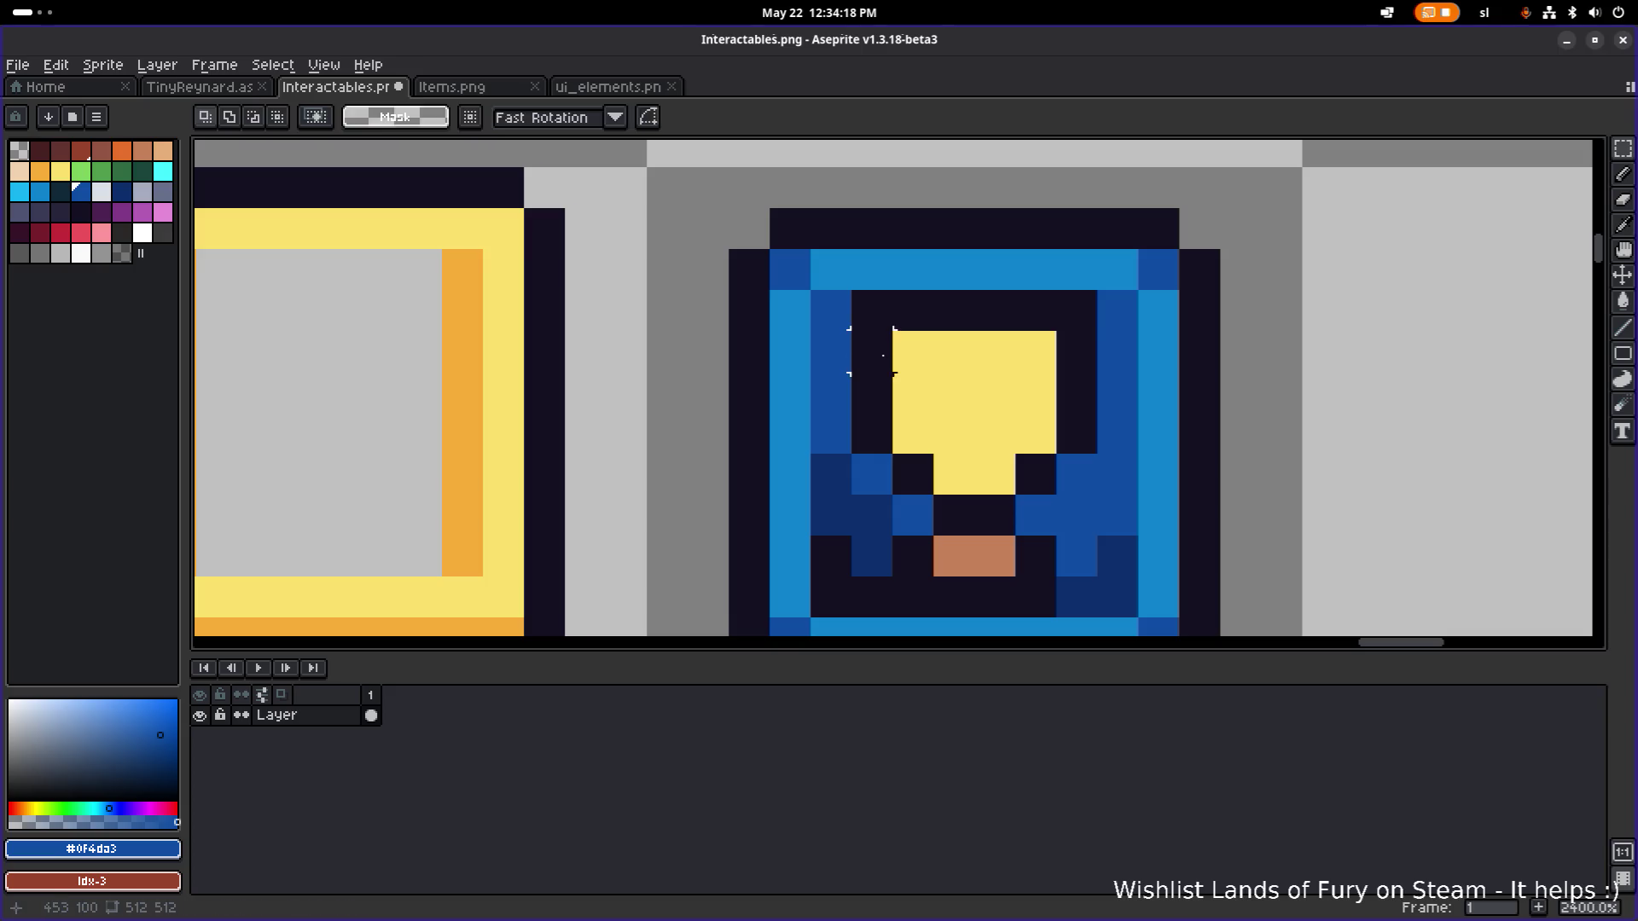
key("b")
left_click(1087, 352)
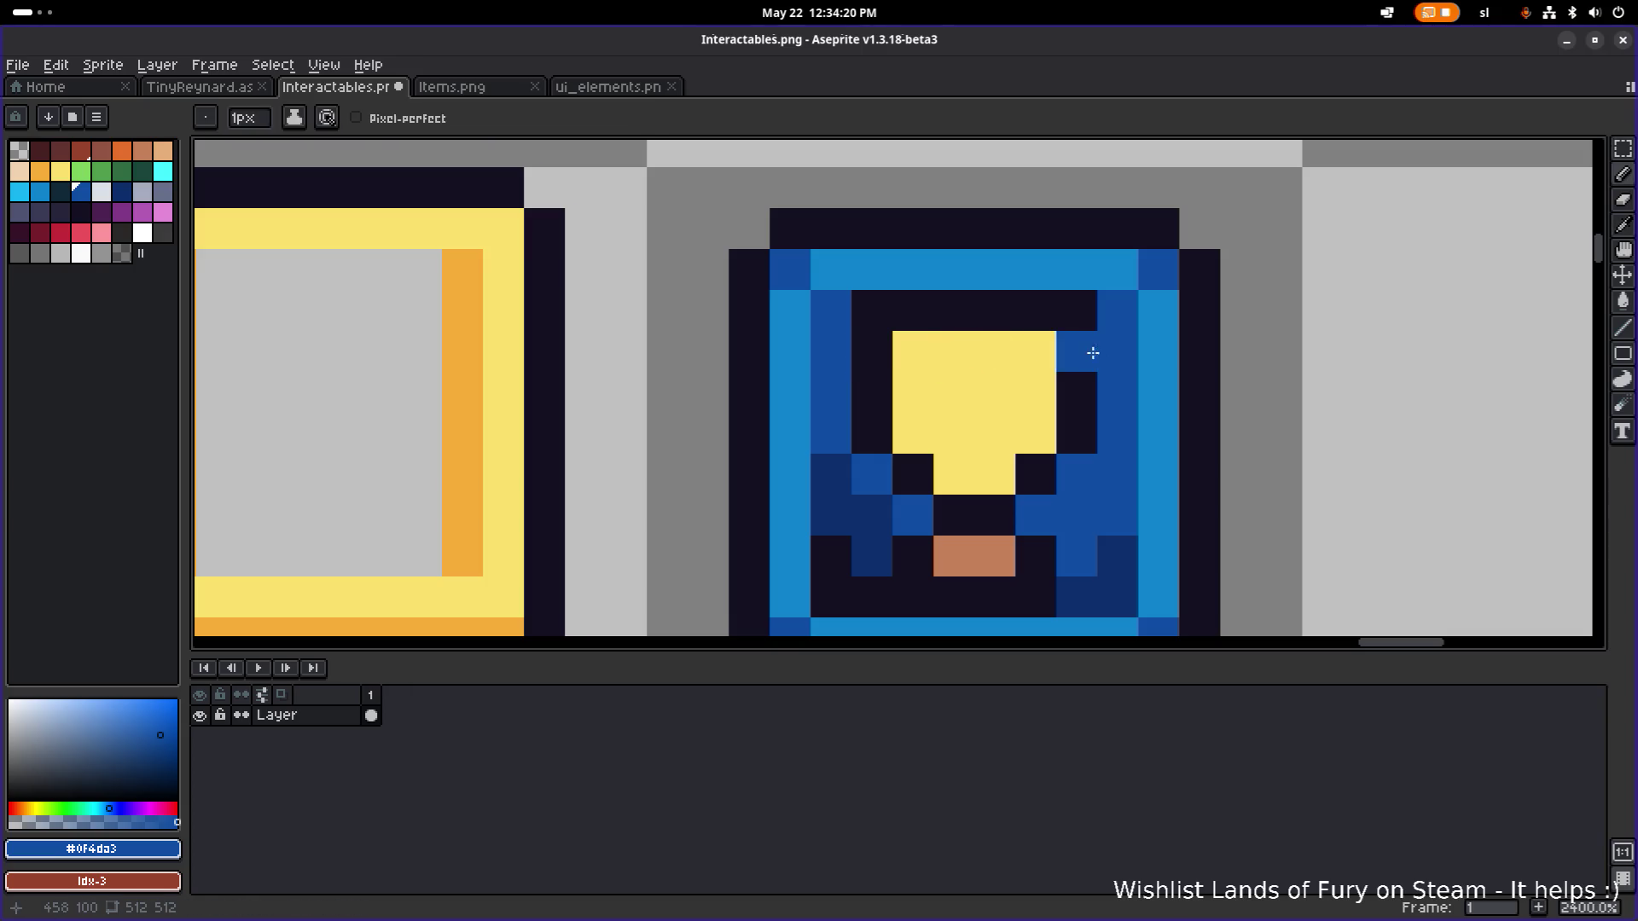
left_click(890, 353, "shift")
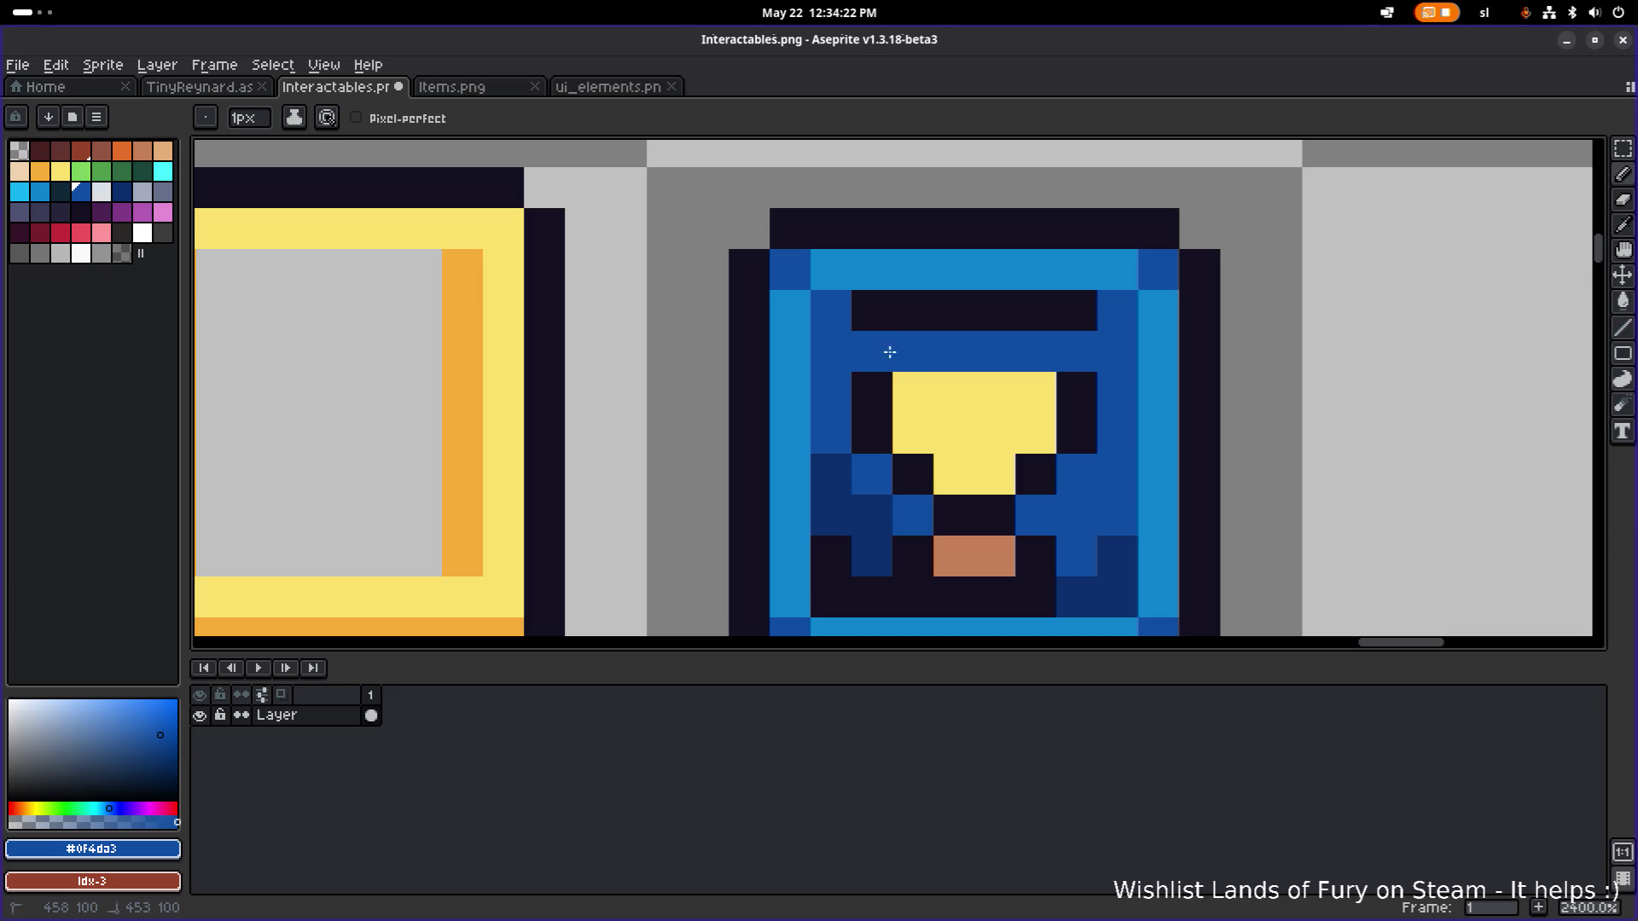
left_click(870, 318, "alt")
mouse_move(870, 347)
left_mouse_down()
mouse_move(1071, 348)
mouse_move(925, 314)
mouse_move(863, 322)
left_mouse_up()
left_click(1124, 311, "alt")
Paint stray dark pixels left of the trophy face and at its lower right blue.
scroll(862, 321, "down", 3)
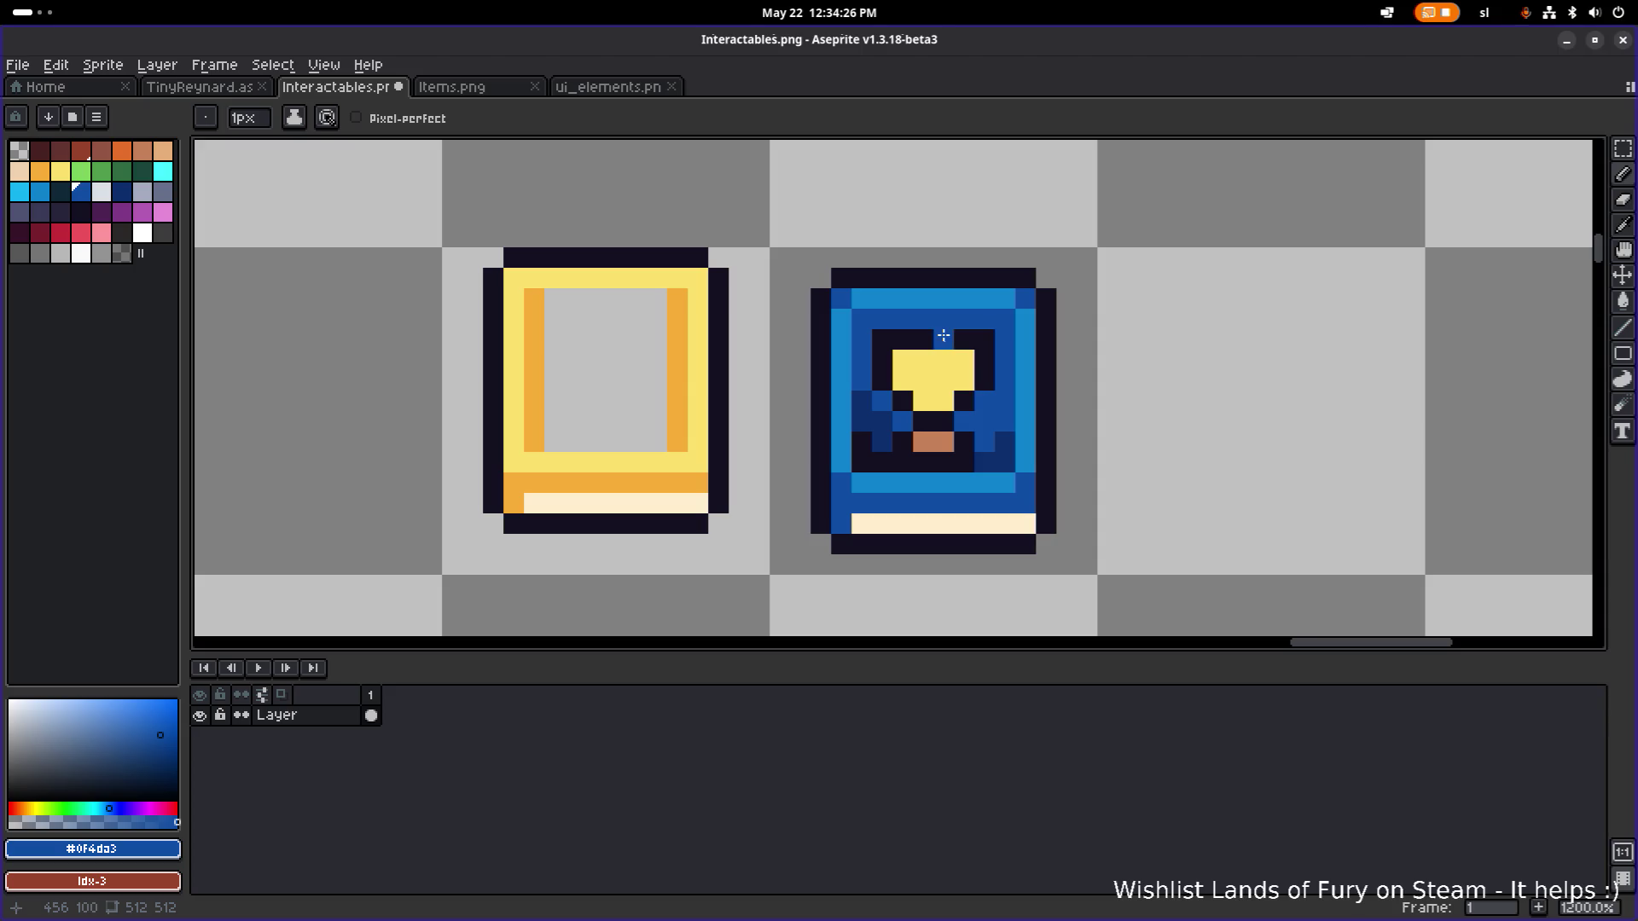
scroll(966, 373, "down", 4)
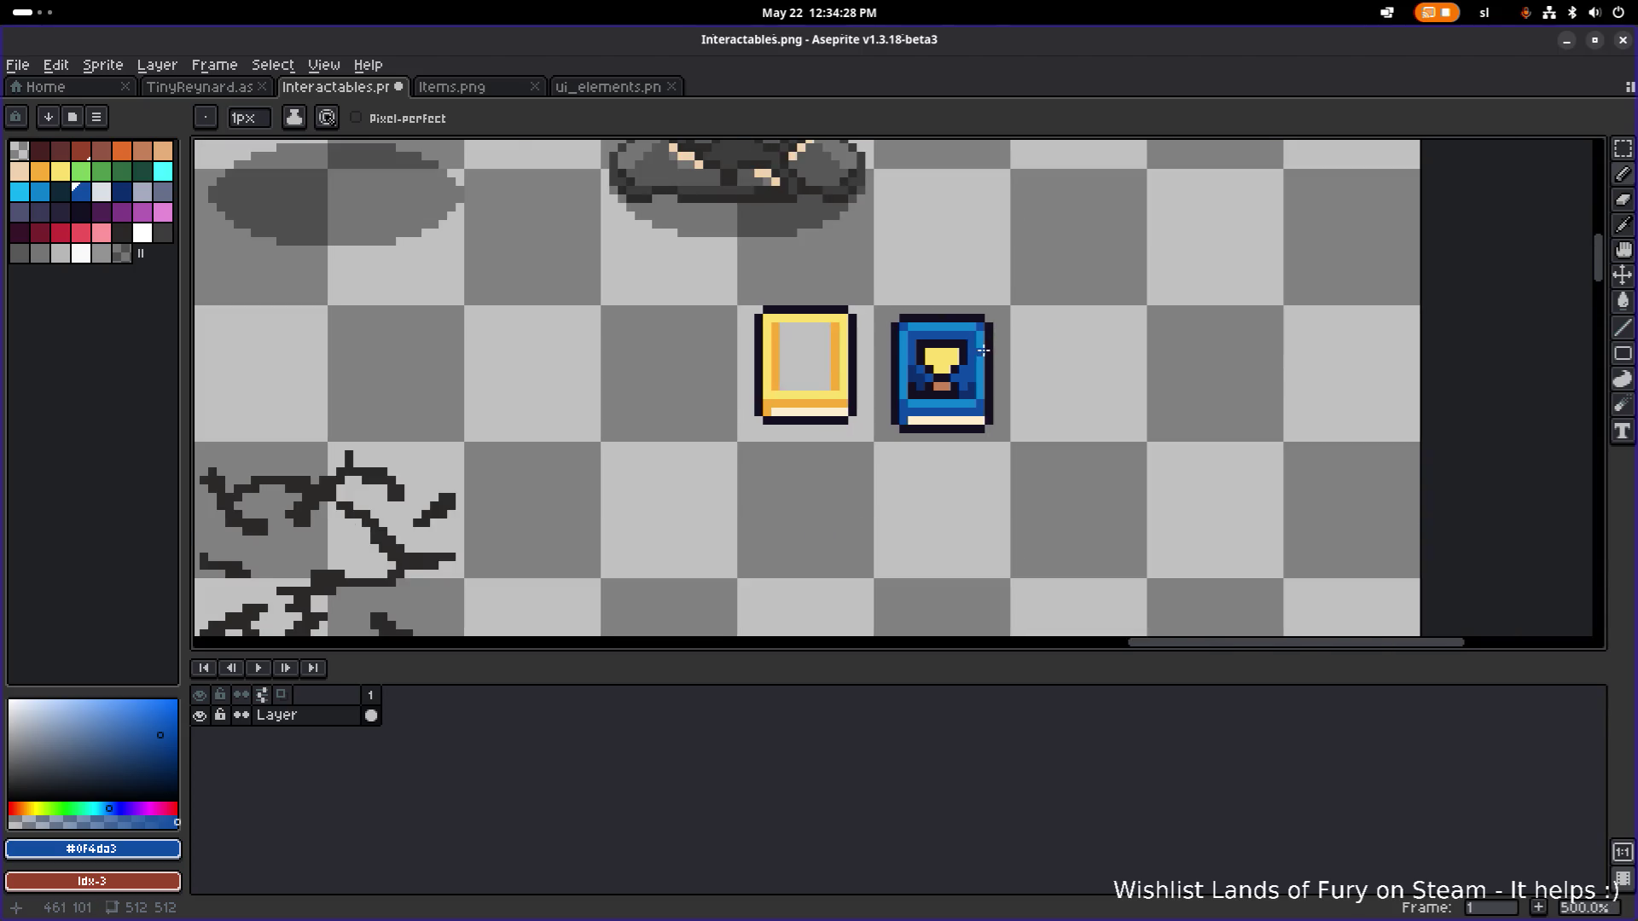
scroll(851, 445, "up", 6)
left_click(830, 373, "alt")
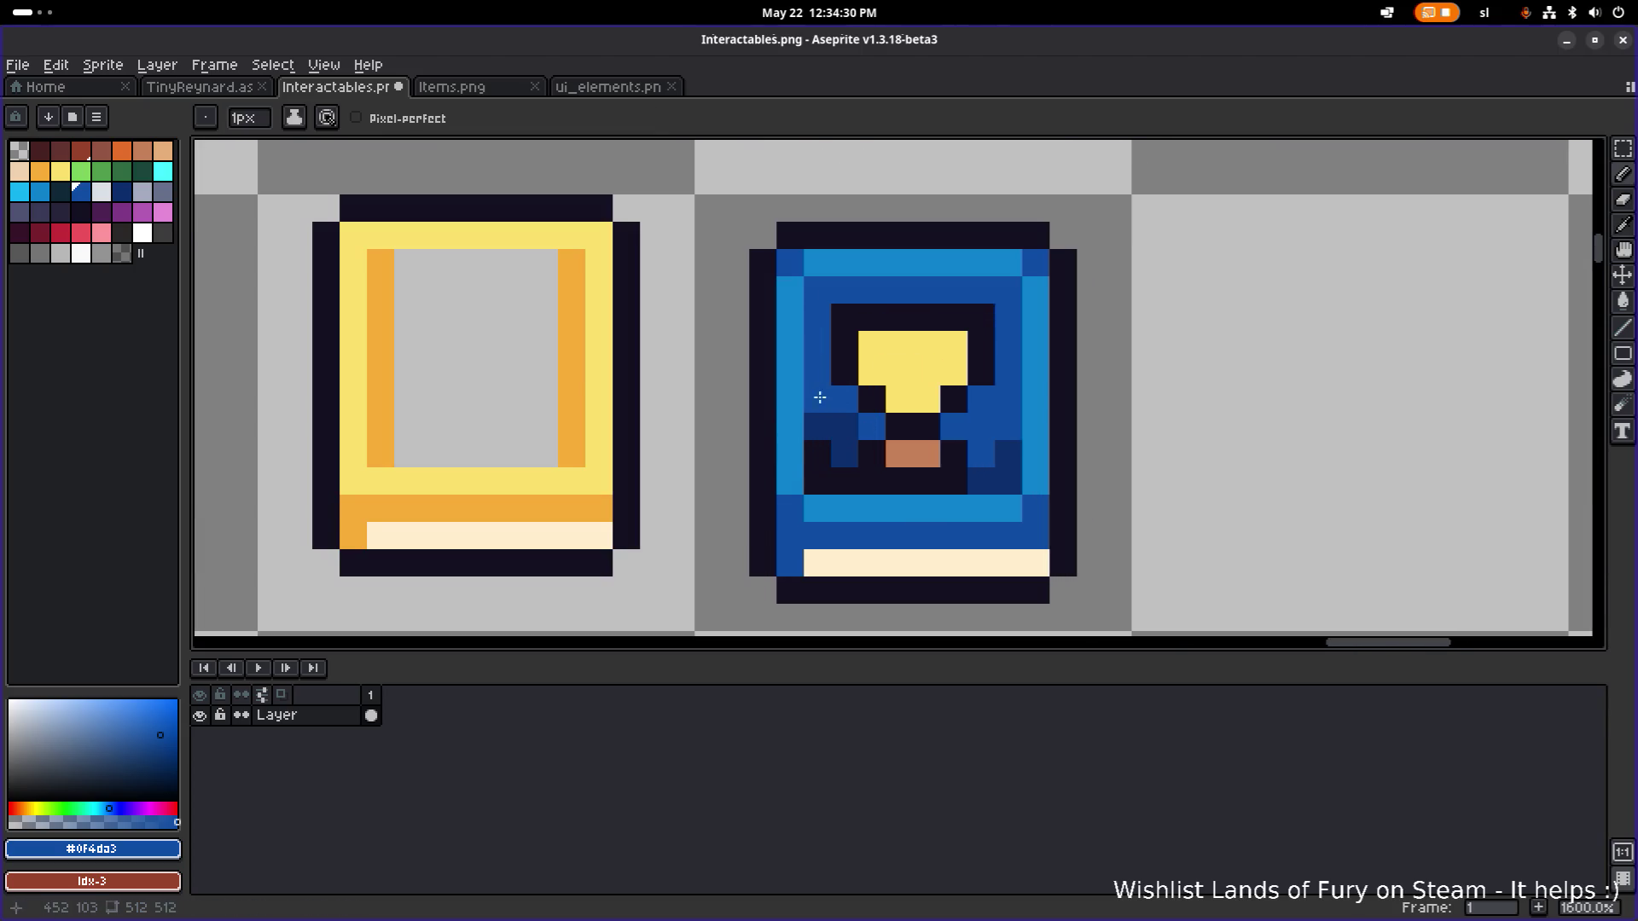
left_click_drag(818, 401, 829, 479)
left_click_drag(981, 482, 1001, 450)
scroll(1063, 432, "down", 7)
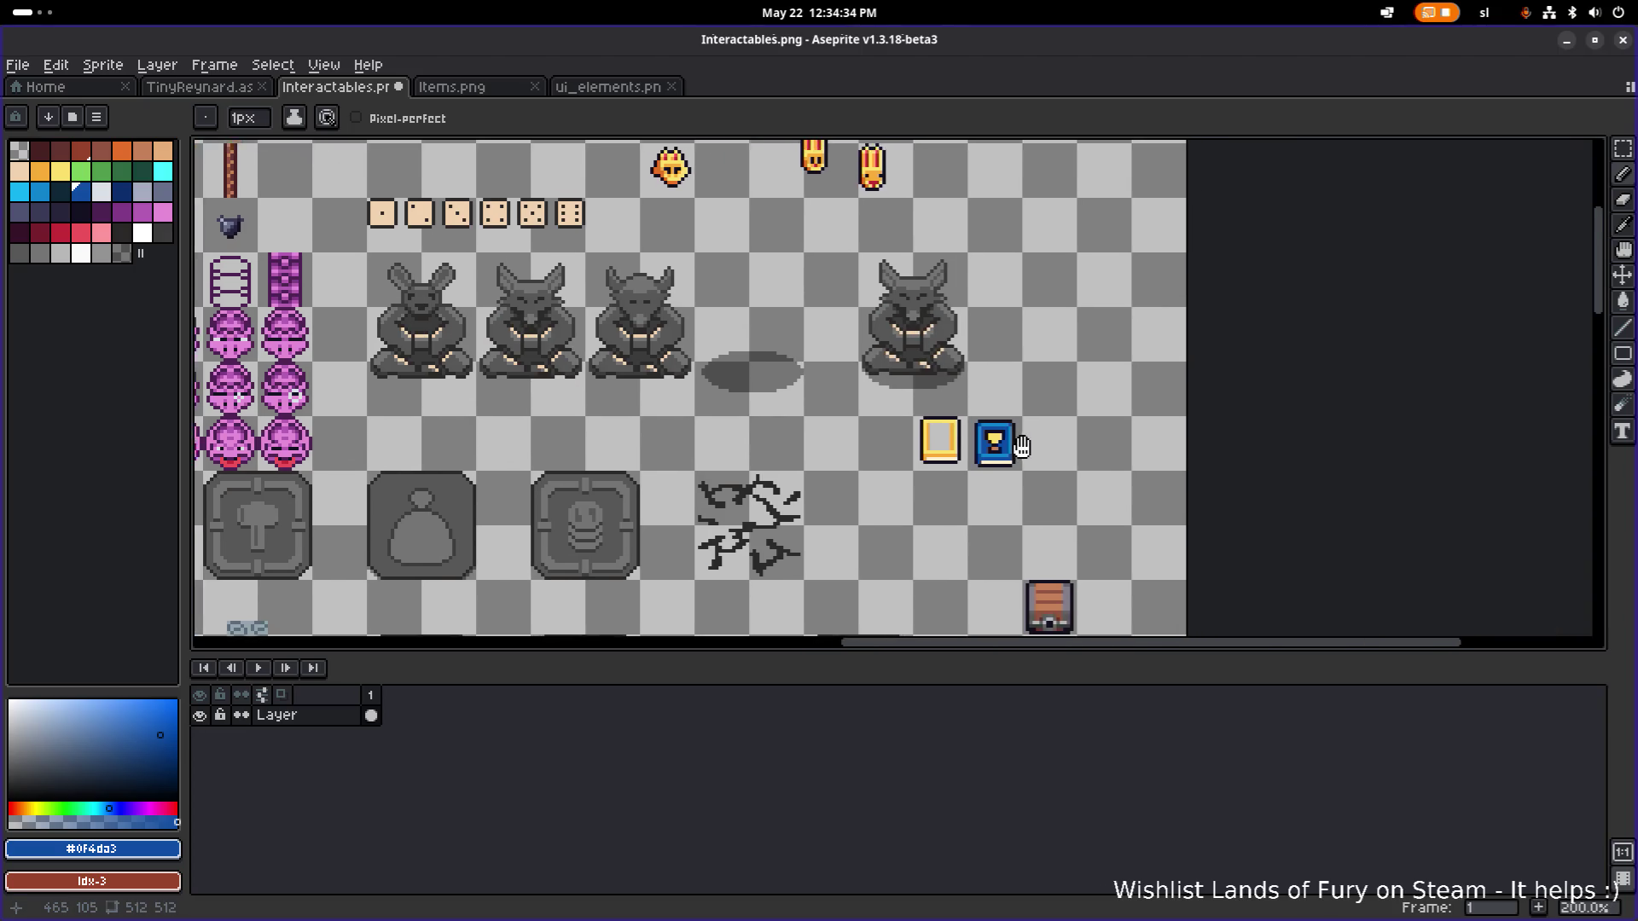
scroll(969, 457, "up", 8)
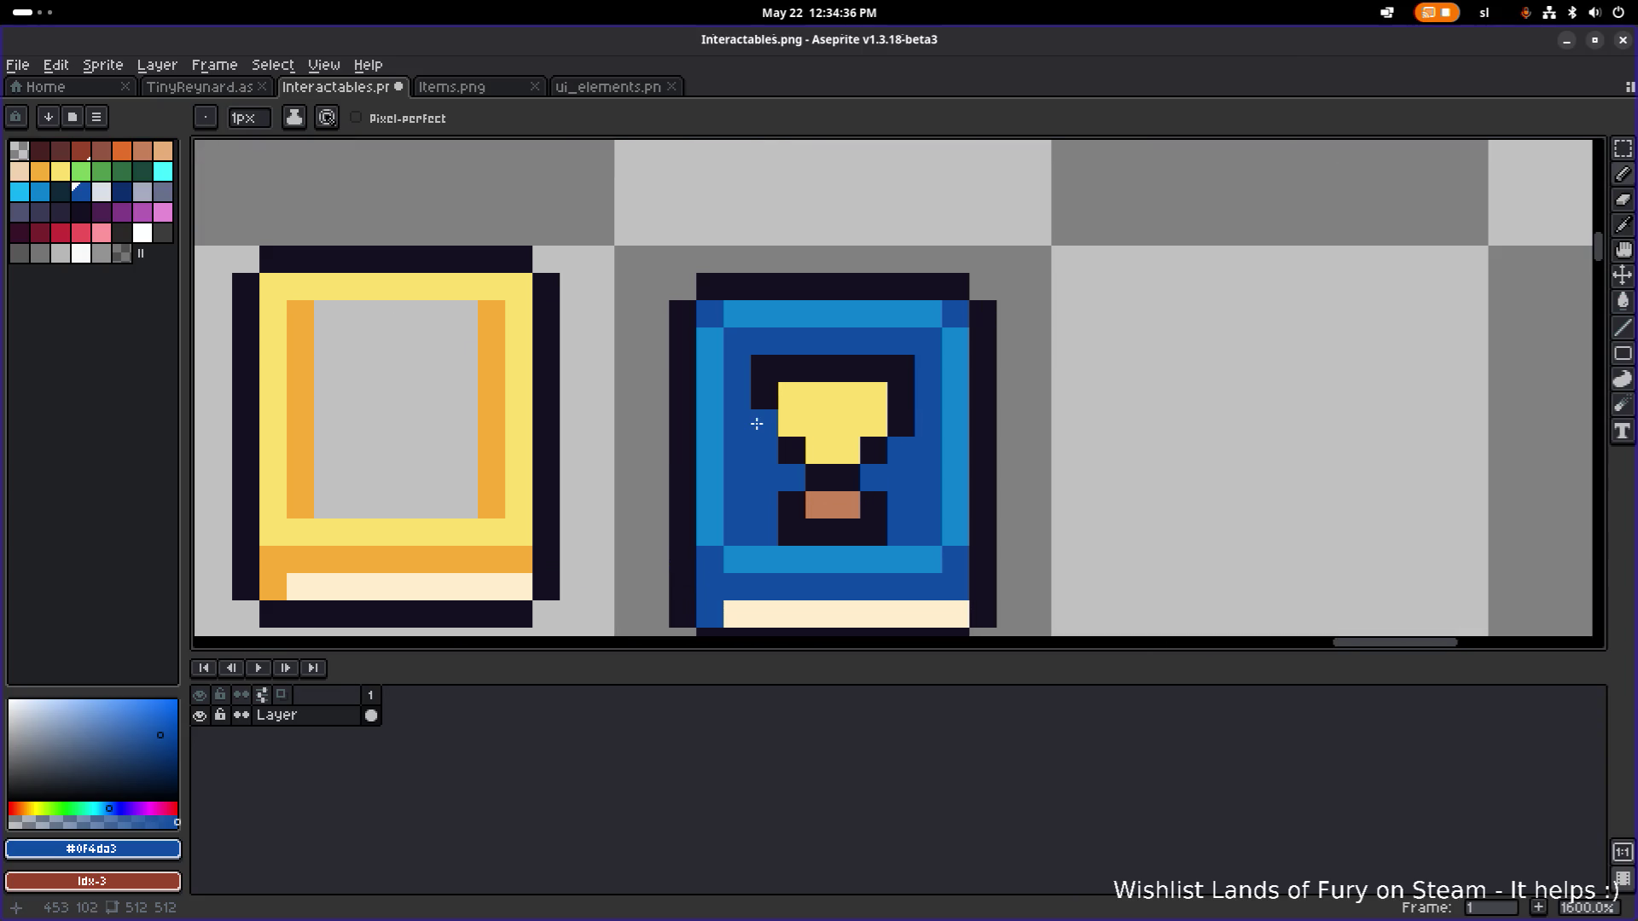
Fill the dark row above the trophy with its yellow and add a dark pixel at its top-left.
left_click(802, 397, "alt")
mouse_move(793, 369)
left_mouse_down()
mouse_move(875, 369)
mouse_move(883, 344)
left_mouse_up()
left_click(765, 369, "alt")
left_click(794, 344)
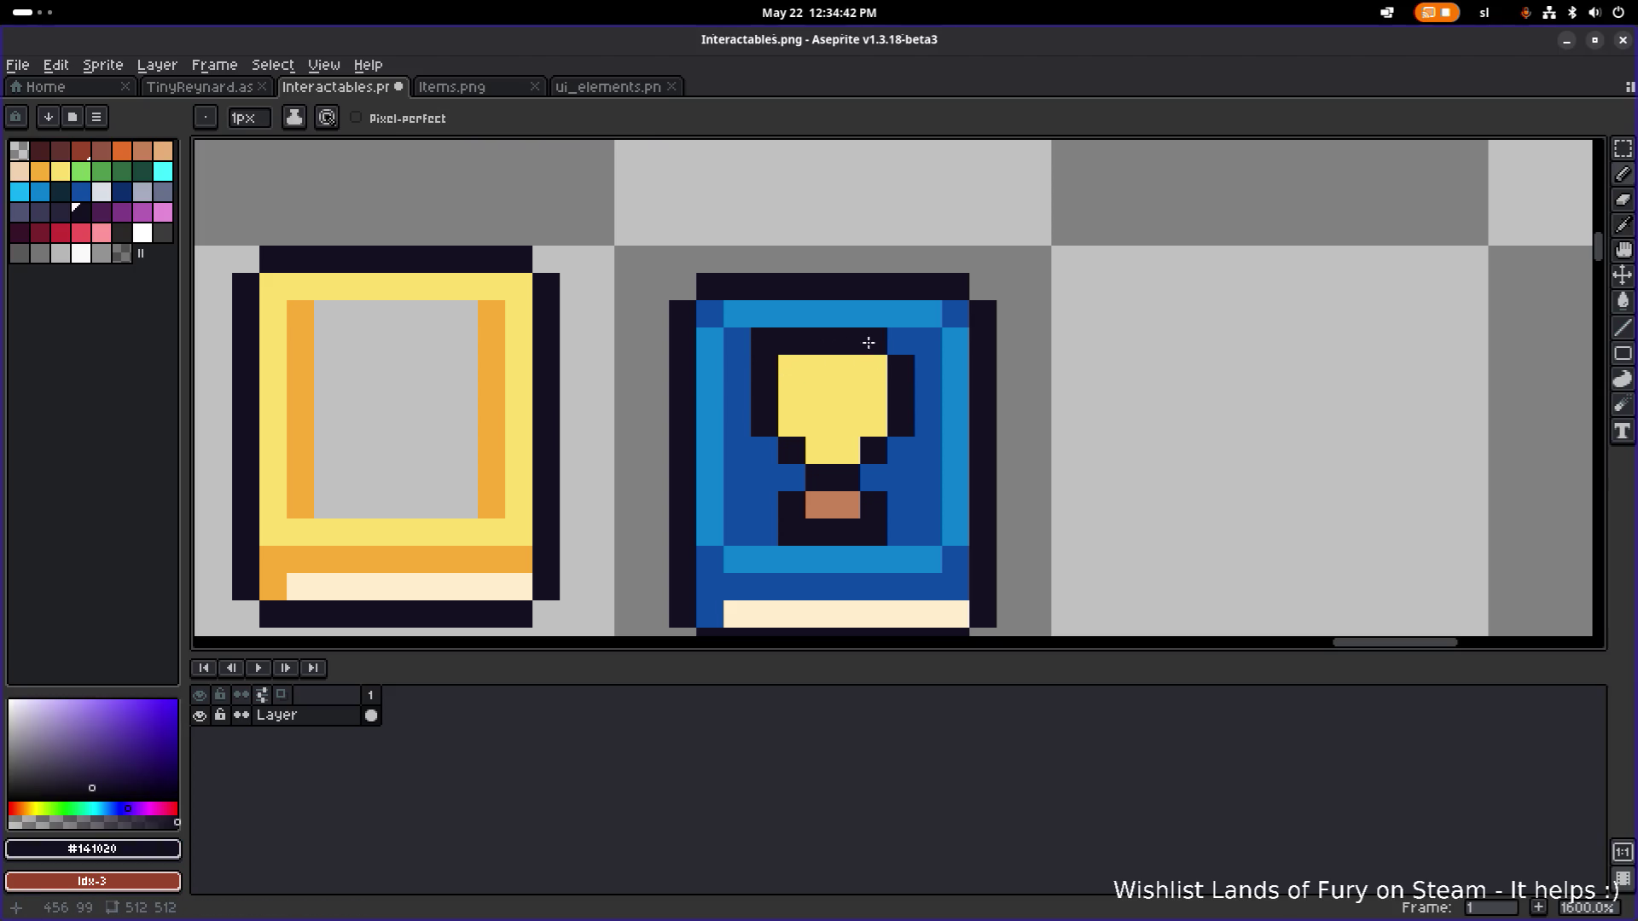
Paint the trophy's left and right handles and its top-right pixel orange.
scroll(847, 394, "down", 1)
left_click(580, 446, "alt")
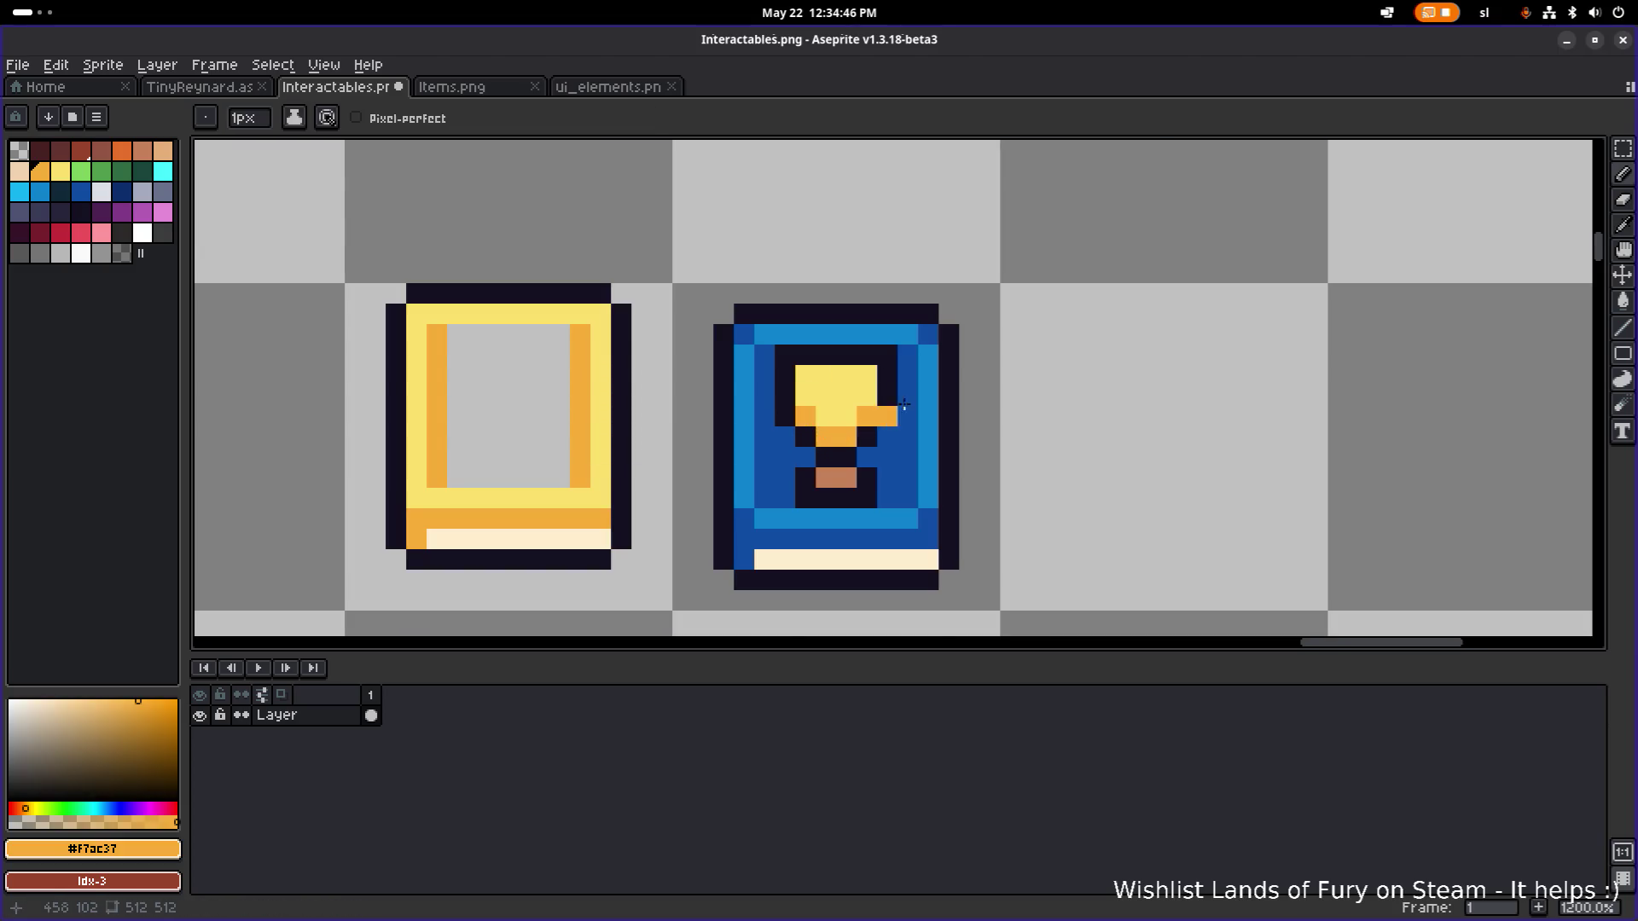
scroll(905, 404, "down", 6)
scroll(979, 402, "up", 7)
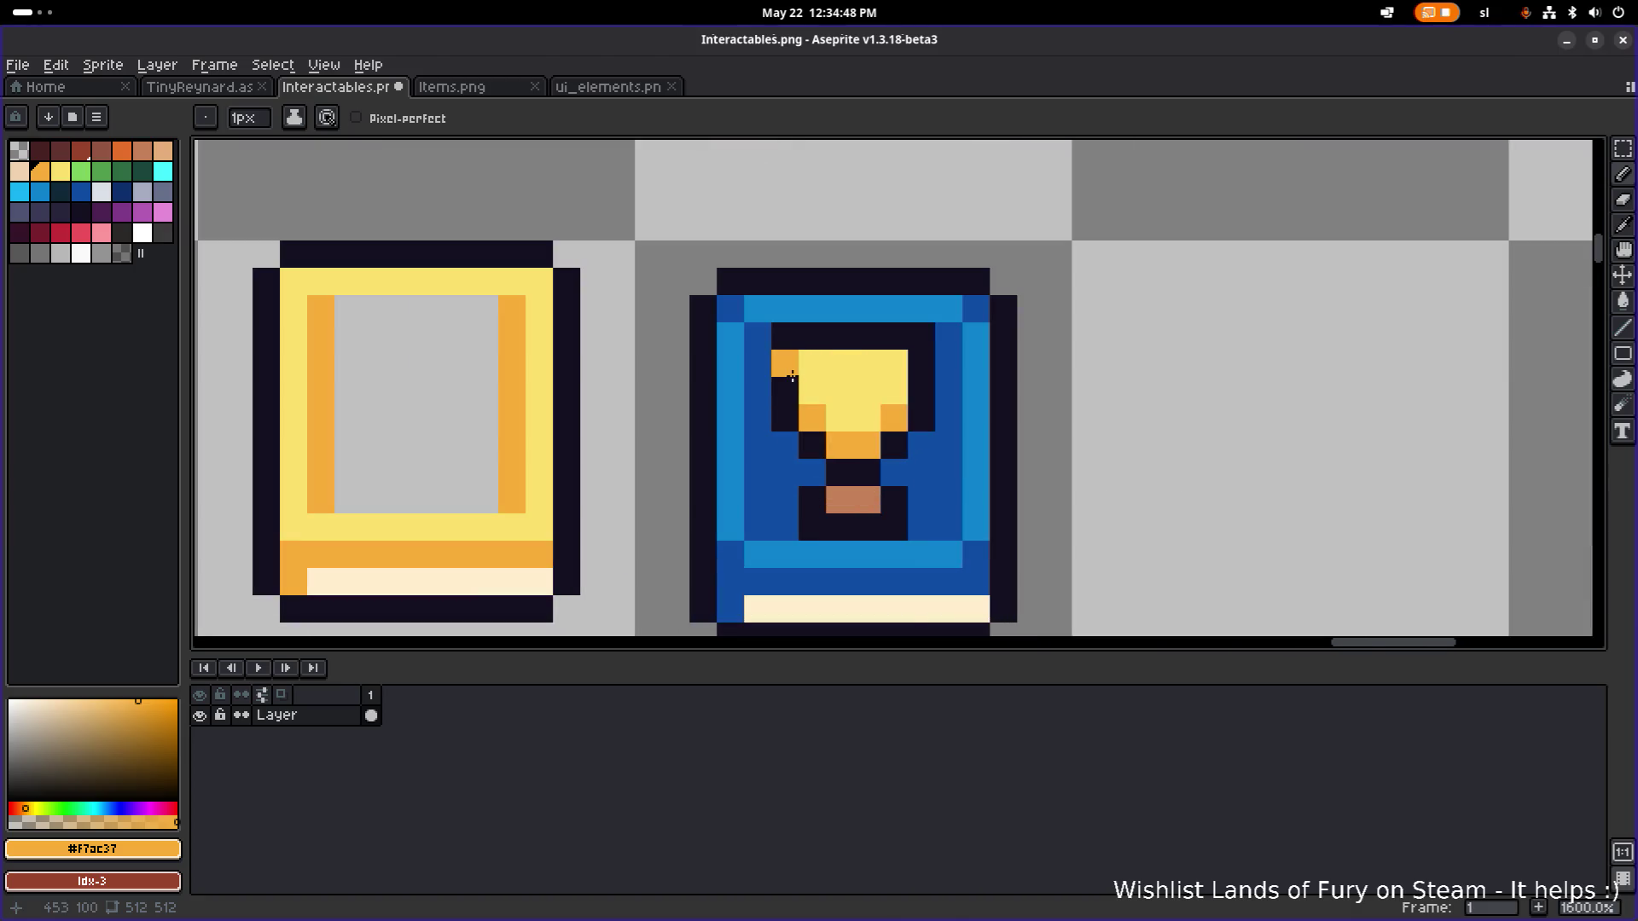
left_click(785, 390)
left_click(921, 390)
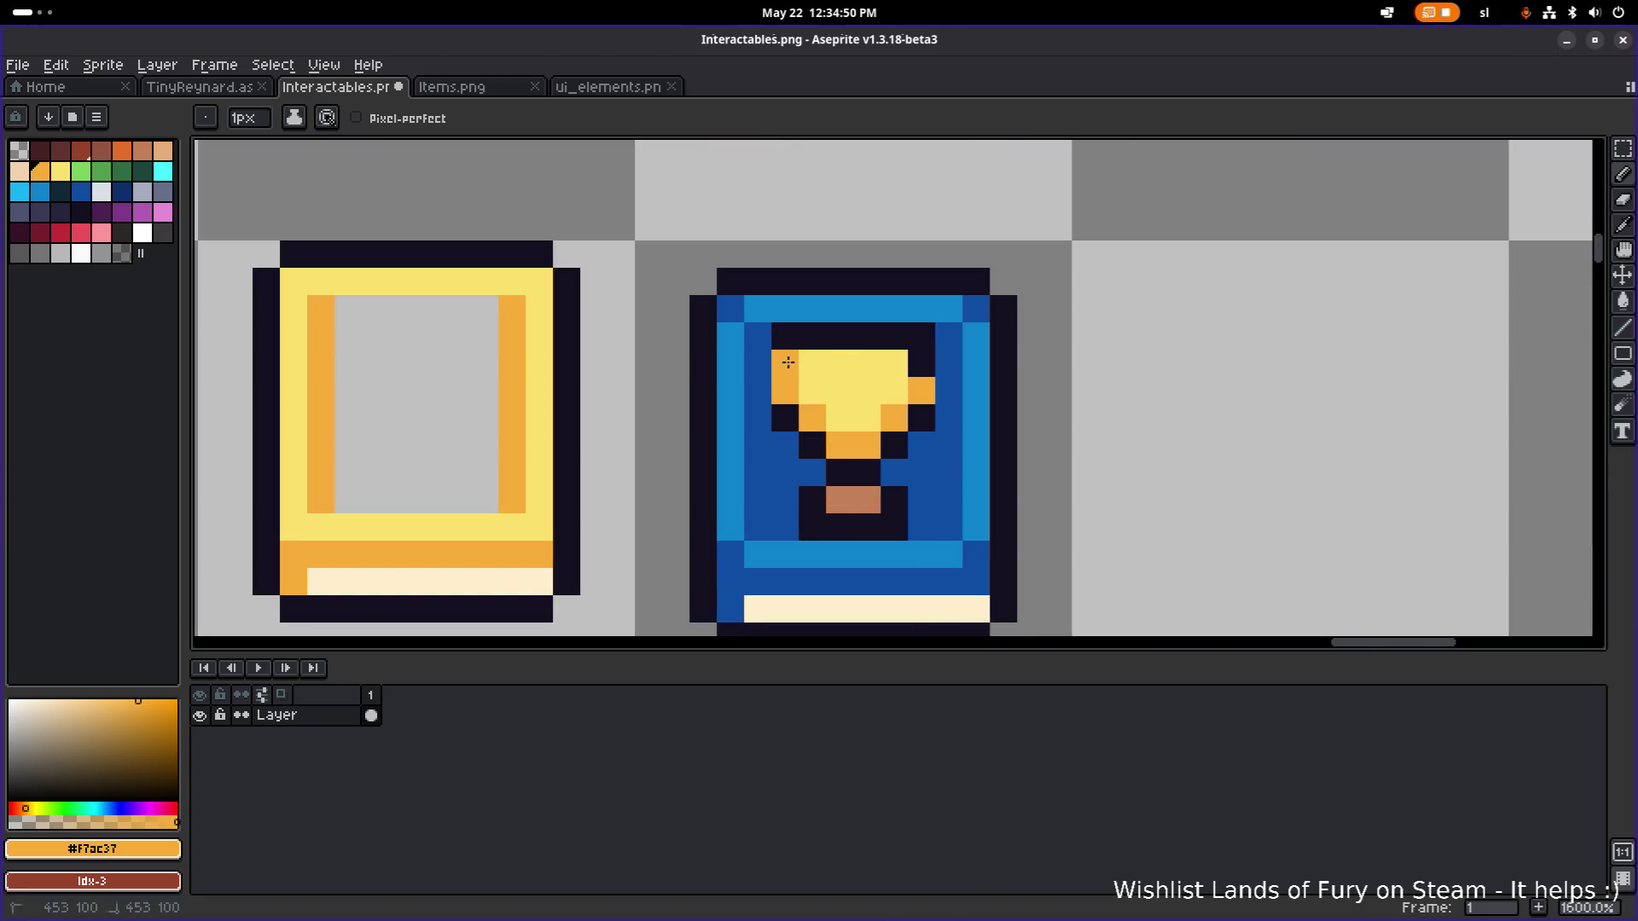
left_click(922, 363)
Extend the dark outline around the trophy, undoing one stray dark pixel.
left_click(797, 336, "alt")
left_click_drag(758, 363, 758, 390)
left_click(949, 373)
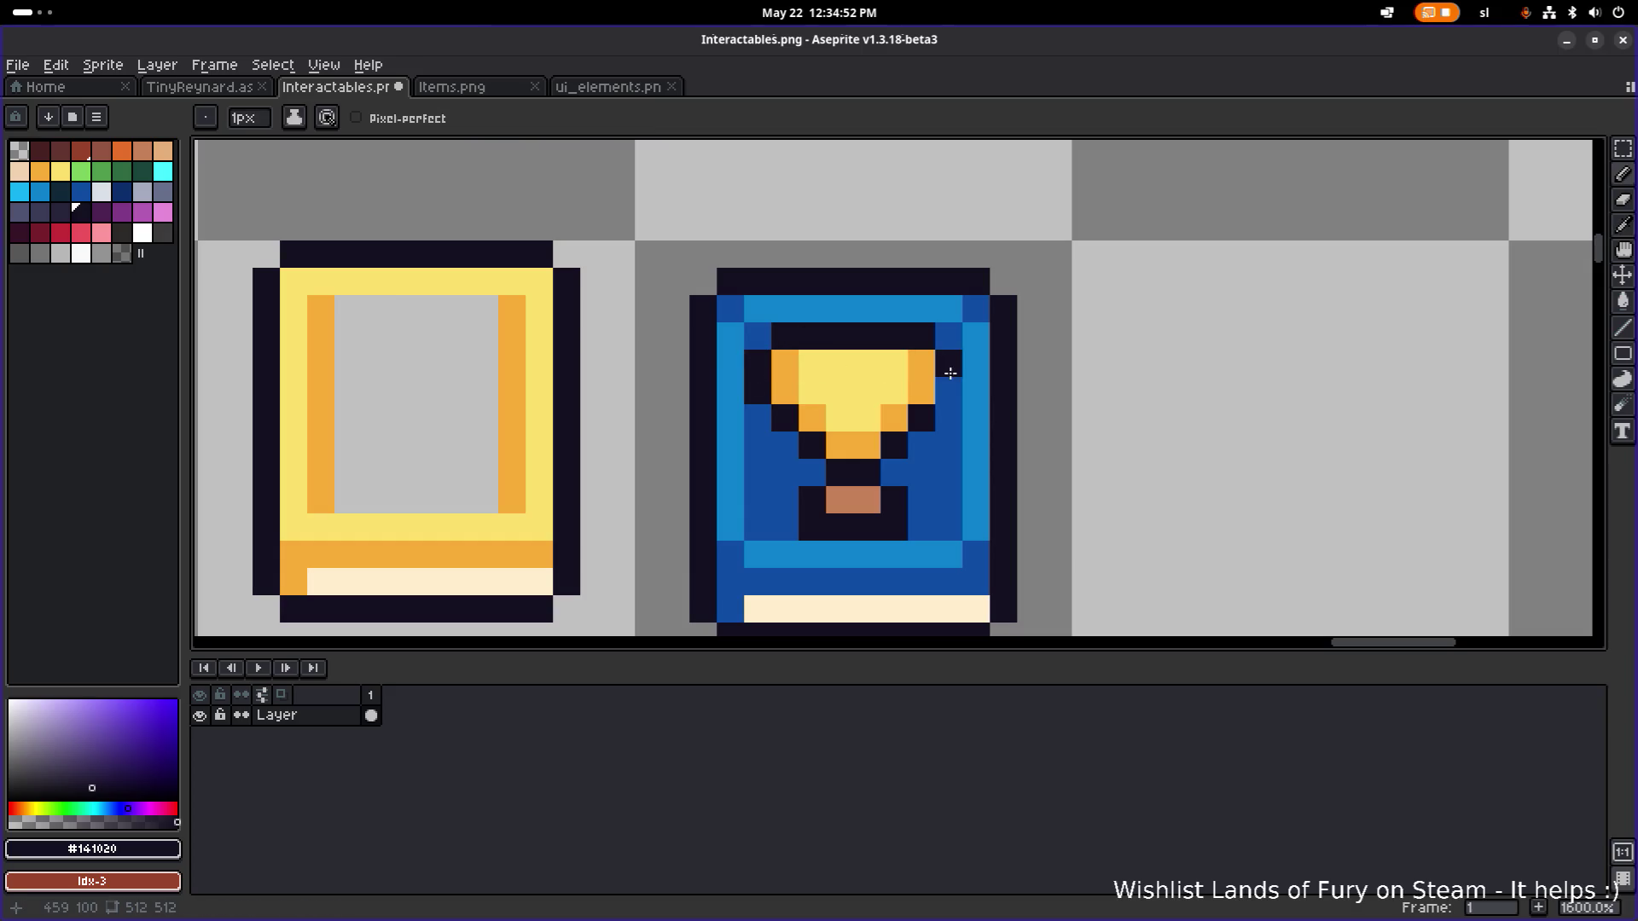
scroll(981, 367, "down", 7)
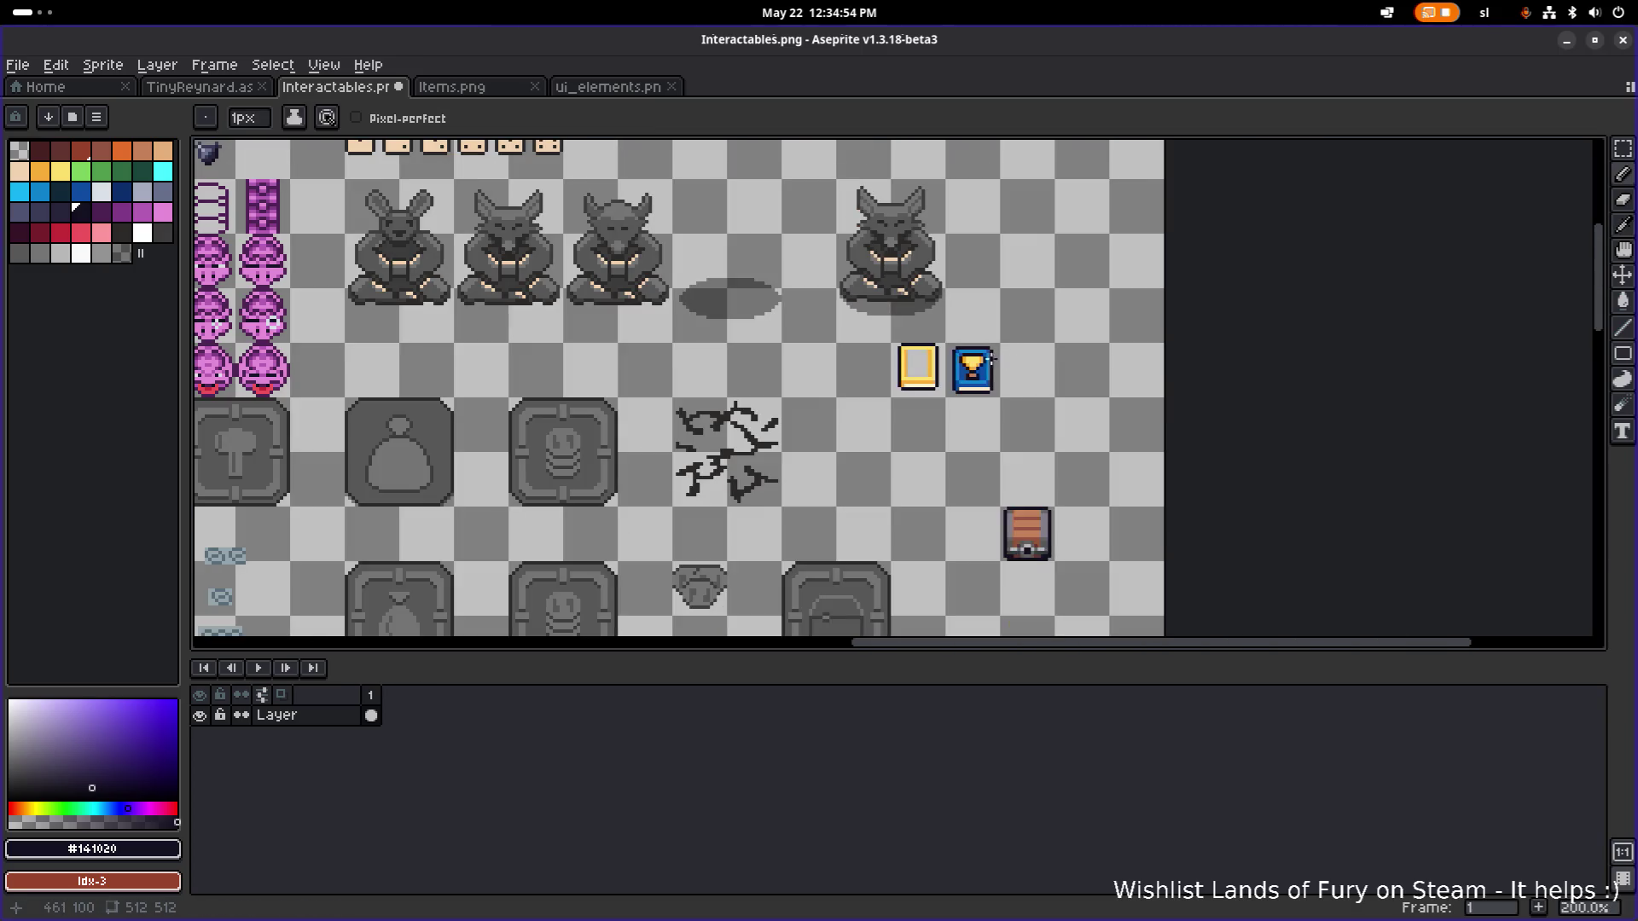
scroll(989, 358, "up", 7)
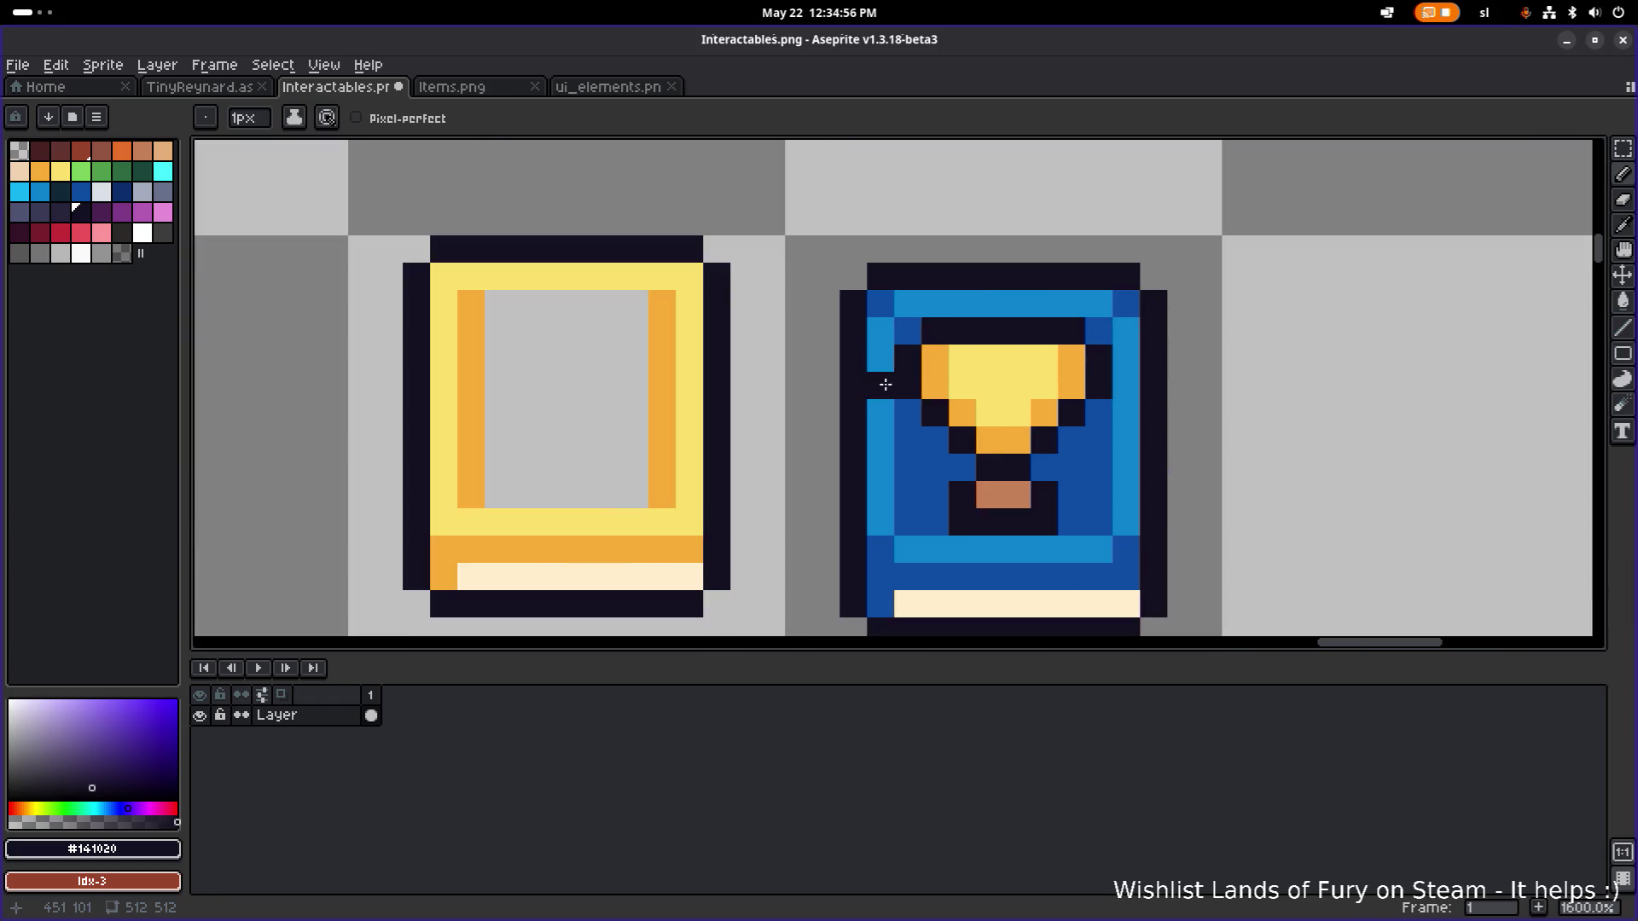
key("ctrl+z")
Add an orange pixel with a dark pixel below it on each side of the trophy.
left_click(932, 367, "alt")
left_click(908, 418)
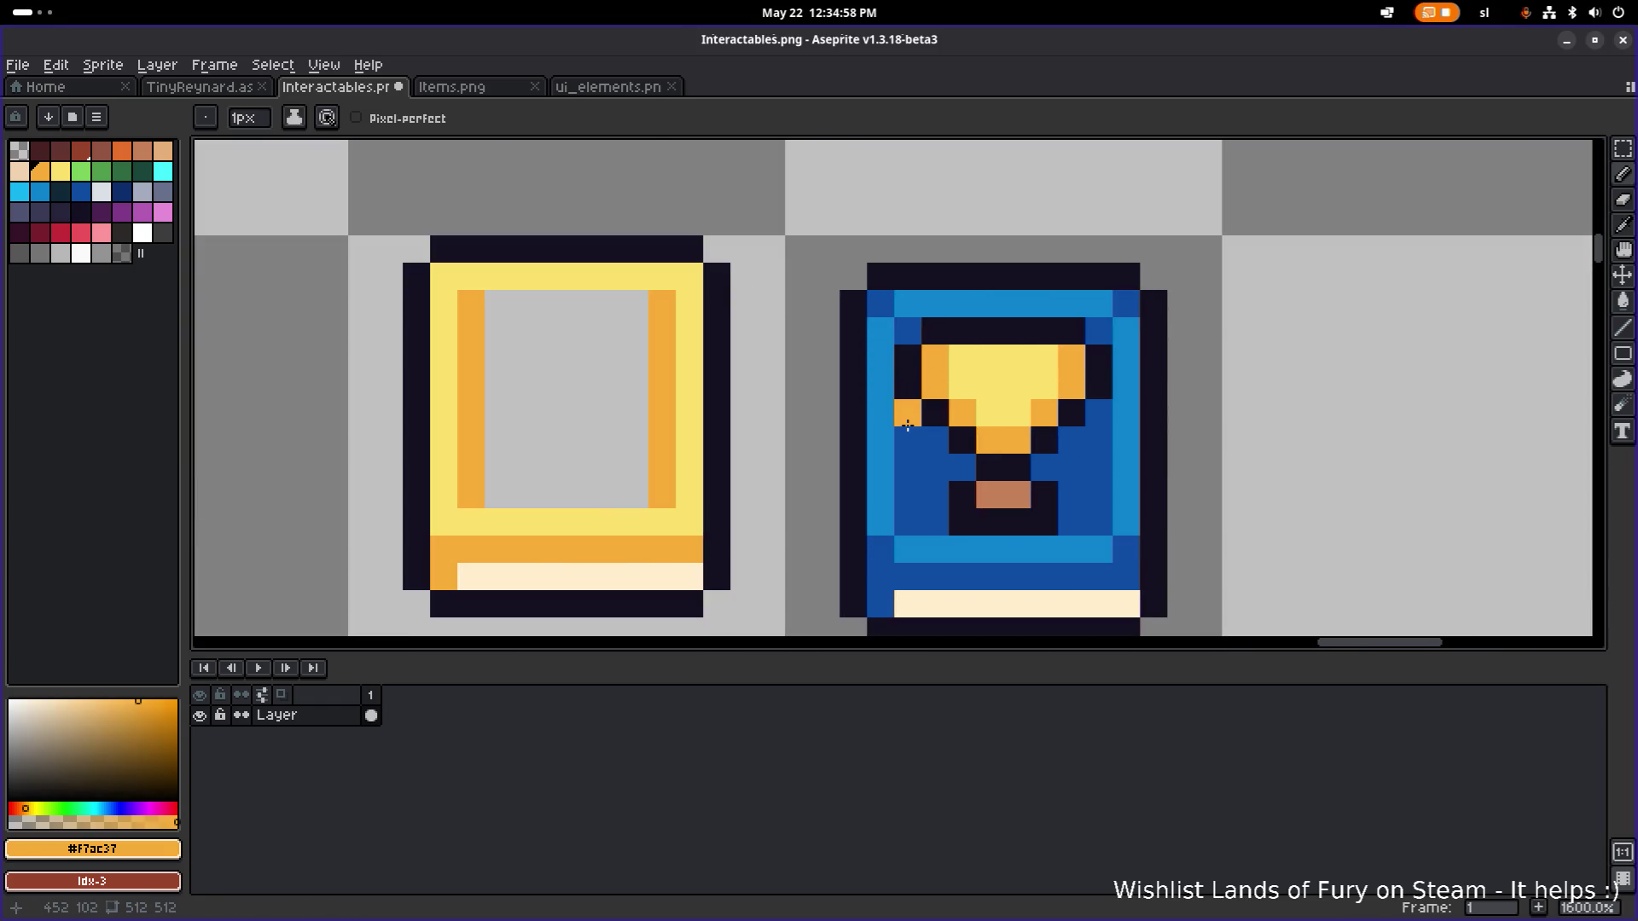
left_click(934, 415, "alt")
left_click(906, 430)
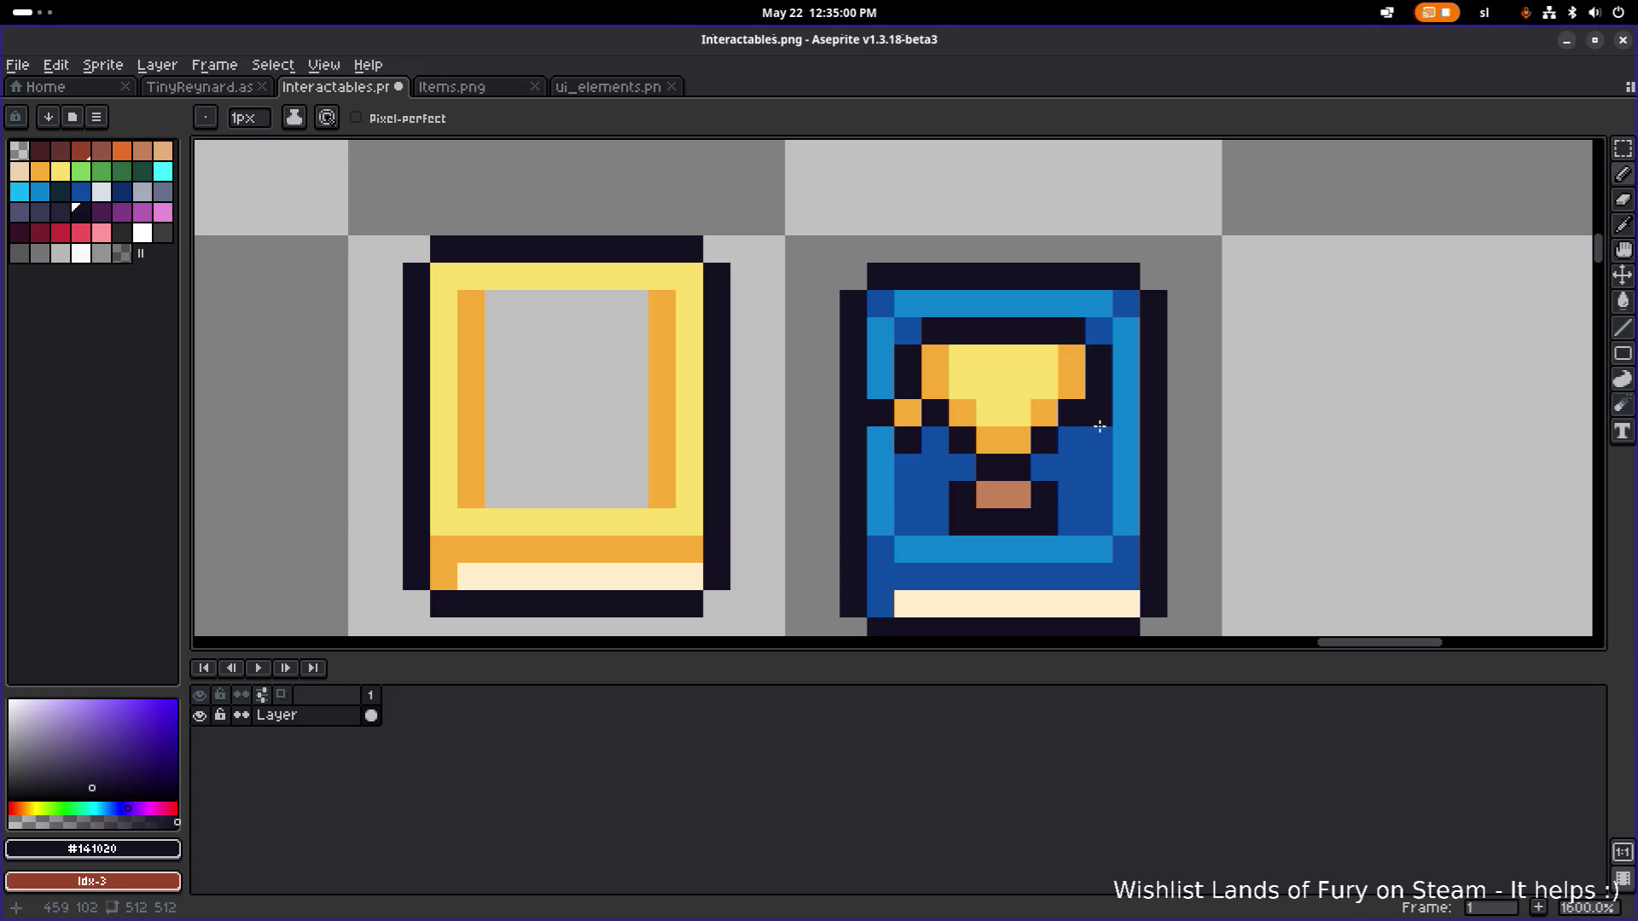
left_click(1082, 366, "alt")
left_click(1099, 413)
left_click(1071, 413, "alt")
left_click(1099, 440)
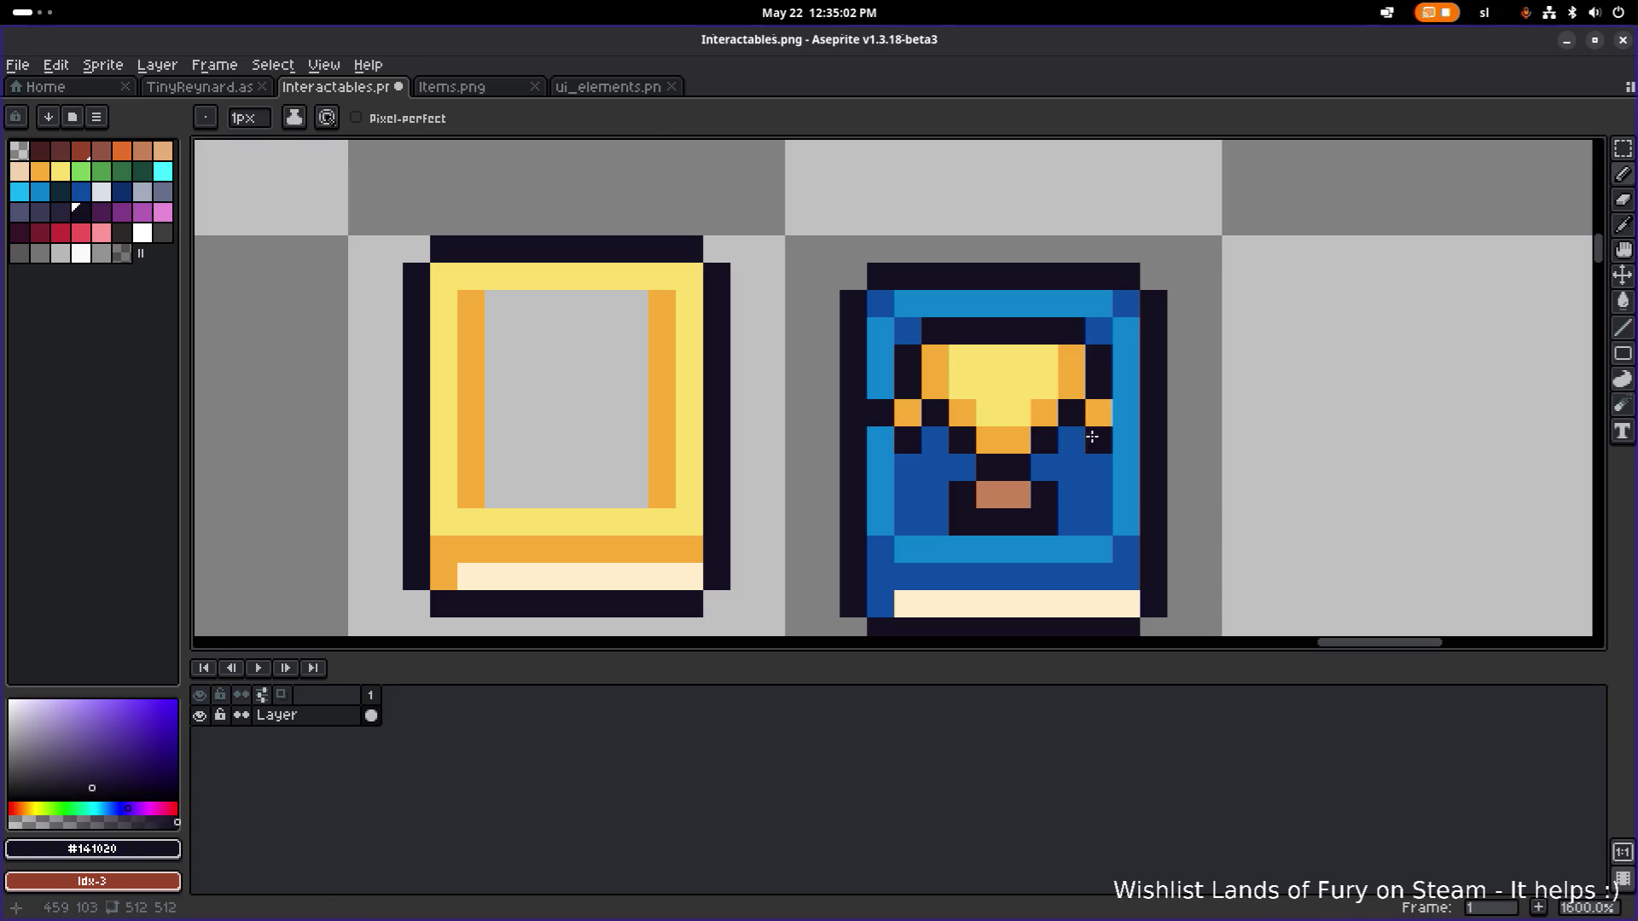
Add another orange pixel on the trophy's right and a pixel below the trophy's dark outline.
scroll(1123, 415, "down", 4)
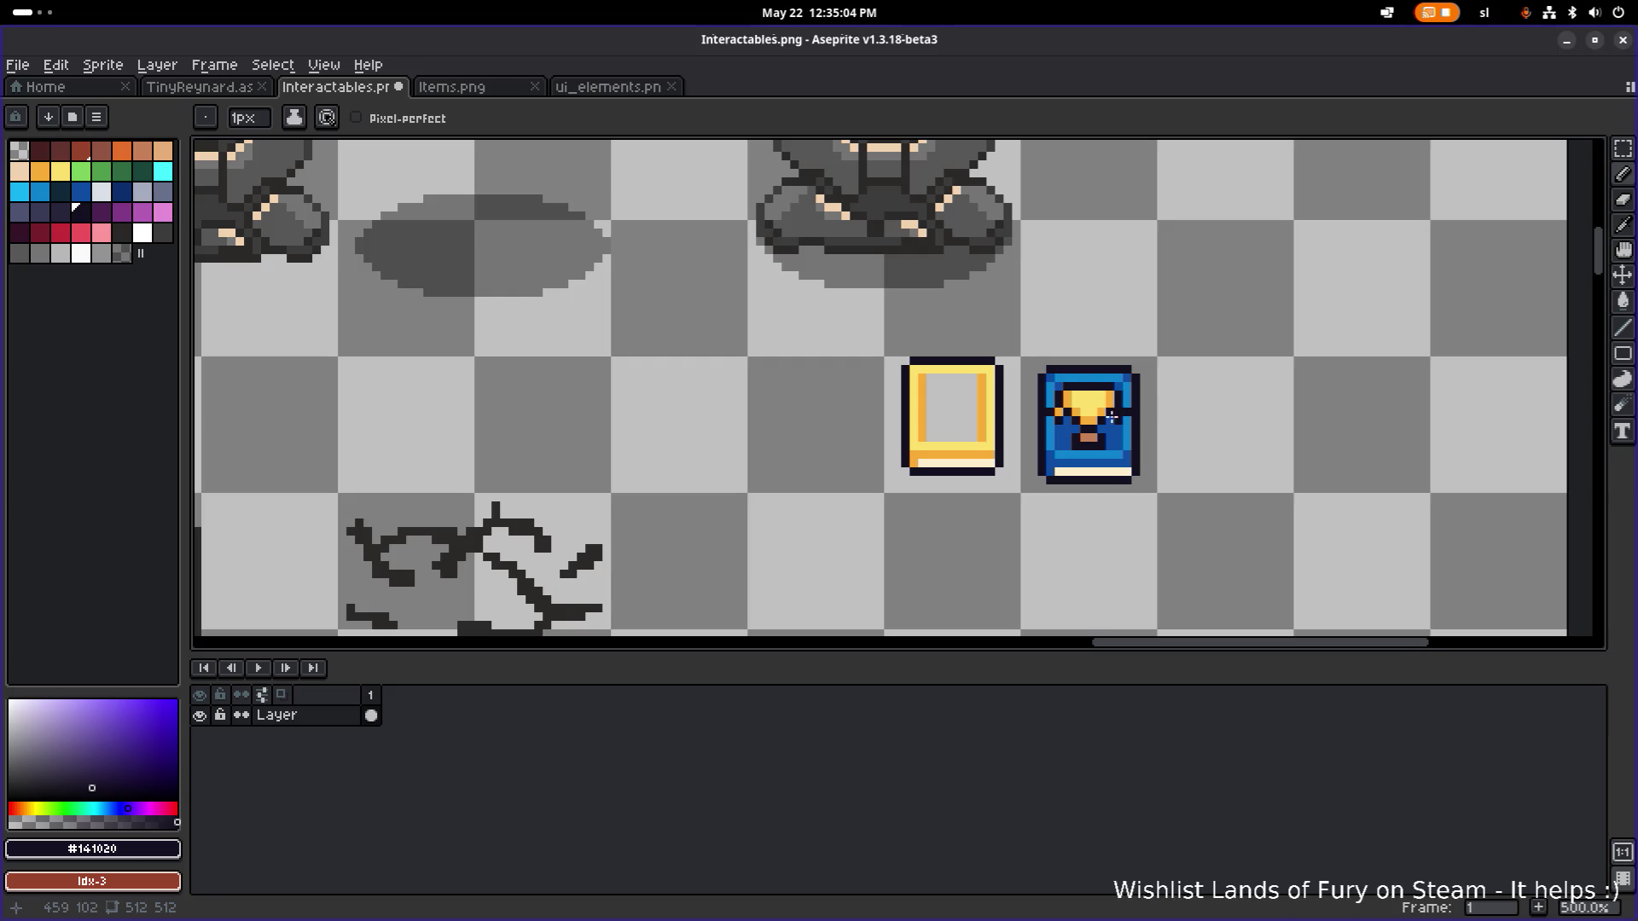
scroll(1112, 416, "up", 4)
left_click(947, 395, "alt")
left_click(1190, 426)
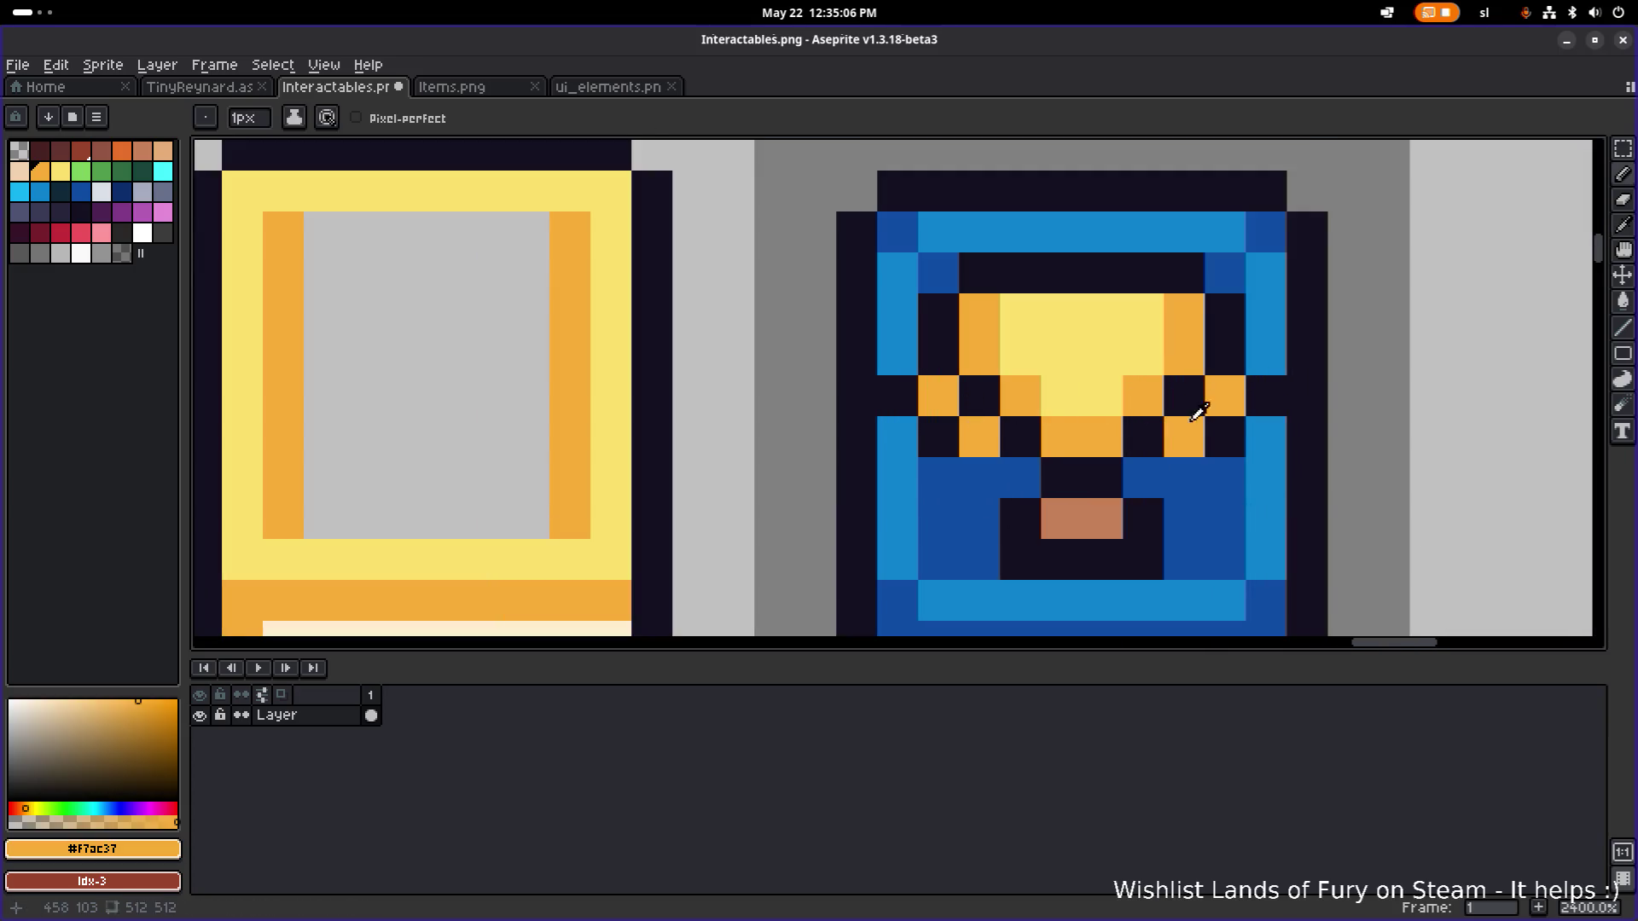
left_click(1227, 433, "alt")
left_click(982, 467)
Undo the last edits and paint the pixels left and right of the trophy dark blue.
scroll(1138, 426, "down", 4)
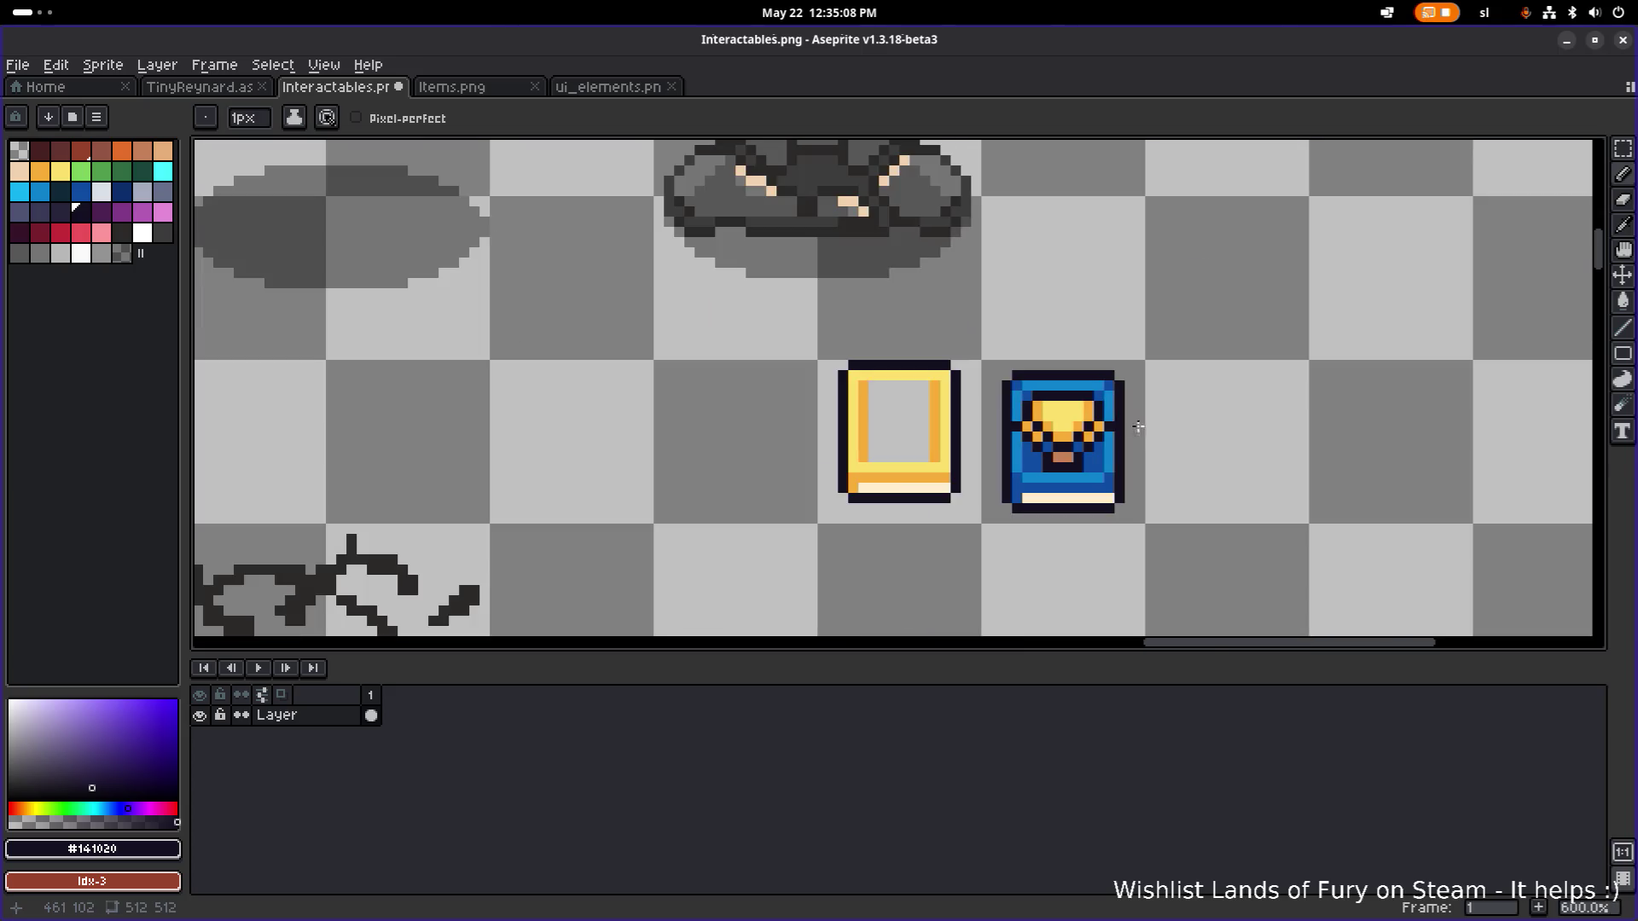
scroll(1190, 415, "up", 3)
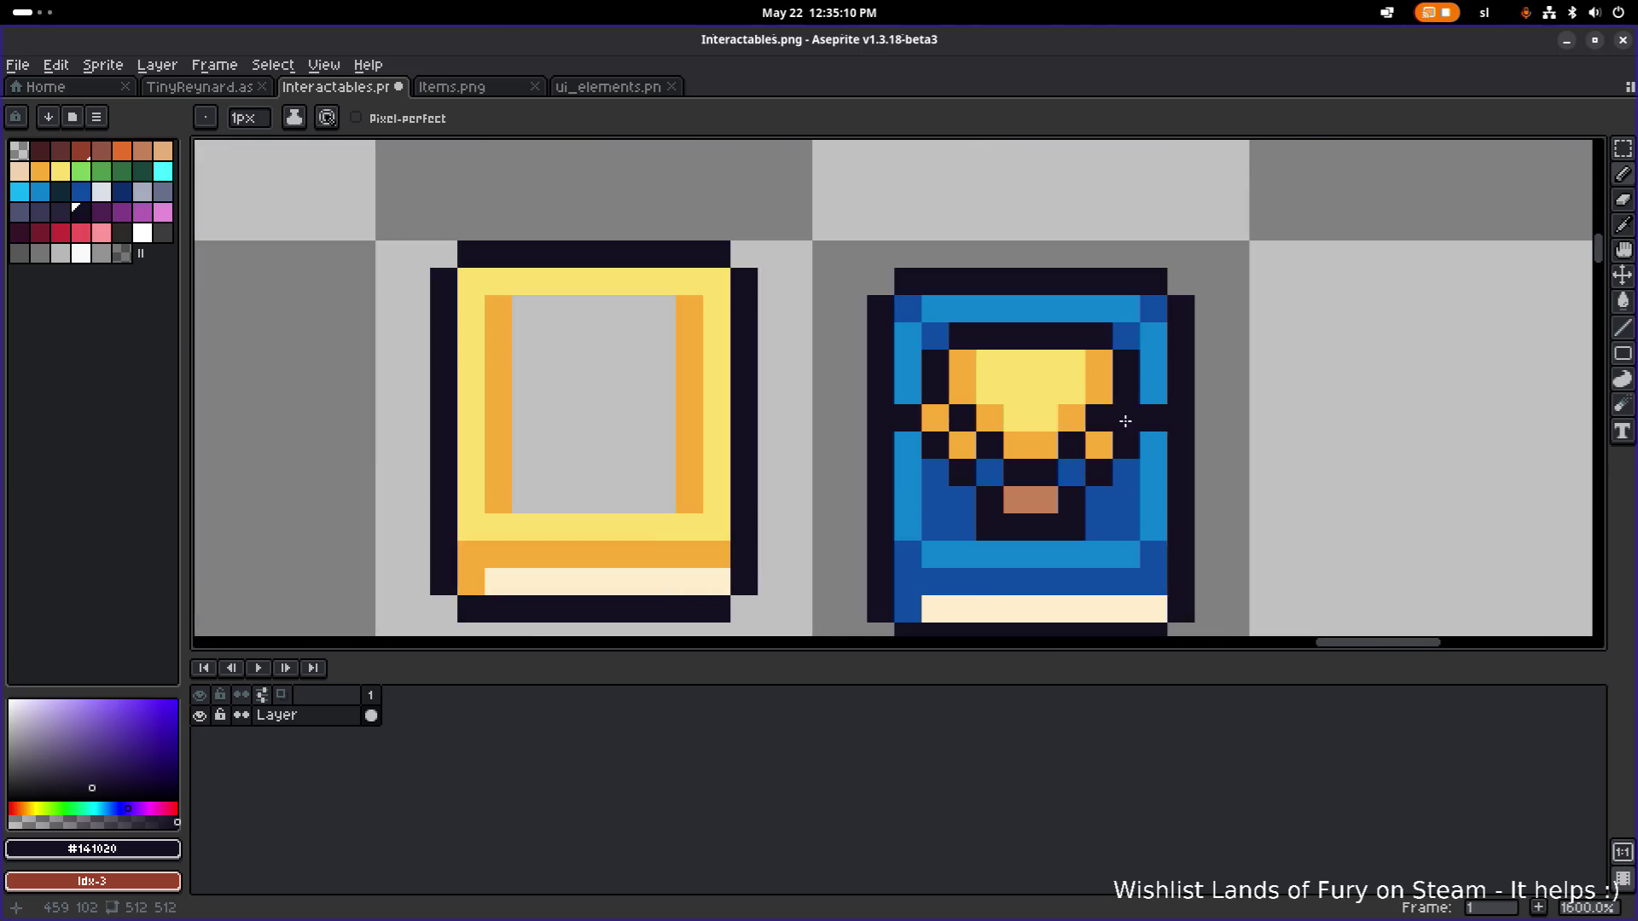
left_click(1145, 423, "alt")
key("ctrl+z")
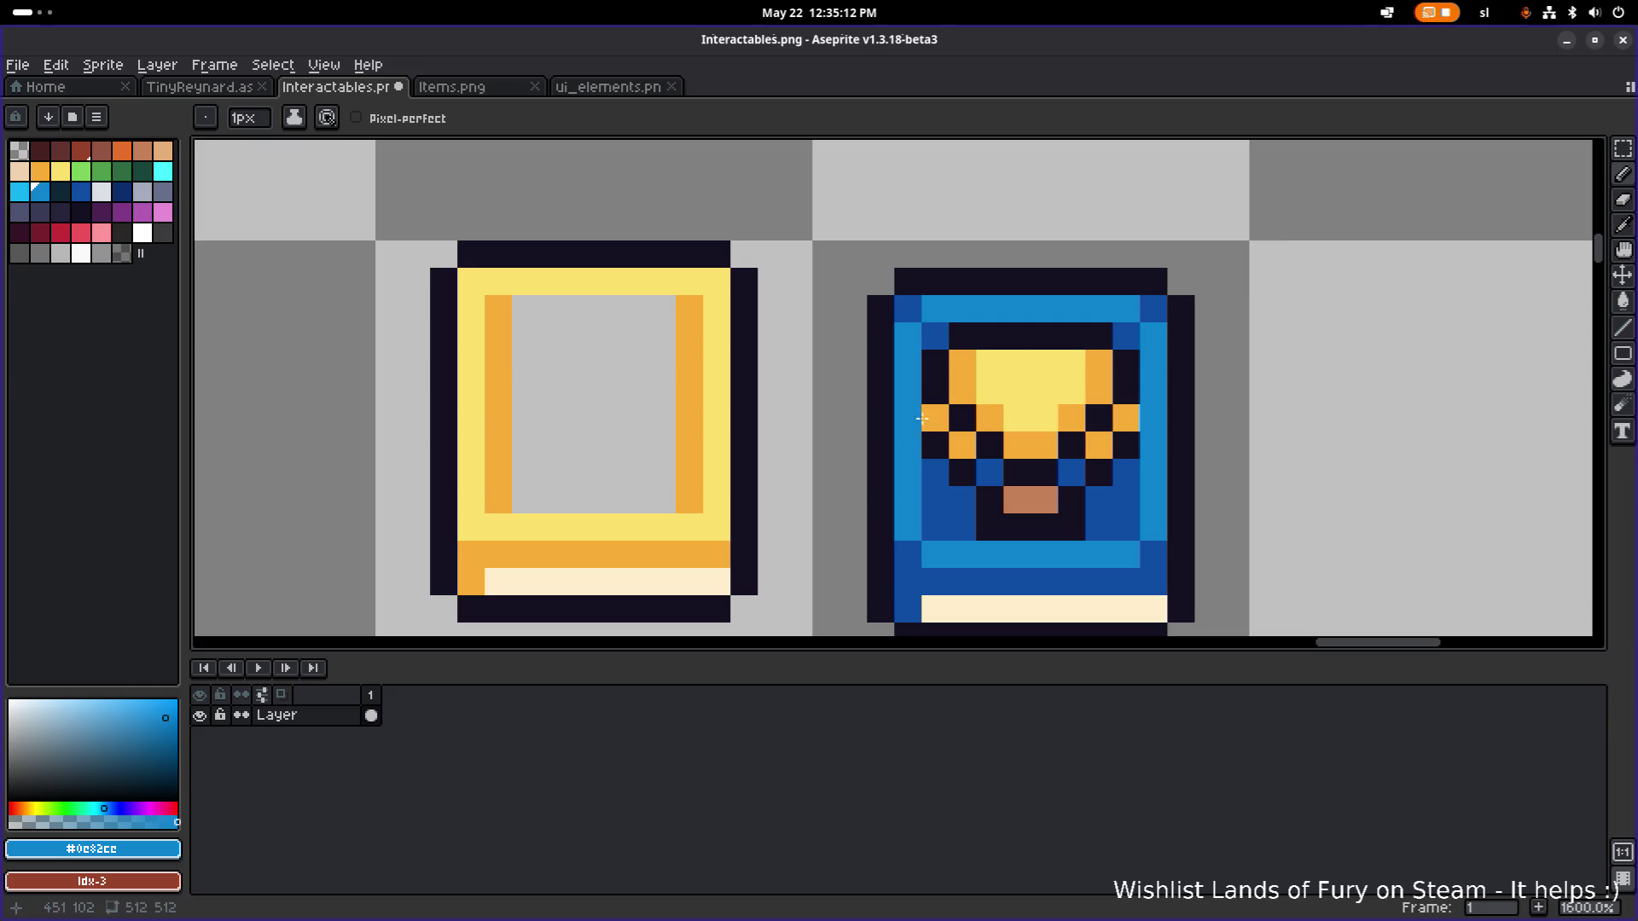
left_click(935, 473, "alt")
left_click(935, 418)
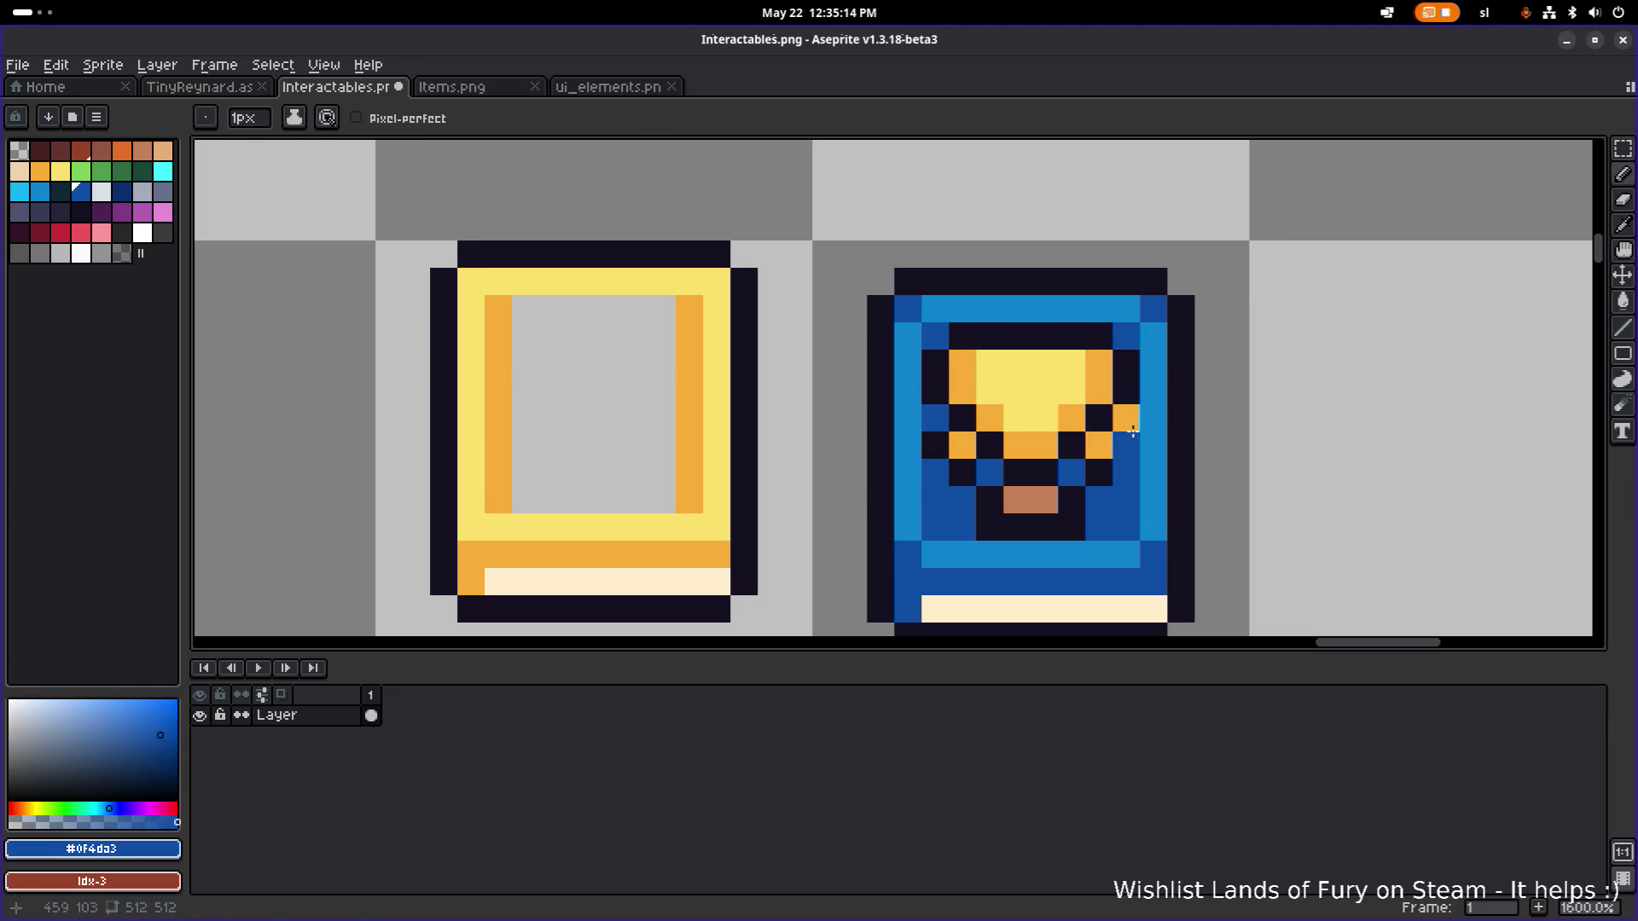
left_click(1126, 418)
Sample the trophy's orange #f7ac37 from the canvas and paint the remaining dark trophy pixel with it.
scroll(1134, 425, "down", 3)
scroll(1014, 422, "down", 2)
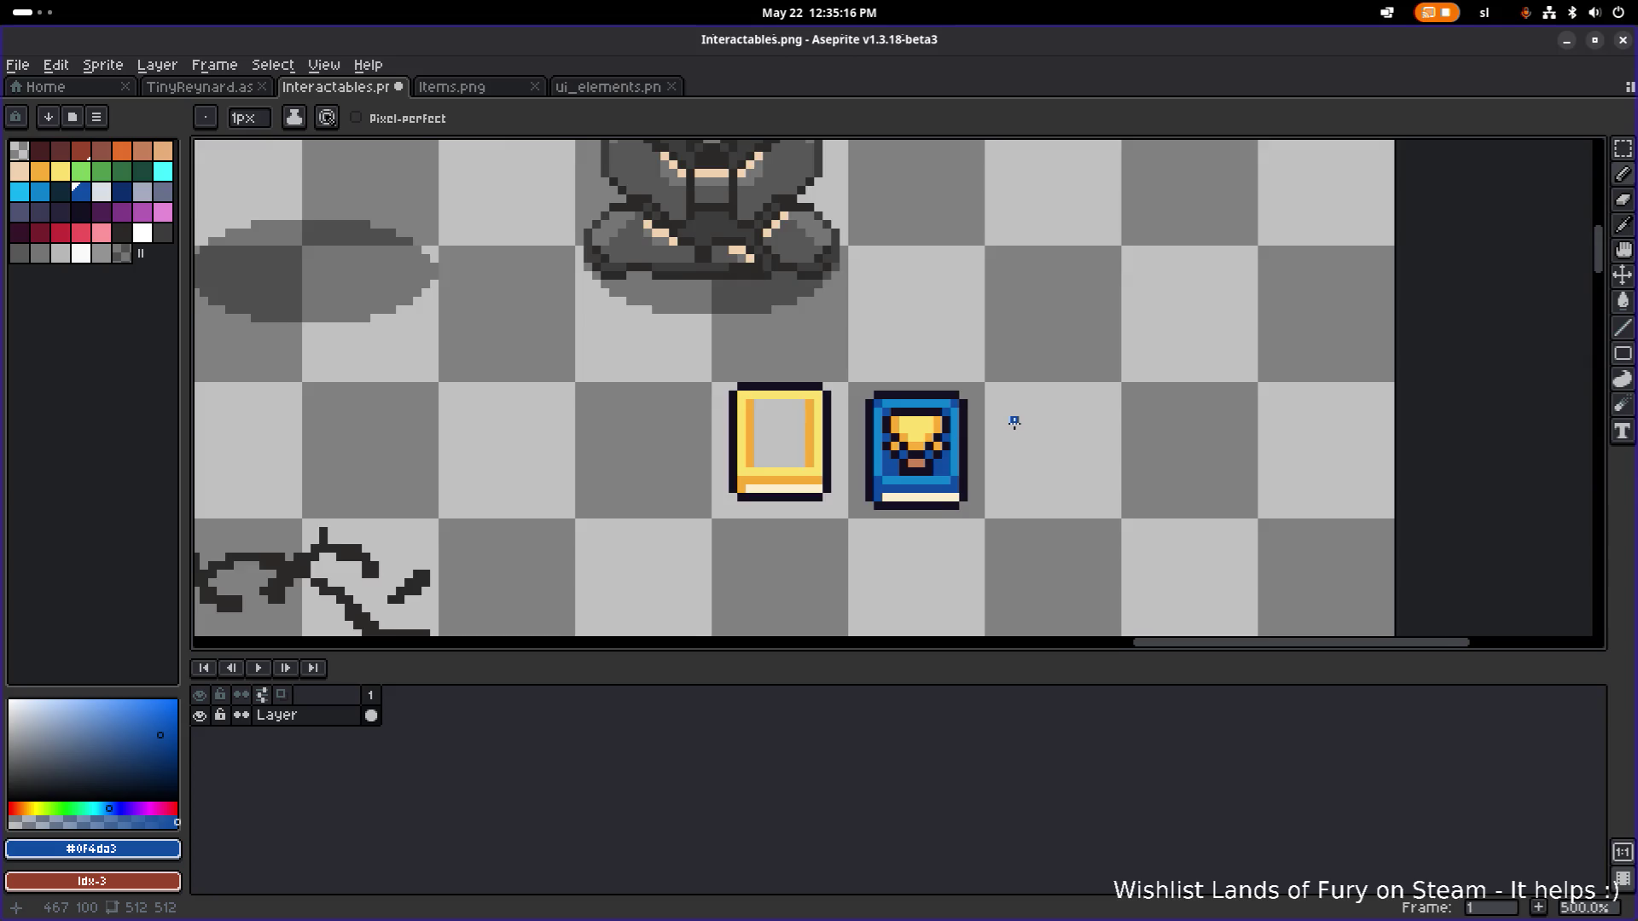
scroll(791, 470, "up", 2)
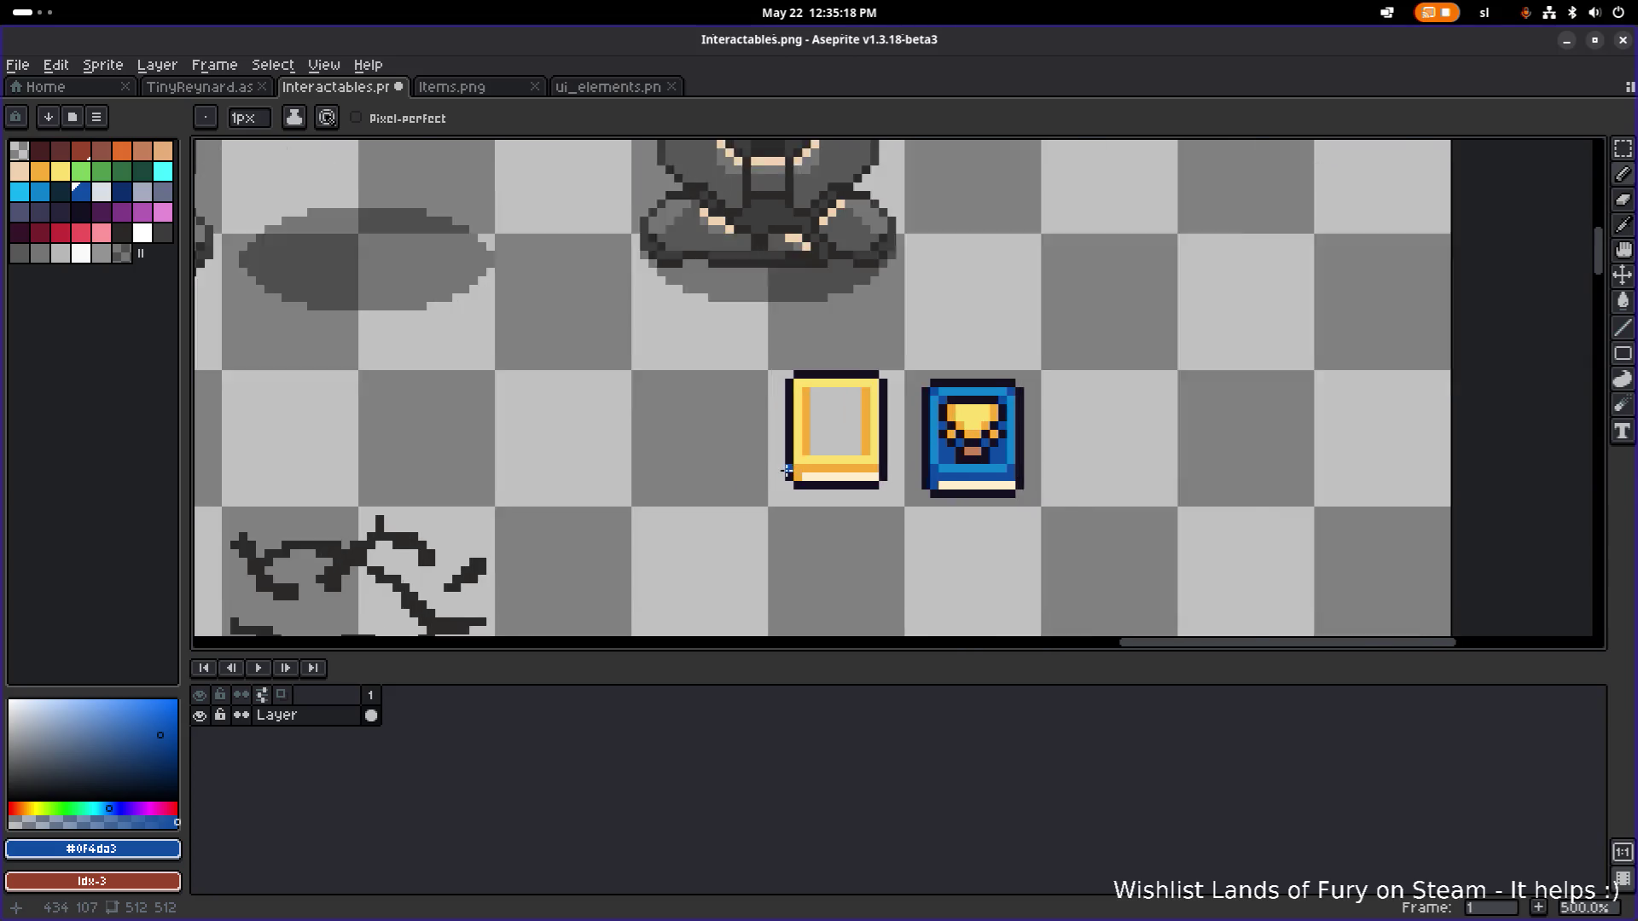
scroll(837, 459, "up", 4)
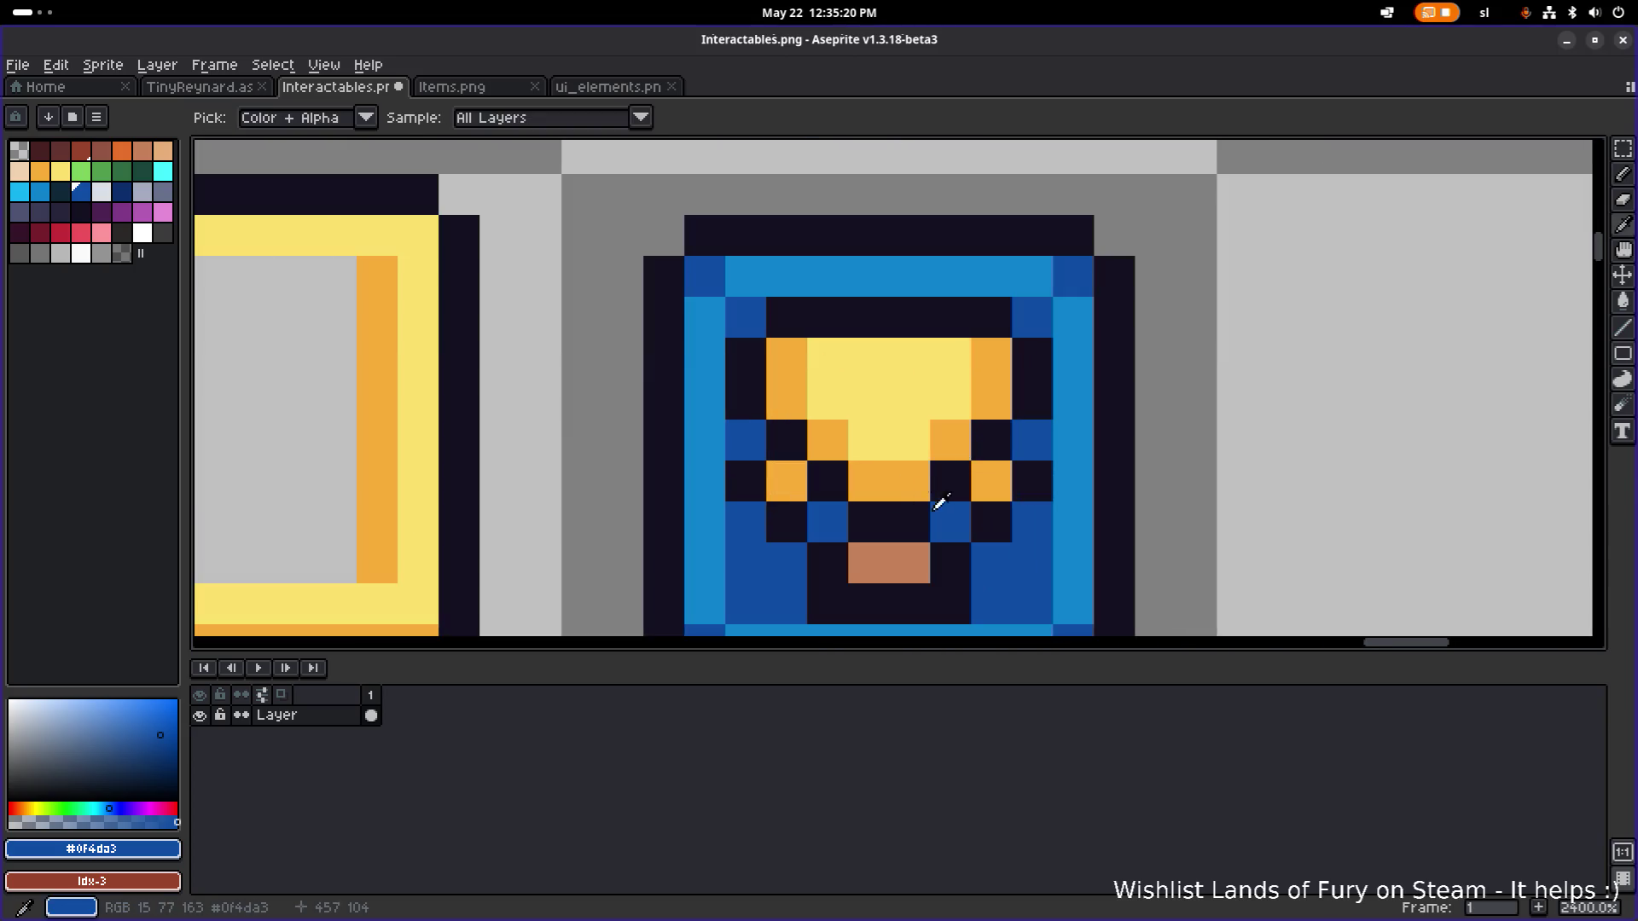
left_click(947, 523, "alt")
scroll(832, 518, "down", 5)
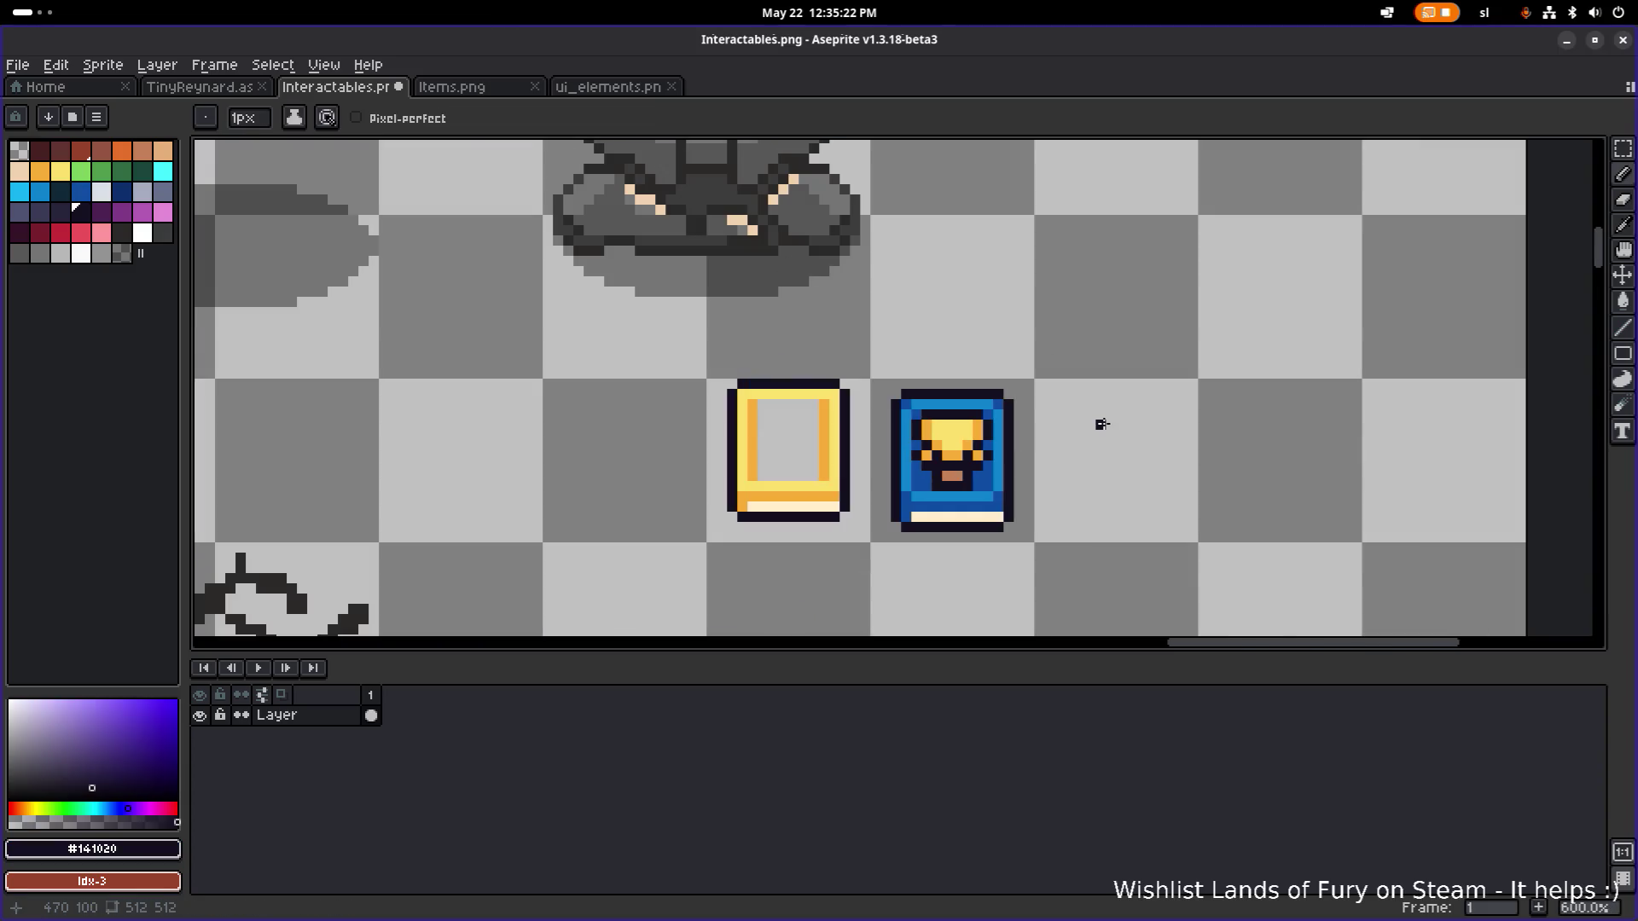
scroll(991, 455, "up", 4)
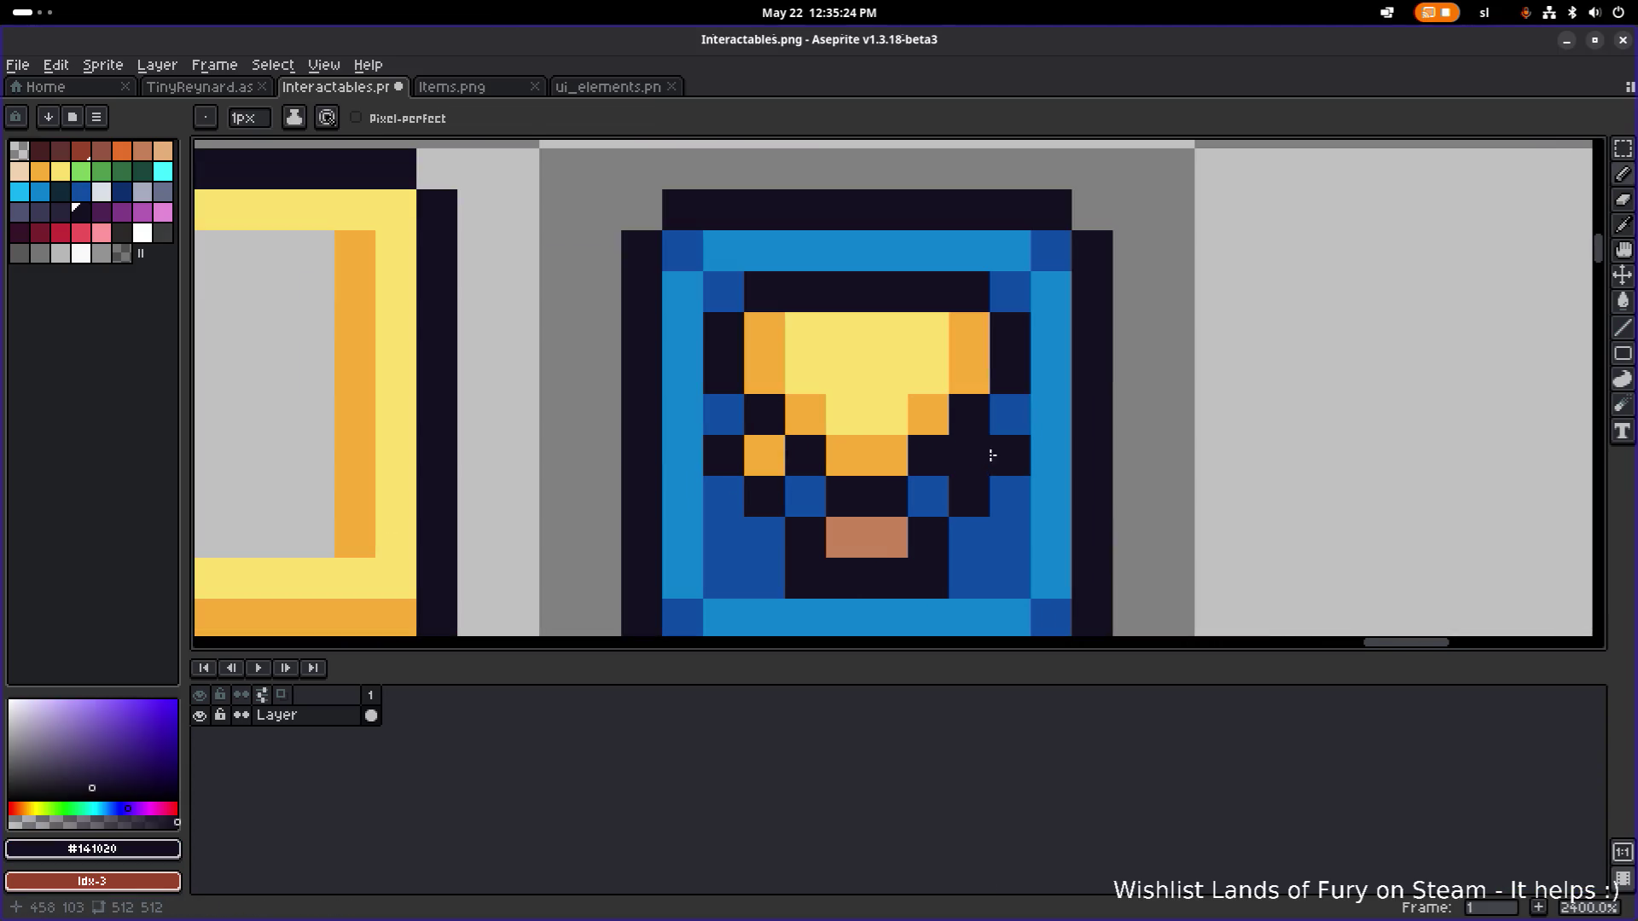
key("alt")
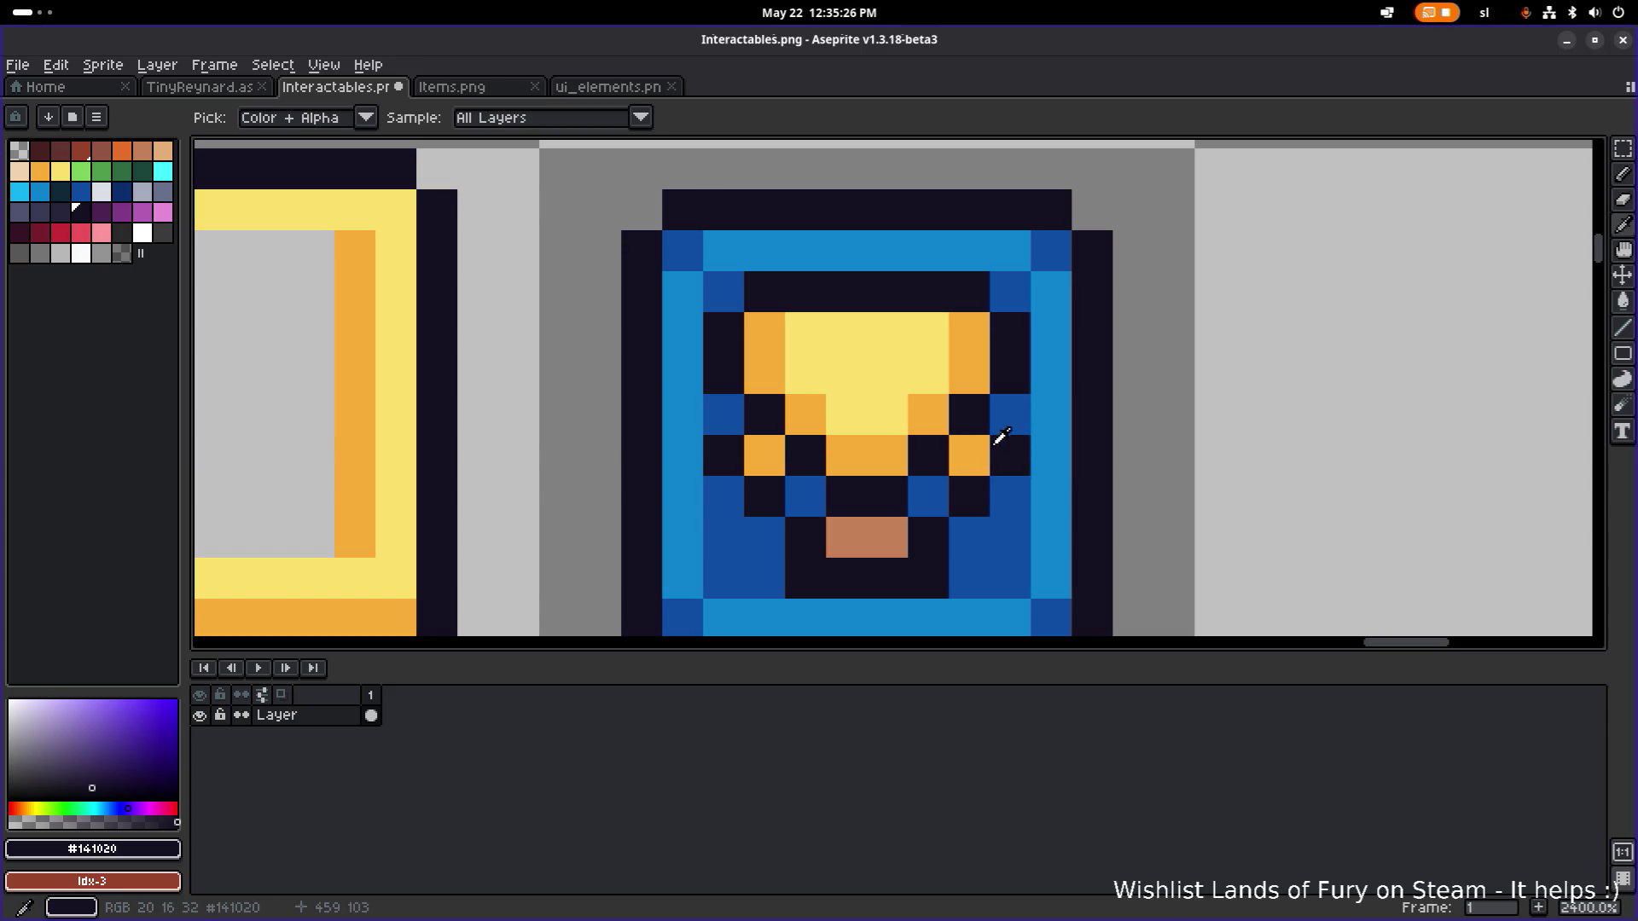
left_click(973, 439, "alt")
left_click(1002, 450)
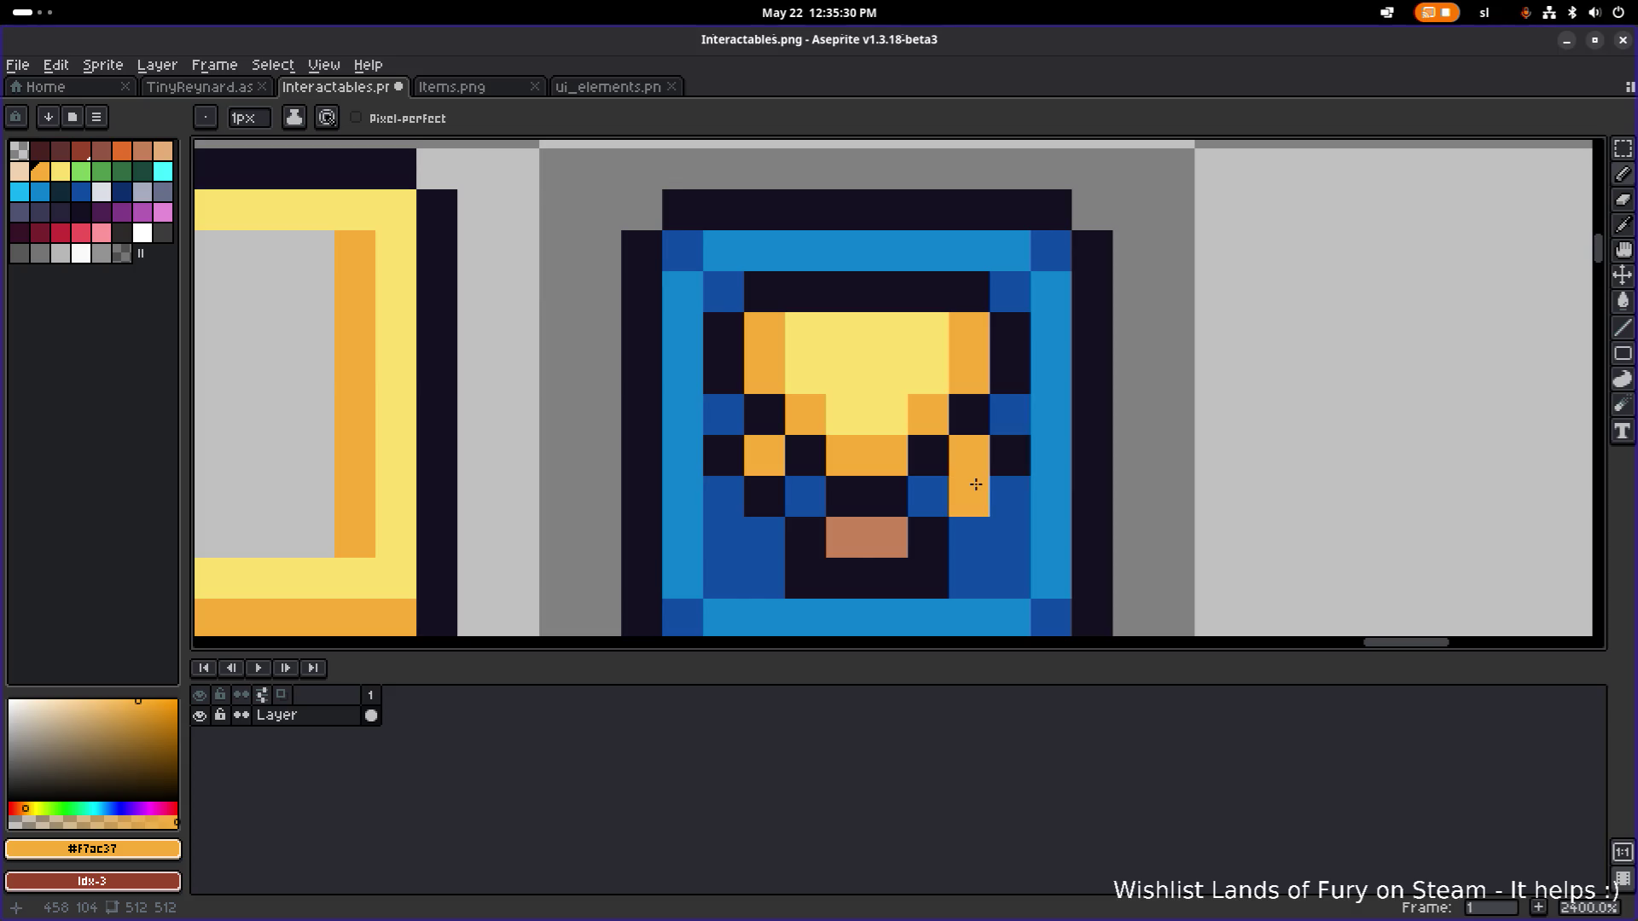
scroll(976, 484, "down", 6)
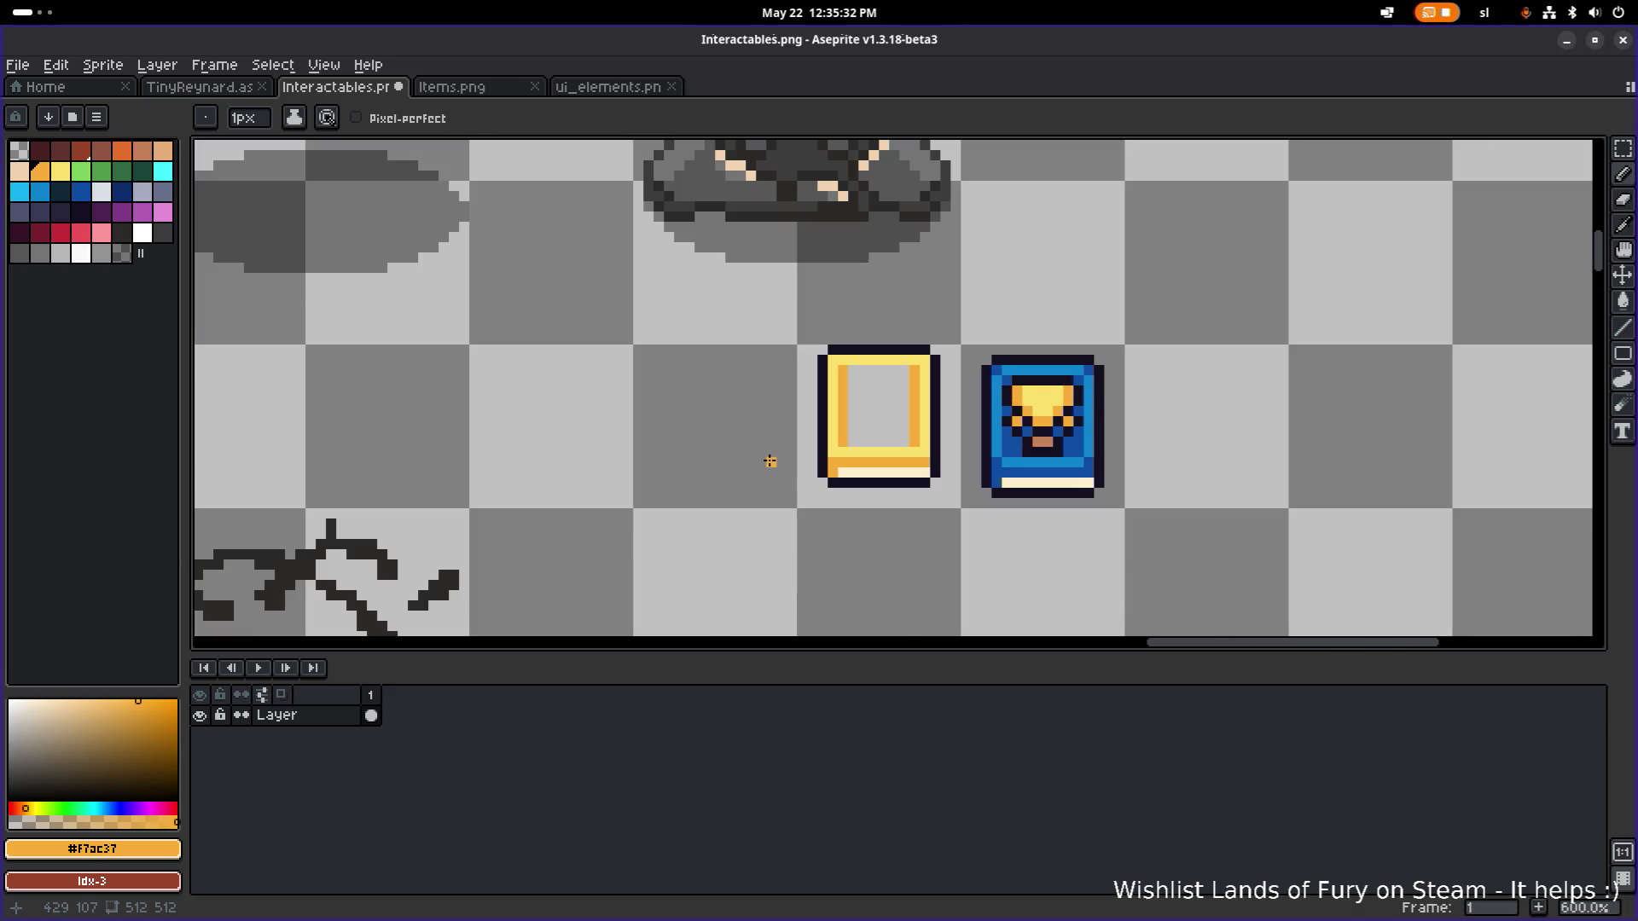
Select the yellow book with the marquee and delete it.
key("m")
mouse_move(742, 521)
left_mouse_down()
mouse_move(914, 314)
mouse_move(950, 321)
left_mouse_up()
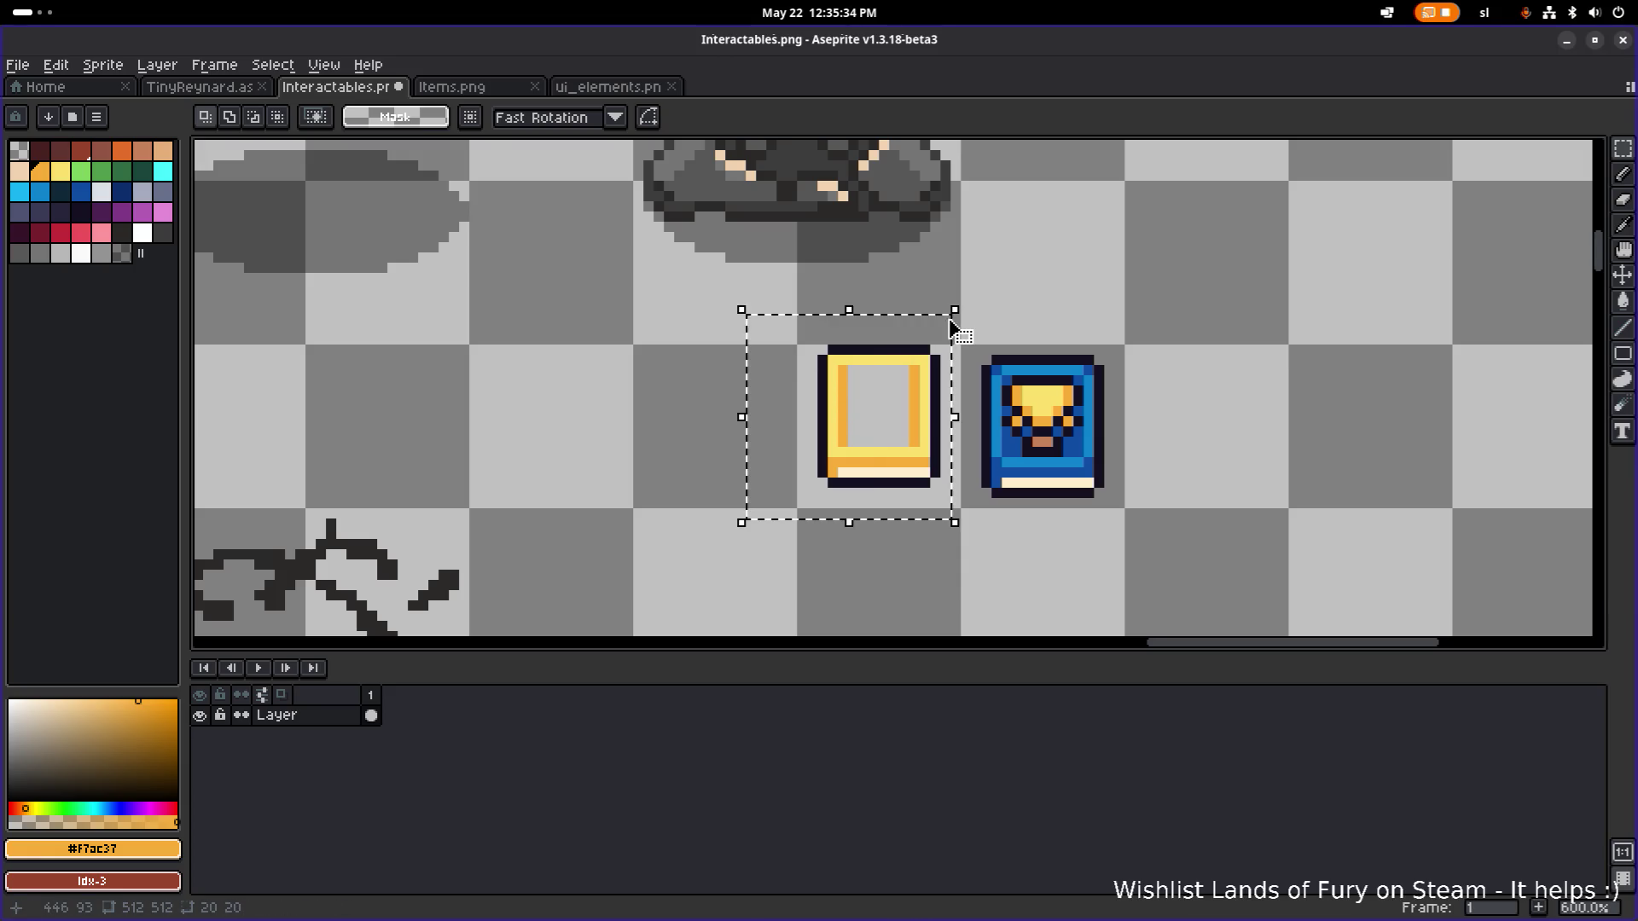
key("Delete")
Select the blue trophy book and move it up beside the rightmost seated statue.
left_click_drag(904, 560, 1170, 295)
scroll(1097, 341, "down", 3)
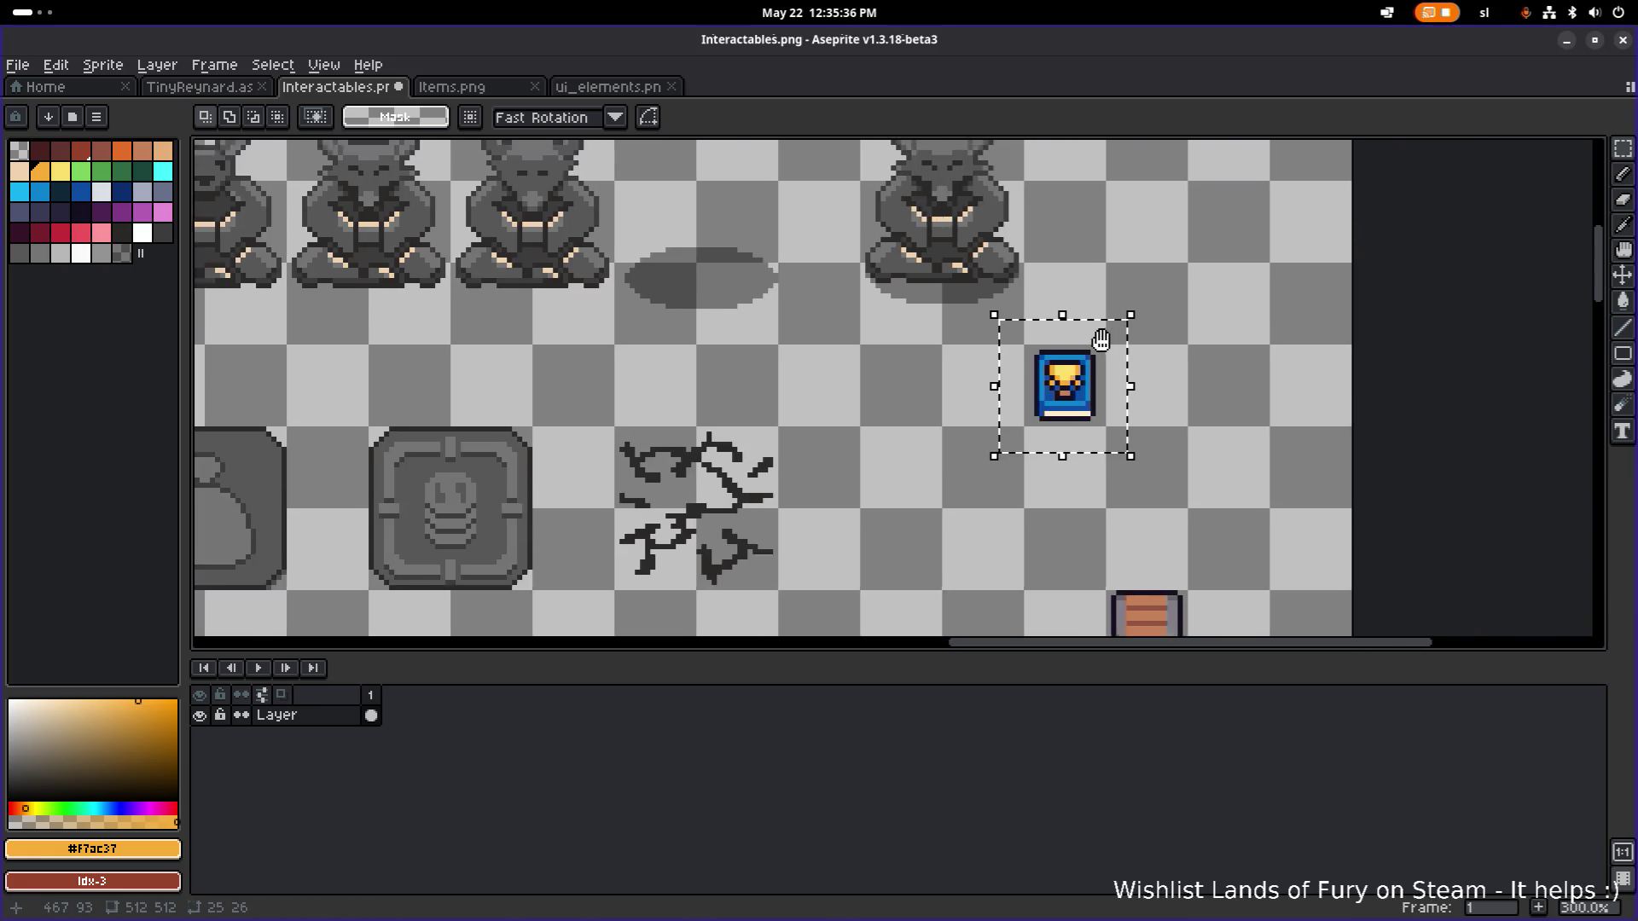
scroll(1100, 340, "up", 1)
scroll(934, 434, "up", 1)
mouse_move(918, 446)
left_mouse_down()
mouse_move(706, 186)
mouse_move(853, 388)
left_mouse_up()
scroll(962, 264, "up", 1)
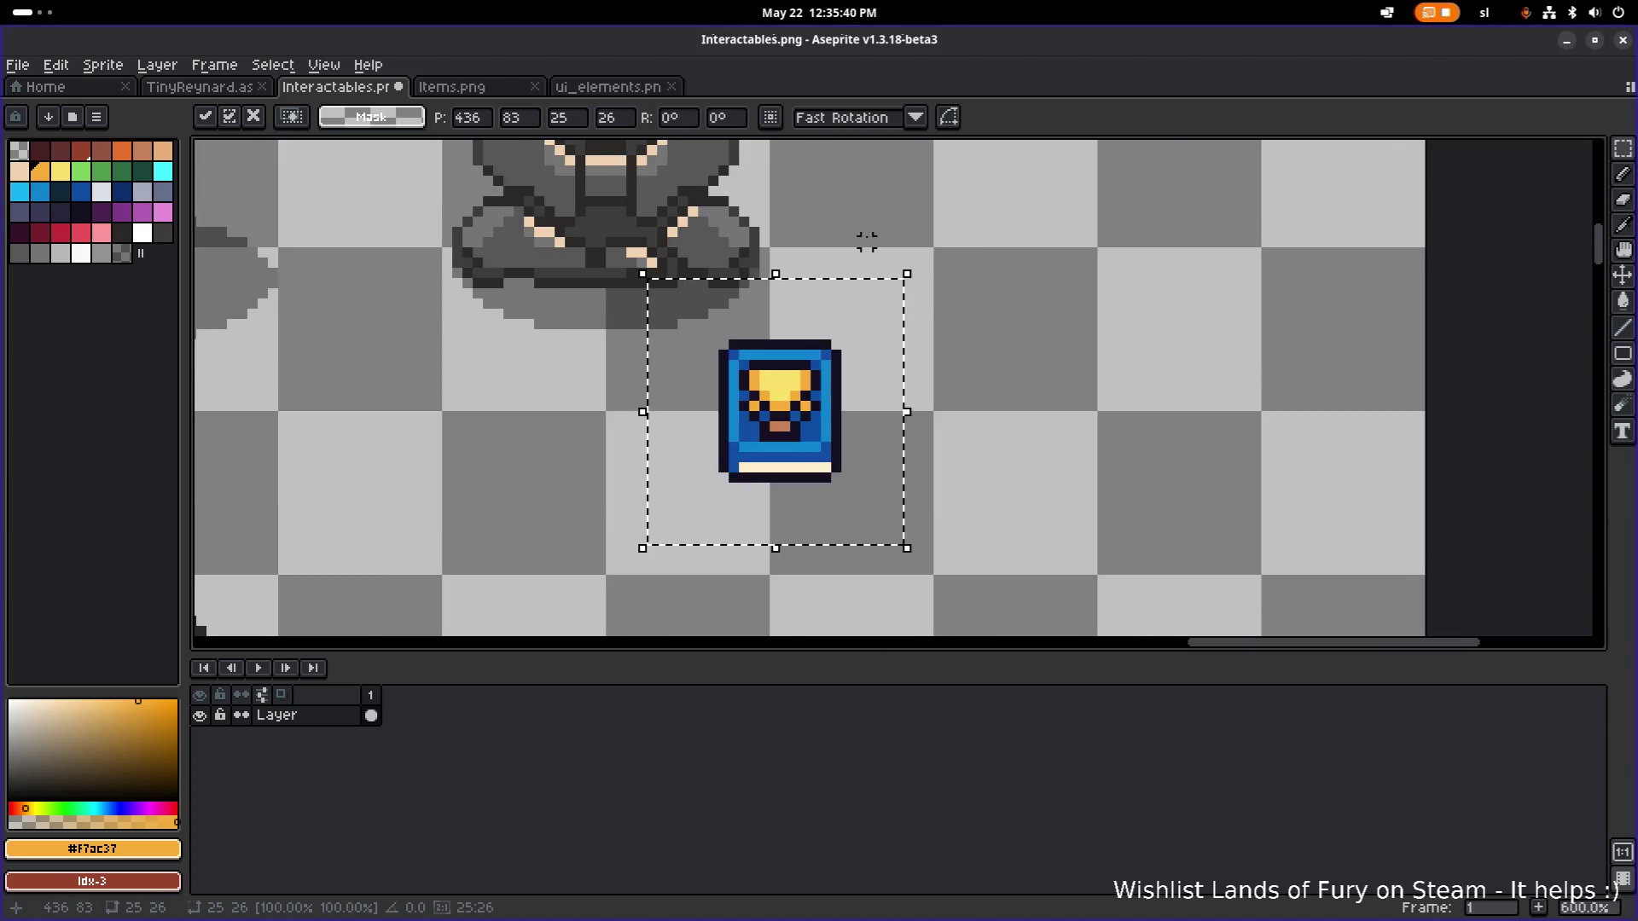
scroll(1006, 381, "down", 2)
scroll(1041, 431, "up", 1)
scroll(1035, 453, "down", 2)
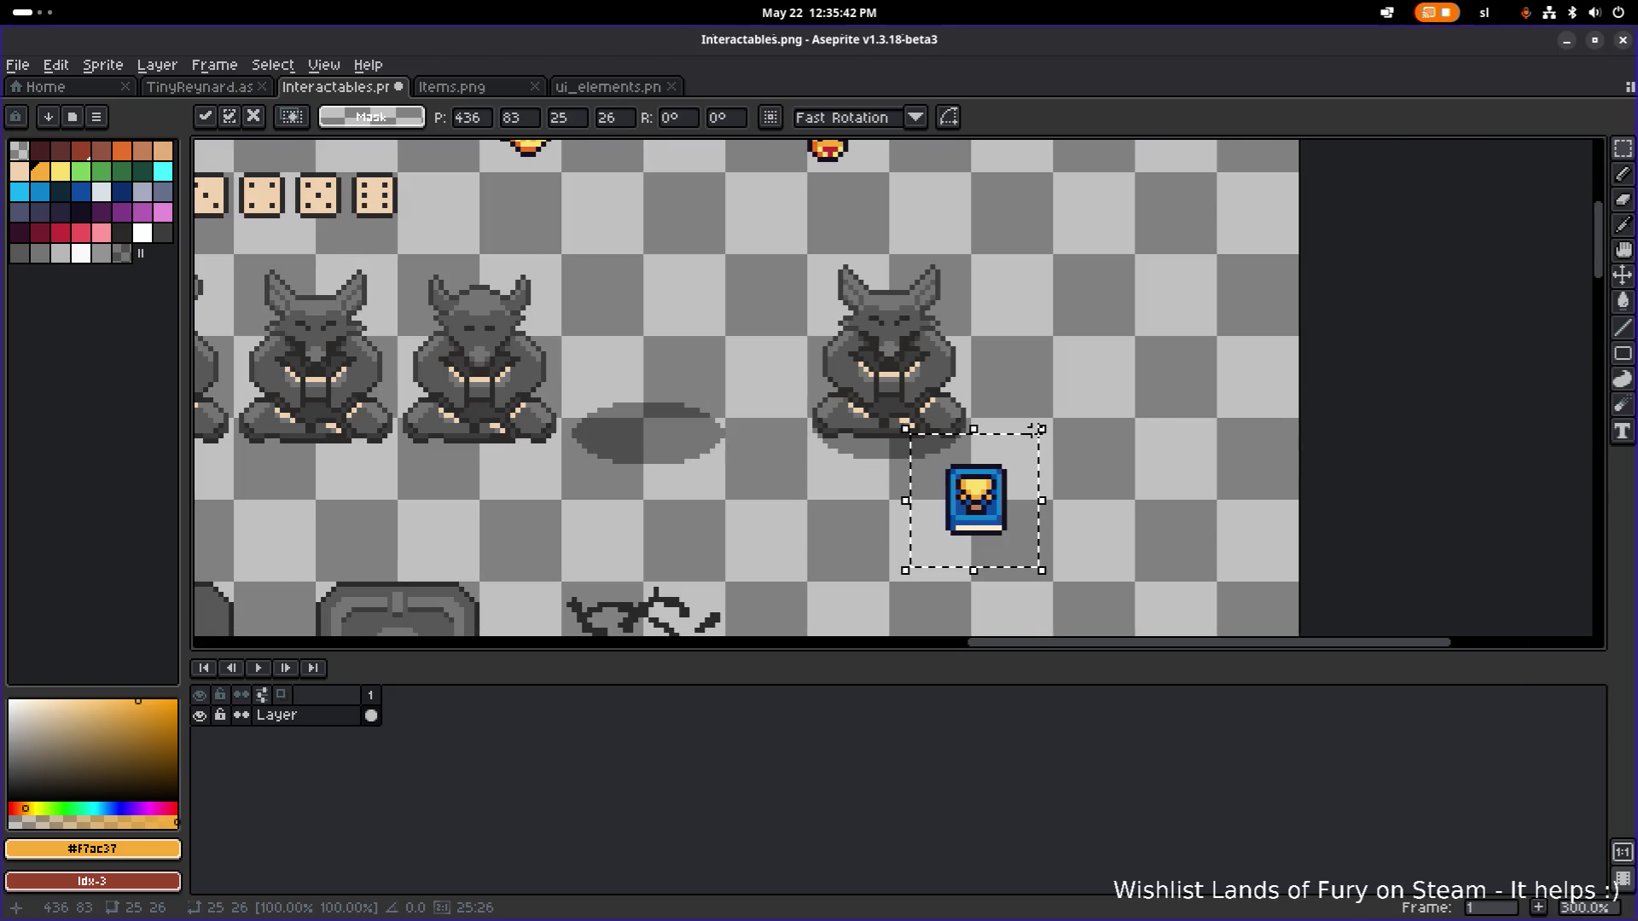
left_click_drag(1002, 521, 905, 367)
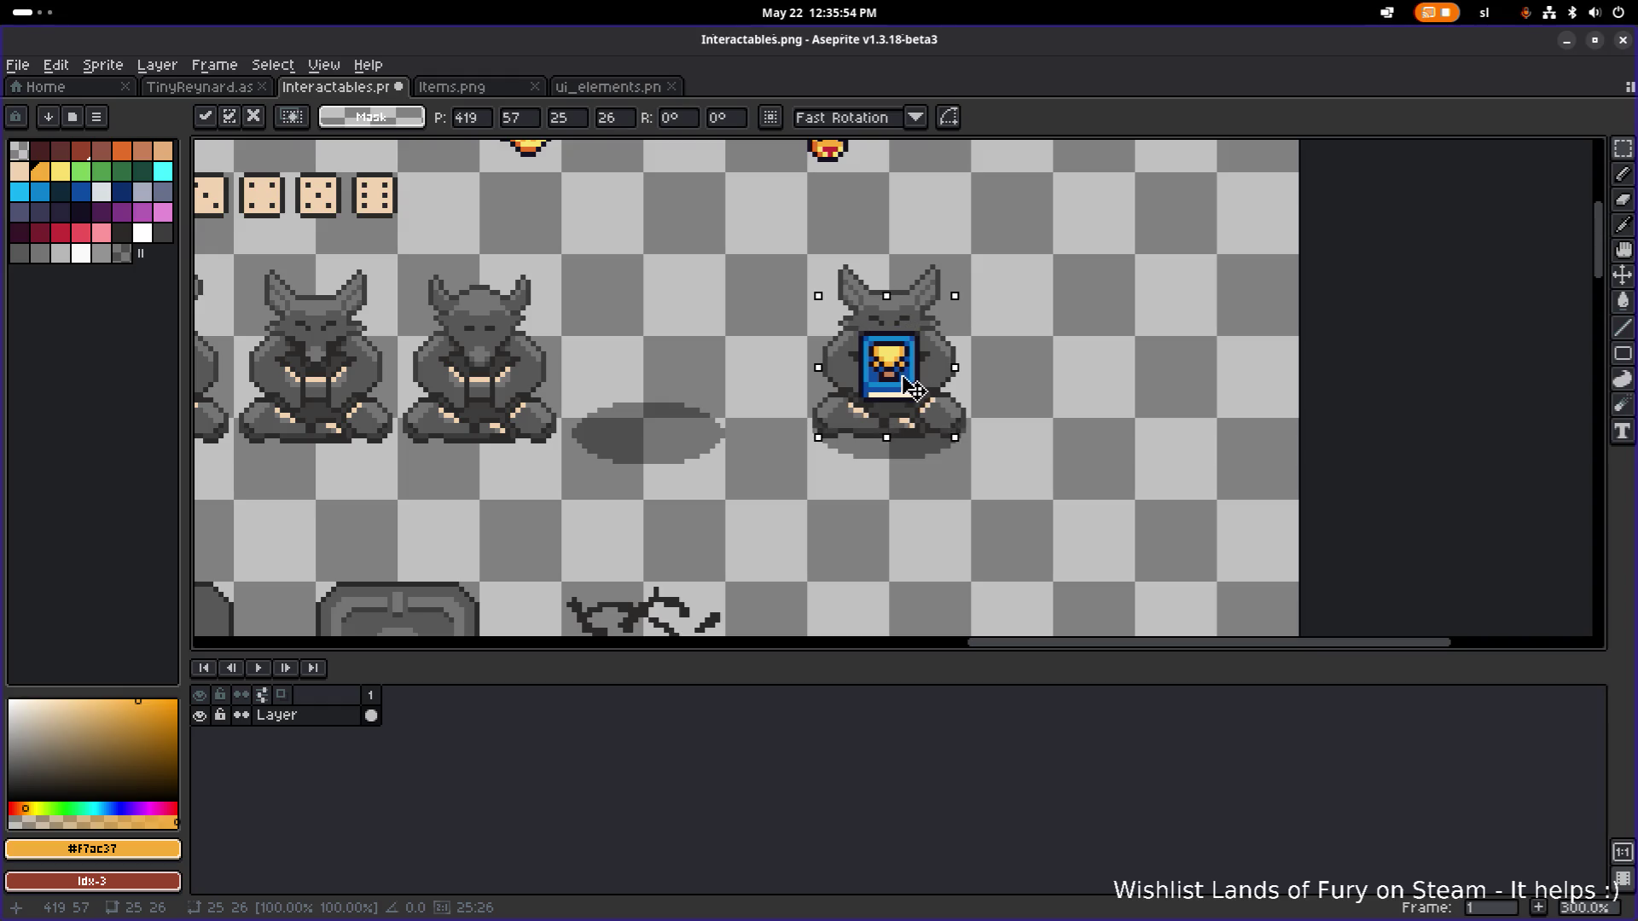
mouse_move(911, 378)
left_mouse_down()
mouse_move(911, 438)
mouse_move(911, 404)
mouse_move(912, 423)
mouse_move(1149, 407)
mouse_move(1104, 307)
mouse_move(1113, 318)
left_mouse_up()
Commit the book's new position and save Interactables.png.
left_click(1228, 322)
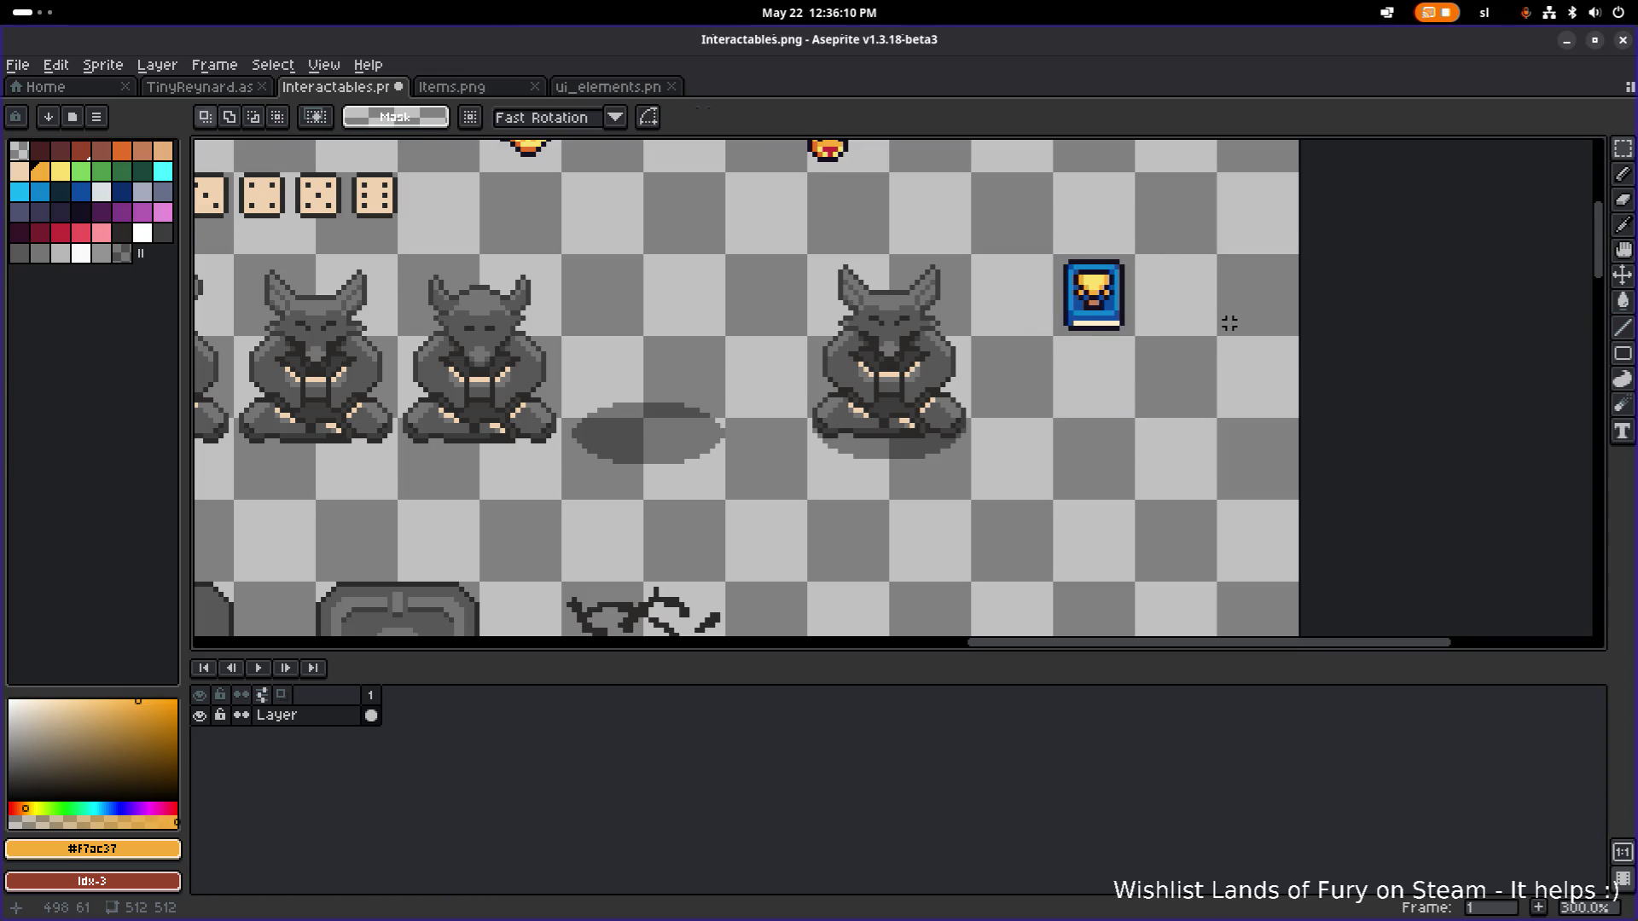
key("ctrl+s")
scroll(941, 419, "up", 4)
Sample the statue's grey, switch to the pencil, and choose green palette entry 12 (#509b4b).
left_click(669, 409, "alt")
scroll(746, 391, "down", 1)
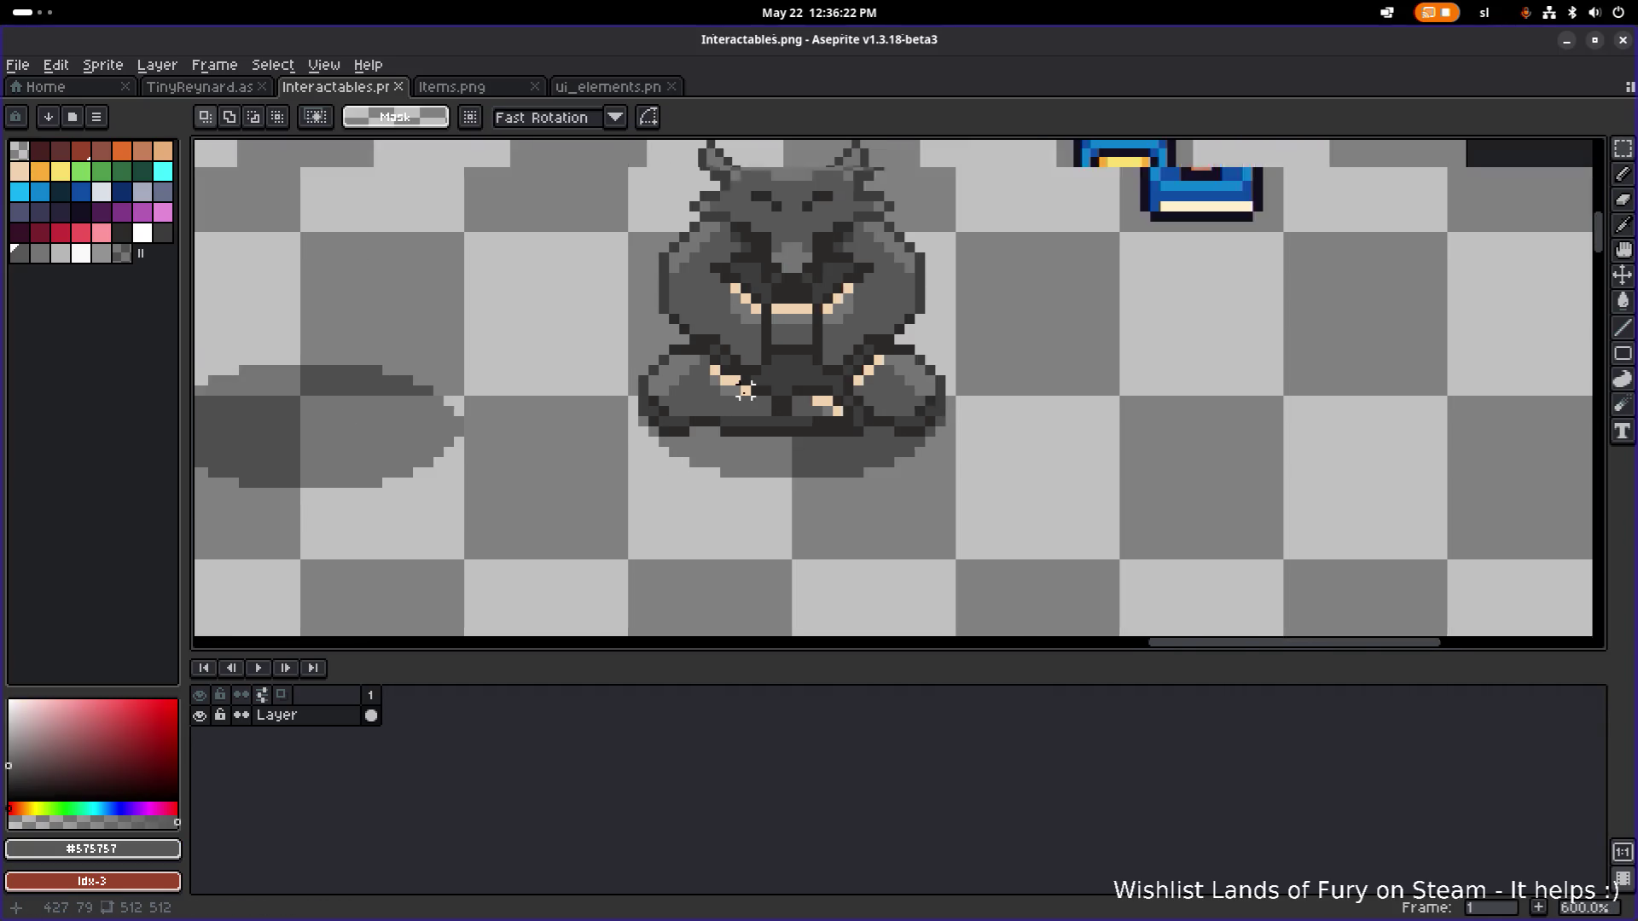
scroll(746, 391, "down", 1)
key("b")
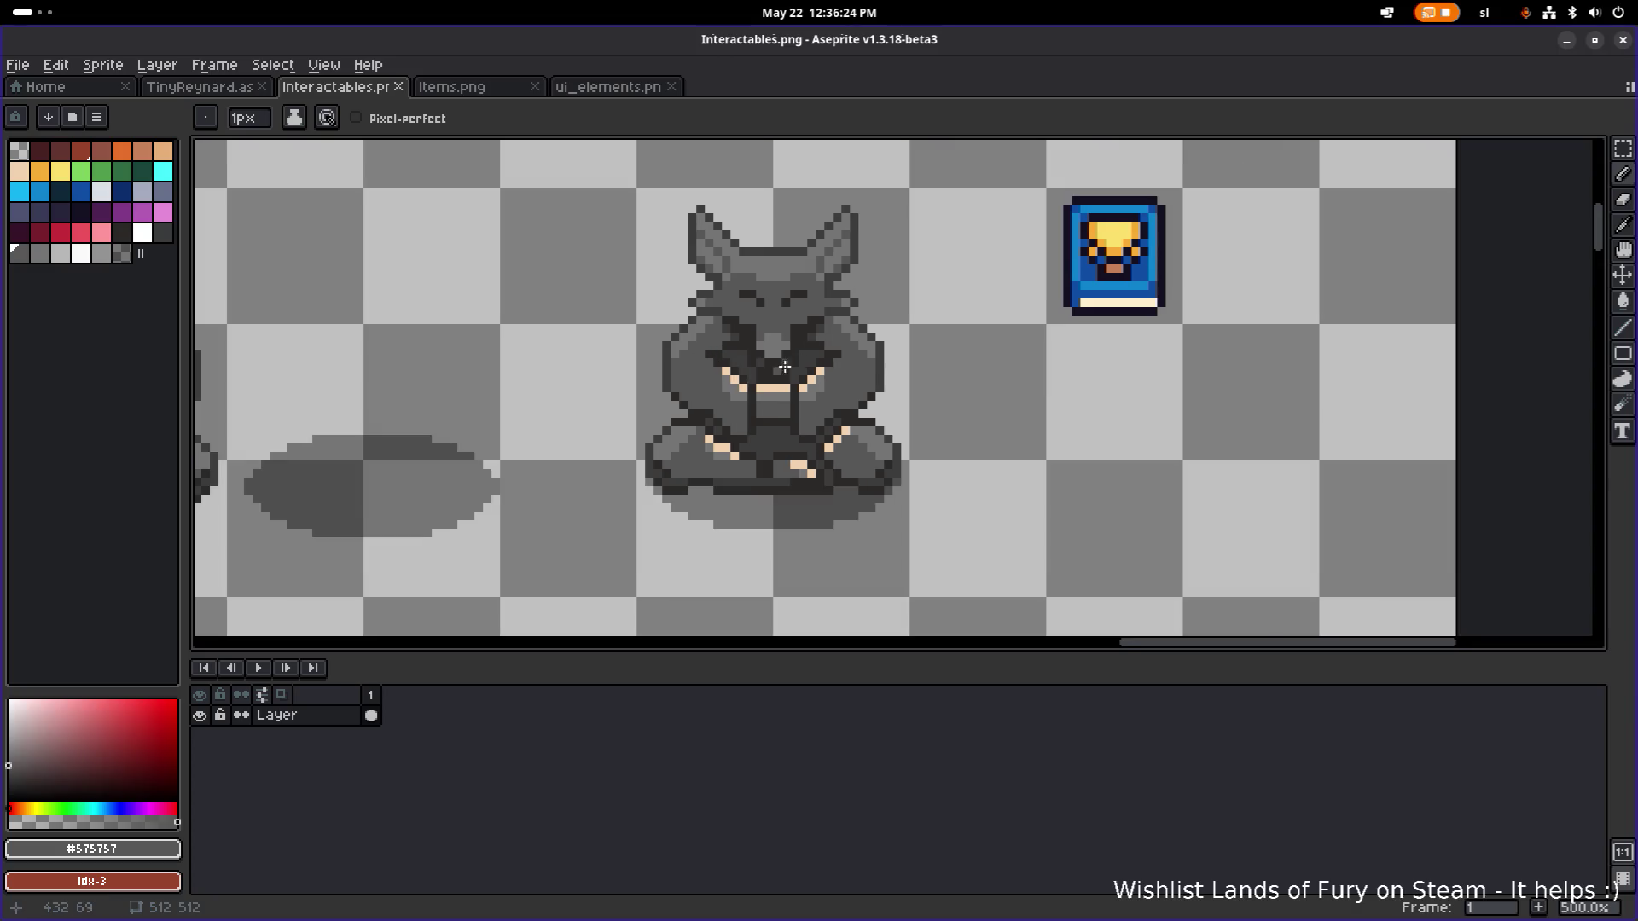
scroll(840, 415, "up", 1)
scroll(805, 377, "down", 1)
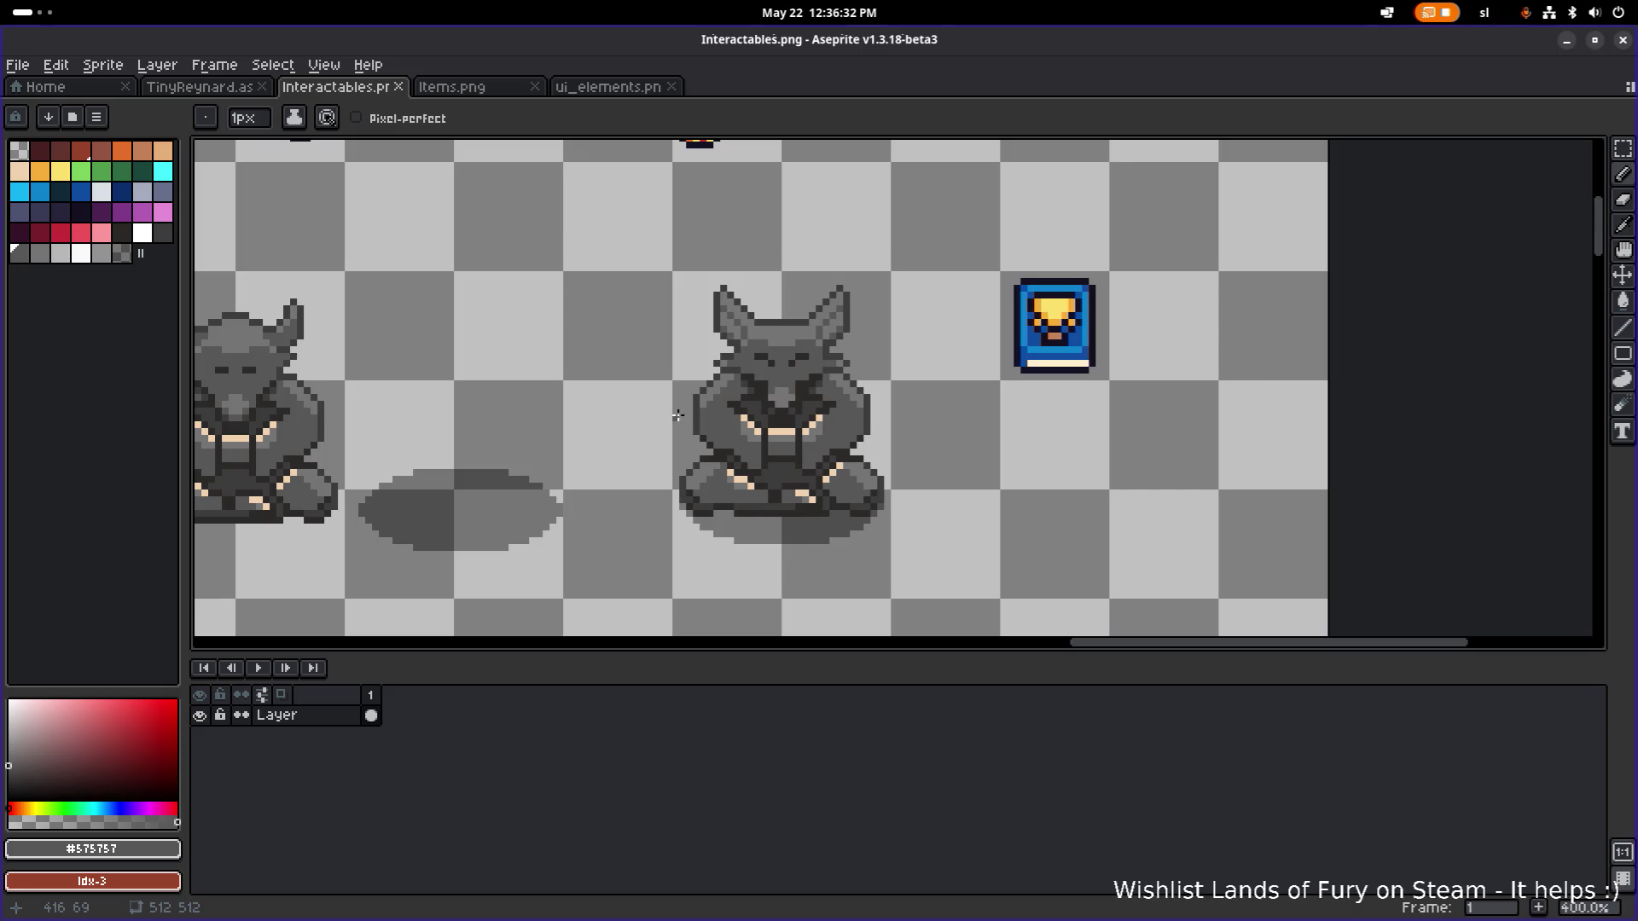
scroll(677, 416, "left", 3)
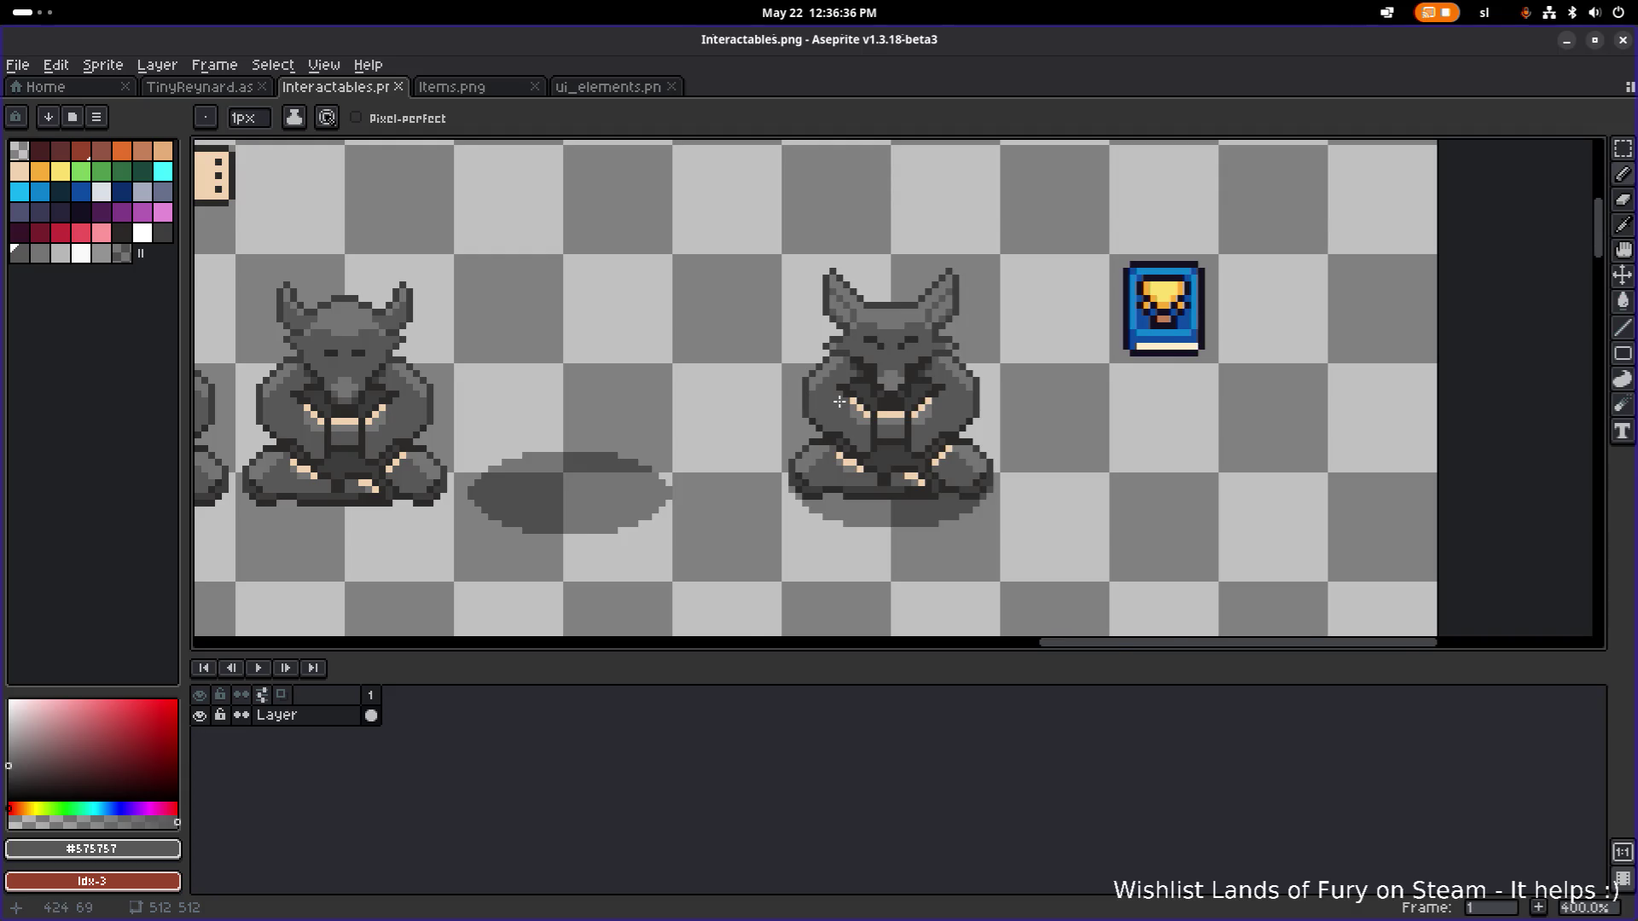
scroll(839, 401, "up", 2)
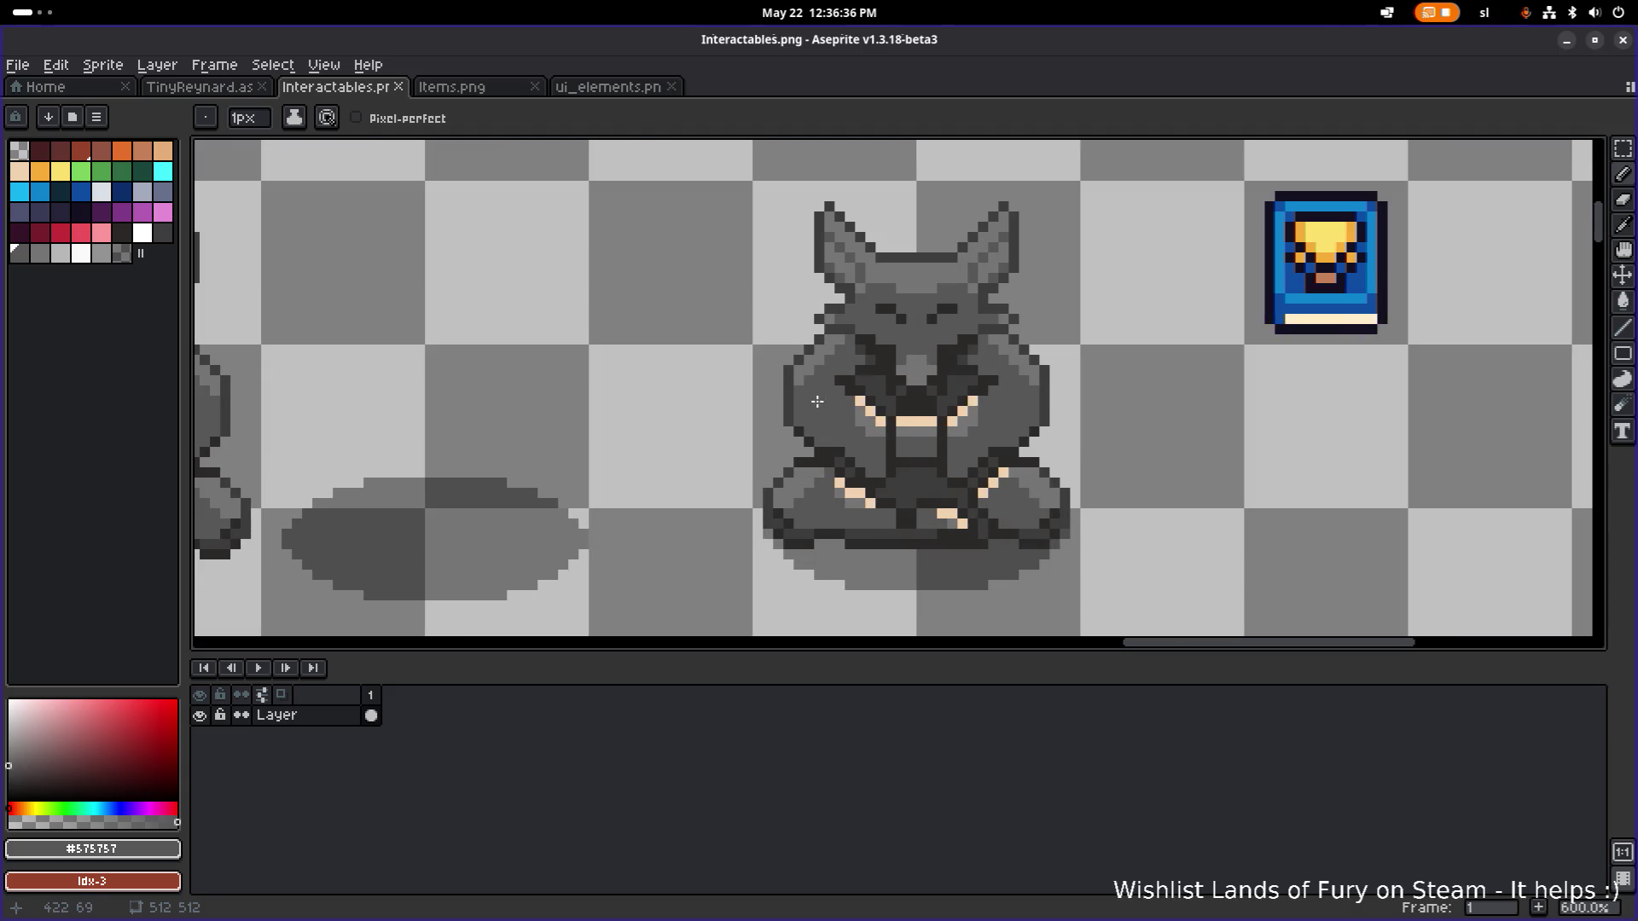
left_click(101, 174)
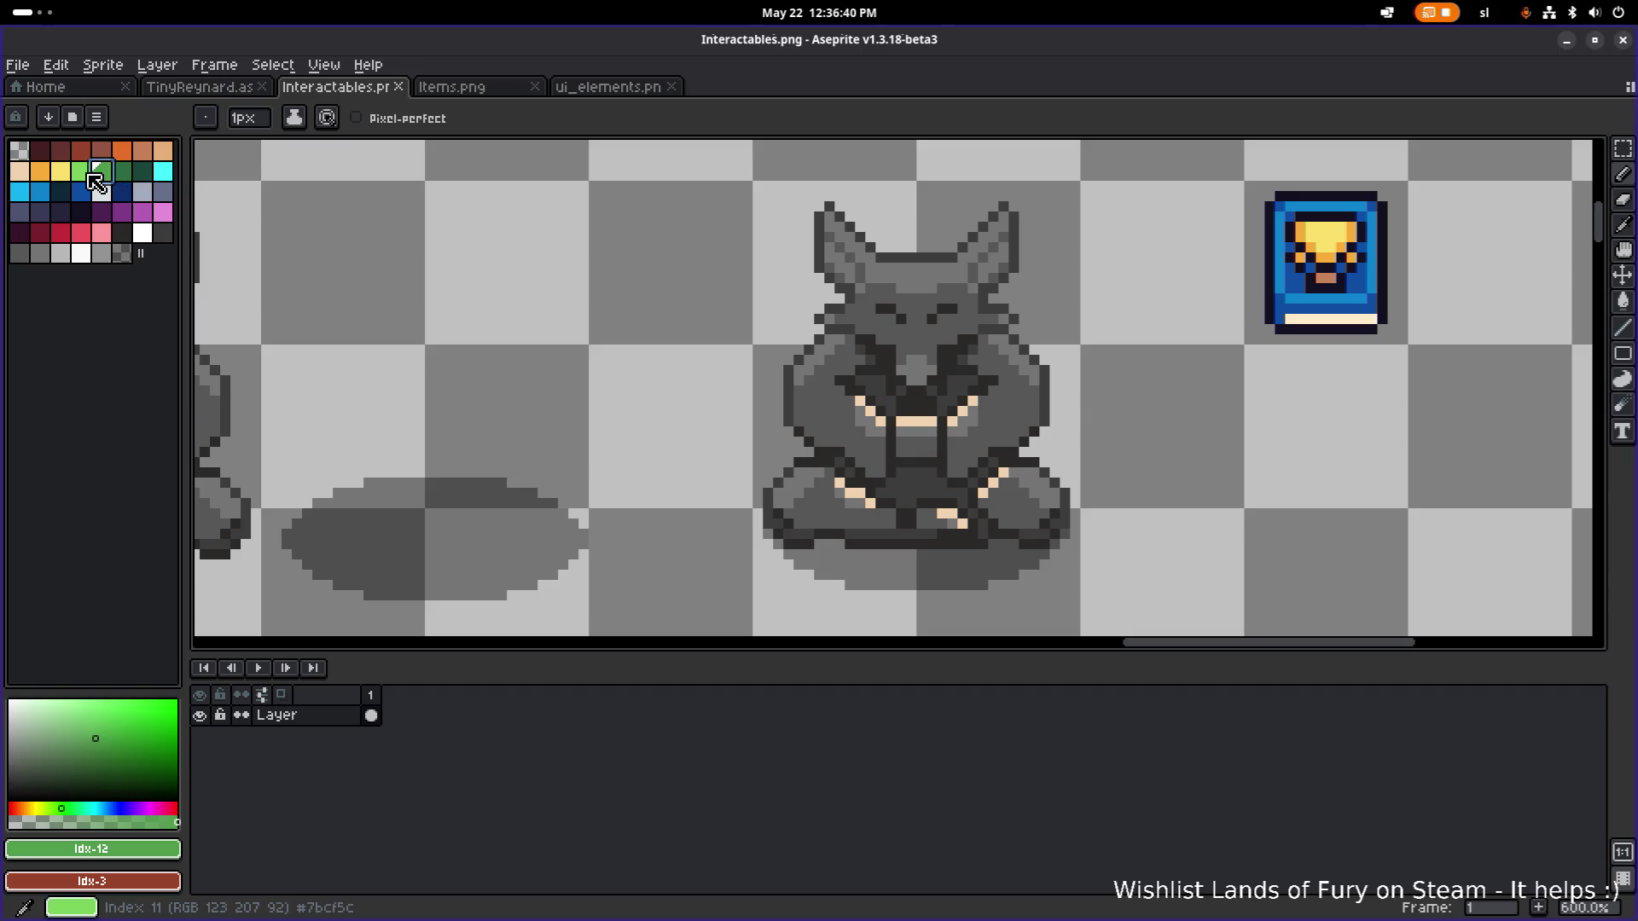
Paint a diagonal run of green vine pixels on the statue's left side.
left_click(125, 239)
scroll(826, 428, "up", 3)
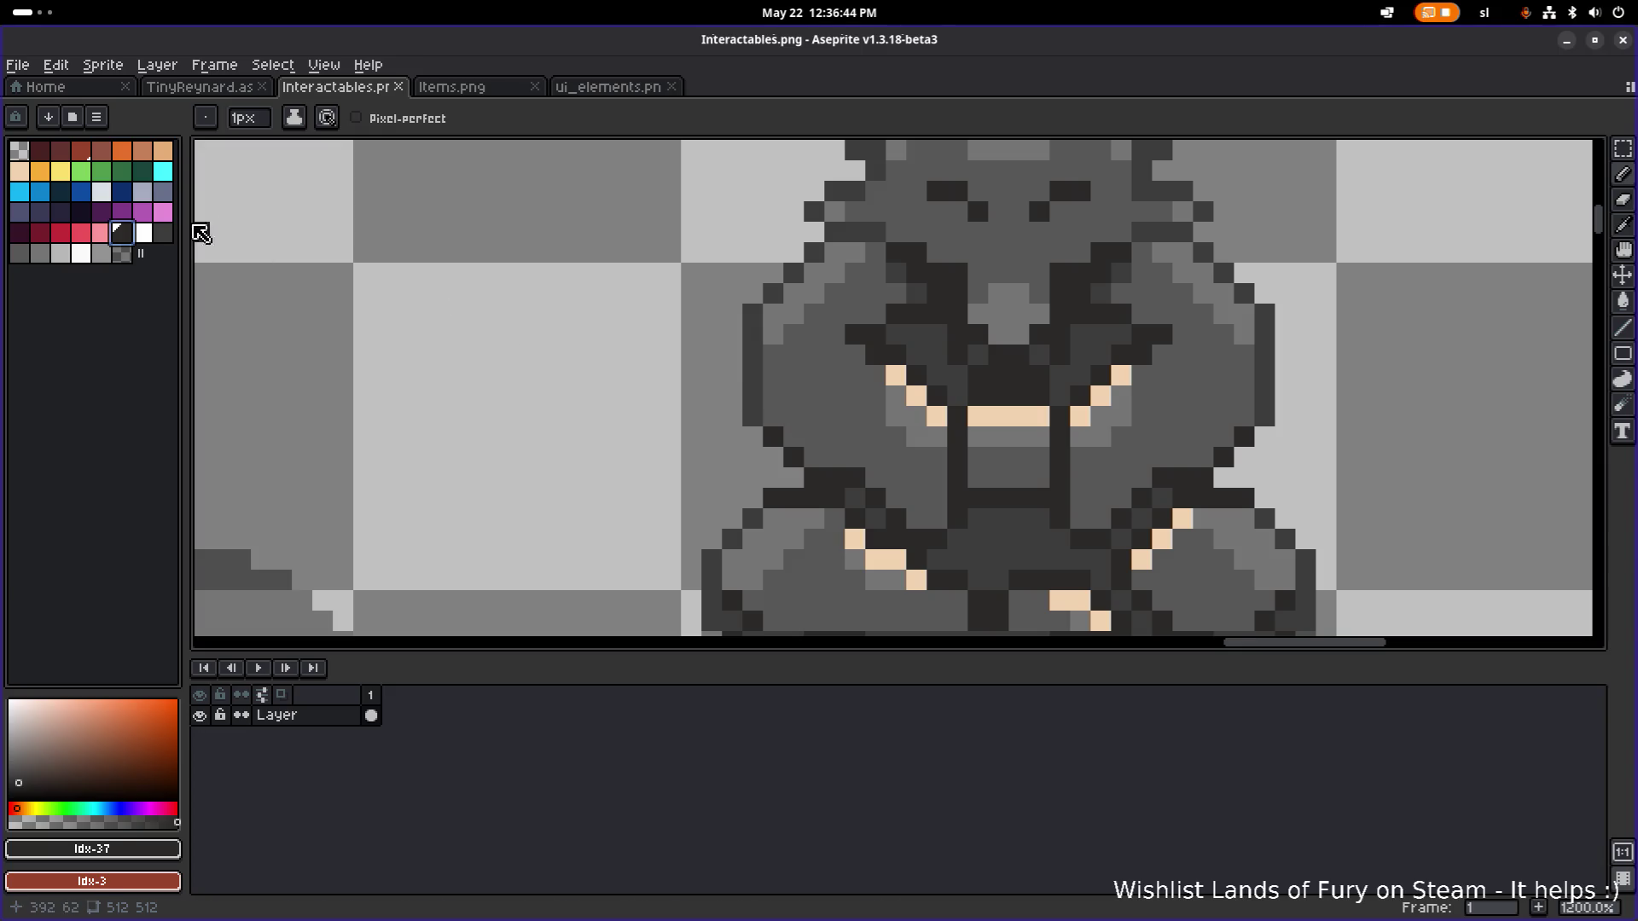
left_click(102, 172)
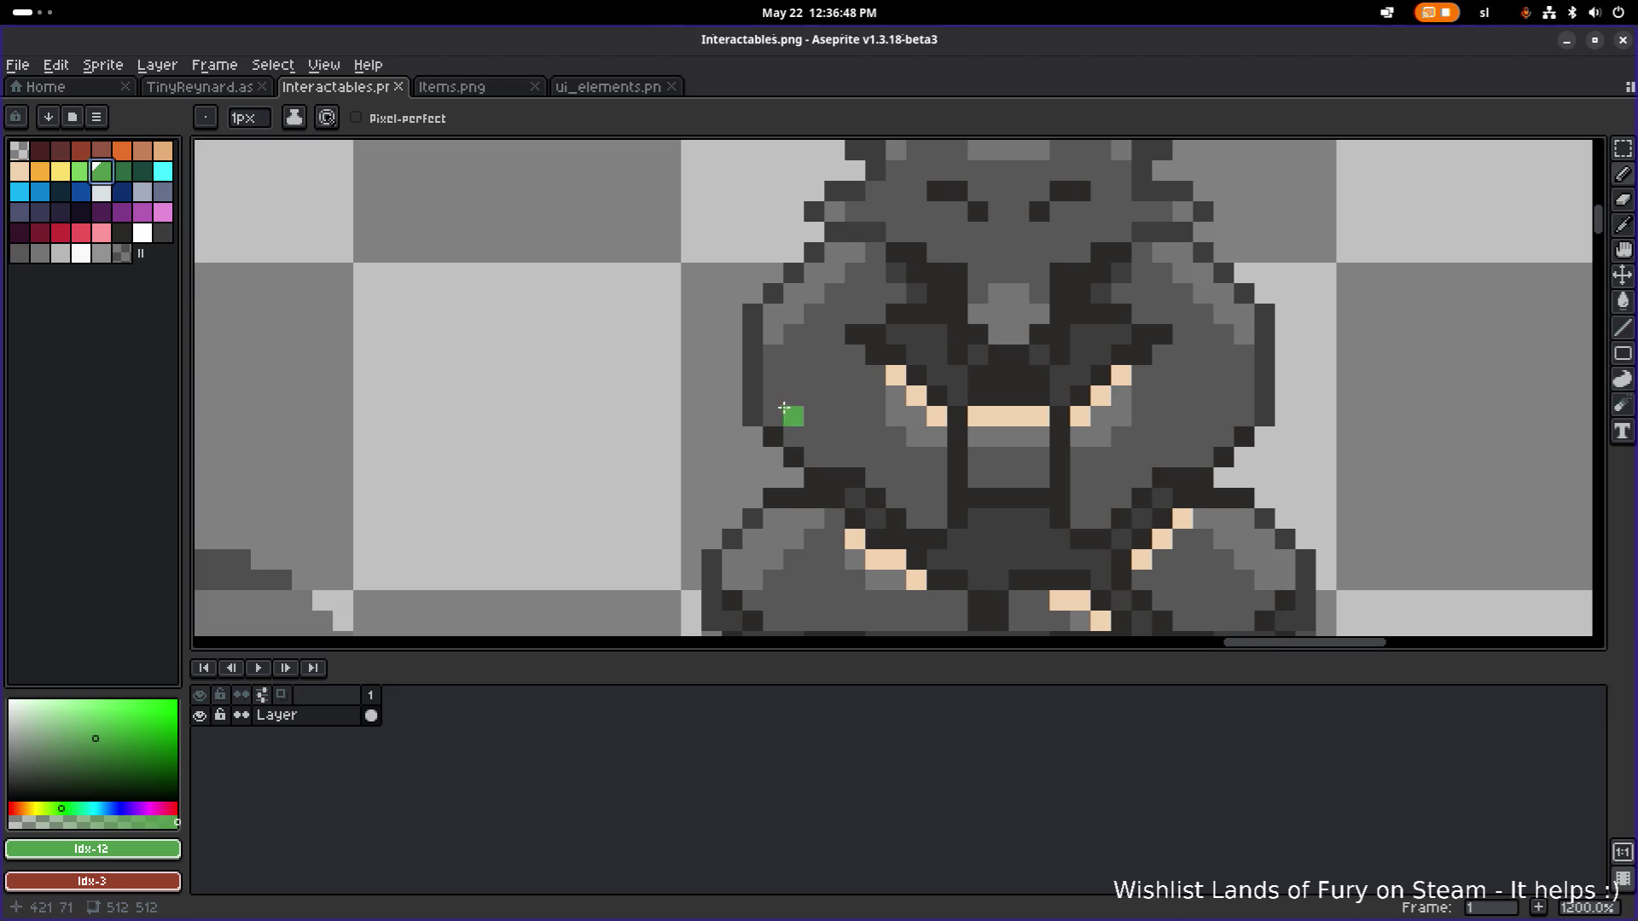
left_click(773, 395)
left_click(814, 437)
left_click(793, 437)
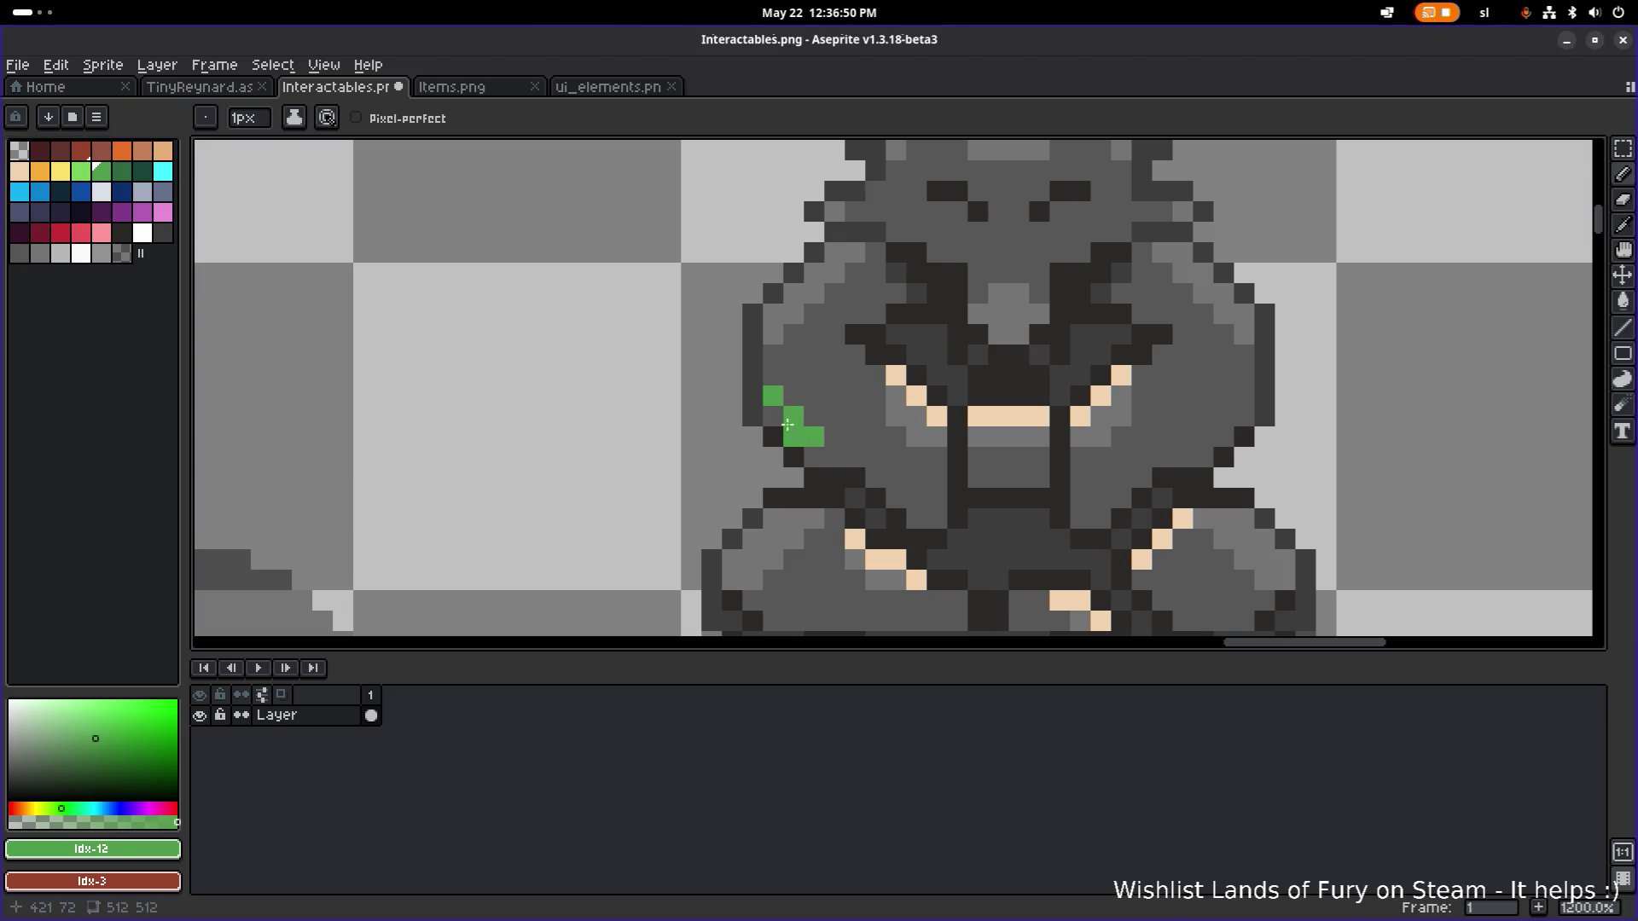
left_click(773, 416)
scroll(859, 440, "down", 5)
scroll(846, 442, "up", 5)
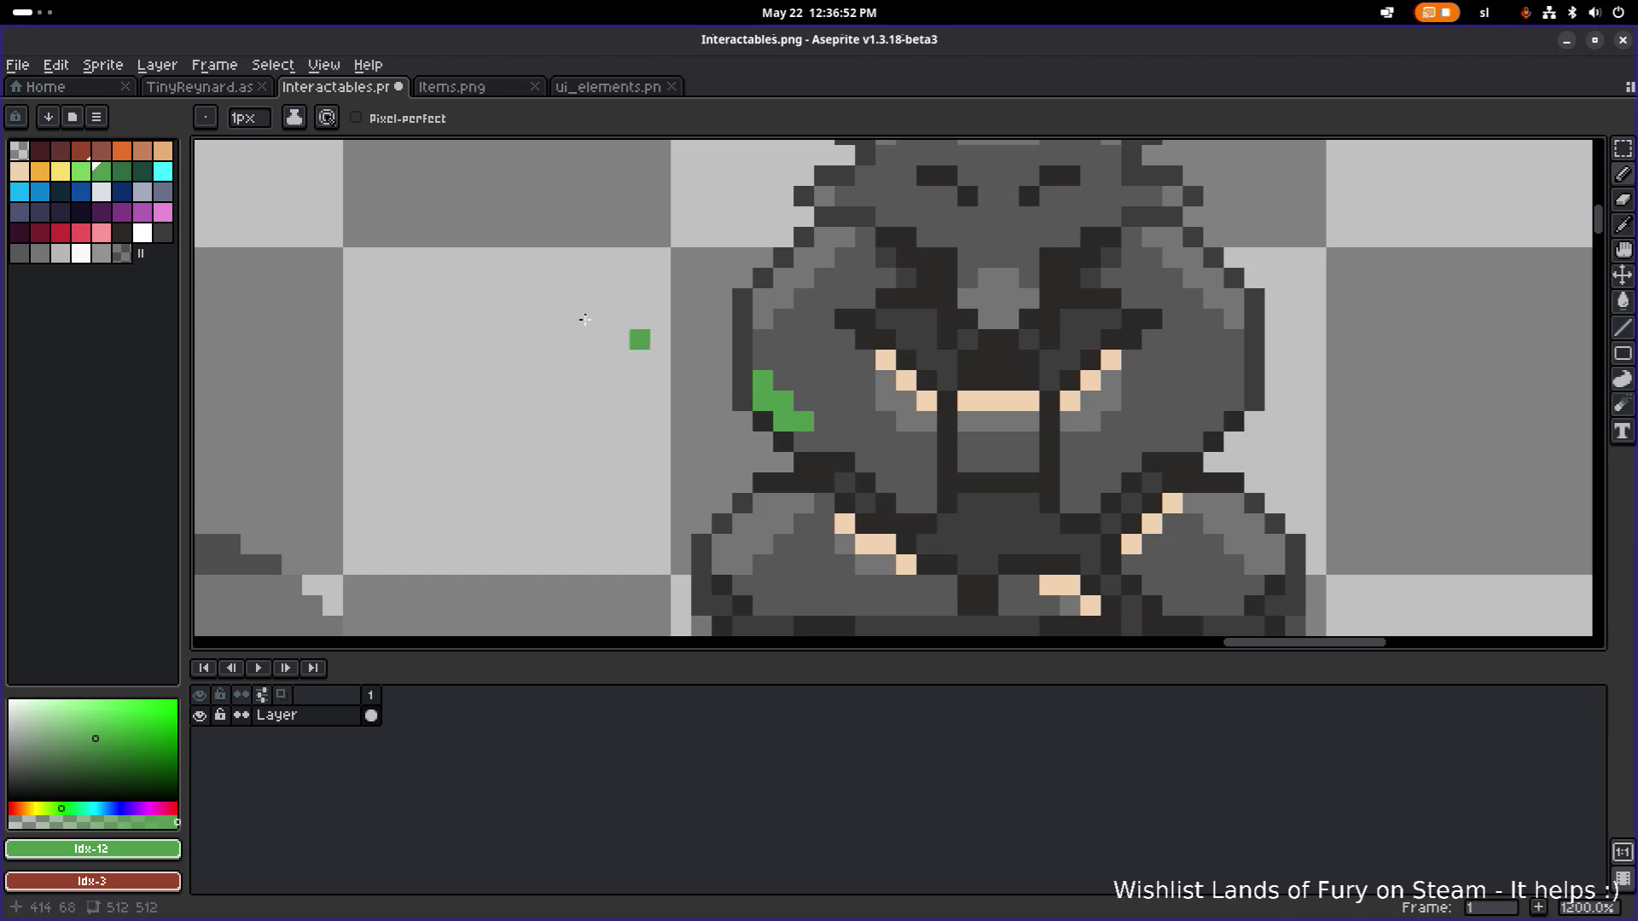
Add darker green pixels and extend the left vine two pixels downward in light green.
left_click(122, 171)
left_click(804, 401)
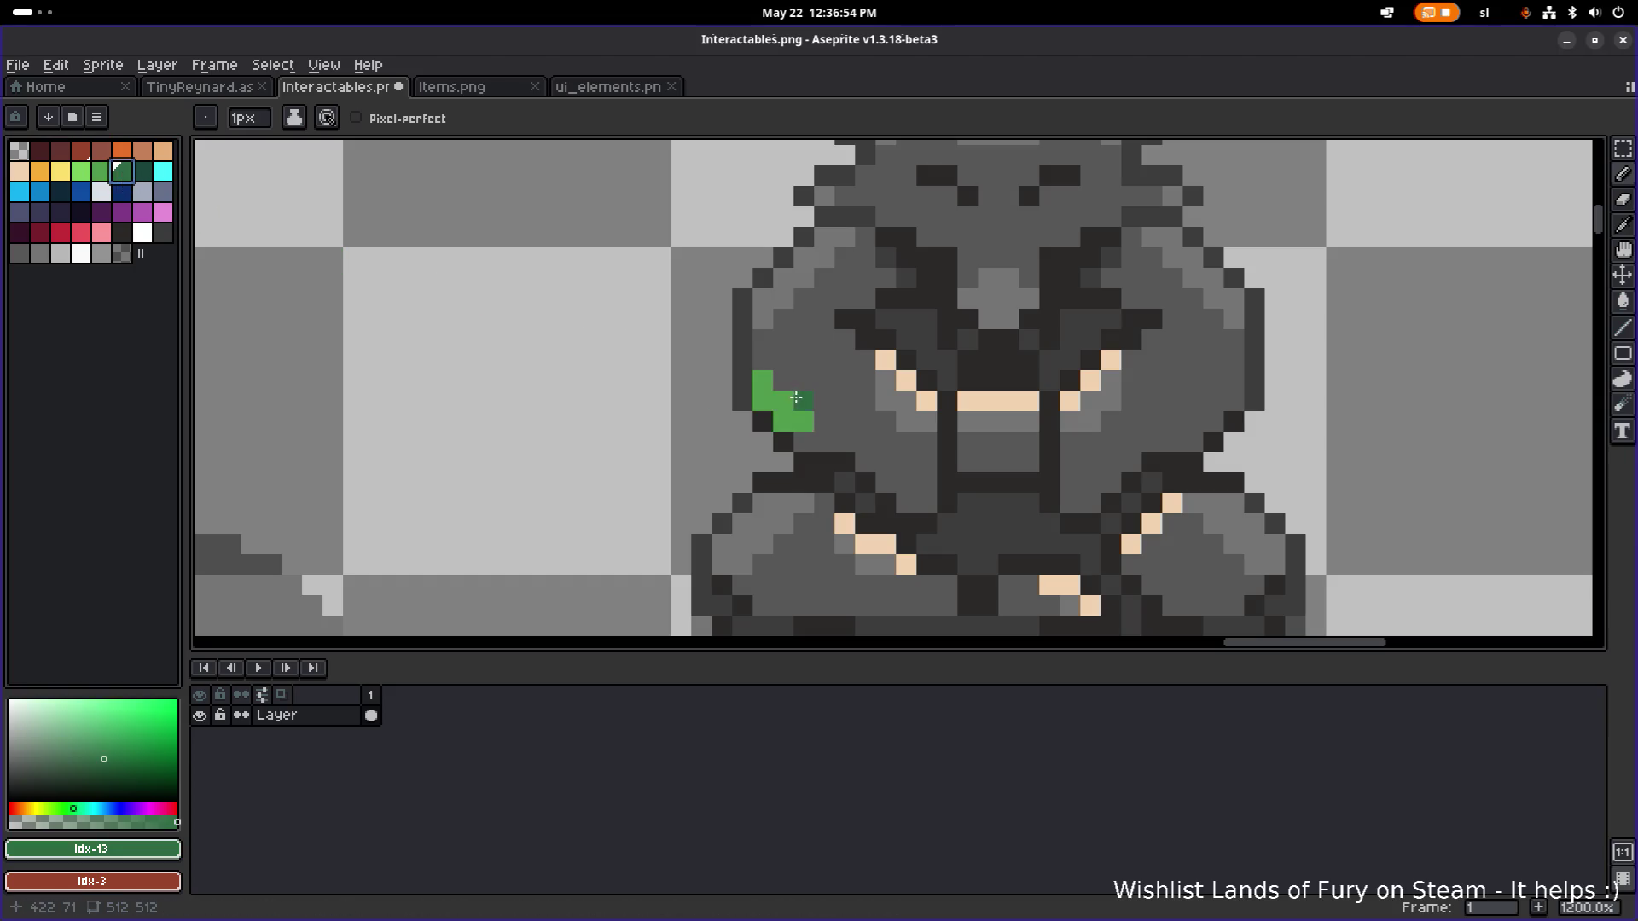
left_click(803, 463)
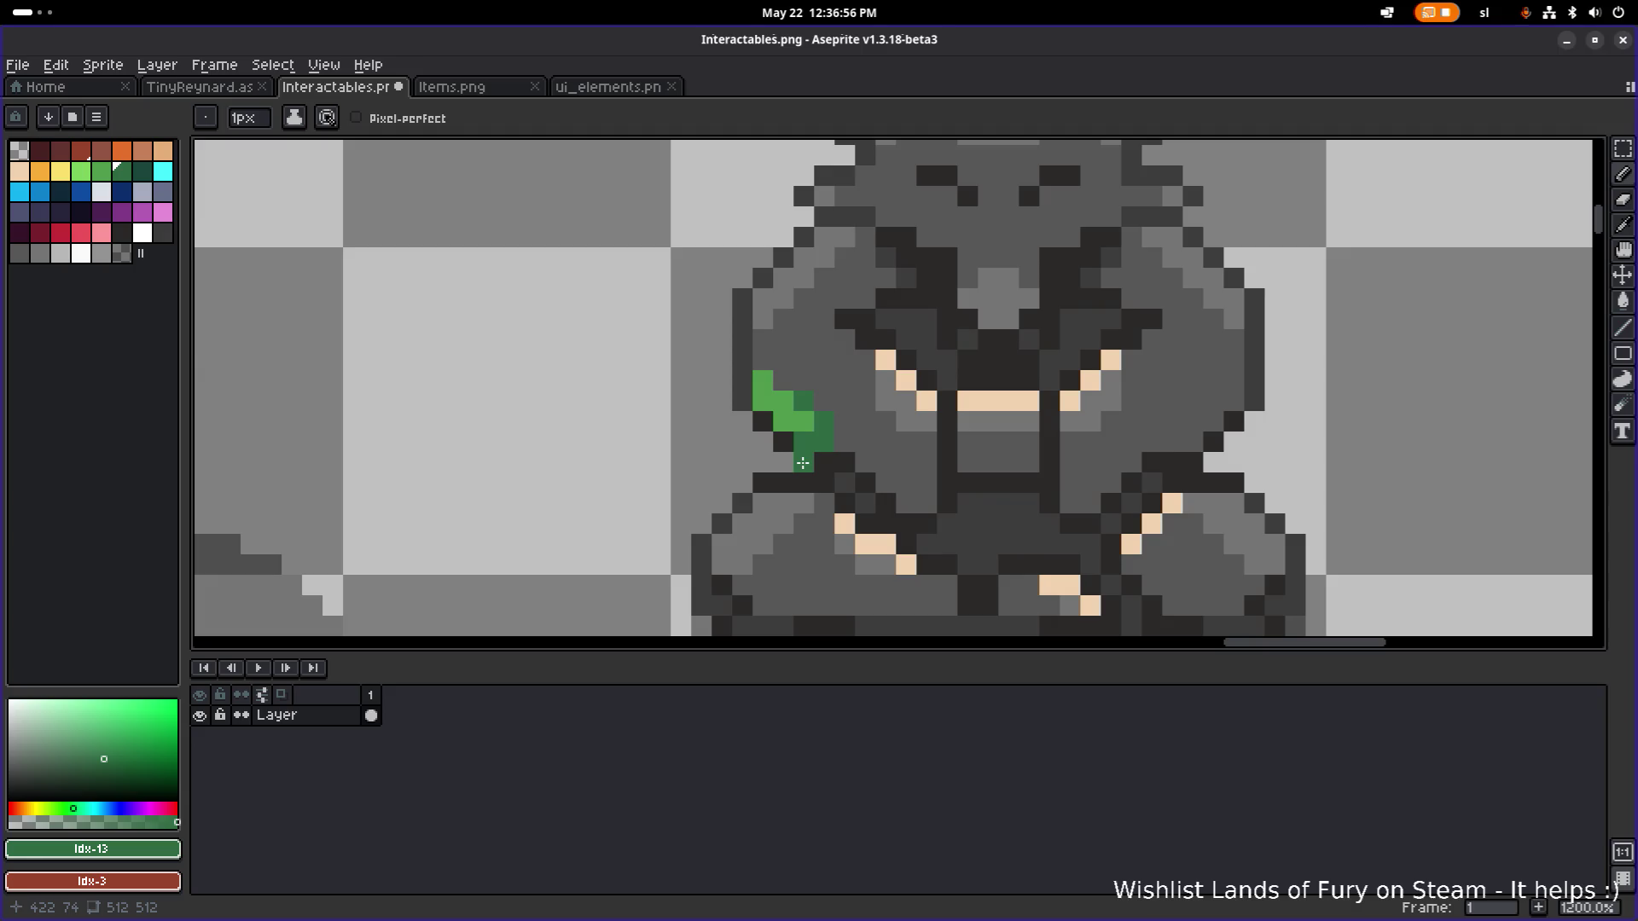
key("ctrl+z")
left_click(809, 421, "alt")
left_click(784, 462)
left_click_drag(789, 463, 786, 499)
scroll(844, 509, "down", 1)
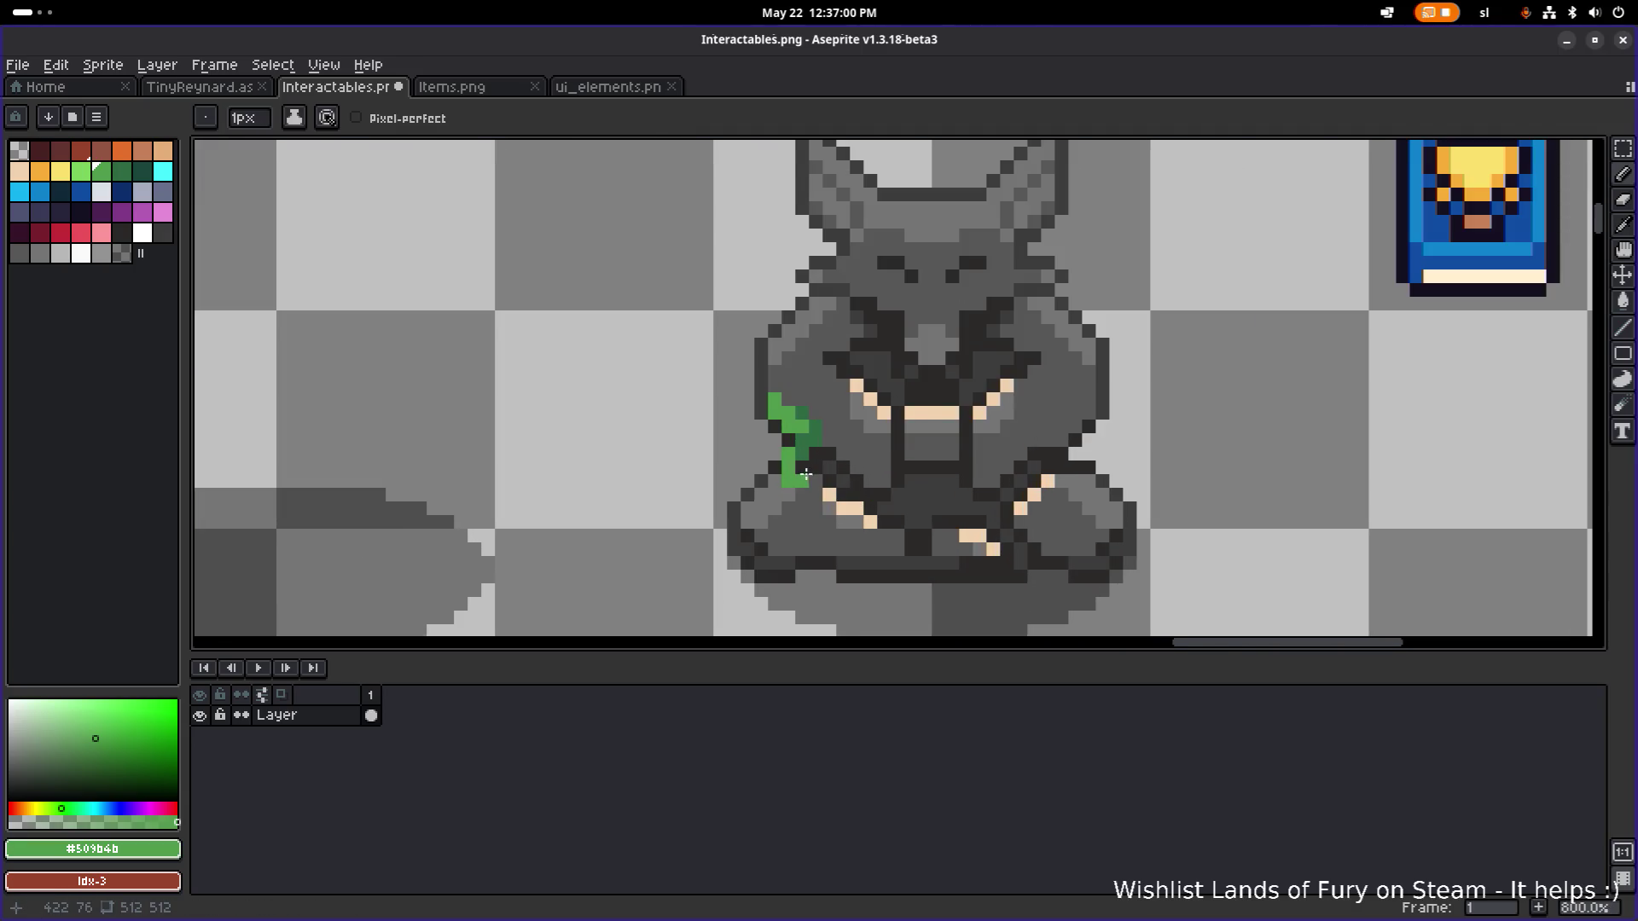
scroll(805, 476, "up", 1)
left_click(807, 432, "alt")
left_click(762, 480)
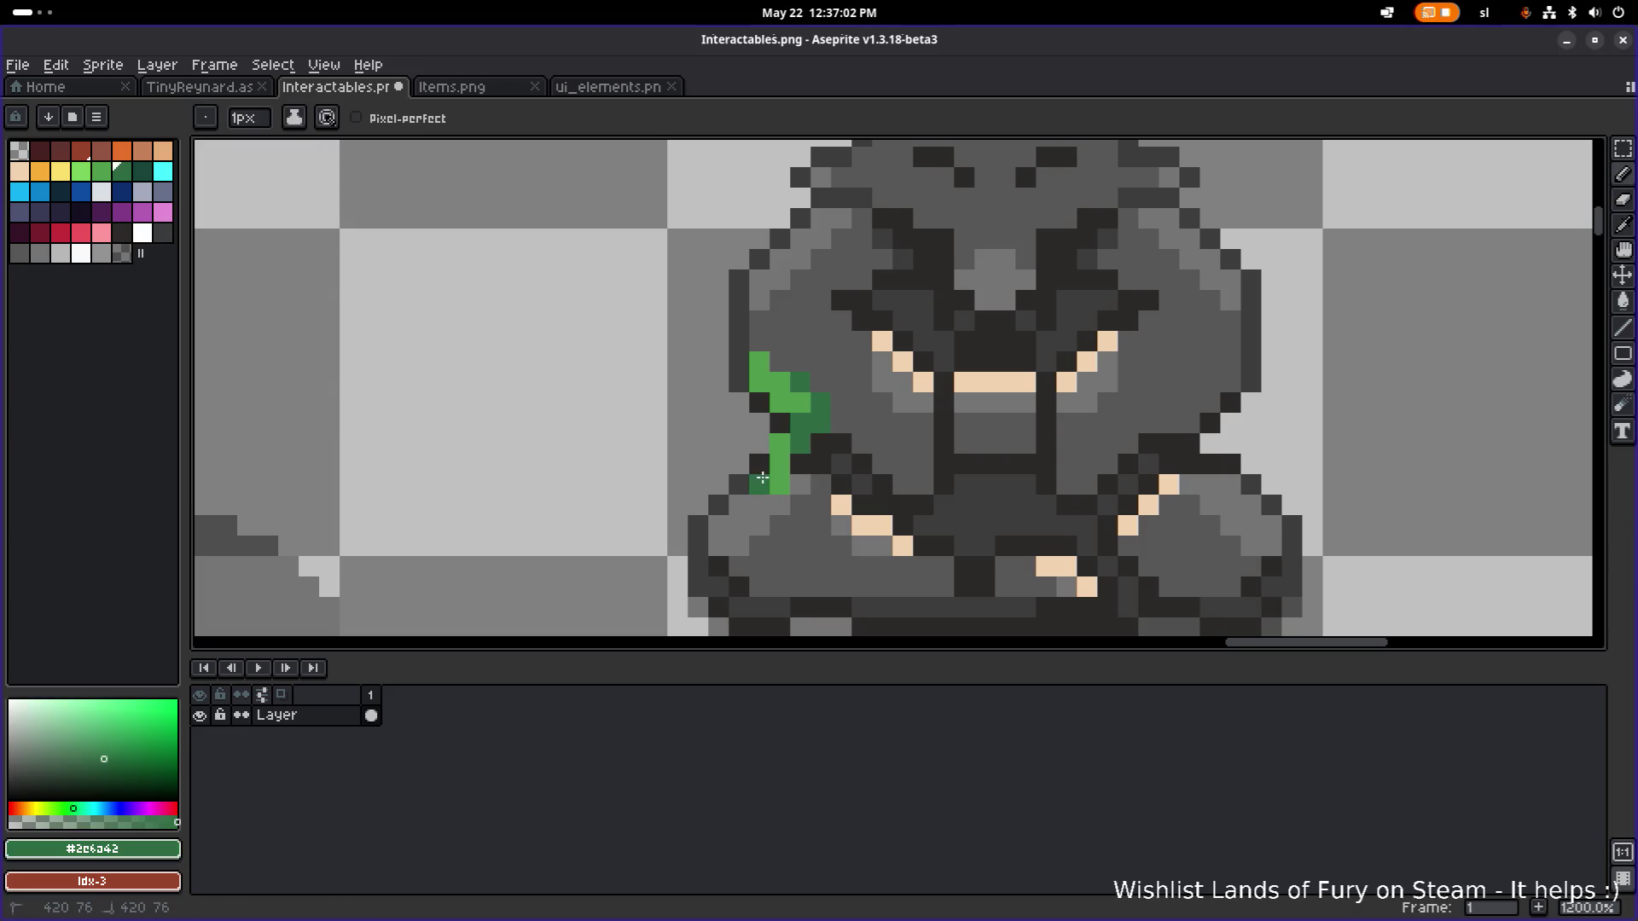
Start a light green vine down the statue's right edge and thicken it with dark green.
scroll(887, 478, "down", 3)
left_click_drag(941, 468, 754, 462)
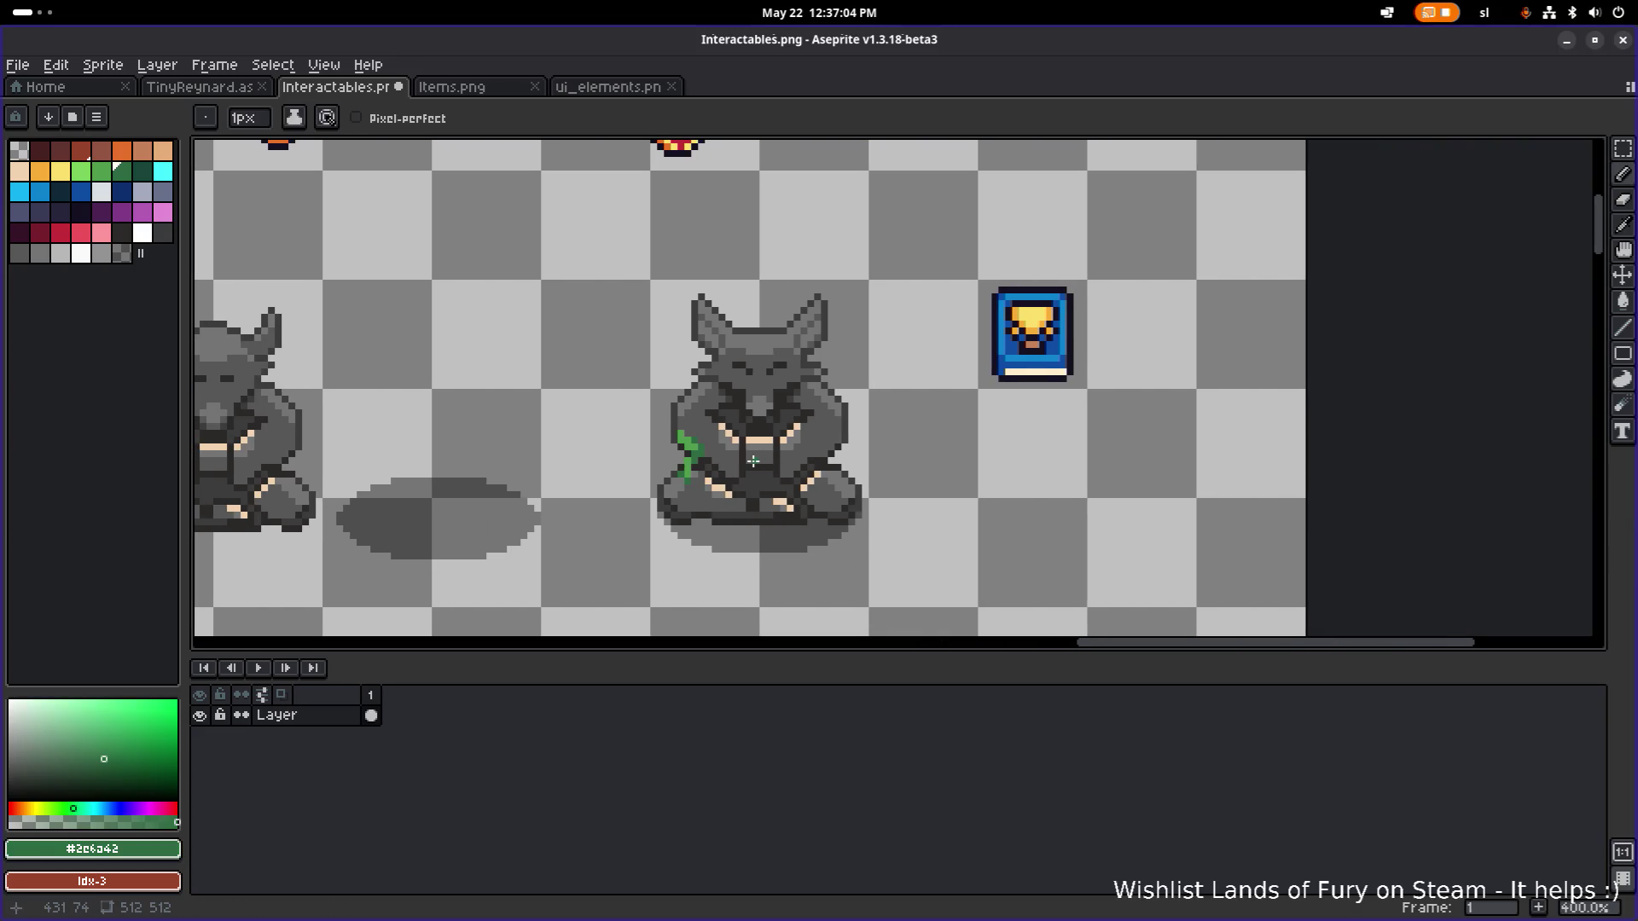
scroll(653, 412, "up", 1)
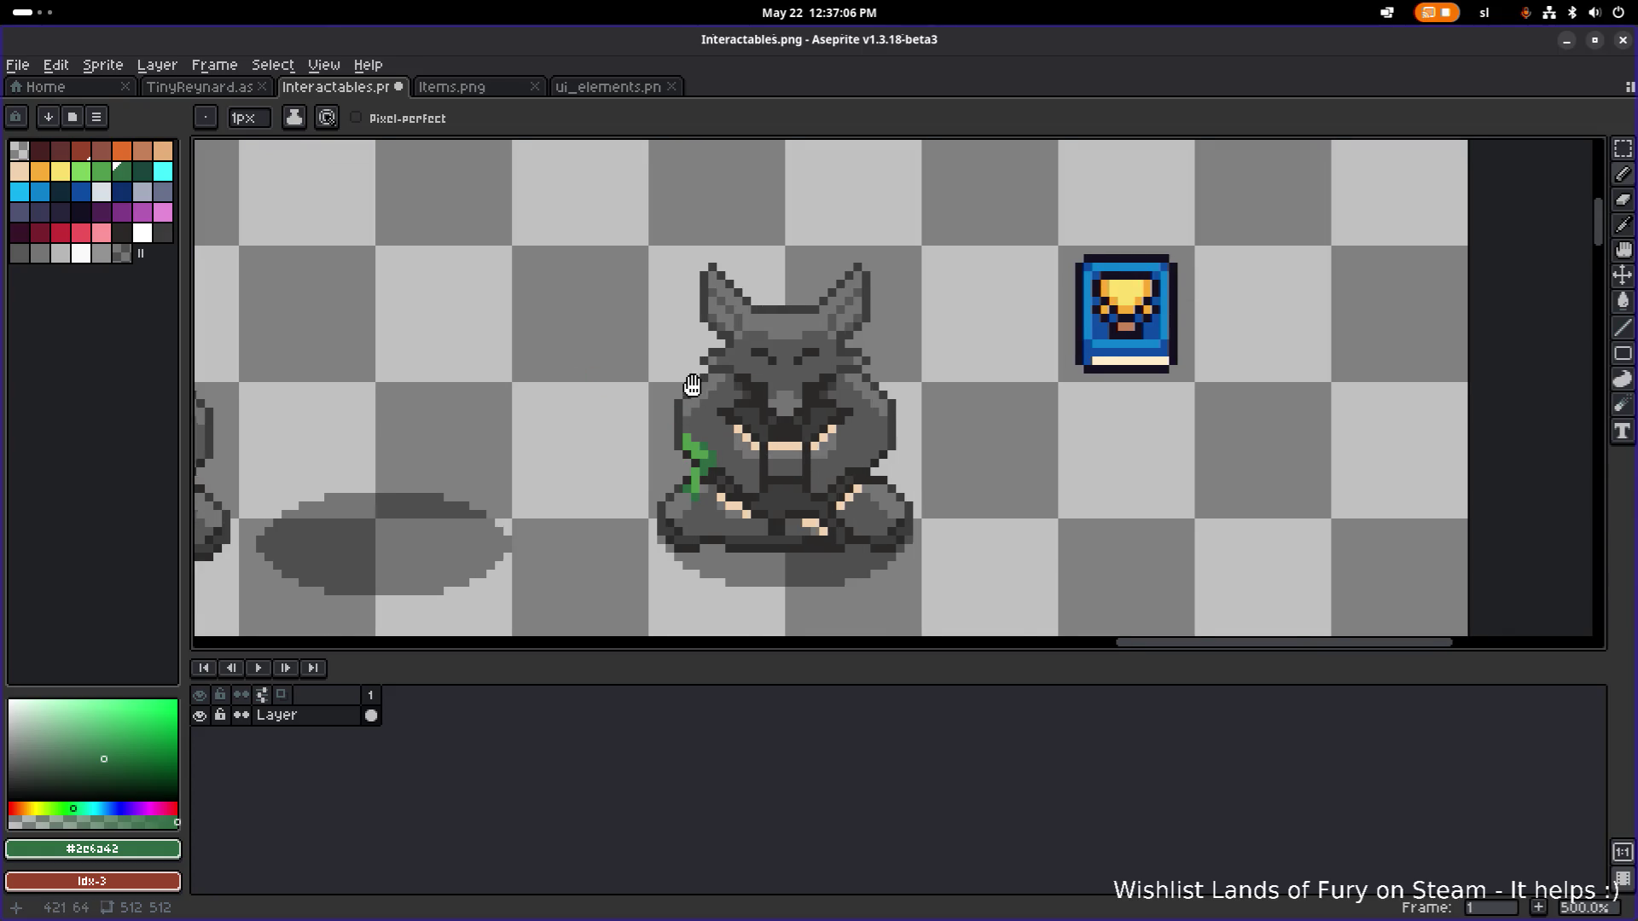
left_click_drag(564, 373, 476, 368)
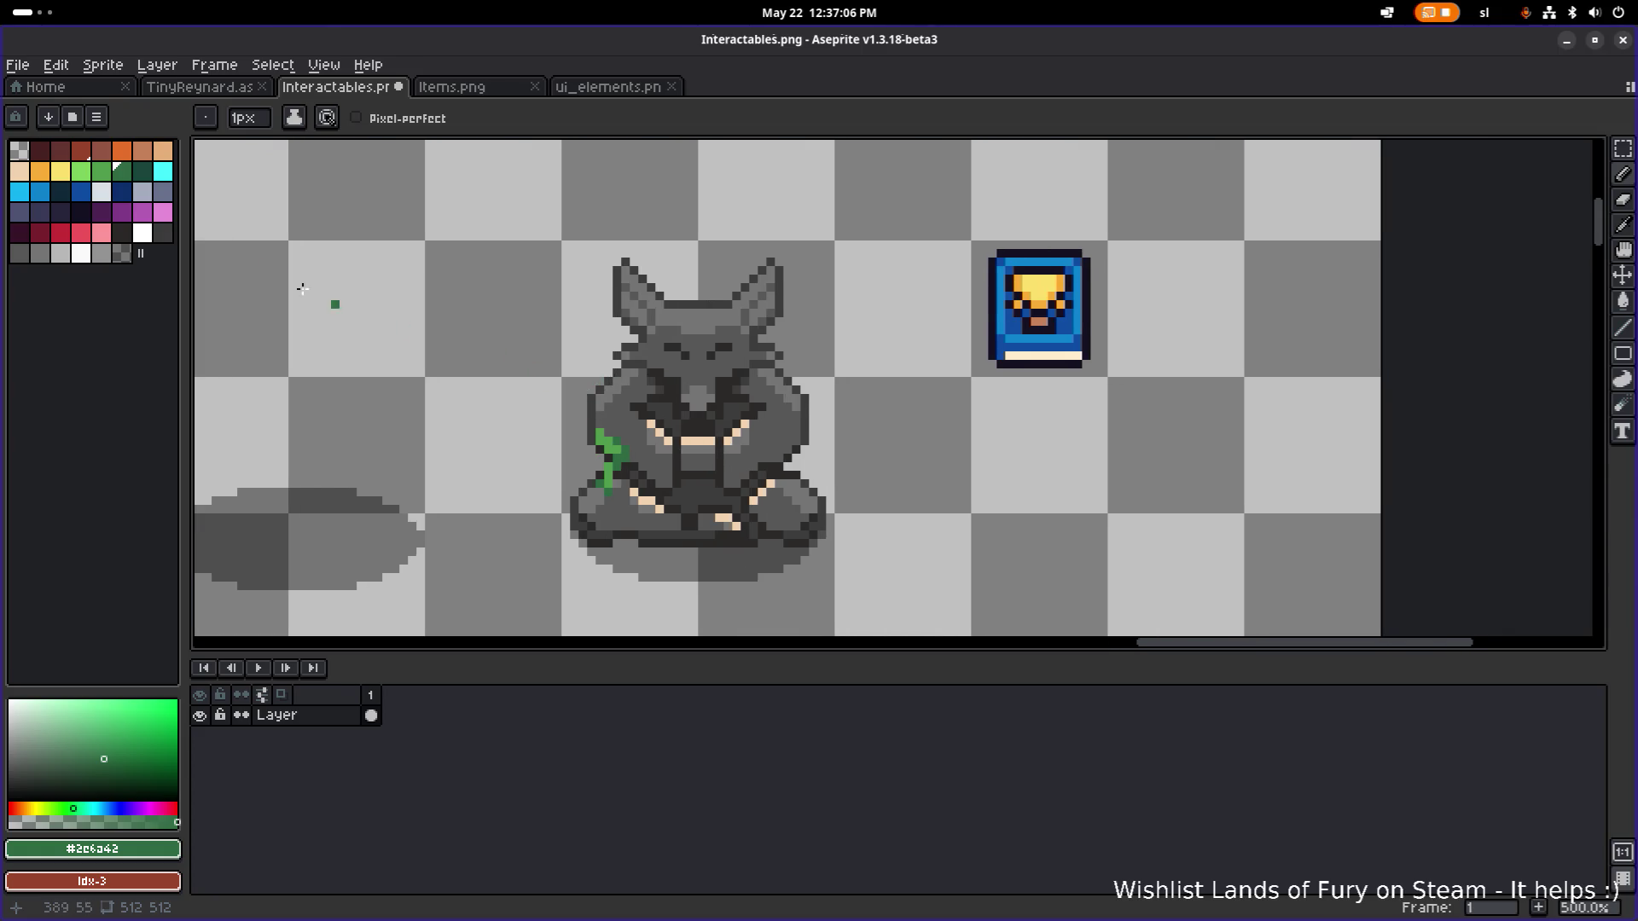
left_click(102, 170)
scroll(813, 430, "up", 2)
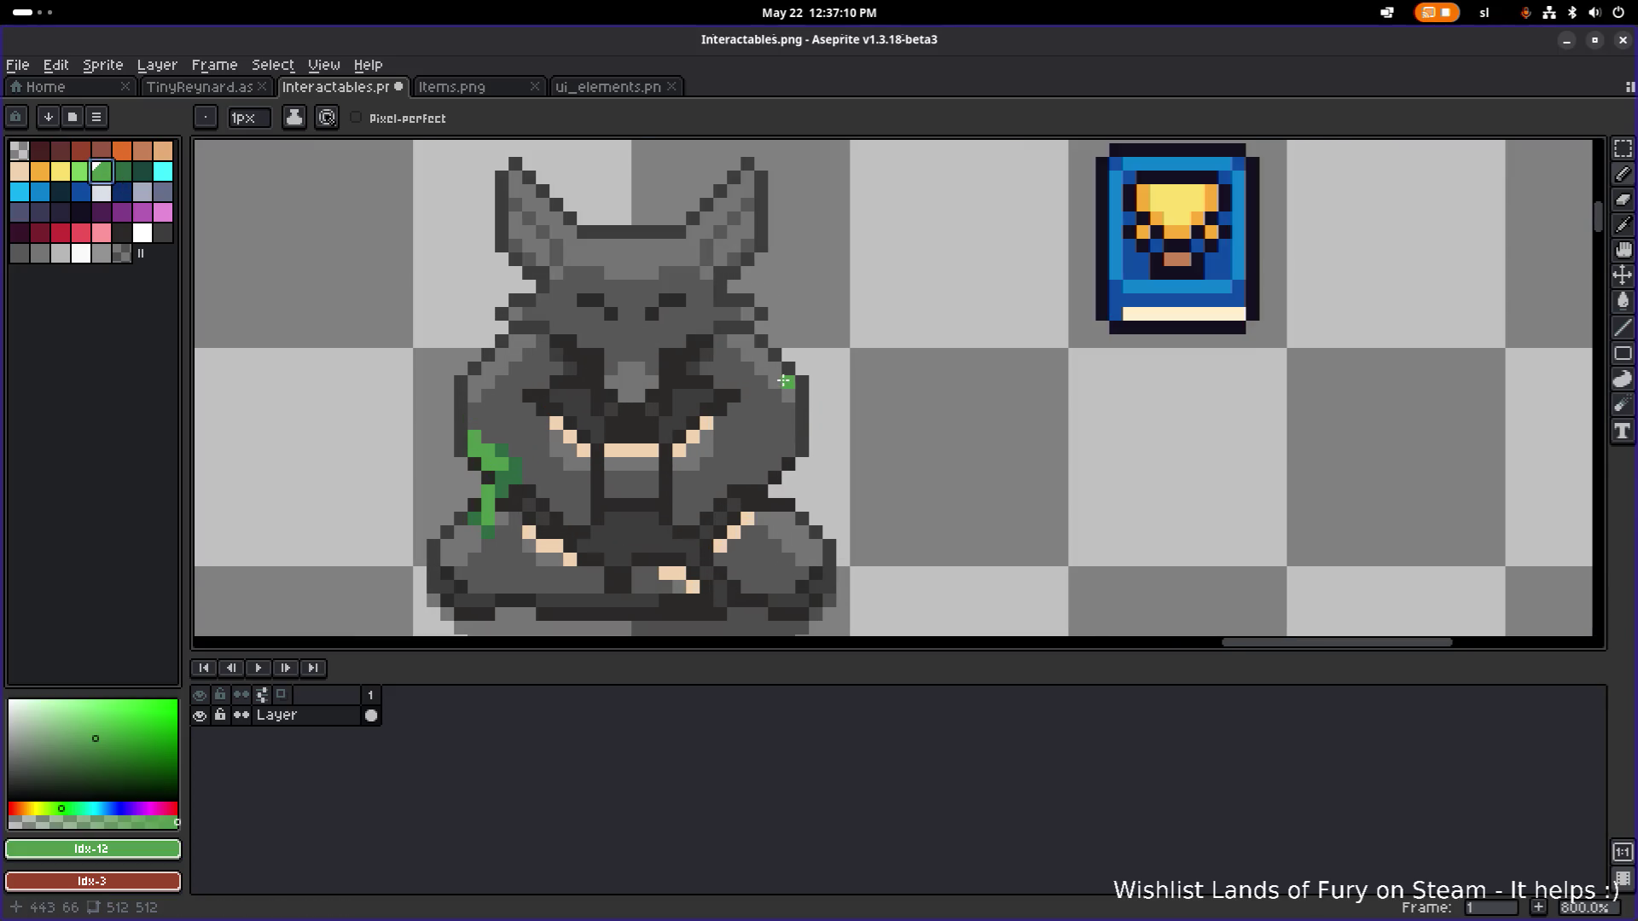
left_click(774, 368)
left_click(788, 383)
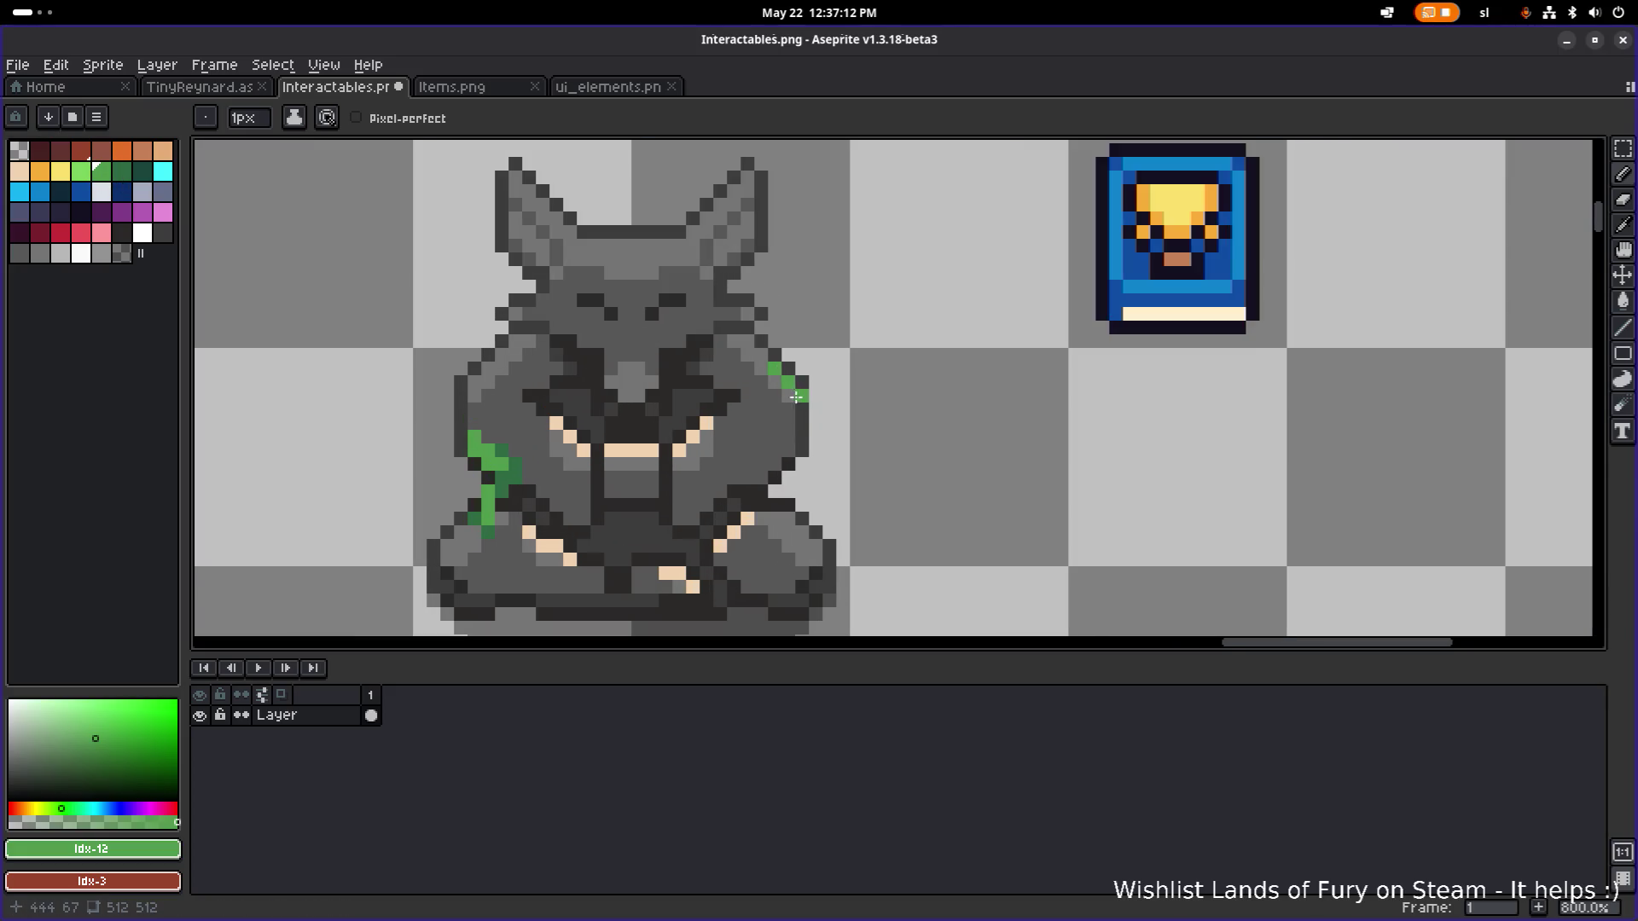
left_click(807, 422)
left_click(122, 170)
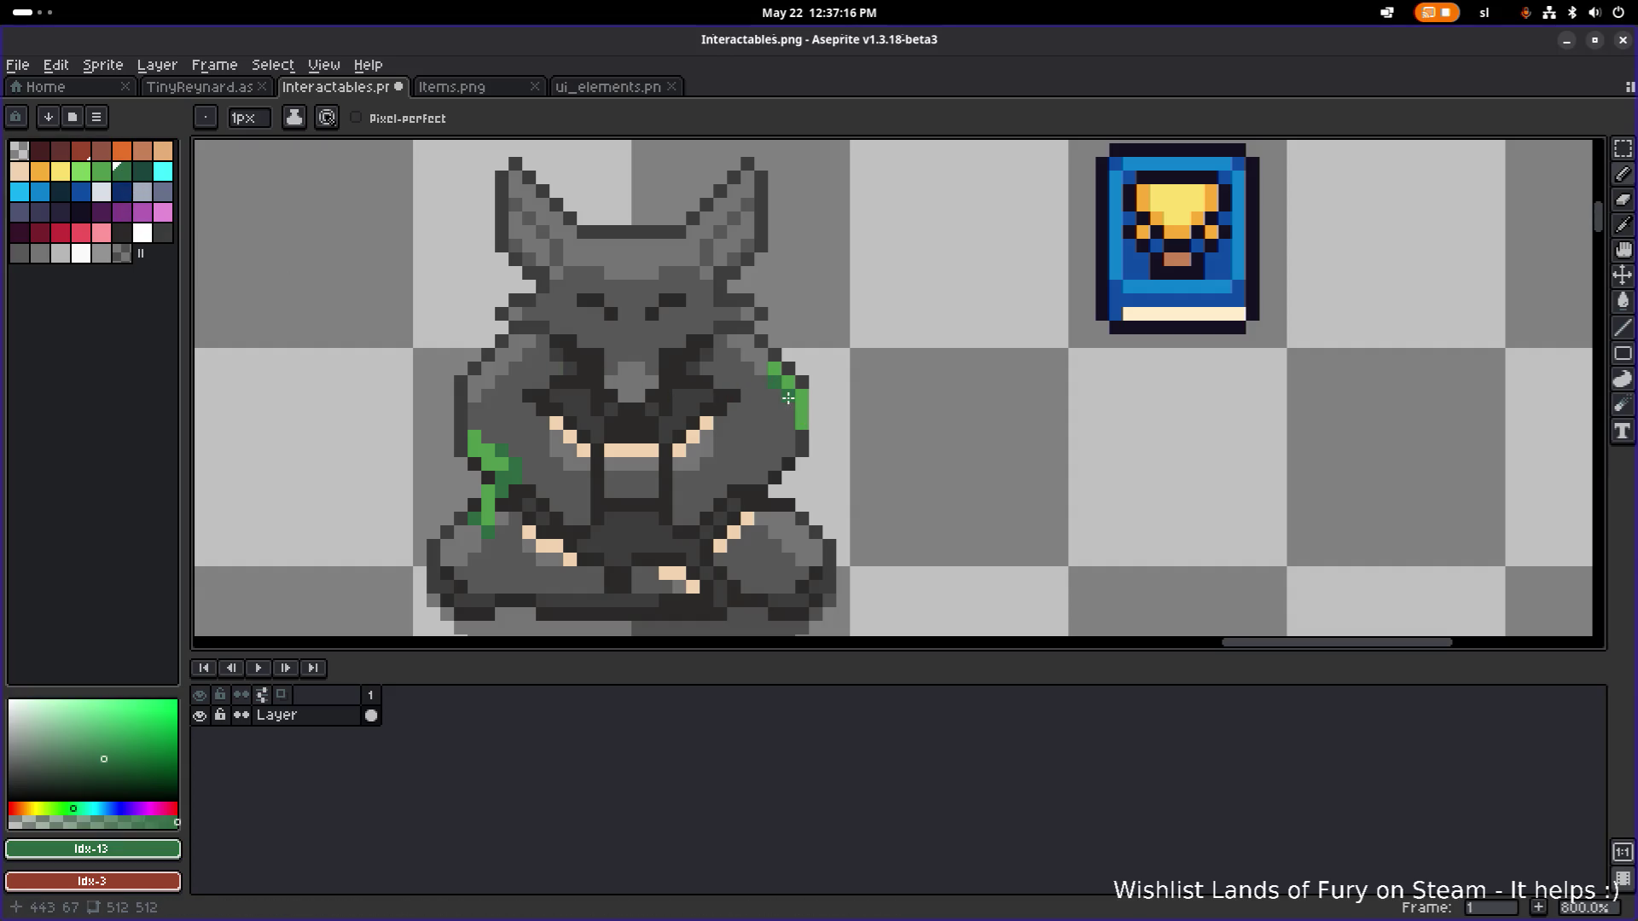
left_click_drag(798, 420, 812, 415)
scroll(843, 397, "down", 3)
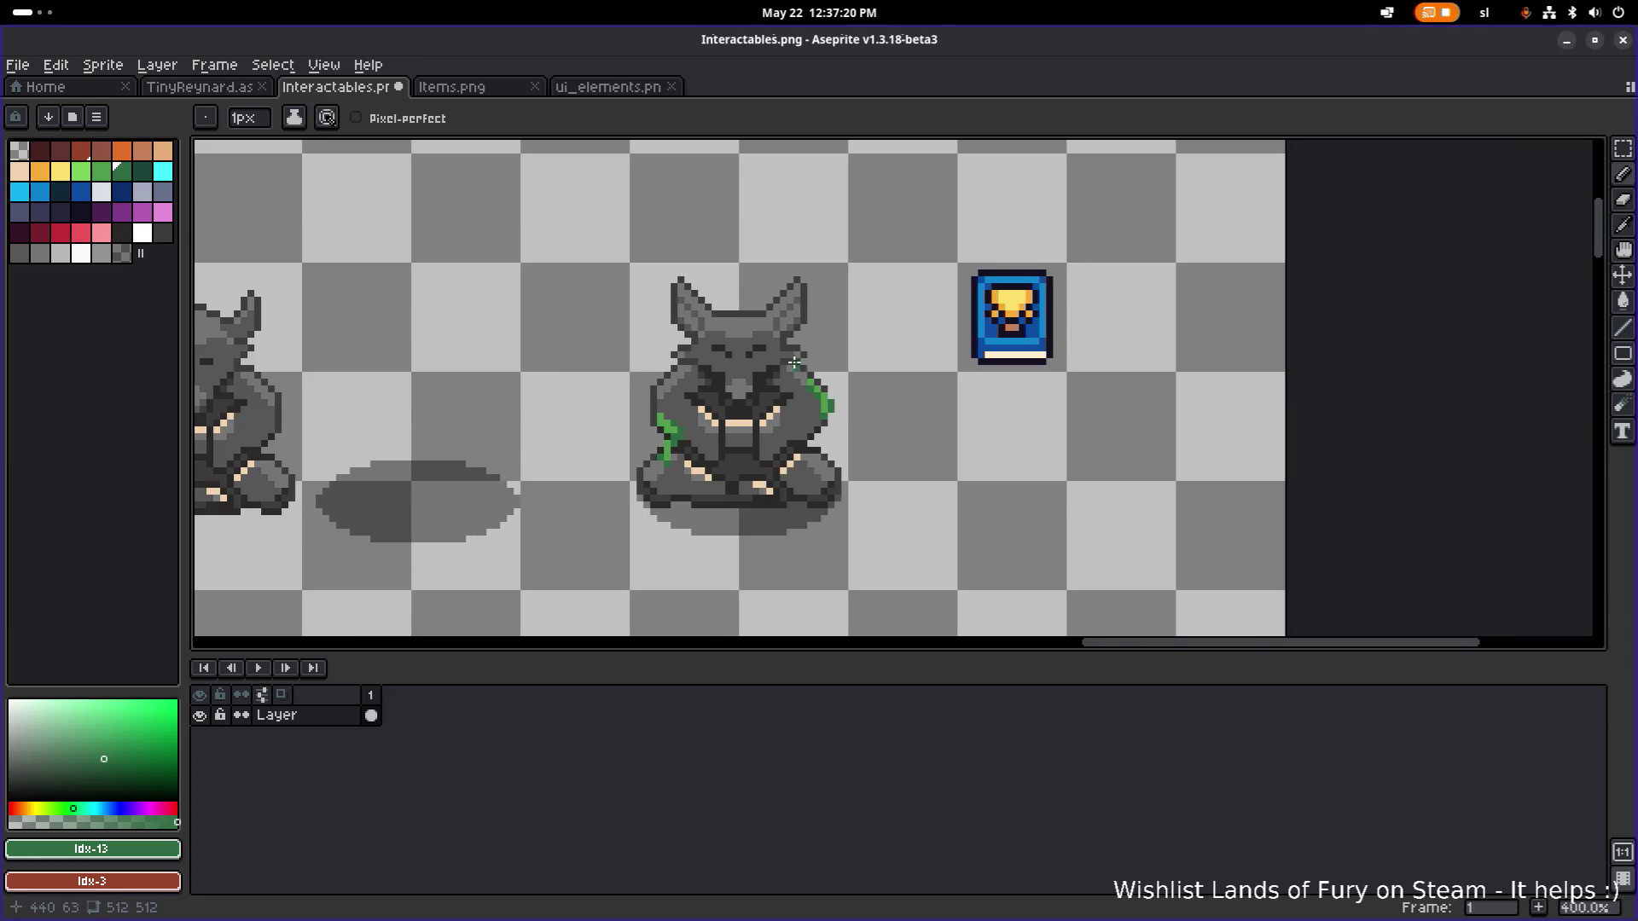
Sample the vine's mid green and add two pixels to the right vine.
scroll(798, 359, "down", 1)
scroll(798, 388, "up", 7)
scroll(825, 418, "down", 1)
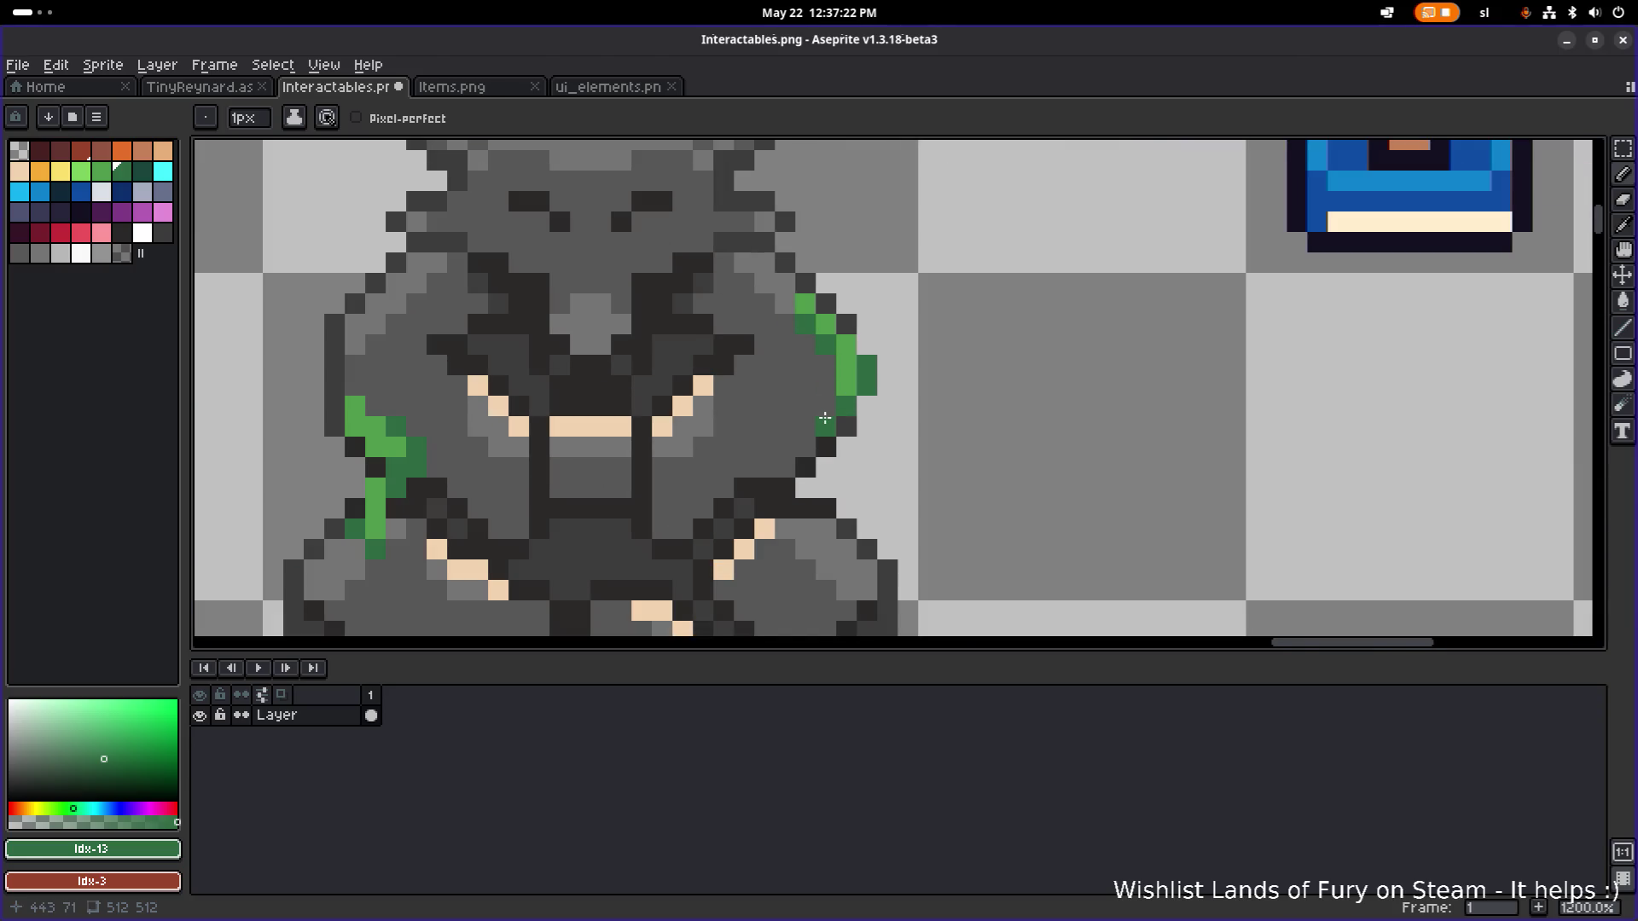
left_click(825, 445)
left_click(849, 366, "alt")
left_click(827, 390)
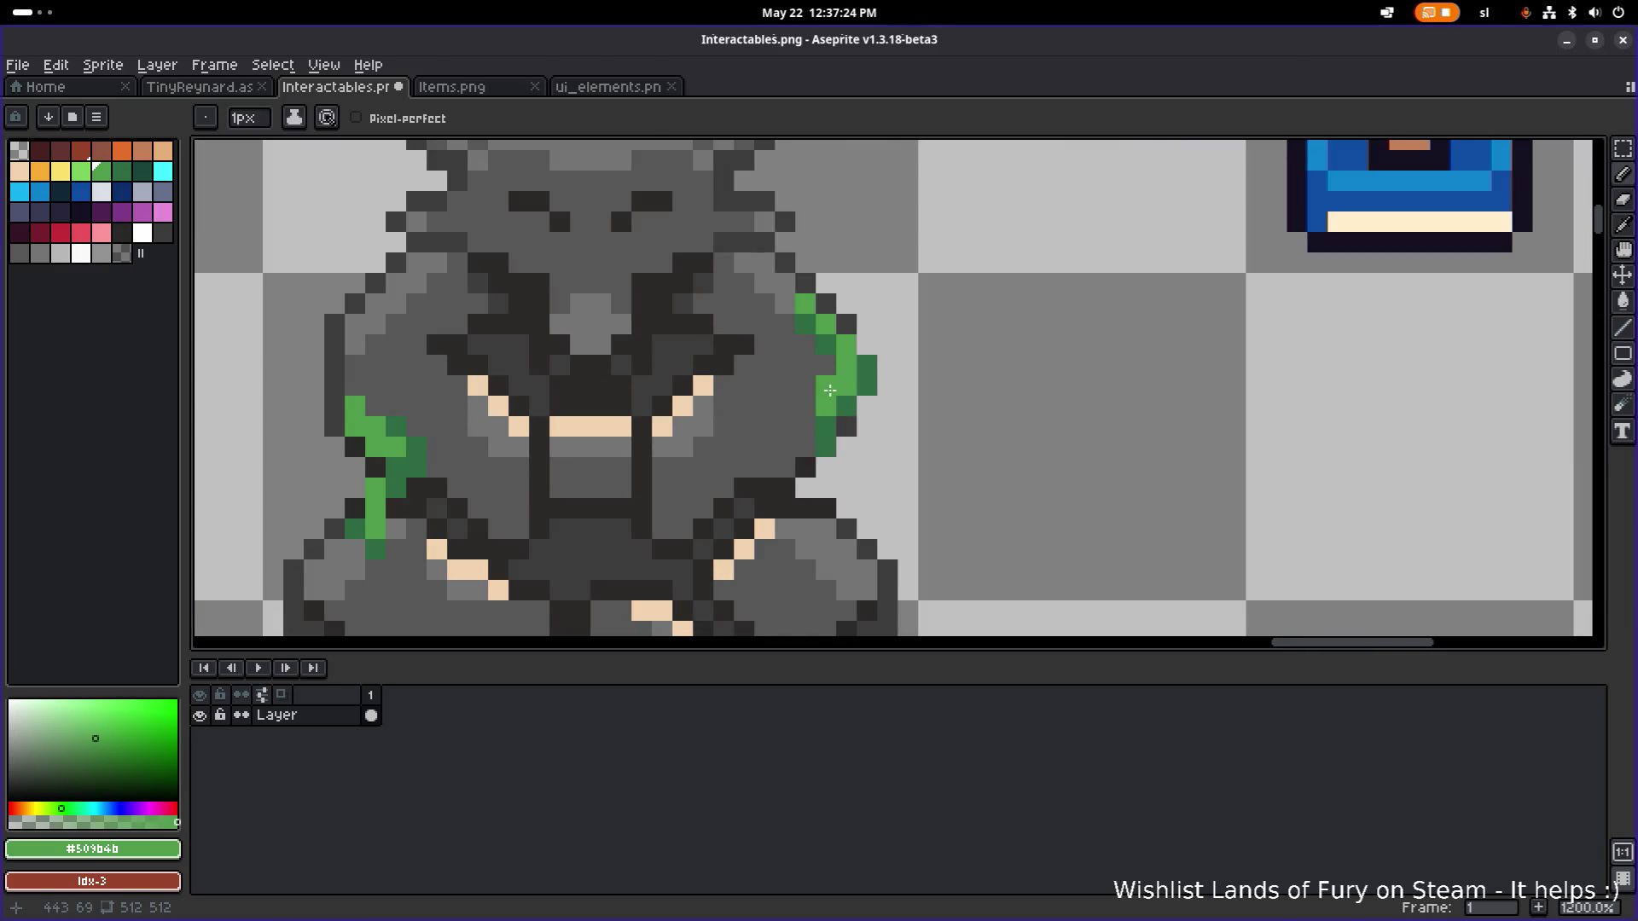
Extend the right vine downward with dark-green pixels, removing one stray pixel.
left_click(832, 439, "alt")
left_click(839, 473)
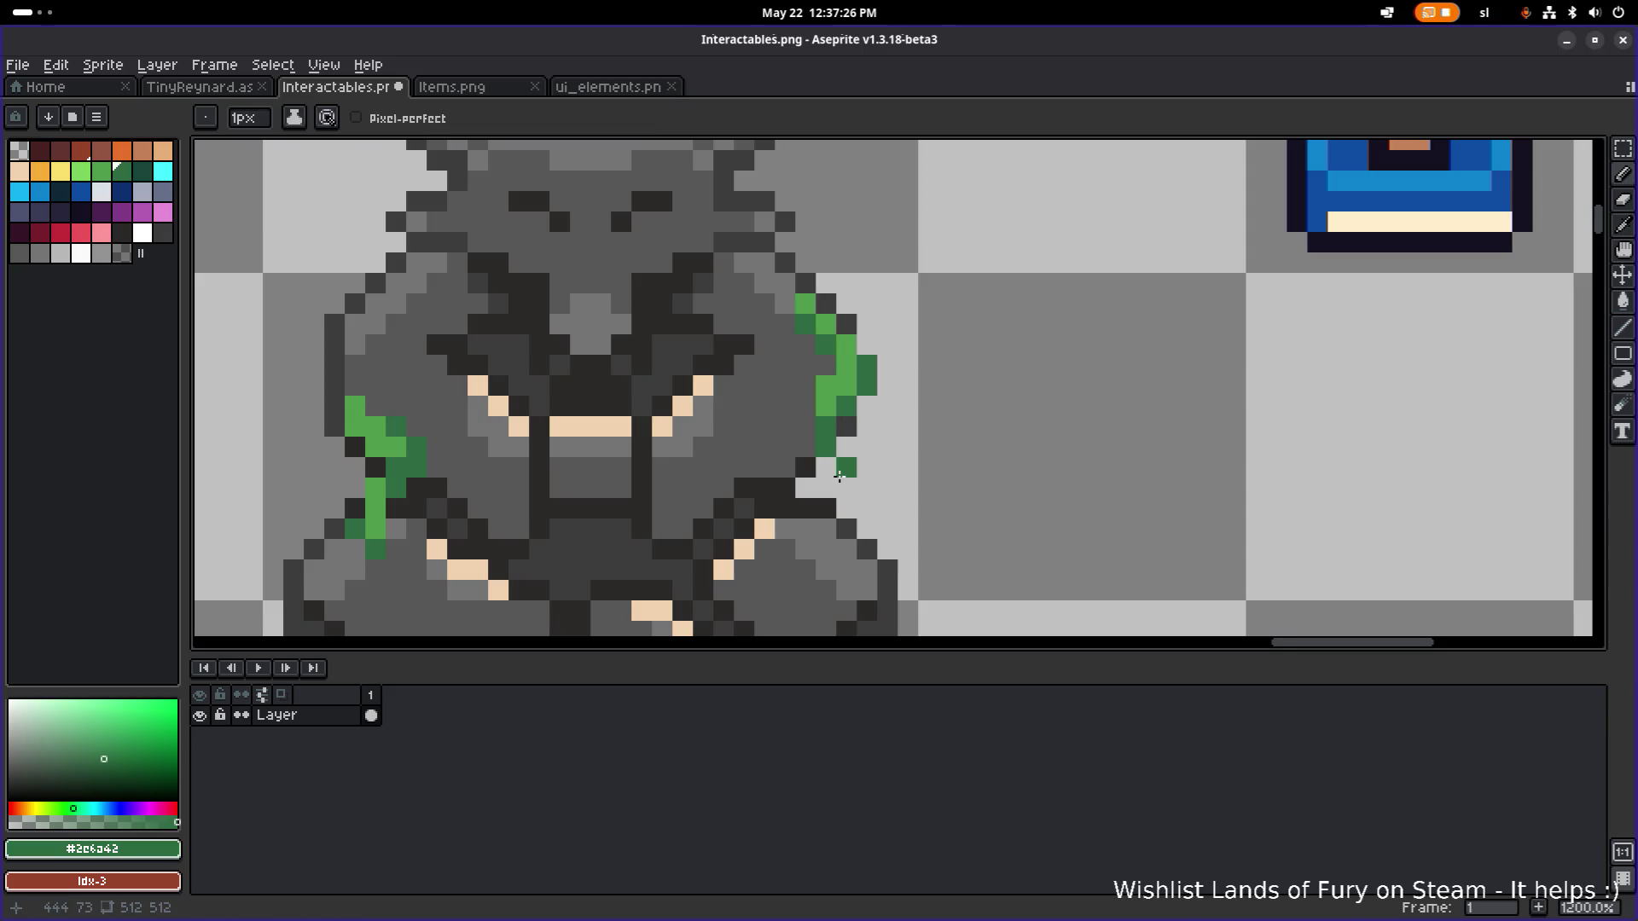
key("ctrl+z")
left_click(827, 467)
left_click(826, 487)
left_click(812, 503)
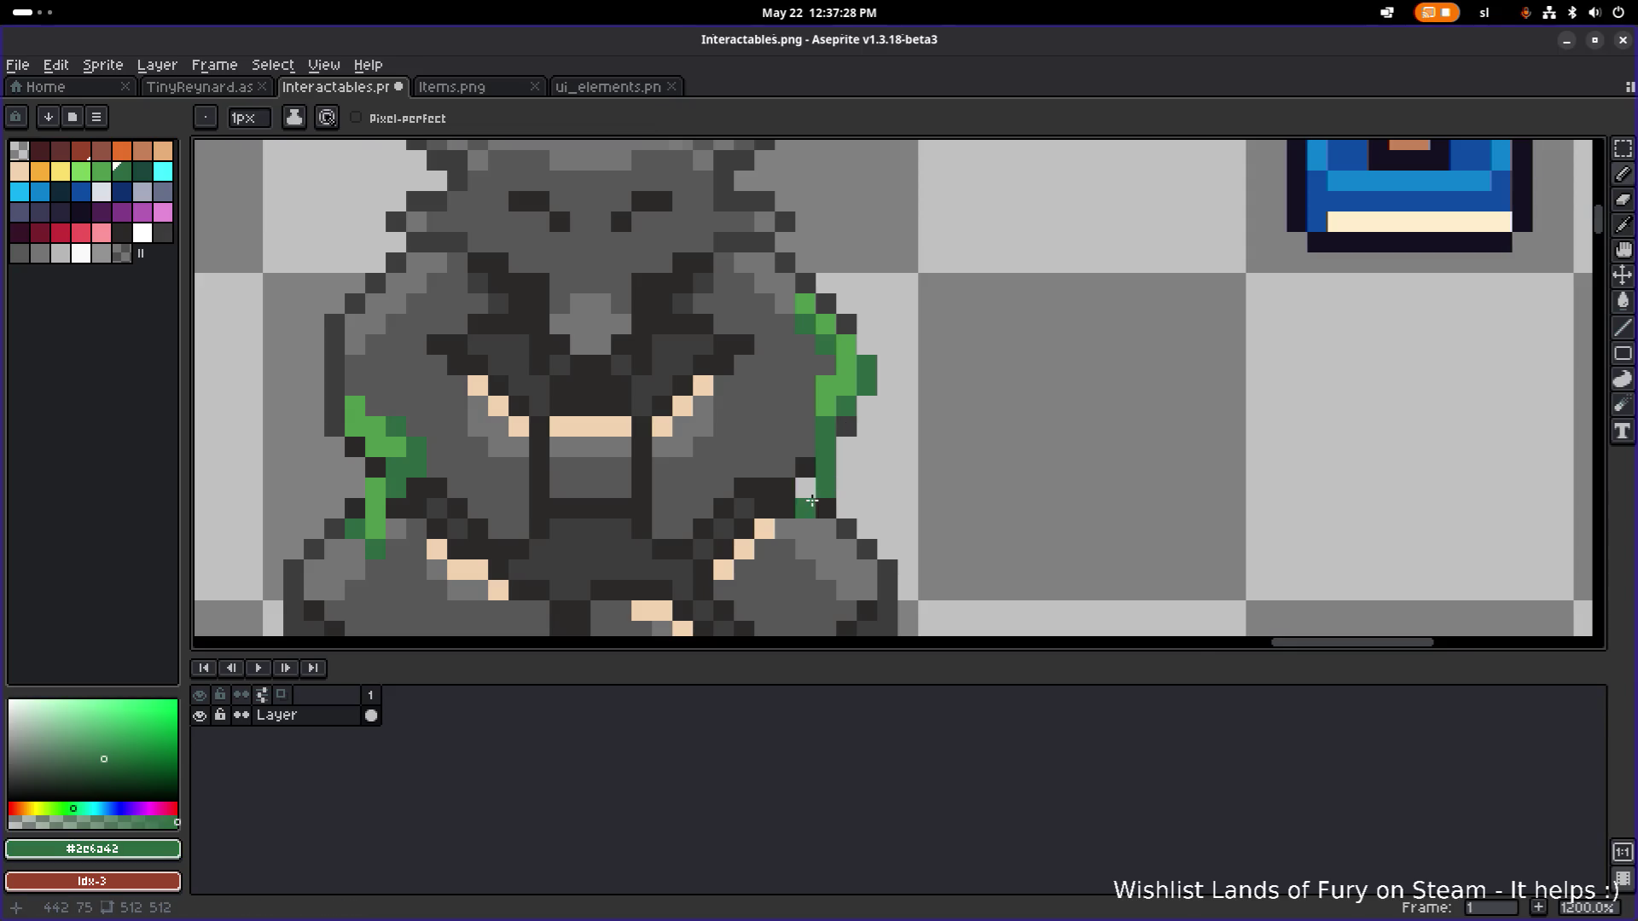
Paint a light-green vine line down the left ear and the statue's left side.
scroll(812, 500, "down", 4)
scroll(602, 433, "up", 2)
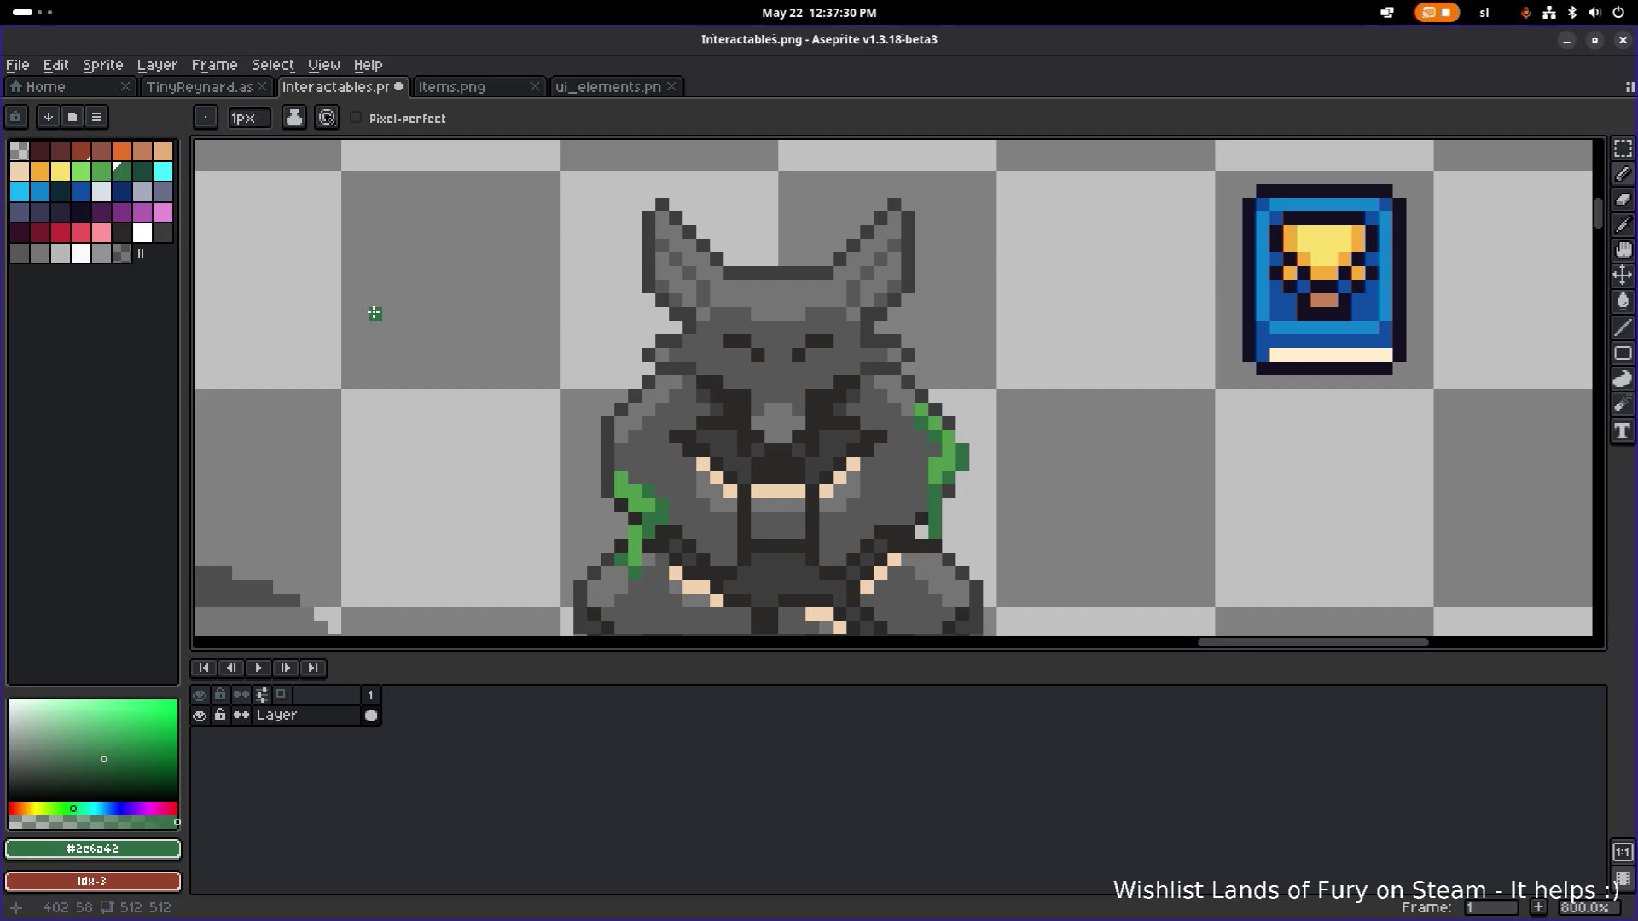
left_click(85, 175)
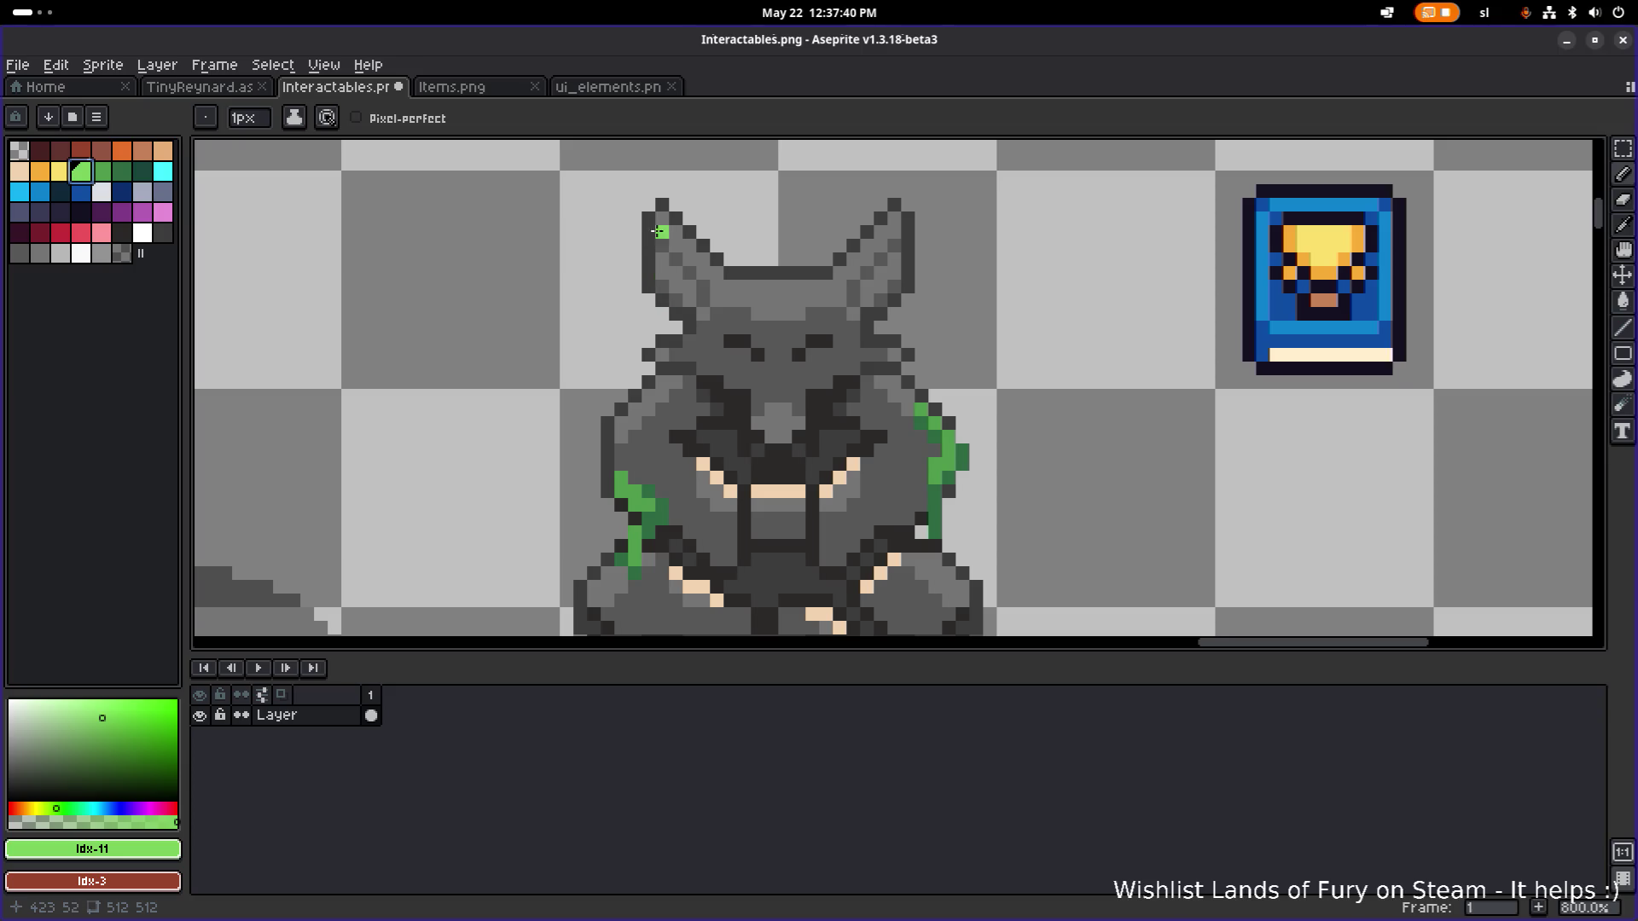
left_click_drag(661, 288, 652, 371)
left_click(663, 395)
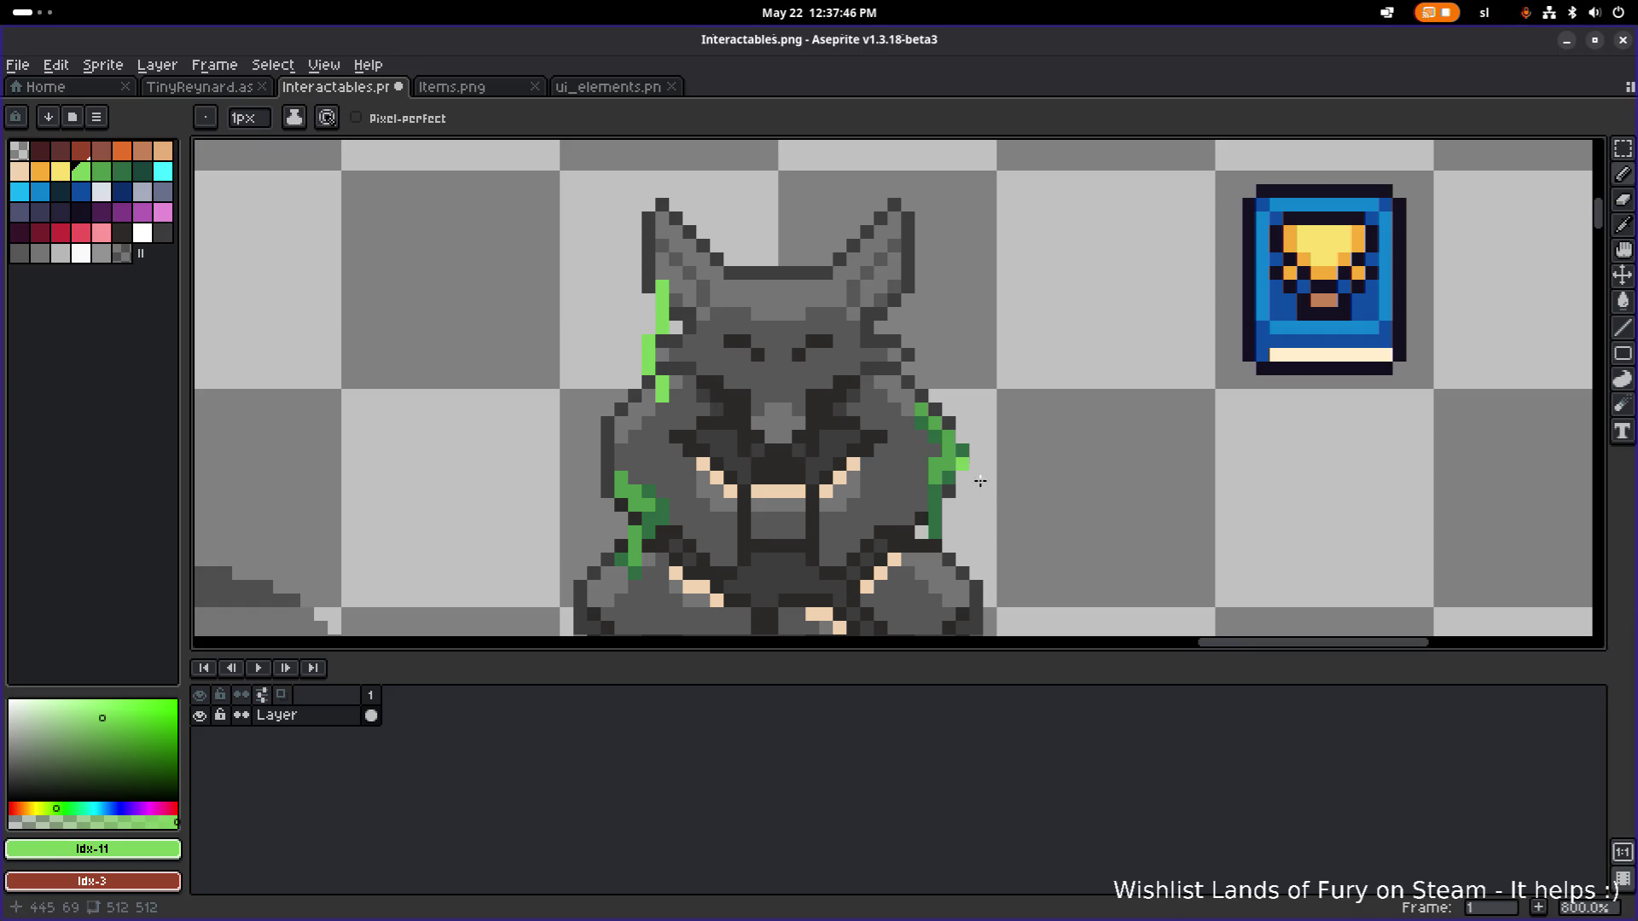
Try dark-green accents on the ear vine, undo them, and recolour an ear pixel light green.
left_click(963, 464, "alt")
left_click(637, 370)
key("ctrl+z")
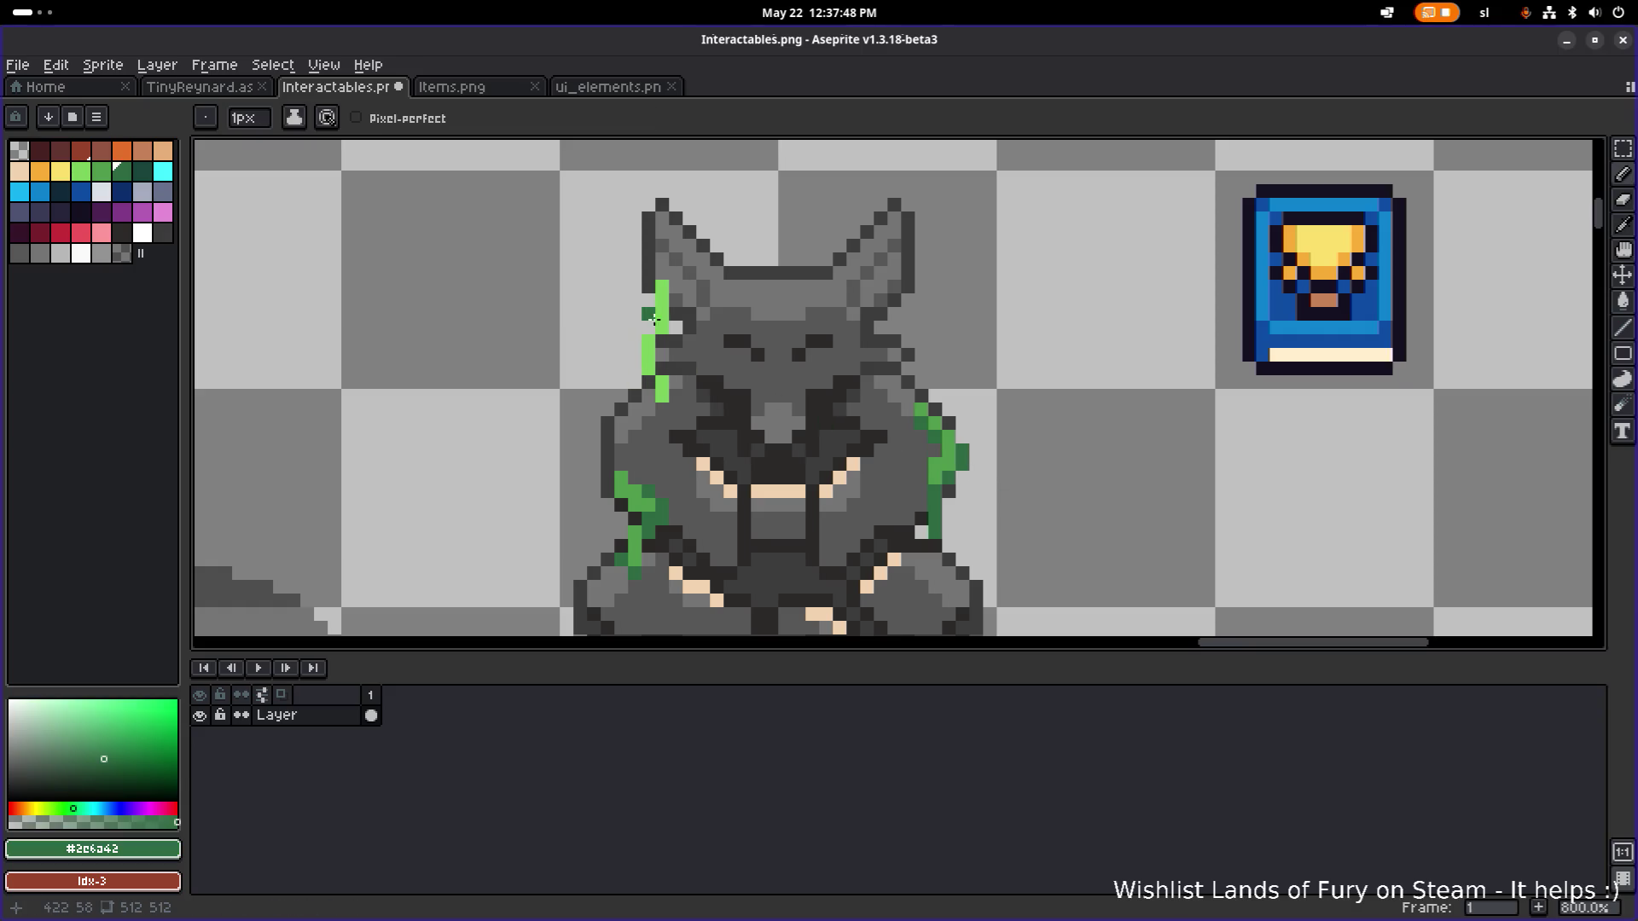
left_click(663, 300)
key("ctrl+z")
left_click(674, 309)
key("ctrl+z")
left_click(663, 331, "alt")
left_click(663, 370)
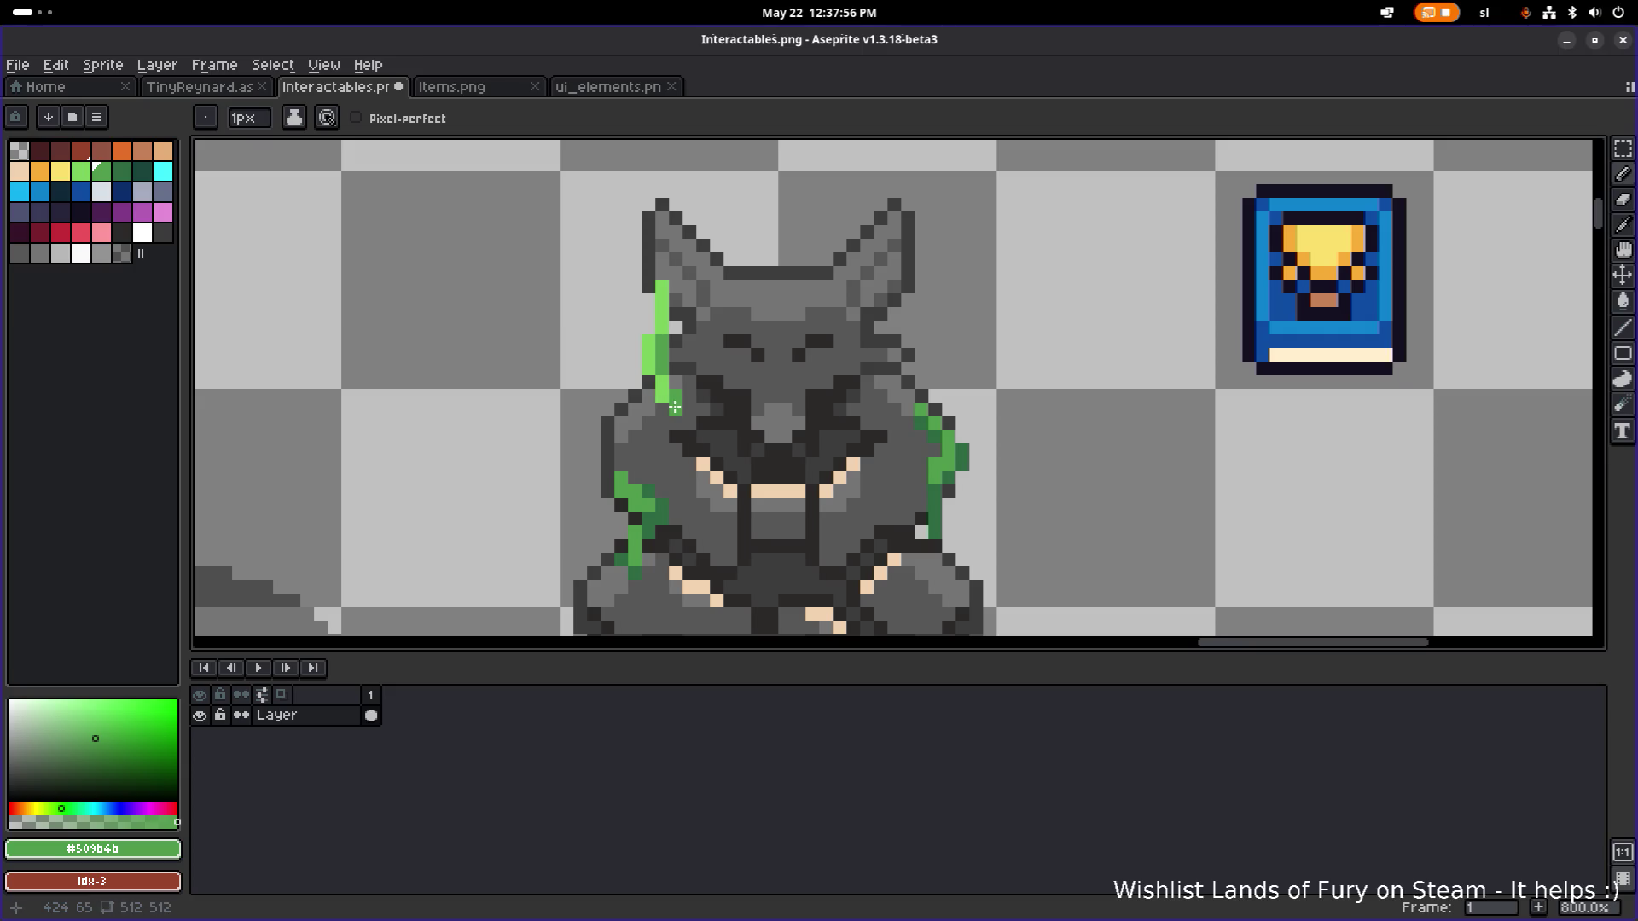
Add light-green pixels on the head vine near the ear.
scroll(832, 364, "down", 5)
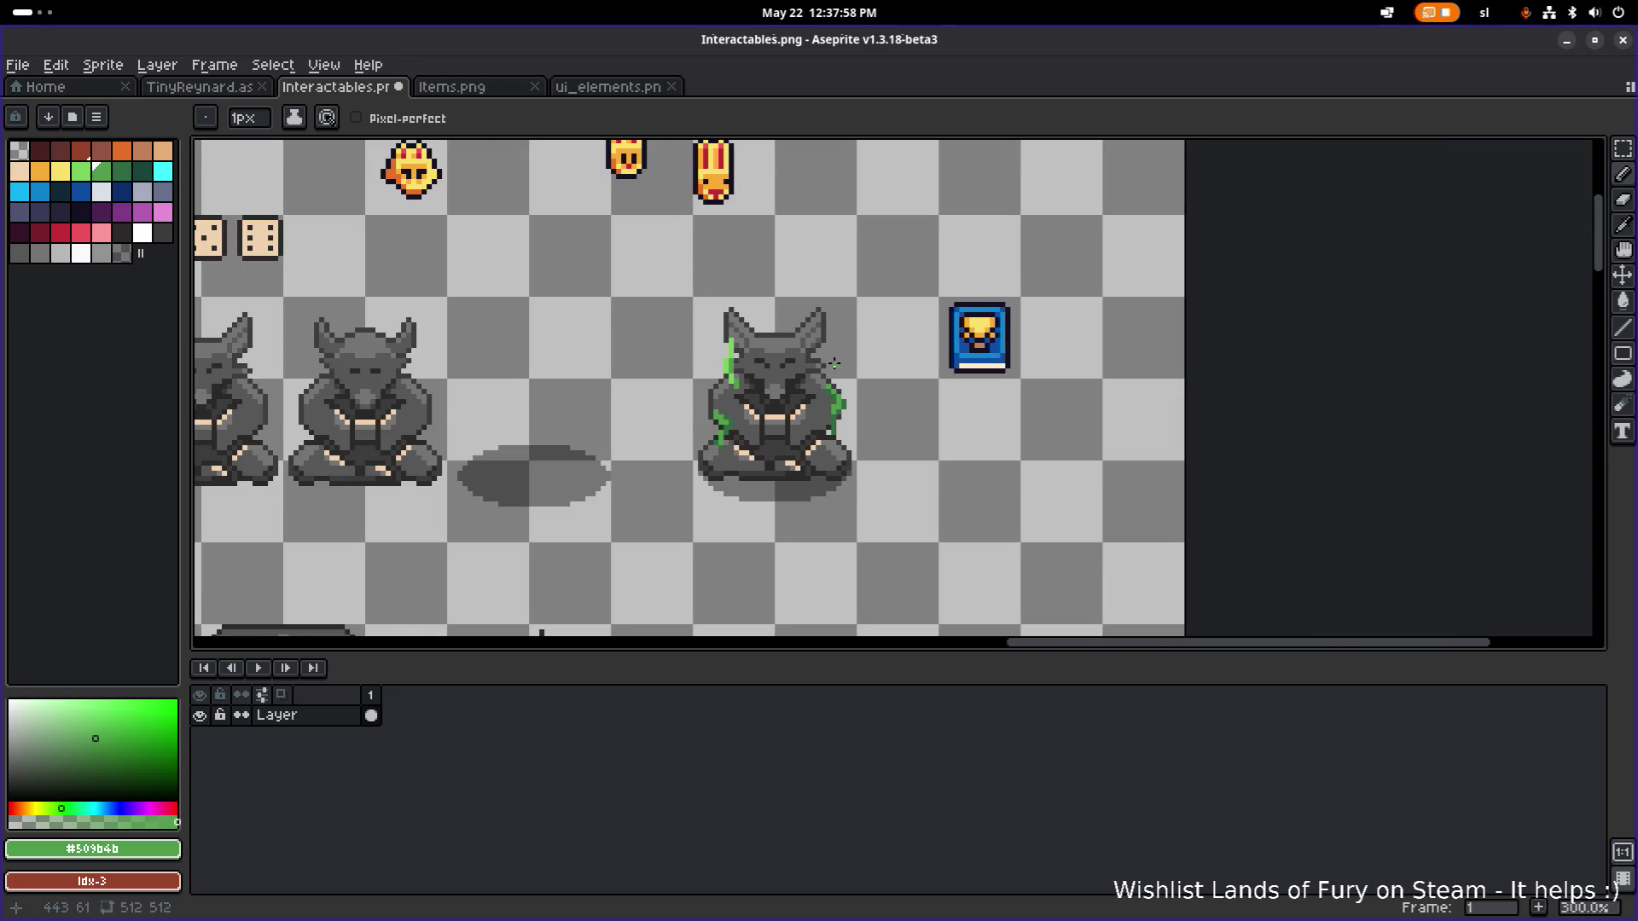
scroll(794, 348, "up", 4)
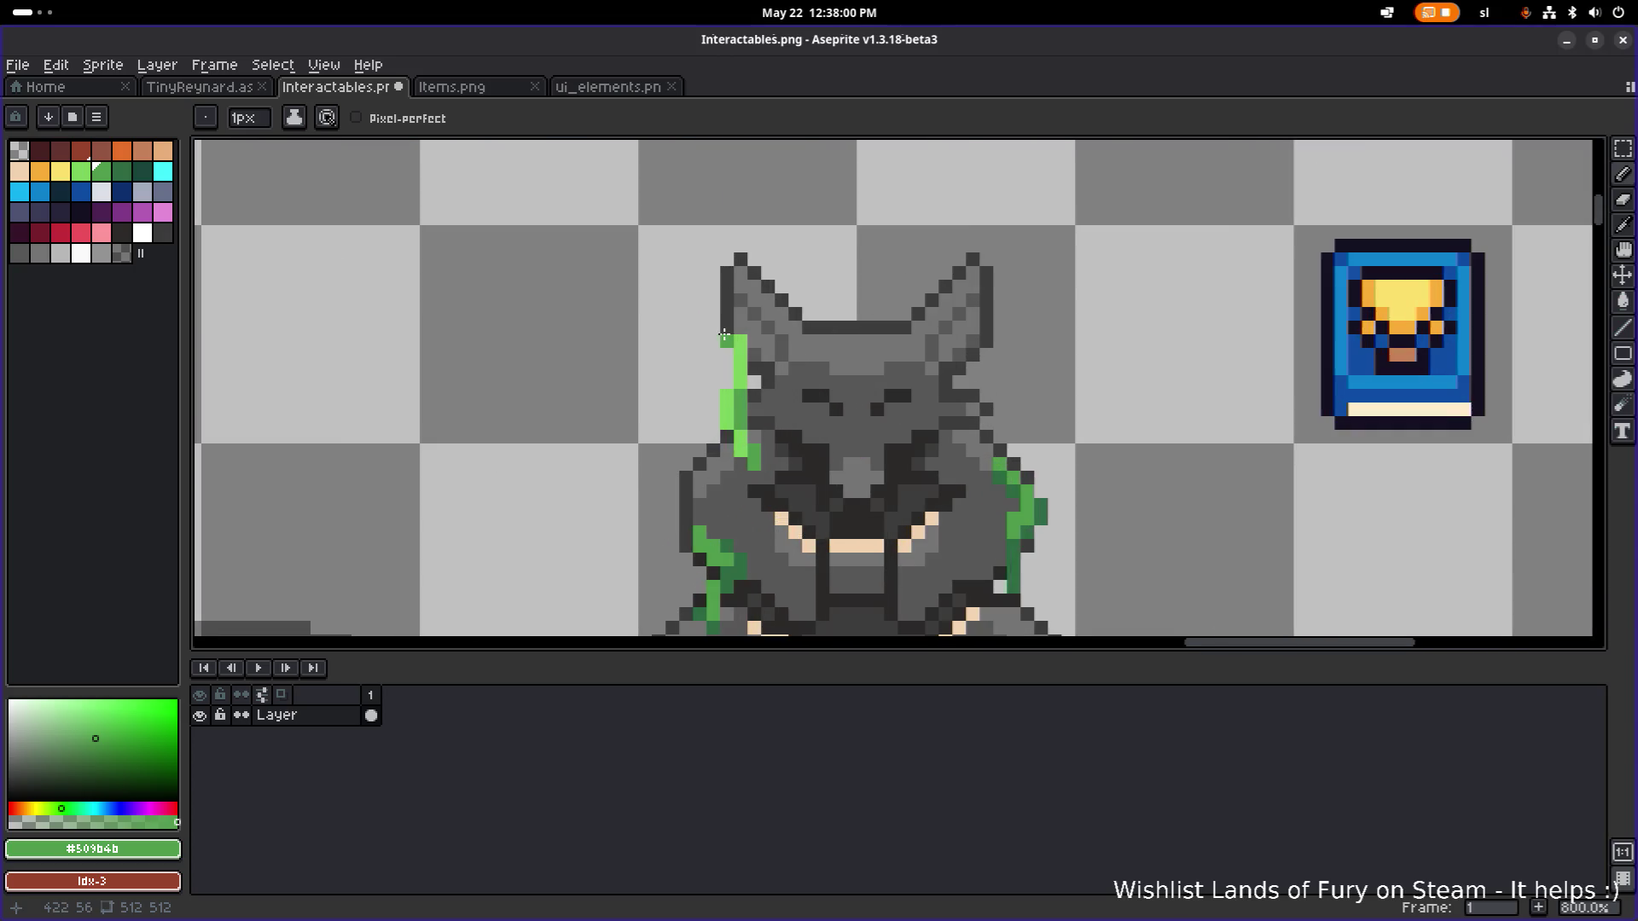
left_click(751, 341, "alt")
left_click(757, 325)
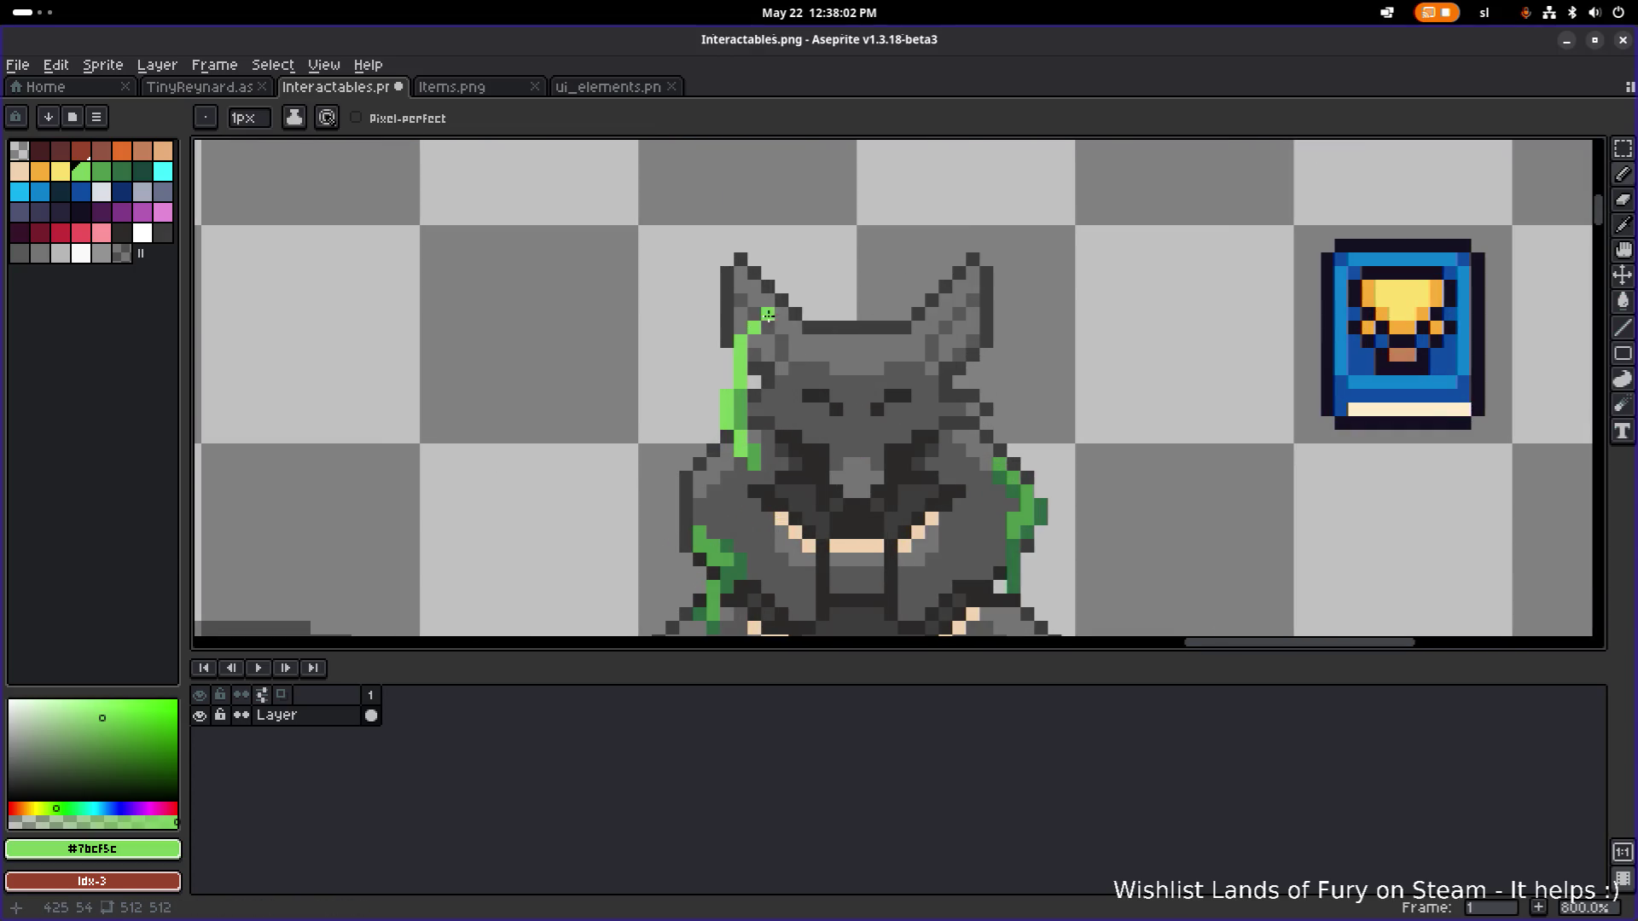
left_click(768, 315)
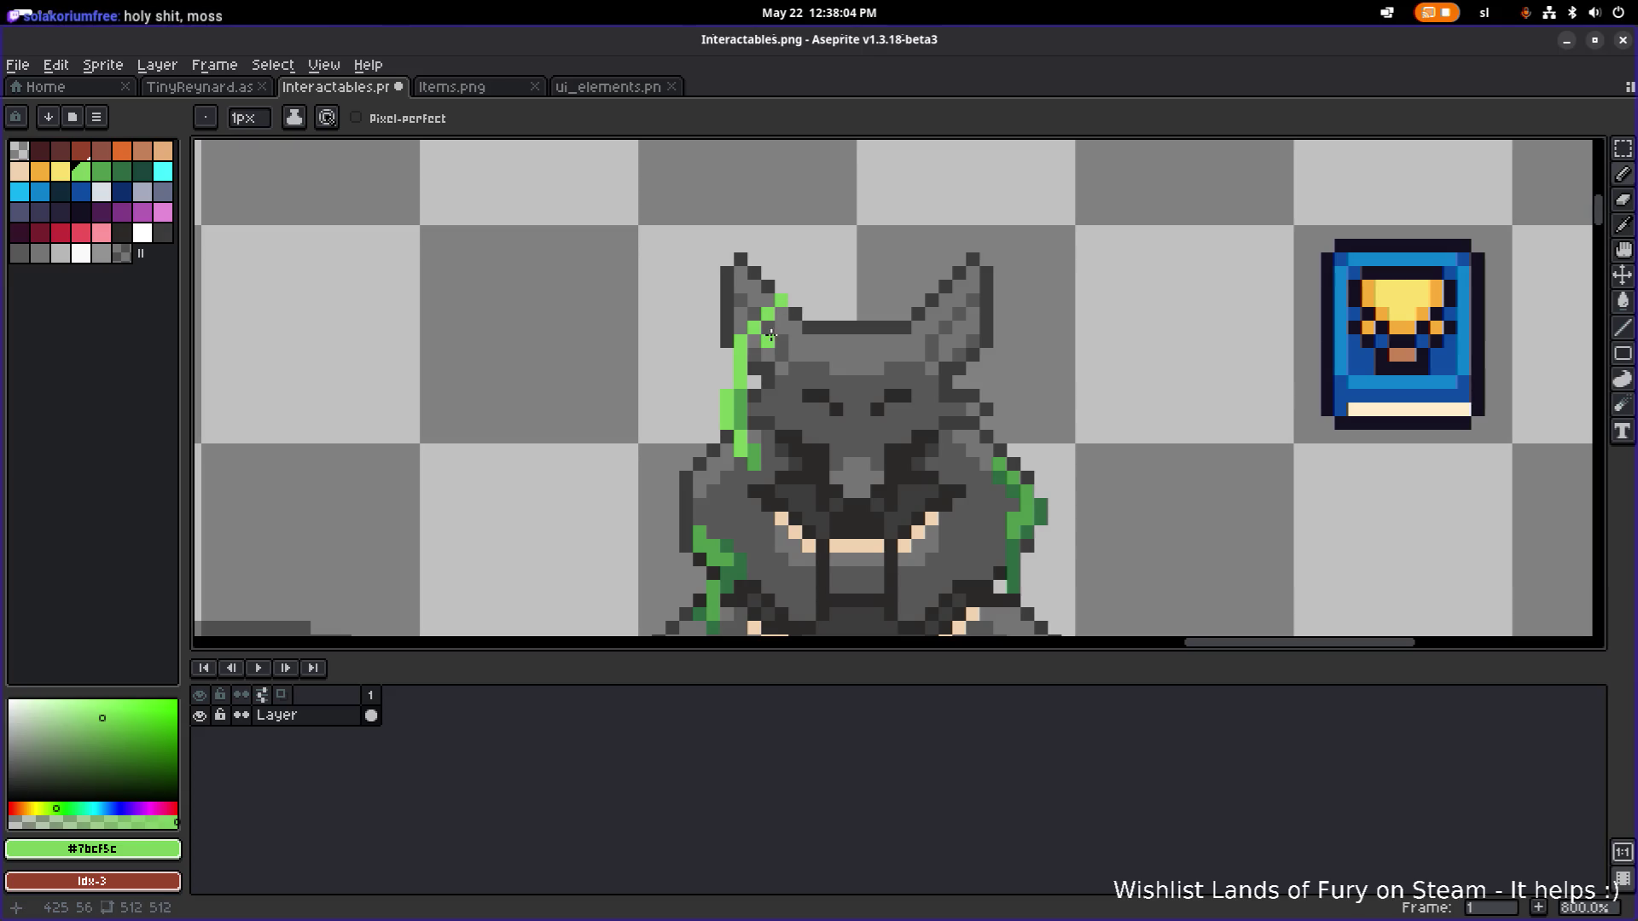
Add a mid-green pixel on the ear and a light-green pixel atop the head.
left_click_drag(919, 369, 775, 356)
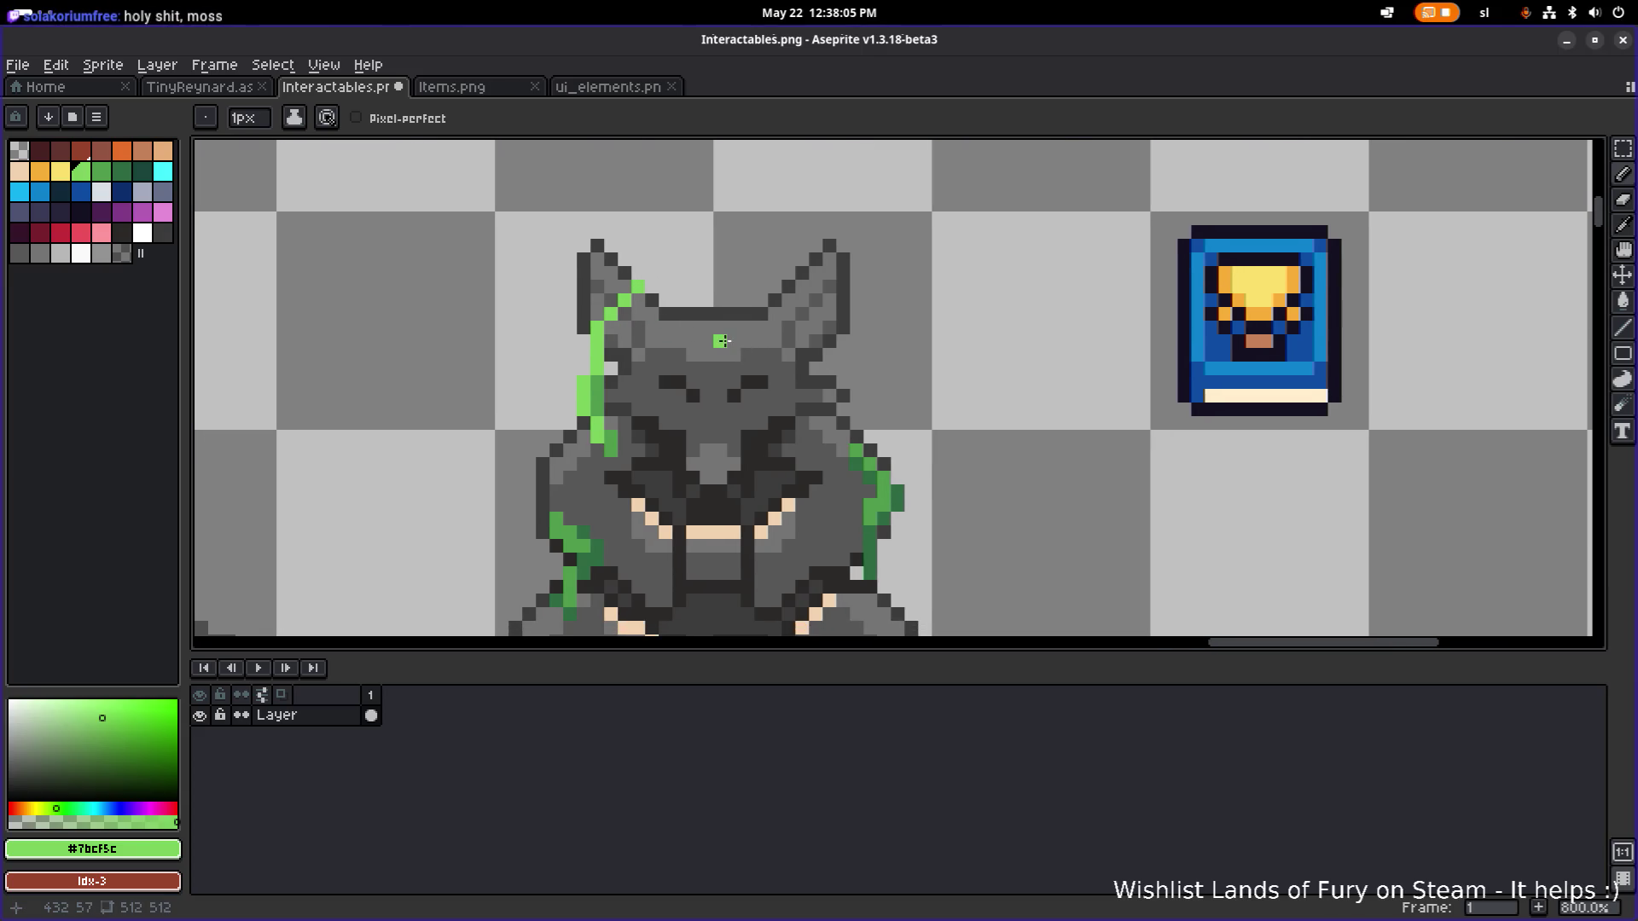
left_click(887, 467, "alt")
left_click(590, 316)
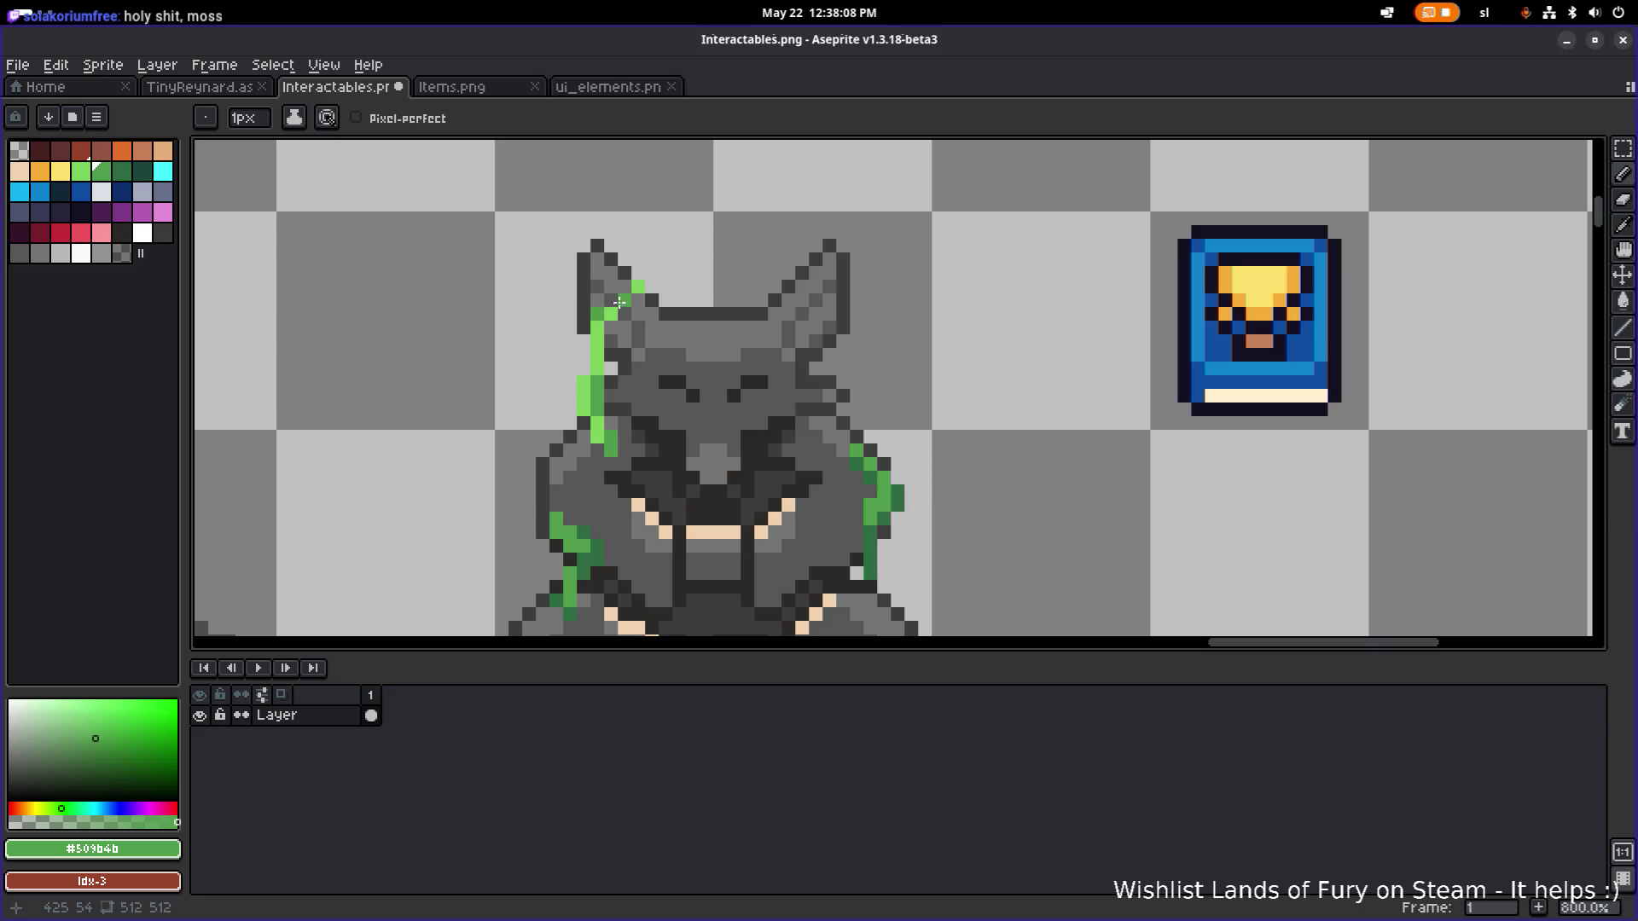
scroll(735, 285, "down", 4)
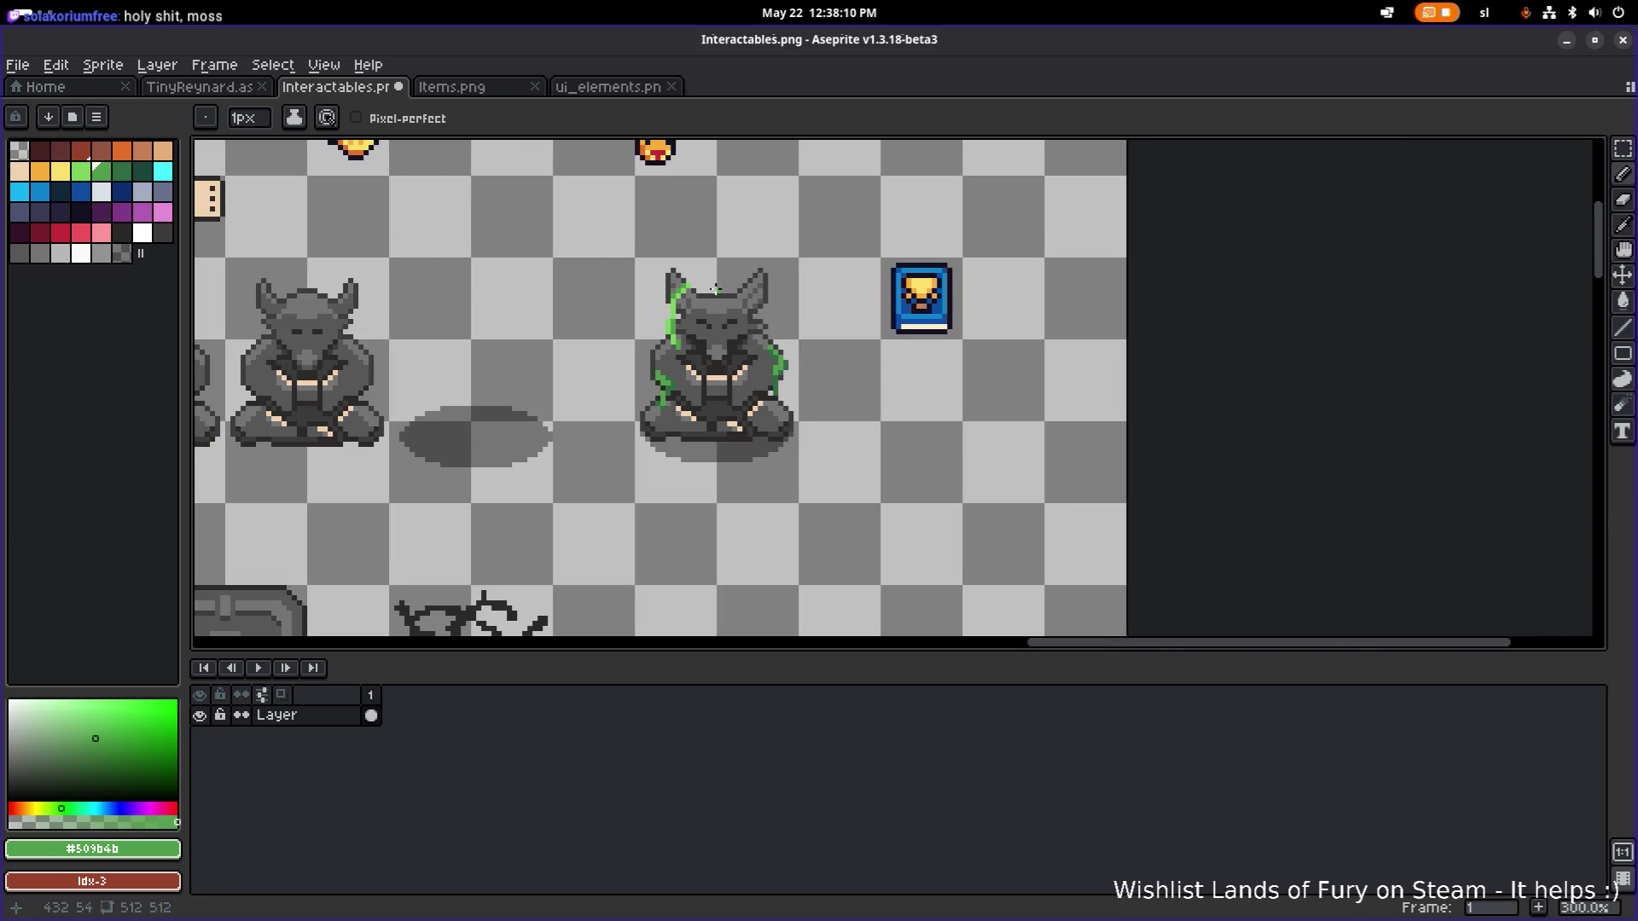
scroll(715, 290, "up", 4)
left_click(646, 317, "alt")
left_click(718, 314)
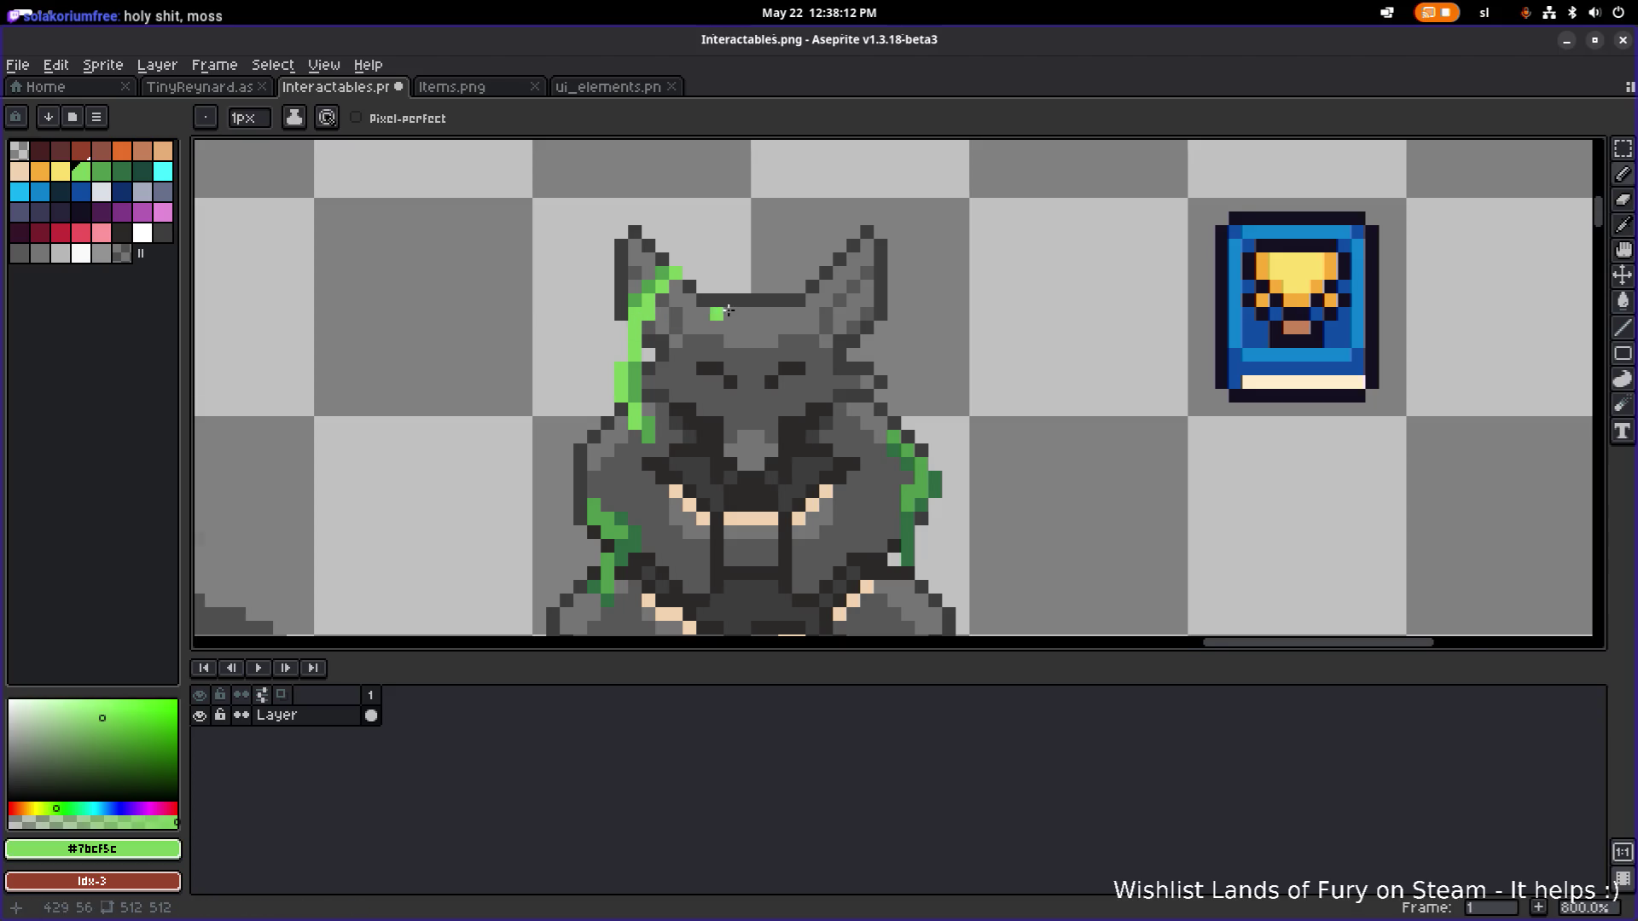
scroll(728, 311, "down", 5)
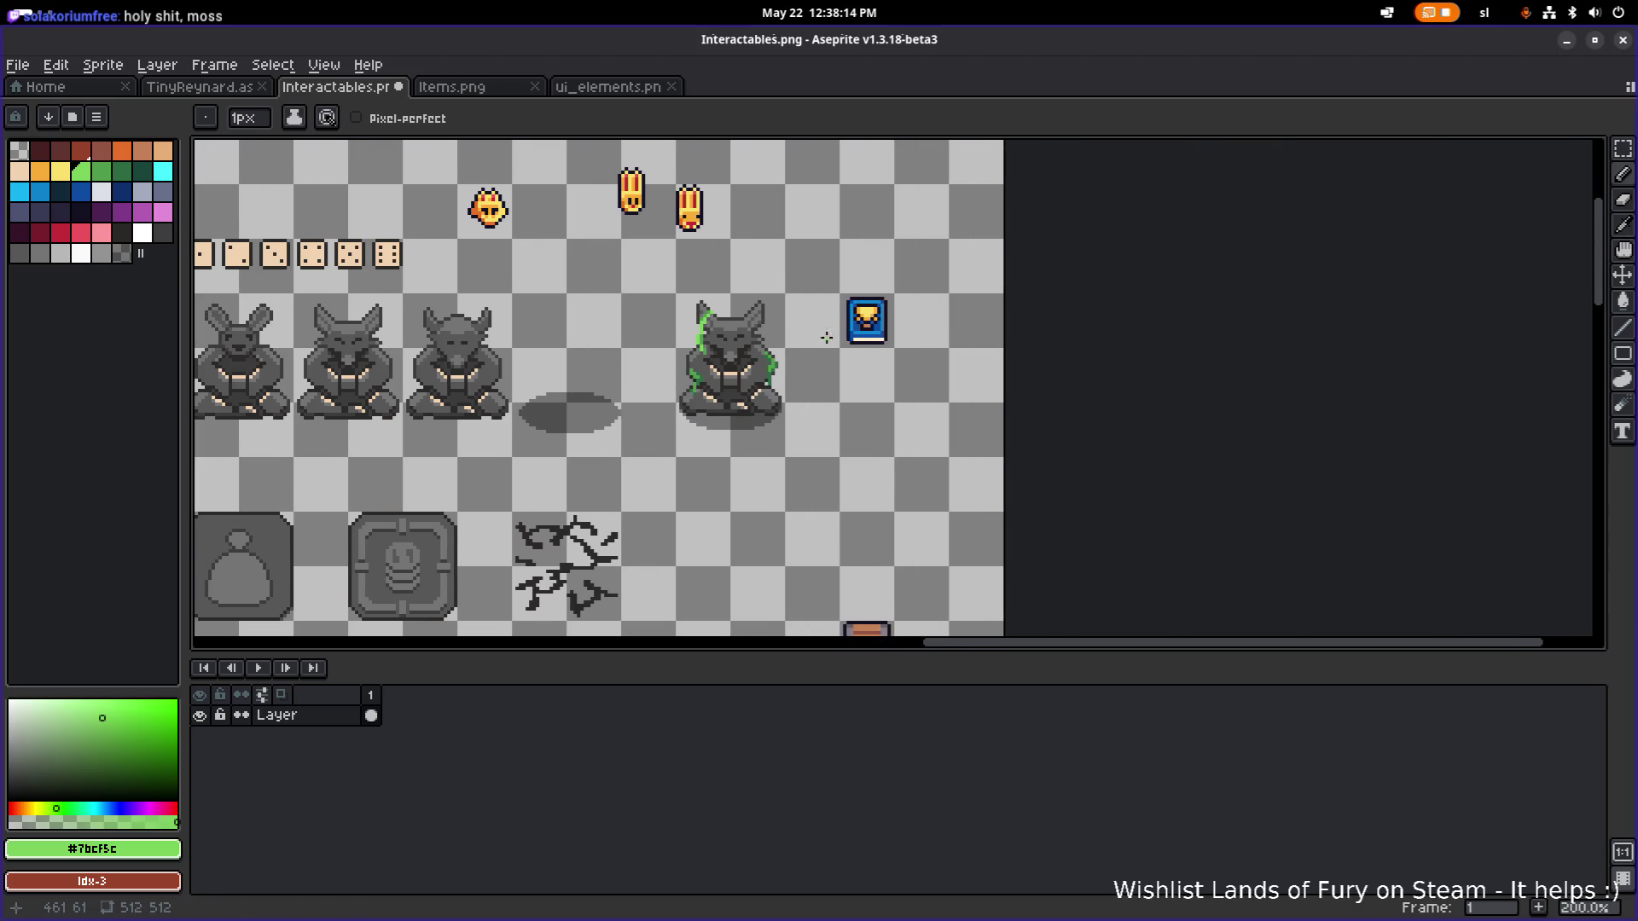
scroll(696, 318, "up", 4)
scroll(694, 319, "down", 2)
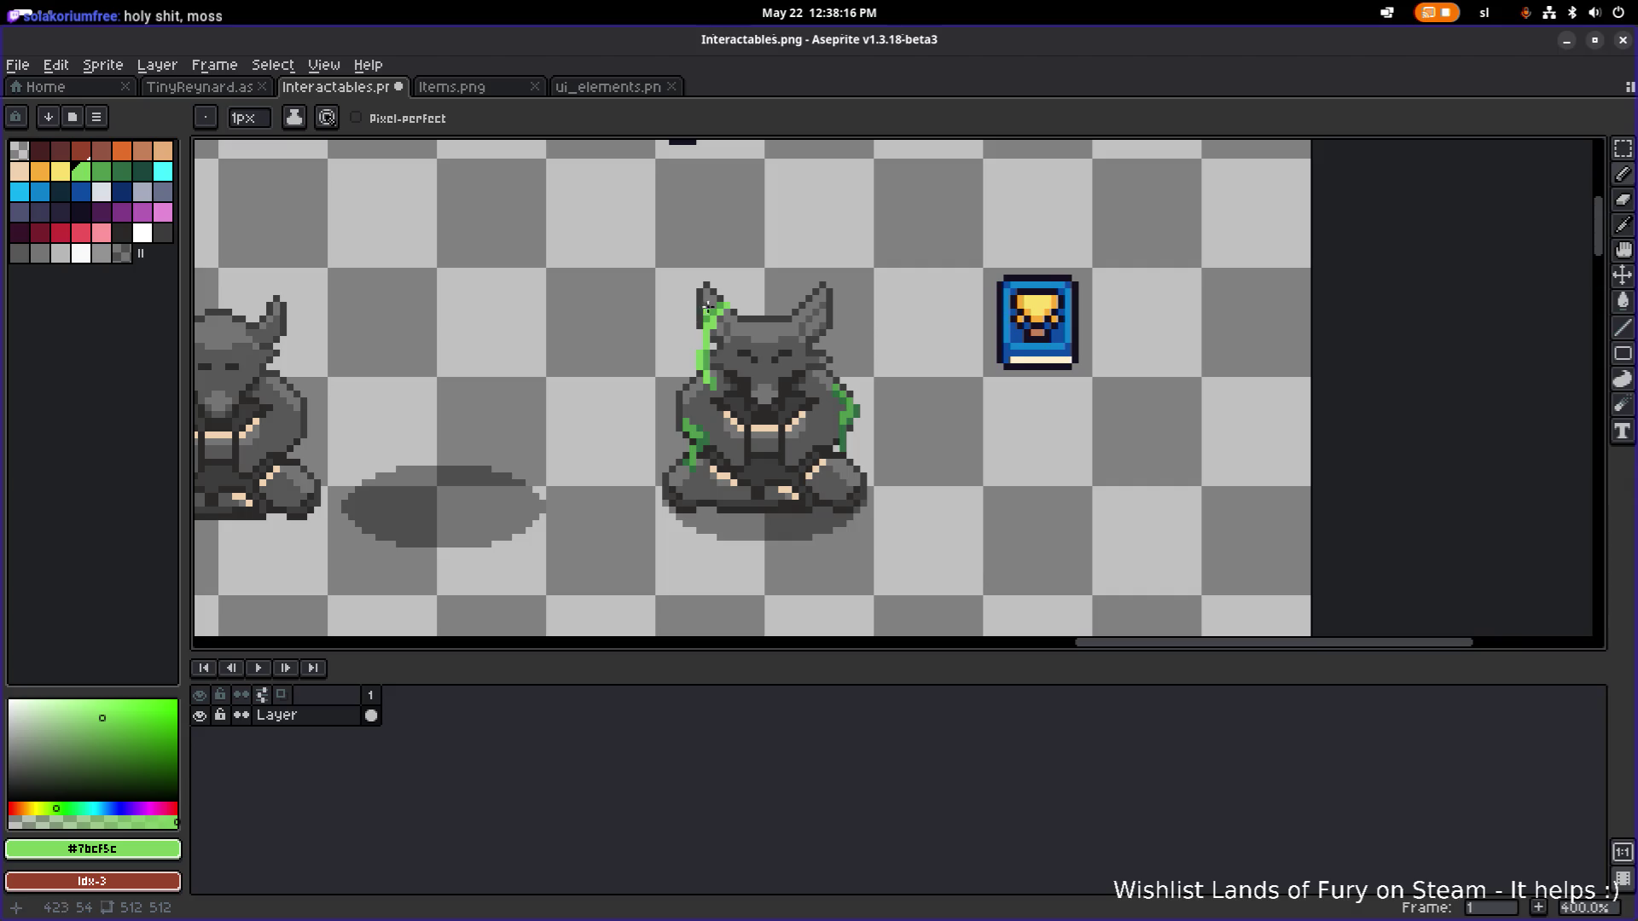
Undo the vine strokes on the statue's head and upper left side.
key("ctrl+z")
key("ctrl+z")
key("ctrl+z")
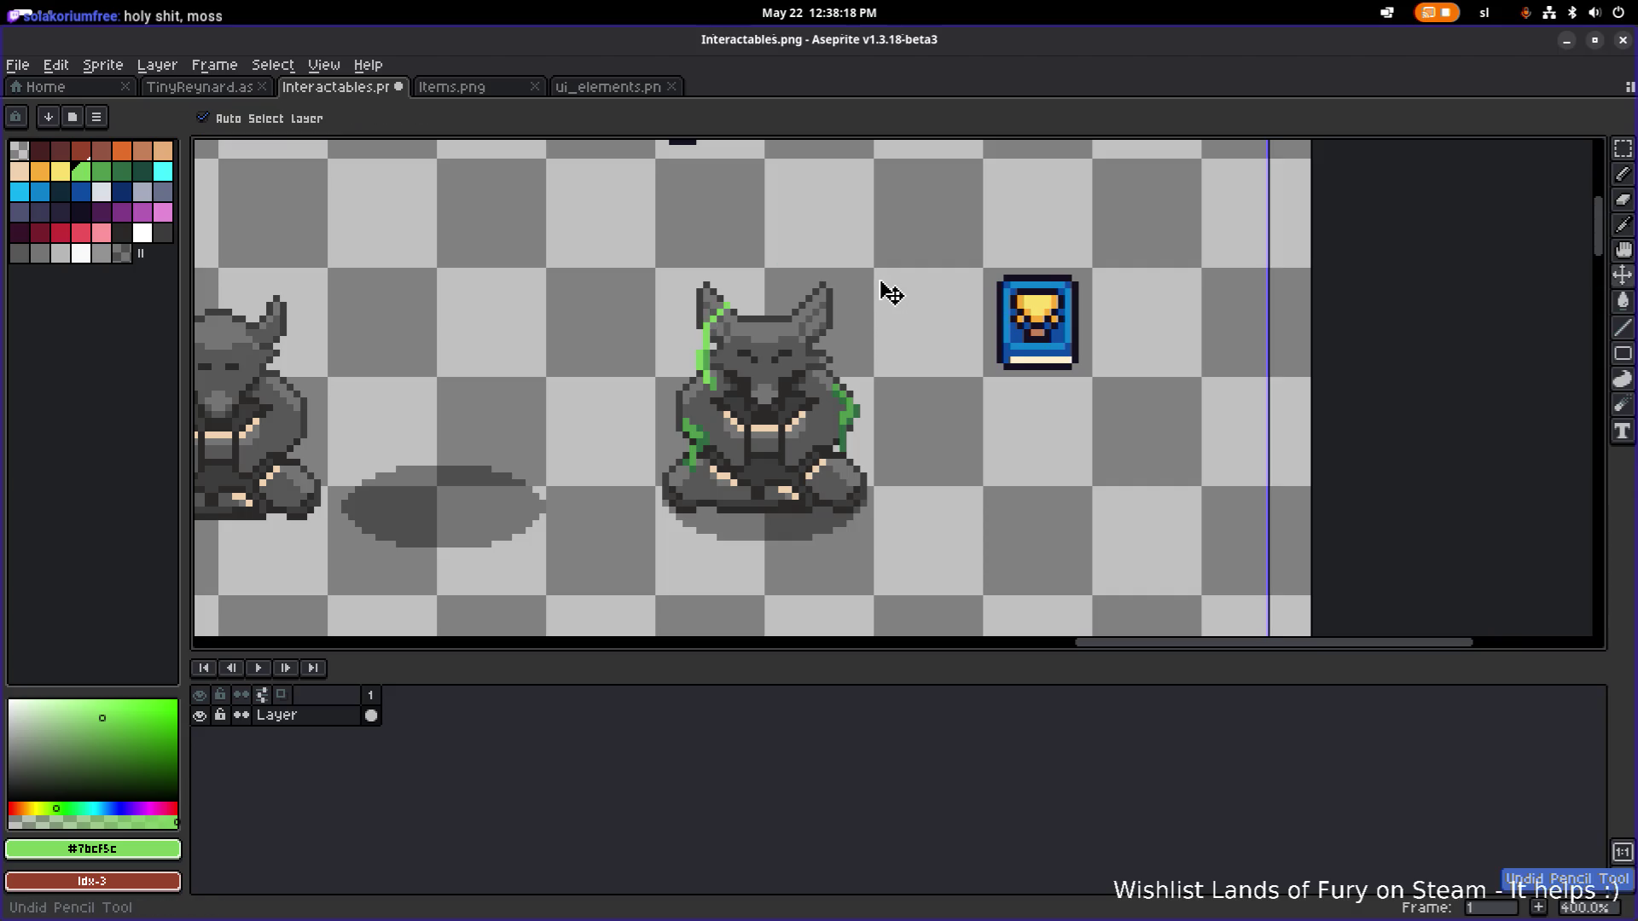
key("ctrl+z")
key("ctrl+z")
key("ctrl+z")
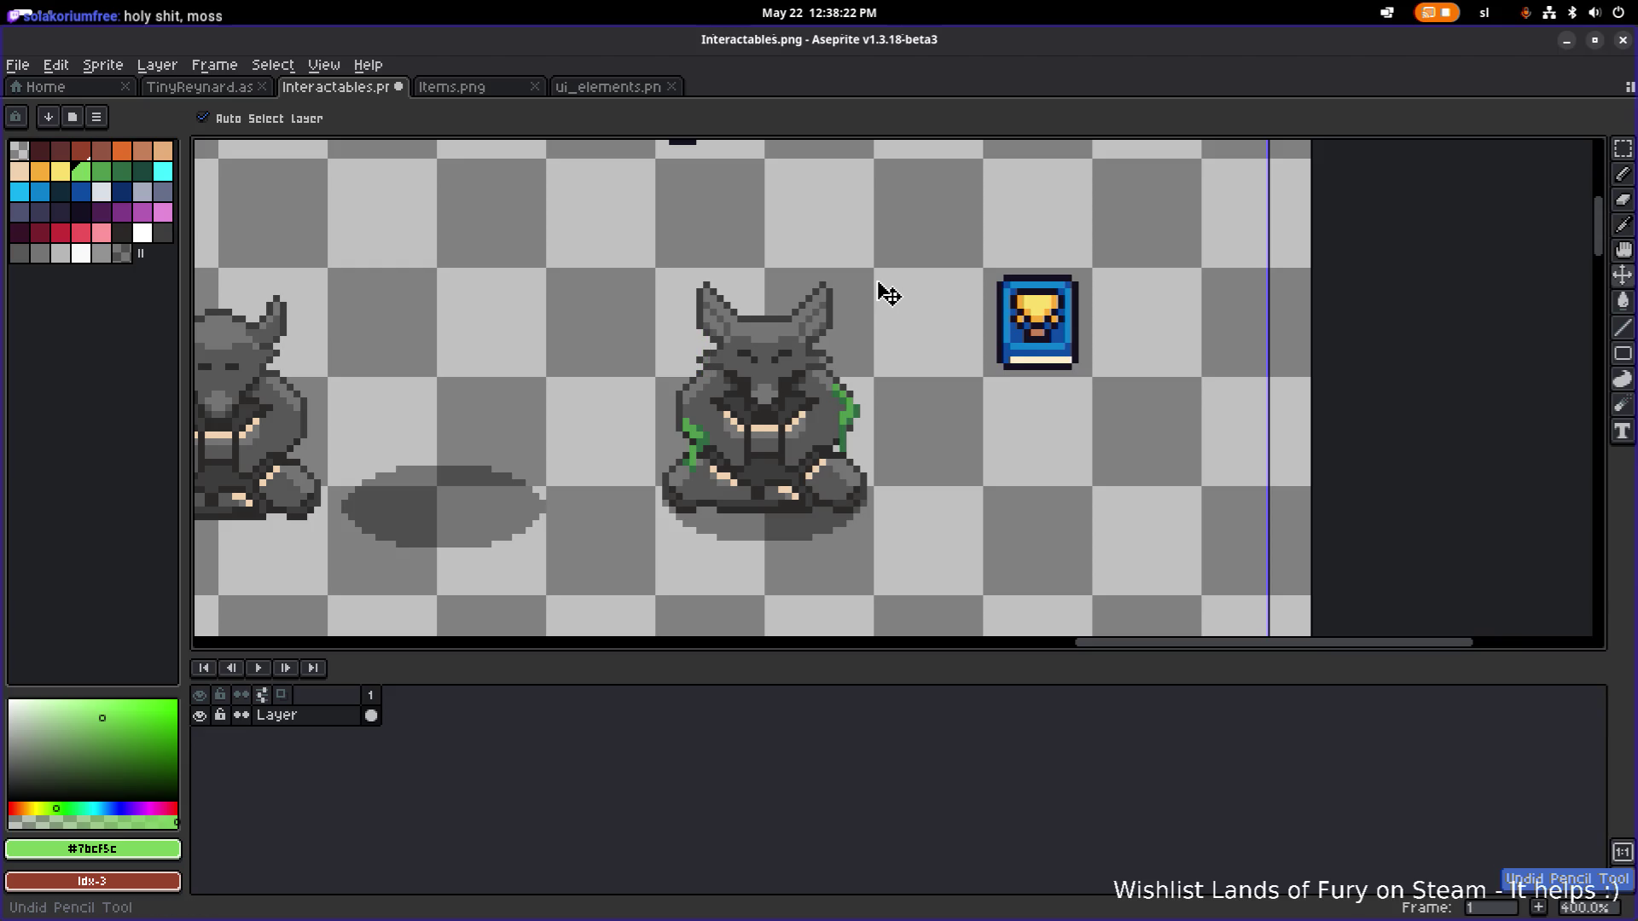
key("b")
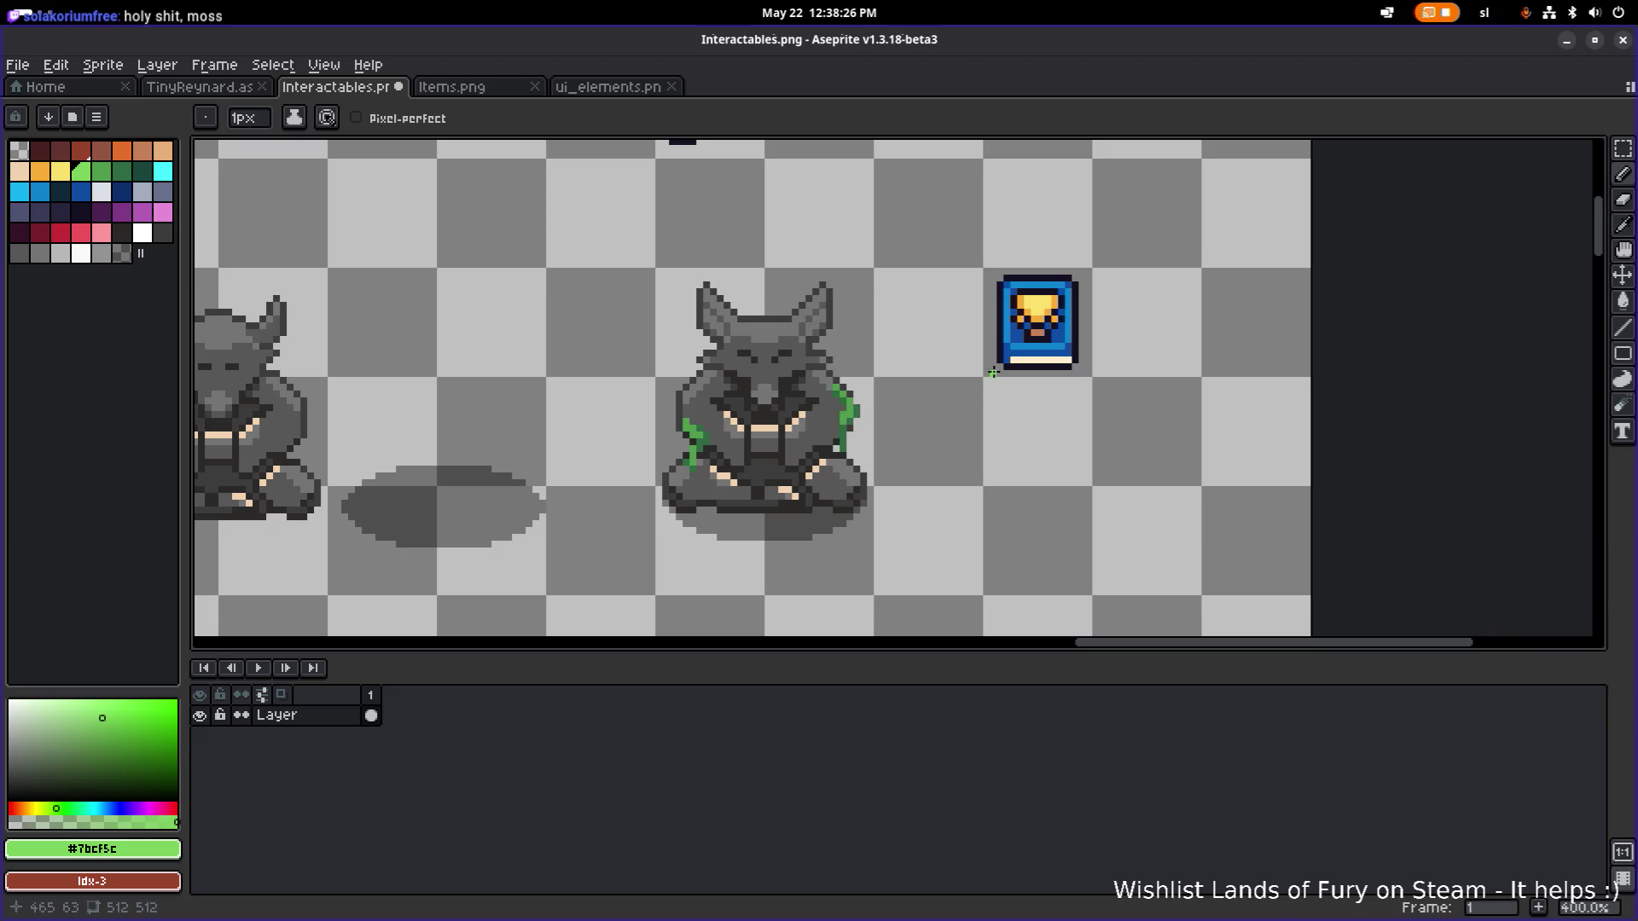
Select the blue trophy book with the marquee and reposition it beside the statue.
key("m")
left_click_drag(994, 271, 1079, 373)
mouse_move(1077, 309)
left_mouse_down()
mouse_move(856, 383)
mouse_move(801, 437)
mouse_move(803, 514)
mouse_move(807, 469)
mouse_move(809, 485)
mouse_move(1081, 305)
left_mouse_up()
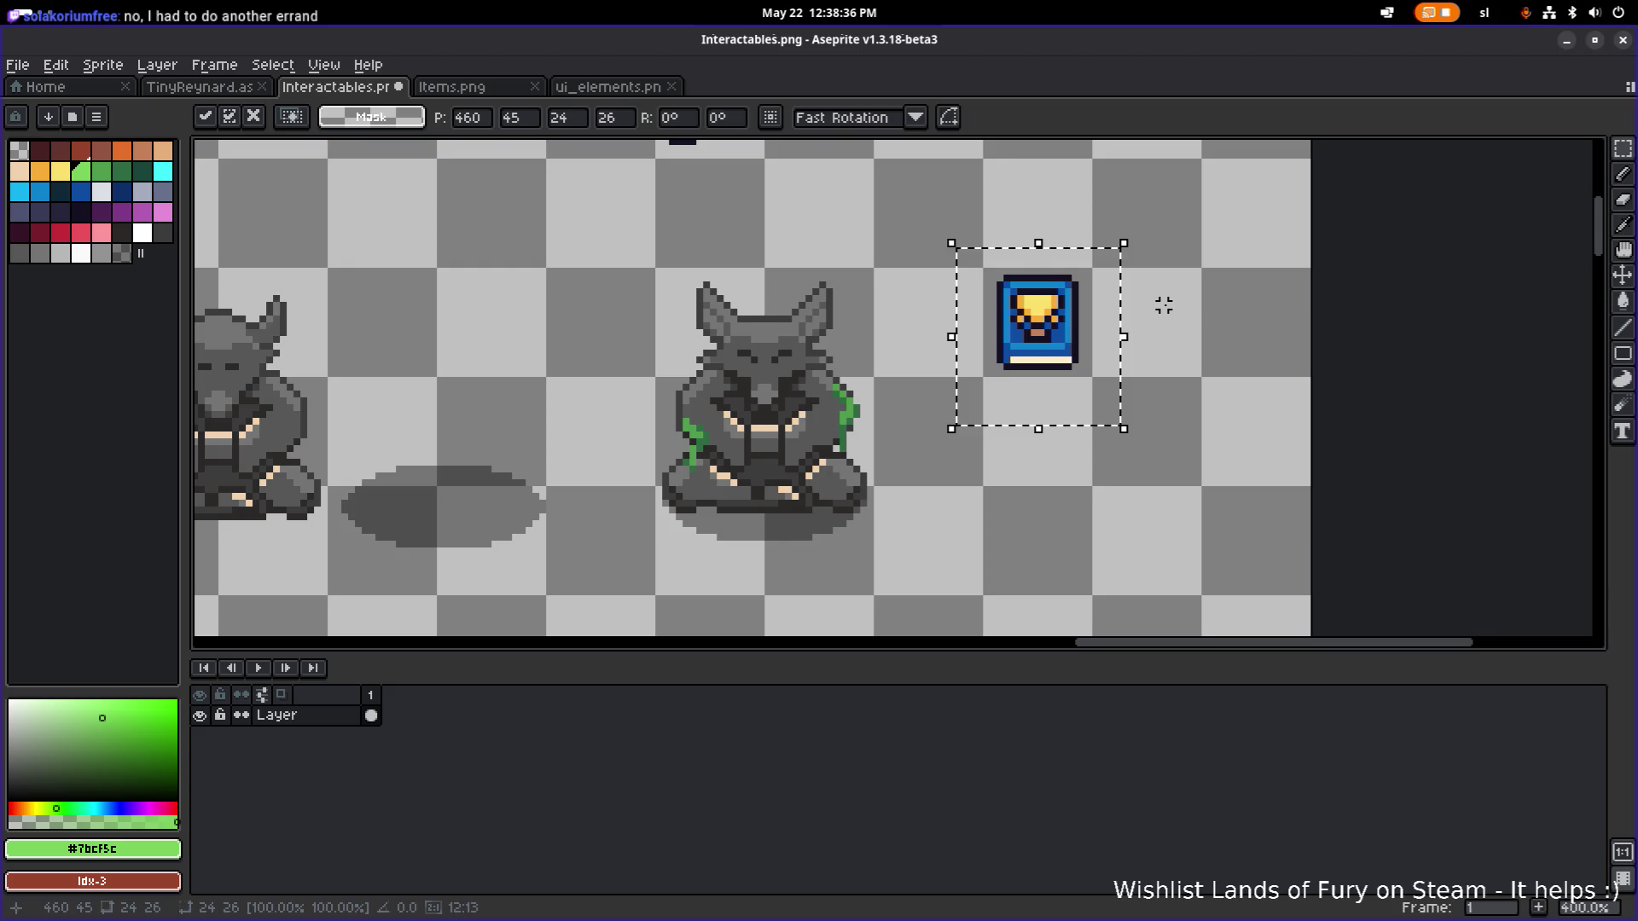
left_click(862, 333)
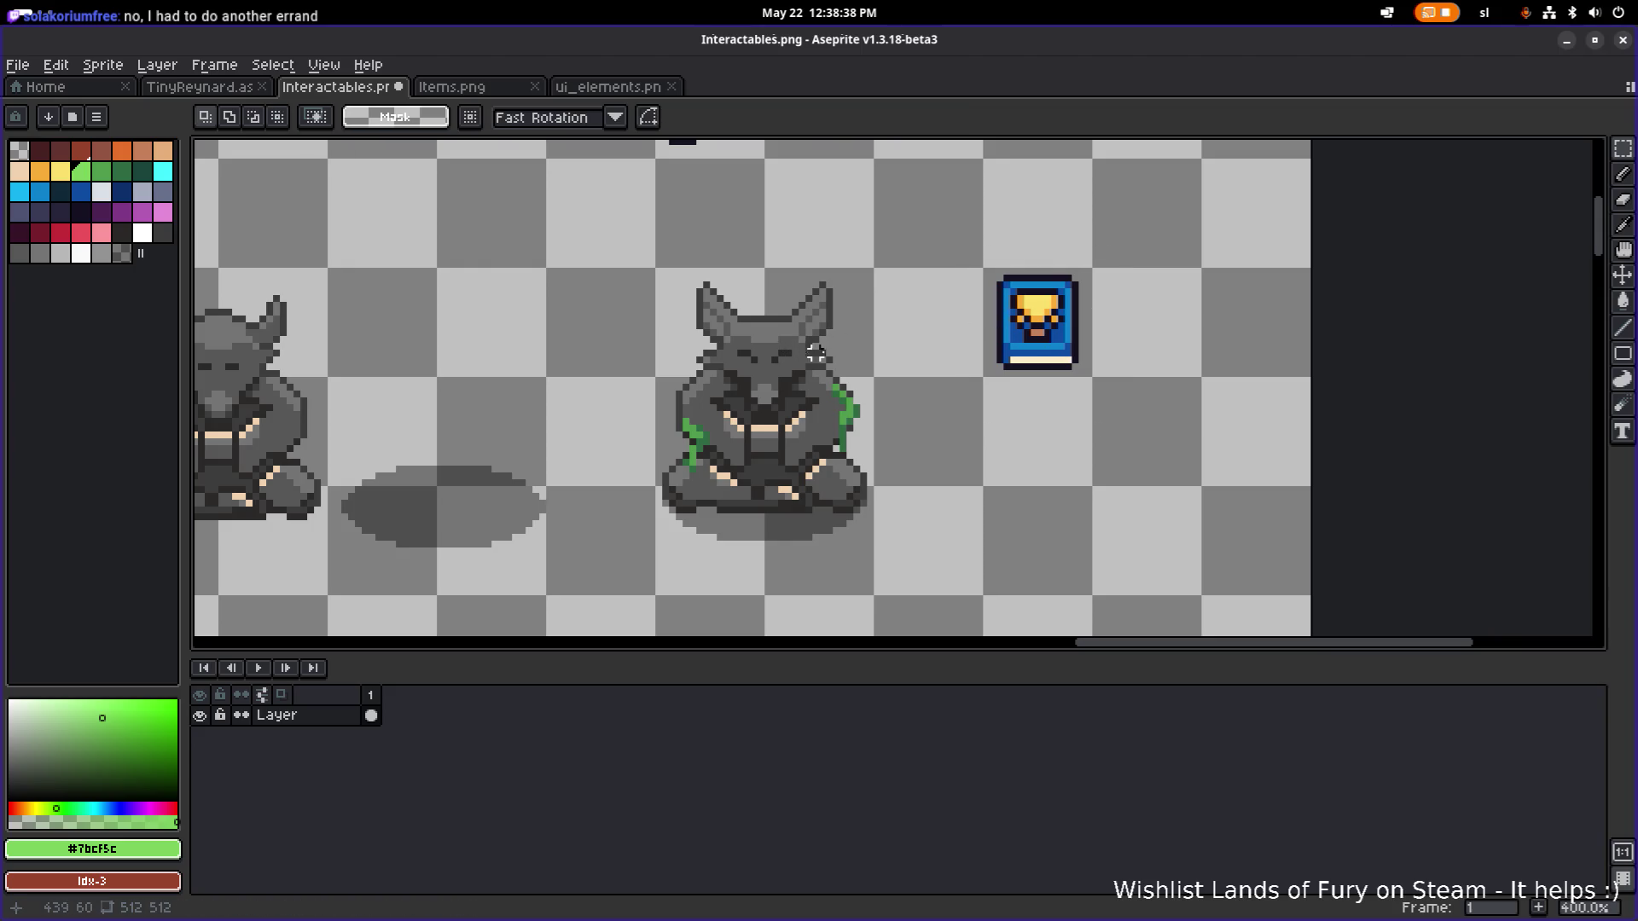
scroll(822, 387, "up", 2)
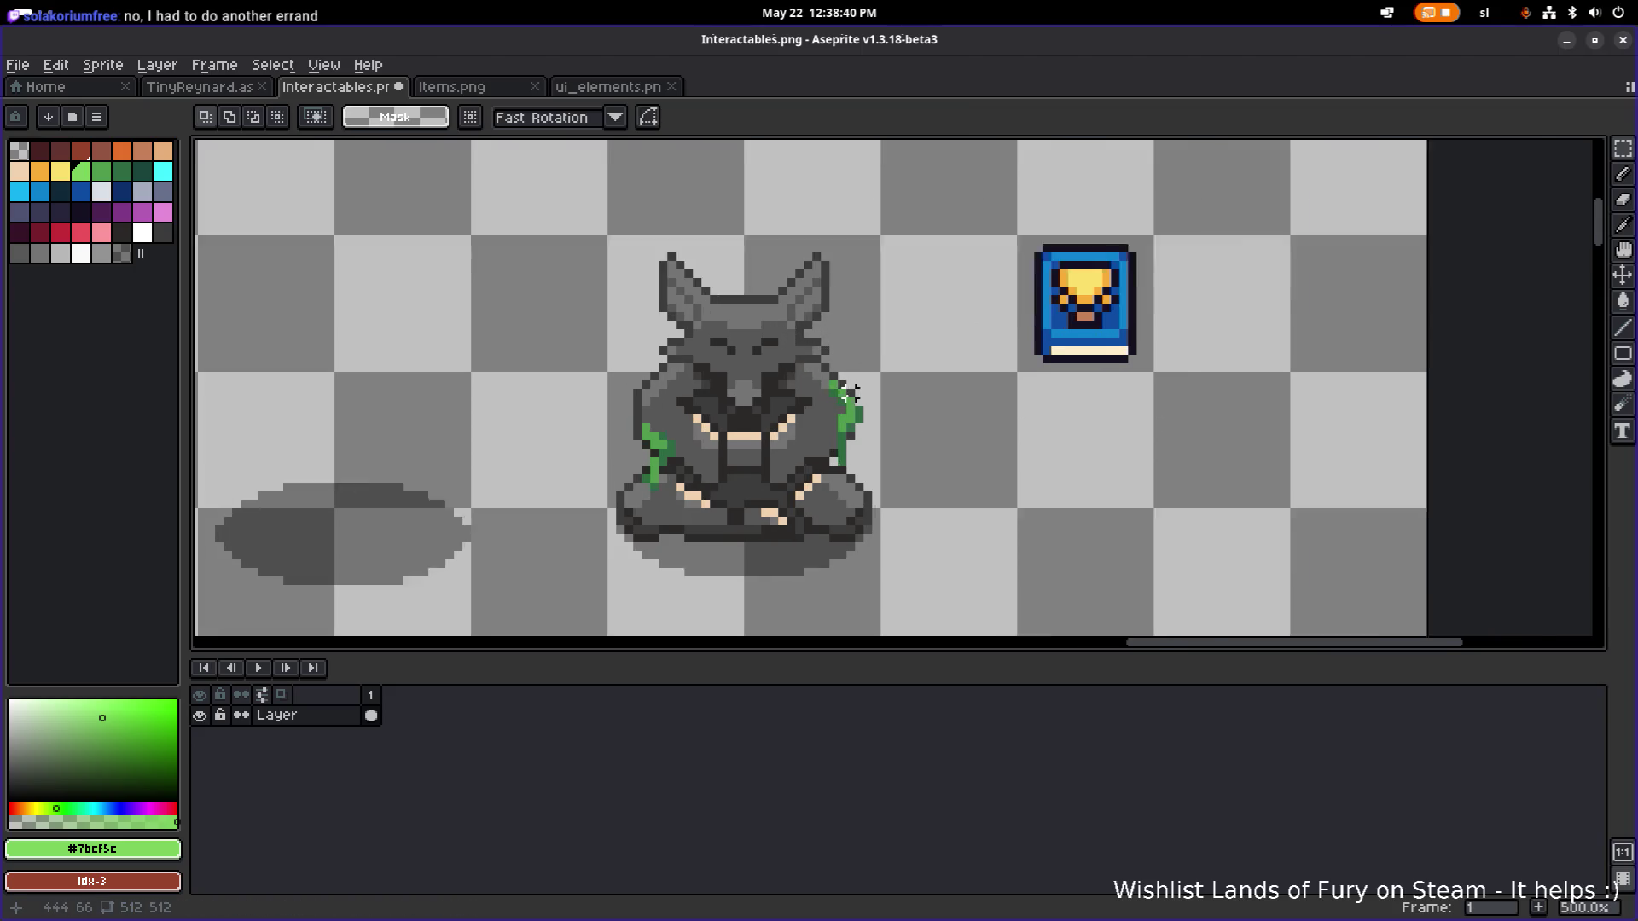
Draw a green vine down the statue's shoulder and chest.
left_click(694, 384, "alt")
key("b")
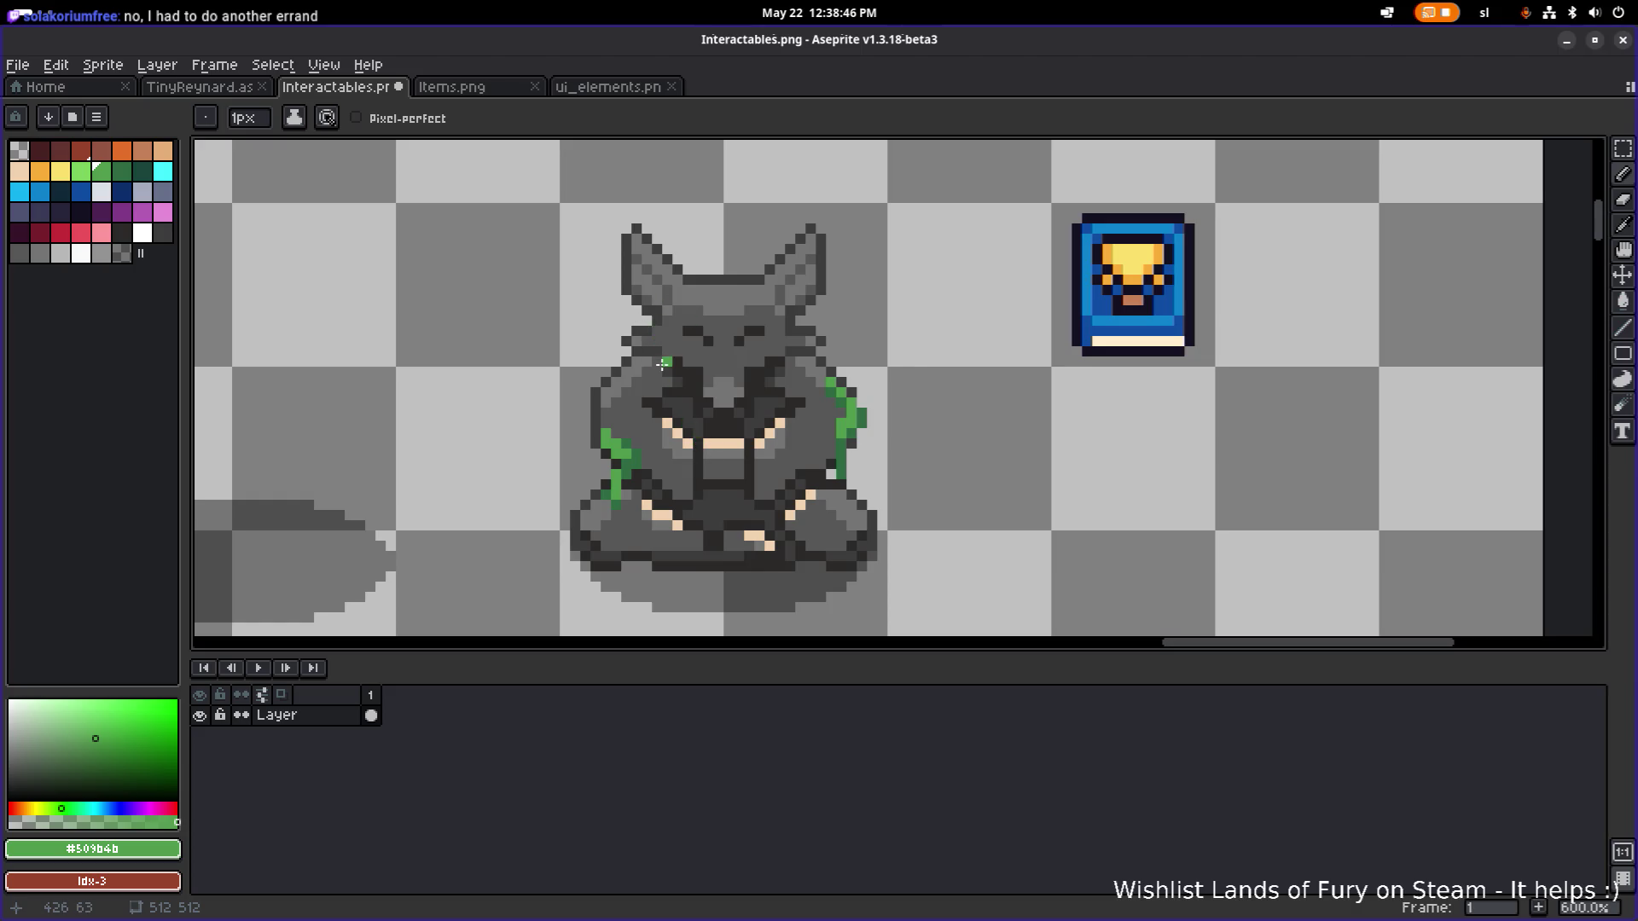
left_click_drag(655, 361, 664, 406)
left_click(675, 413, "alt")
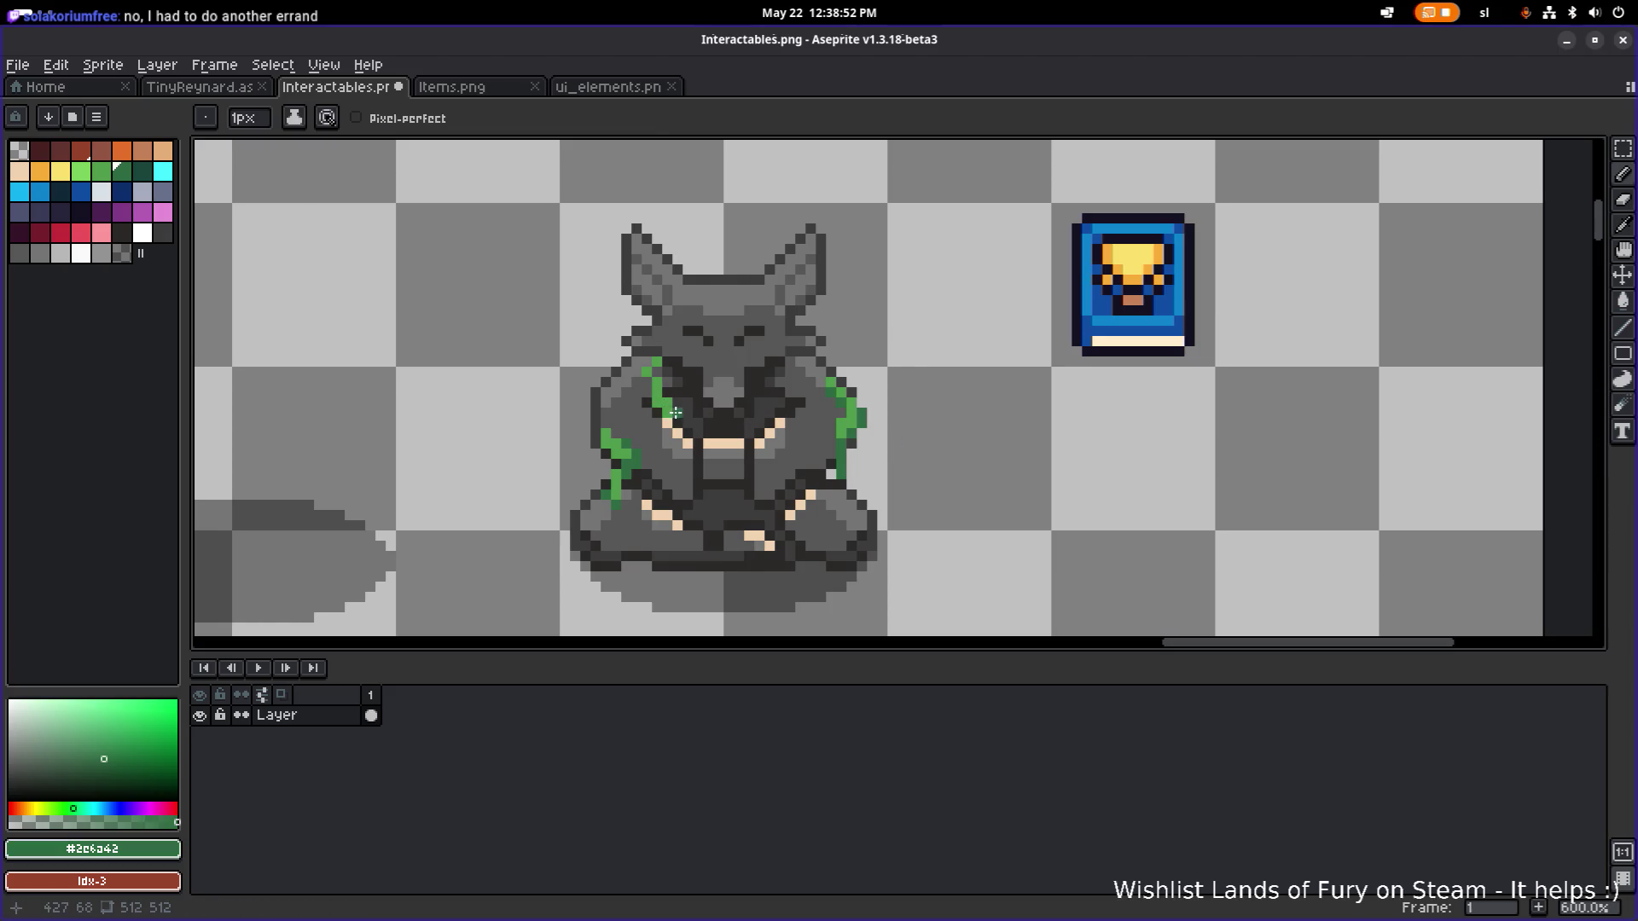
scroll(664, 399, "up", 3)
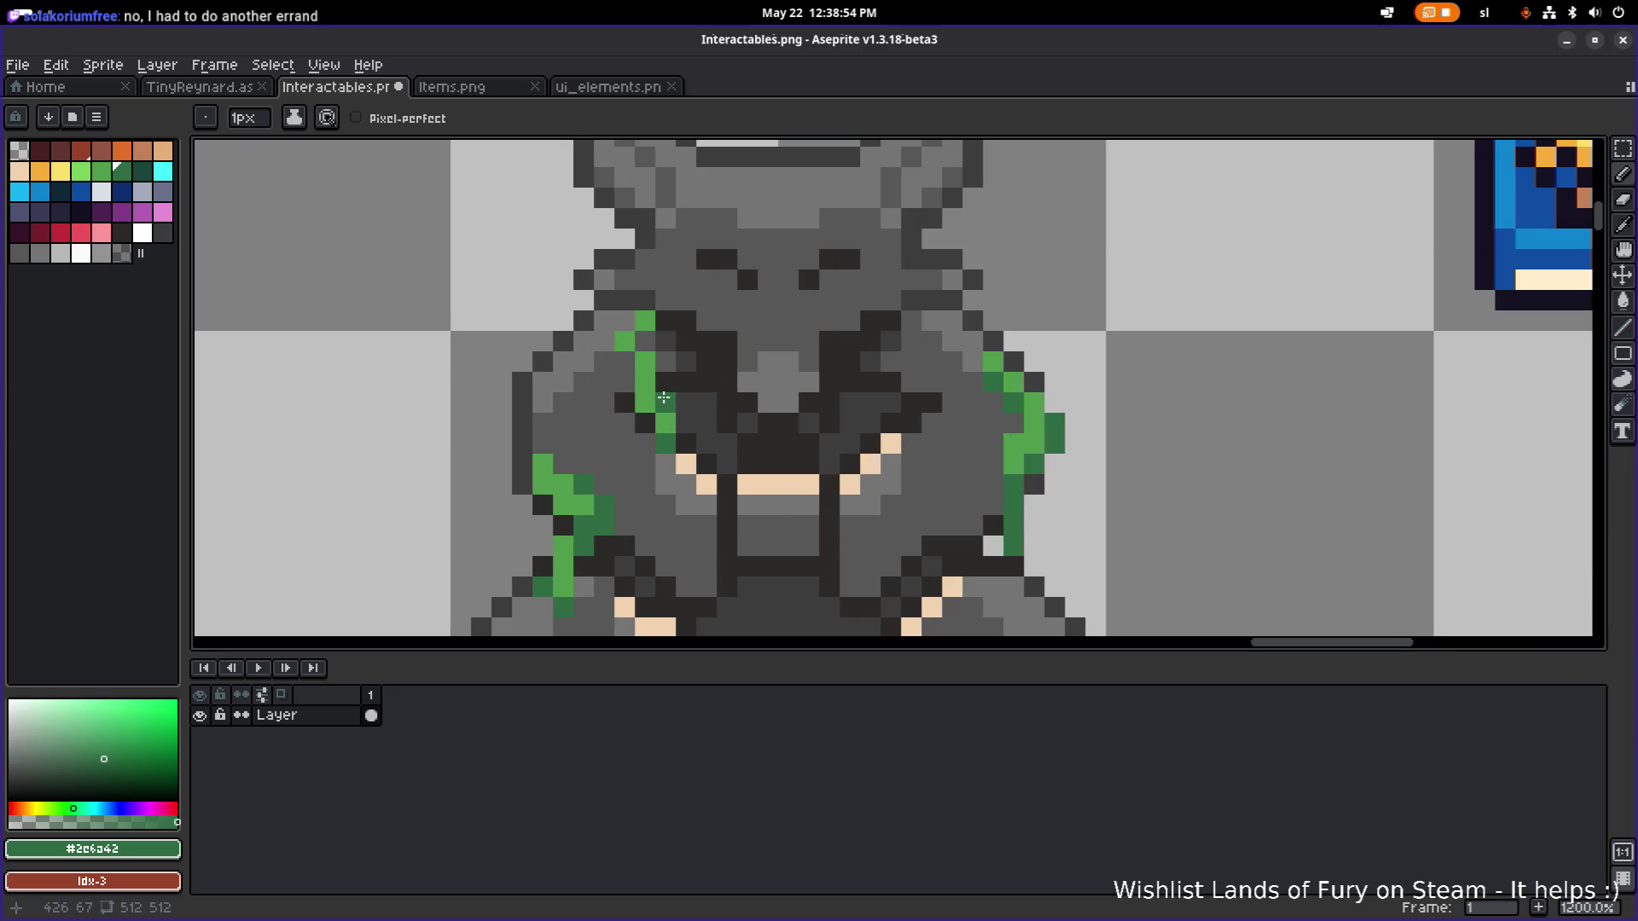
scroll(758, 349, "down", 7)
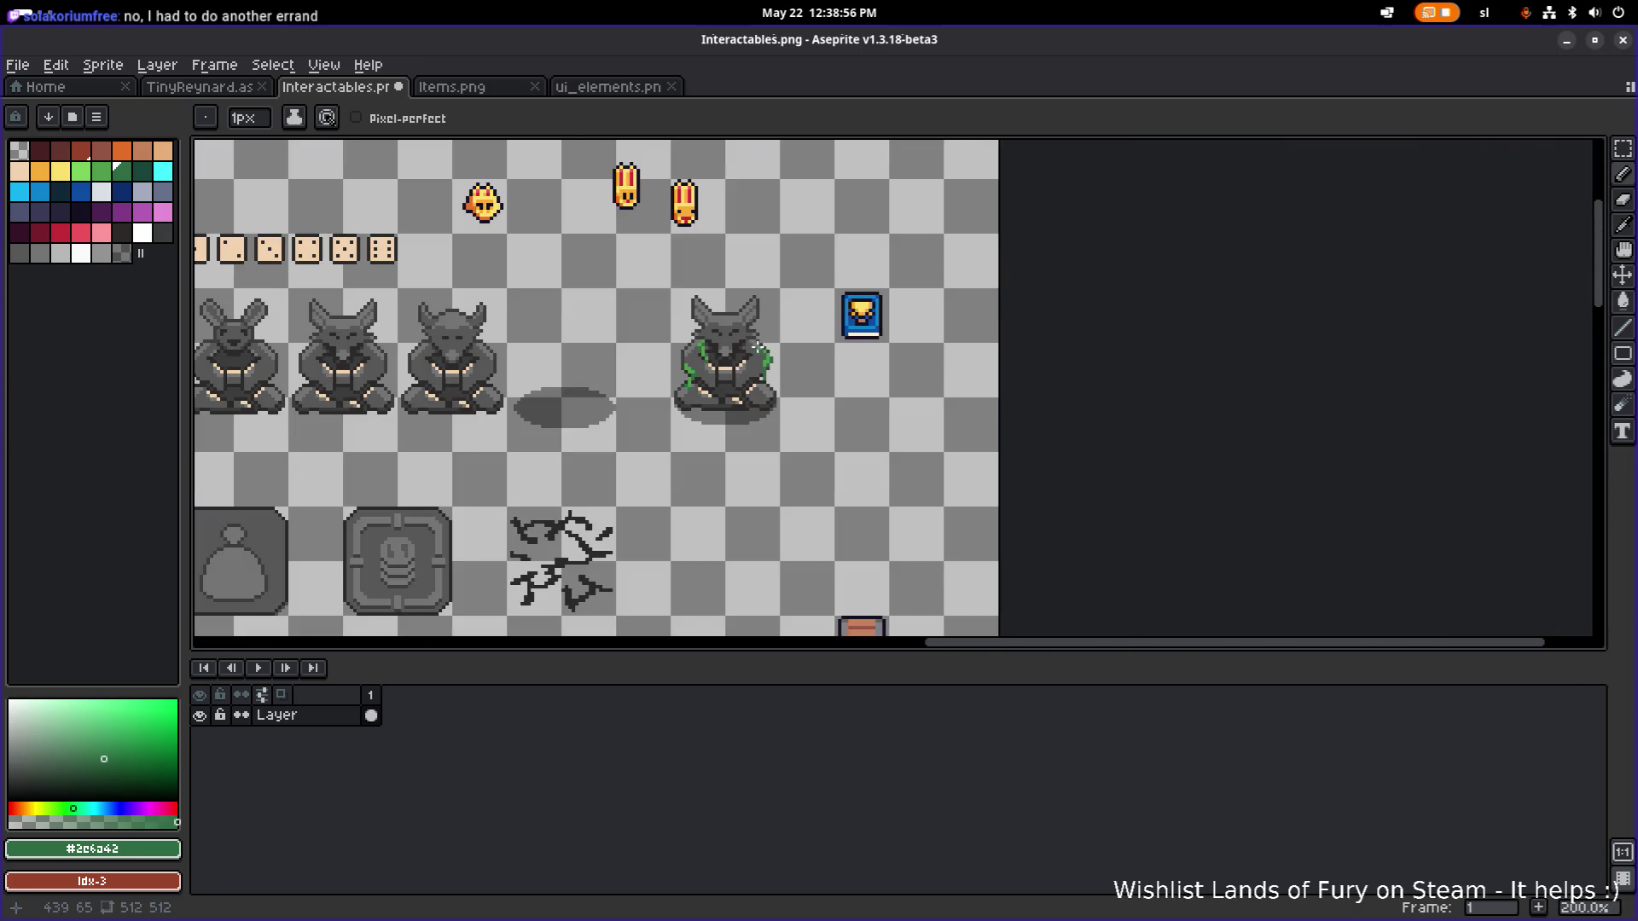
scroll(768, 345, "up", 5)
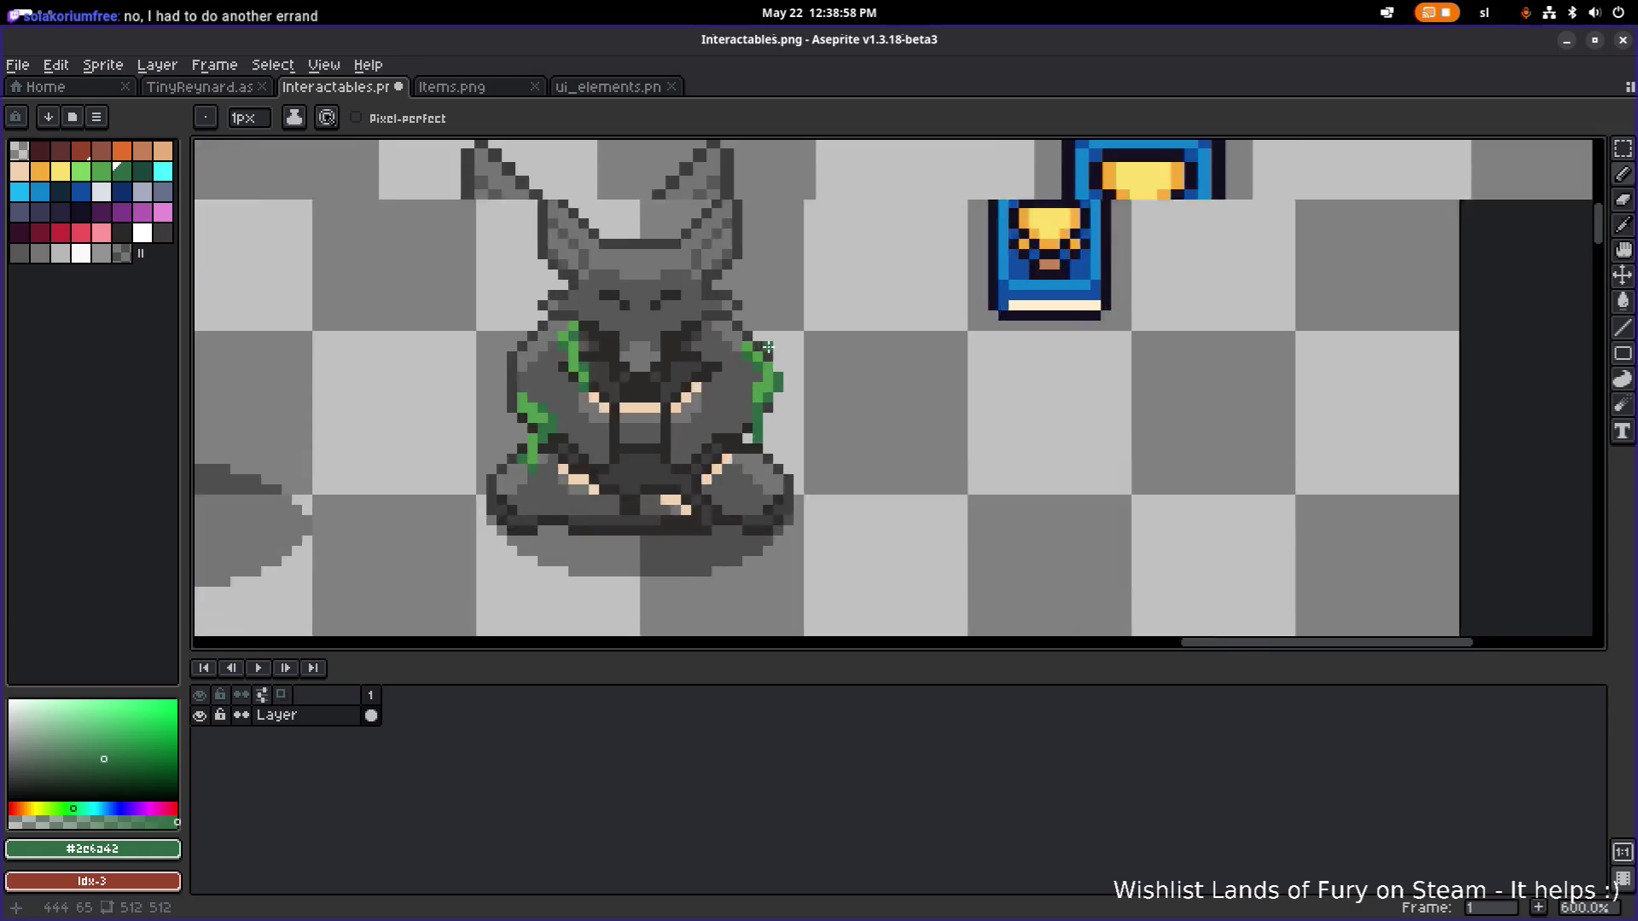
left_click(681, 393, "alt")
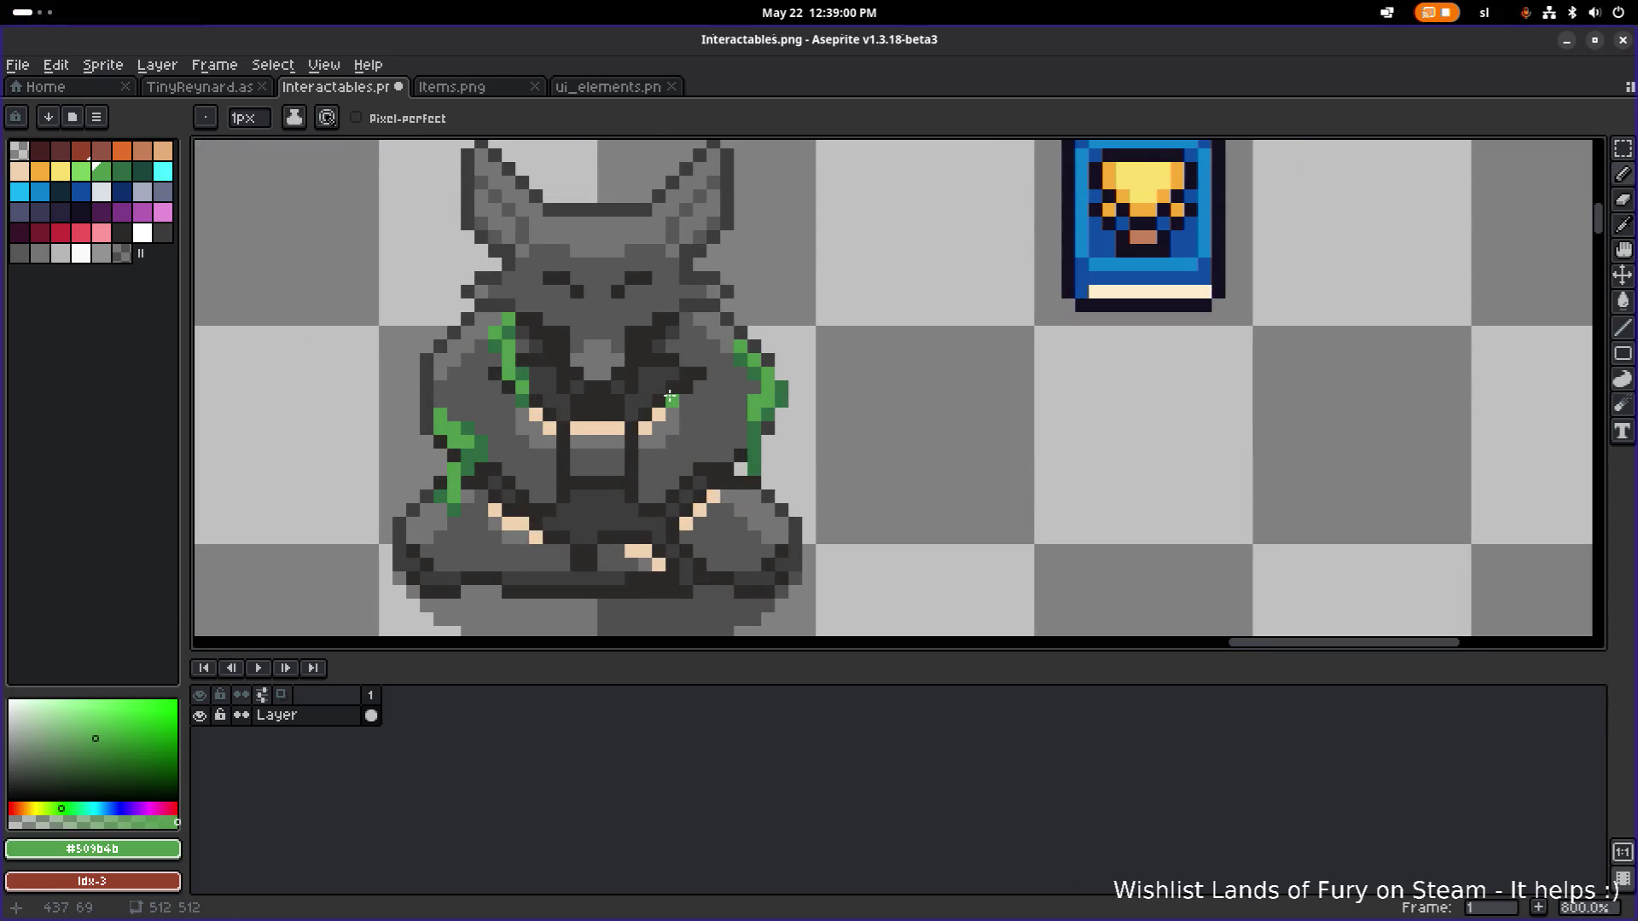
left_click_drag(671, 398, 664, 420)
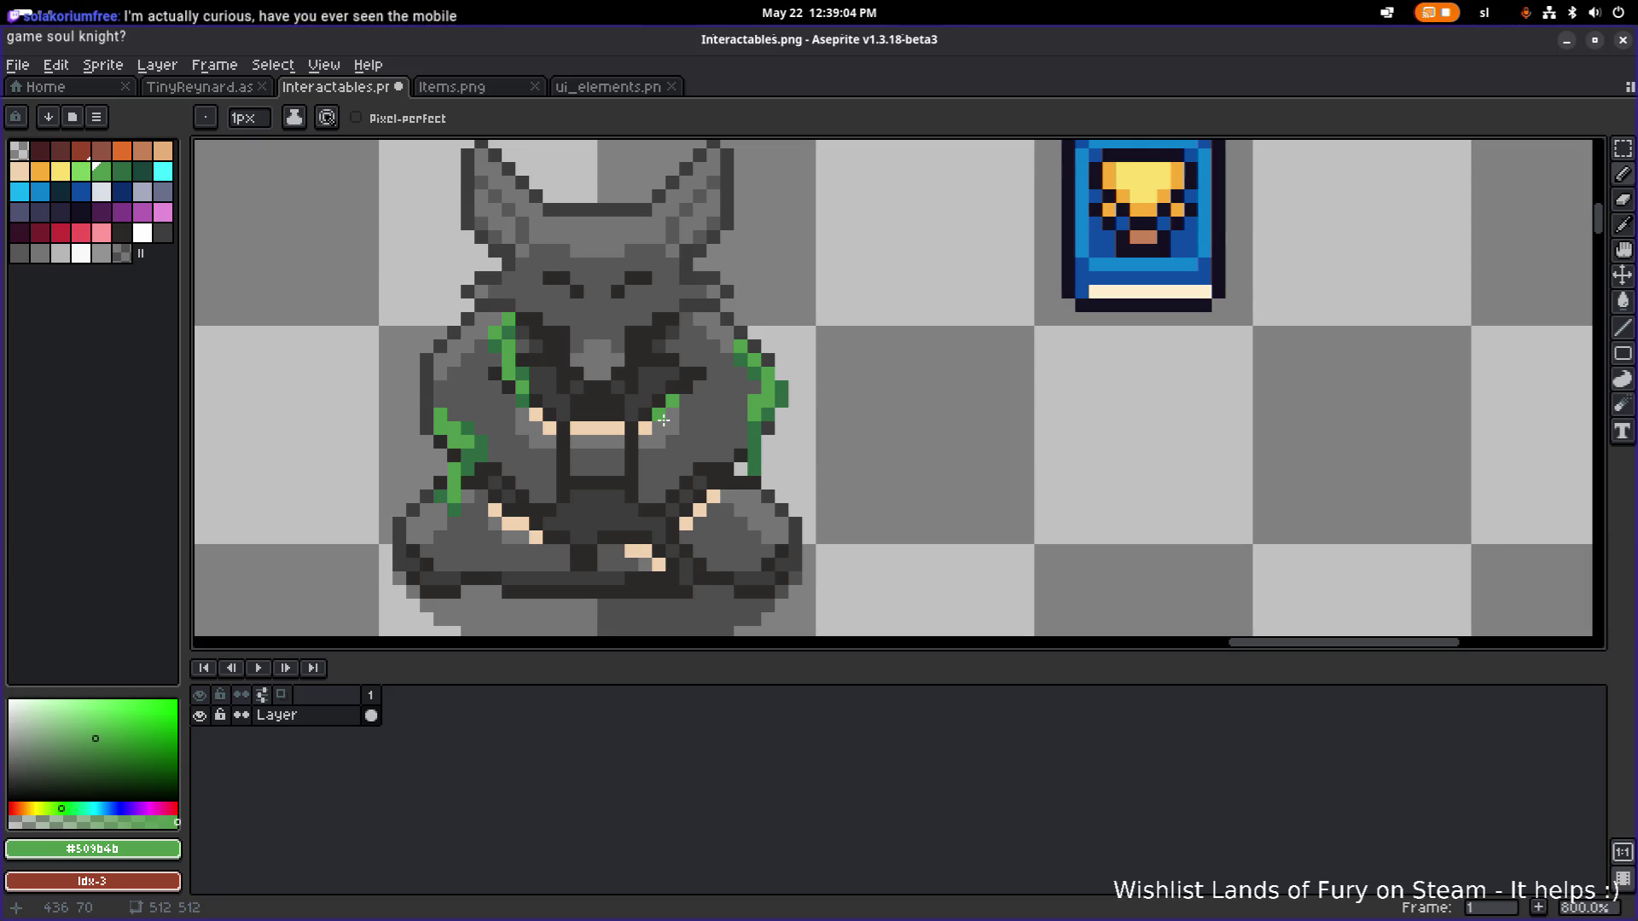
left_click(680, 390)
Extend a dark-green vine down the chest toward the lap.
left_click(790, 384, "alt")
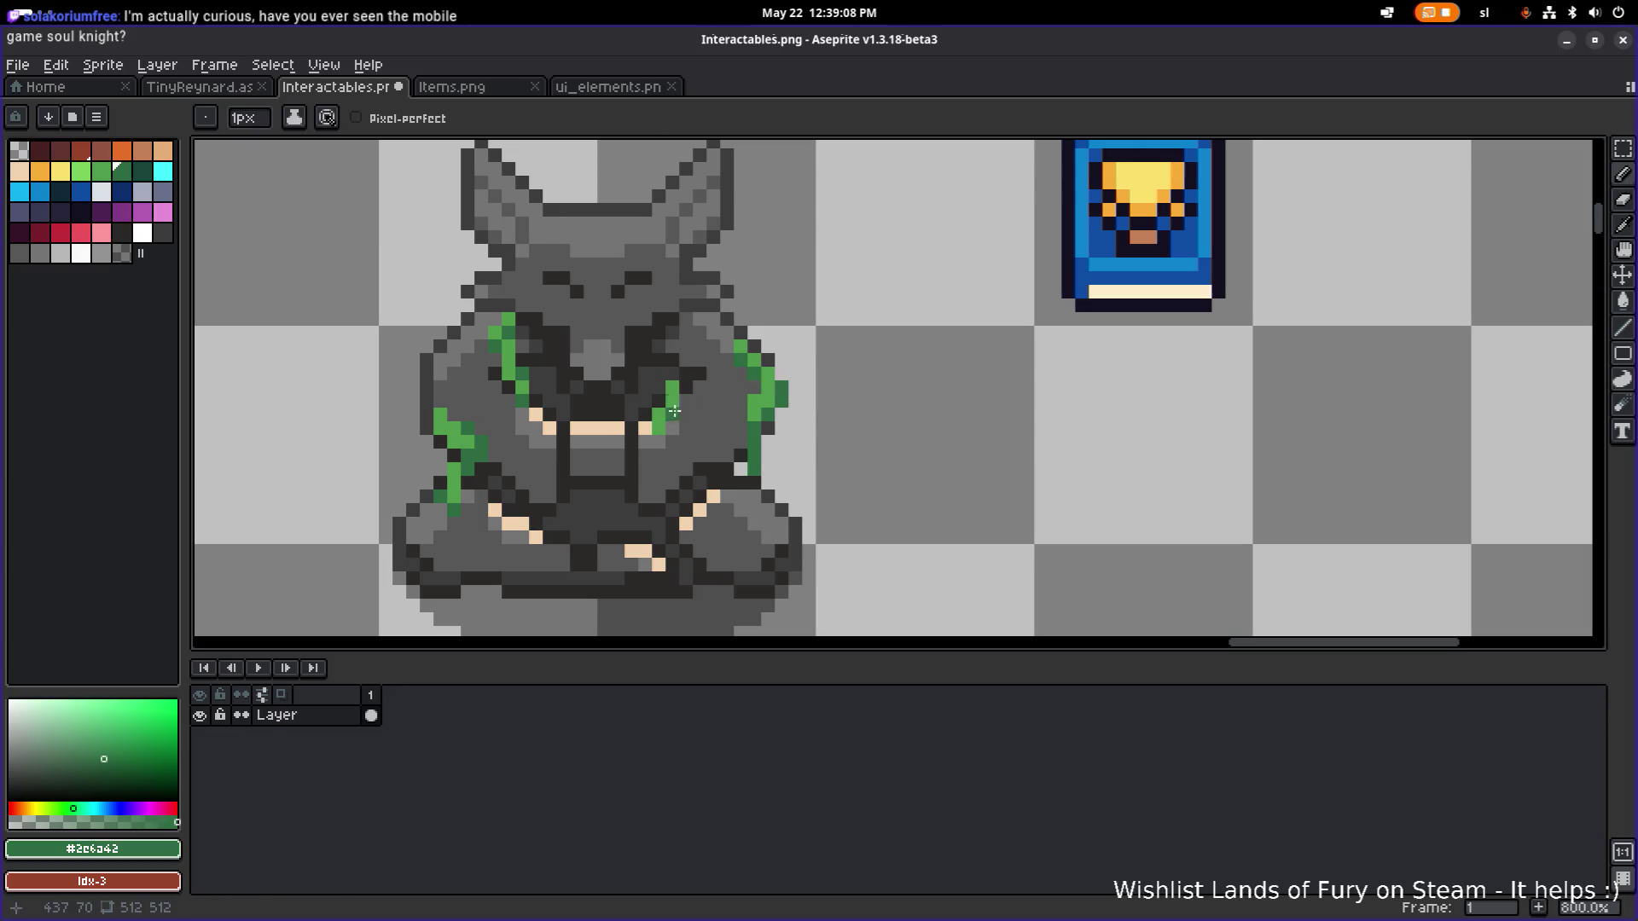
scroll(693, 412, "down", 2)
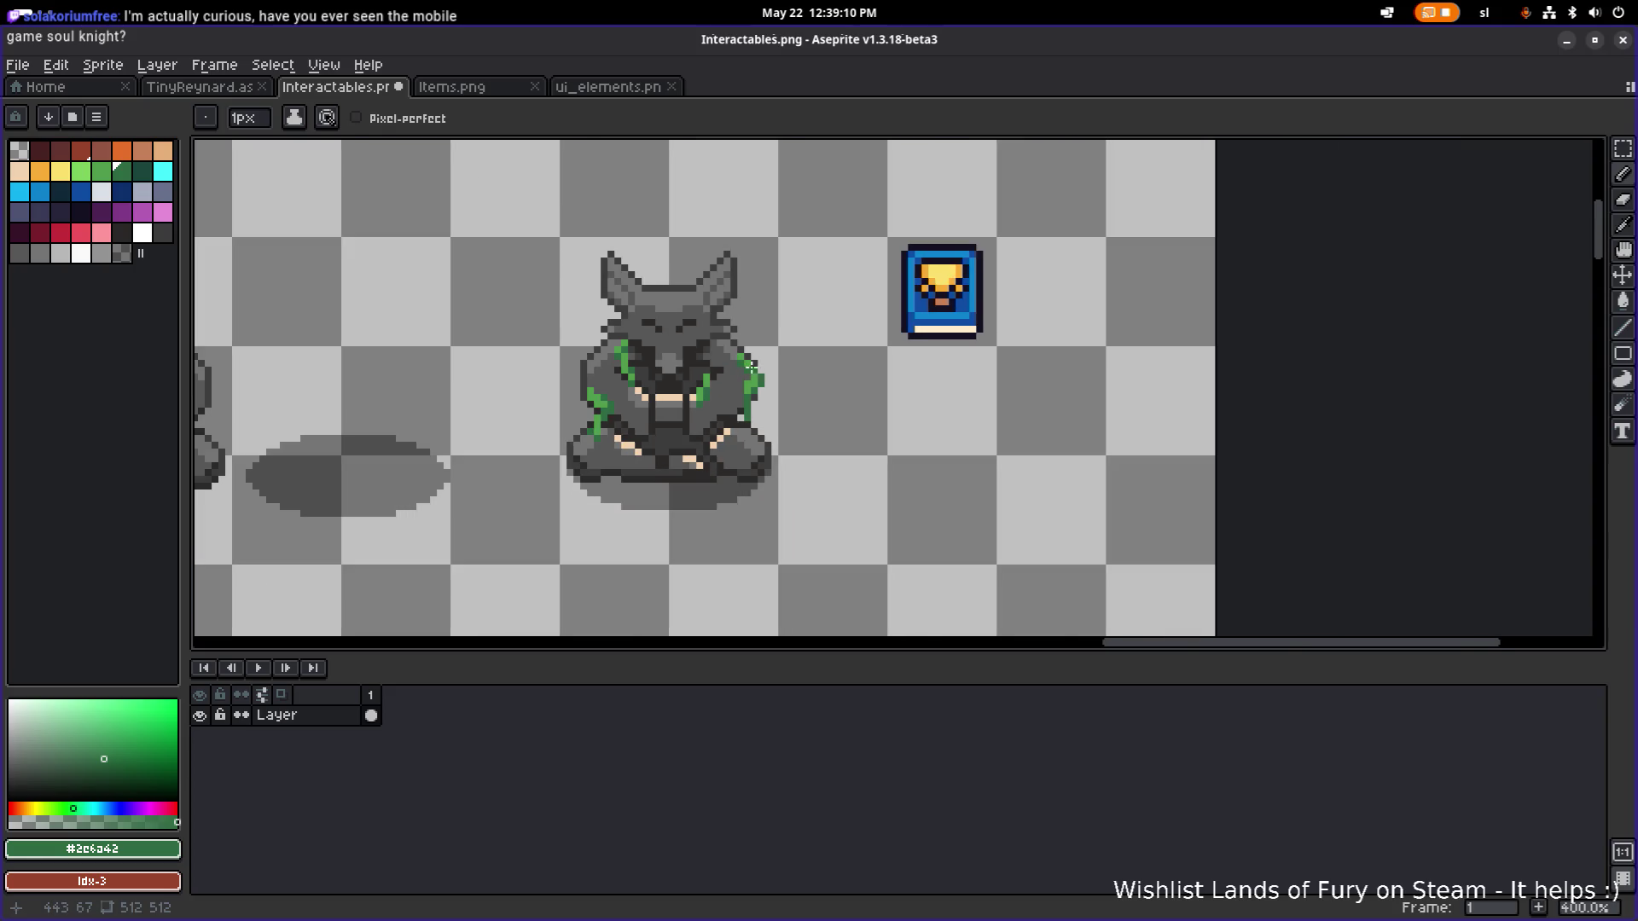
scroll(776, 363, "down", 2)
scroll(727, 337, "up", 2)
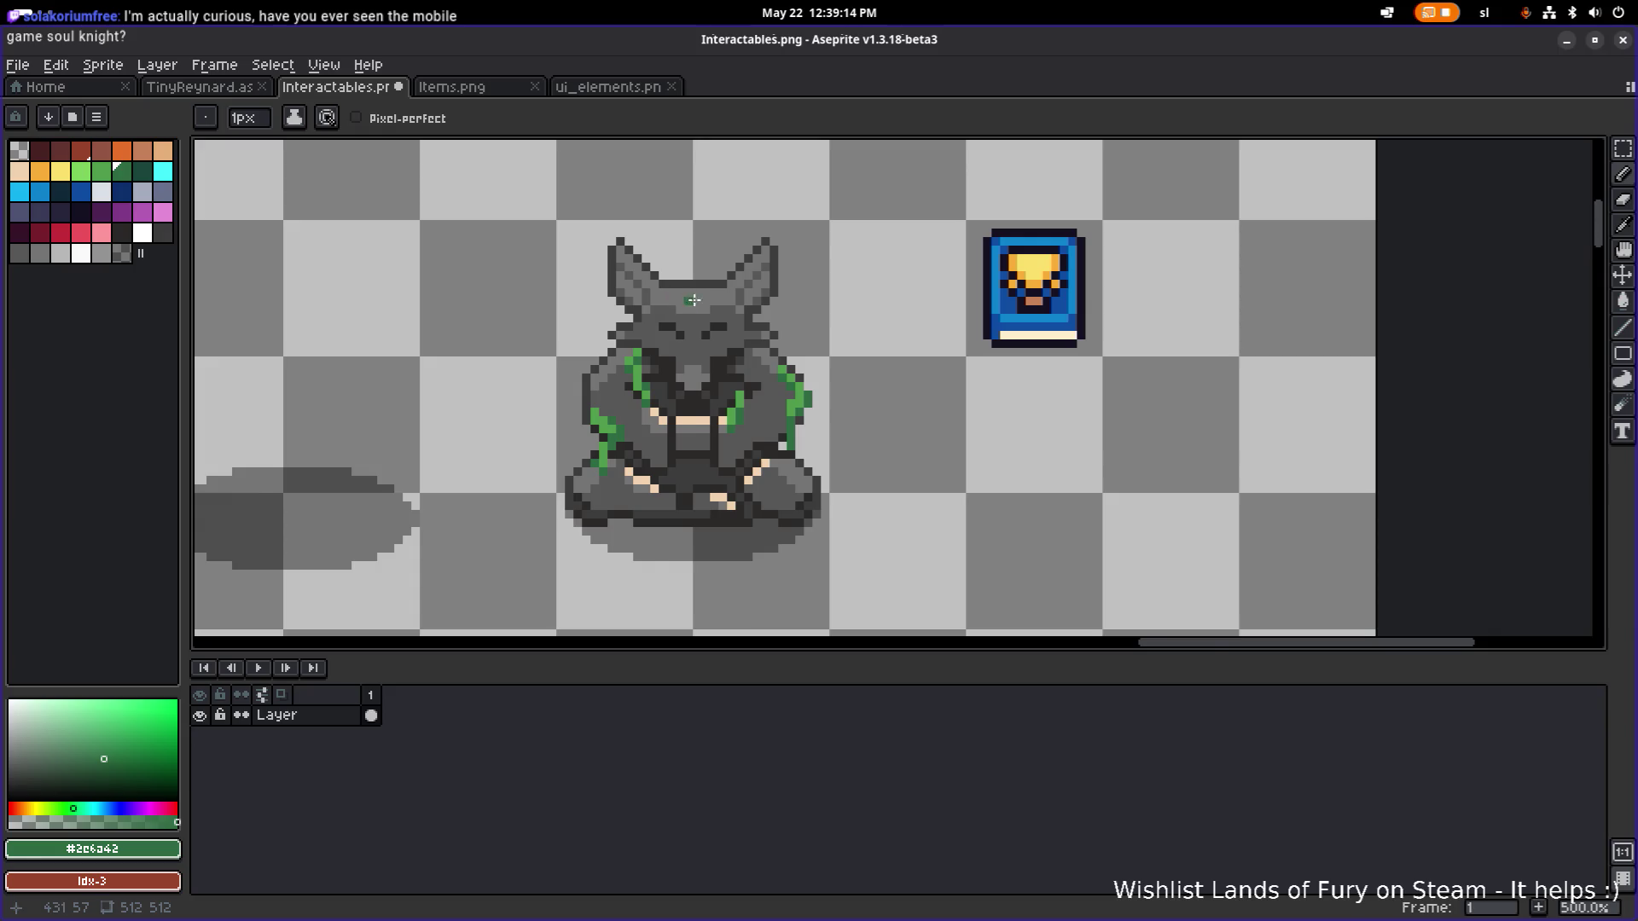
scroll(674, 299, "up", 2)
left_click(766, 373, "alt")
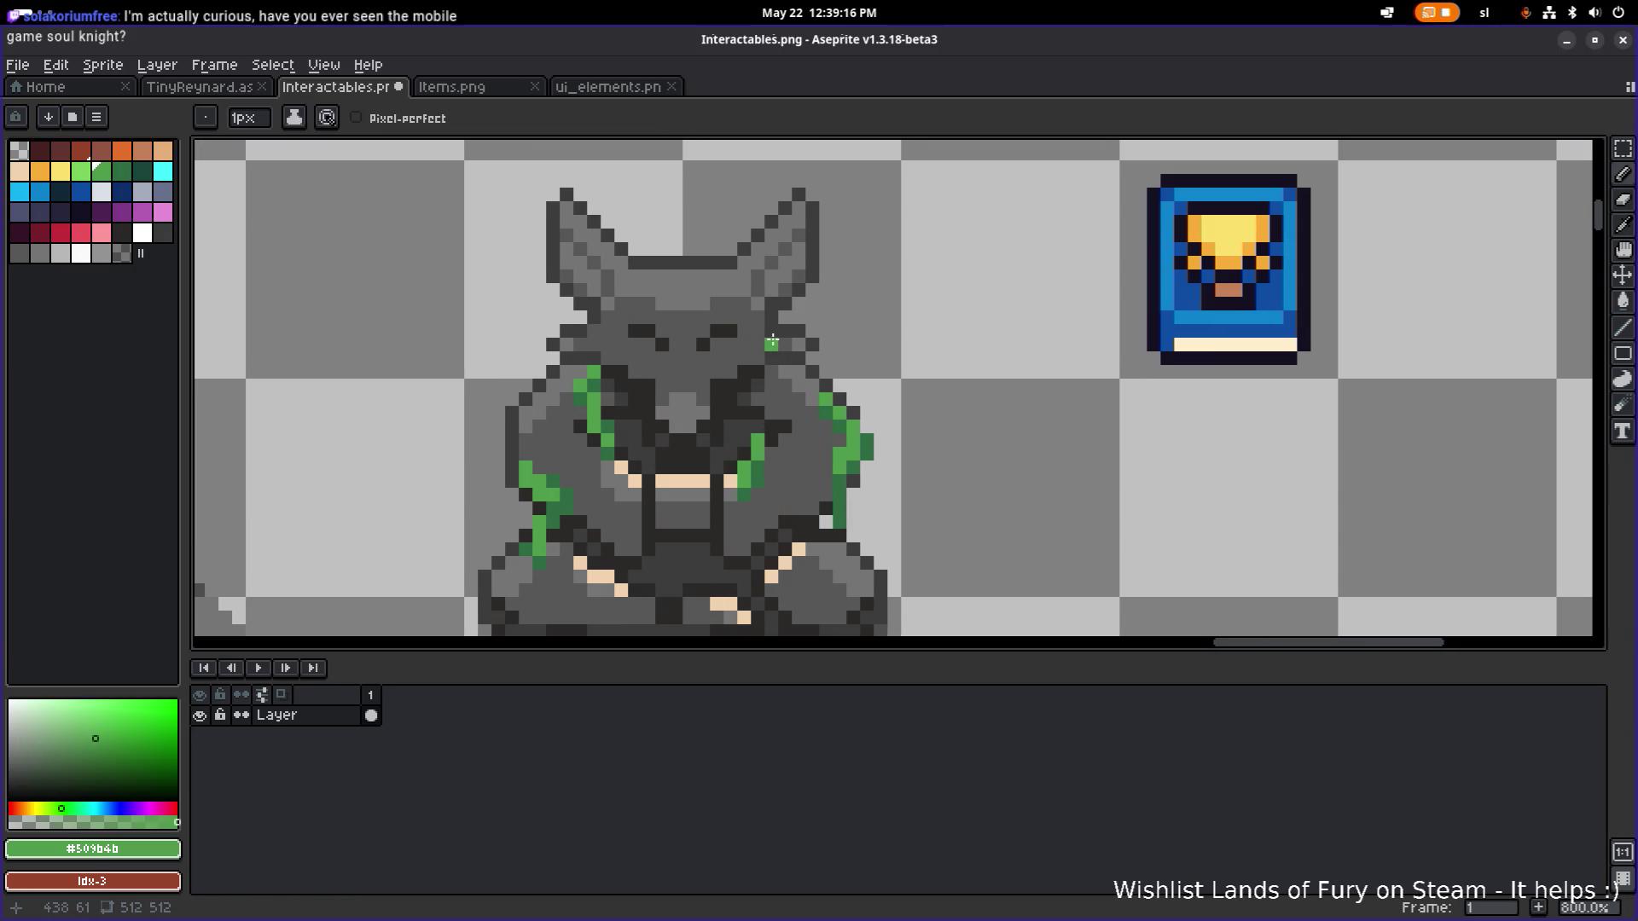
scroll(760, 339, "down", 5)
scroll(766, 374, "up", 3)
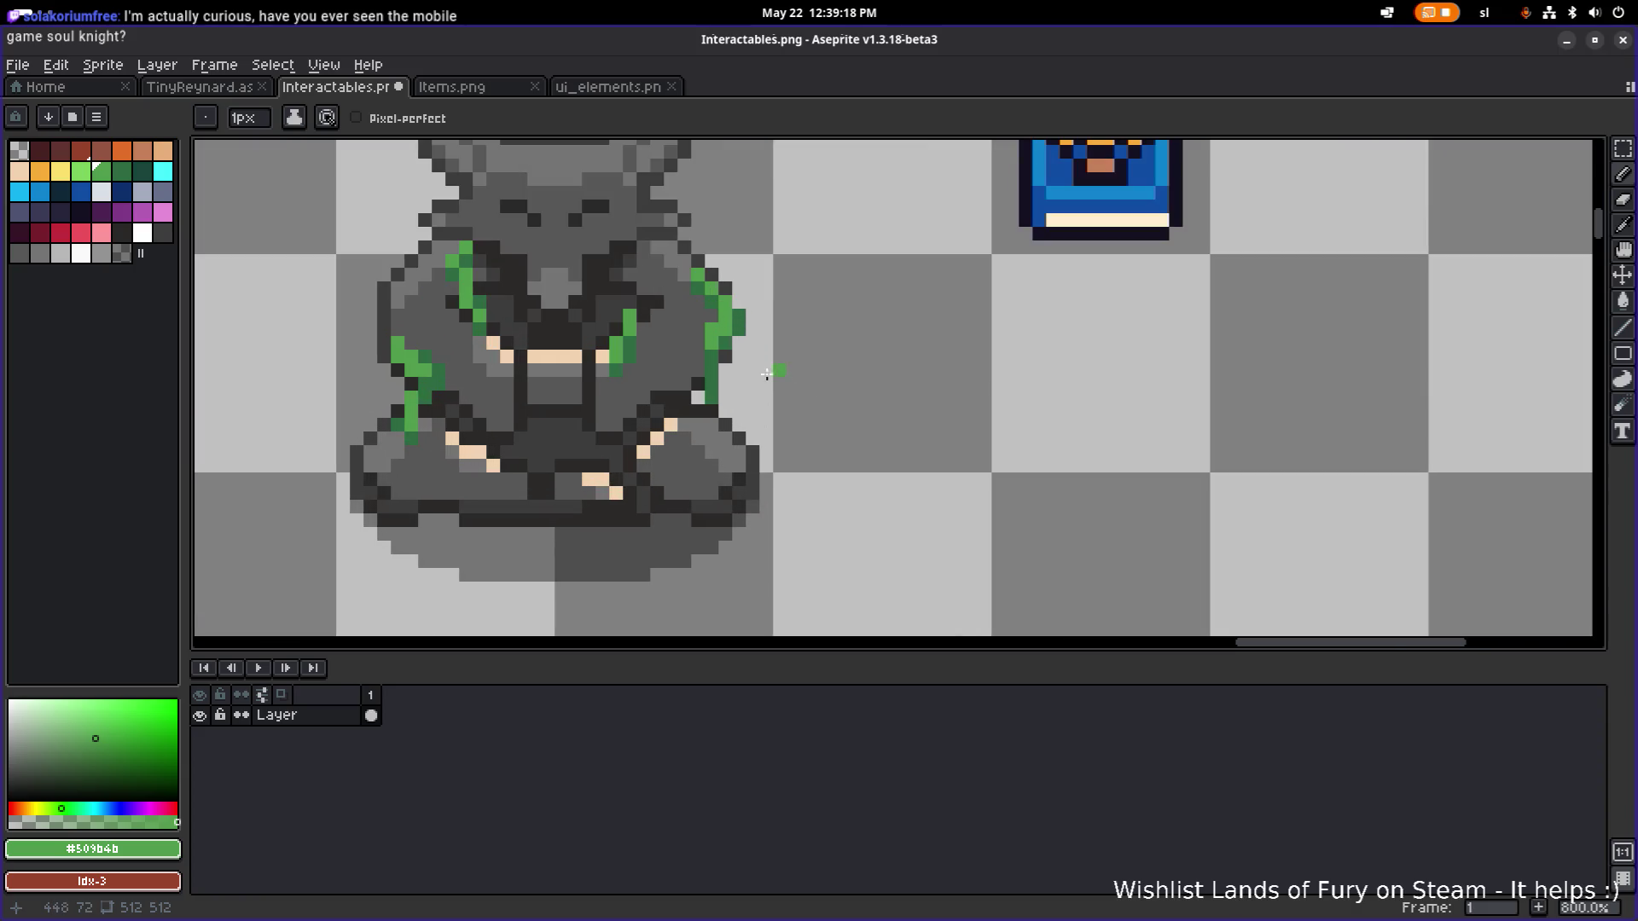
left_click(711, 384, "alt")
left_click(657, 412)
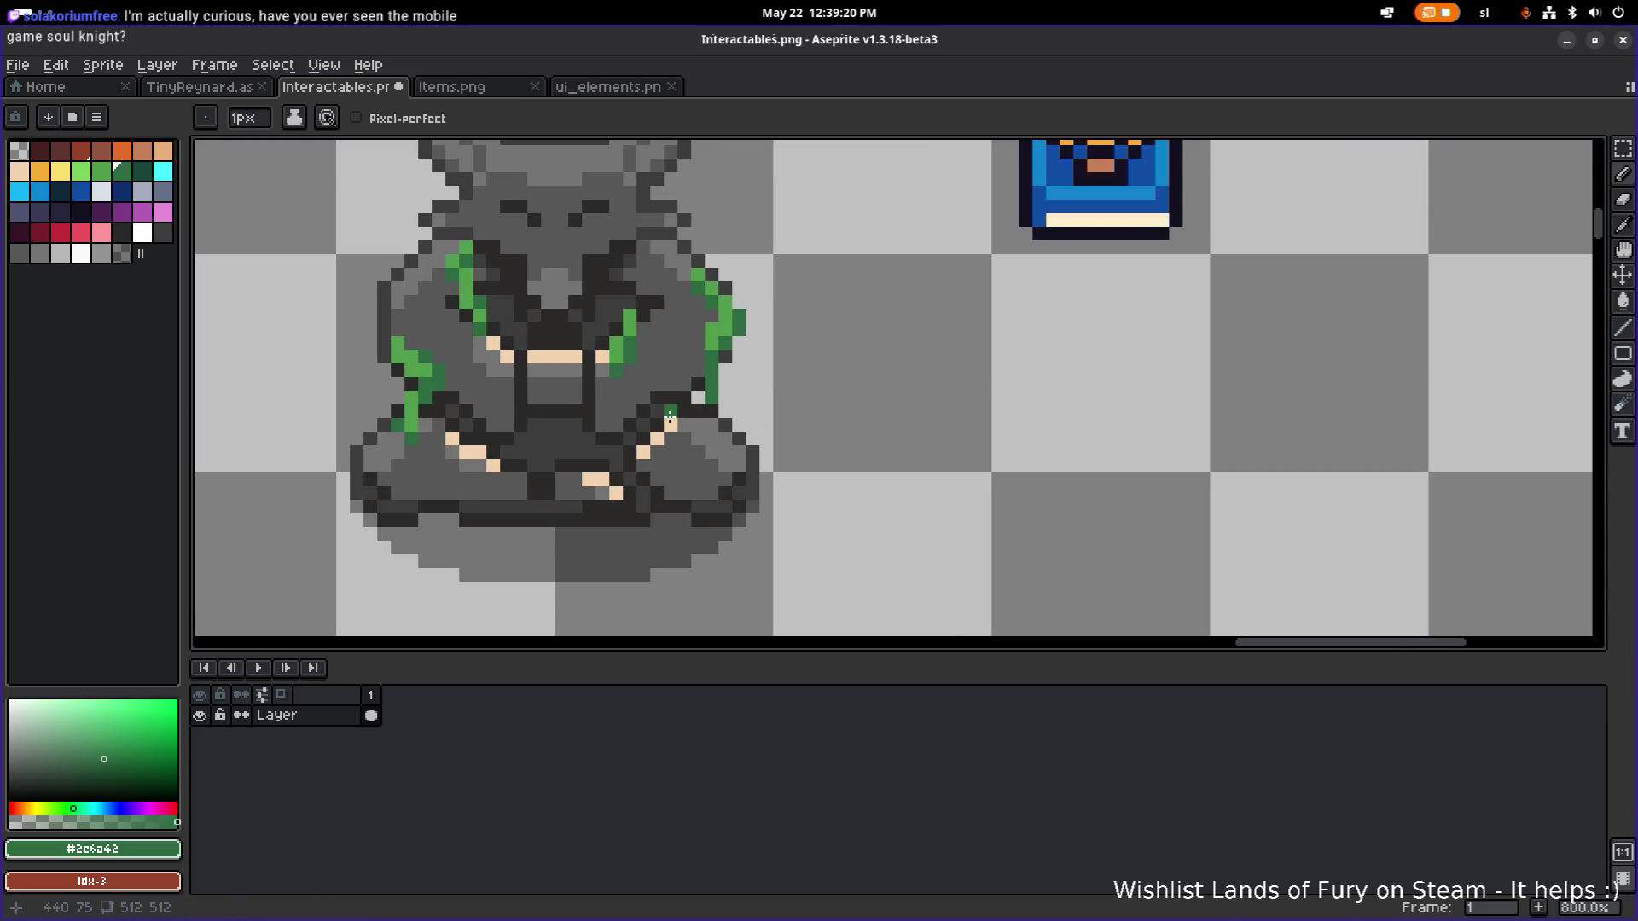
mouse_move(661, 416)
left_mouse_down()
mouse_move(683, 429)
mouse_move(684, 465)
left_mouse_up()
left_click(671, 479)
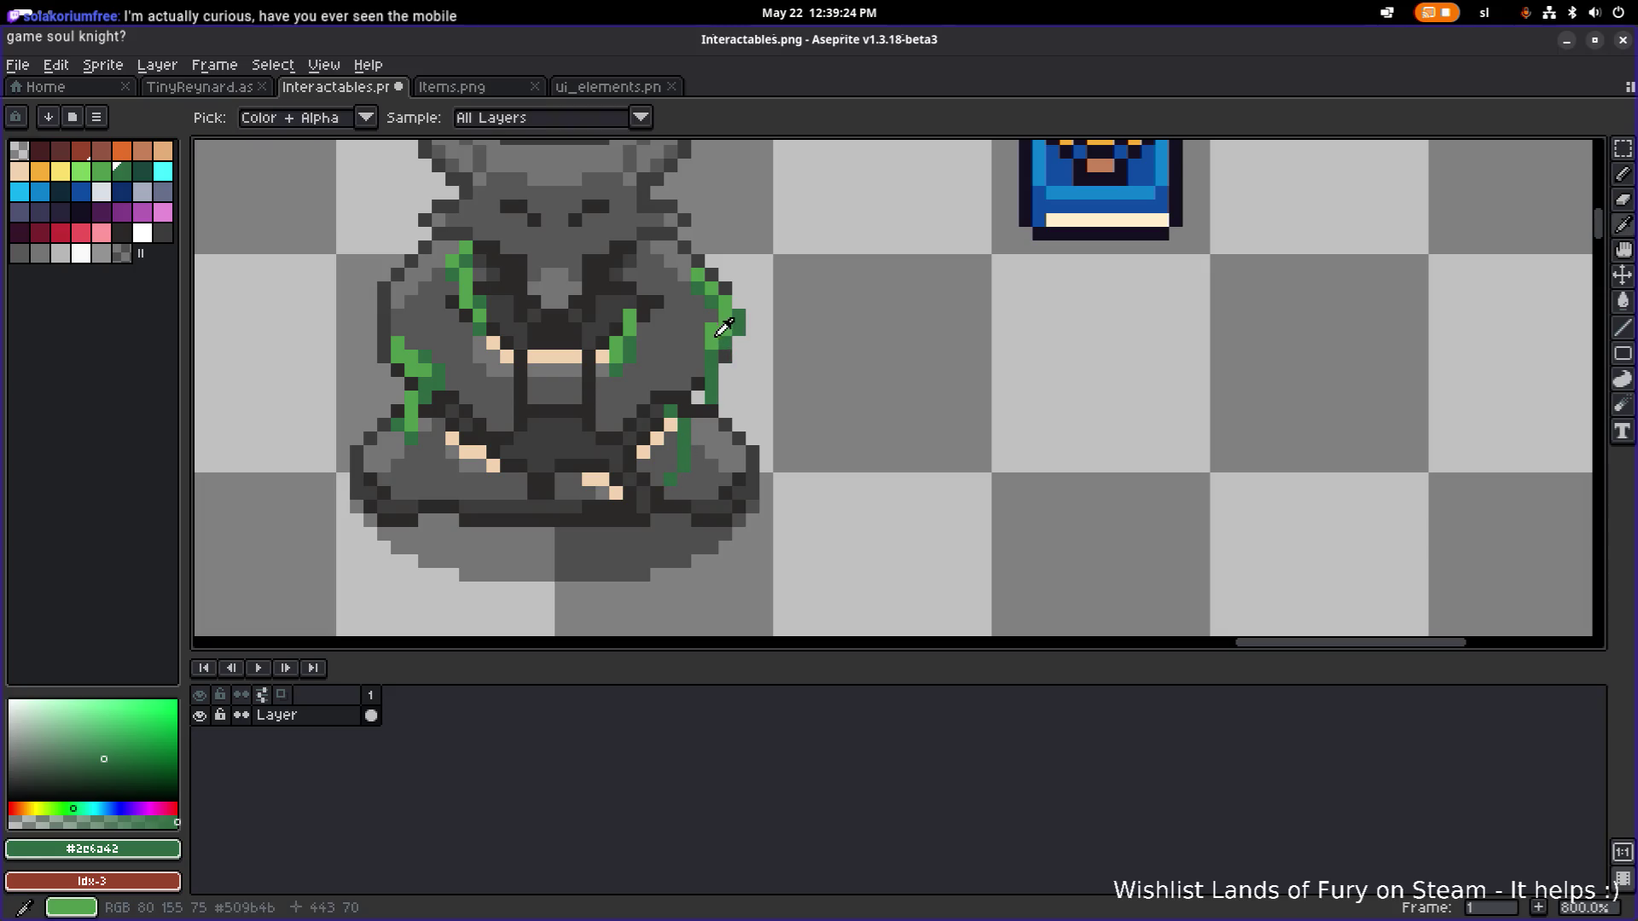
Add light-green highlight pixels along the new vine down to the lap.
left_click(721, 329, "alt")
left_click(671, 412)
left_click(671, 422)
left_click(671, 448)
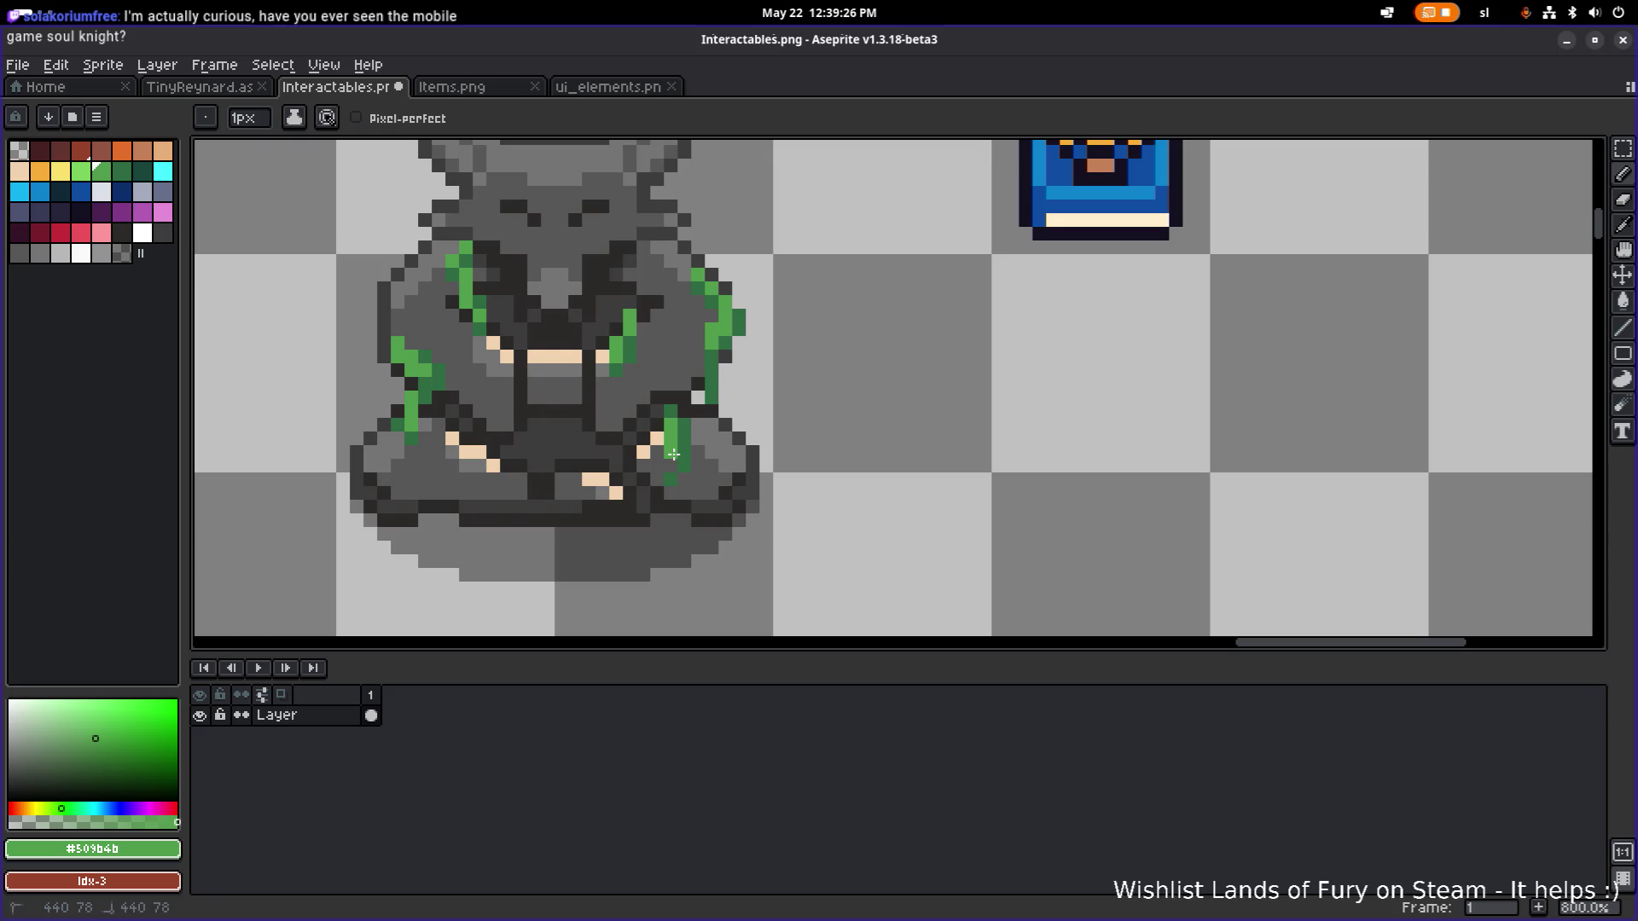
left_click(671, 462)
left_click(678, 476)
left_click(684, 492)
scroll(683, 494, "down", 5)
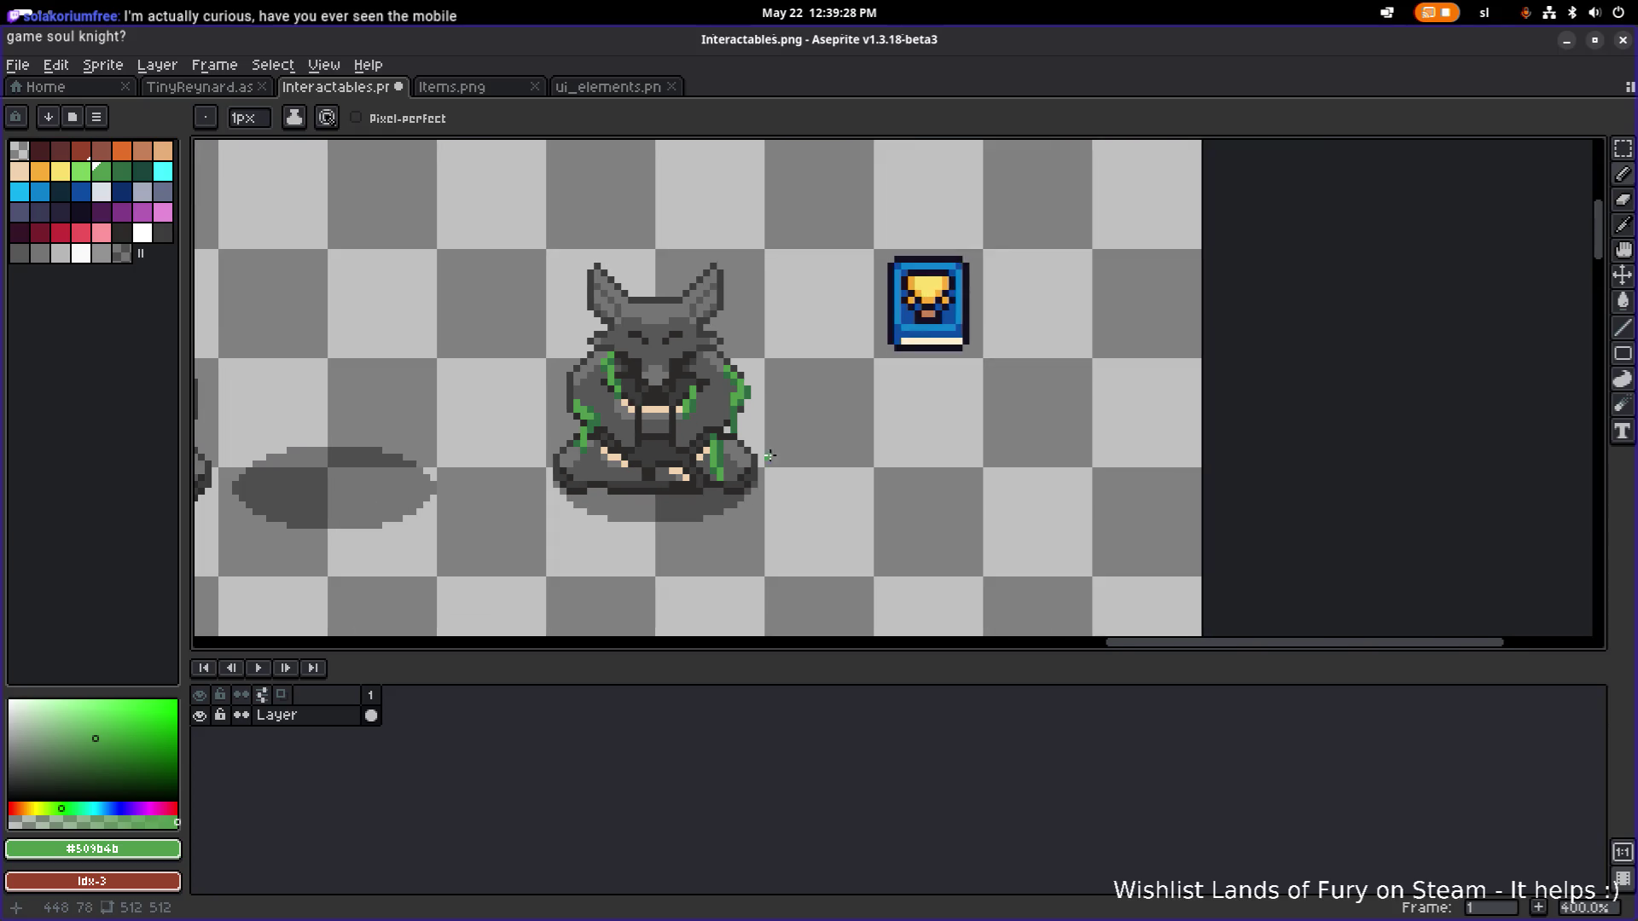
scroll(800, 439, "up", 1)
scroll(799, 437, "down", 2)
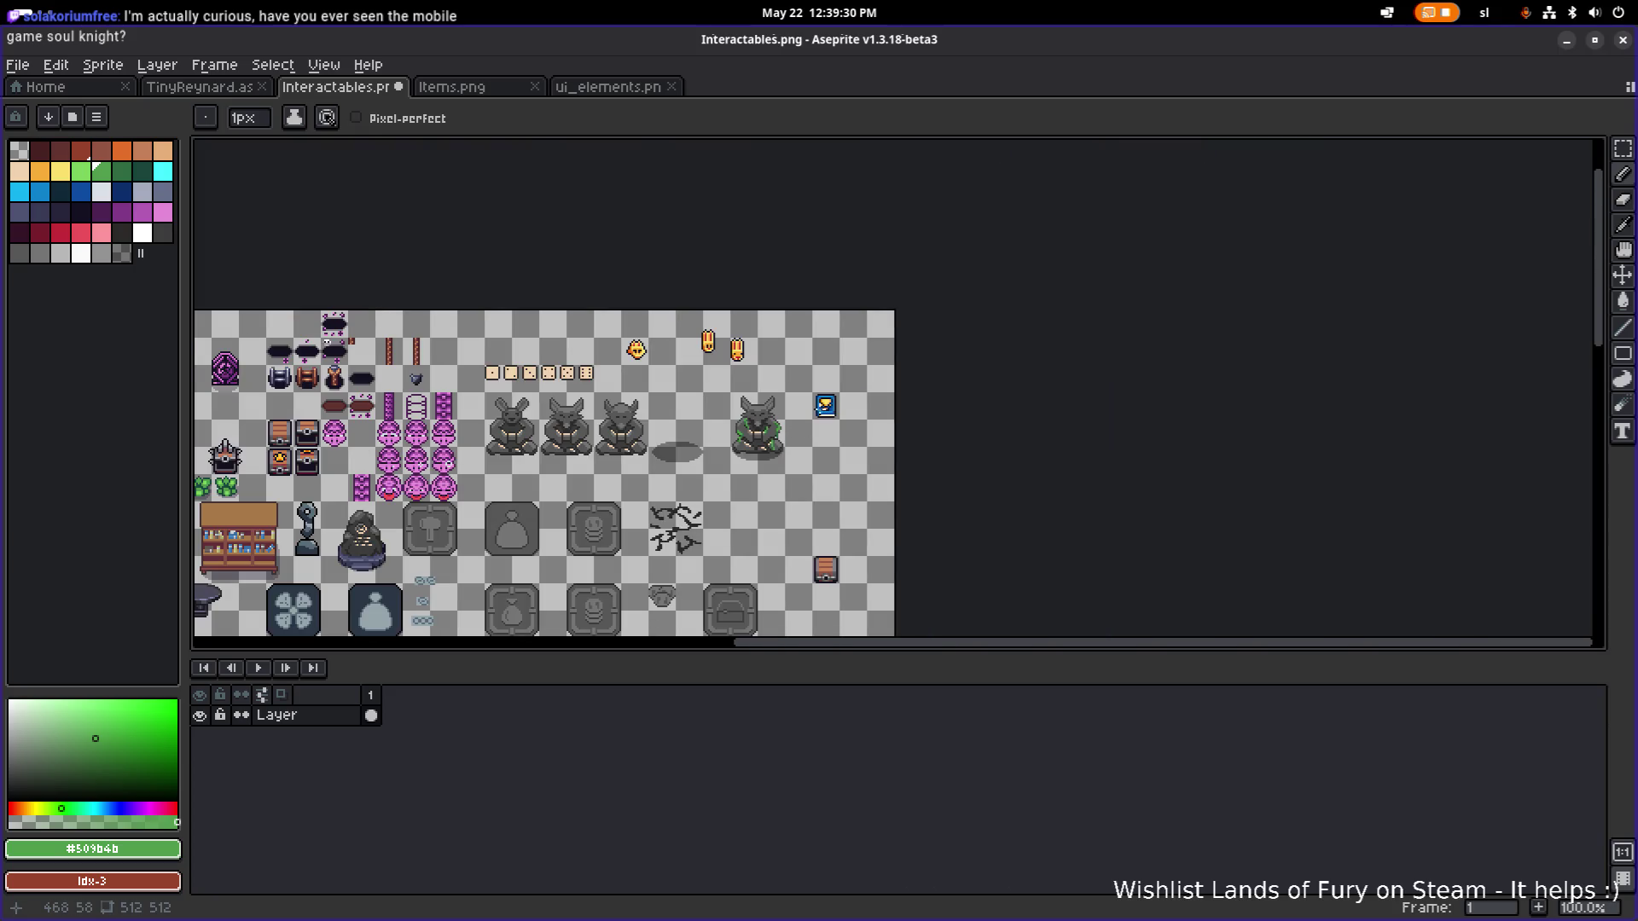
Save Interactables.png with Ctrl+S.
scroll(820, 412, "up", 1)
scroll(819, 409, "up", 1)
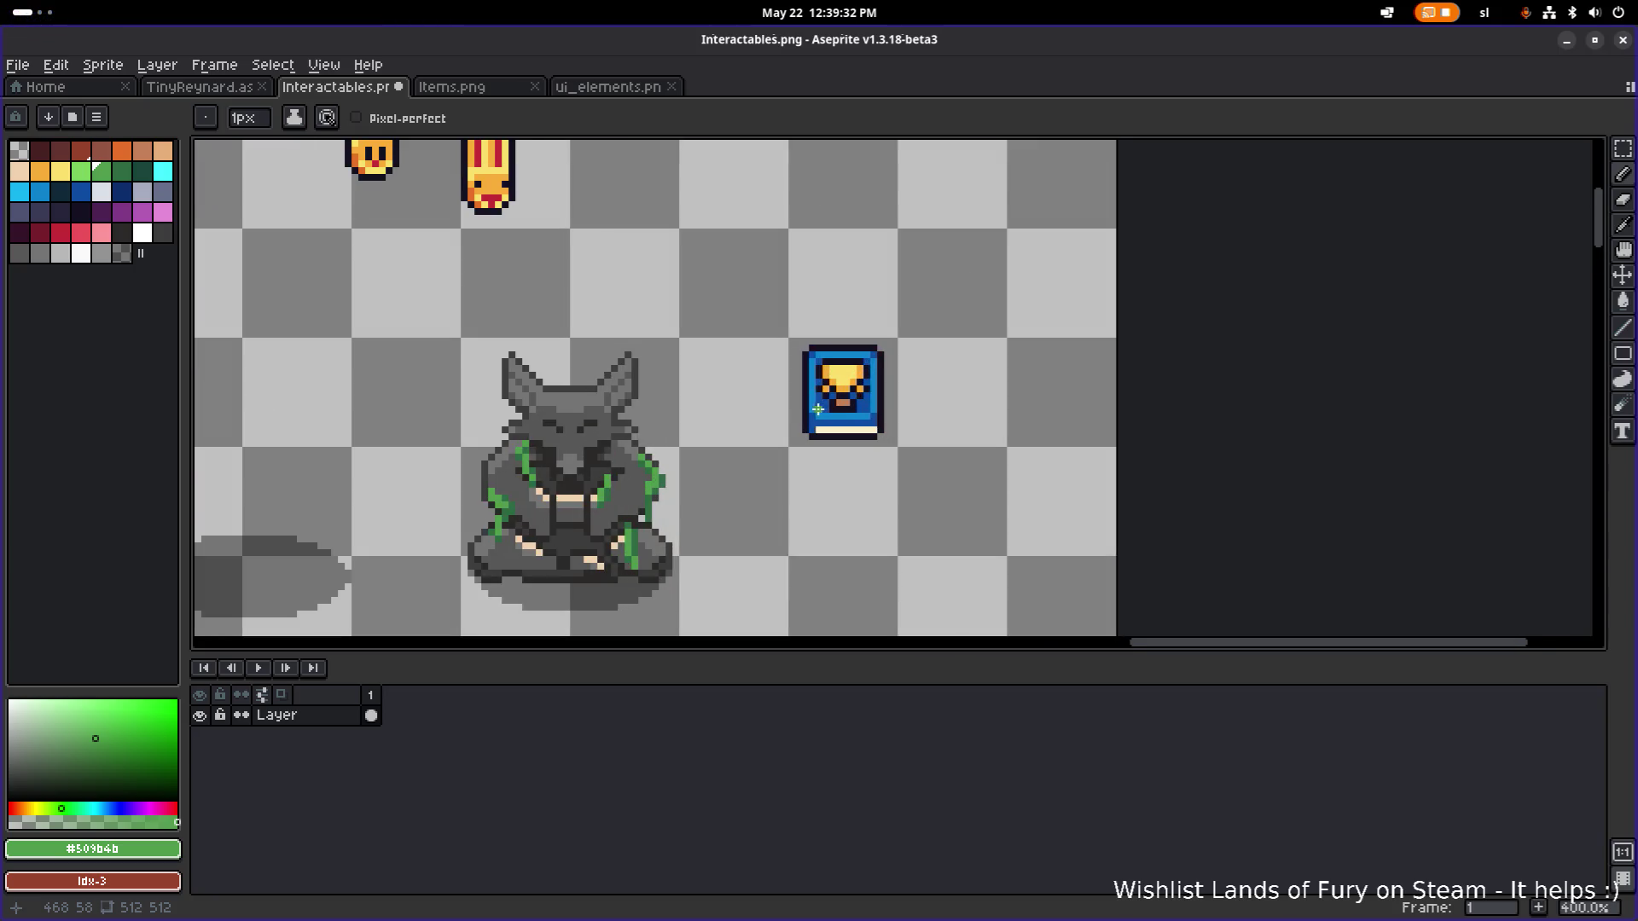
scroll(730, 389, "down", 2)
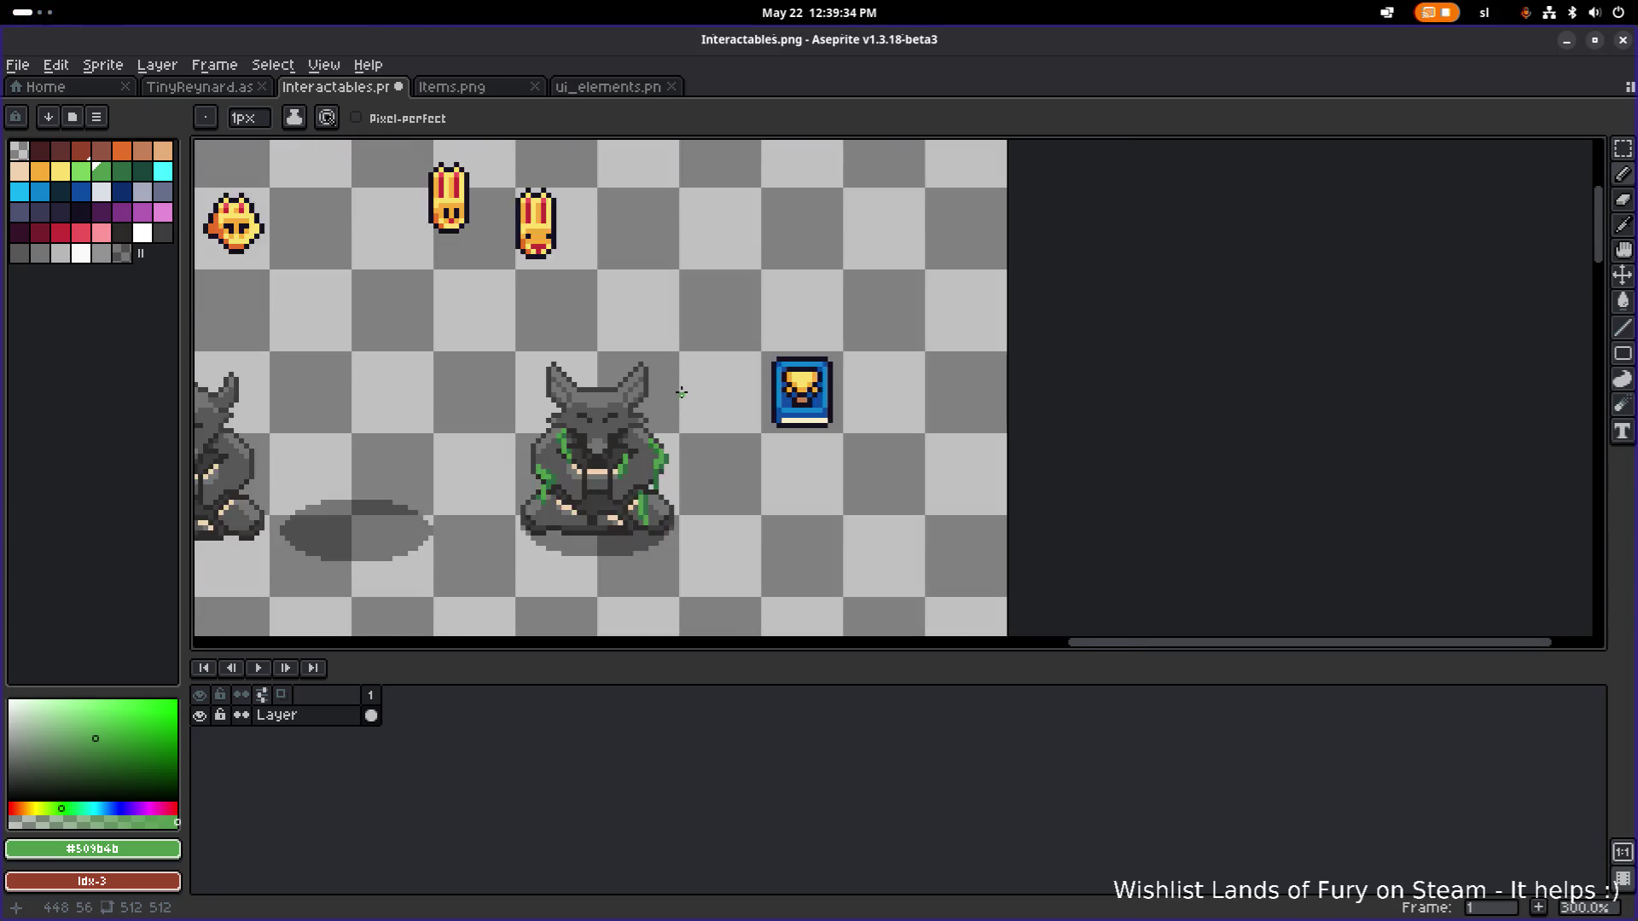
scroll(691, 386, "up", 3)
scroll(725, 382, "left", 1)
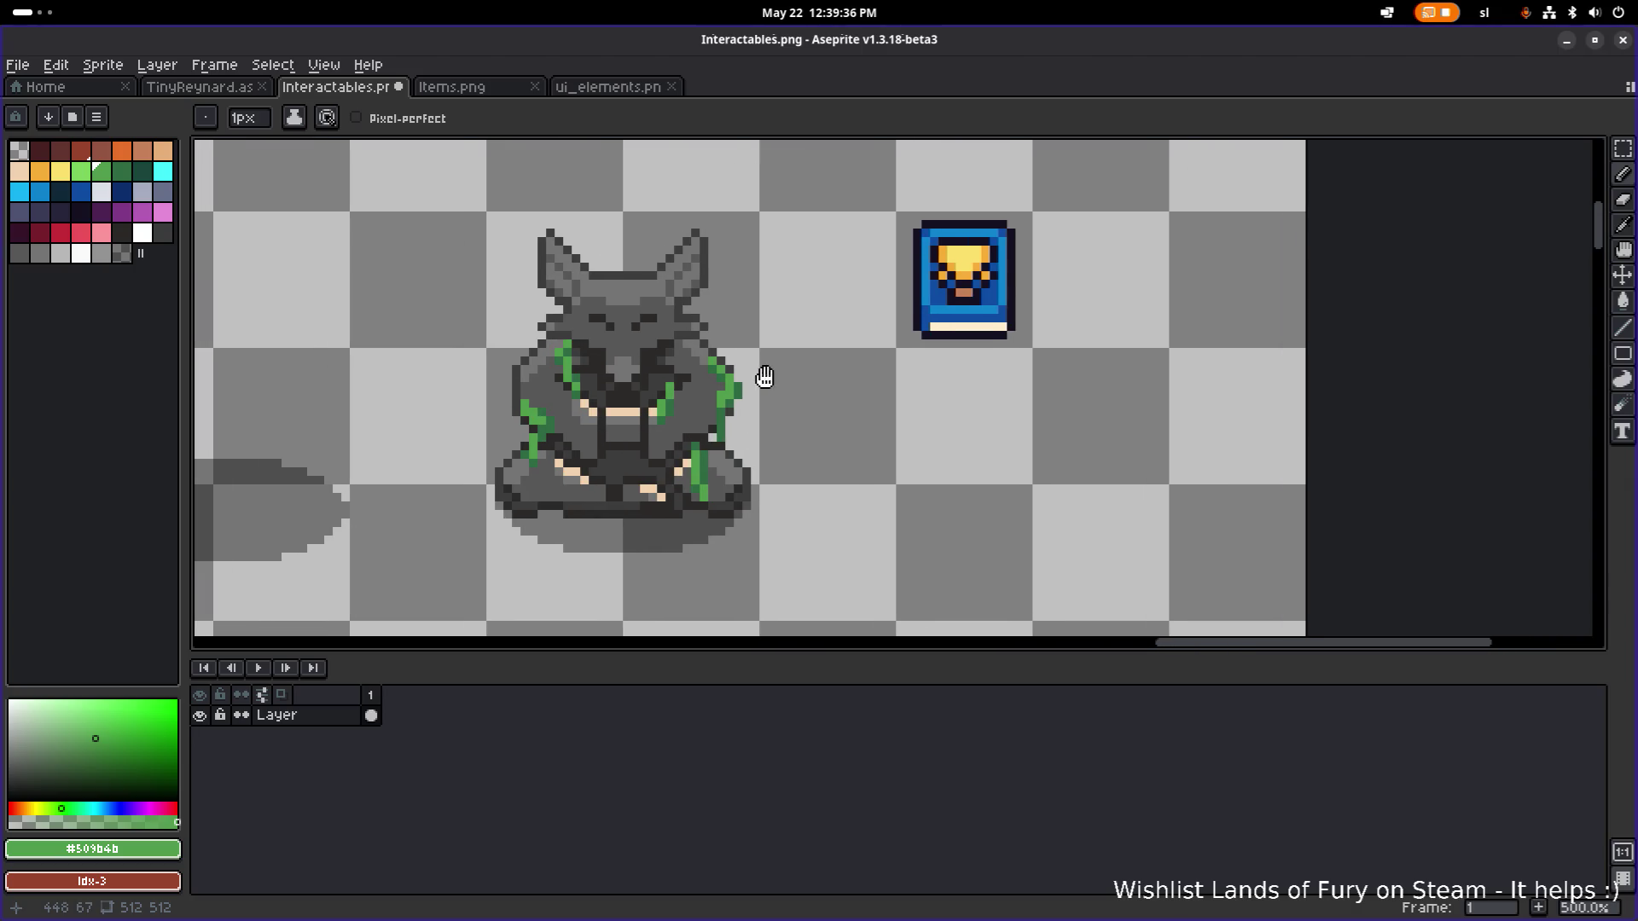
scroll(765, 377, "up", 1)
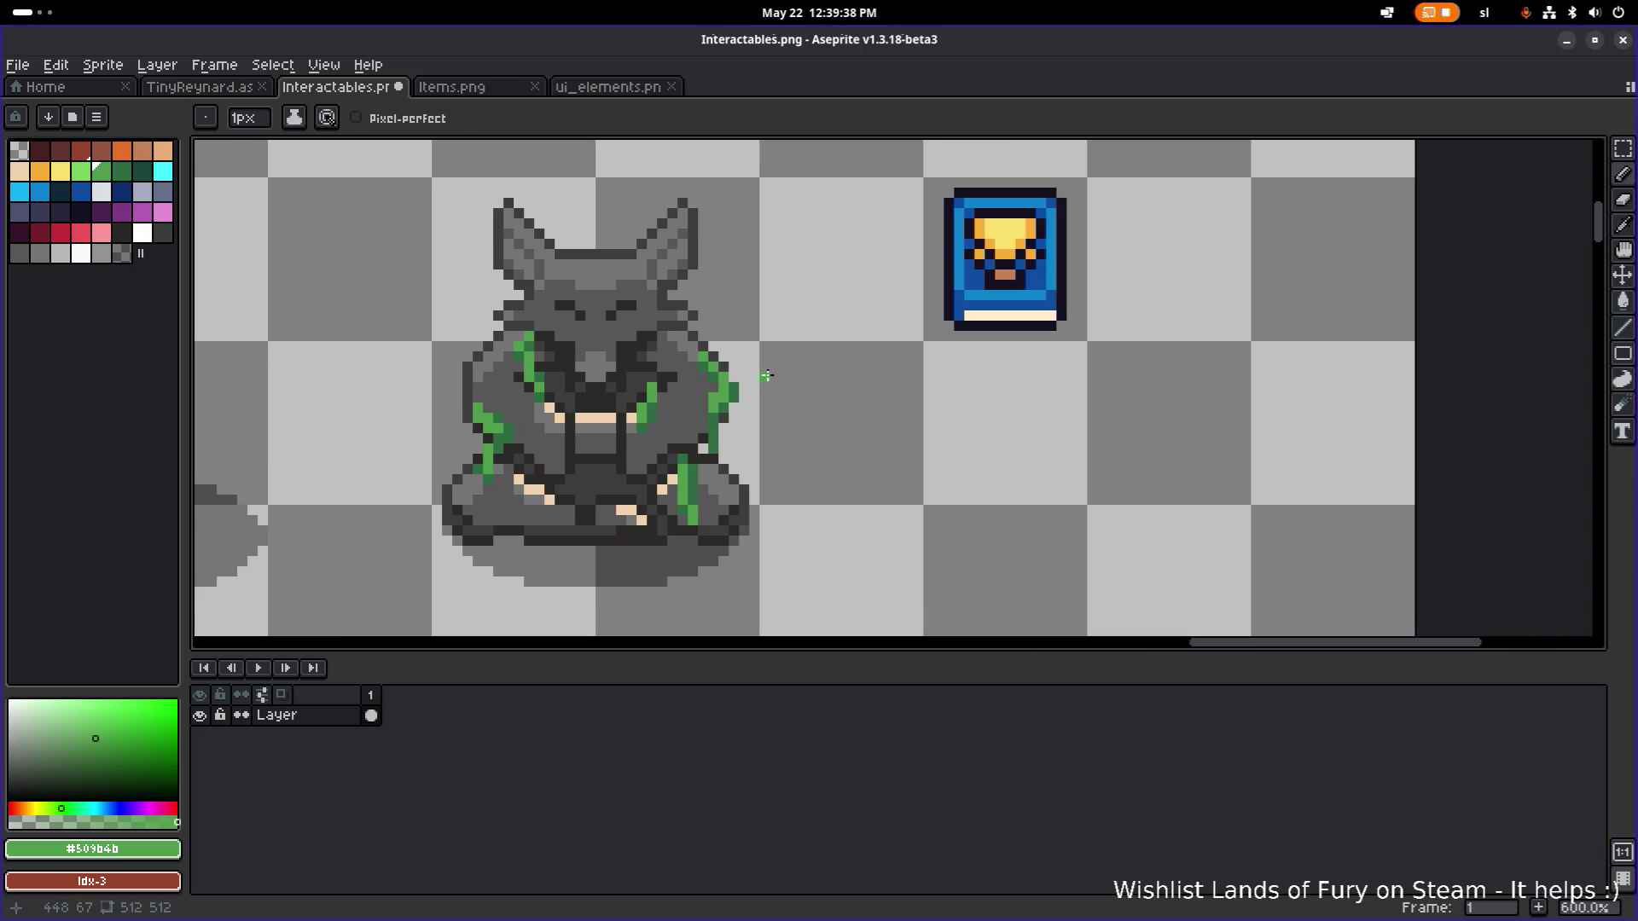
key("ctrl+s")
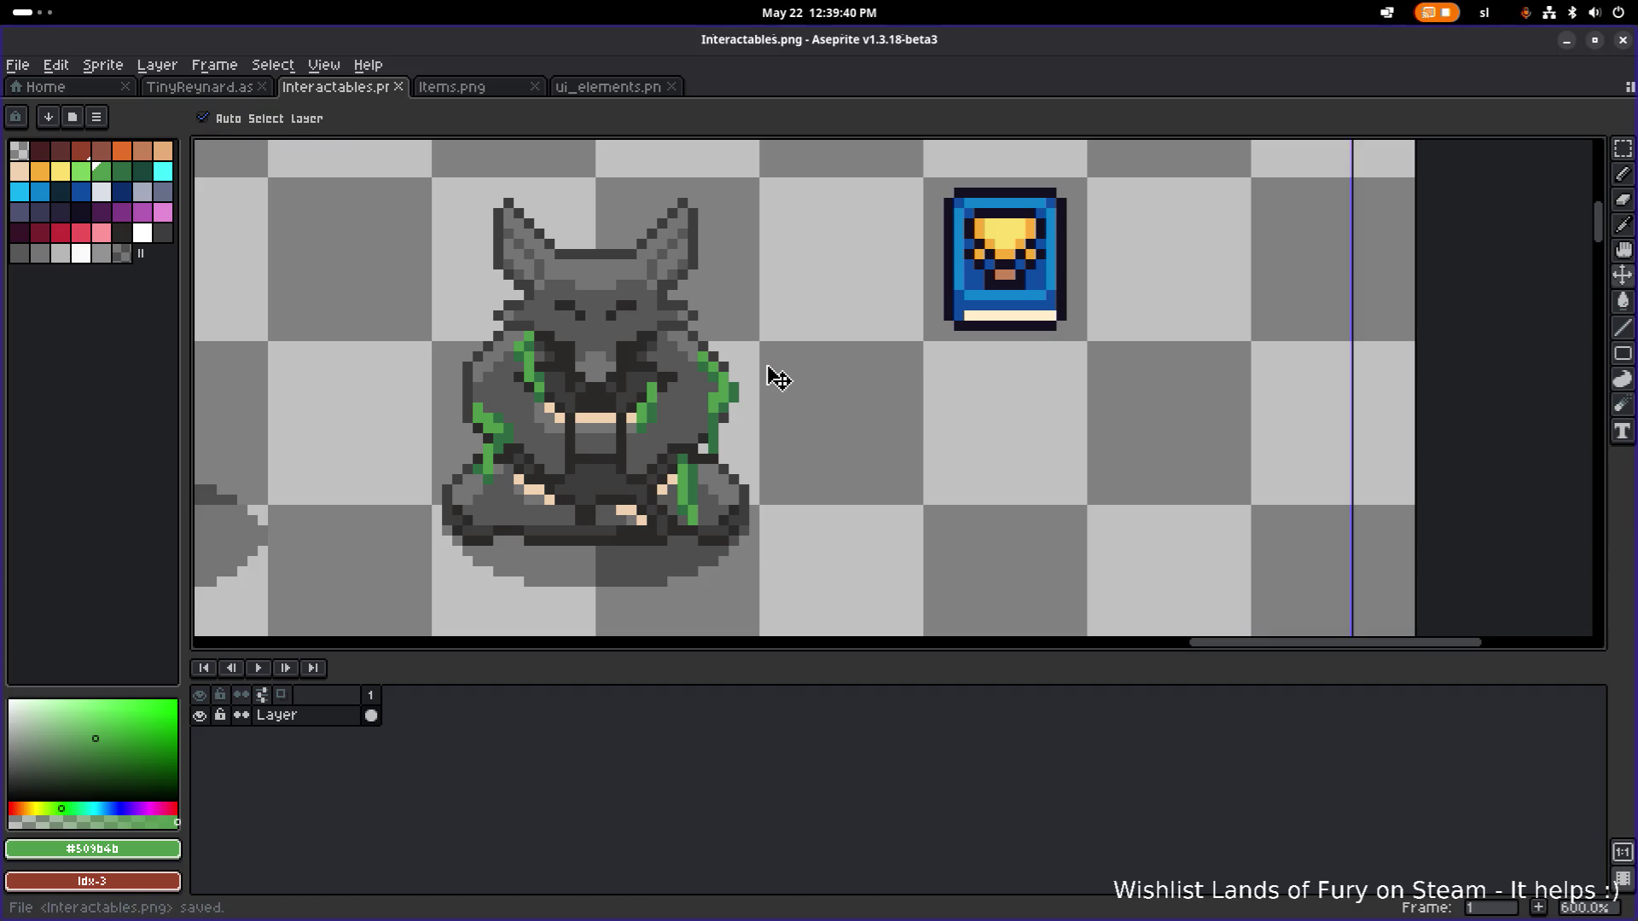
Select the blue trophy book, shift it left toward the statue, and commit the move.
scroll(766, 367, "down", 2)
scroll(779, 333, "up", 1)
scroll(751, 334, "down", 3)
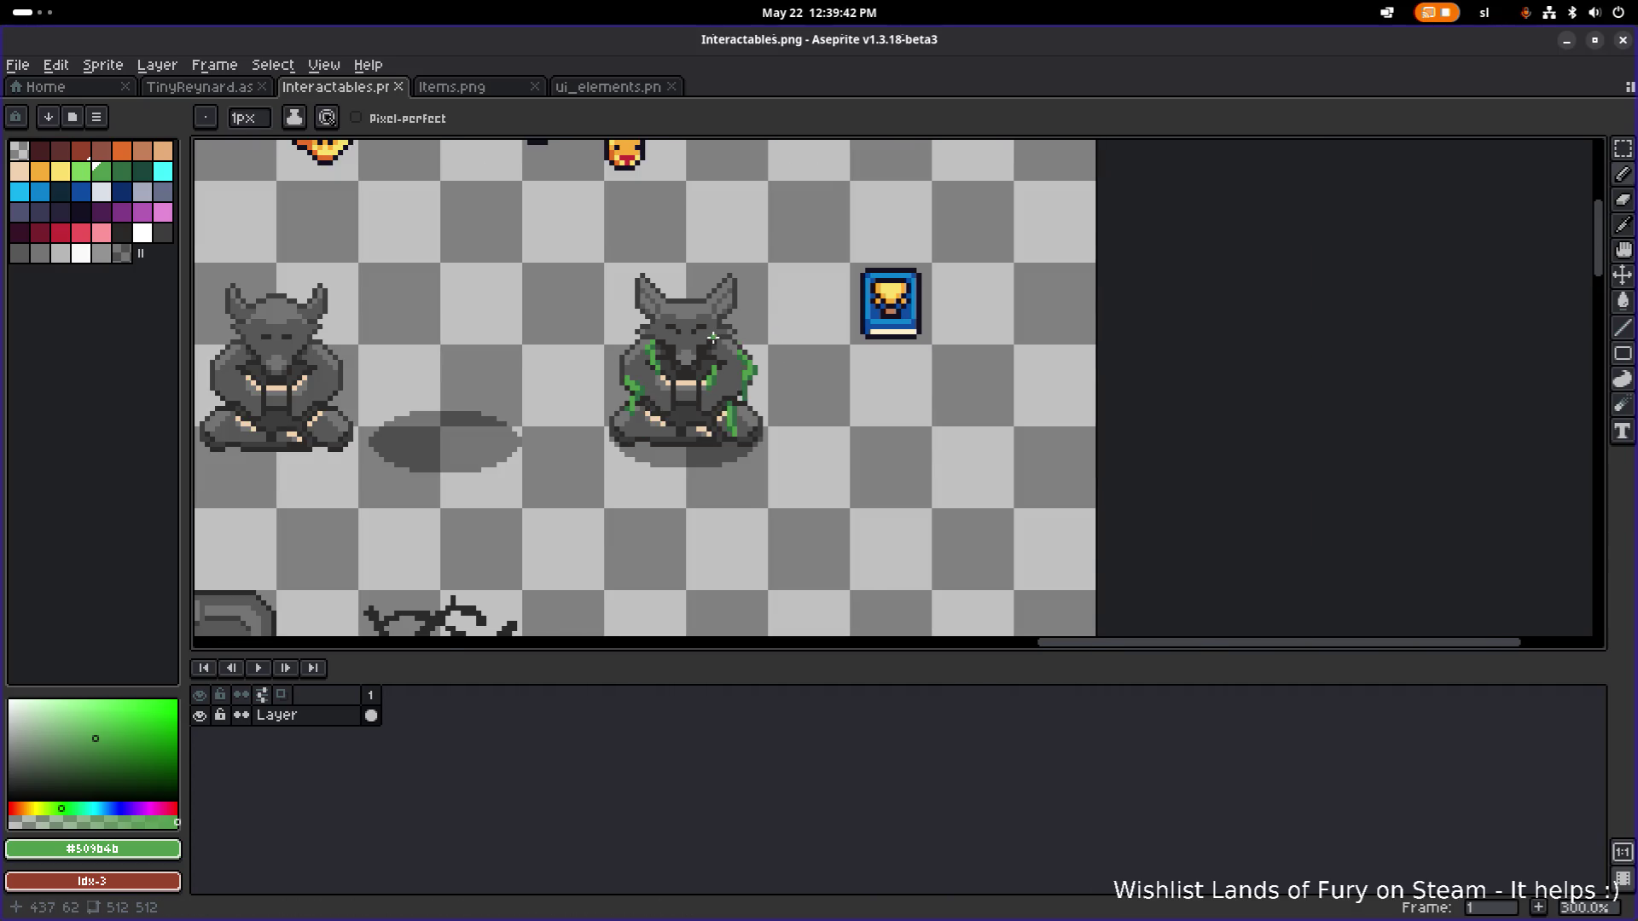
scroll(870, 328, "up", 1)
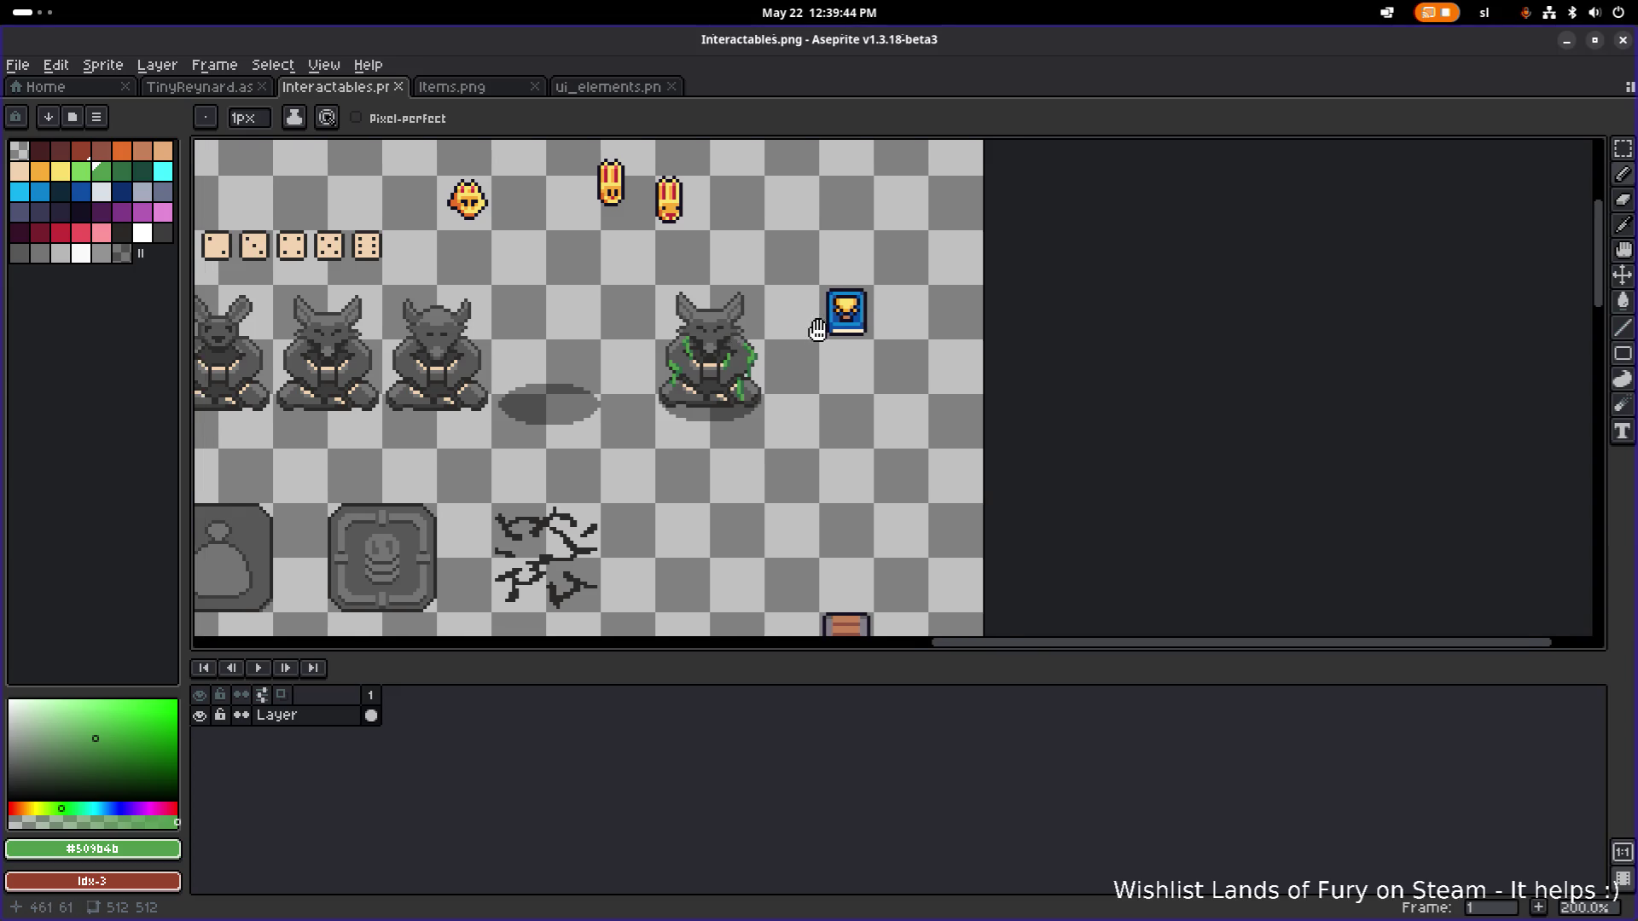
key("m")
left_click_drag(818, 360, 1001, 229)
mouse_move(914, 306)
left_mouse_down()
mouse_move(708, 370)
mouse_move(713, 431)
mouse_move(712, 417)
mouse_move(826, 381)
mouse_move(837, 301)
left_mouse_up()
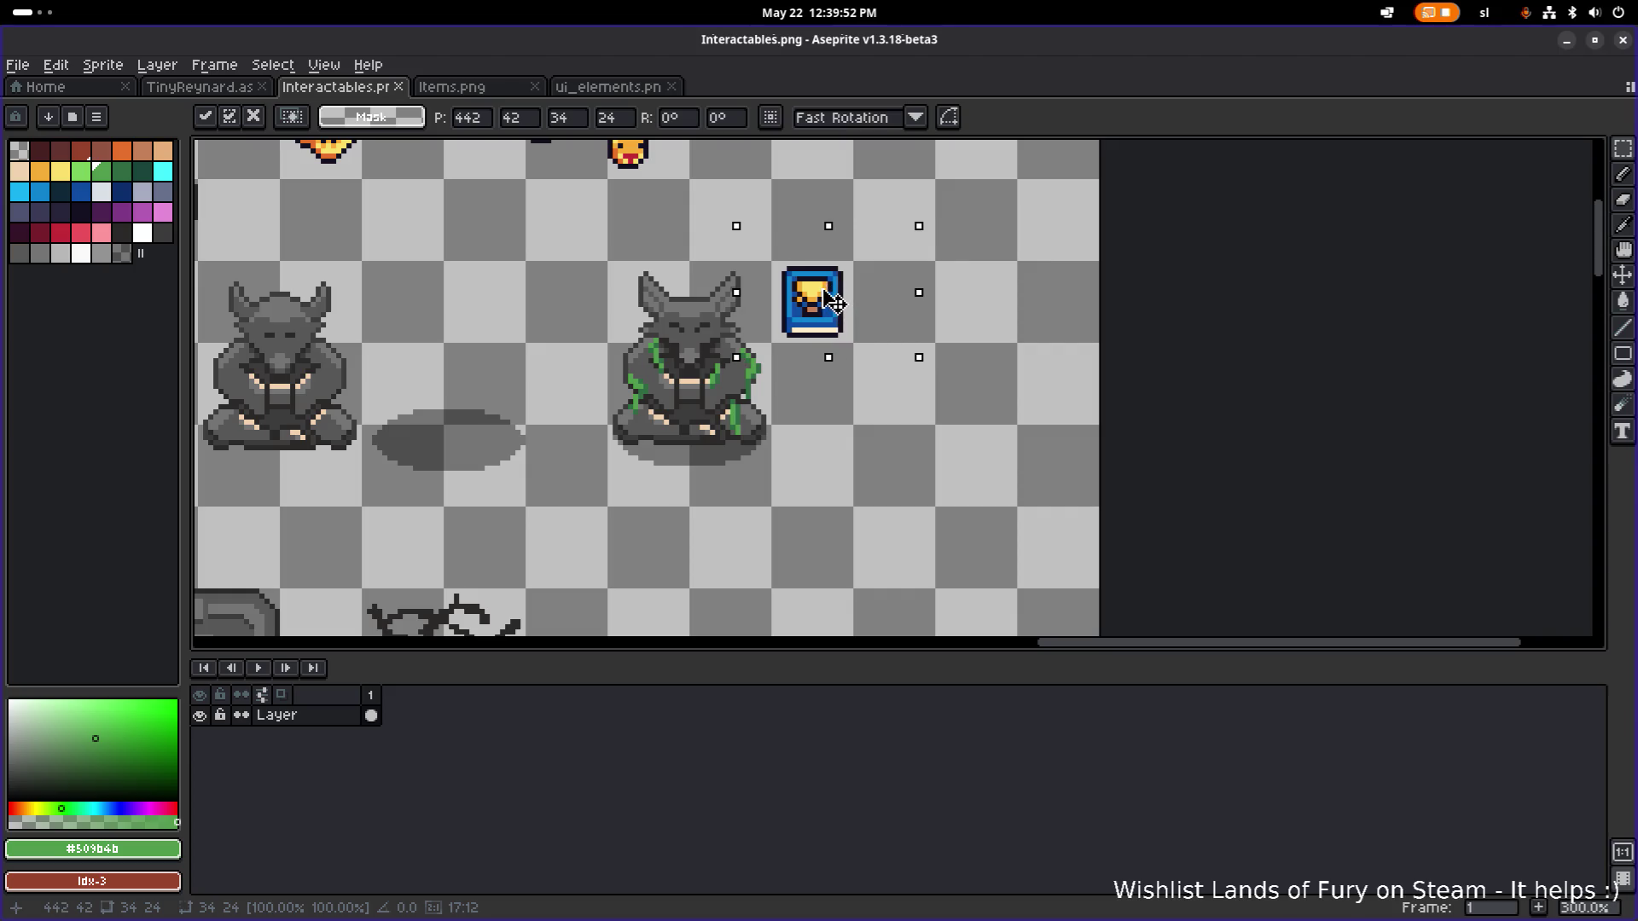
left_click(974, 309)
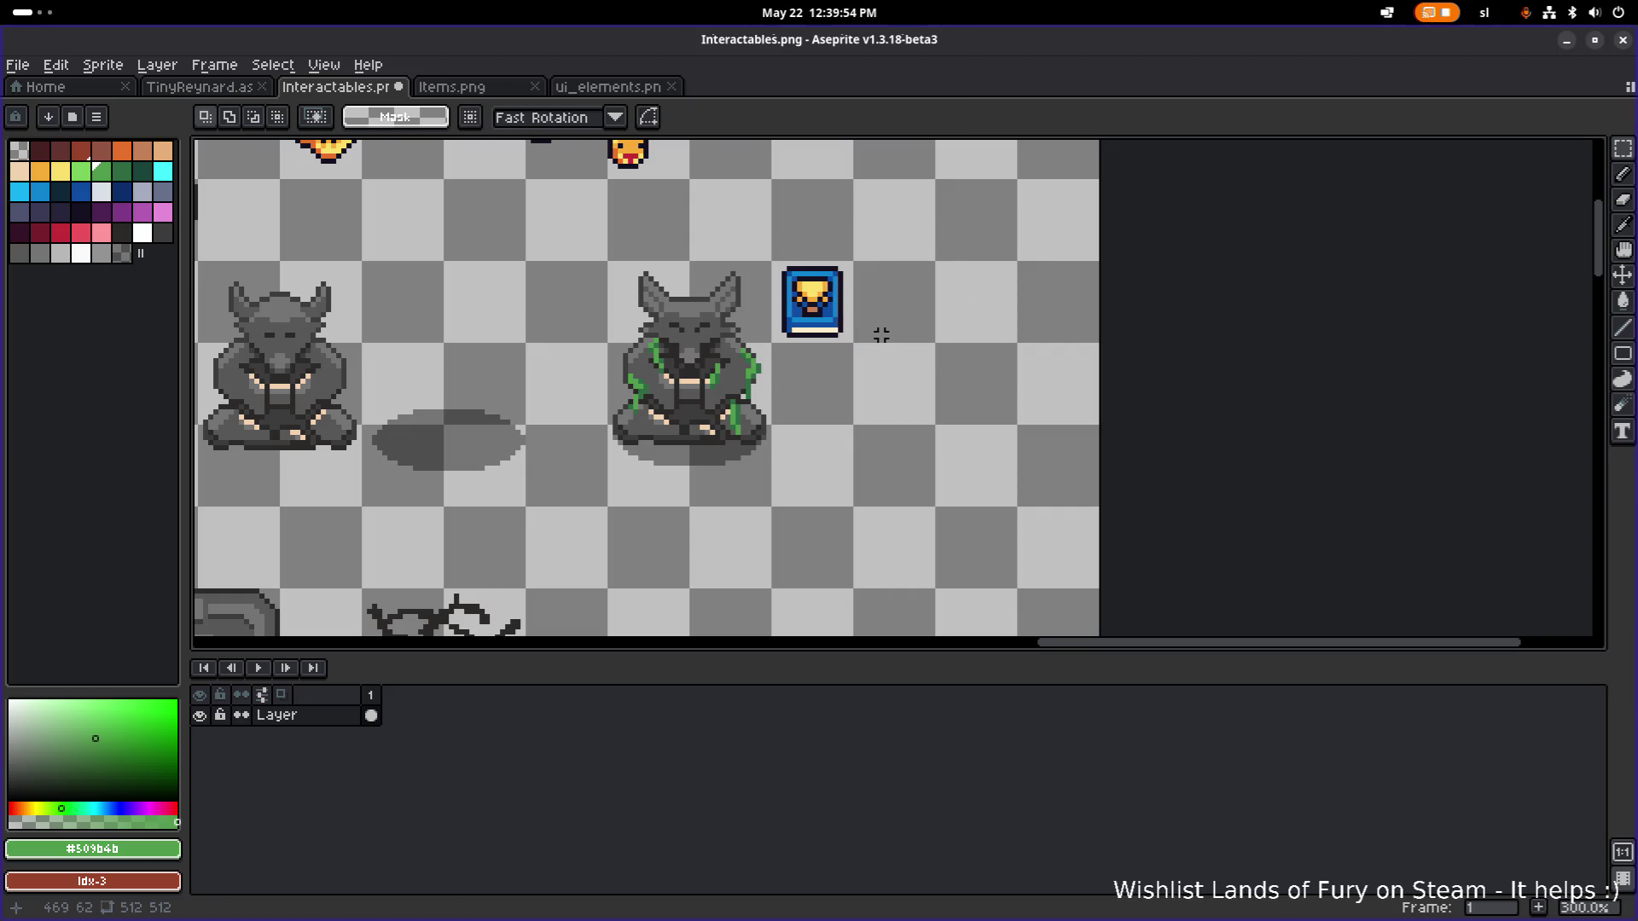
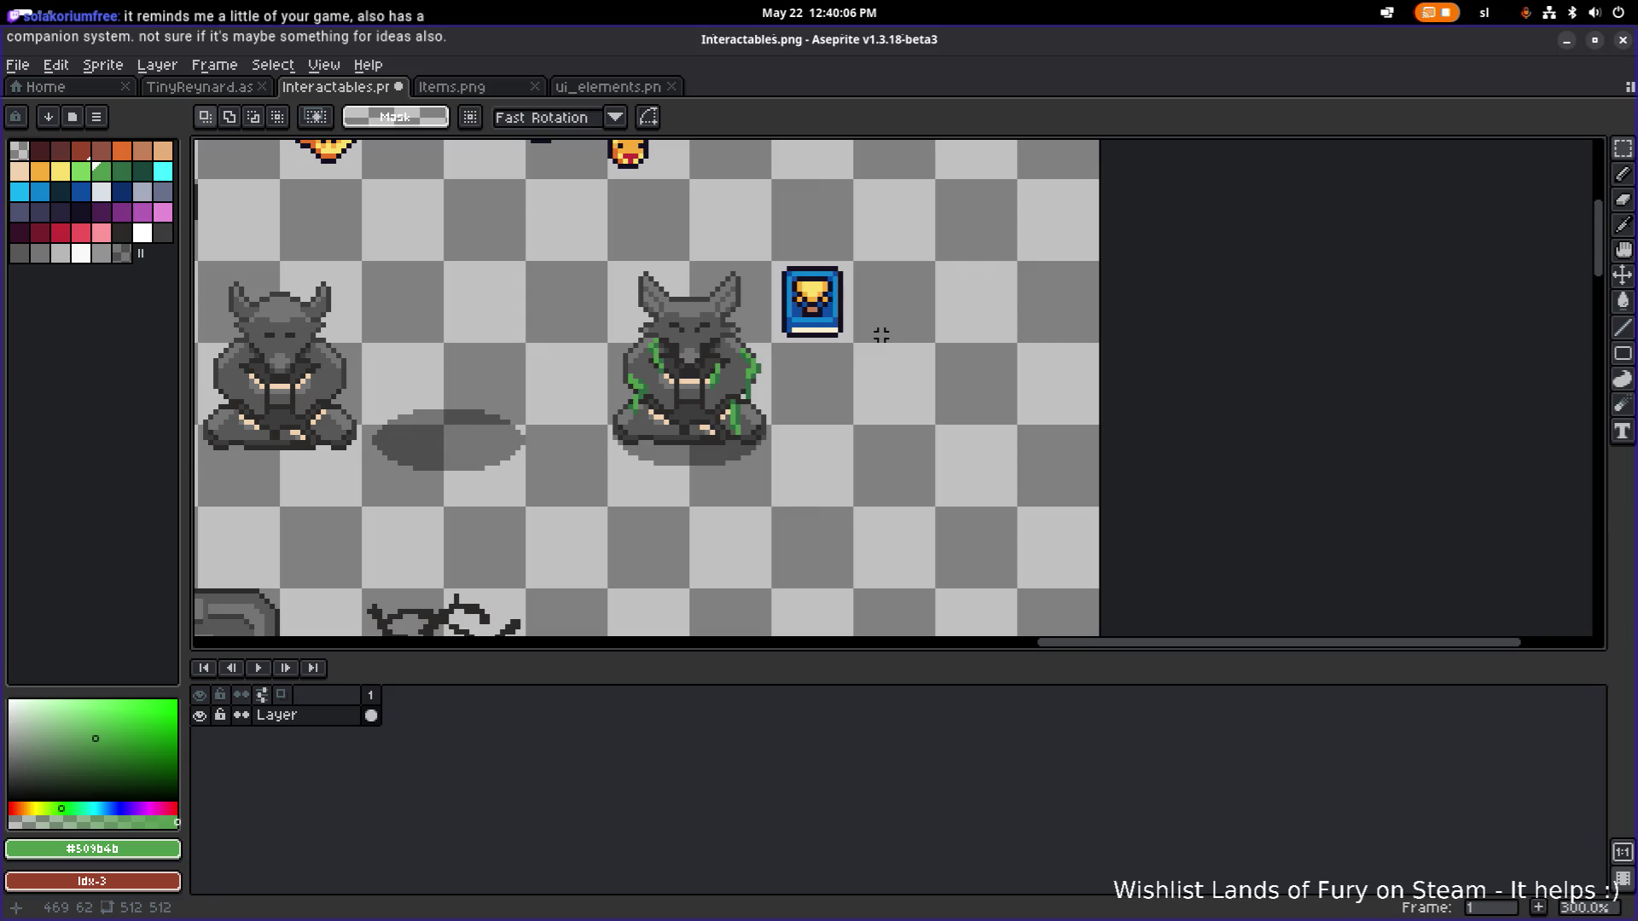
Save the Interactables.png sprite sheet in Aseprite and return to the running game.
key("ctrl+s")
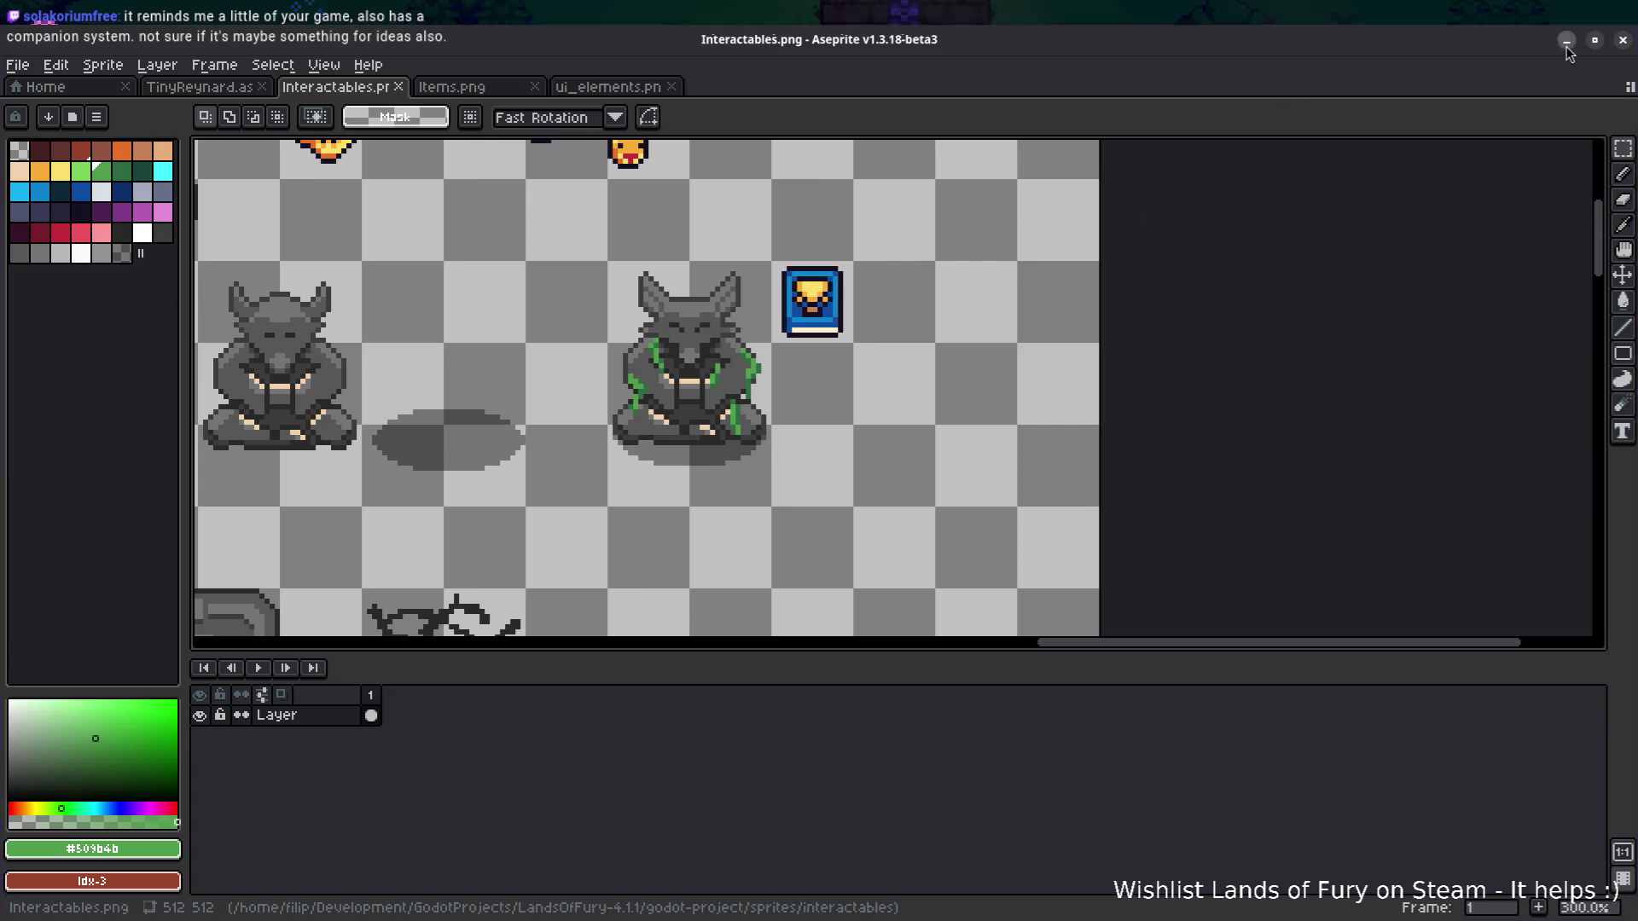
key("alt+Tab")
Walk south, swing the sword twice at nearby enemies, then head north-east.
key("s")
left_click(1061, 387)
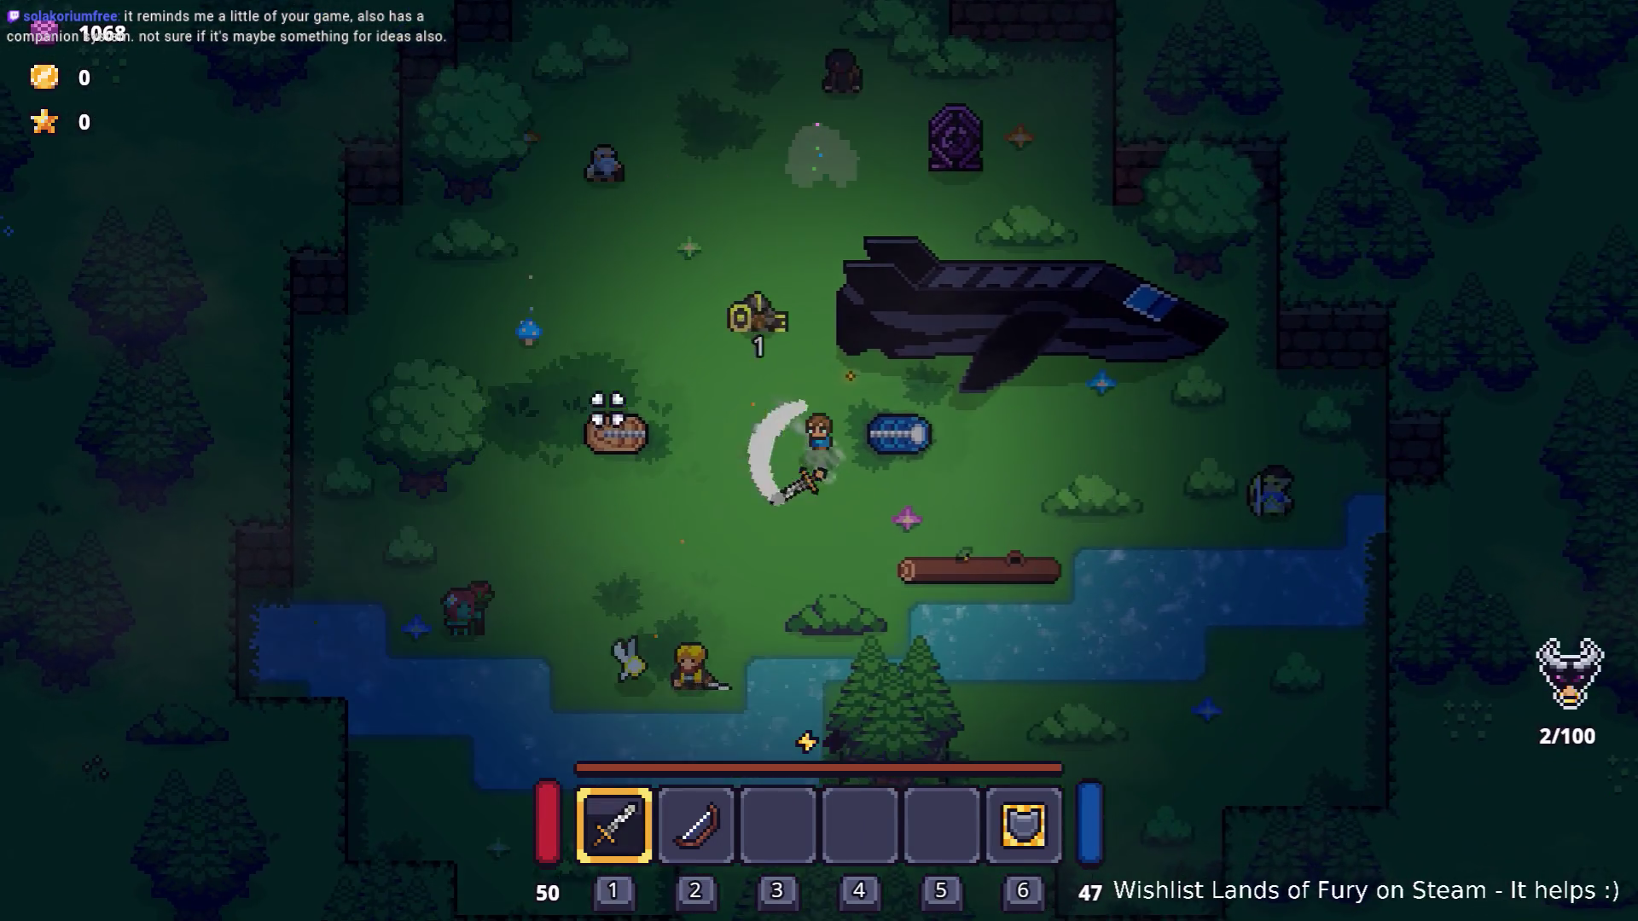
left_click(622, 392)
key("w")
key("d")
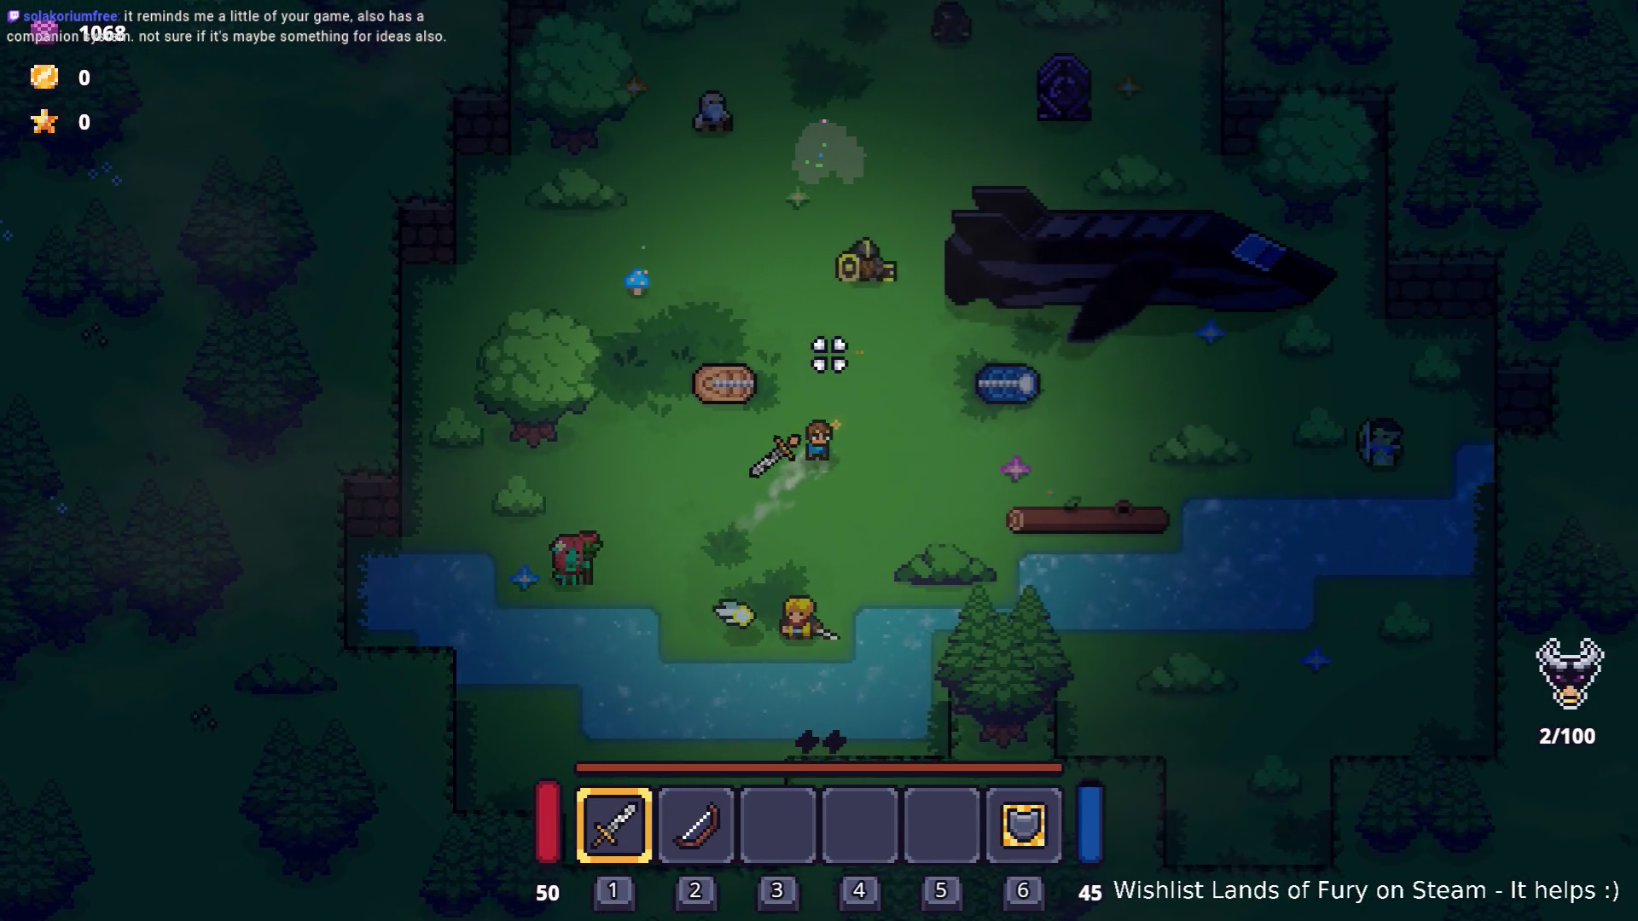
Walk around the key and down to the river bank, then pause and quit the game.
key("w")
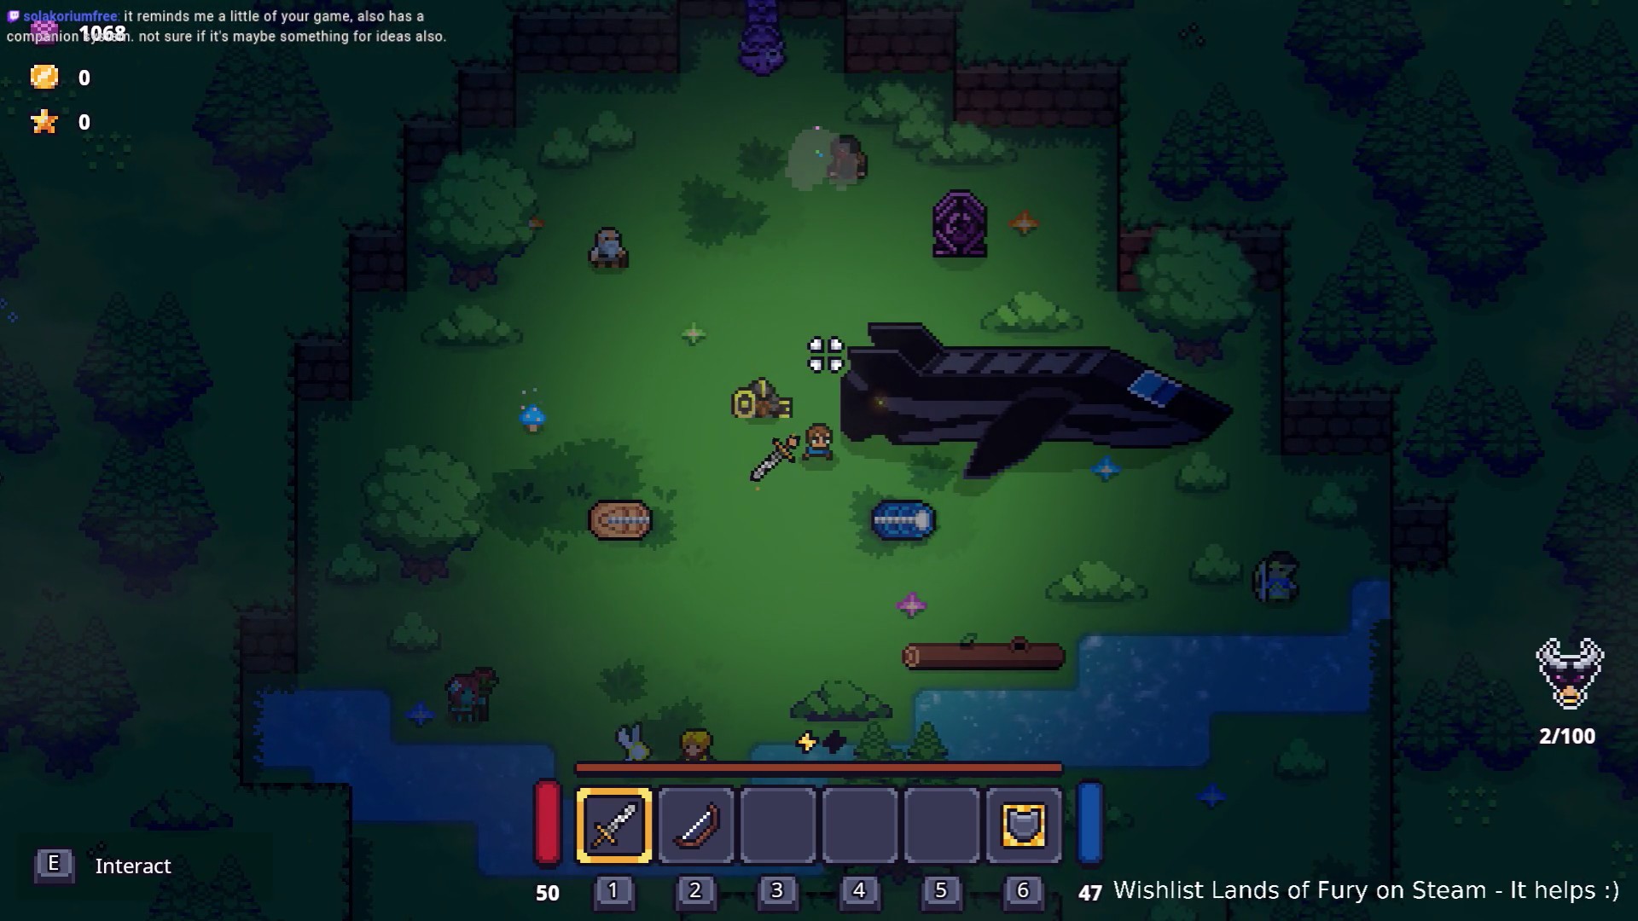
key("s")
key("w")
key("a")
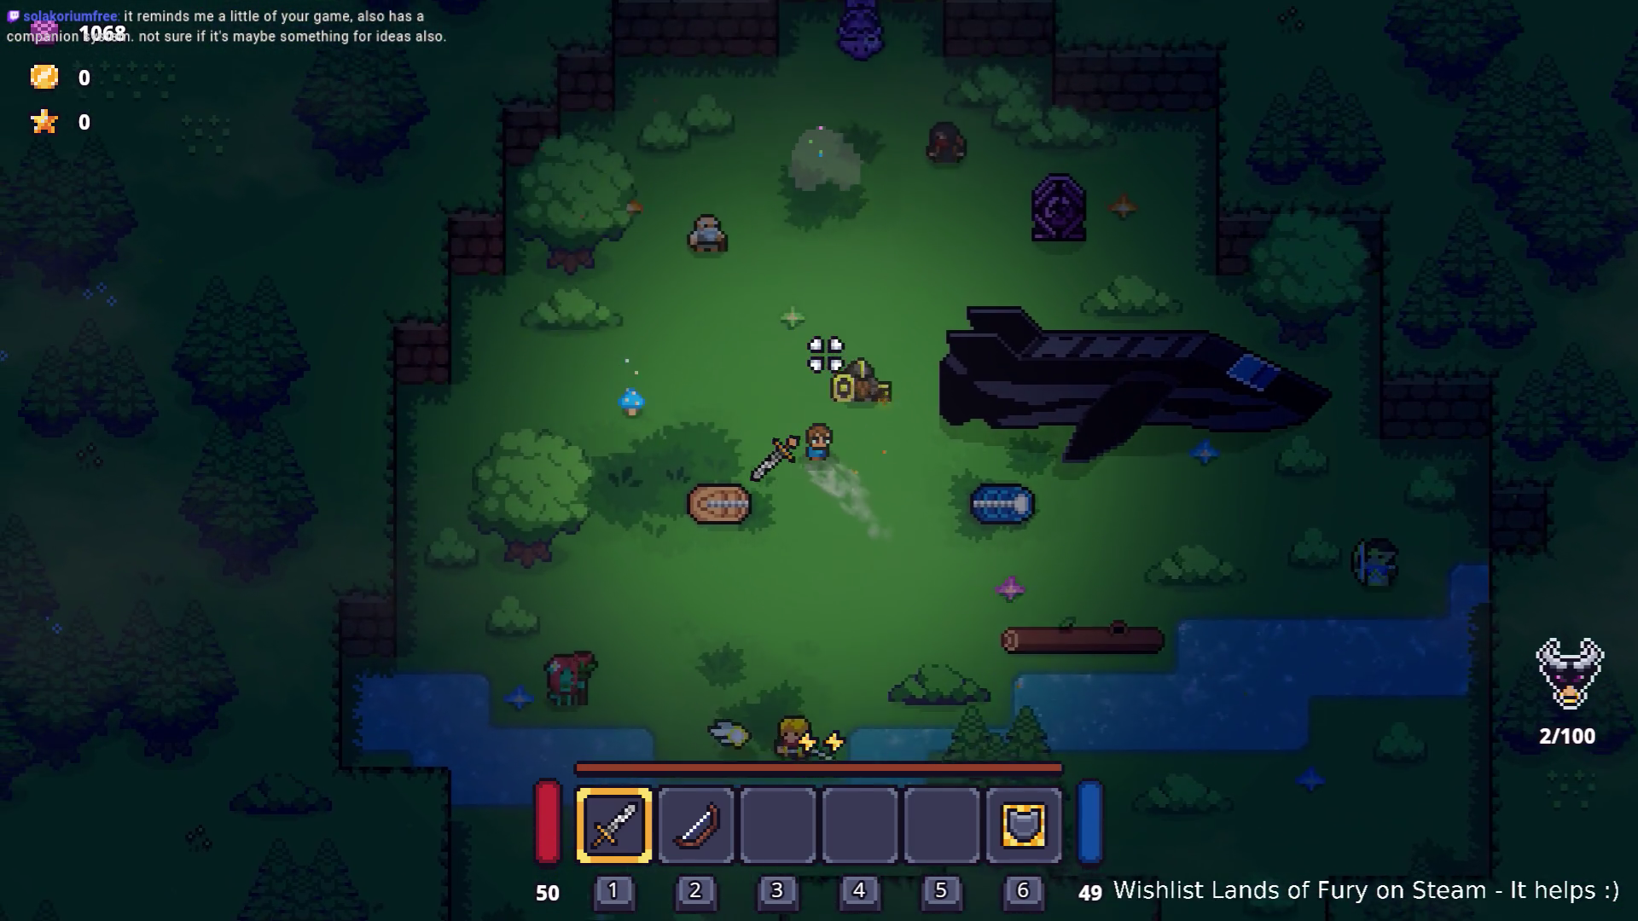
key("w")
key("d")
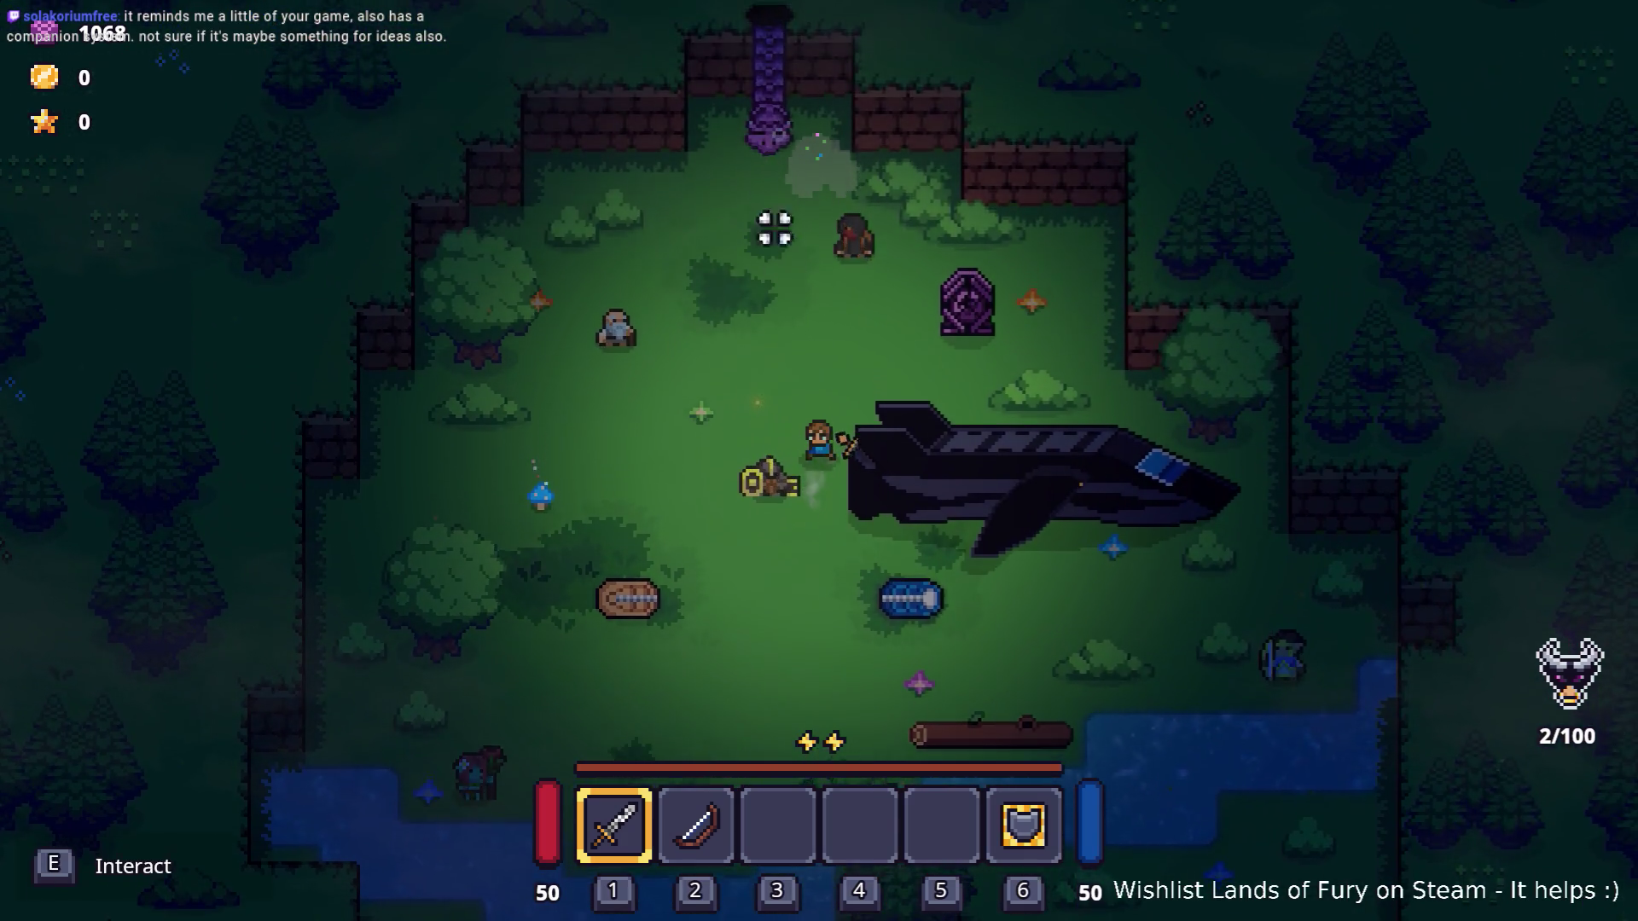
key("s")
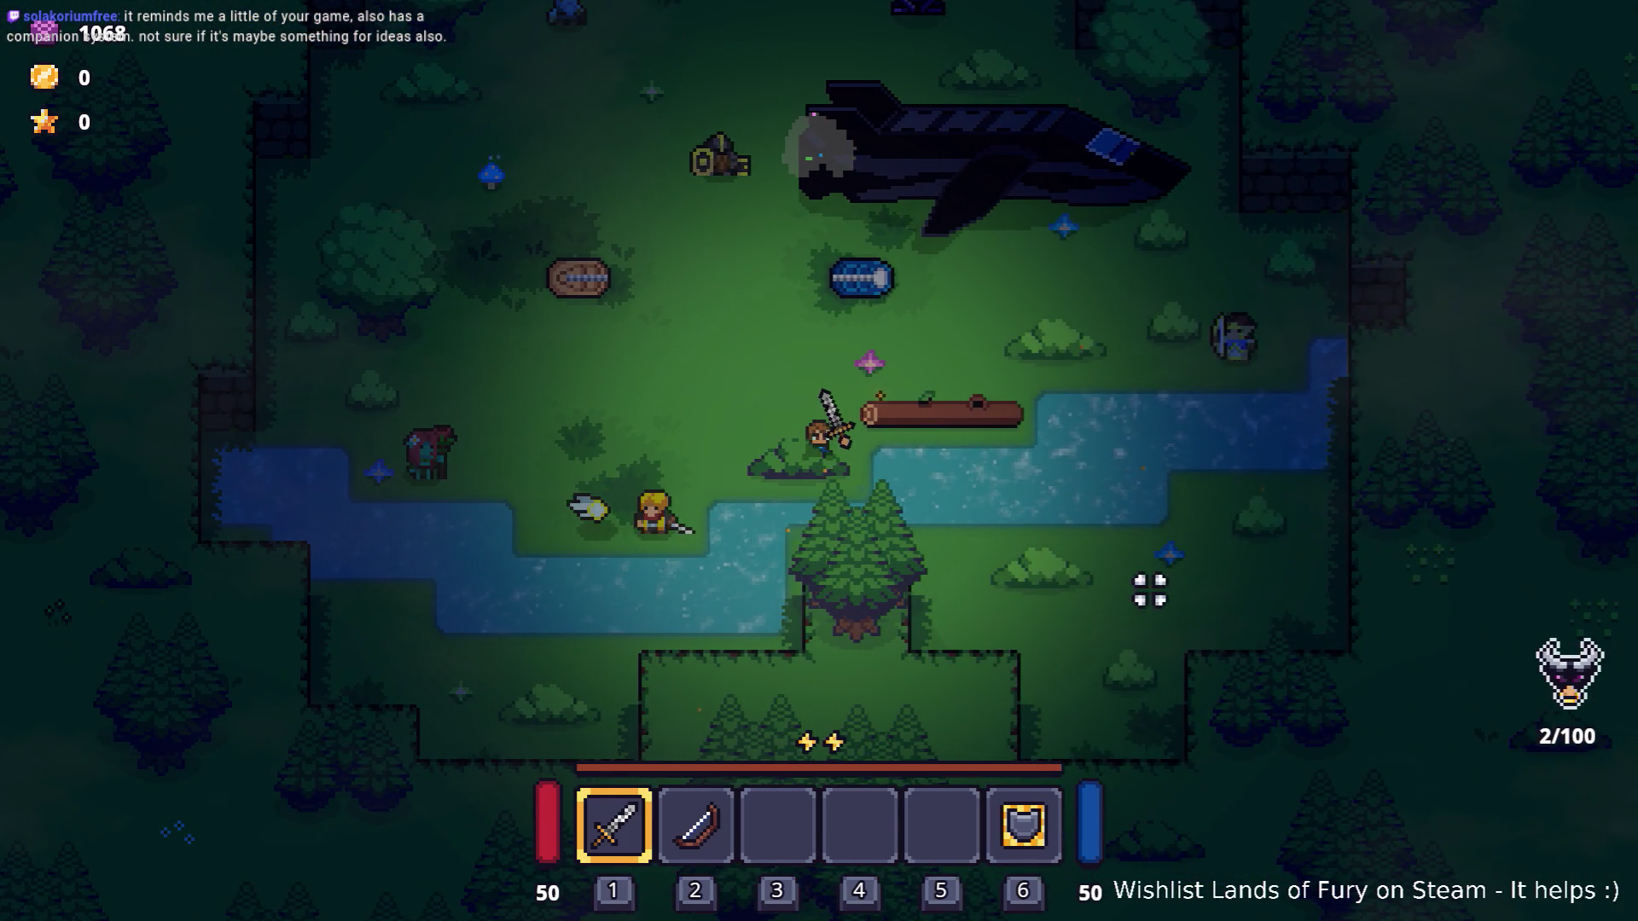
key("Escape")
left_click(896, 790)
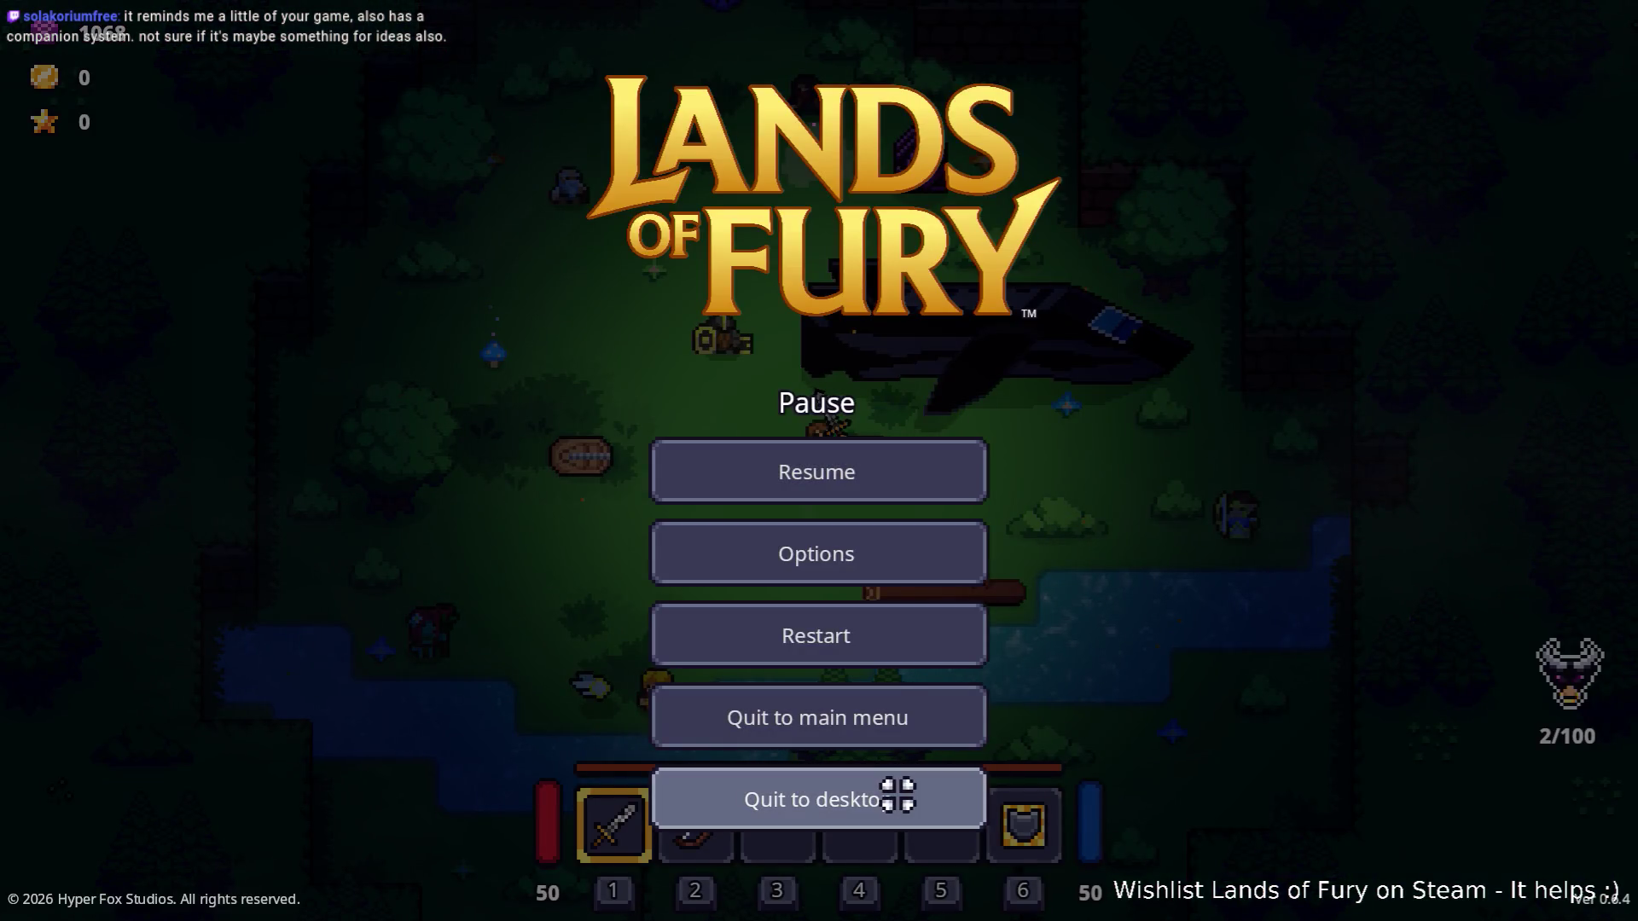
Filter the FileSystem by 'foxs' and open the FoxStatue scene.
scroll(800, 463, "down", 3)
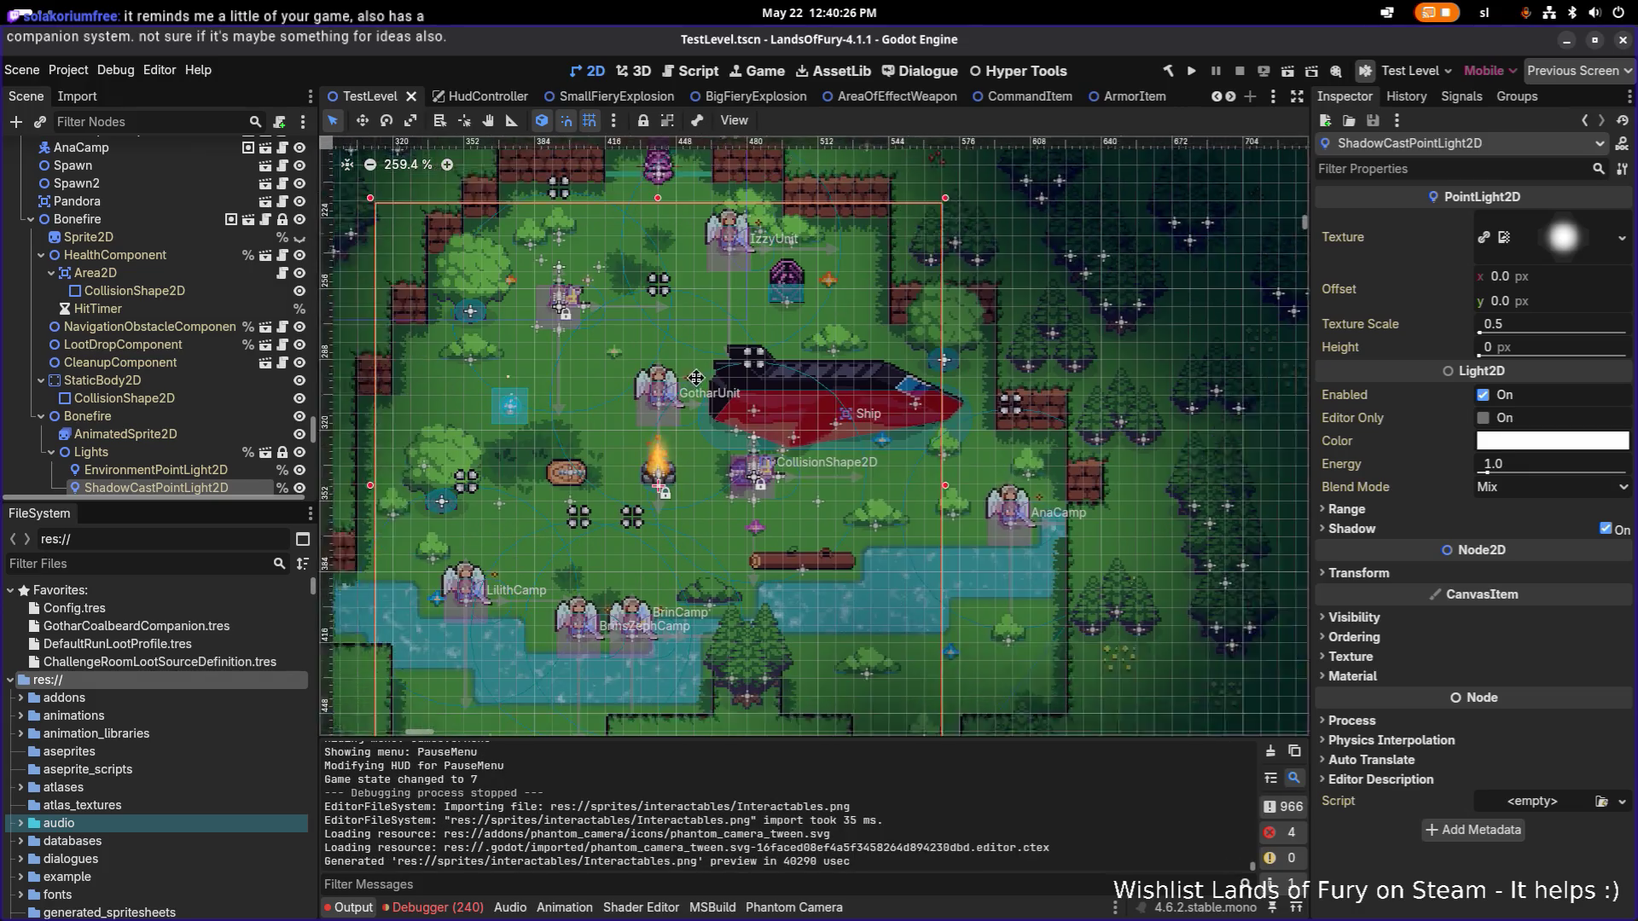
left_click(164, 565)
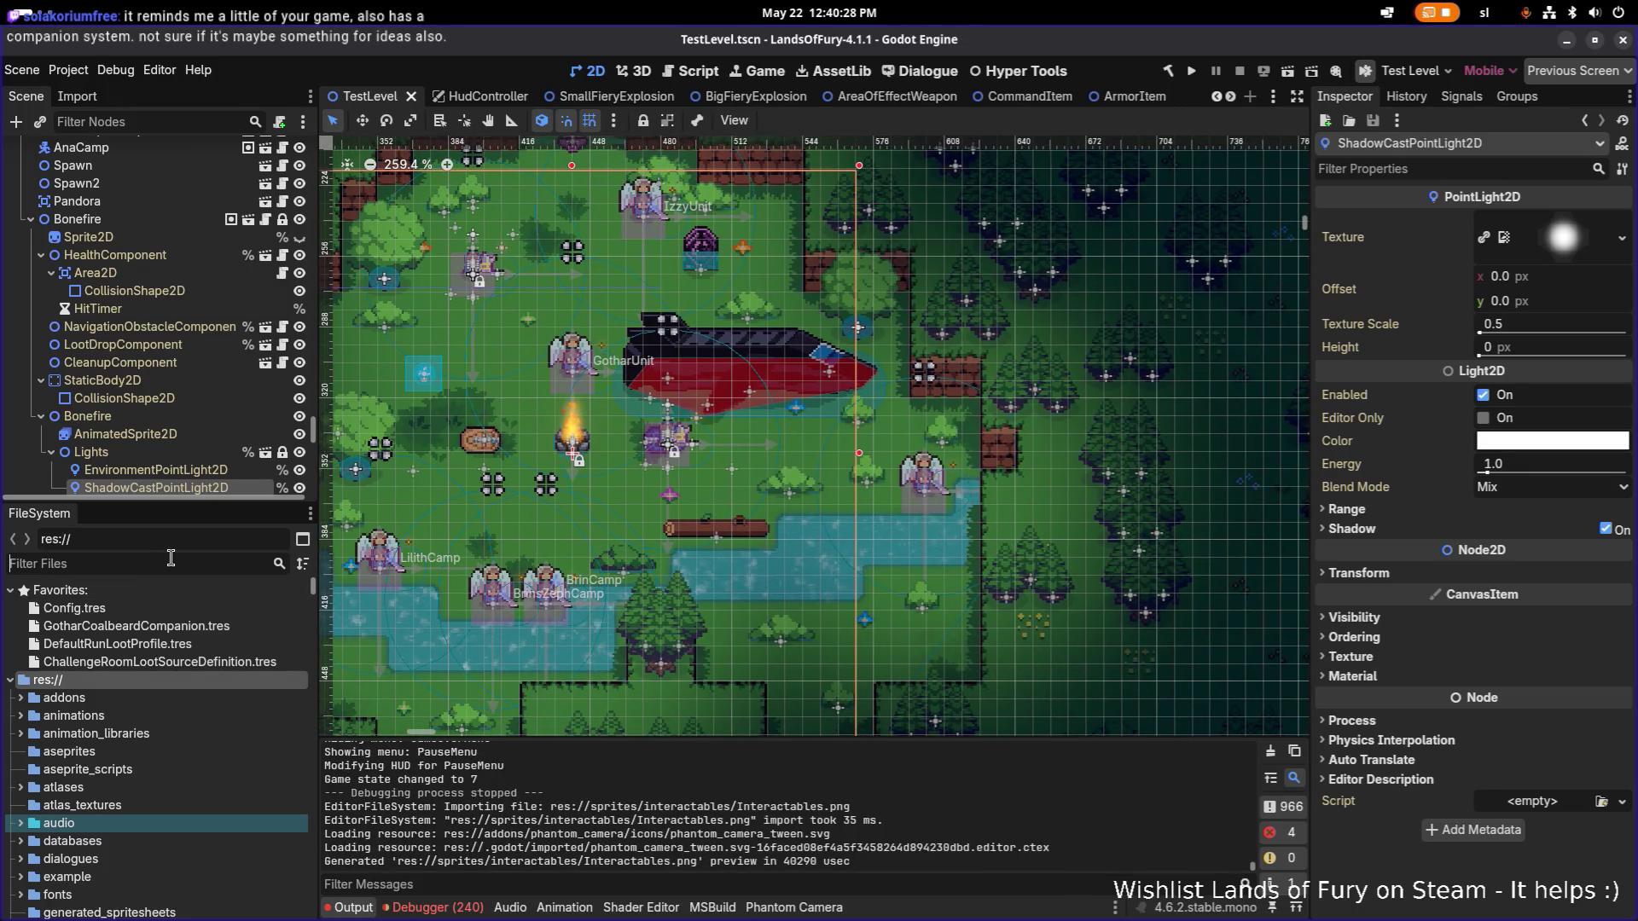
type("foxs")
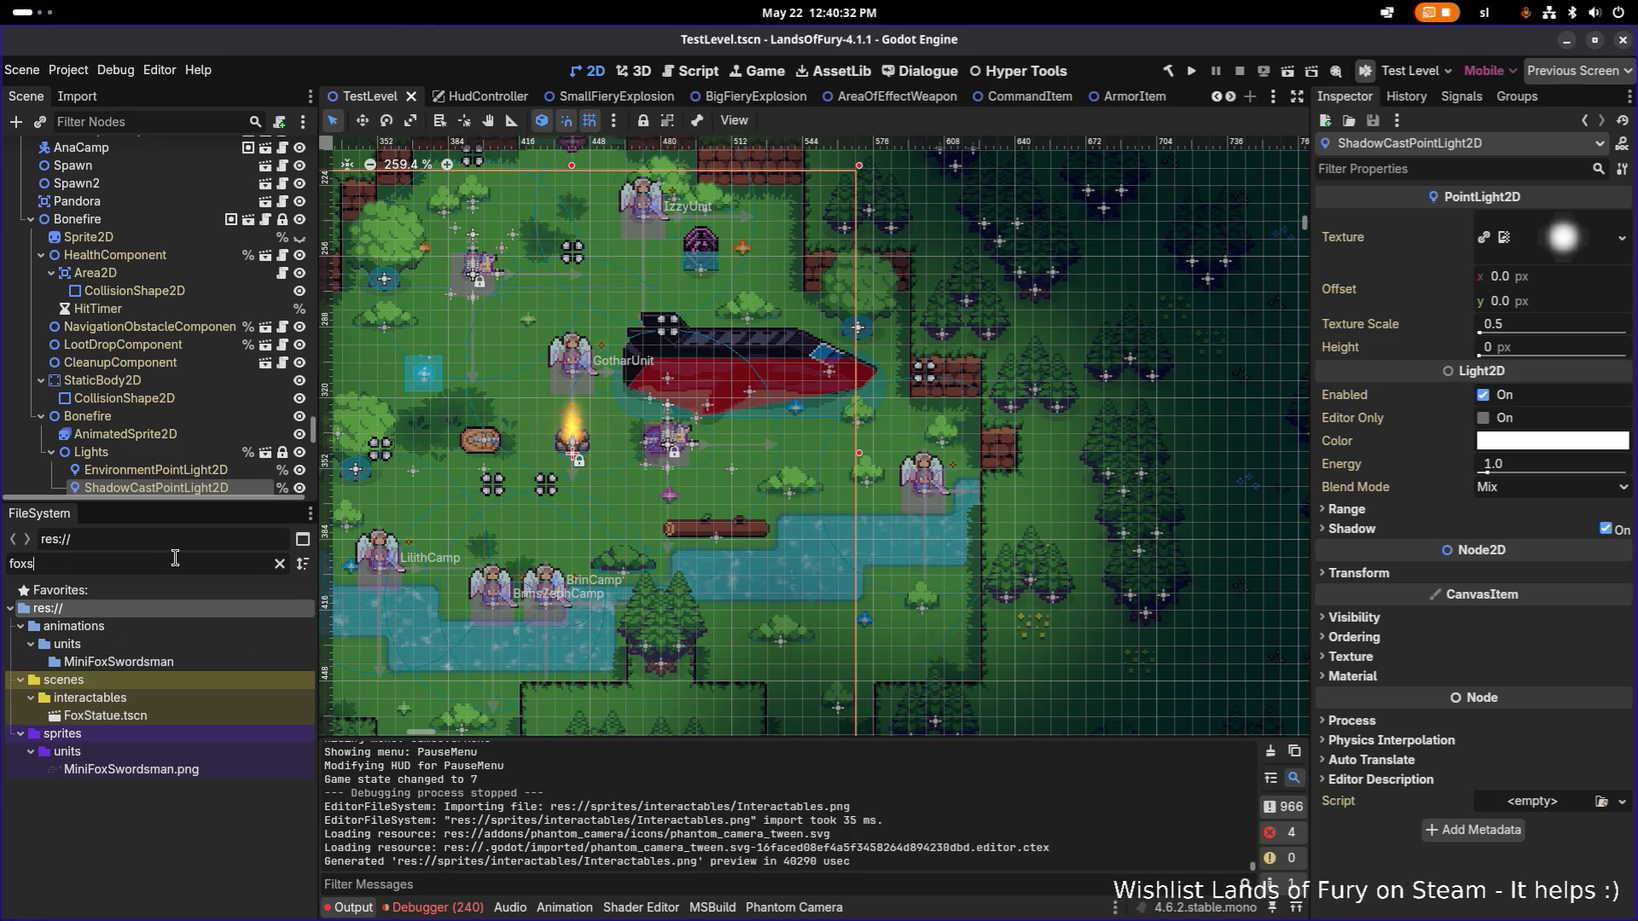
double_click(146, 716)
Clear the filter, select FoxStatue.tscn and duplicate it with Ctrl+D.
left_click(279, 564)
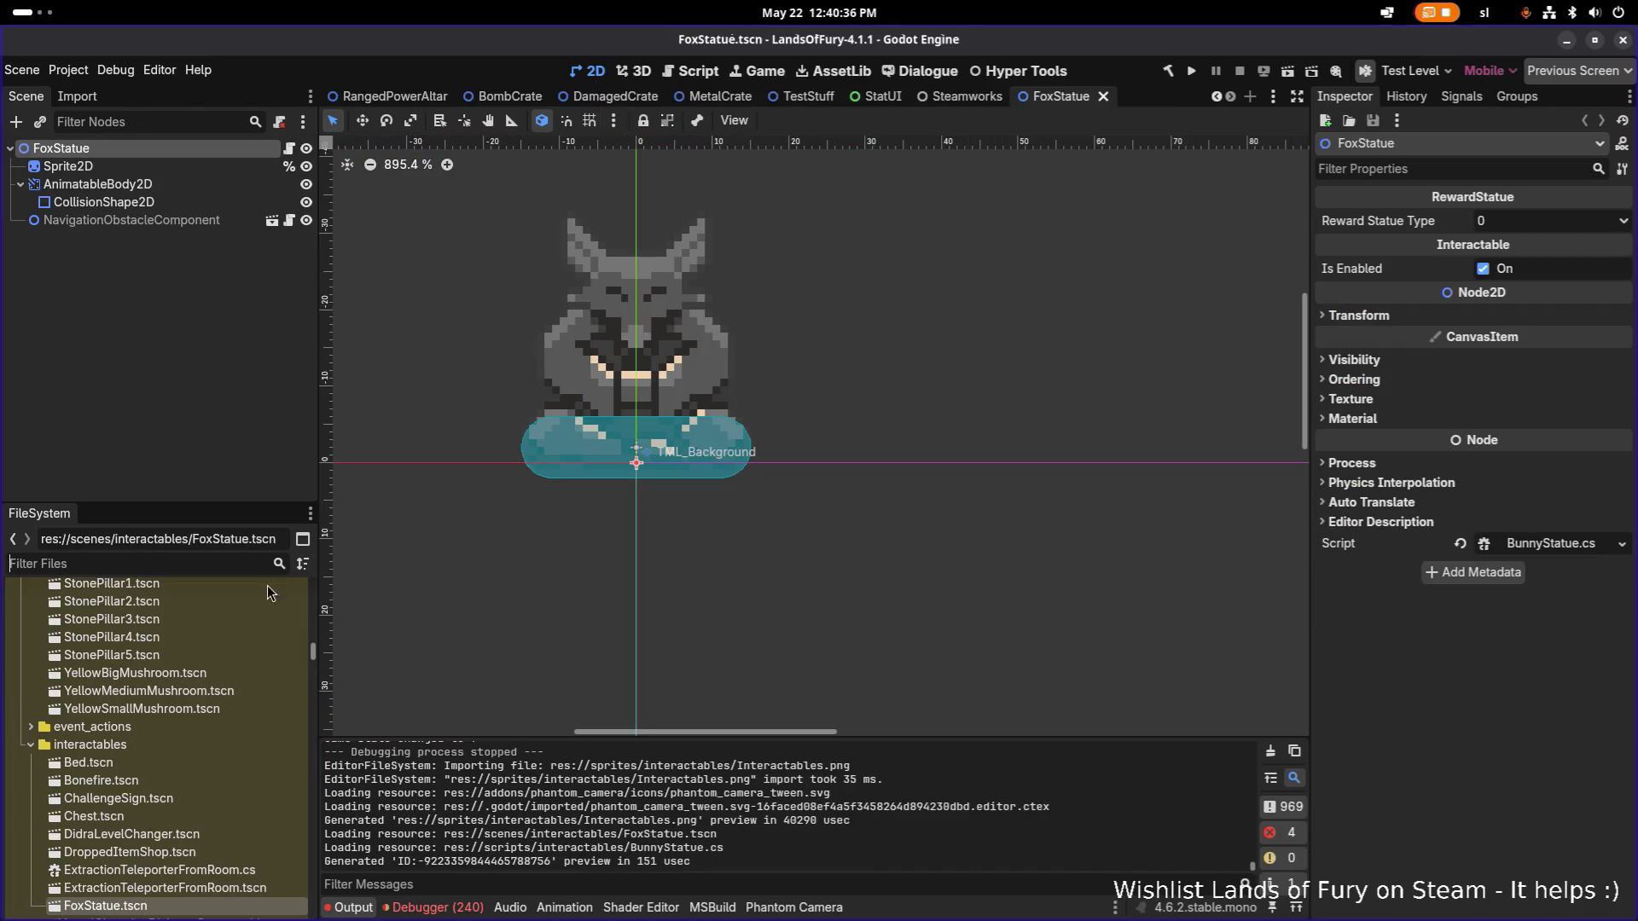
scroll(181, 710, "down", 1)
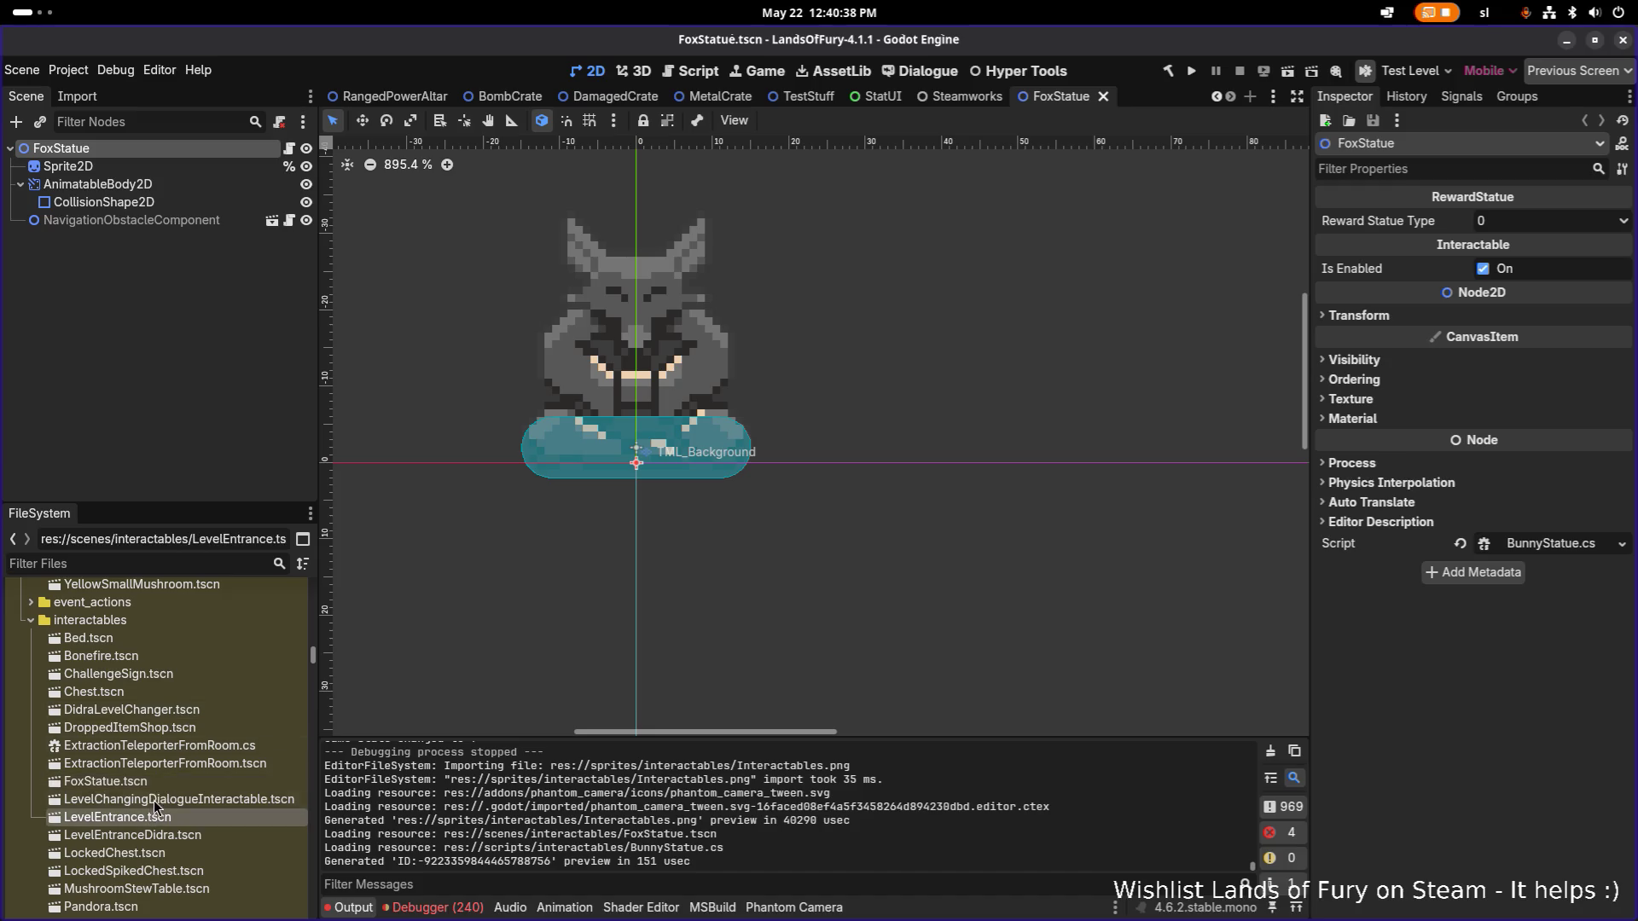
left_click(169, 765)
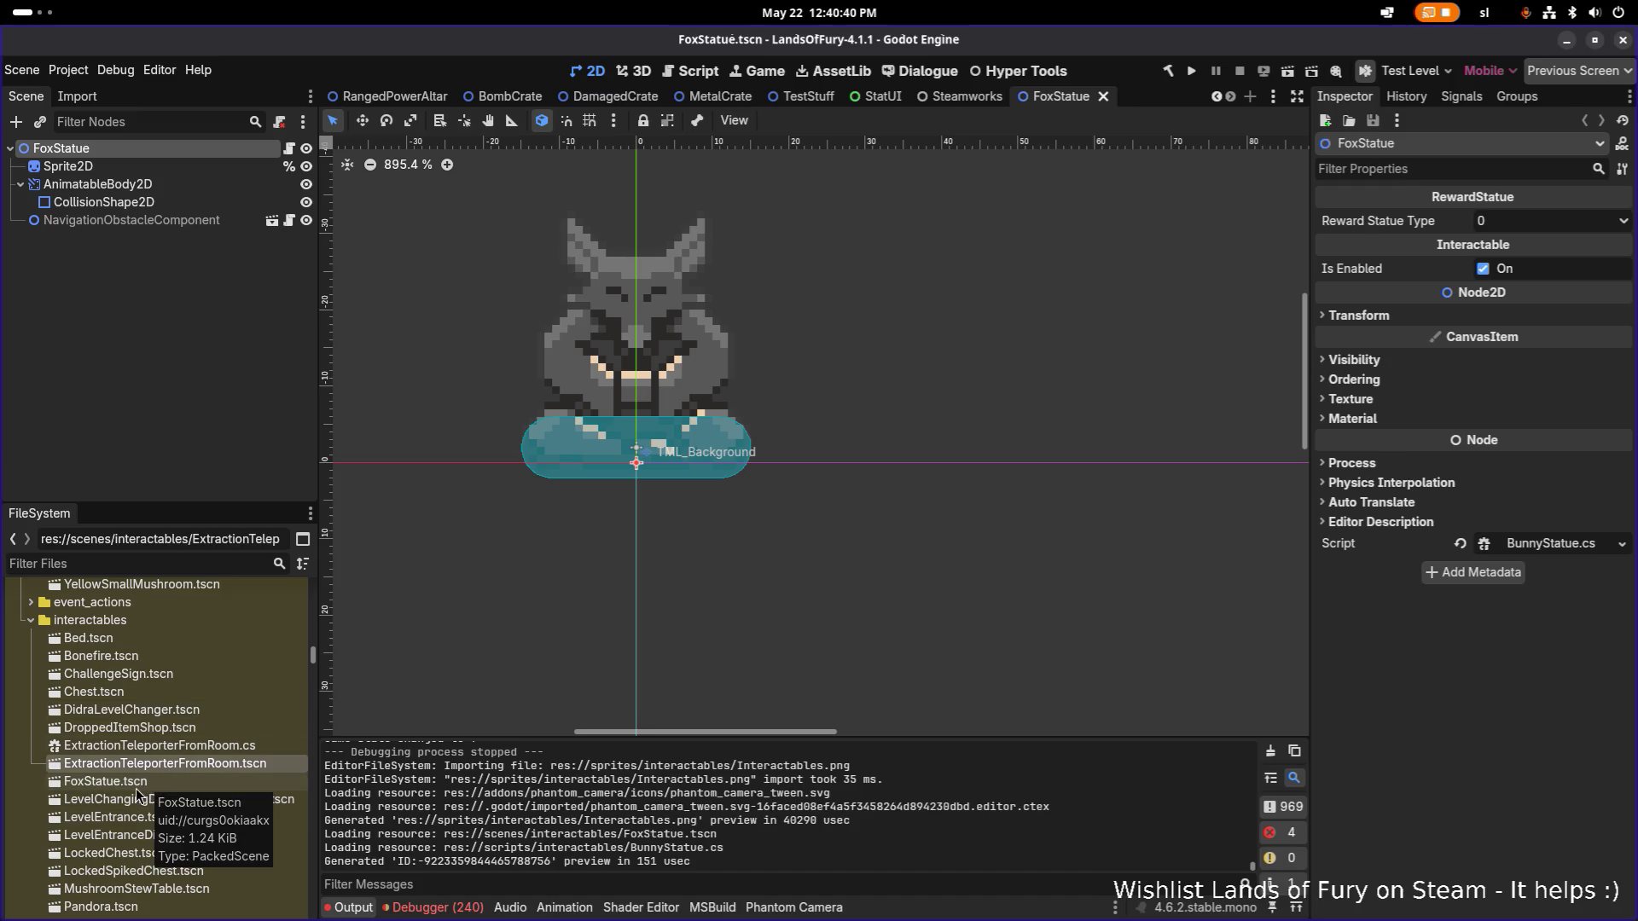
left_click(134, 786)
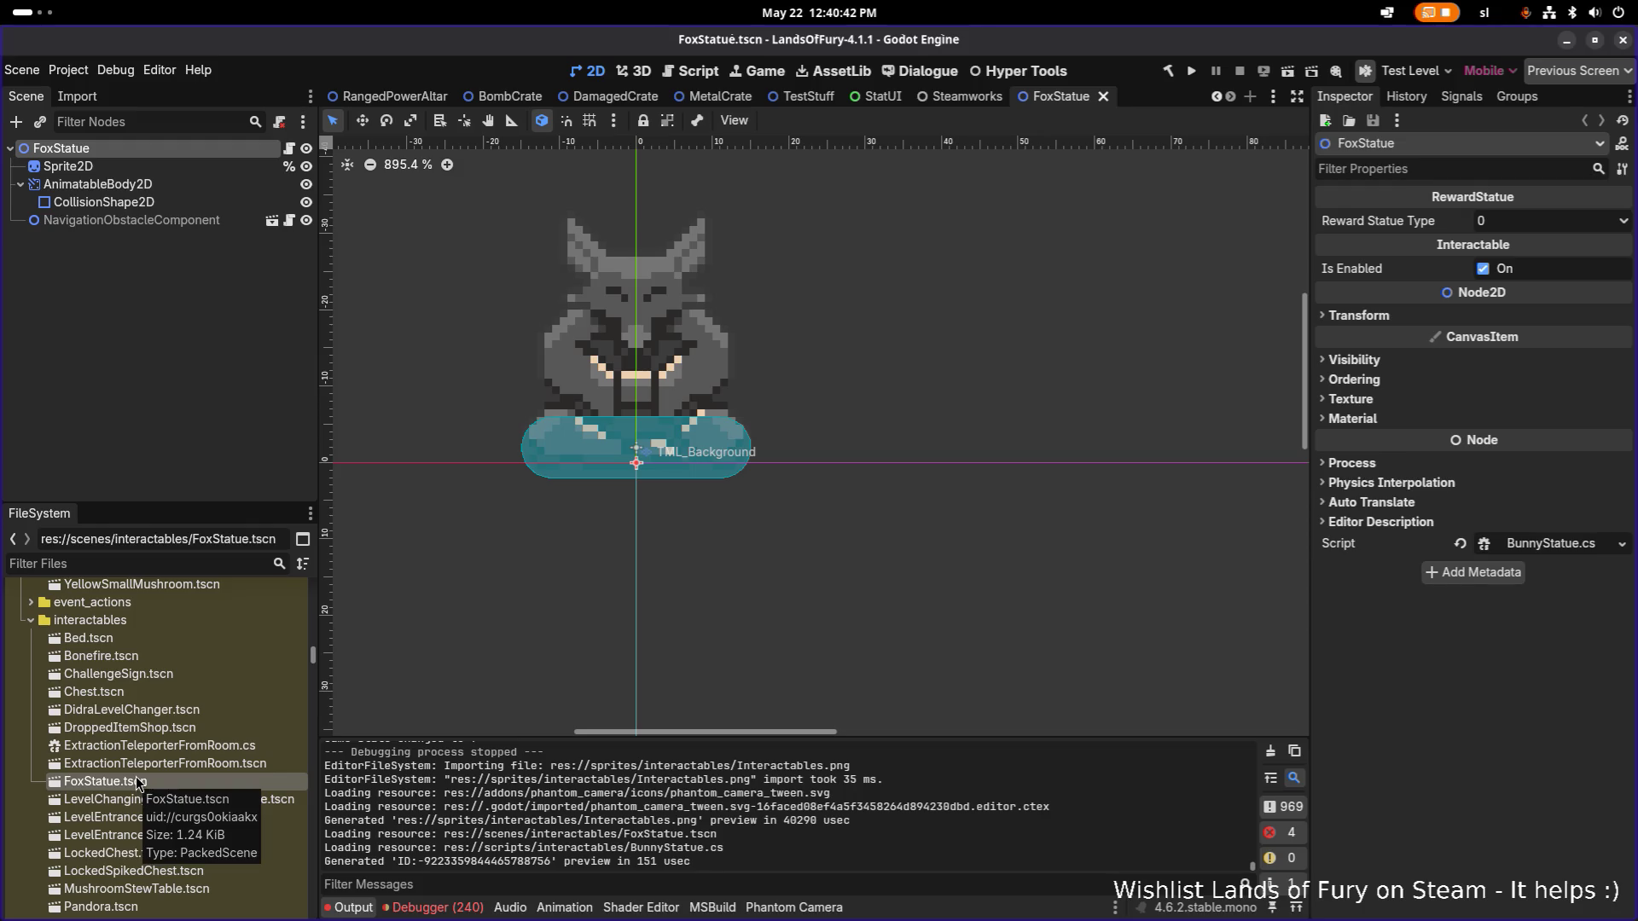
left_click(137, 764)
left_click(134, 786)
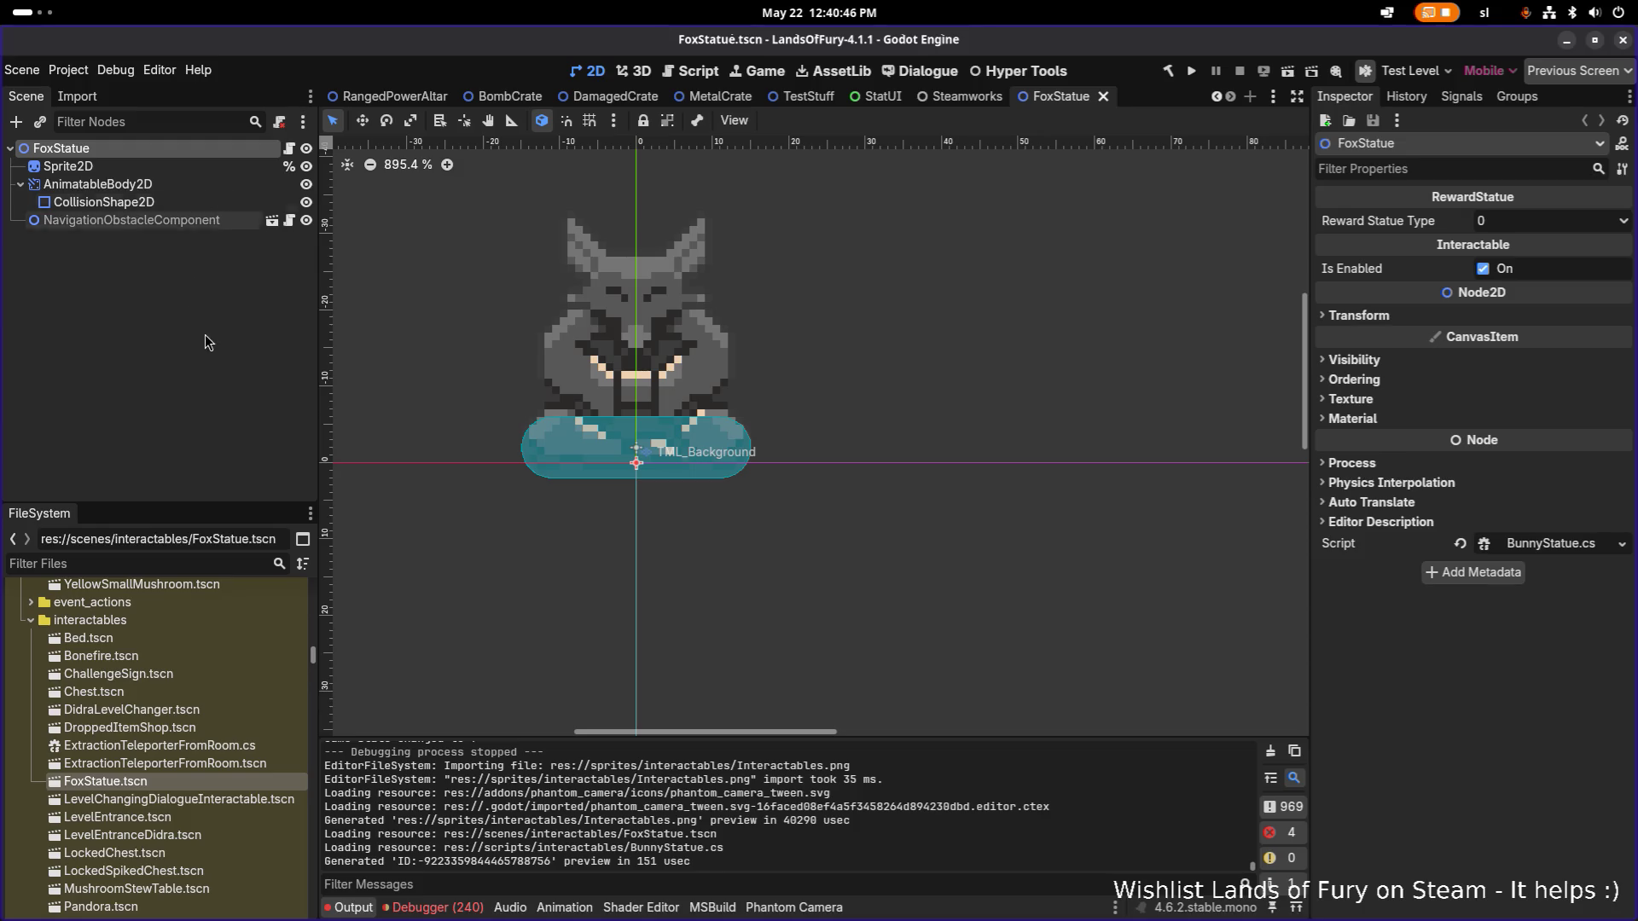
scroll(155, 761, "up", 2)
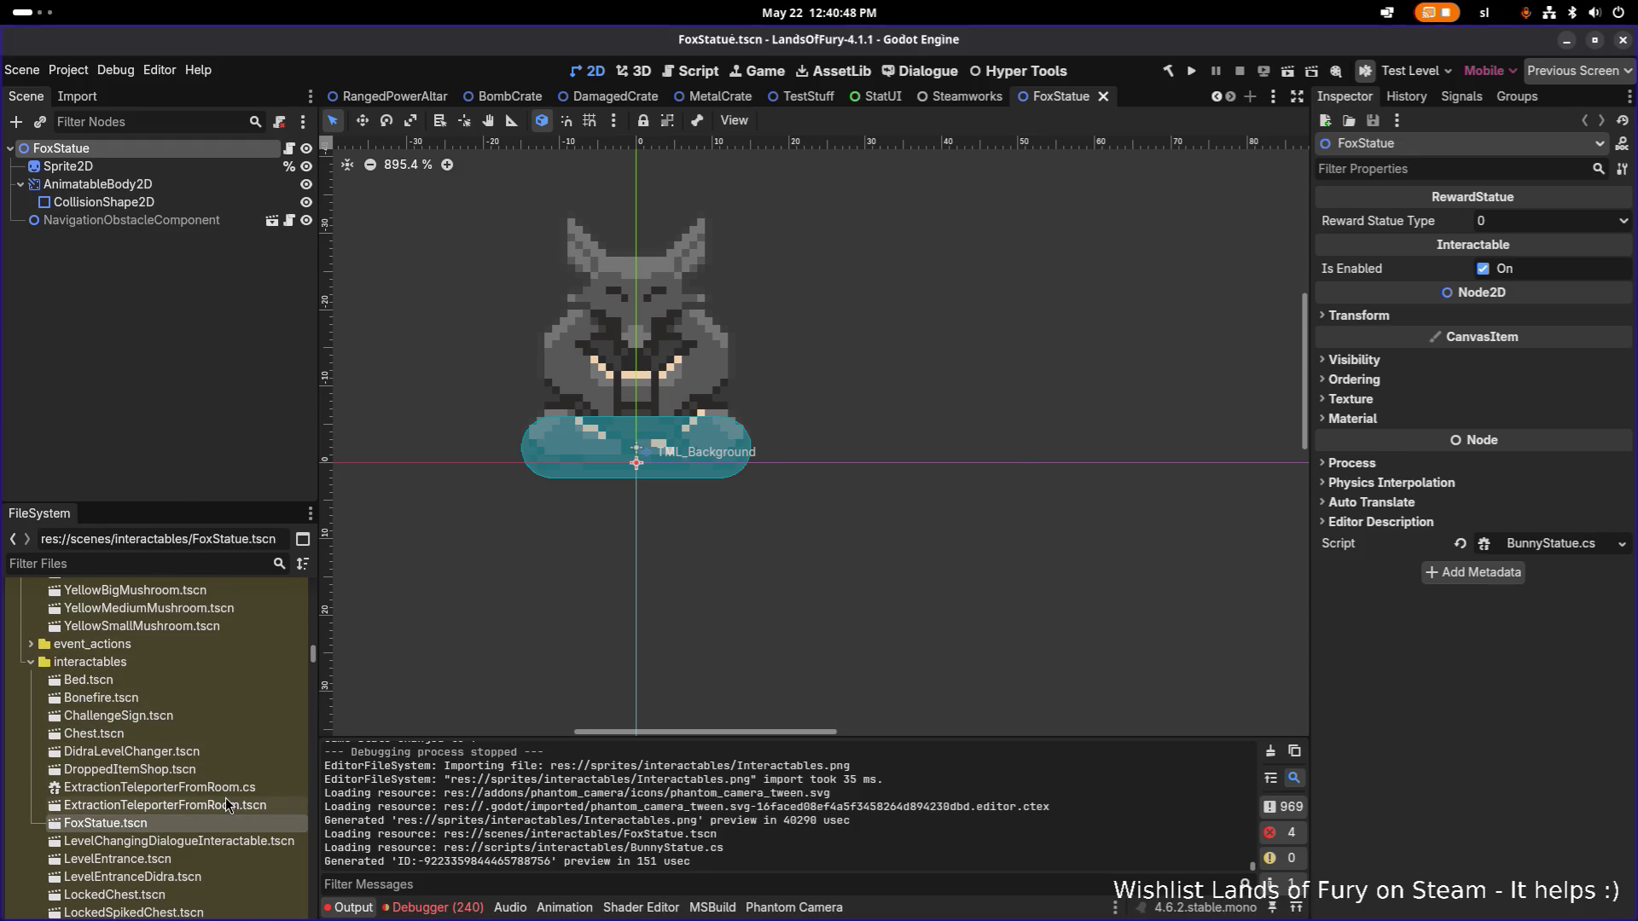
key("ctrl+d")
key("Right")
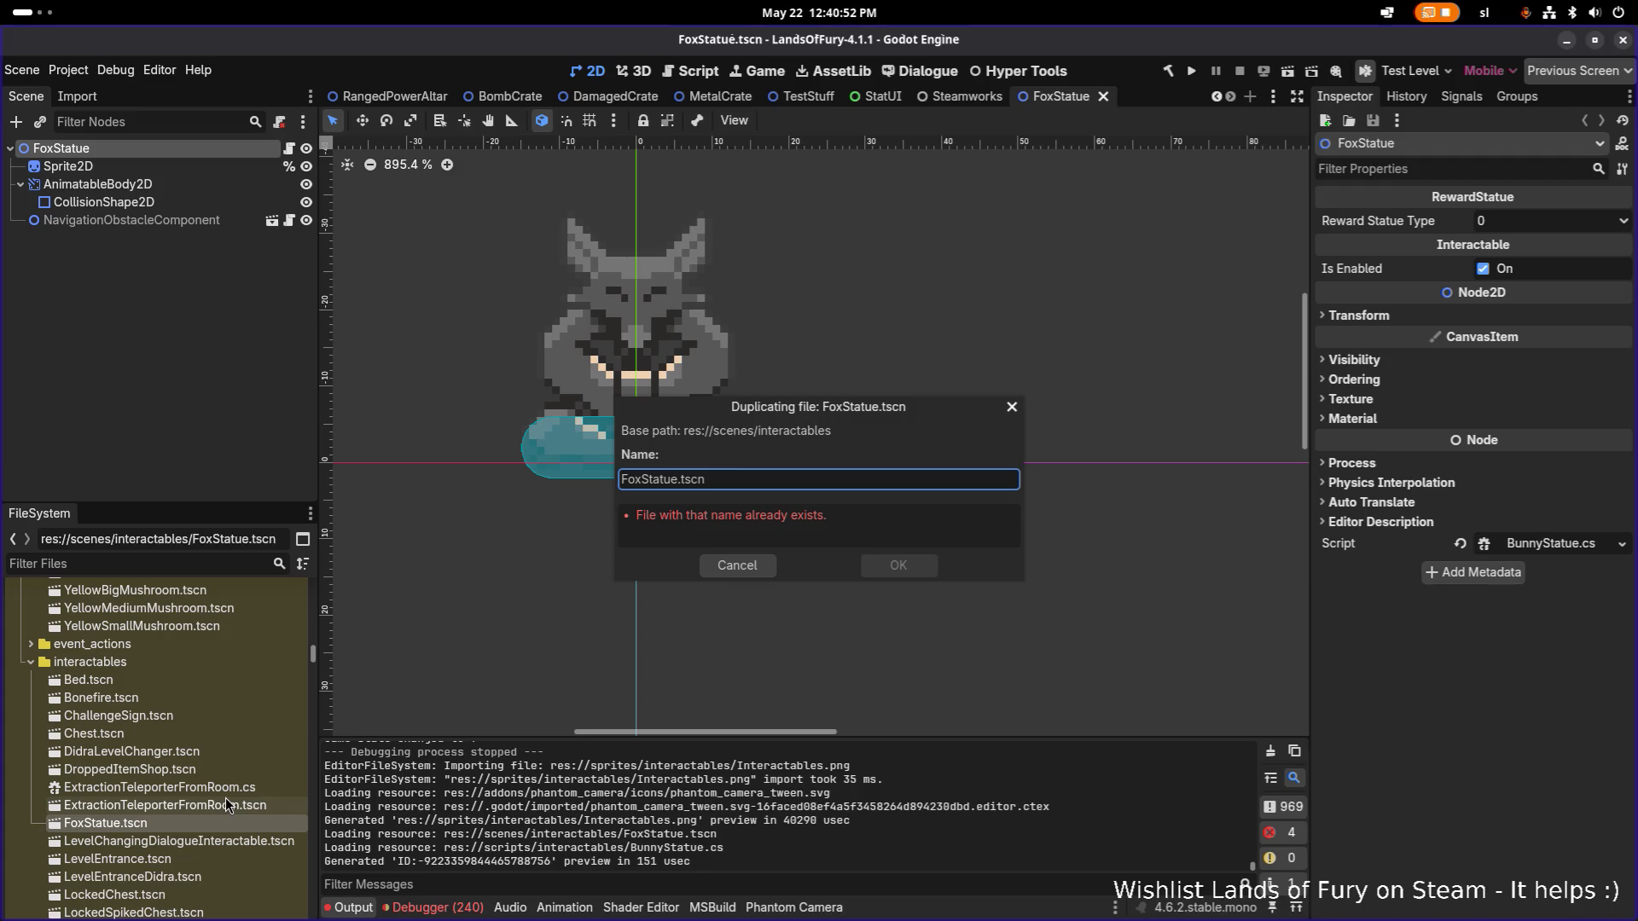
Name the duplicated scene HallOfFameStatue.tscn.
type("HallOf")
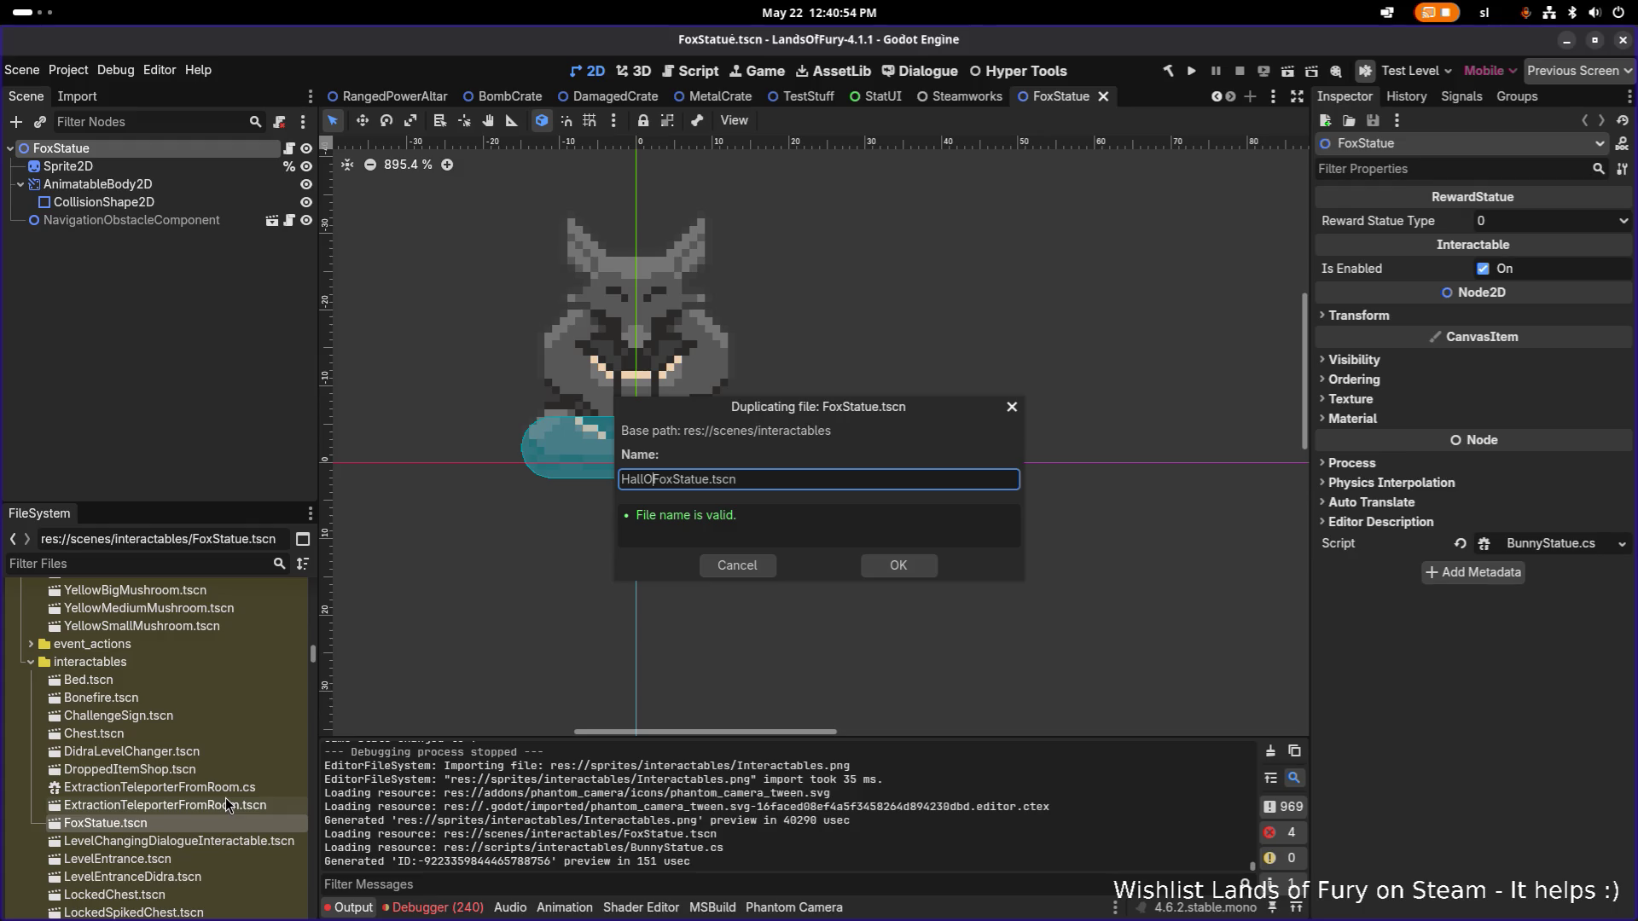
key("Delete")
key("Delete")
key("Delete")
type("Fame")
key("Return")
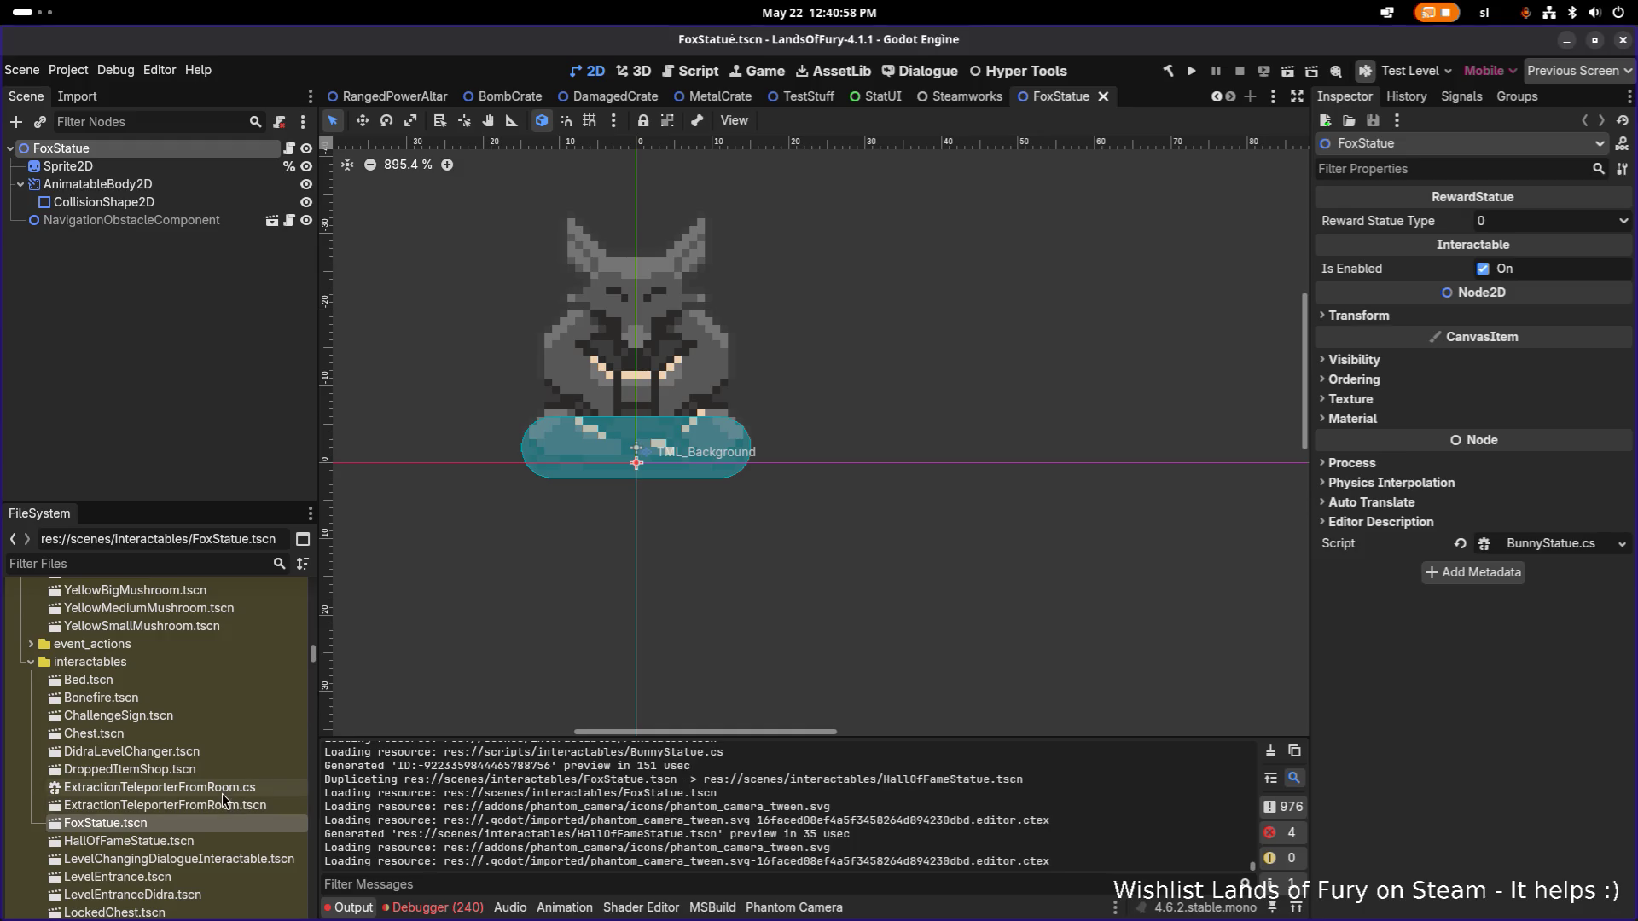
Open HallOfFameStatue.tscn, rename its root node to FoxCampStatue, and save the scene.
left_click(173, 564)
type("halloffa")
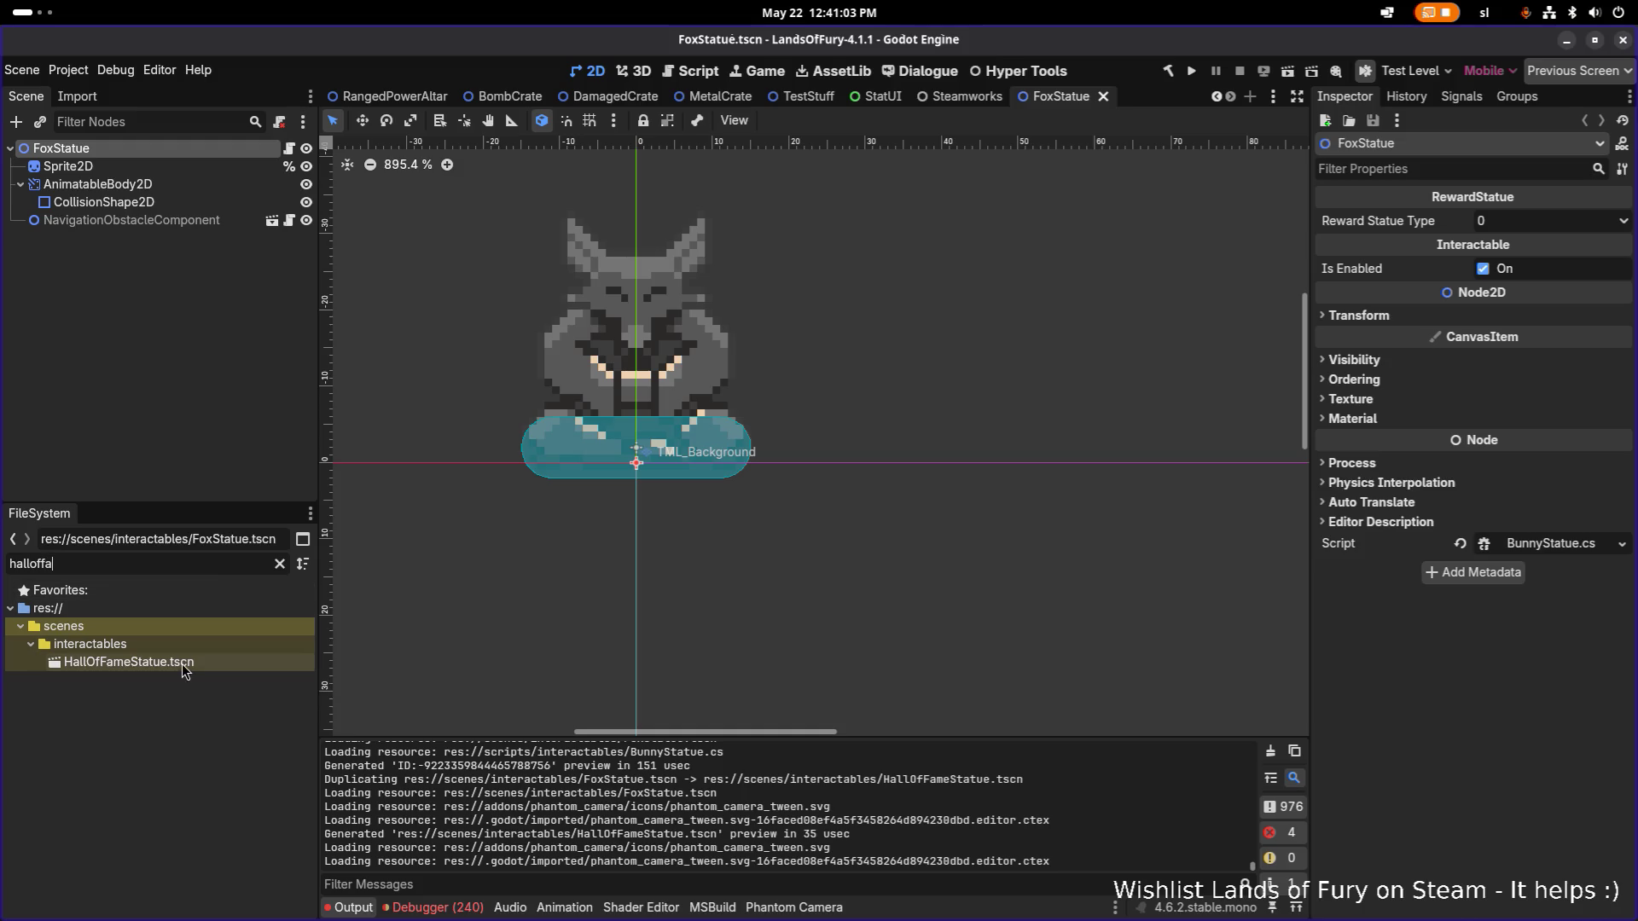
double_click(189, 661)
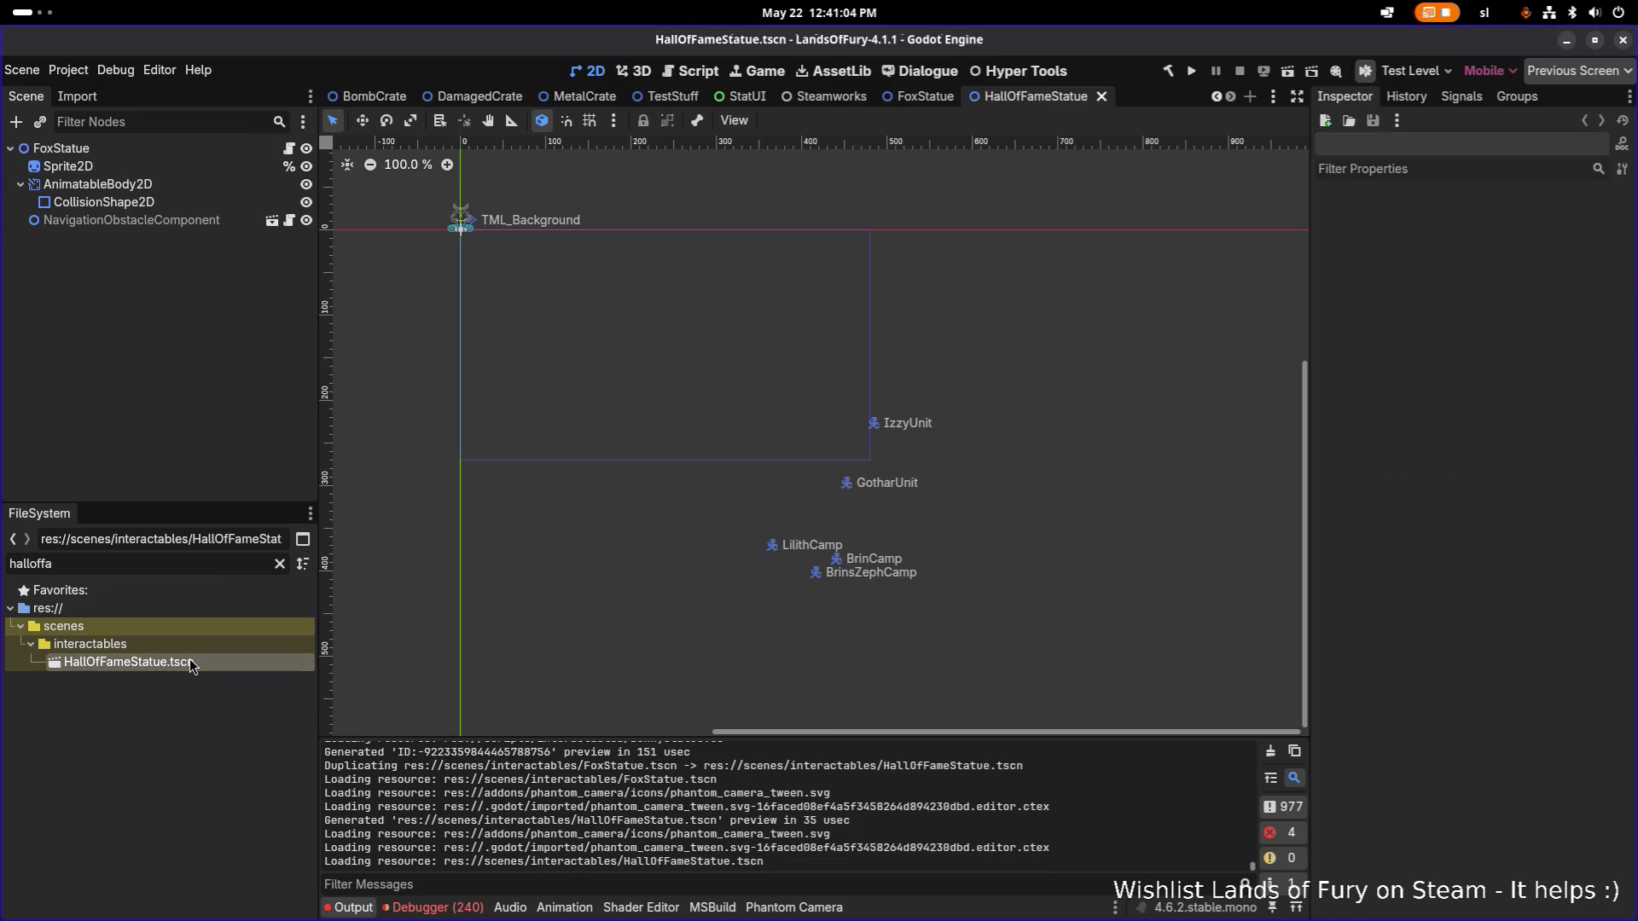
left_click(198, 148)
key("F1")
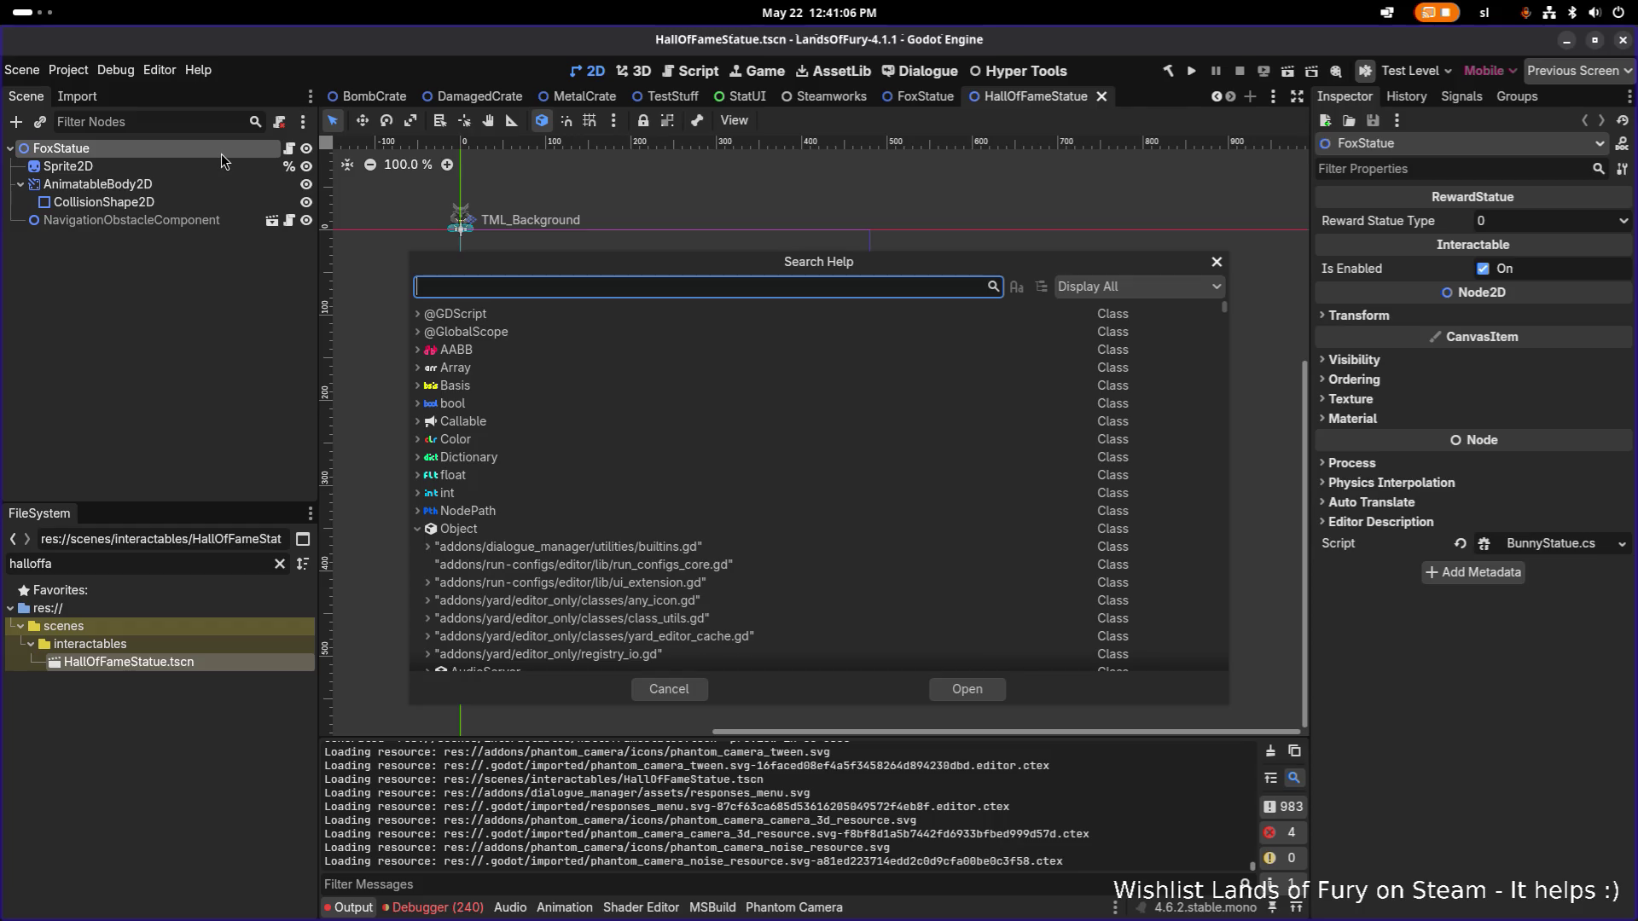
key("Escape")
key("F2")
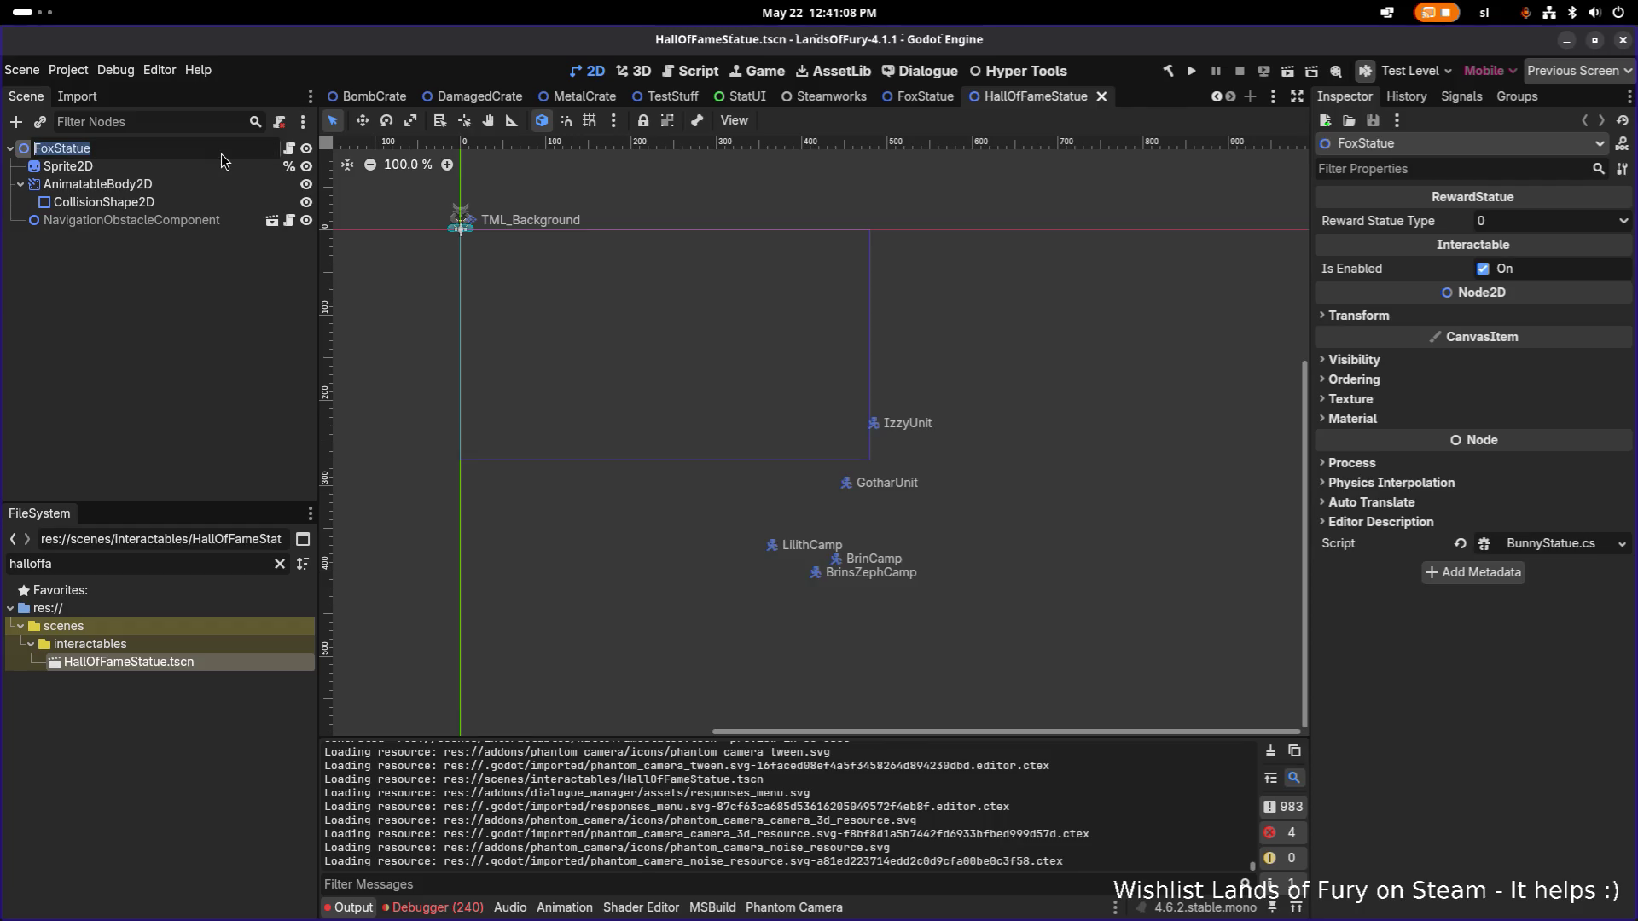
type("HallOfF")
type("ameStatue")
key("ctrl+a")
type("FoxCa")
type("mpStatue")
key("Return")
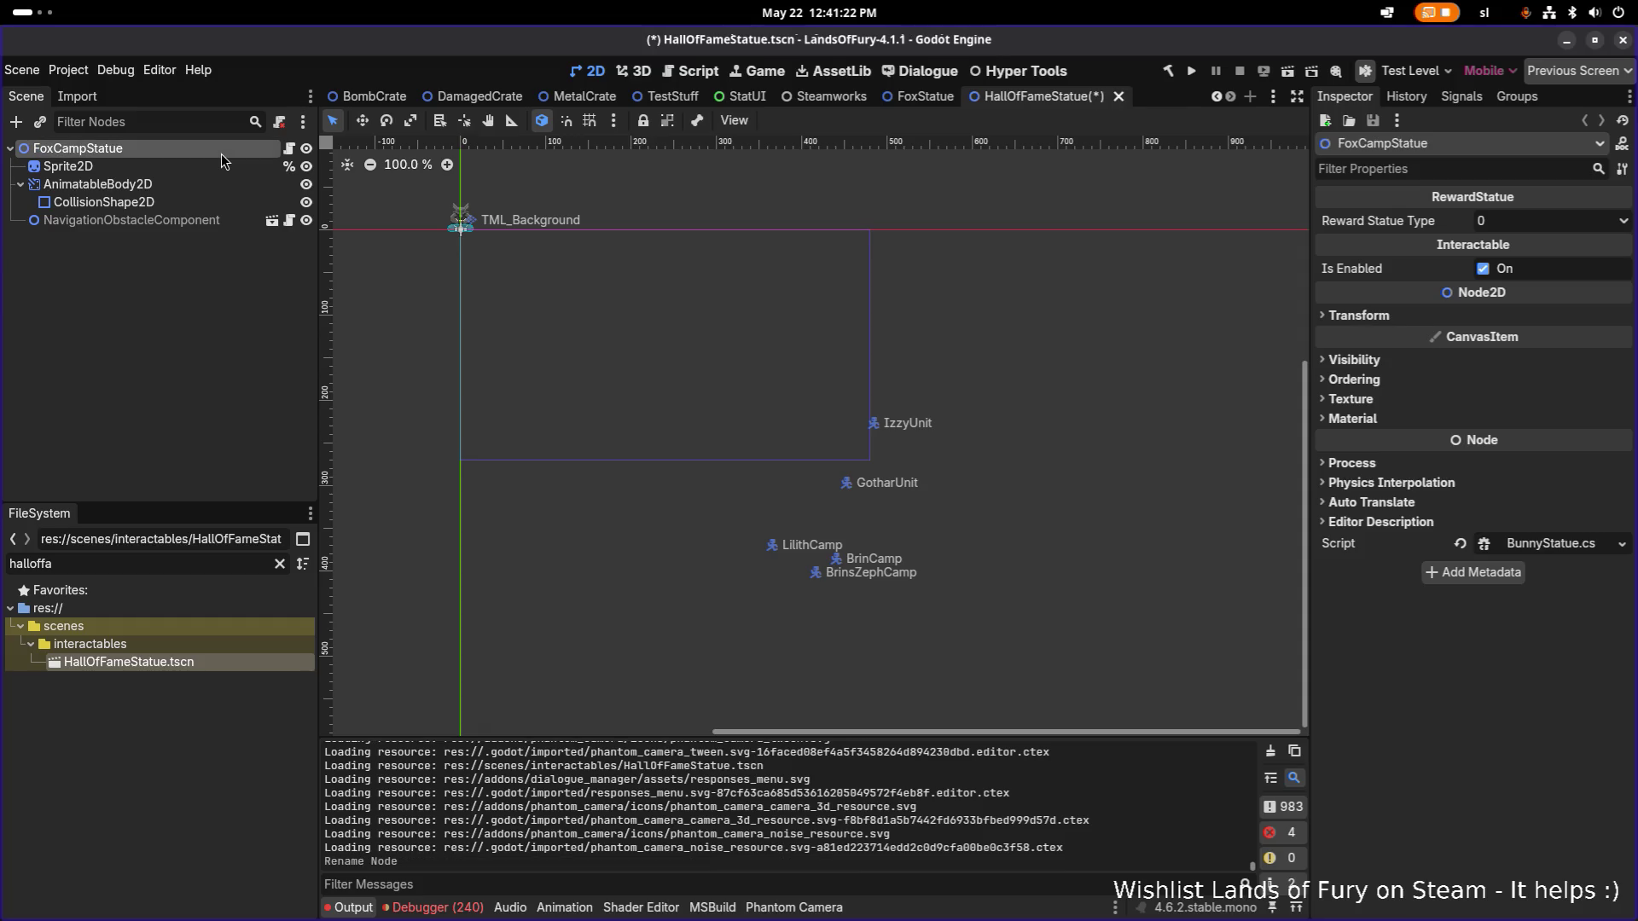
key("ctrl+s")
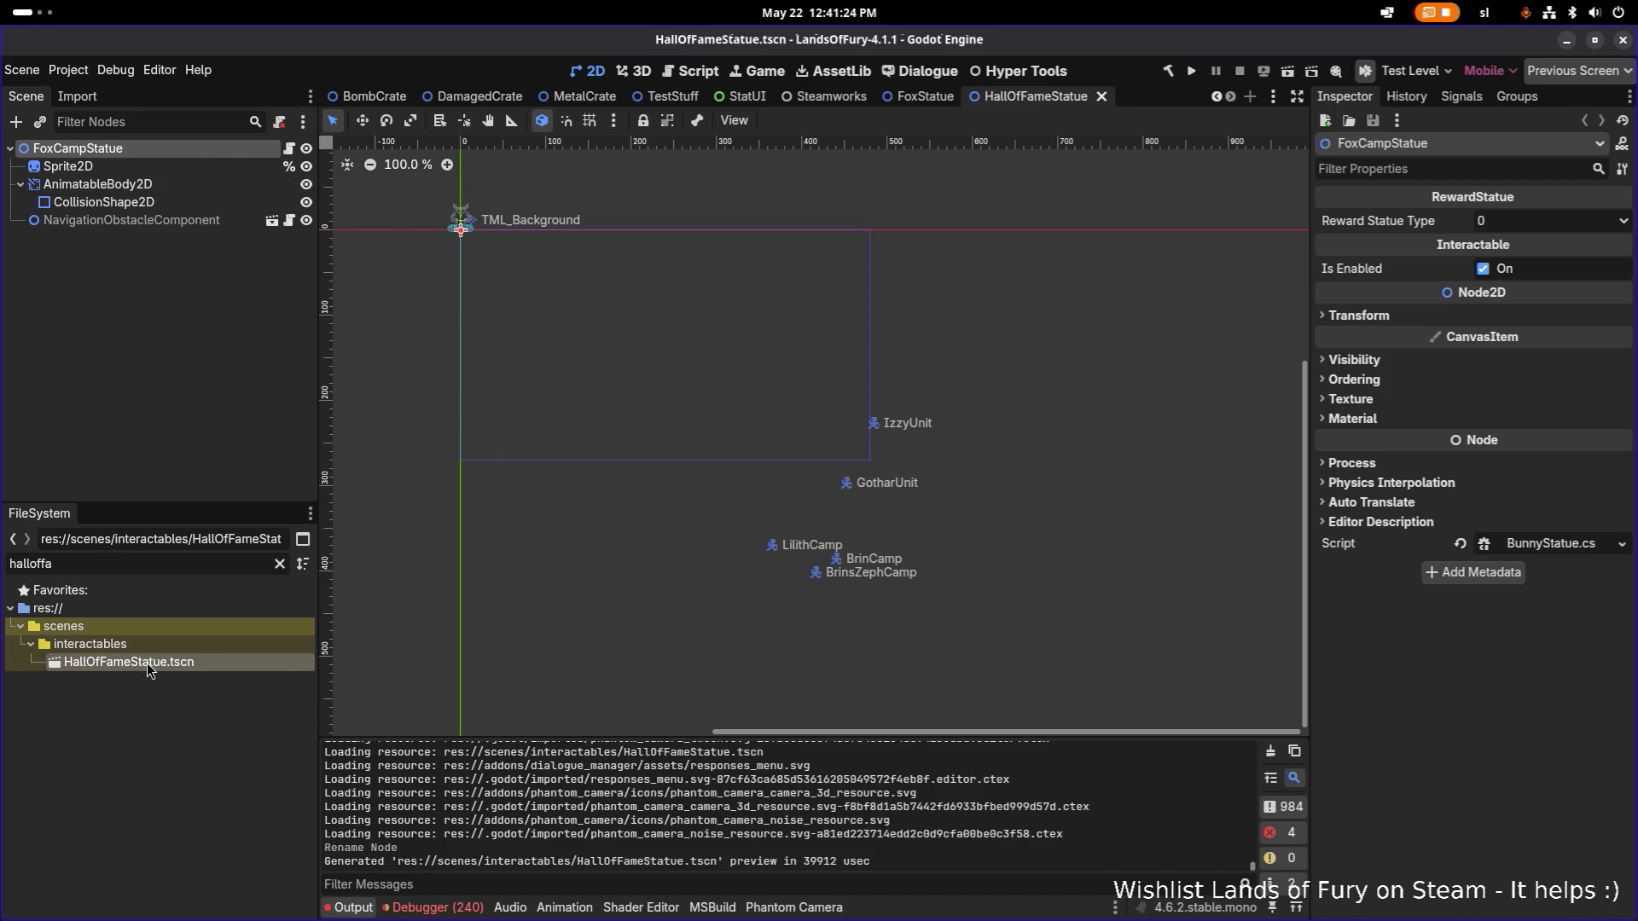
Rename the HallOfFameStatue.tscn file to FoxCampStatue.tscn.
left_click(176, 611)
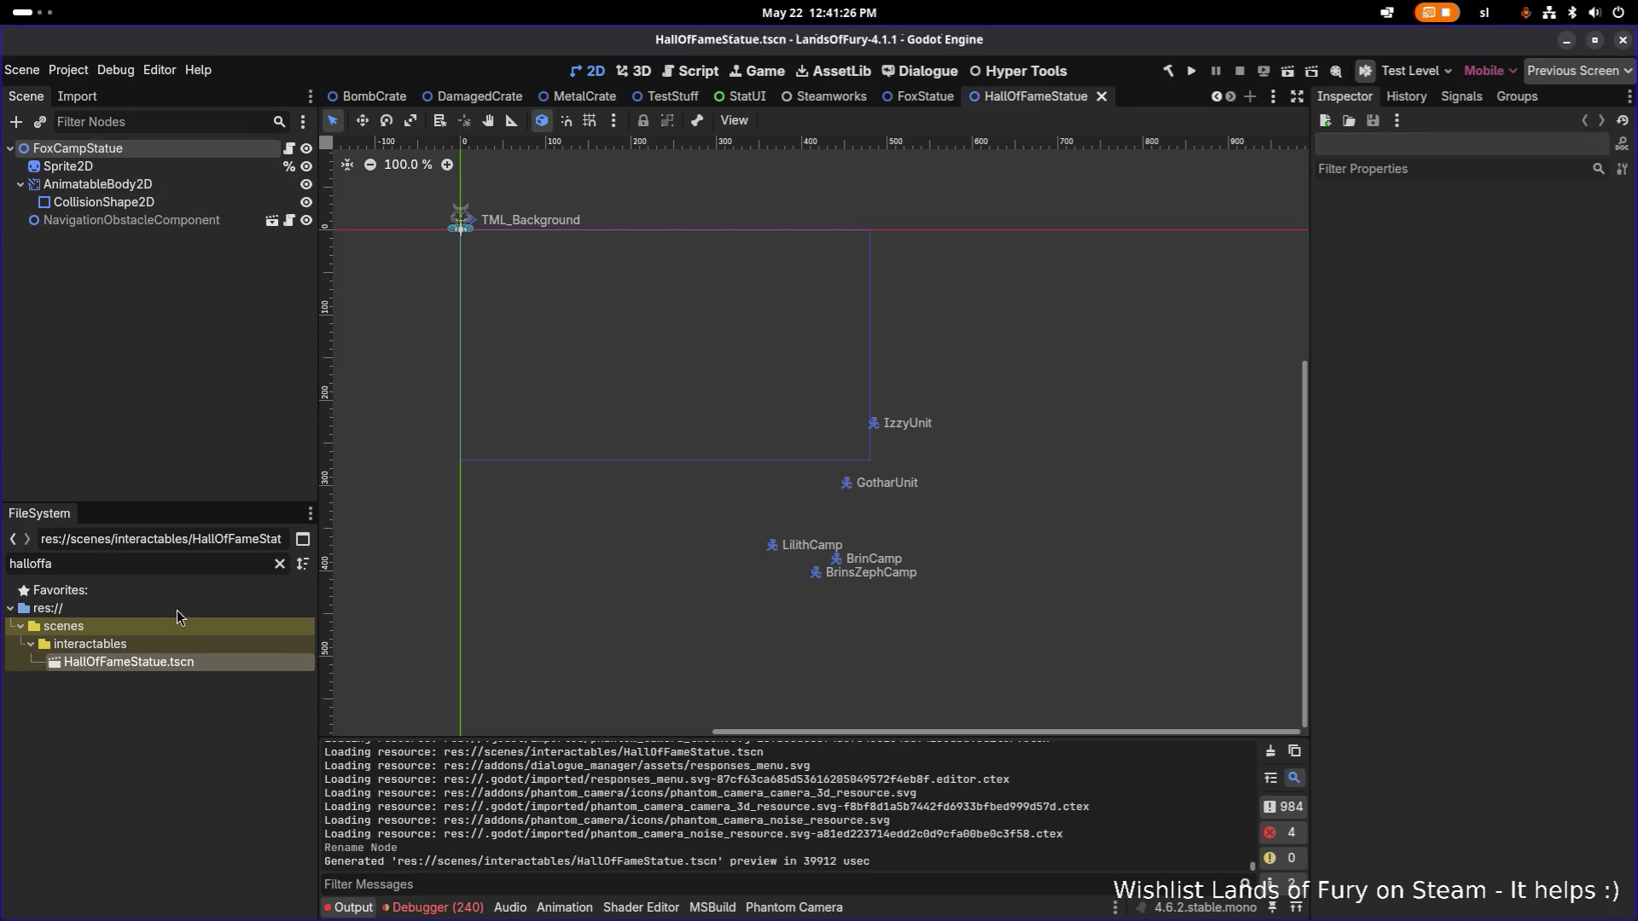
key("F2")
type("FoxCampStatue.tscn")
key("Return")
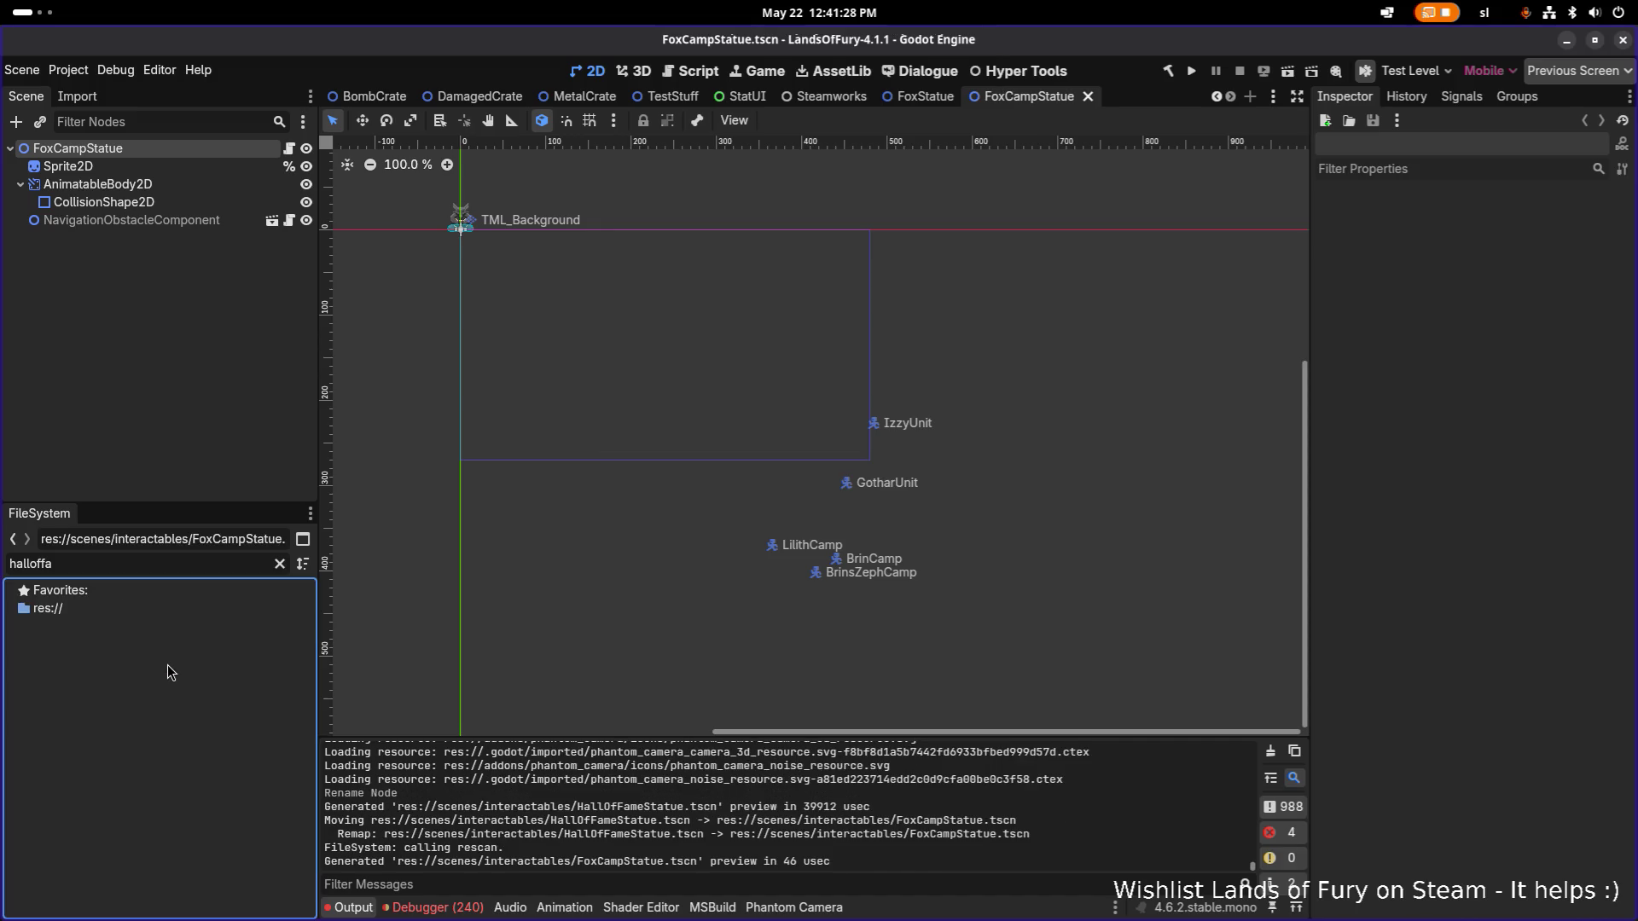
Select the statue's Sprite2D and show its texture file in the FileSystem.
left_click(182, 184)
key("f")
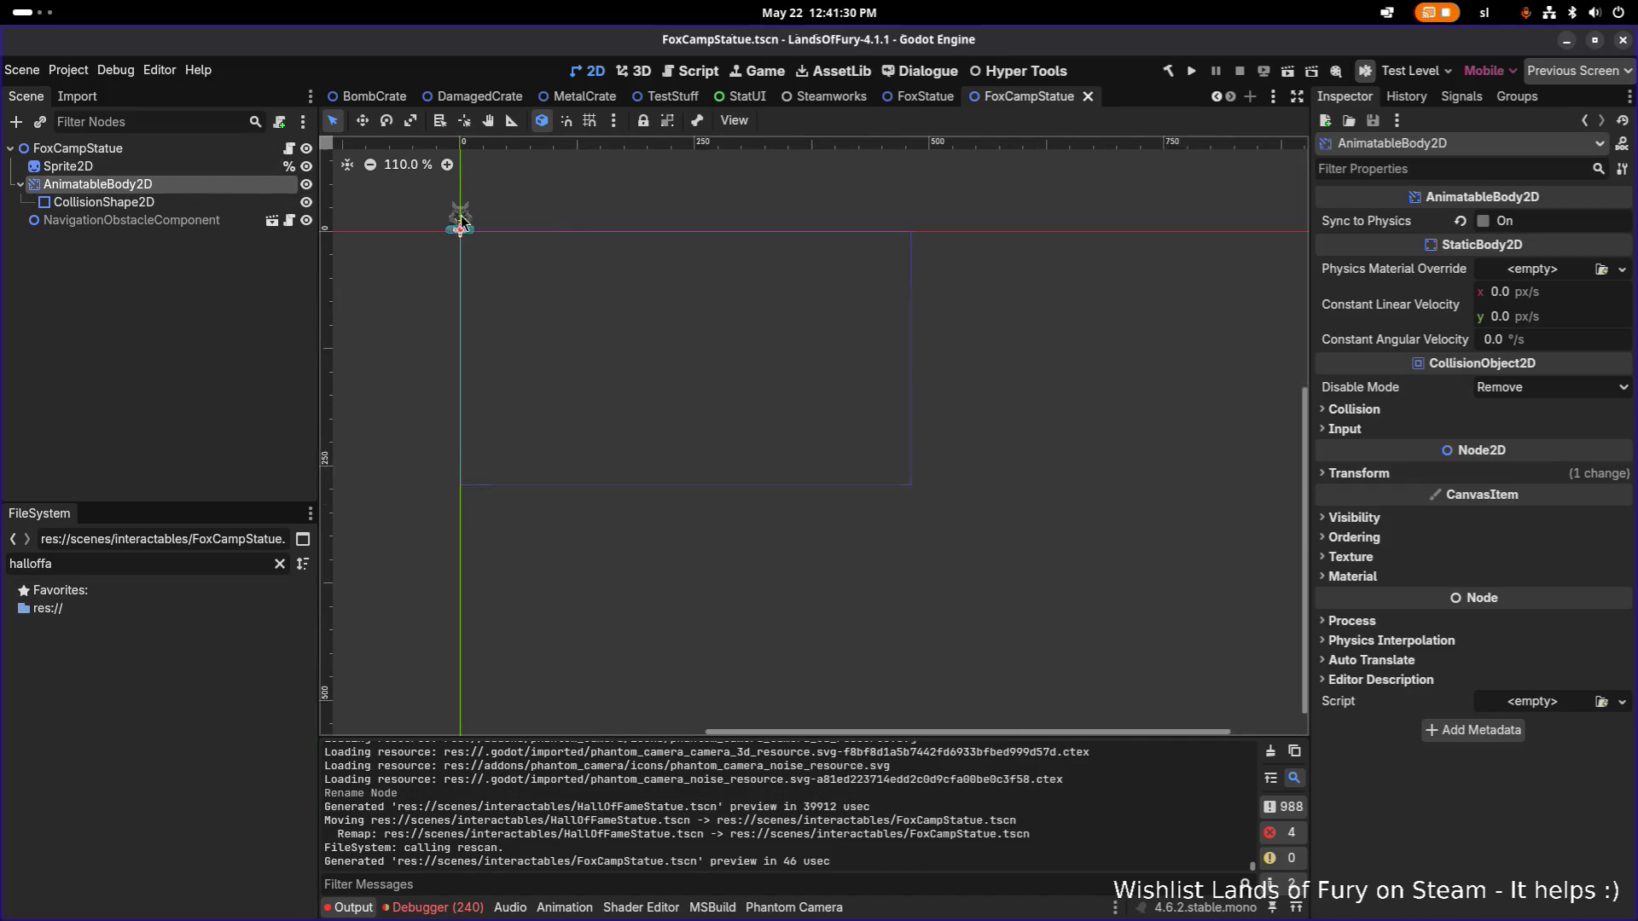
scroll(413, 200, "up", 6)
left_click(597, 255)
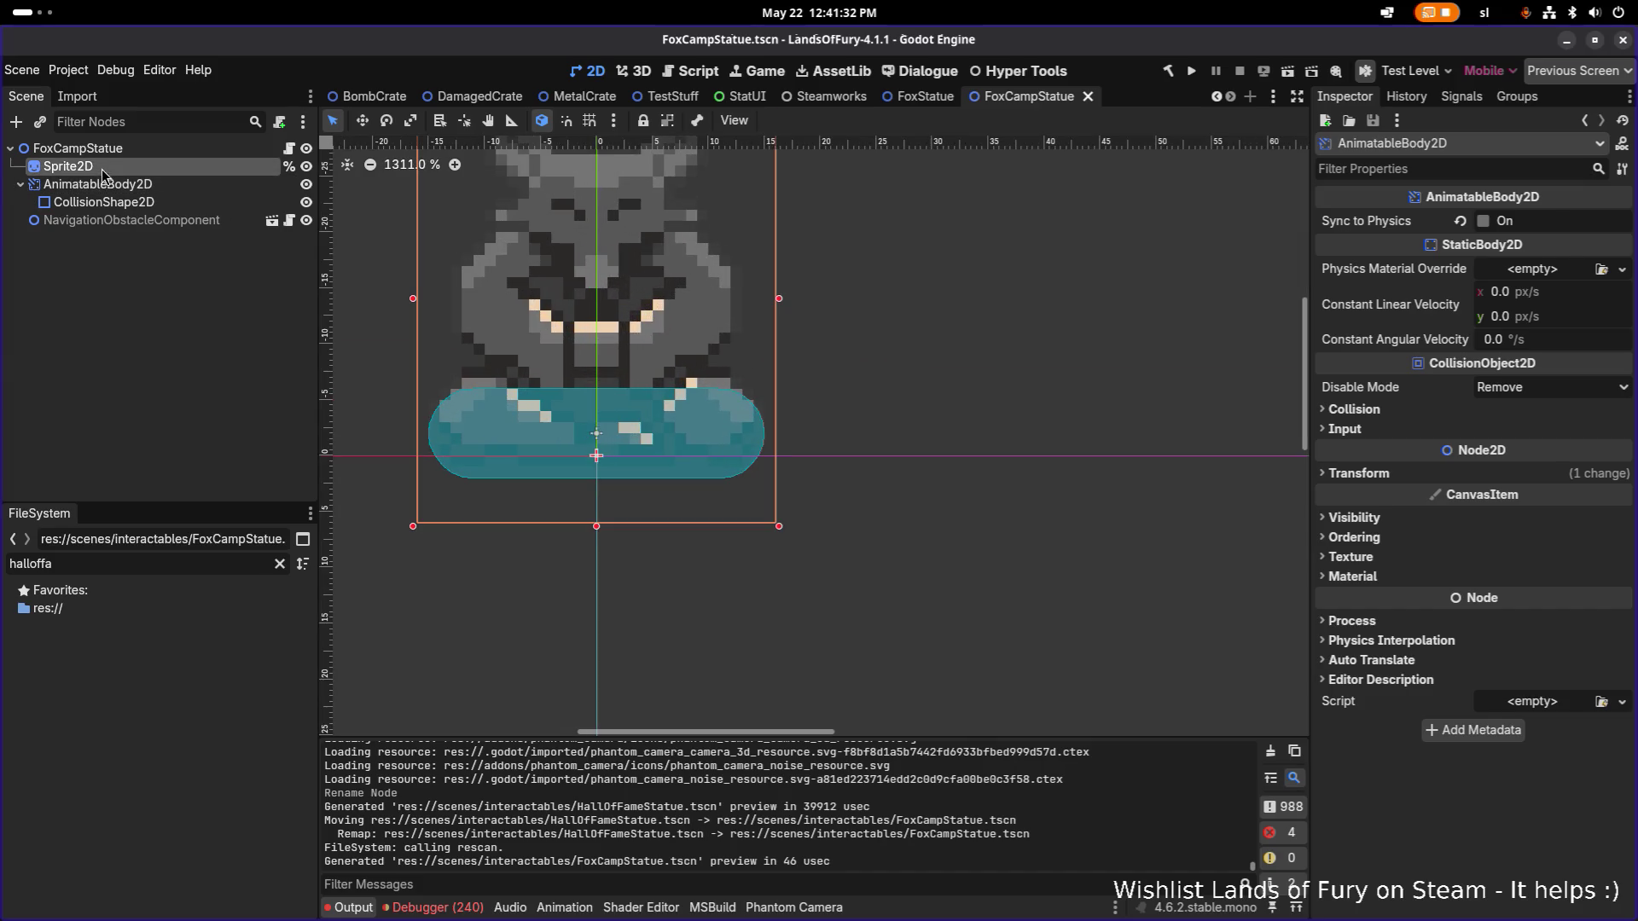
left_click(1573, 245)
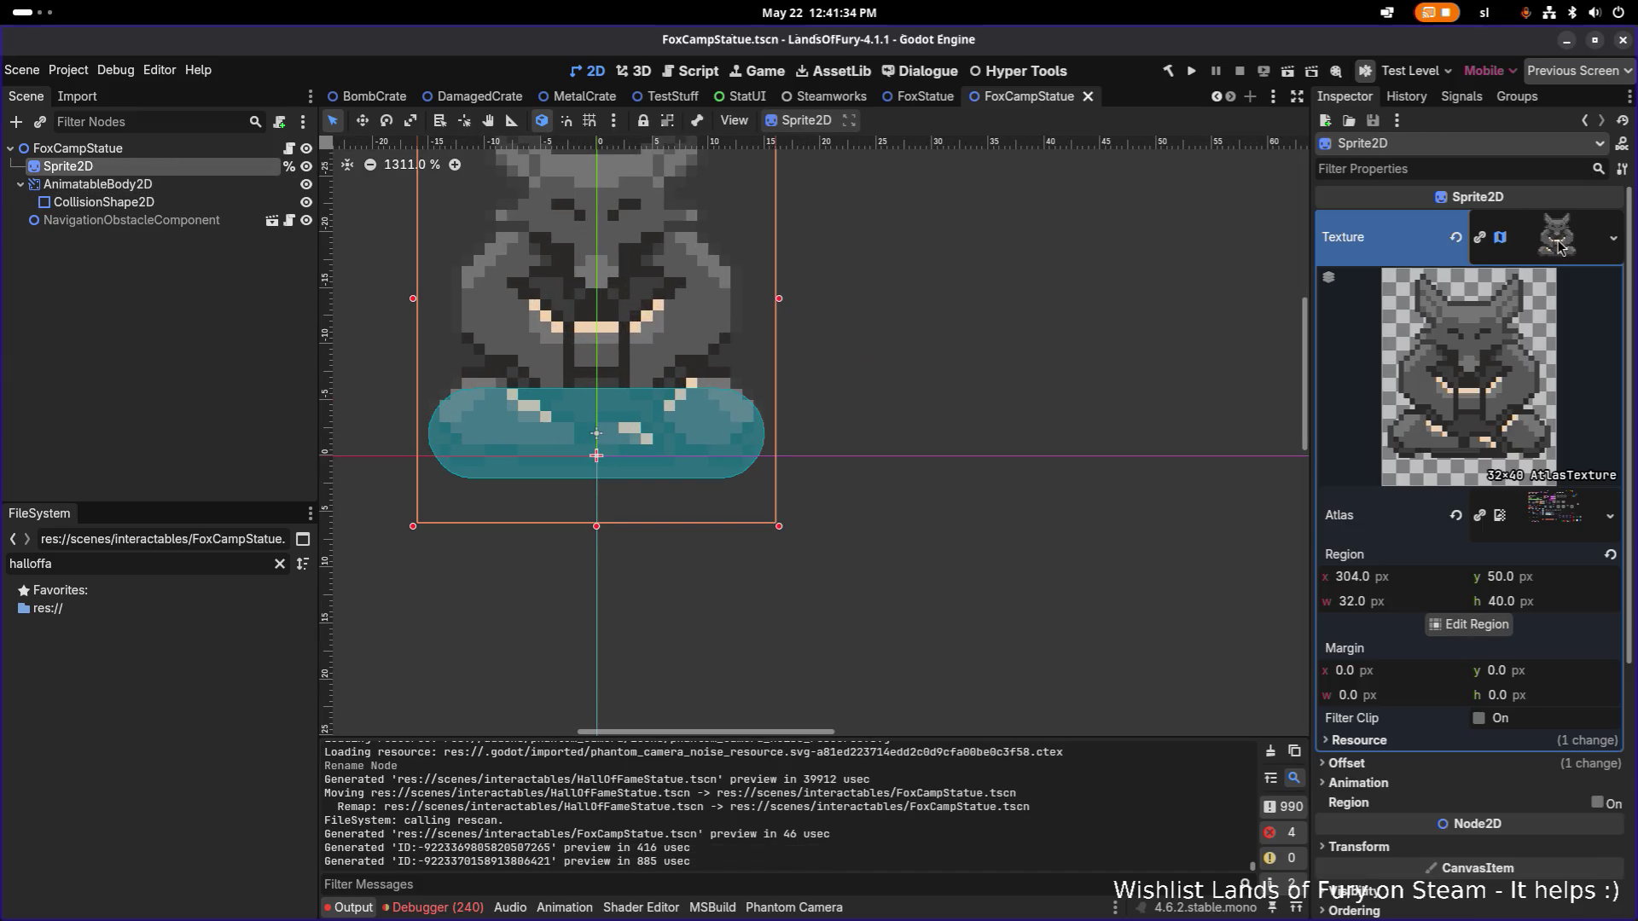
right_click(1565, 248)
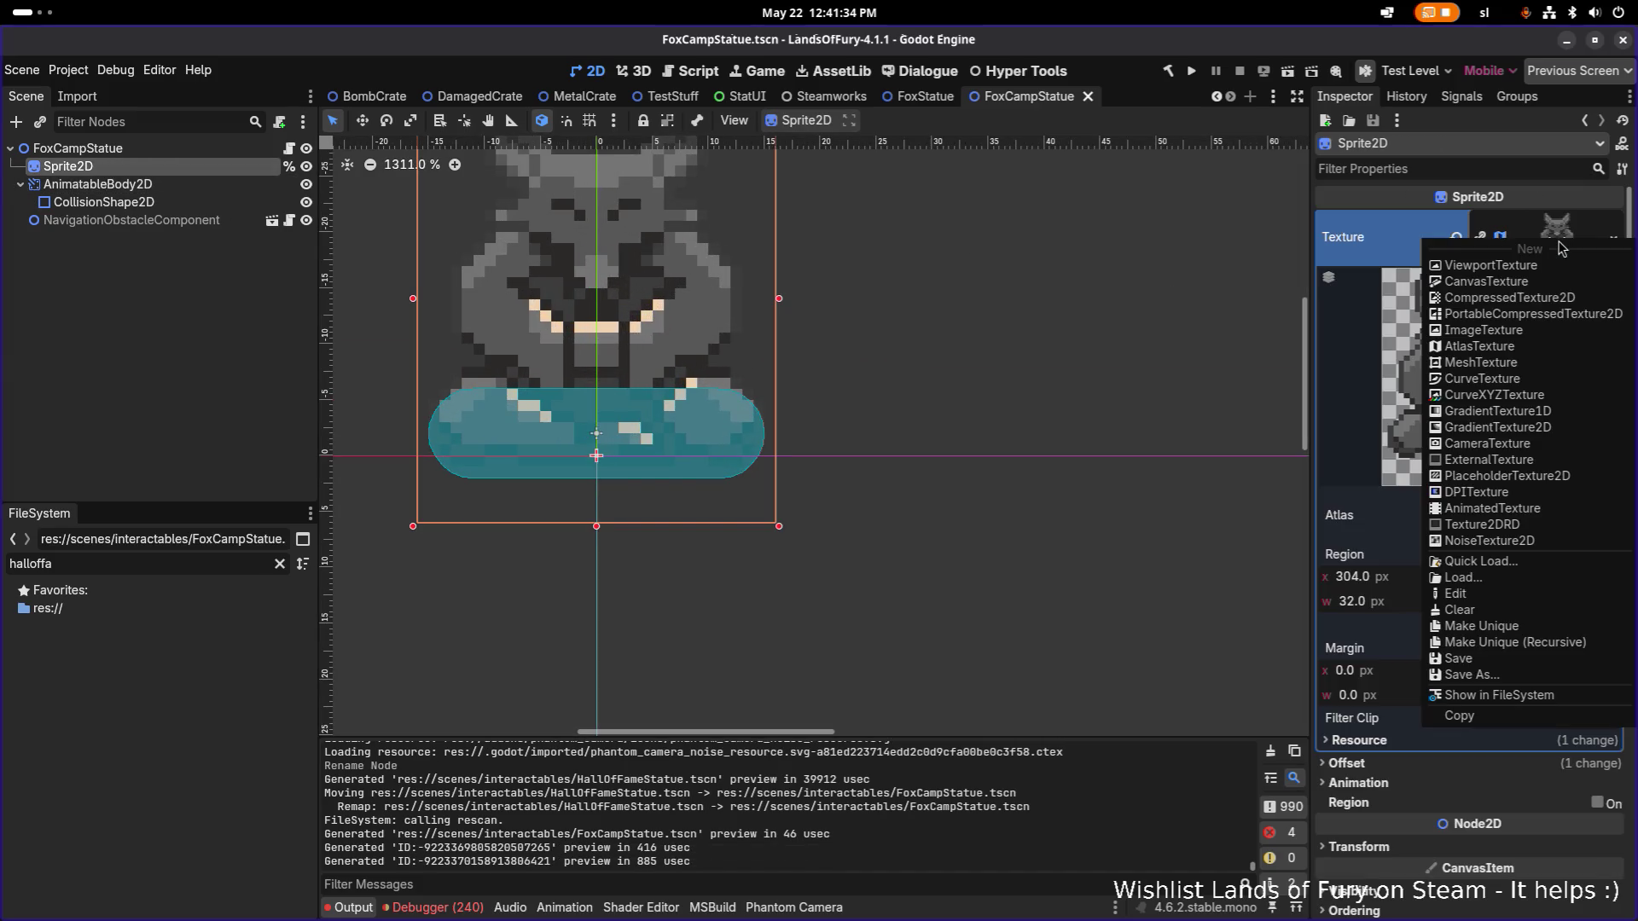
left_click(1516, 695)
Duplicate interactables_fox_statue.tres as interactables_fox_camp_statue.tres and save.
left_click(215, 864)
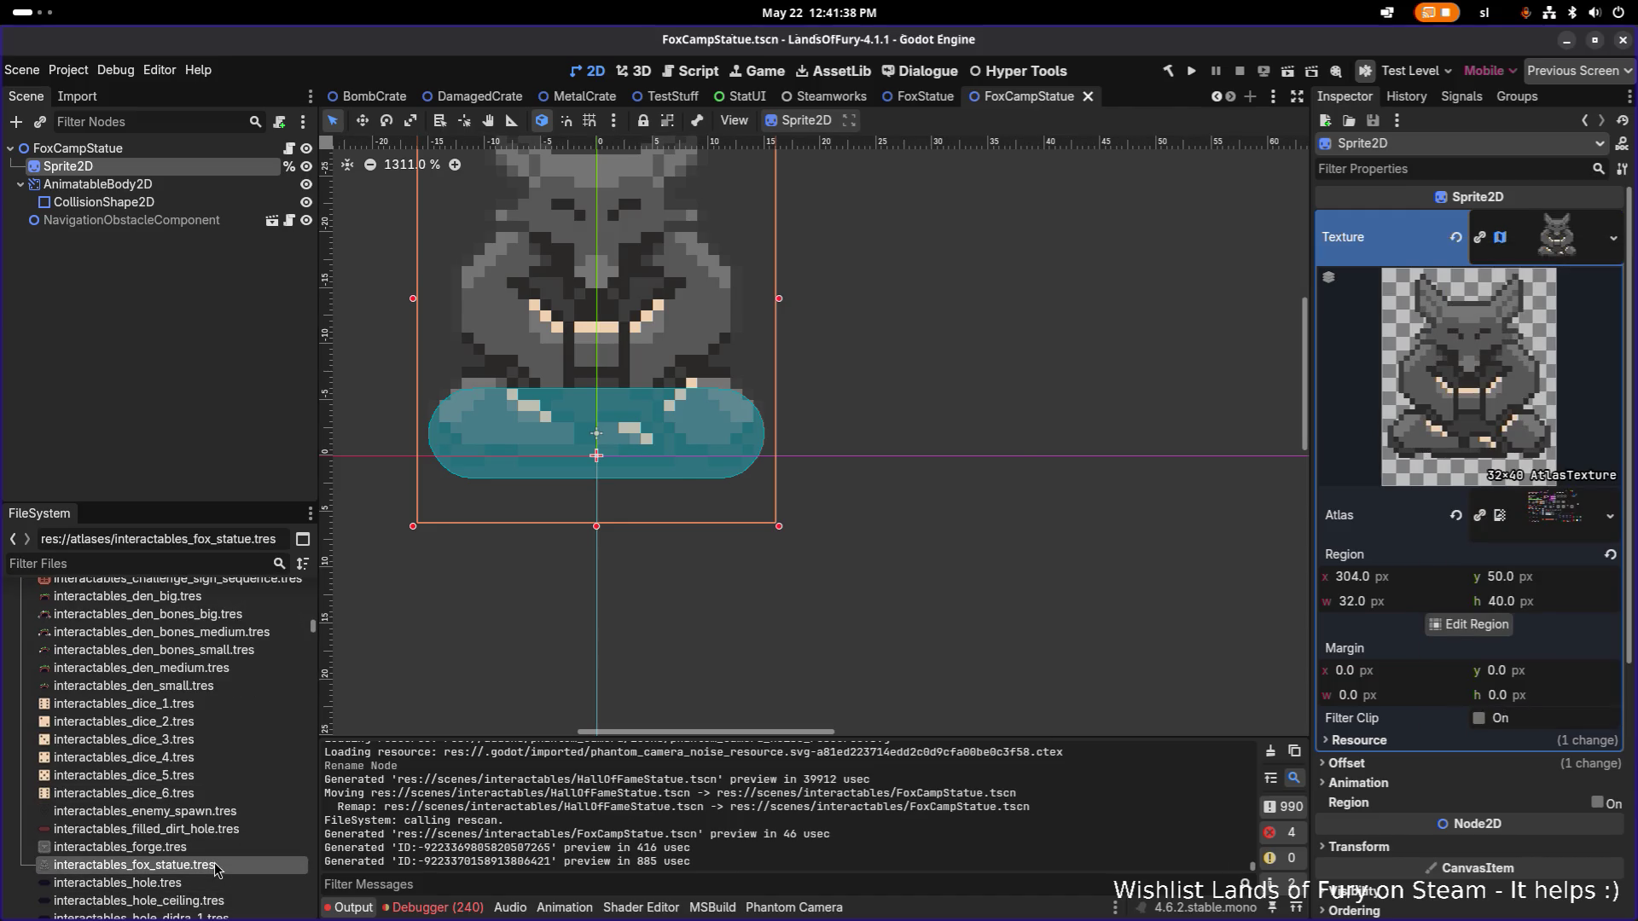
key("ctrl+d")
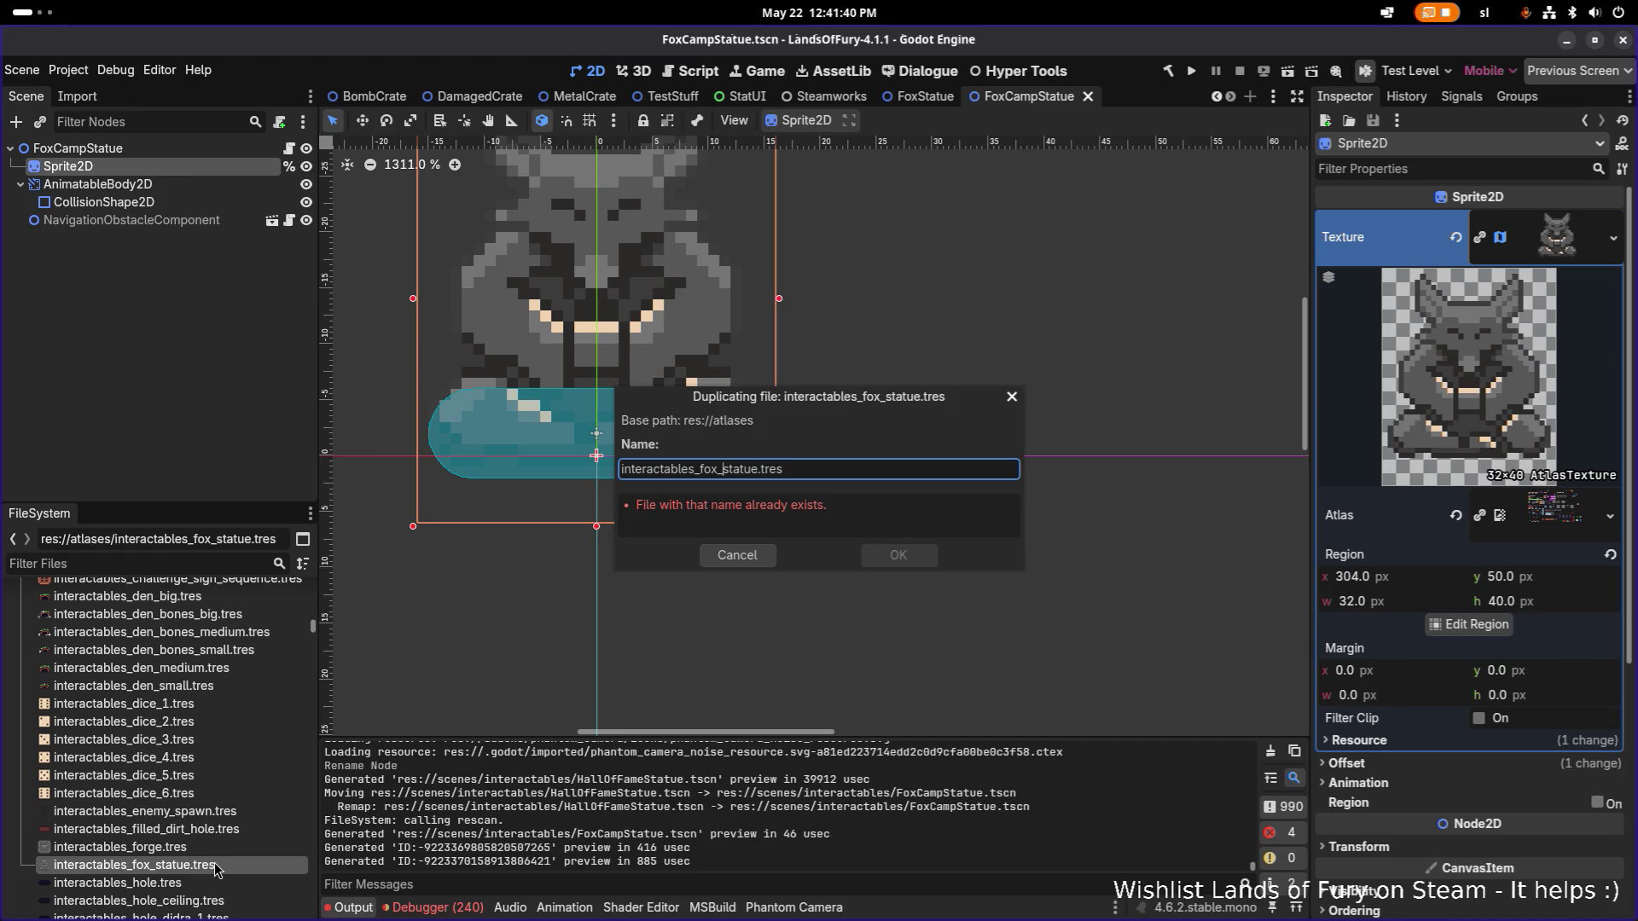
type("camp_")
key("Return")
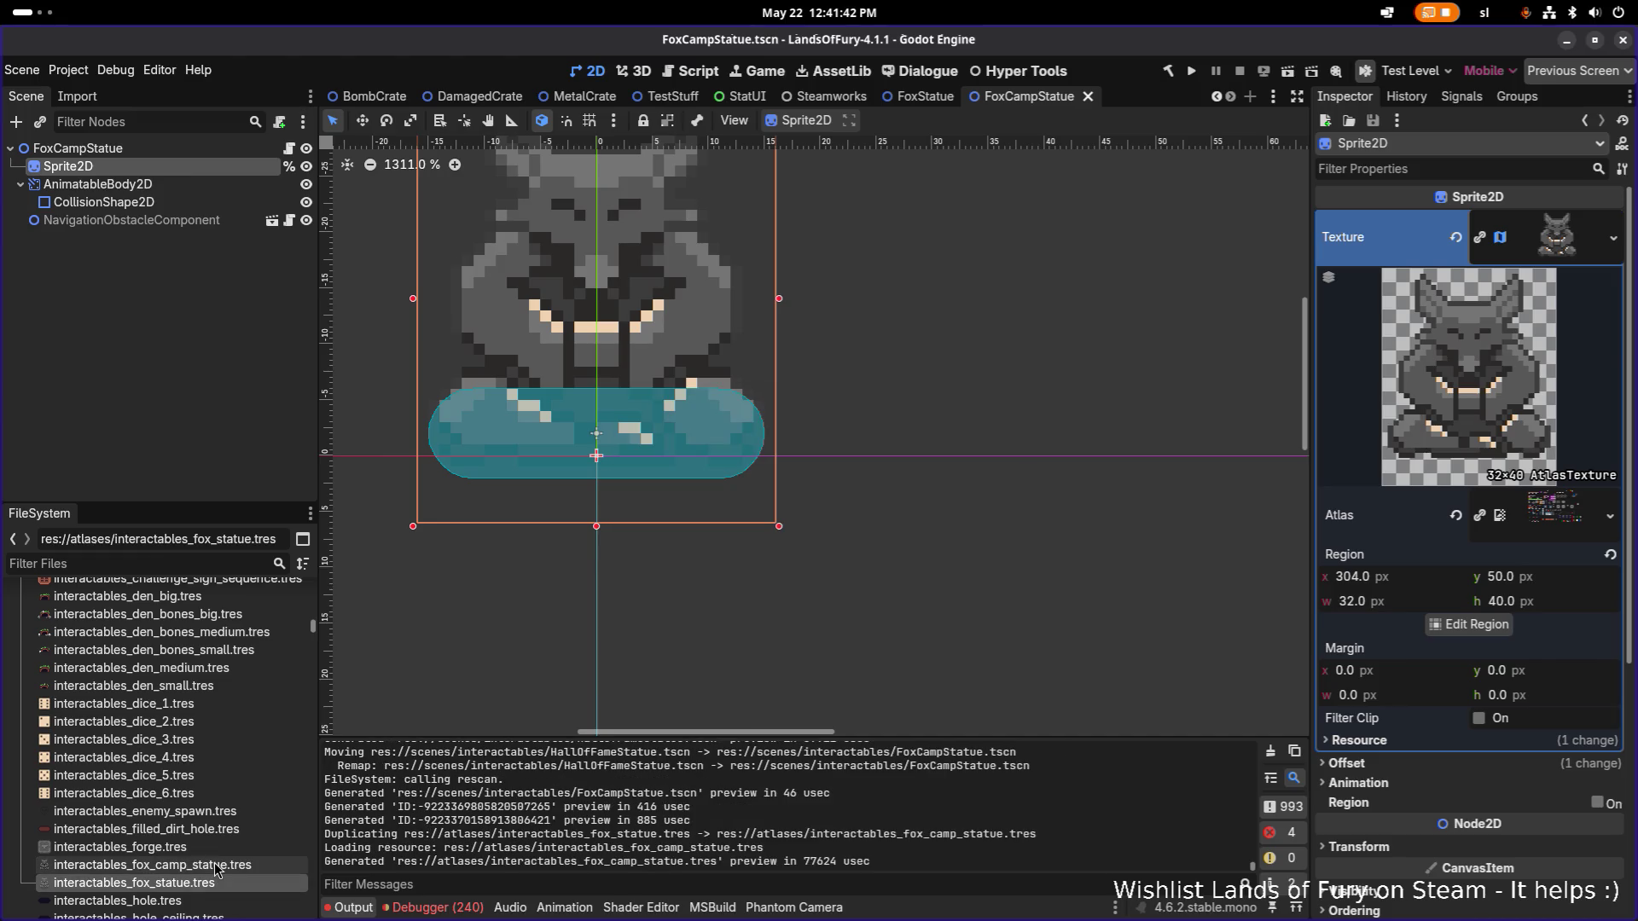
key("ctrl+s")
Quick Load interactables_fox_camp_statue.tres into the Sprite2D's Texture.
left_click(224, 150)
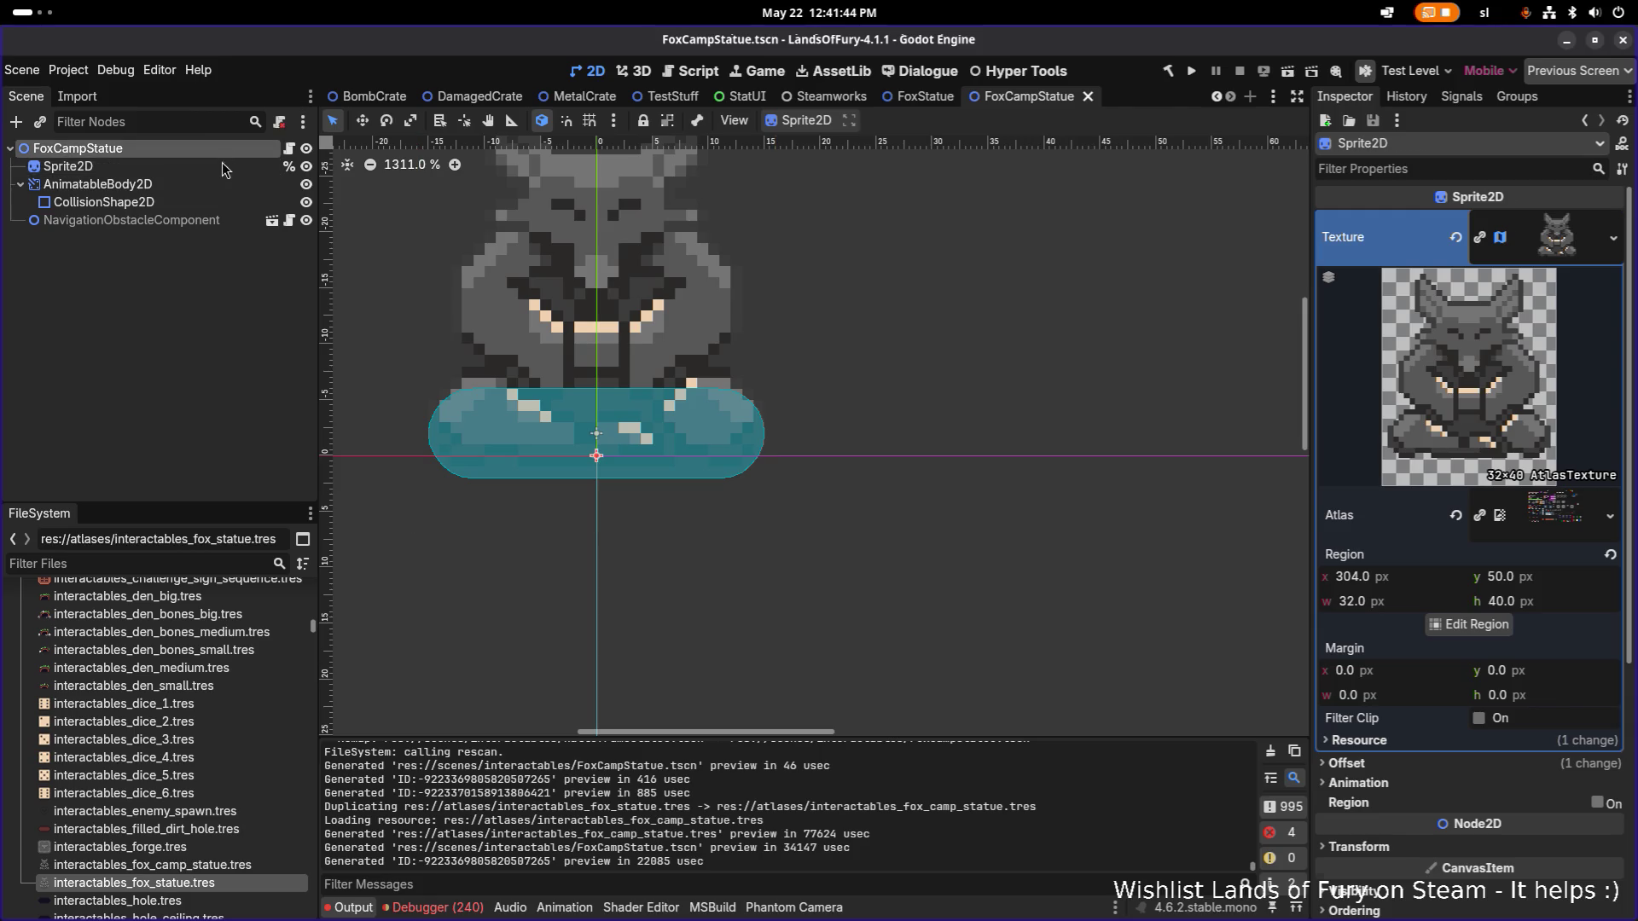
left_click(224, 166)
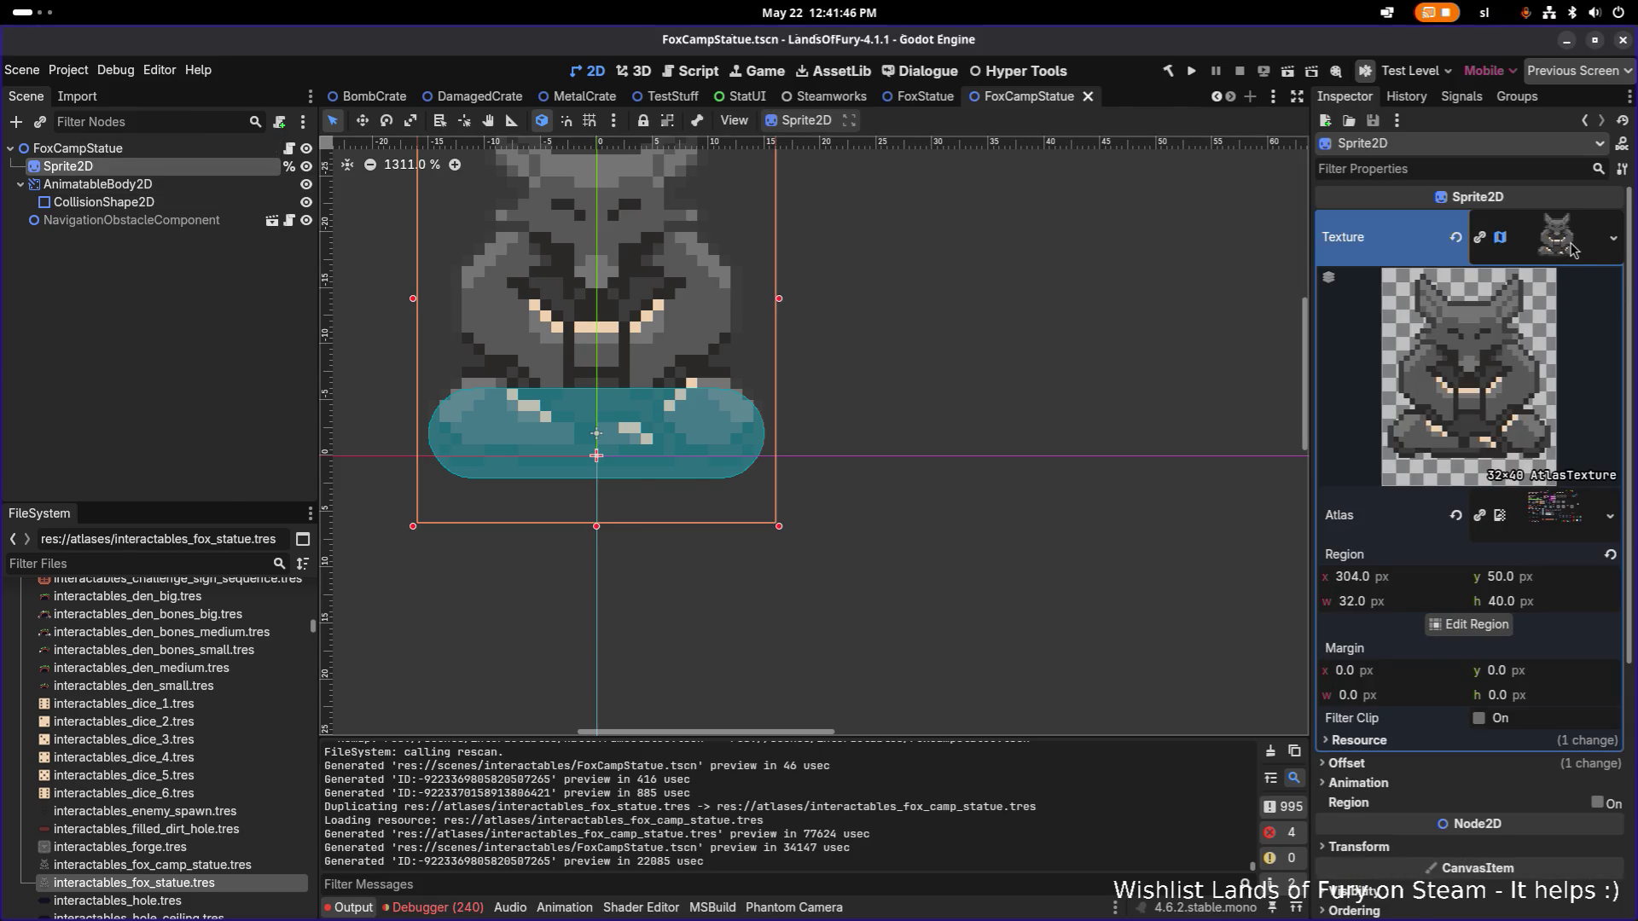
left_click(1614, 238)
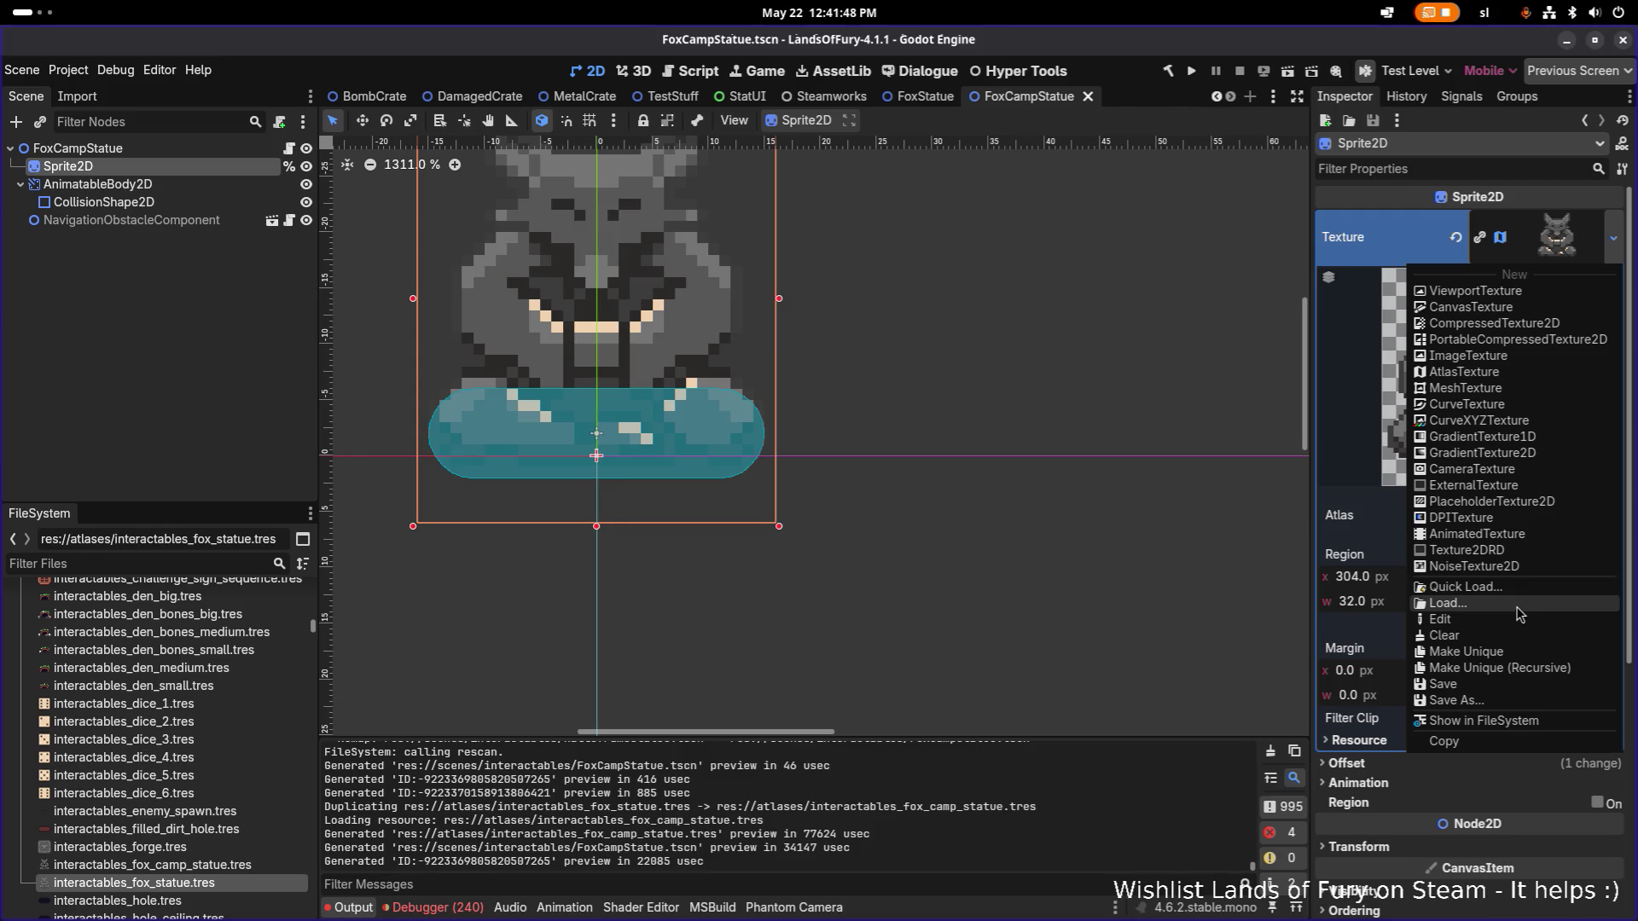
left_click(1523, 587)
type("foxcamp")
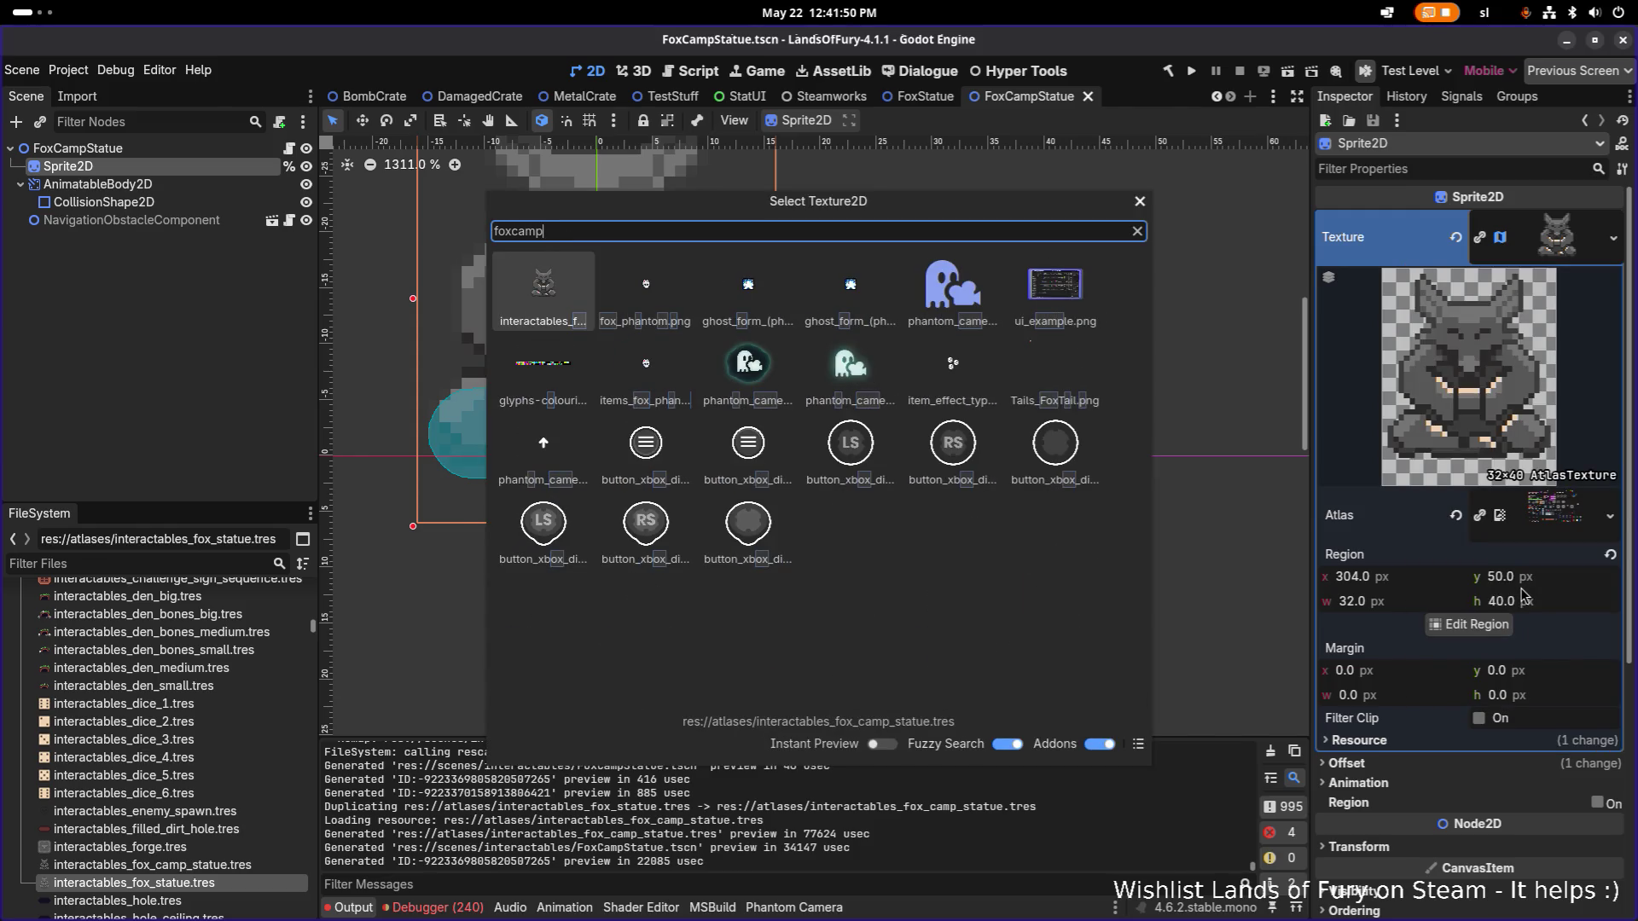
key("Return")
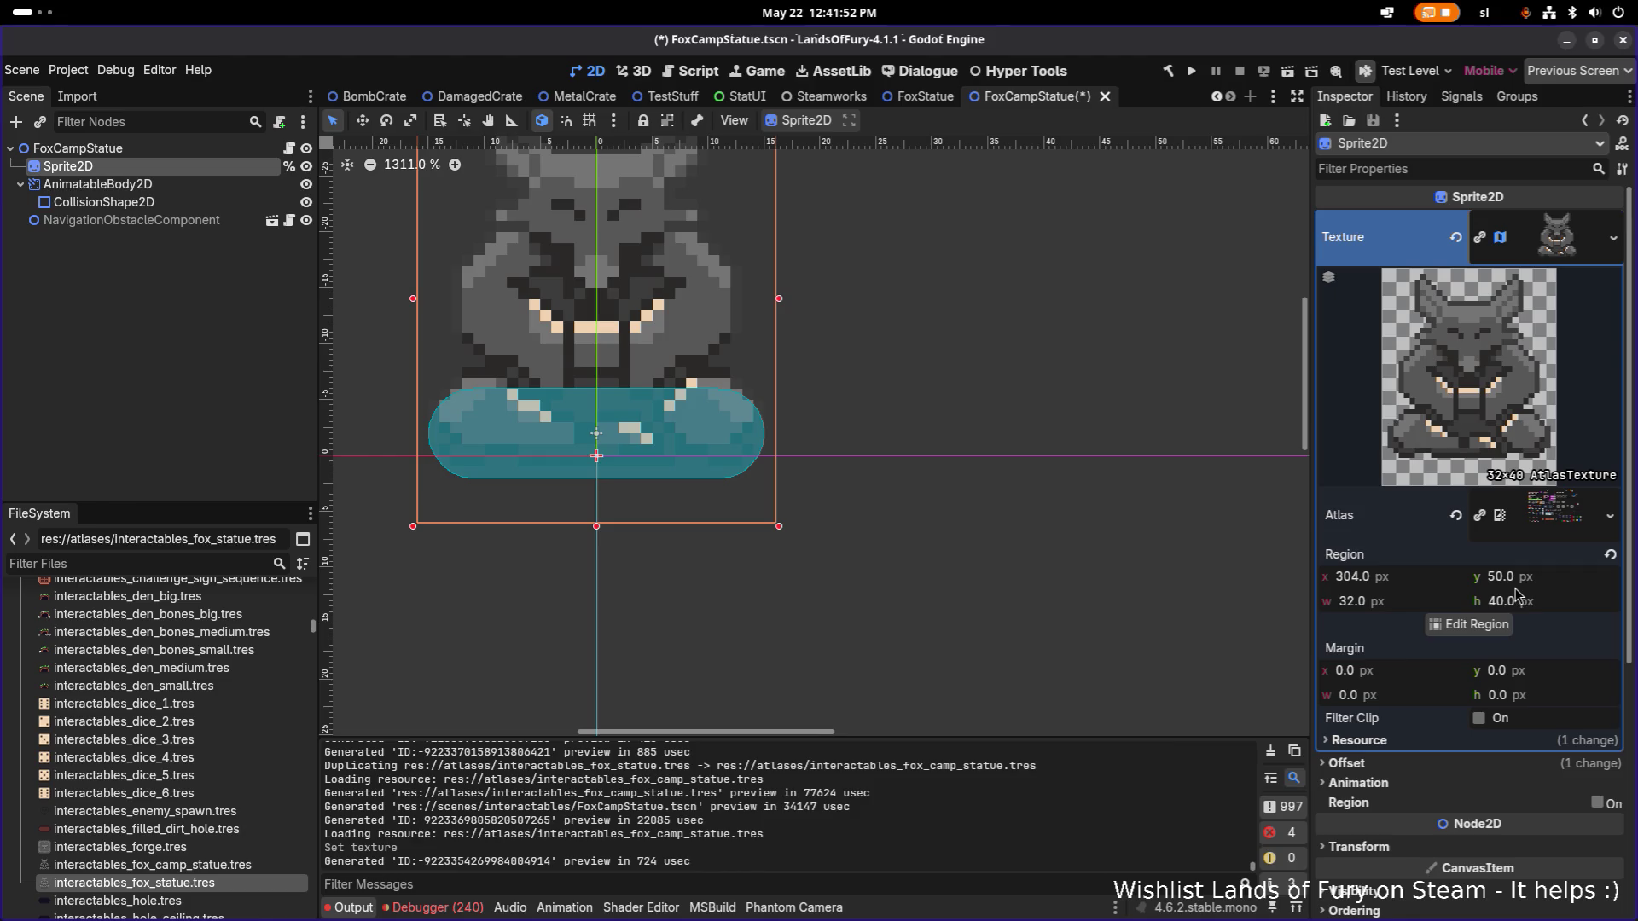
Save, then try a new region around the green fox statue and cancel it.
key("ctrl+s")
left_click(1469, 625)
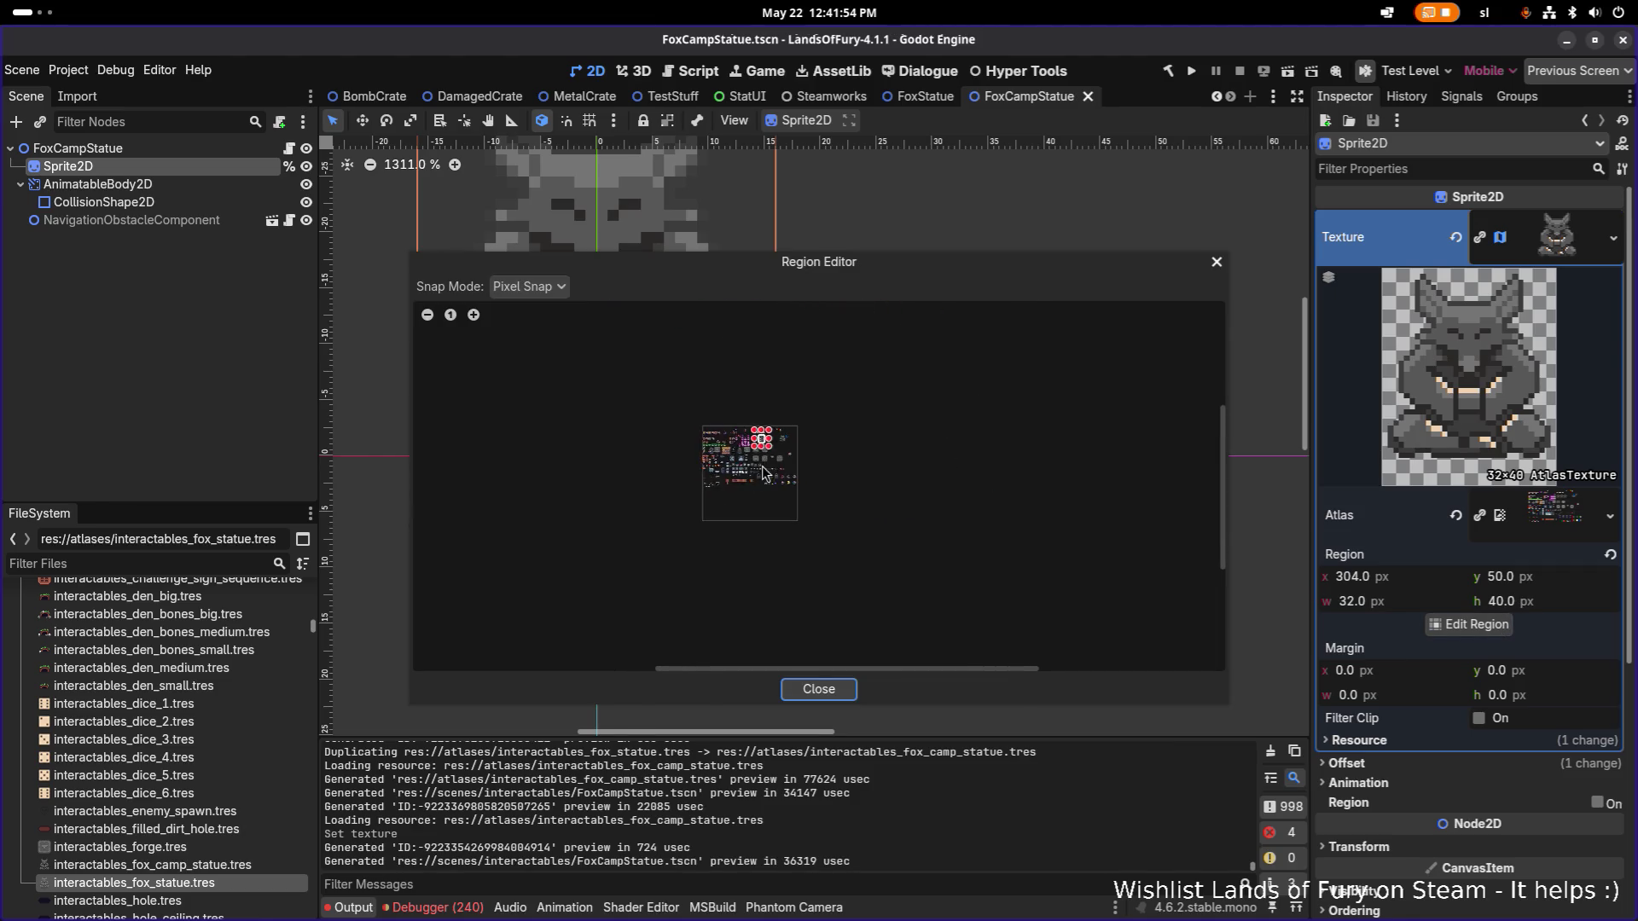
scroll(850, 395, "up", 5)
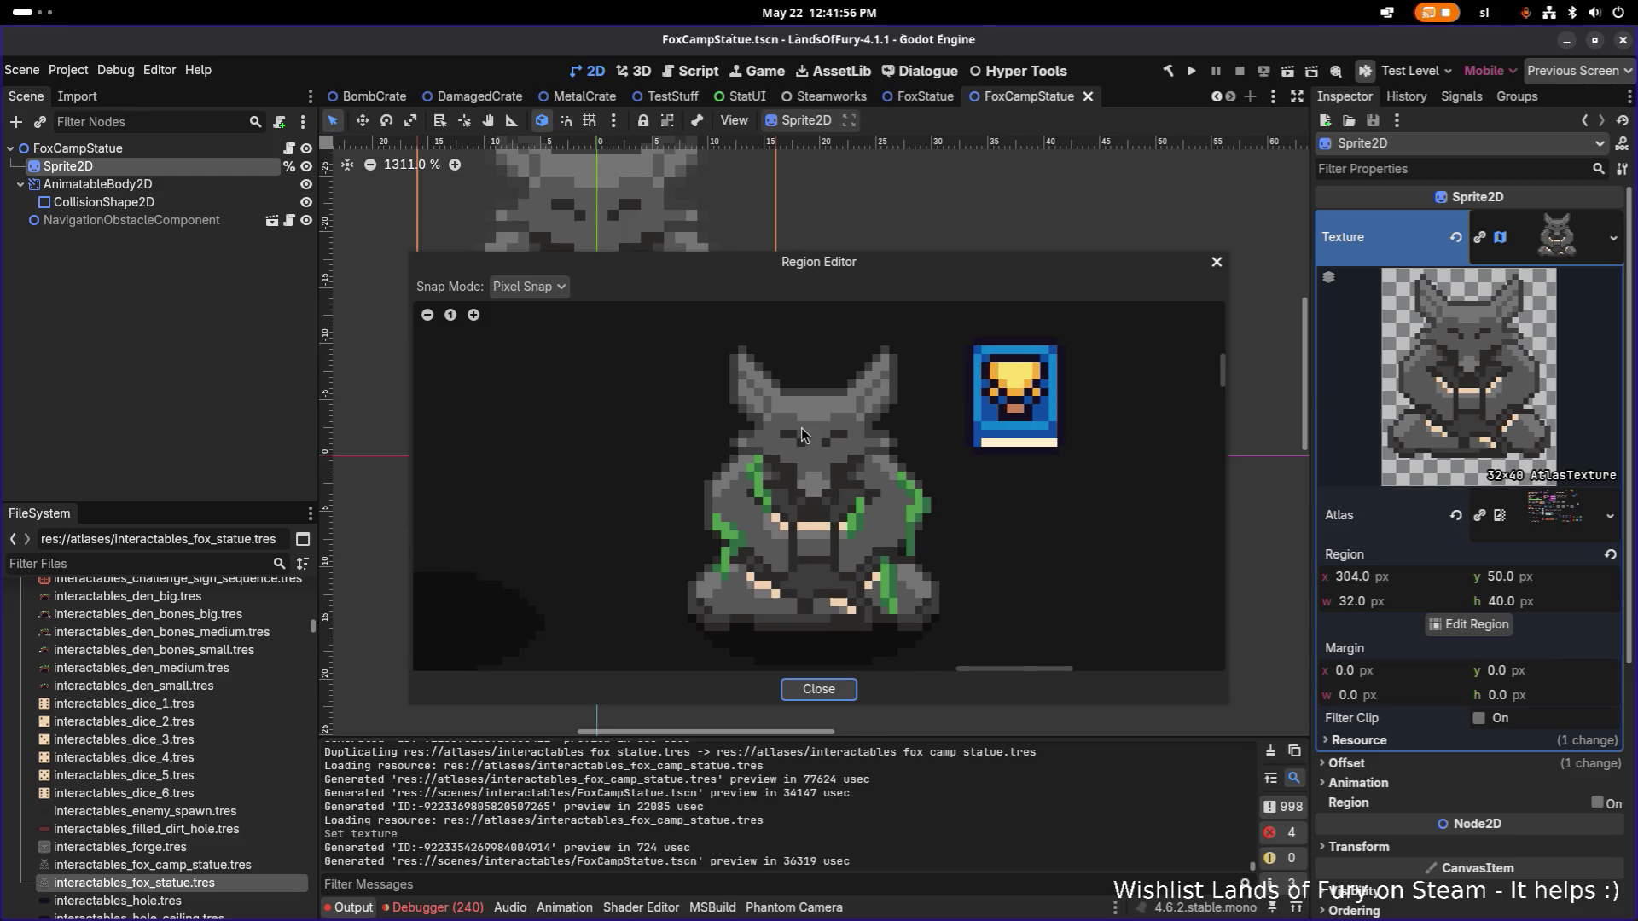
left_click_drag(686, 329, 957, 636)
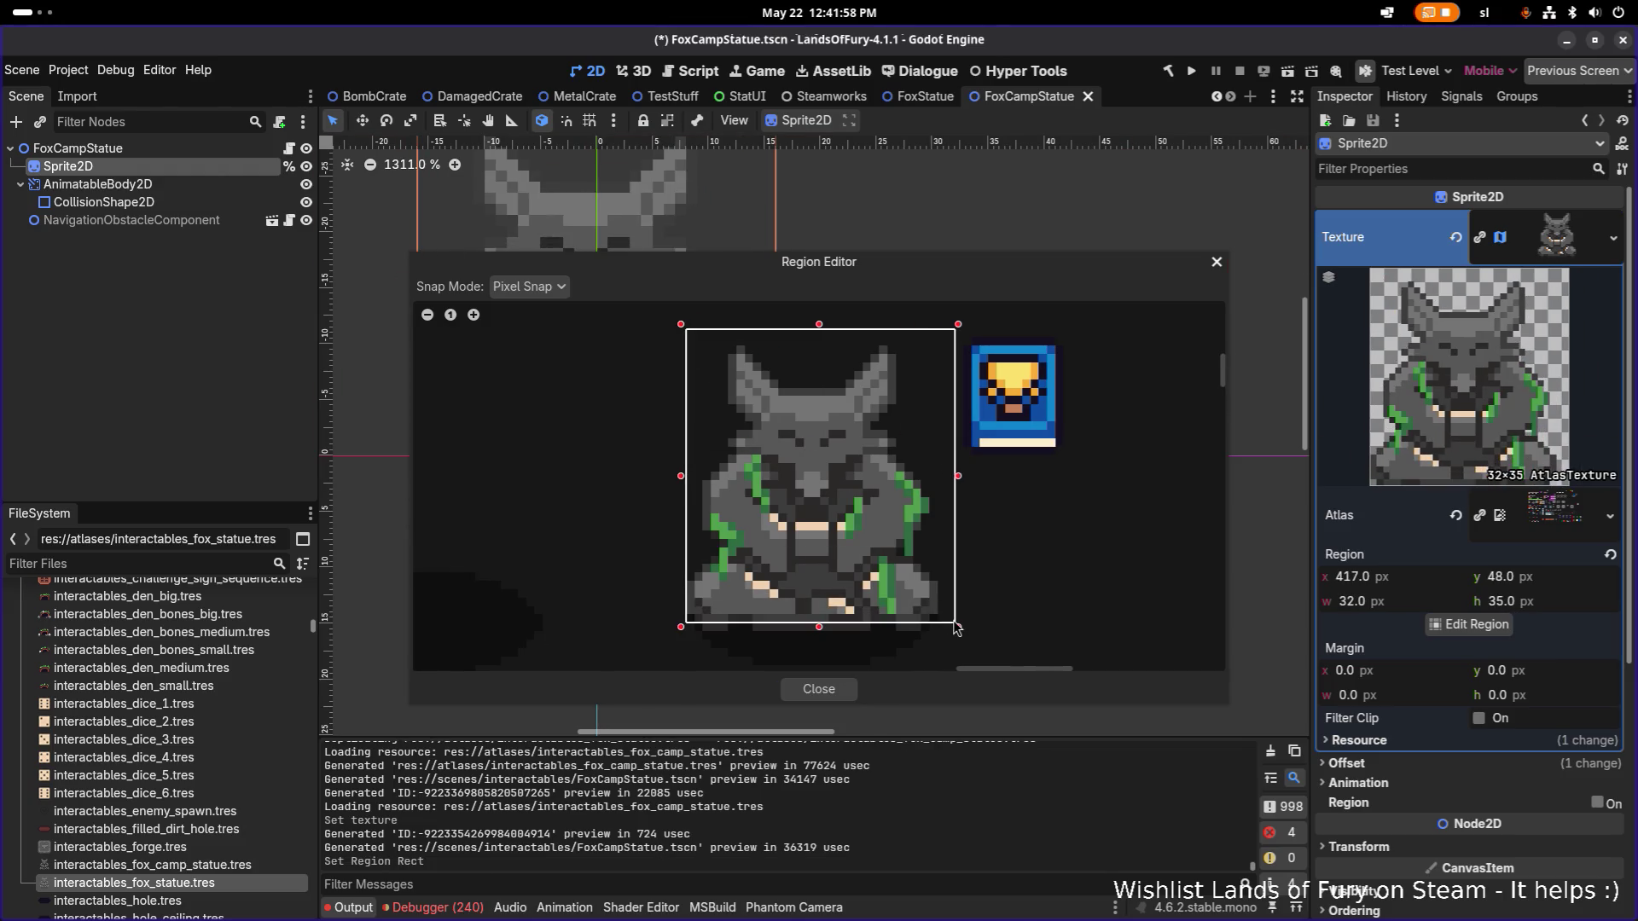
key("Escape")
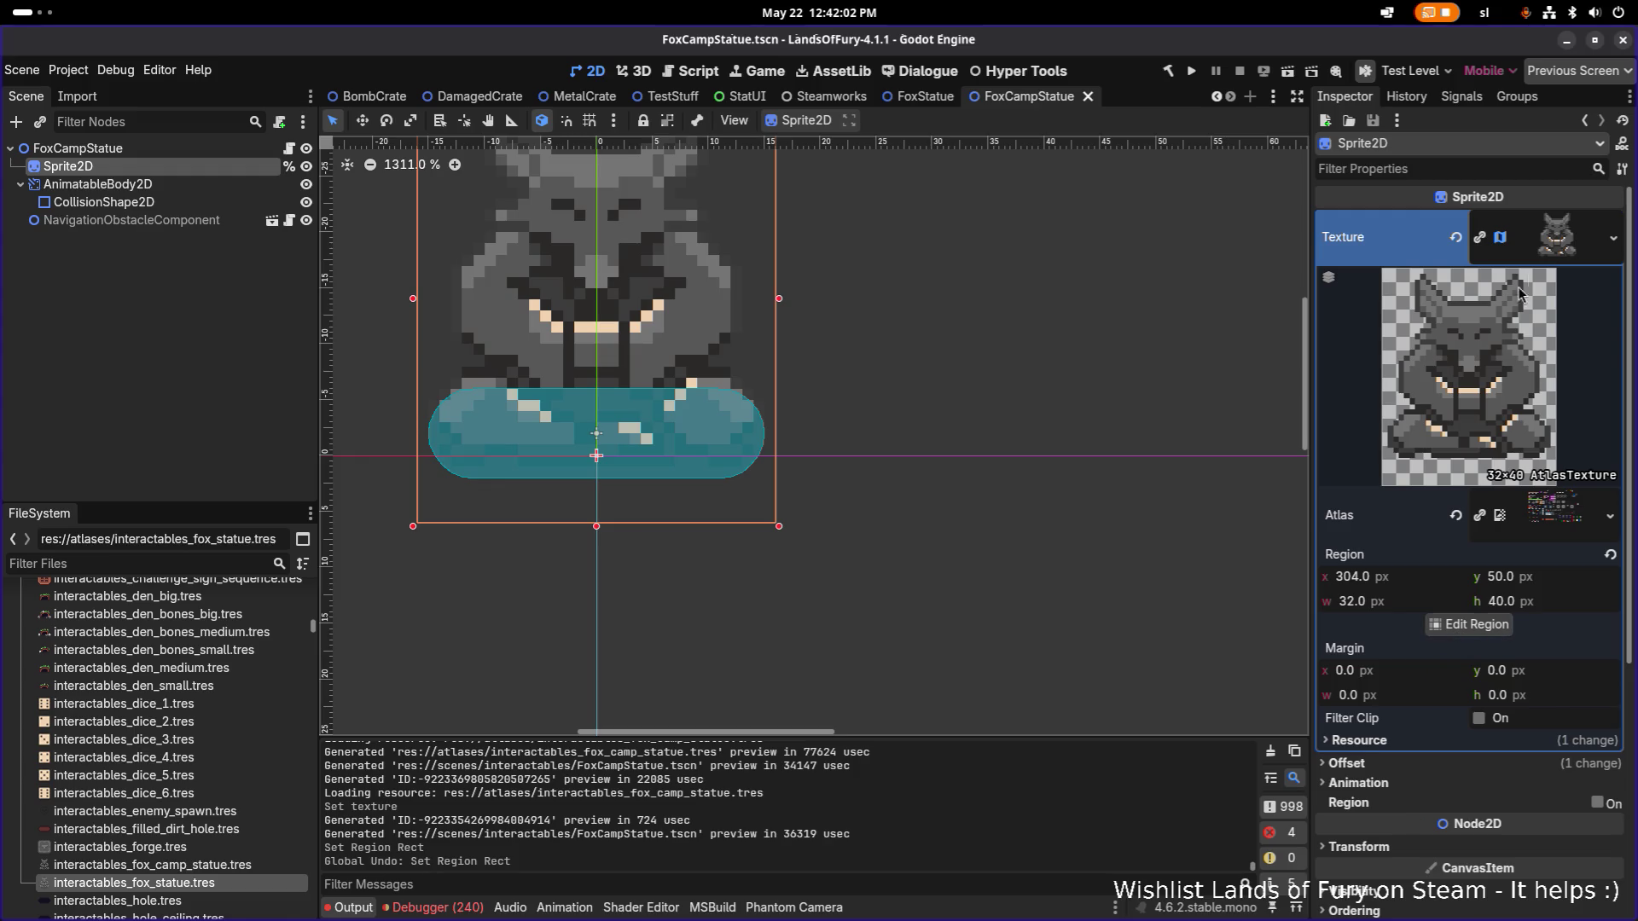
Quick Load the first statue texture back into the Sprite2D's Texture.
left_click(1621, 241)
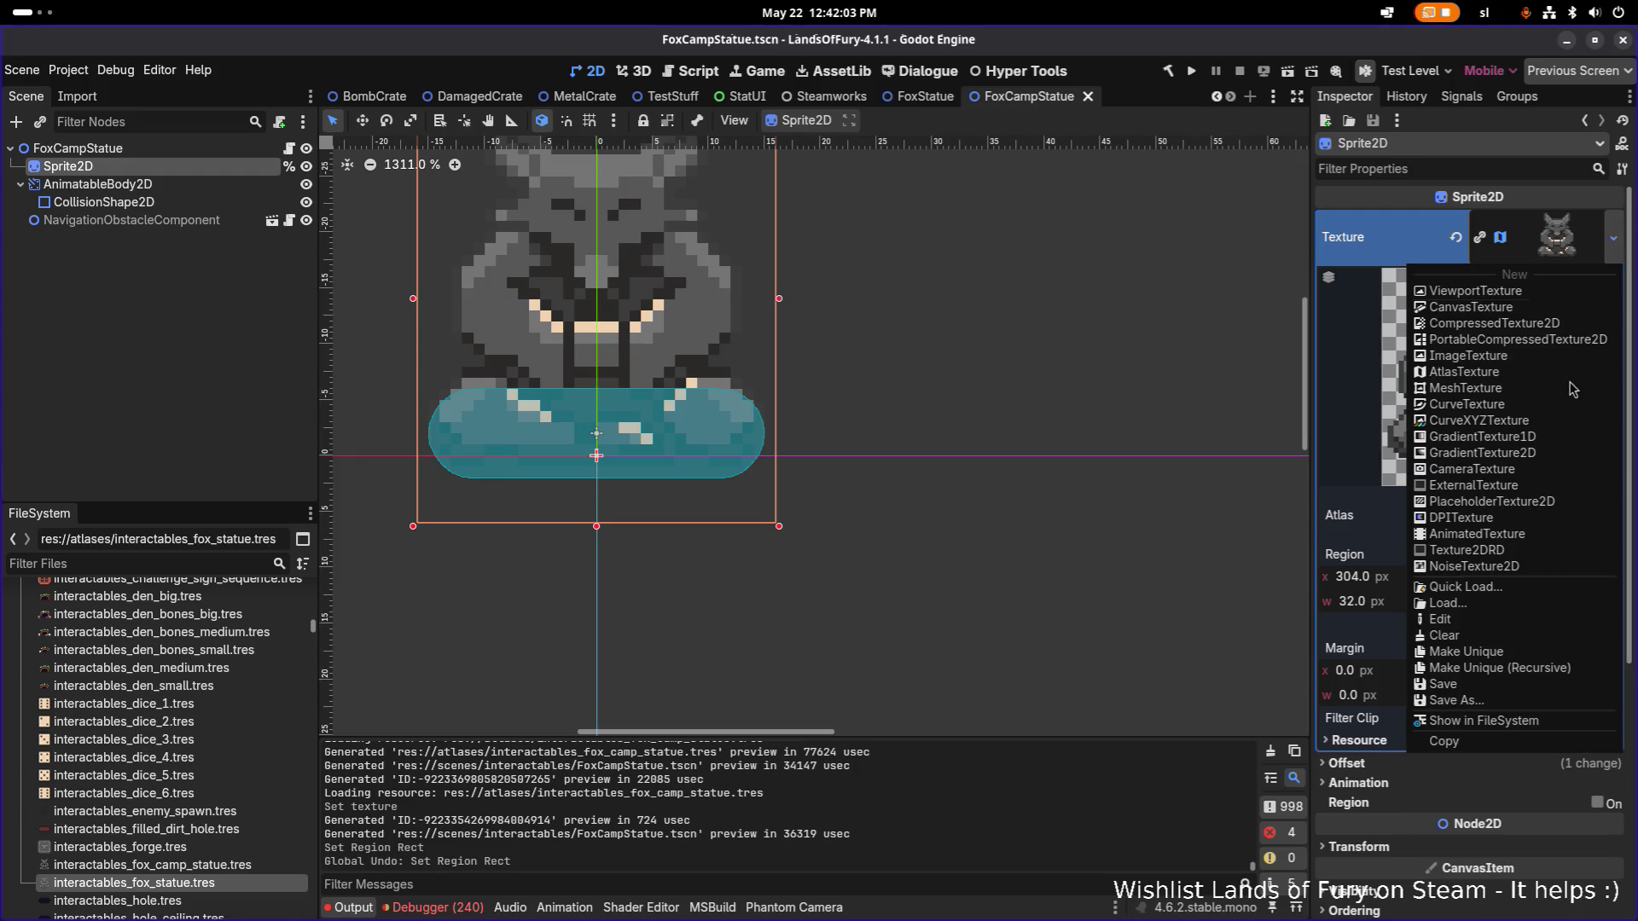
left_click(1495, 589)
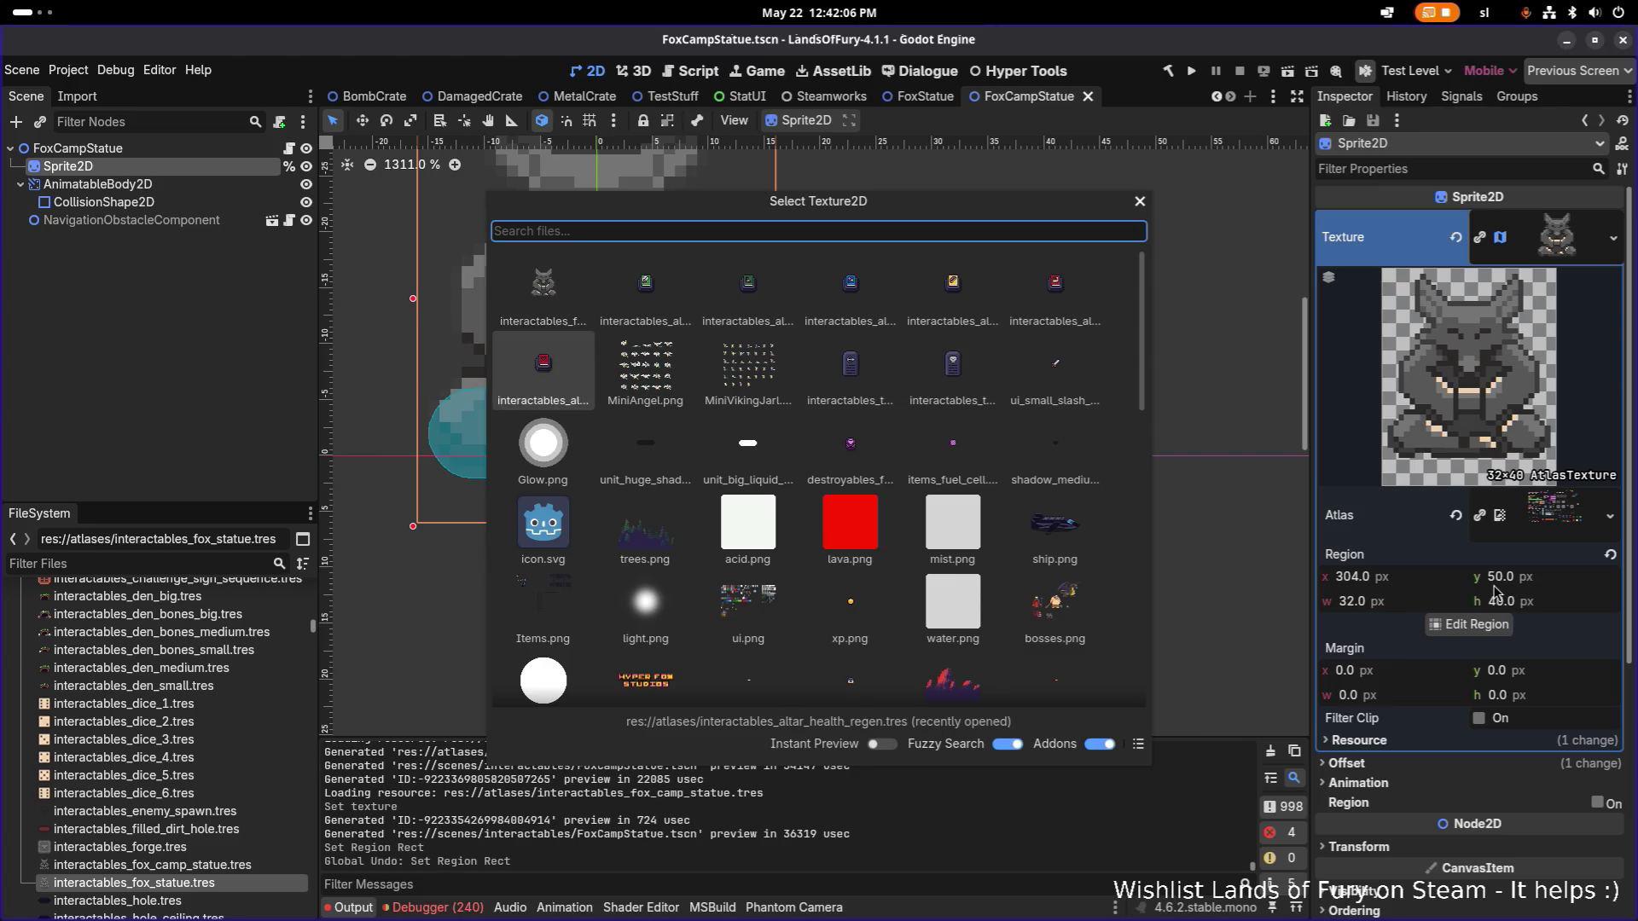
key("Return")
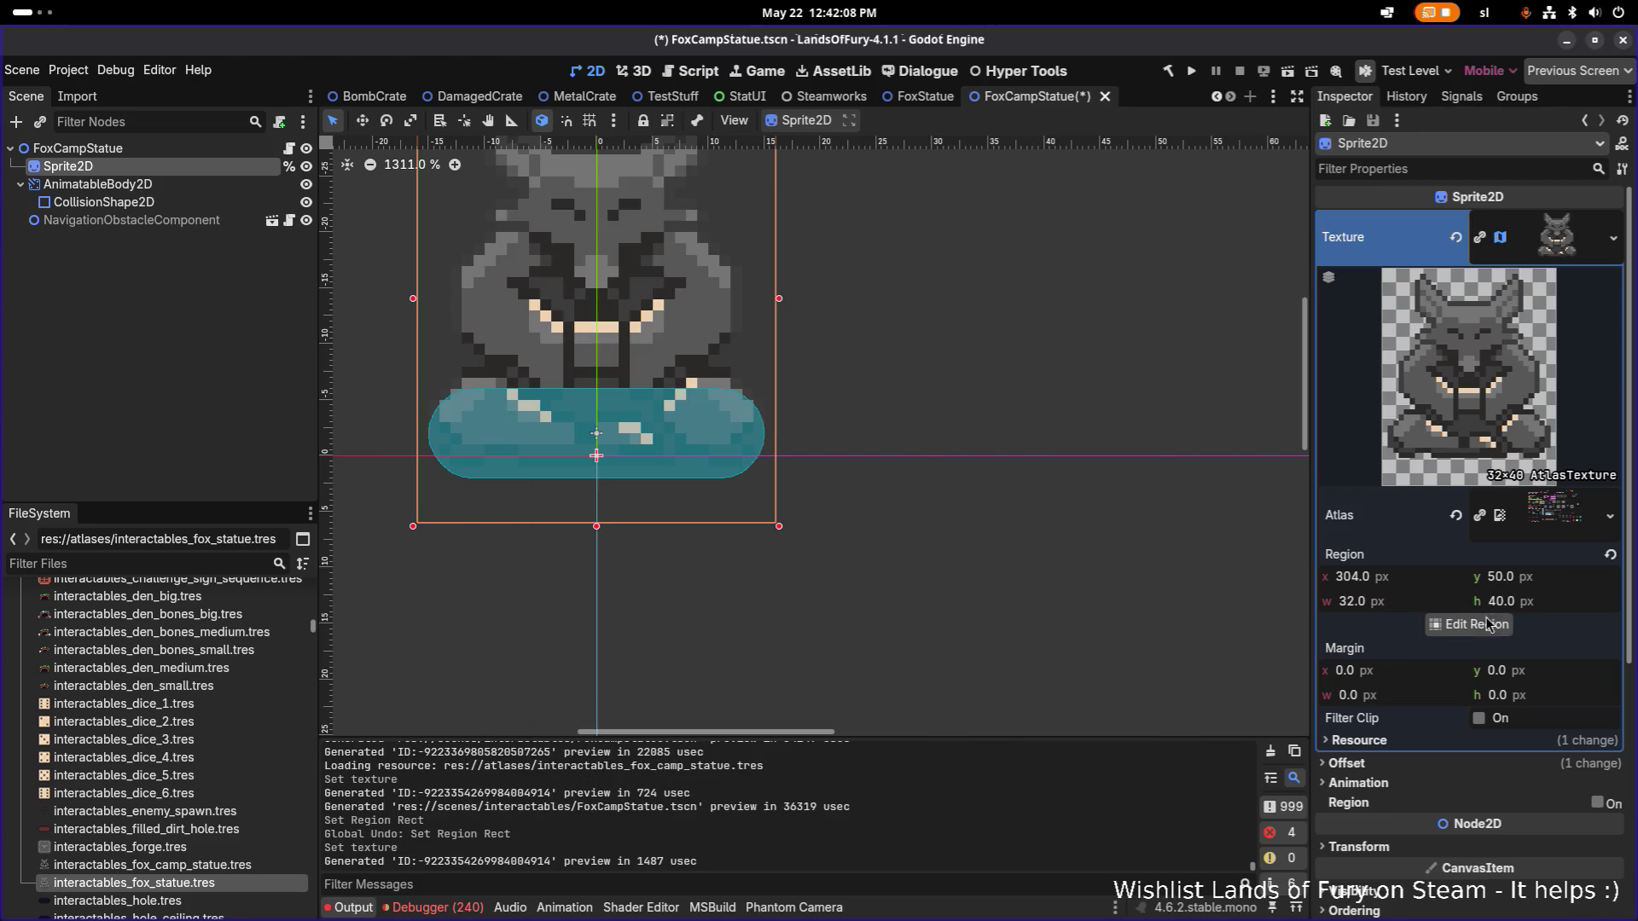
In Edit Region, draw a box around the green-accented fox statue and trim its edges.
left_click(1476, 625)
scroll(793, 373, "up", 4)
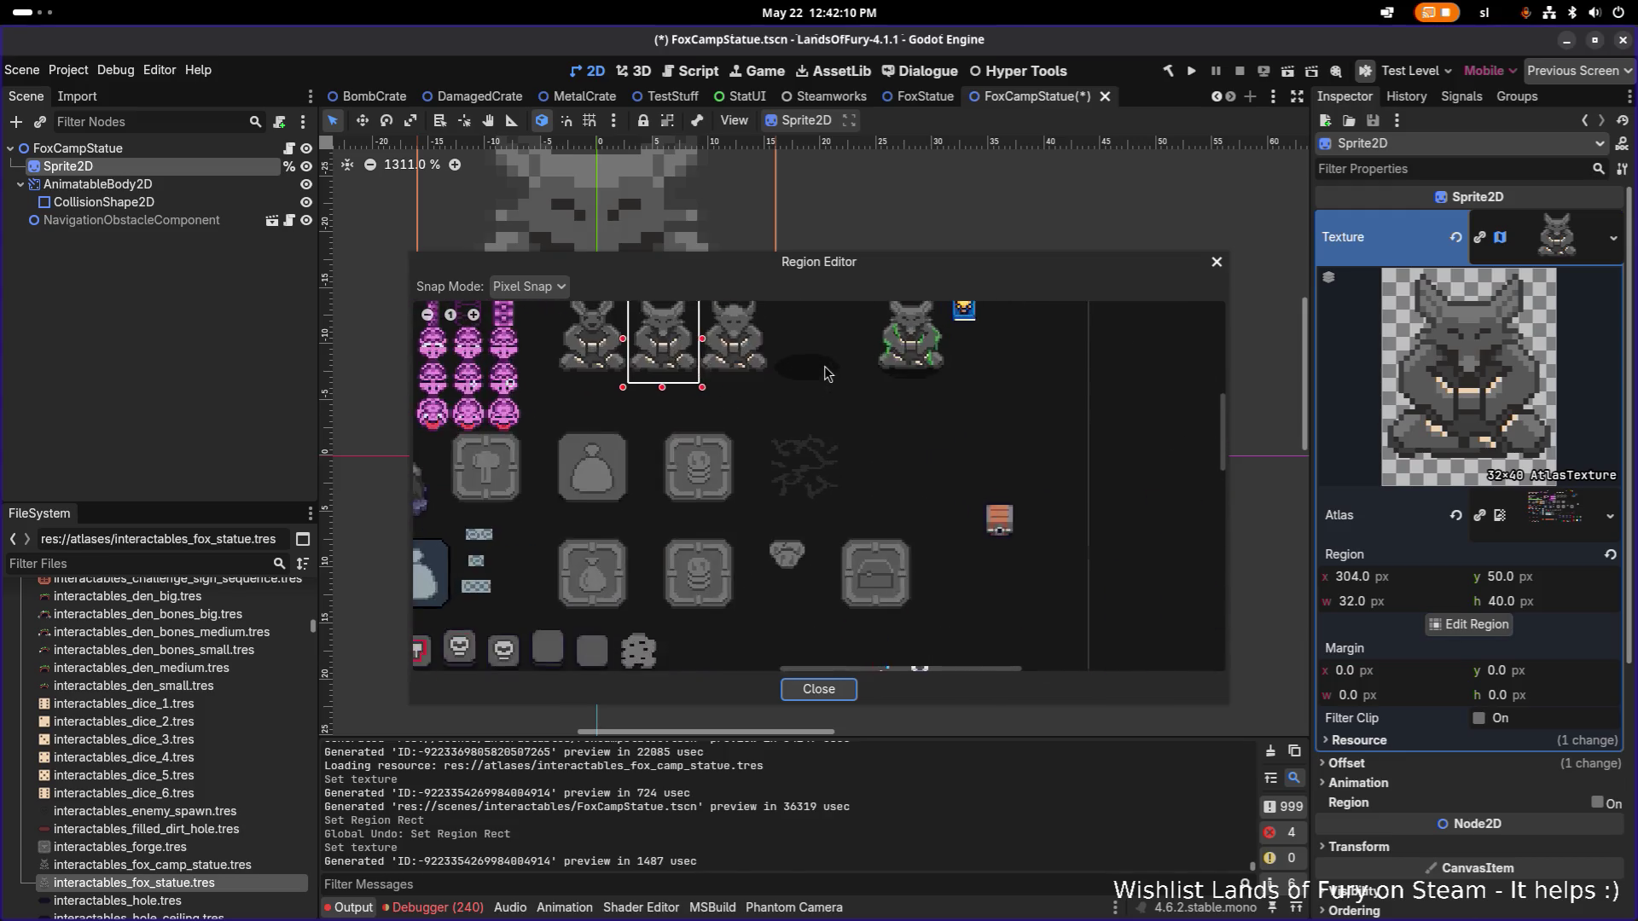
left_click_drag(573, 467, 612, 468)
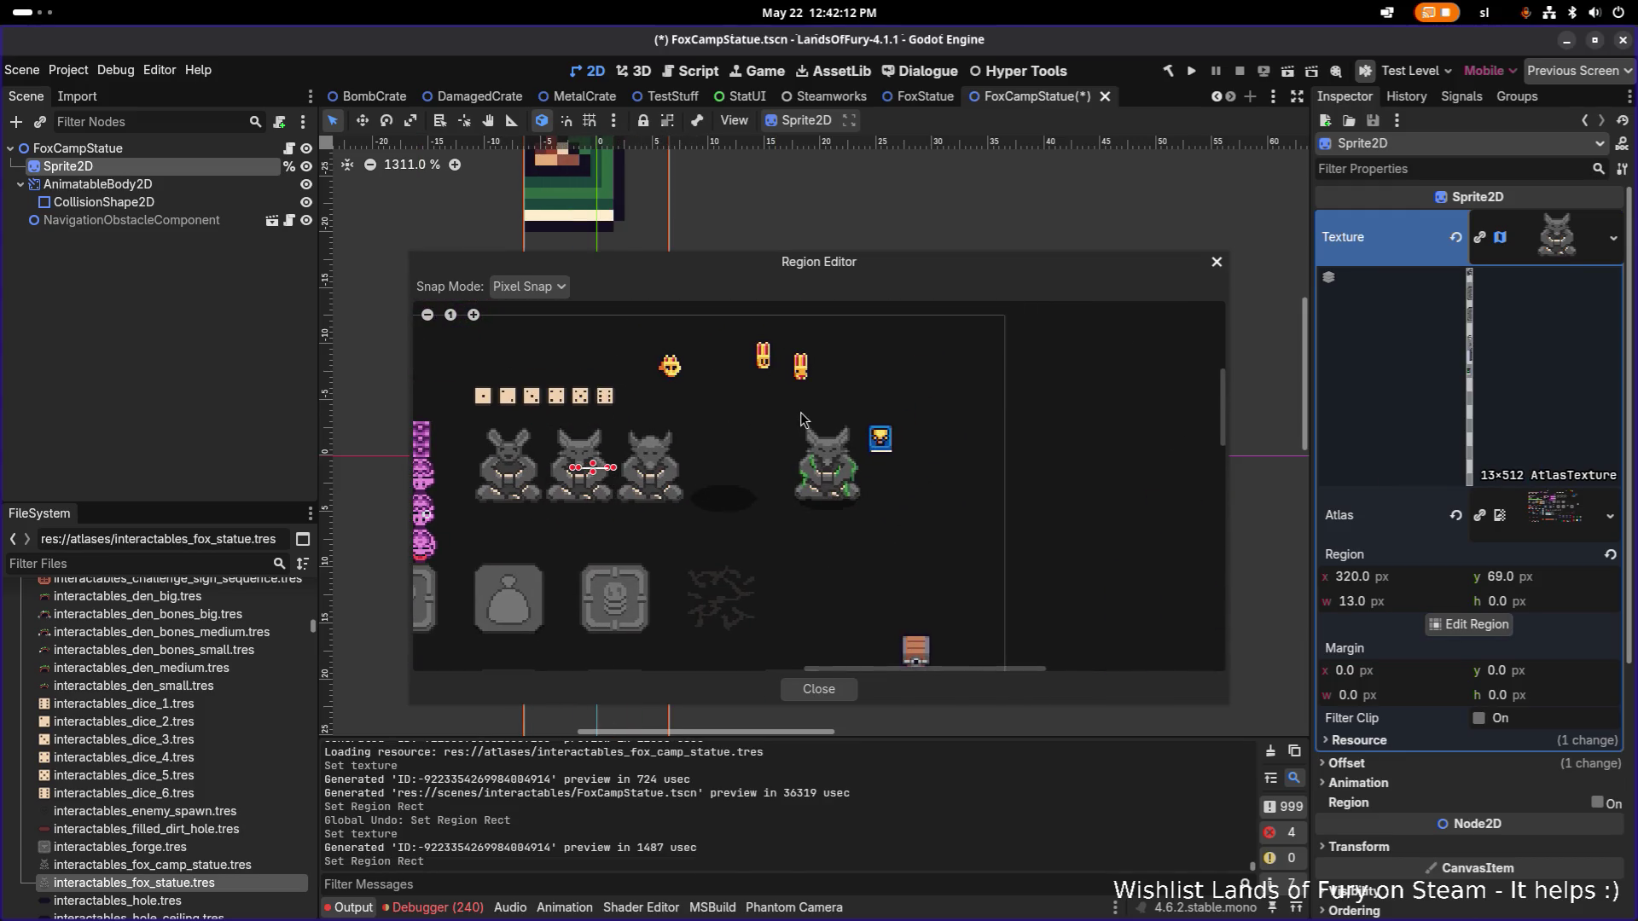
left_click_drag(798, 413, 867, 517)
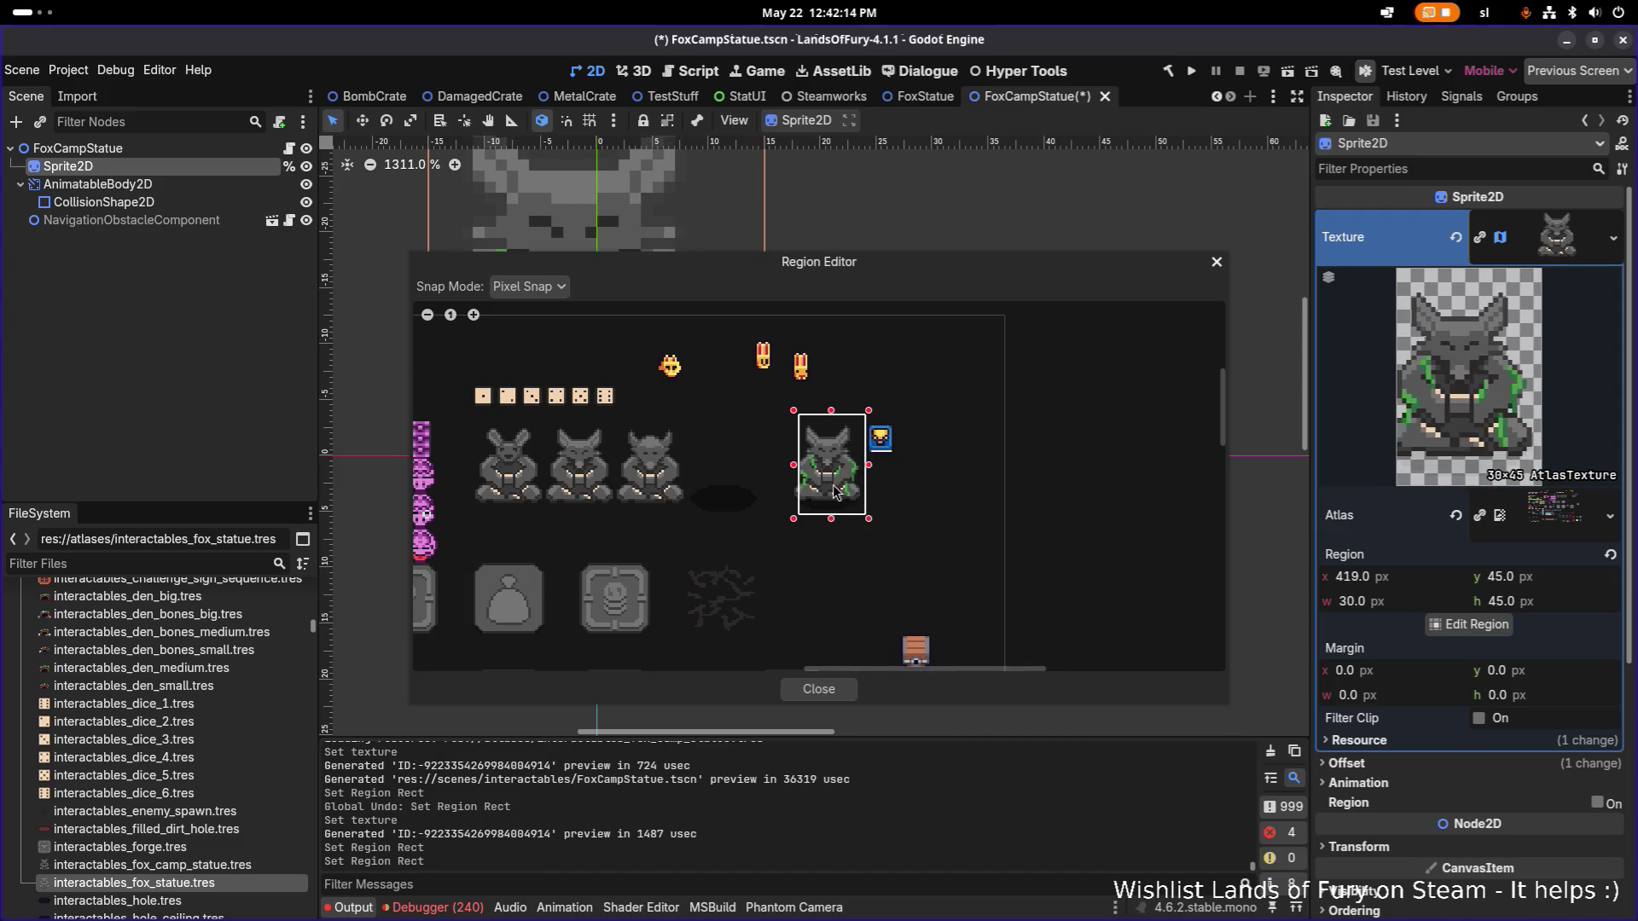
scroll(834, 493, "up", 3)
left_click_drag(758, 447, 749, 451)
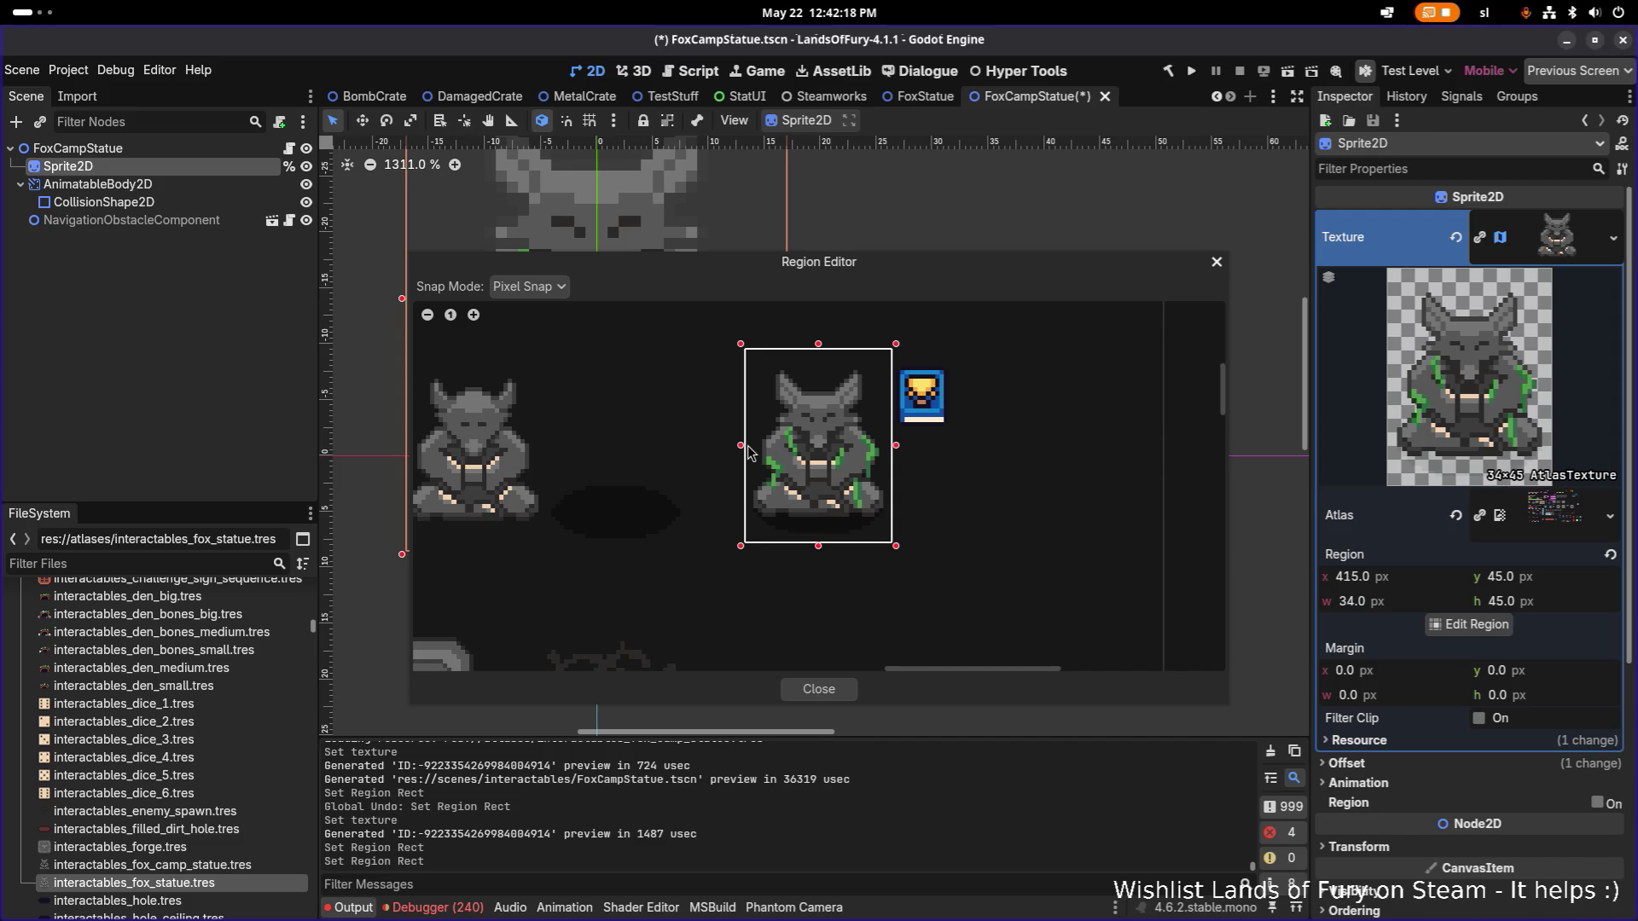
left_click_drag(748, 451, 751, 451)
left_click_drag(896, 447, 887, 454)
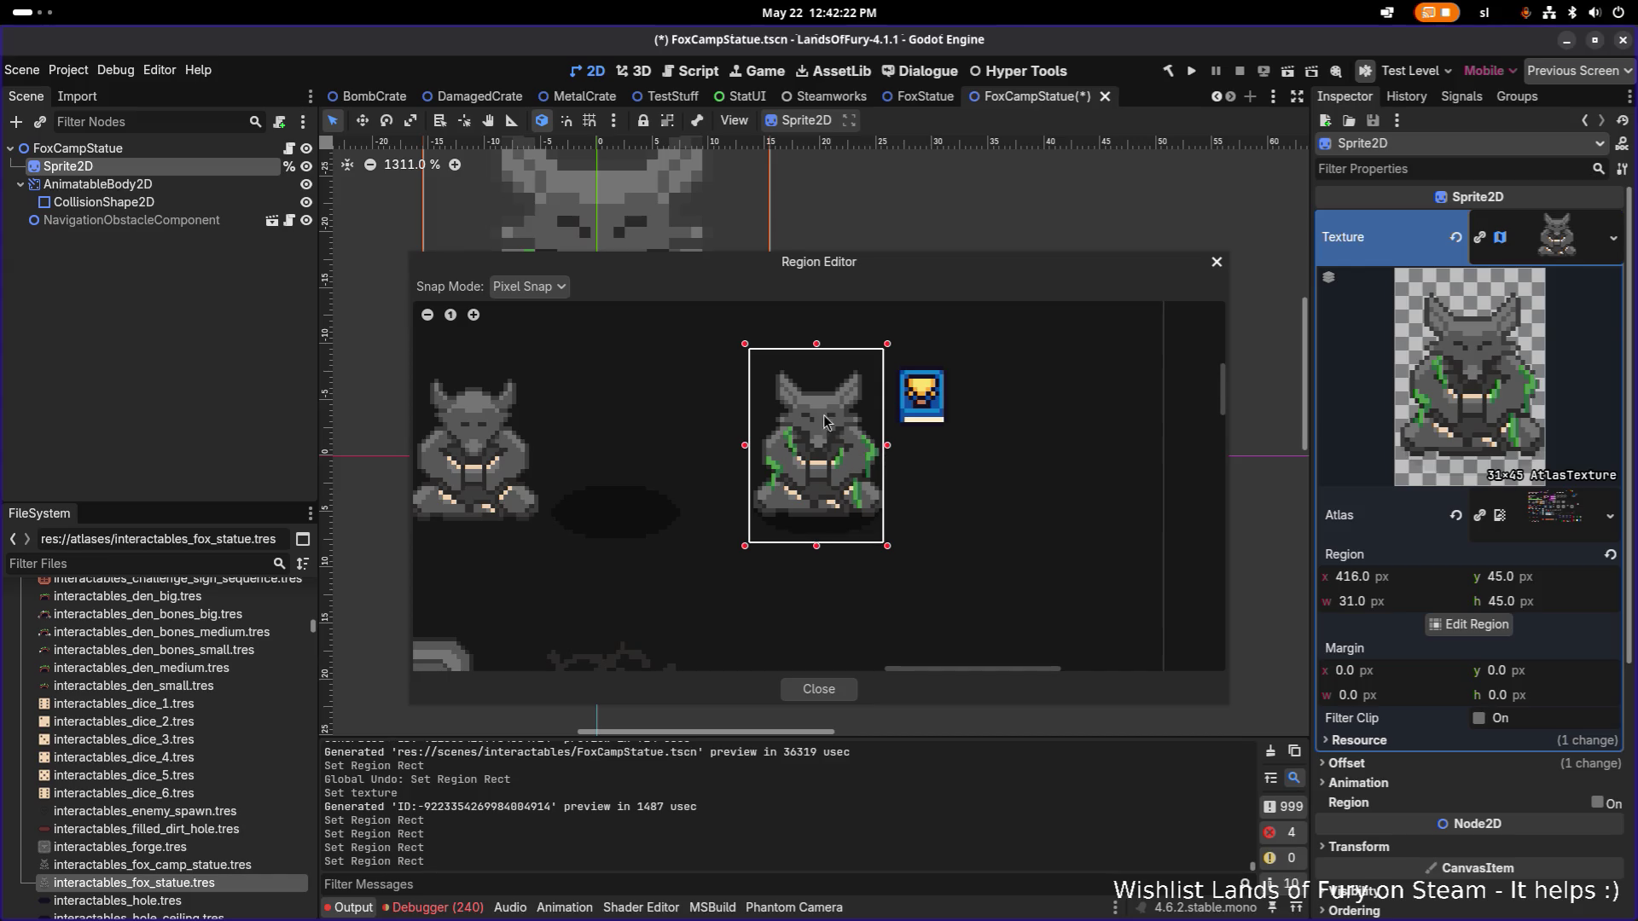
left_click_drag(818, 355, 817, 360)
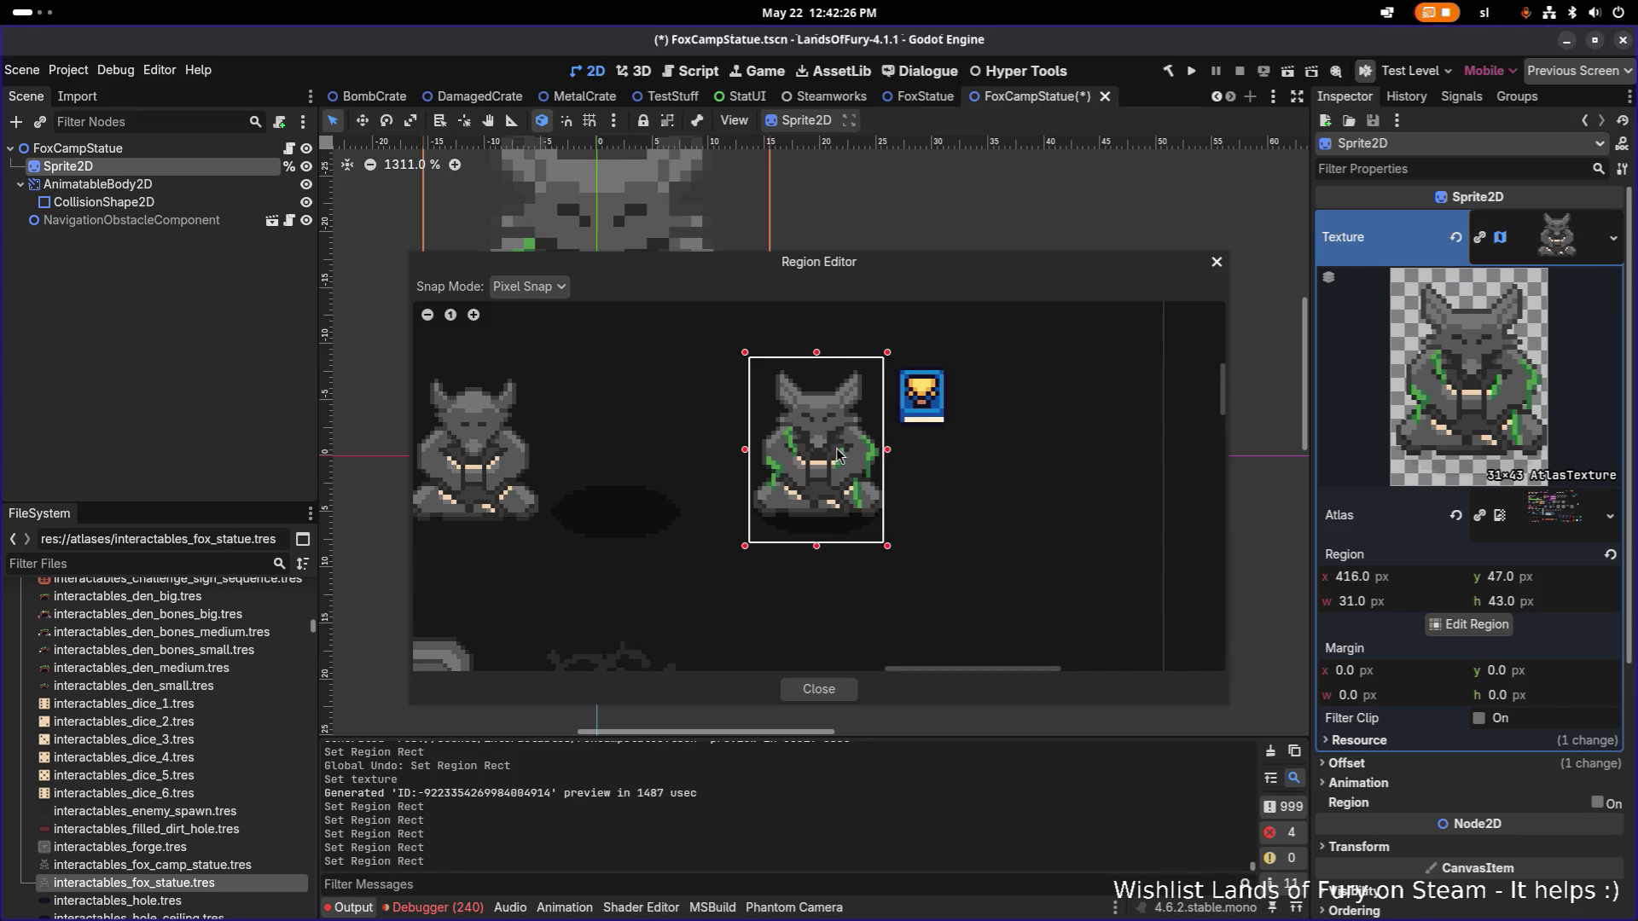
left_click_drag(817, 546, 818, 543)
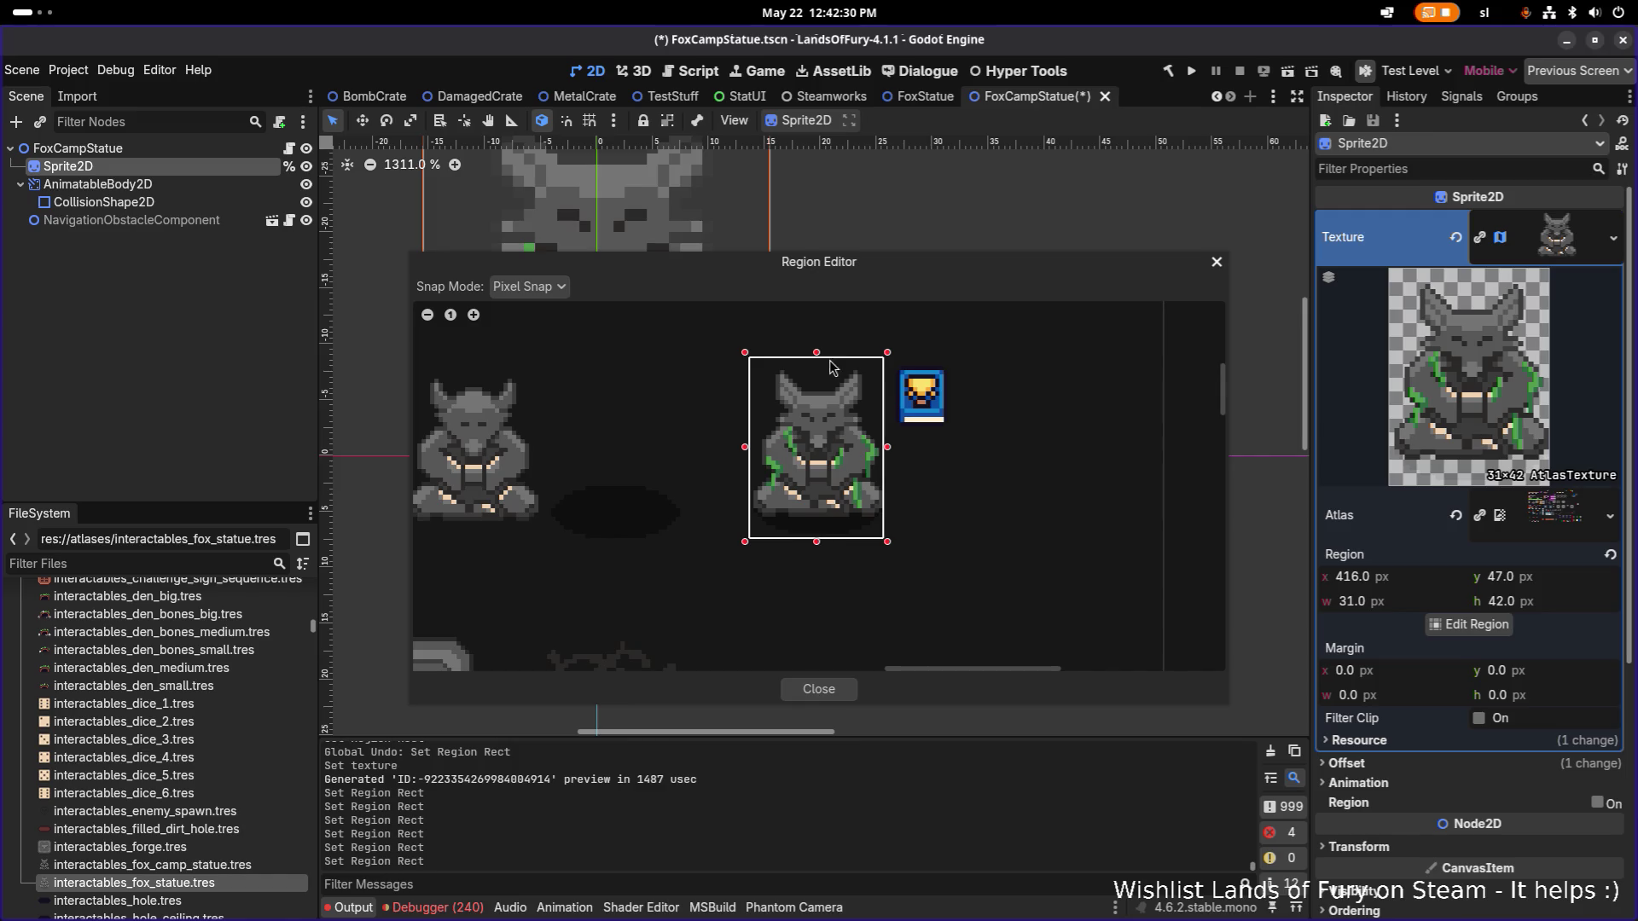
Fine-tune the region to x 416, y 49, 32×40 px, close the editor and save.
scroll(774, 533, "up", 1)
scroll(774, 534, "up", 3)
scroll(775, 523, "down", 1)
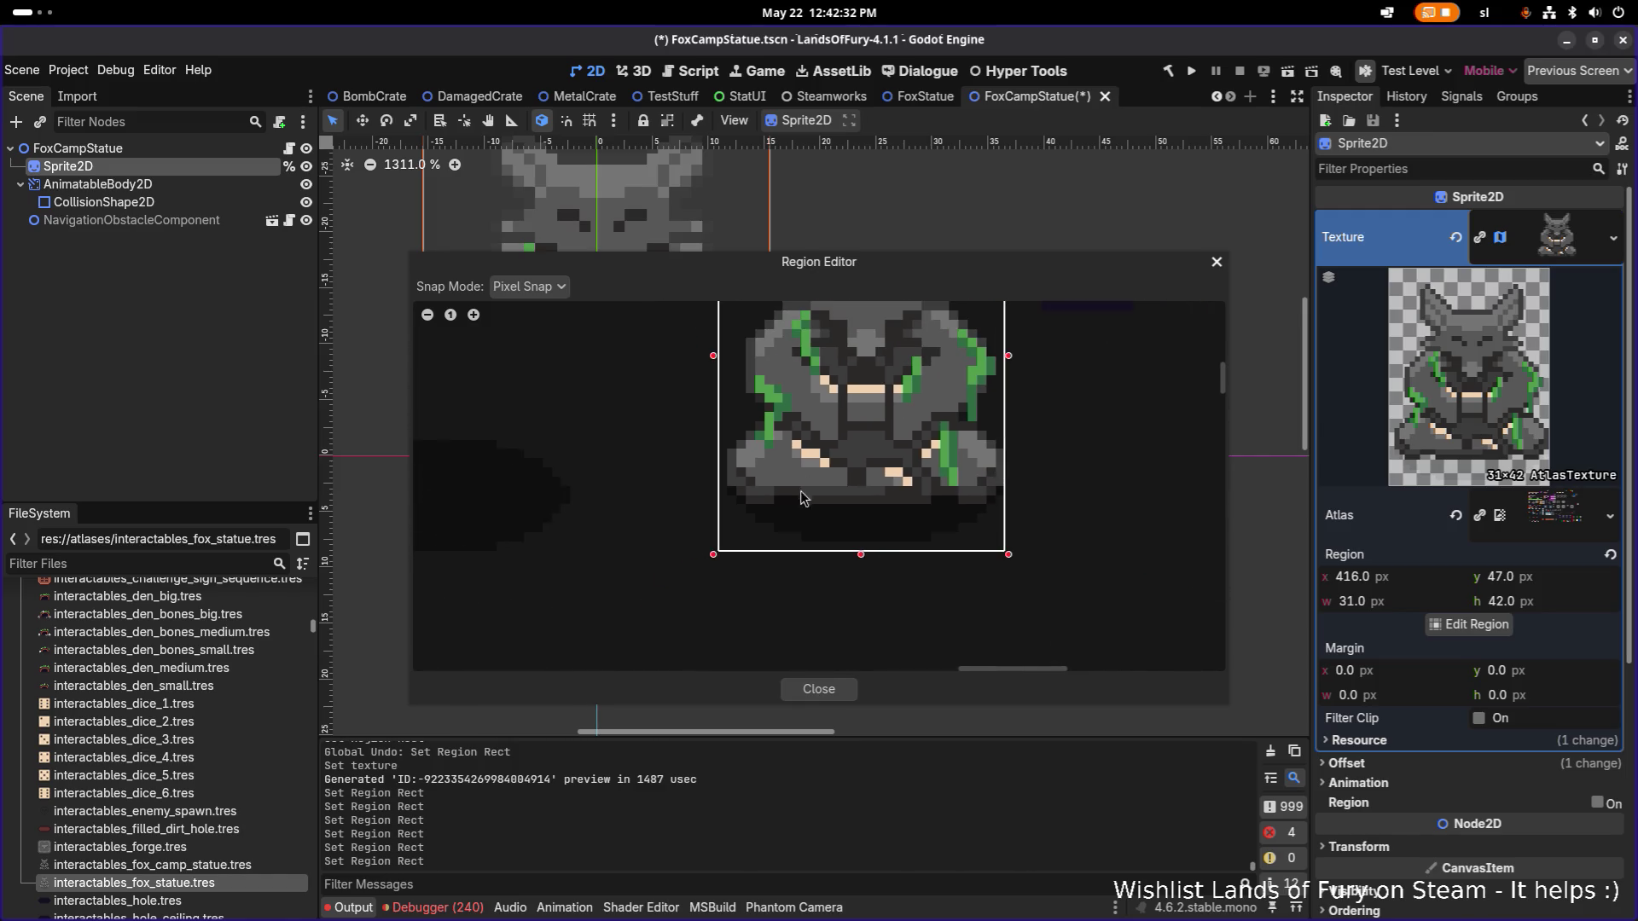
scroll(881, 452, "right", 2)
scroll(881, 452, "up", 2)
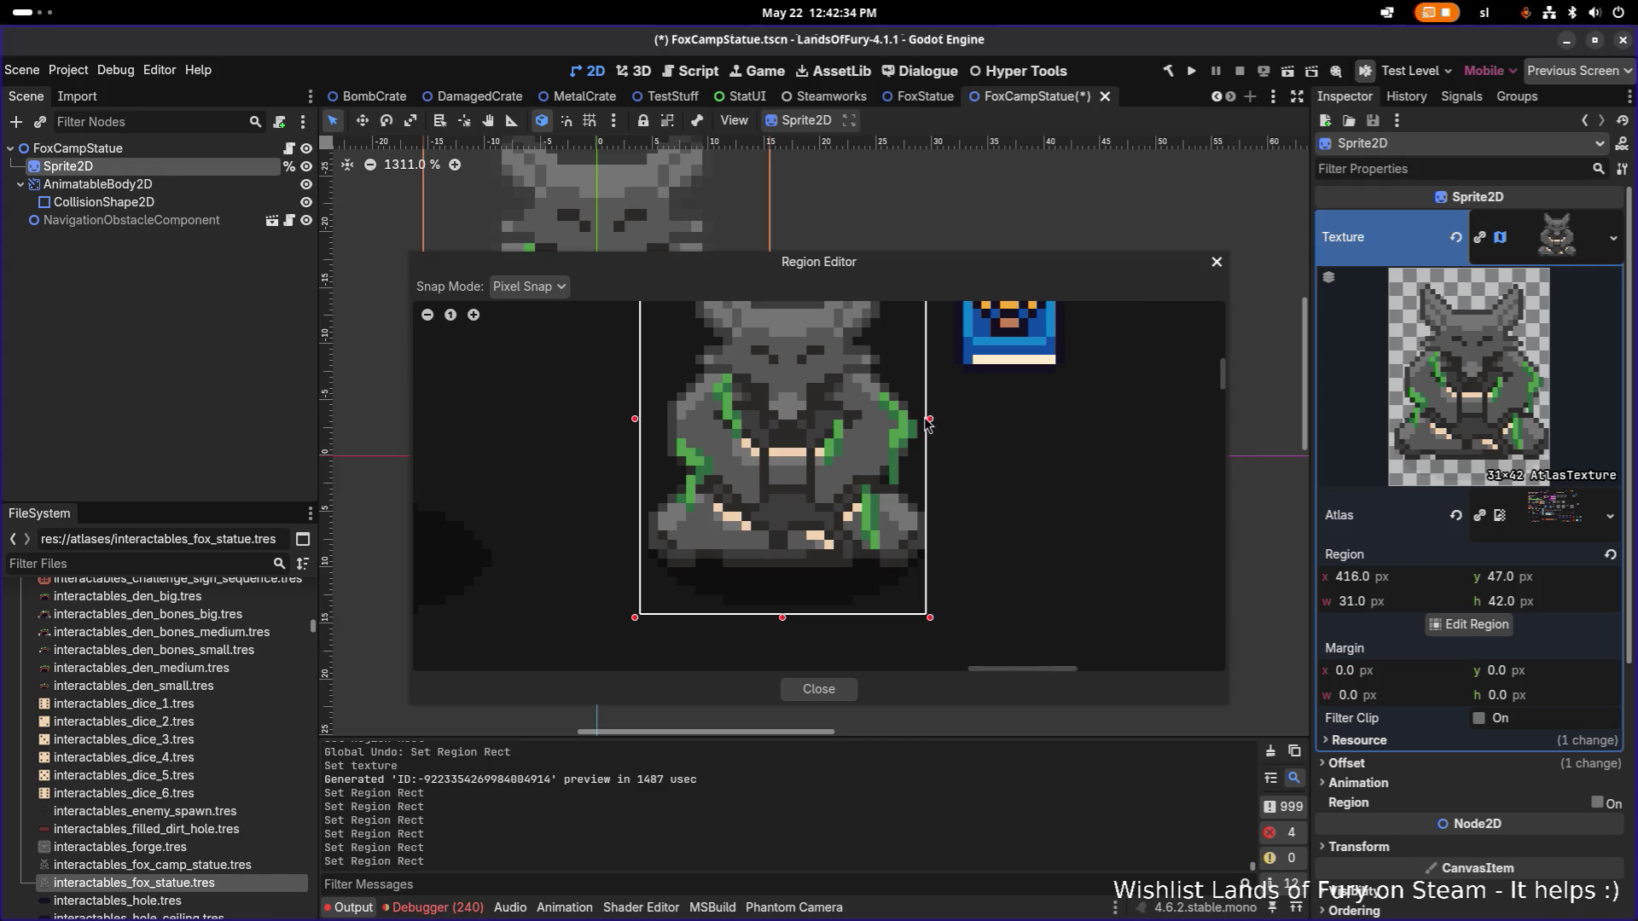
left_click_drag(930, 420, 937, 421)
left_click_drag(850, 433, 803, 548)
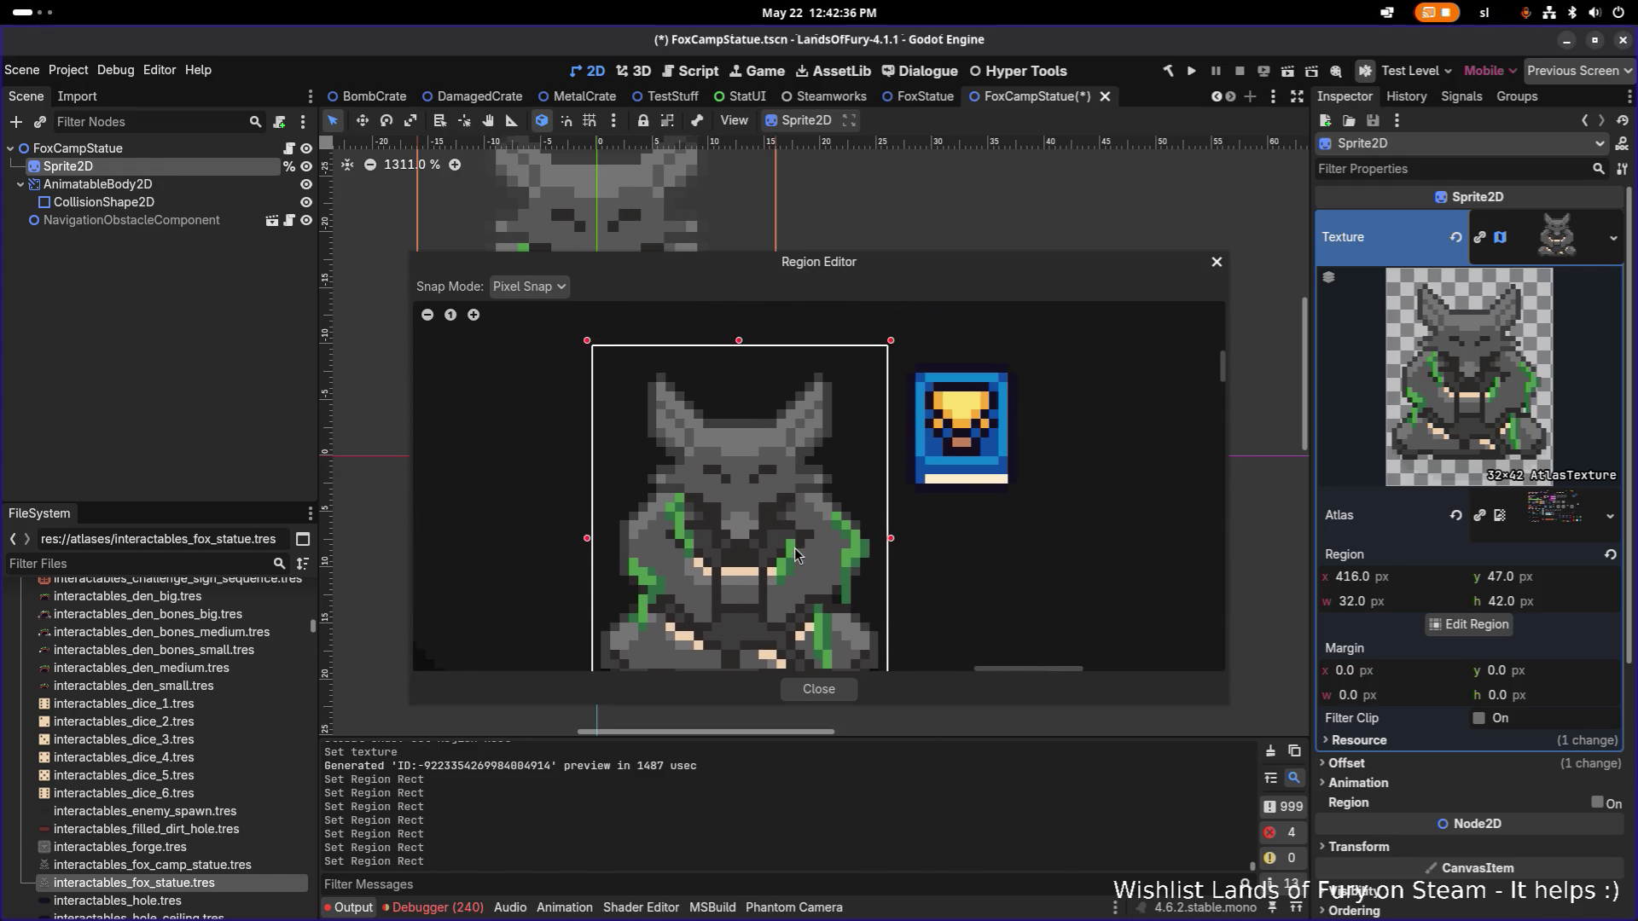
left_click_drag(740, 346, 742, 331)
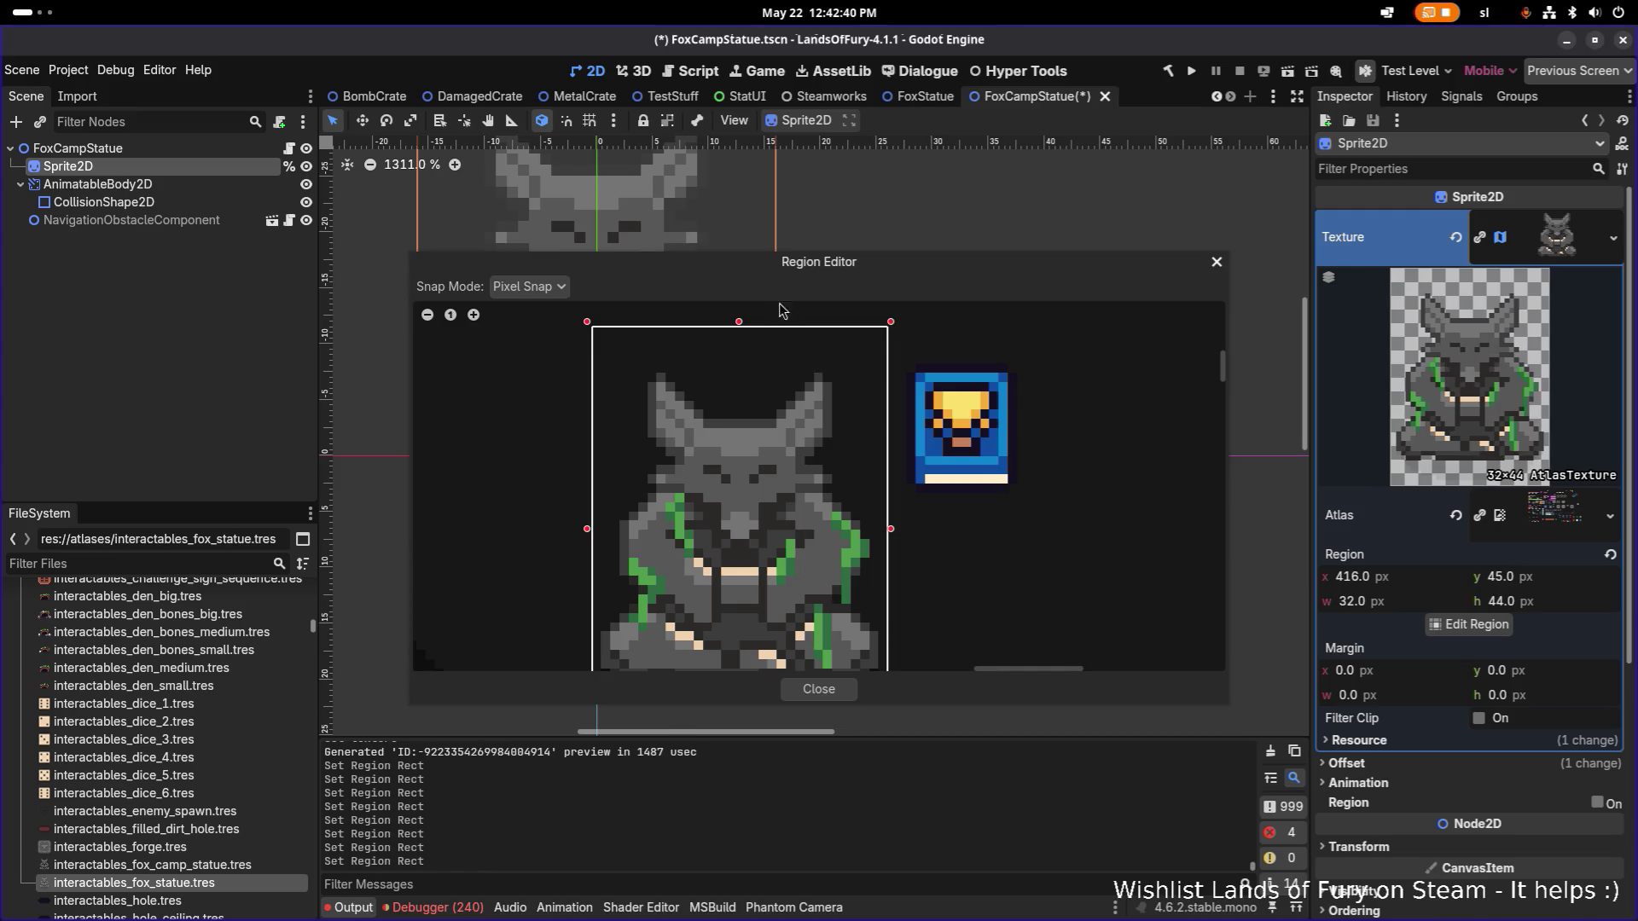
left_click(741, 335)
left_click_drag(740, 335, 744, 374)
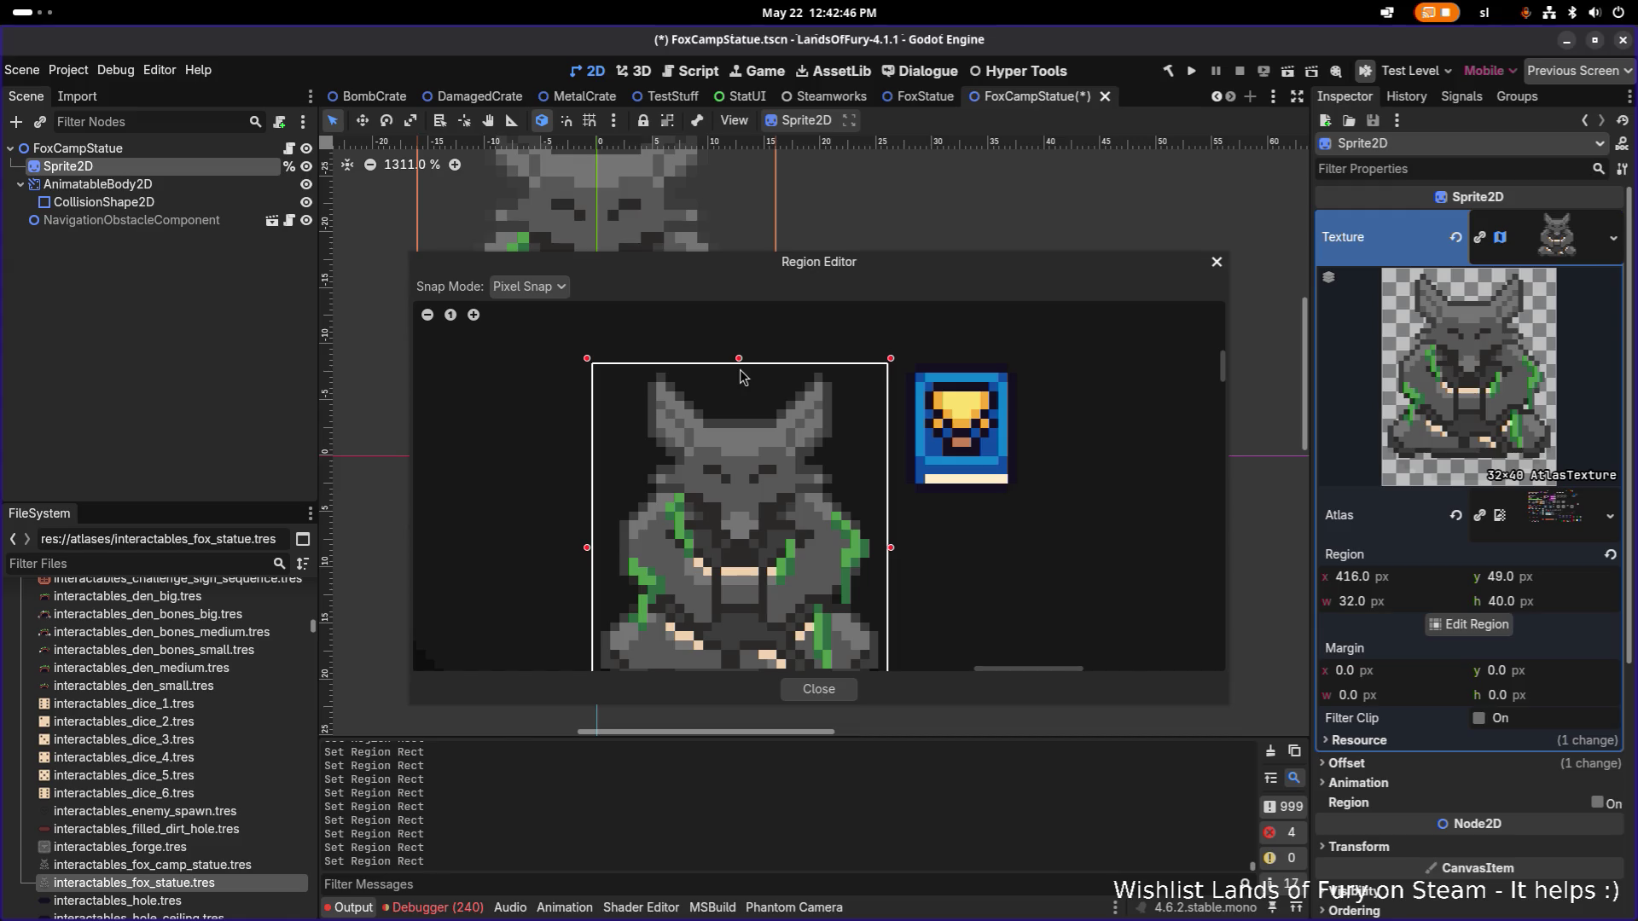
left_click(821, 689)
key("ctrl+s")
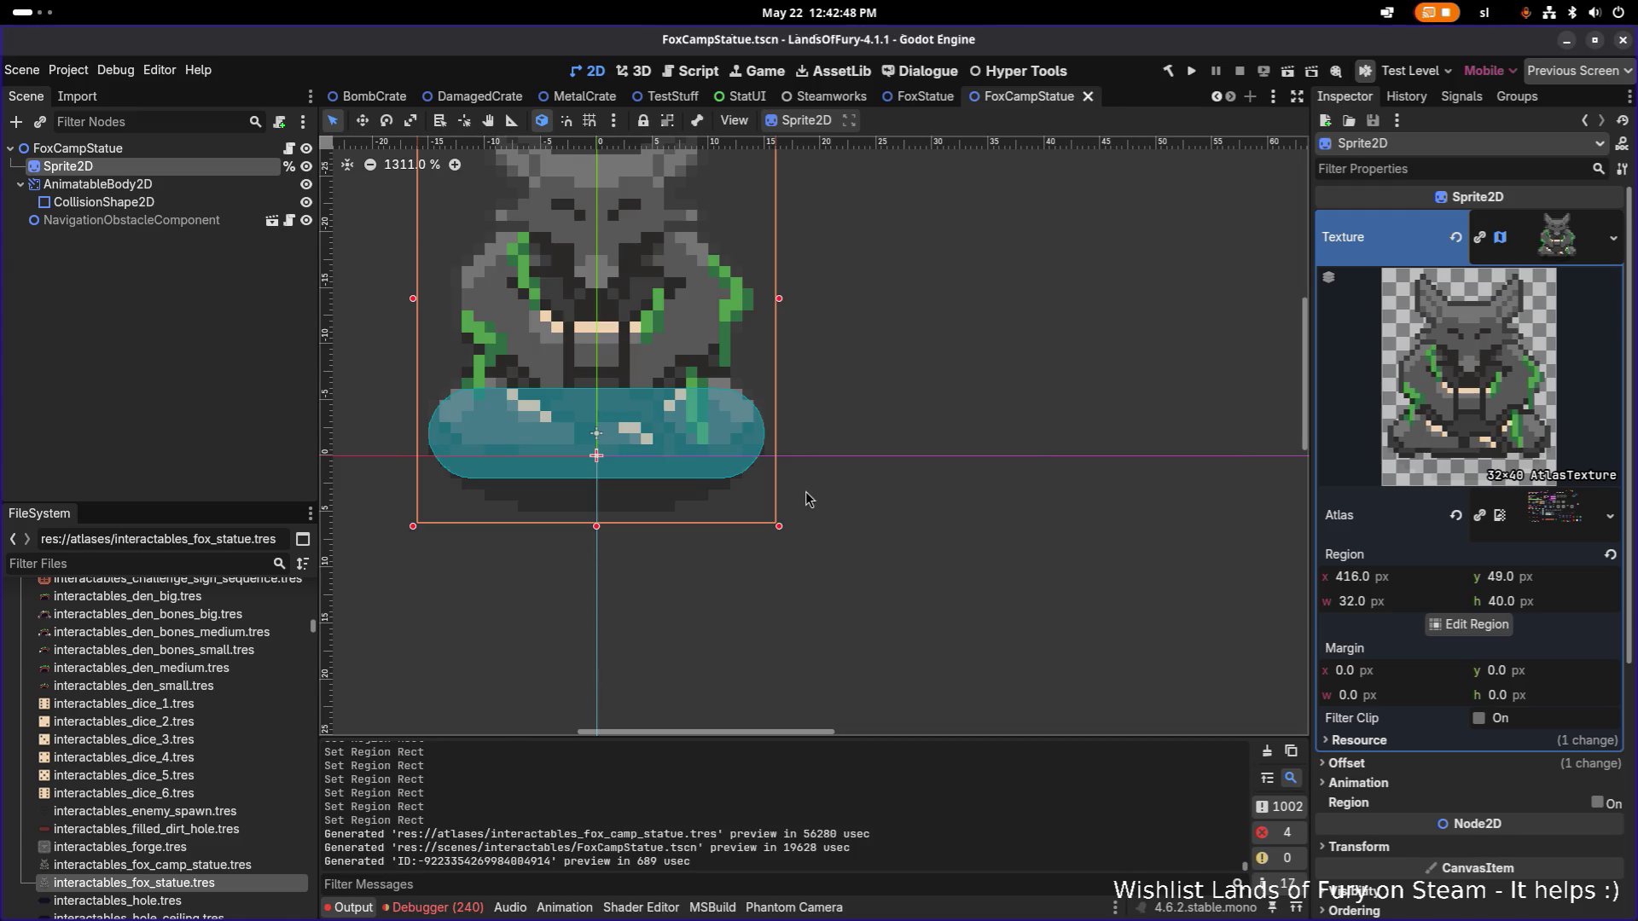
Zoom out, check the CollisionShape, AnimatableBody2D and Sprite2D nodes, then open FoxCampStatue's context menu.
scroll(808, 488, "down", 4)
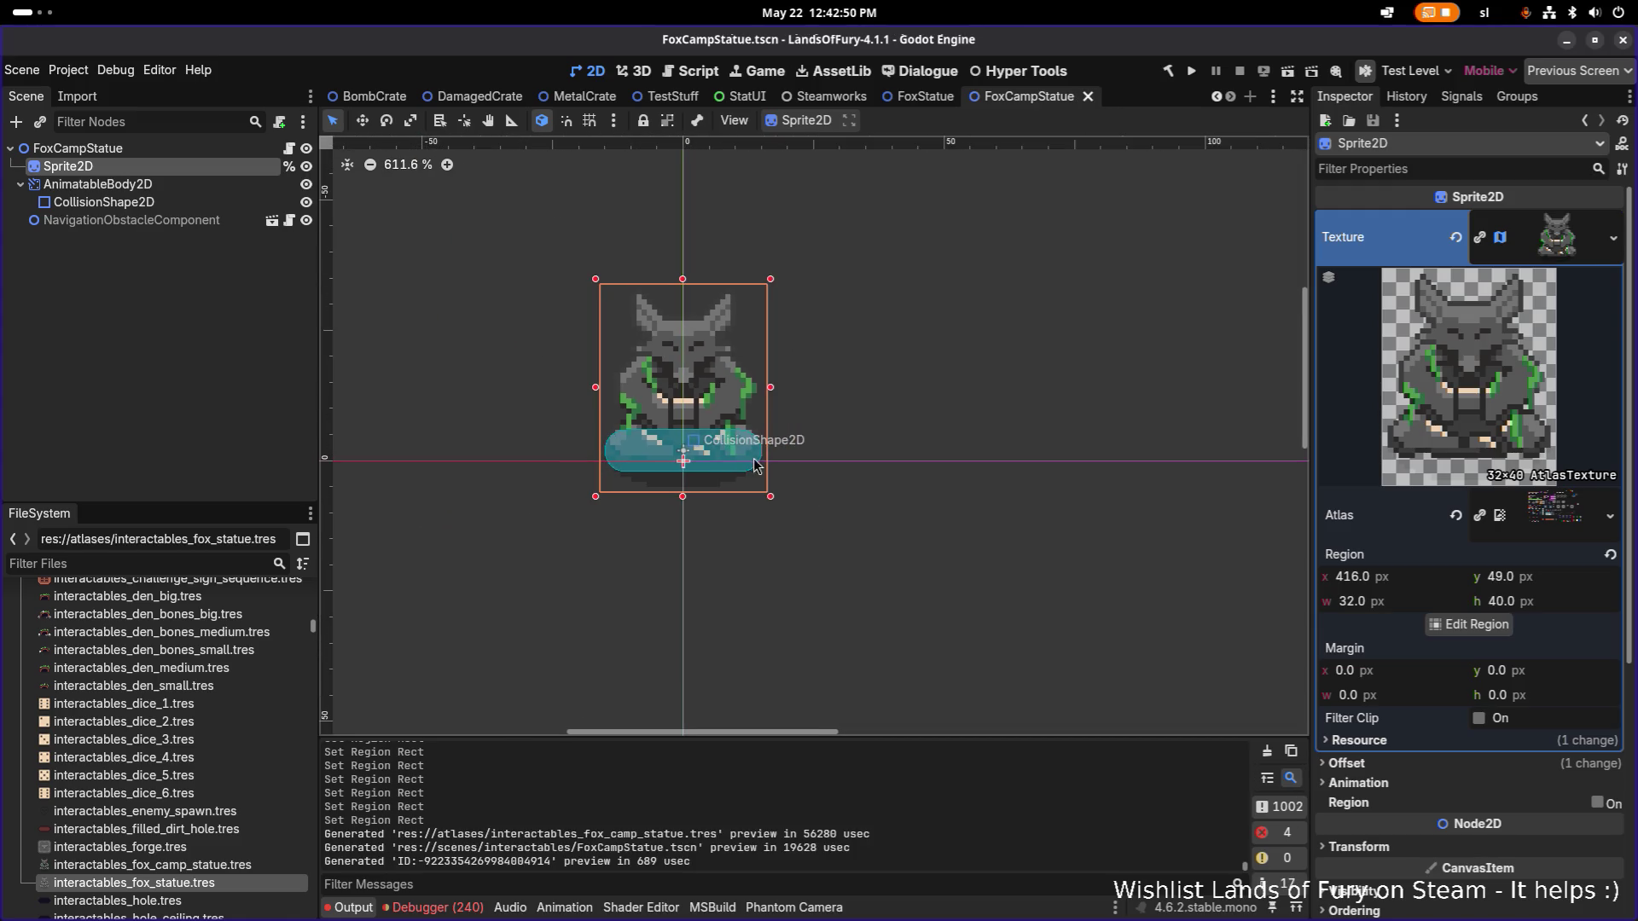
left_click(107, 203)
left_click(94, 148)
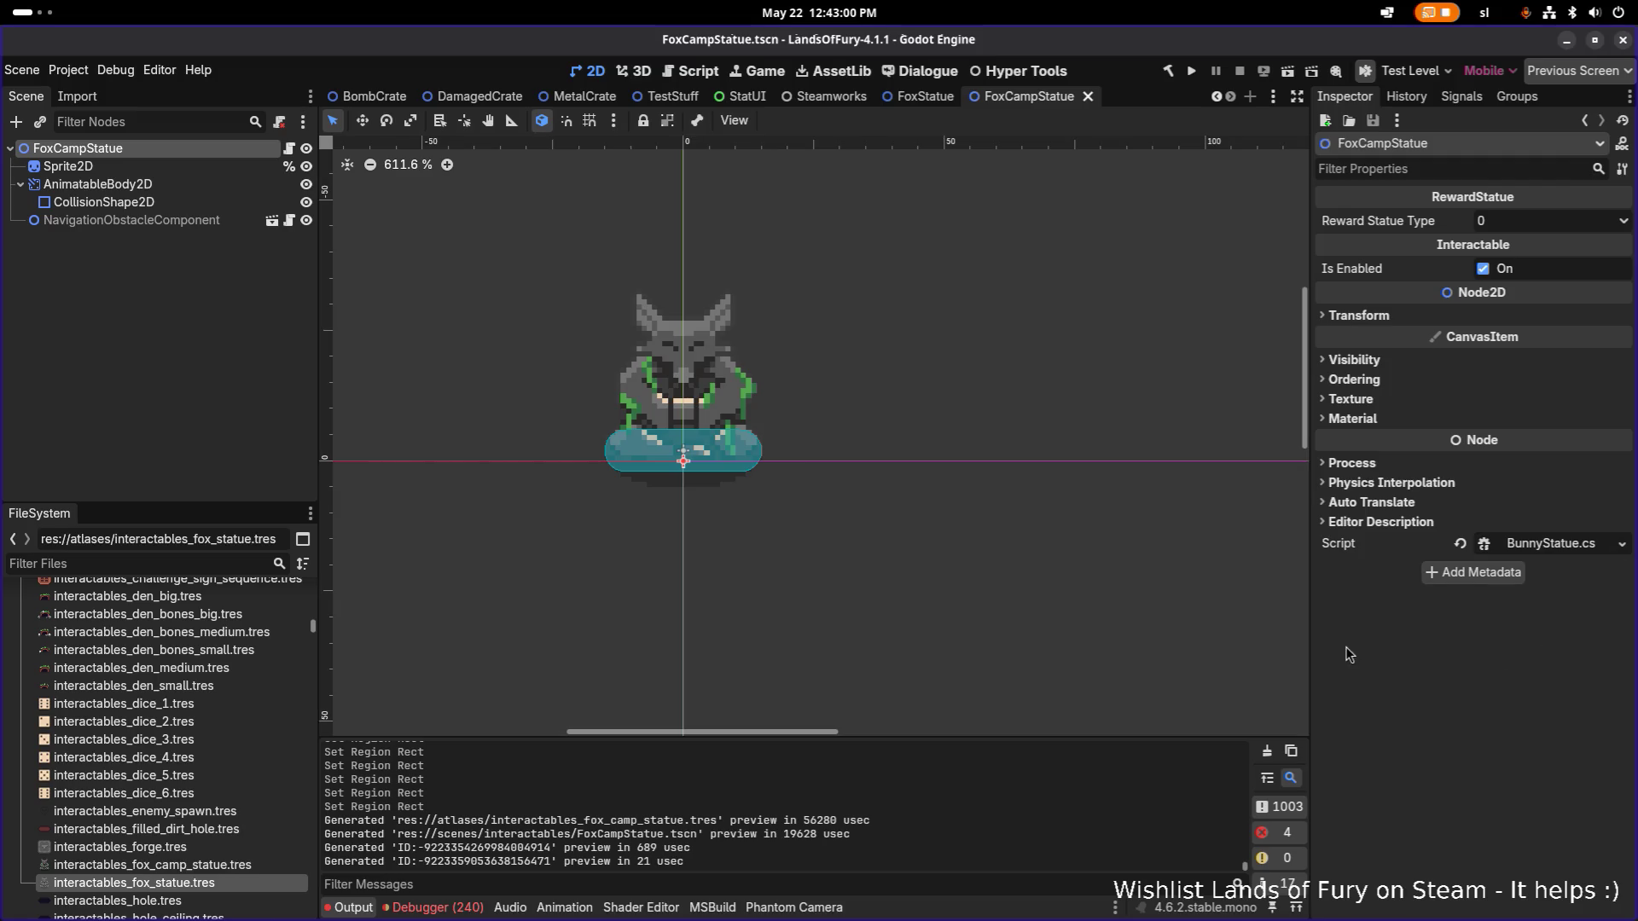
left_click(203, 184)
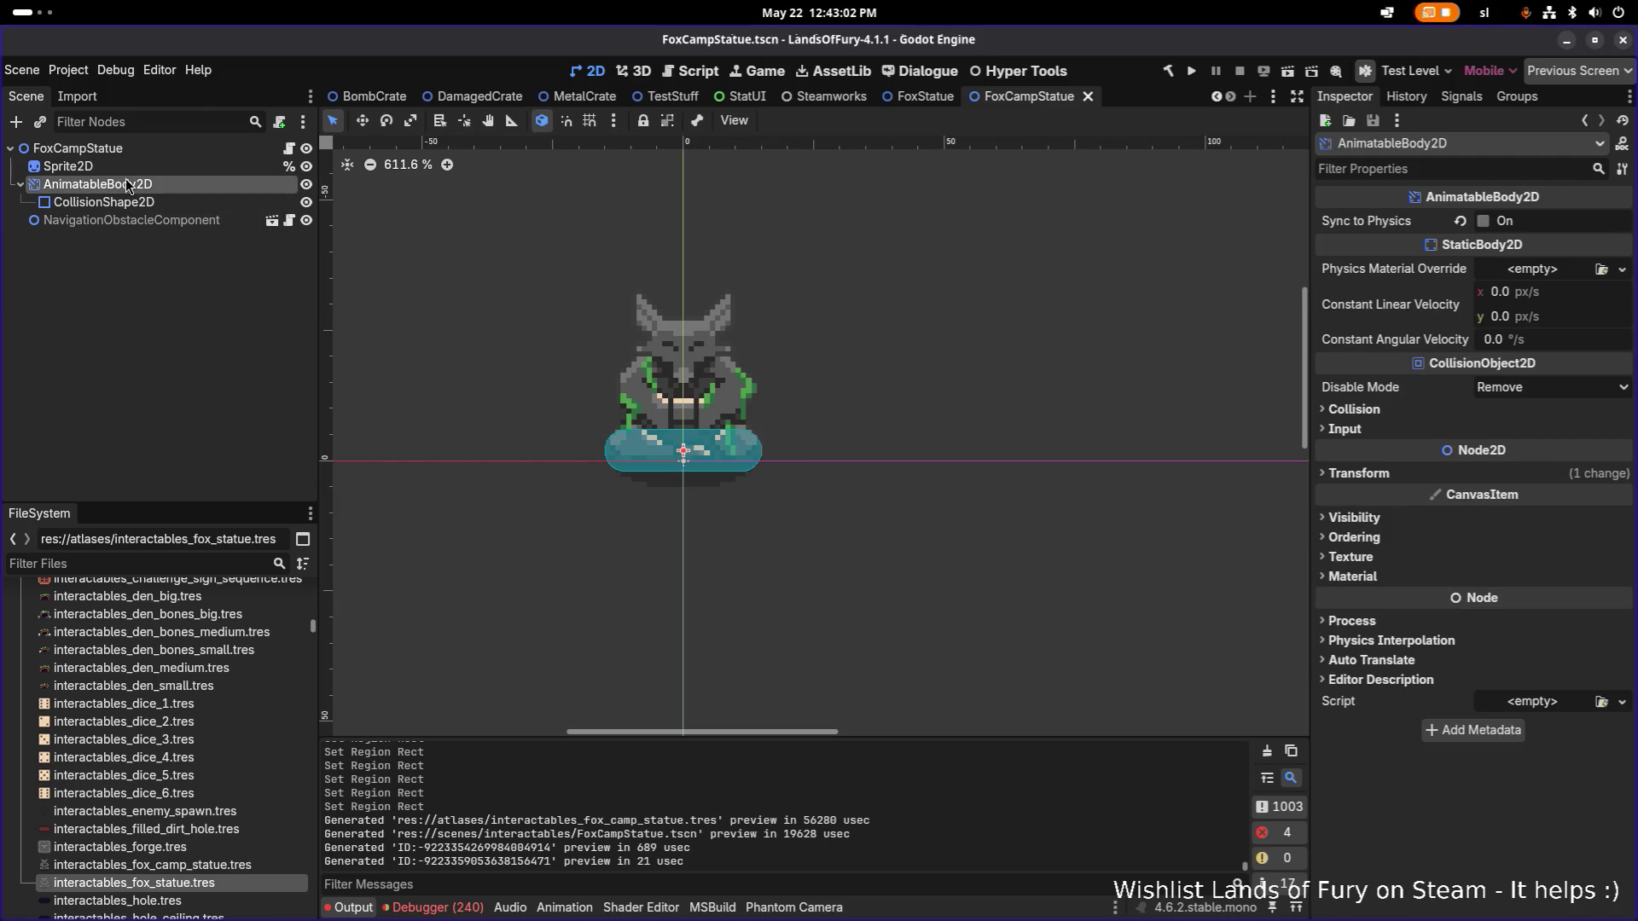
left_click(137, 160)
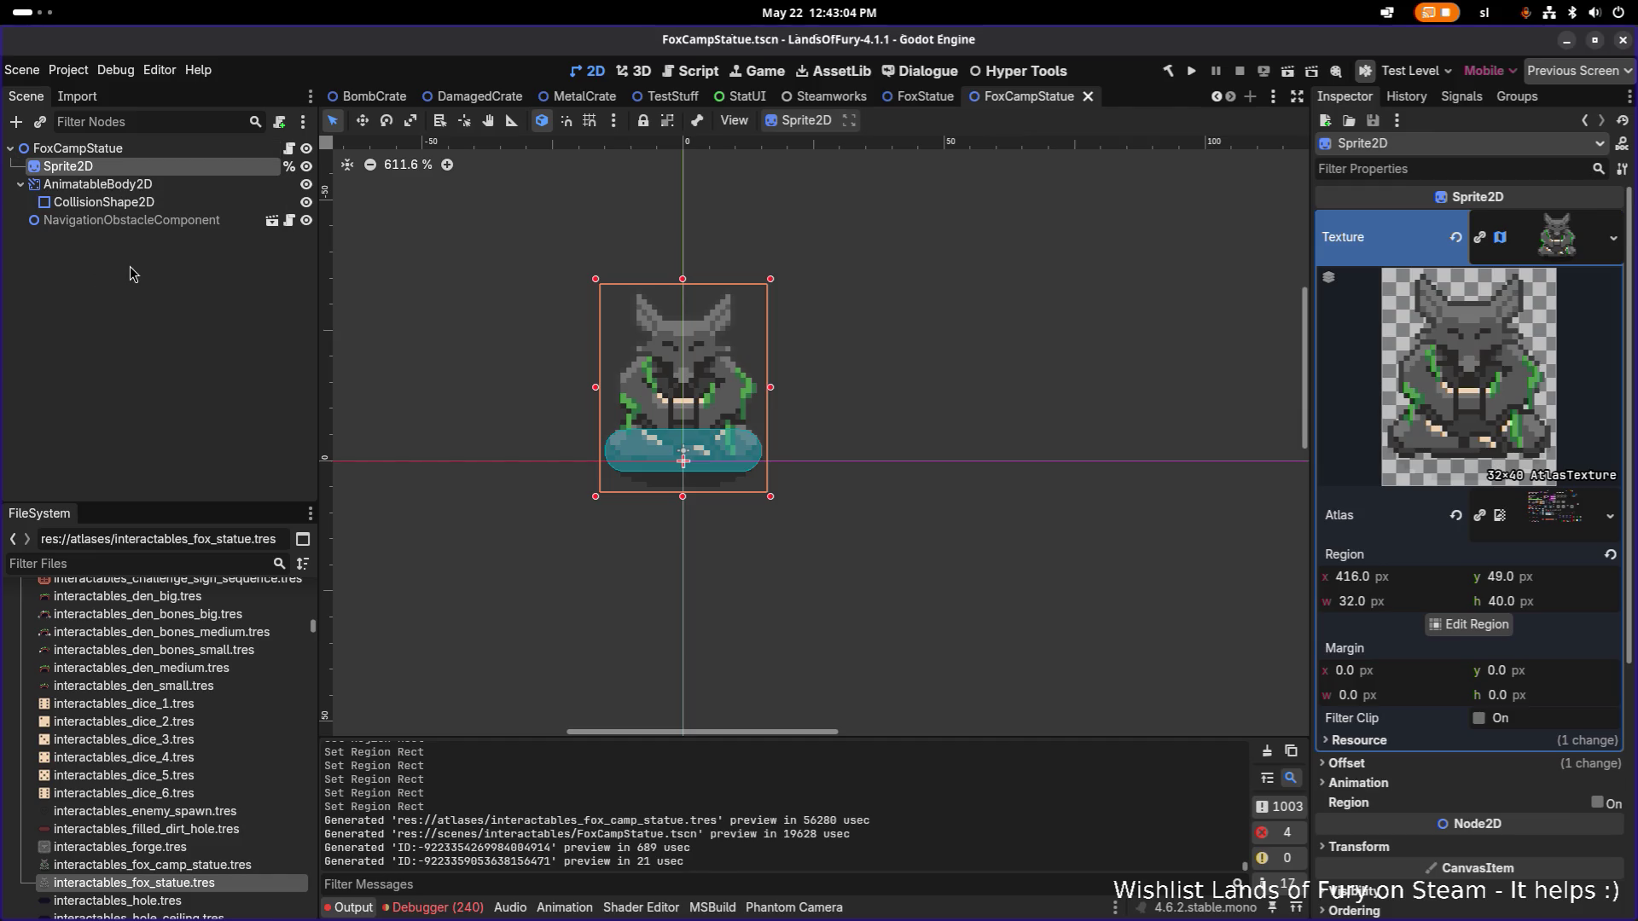
left_click(139, 184)
right_click(161, 153)
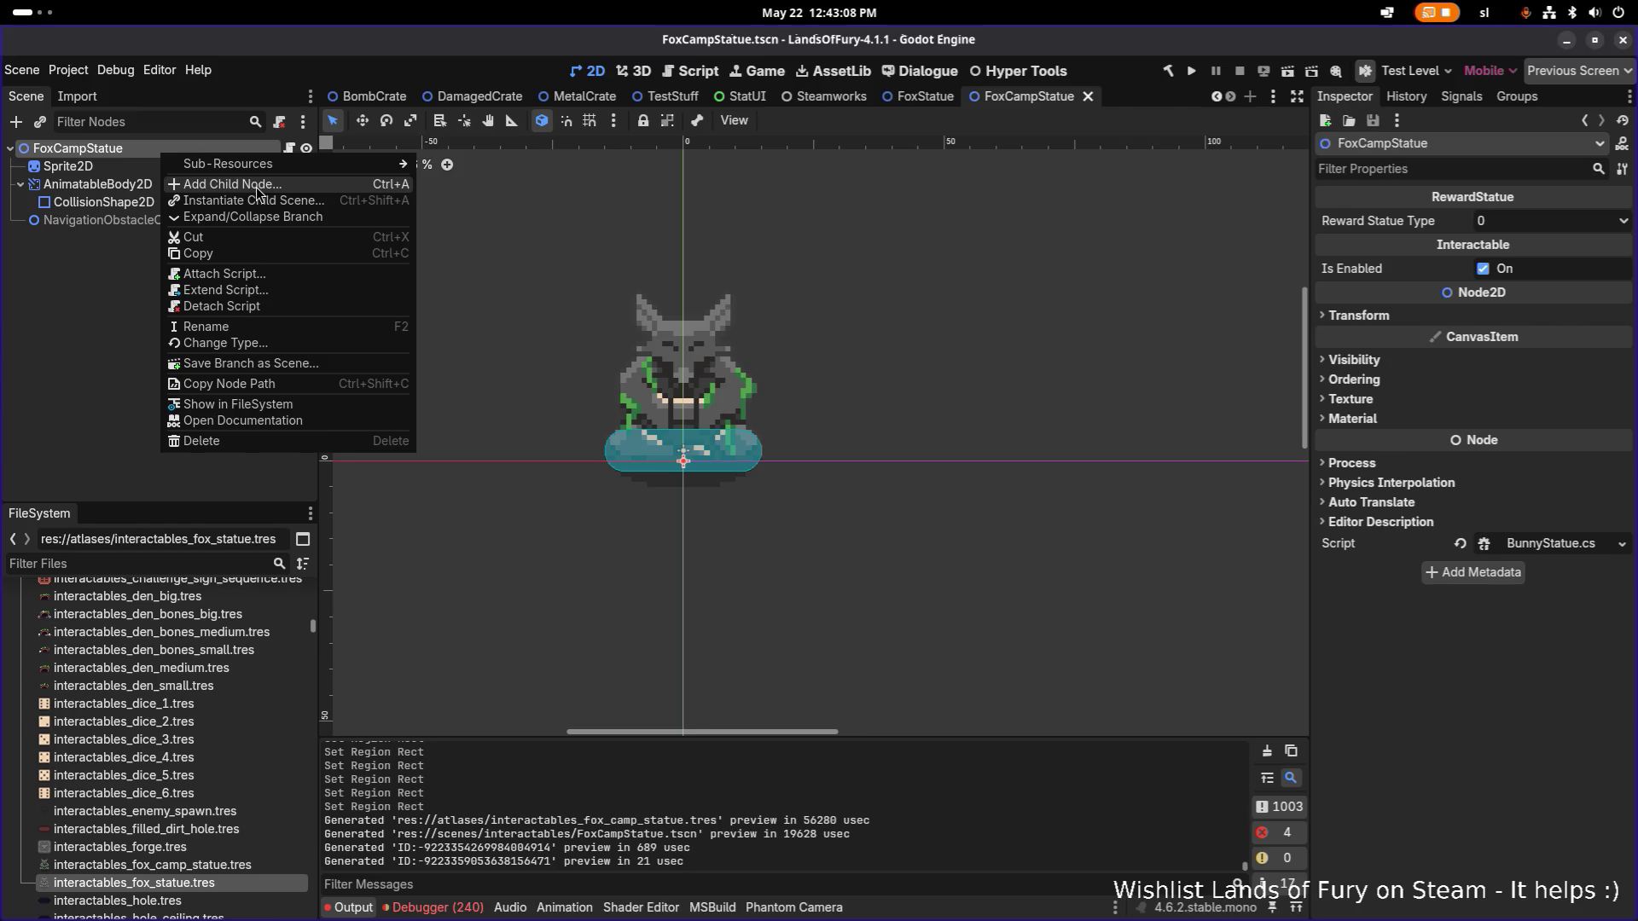
left_click(105, 279)
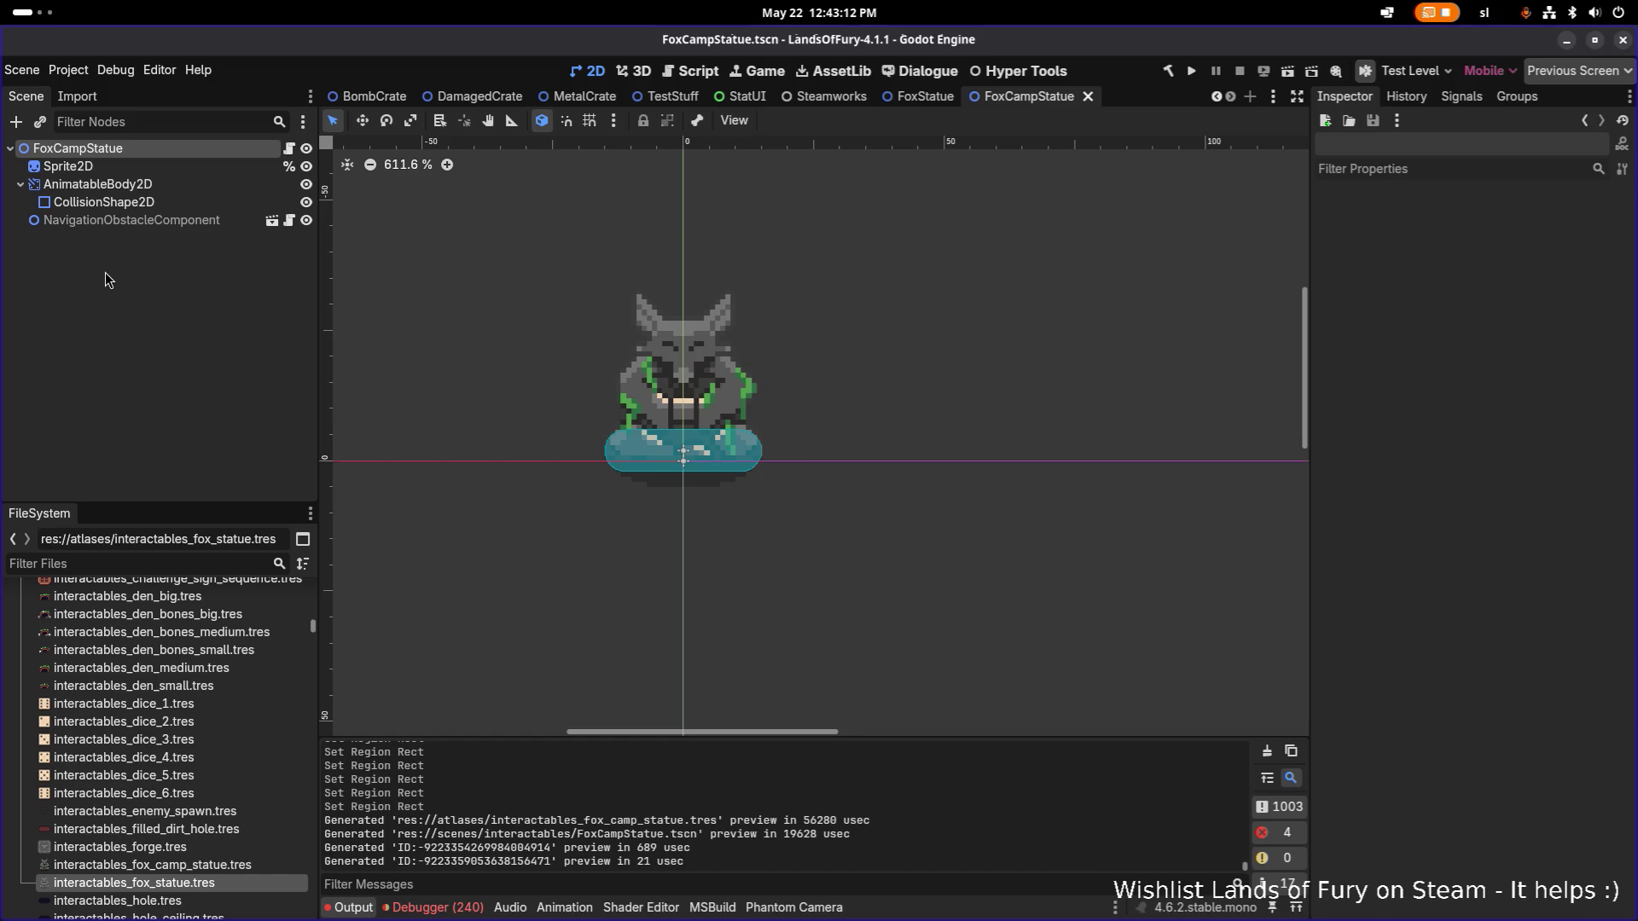
left_click(130, 168)
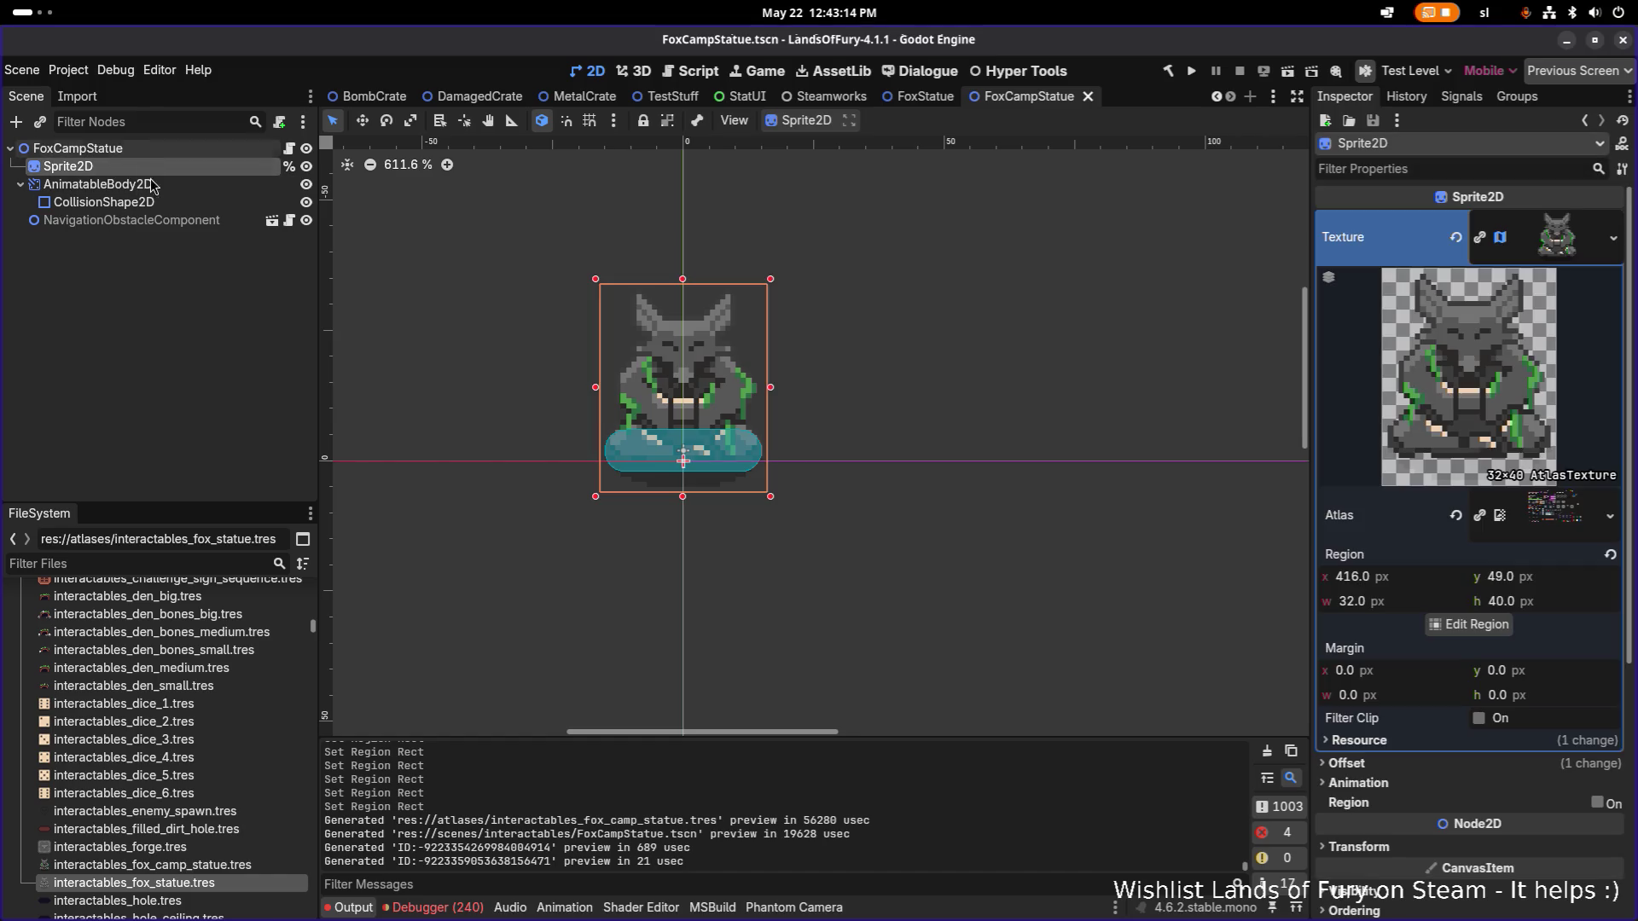
right_click(171, 152)
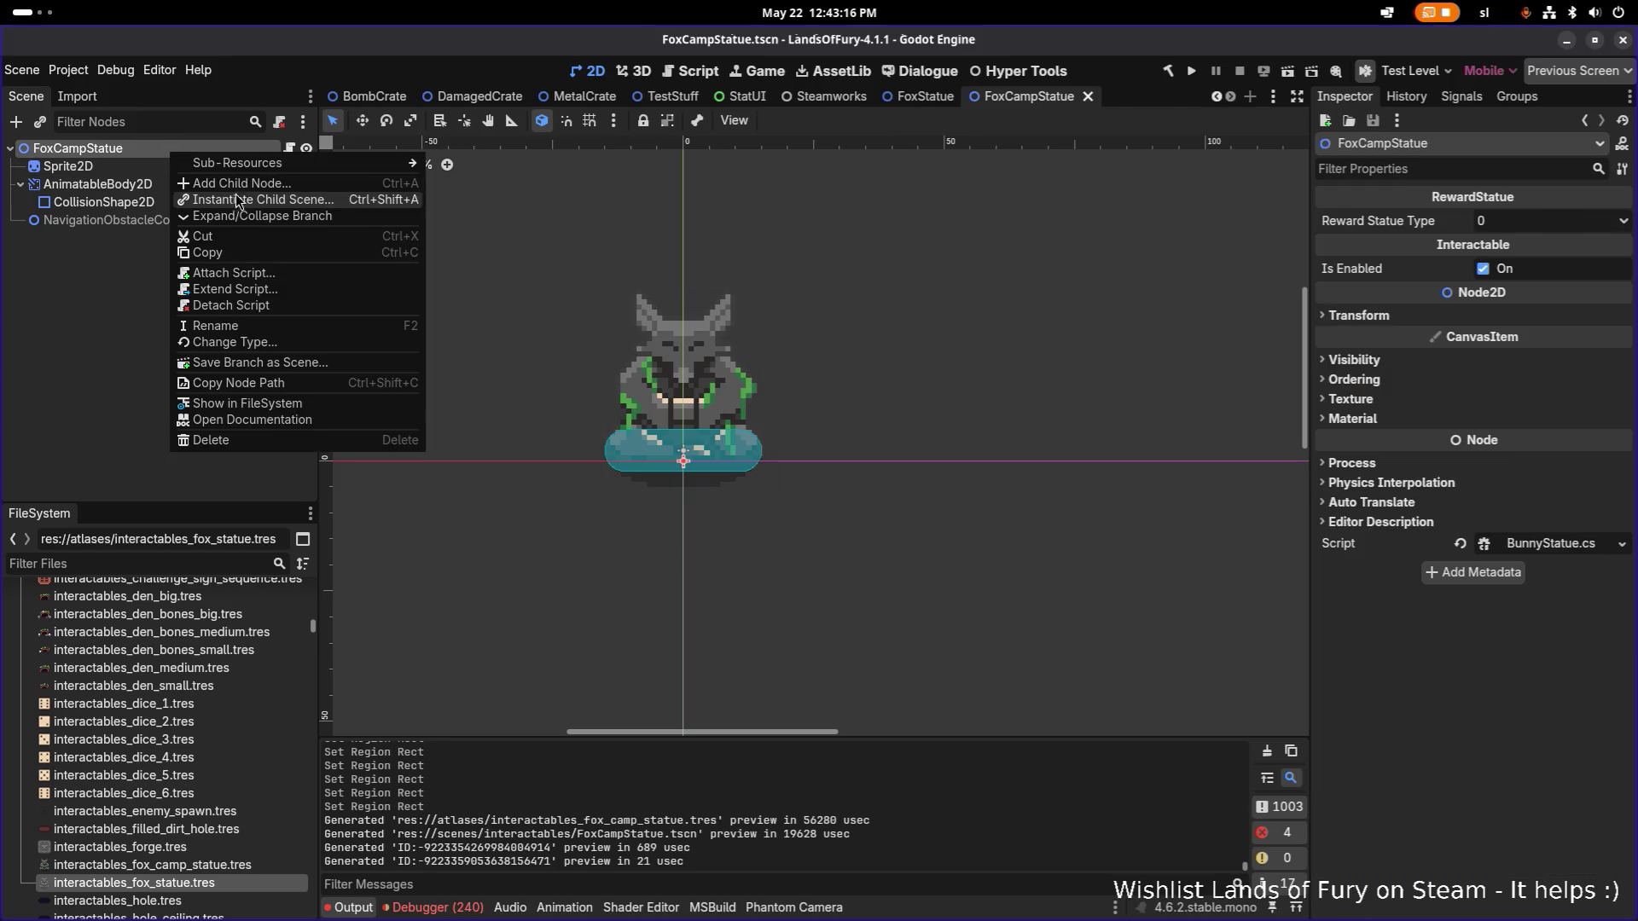
Add a Sprite2D child to FoxCampStatue and move Sprite2D2 directly after Sprite2D.
left_click(243, 184)
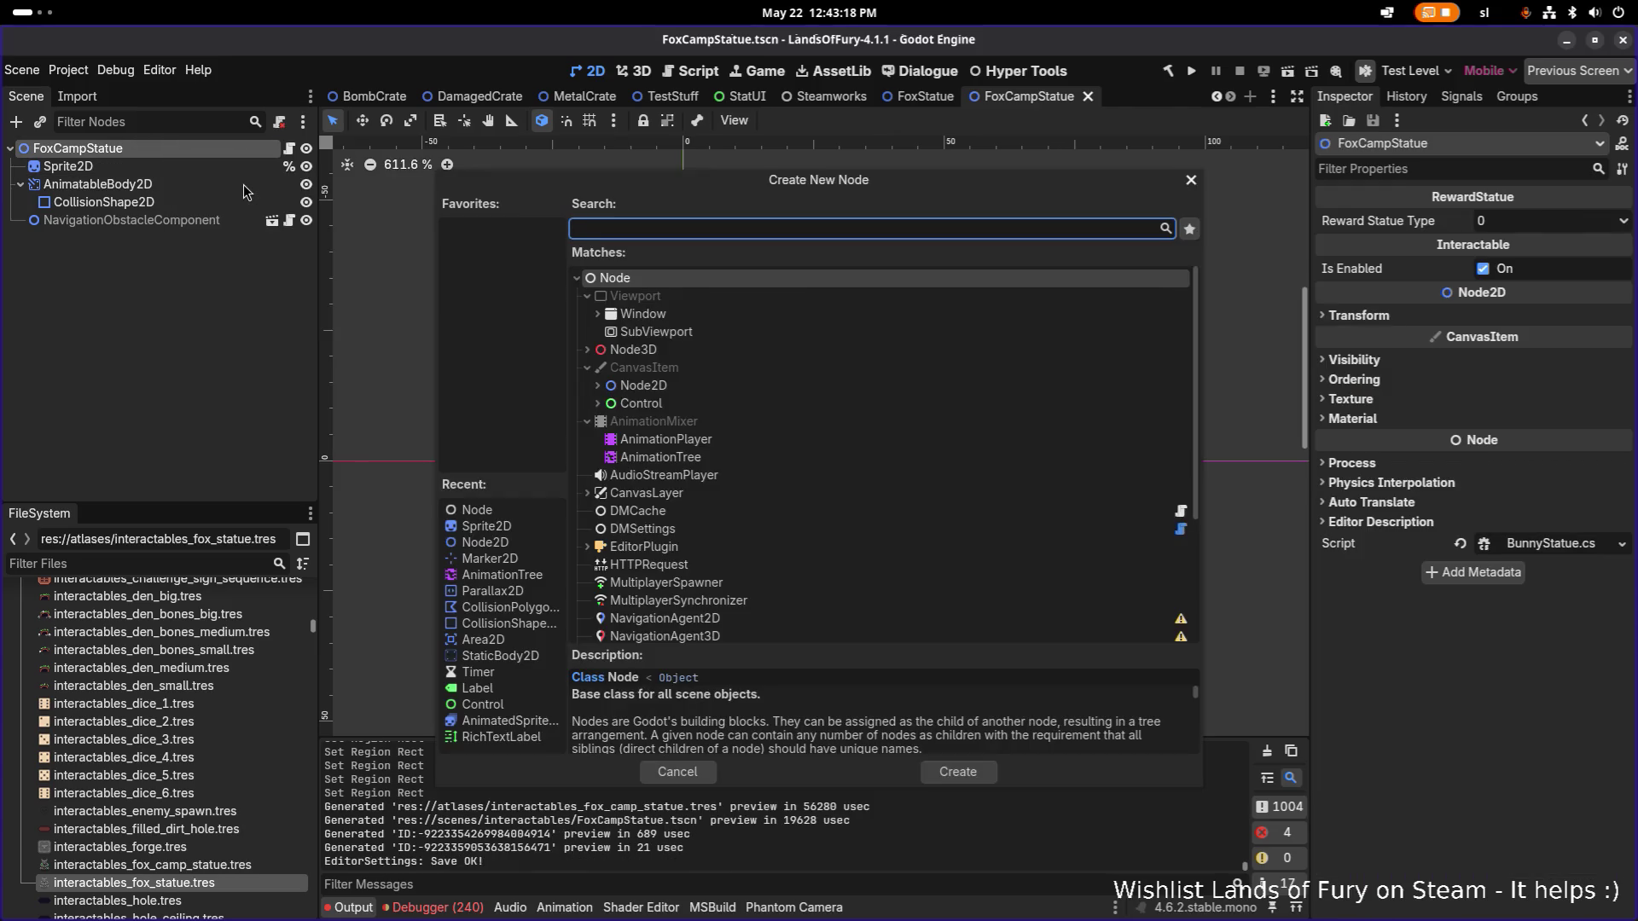
type("sprite")
key("Return")
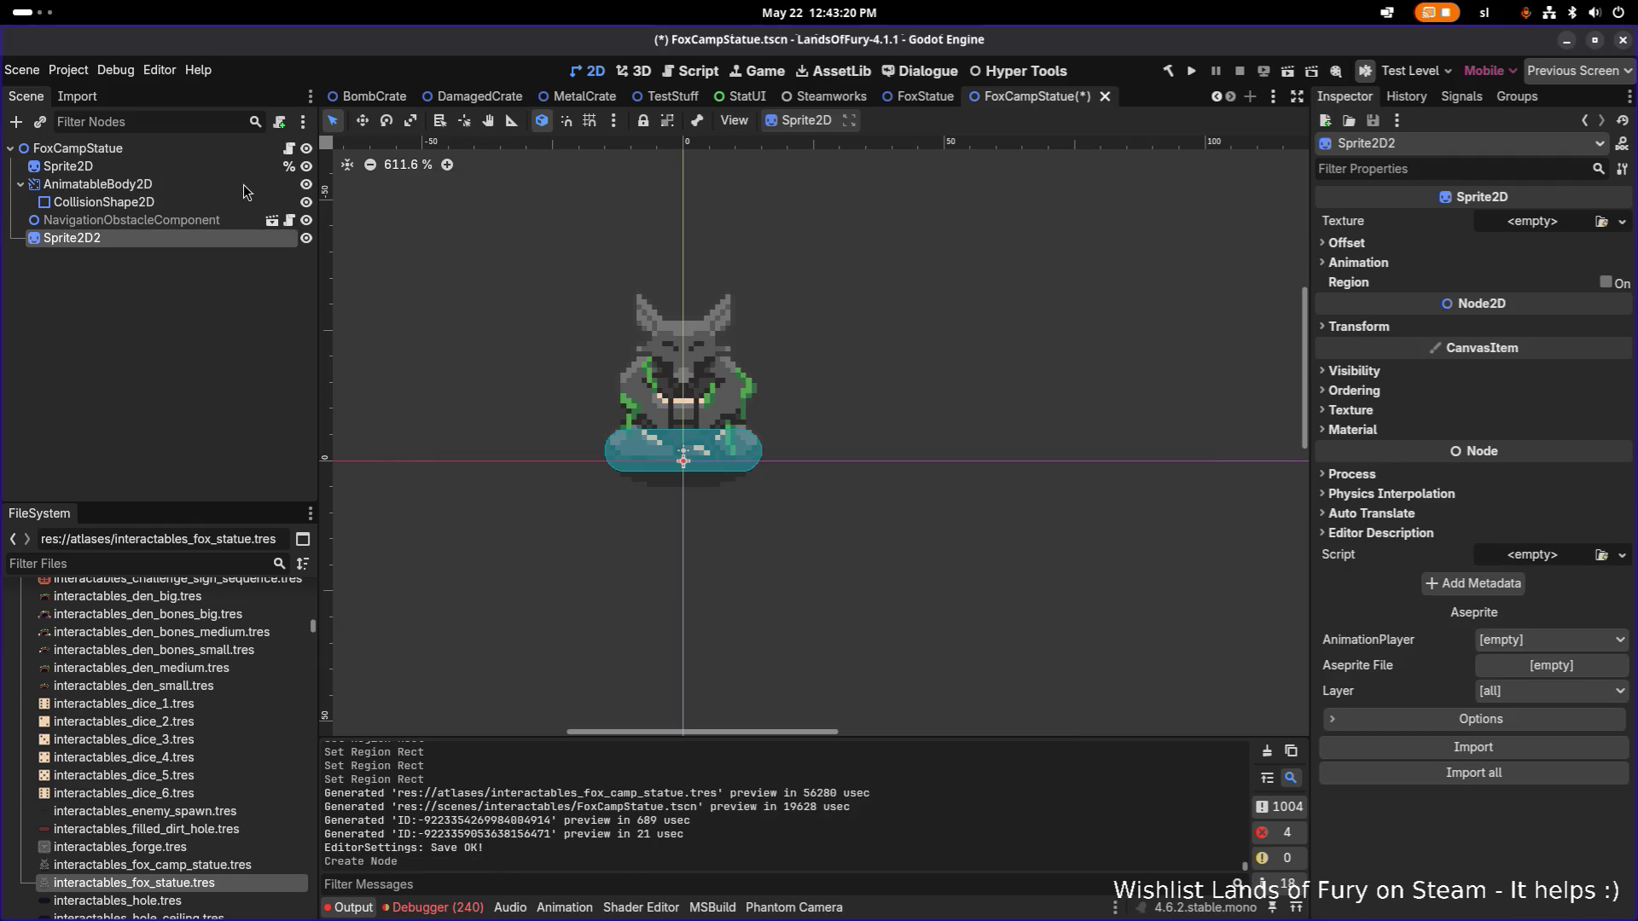
left_click_drag(180, 244, 211, 177)
left_click(201, 166)
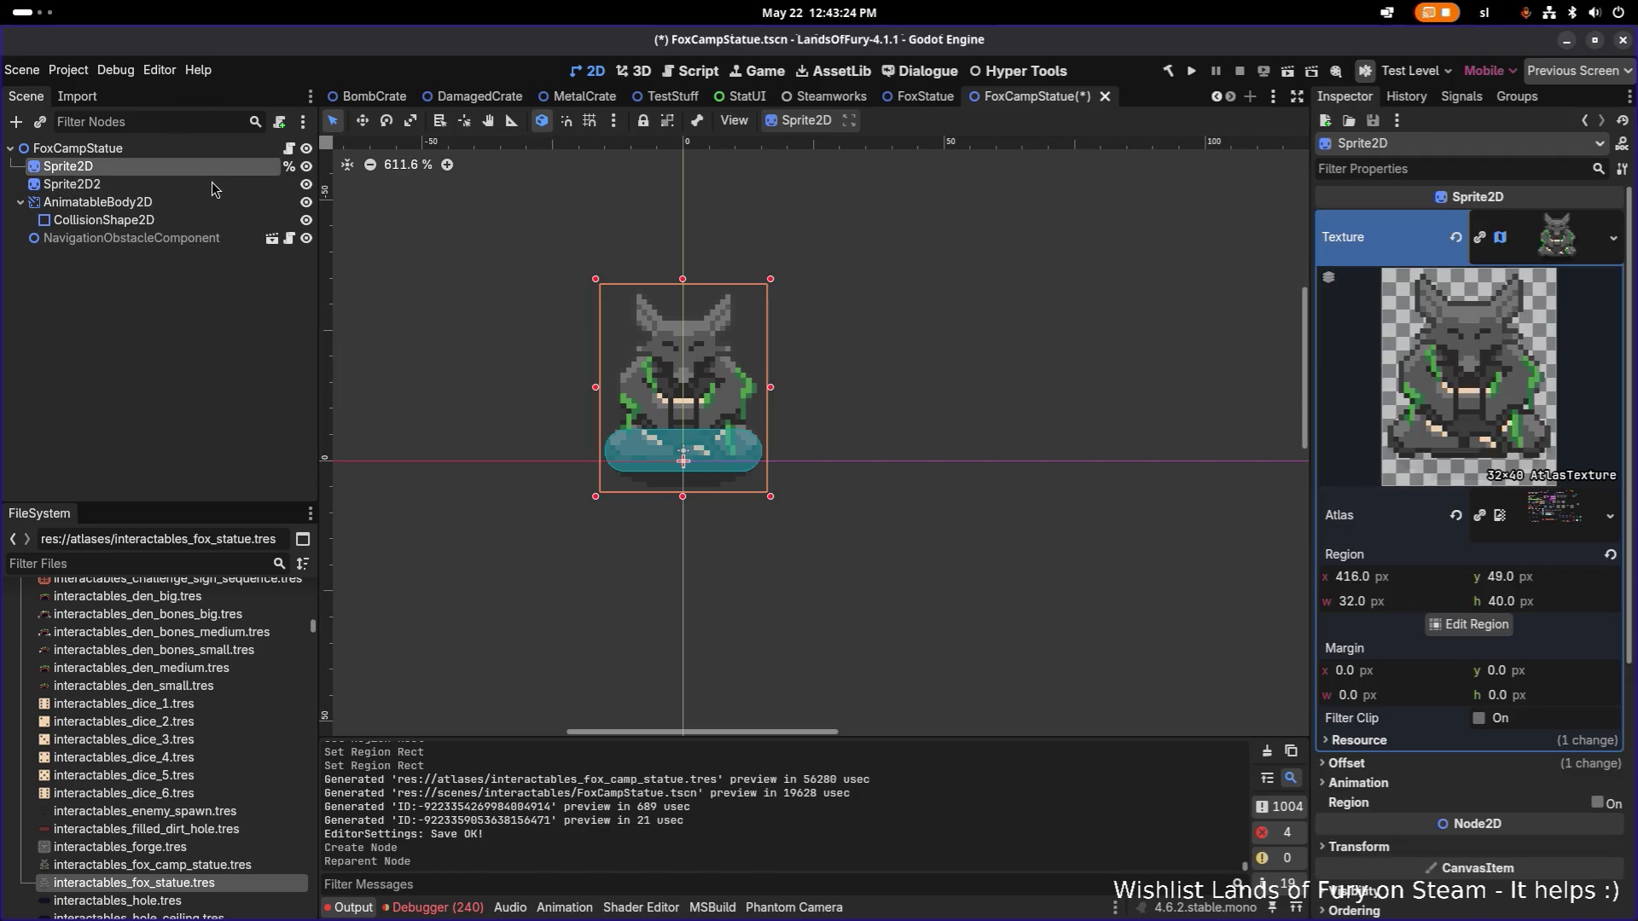
left_click(202, 184)
Open Quick Load for Sprite2D2's Texture and cancel without assigning one.
left_click(1621, 221)
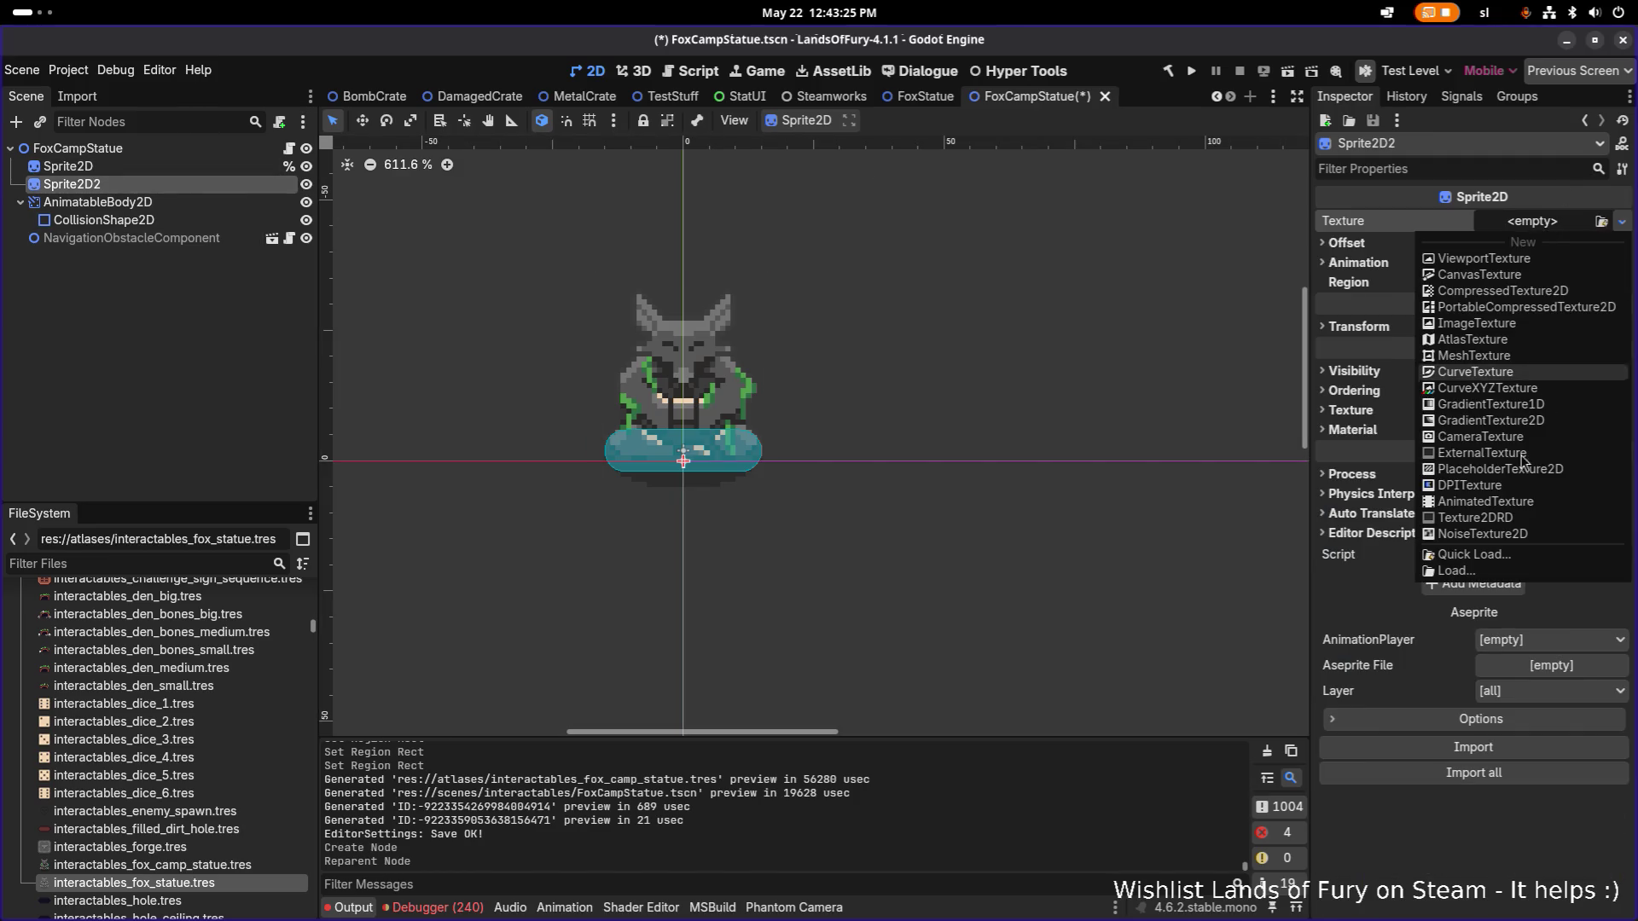
left_click(1489, 556)
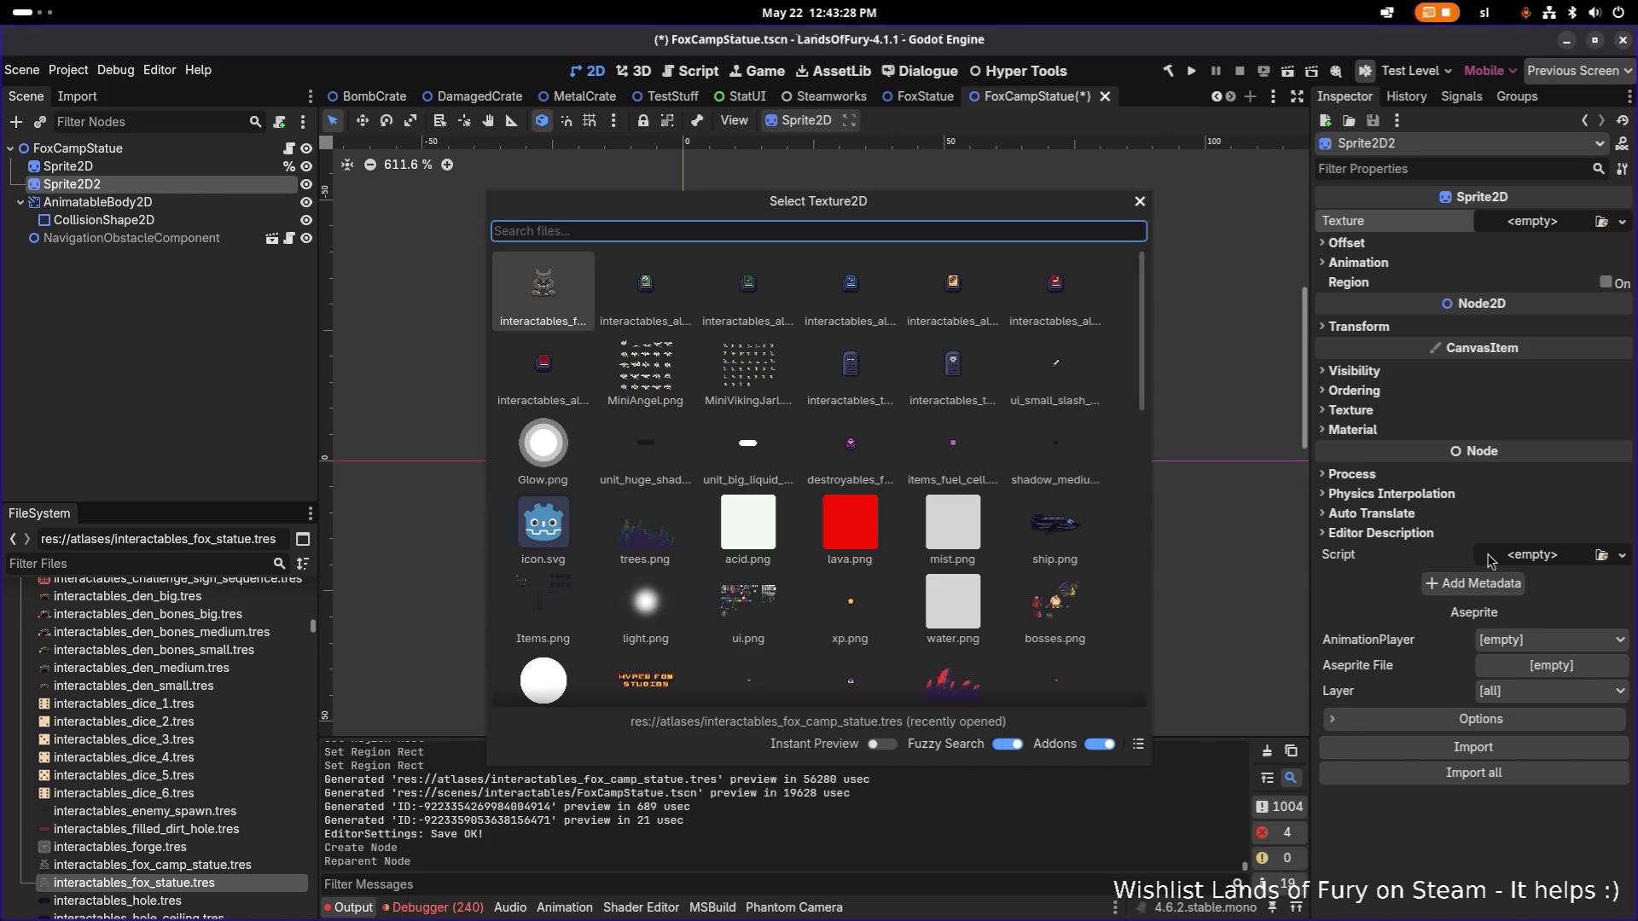
key("Escape")
left_click(215, 563)
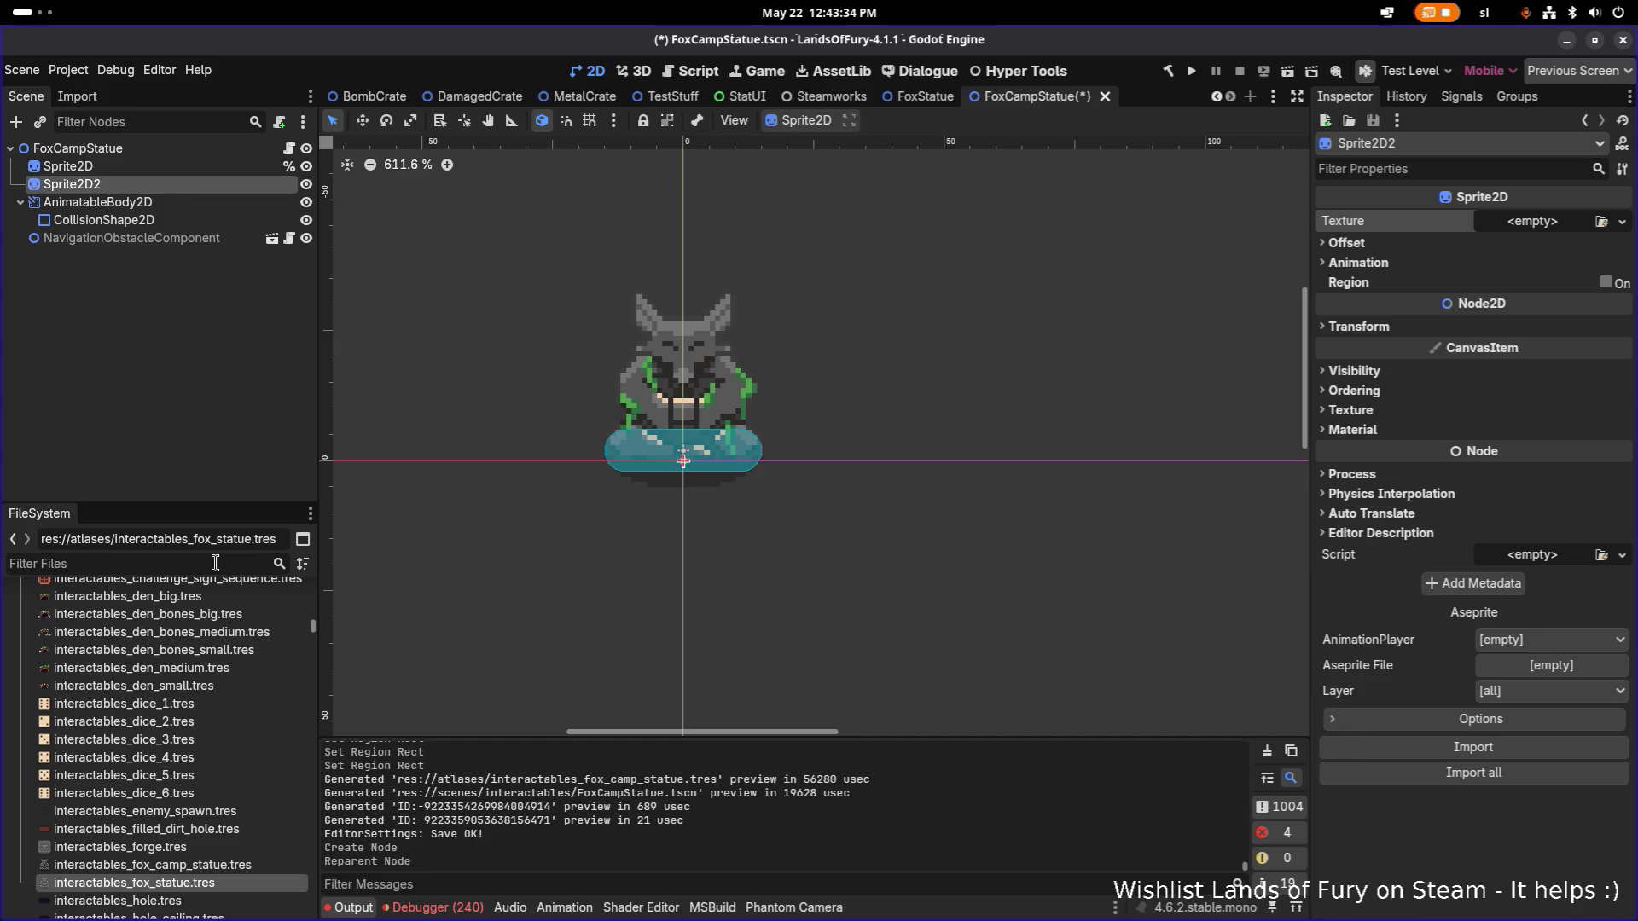
Filter by 'book' and duplicate items_book_of_attack_speed.tres as items_trophy_book.tres.
type("book")
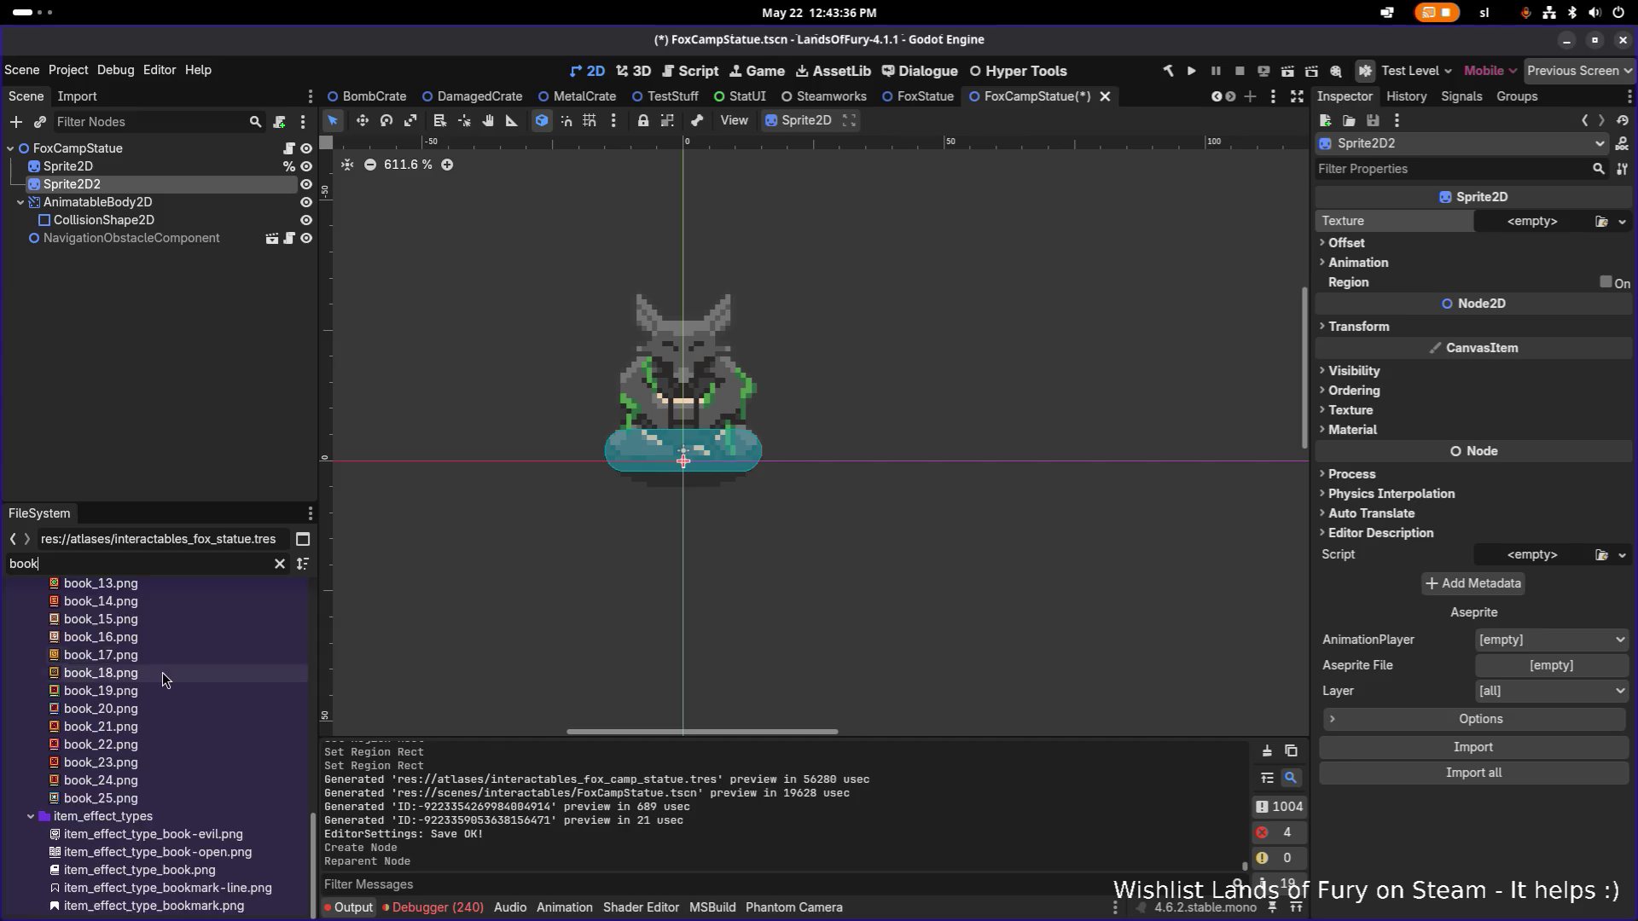
scroll(163, 672, "up", 10)
left_click(236, 715)
key("ctrl+d")
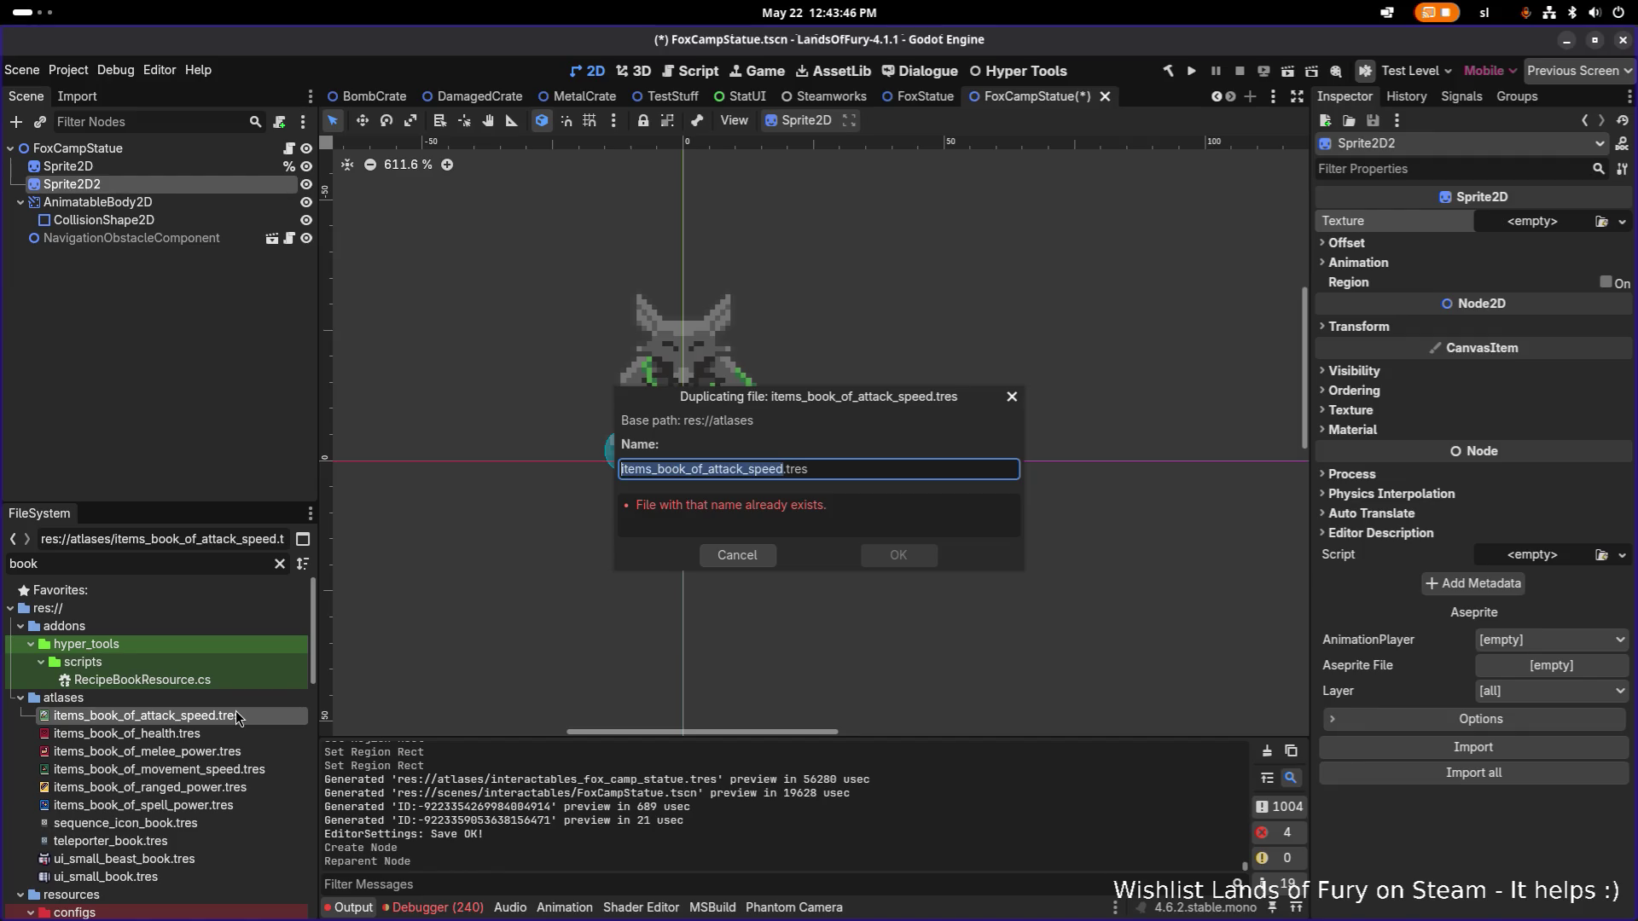
key("shift+Left")
key("shift+Left")
key("shift+Left")
type("trophy")
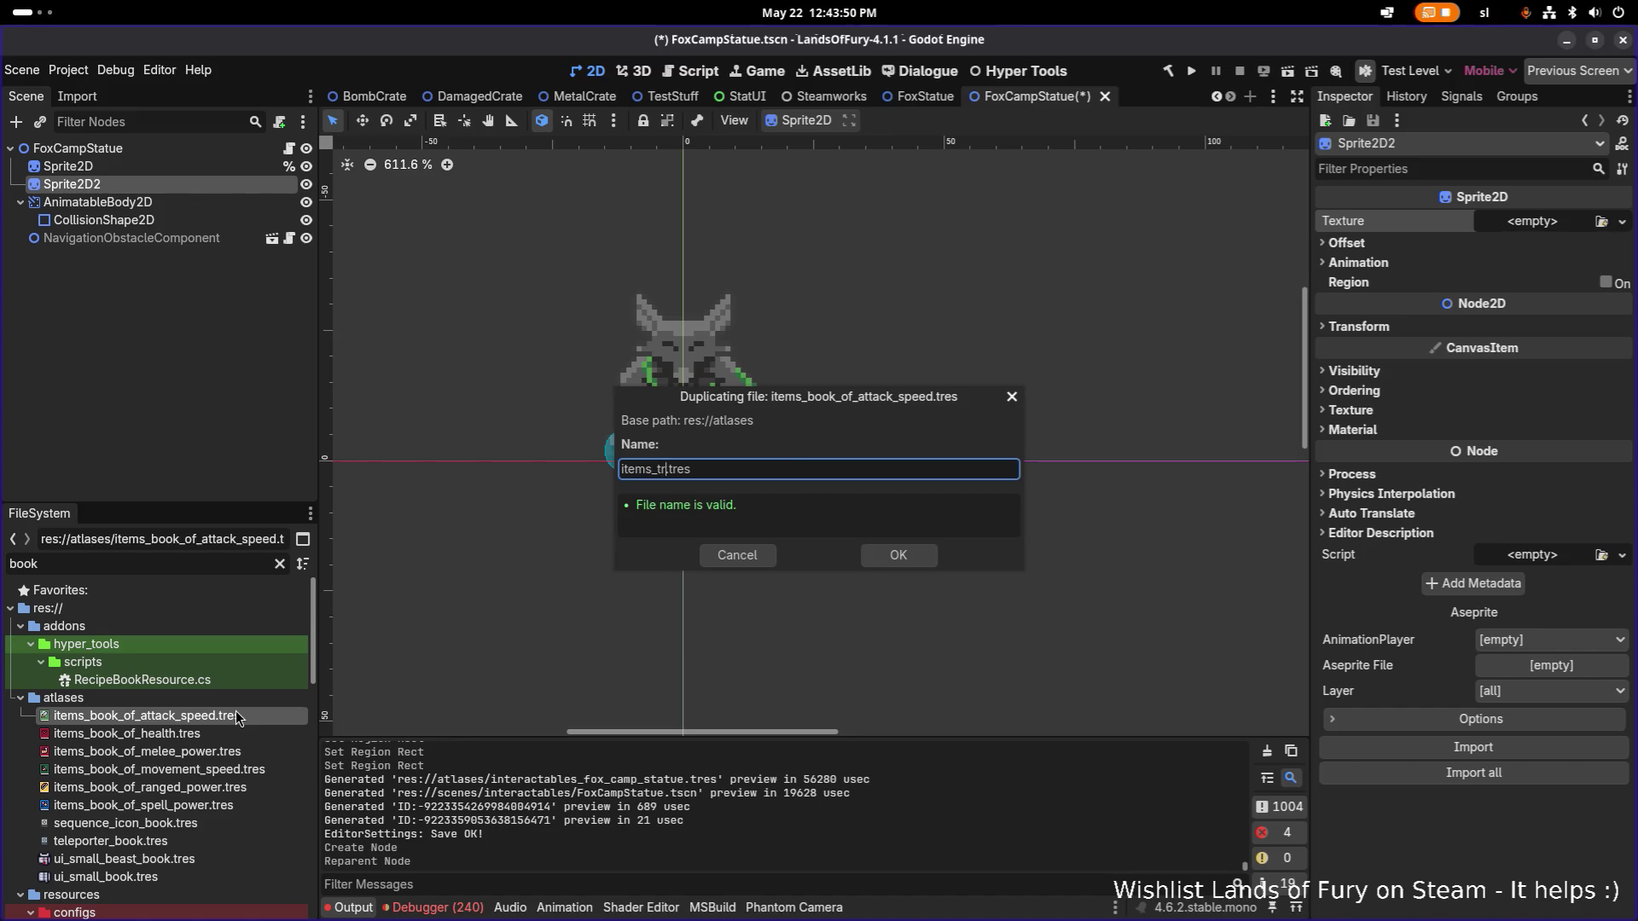
type("_book")
key("Return")
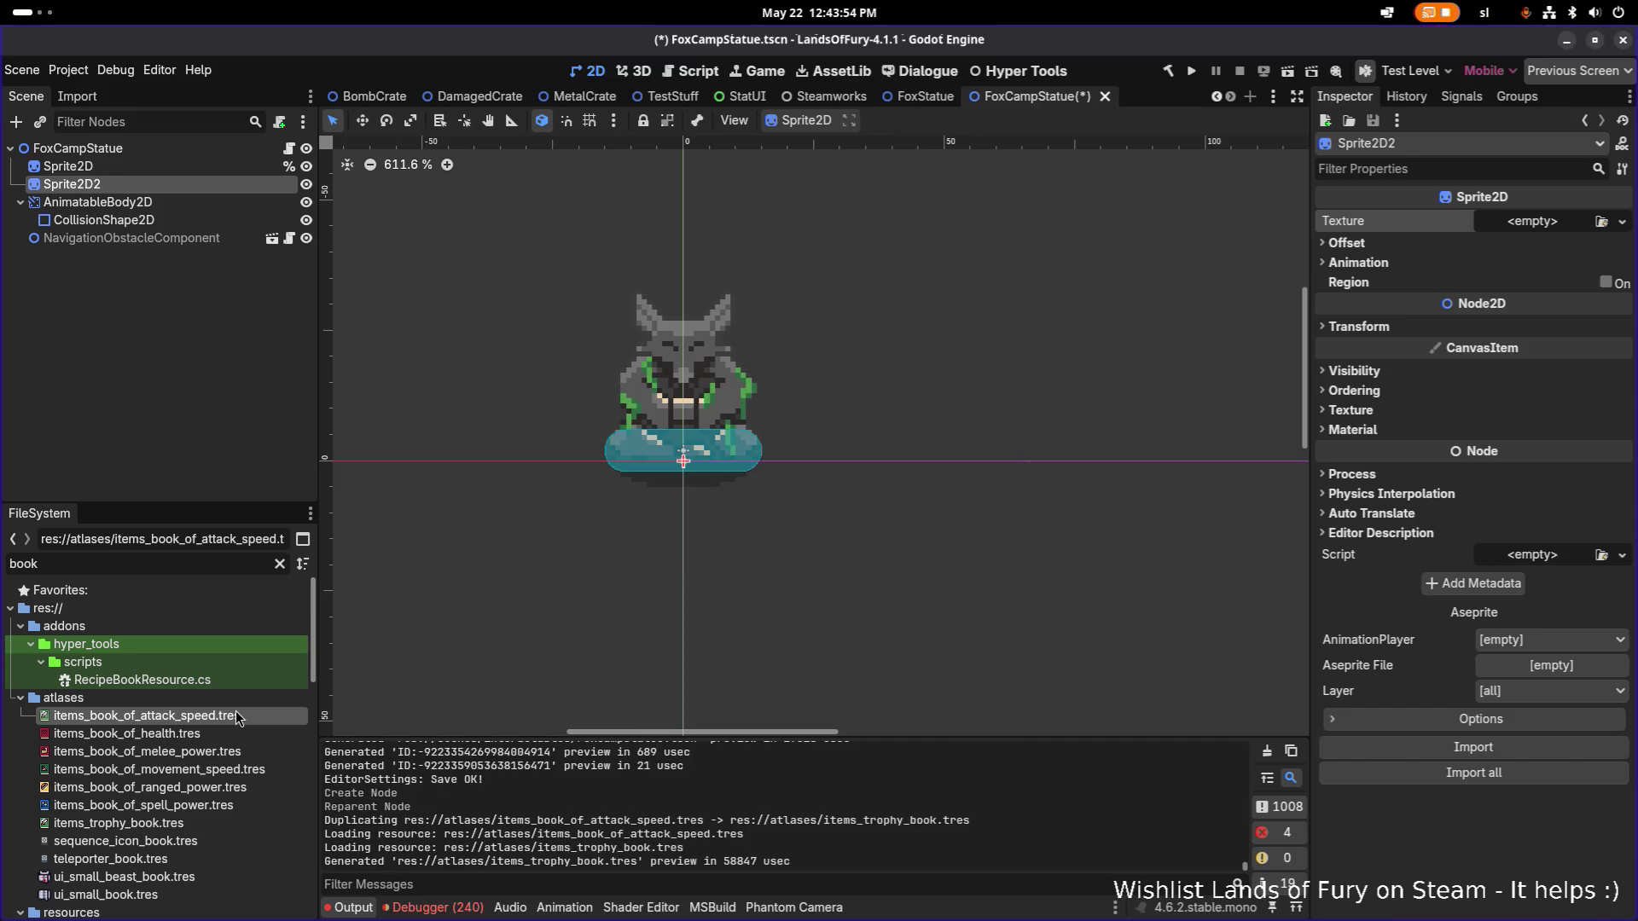
Filter by 'trophy' and open items_trophy_book.tres in the inspector.
double_click(220, 569)
type("trophy")
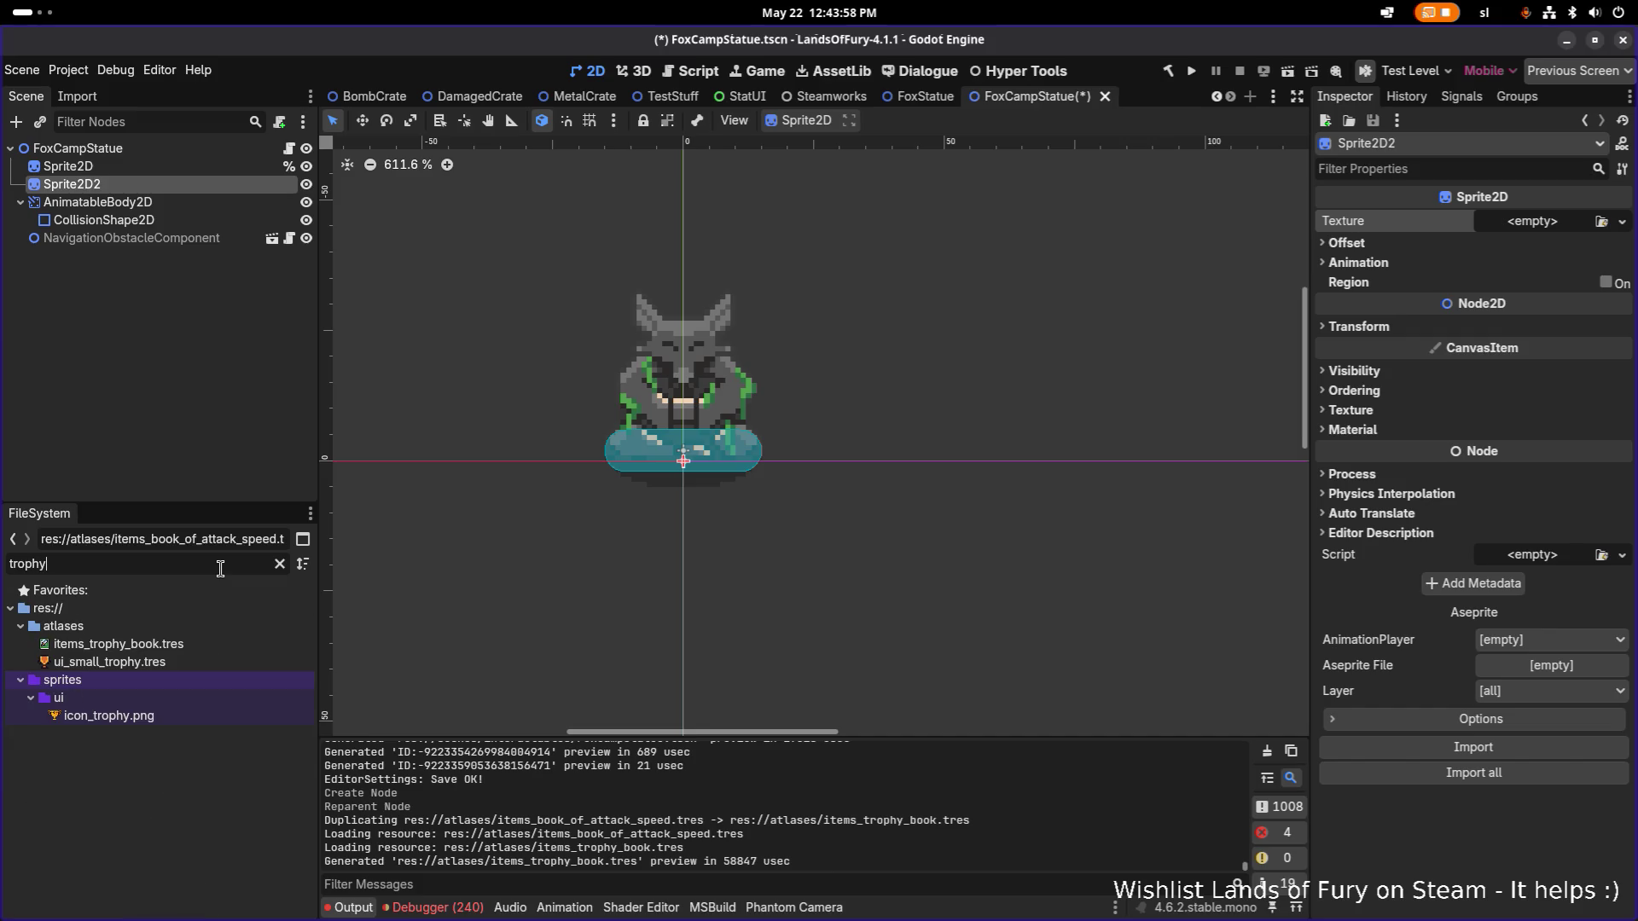
left_click(208, 645)
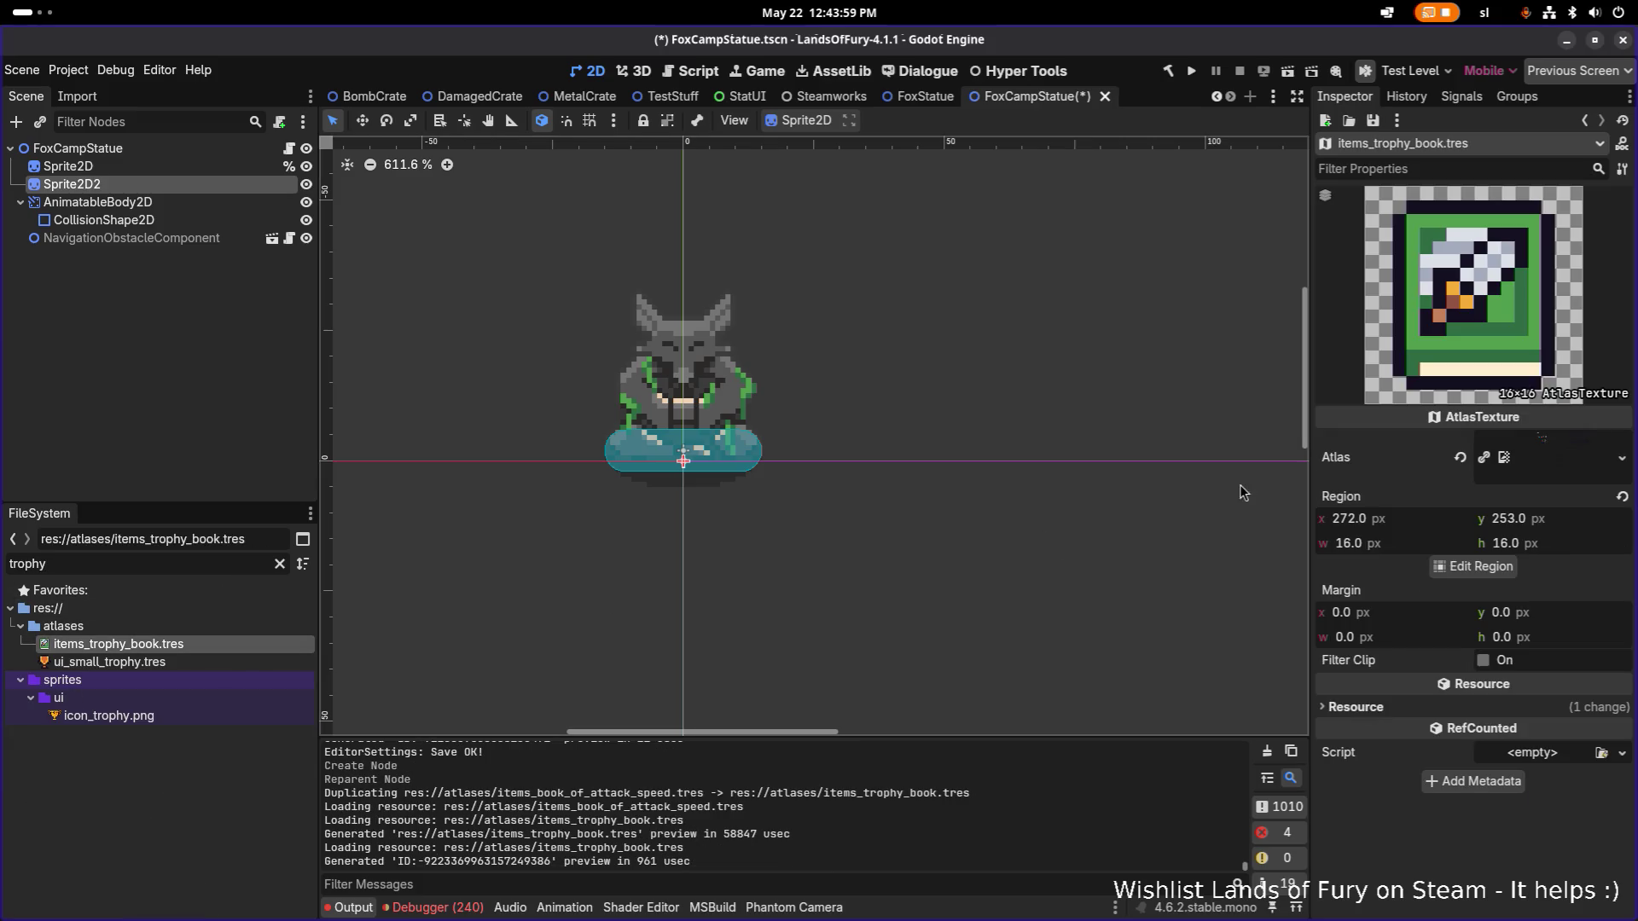
Inspect the trophy book's 272, 253, 16×16 atlas region in the Region Editor, then close it.
left_click(1479, 570)
scroll(708, 486, "down", 6)
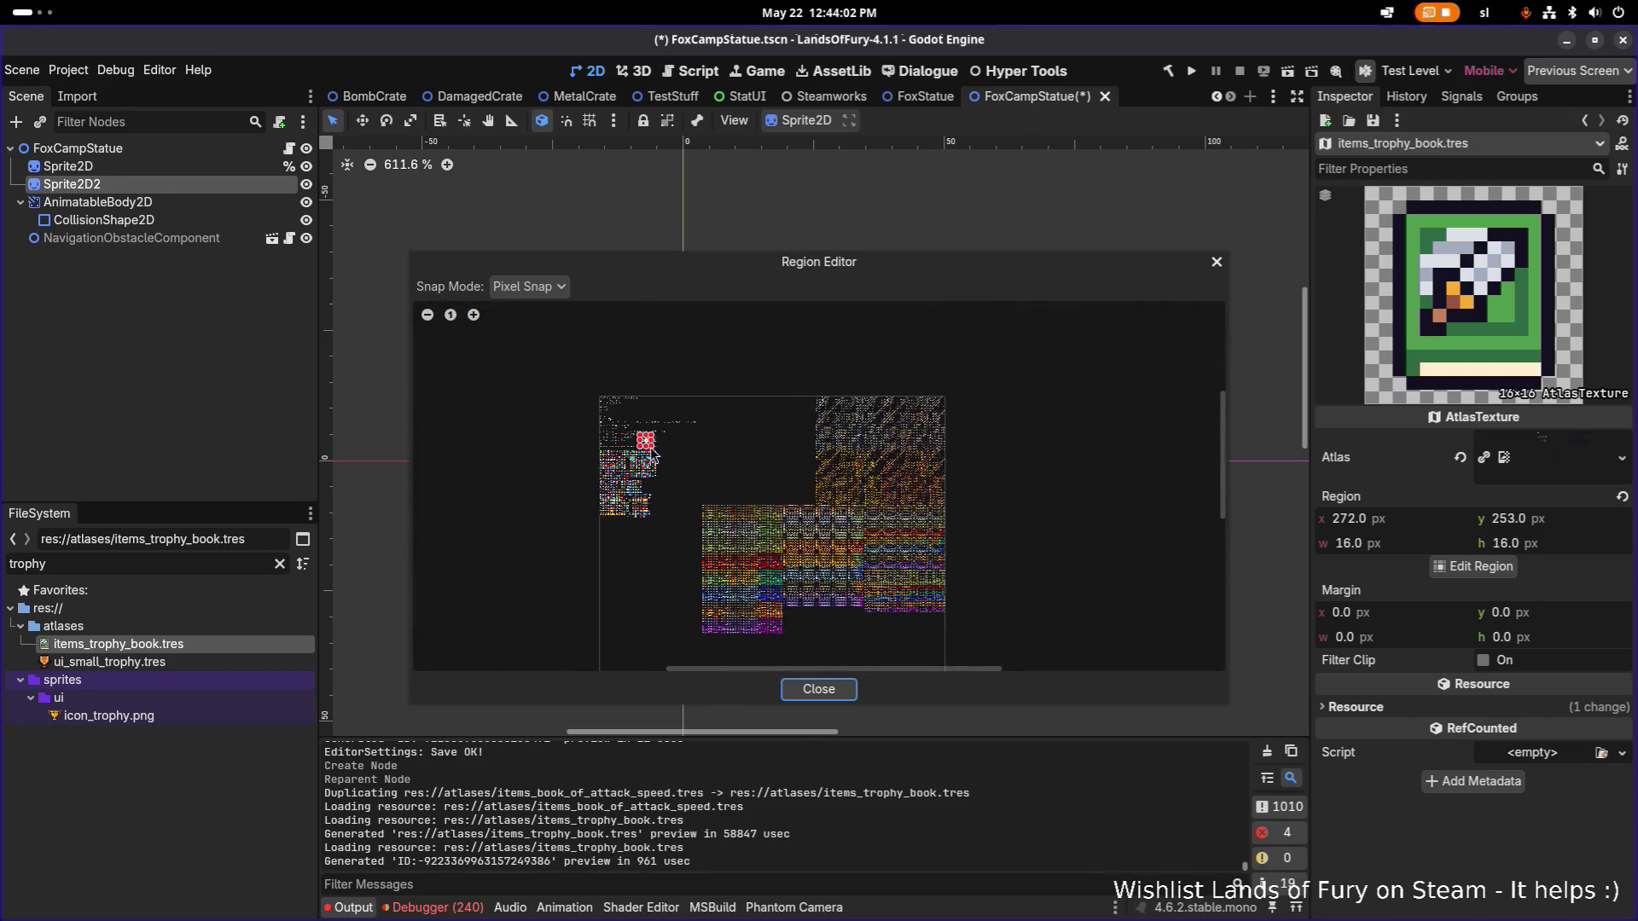
scroll(709, 486, "up", 6)
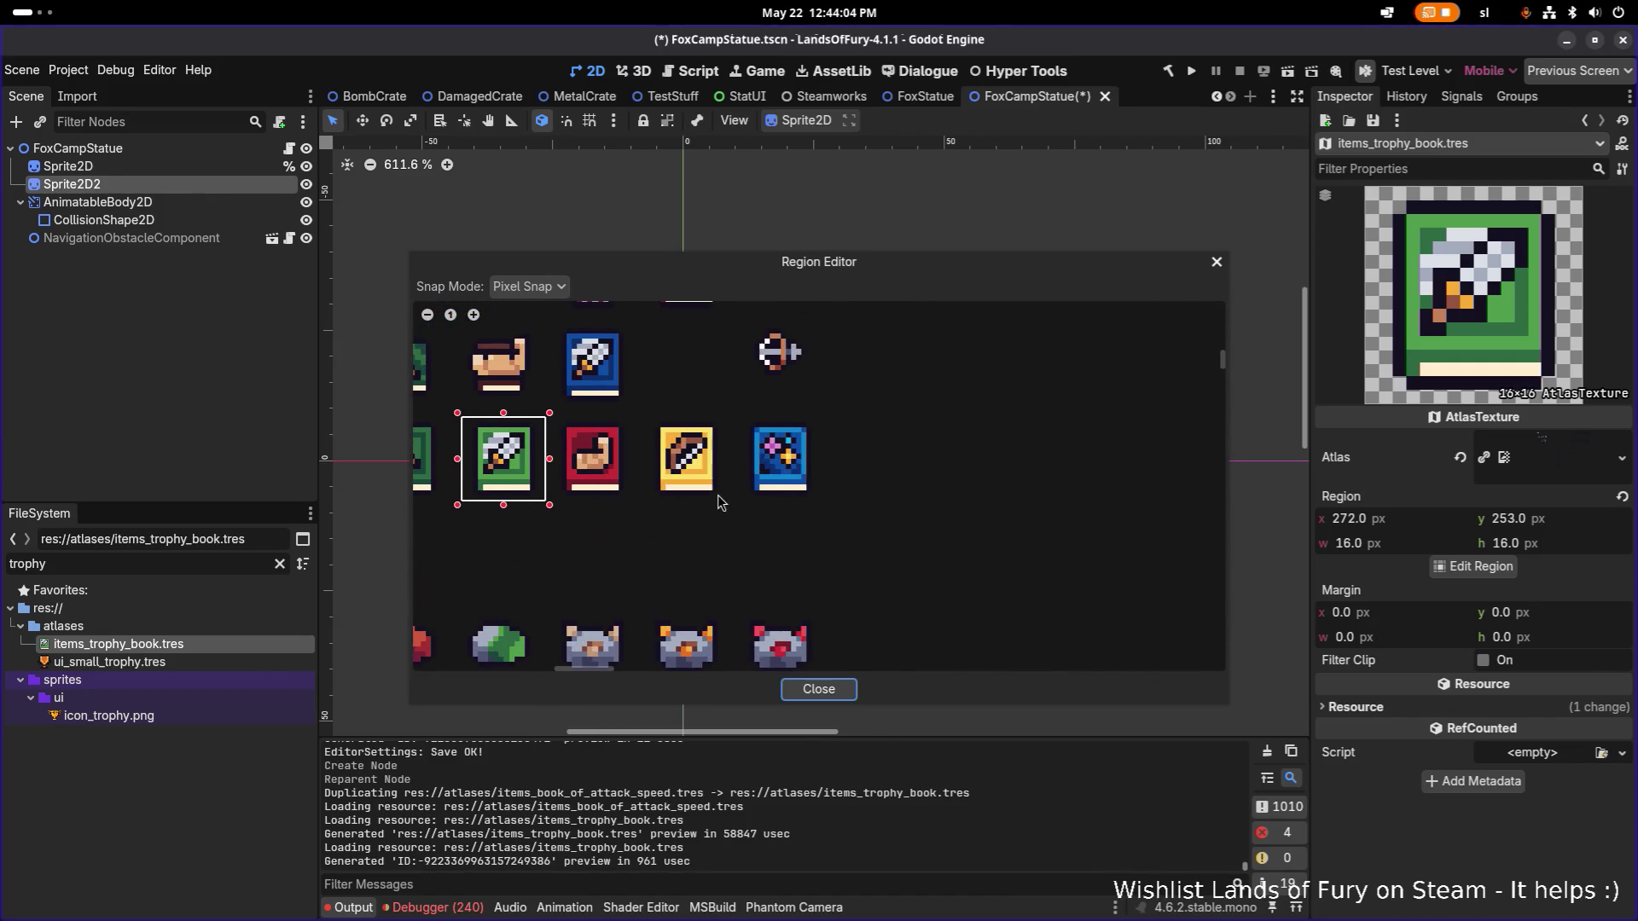
scroll(694, 494, "down", 5)
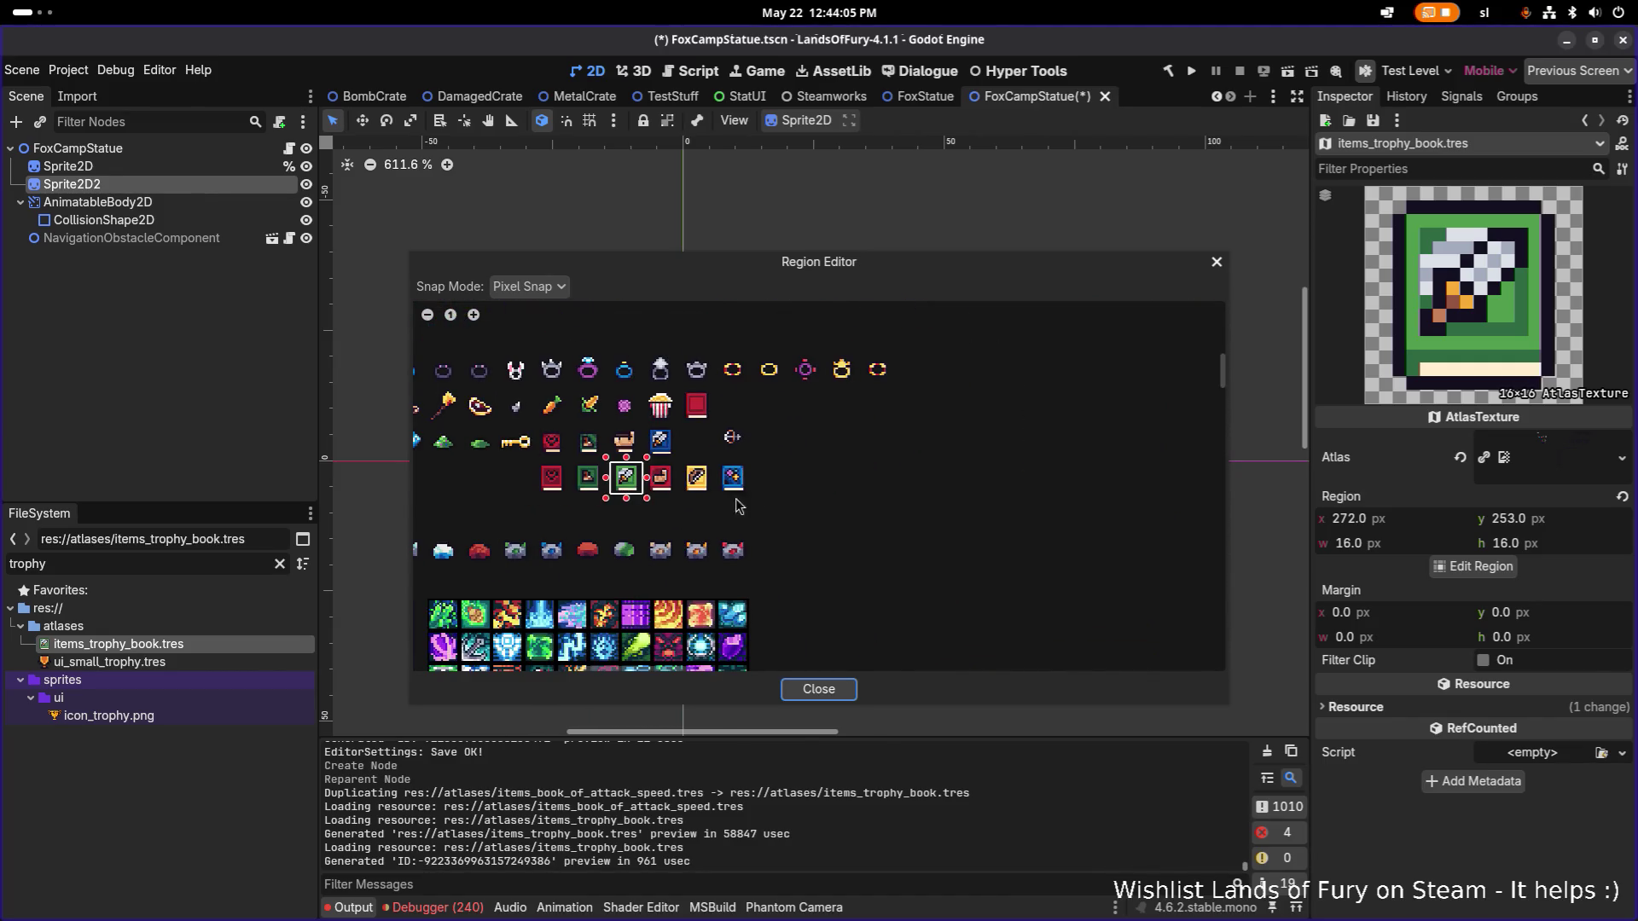
left_click(1217, 264)
Switch to Aseprite and marquee-select the blue trophy book icon in Interactables.png.
key("super")
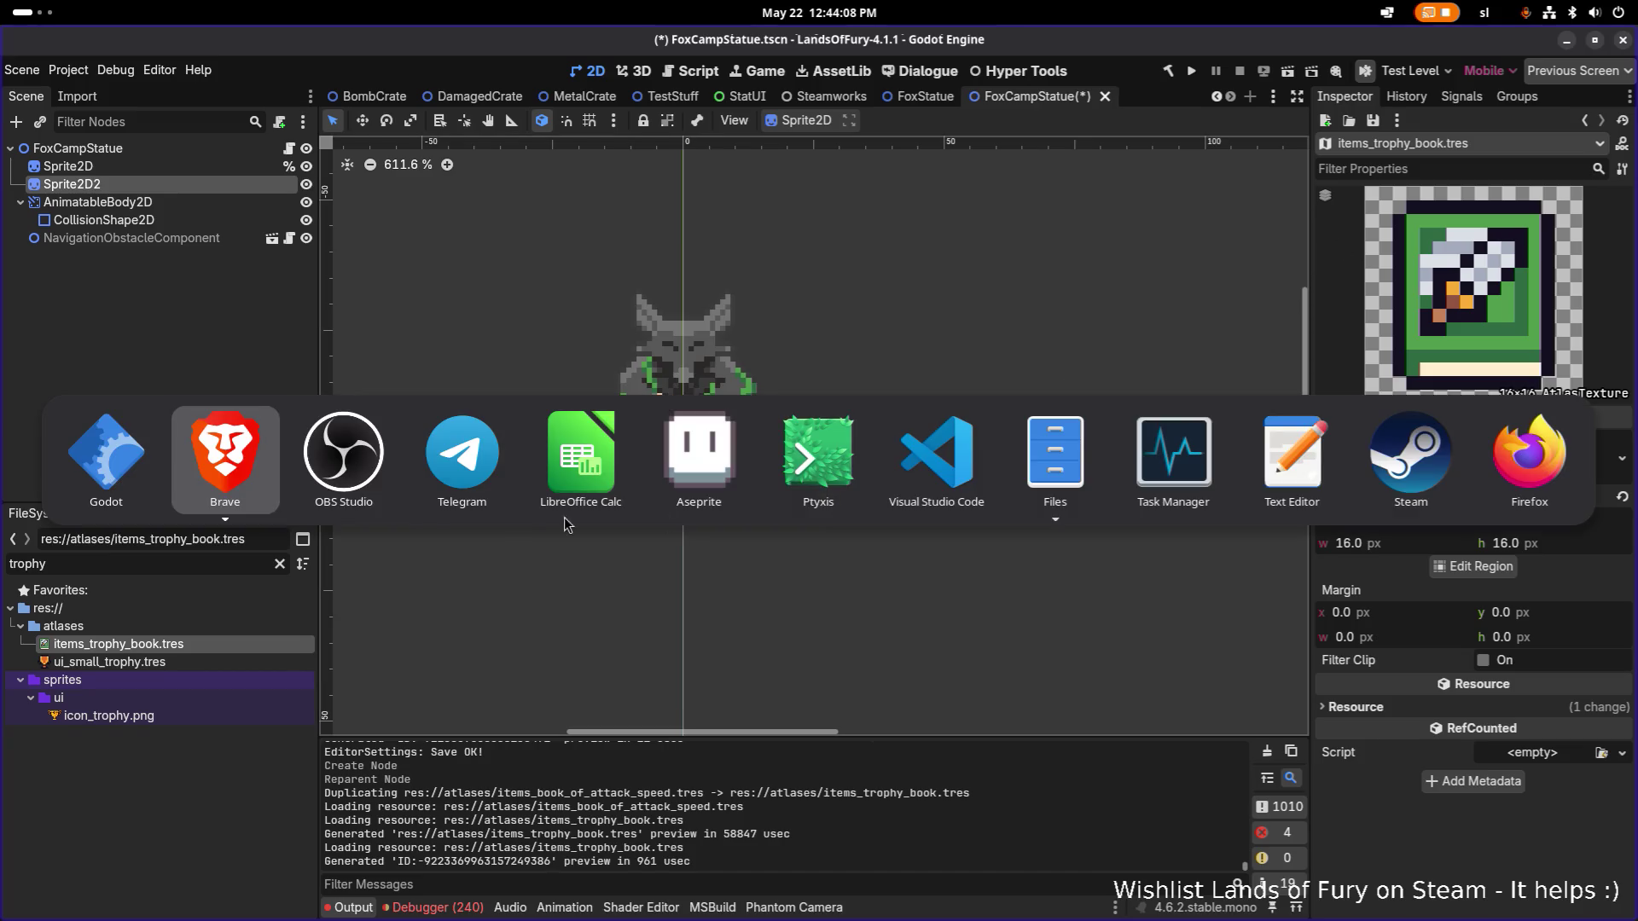
left_click(680, 486)
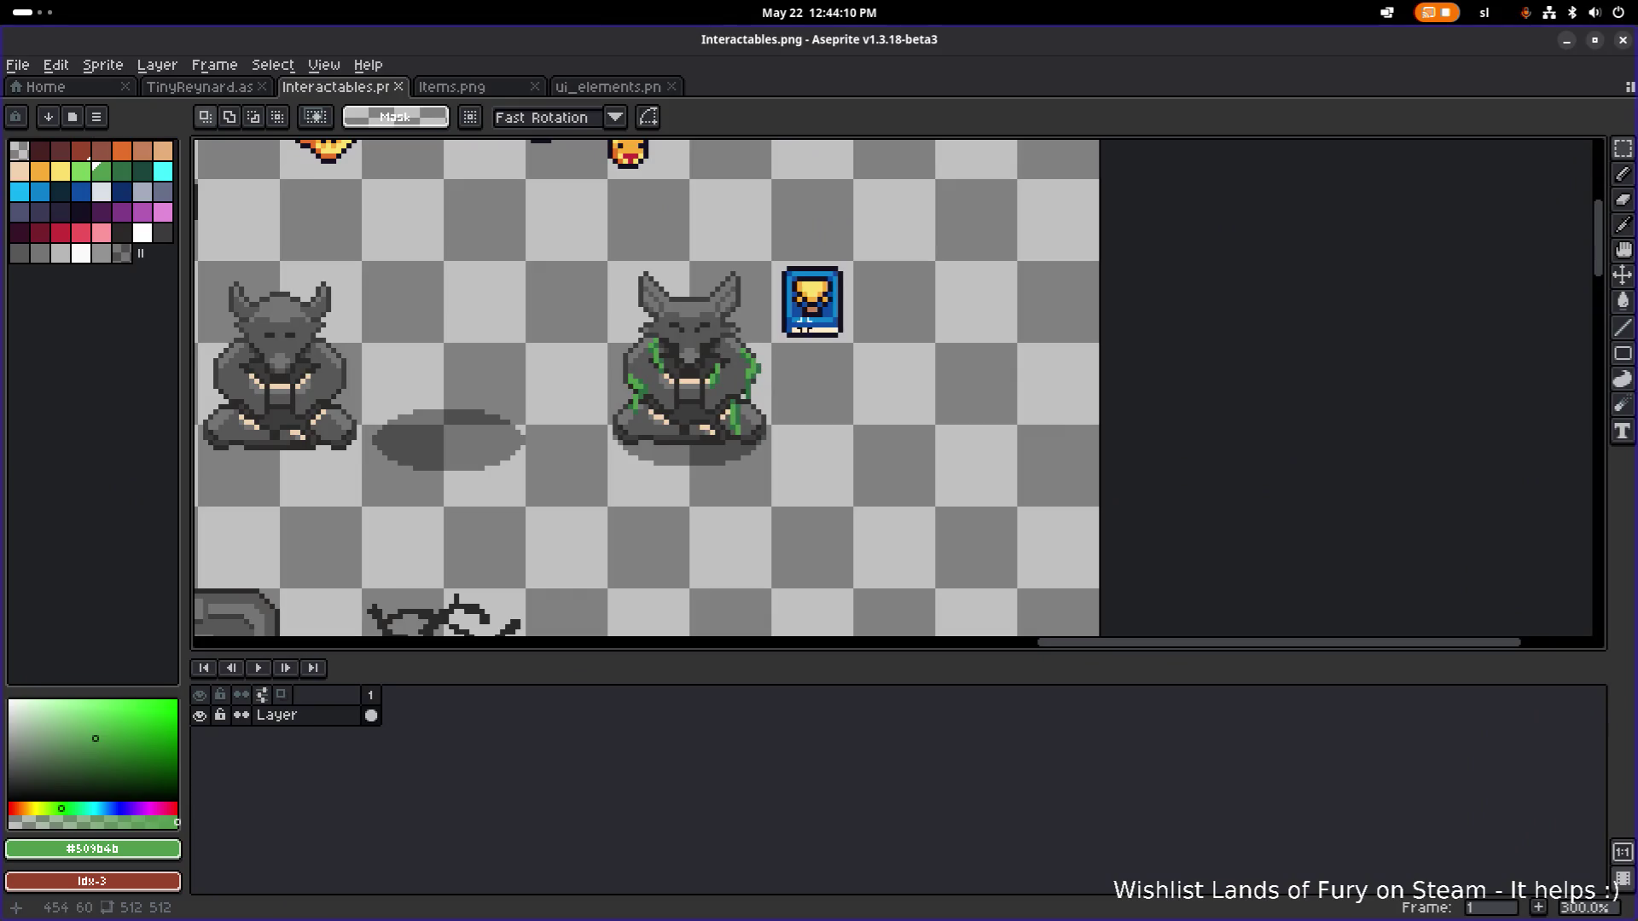
mouse_move(774, 350)
left_mouse_down()
mouse_move(906, 220)
mouse_move(893, 227)
left_mouse_up()
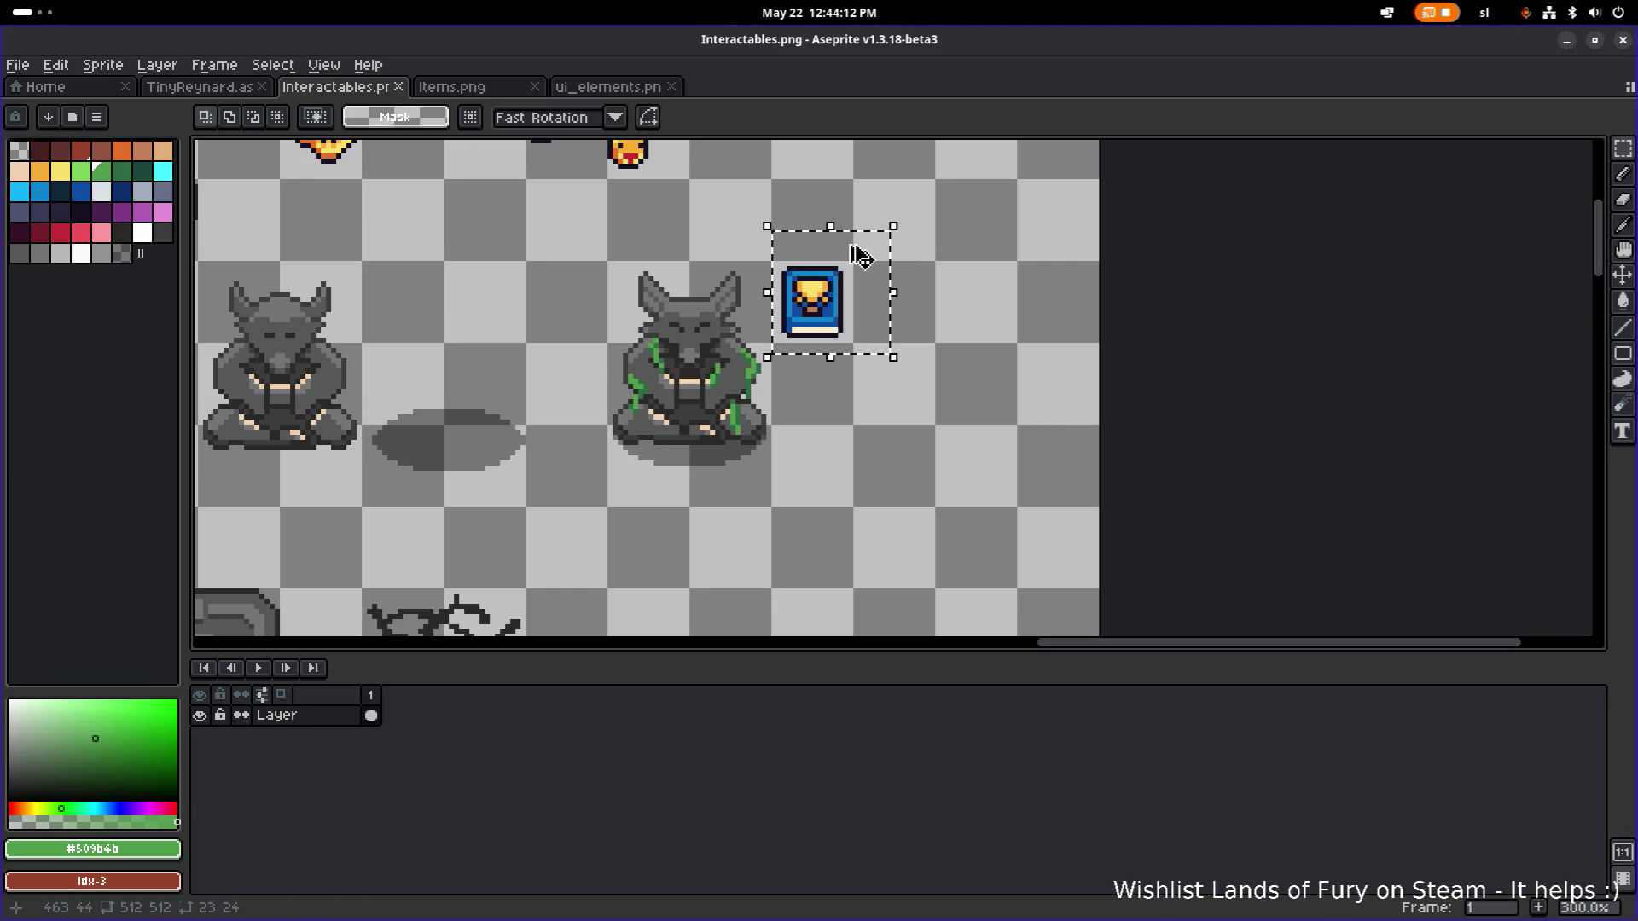
Paste the trophy book into Items.png beside the blue book and save the sheet.
left_click(475, 94)
scroll(768, 322, "up", 3)
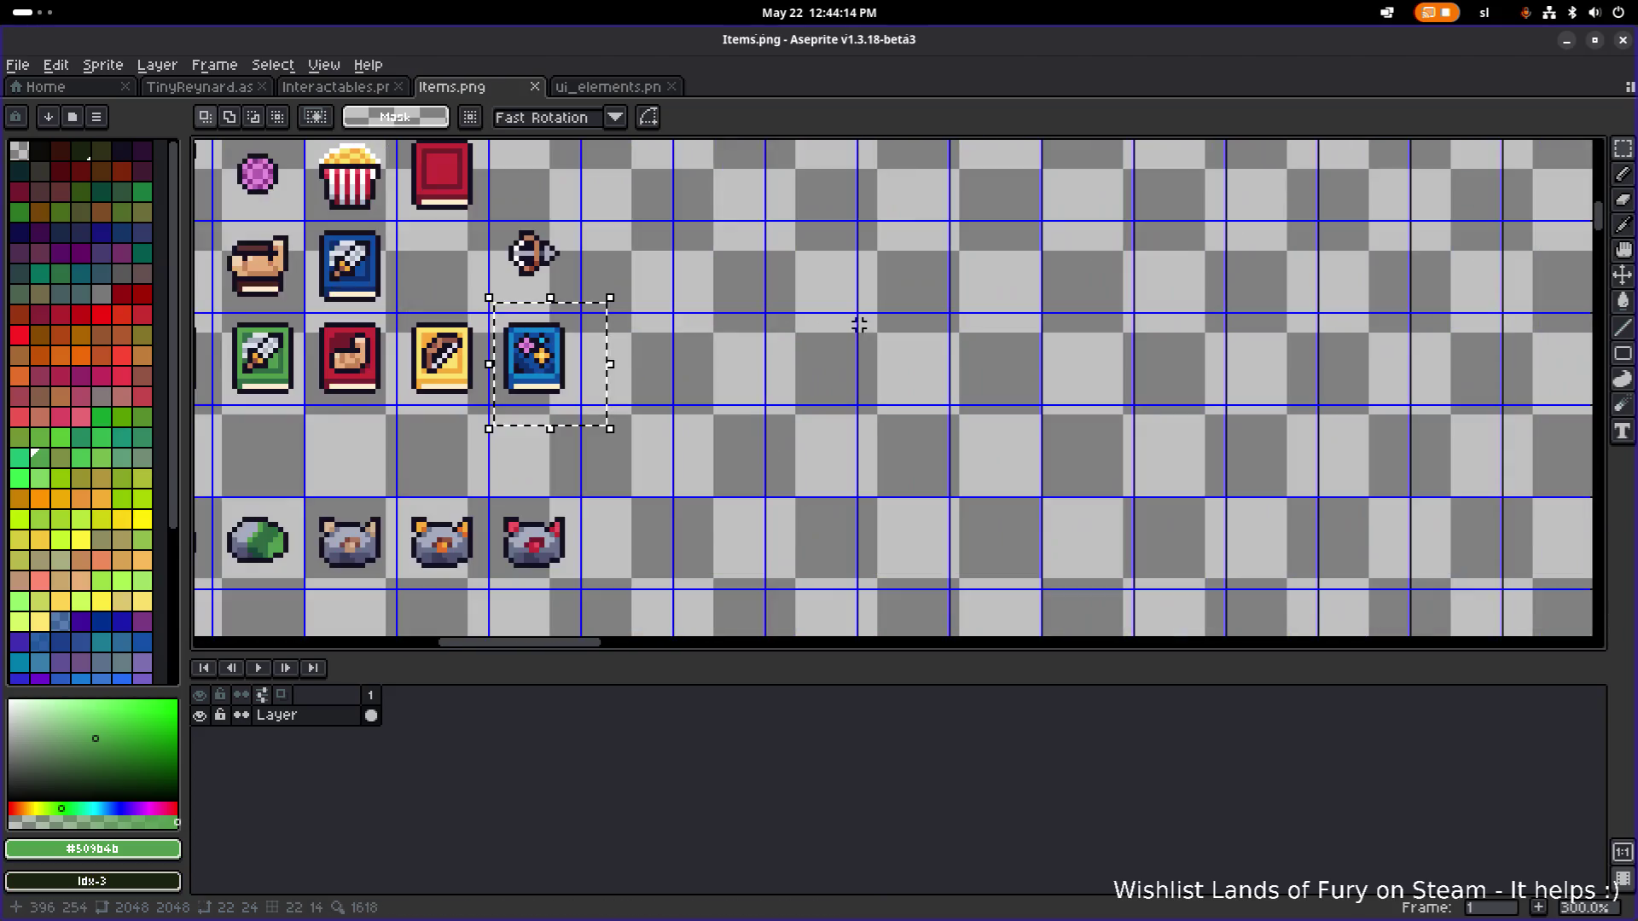
key("ctrl+v")
mouse_move(1172, 403)
left_mouse_down()
mouse_move(705, 348)
mouse_move(633, 362)
left_mouse_up()
key("Return")
key("ctrl+d")
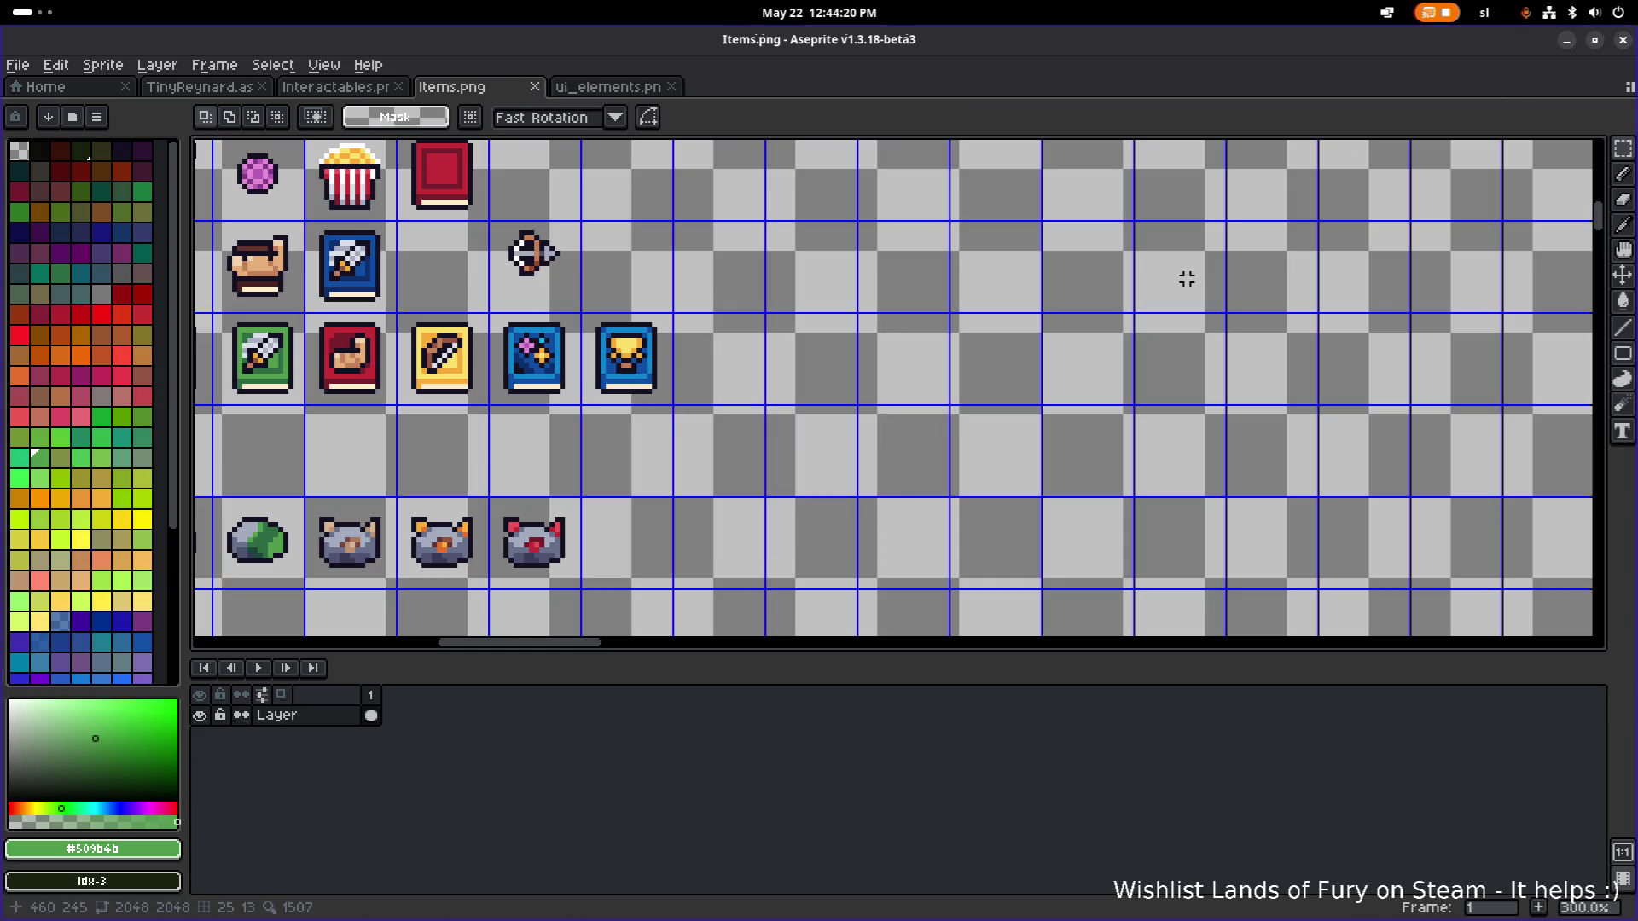
key("ctrl+s")
key("alt+Tab")
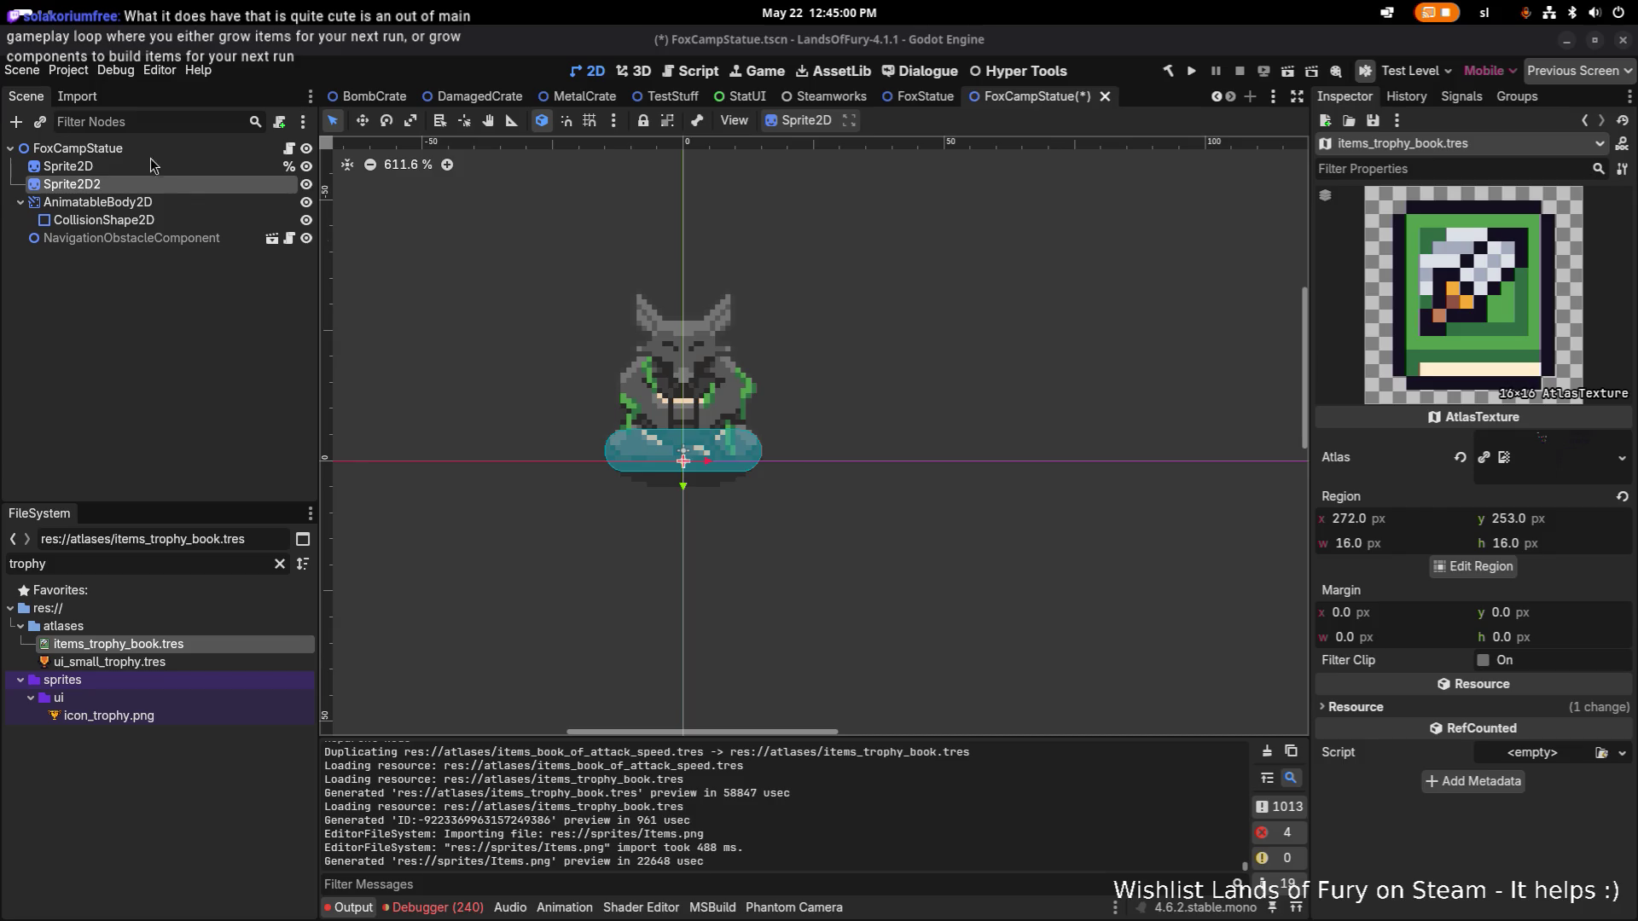
Quick Load items_trophy_book.tres as Sprite2D2's texture by searching 'trophyboo', then save the scene.
left_click(85, 184)
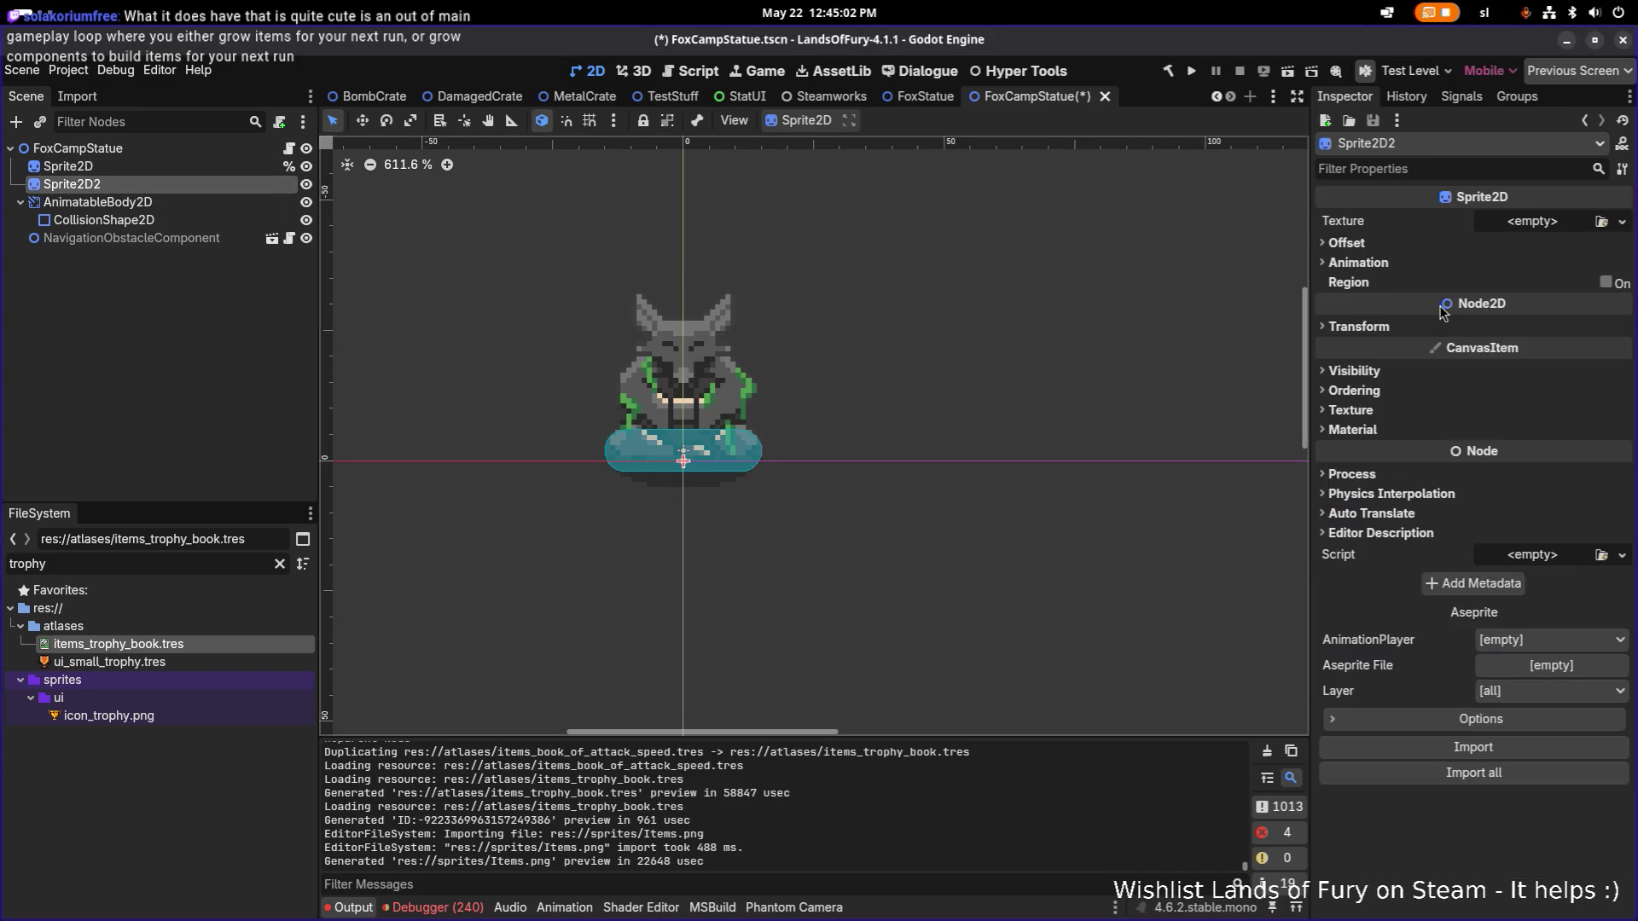
left_click(1622, 221)
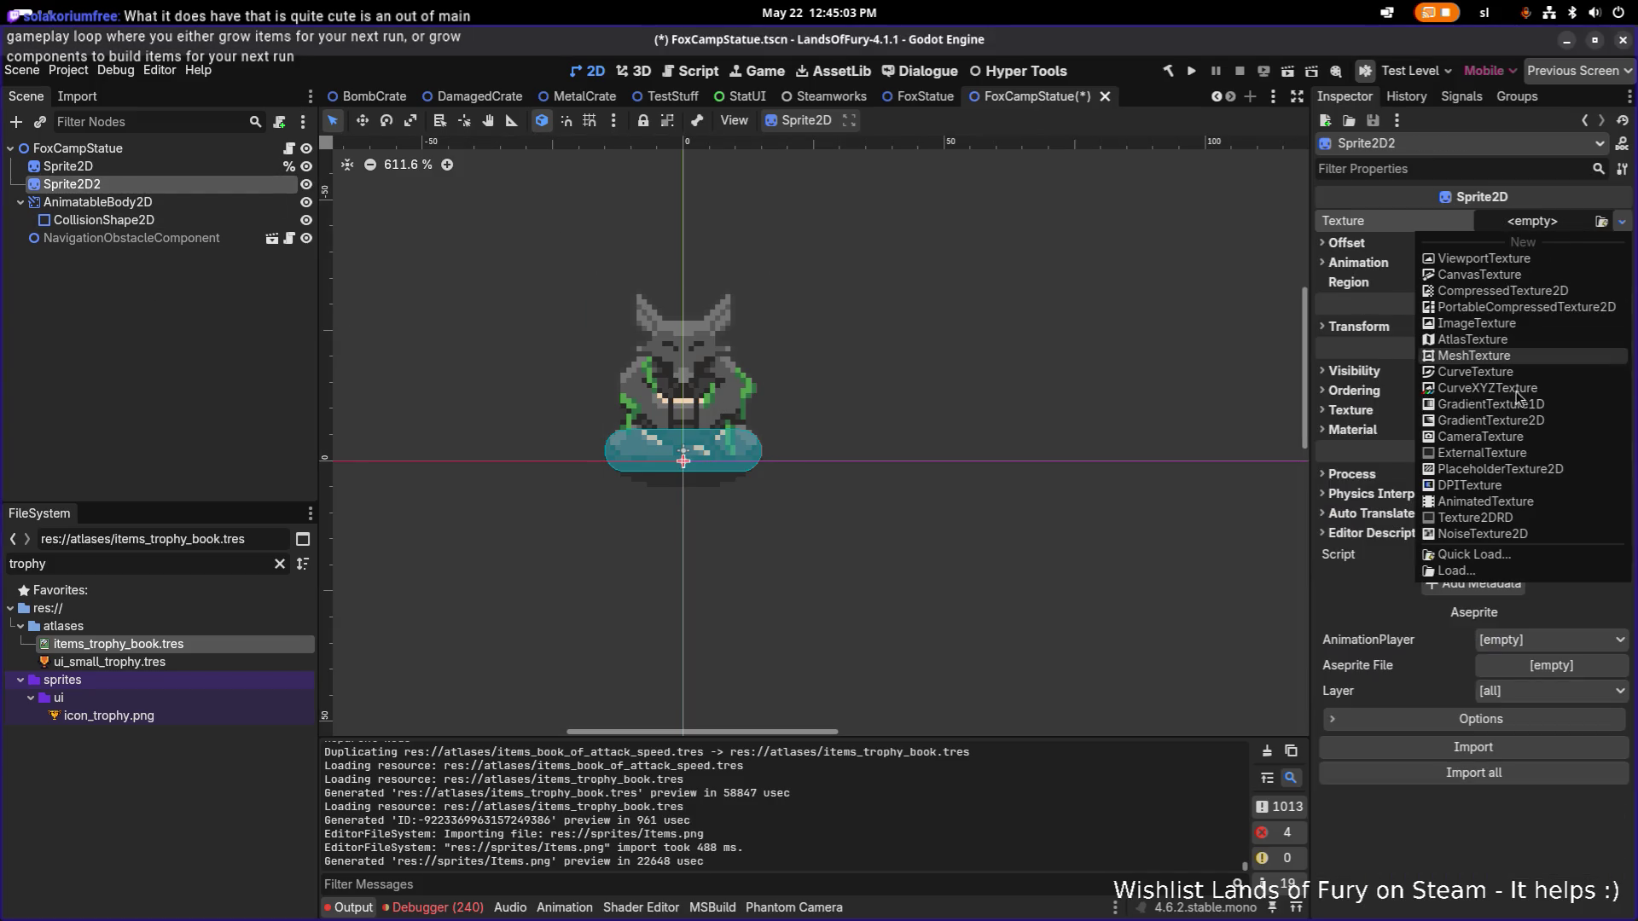
left_click(1482, 556)
left_click(1335, 252)
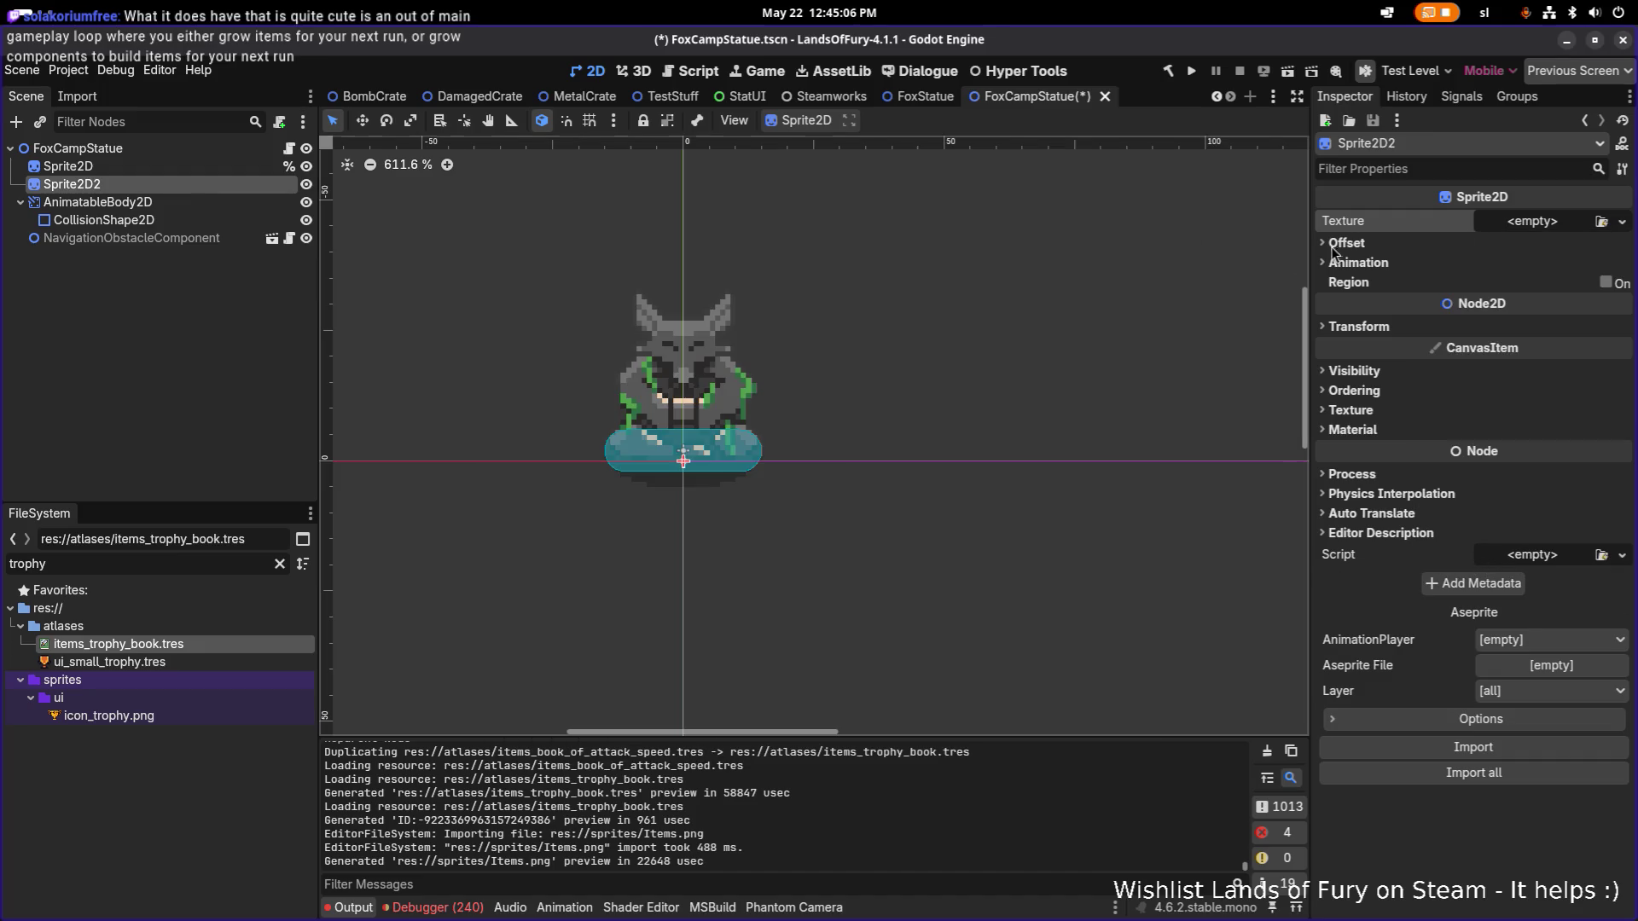
left_click(1548, 222)
left_click(1486, 555)
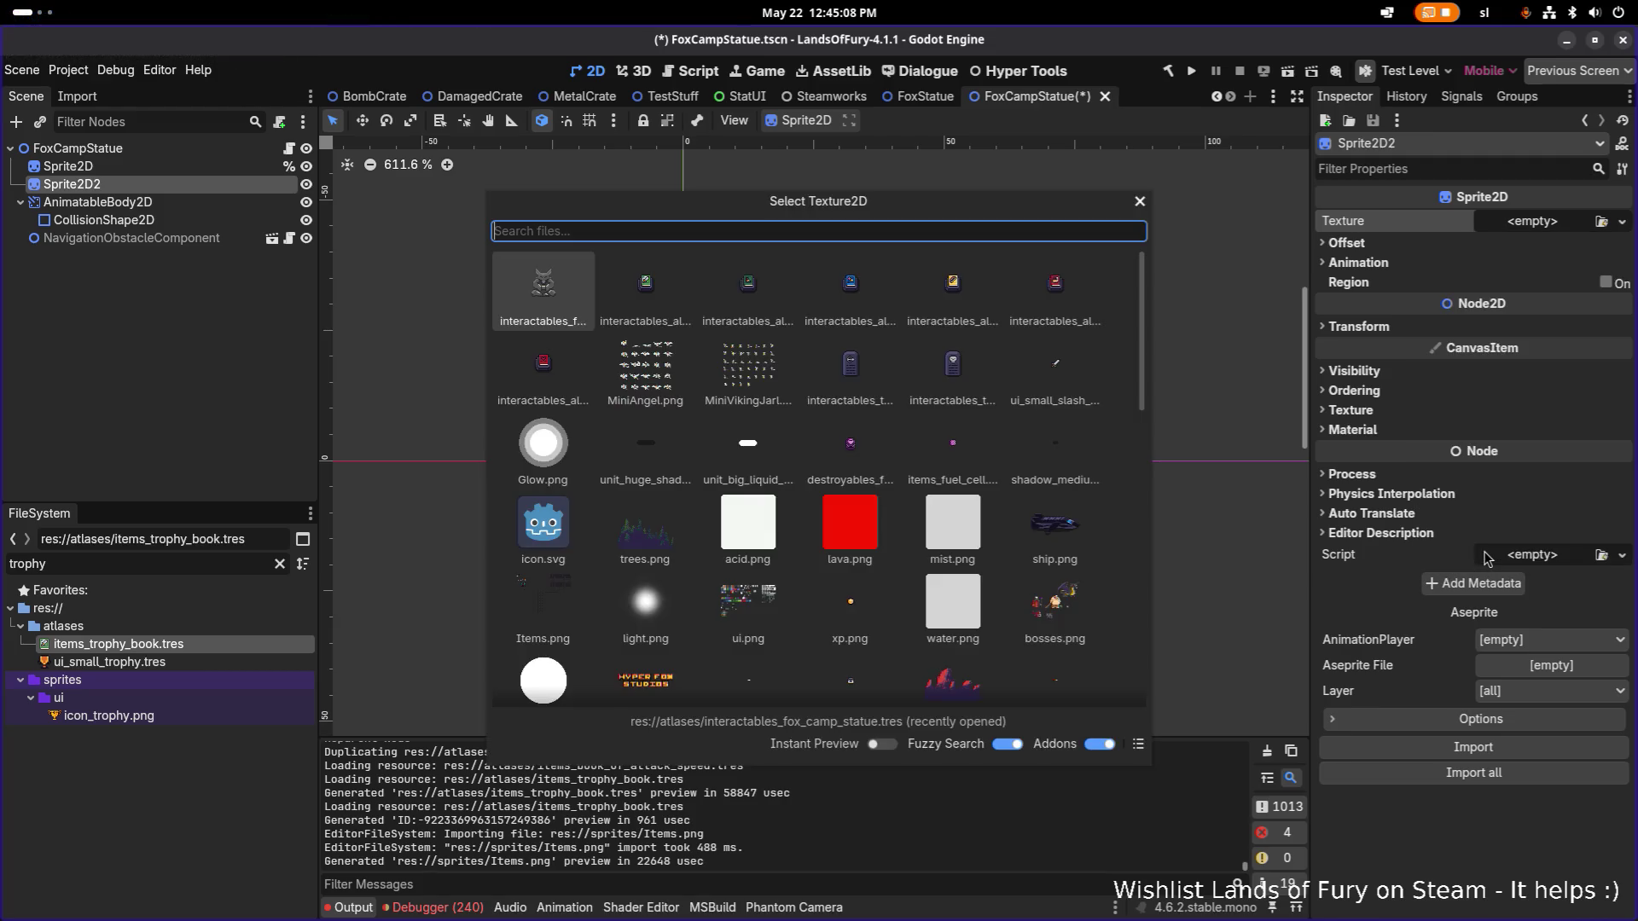
type("troph")
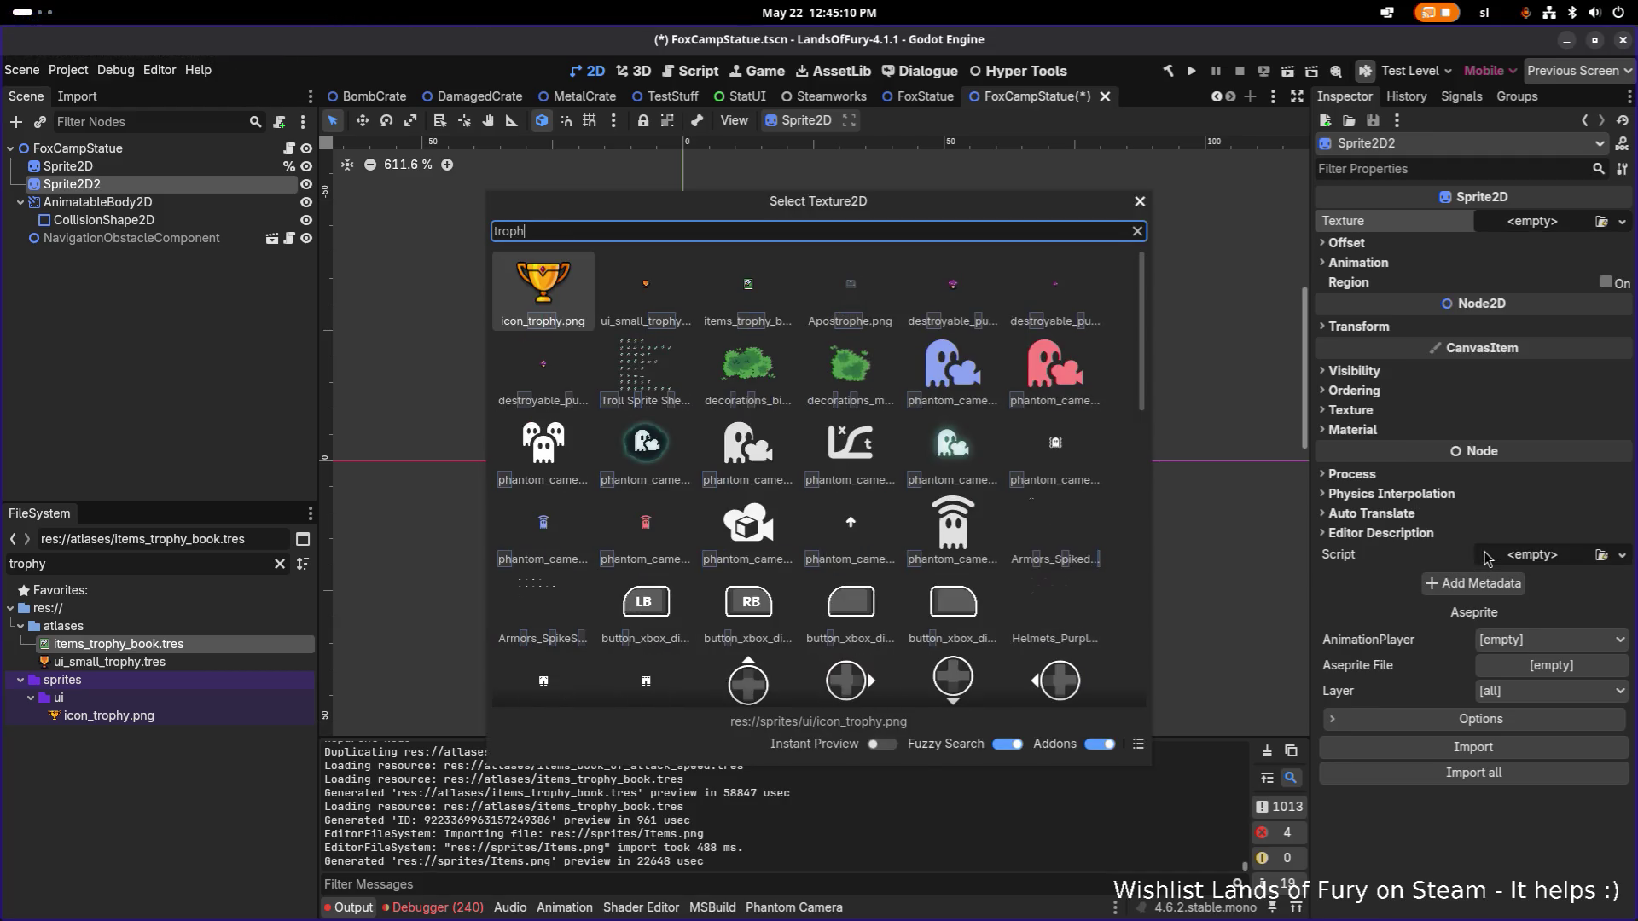
type("yboo")
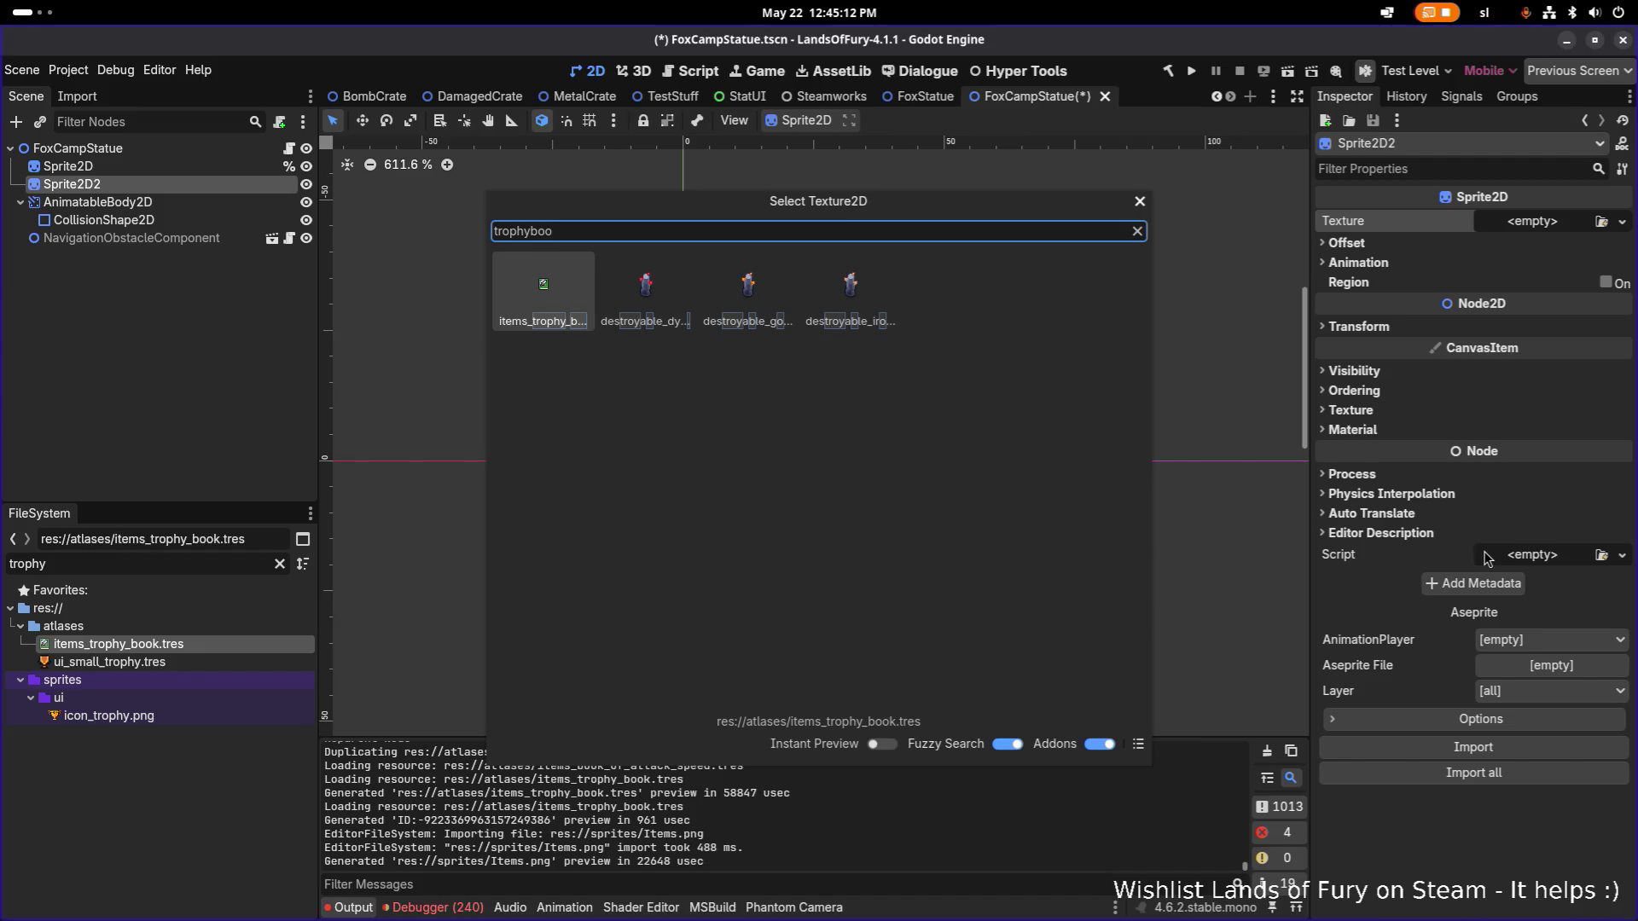
key("Return")
key("ctrl+s")
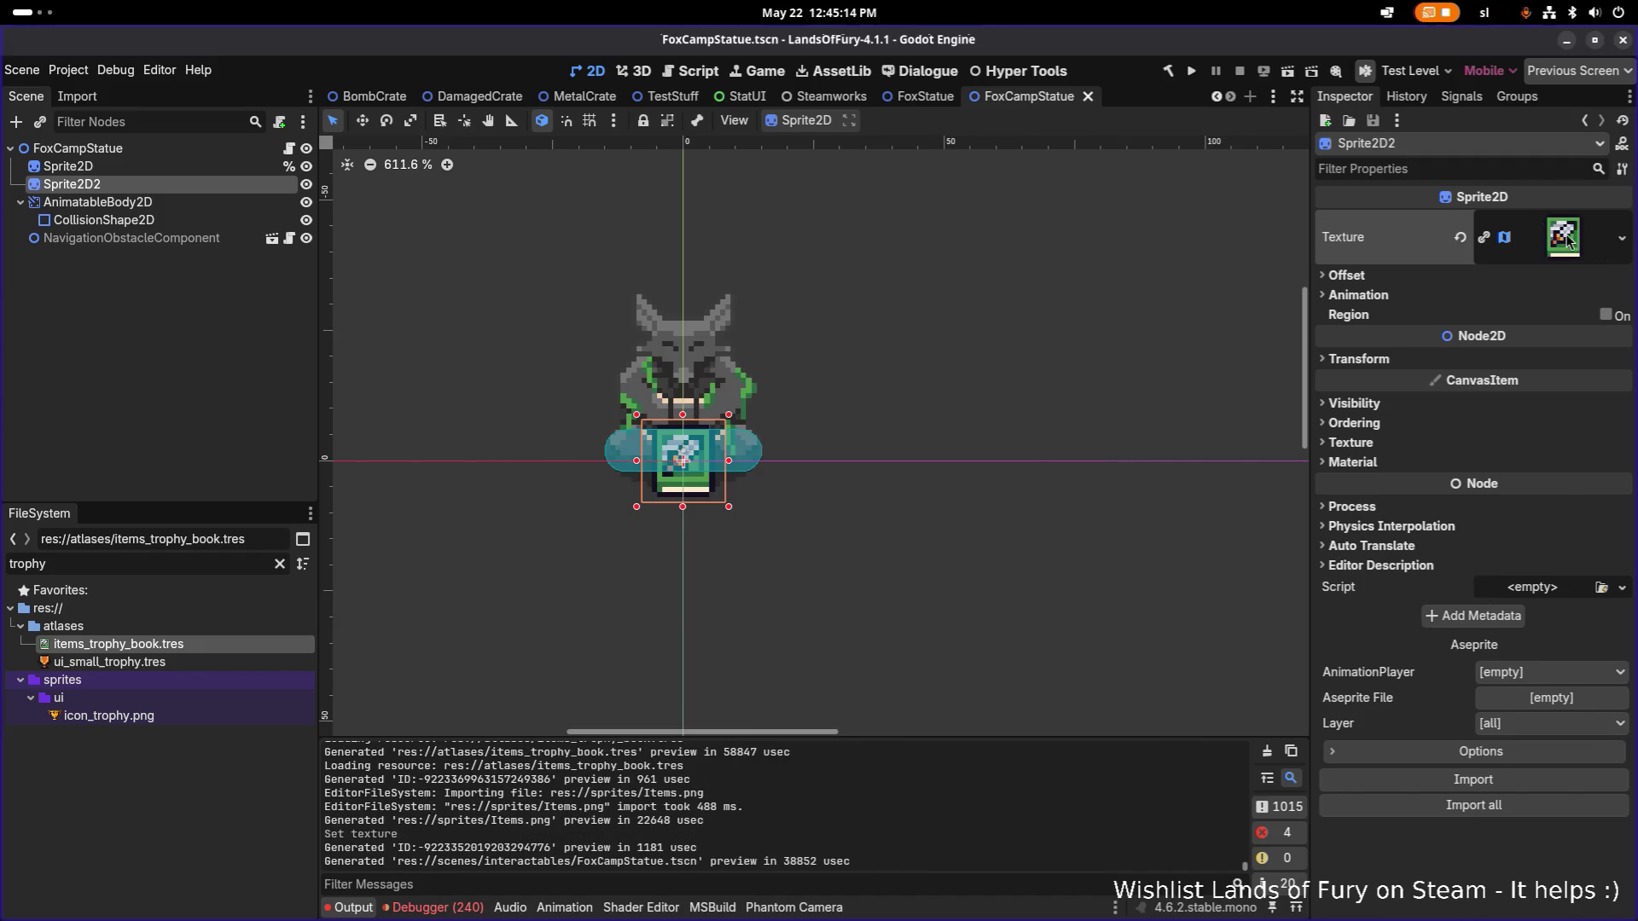
left_click(1566, 239)
Move the atlas region onto the blue trophy book and trim it to 16×16 at 343, 253.
left_click(1472, 631)
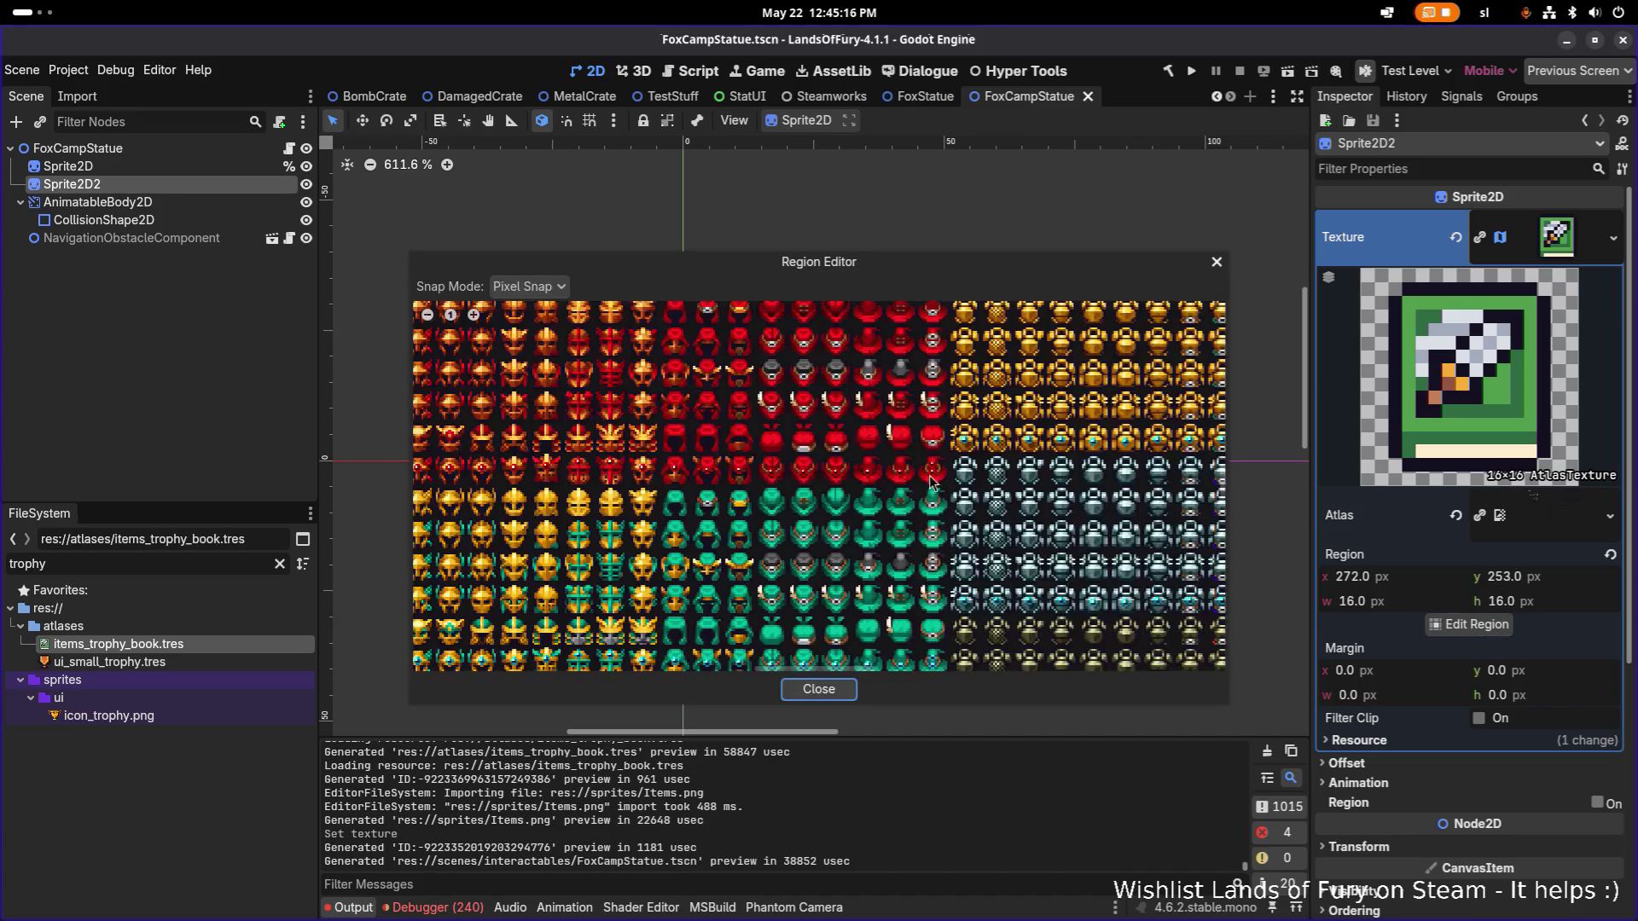
scroll(933, 482, "down", 5)
scroll(981, 435, "up", 10)
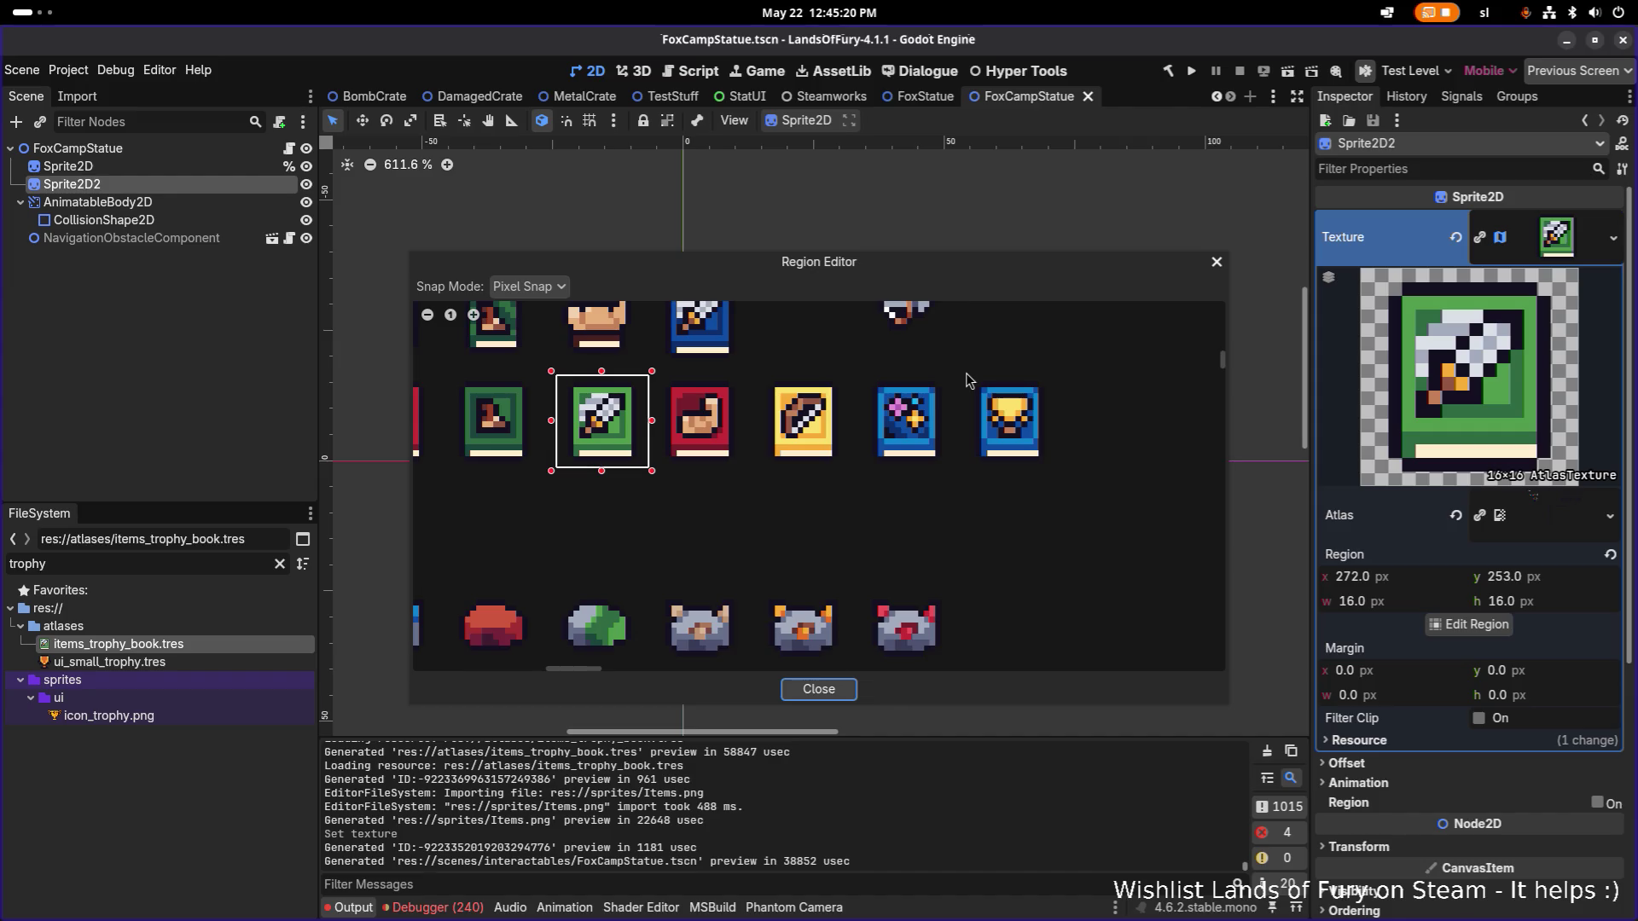
left_click_drag(964, 372, 1064, 481)
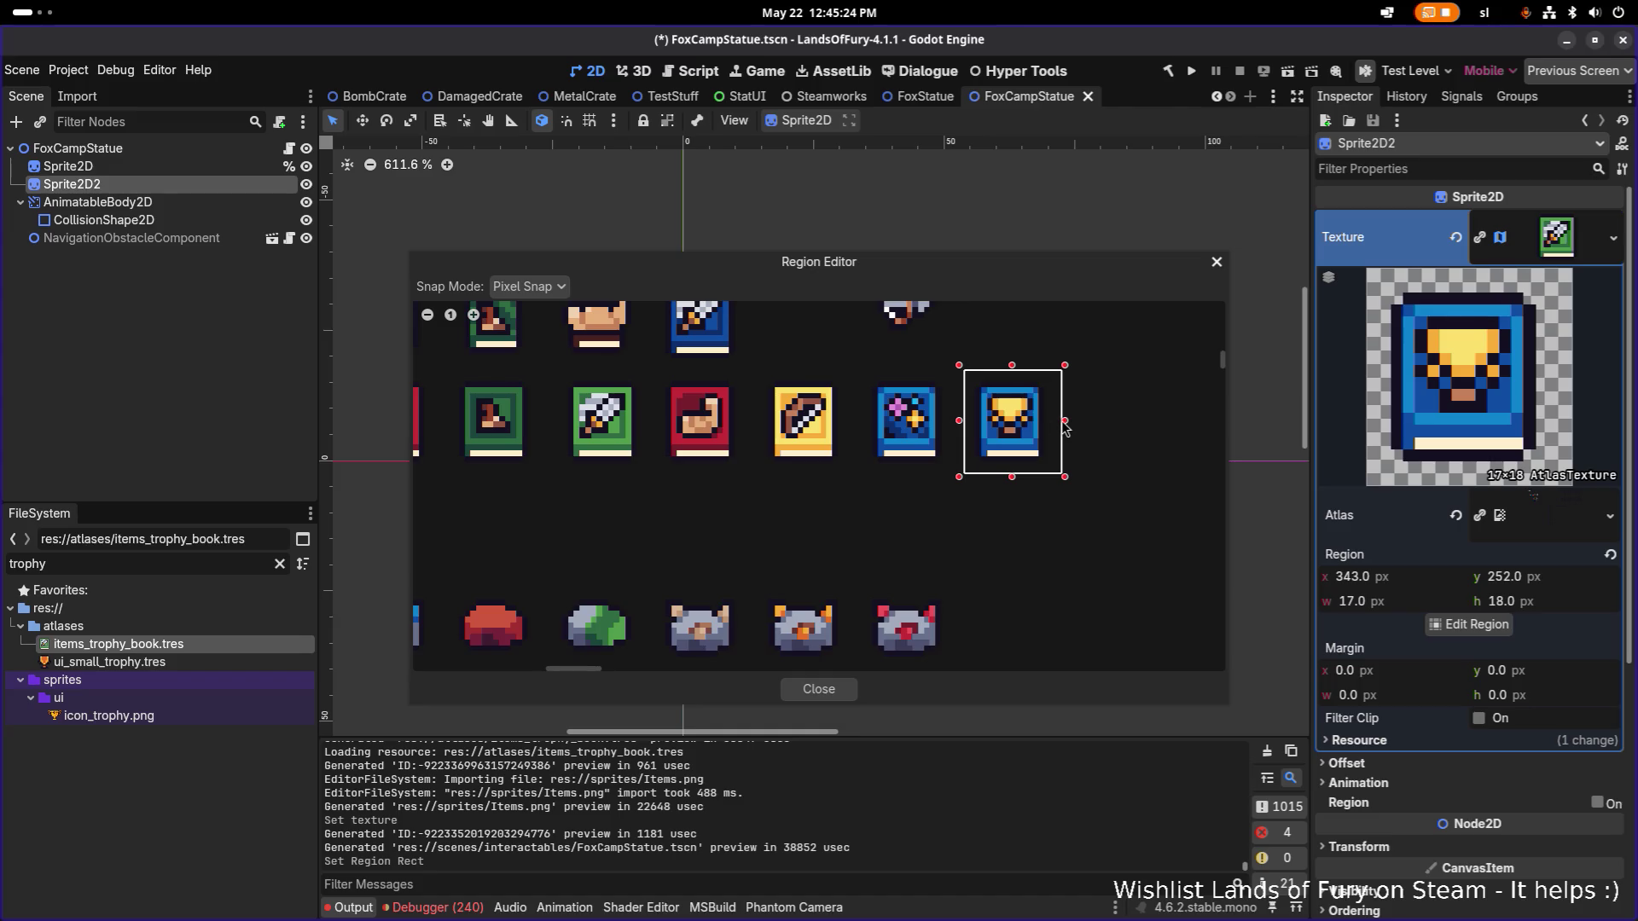
left_click_drag(1062, 422, 1057, 422)
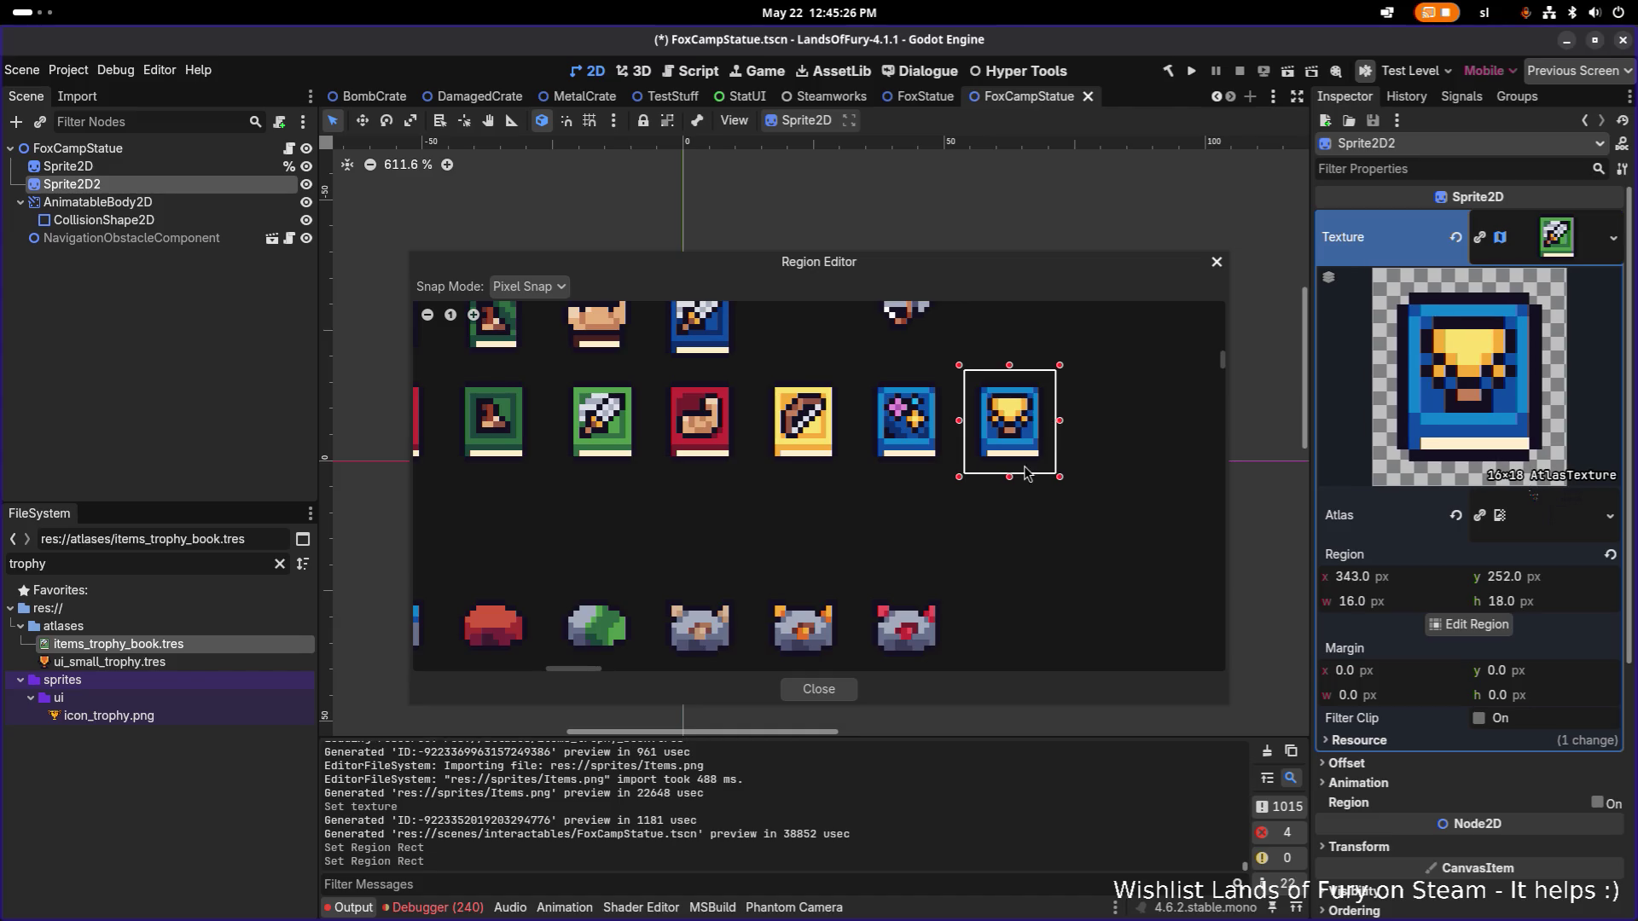
left_click_drag(1011, 477, 1011, 470)
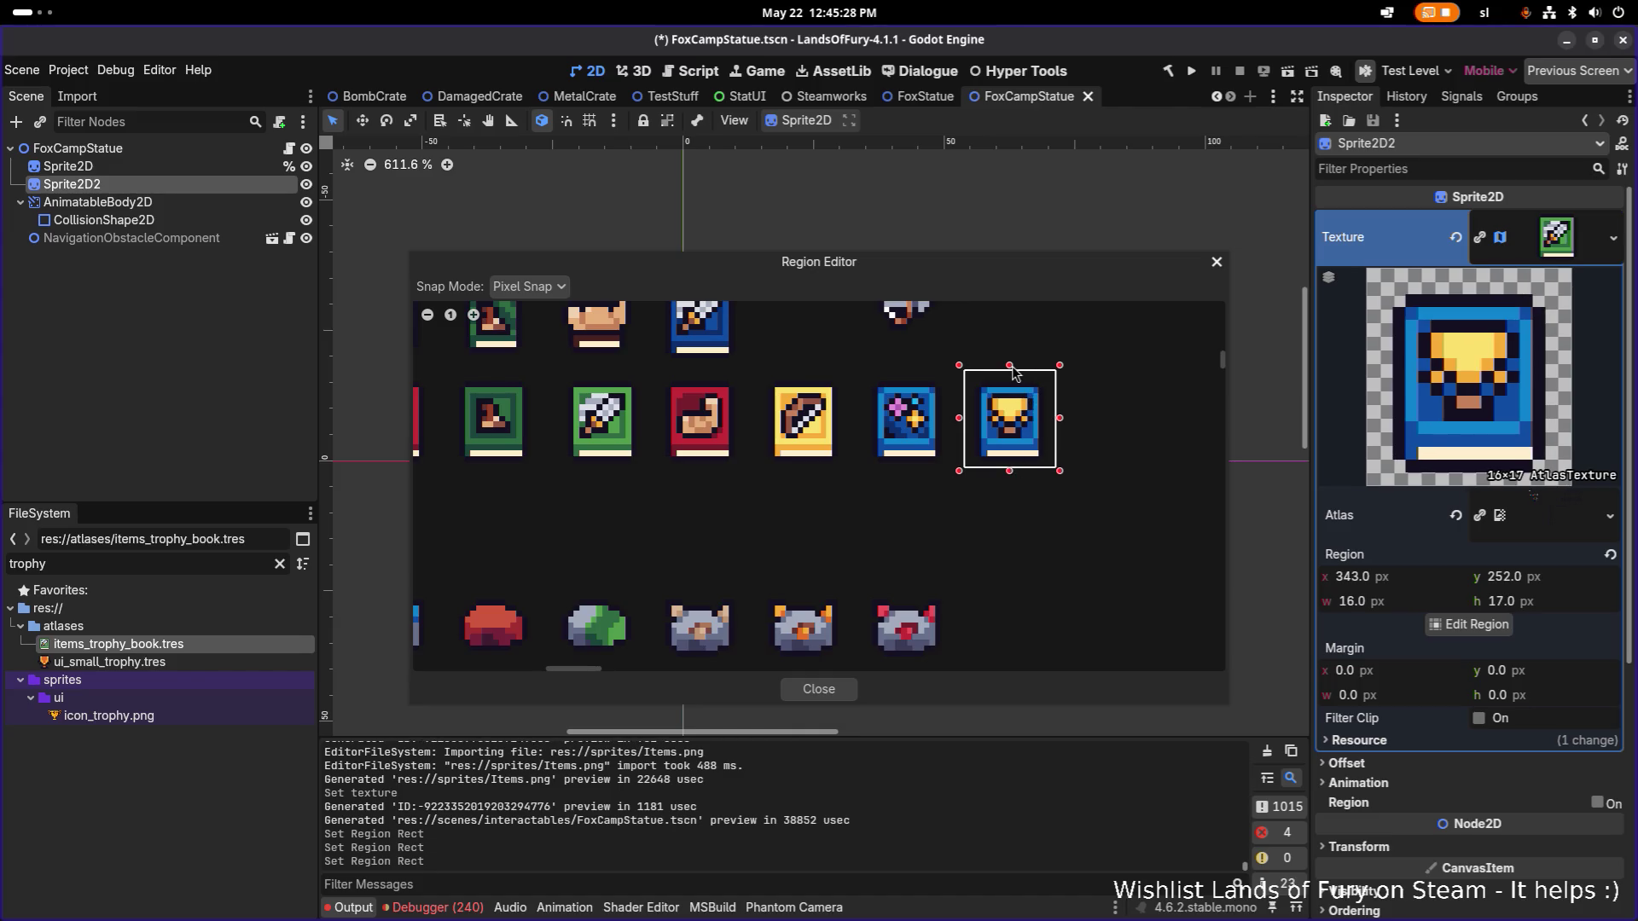
left_click_drag(1011, 366, 1011, 372)
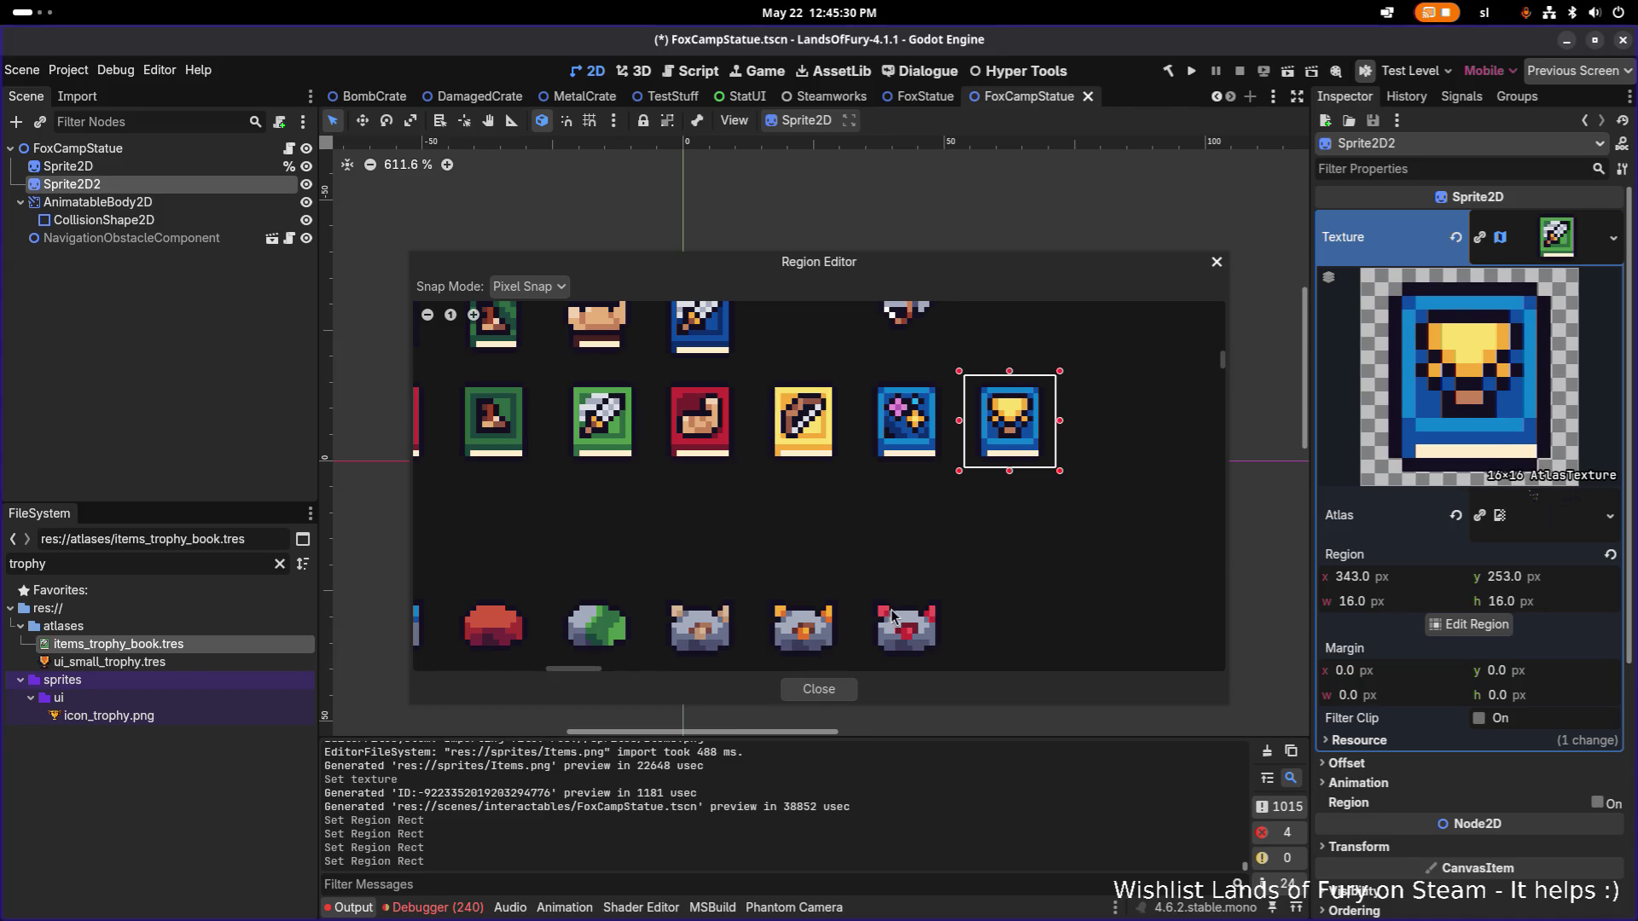
left_click(819, 690)
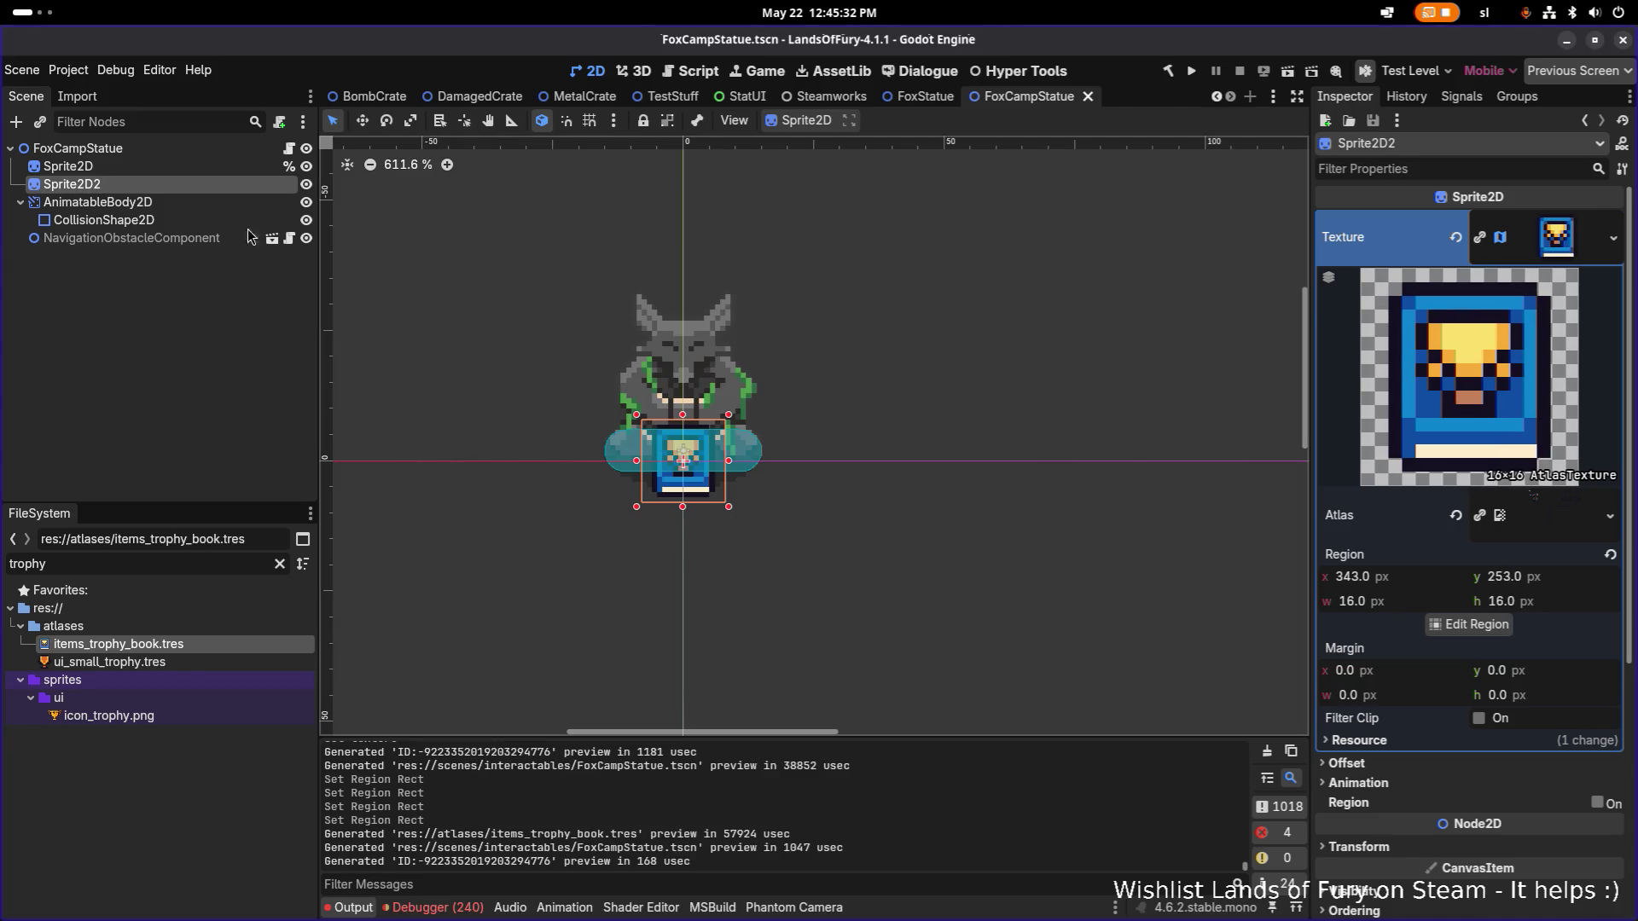
Rename the Sprite2D2 node to TrophySprite2D.
left_click(188, 174)
left_click(184, 185)
left_click(182, 187)
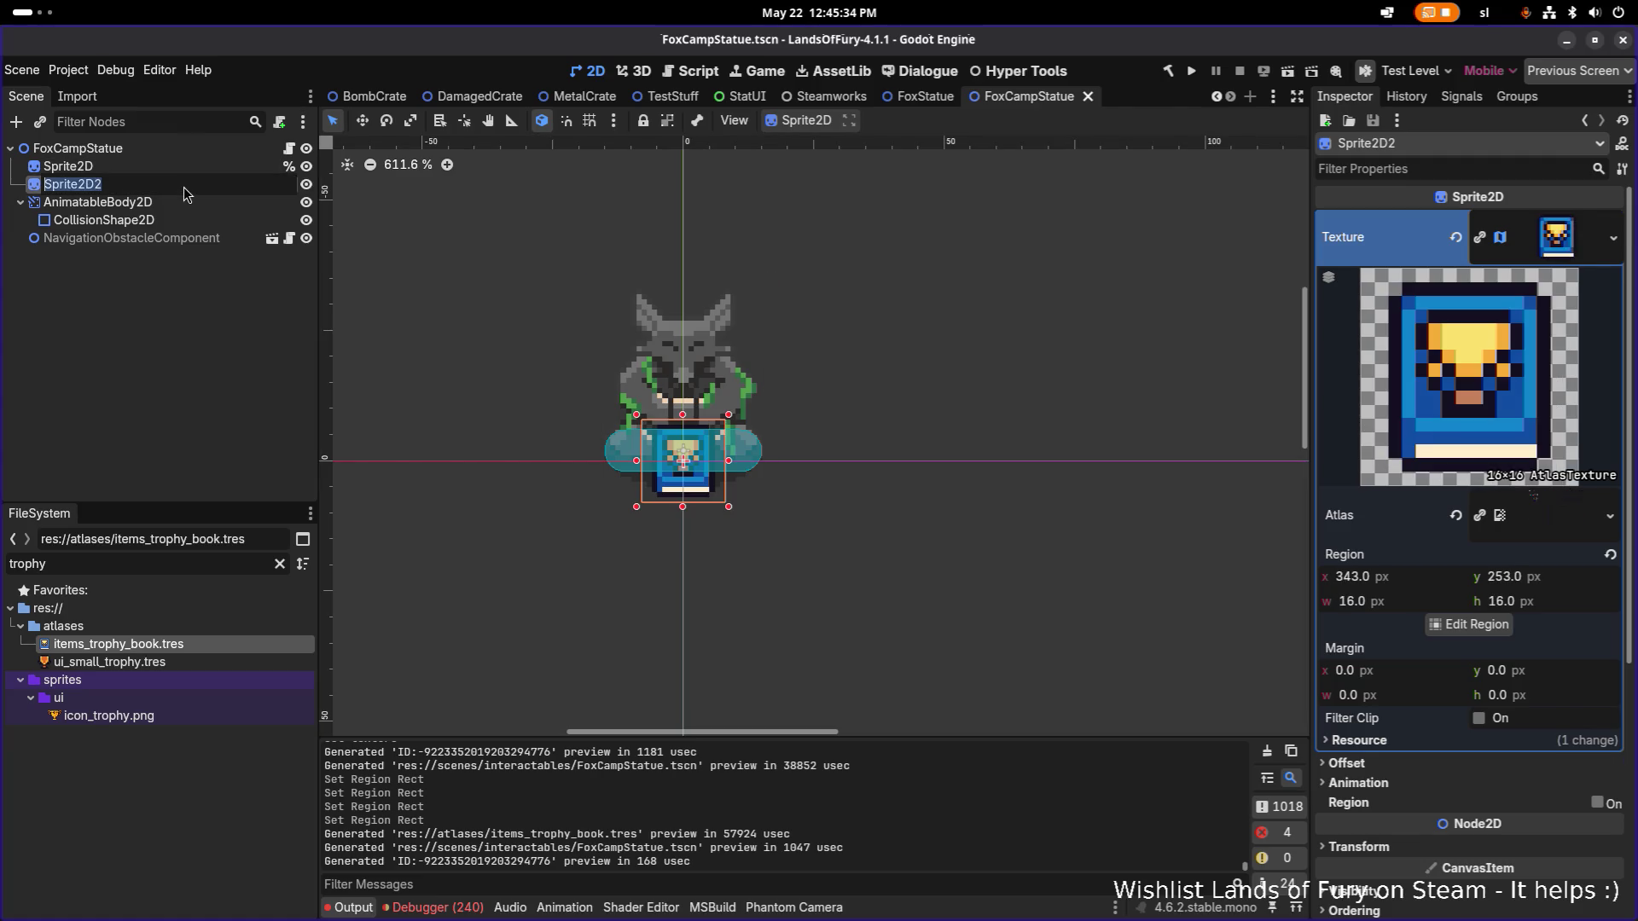
type("Trophy")
key("BackSpace")
key("Return")
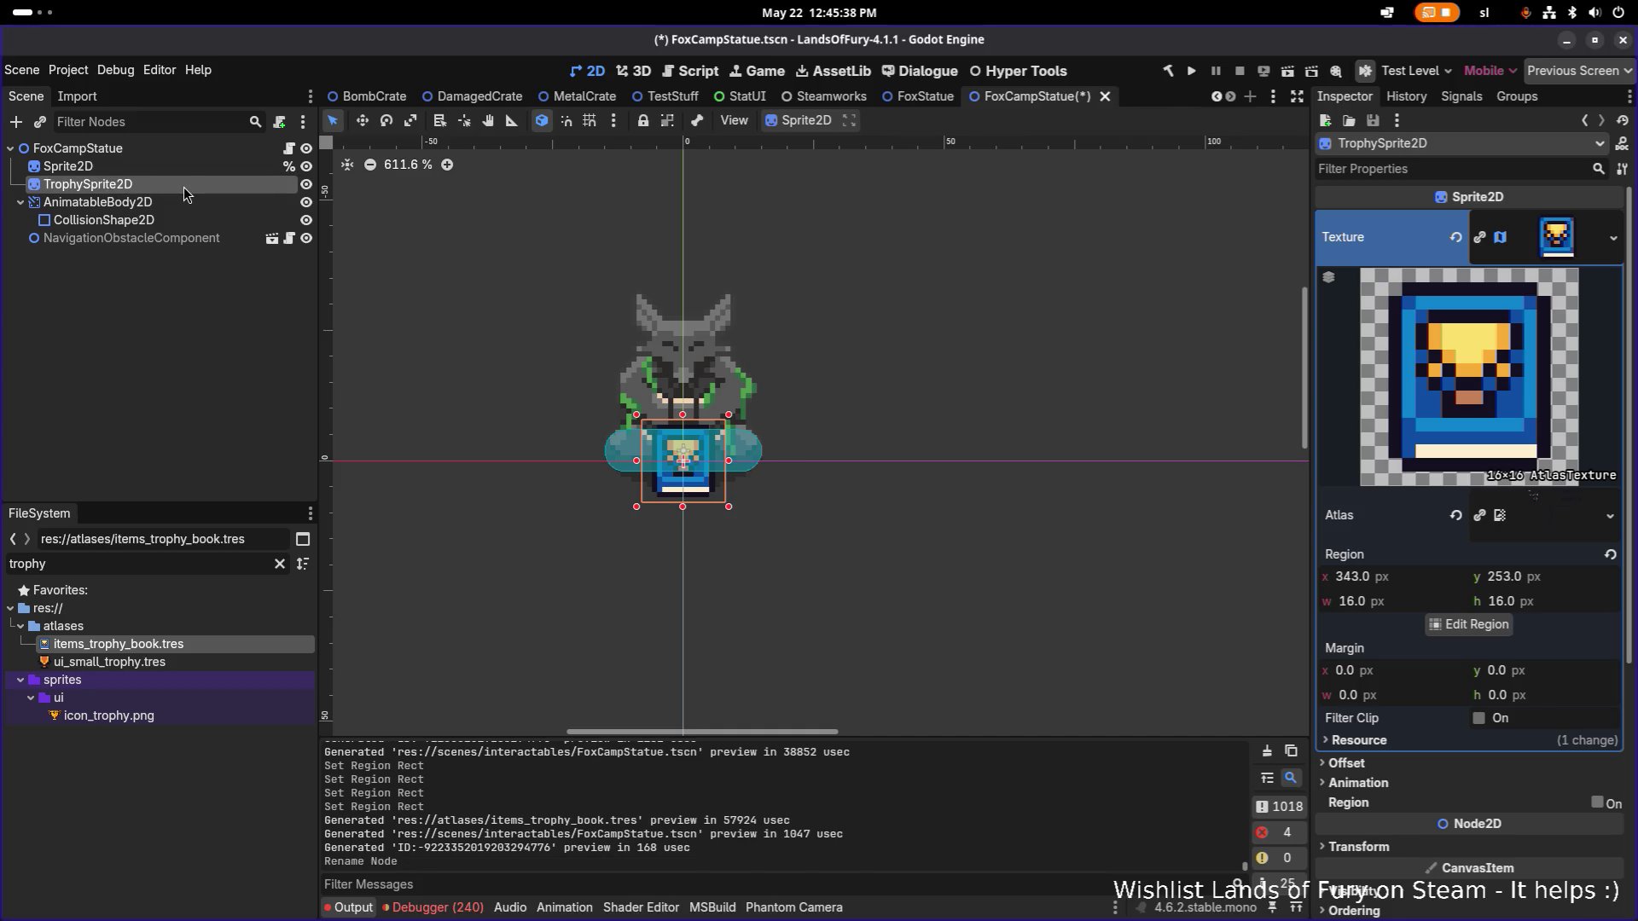
Place TrophySprite2D on the statue's base at 0, -5 and save the scene.
key("w")
mouse_move(695, 468)
left_mouse_down()
mouse_move(682, 484)
mouse_move(684, 443)
mouse_move(684, 478)
mouse_move(688, 455)
left_mouse_up()
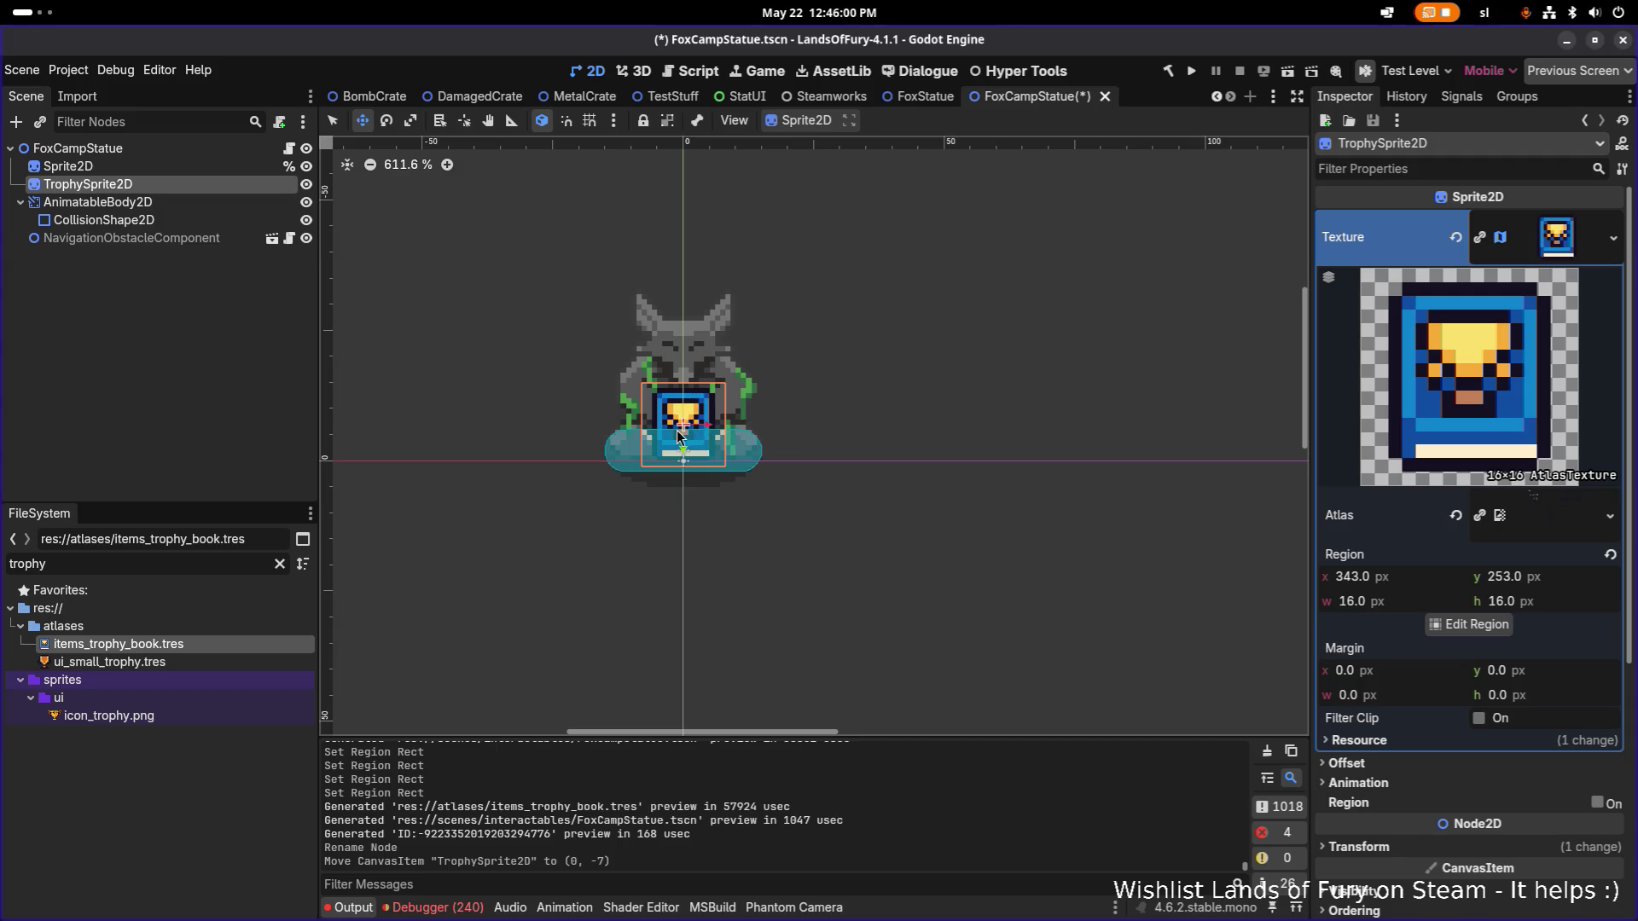
left_click_drag(683, 435, 786, 454)
scroll(669, 365, "up", 3)
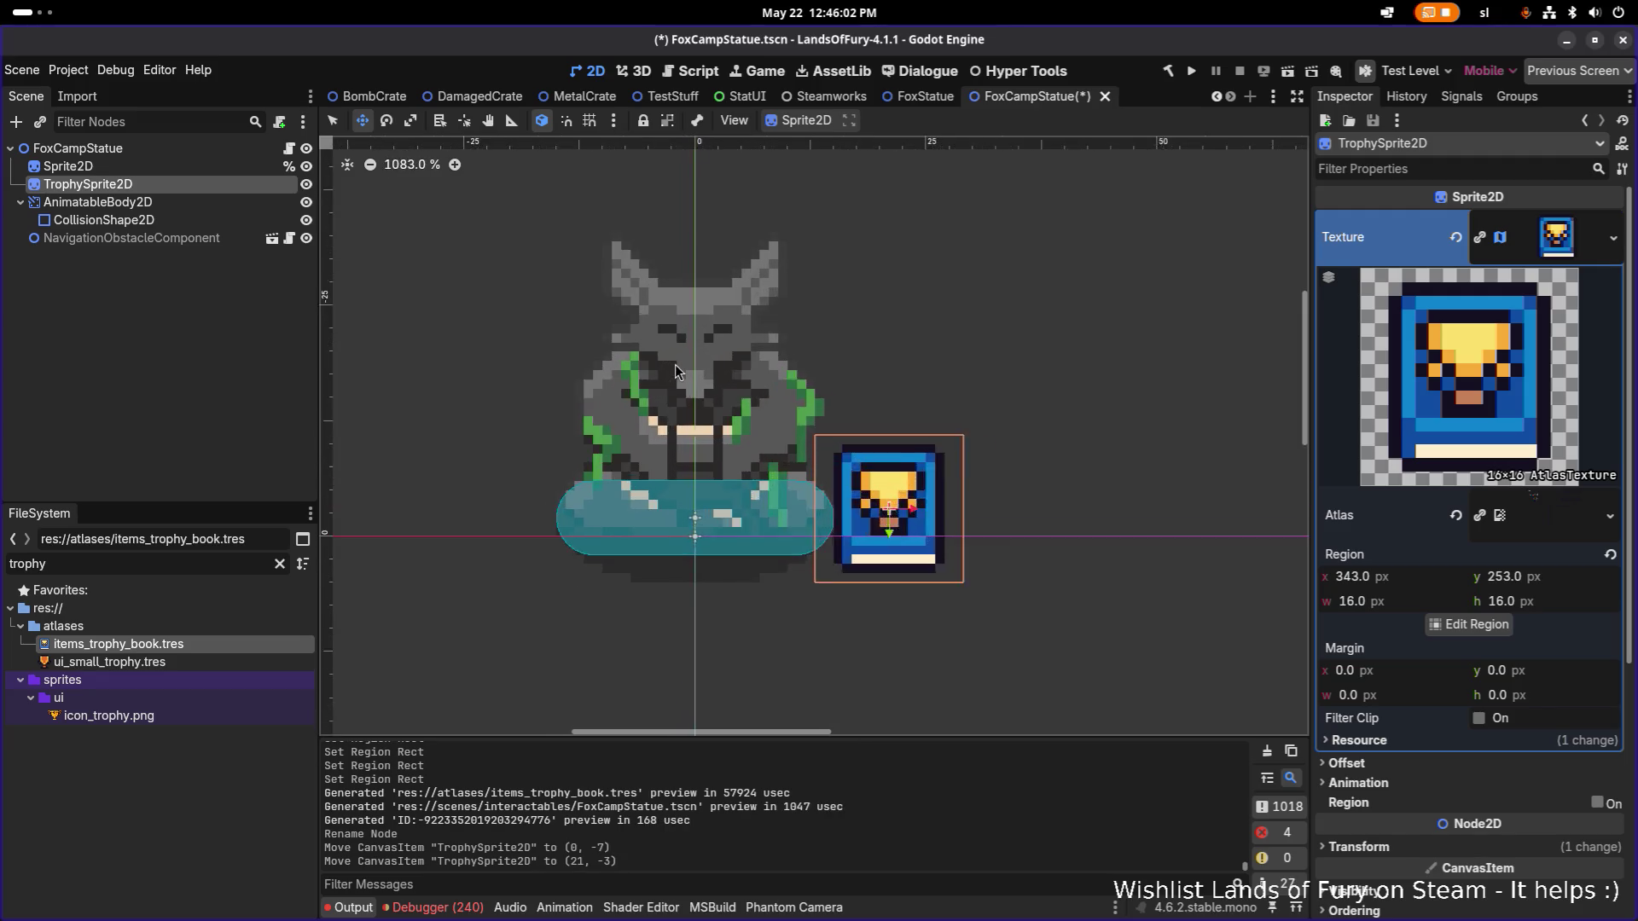
scroll(676, 365, "up", 4)
scroll(676, 365, "down", 2)
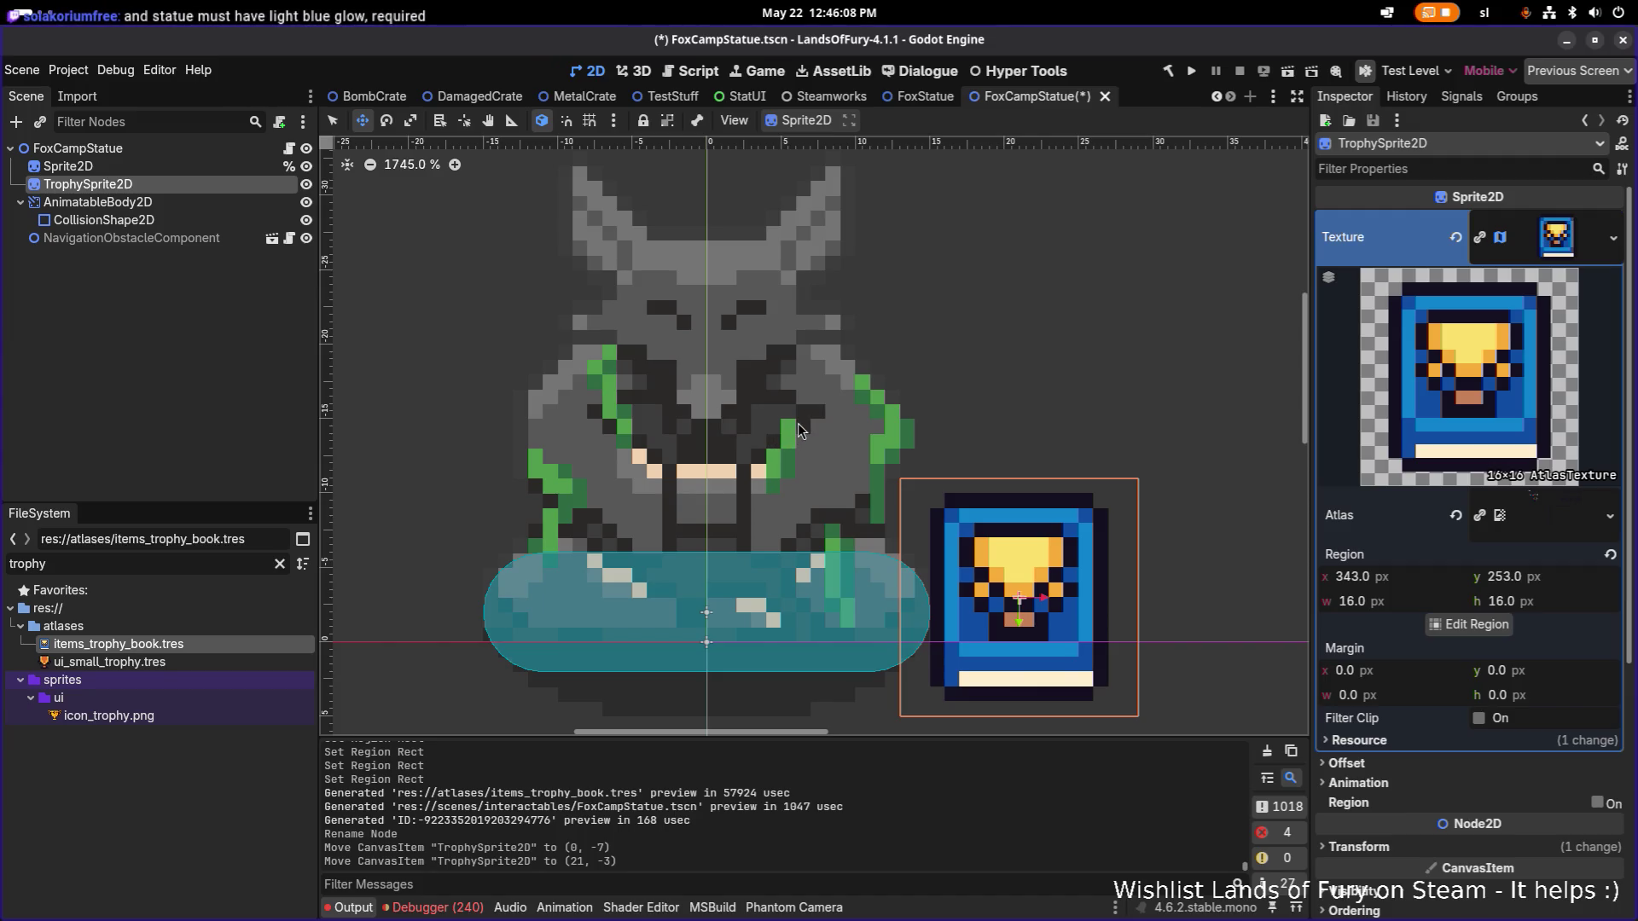
key("ctrl+z")
left_click_drag(713, 463, 1130, 567)
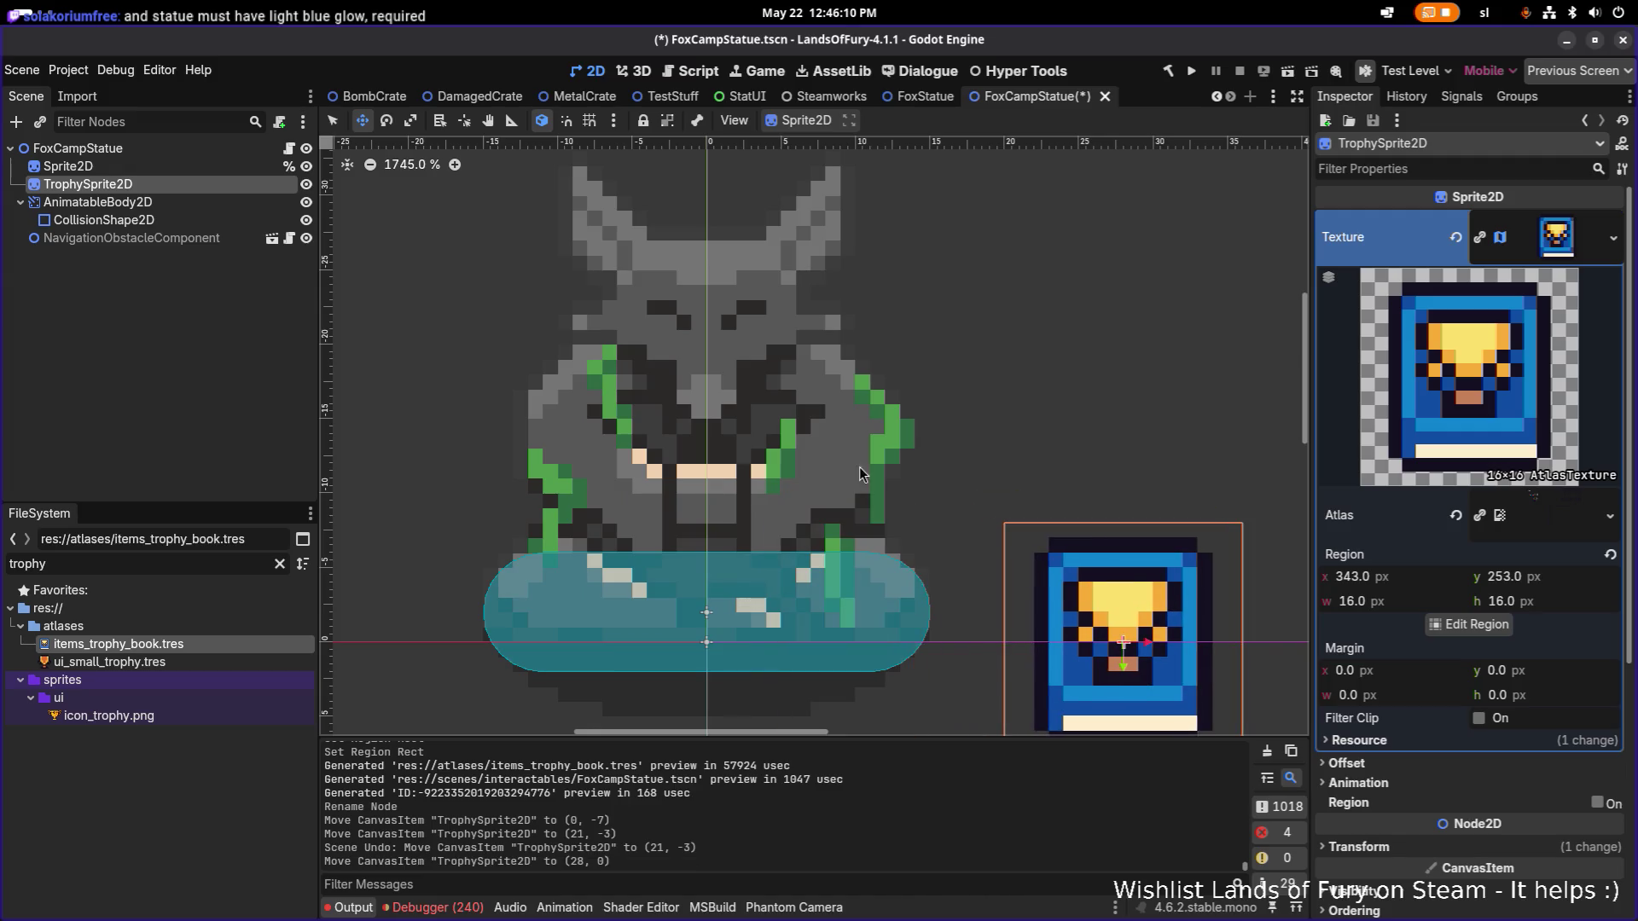
key("ctrl+z")
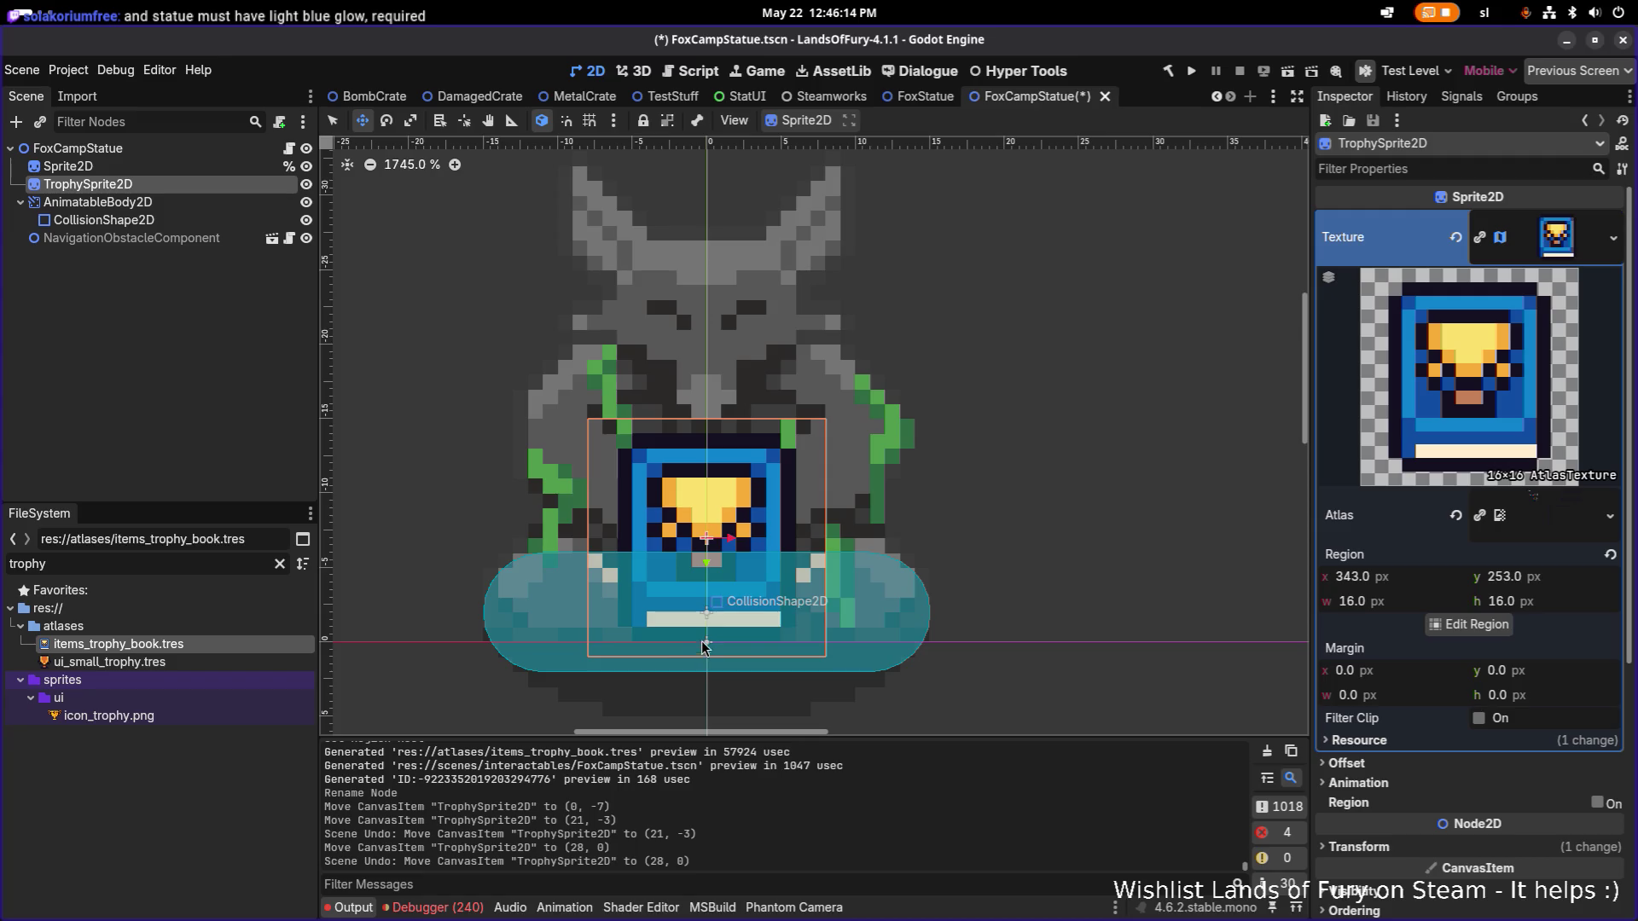
mouse_move(708, 558)
left_mouse_down()
mouse_move(707, 604)
mouse_move(698, 551)
mouse_move(709, 587)
left_mouse_up()
key("ctrl+s")
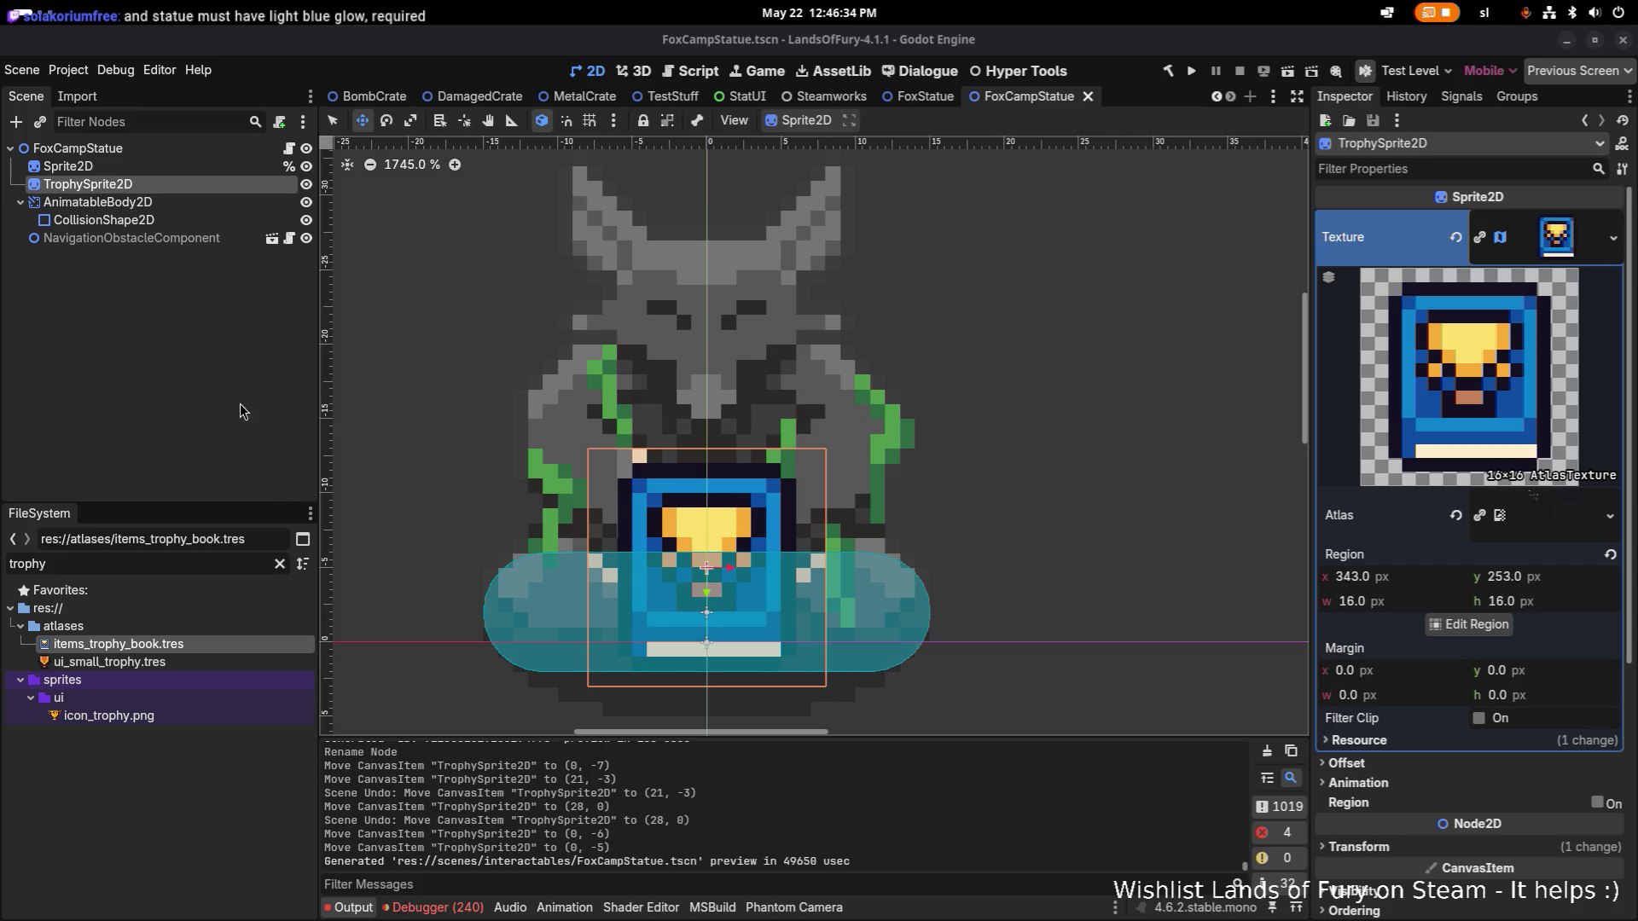
left_click(196, 571)
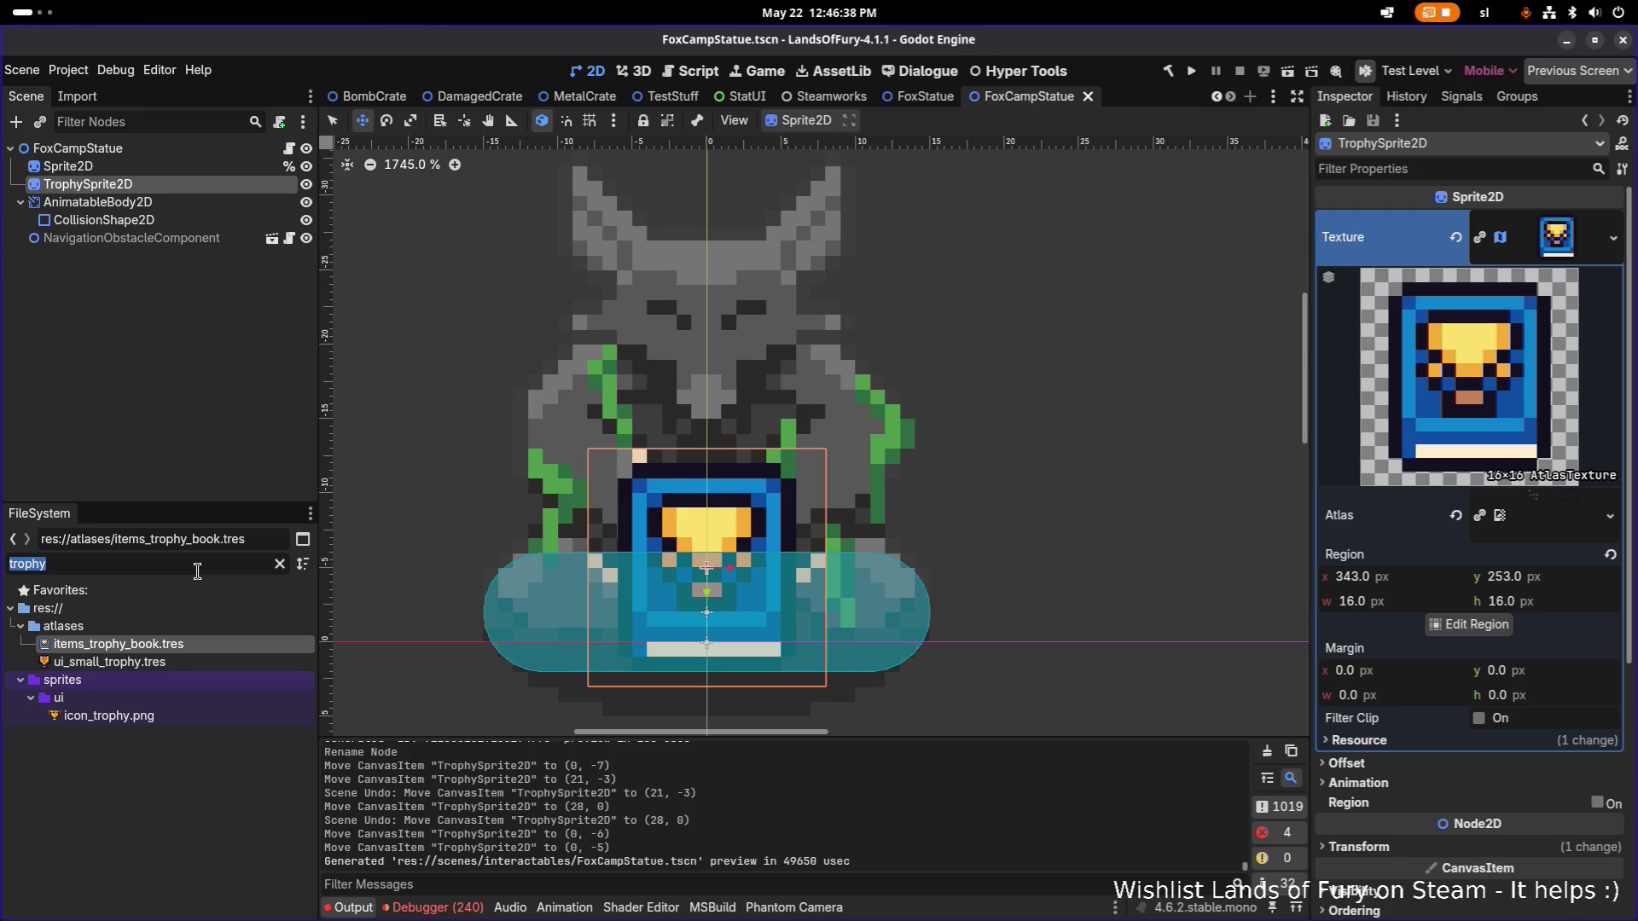
Filter the FileSystem dock for 'glow' and switch to the TestStuff scene.
type(",ag")
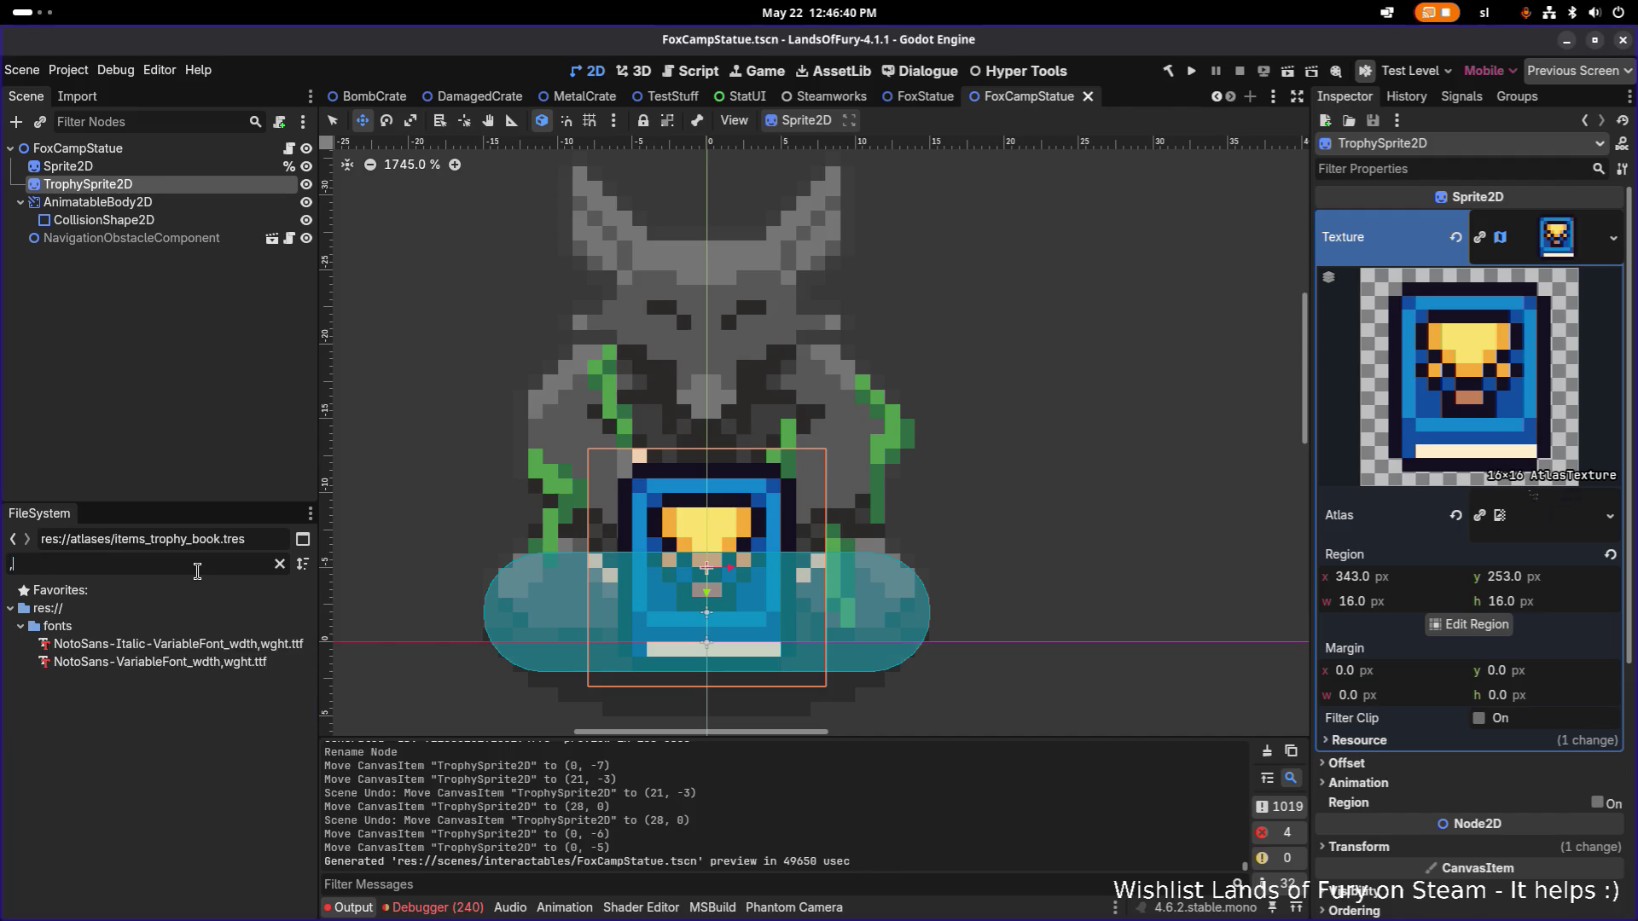
key("BackSpace")
key("BackSpace")
key("BackSpace")
type("glow")
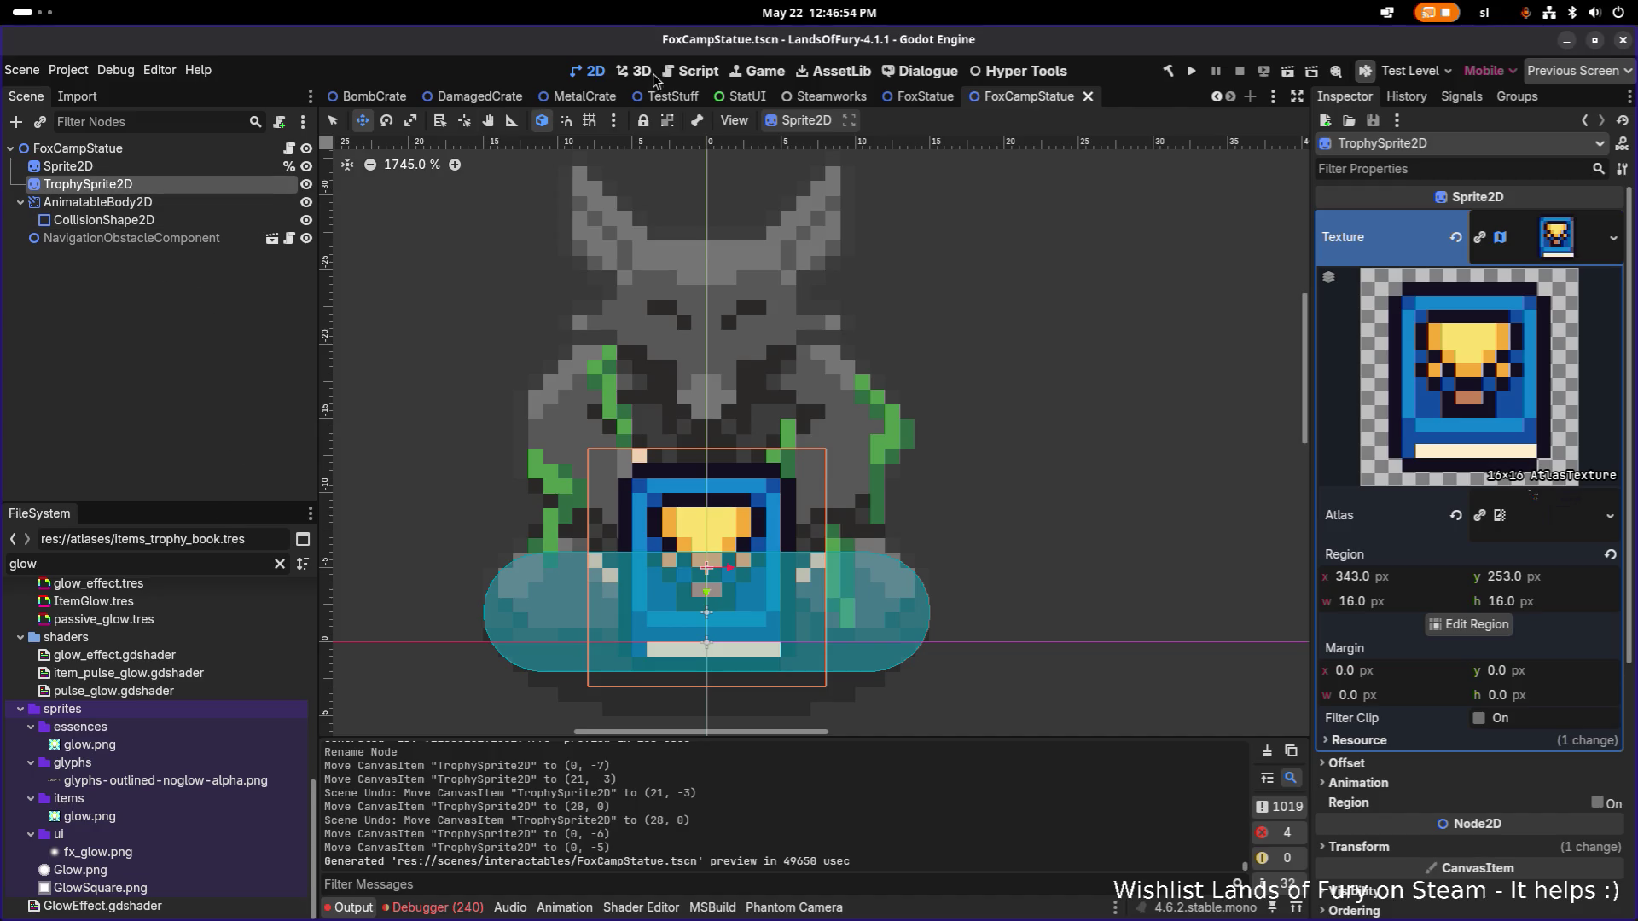
left_click(668, 96)
Quick-open TestLevel.tscn by searching 'testlev'.
left_click(198, 298)
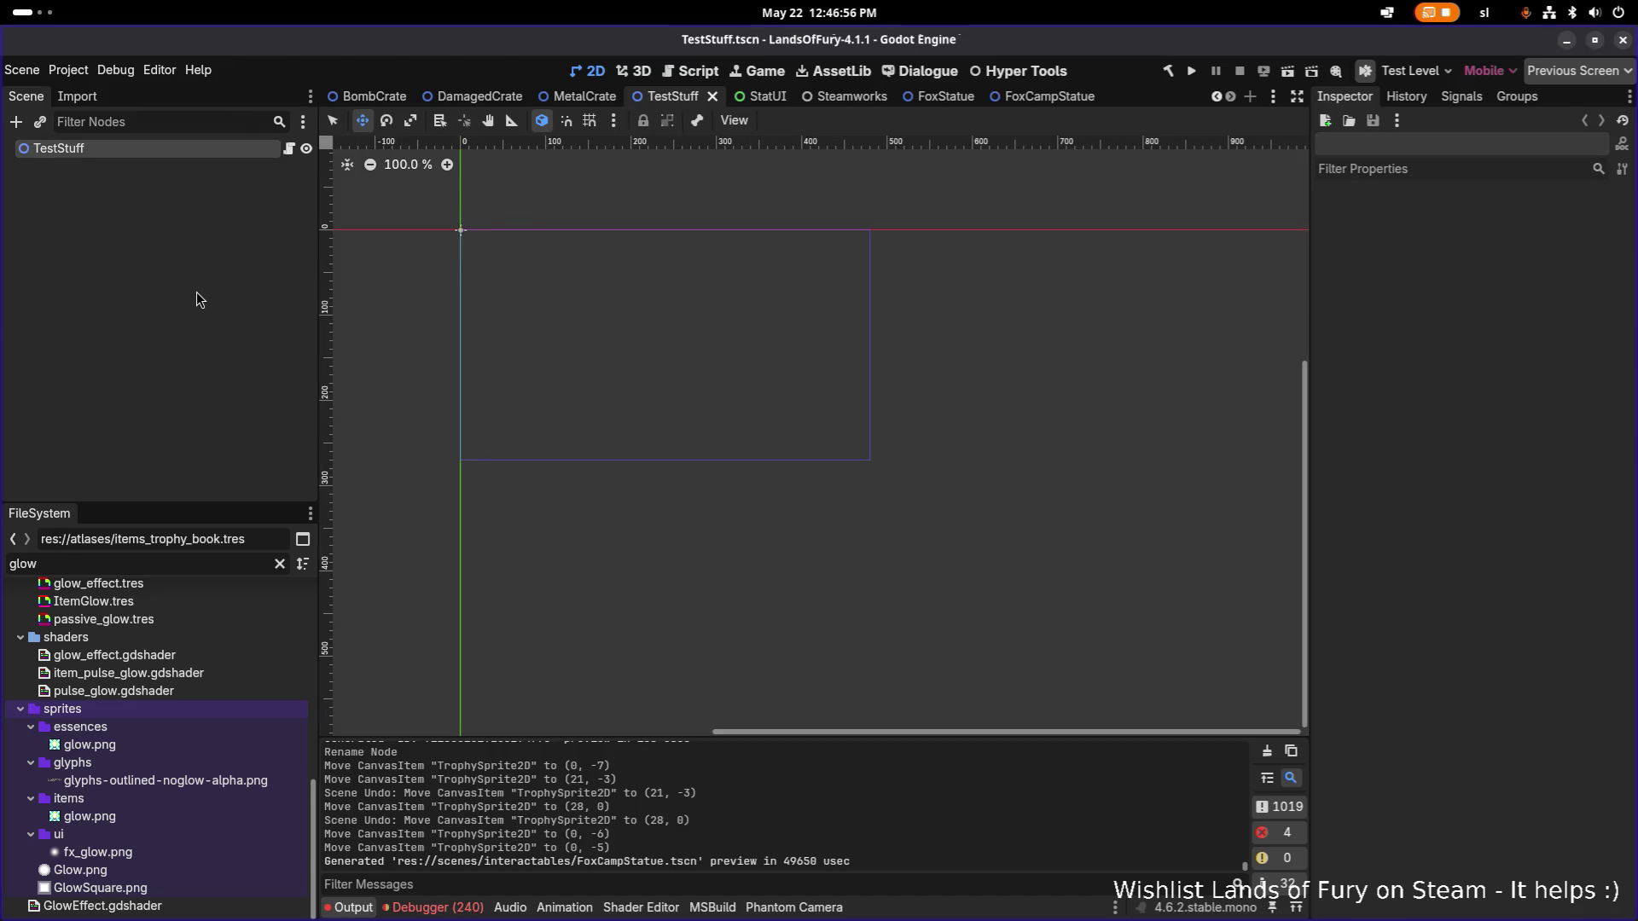
key("ctrl+shift+o")
type("test")
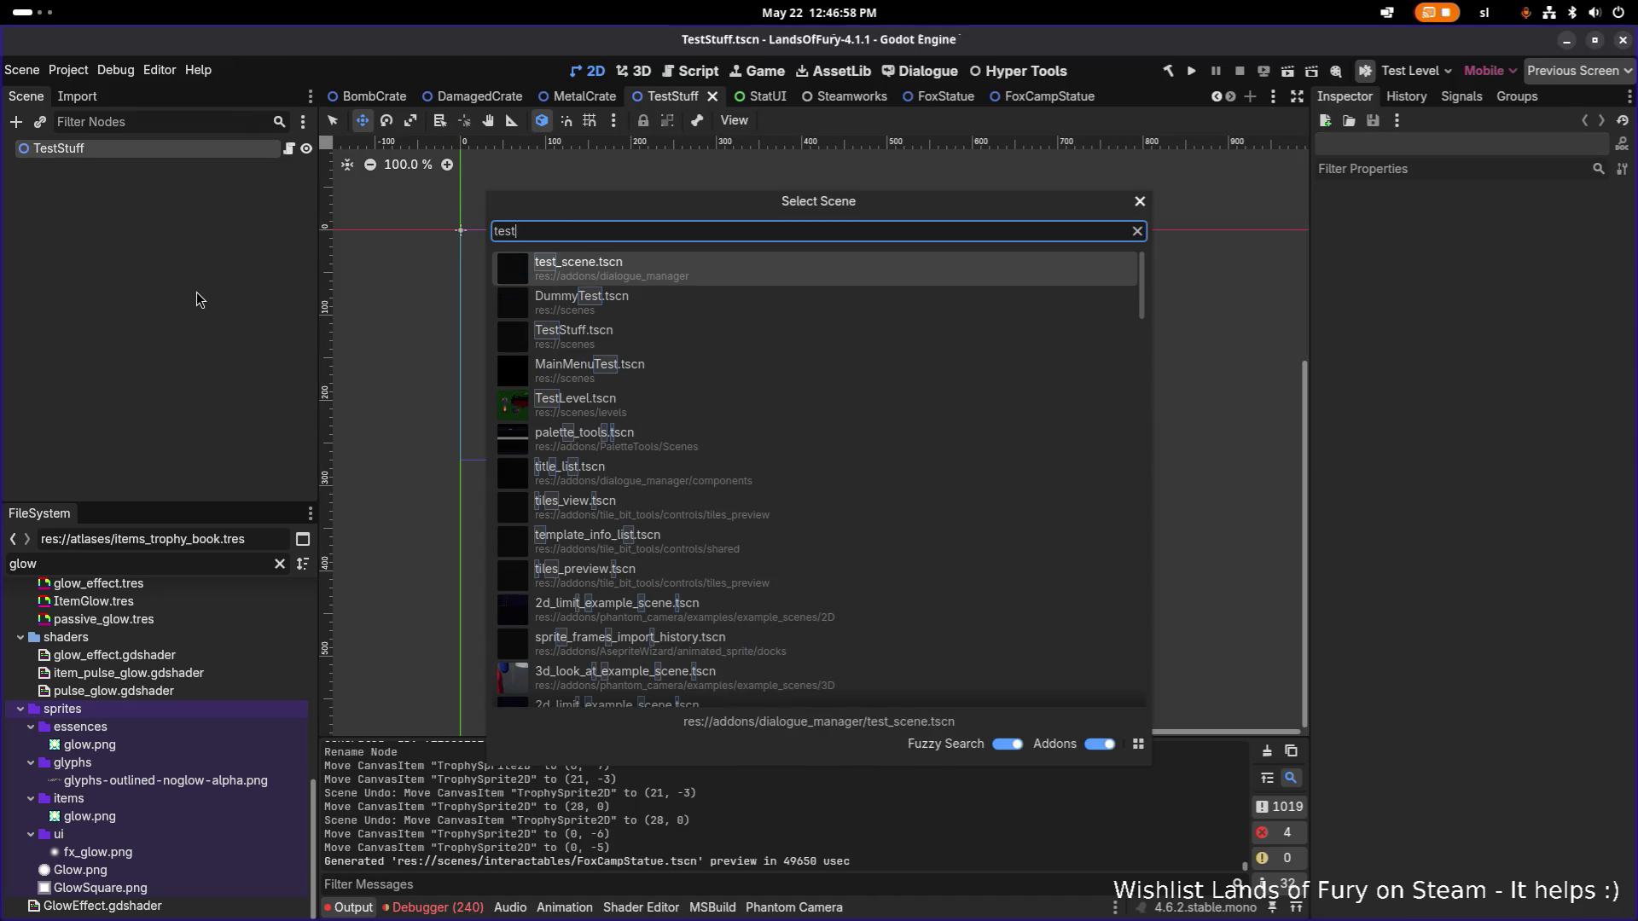
type("l")
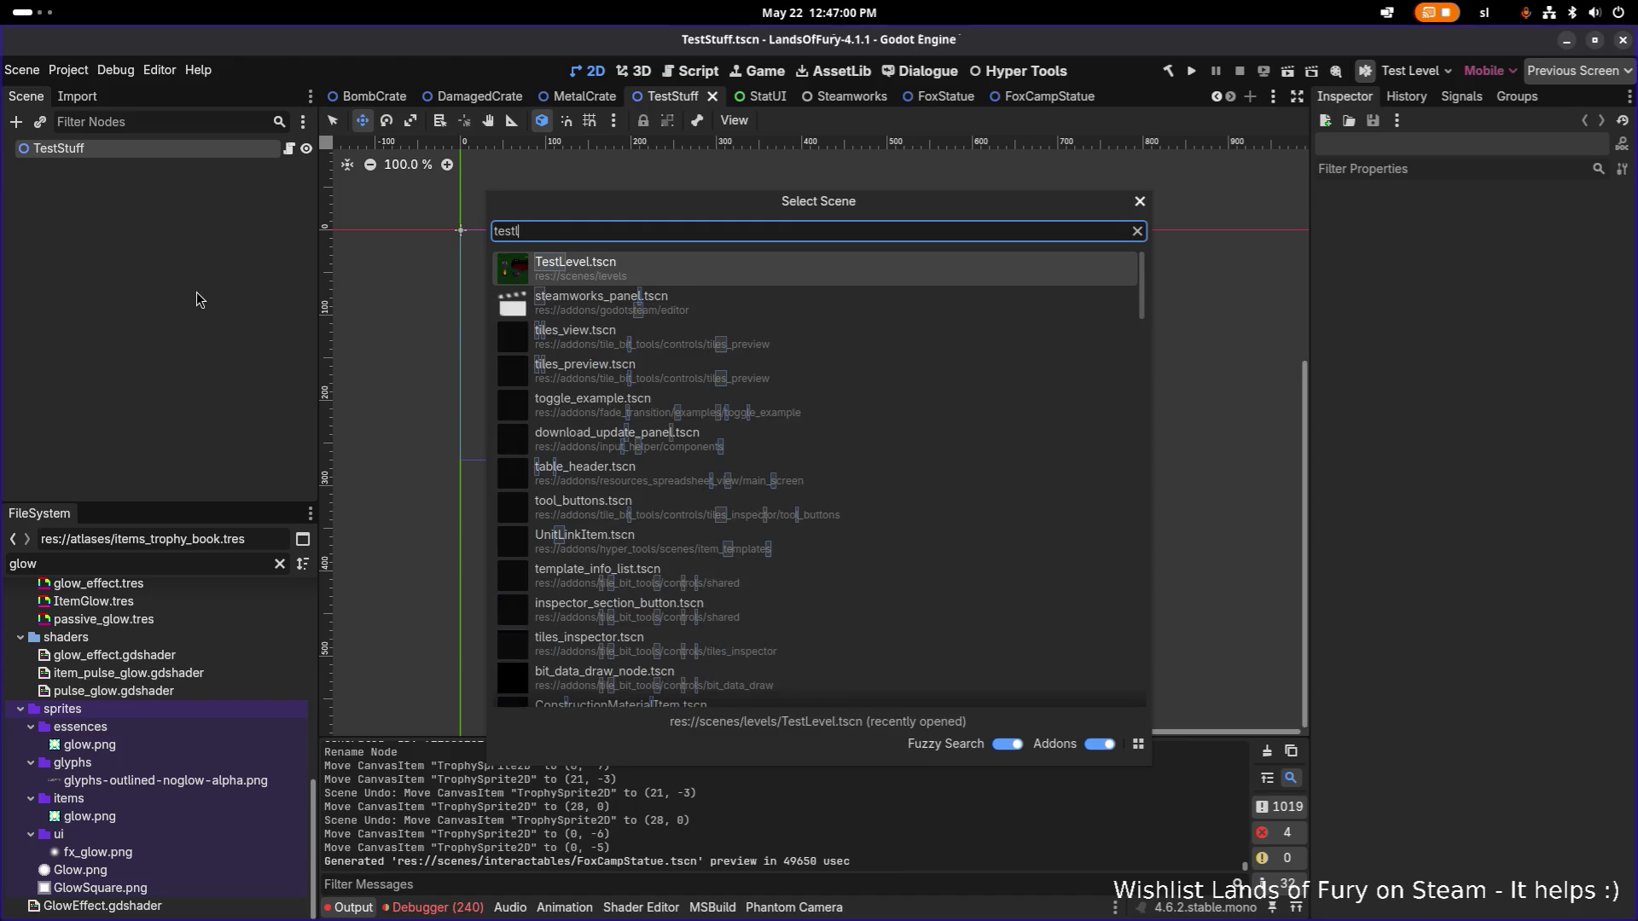
type("eve")
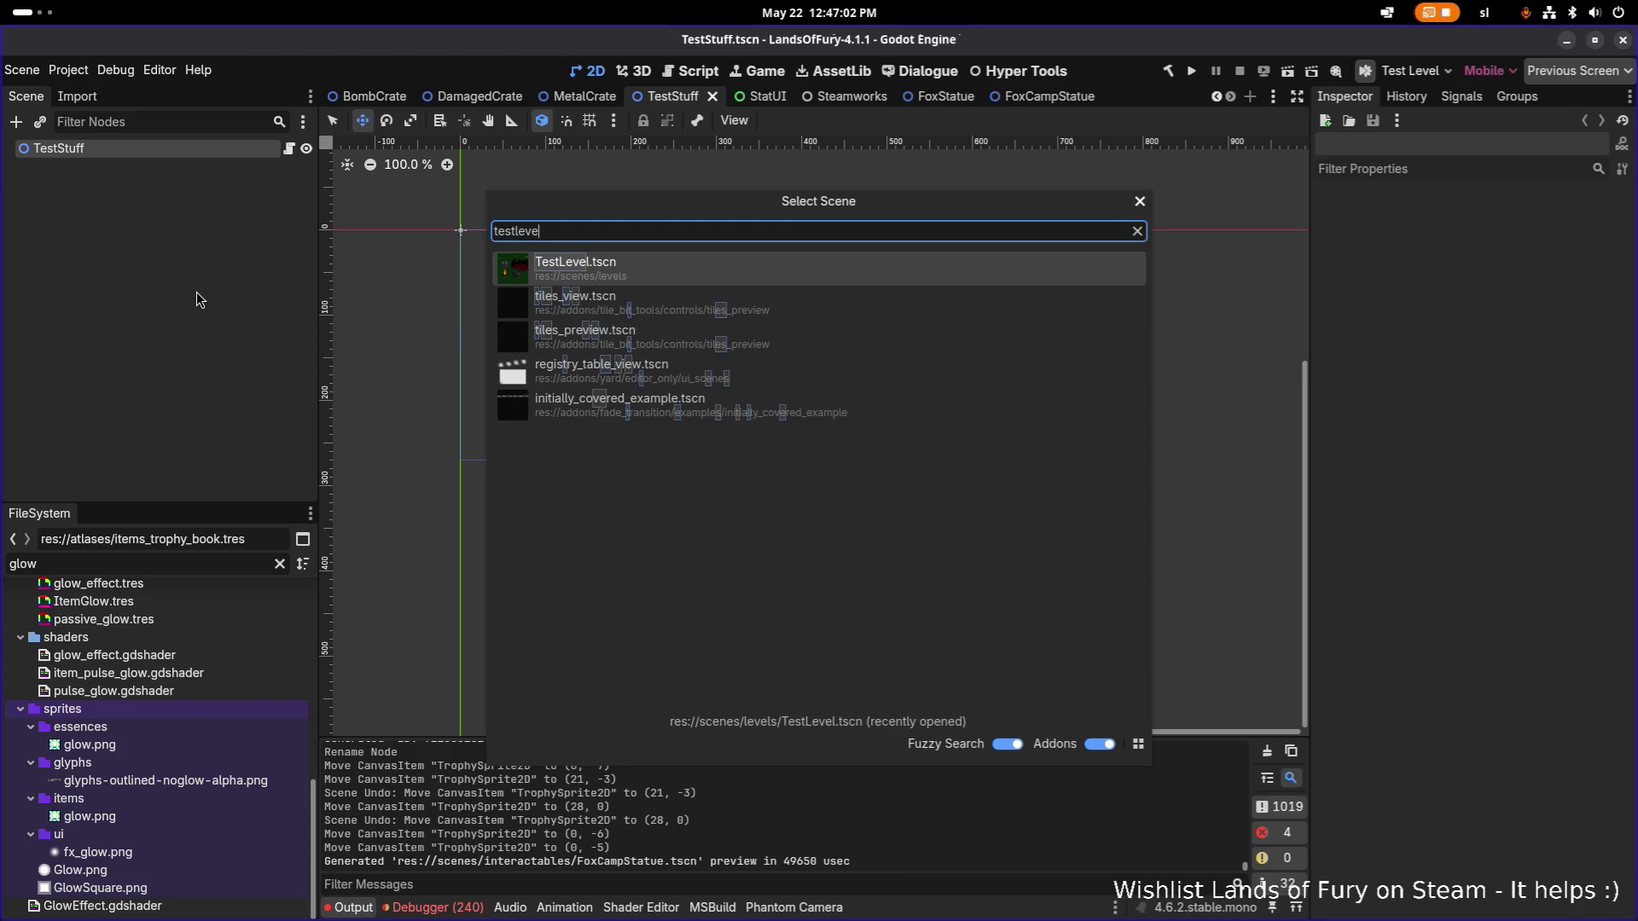
key("Return")
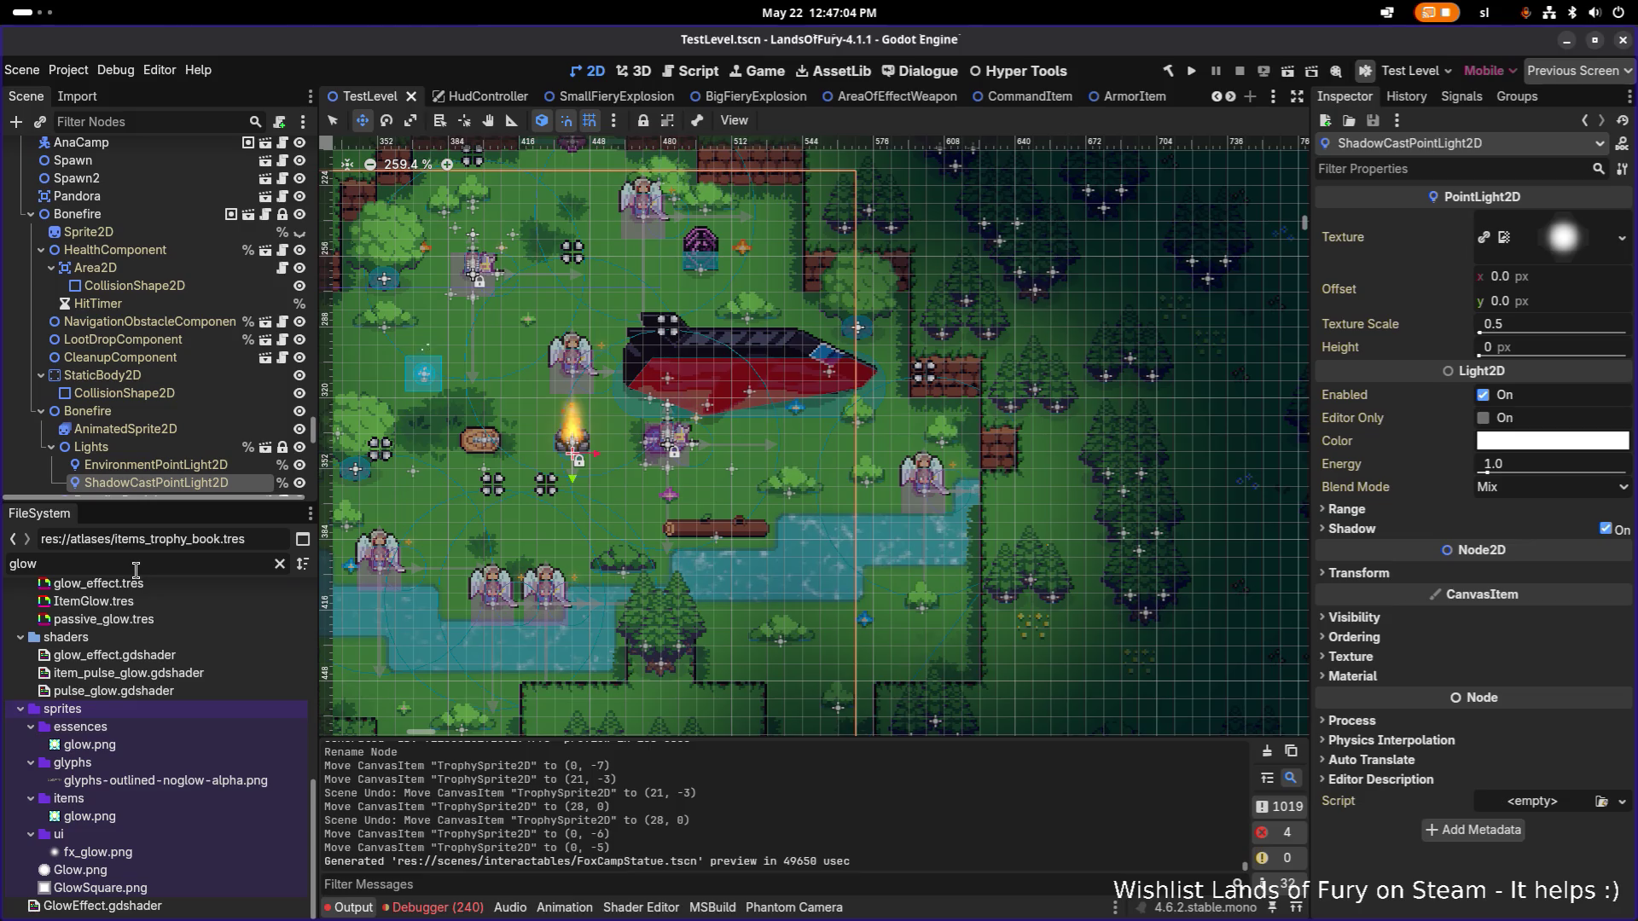
double_click(135, 570)
Filter files for 'fox' and drag FoxCampStatue.tscn into the TestLevel scene tree.
type("fox")
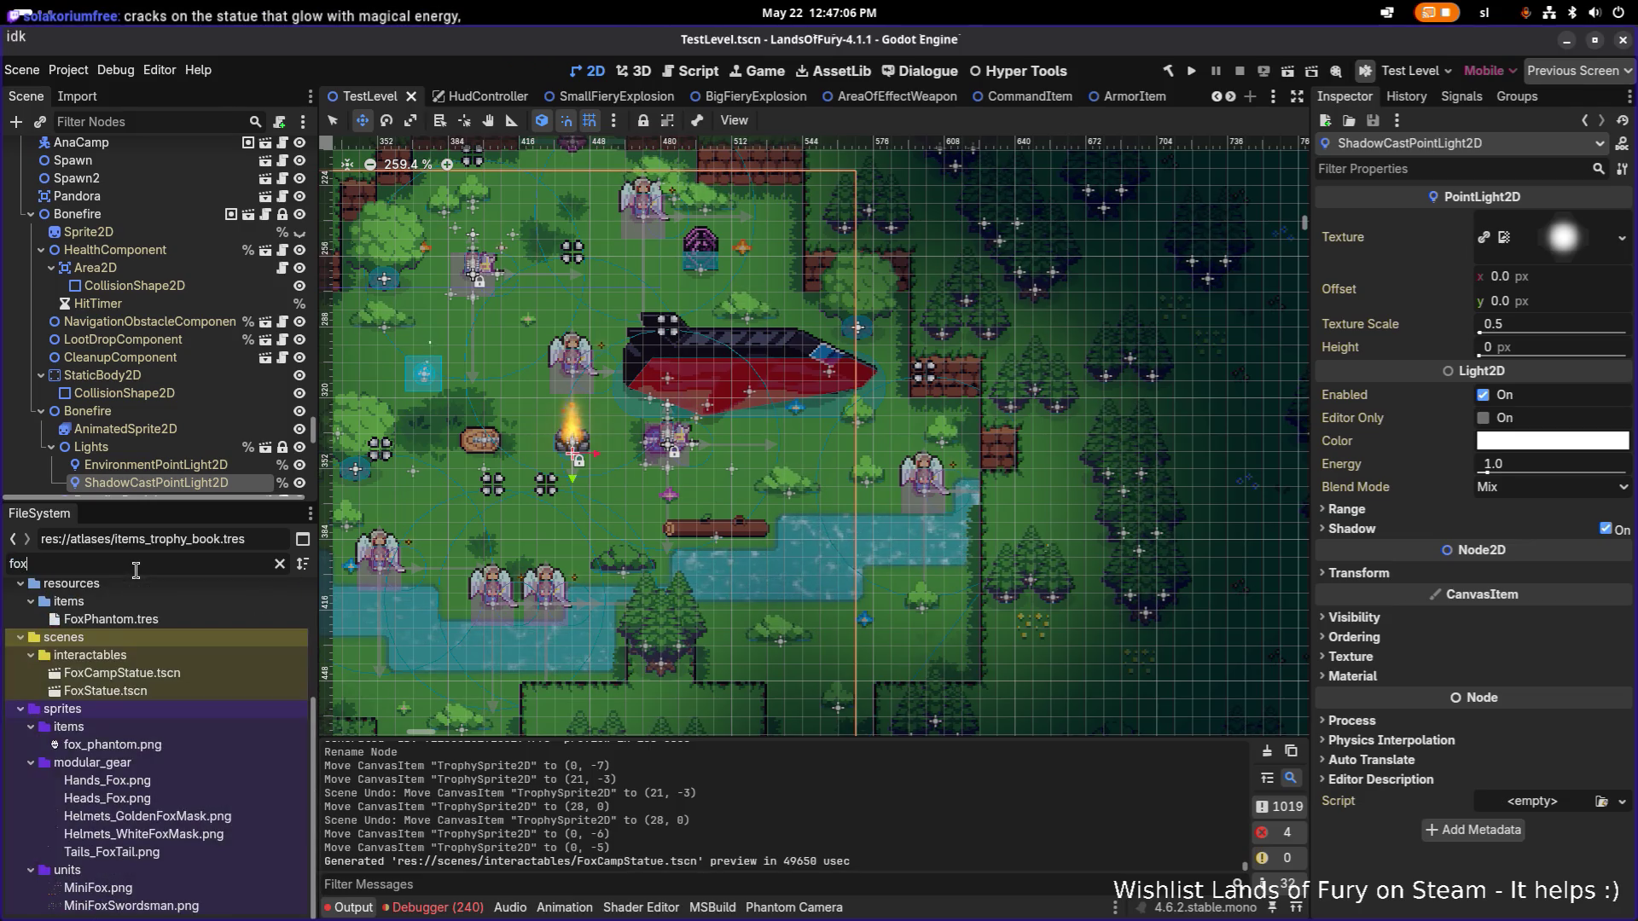
left_click(32, 215)
scroll(127, 381, "down", 5)
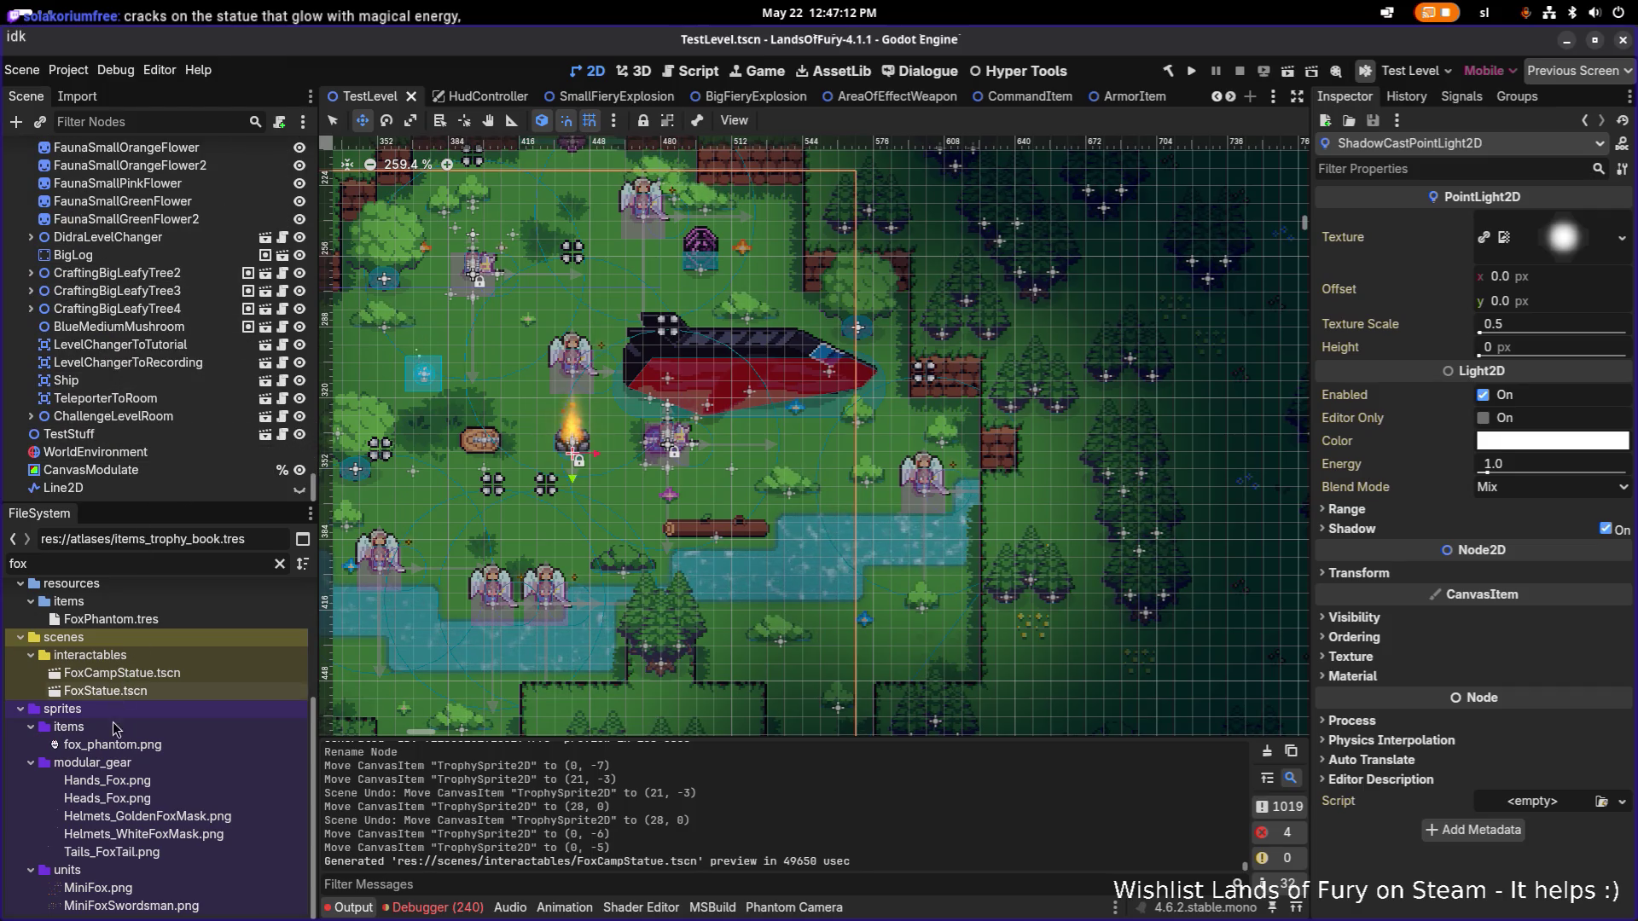
left_click_drag(122, 673, 252, 434)
Drag the fox statue around the camp clearing to try different spots.
scroll(459, 453, "down", 4)
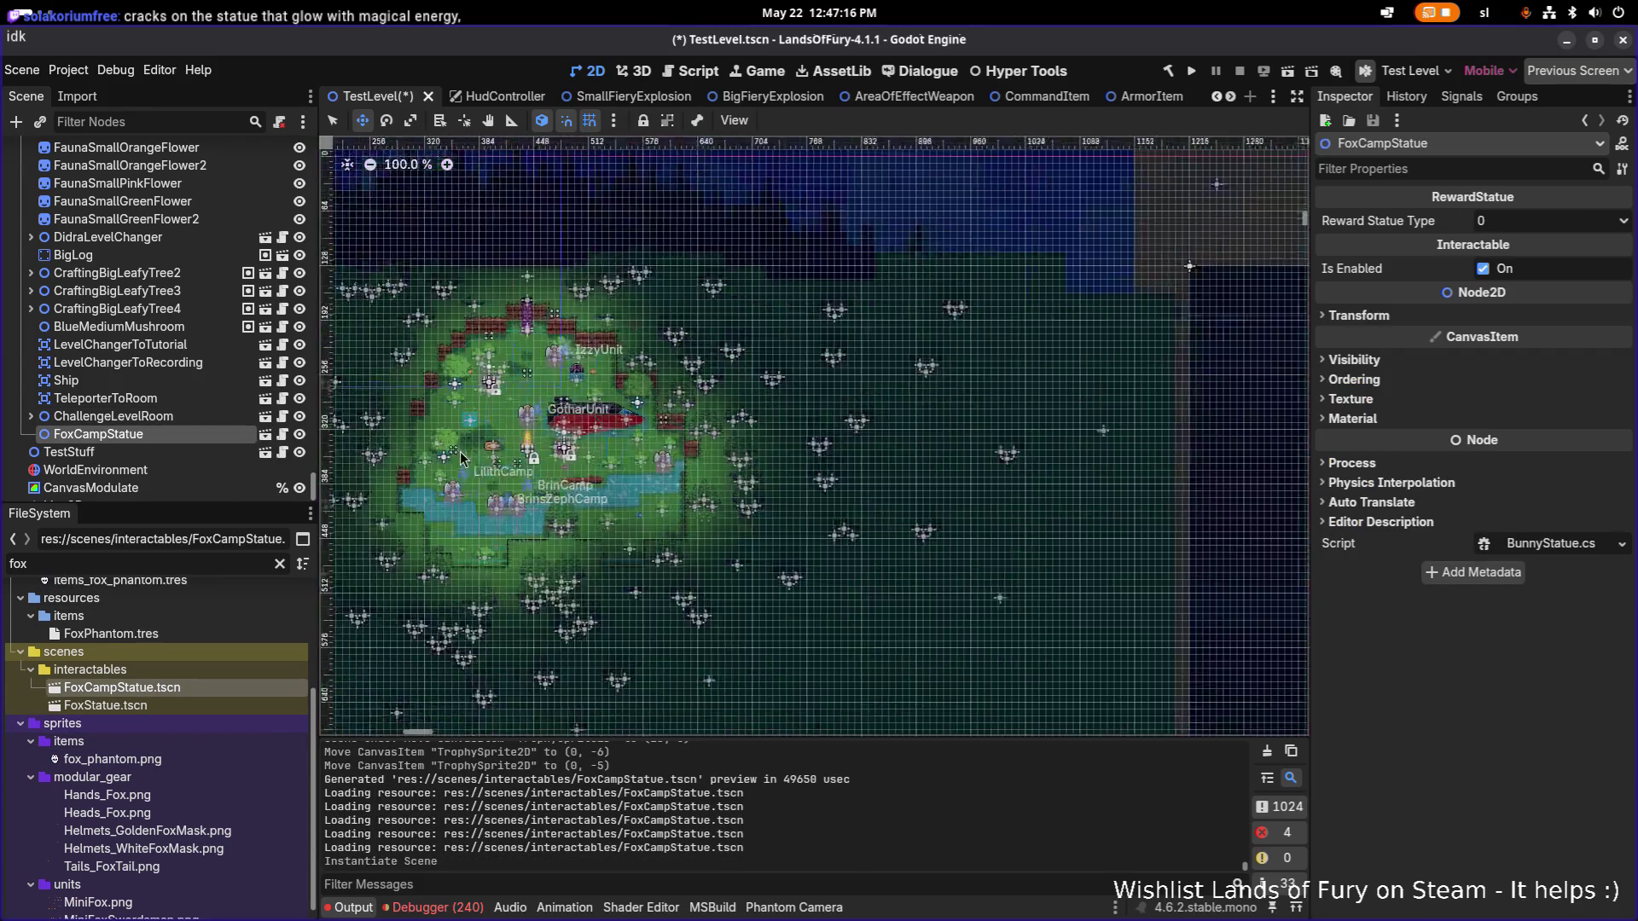
scroll(459, 453, "down", 1)
left_click_drag(486, 357, 781, 565)
scroll(772, 538, "up", 8)
left_click_drag(767, 508, 647, 432)
scroll(657, 443, "down", 4)
scroll(667, 452, "up", 2)
scroll(667, 452, "down", 3)
scroll(609, 332, "up", 2)
mouse_move(609, 332)
left_mouse_down()
mouse_move(1007, 674)
mouse_move(990, 699)
left_mouse_up()
scroll(785, 574, "down", 1)
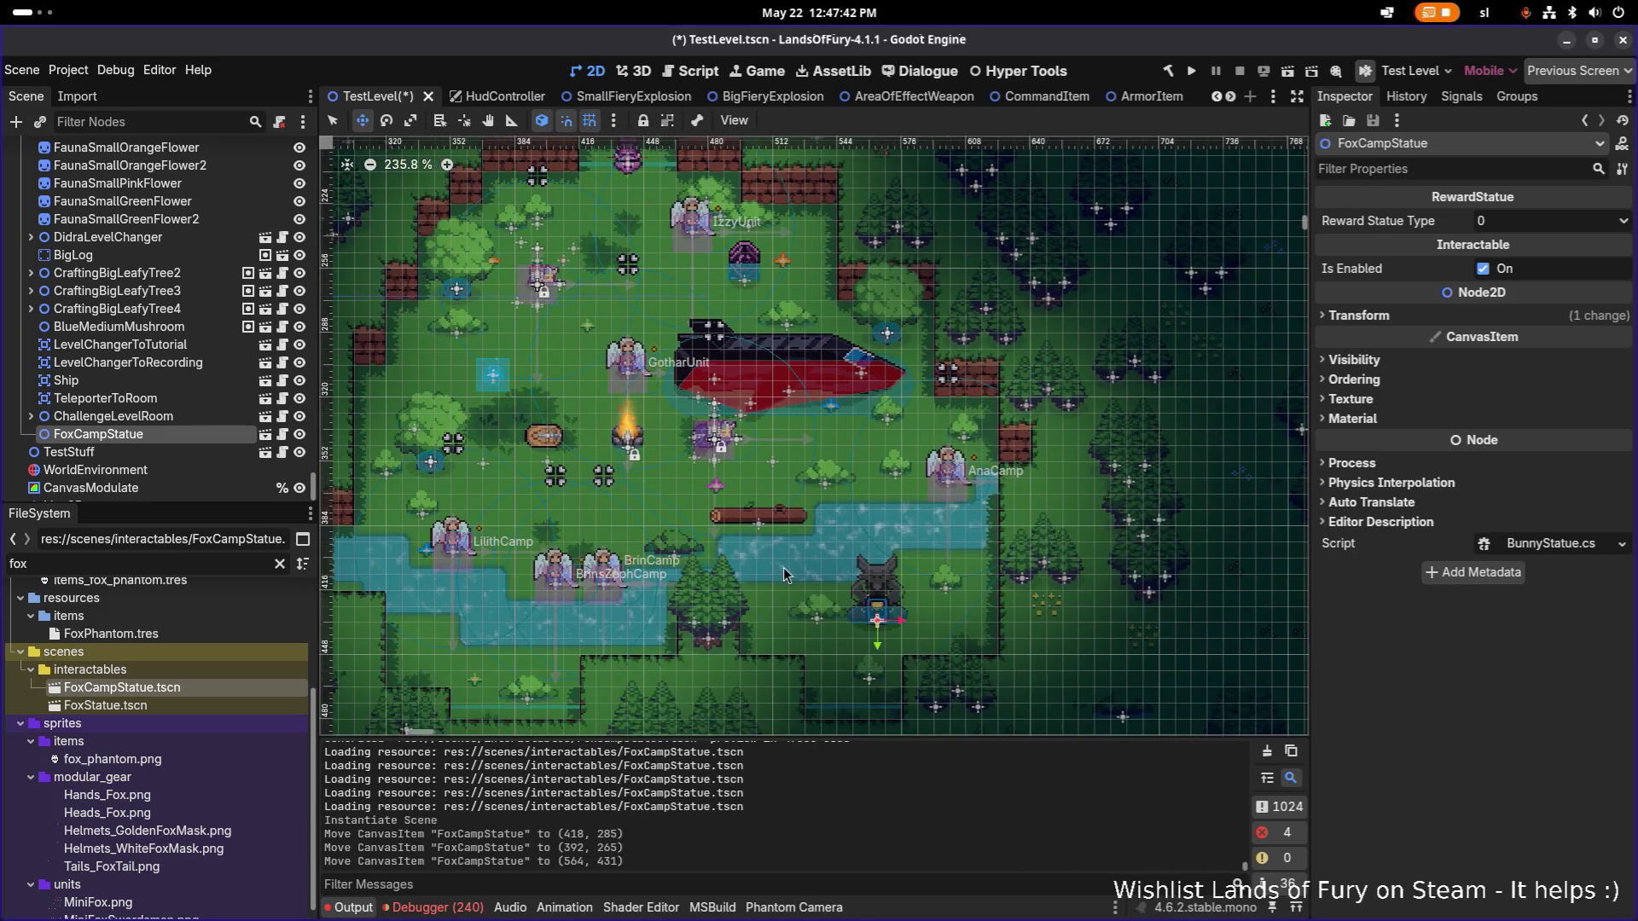
scroll(896, 631, "up", 2)
mouse_move(874, 624)
left_mouse_down()
mouse_move(898, 645)
mouse_move(821, 663)
mouse_move(879, 635)
mouse_move(943, 565)
mouse_move(980, 638)
mouse_move(812, 627)
left_mouse_up()
Move the fox statue up near the top trees, ending at 384, 265.
scroll(1015, 476, "left", 5)
scroll(1016, 477, "down", 1)
mouse_move(1015, 477)
left_mouse_down()
mouse_move(602, 440)
mouse_move(747, 363)
mouse_move(563, 477)
mouse_move(573, 548)
mouse_move(658, 556)
mouse_move(566, 290)
mouse_move(714, 254)
left_mouse_up()
scroll(730, 615, "up", 5)
scroll(730, 615, "right", 2)
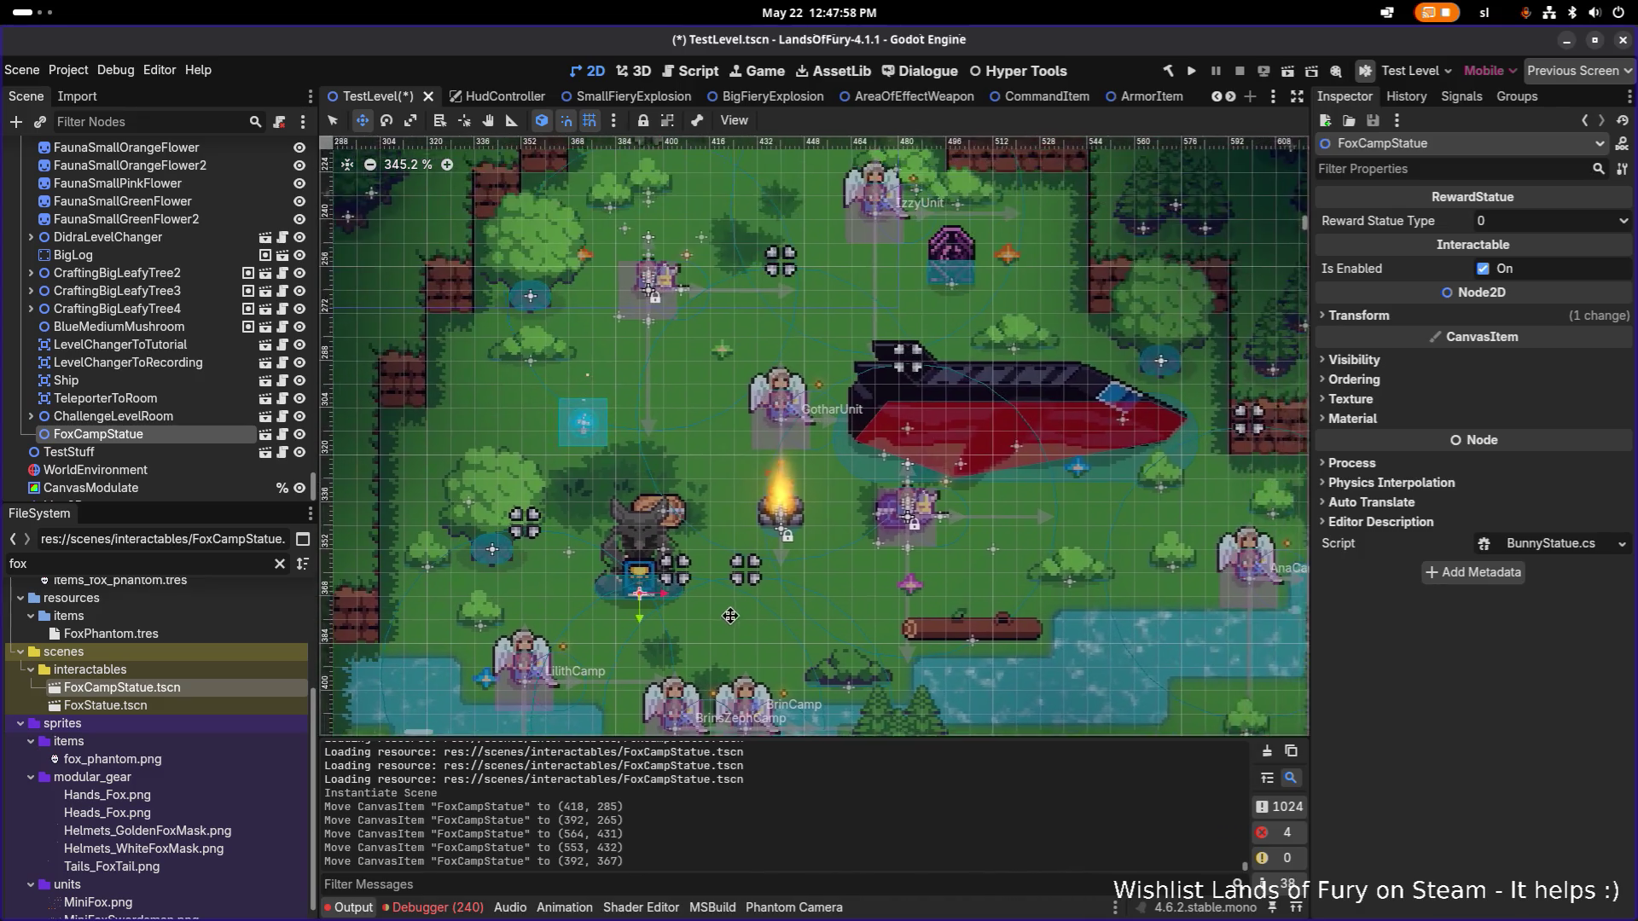
scroll(731, 615, "up", 1)
scroll(731, 616, "right", 1)
mouse_move(640, 616)
left_mouse_down()
mouse_move(598, 282)
mouse_move(592, 437)
mouse_move(625, 426)
mouse_move(674, 317)
mouse_move(607, 314)
left_mouse_up()
right_click(676, 321)
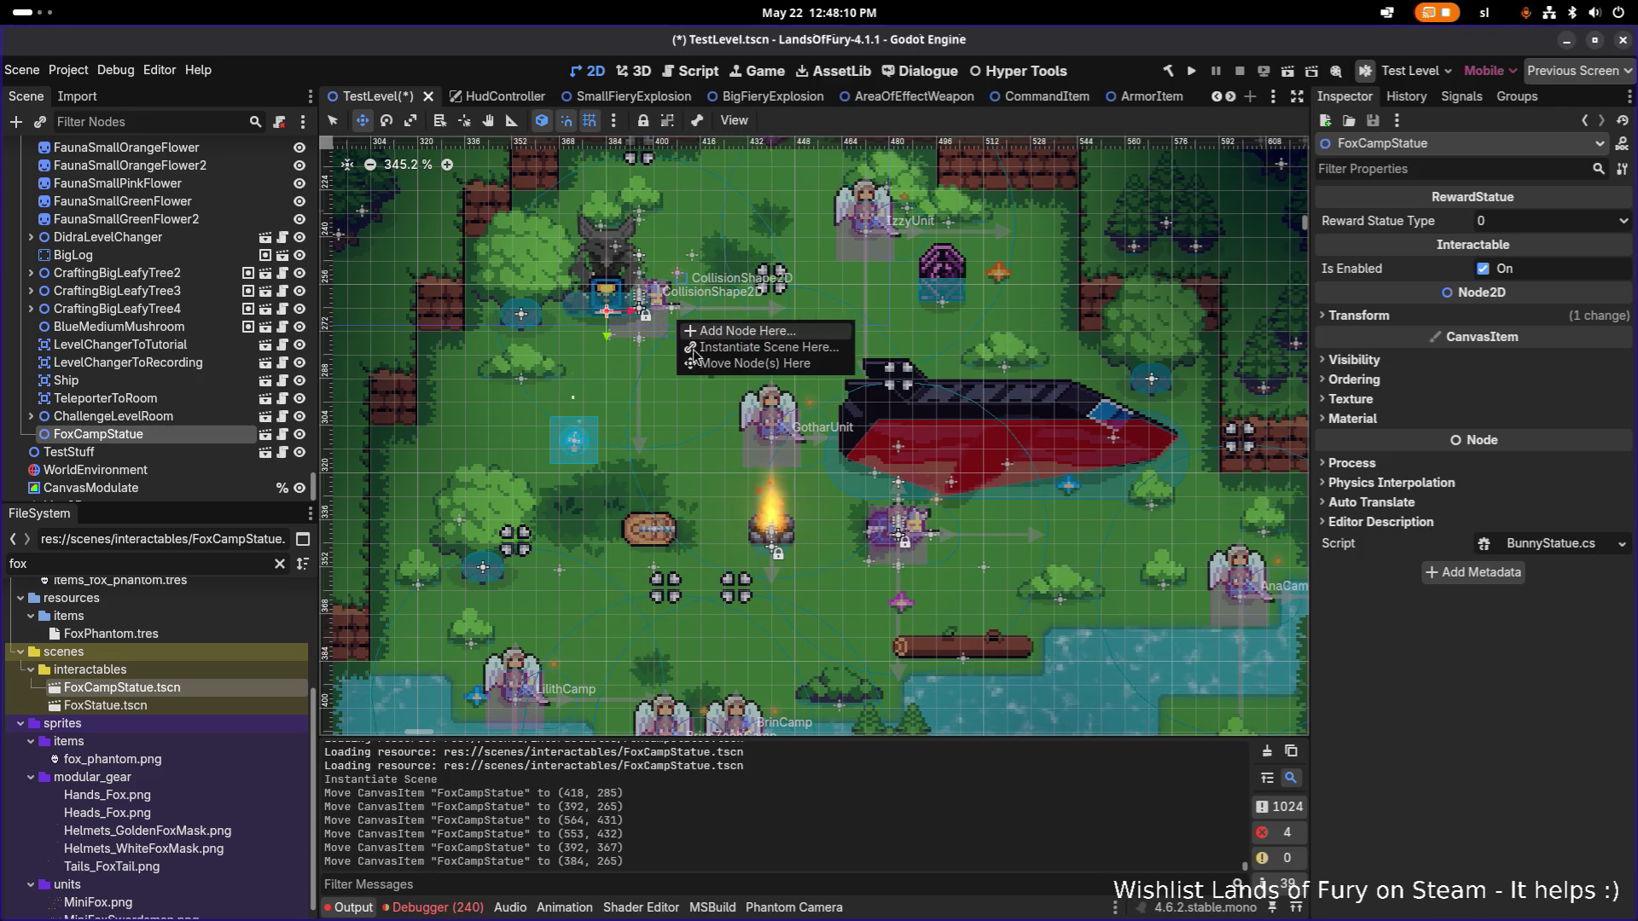
Nudge the fox statue slightly left to 381, 262.
left_click(623, 373)
scroll(648, 397, "up", 2)
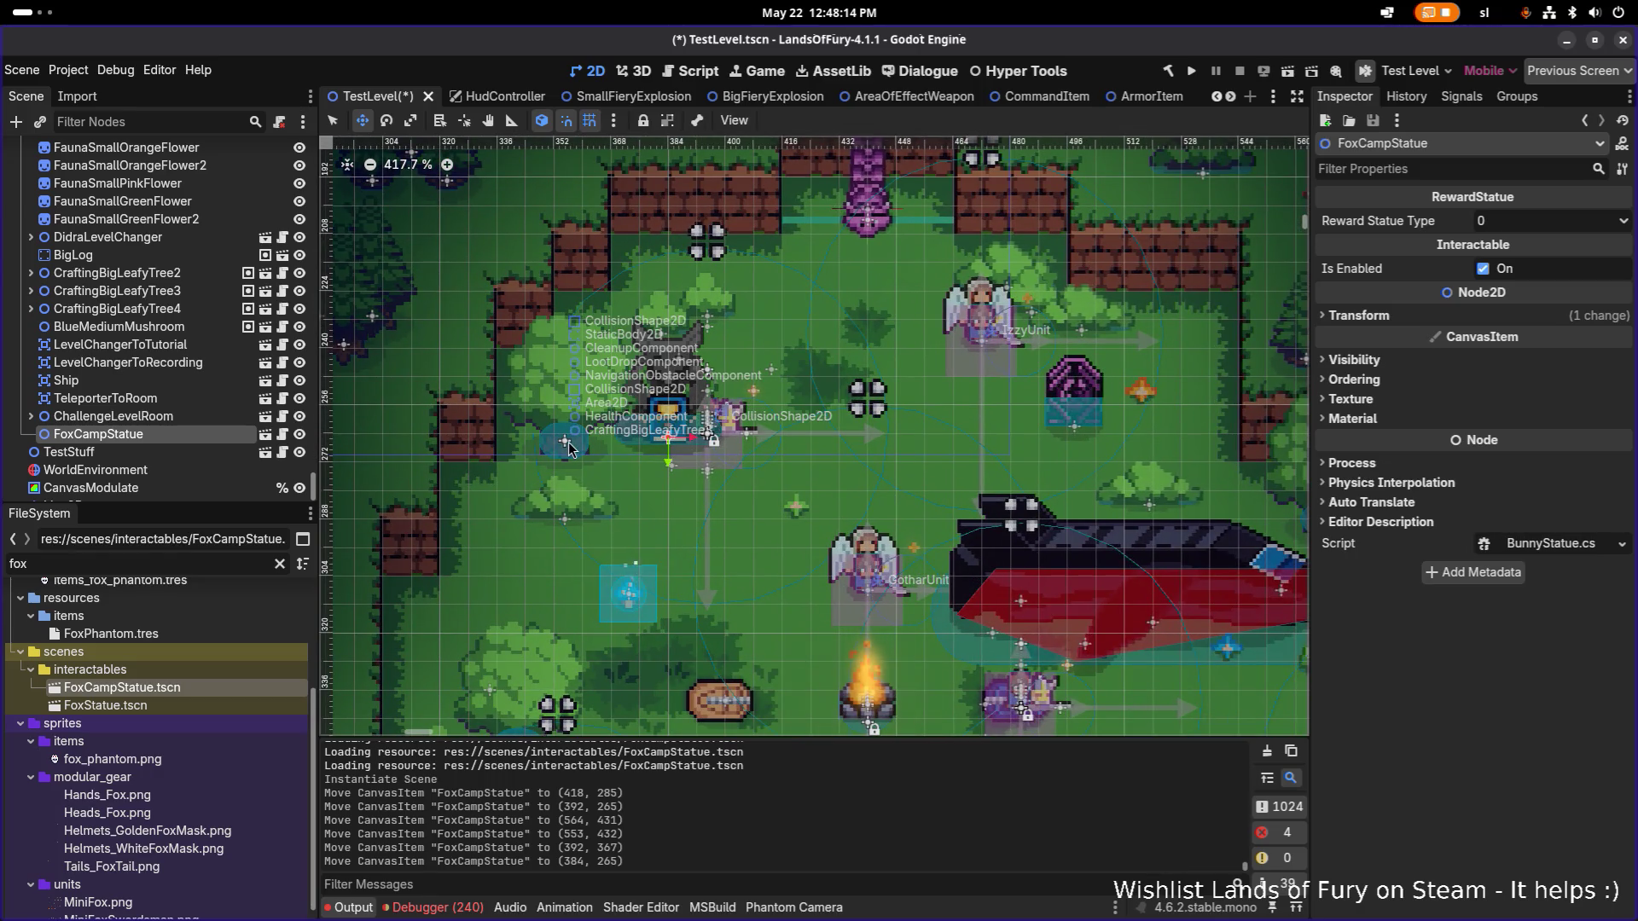
mouse_move(669, 441)
left_mouse_down()
mouse_move(642, 431)
mouse_move(658, 429)
left_mouse_up()
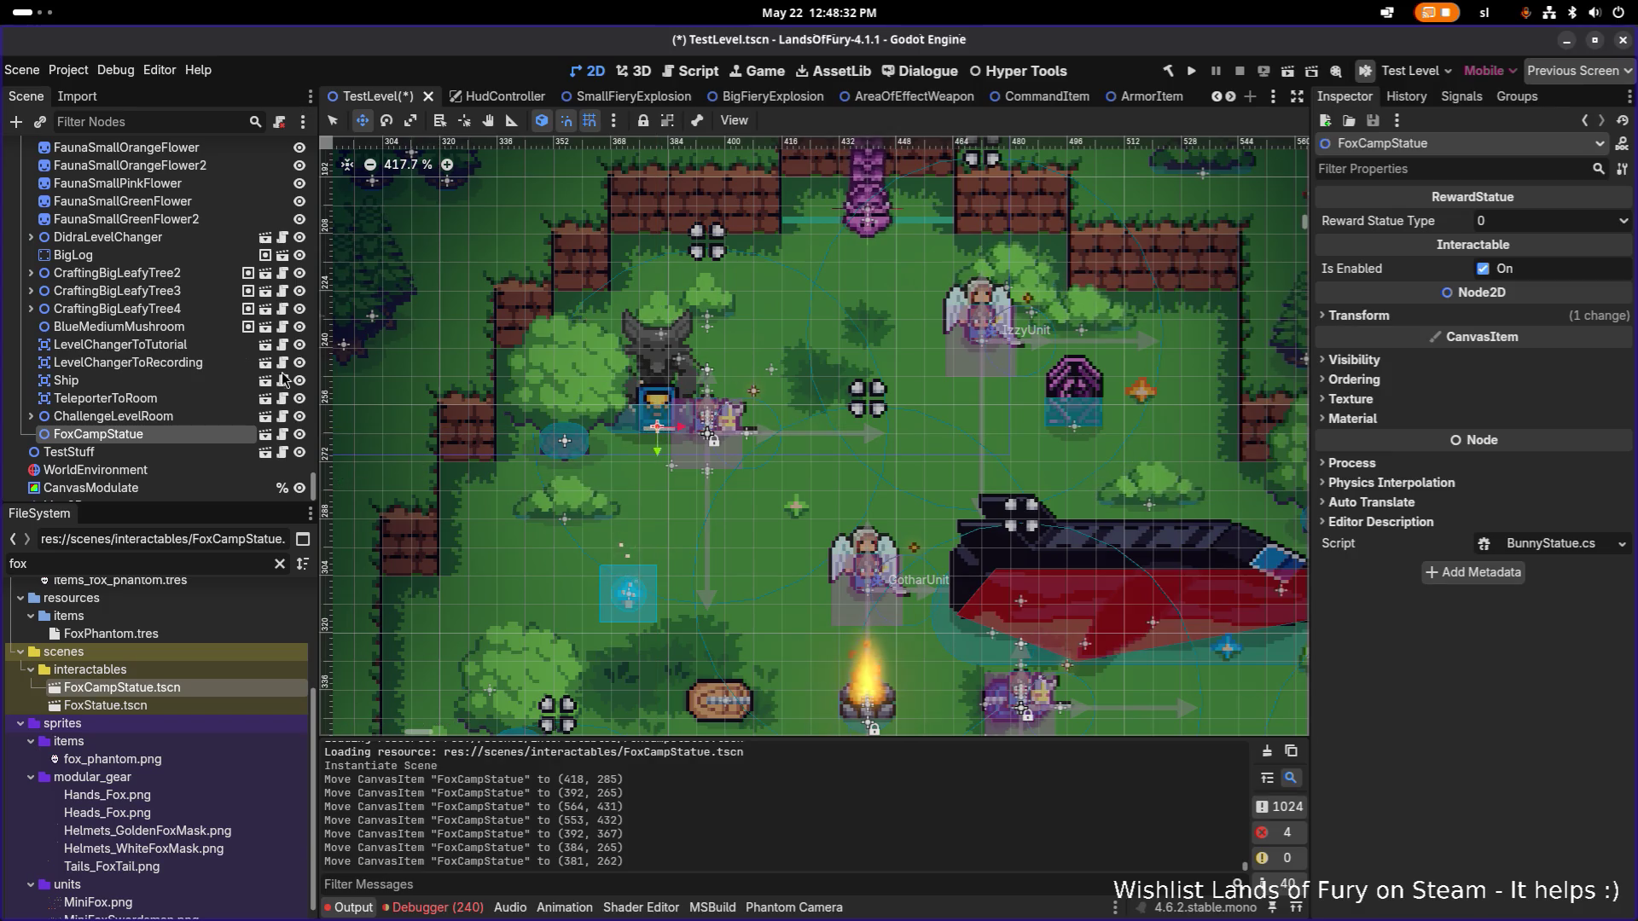
Hide CraftingBigLeafyTree3 to check the statue's spot, then show it again.
left_click(200, 309)
left_click(196, 293)
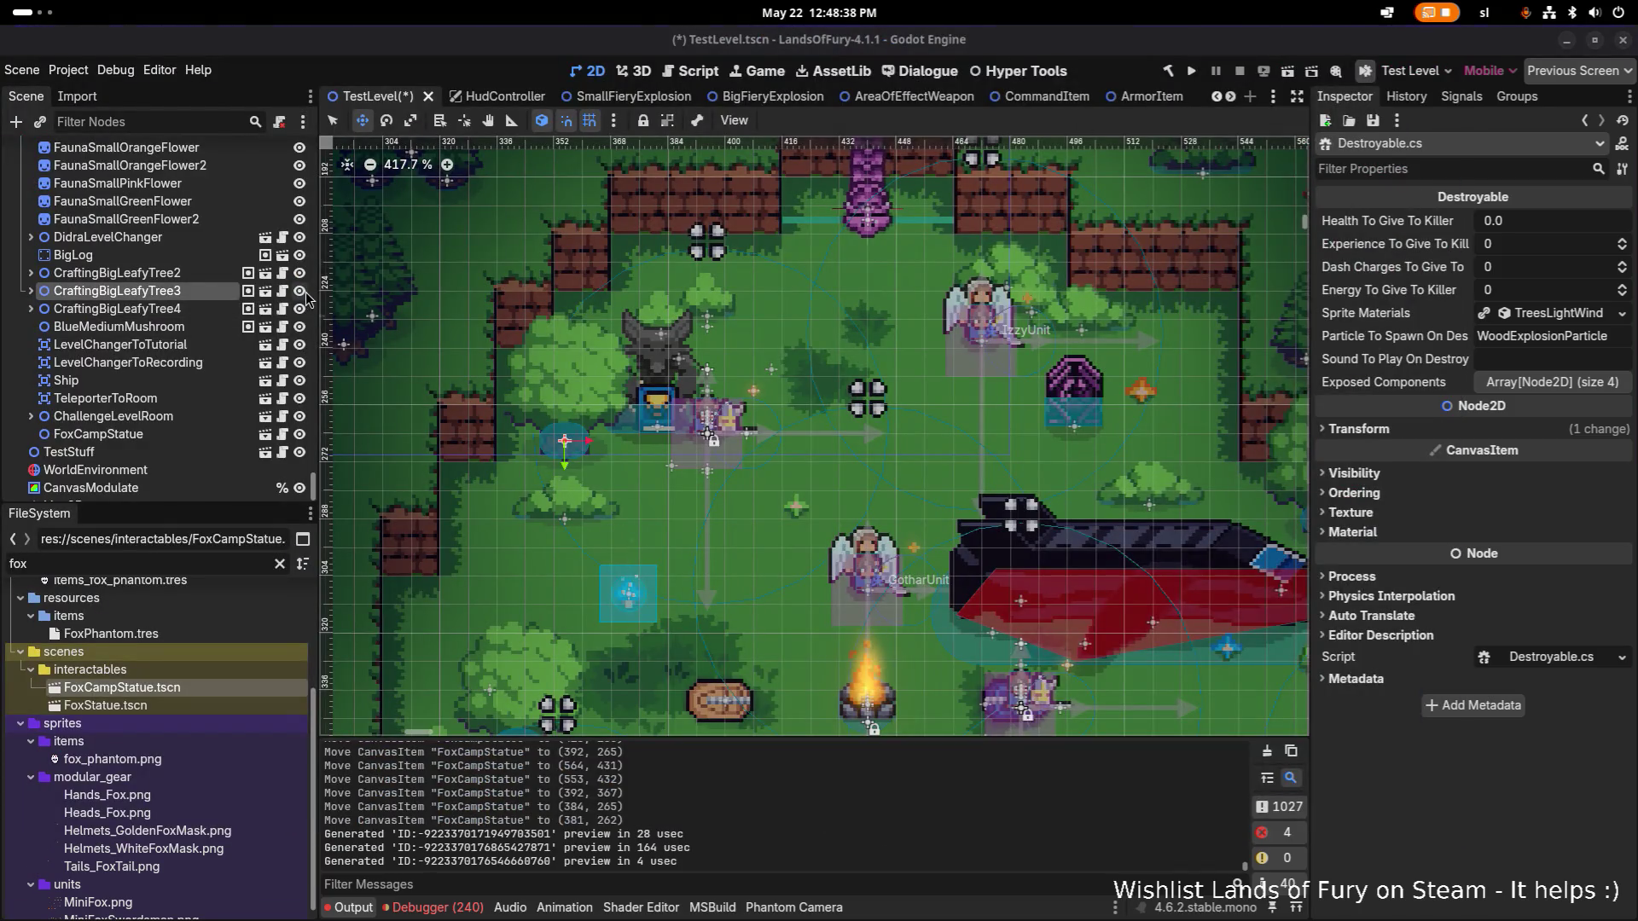
left_click(299, 291)
scroll(619, 367, "down", 4)
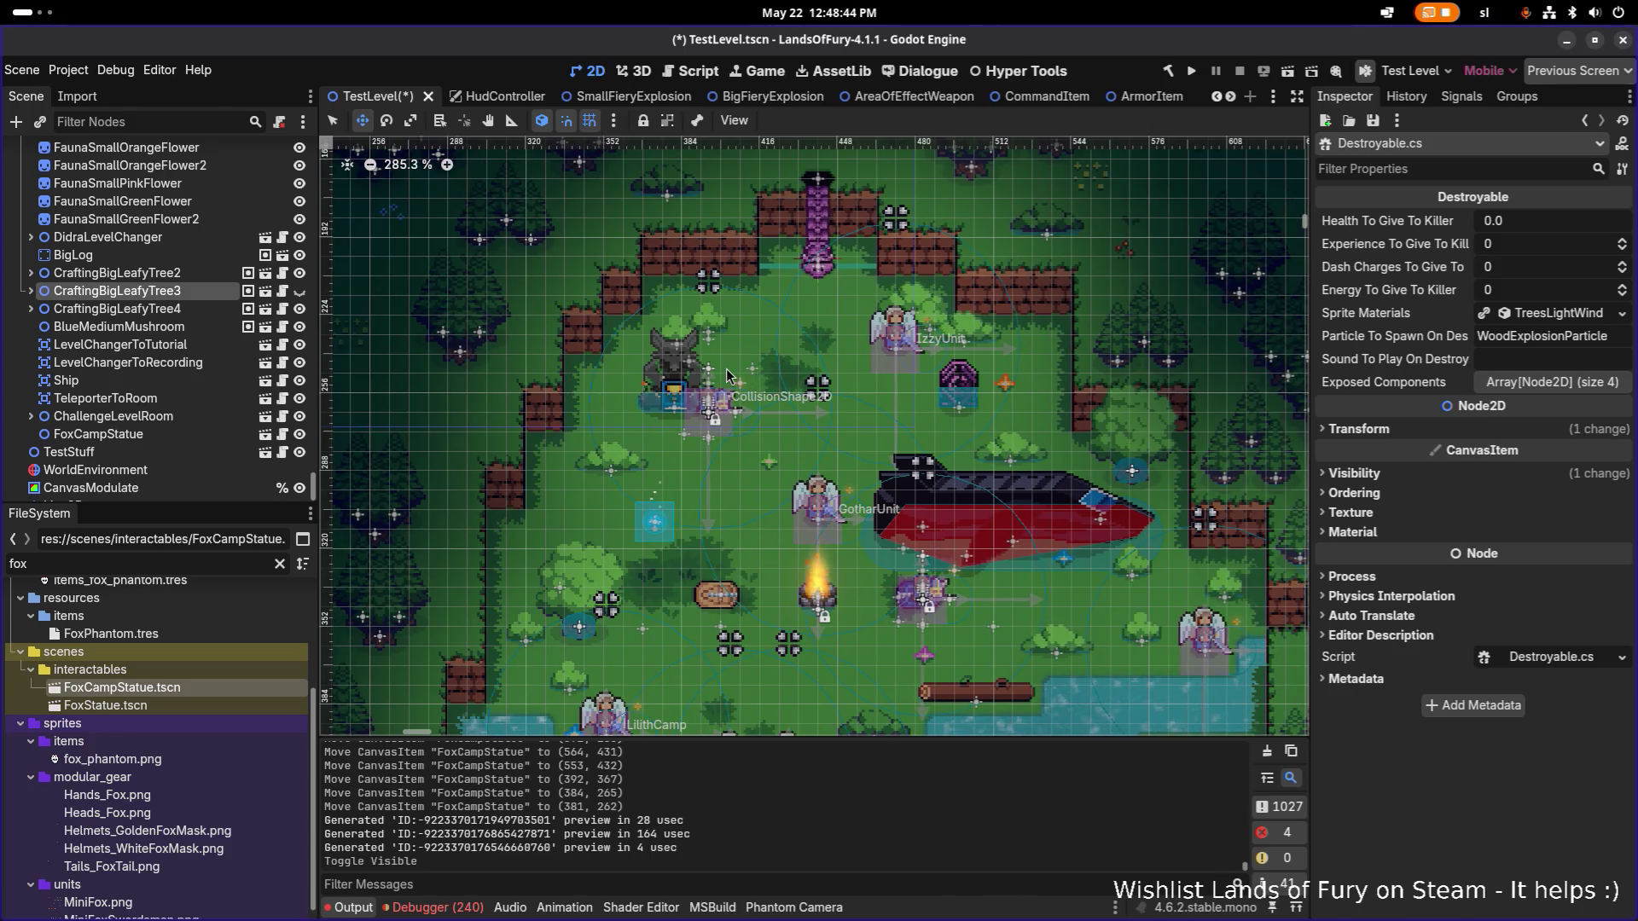
scroll(597, 346, "up", 6)
scroll(587, 338, "left", 5)
scroll(587, 339, "down", 1)
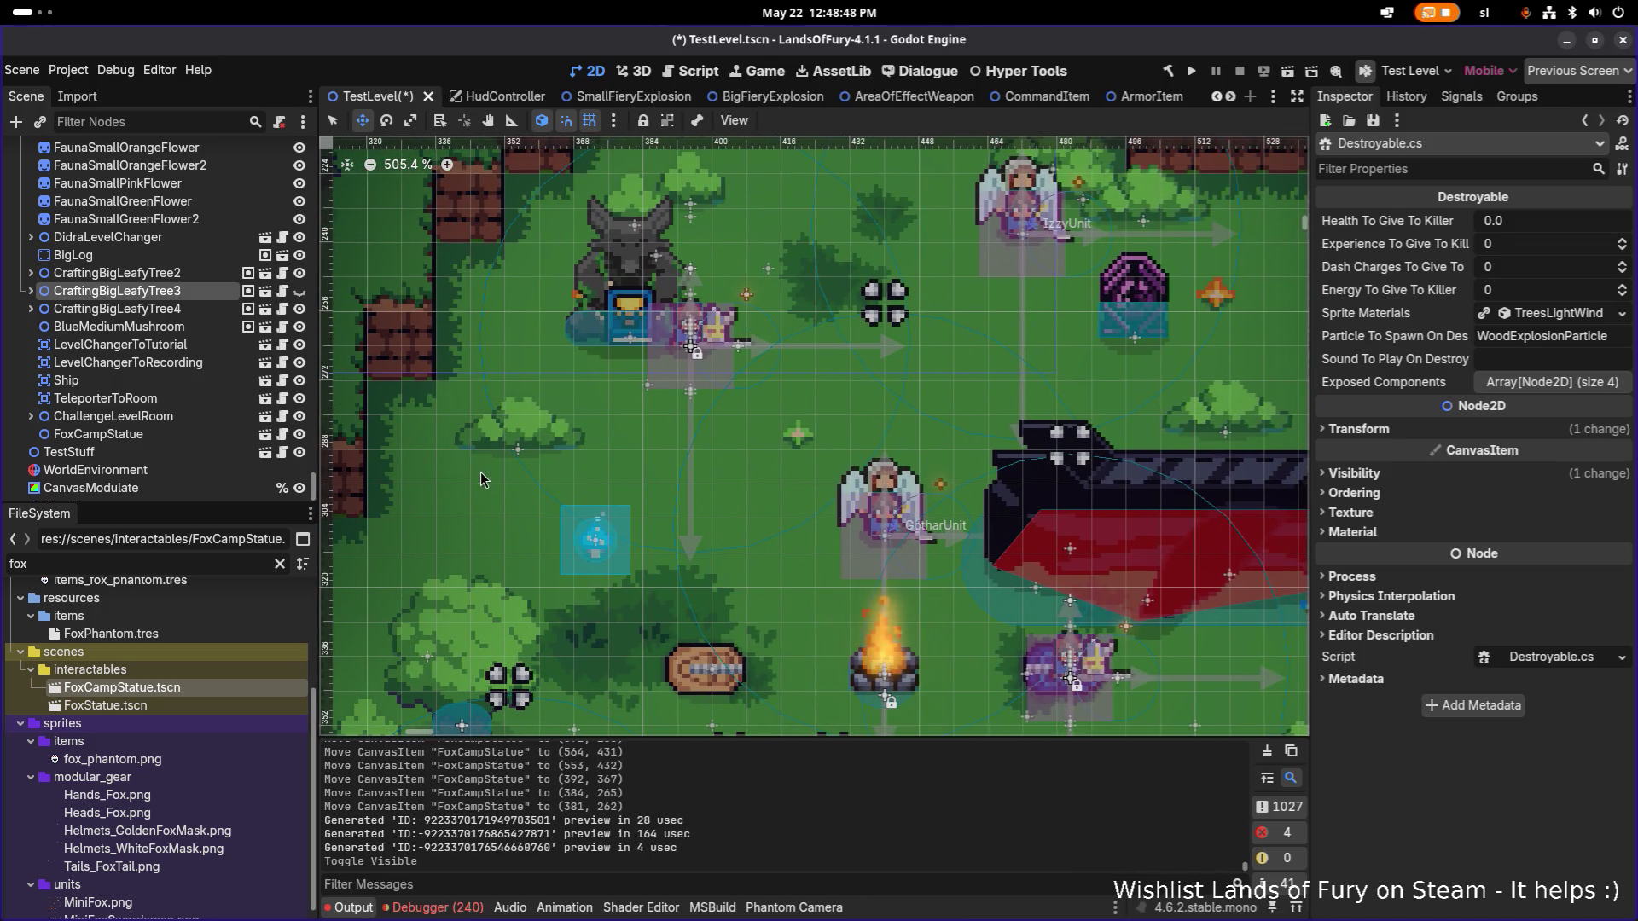
scroll(483, 484, "down", 1)
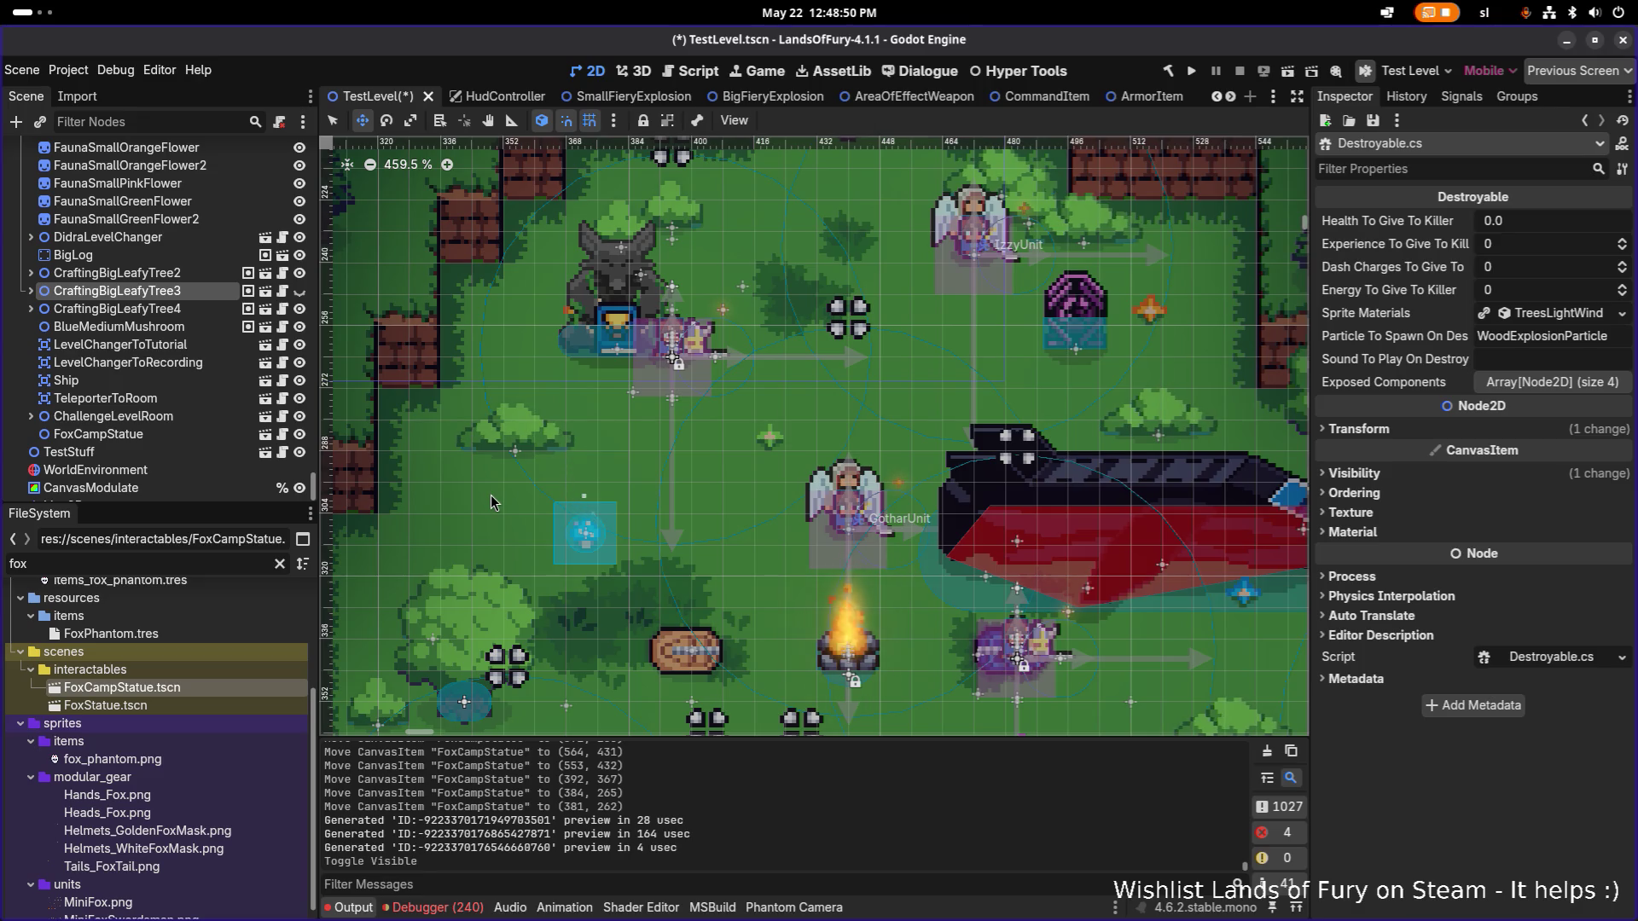
scroll(613, 291, "down", 5)
scroll(613, 292, "left", 1)
scroll(613, 292, "up", 3)
scroll(613, 292, "right", 5)
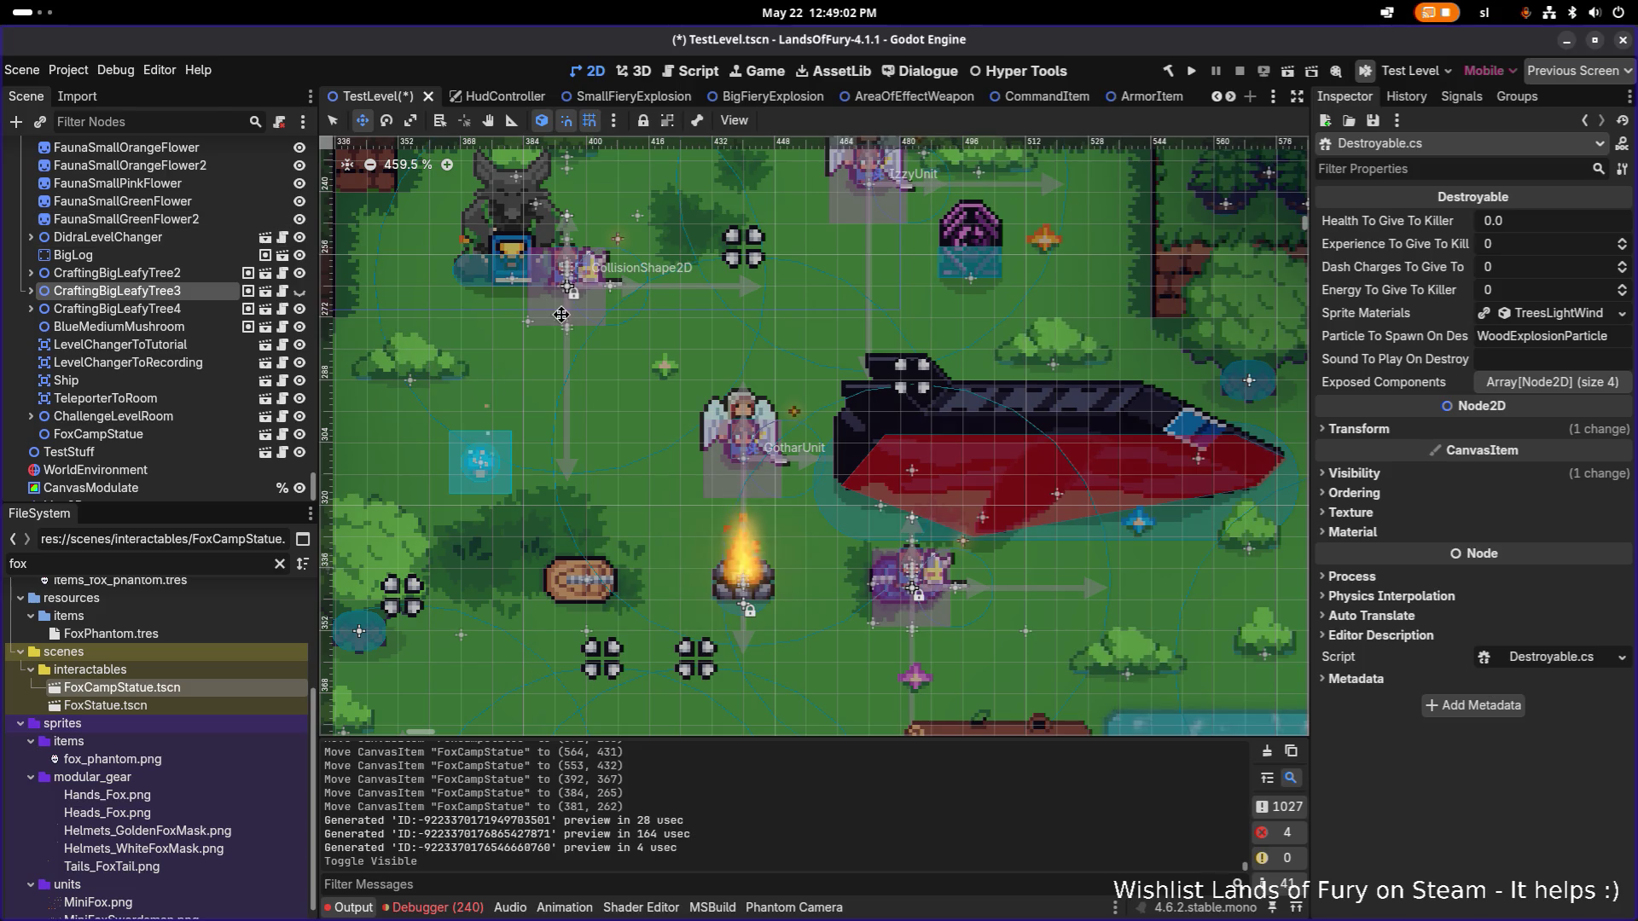
scroll(579, 426, "up", 3)
scroll(579, 427, "left", 1)
scroll(589, 461, "up", 3)
scroll(588, 460, "right", 1)
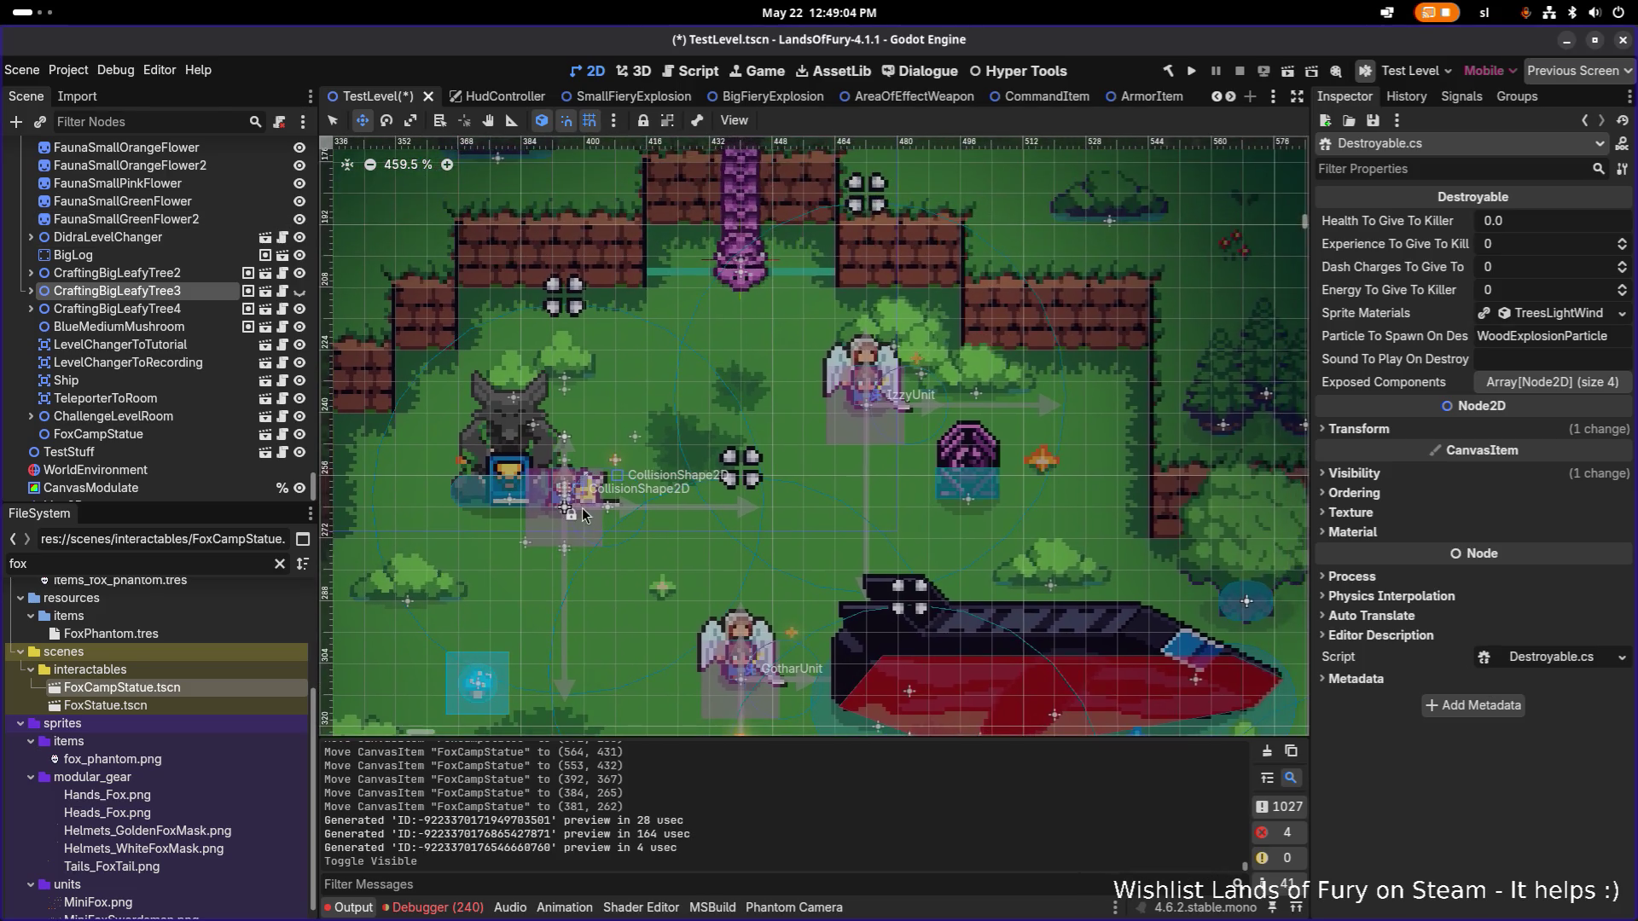
scroll(601, 499, "down", 3, "ctrl")
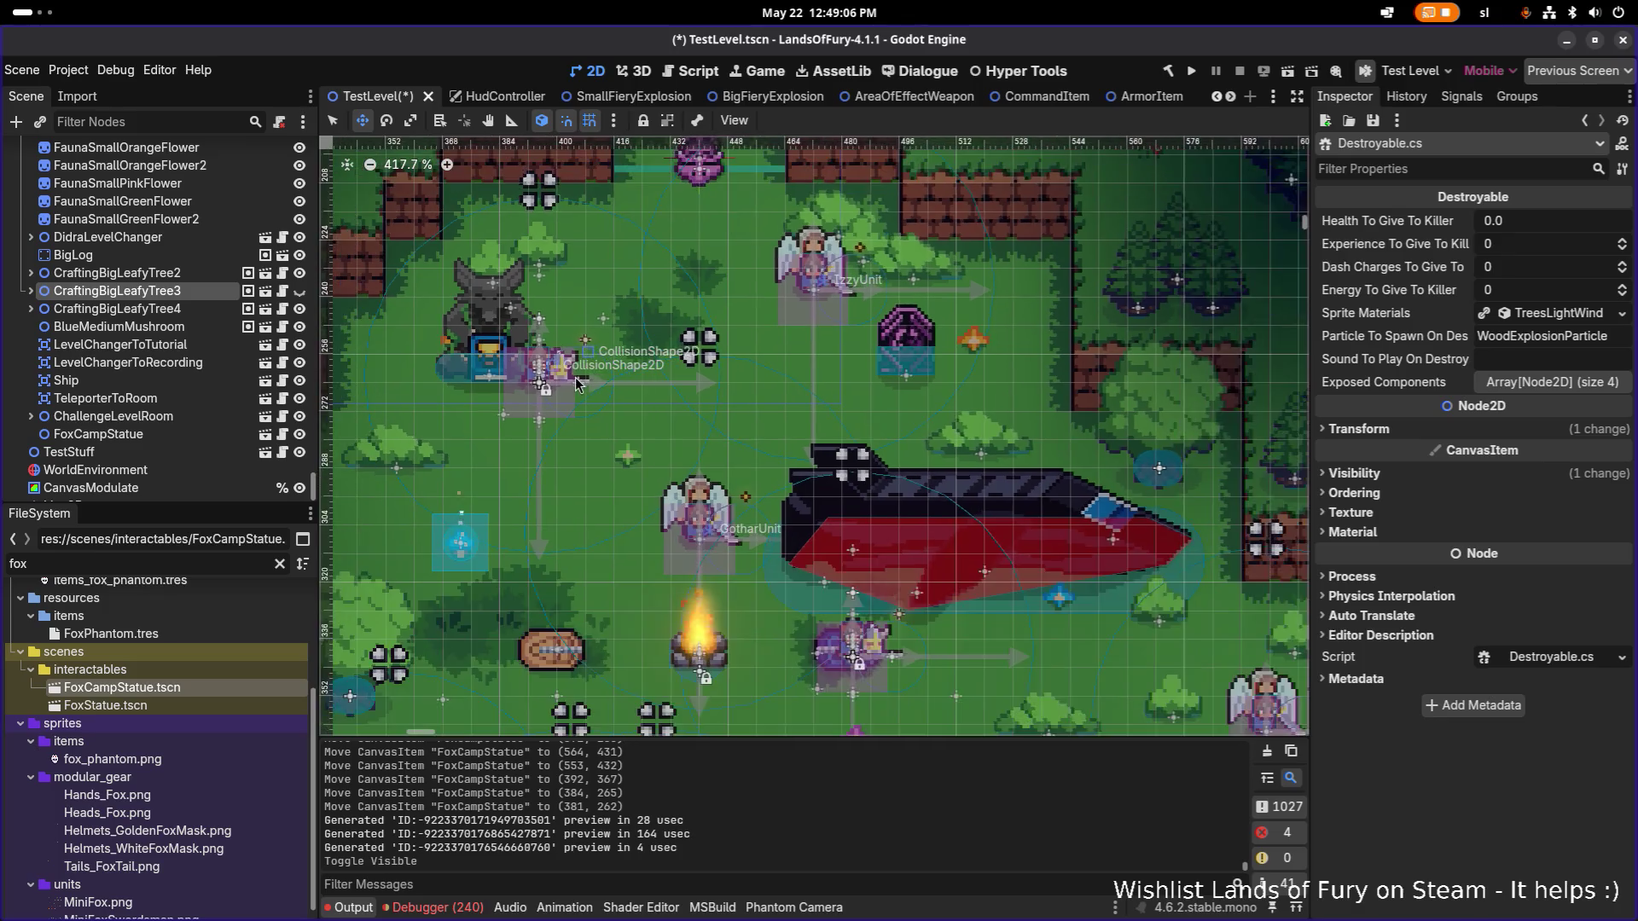
left_click(197, 418)
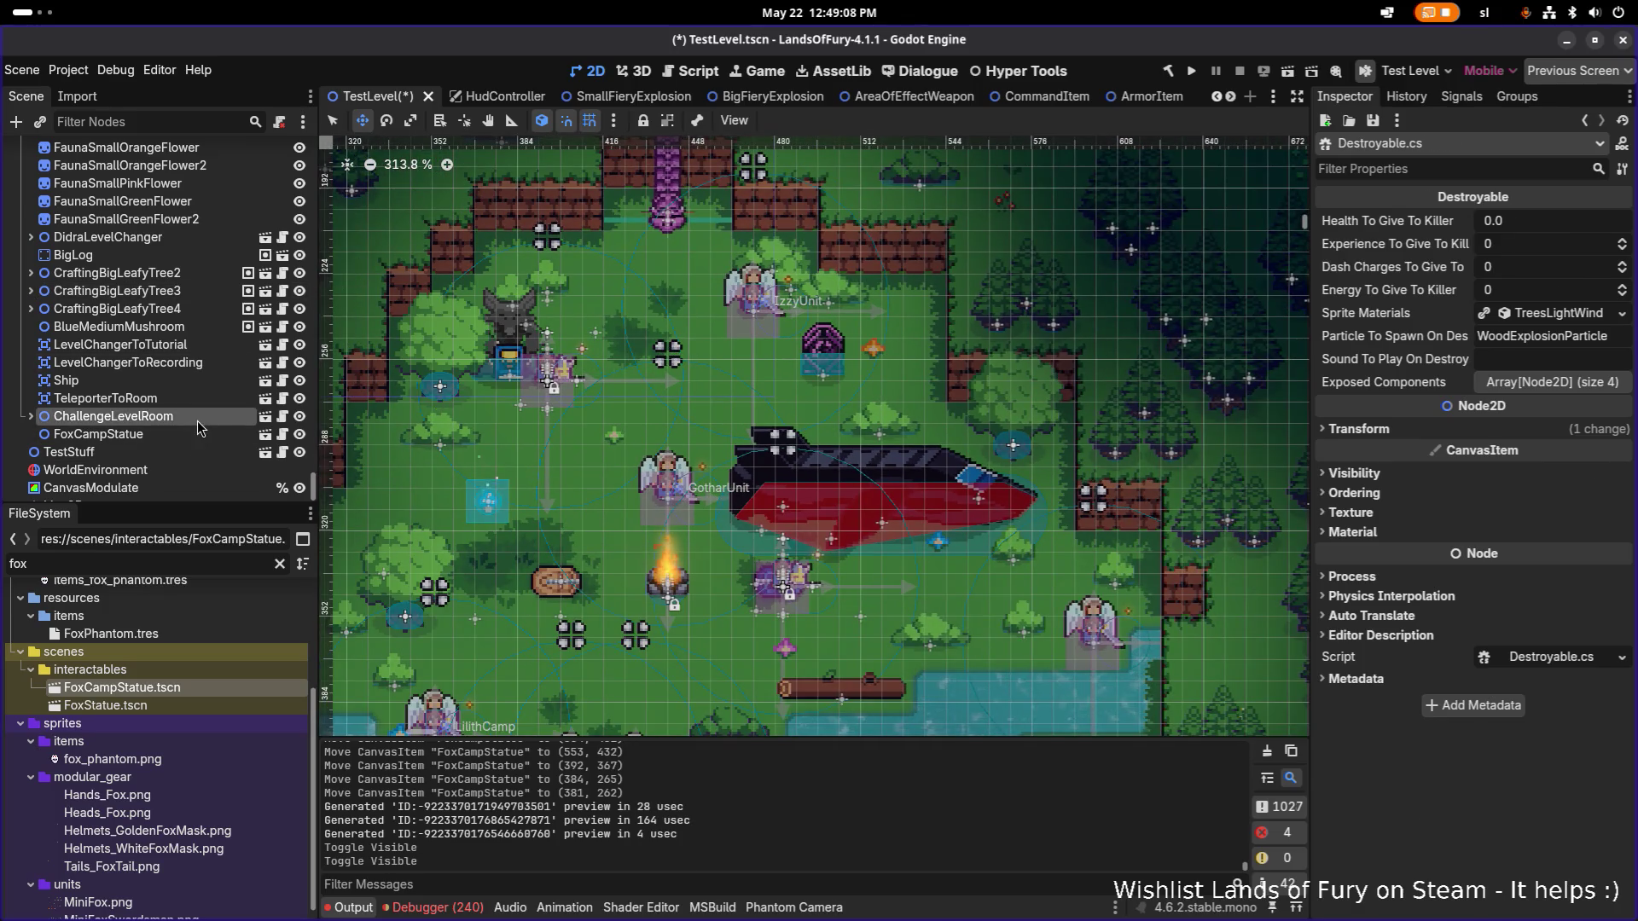
Drag FoxCampStatue down and right onto the grass below AnaCamp, ending at 608, 416.
left_click(192, 436)
scroll(657, 409, "left", 5)
left_click_drag(652, 407, 658, 563)
scroll(607, 383, "down", 1, "ctrl")
scroll(607, 383, "down", 3)
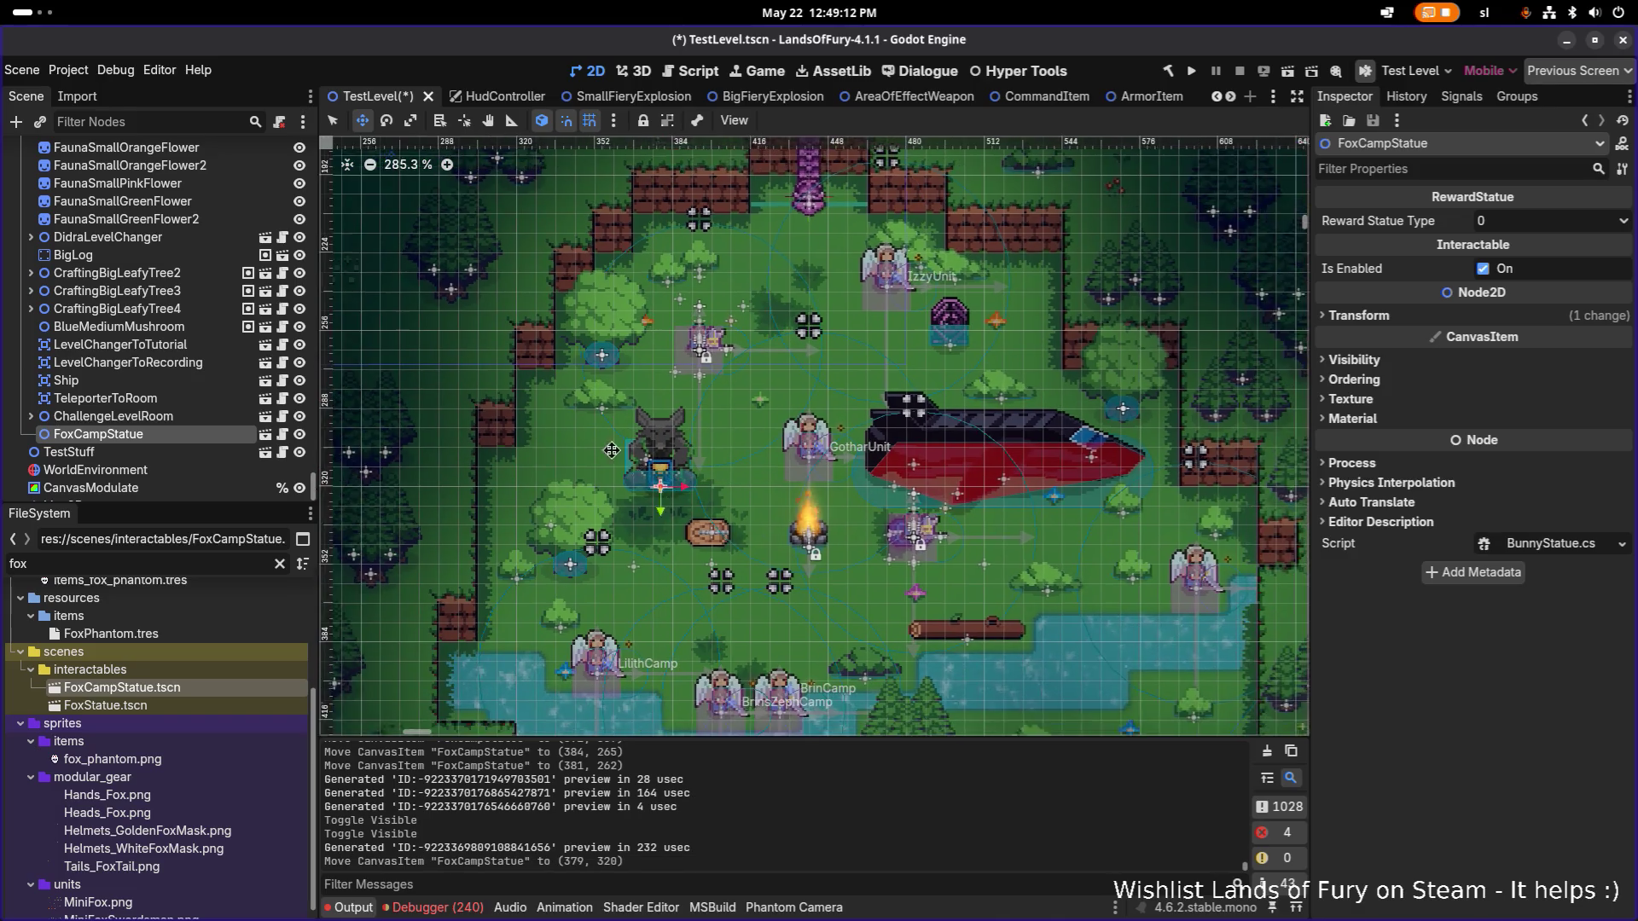
mouse_move(607, 383)
left_mouse_down()
mouse_move(732, 422)
mouse_move(734, 539)
mouse_move(649, 533)
mouse_move(819, 555)
mouse_move(1062, 662)
left_mouse_up()
scroll(732, 478, "up", 1)
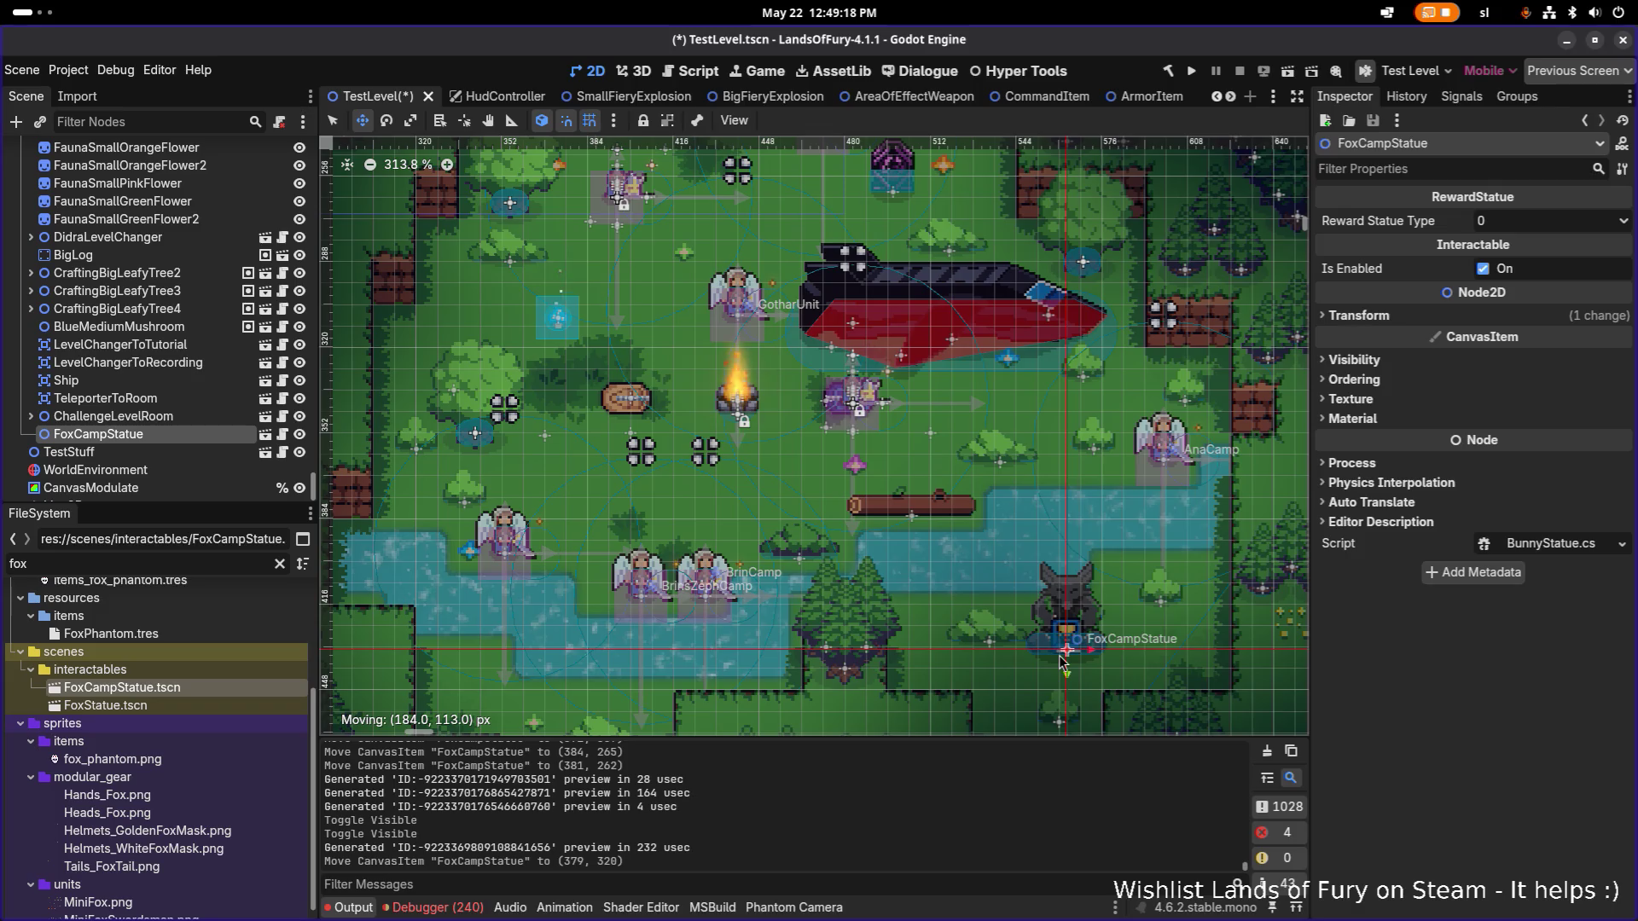
left_click_drag(1062, 663, 1162, 613)
left_click_drag(1161, 604, 1157, 606)
scroll(944, 547, "up", 6)
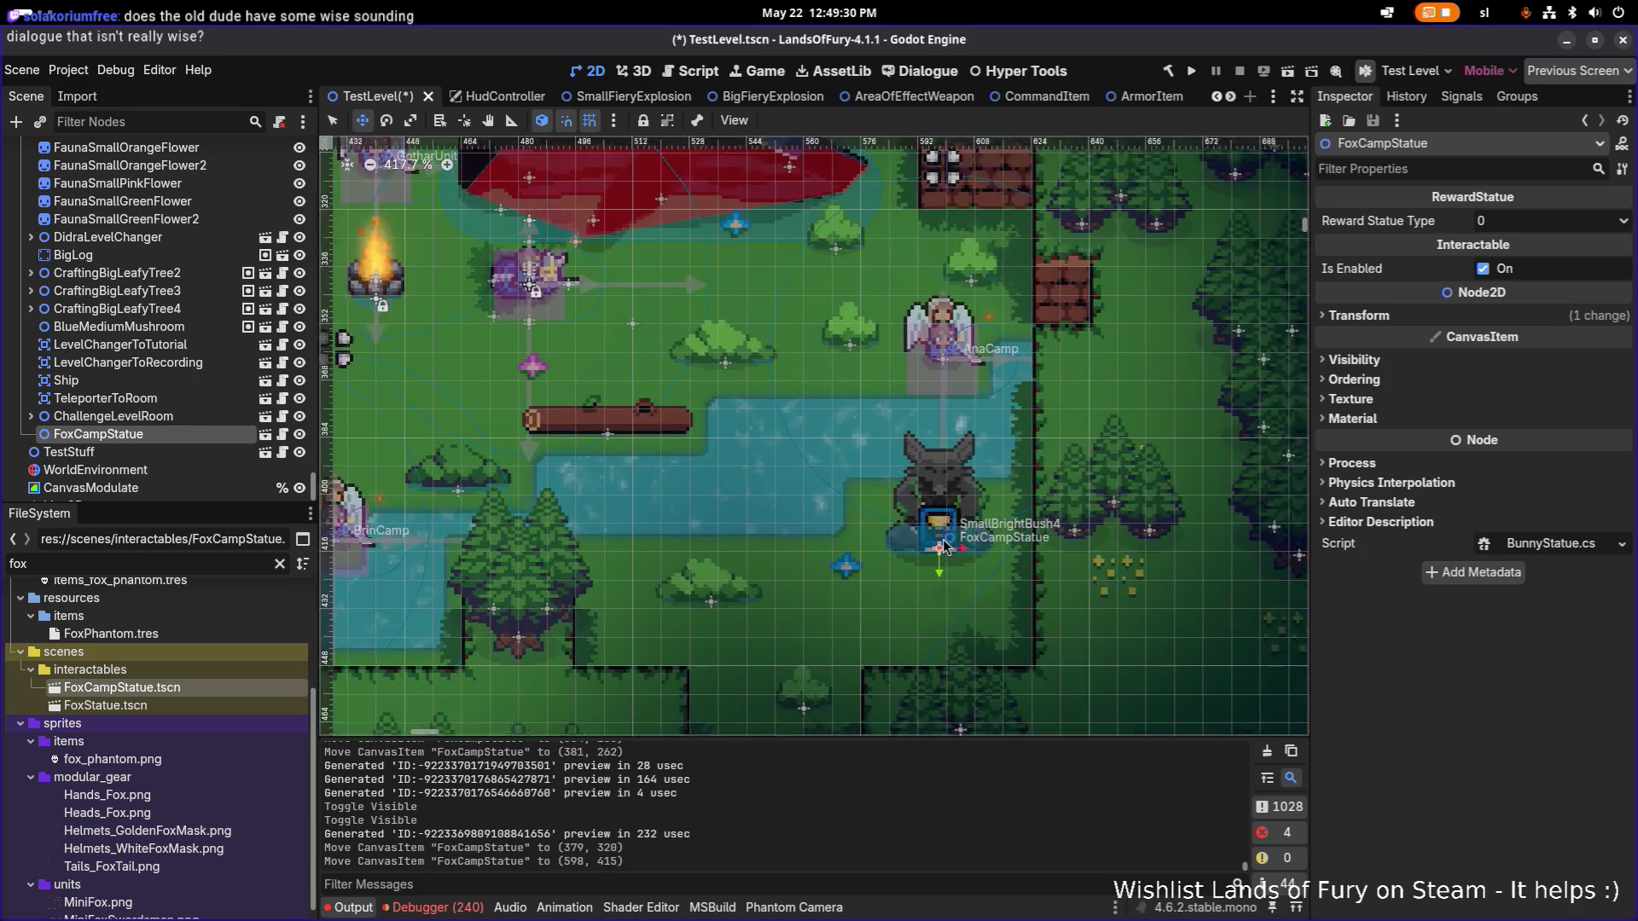
scroll(944, 546, "up", 1)
mouse_move(945, 548)
left_mouse_down()
mouse_move(956, 566)
mouse_move(927, 555)
mouse_move(950, 561)
left_mouse_up()
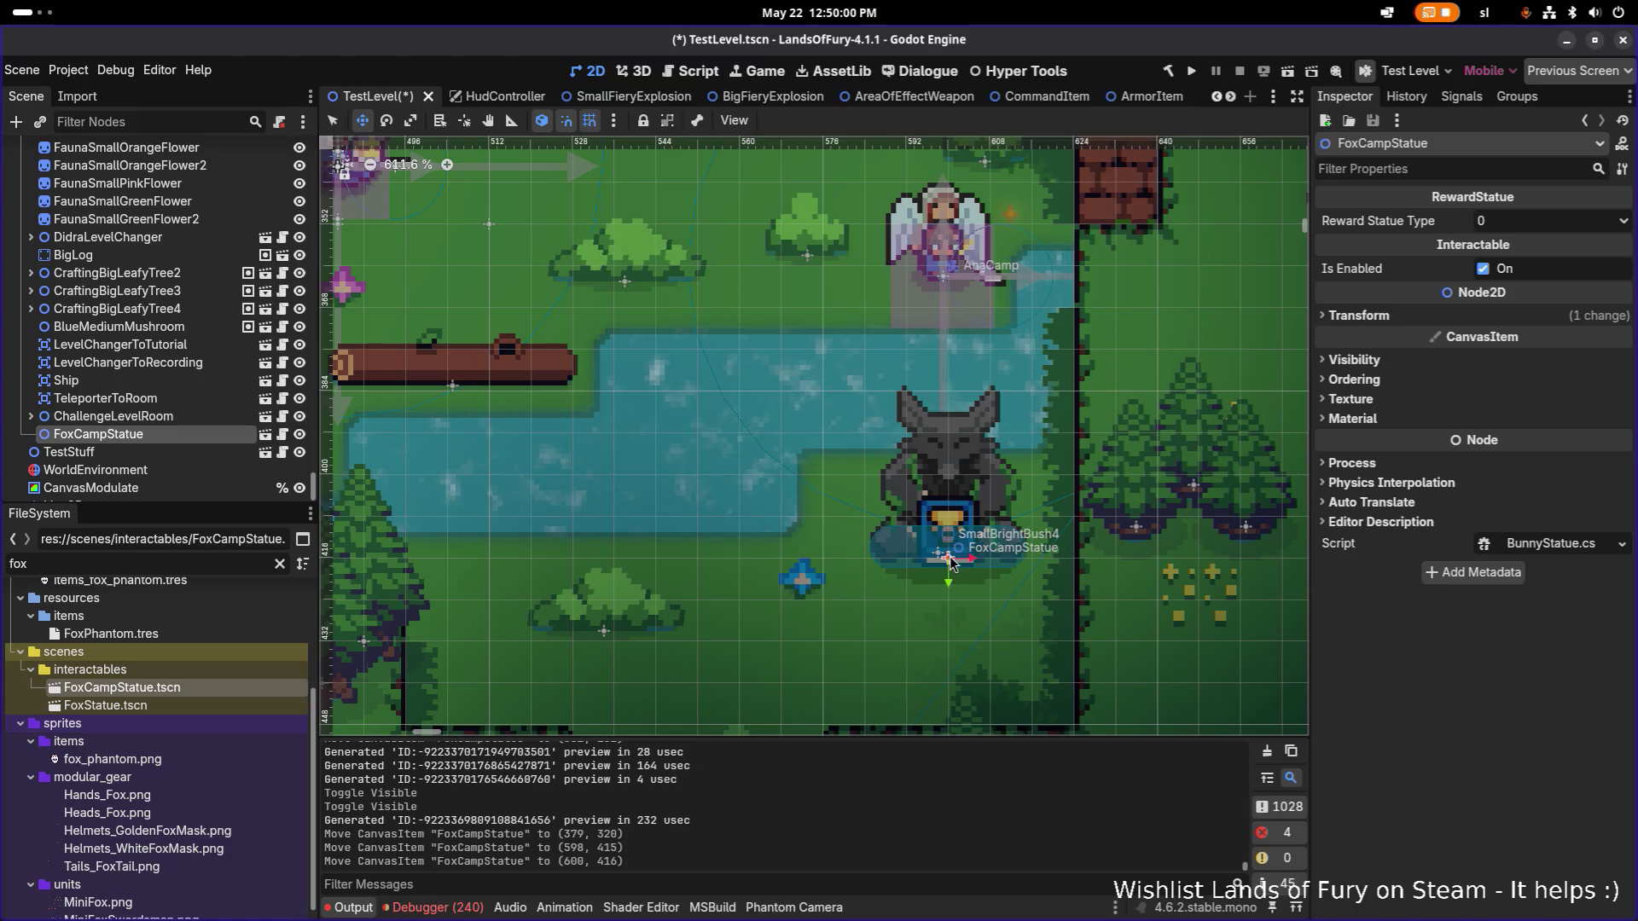
Zoom and pan the level view around the fox statue, then hide the Ship node.
scroll(911, 512, "down", 6)
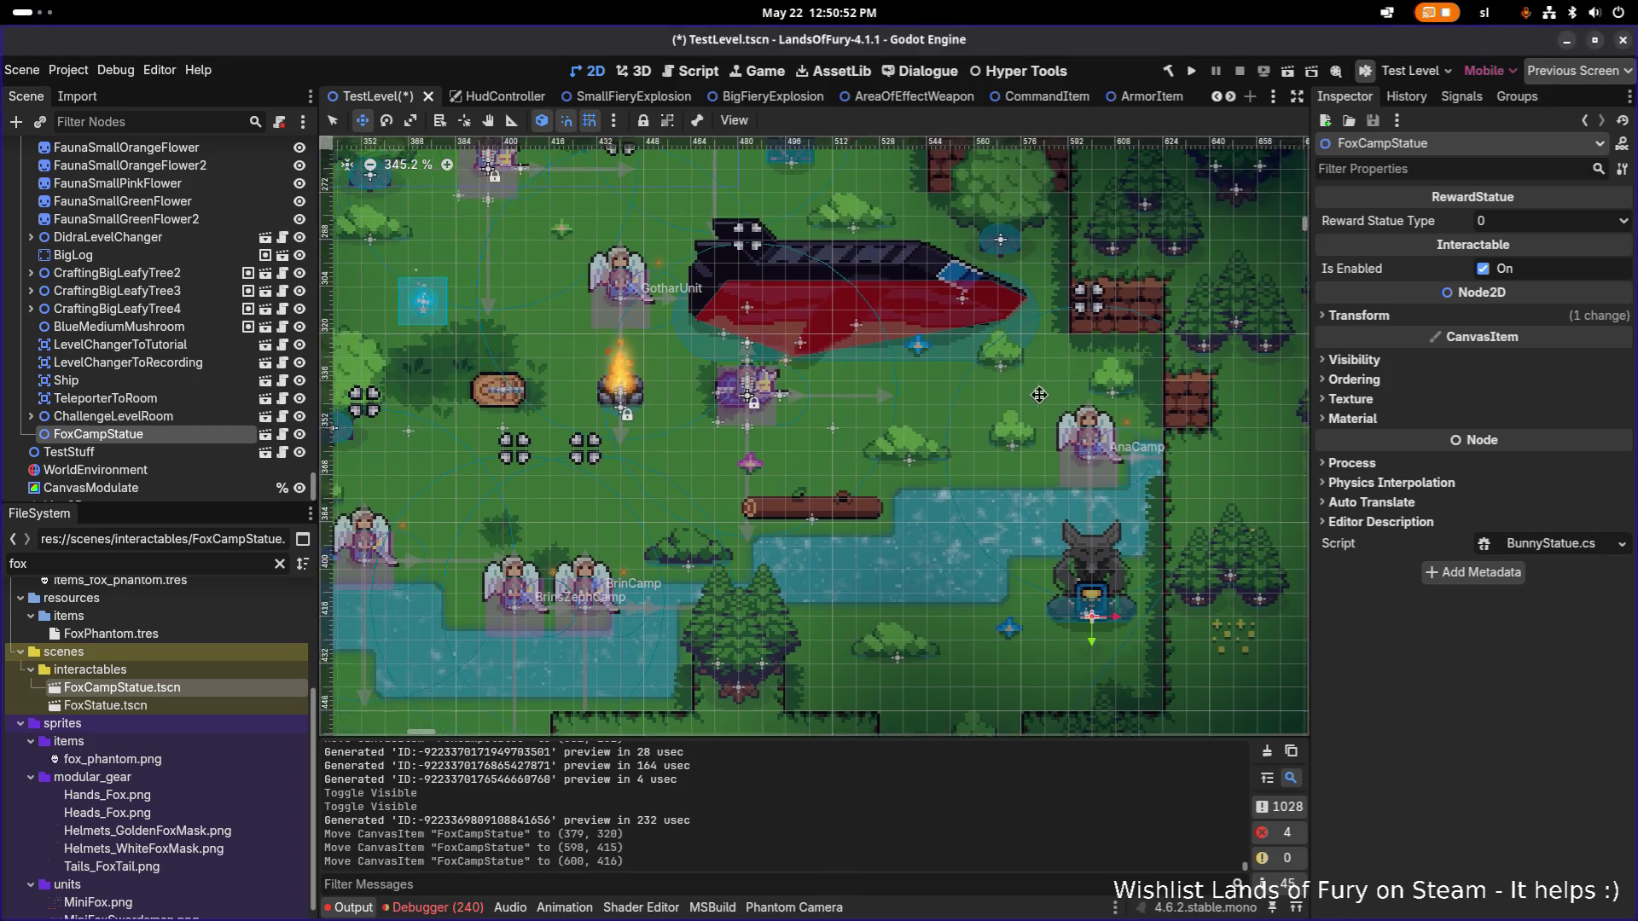
mouse_move(839, 284)
left_mouse_down()
mouse_move(997, 360)
mouse_move(1035, 431)
left_mouse_up()
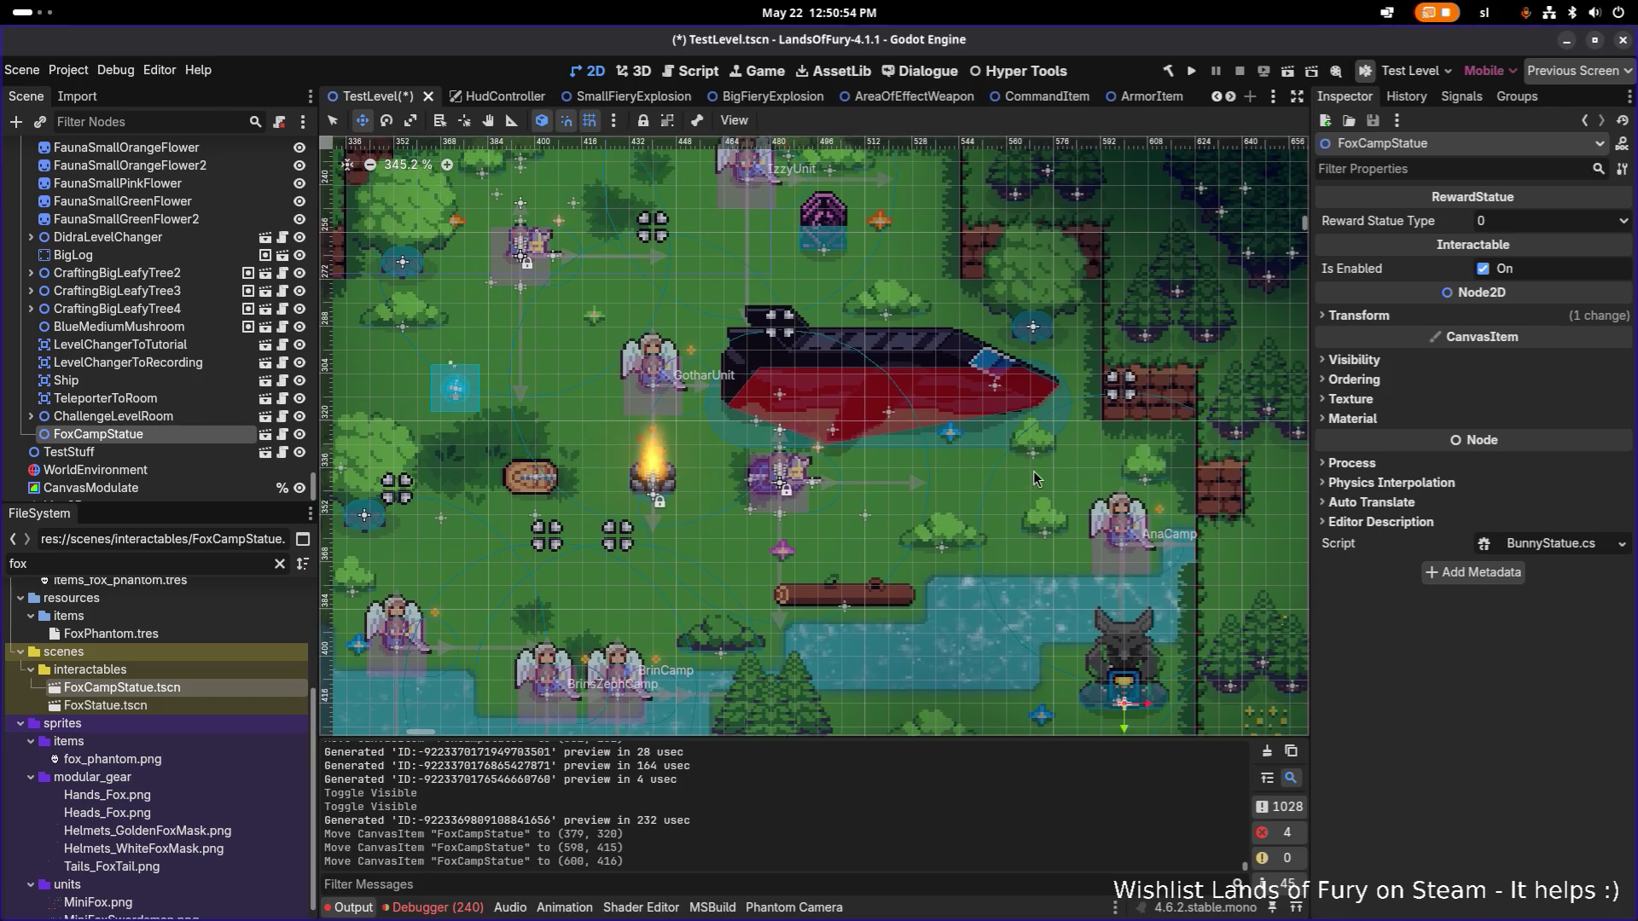
scroll(1122, 651, "up", 1)
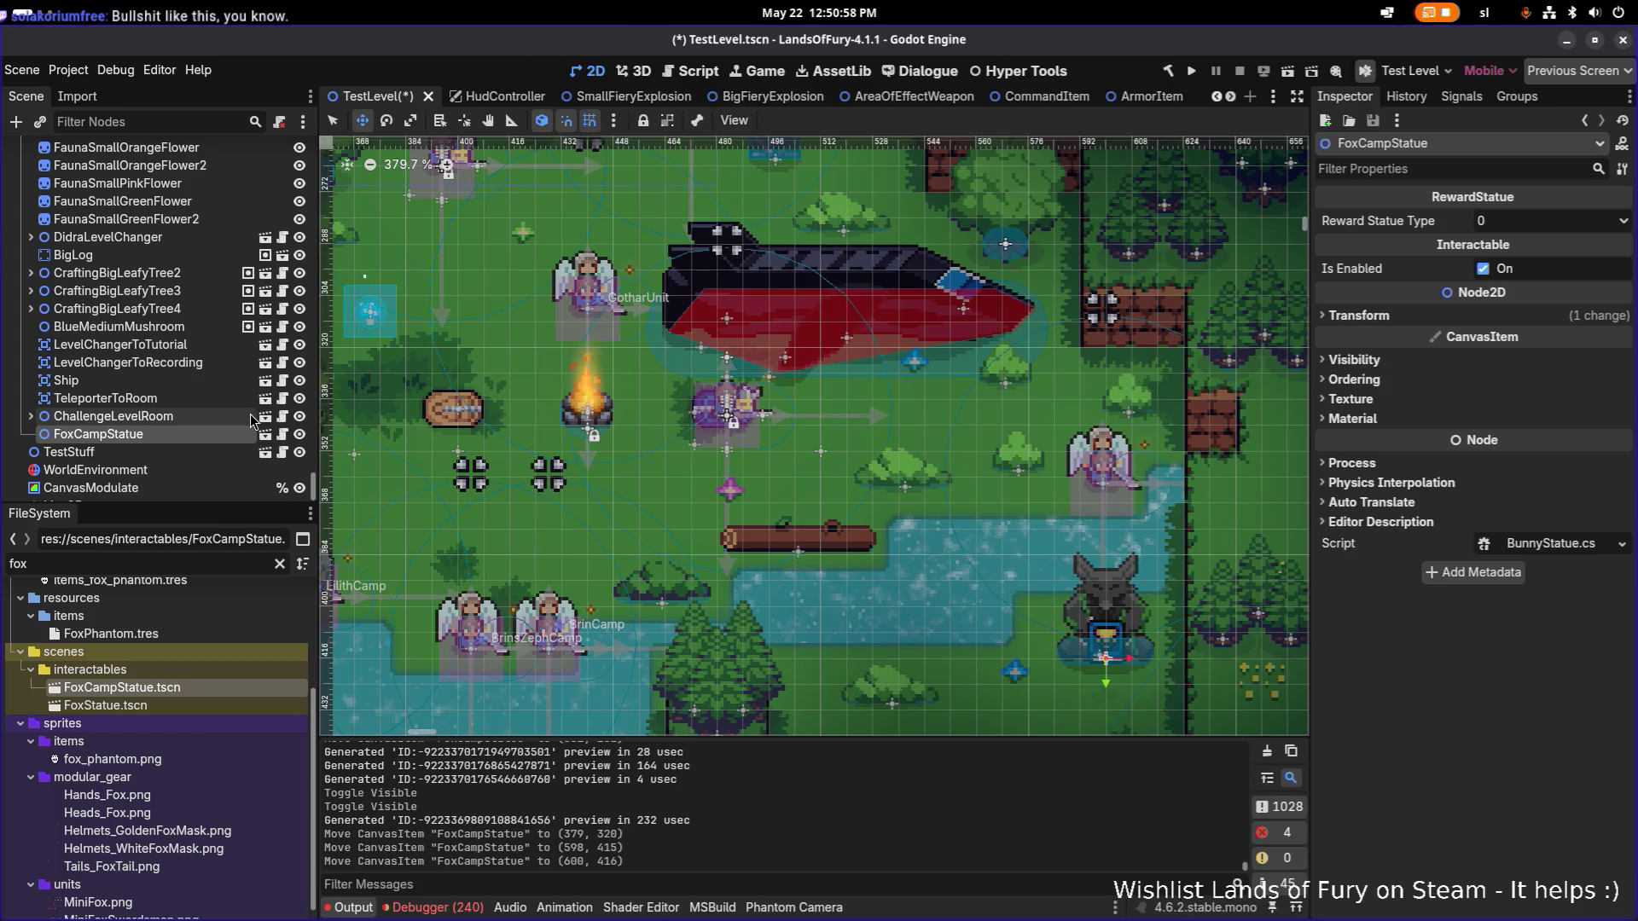
left_click(298, 381)
Drag FoxCampStatue up into the clearing right of the campfire and save TestLevel.
mouse_move(930, 496)
left_mouse_down()
mouse_move(872, 441)
mouse_move(957, 470)
mouse_move(1033, 415)
mouse_move(1133, 388)
mouse_move(1079, 415)
left_mouse_up()
scroll(793, 440, "down", 3)
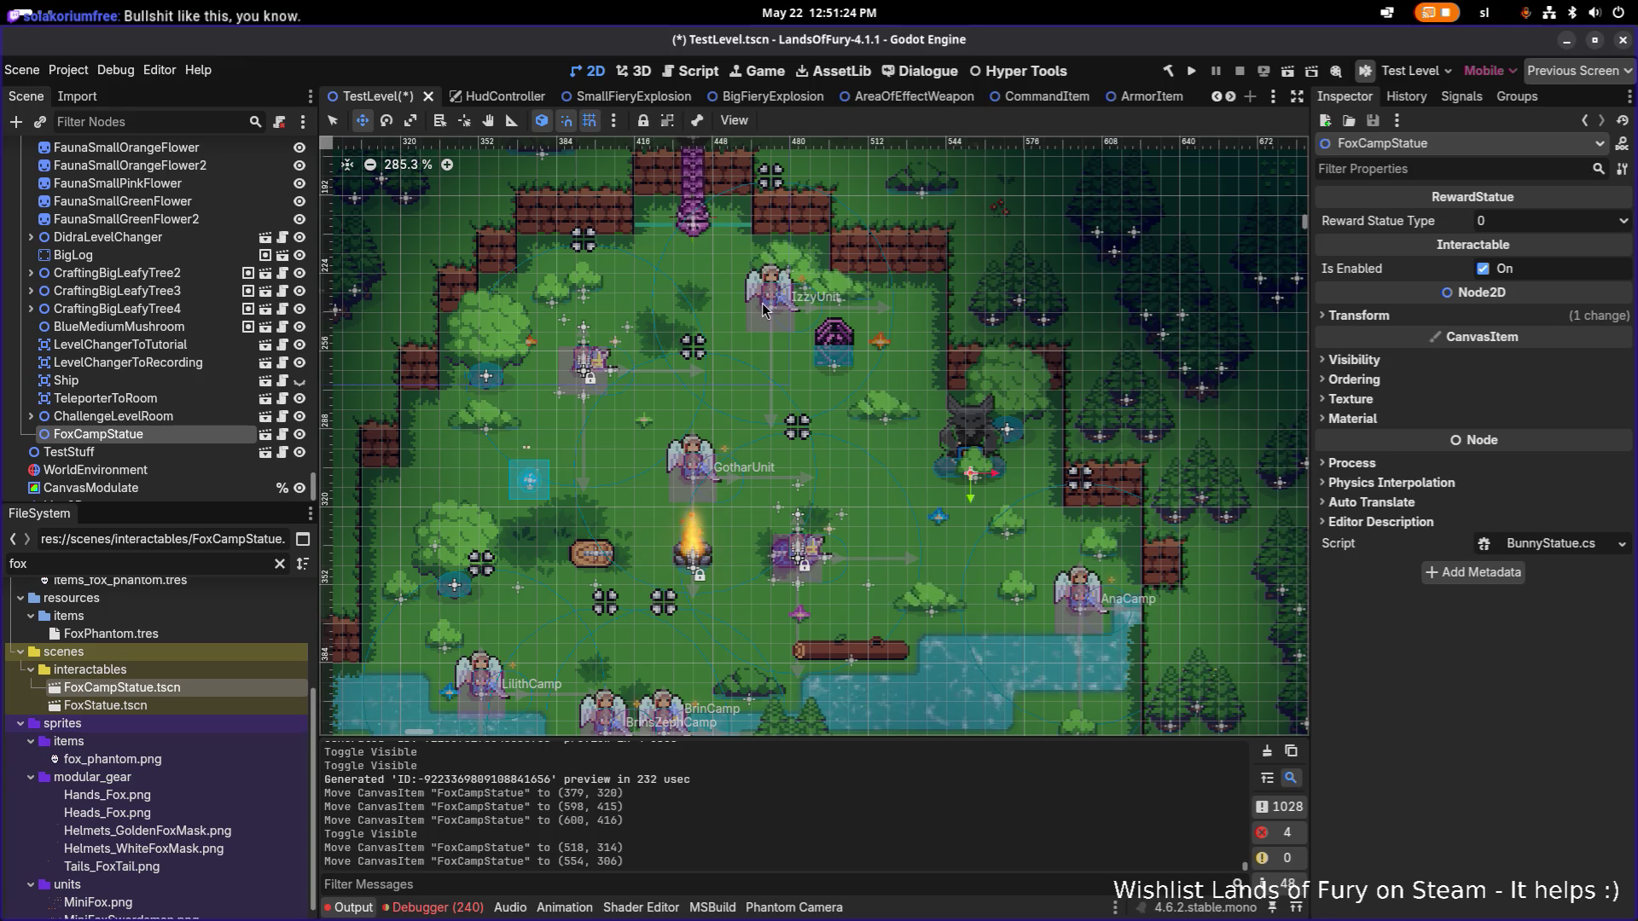
key("ctrl+s")
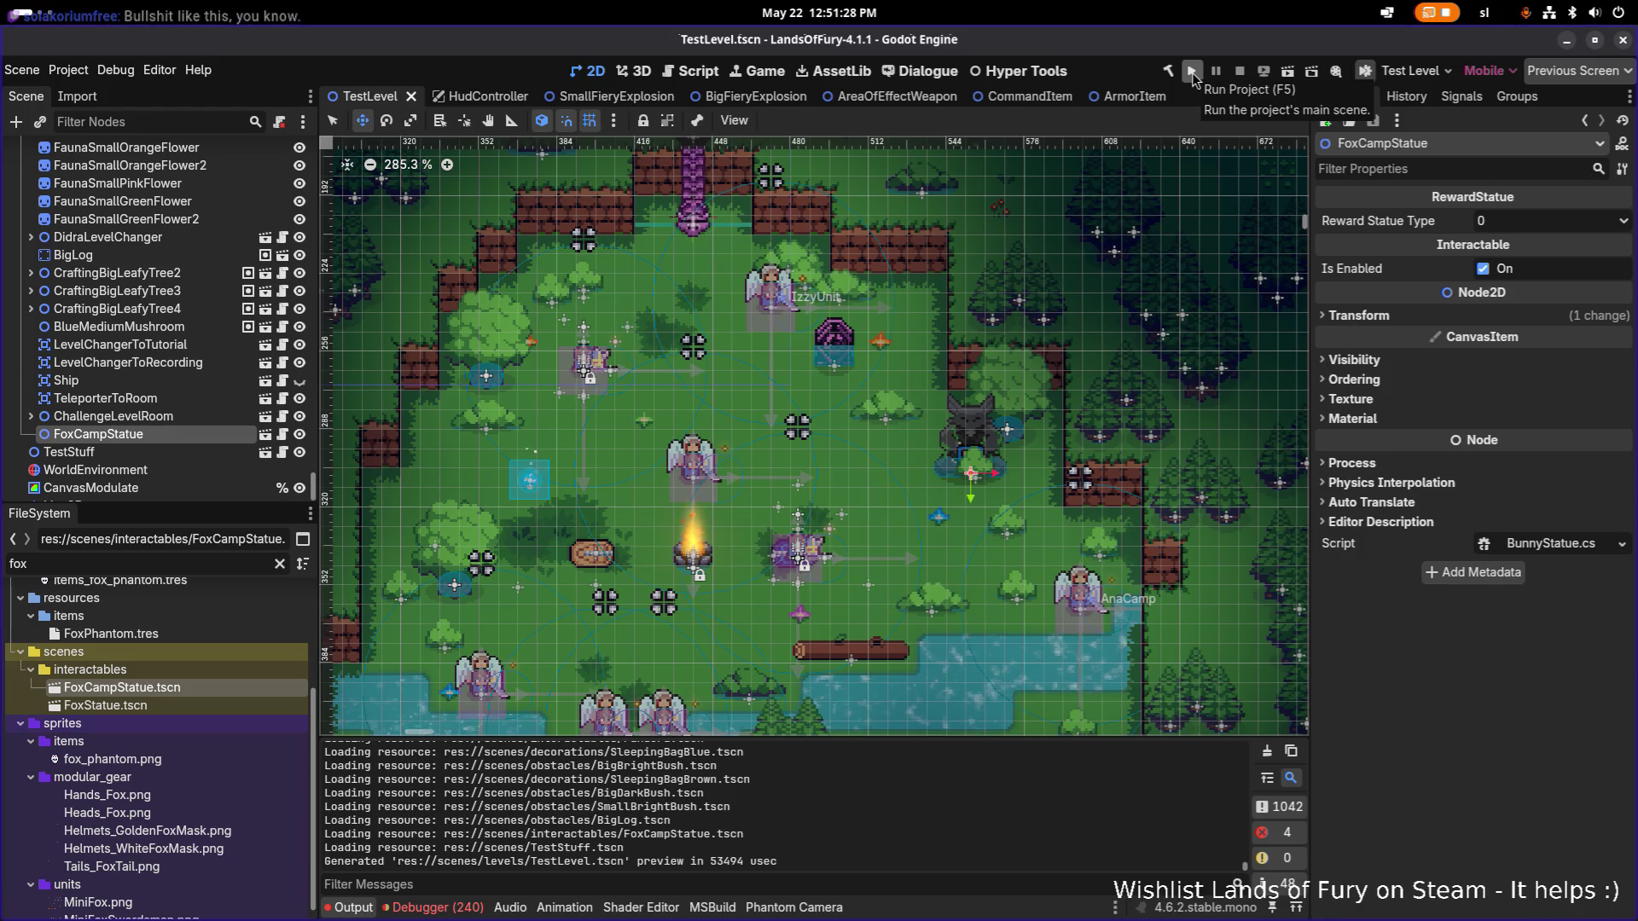
Run the game to test the statue, stop it, and open the FoxCampStatue scene.
left_click(1193, 73)
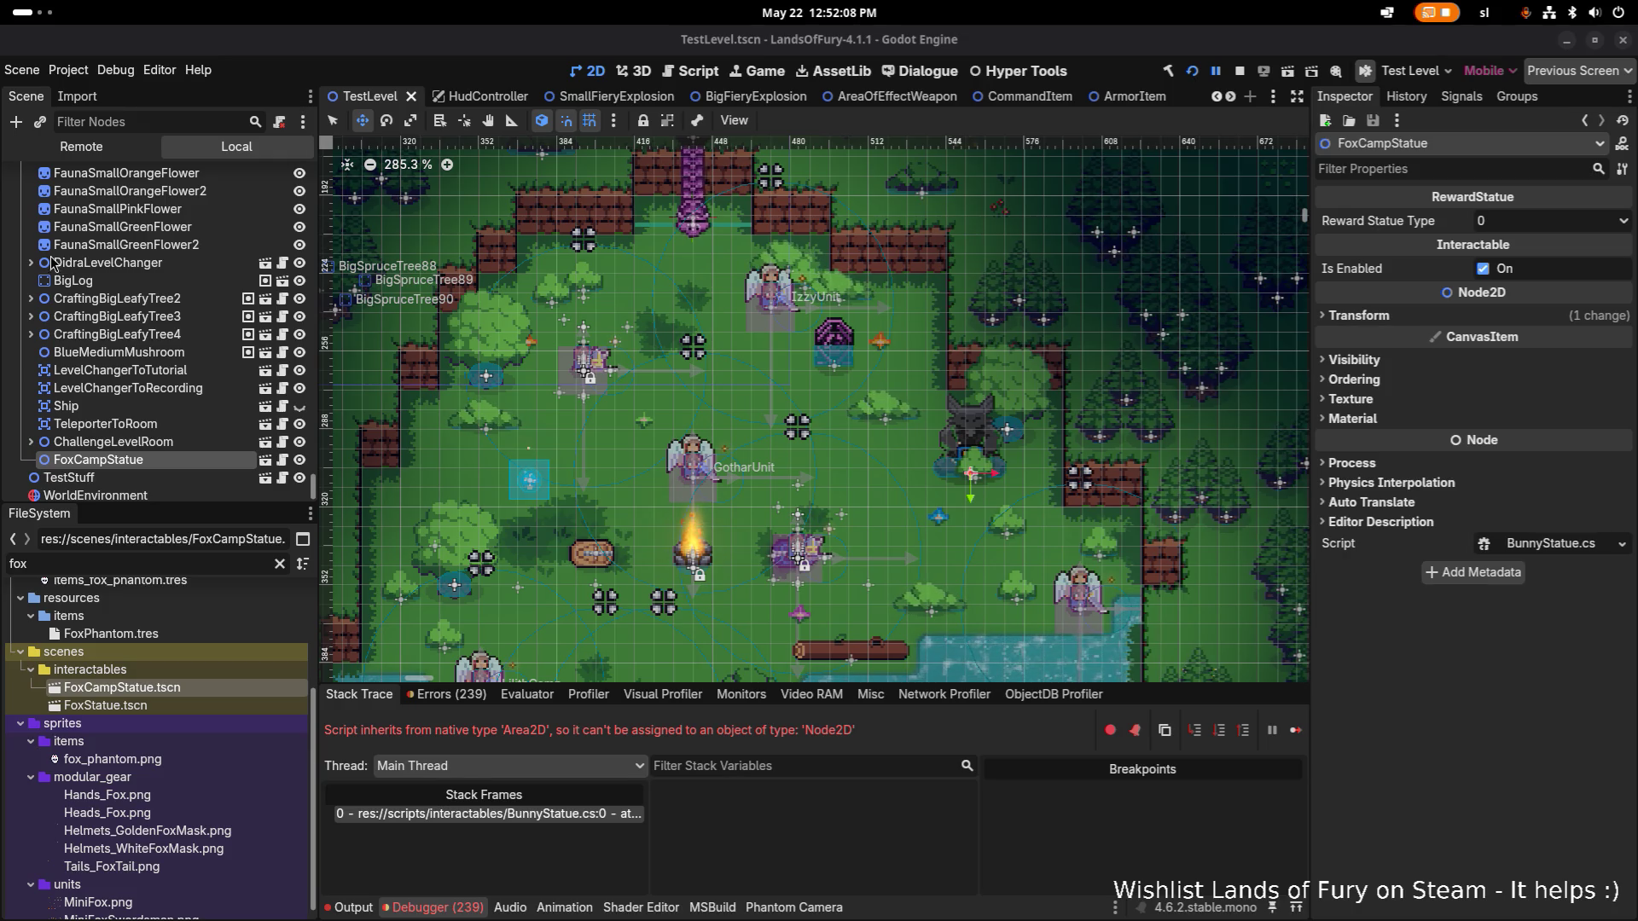
left_click(1242, 72)
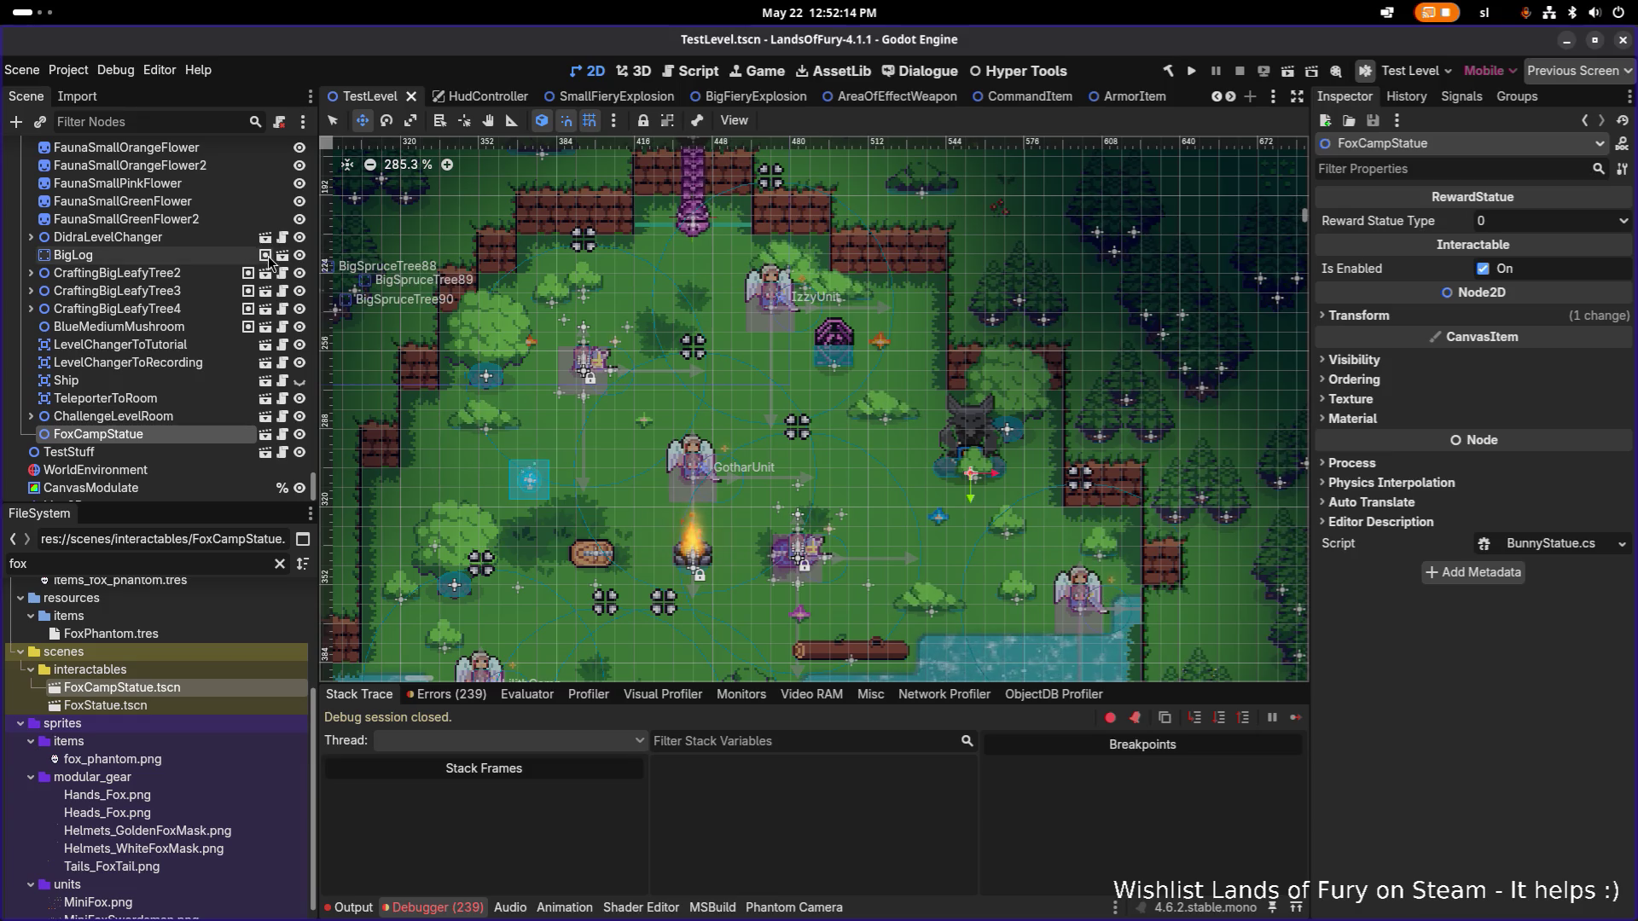
left_click(266, 435)
Clear BunnyStatue.cs from the FoxCampStatue root node, save the scene, and relaunch the game.
left_click(162, 154)
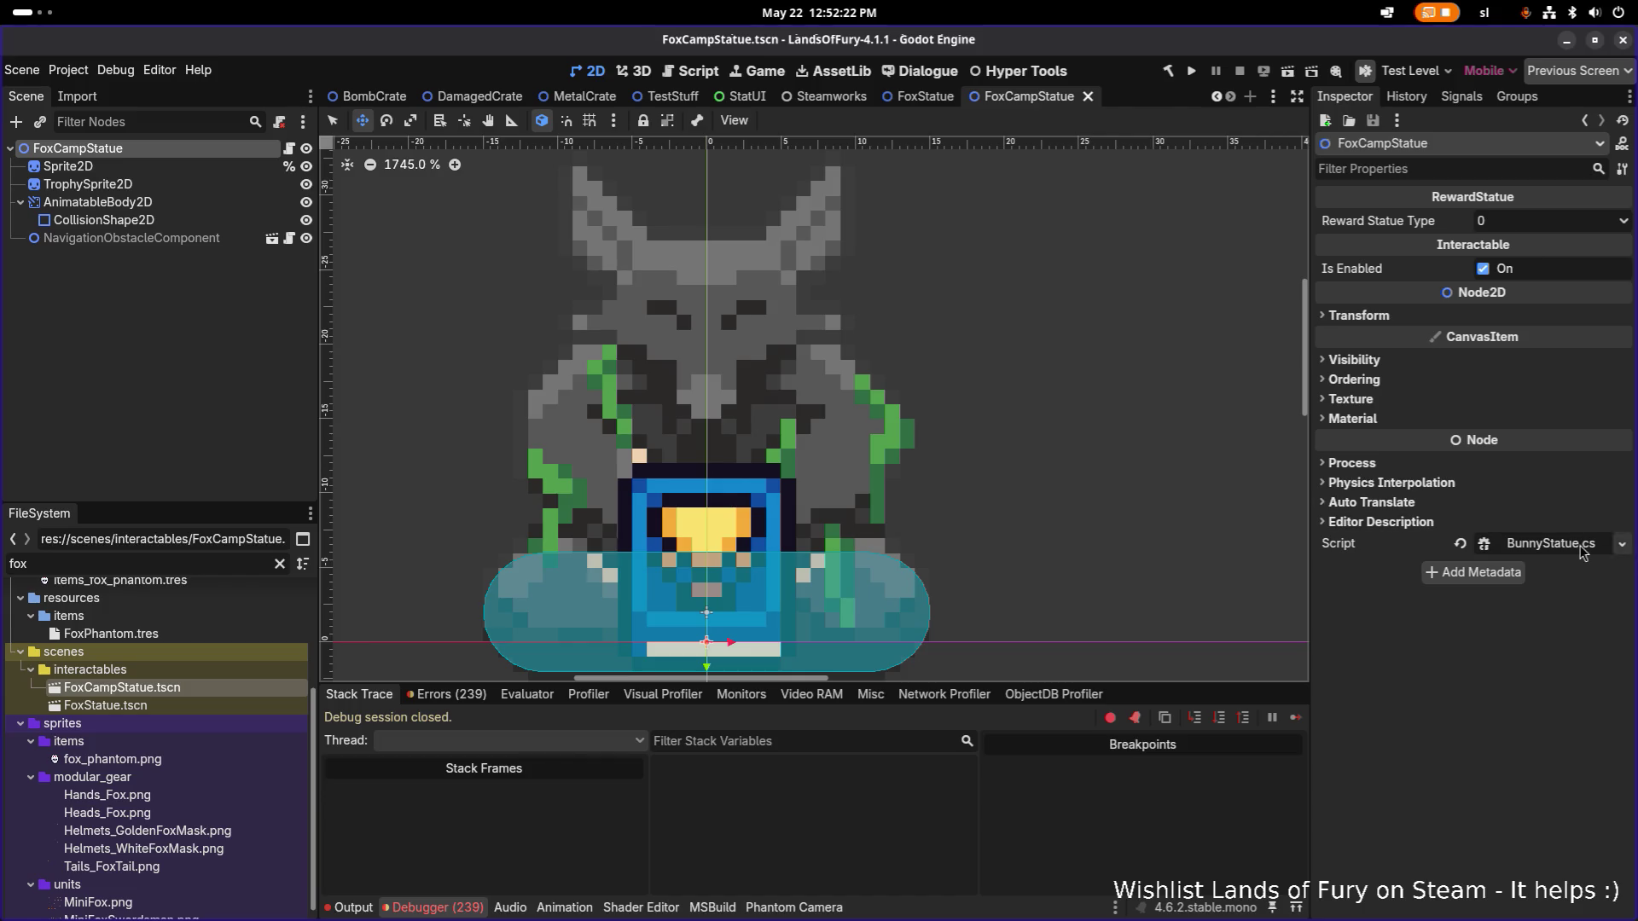
left_click(1461, 544)
key("ctrl+s")
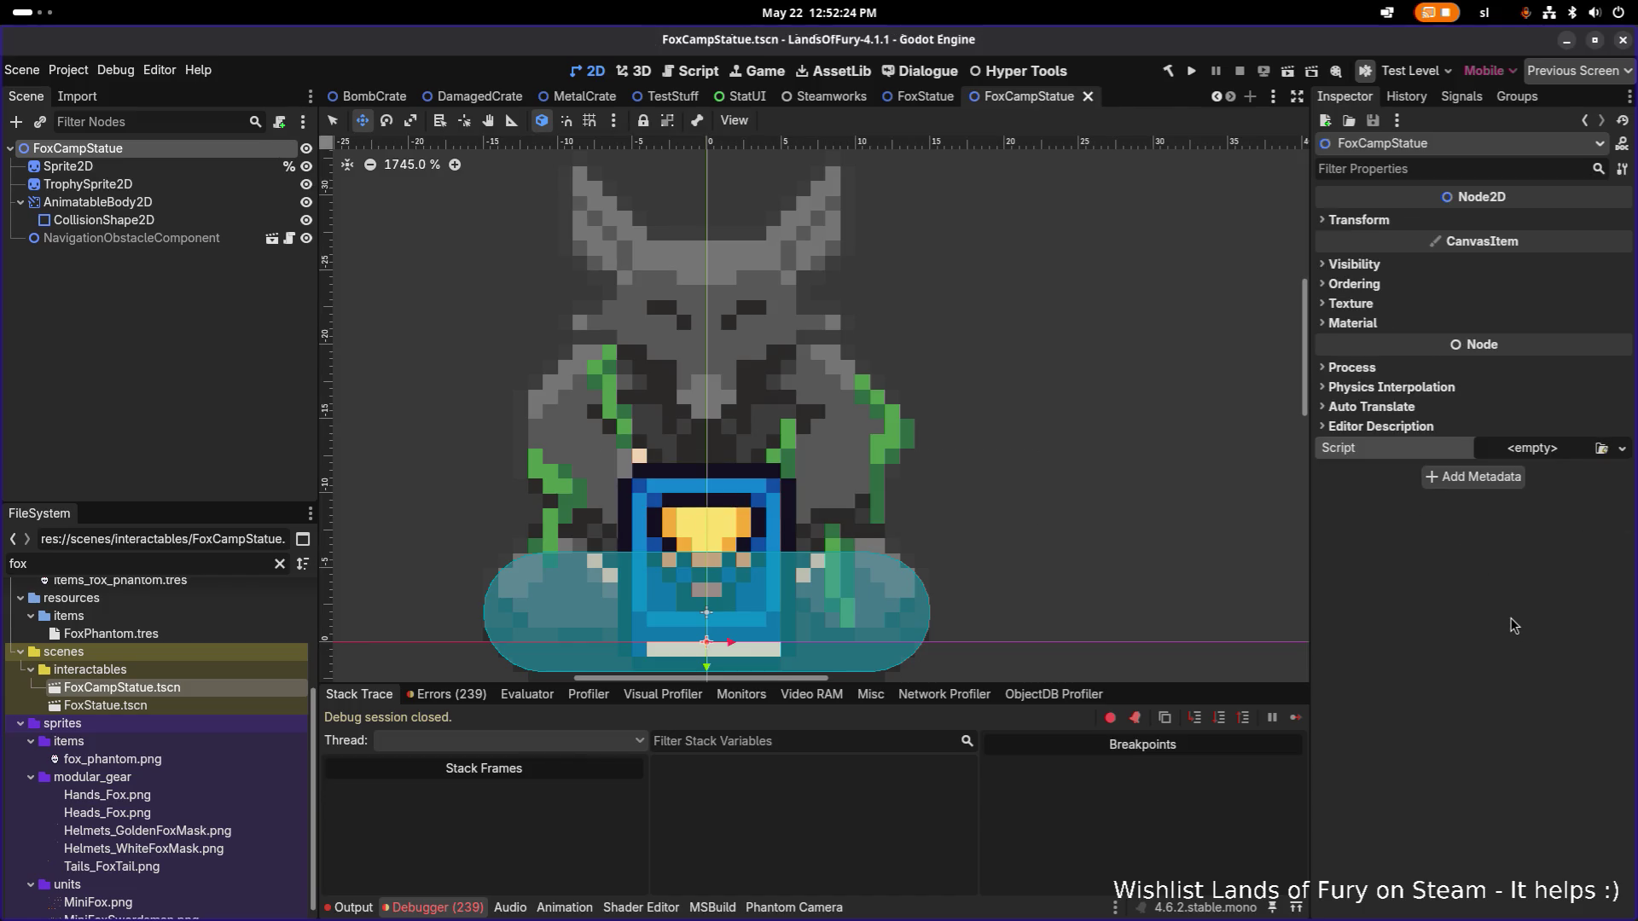
left_click(1192, 71)
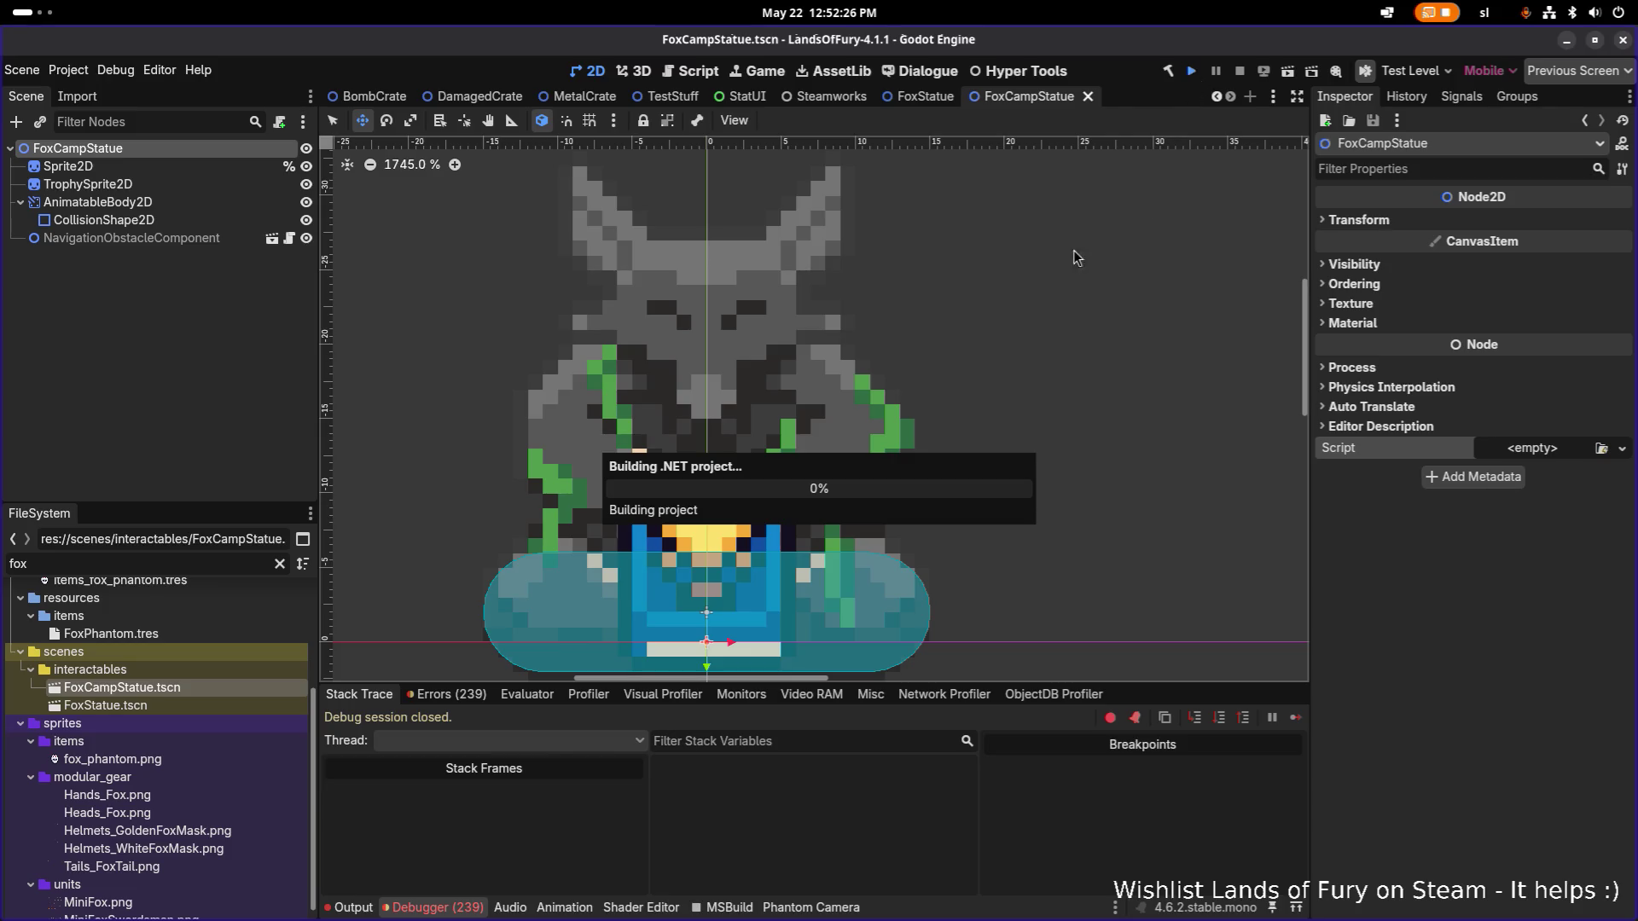
key("alt+Tab")
key("alt+Tab")
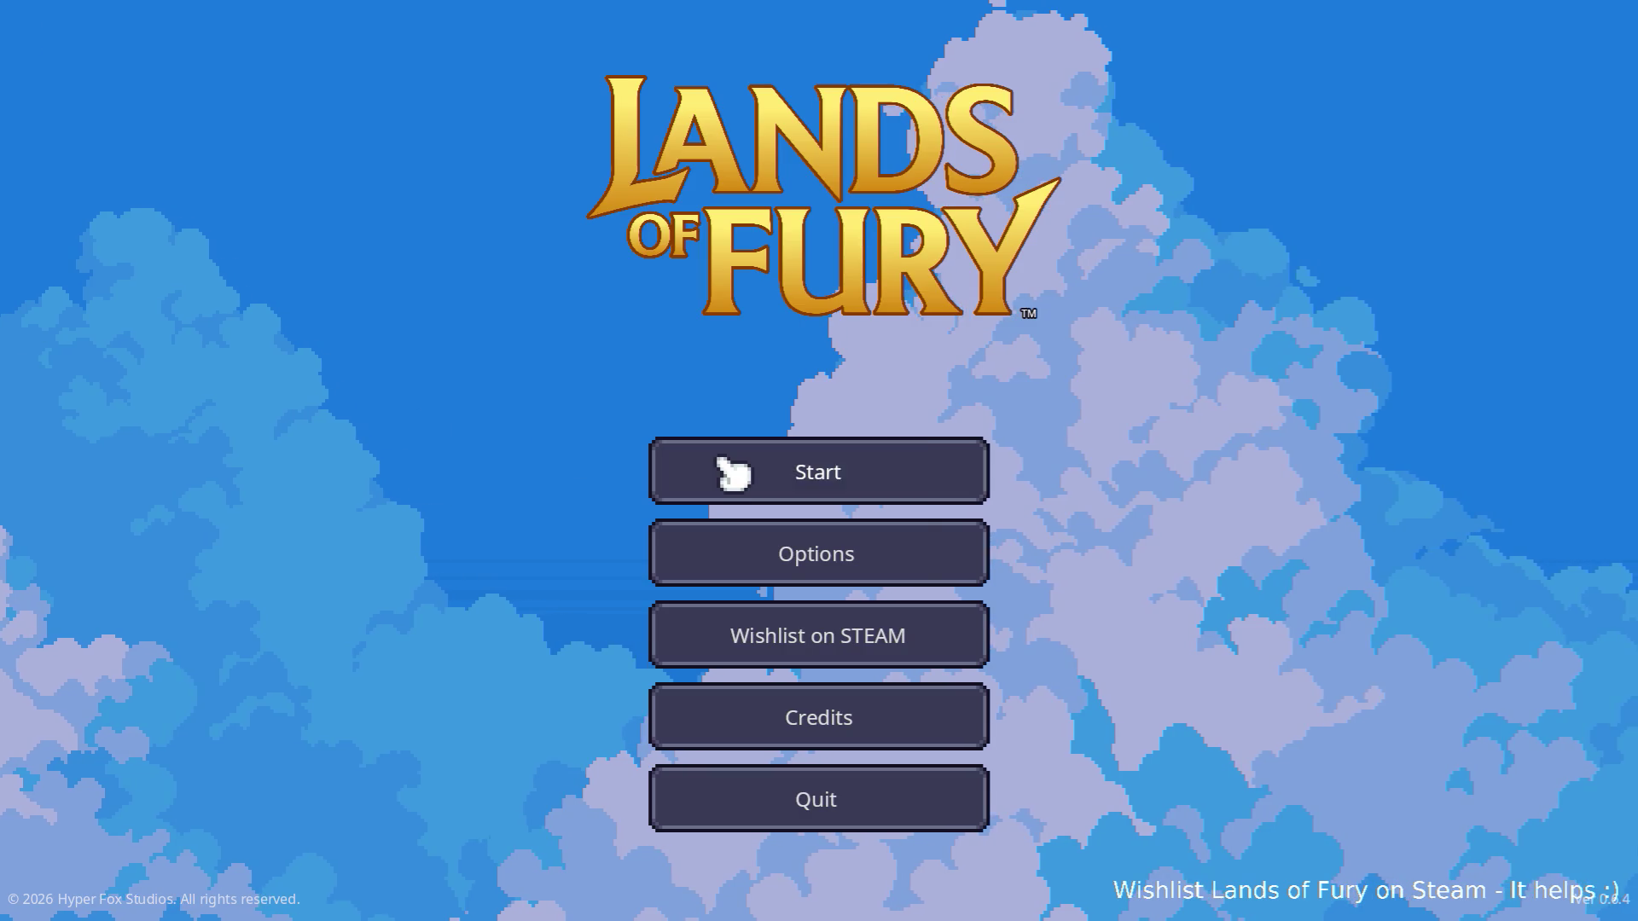
Start a game on the first profile, walk around the statue in The Glade, then quit to desktop.
left_click(727, 468)
left_click(727, 468)
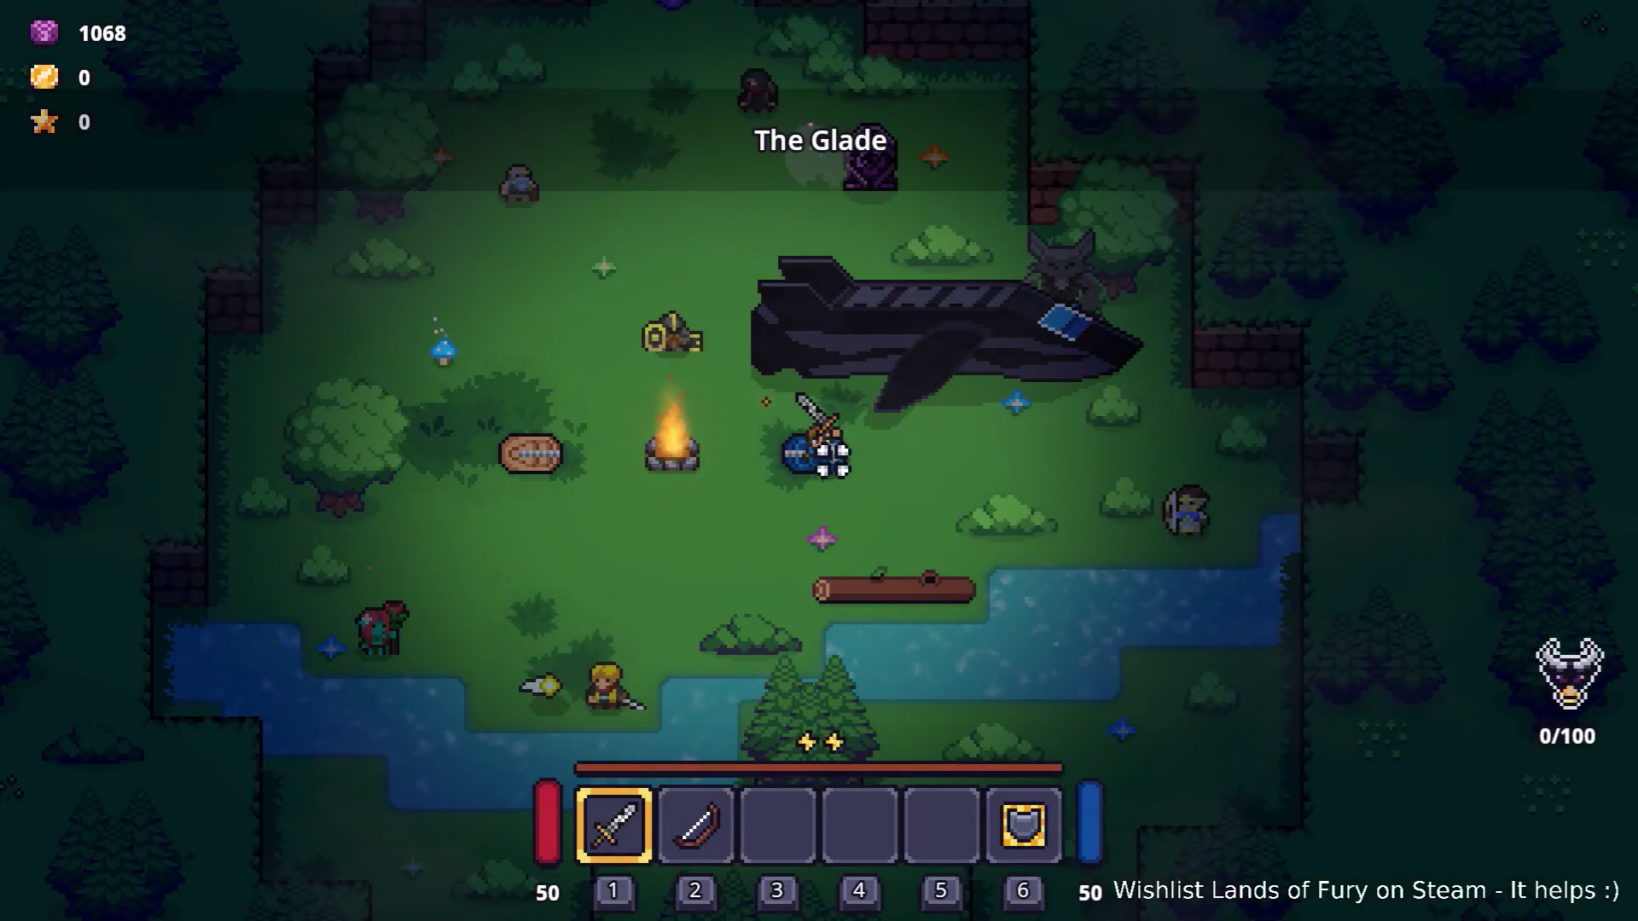
key("d")
key("w")
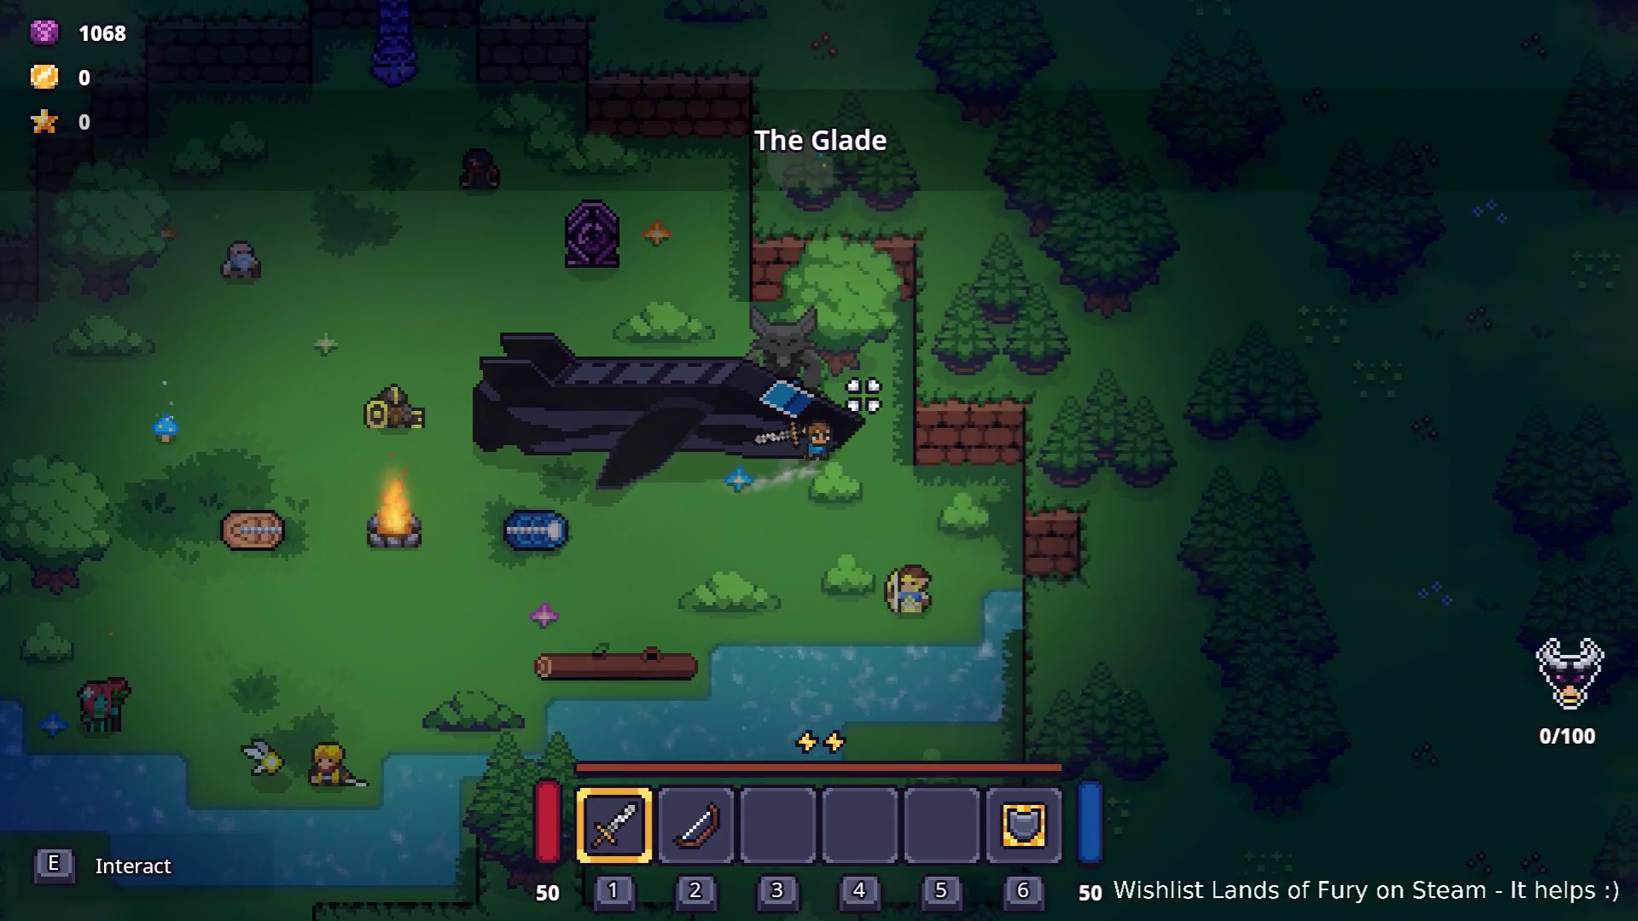
key("w")
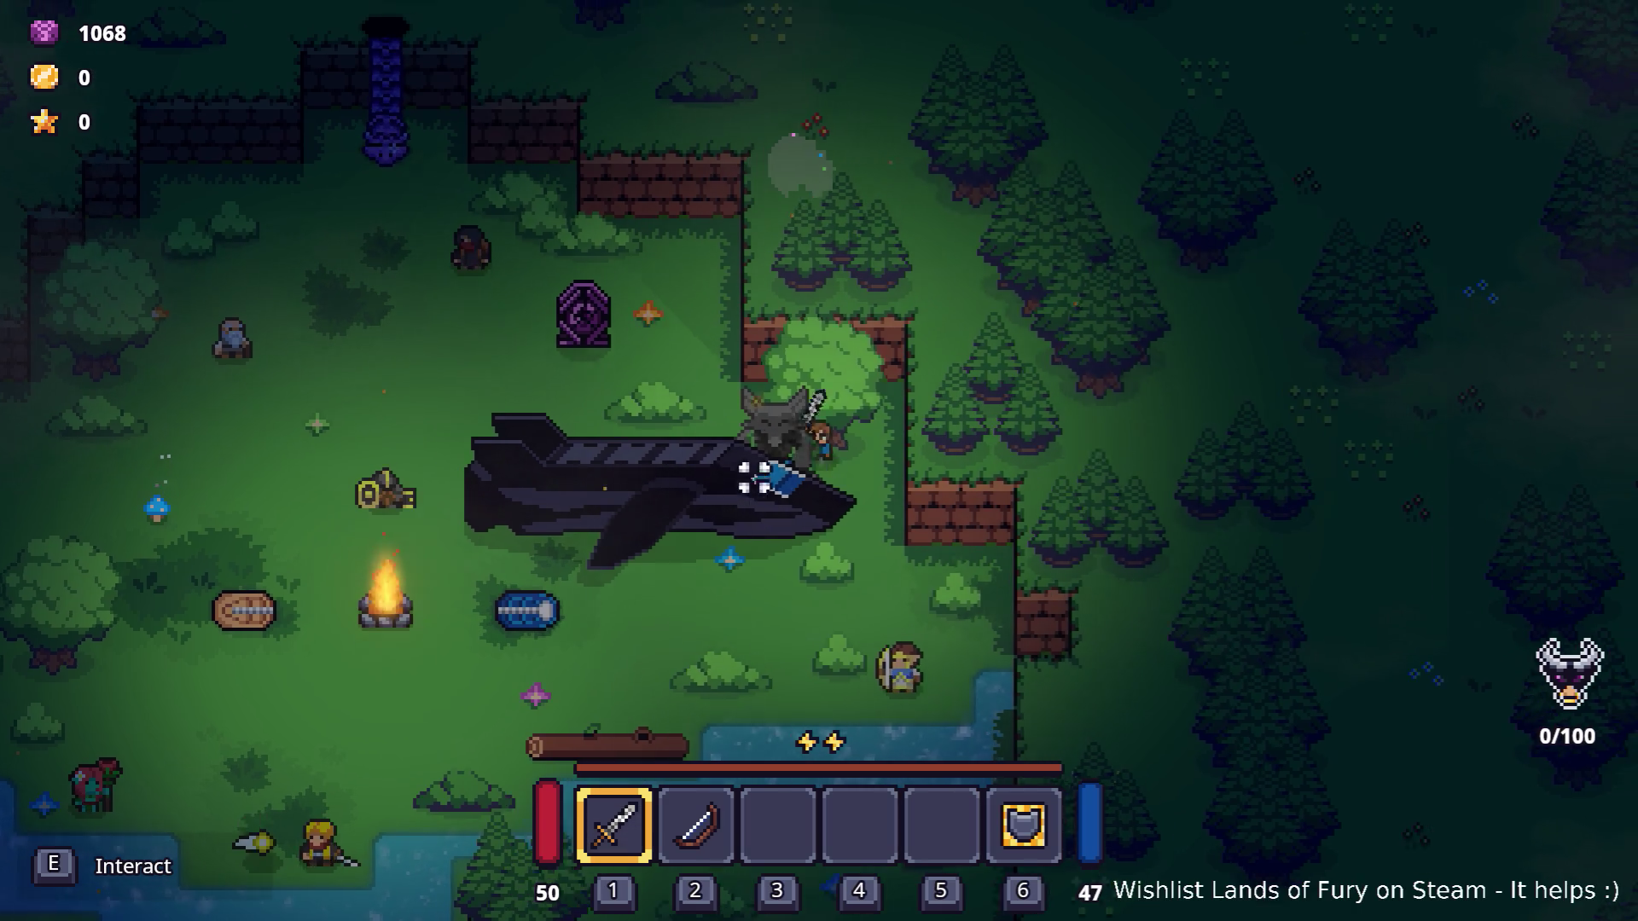
key("w")
key("a")
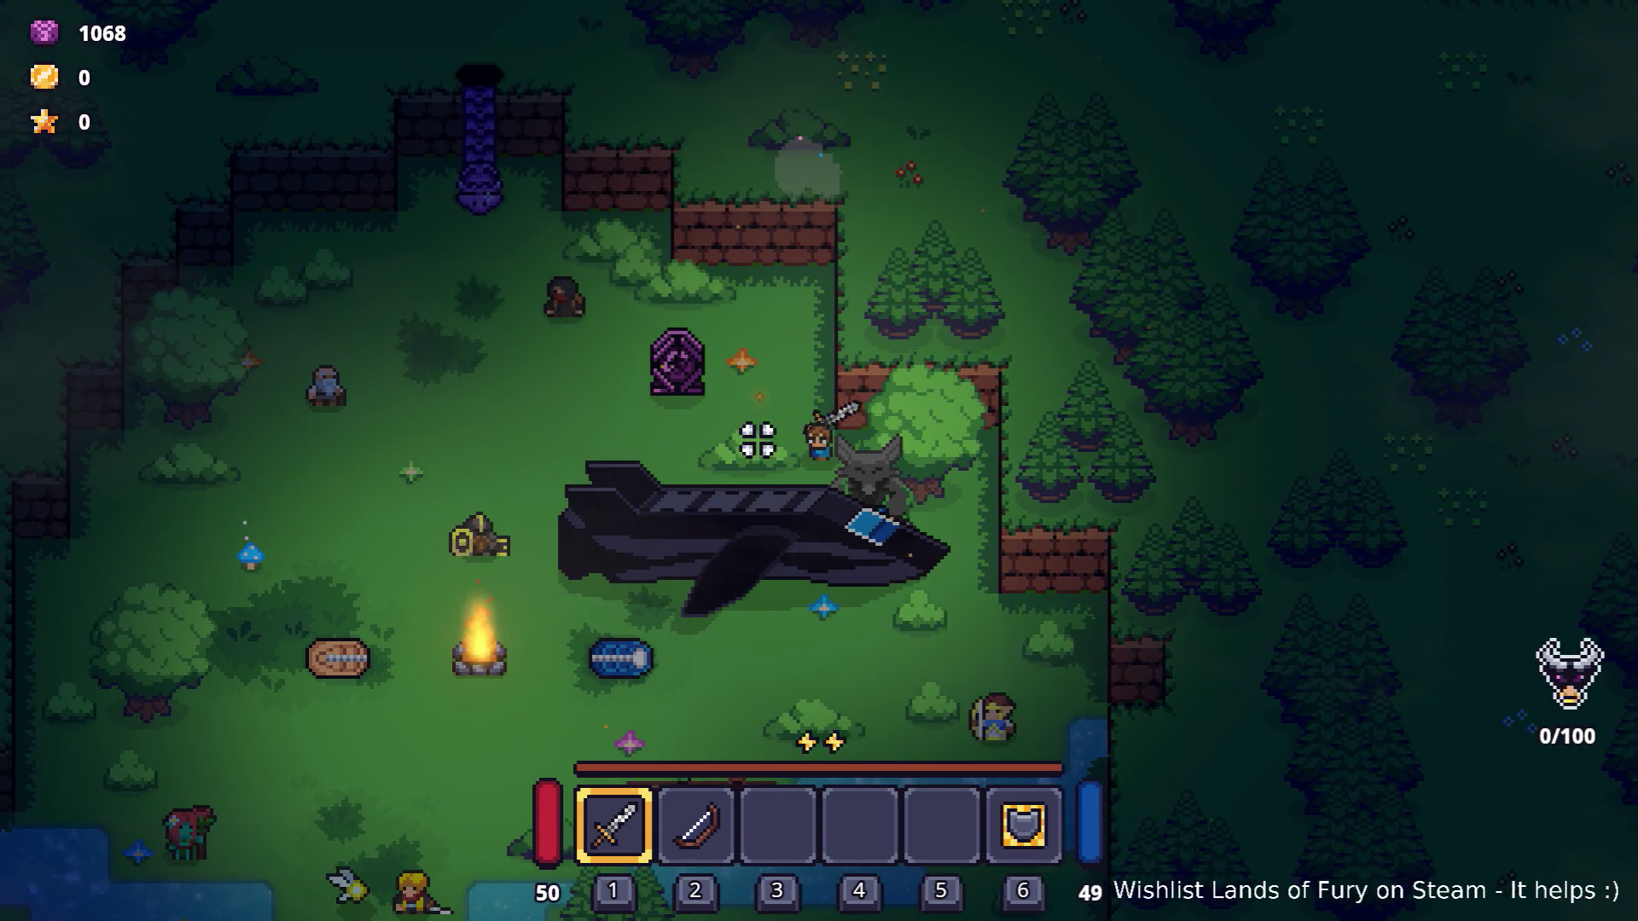
key("a")
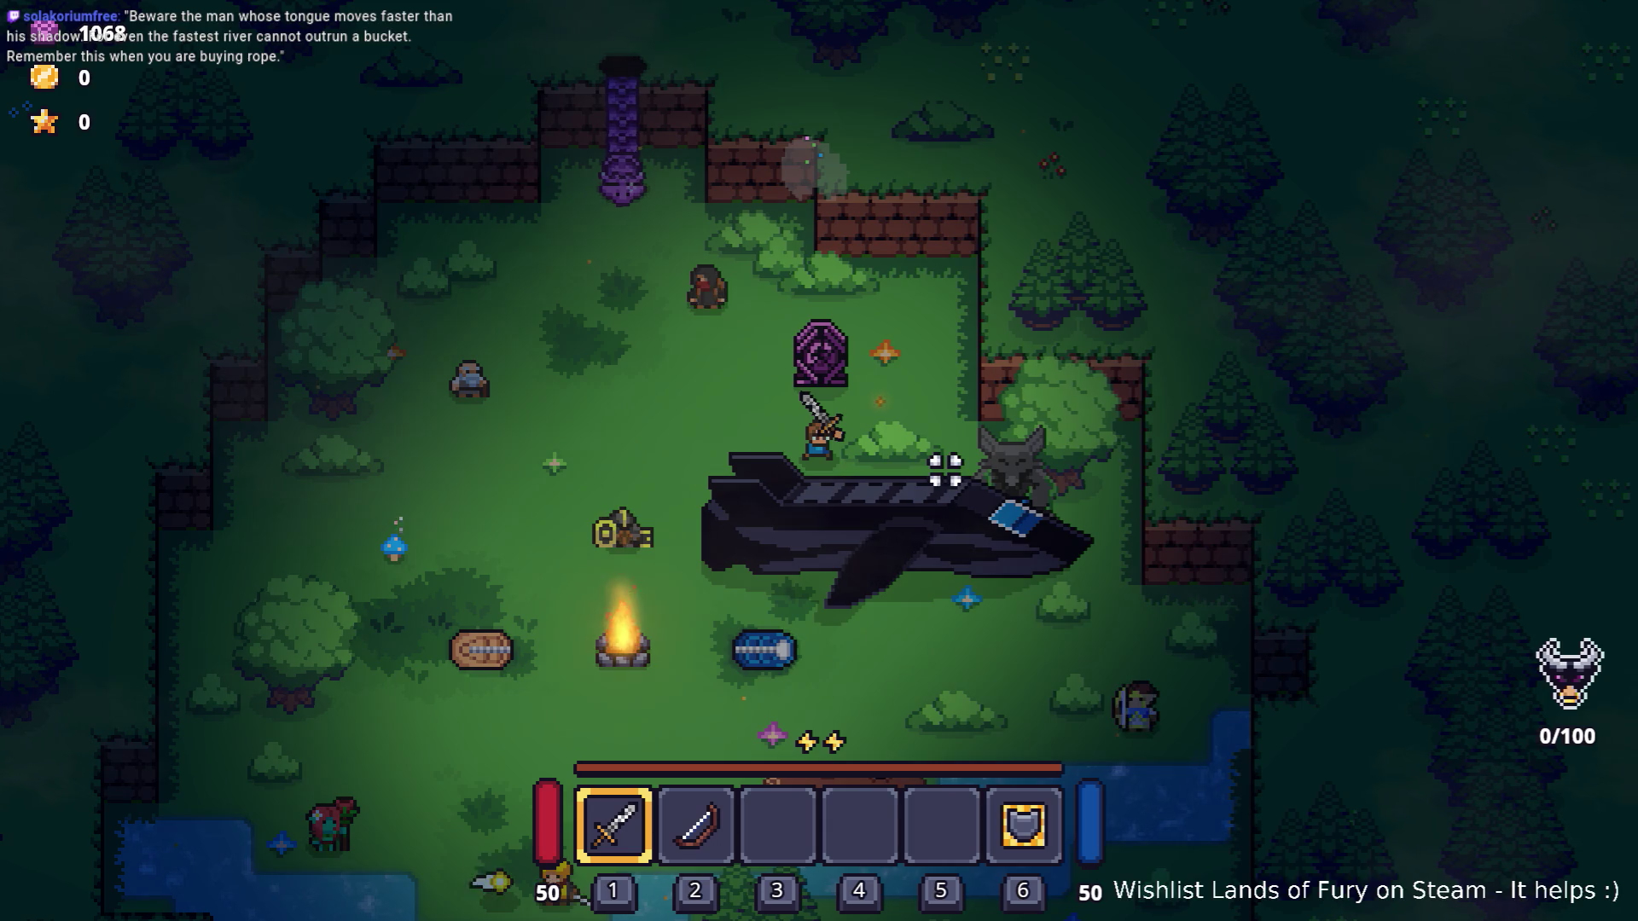
key("Escape")
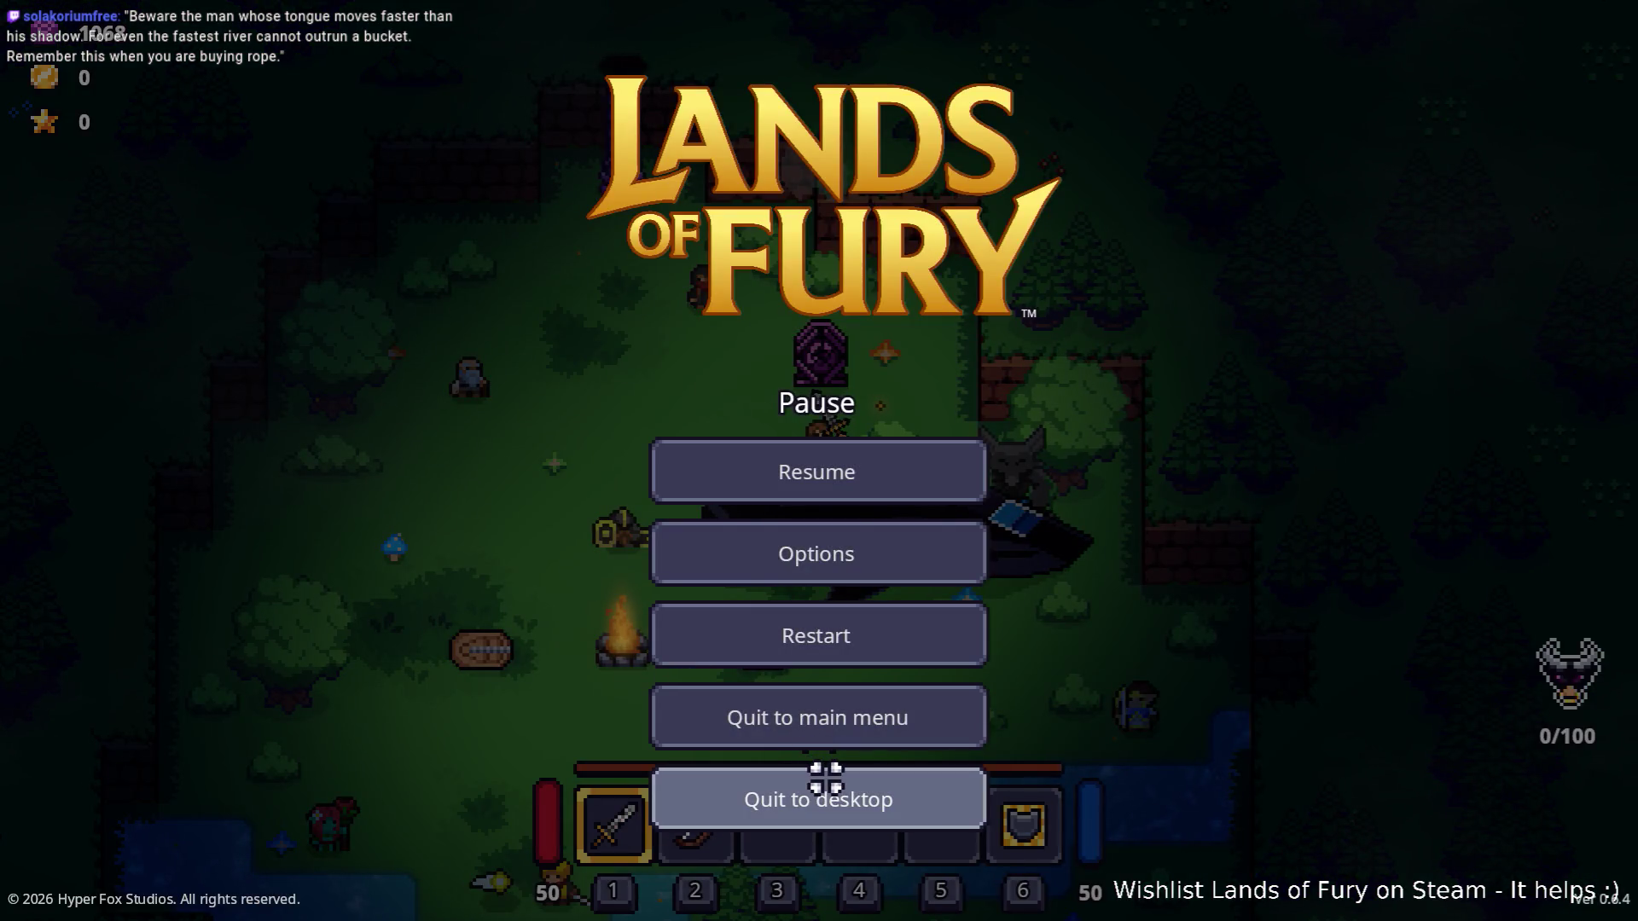
left_click(826, 778)
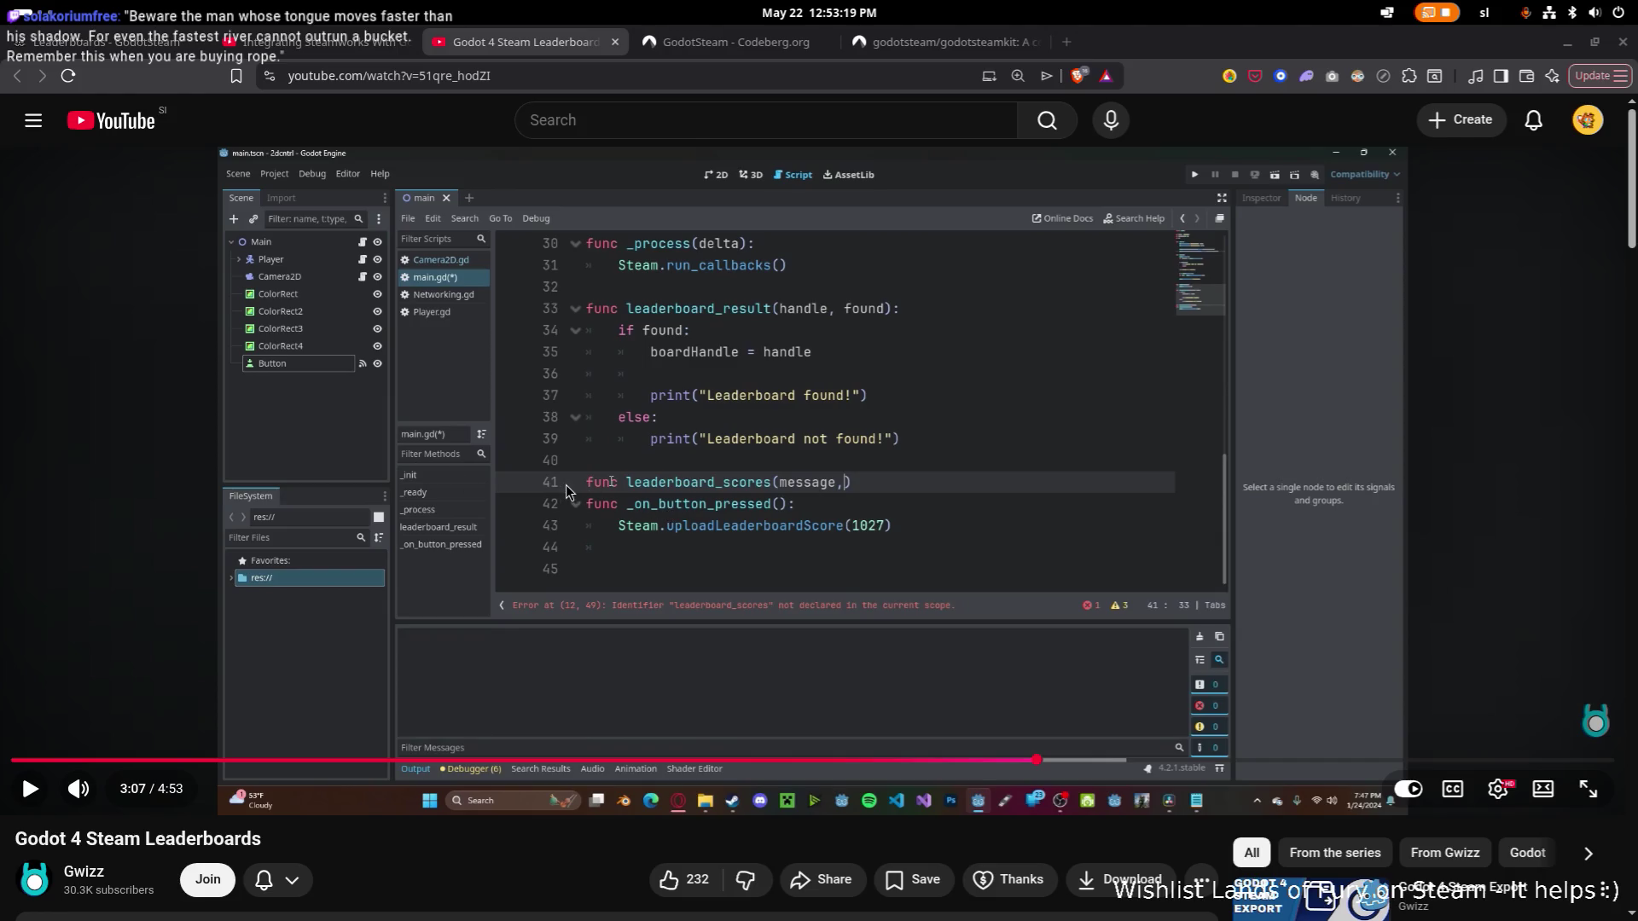
Return to the Godot editor and close the FoxStatue scene tab.
key("alt+Tab")
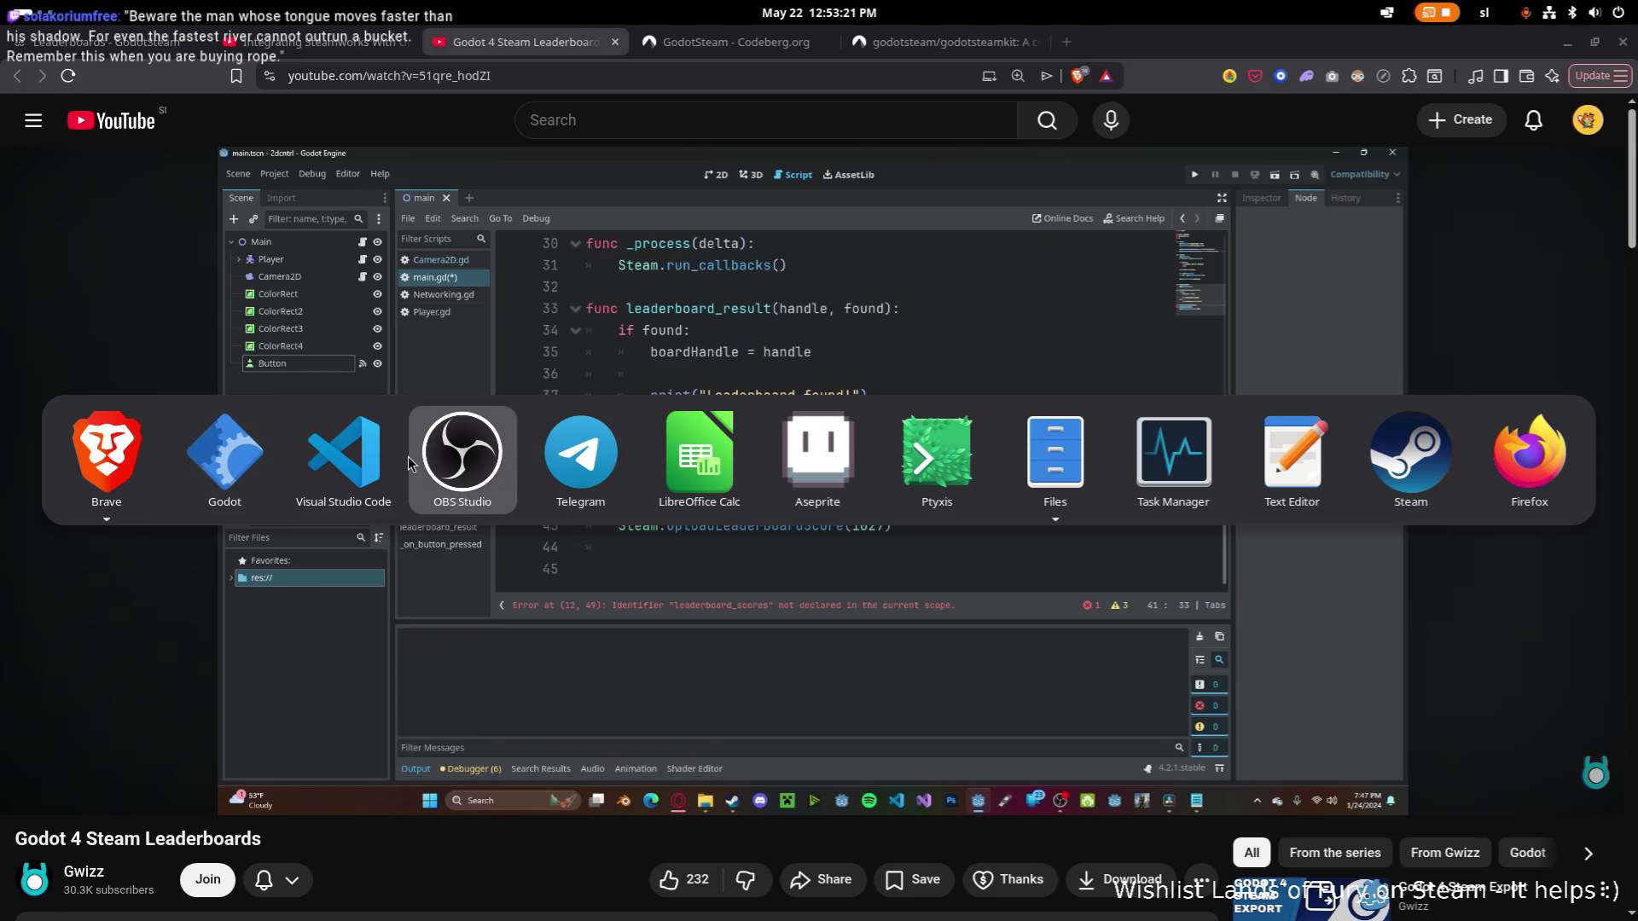
key("shift+Tab")
key("shift+Tab")
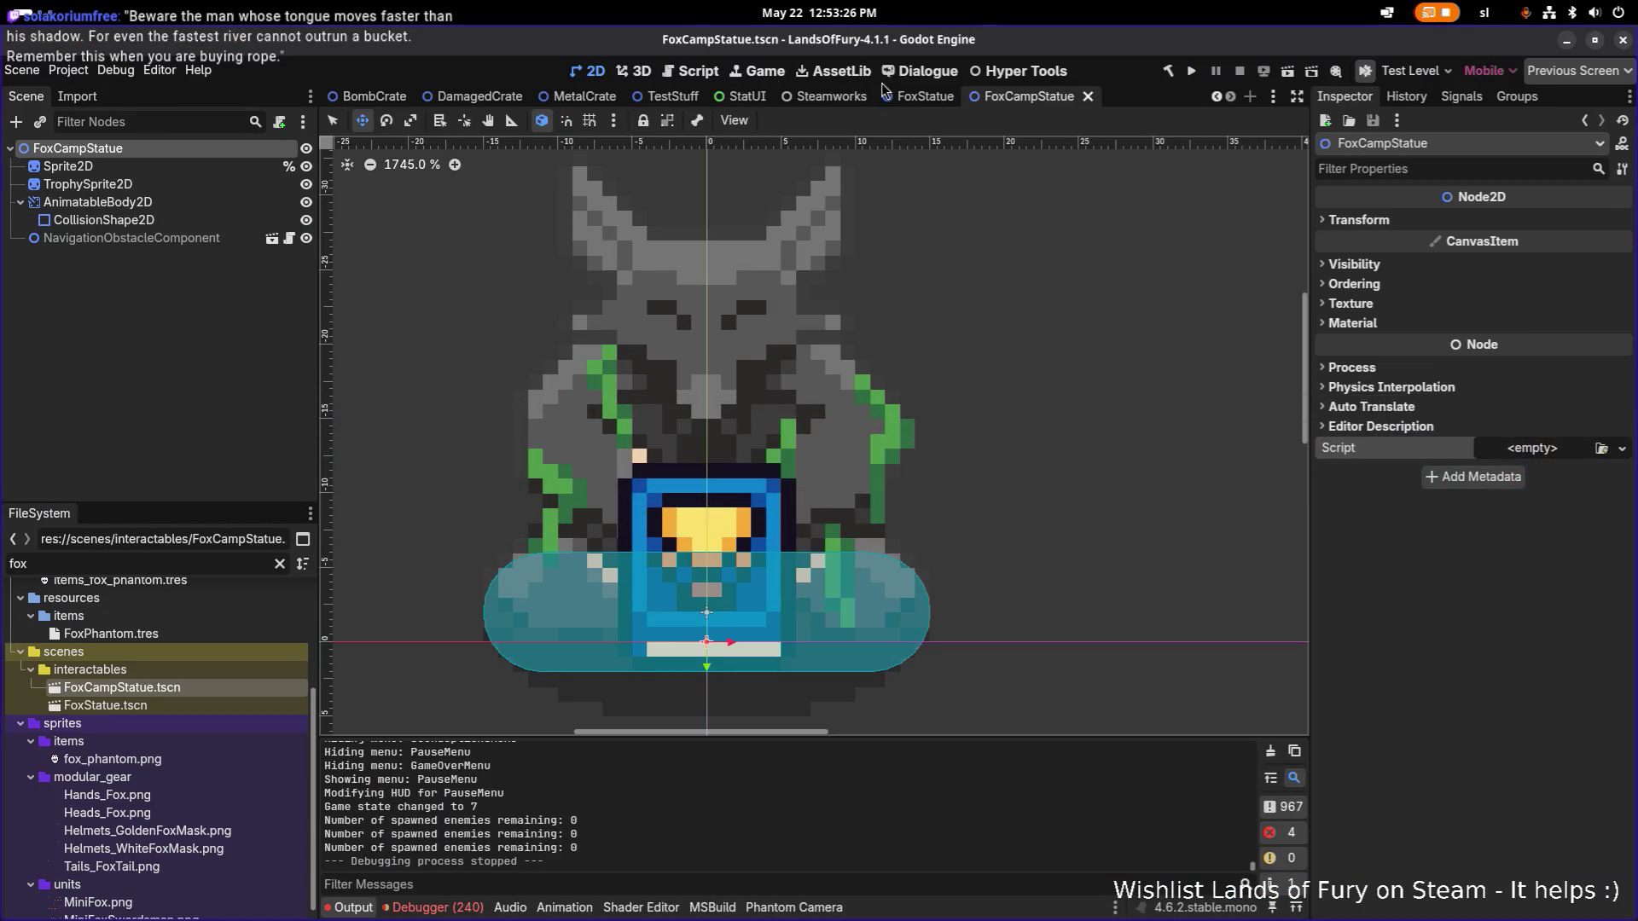
left_click(925, 97)
middle_click(921, 98)
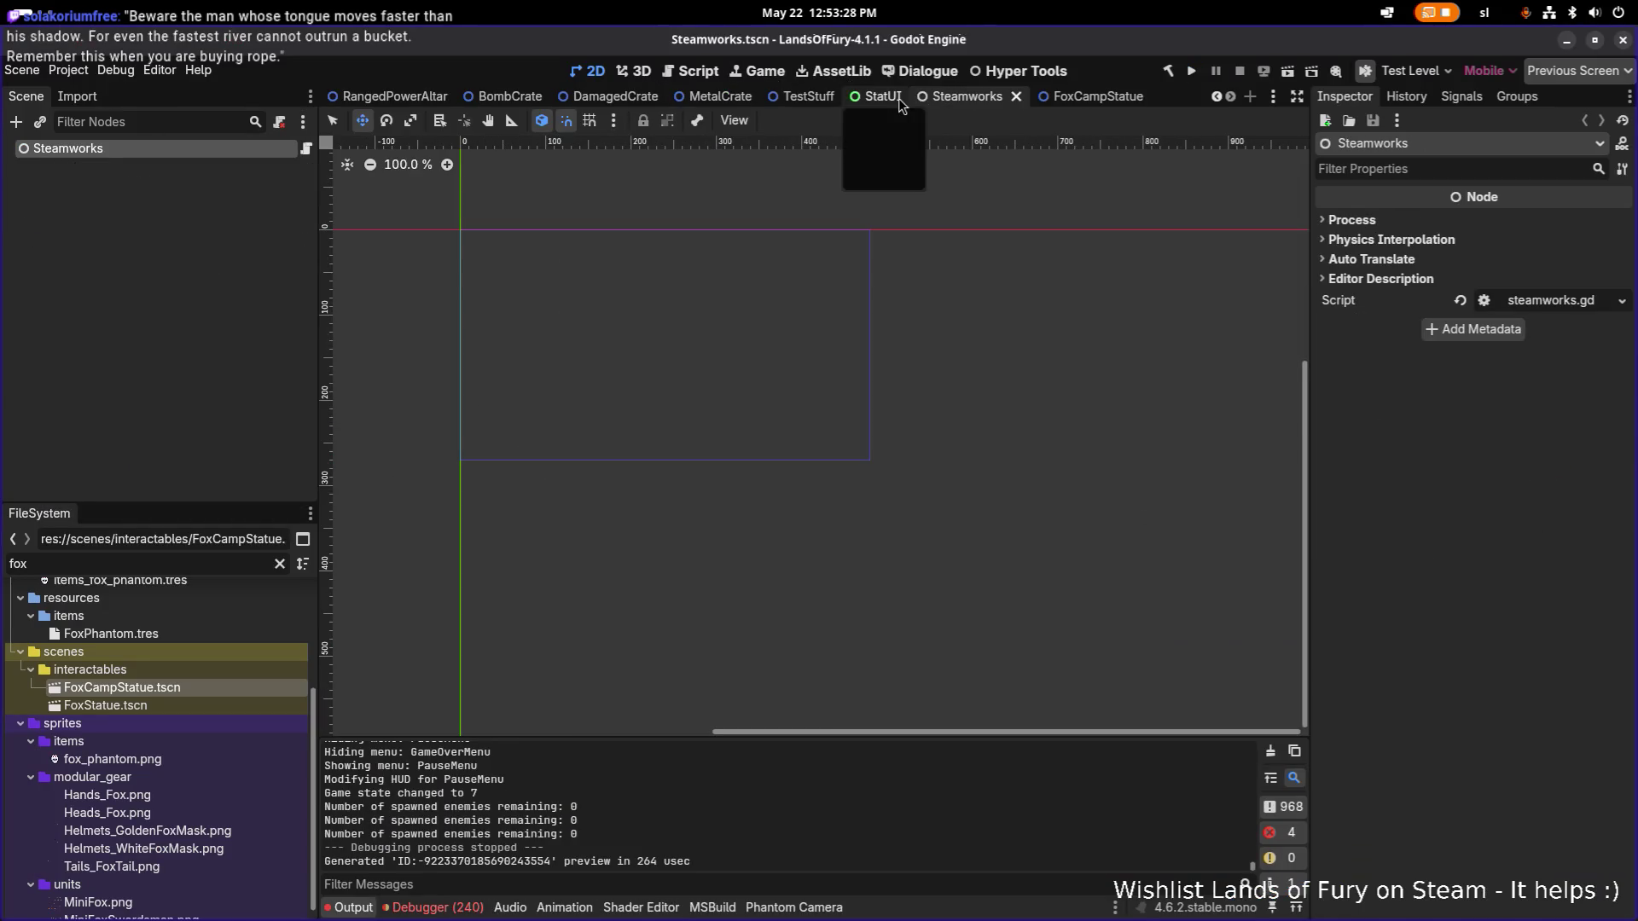
Open the TestLevel scene through the quick scene picker with 'test'.
left_click(231, 258)
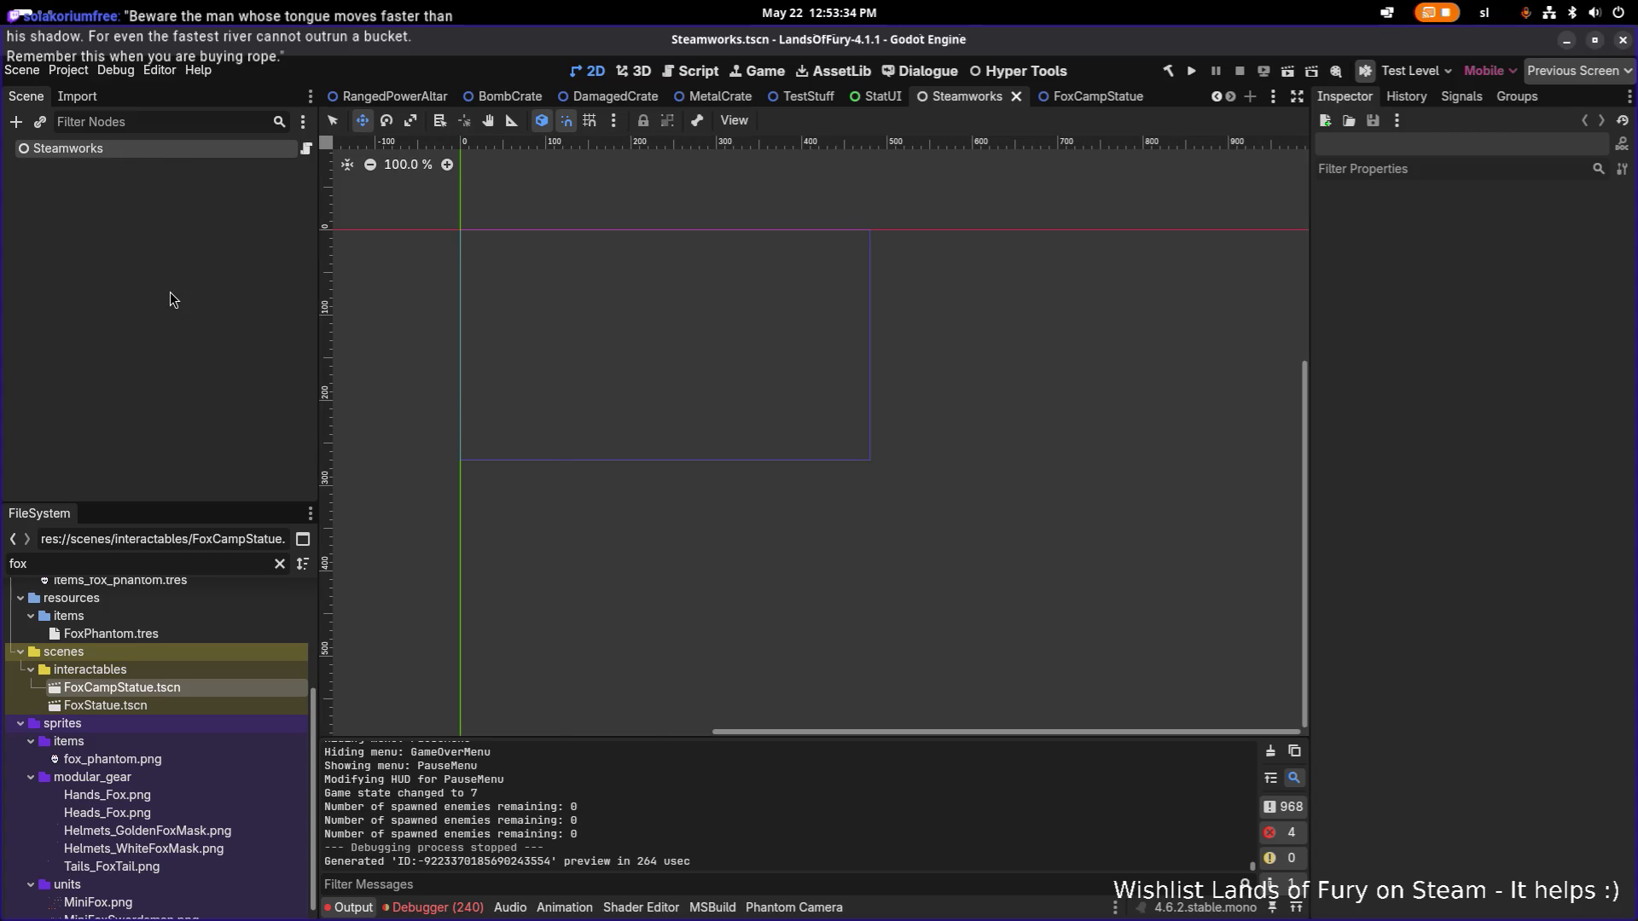
key("ctrl+shift+o")
type("test")
key("Return")
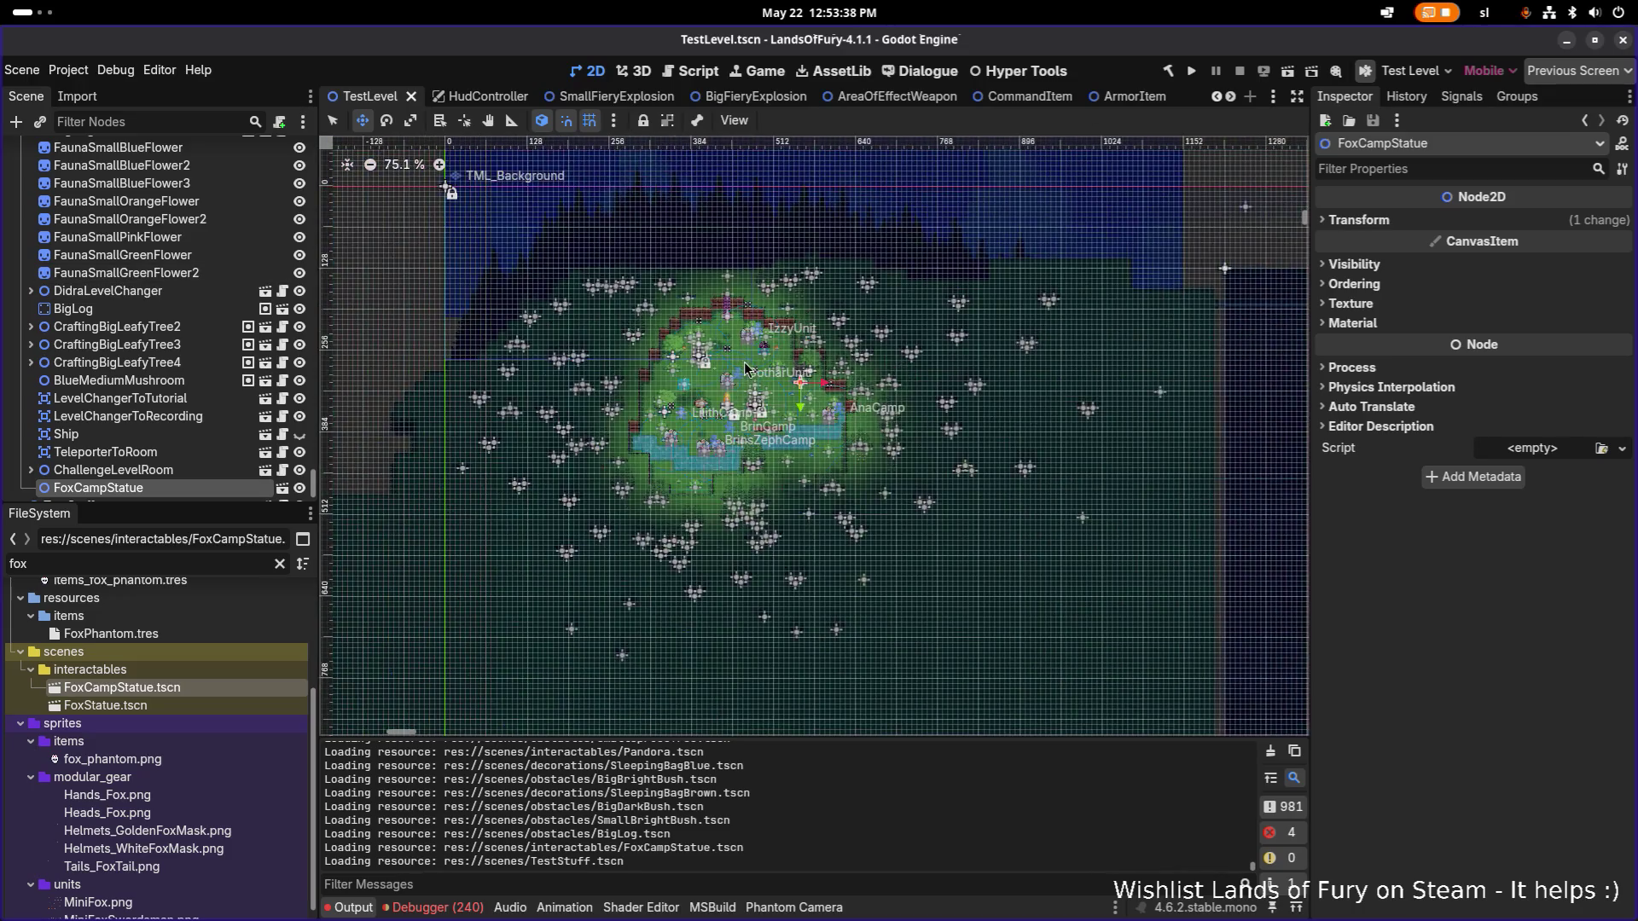
Make the Ship visible again and move it to the map's left edge at -320, 254.
scroll(745, 369, "down", 5)
scroll(762, 512, "up", 3)
scroll(761, 589, "up", 10)
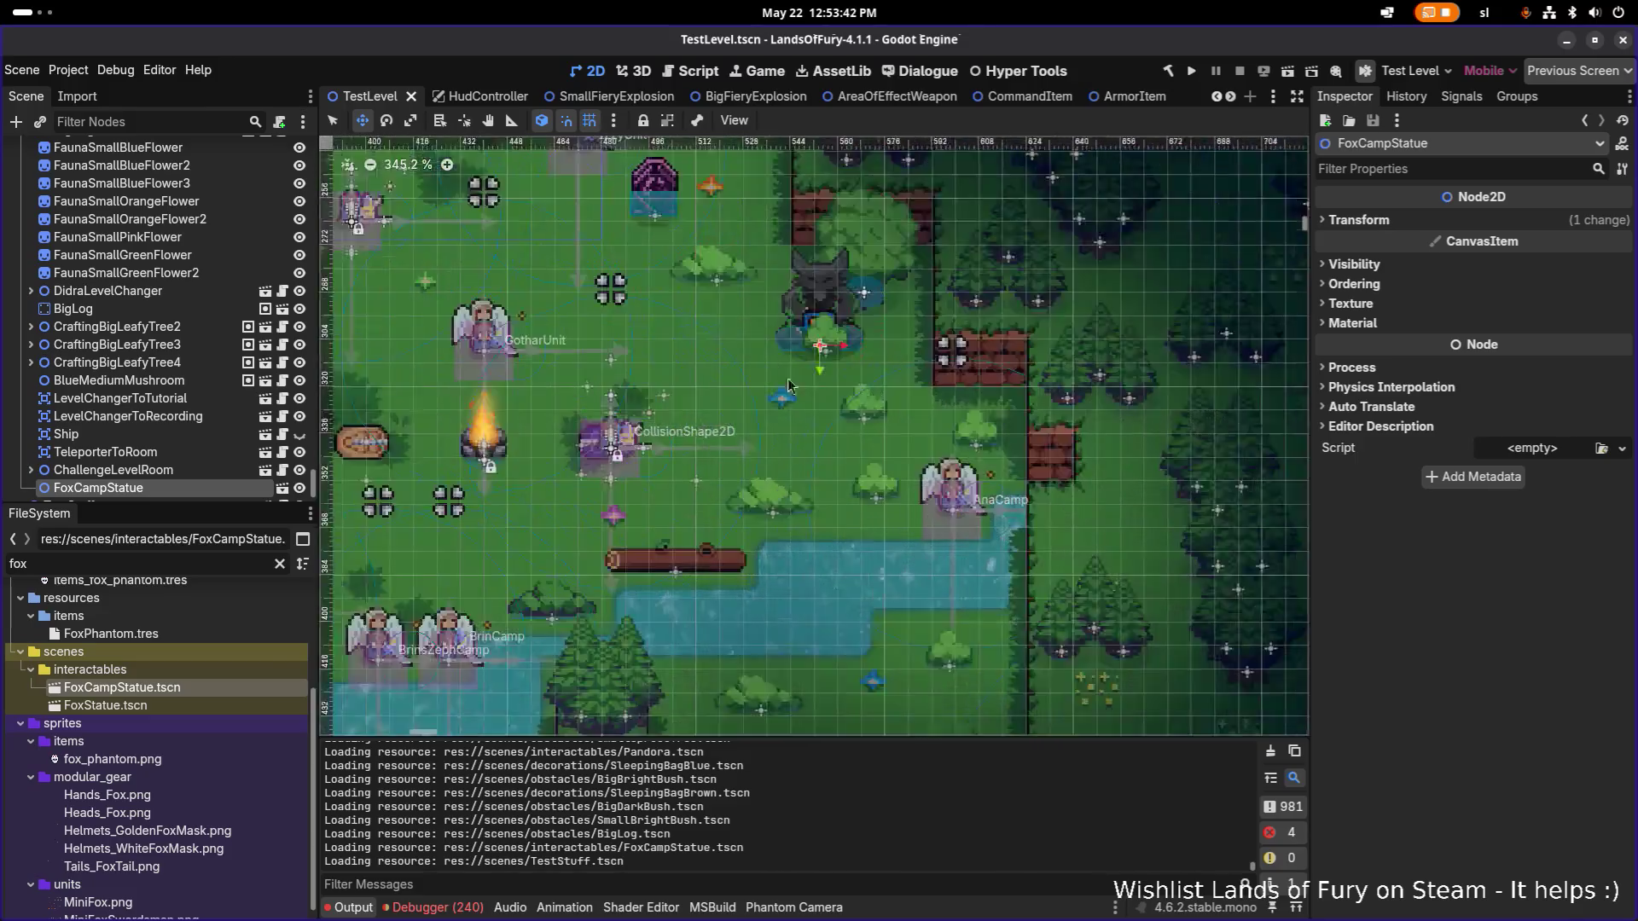
scroll(789, 386, "up", 1)
left_click(221, 434)
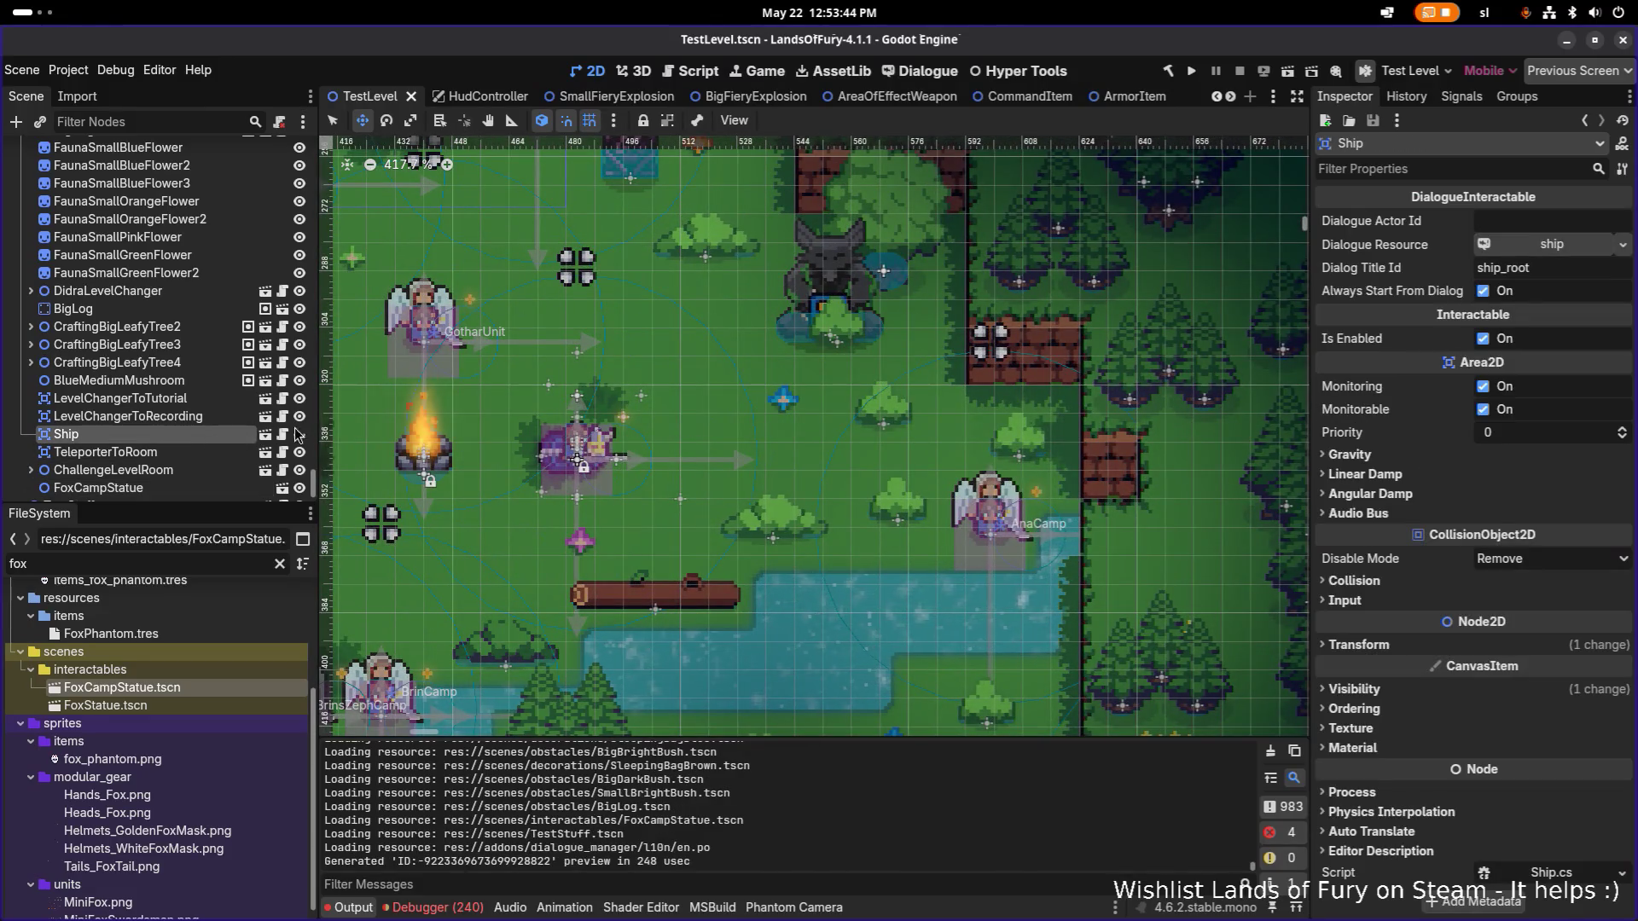
scroll(273, 438, "down", 2)
scroll(778, 399, "down", 12)
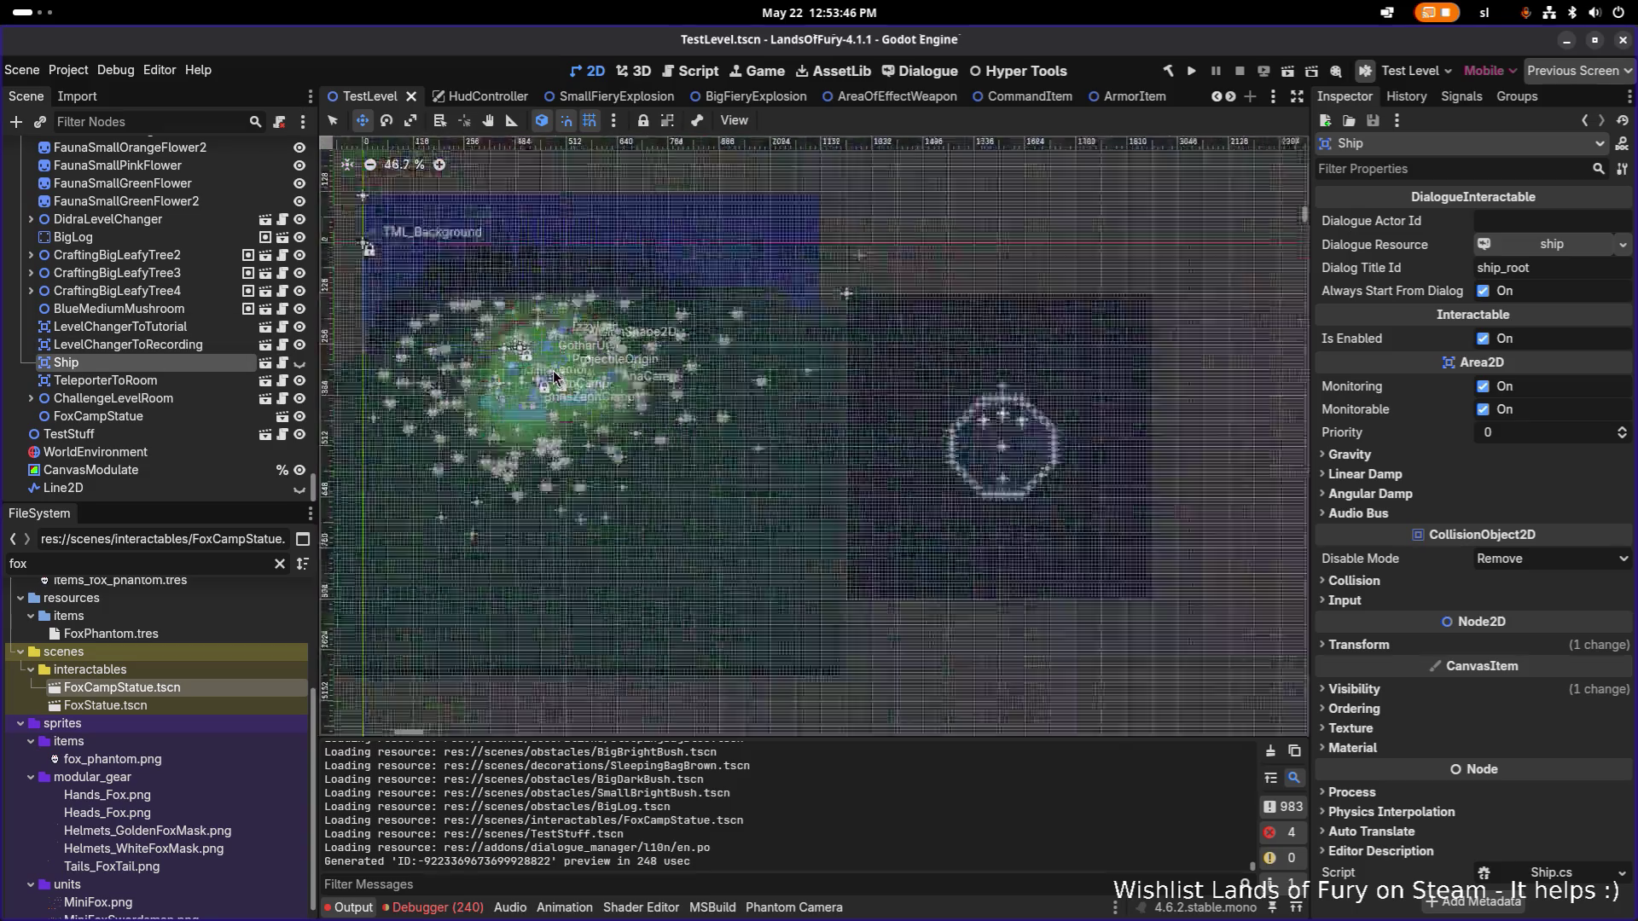
scroll(768, 399, "down", 5)
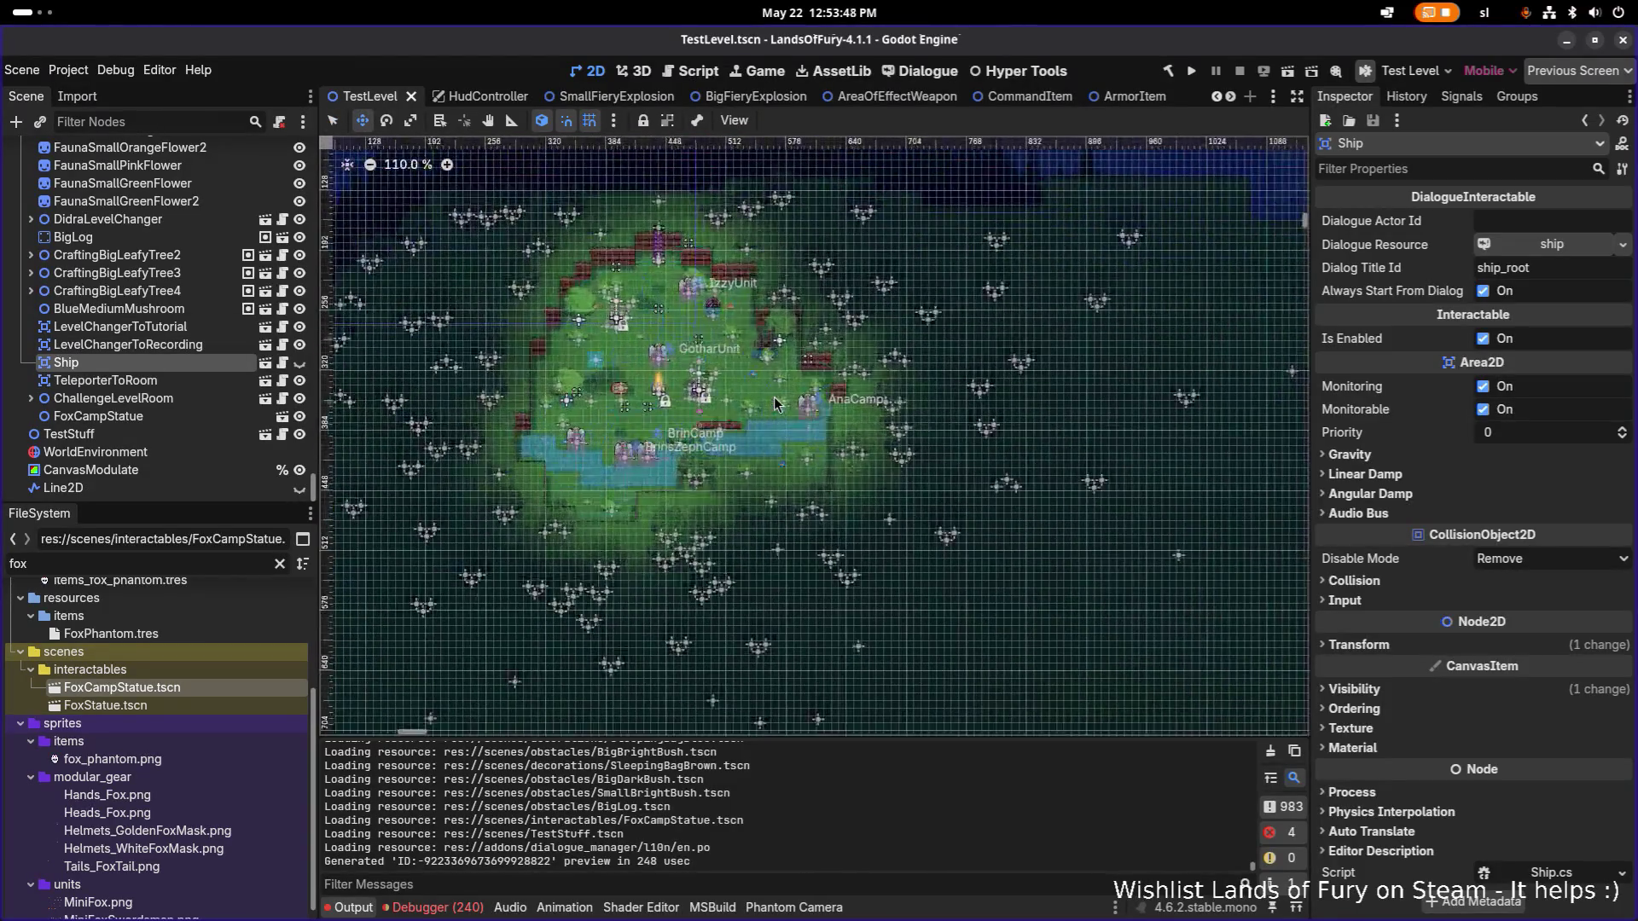
scroll(745, 401, "up", 9)
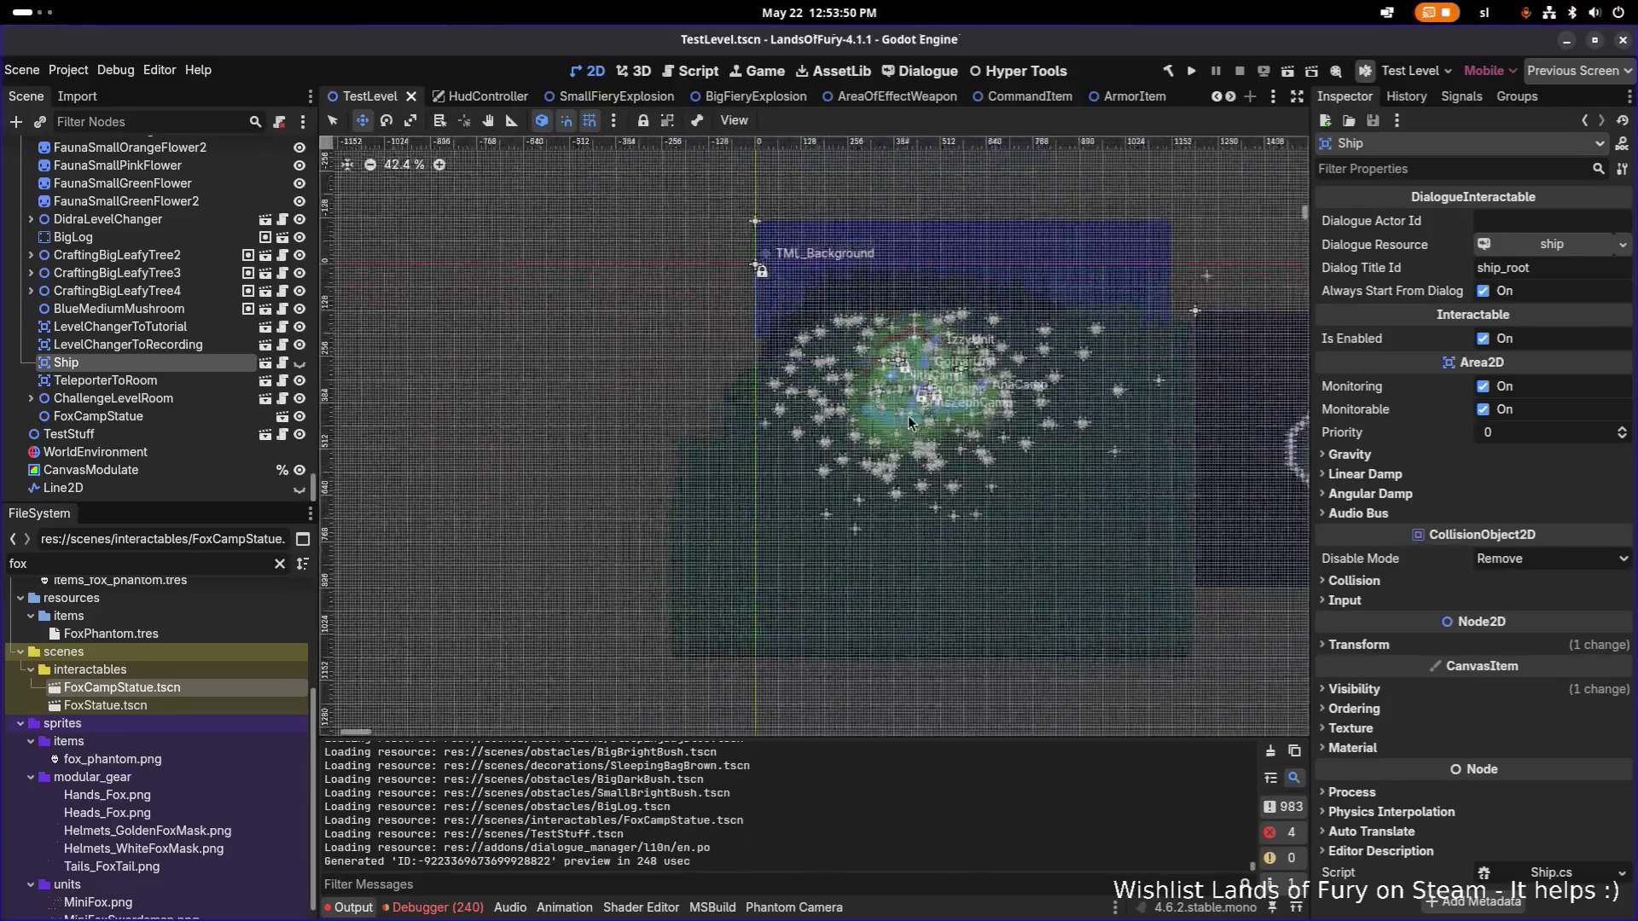
scroll(920, 421, "up", 2)
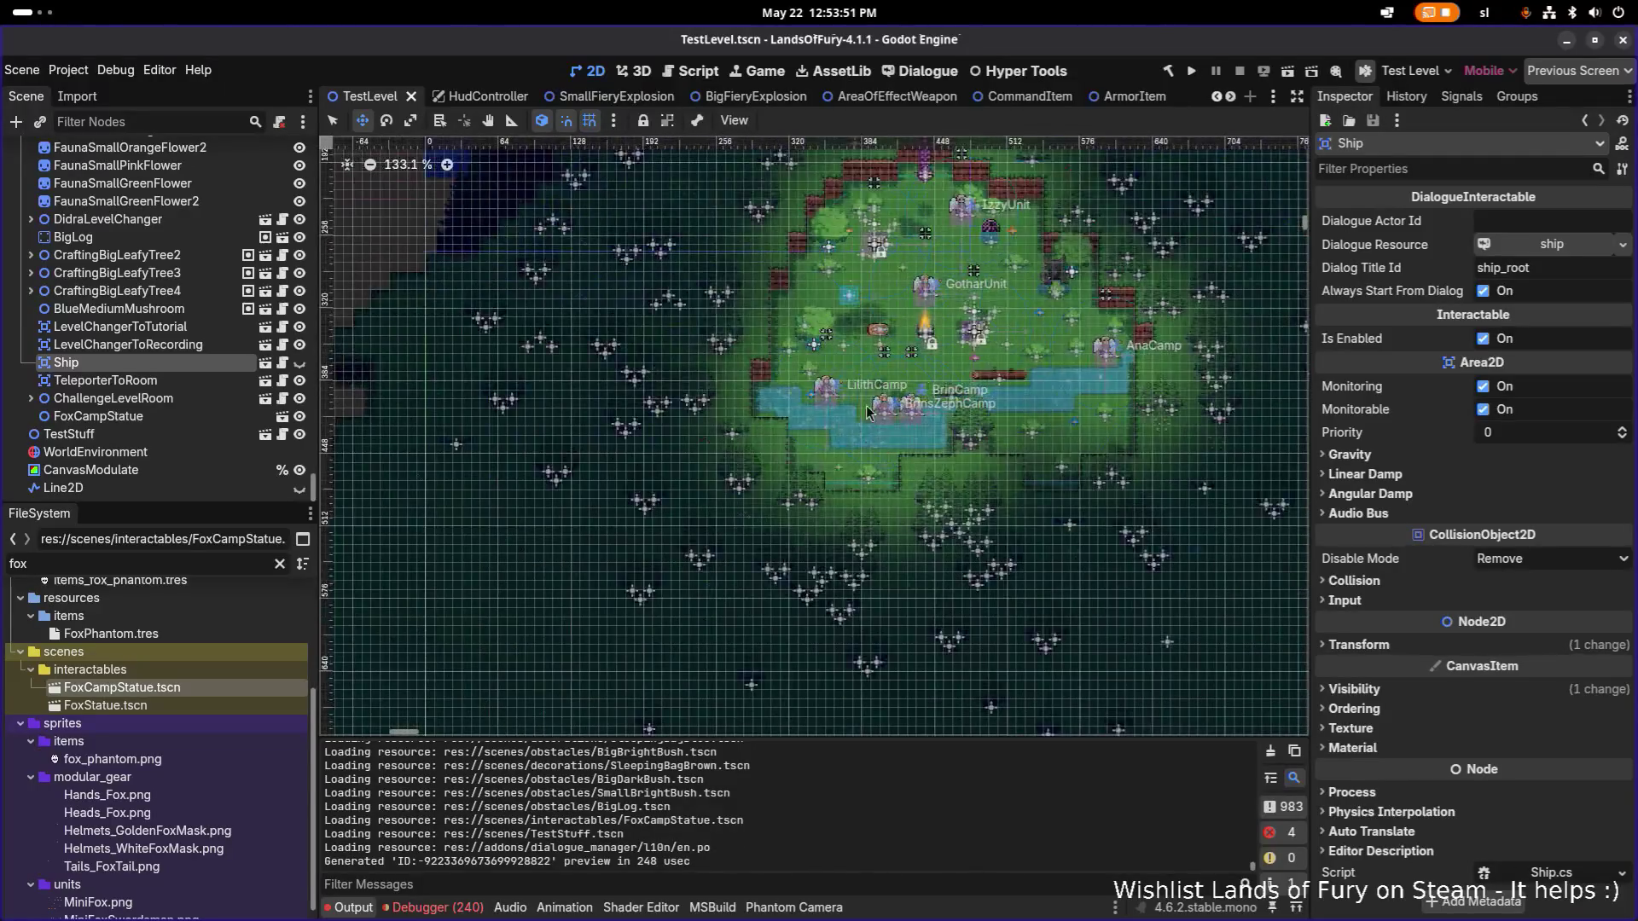
left_click(298, 362)
scroll(871, 388, "down", 2)
left_click_drag(966, 342, 373, 293)
scroll(885, 447, "up", 16)
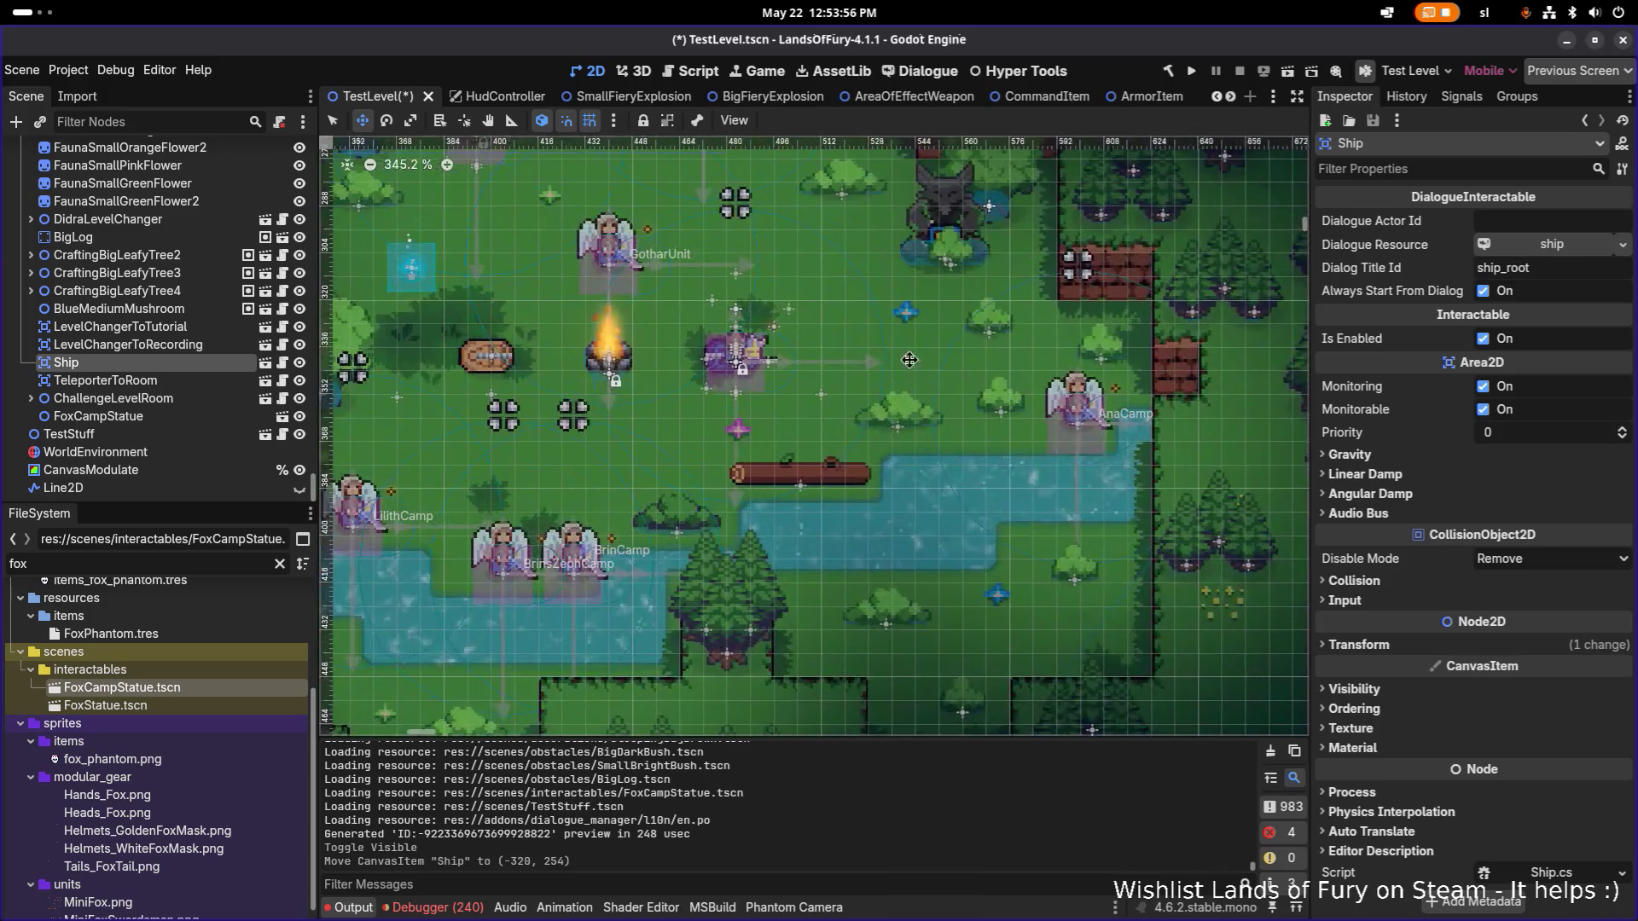
scroll(885, 448, "up", 3)
scroll(885, 447, "right", 2)
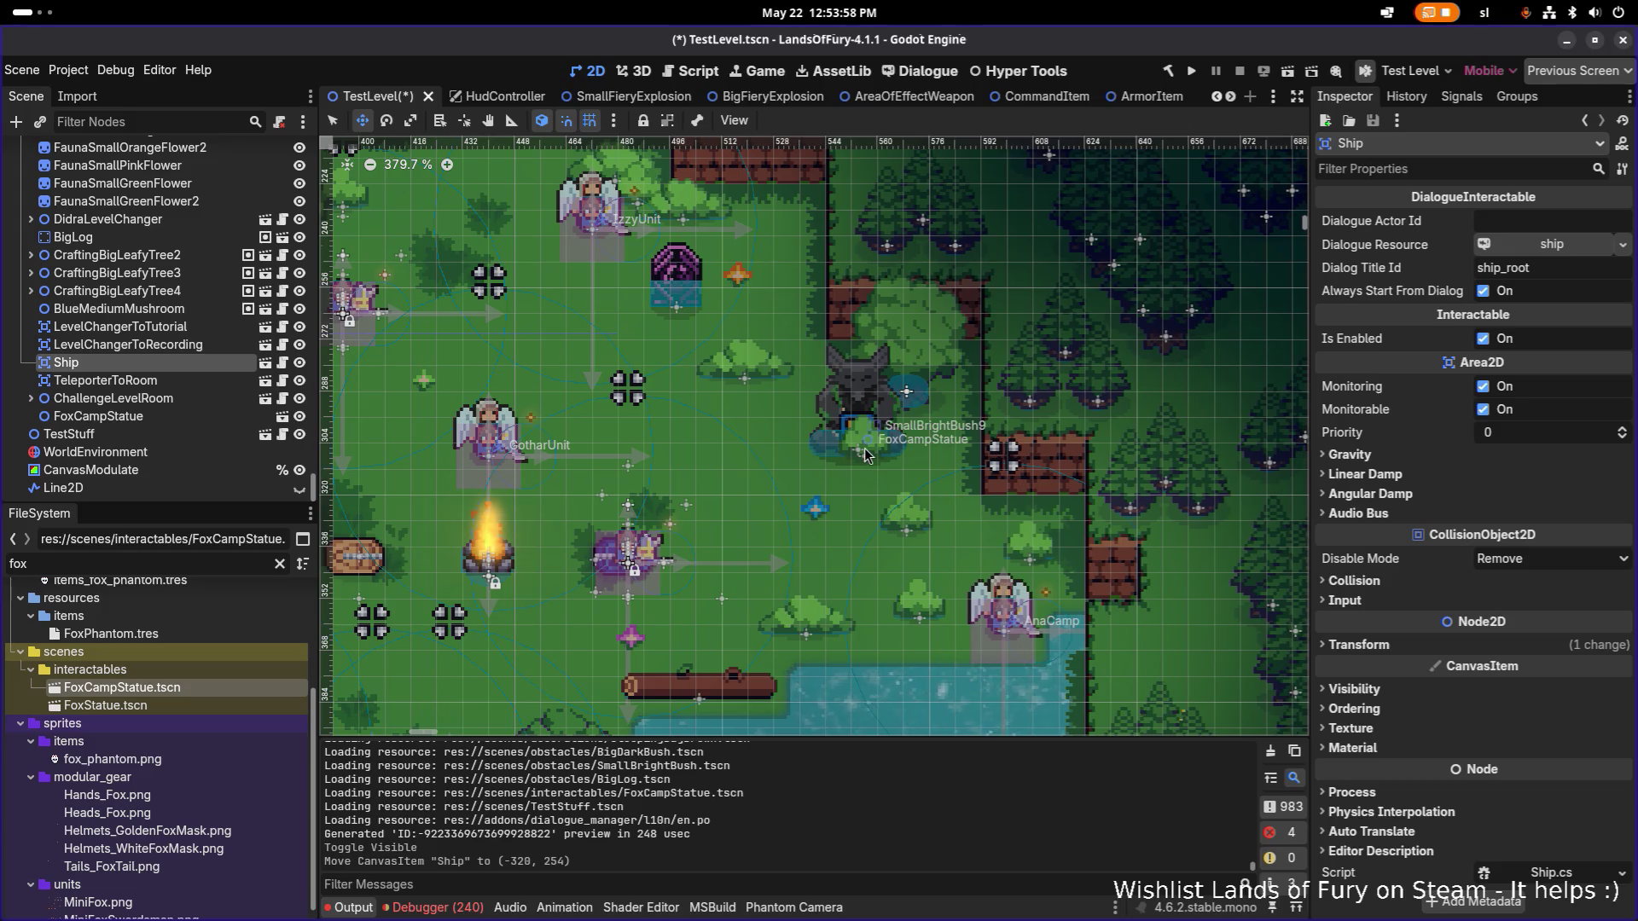
Filter the Scene tree for 'bush9' and move SmallBrightBush9 to -232, 80.
left_click(175, 121)
type("bush9")
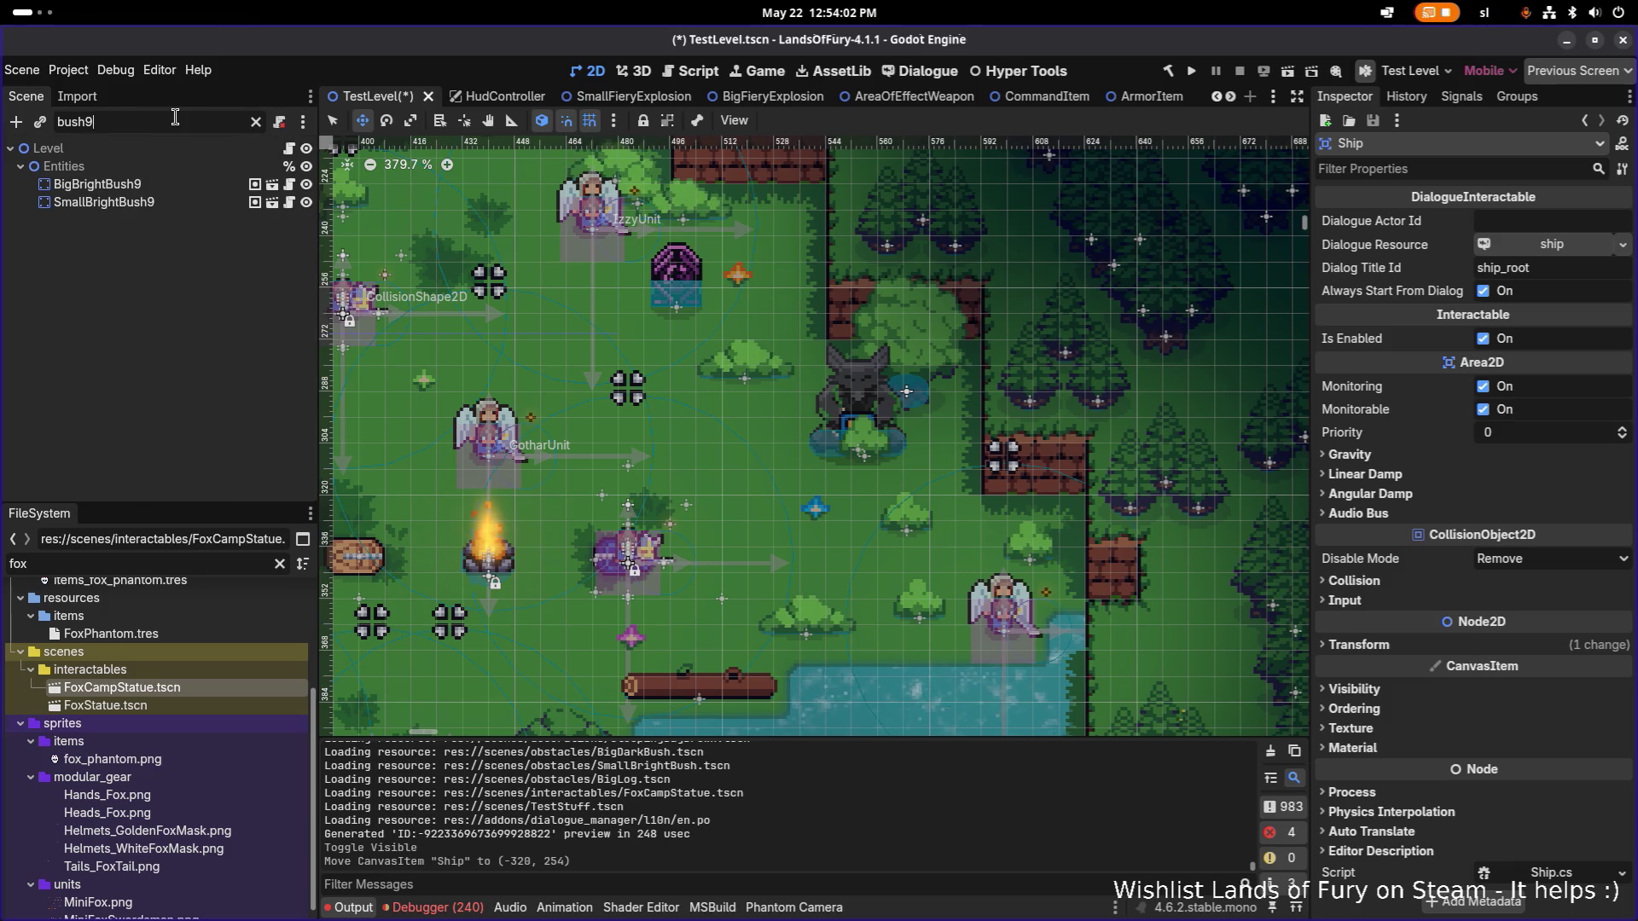
left_click(151, 185)
left_click(180, 207)
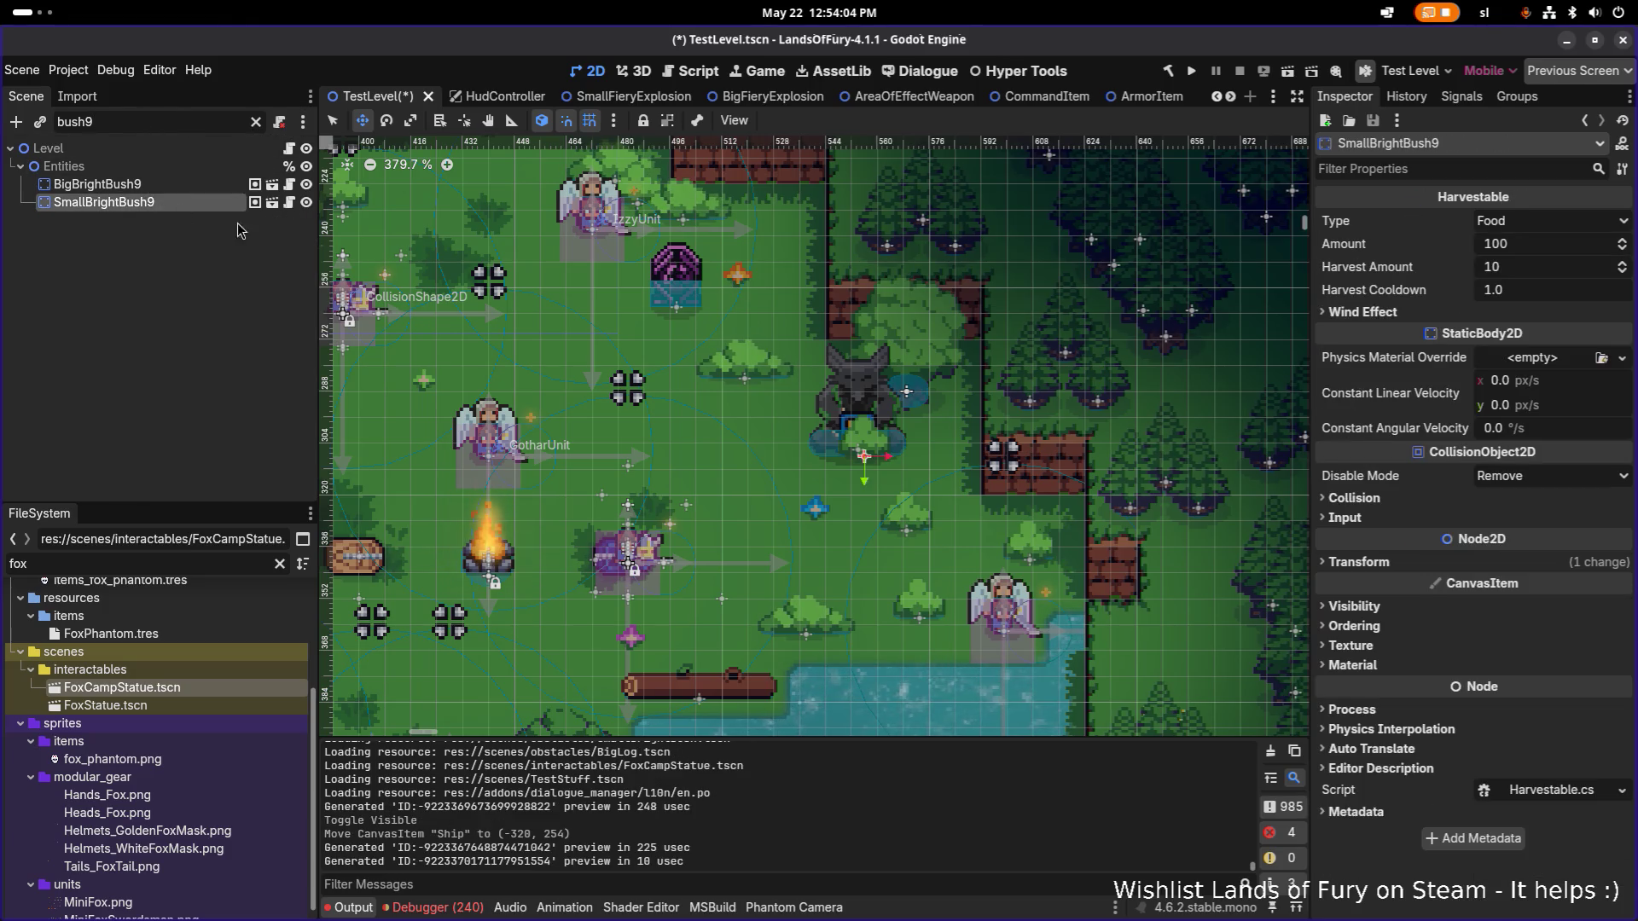
scroll(705, 388, "down", 9)
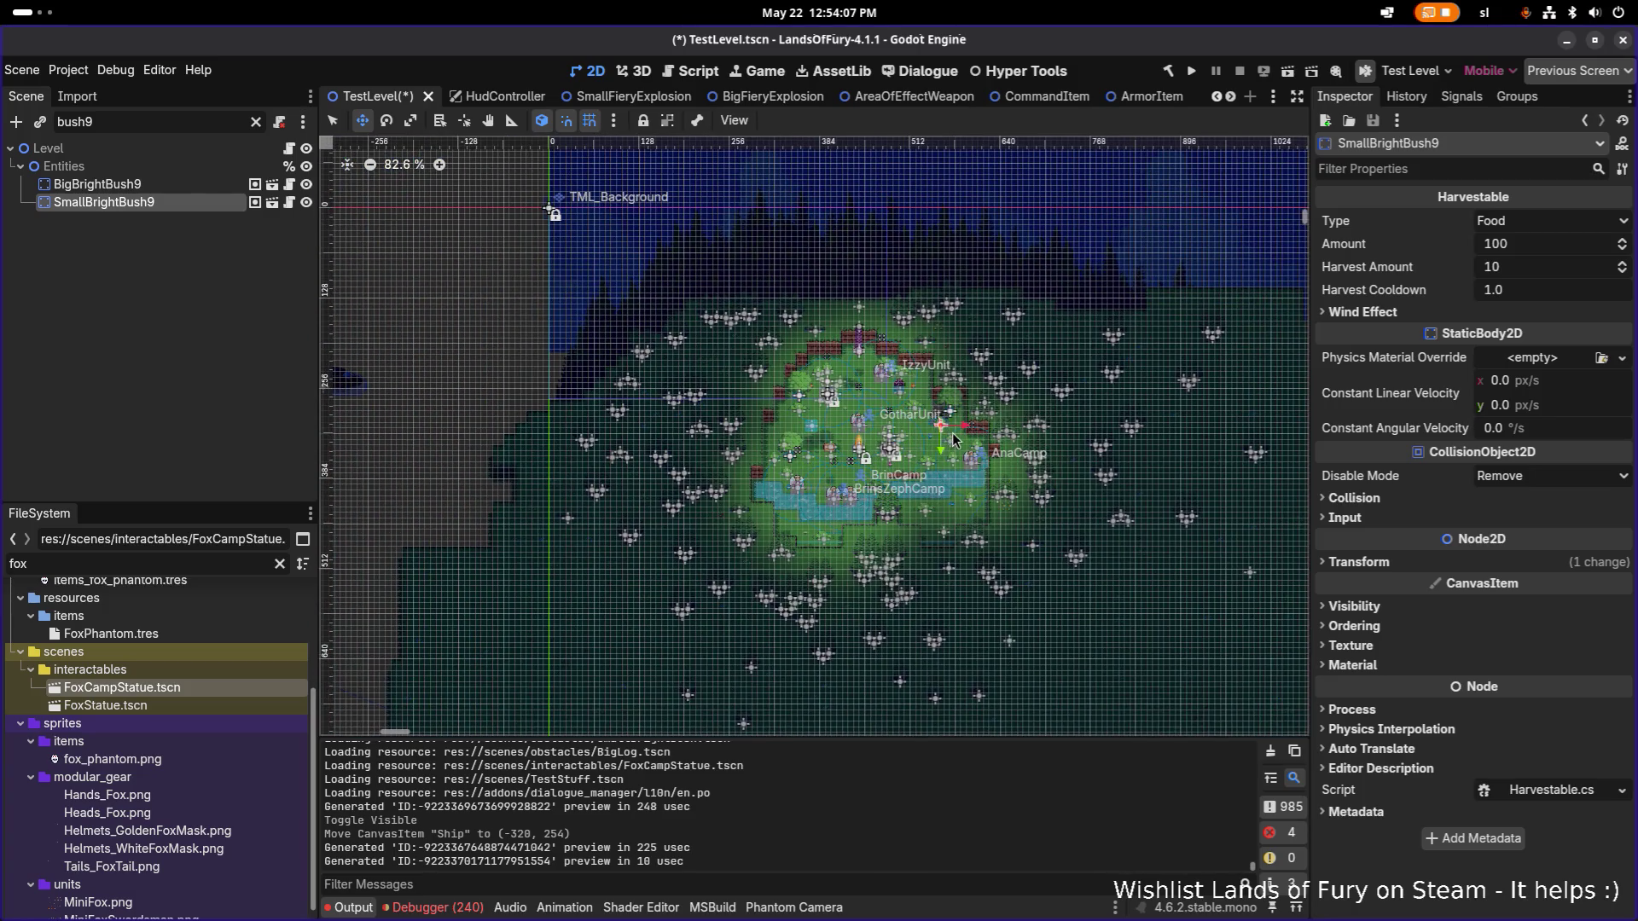
left_click_drag(954, 439, 951, 405)
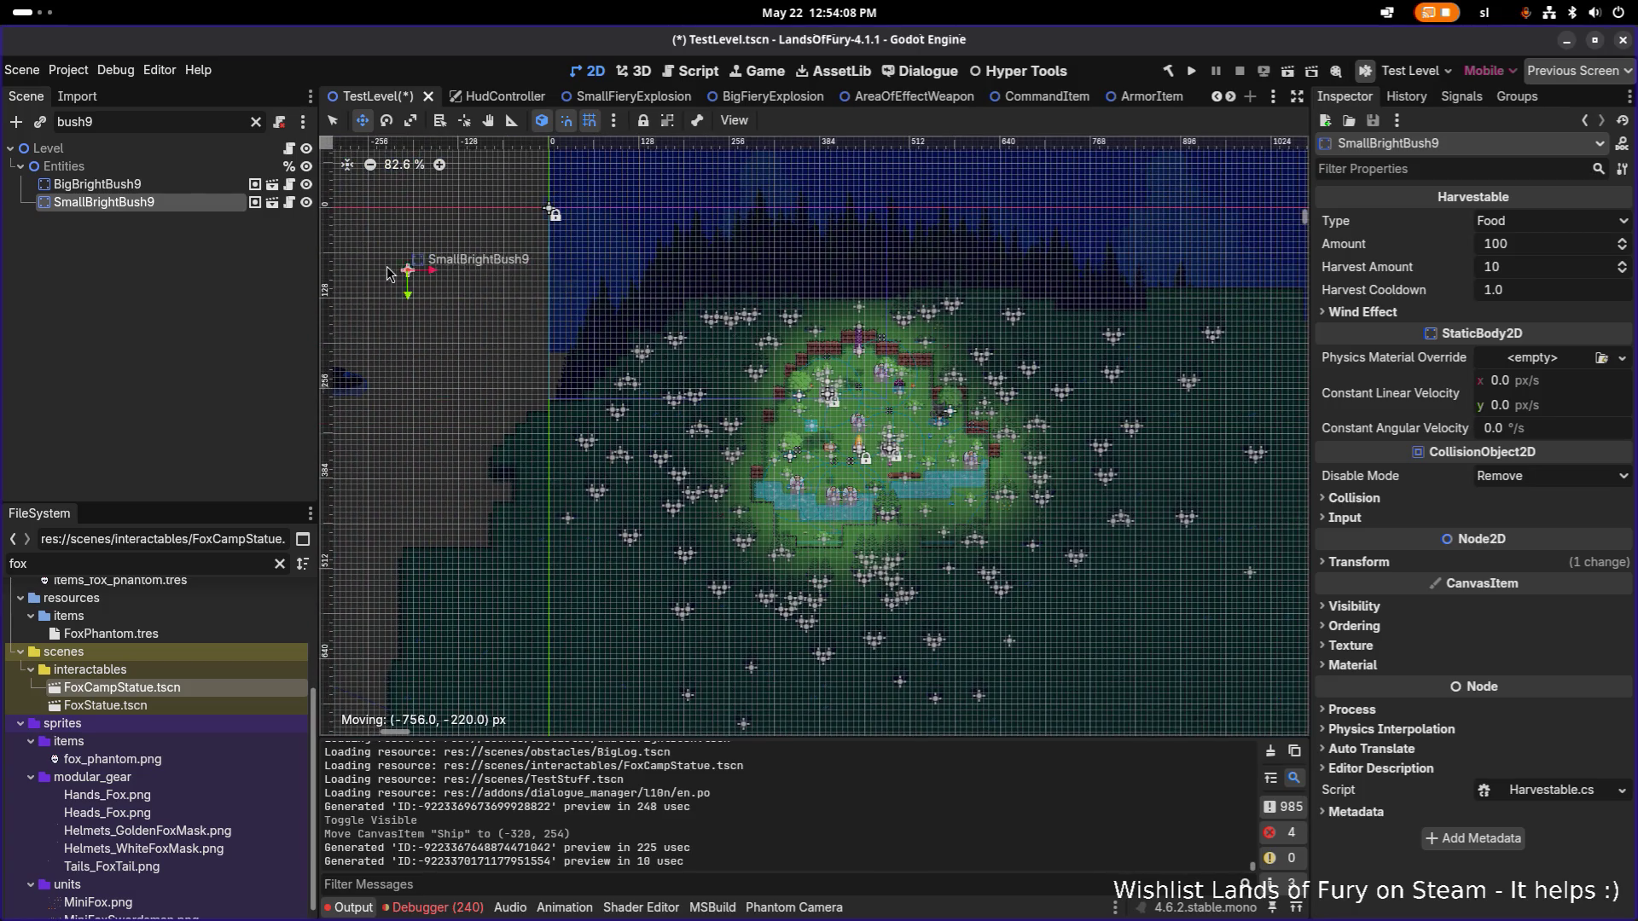
Bring the statue area into view and list the nodes overlapping the statue spot.
scroll(950, 405, "up", 9)
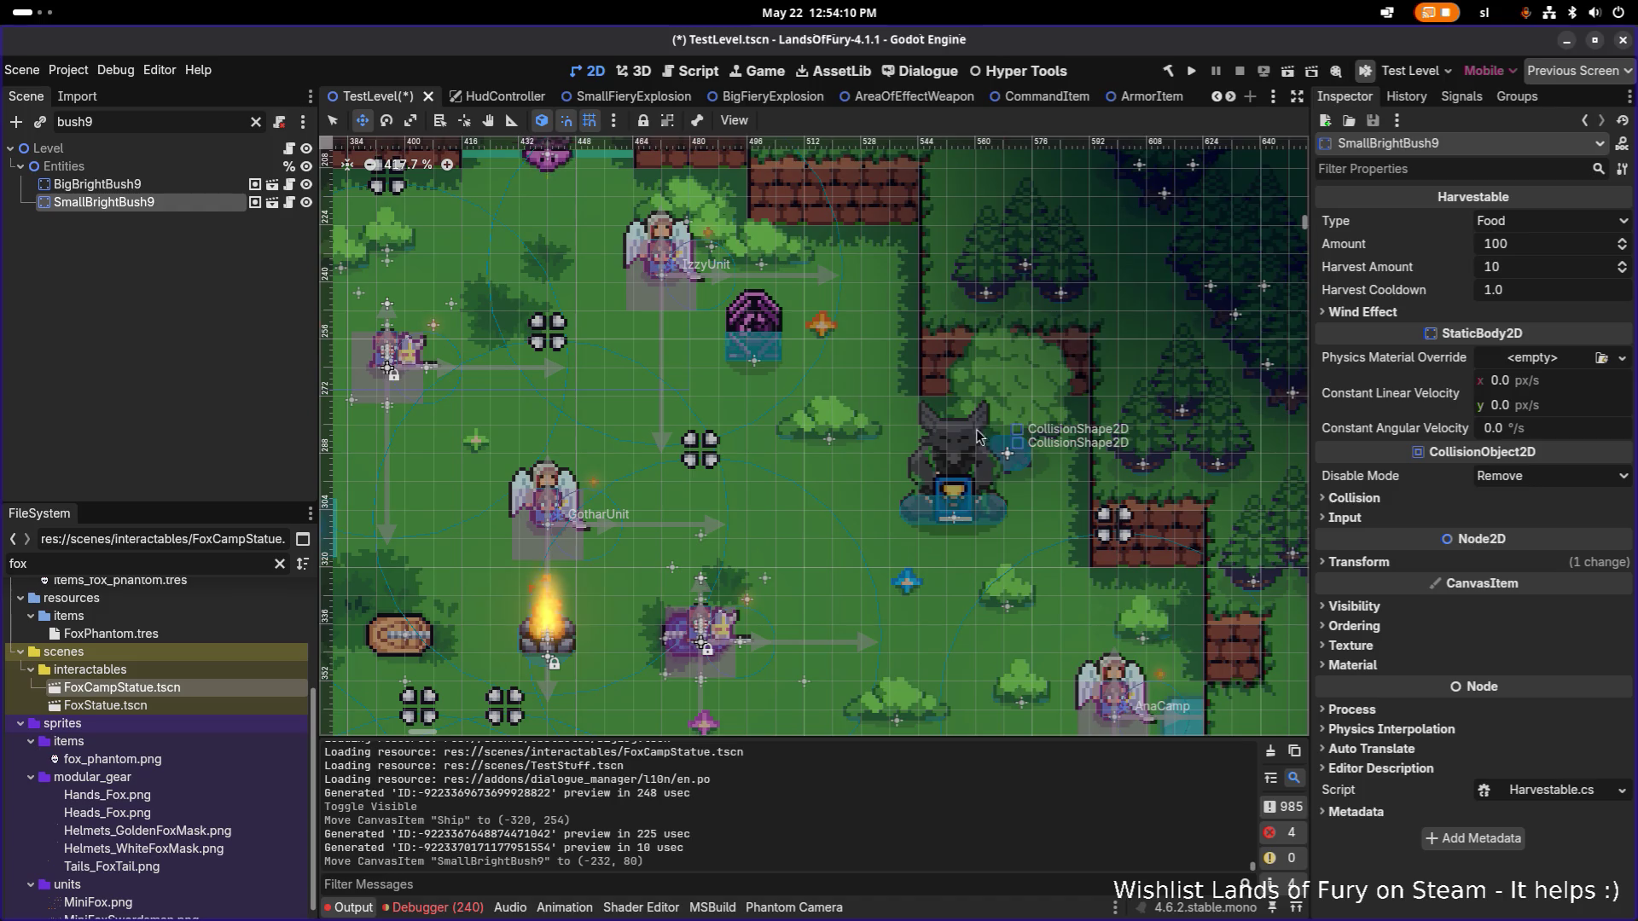
scroll(656, 410, "down", 8)
scroll(727, 418, "up", 7)
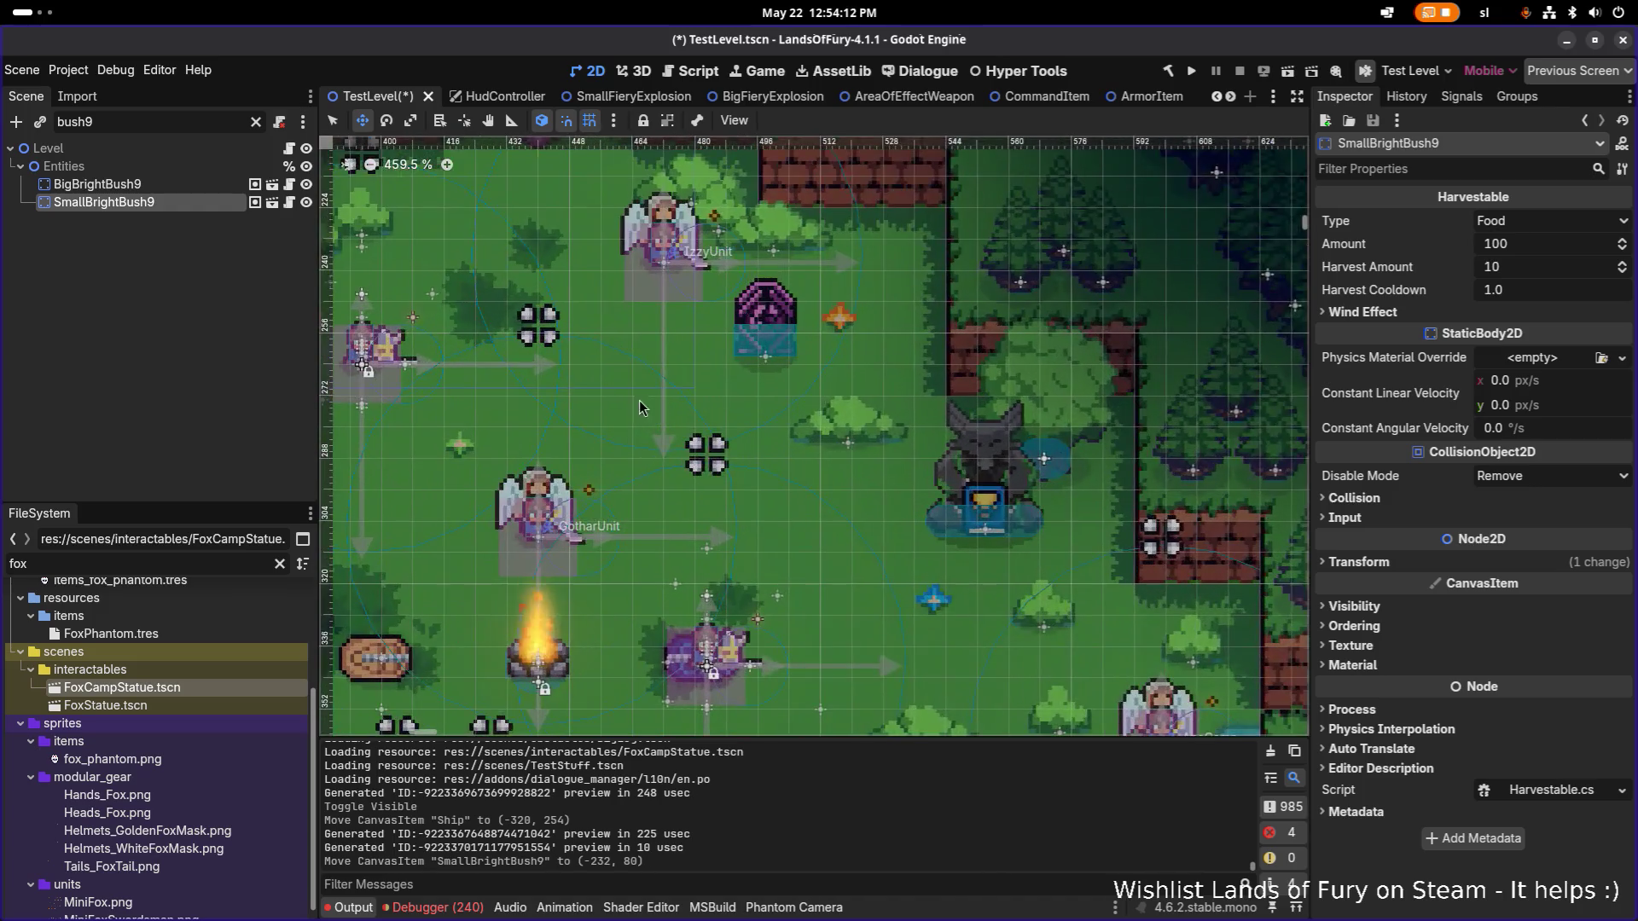
left_click_drag(728, 414, 813, 398)
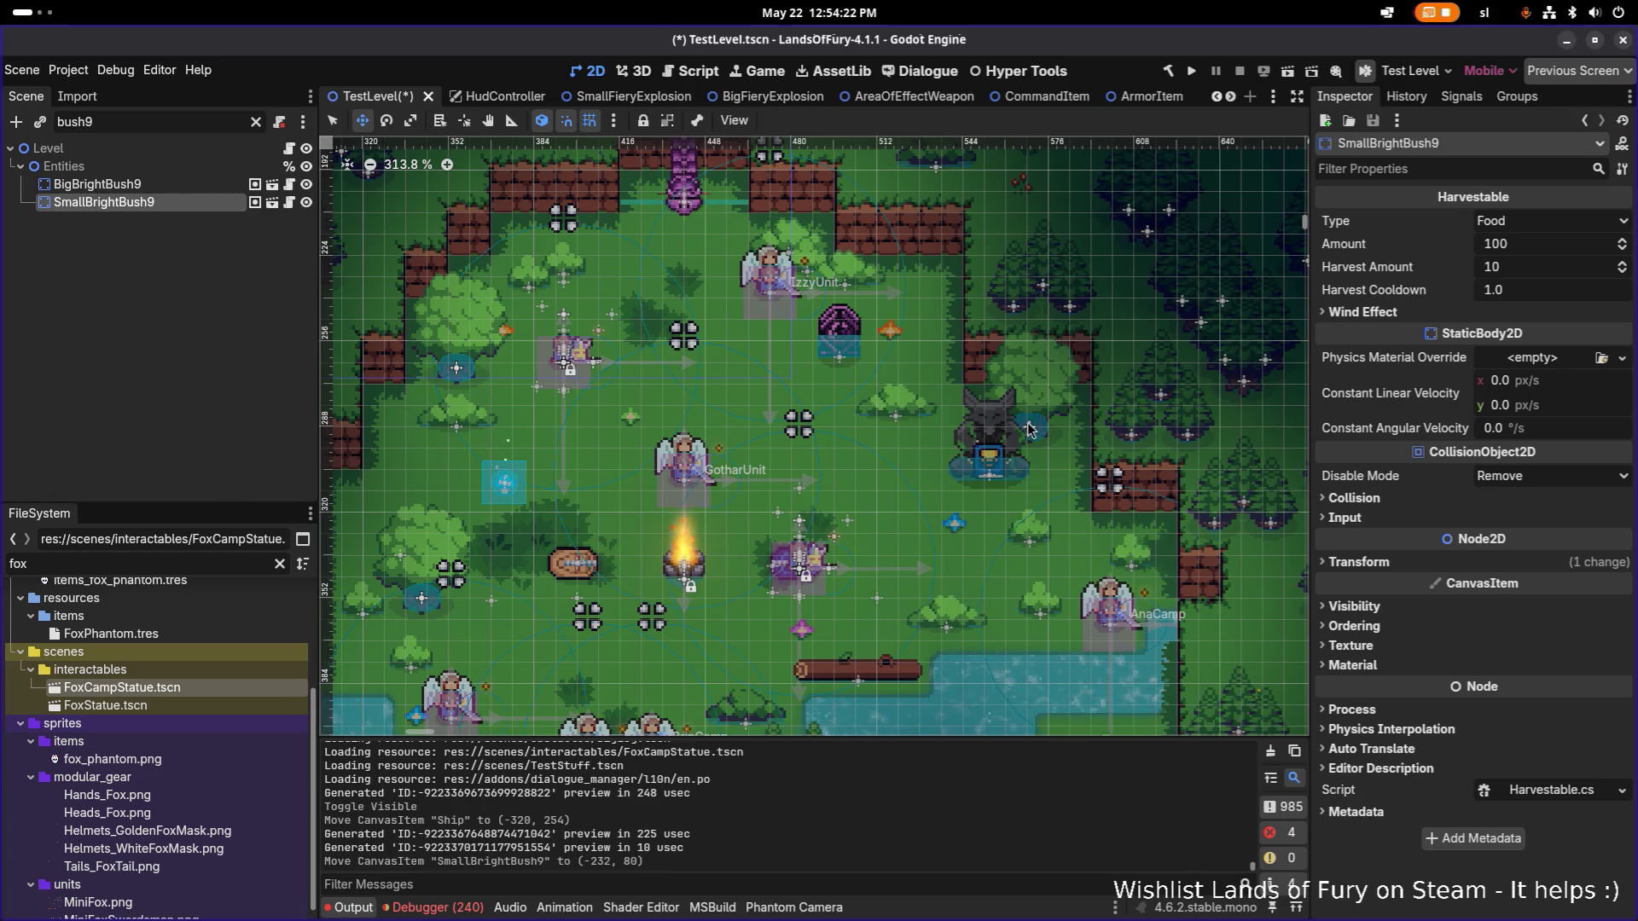
right_click(1030, 429)
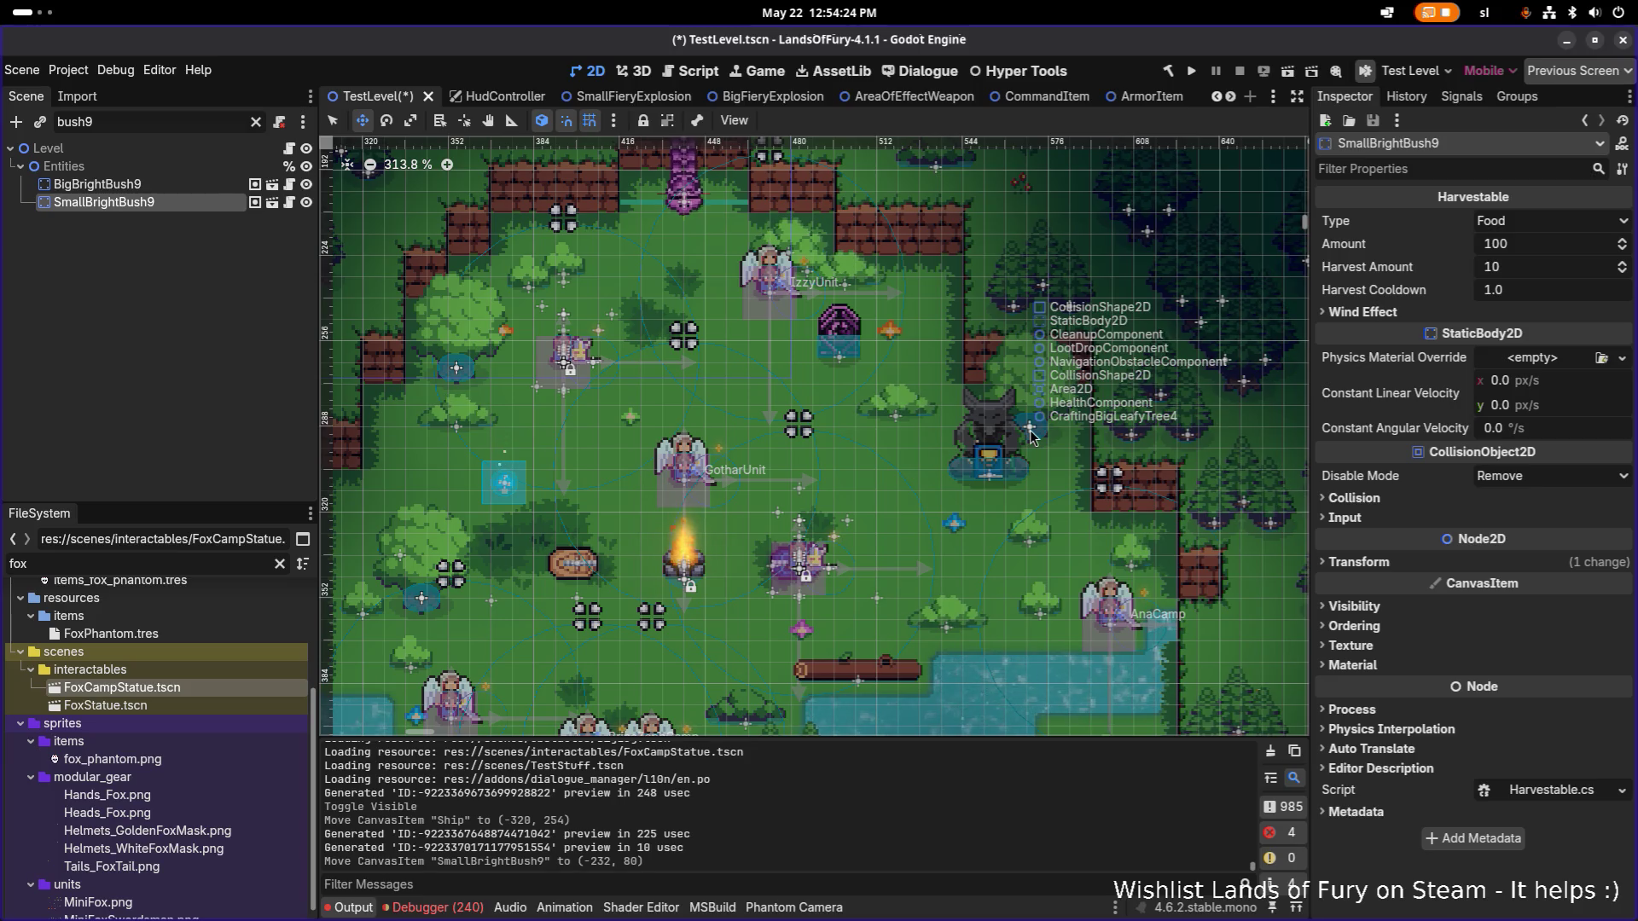
left_click(195, 126)
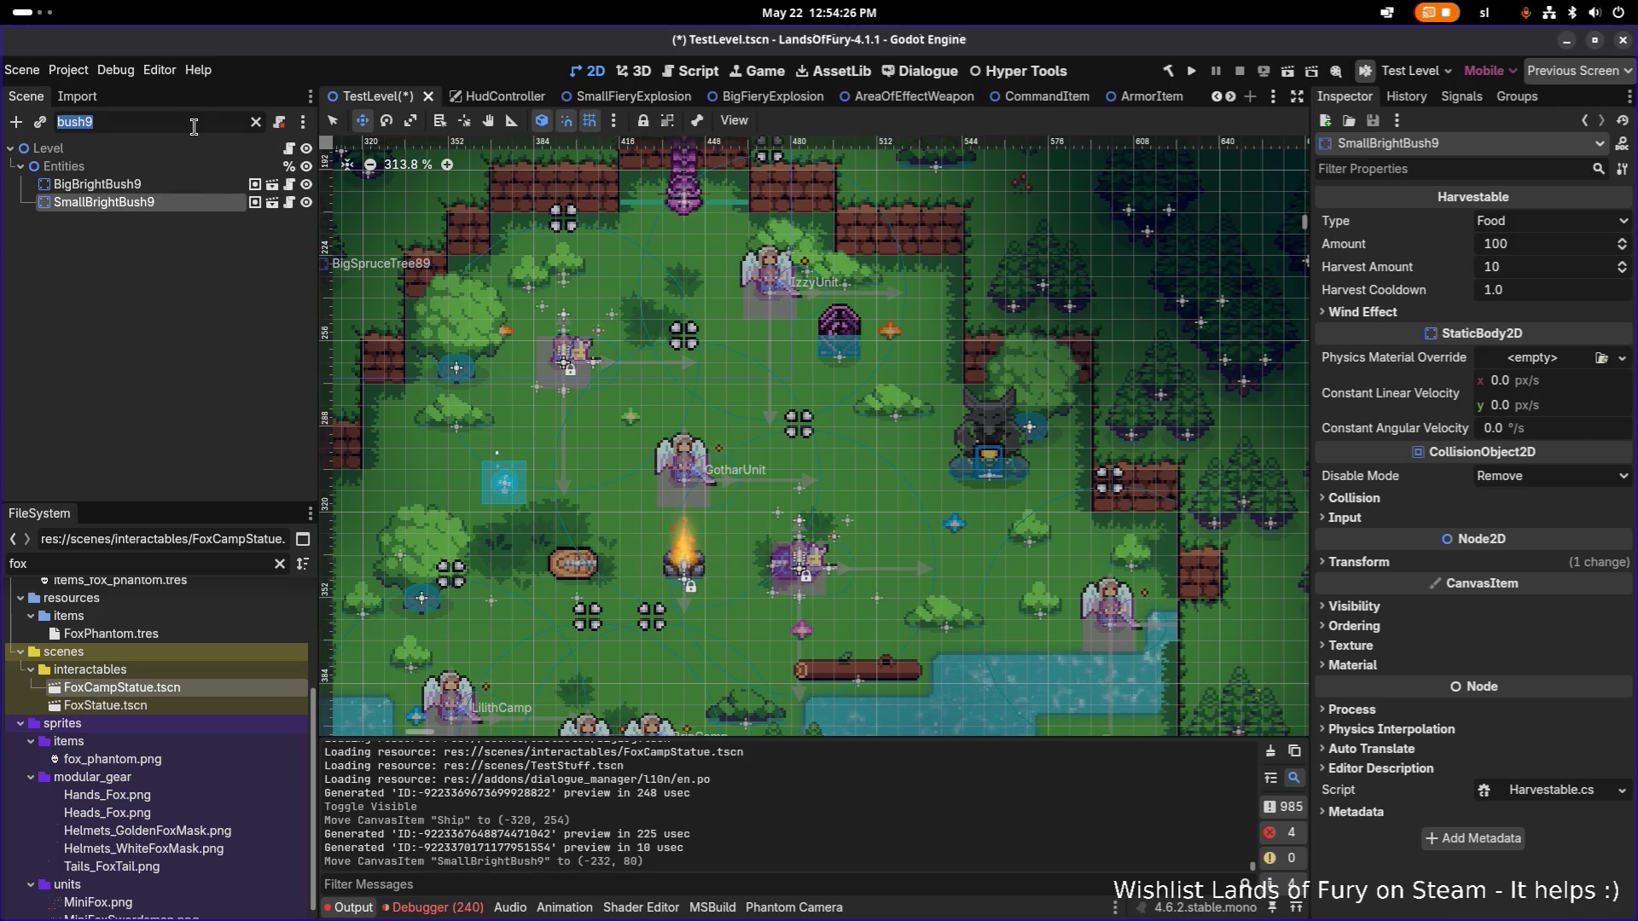
Filter for 'bigleafy' and move CraftingBigLeafyTree4 to -360, 154 at the level's upper left.
type("bigleafy")
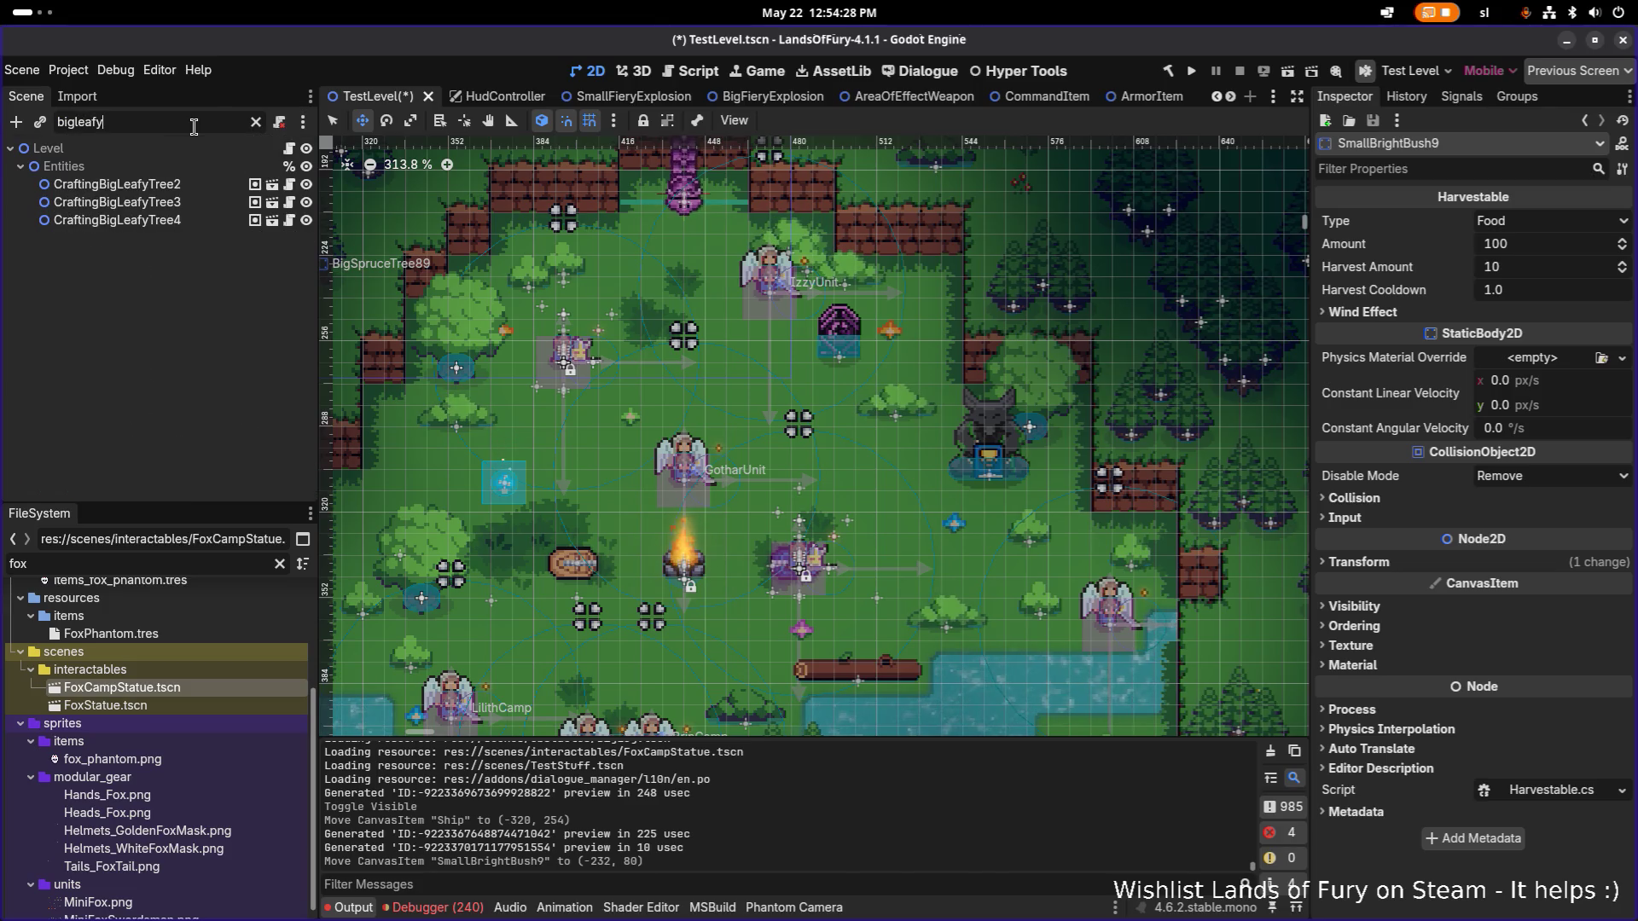
left_click(117, 221)
scroll(1098, 416, "down", 6)
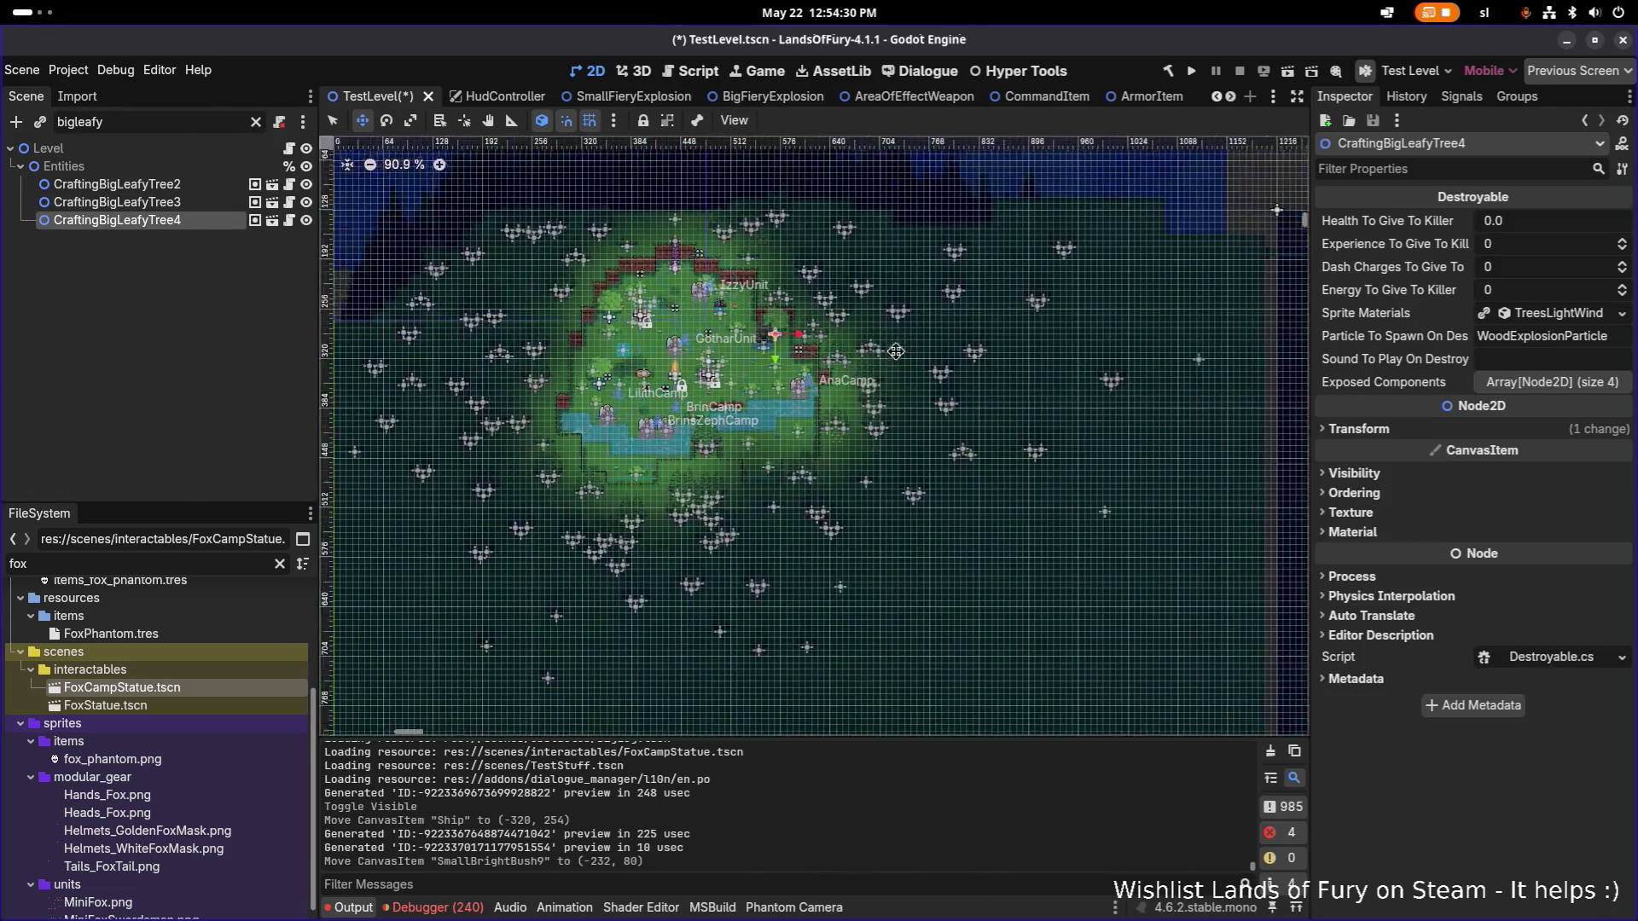
key("w")
mouse_move(1098, 416)
left_mouse_down()
mouse_move(1194, 337)
mouse_move(478, 264)
mouse_move(441, 317)
left_mouse_up()
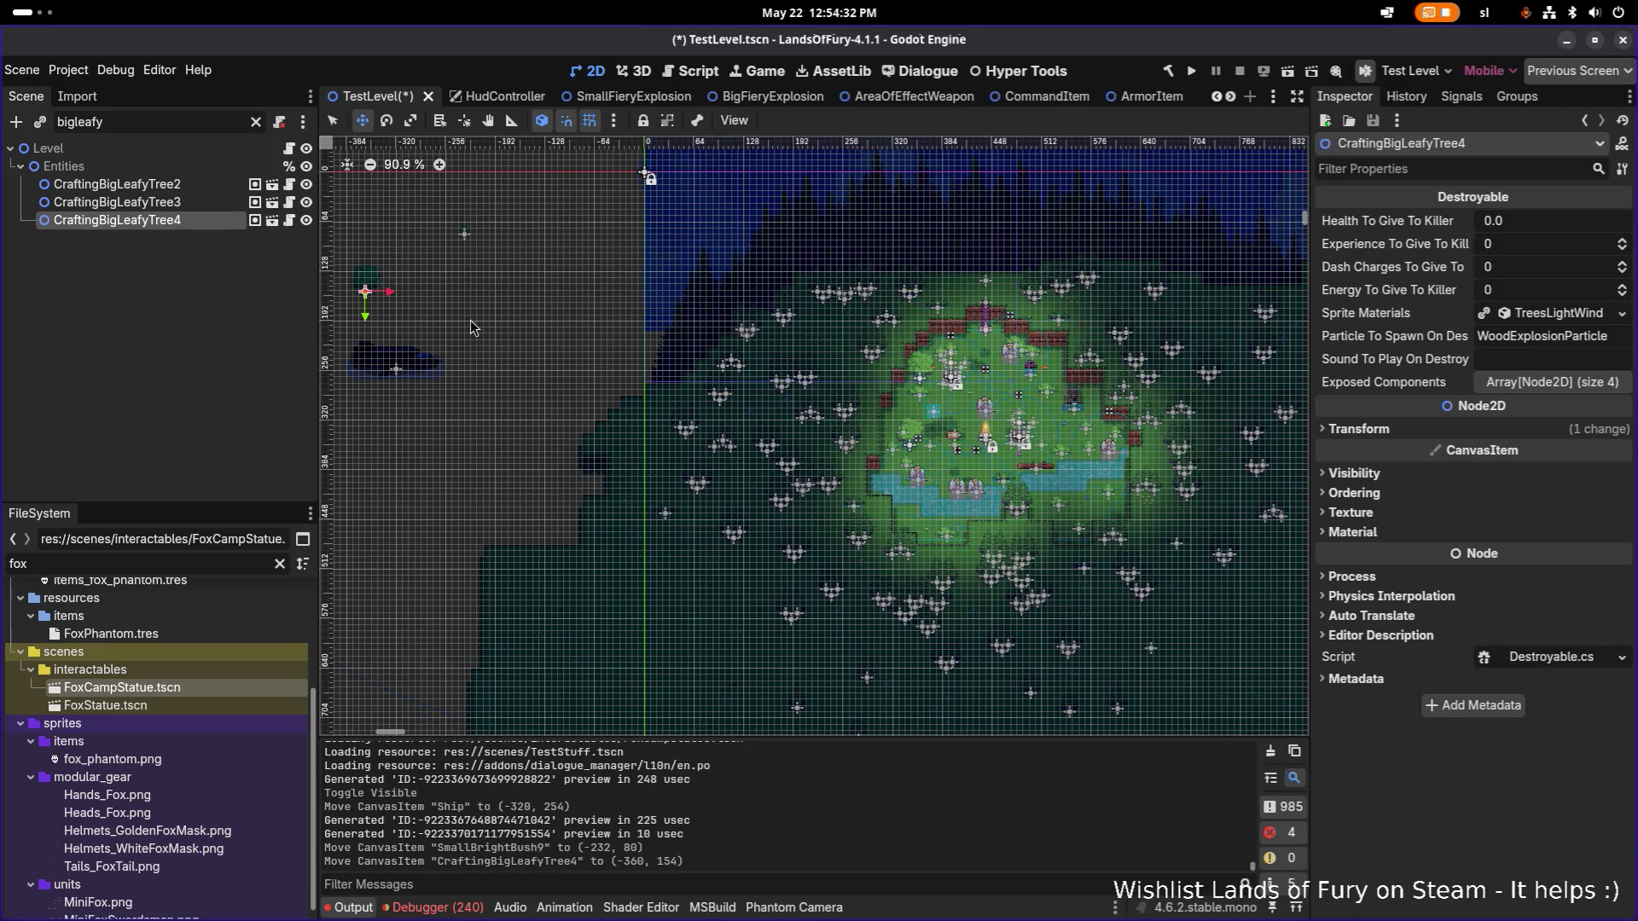
scroll(730, 385, "up", 6)
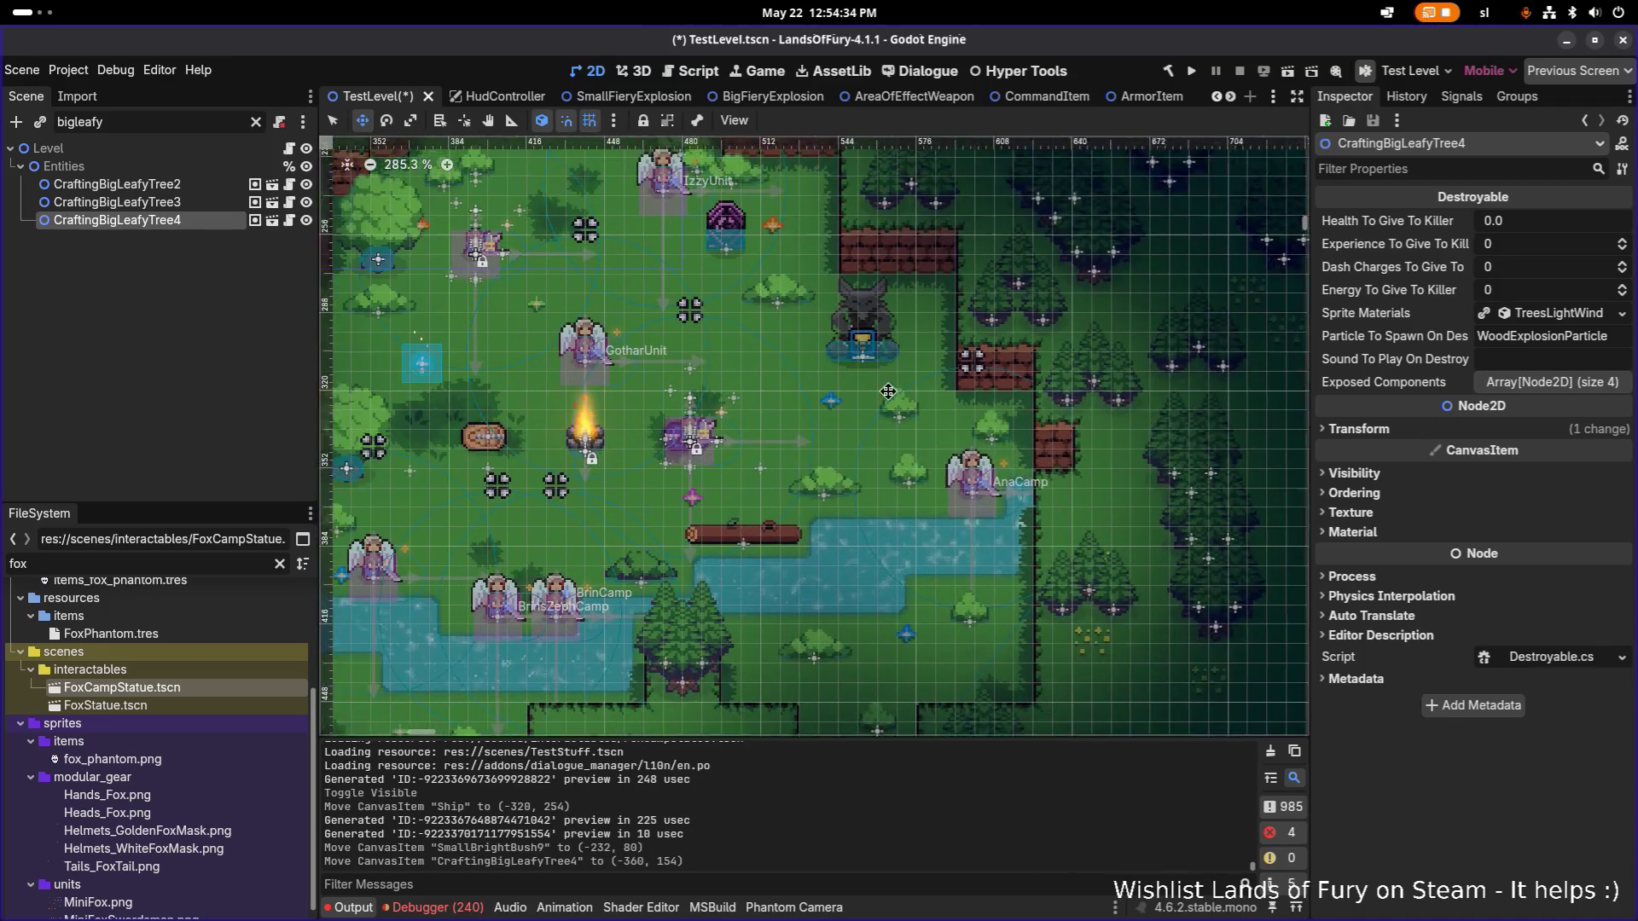
Clear the Scene dock filter and select FoxCampStatue.
left_click(256, 122)
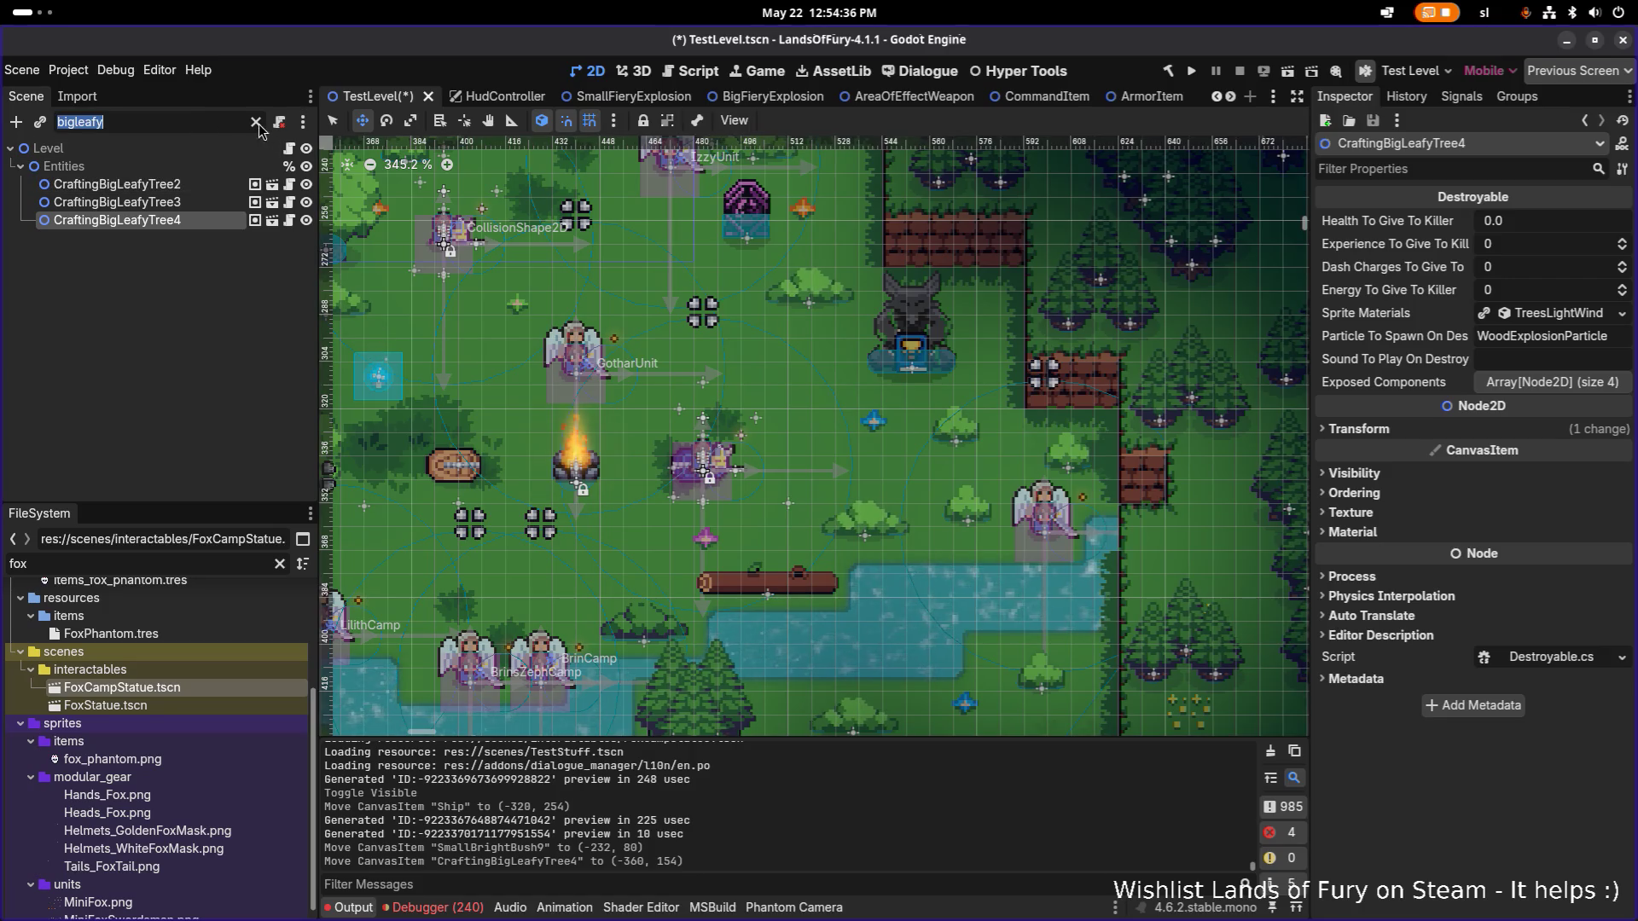
scroll(205, 375, "down", 5)
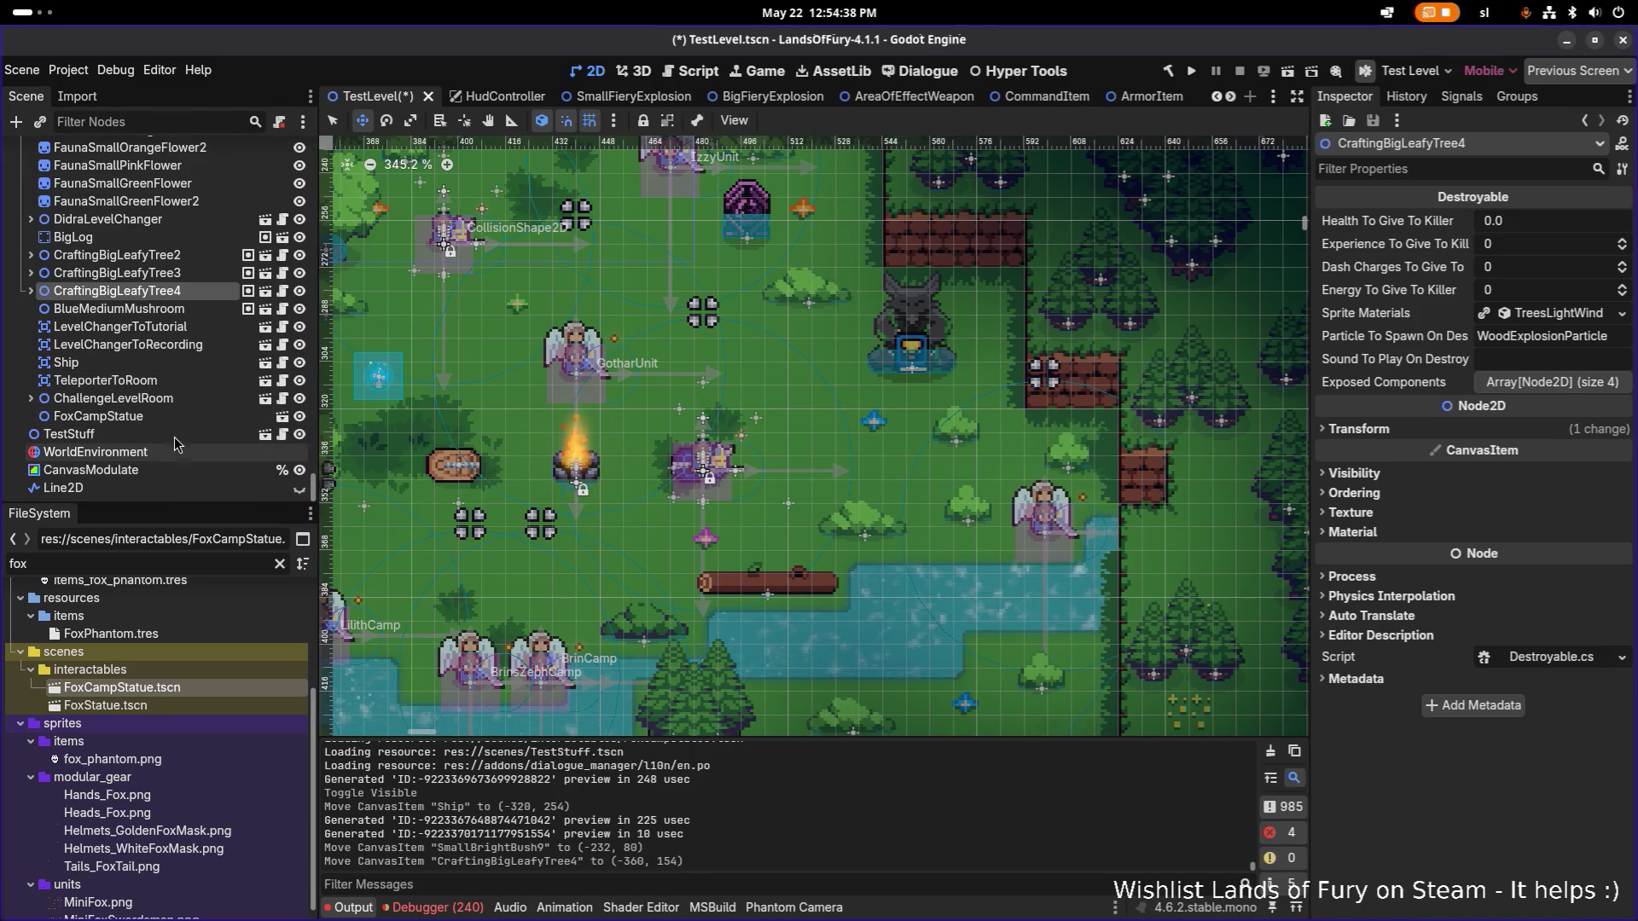
left_click(98, 415)
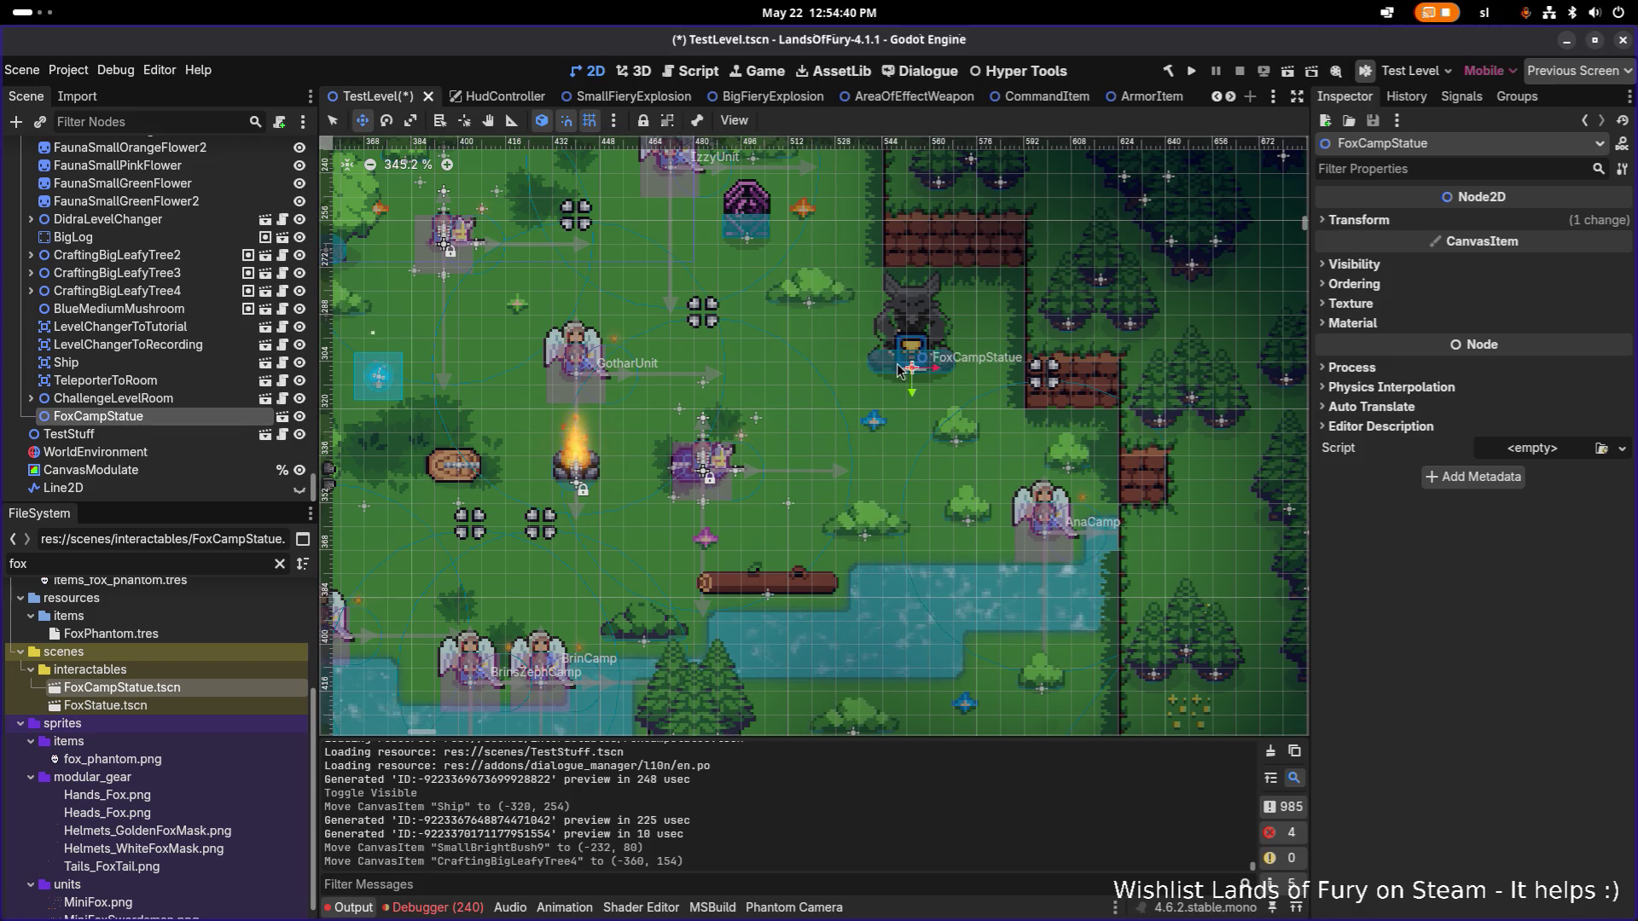
Nudge FoxCampStatue right then back left to settle it at 552, 307.
scroll(865, 374, "up", 4)
scroll(865, 373, "right", 2)
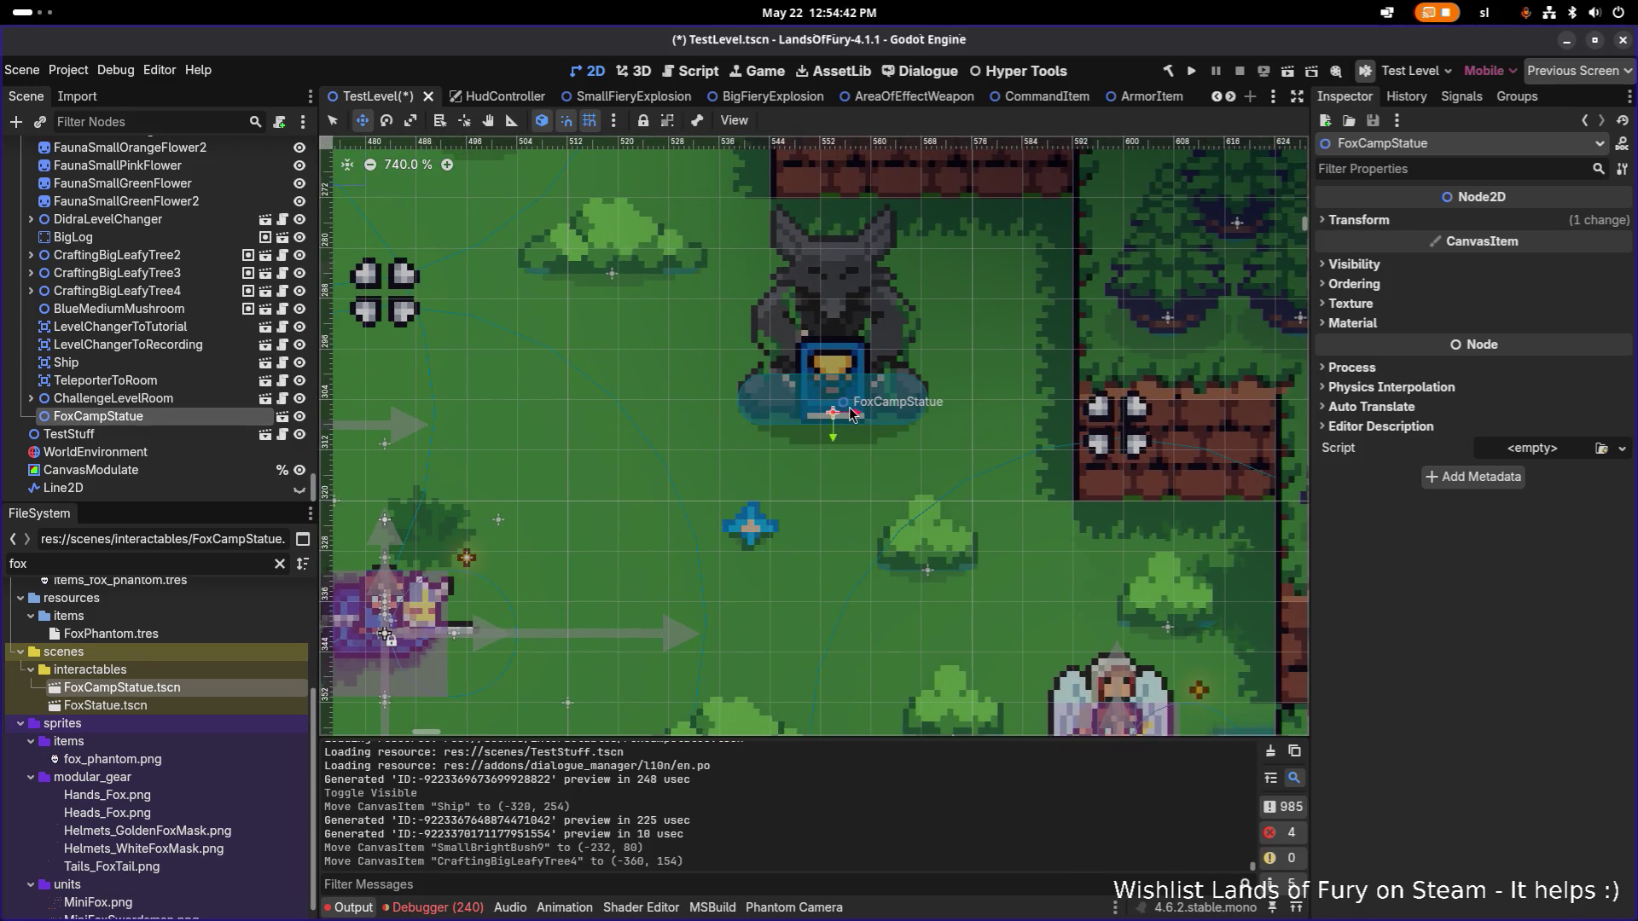
mouse_move(865, 421)
left_mouse_down()
mouse_move(950, 418)
mouse_move(933, 418)
left_mouse_up()
scroll(934, 420, "down", 6)
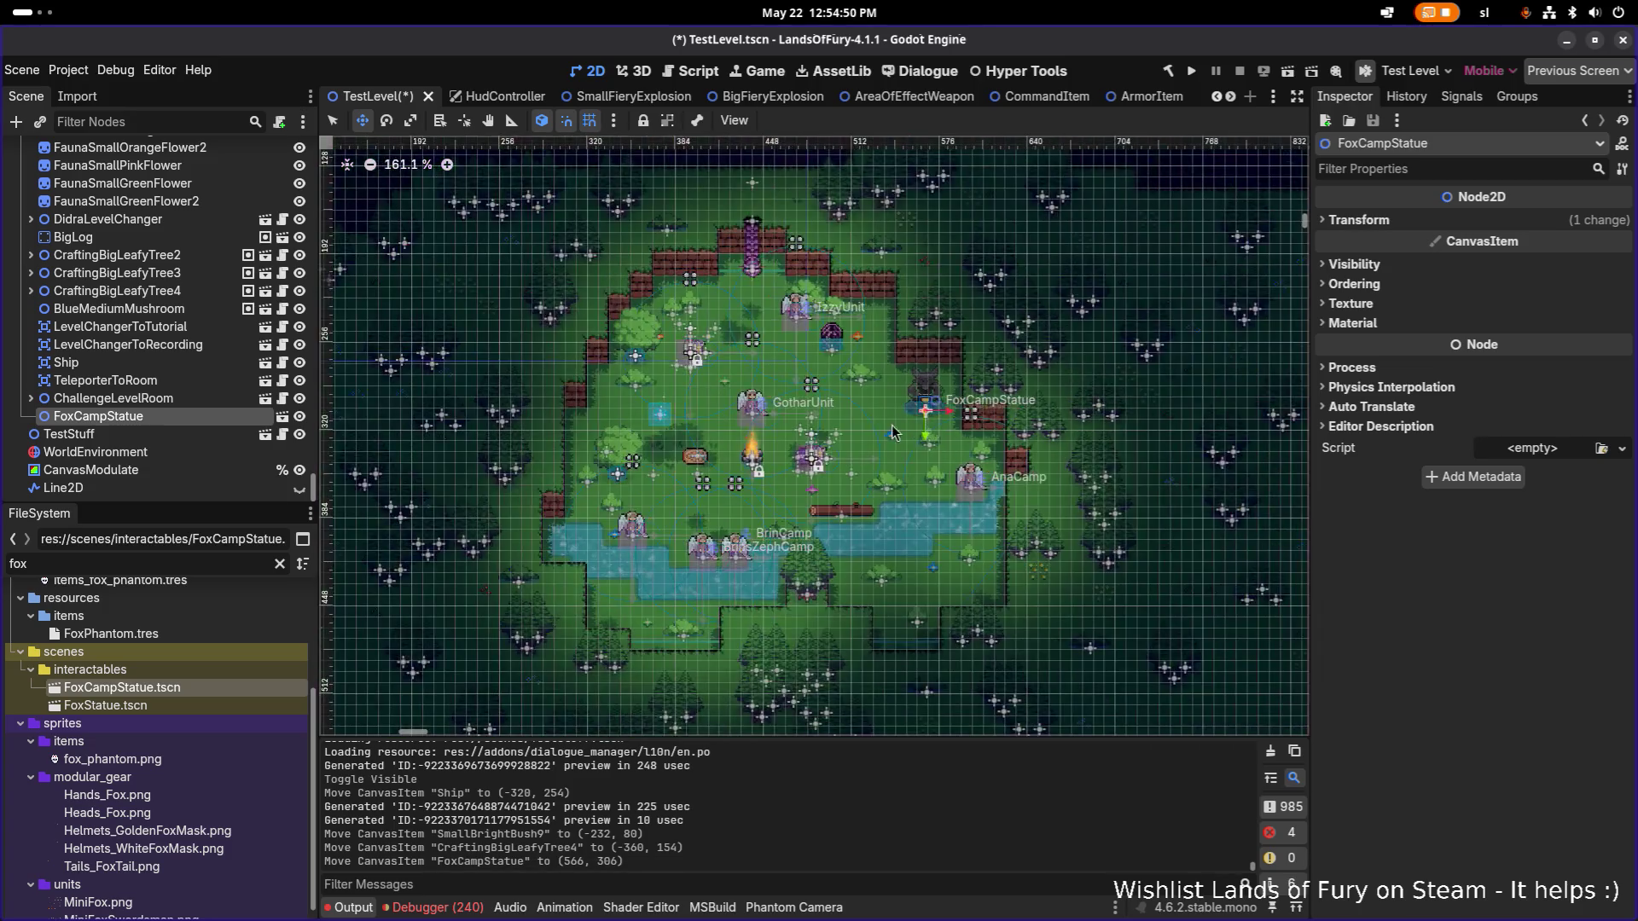
scroll(941, 448, "up", 2)
left_click_drag(924, 394, 883, 396)
scroll(885, 397, "down", 7)
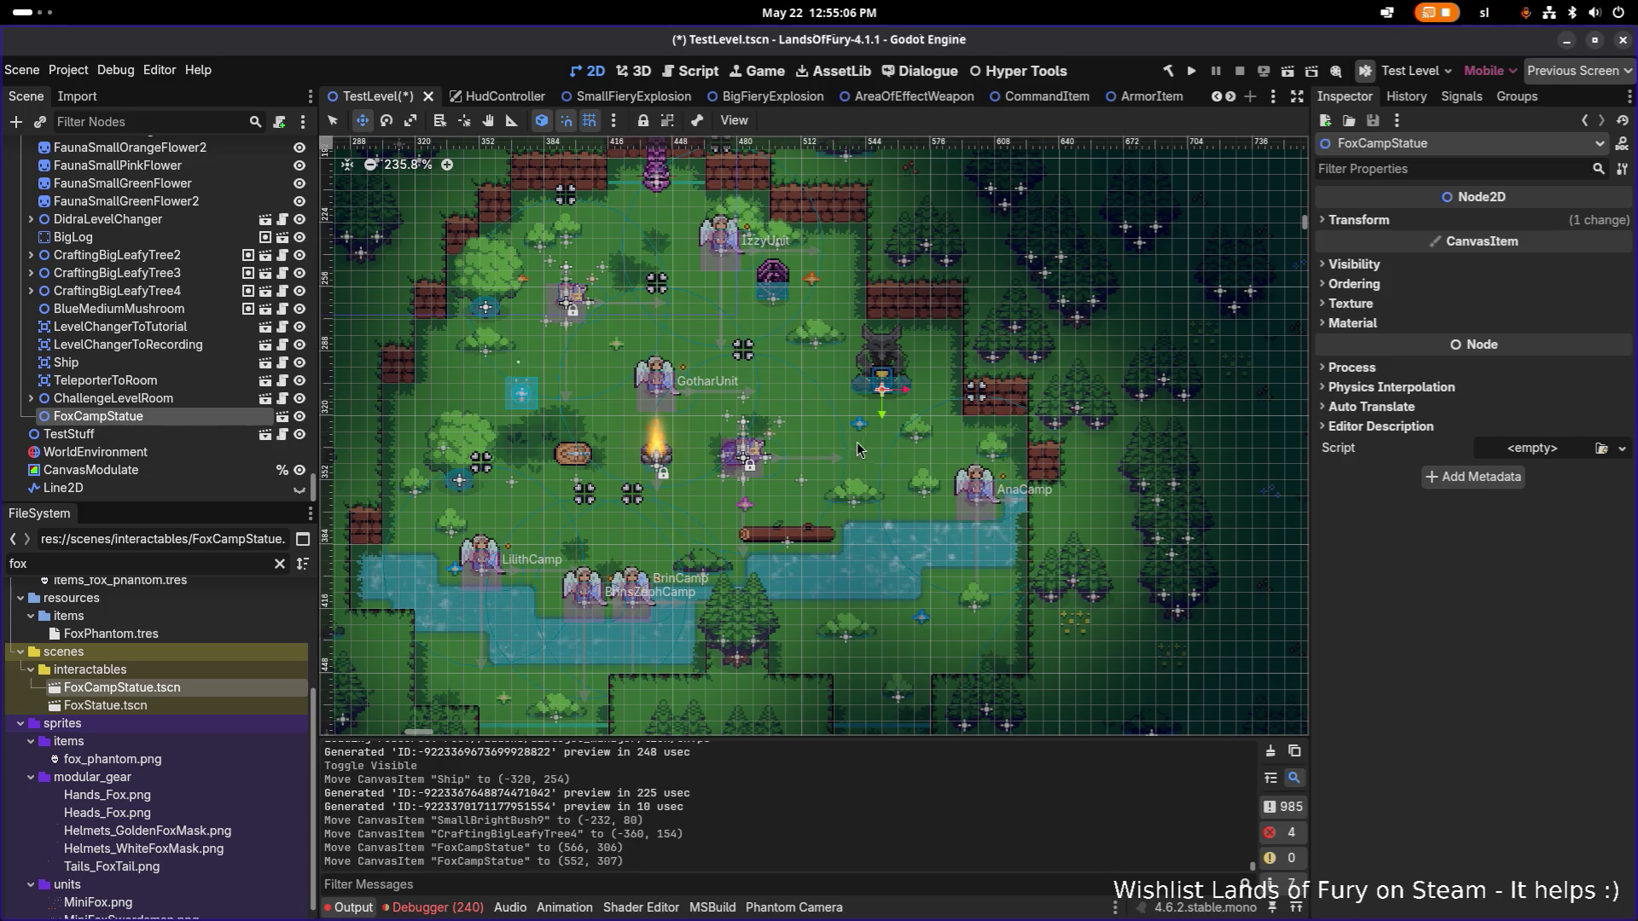
Save the TestLevel scene with the statue in its final spot.
key("ctrl+s")
scroll(654, 394, "down", 20)
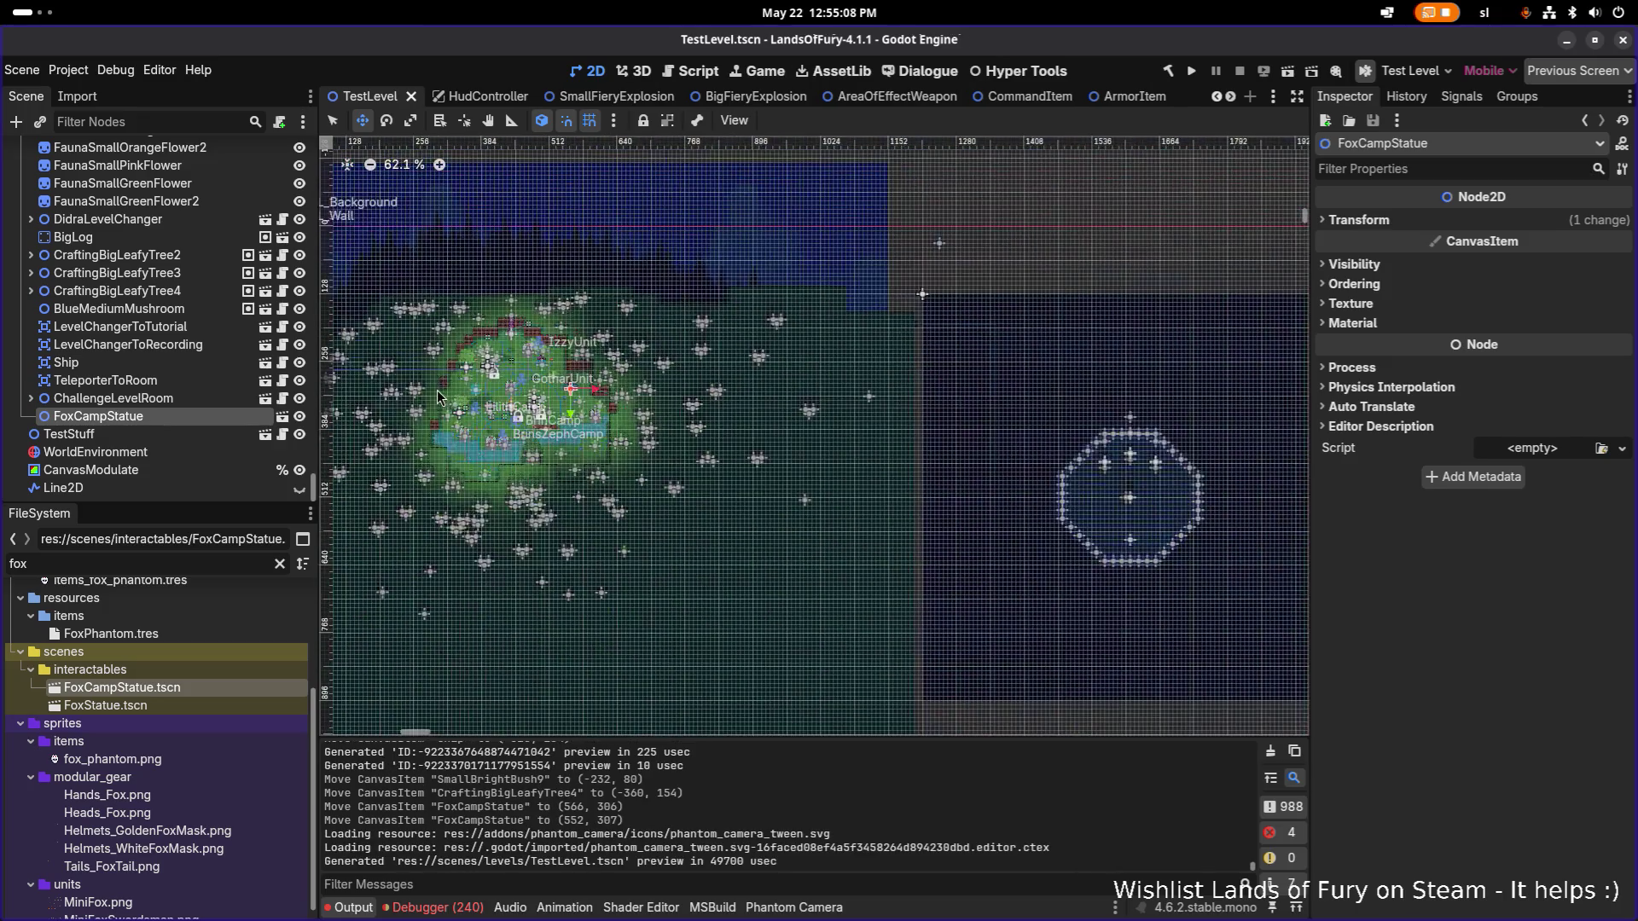
scroll(653, 394, "down", 2)
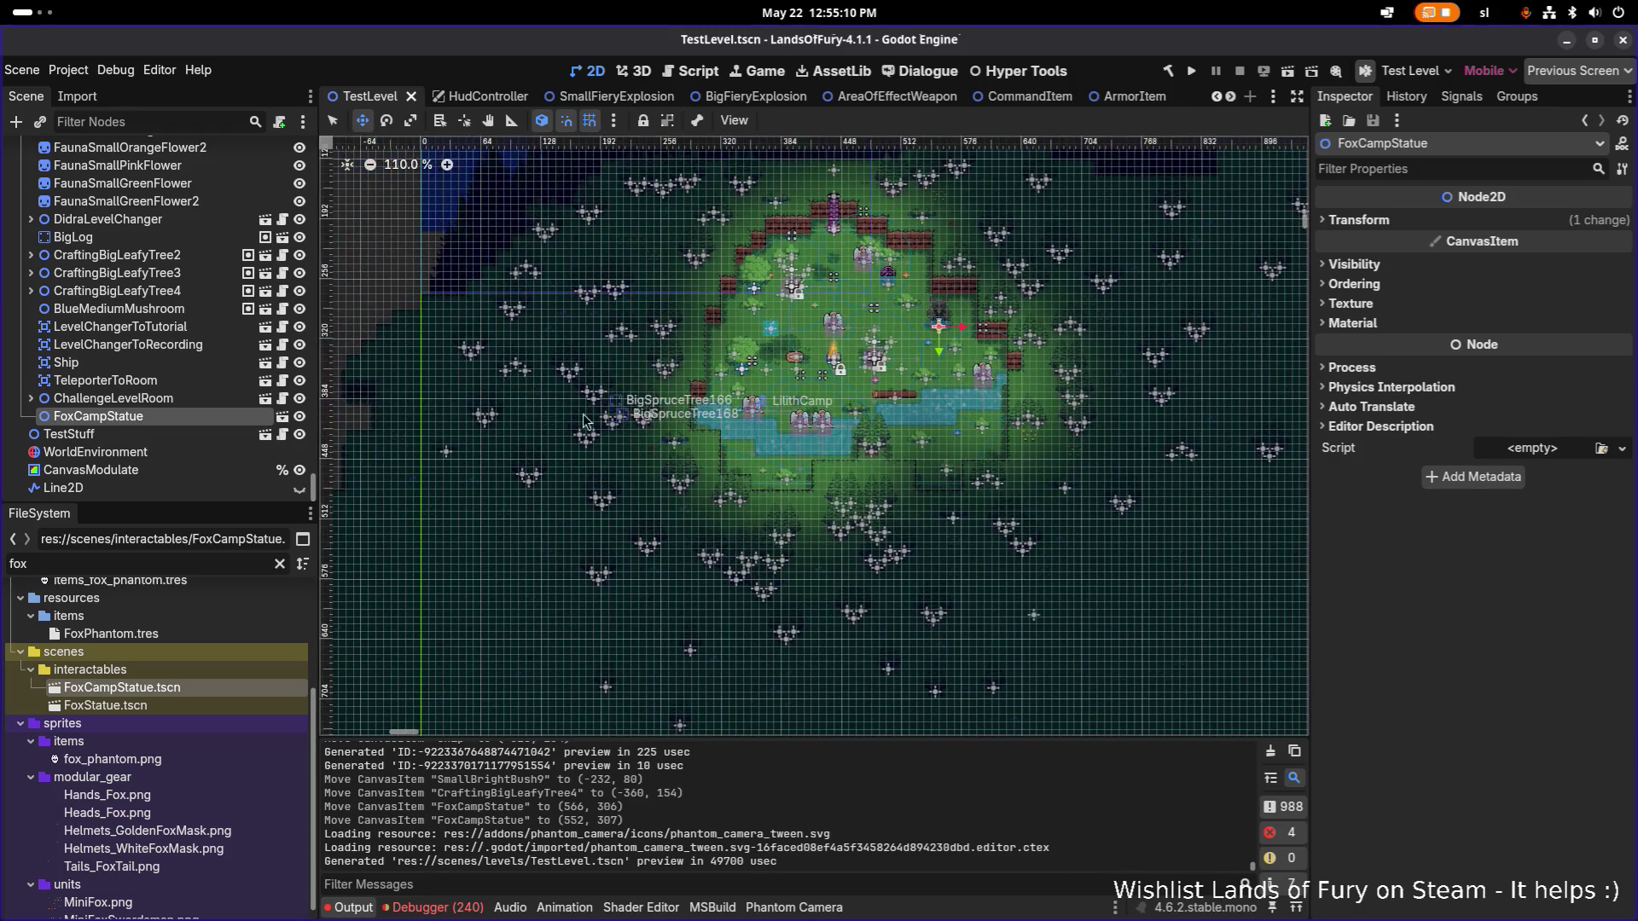
scroll(585, 293, "up", 6)
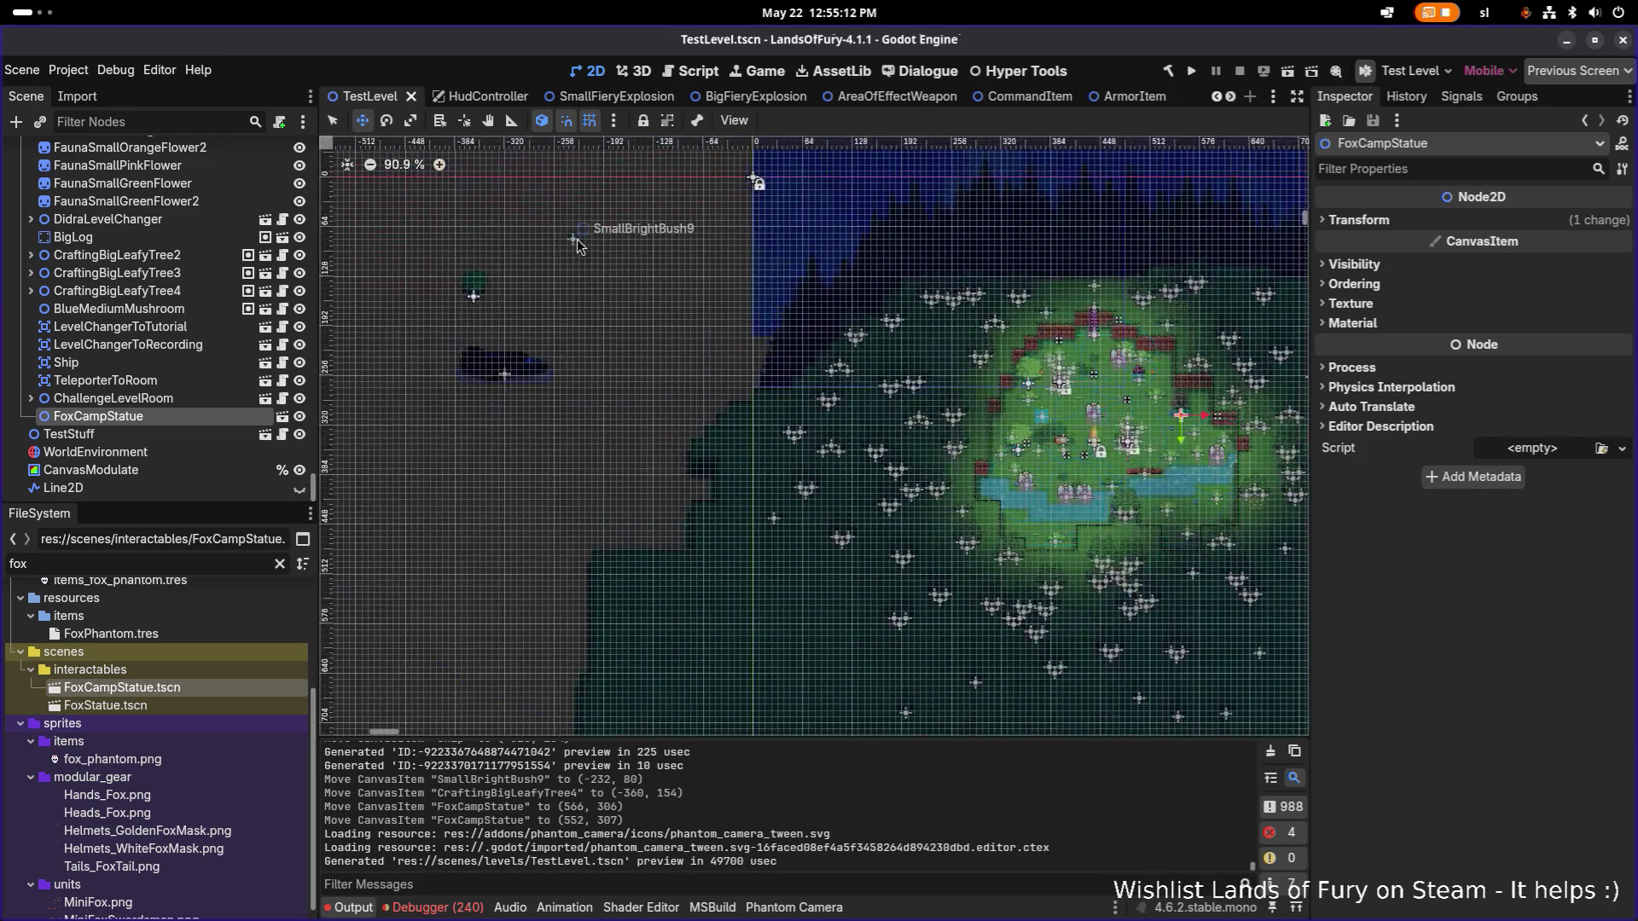
left_click(182, 121)
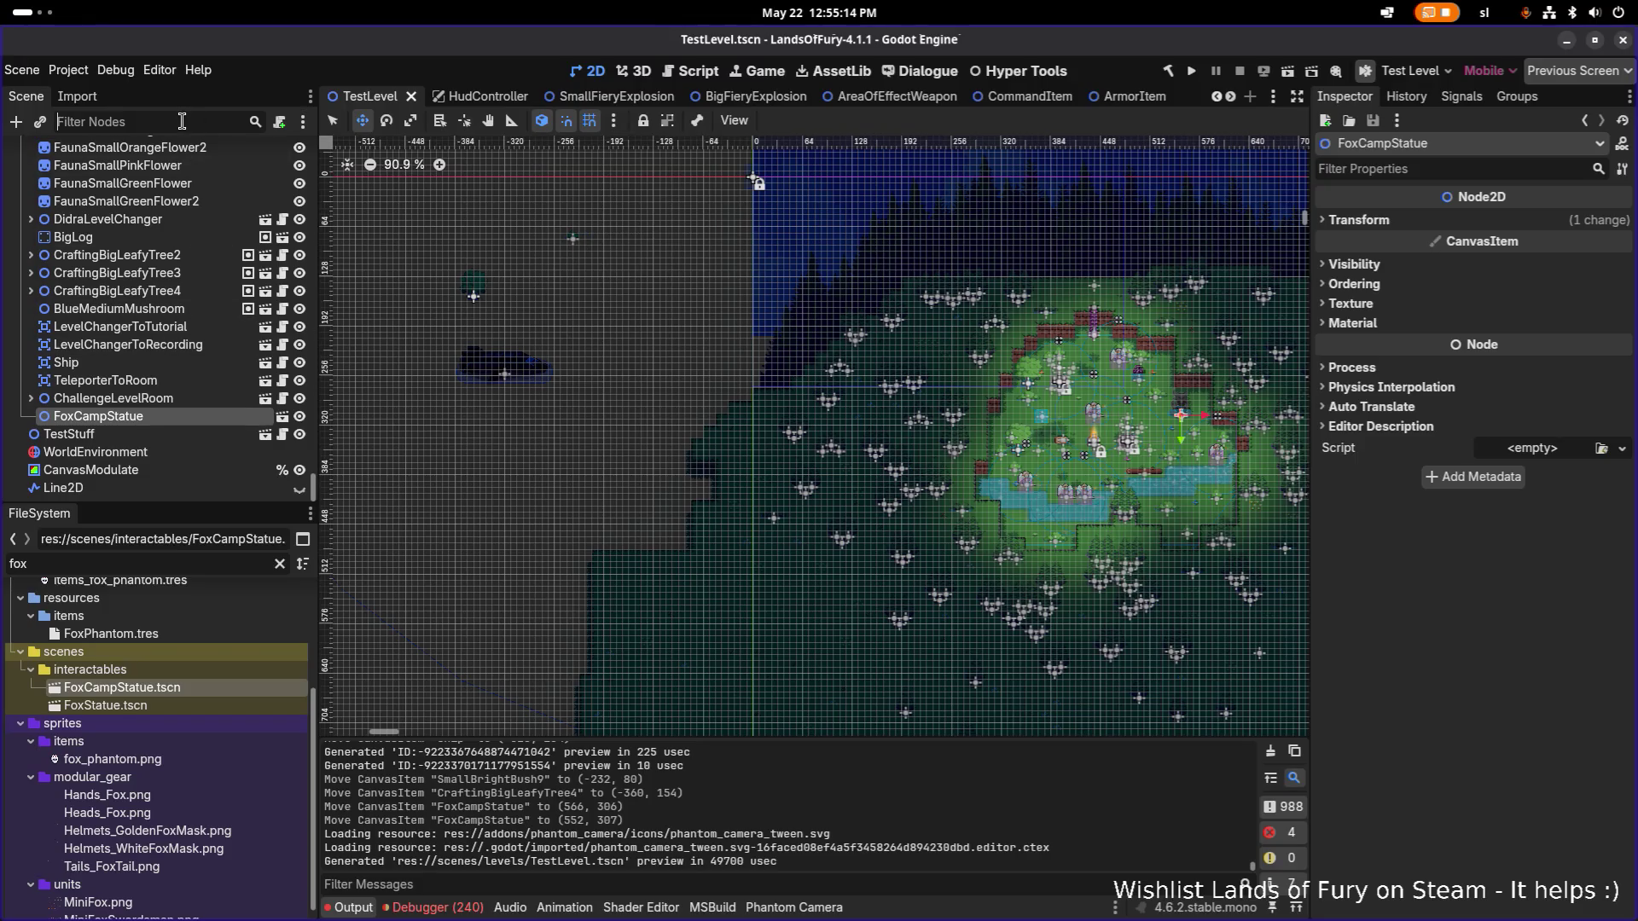
Filter the Scene tree for bush9 and move SmallBrightBush9 up beside the fox statue.
type("bush9")
left_click(162, 202)
left_click_drag(573, 254, 1151, 494)
scroll(1151, 495, "up", 5)
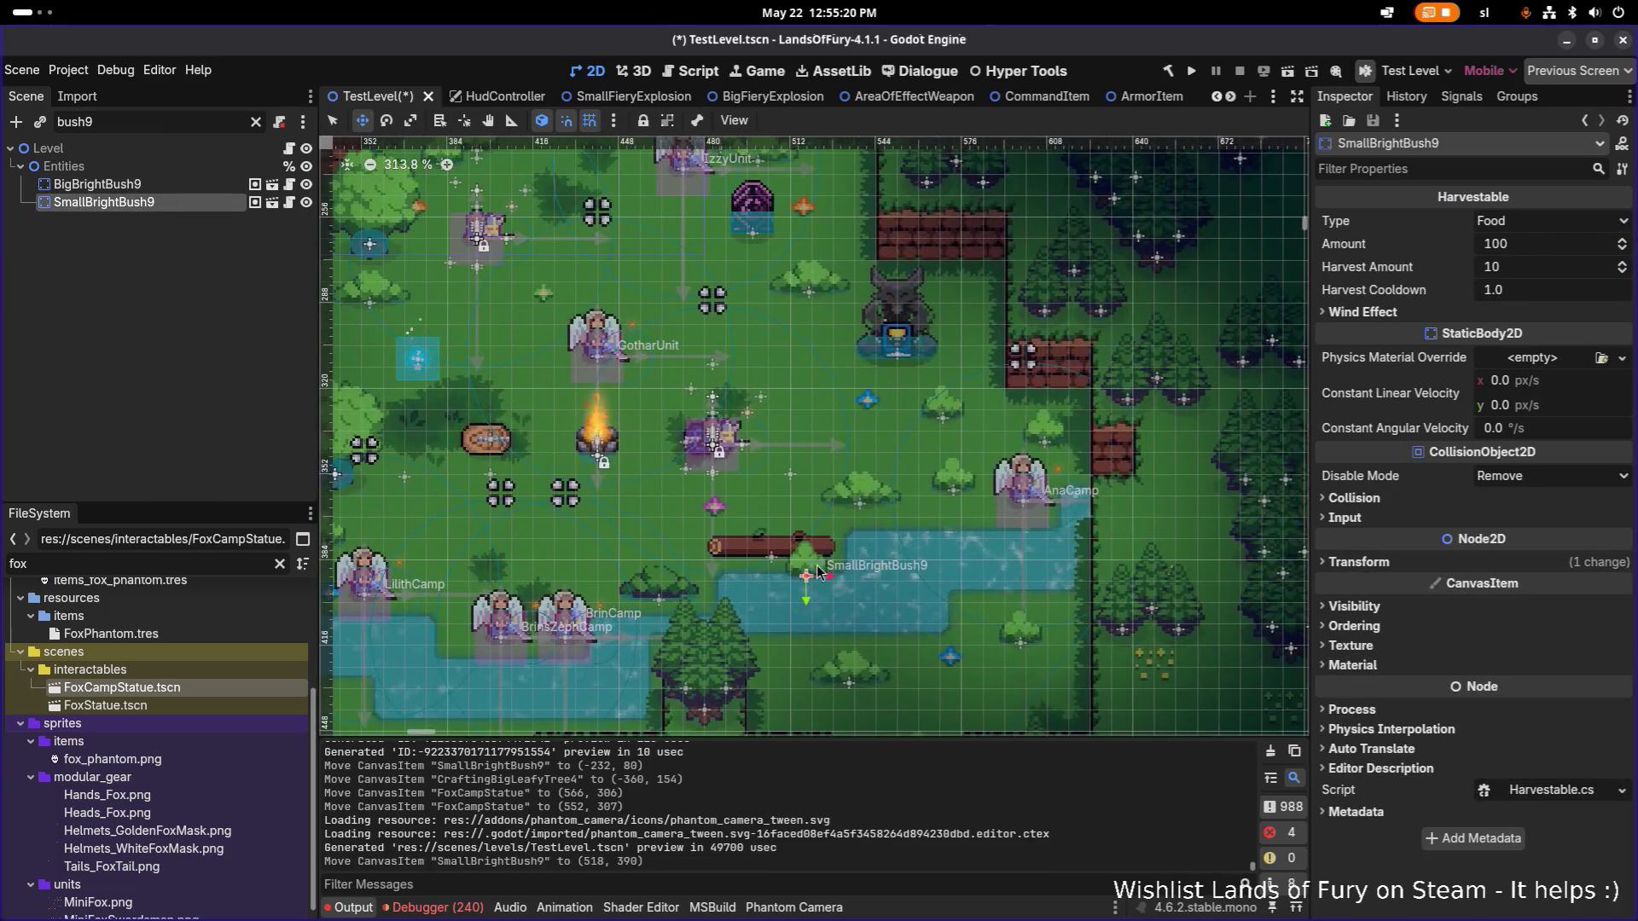
mouse_move(821, 574)
left_mouse_down()
mouse_move(972, 359)
mouse_move(977, 307)
mouse_move(961, 314)
left_mouse_up()
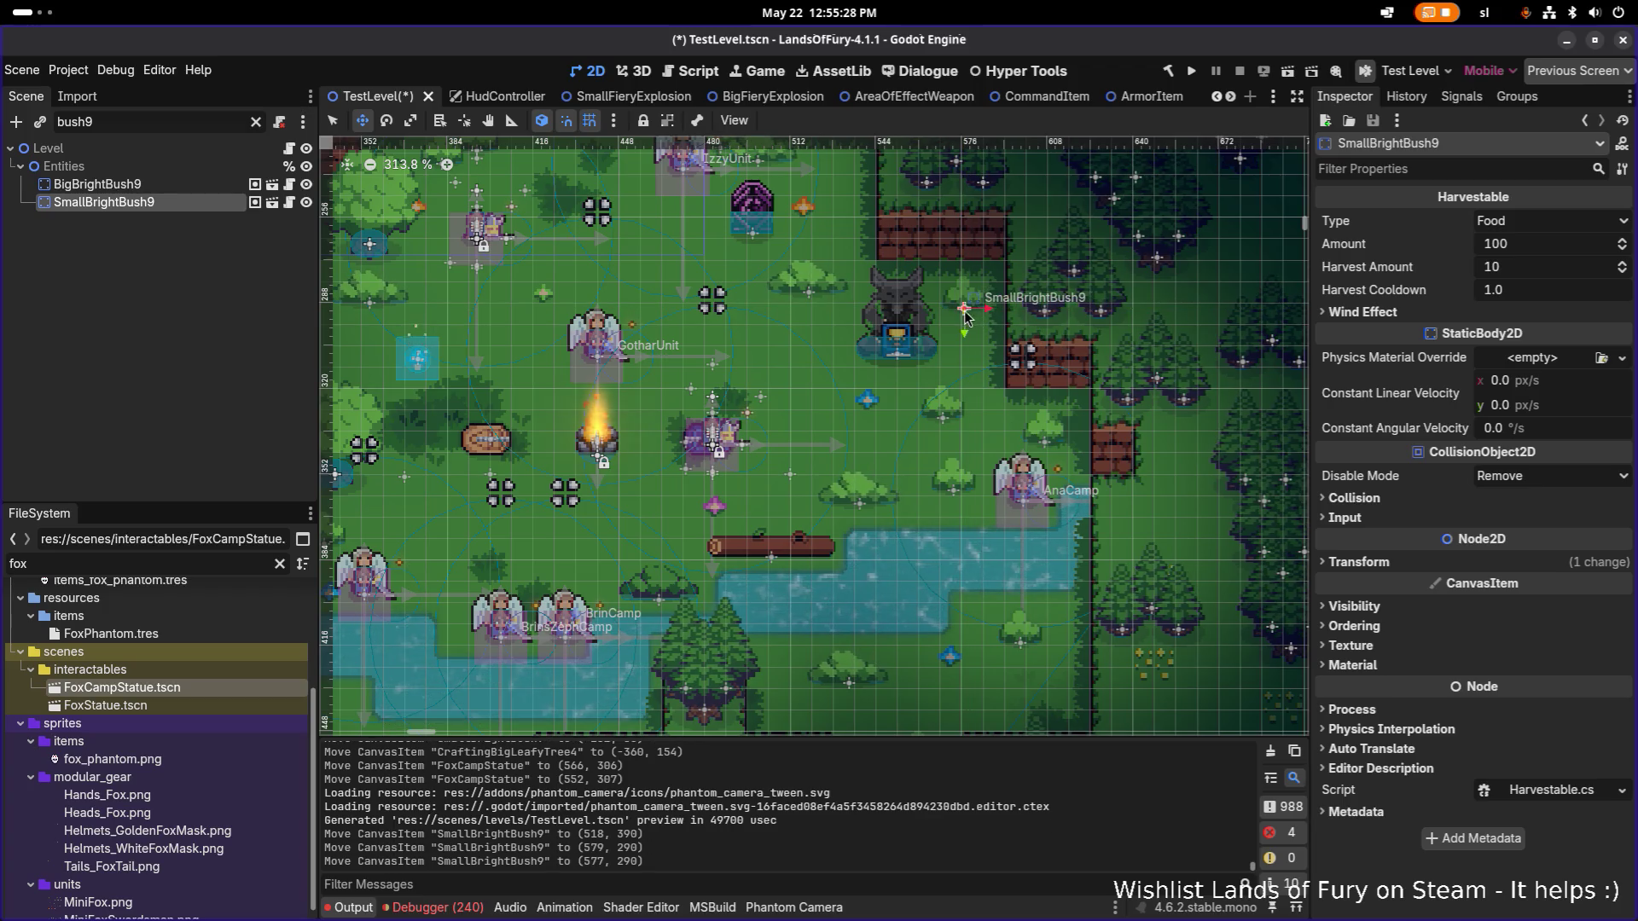
scroll(910, 413, "down", 3)
scroll(922, 384, "up", 5)
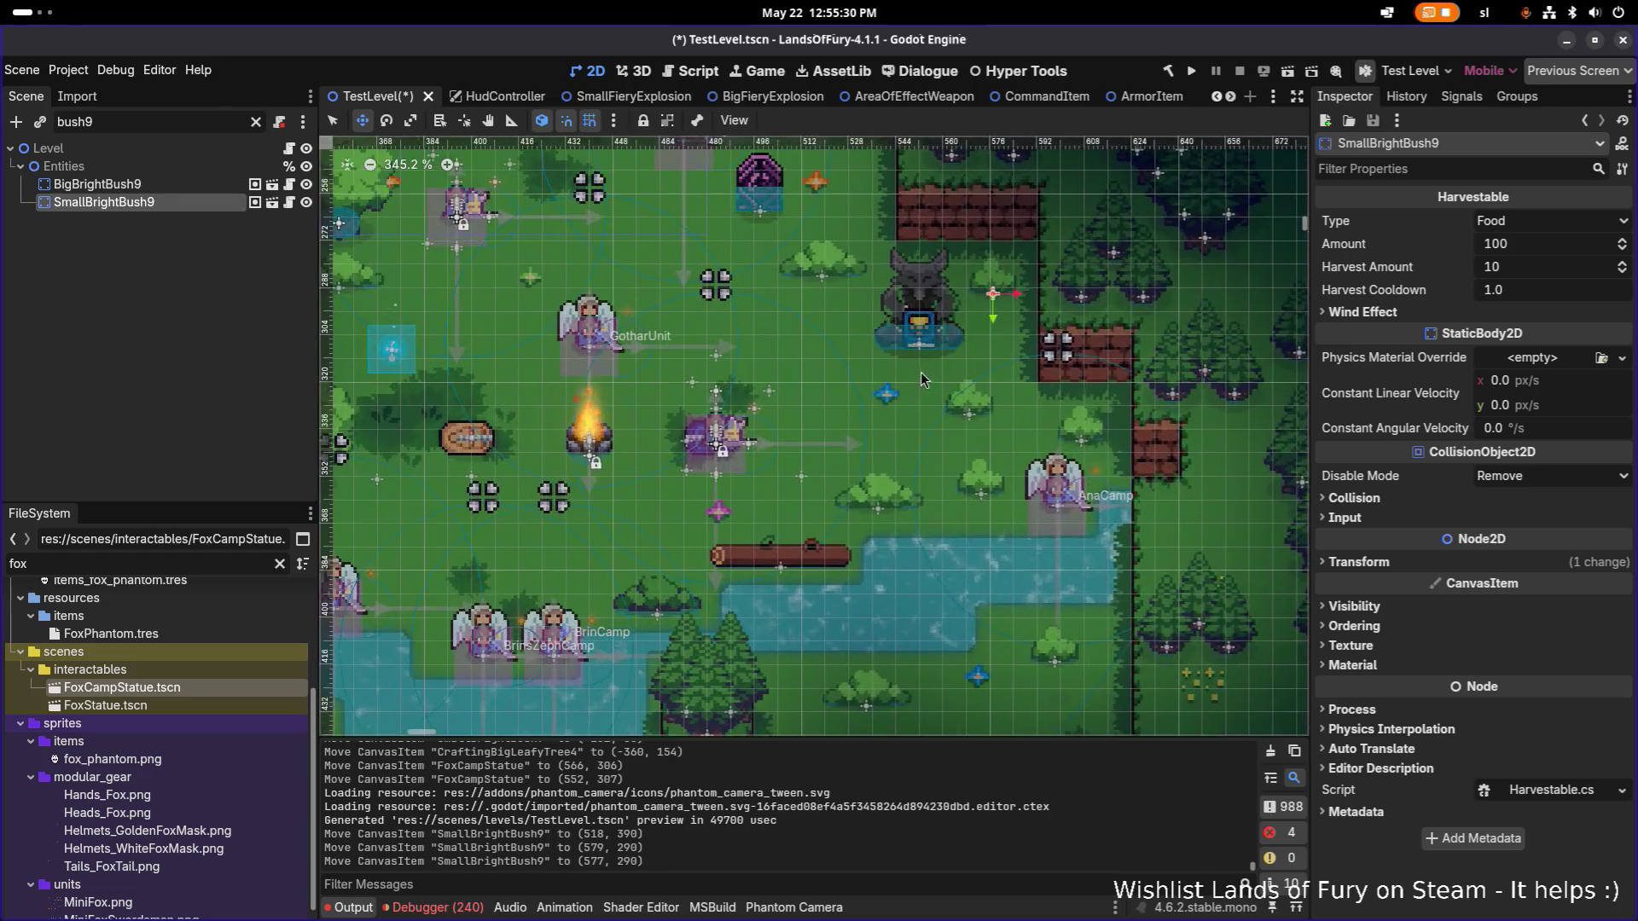
Duplicate the bush twice, undo the extra copies, and save TestLevel.
key("ctrl+d")
mouse_move(1018, 282)
left_mouse_down()
mouse_move(832, 337)
mouse_move(972, 332)
mouse_move(989, 362)
mouse_move(1024, 346)
mouse_move(1056, 426)
mouse_move(925, 281)
mouse_move(904, 320)
mouse_move(955, 290)
mouse_move(770, 252)
mouse_move(1056, 276)
left_mouse_up()
key("ctrl+d")
key("ctrl+d")
scroll(1064, 434, "down", 3)
scroll(1067, 435, "up", 2)
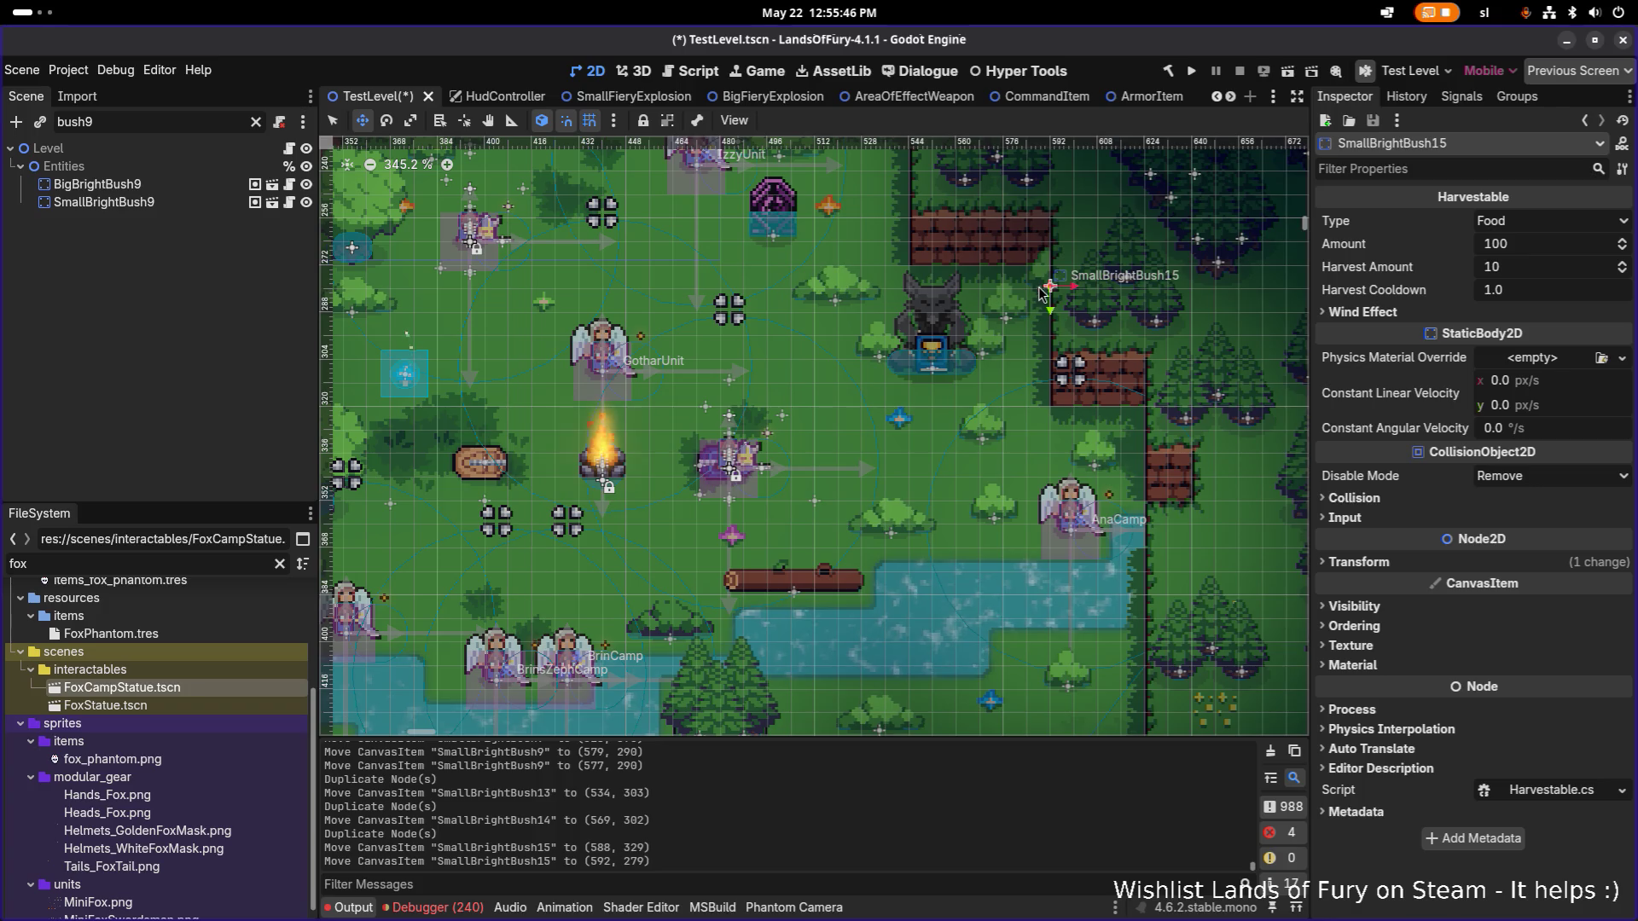
key("ctrl+z")
key("ctrl+z")
key("ctrl+z")
key("ctrl+z")
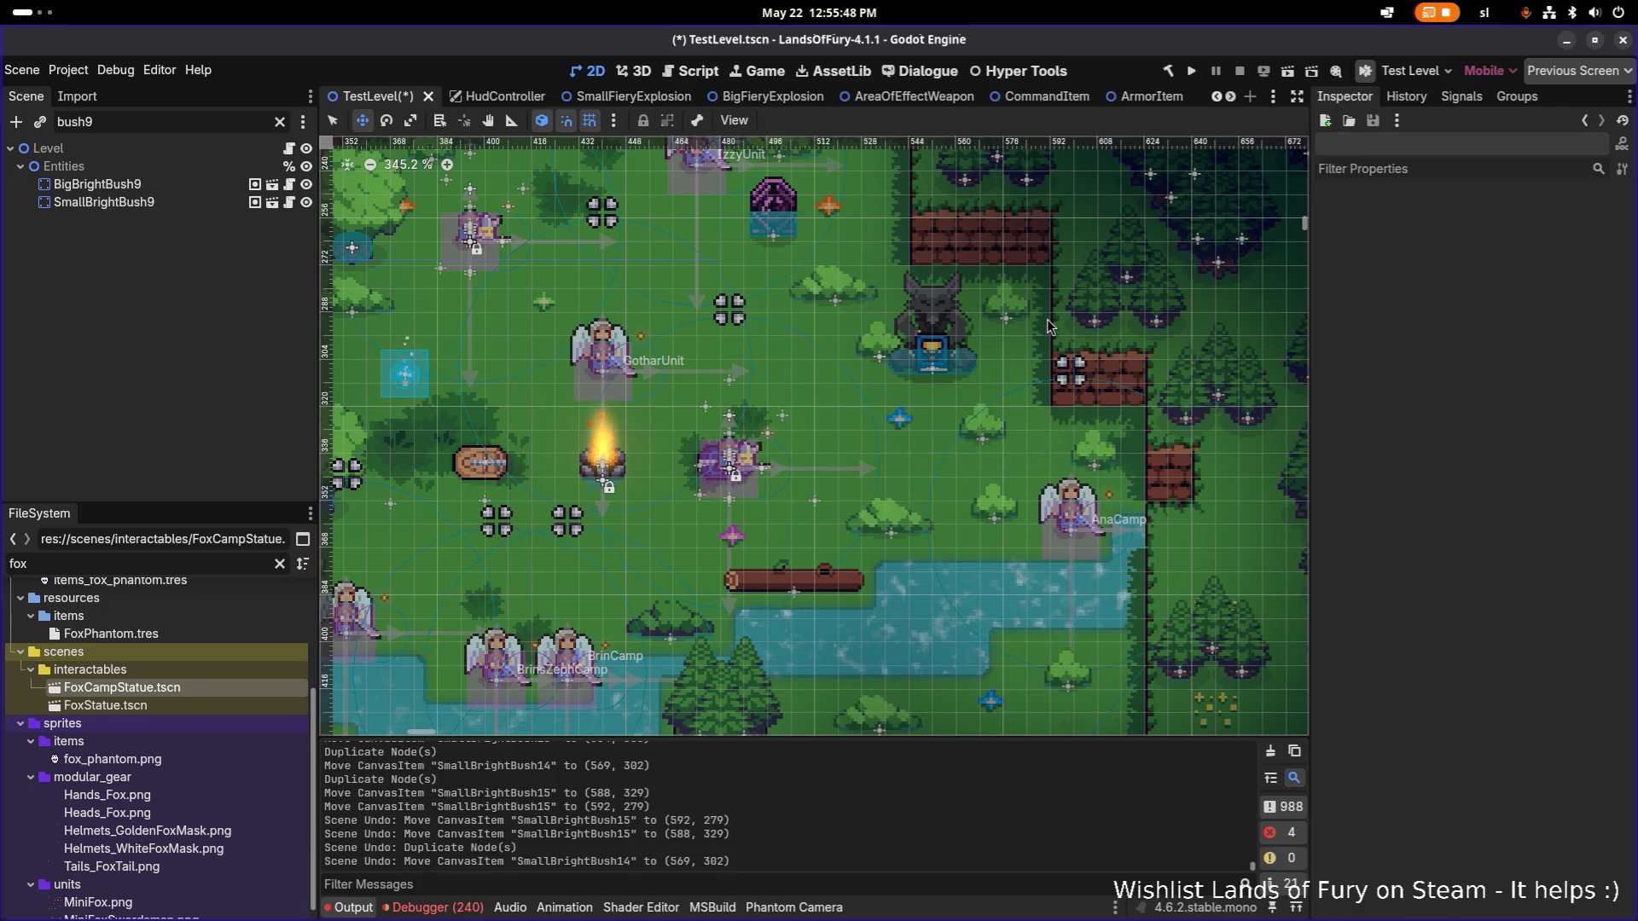
key("ctrl+shift+z")
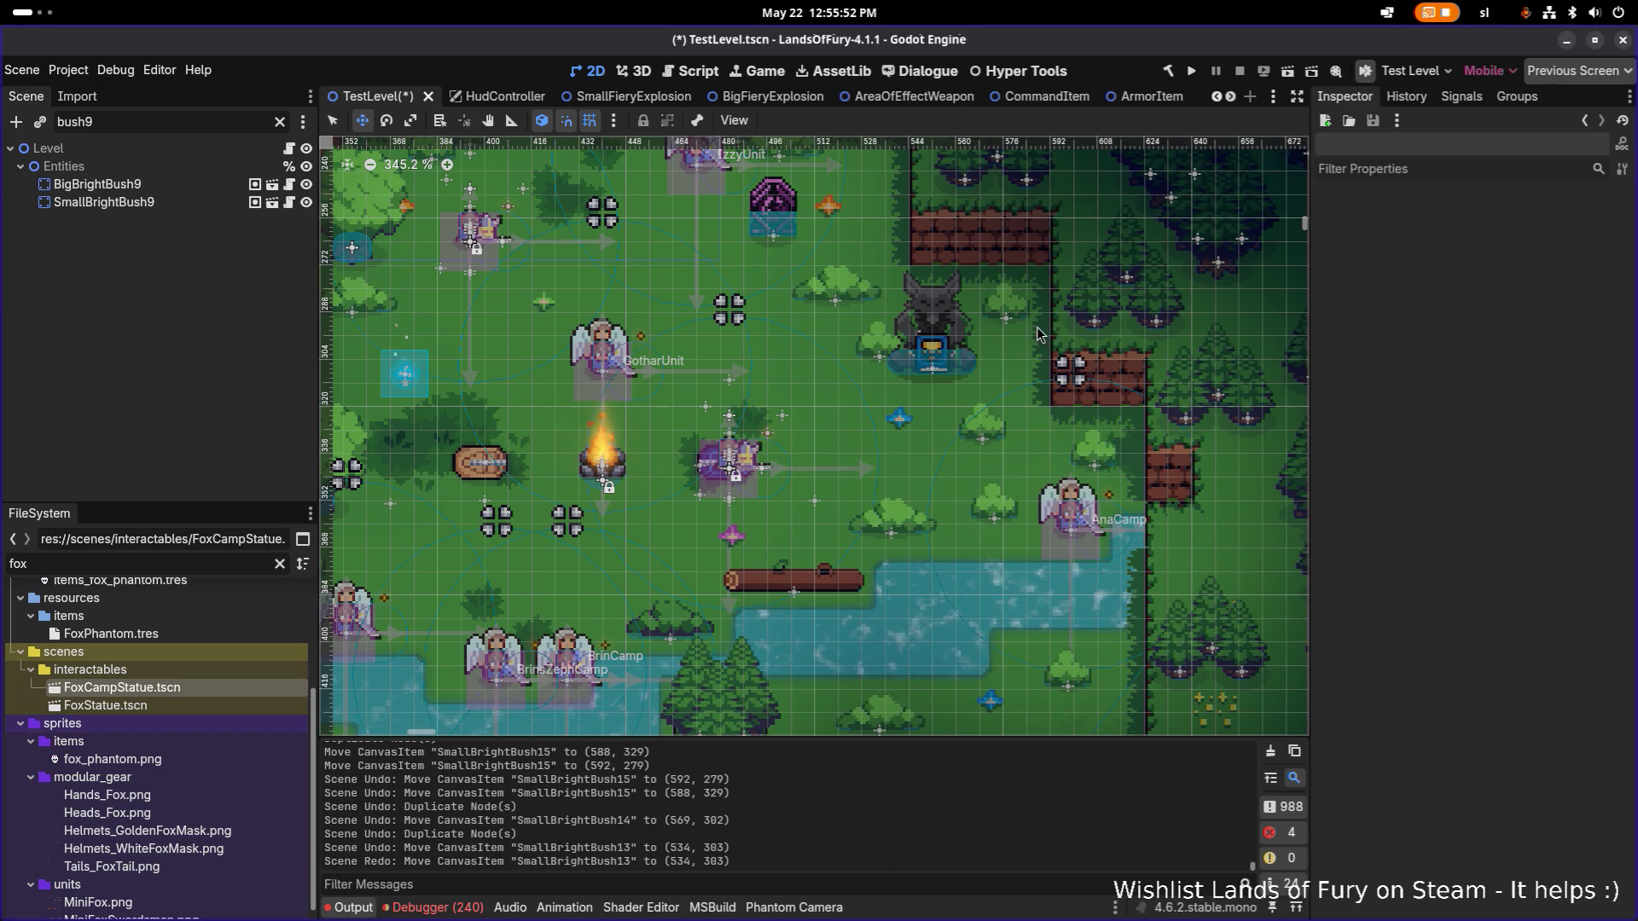
scroll(1034, 369, "down", 3)
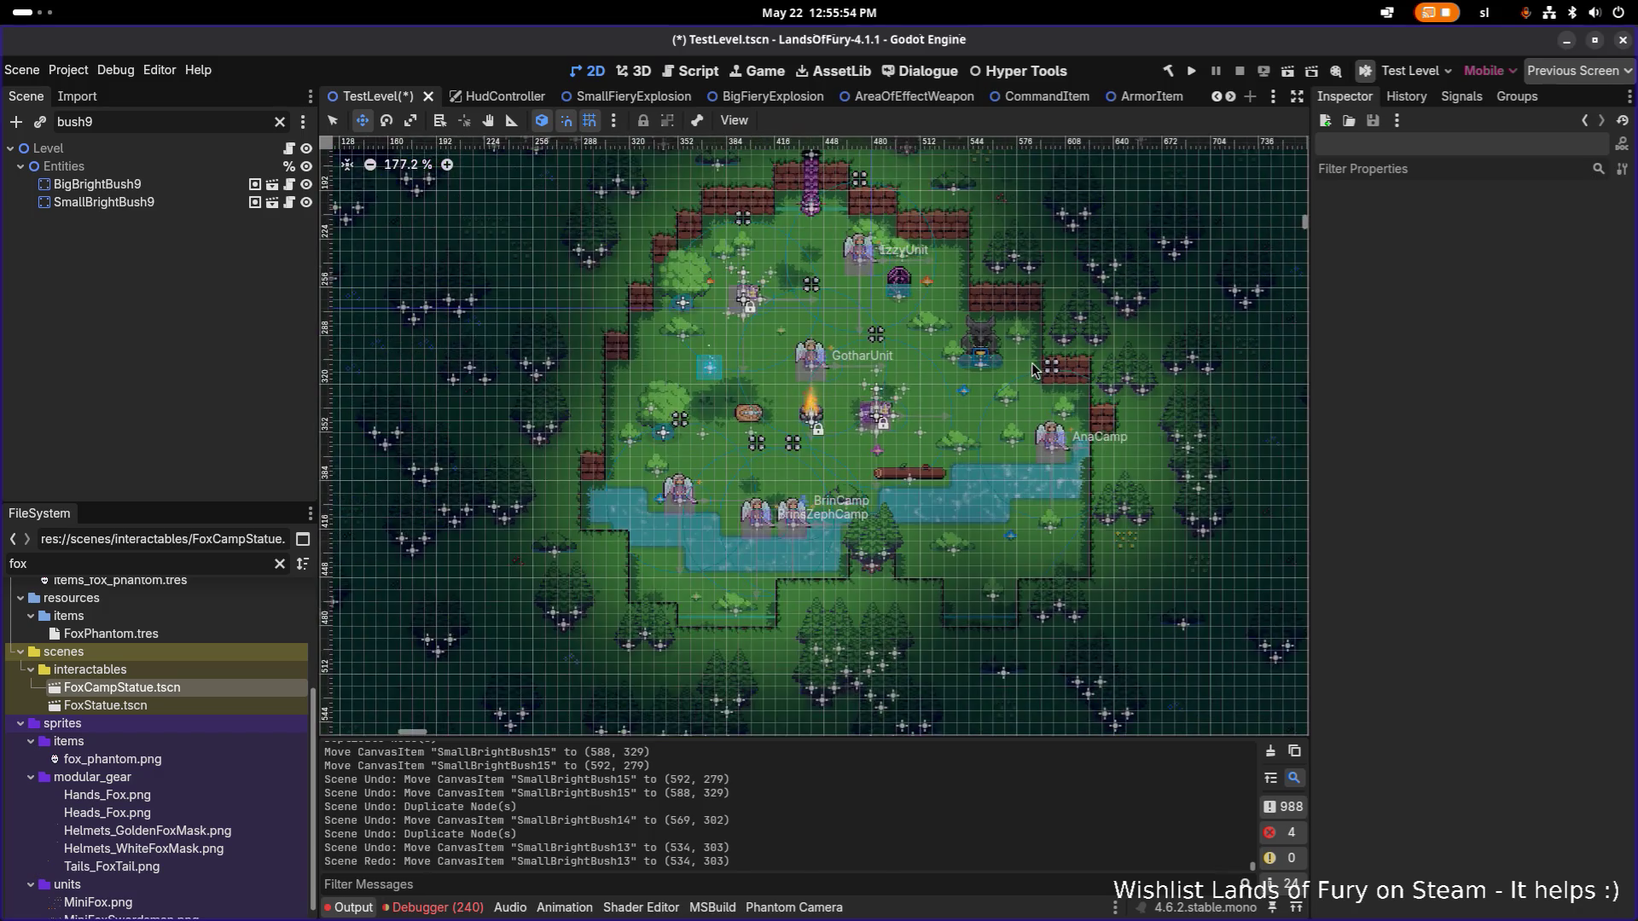
scroll(1028, 377, "up", 2)
key("ctrl+z")
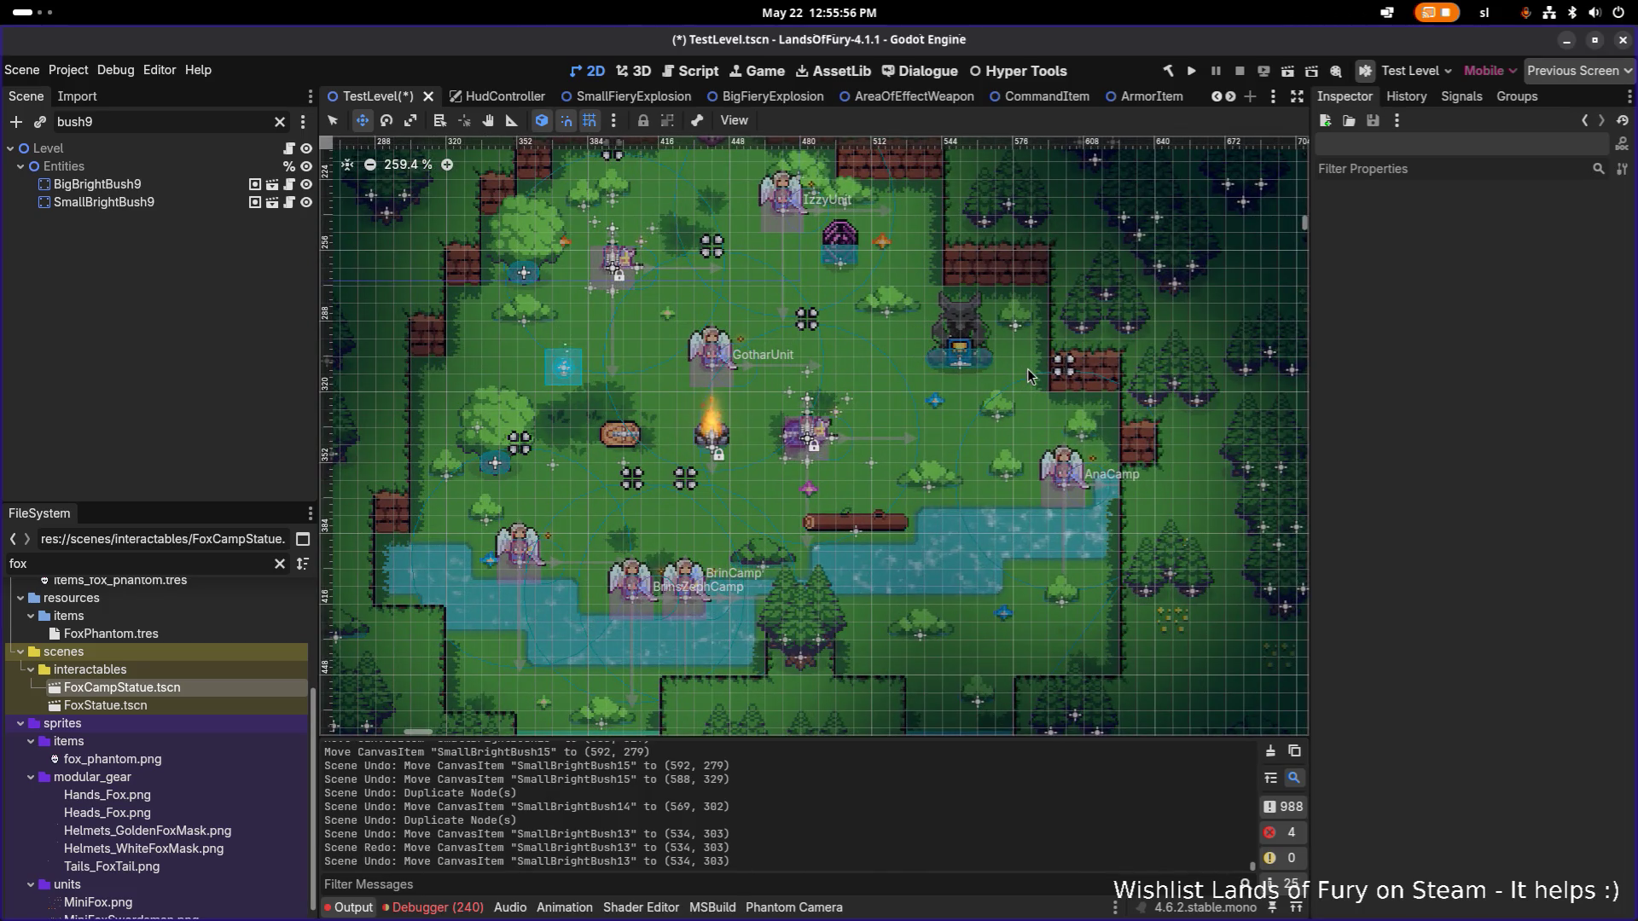
key("ctrl+s")
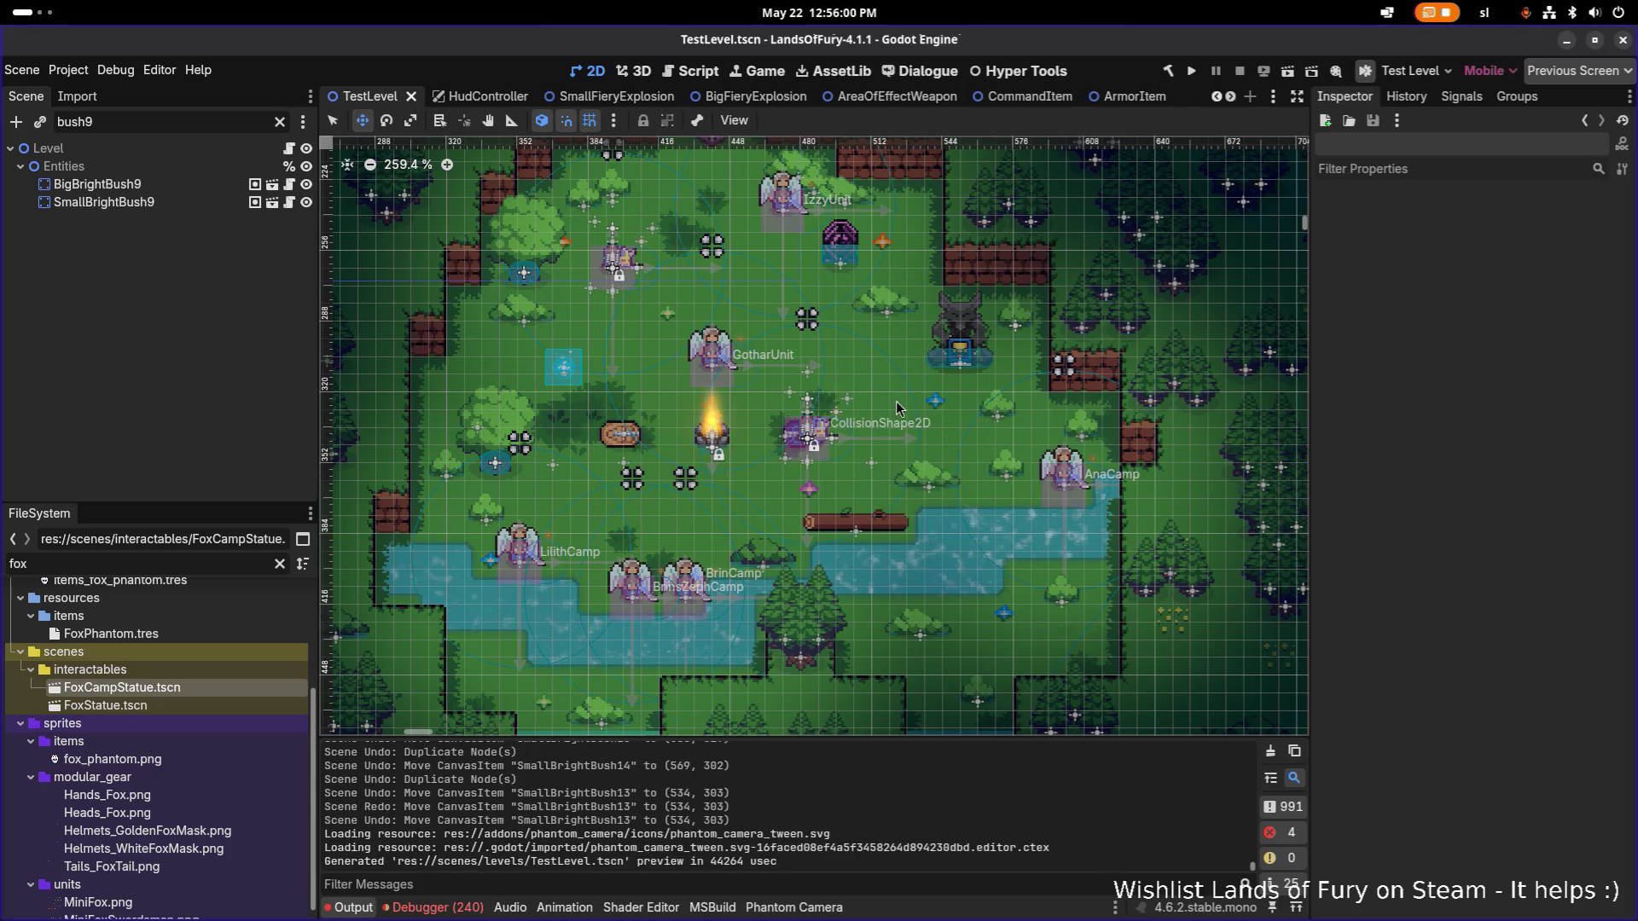
Clear the bush9 filter and filter the Scene tree for foxcam instead.
left_click_drag(832, 385, 838, 464)
scroll(998, 431, "up", 5)
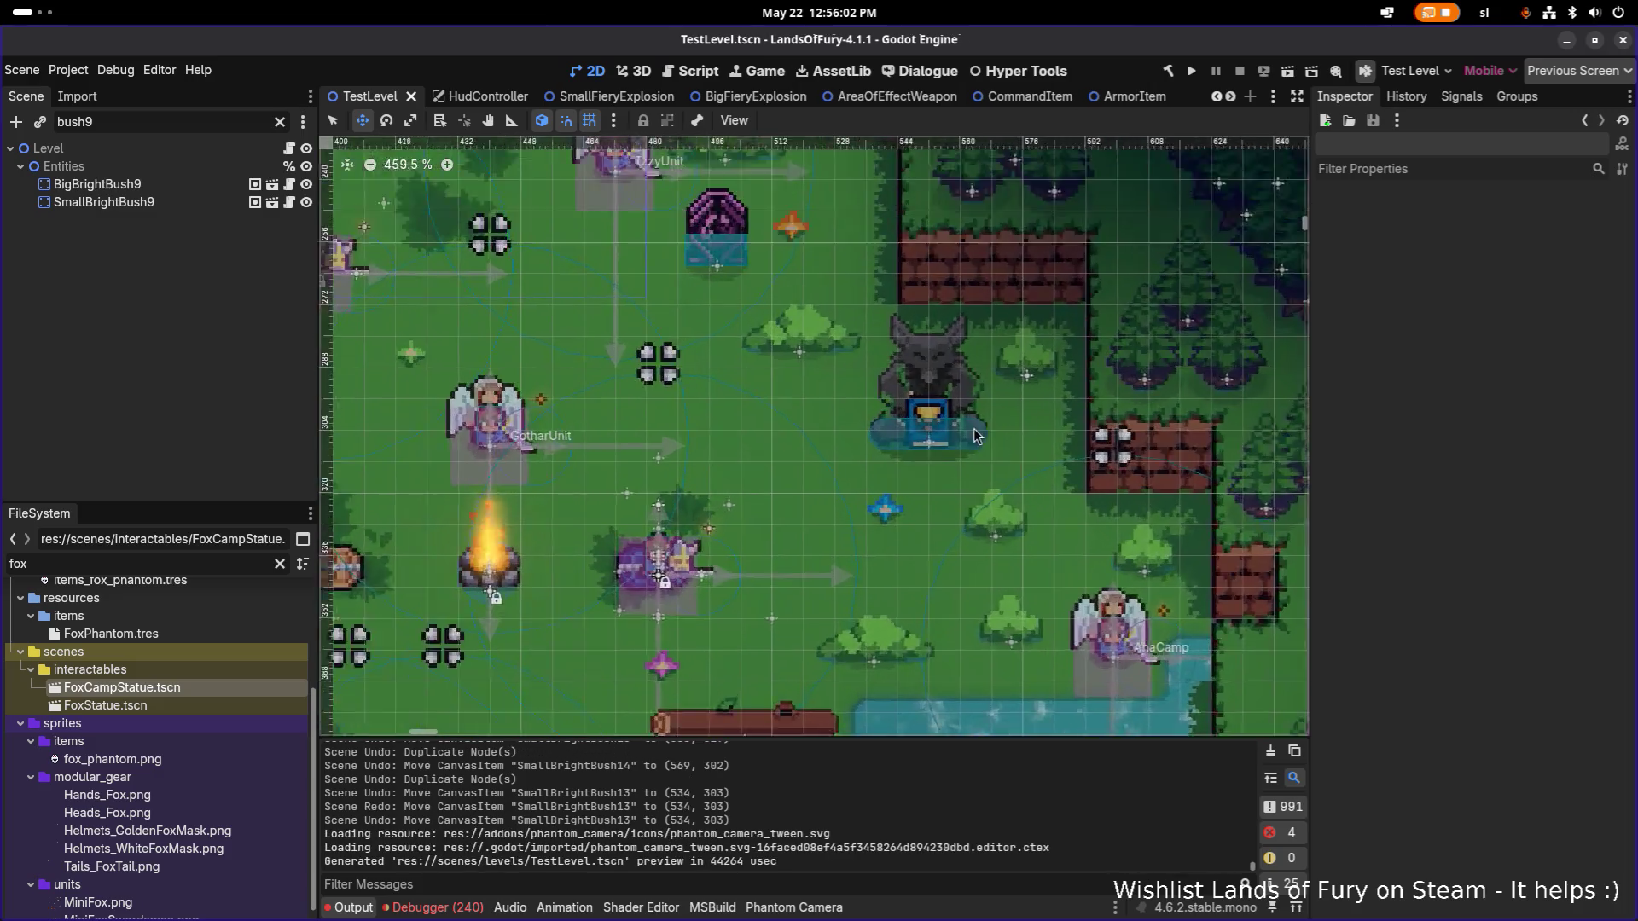
left_click(279, 122)
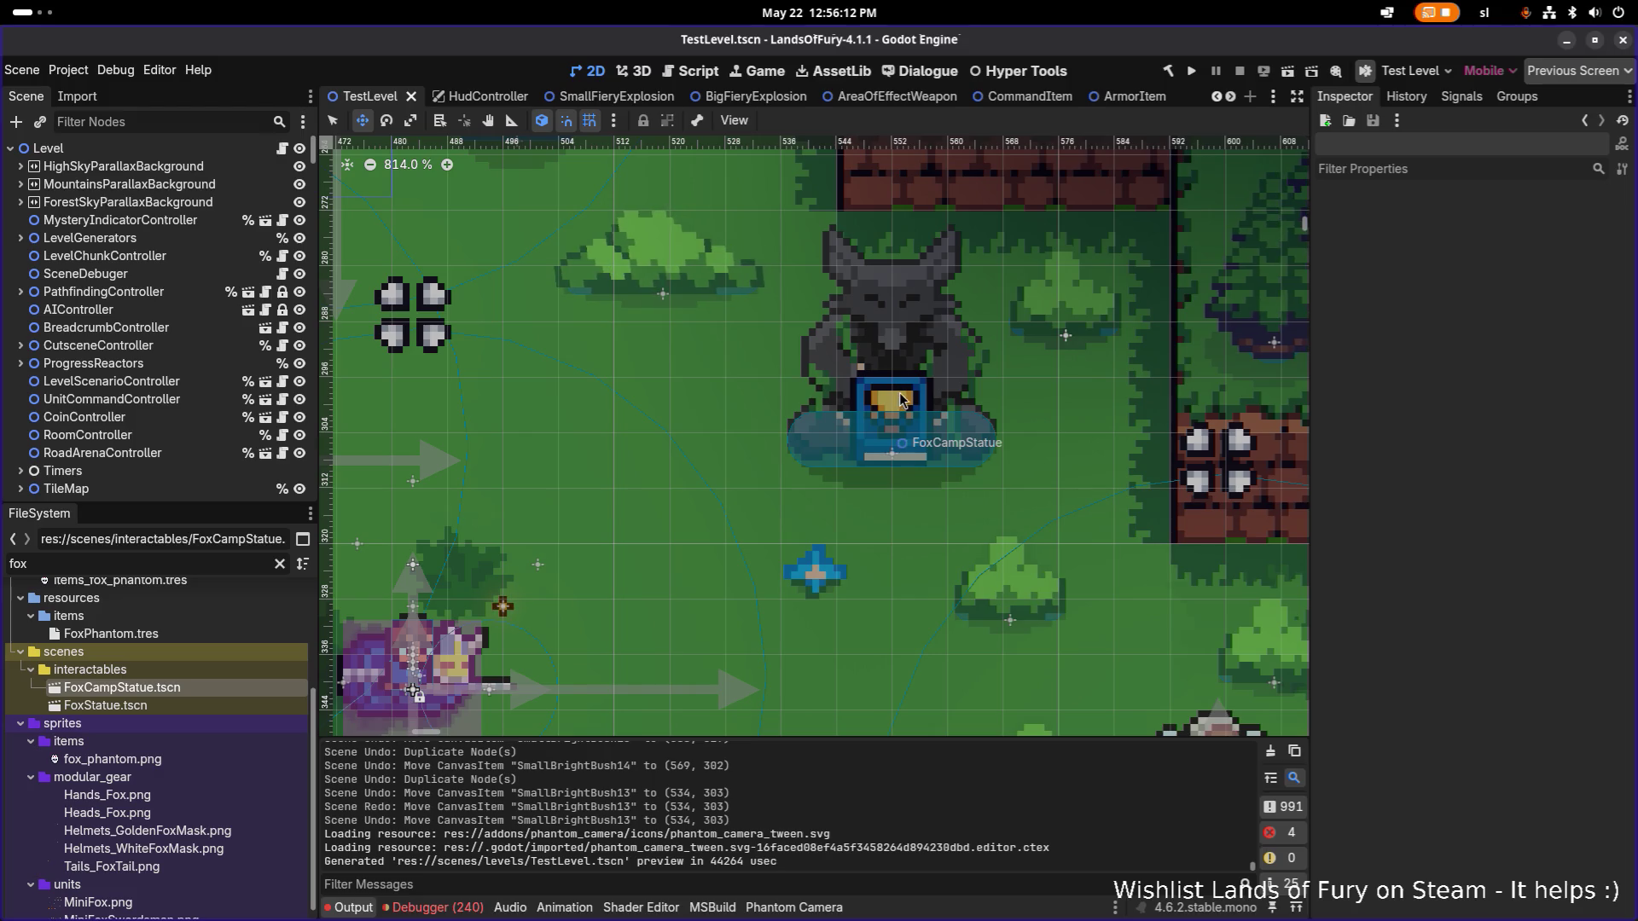
scroll(956, 437, "down", 3)
scroll(955, 437, "down", 6)
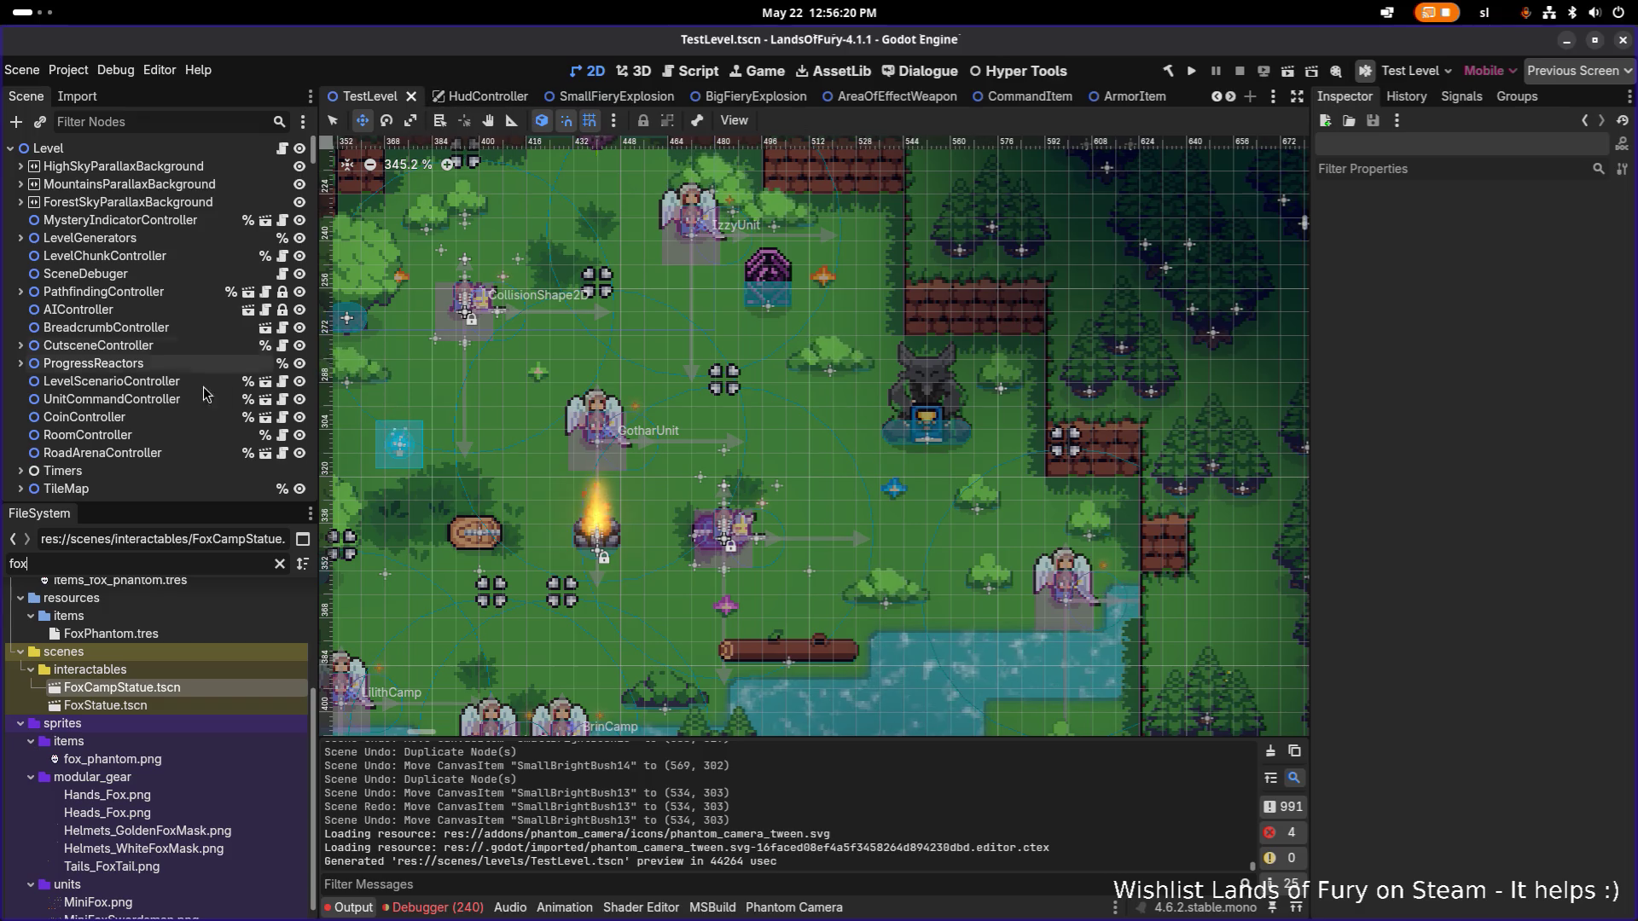
left_click(193, 121)
type("foxcam")
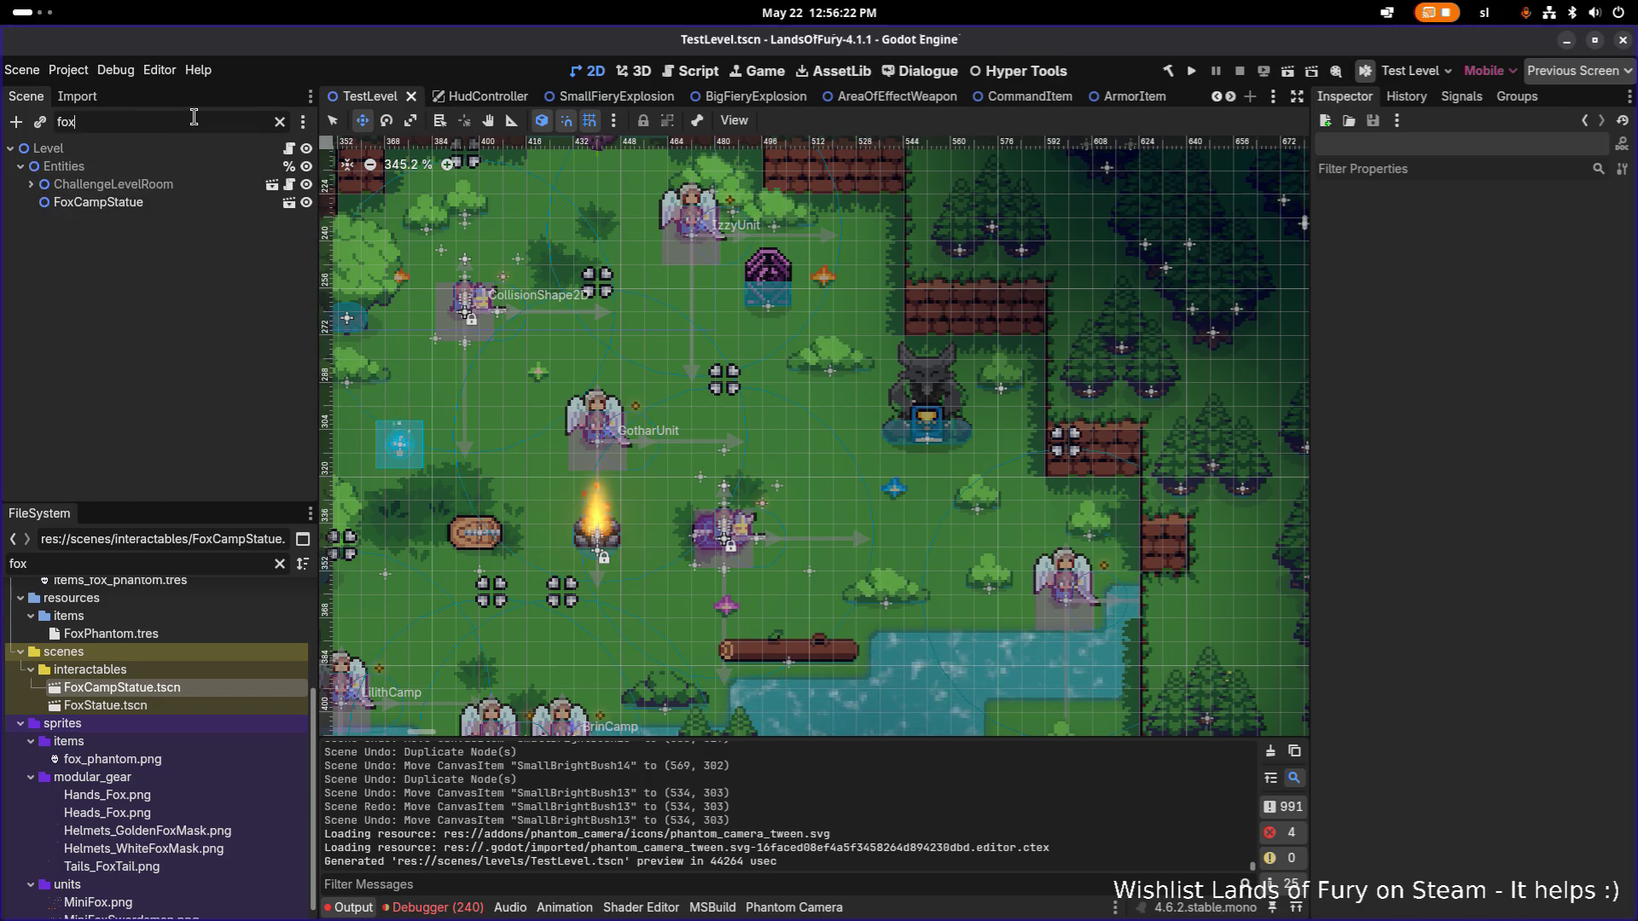
Attach a new C# script, res://scripts/interactables/FoxCampStatue.cs, to the FoxCampStatue root node.
left_click(289, 185)
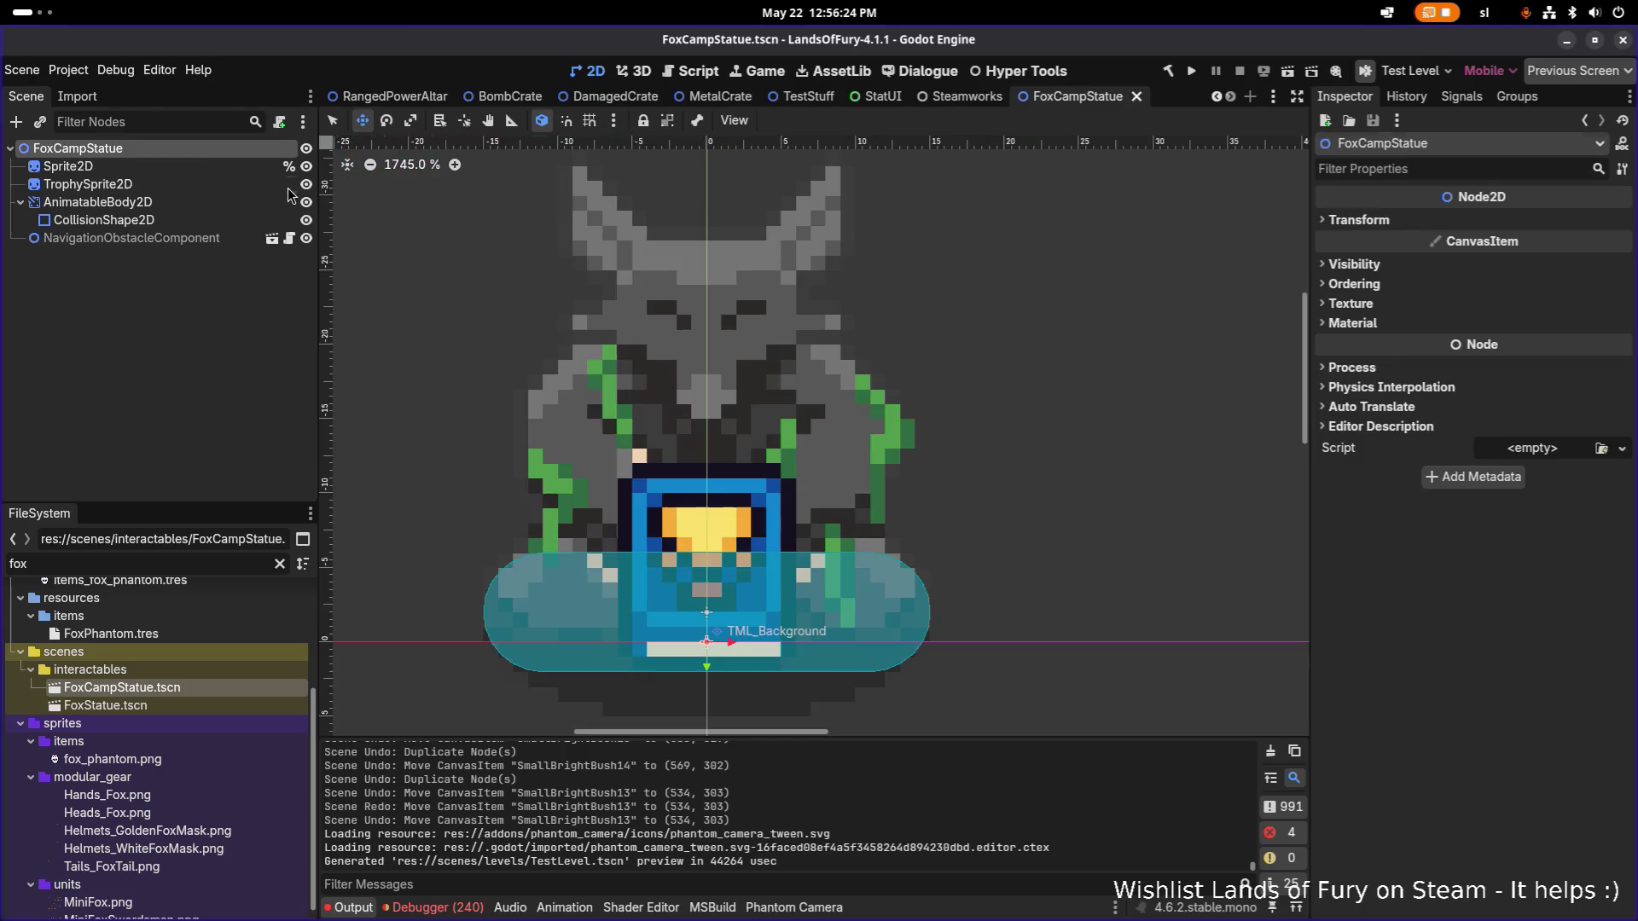
left_click(1532, 447)
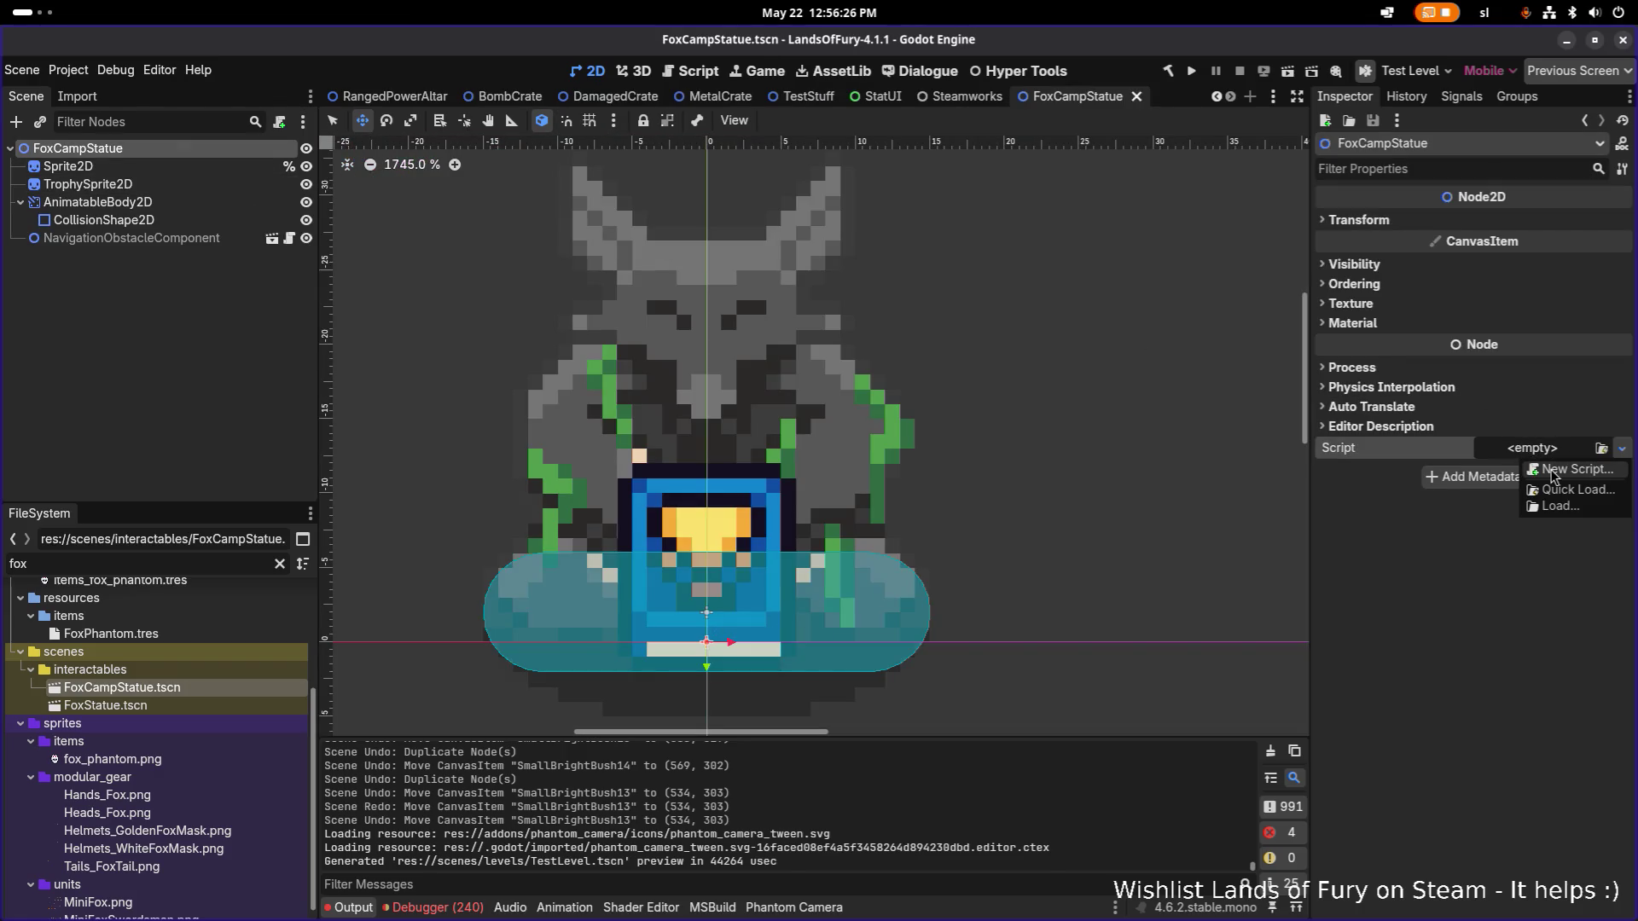
left_click(1551, 470)
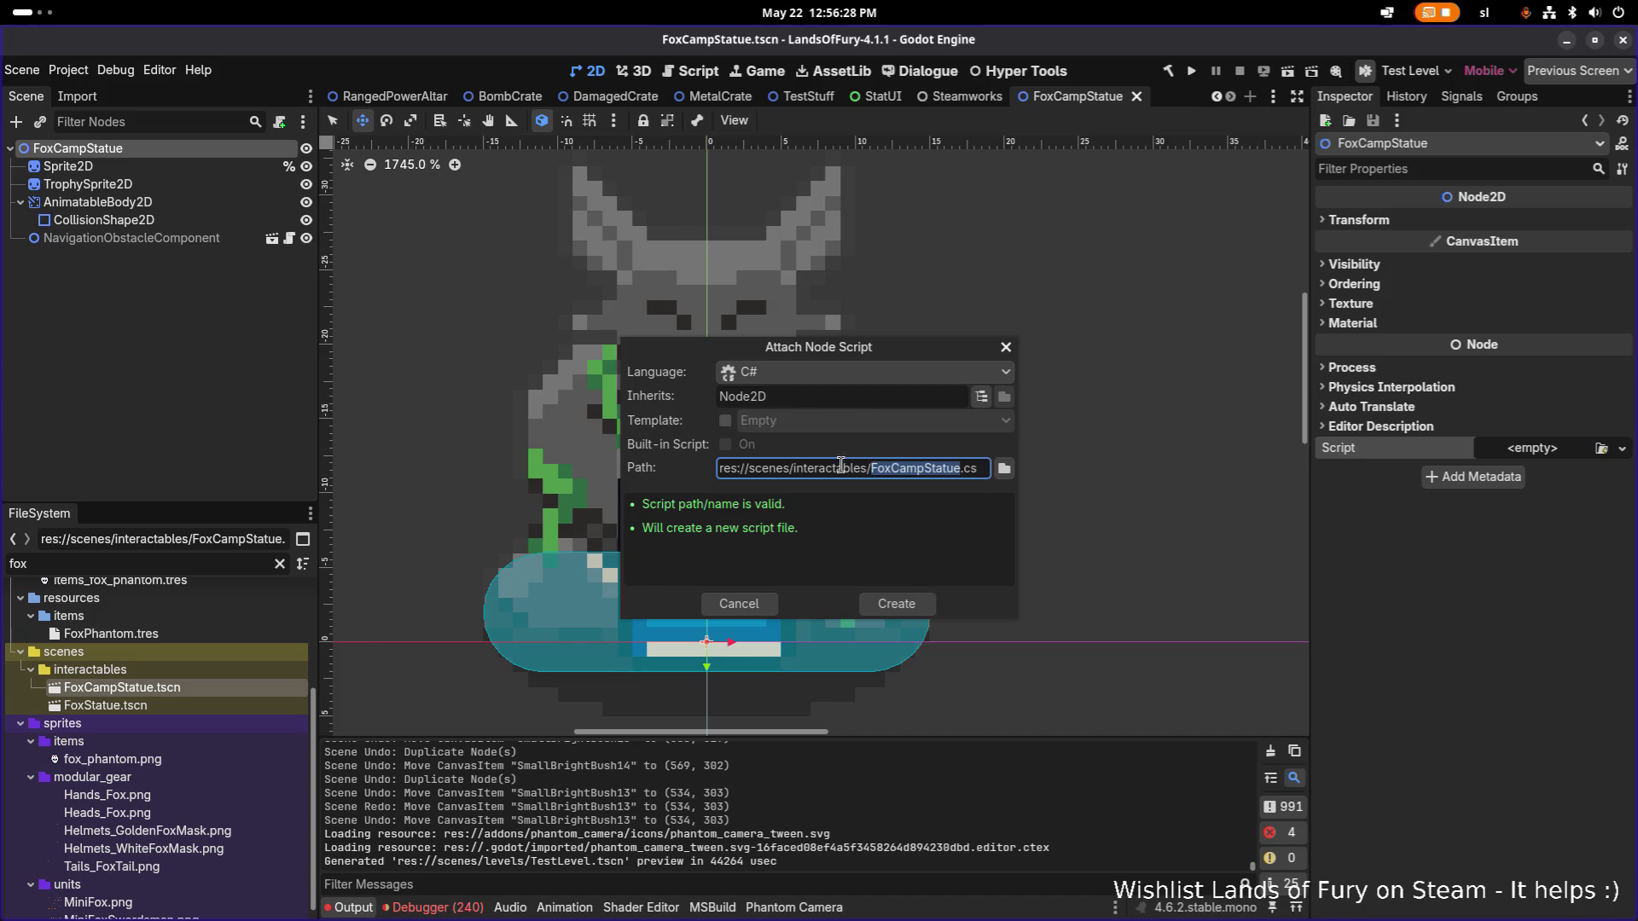
double_click(774, 468)
type("scripts")
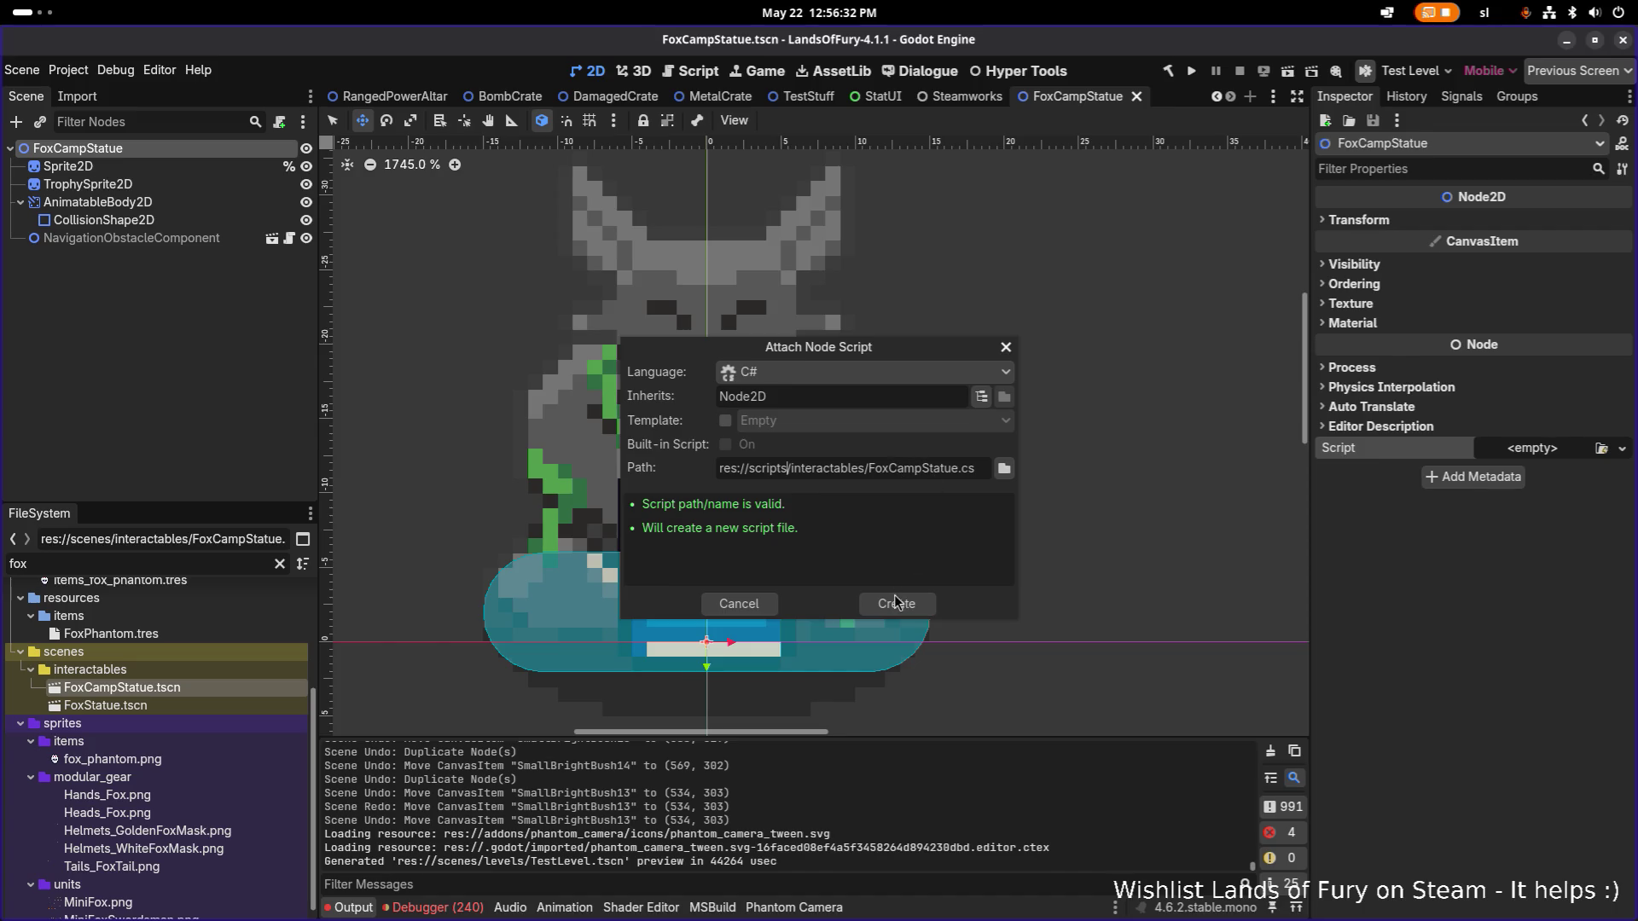
left_click(897, 604)
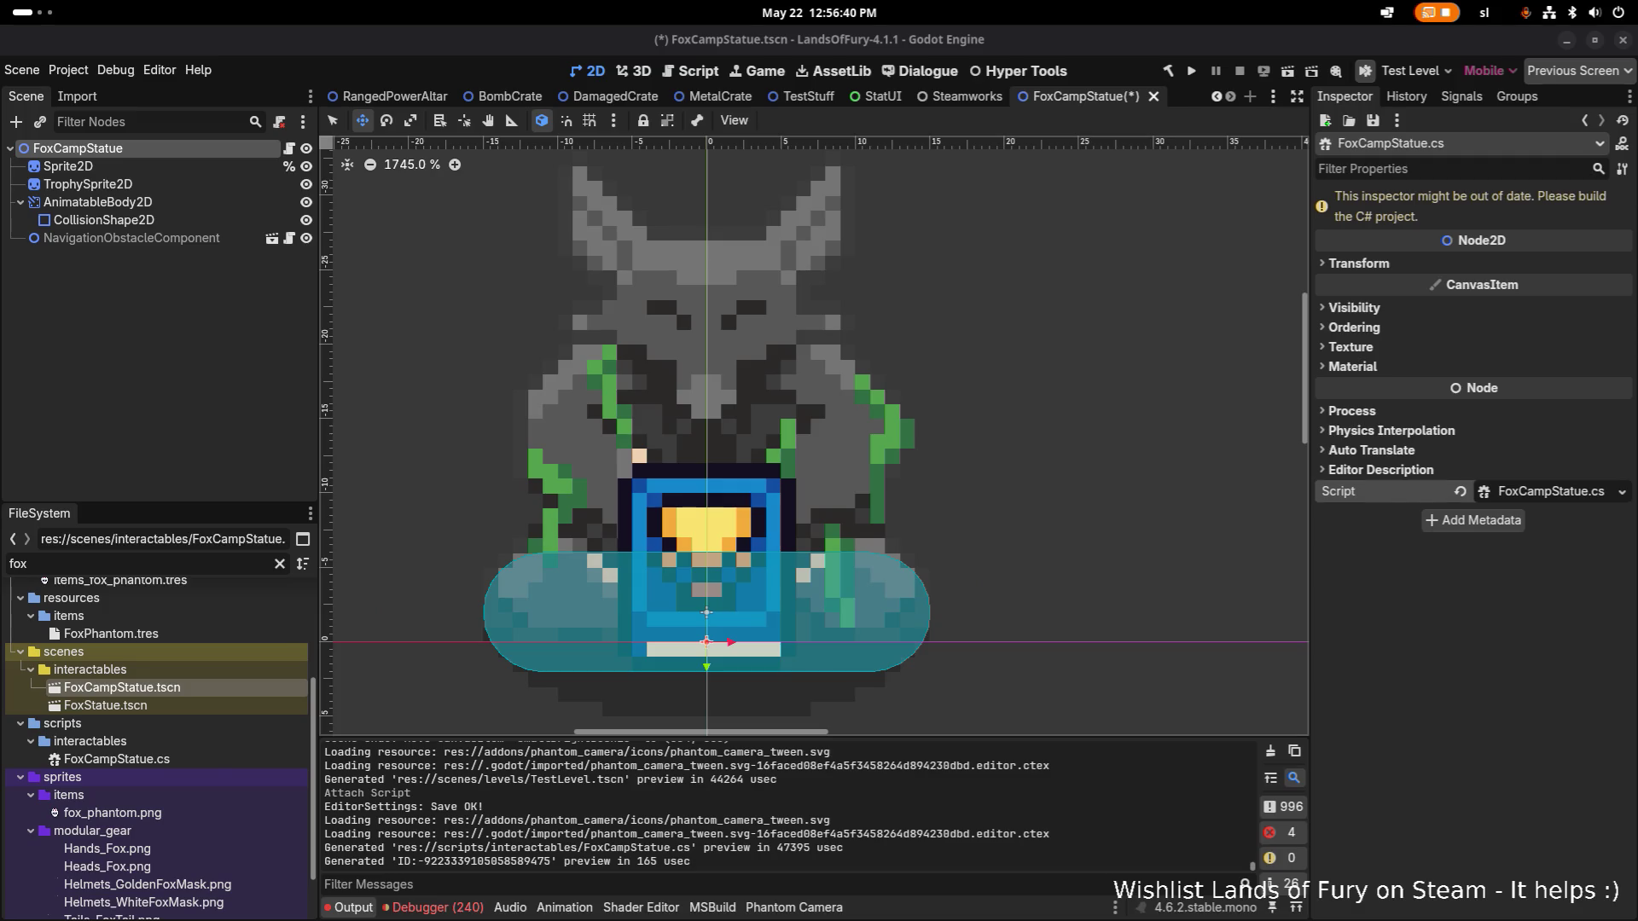
Filter the FileSystem for 'particles' and select the BigElectricballParticles scene.
left_click(162, 309)
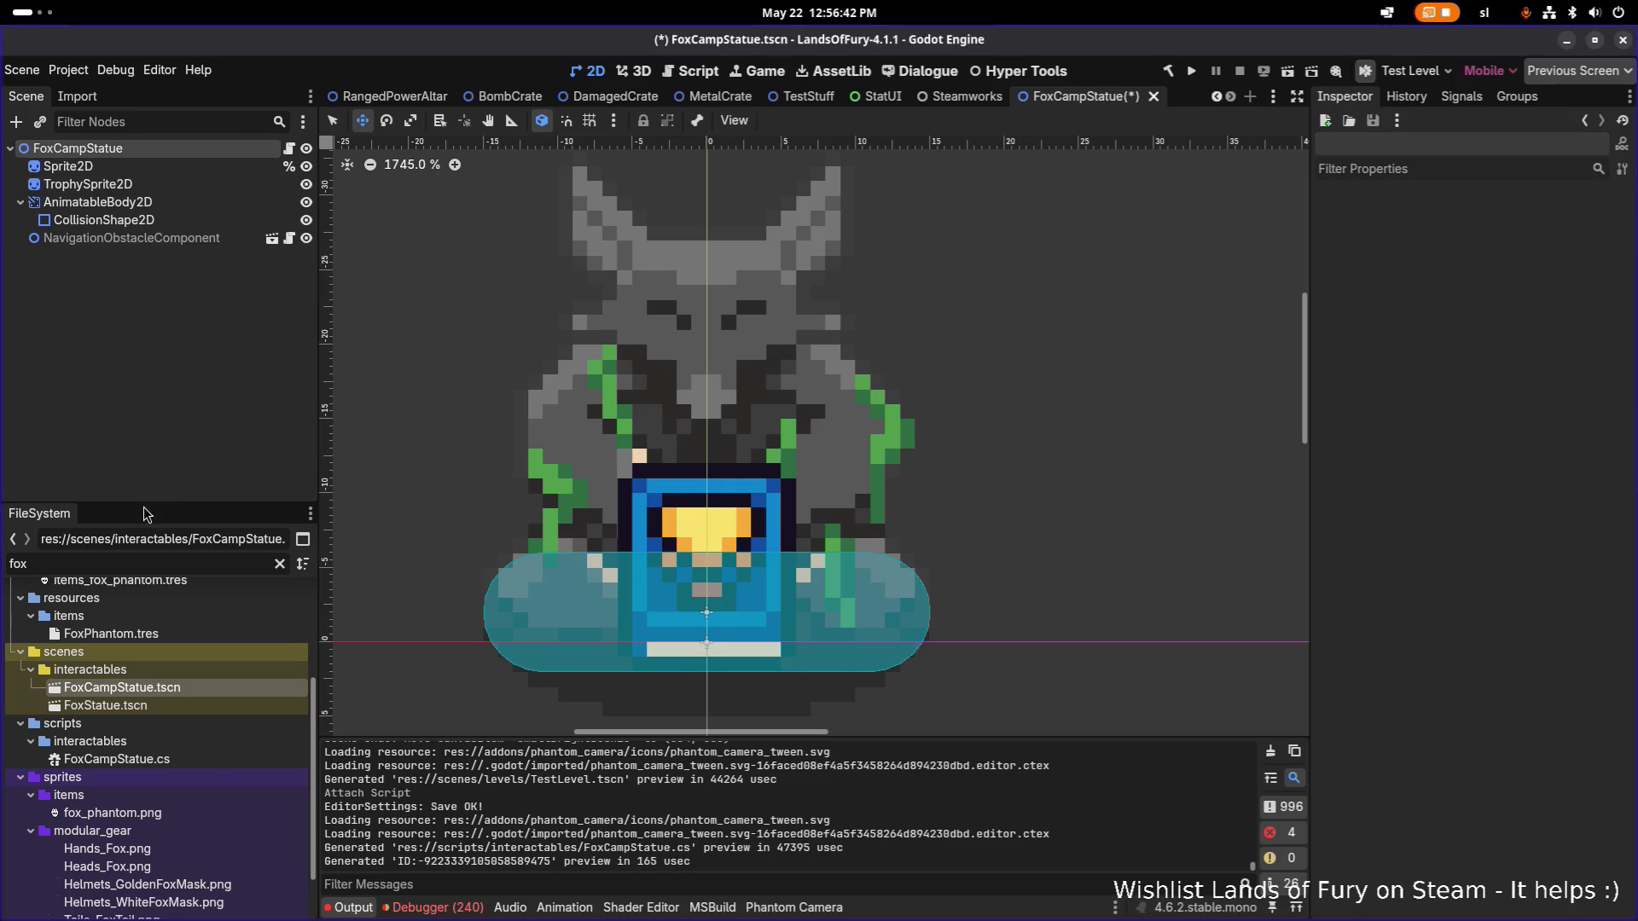
key("ctrl+a")
type("par")
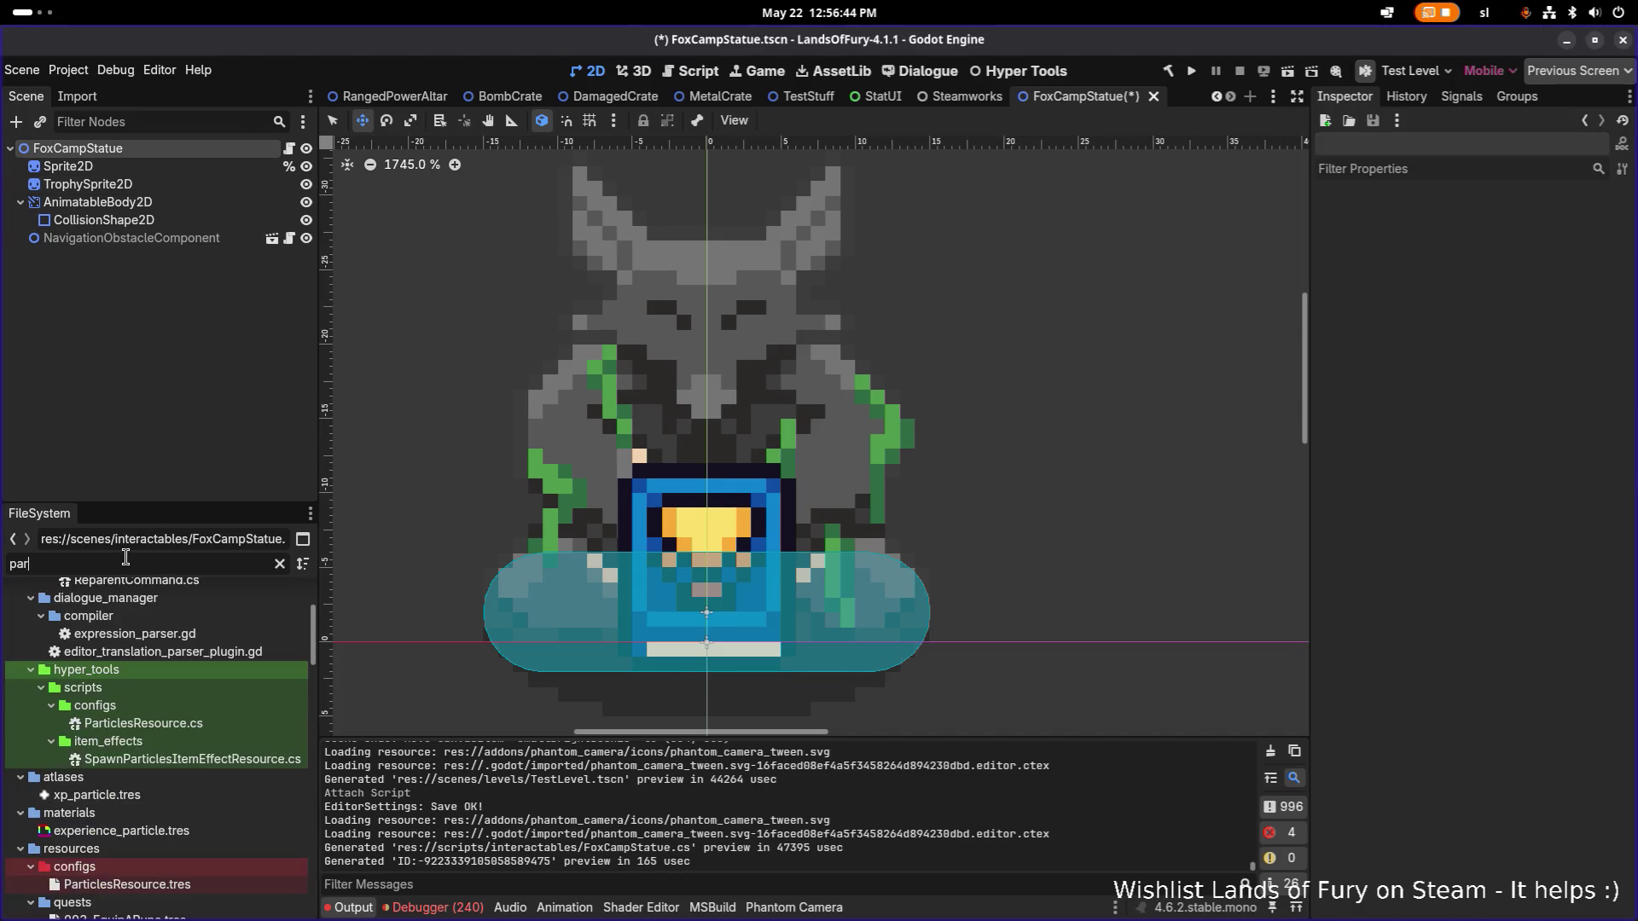
type("ticles")
scroll(136, 728, "down", 5)
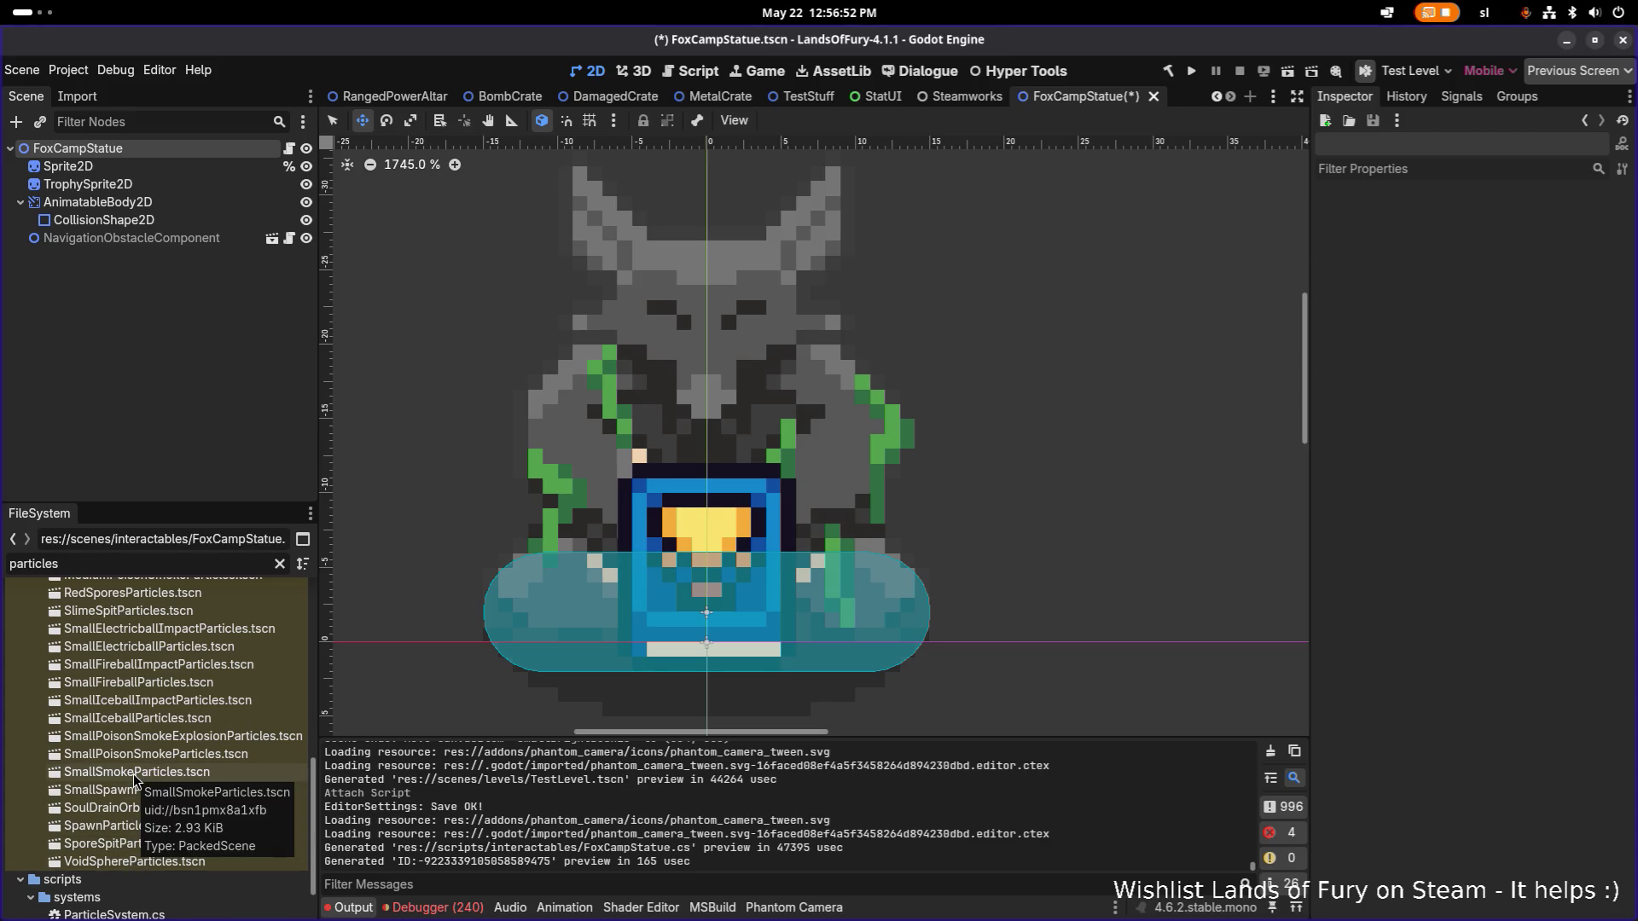
scroll(134, 774, "up", 1)
scroll(171, 653, "up", 2)
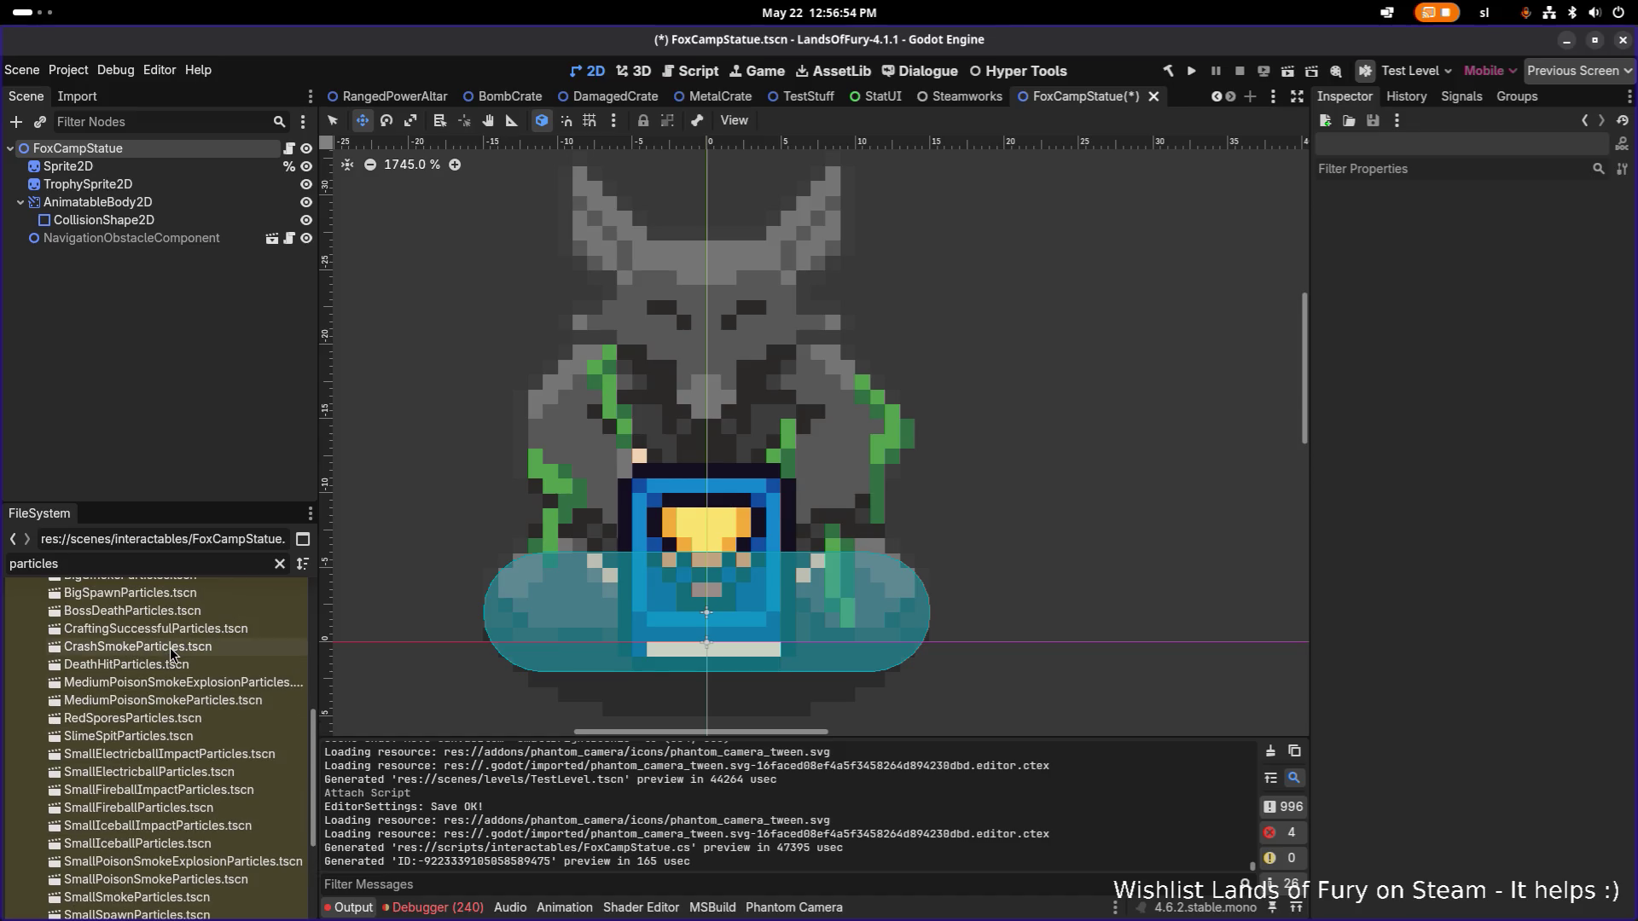
scroll(181, 678, "up", 3)
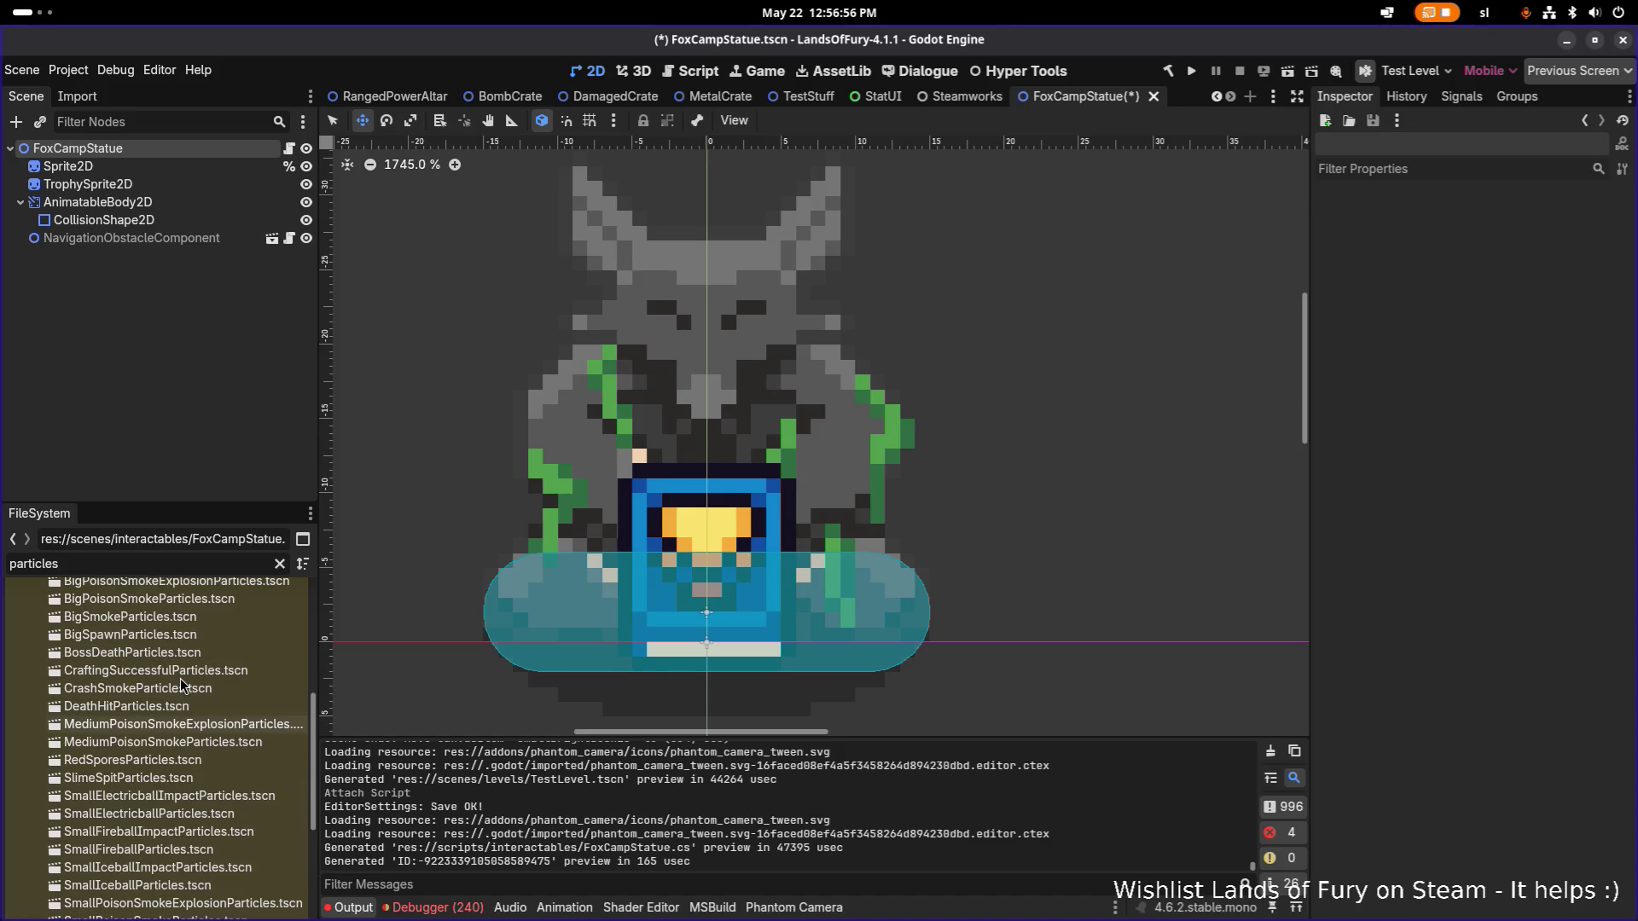
left_click(181, 649)
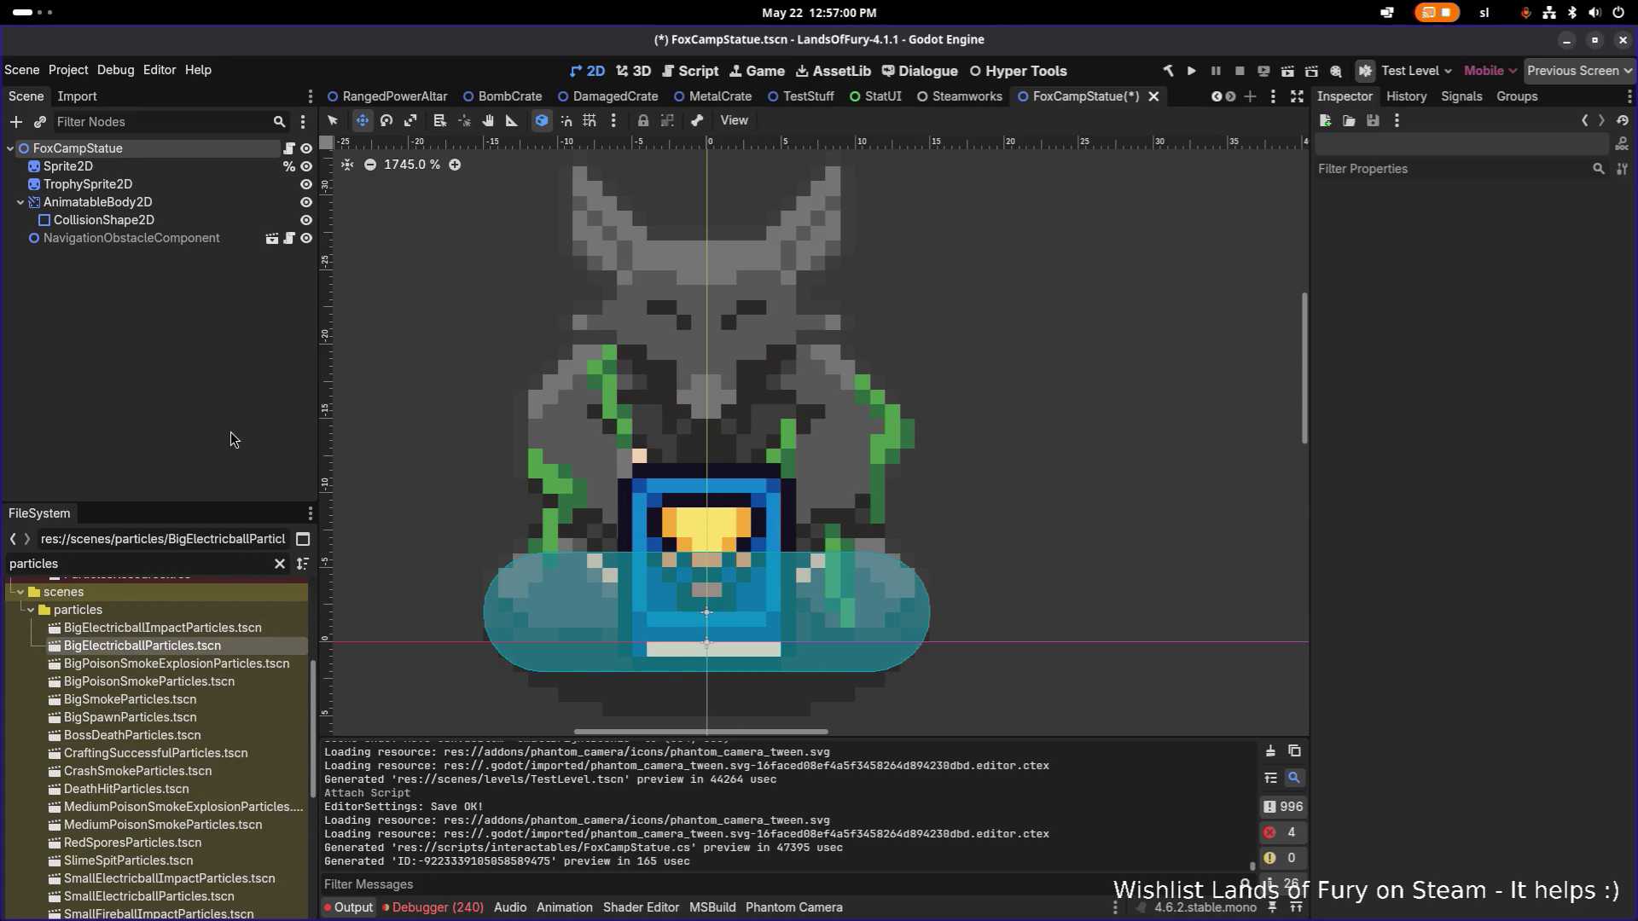
Quick-open RedBigMushroom.tscn and select its SpecialInteractableParticle node.
key("ctrl+shift+o")
type("mushr")
key("Down")
key("Down")
key("Down")
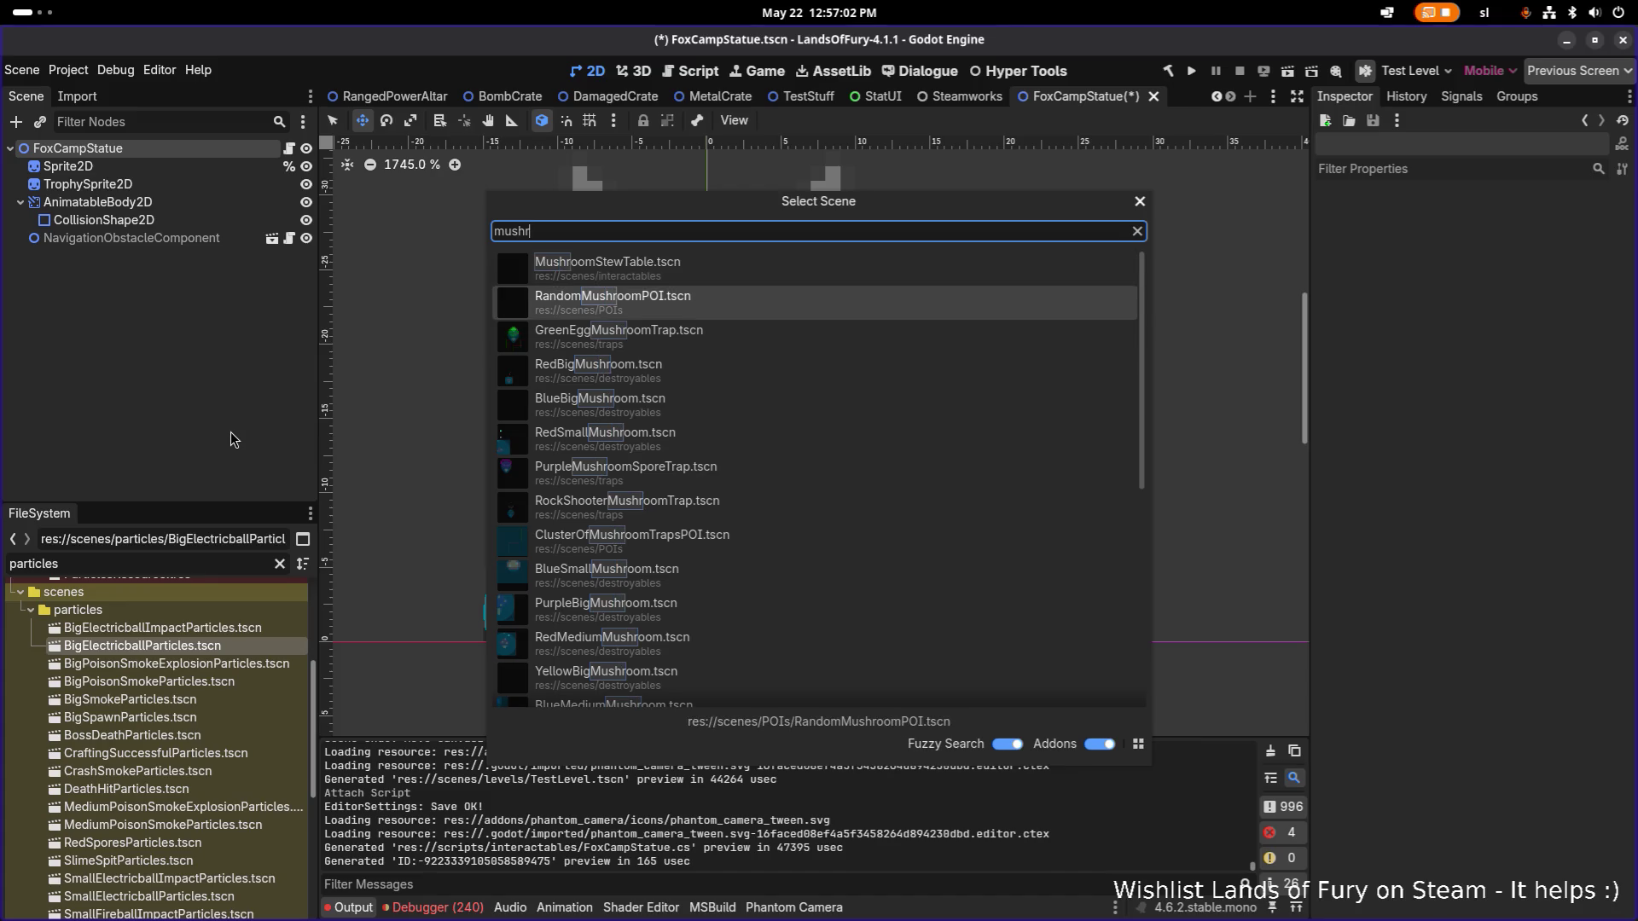
key("Up")
key("Return")
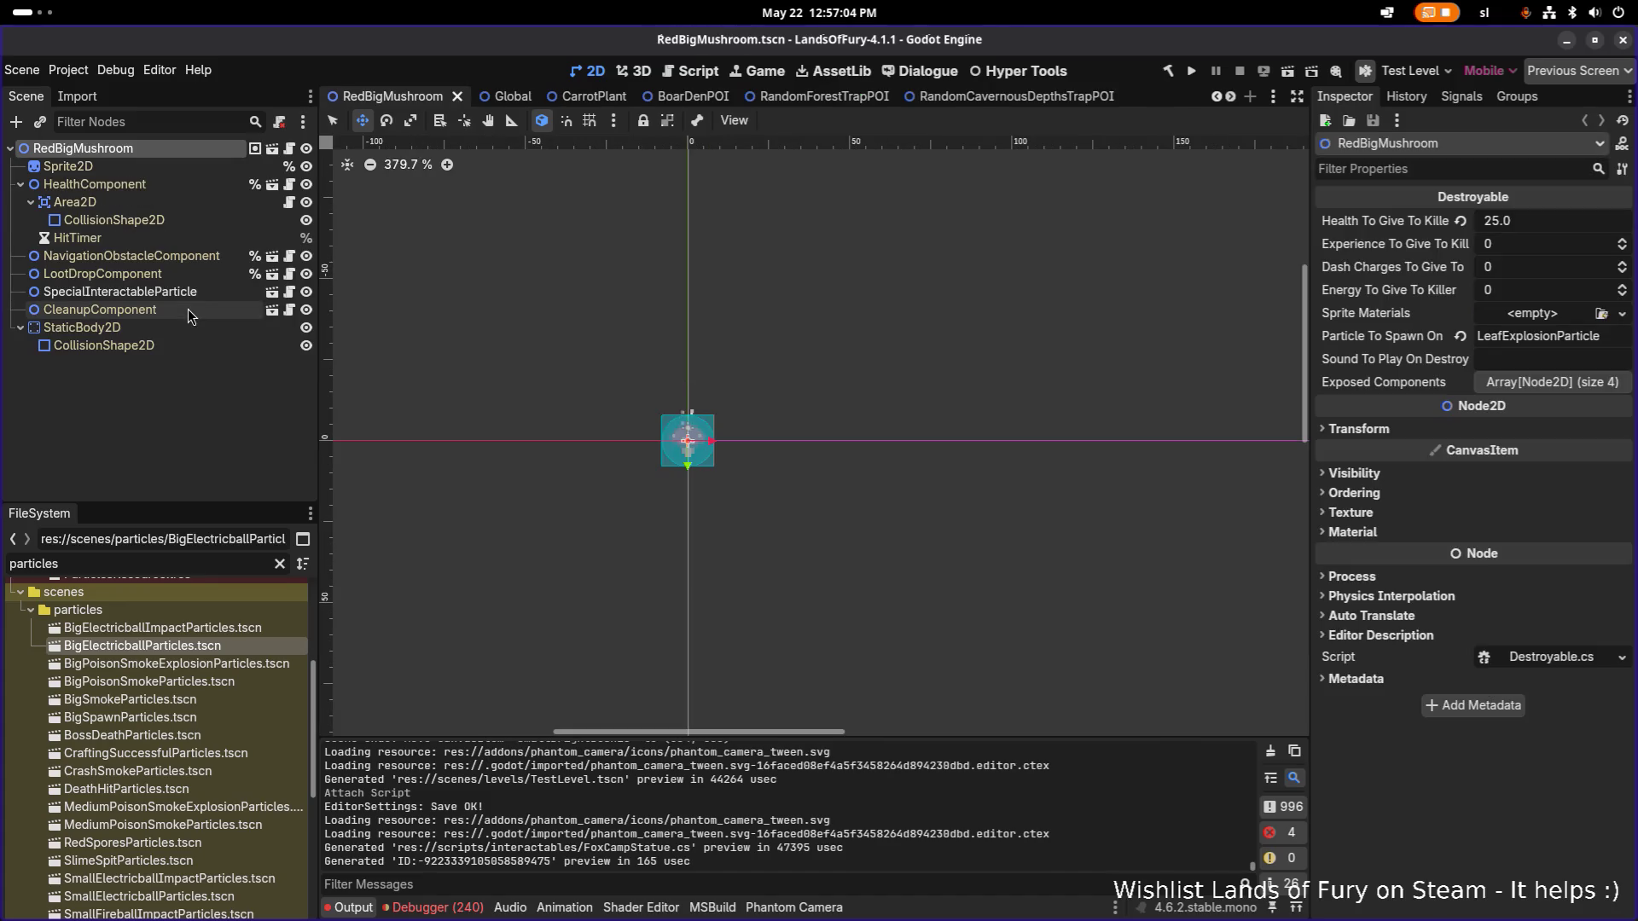
left_click(196, 291)
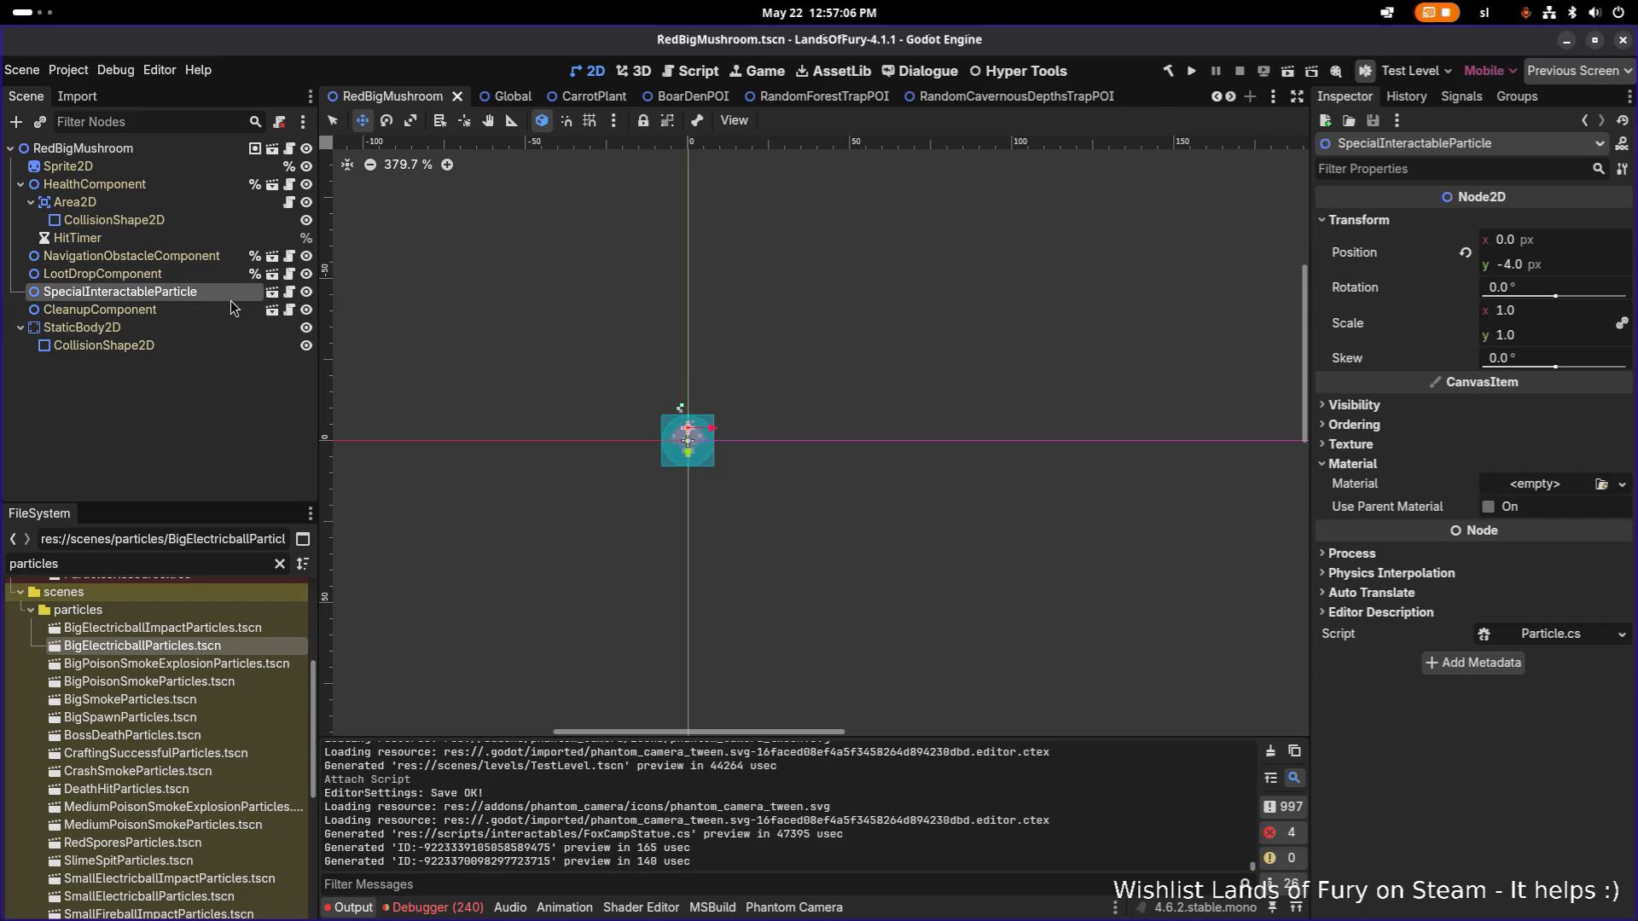
Switch through the open scene tabs, then quick-open FoxCampStatue.tscn.
left_click(1002, 101)
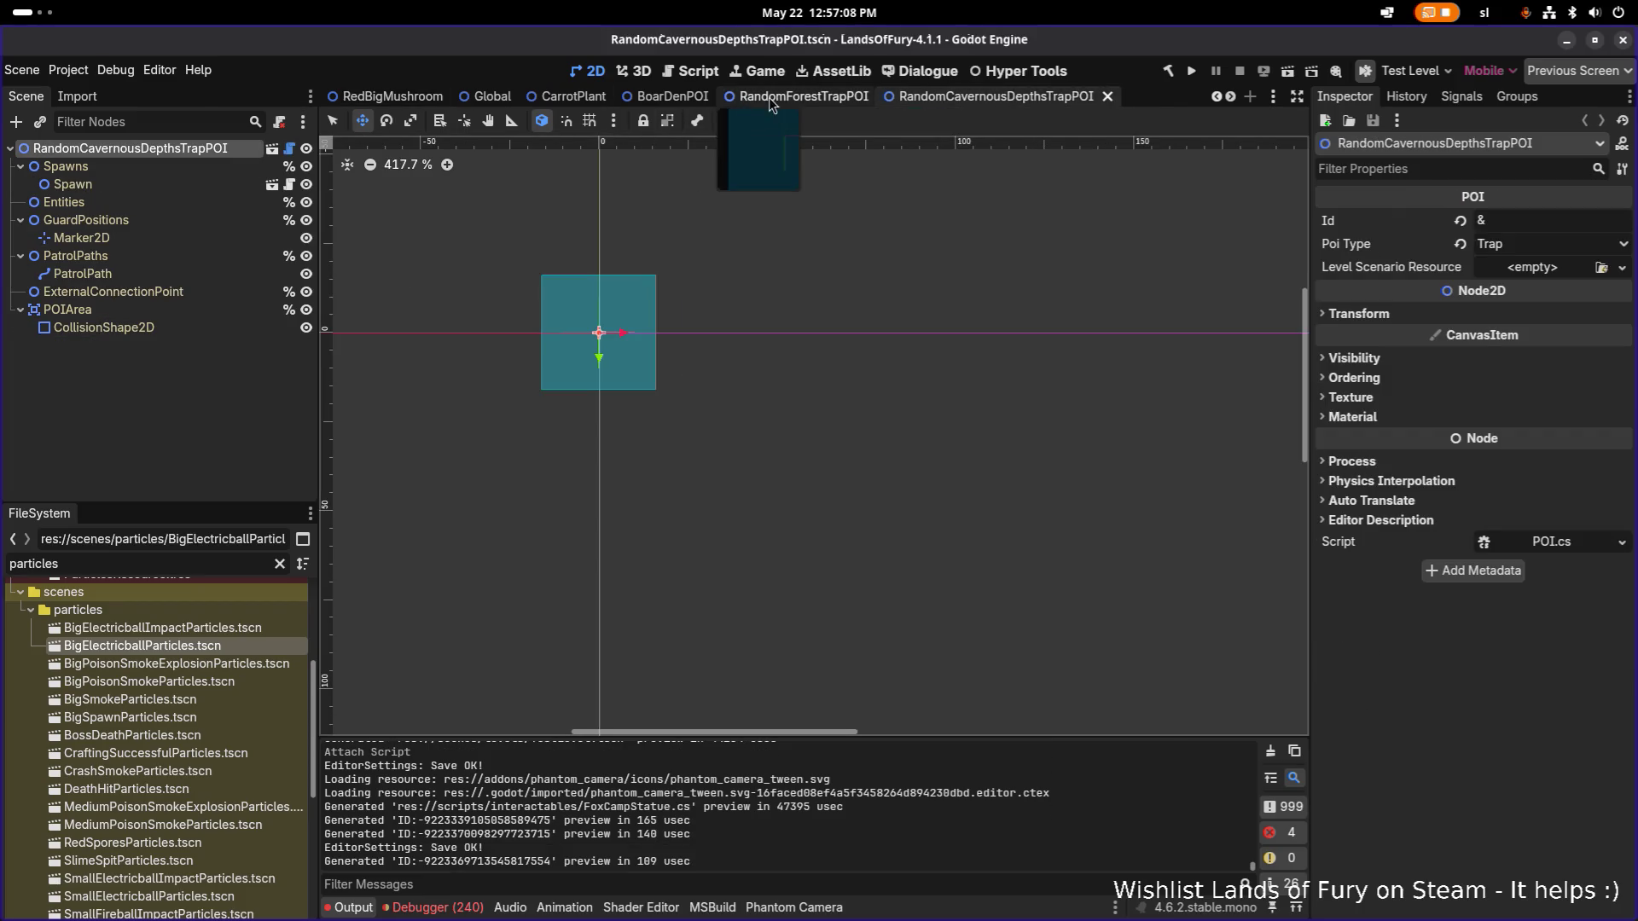
left_click(770, 97)
key("ctrl+shift+o")
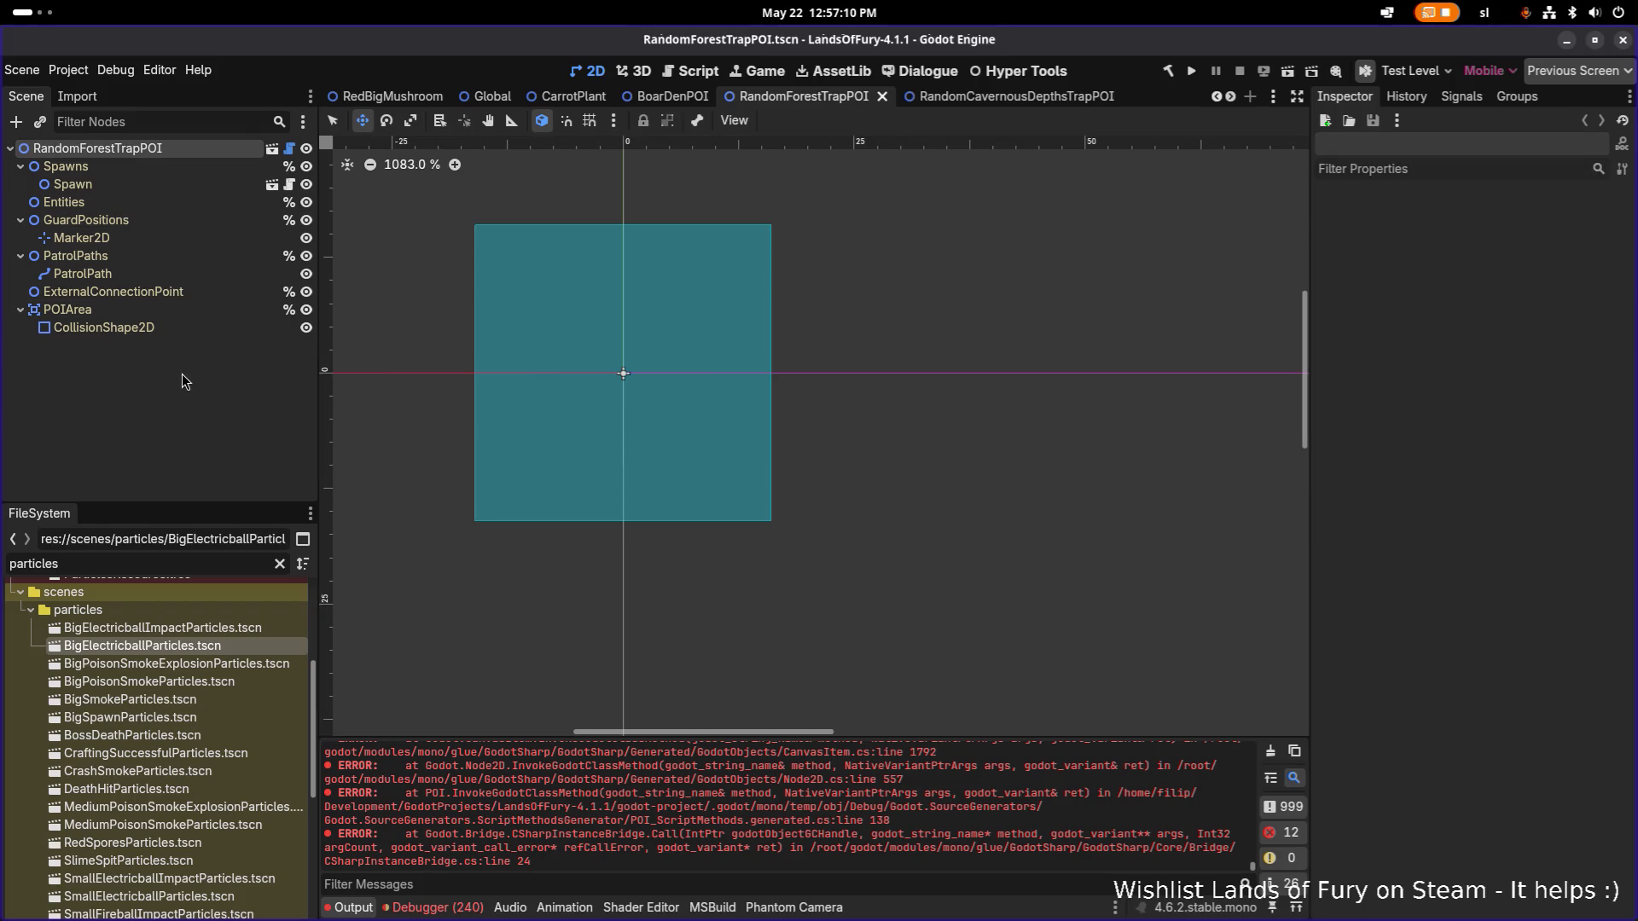
type("foxcam")
key("Return")
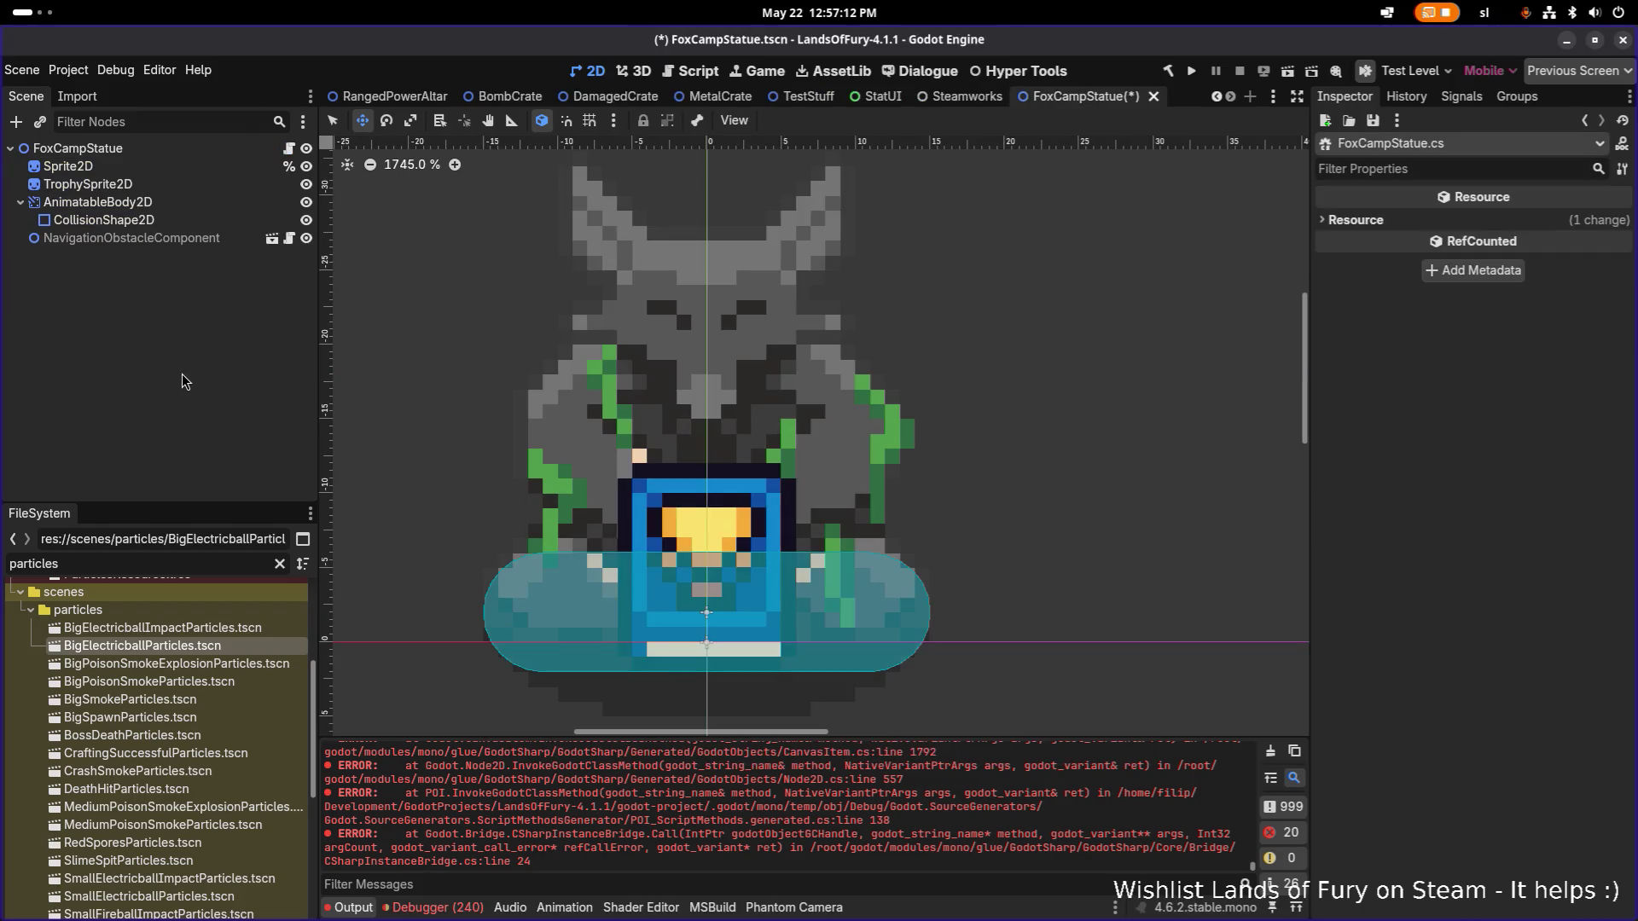
Paste the SpecialInteractableParticle and make it a child of TrophySprite2D.
key("ctrl+v")
scroll(682, 384, "down", 3)
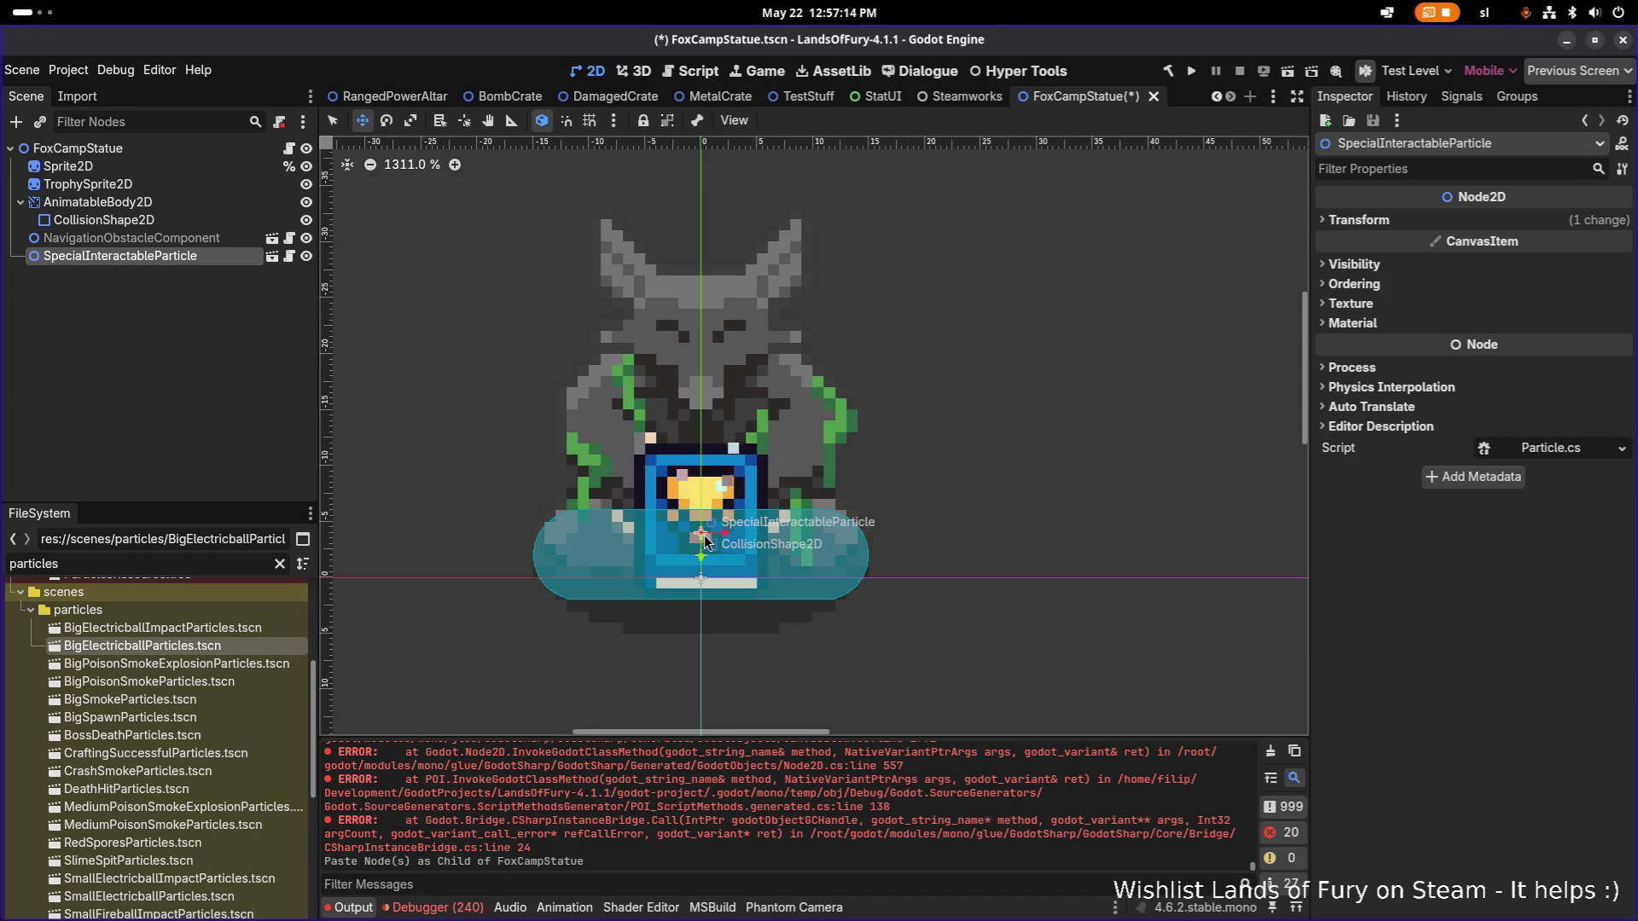
mouse_move(705, 546)
left_mouse_down()
mouse_move(707, 286)
mouse_move(620, 323)
mouse_move(686, 323)
left_mouse_up()
left_click_drag(128, 256, 180, 189)
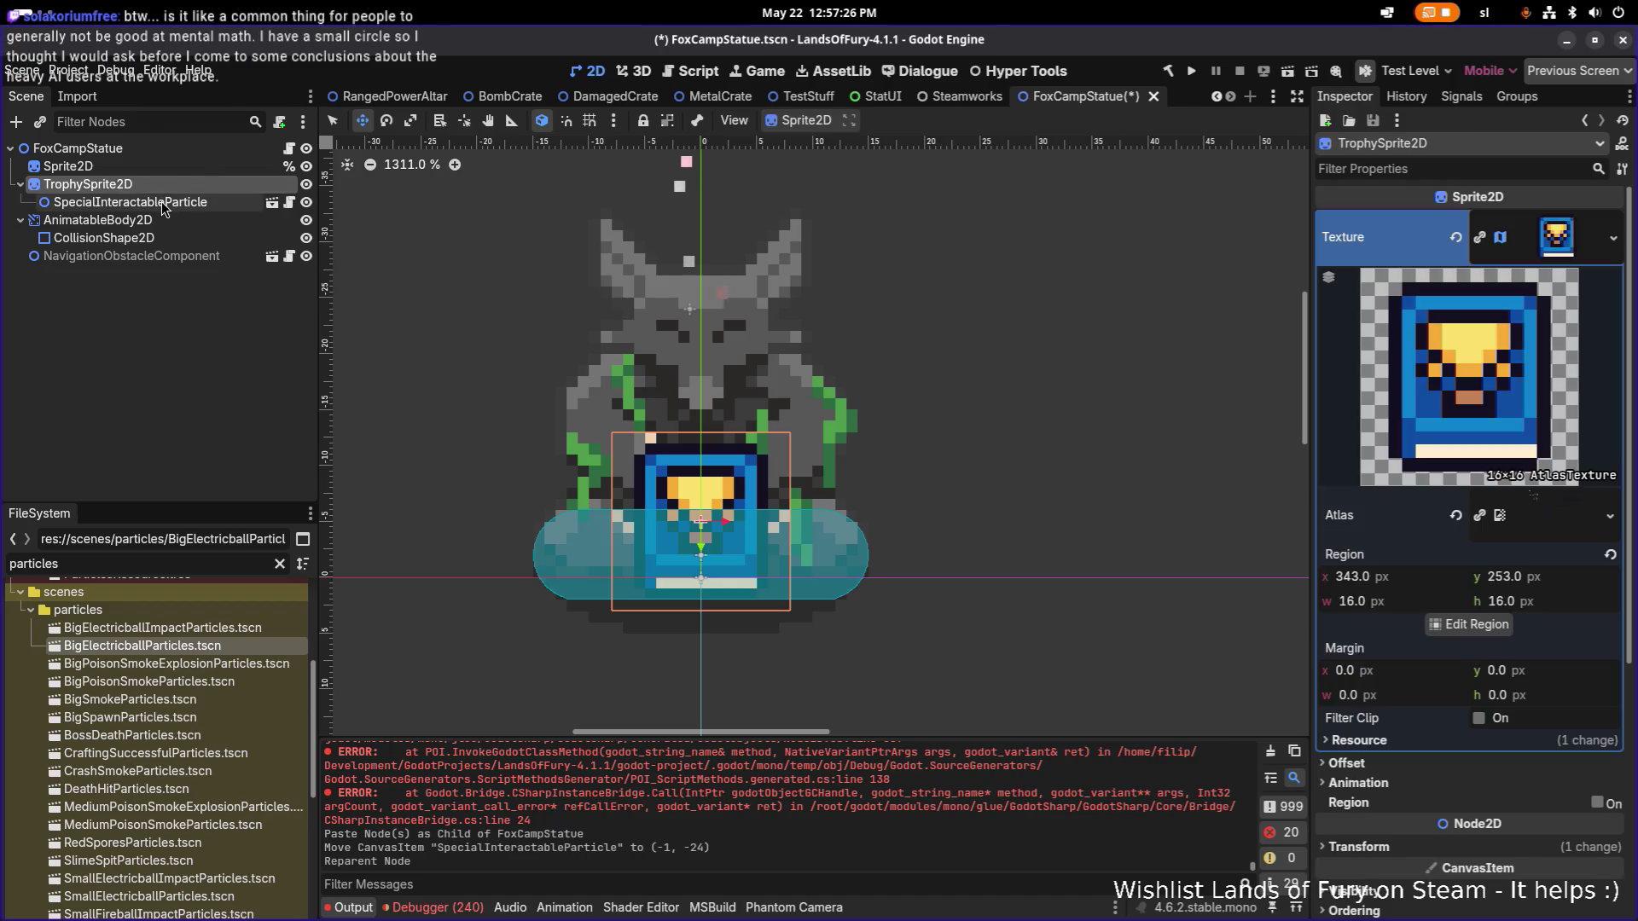
Set the particle's position to 0, 0, save FoxCampStatue, and copy the TrophySprite2D name.
left_click(1359, 219)
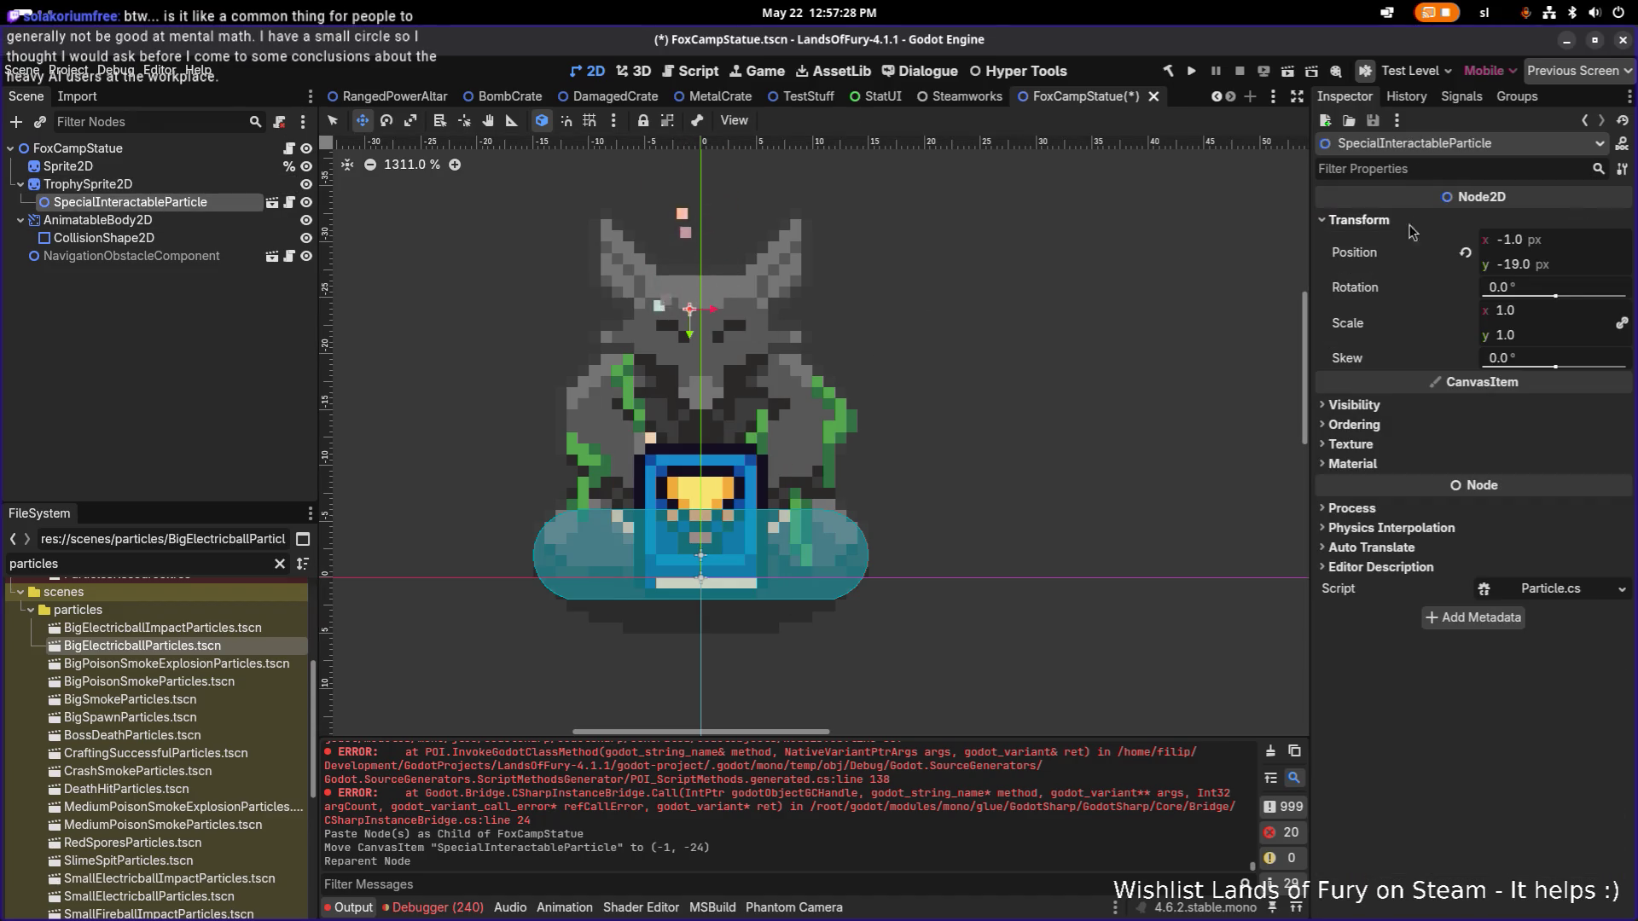
left_click(1546, 264)
type("0")
key("Return")
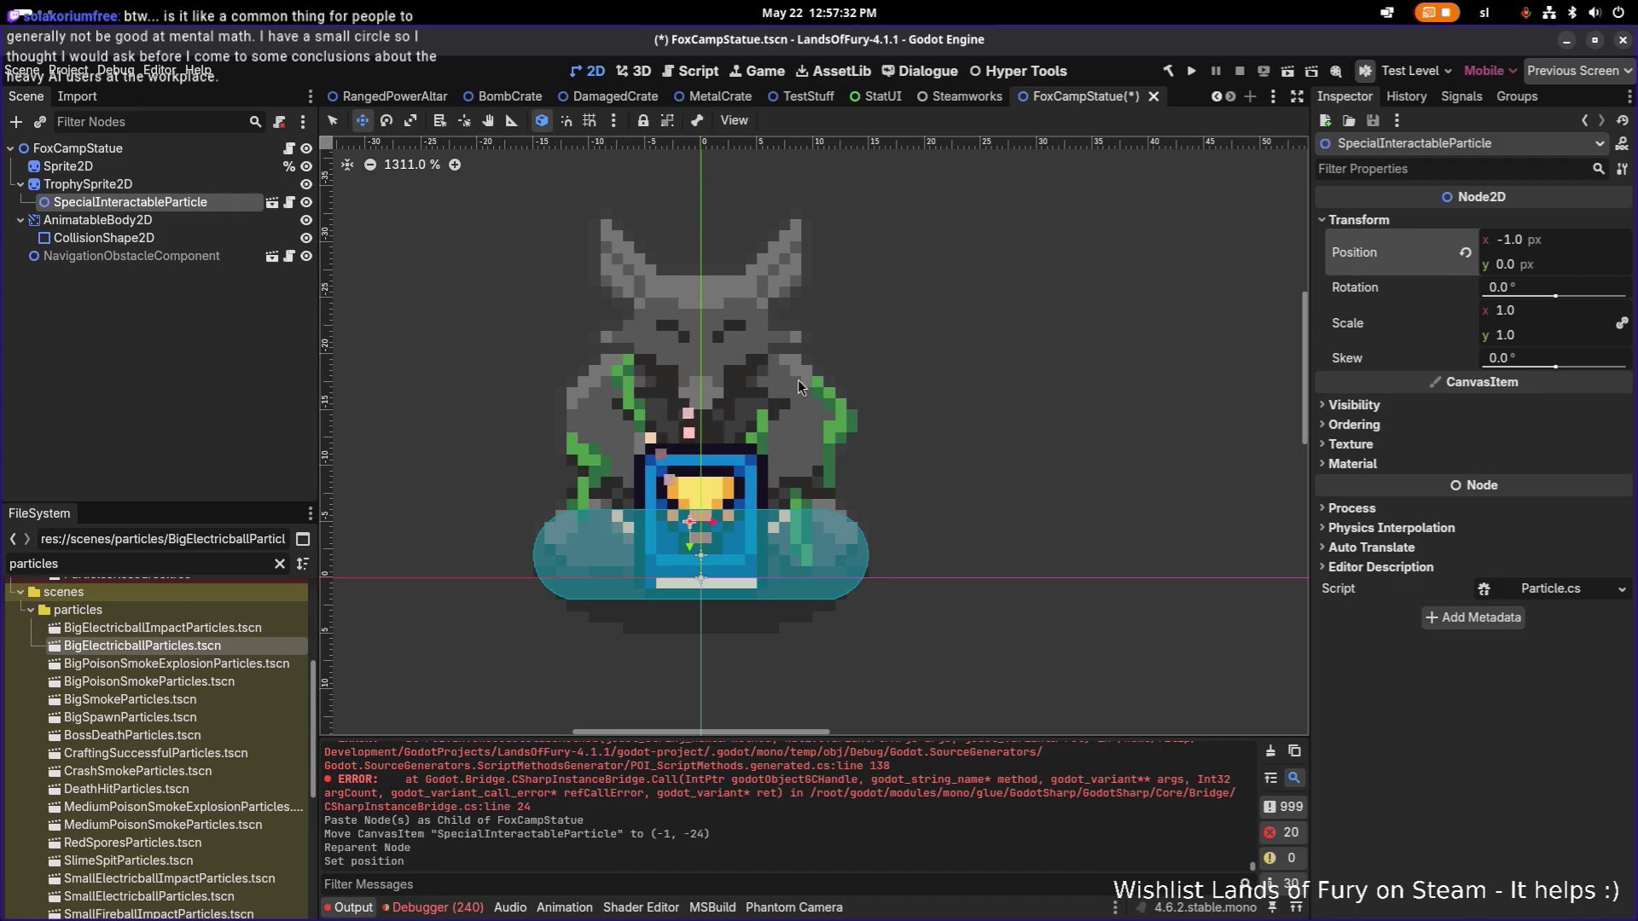
left_click(1548, 247)
type("0")
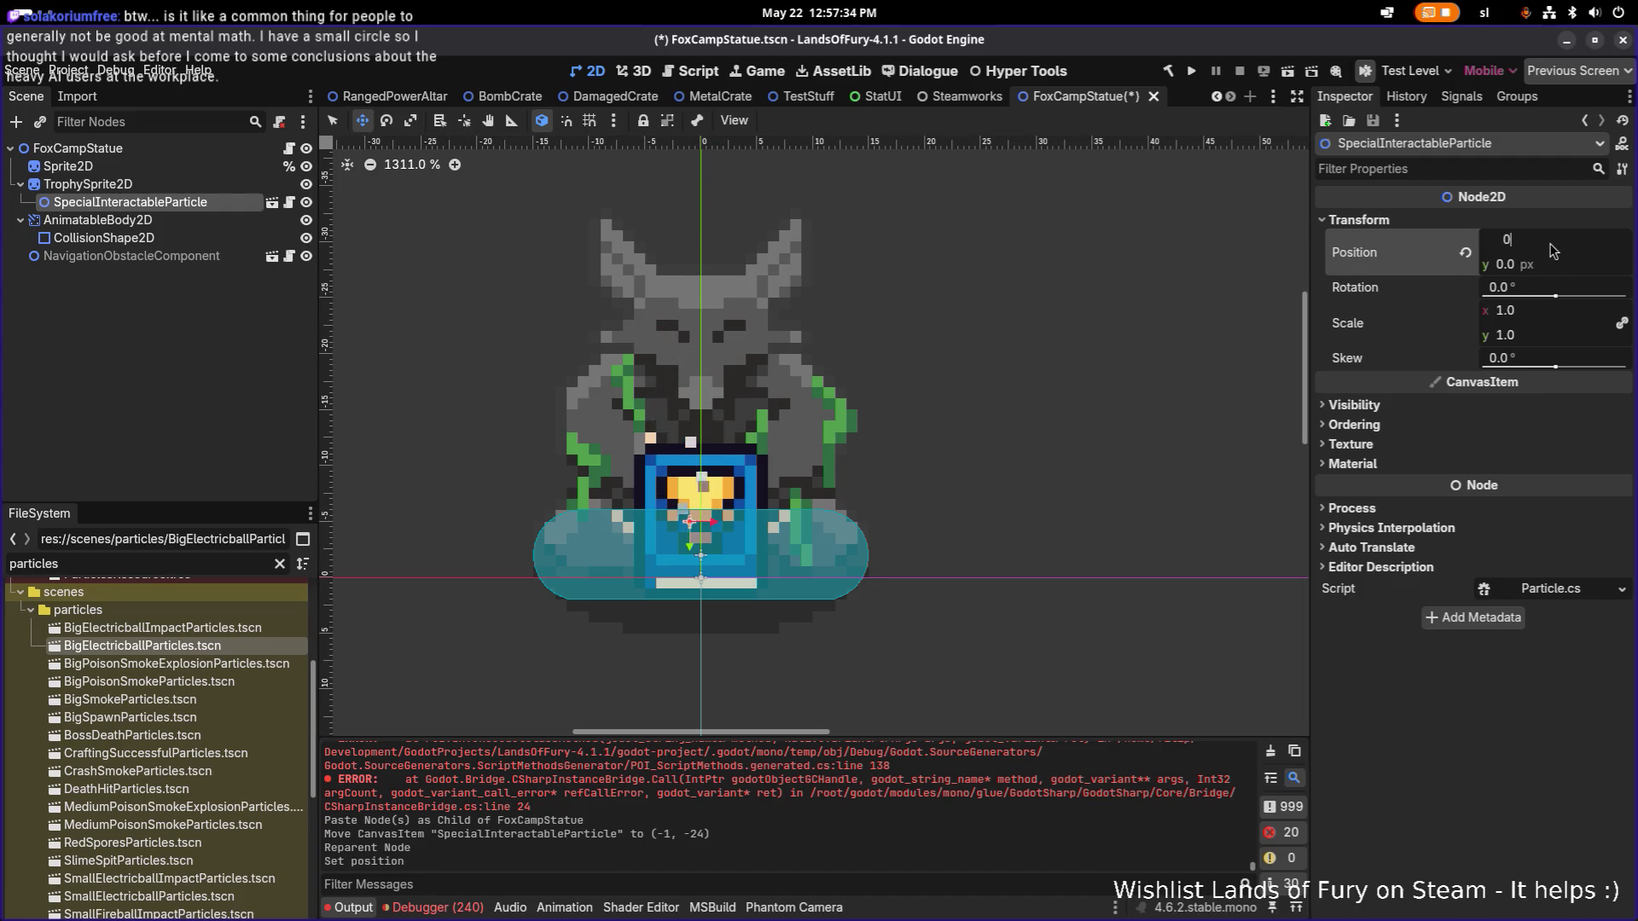
key("Return")
scroll(948, 331, "down", 8)
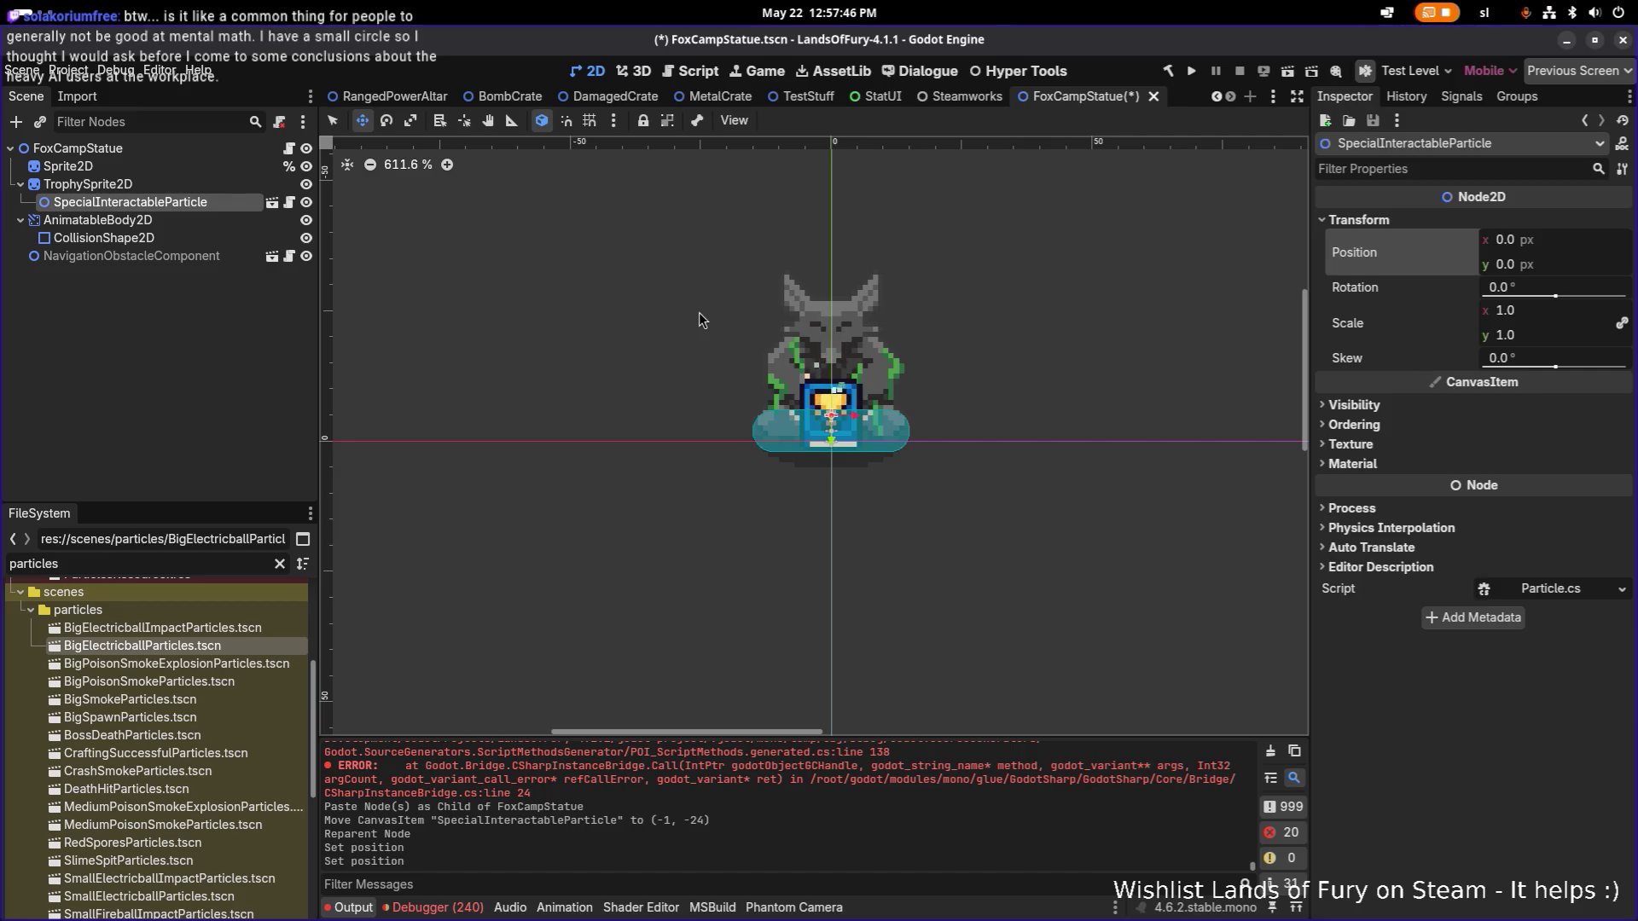
key("ctrl+s")
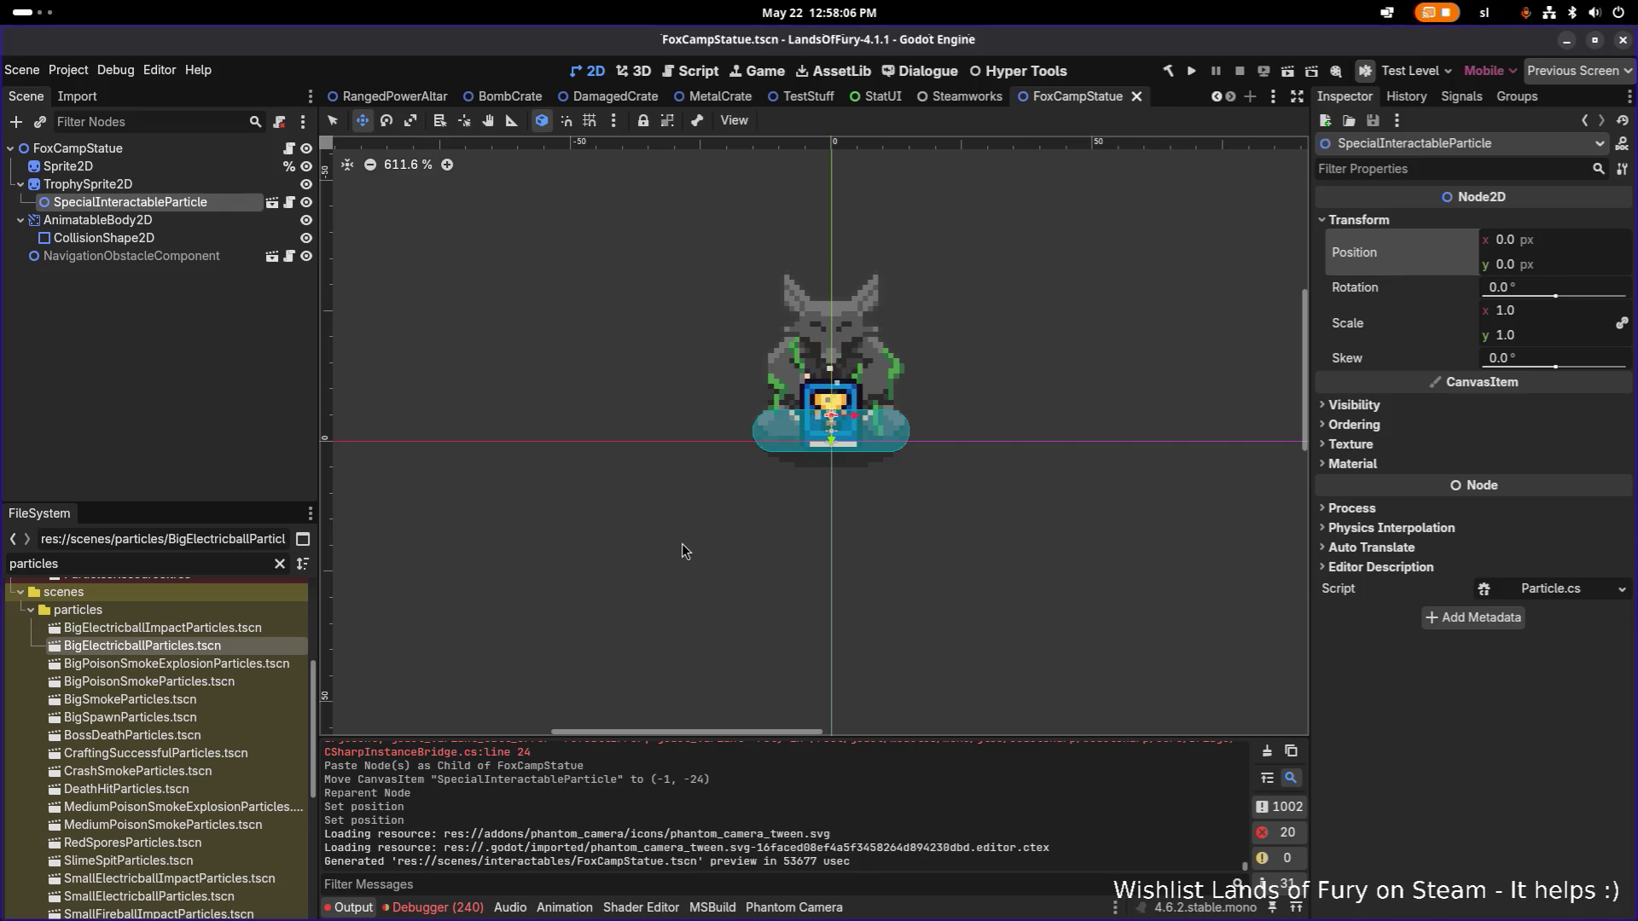
left_click(208, 186)
left_click(207, 186)
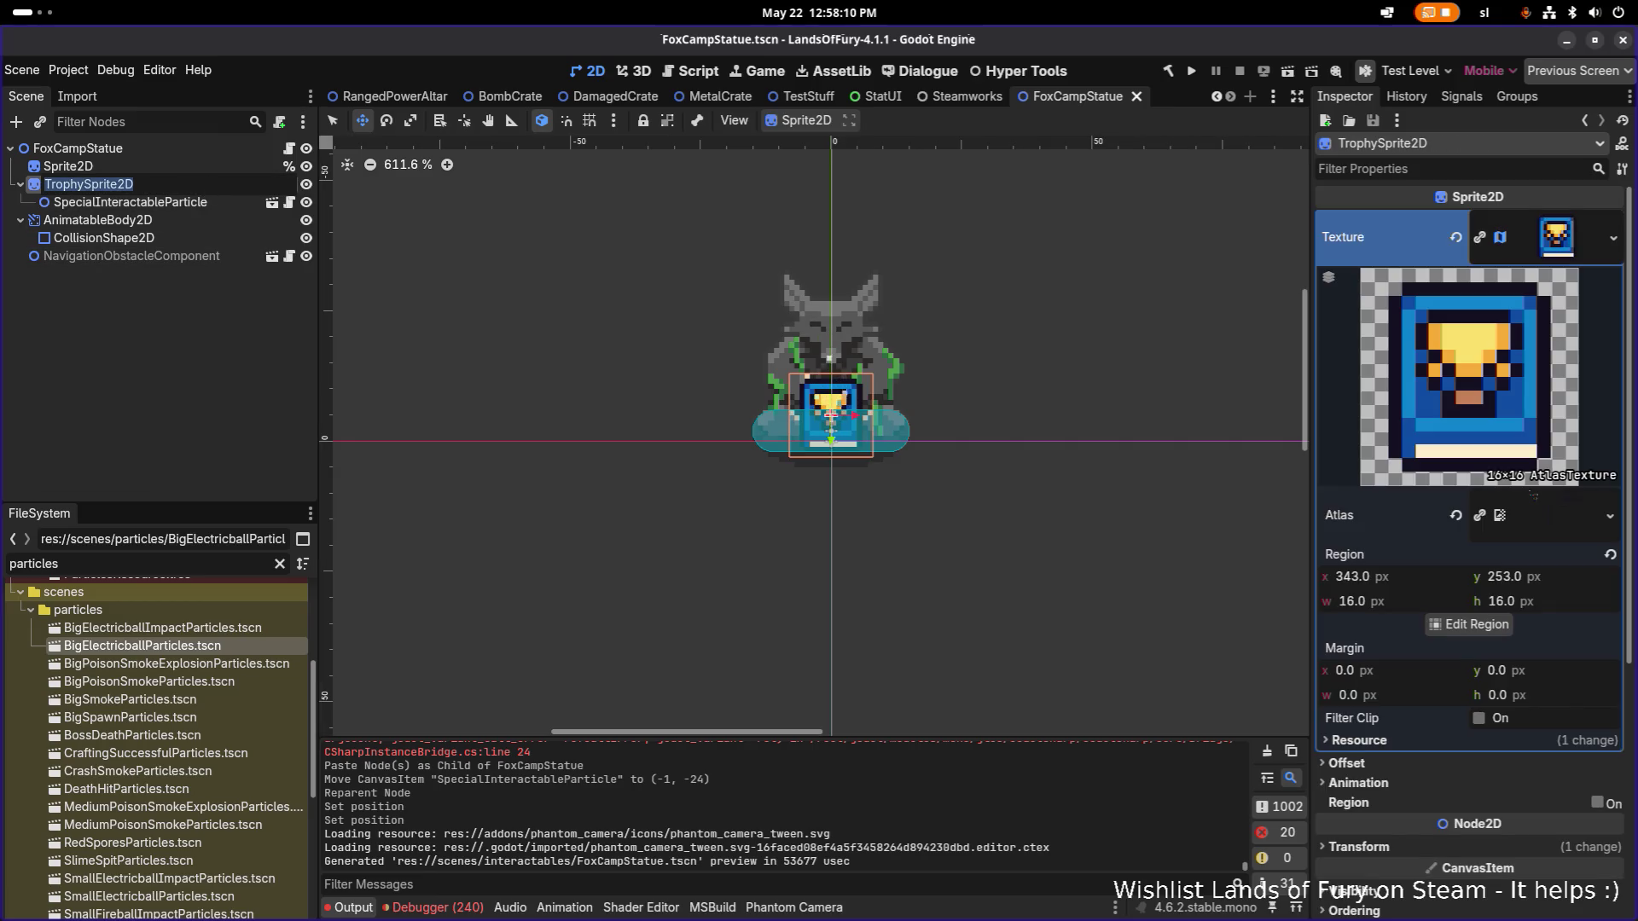
Paste TrophySprite2D inside the FoxCampStatue class and trim it to the Sprite2D type.
left_click(289, 148)
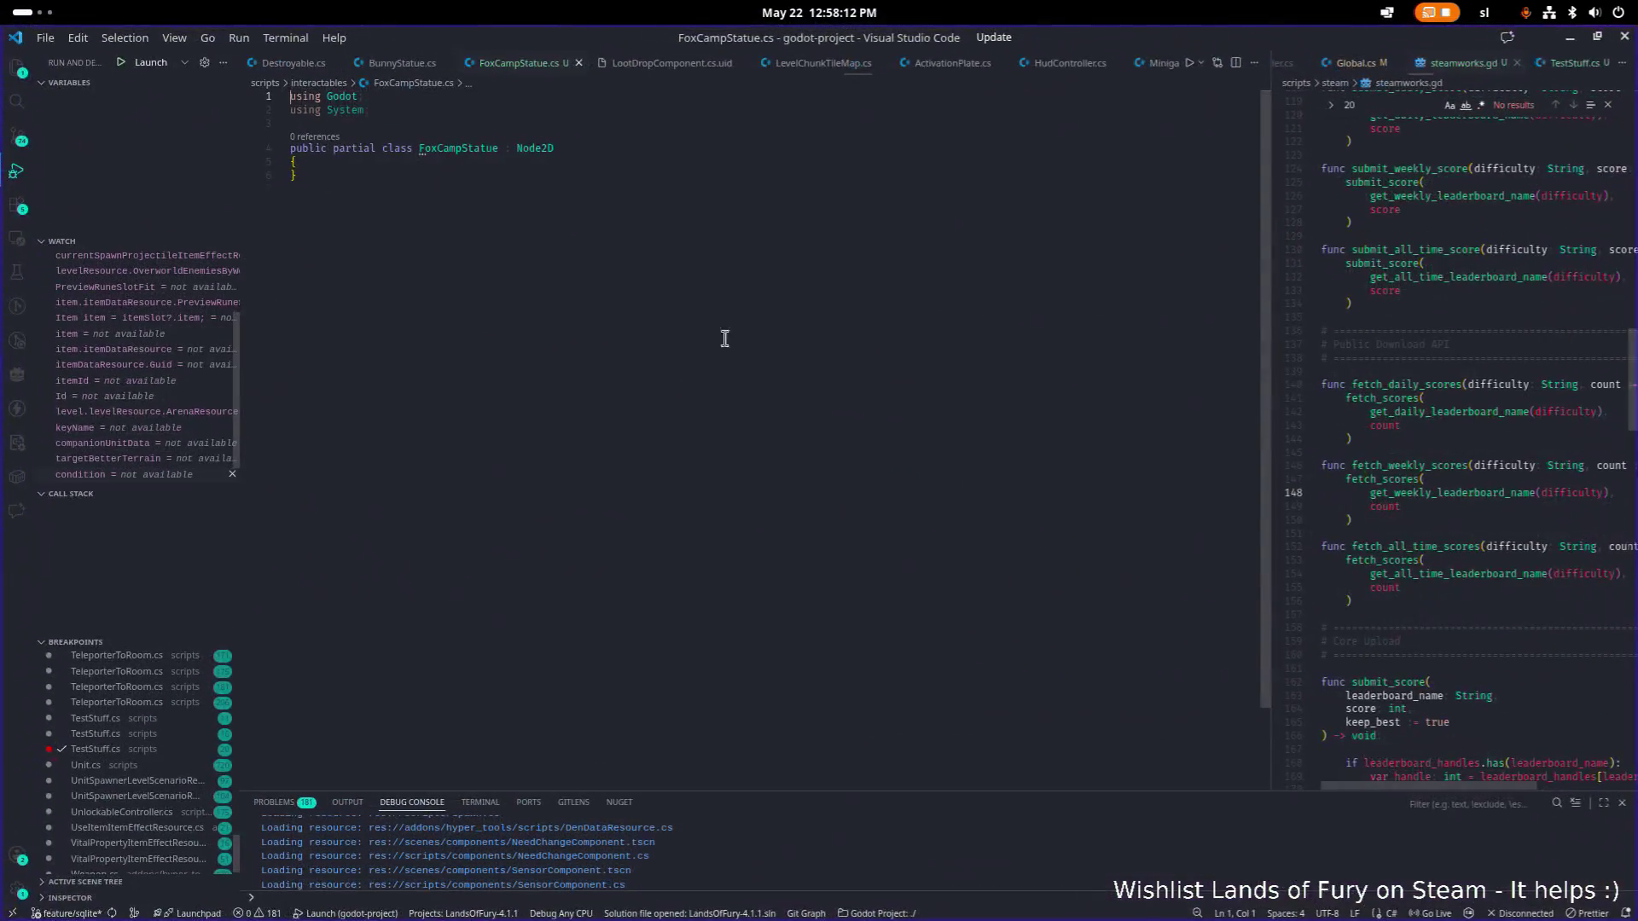
left_click(600, 293)
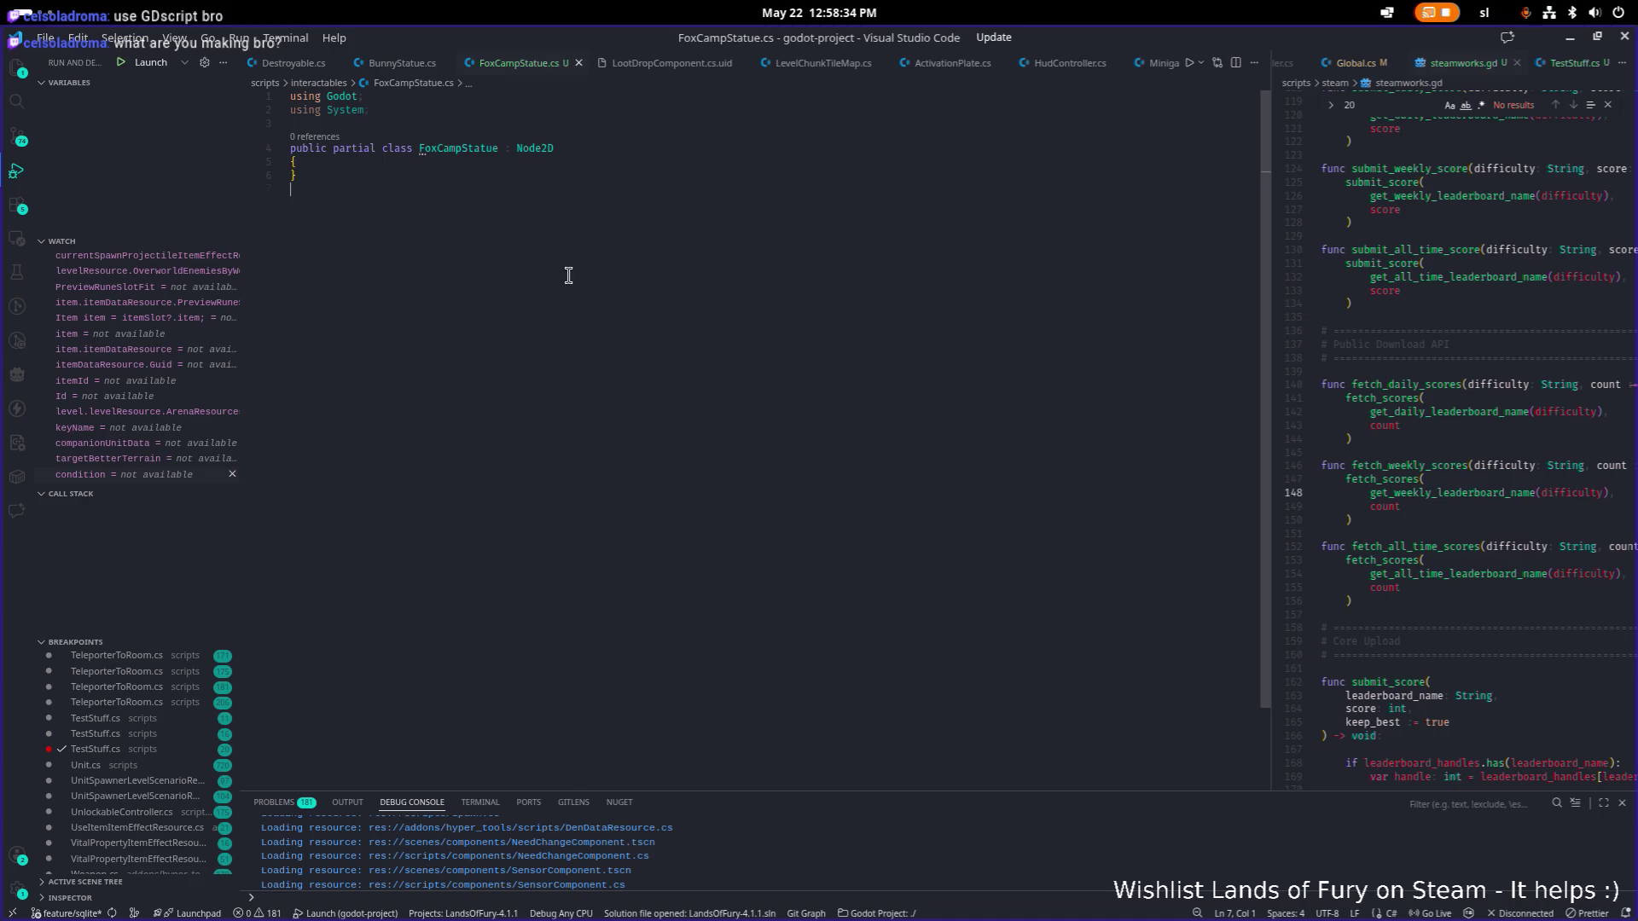
left_click(483, 176)
key("Return")
type("TrophySprite2D")
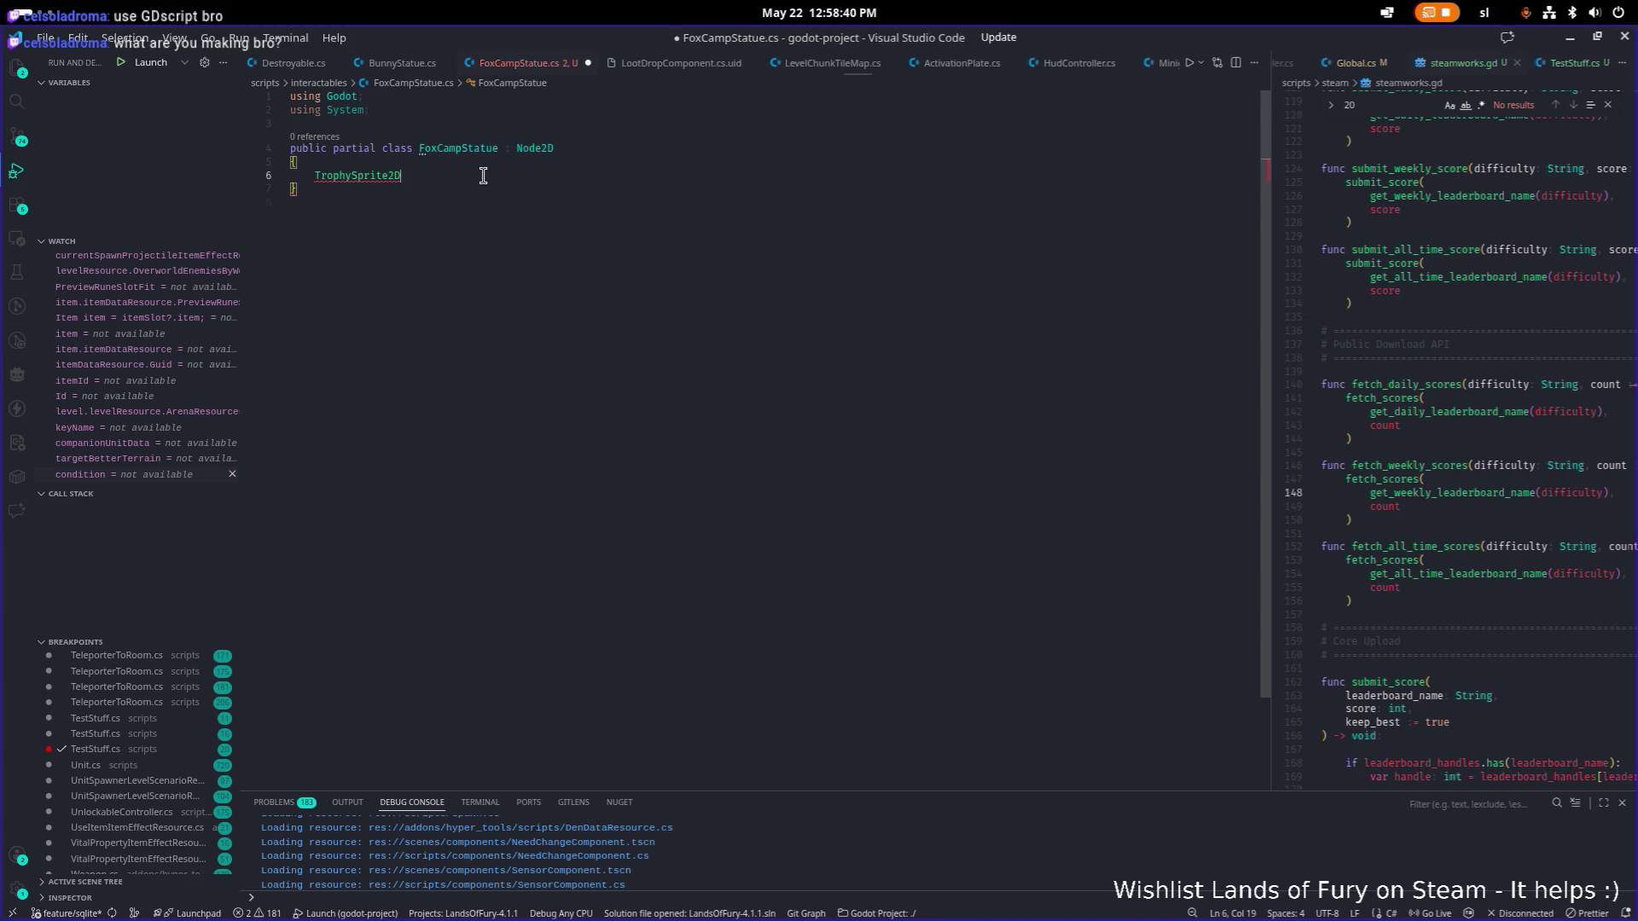
key("Up")
key("Home")
key("Right")
key("Right")
key("Right")
key("ctrl+BackSpace")
key("End")
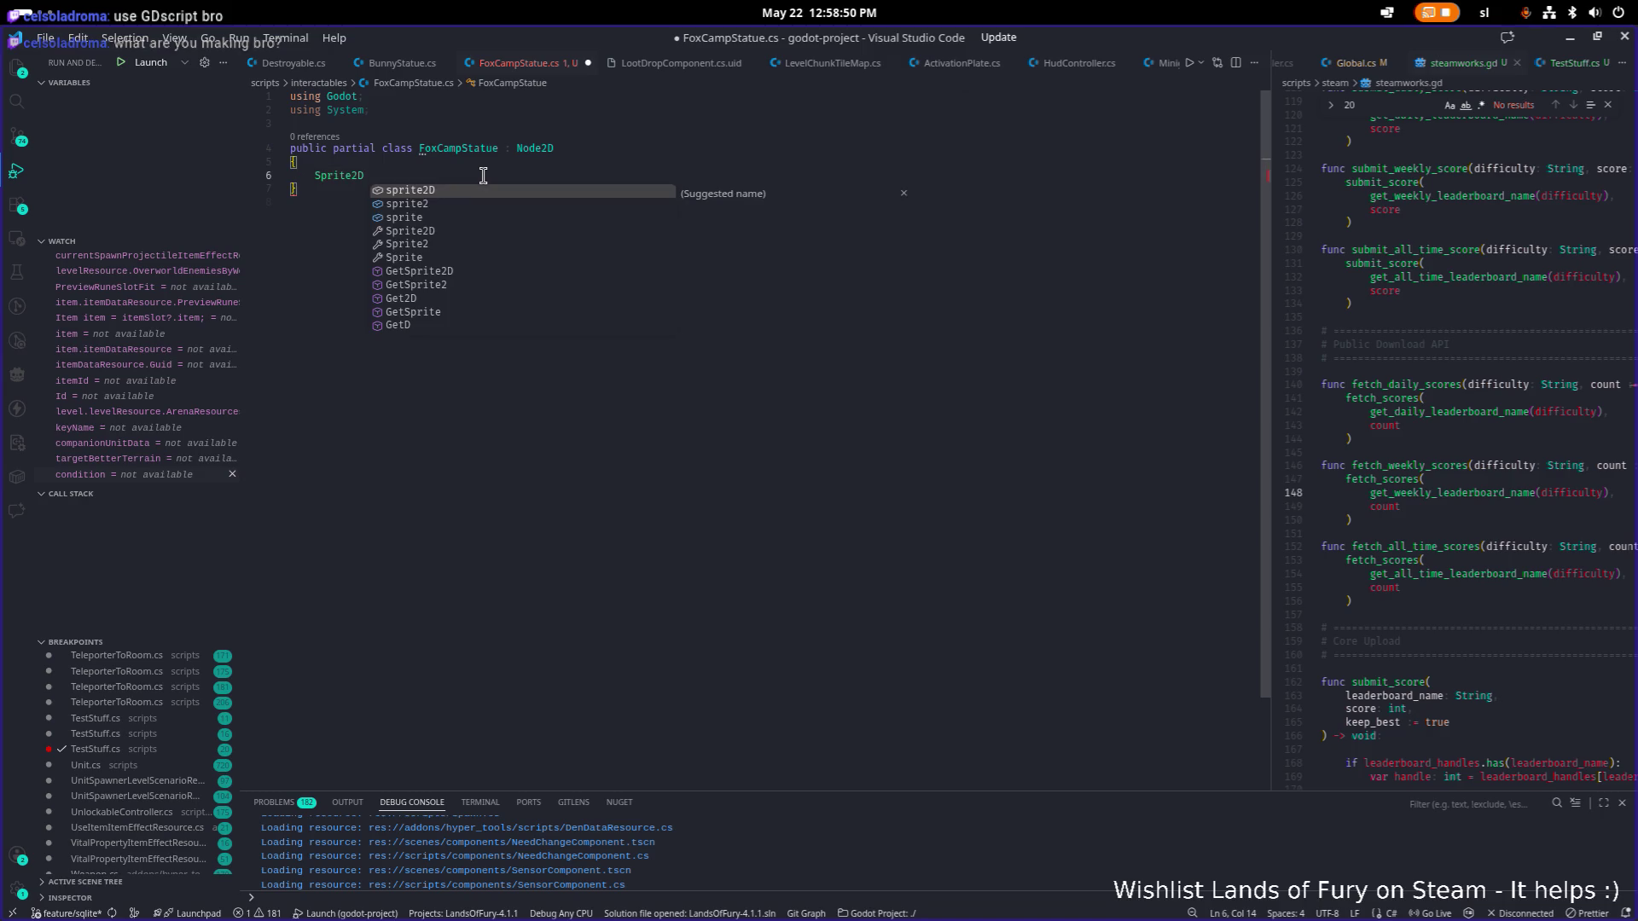
Complete the field as 'Sprite2D trophySprite2D;' and save the script.
key("Tab")
type(";")
key("Up")
key("Up")
key("Up")
key("Down")
key("Down")
key("Down")
key("End")
key("ctrl+Left")
key("F2")
type("TrophySprite2D")
key("Return")
key("Left")
key("Delete")
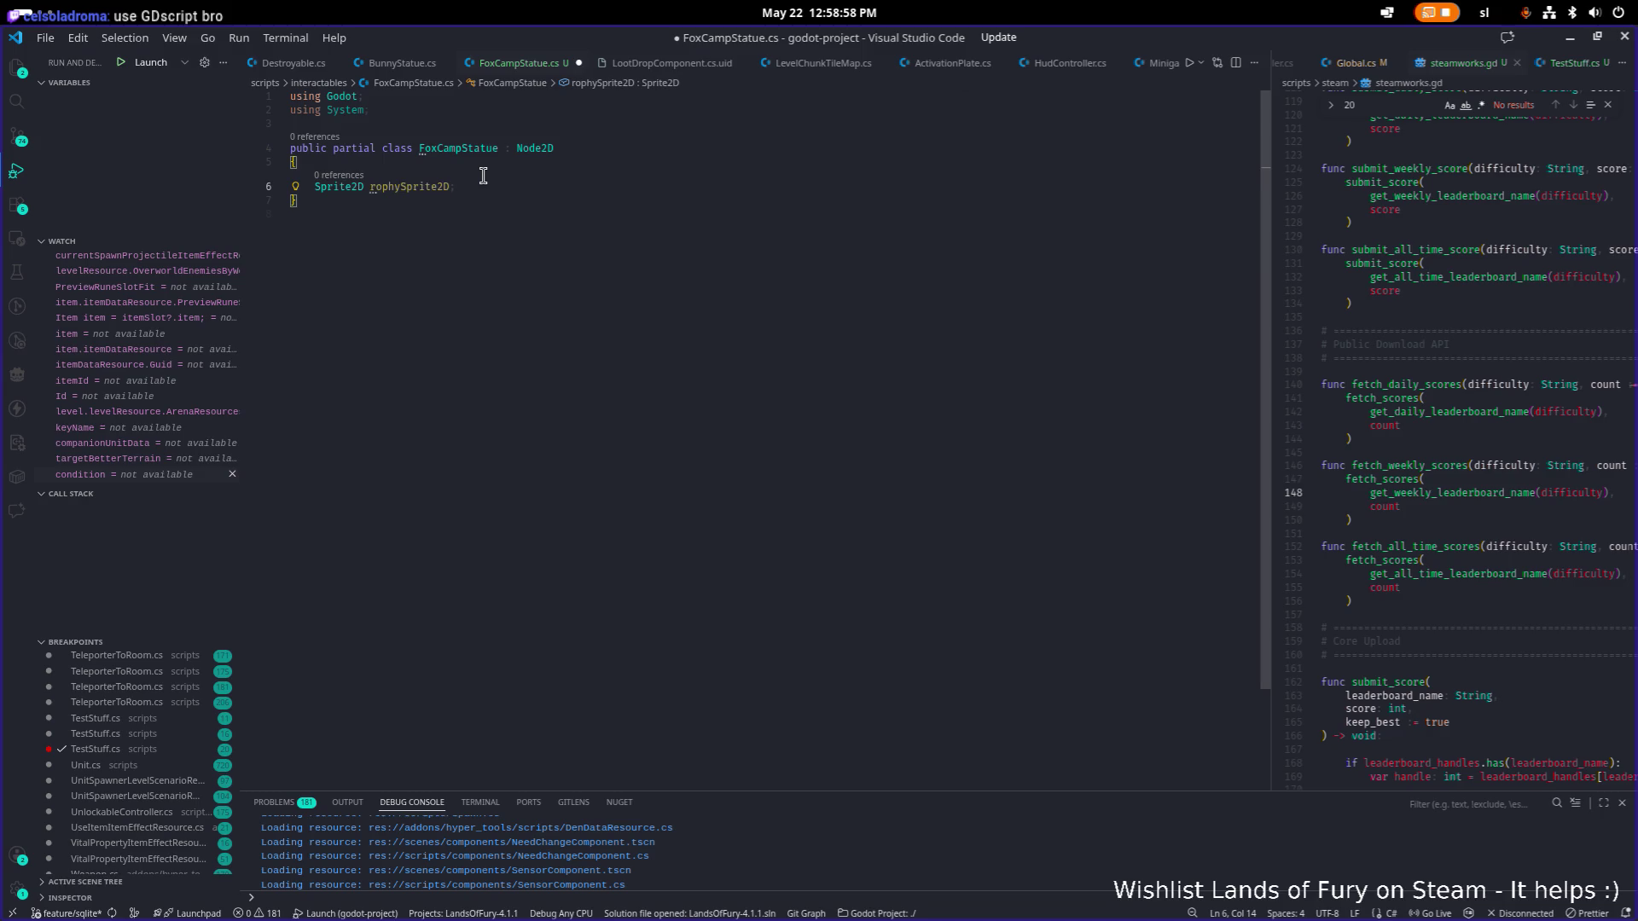
type("t")
key("ctrl+s")
Add a public override void _Ready() method calling base._Ready() and save.
key("End")
key("Return")
key("Return")
type("public")
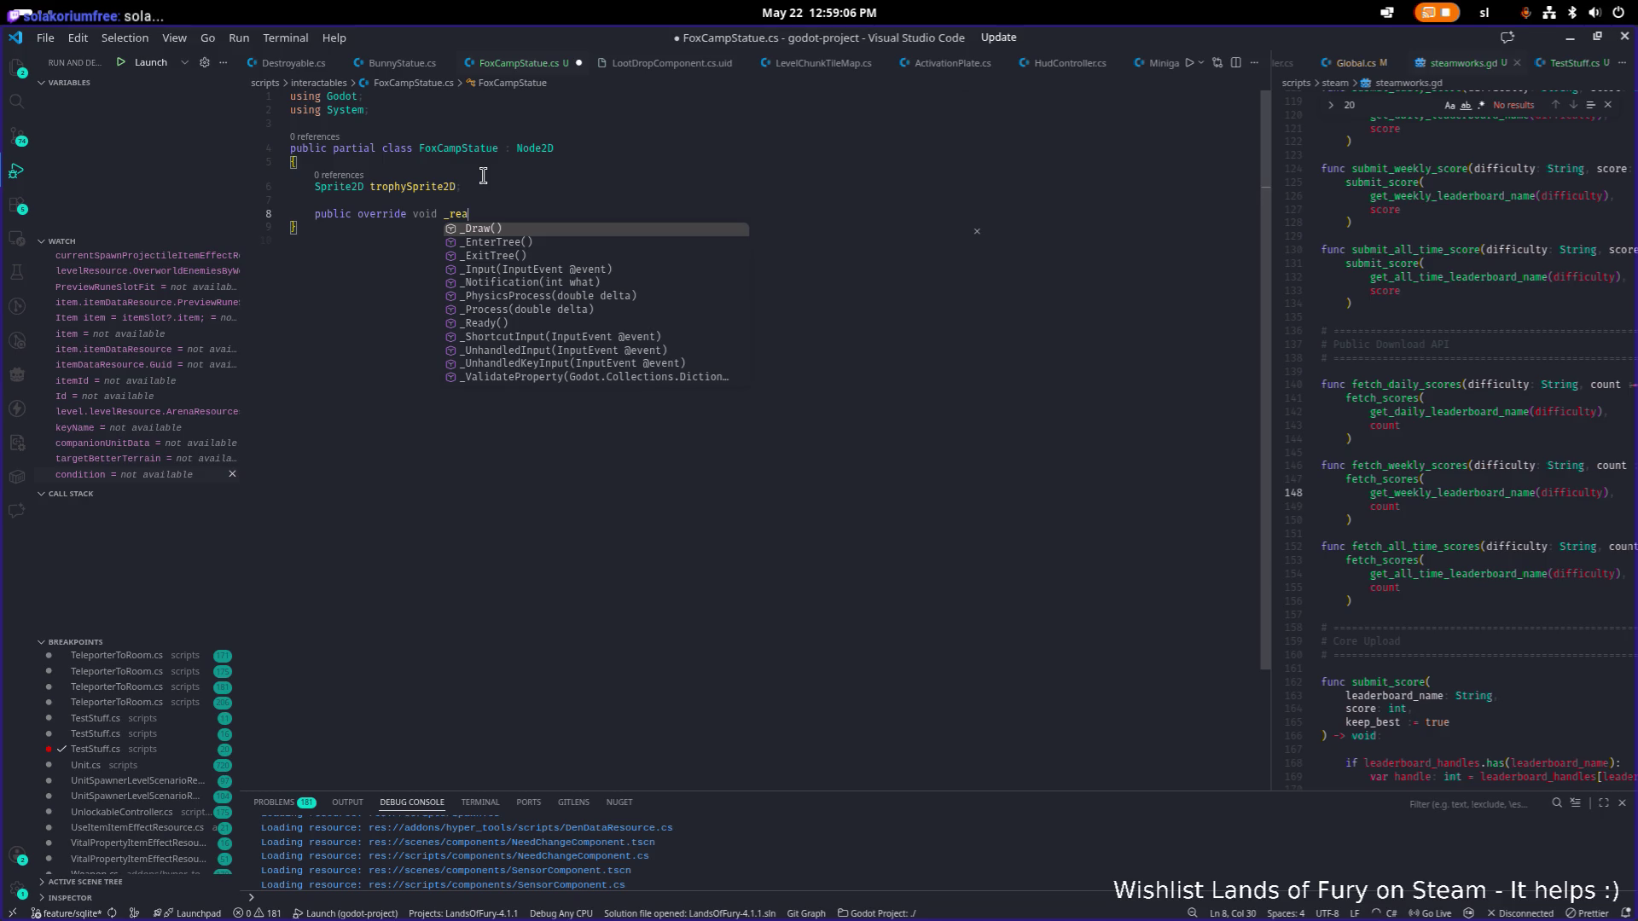
type(" dy")
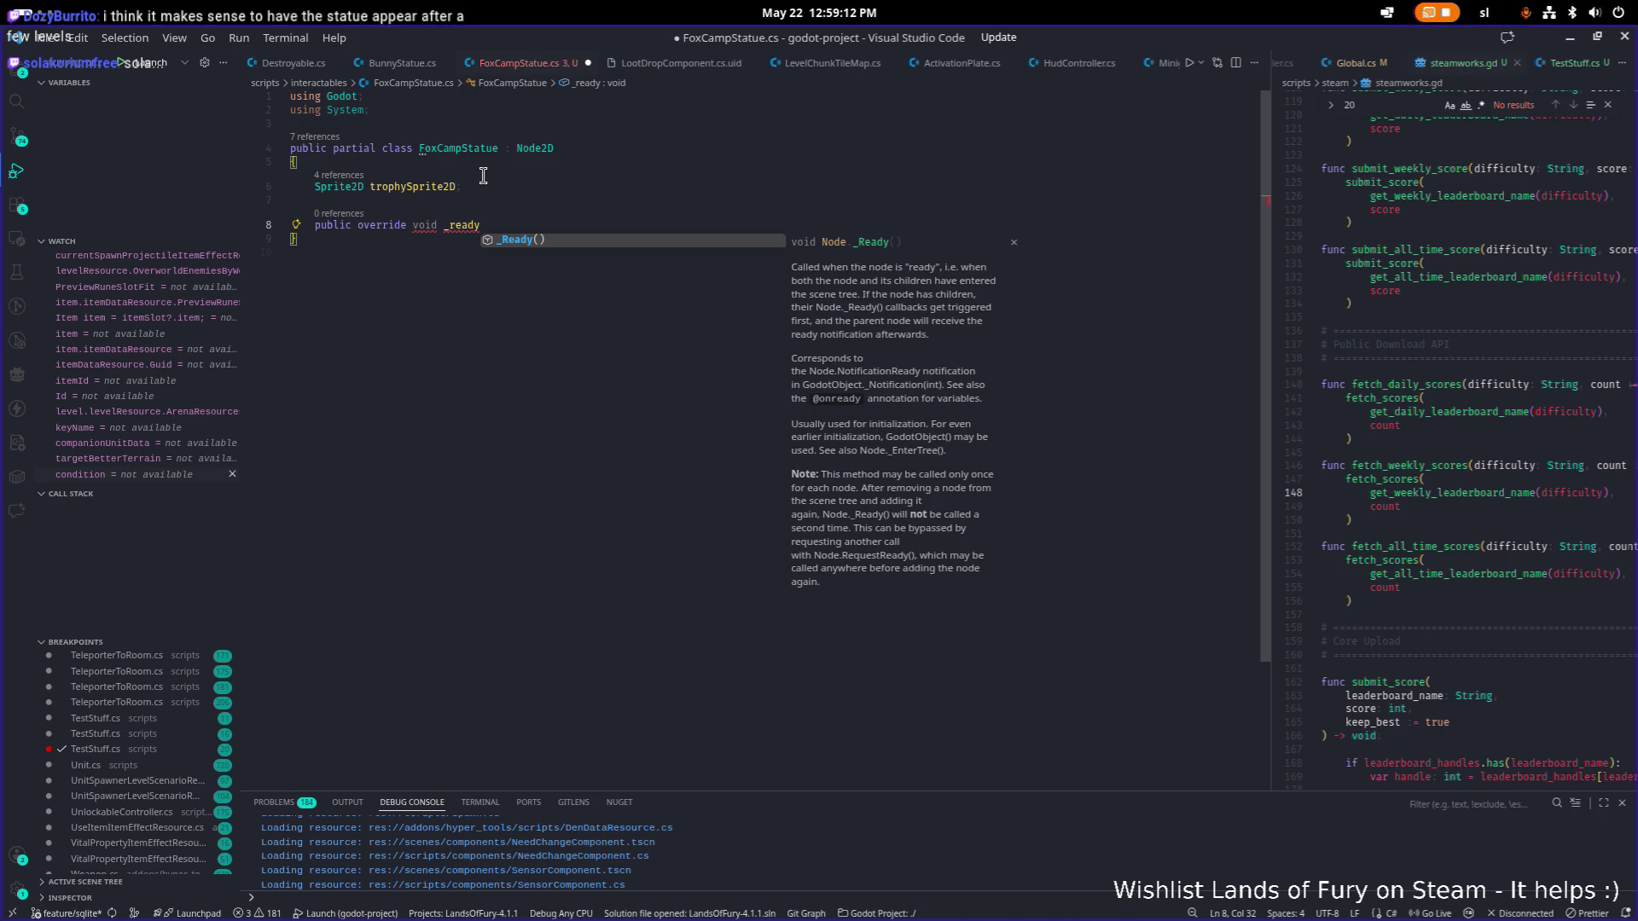
key("Return")
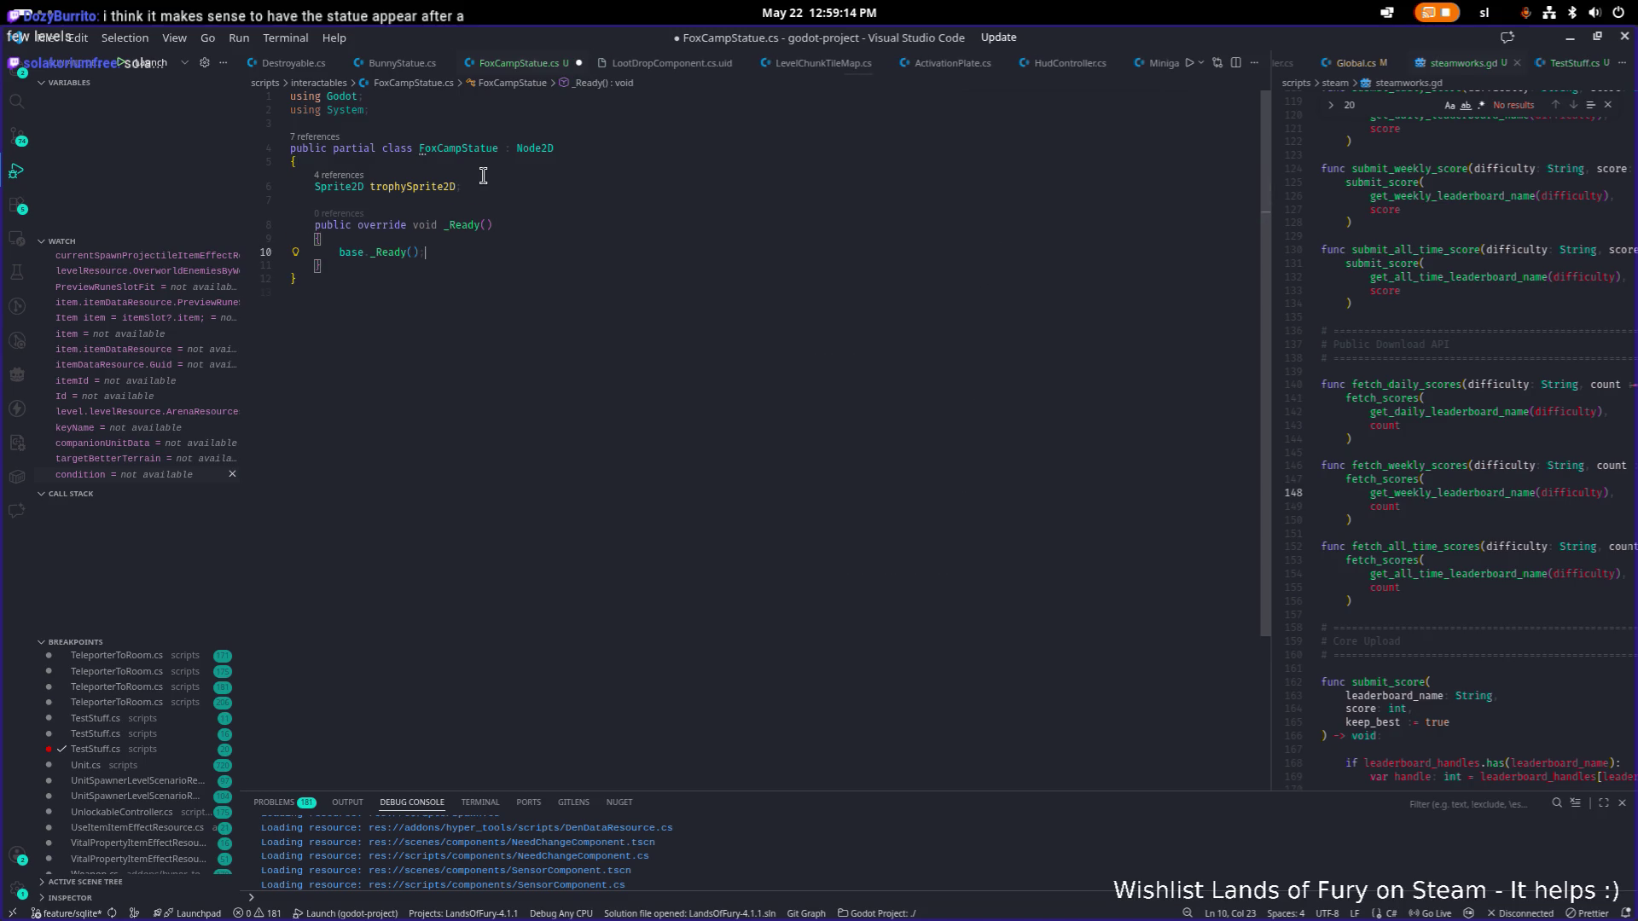
key("ctrl+s")
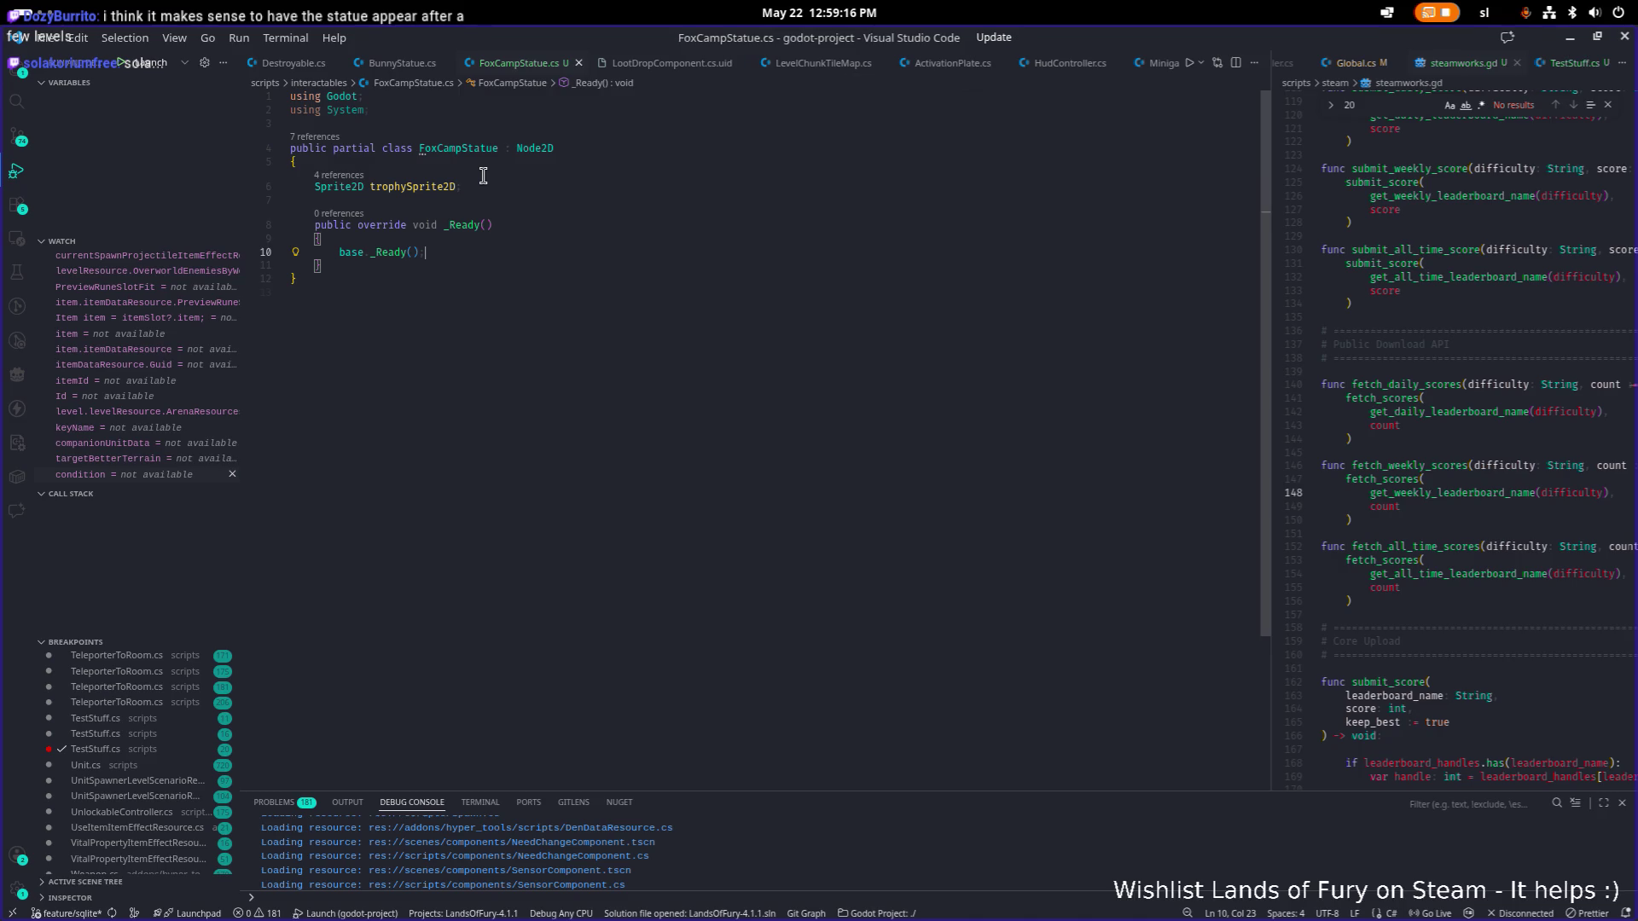
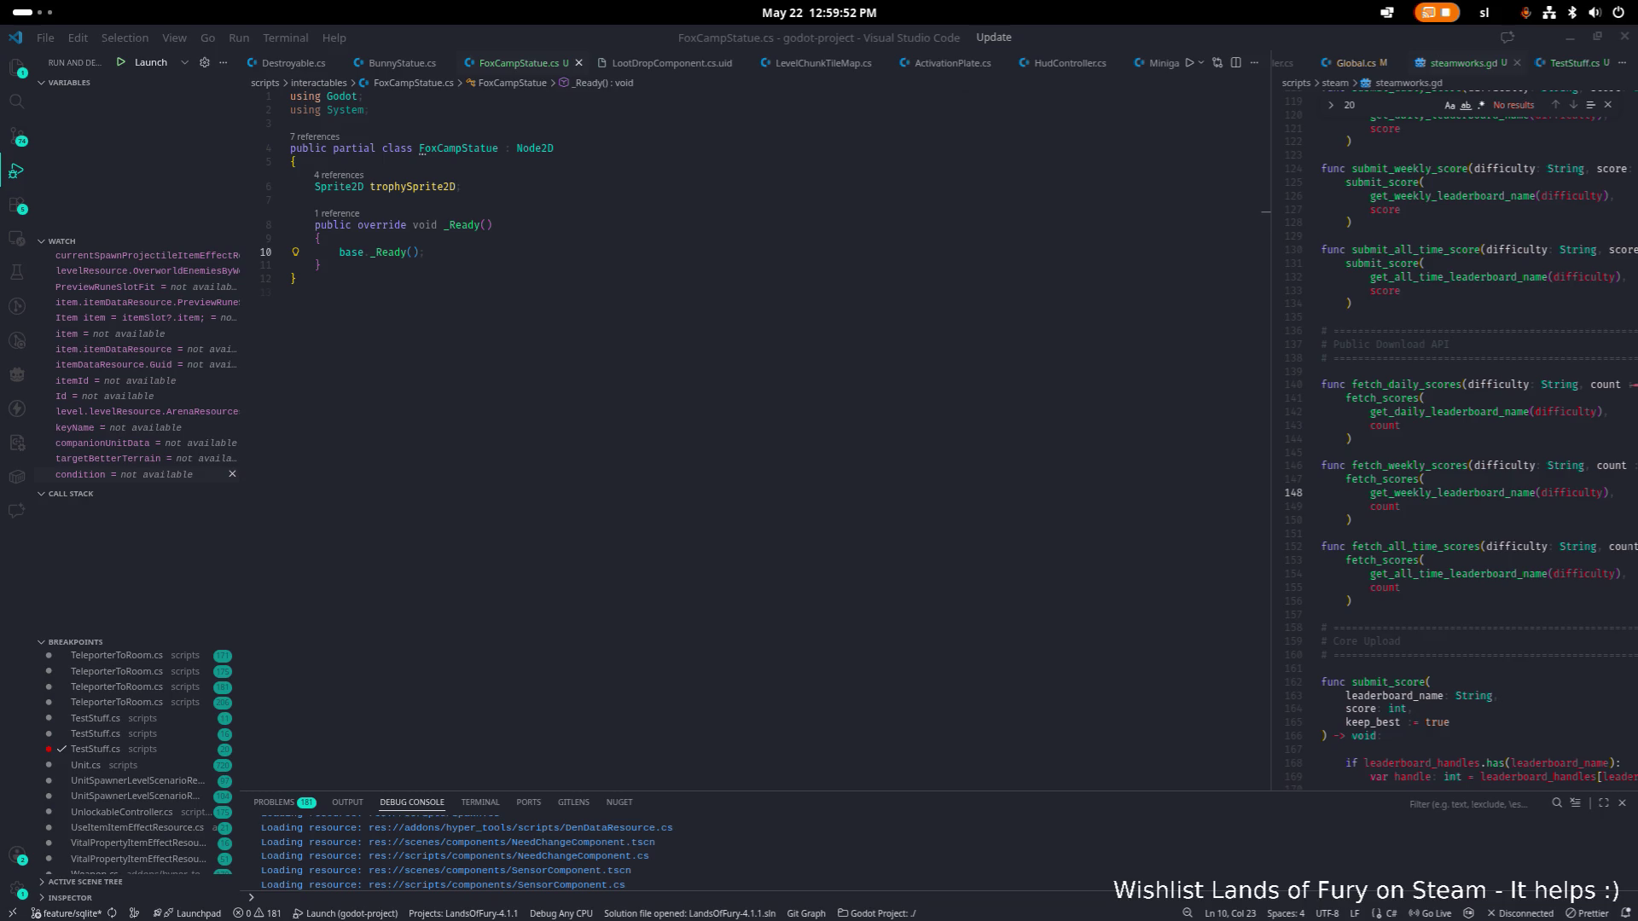
Replace base._Ready() with trophySprite2D = GetNode<Sprite2D>("%TrophySprite2D"); and save the script.
left_click(540, 252)
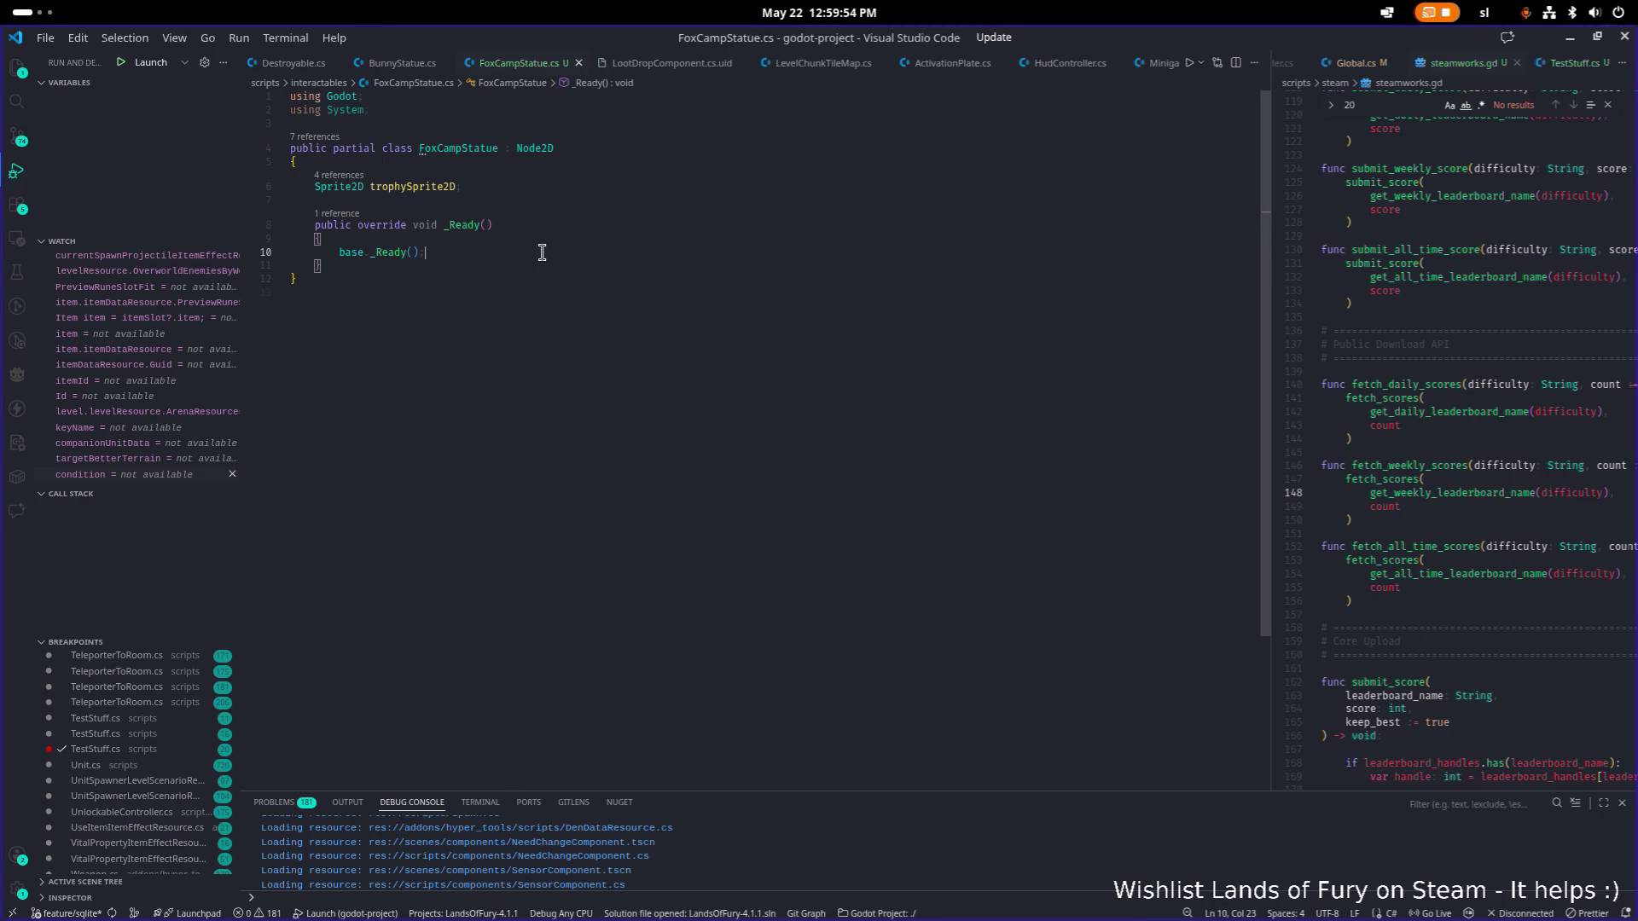
scroll(146, 358, "up", 1)
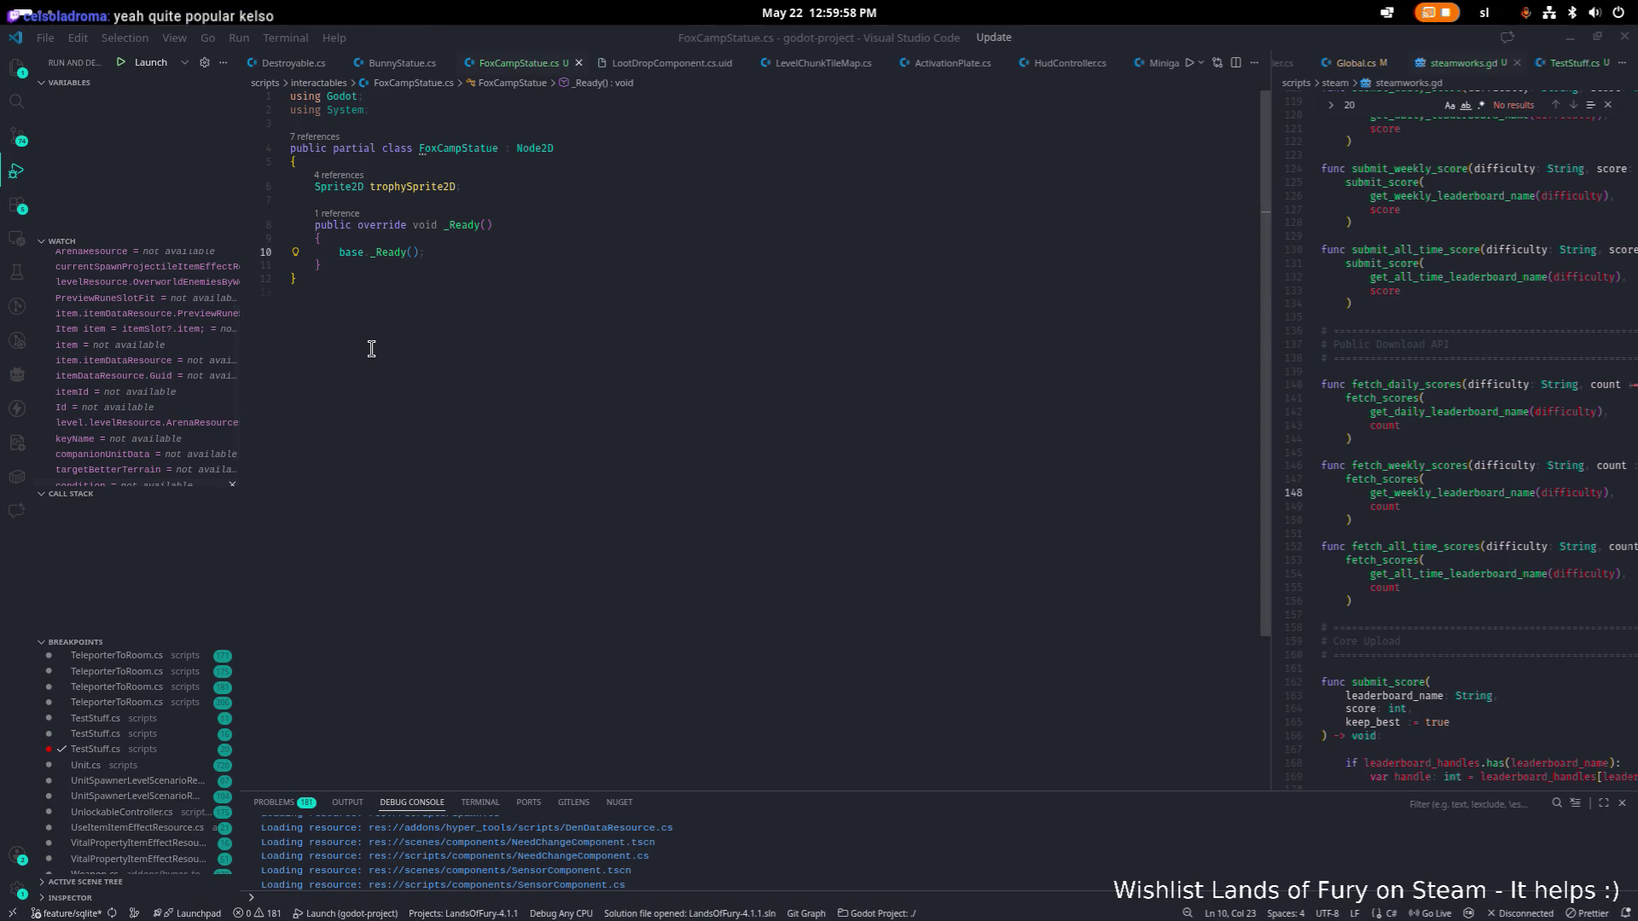
left_click(474, 250)
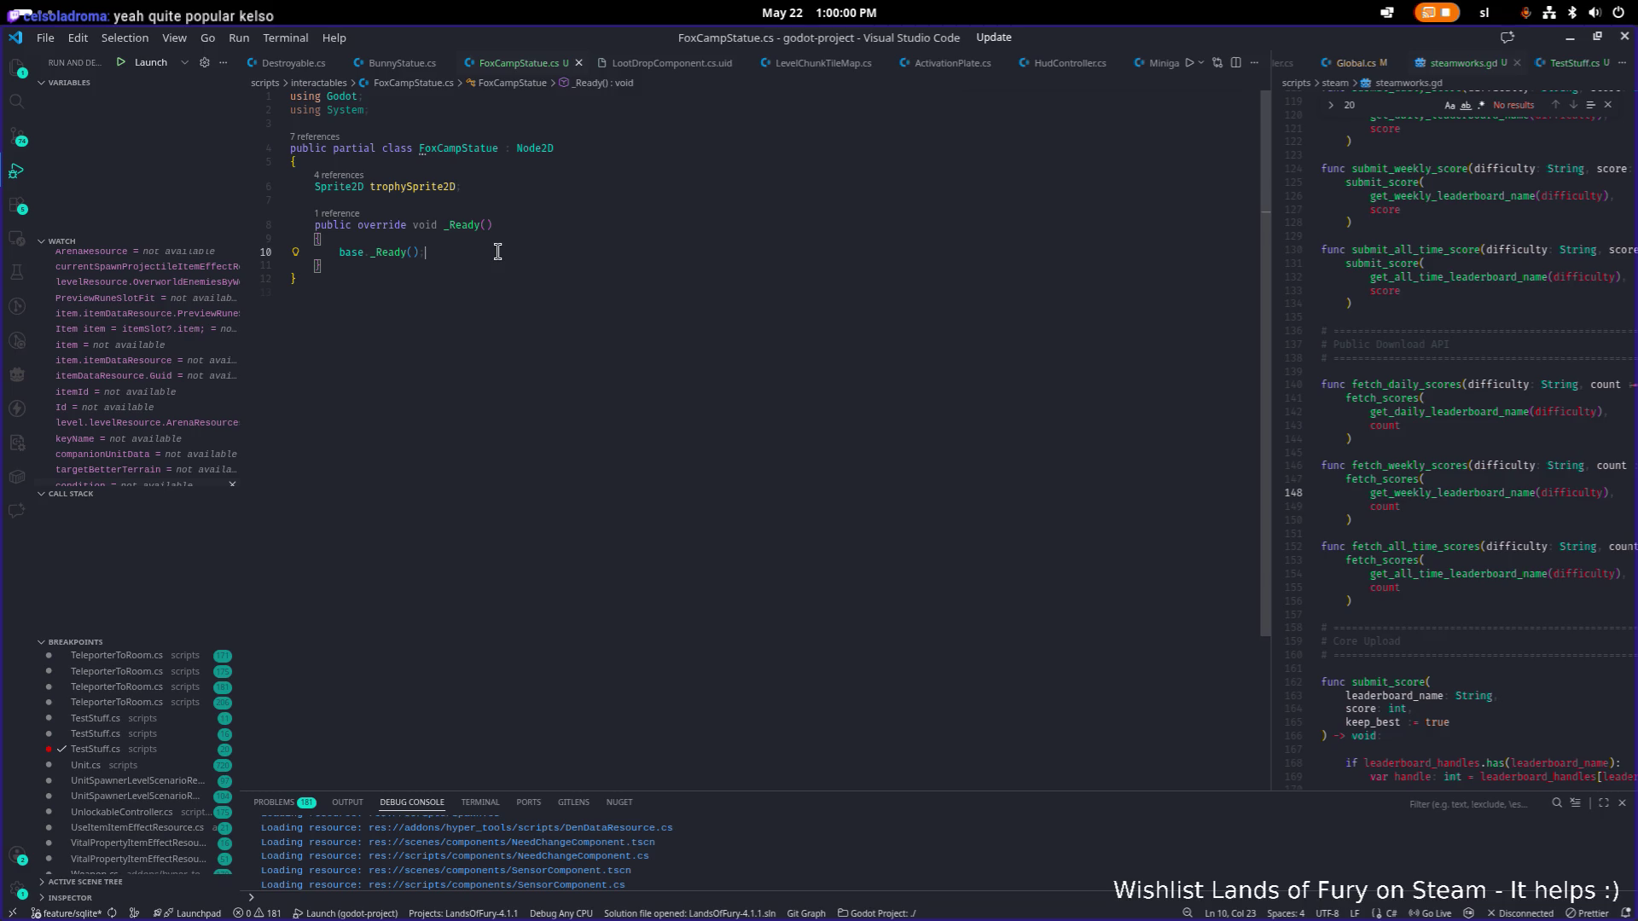
key("shift+Home")
key("BackSpace")
type("tra")
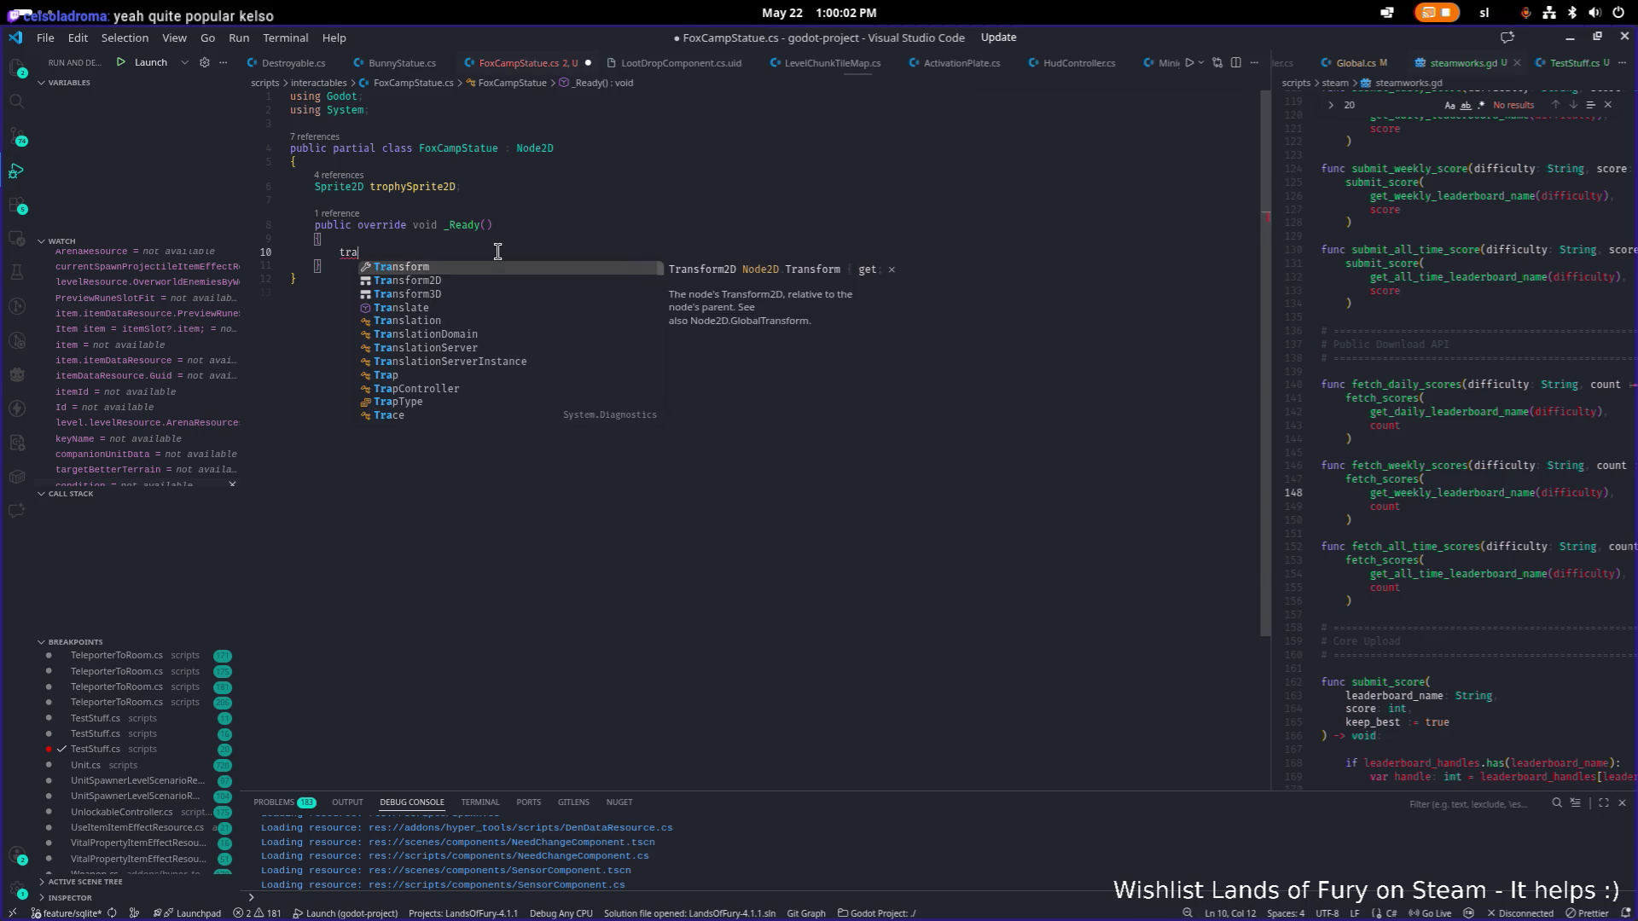
key("BackSpace")
type("op")
key("Return")
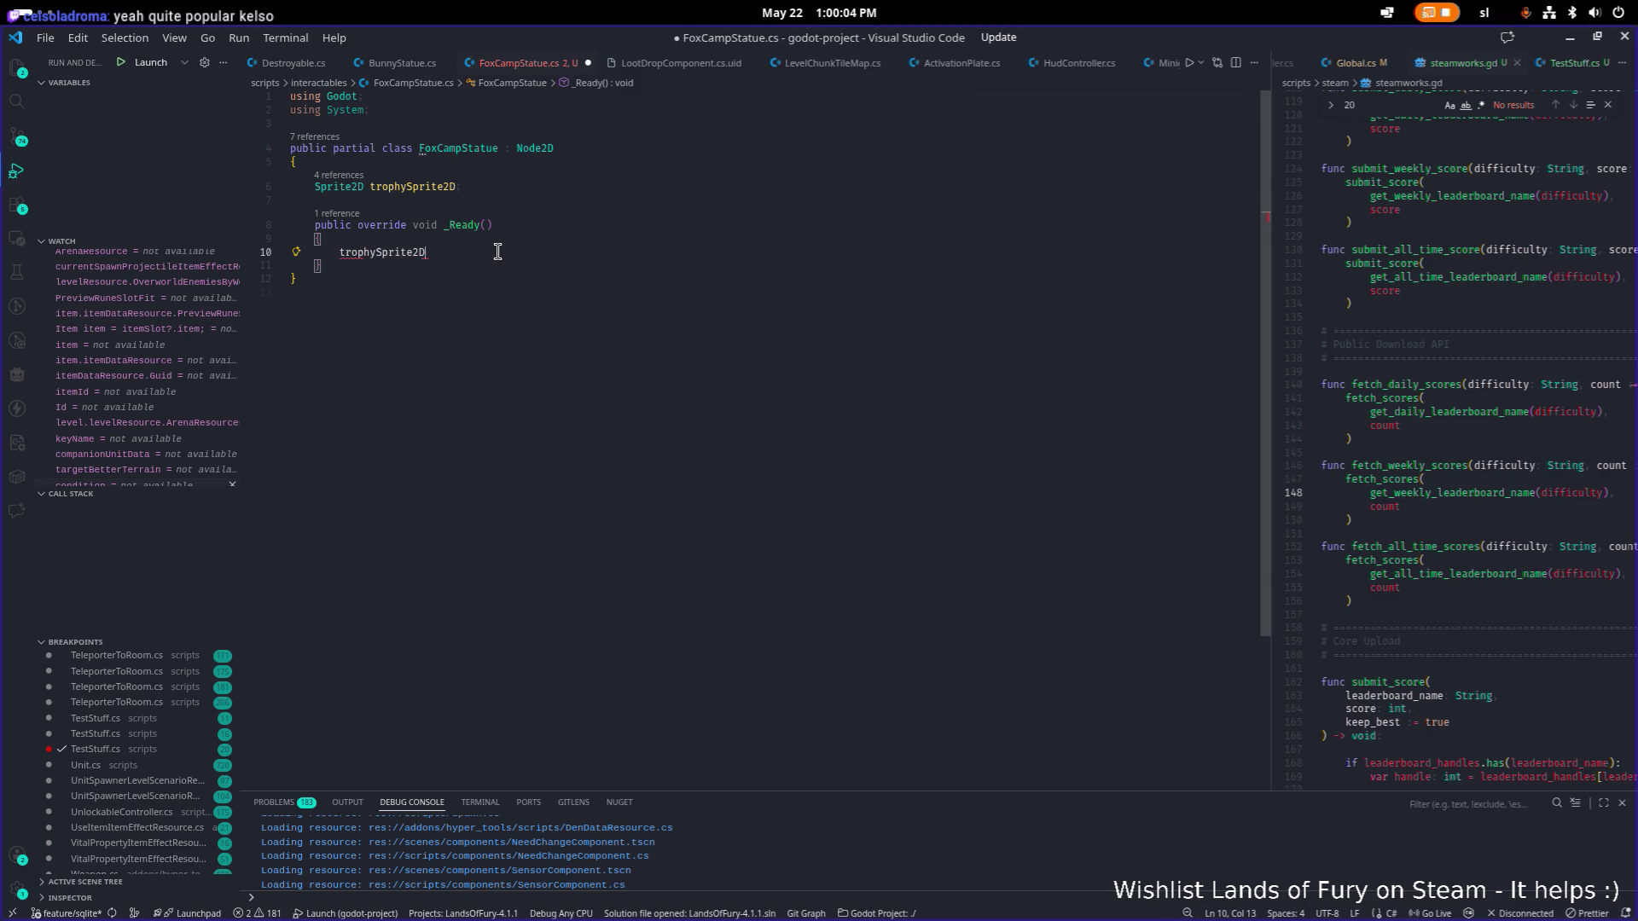
type(" = Get")
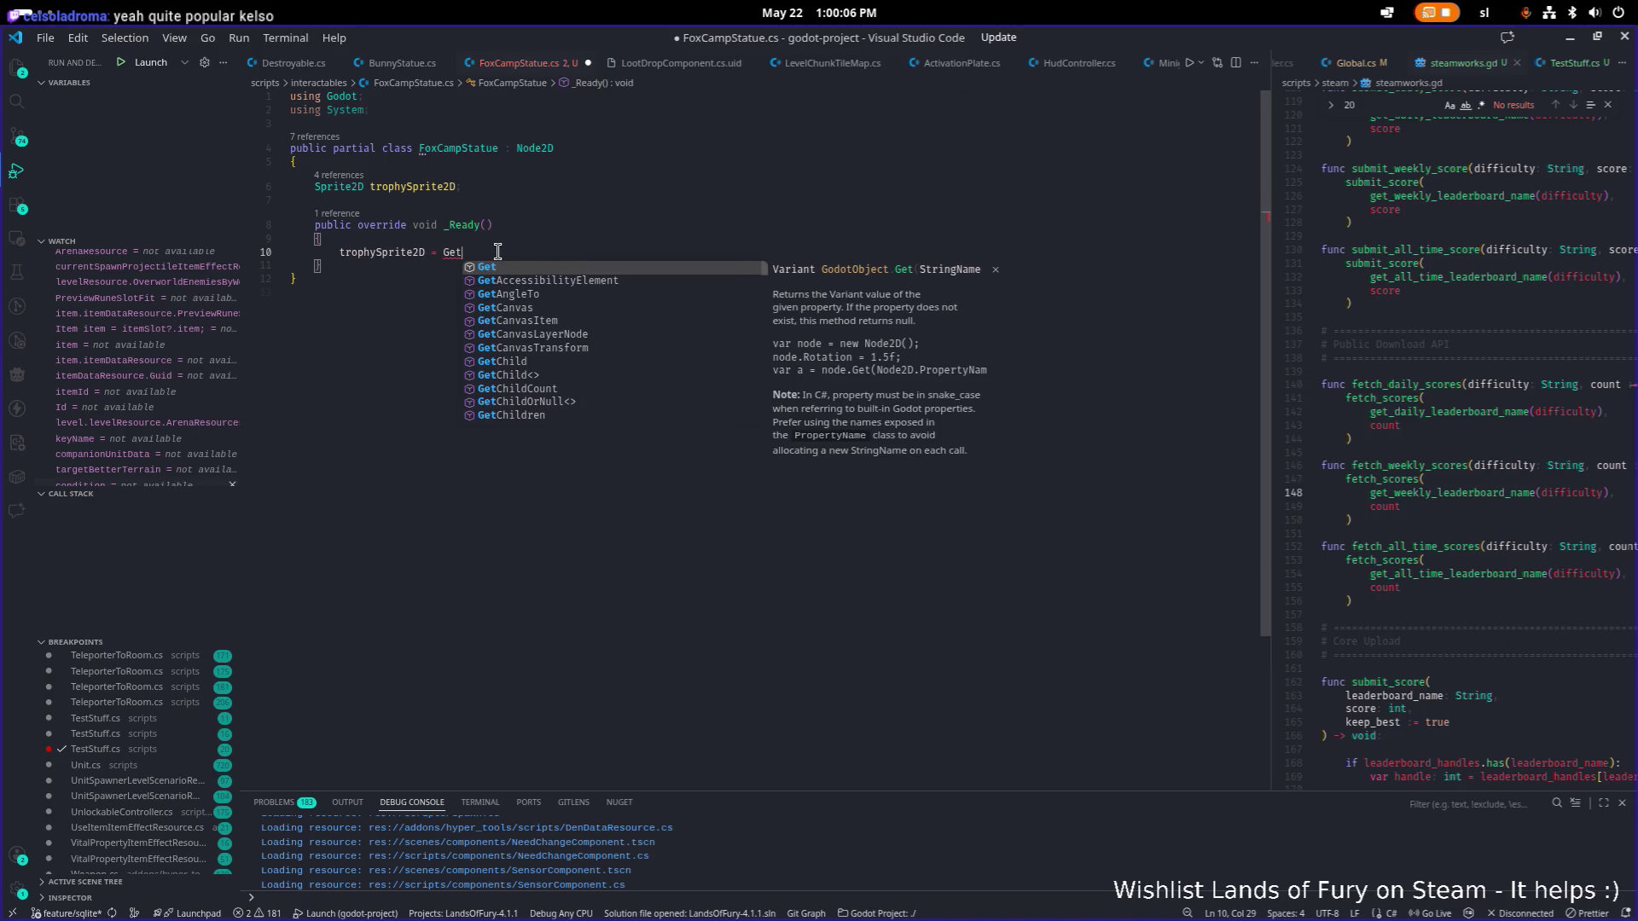
type("Spri")
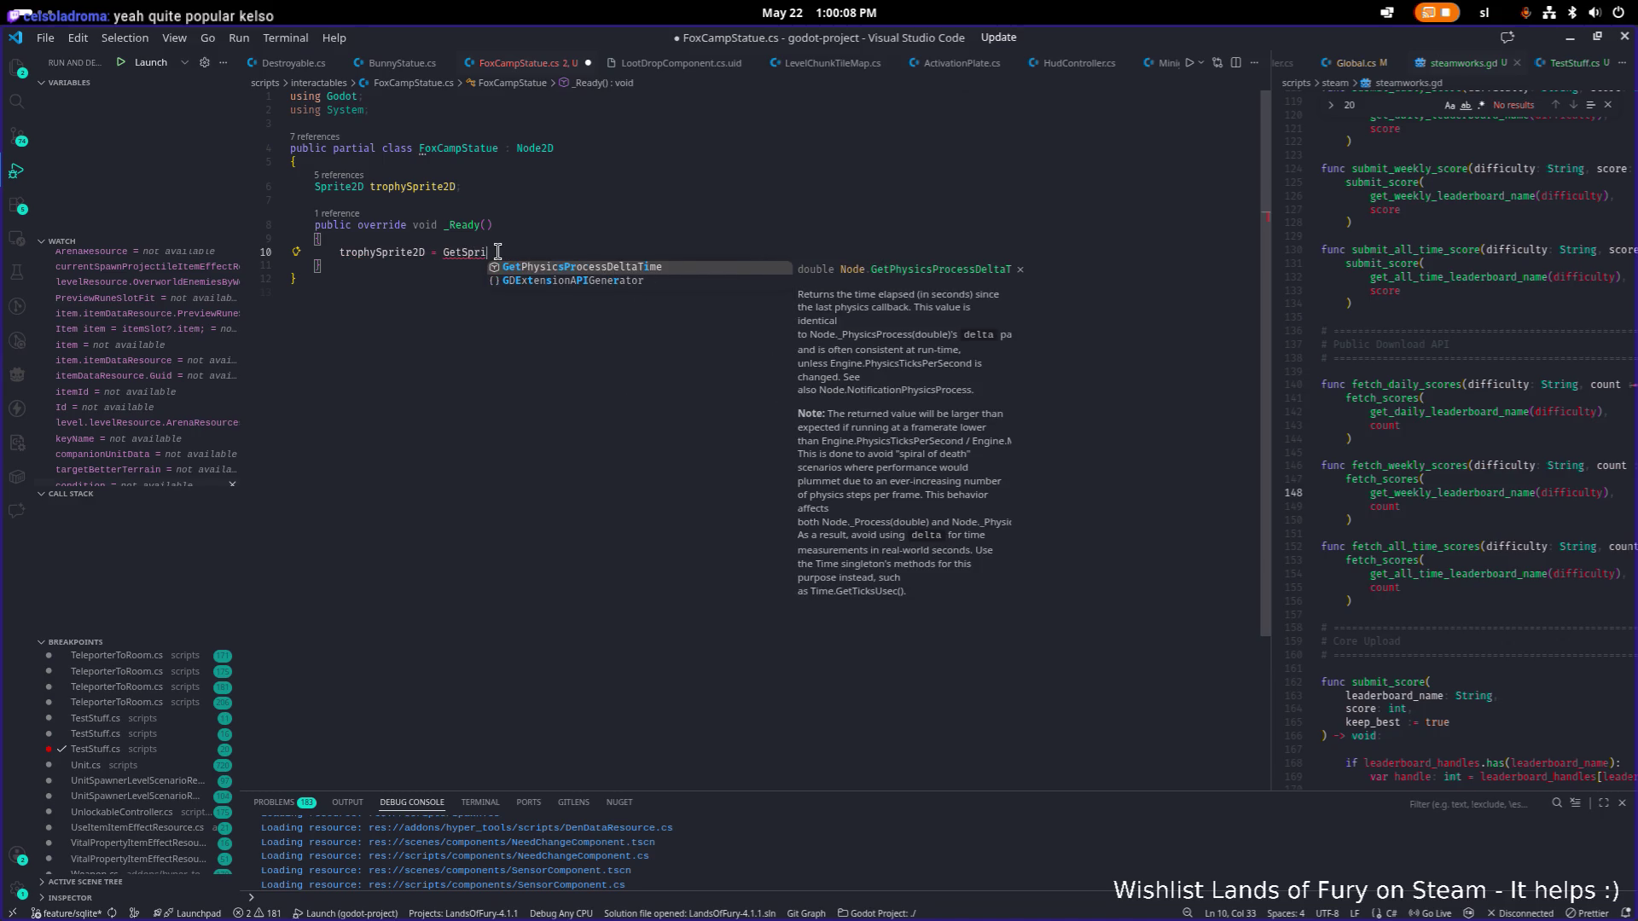
key("BackSpace")
key("BackSpace")
key("BackSpace")
key("BackSpace")
type("Node<")
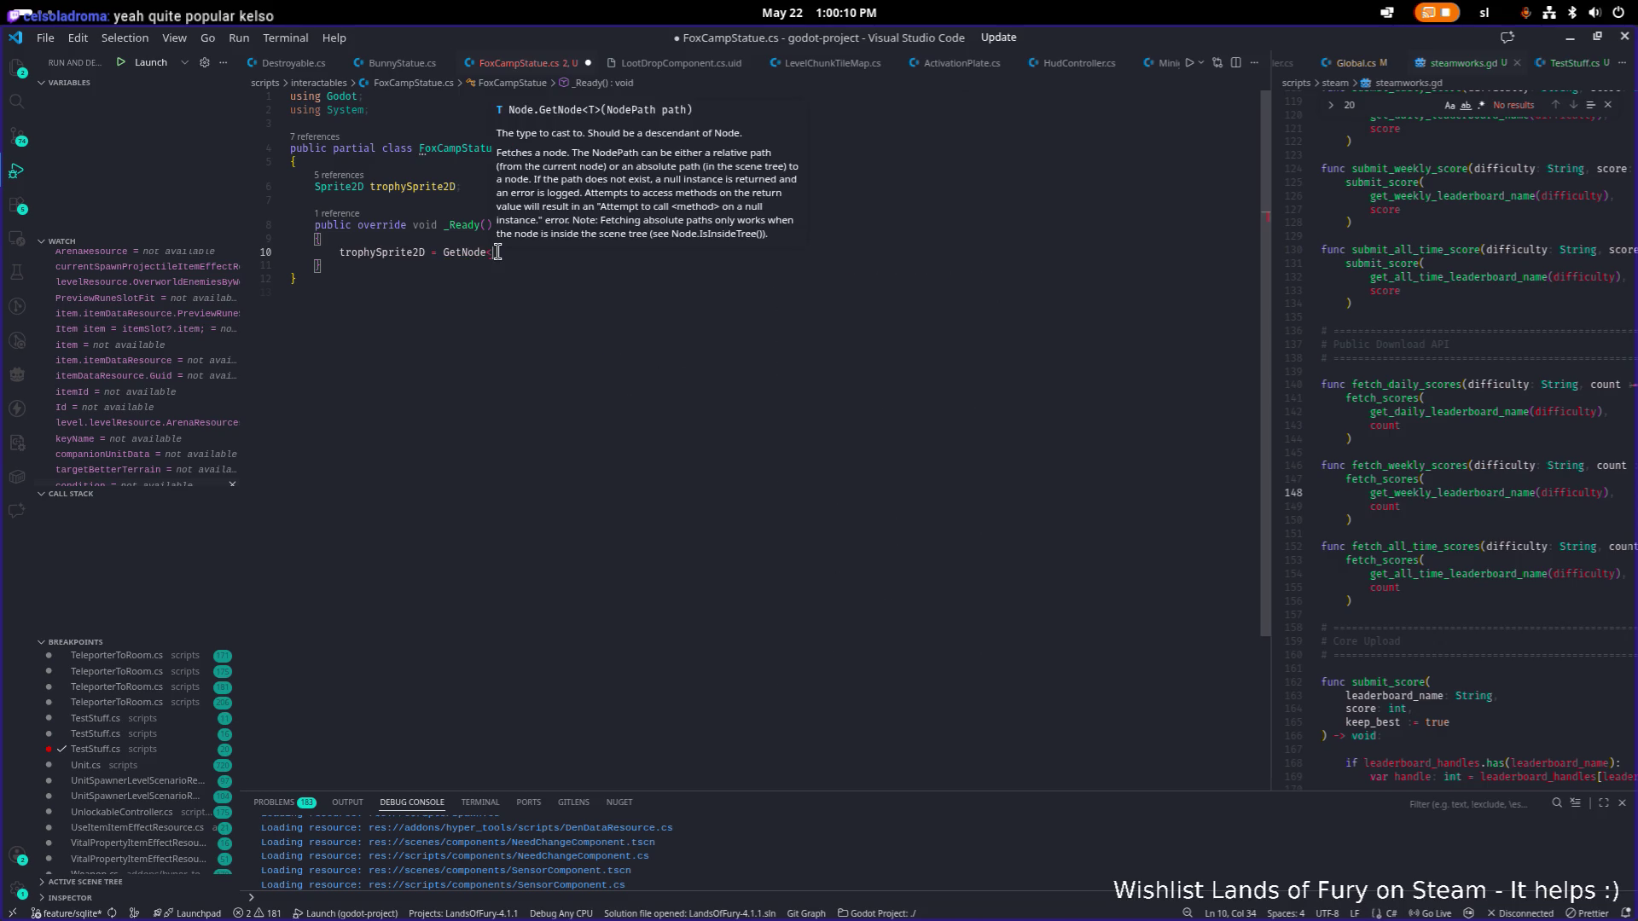
type("Sprite")
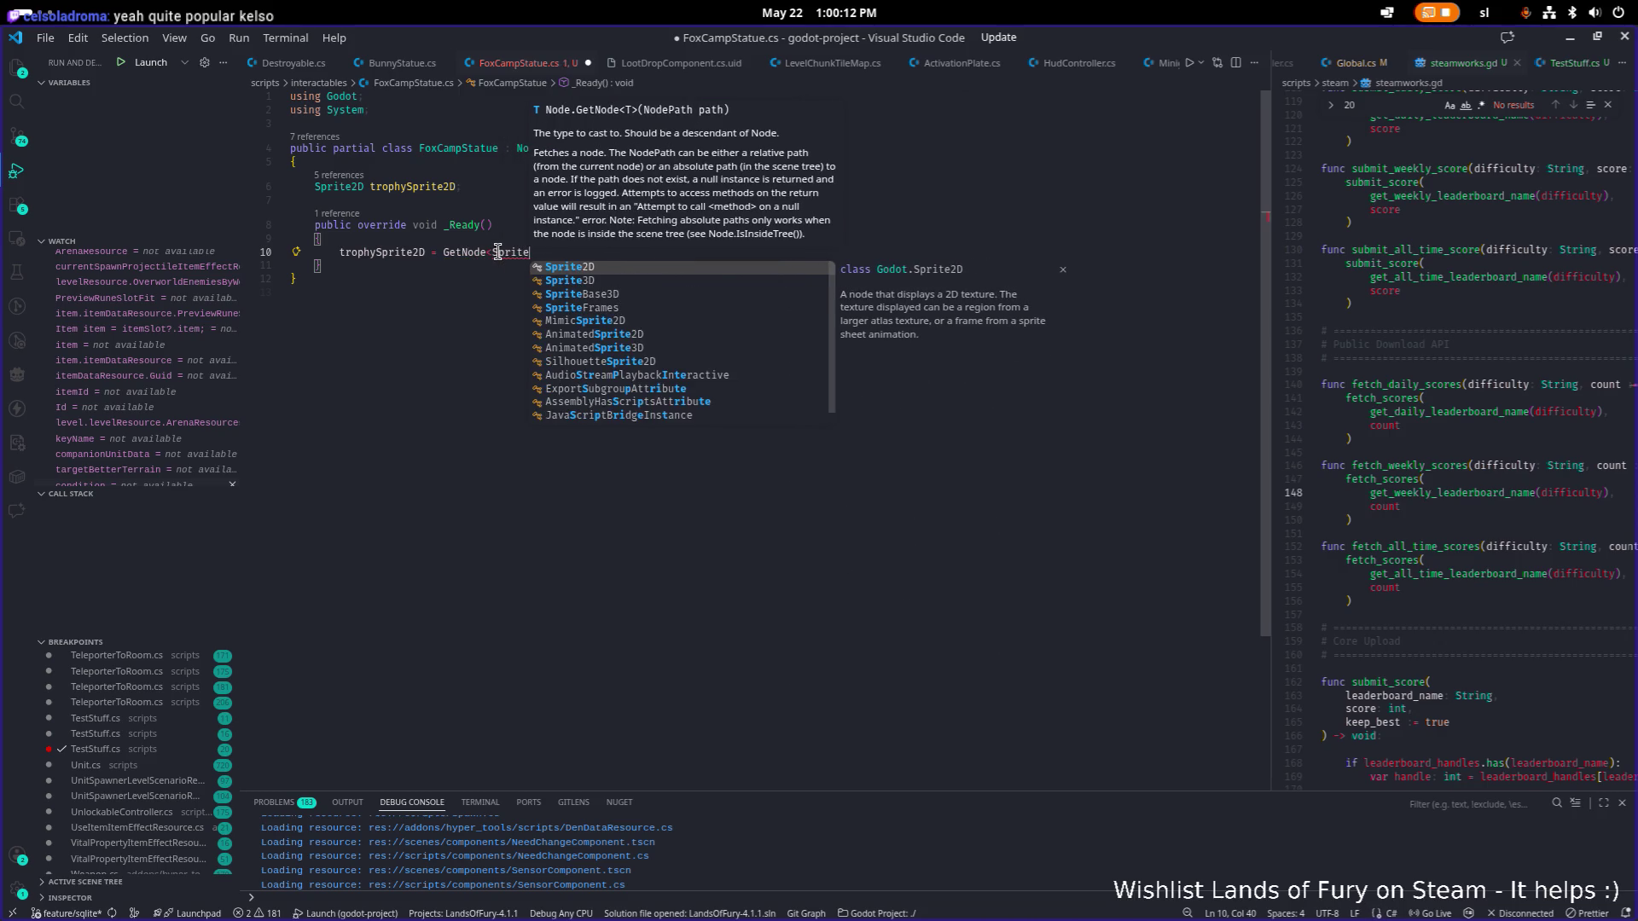
type("2D>")
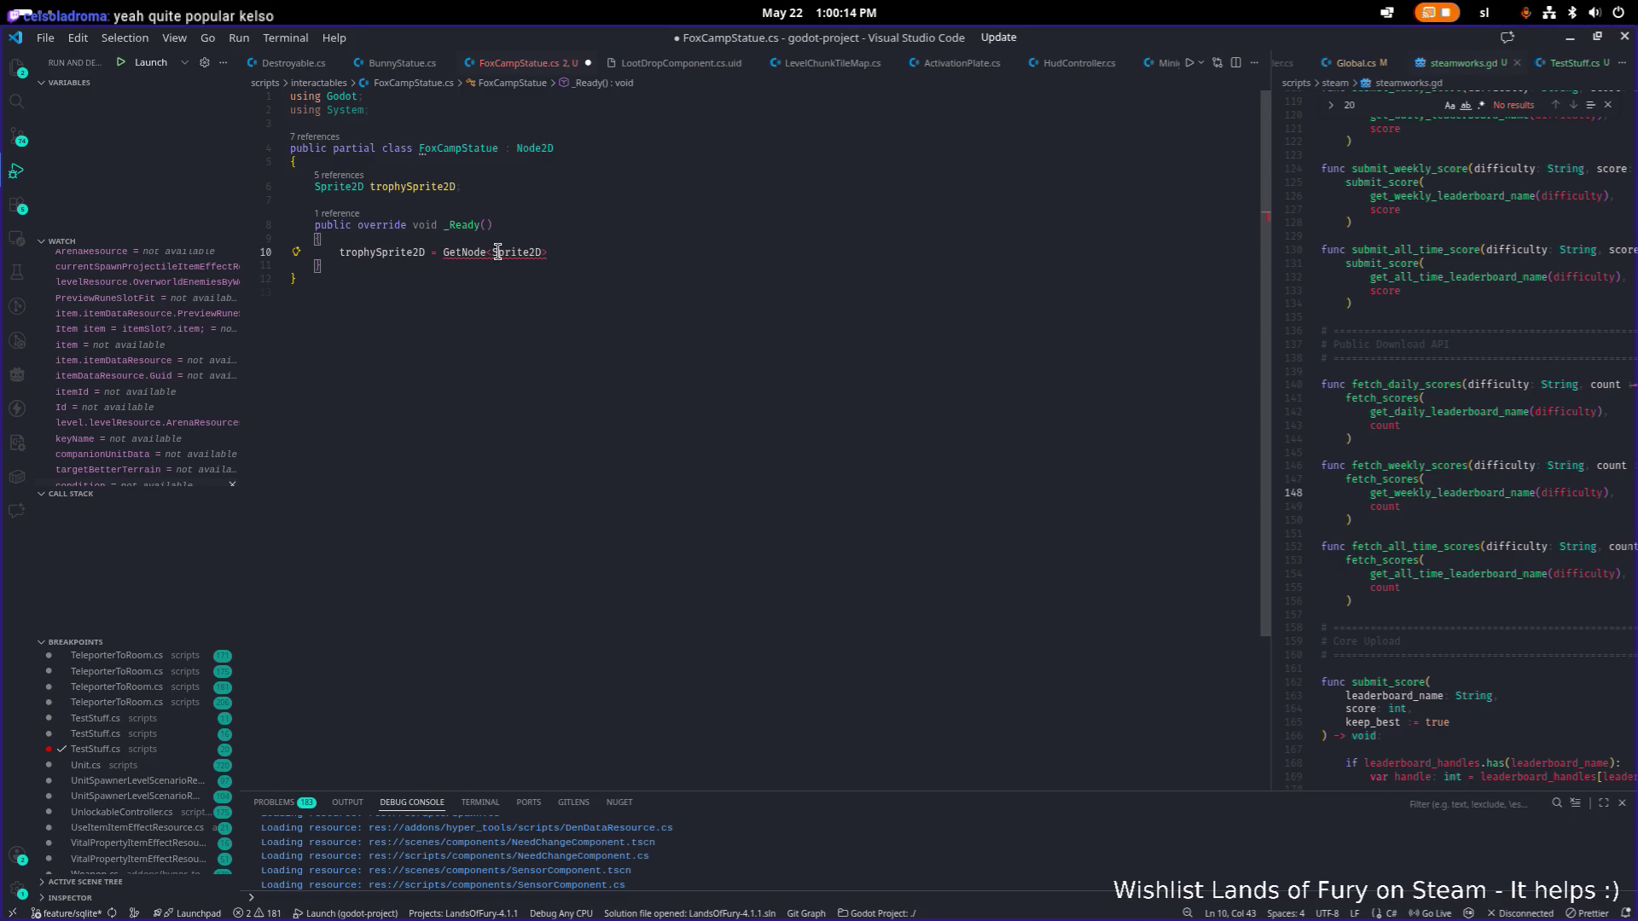
type("(\"")
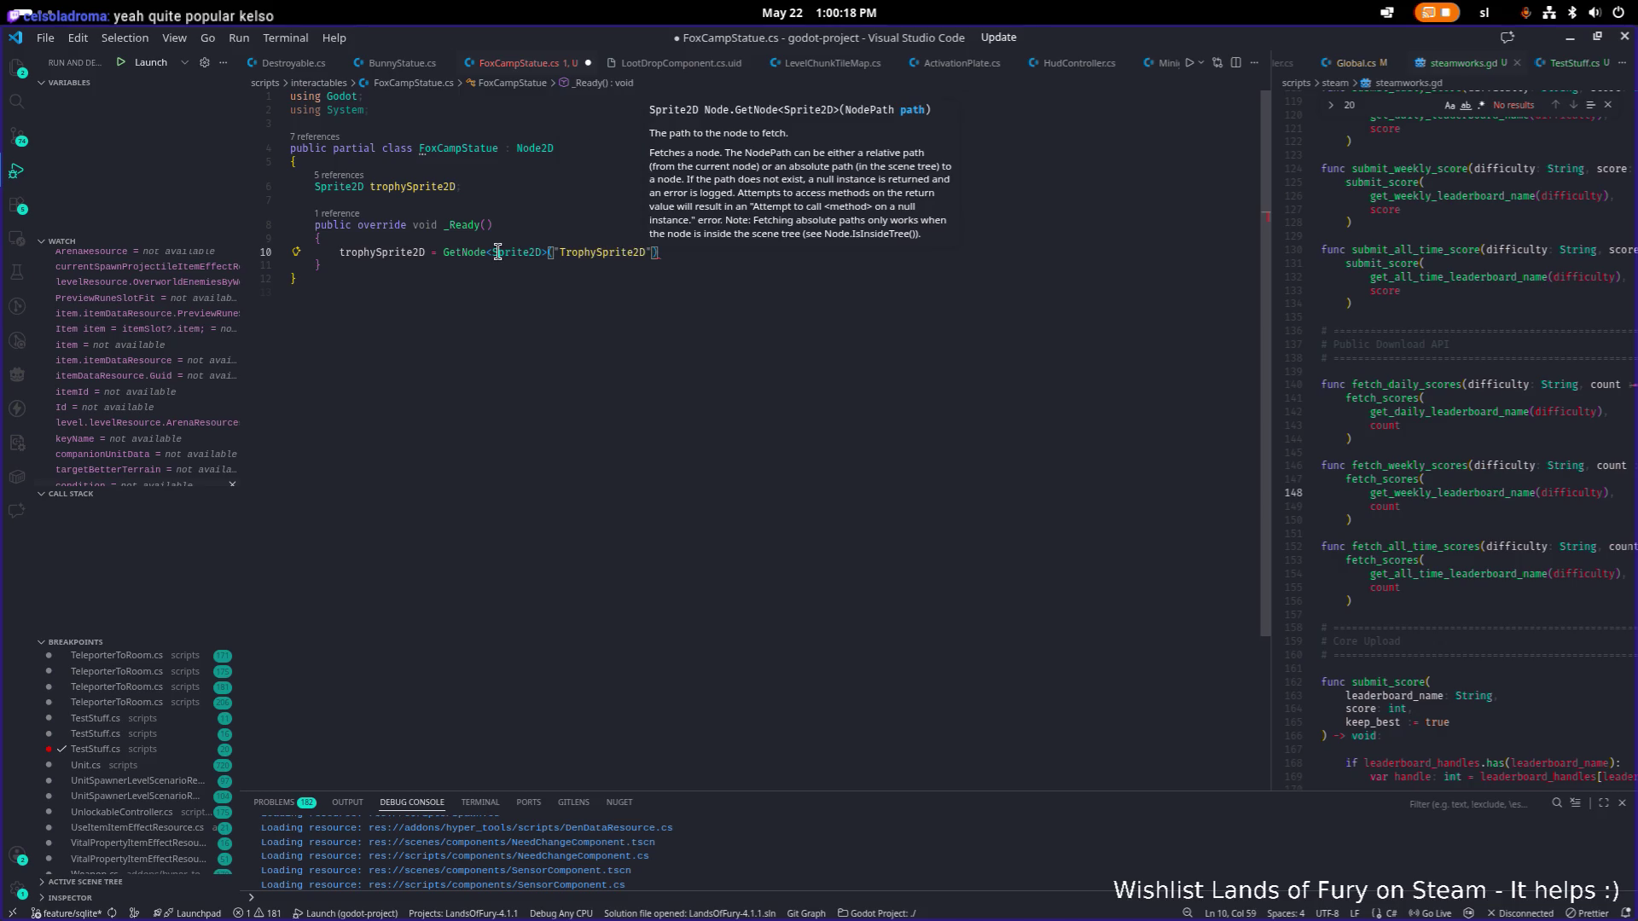
type("%TrophySprite2D")
key("End")
type(";")
key("ctrl+s")
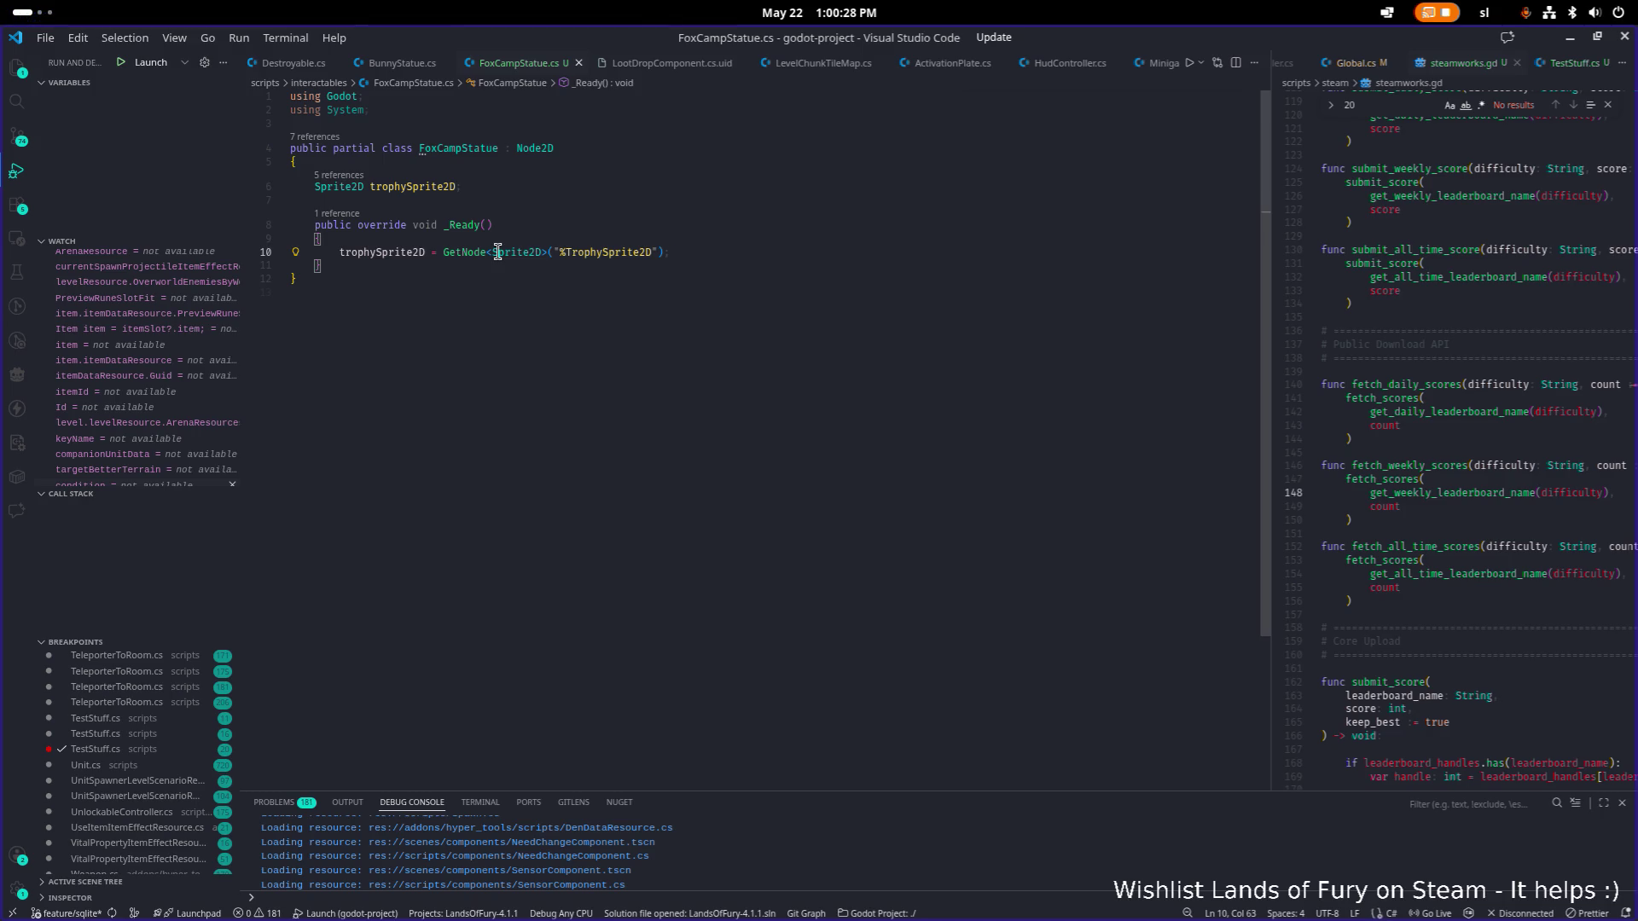
Add blank lines below the _Ready() method, save FoxCampStatue.cs, and switch to Godot.
key("Return")
key("ctrl+z")
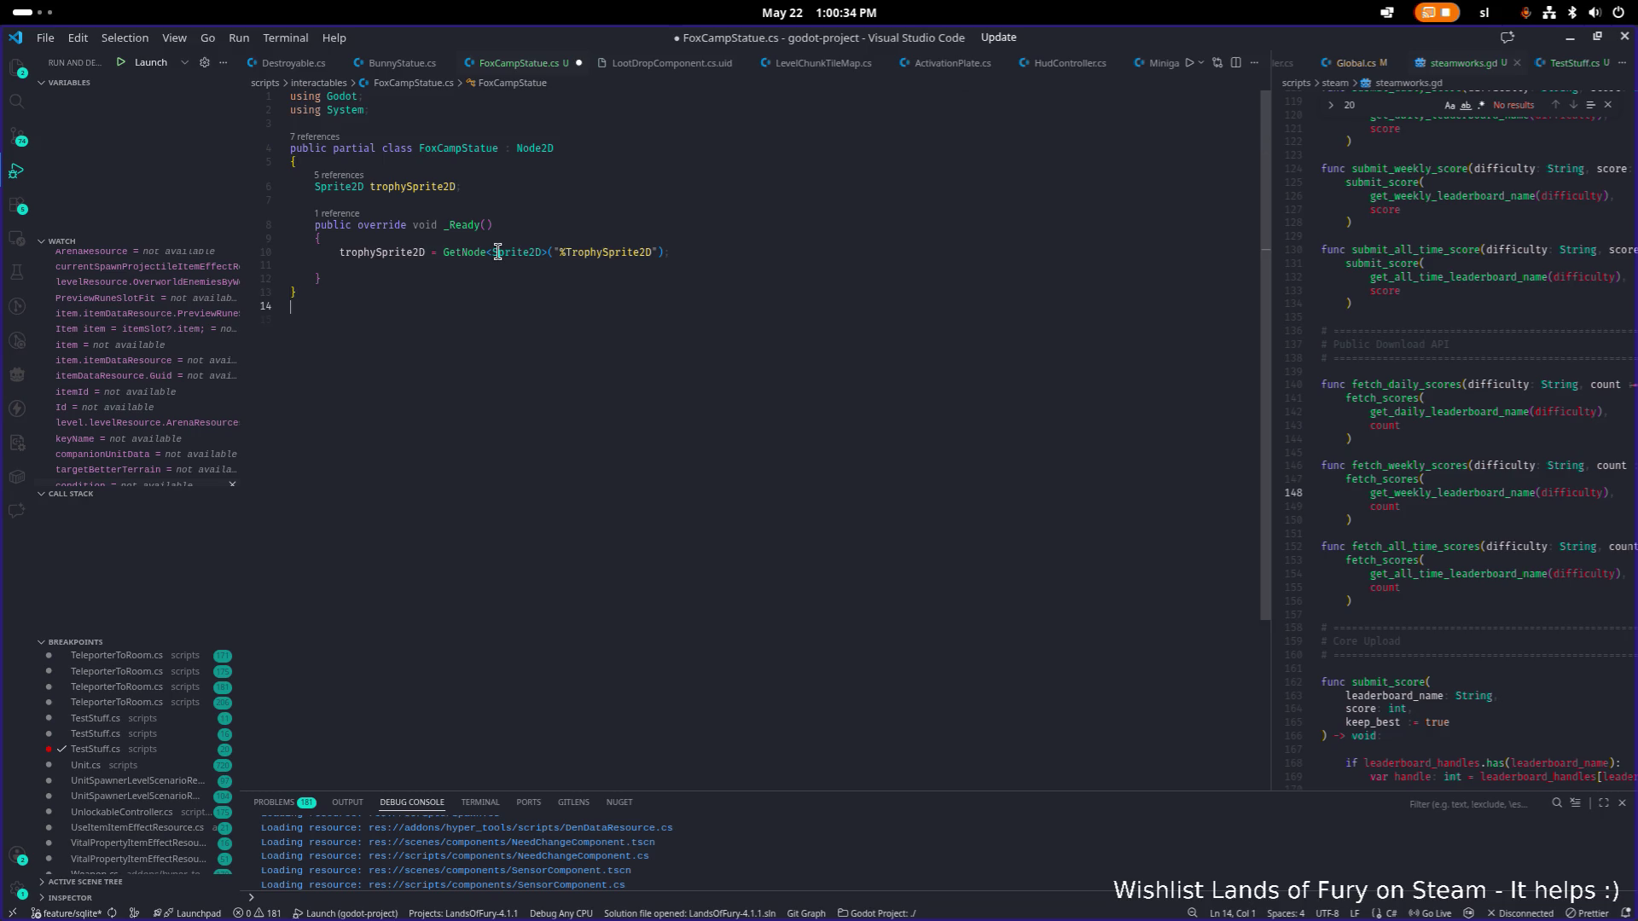
key("Up")
key("Up")
key("Return")
key("Return")
key("ctrl+s")
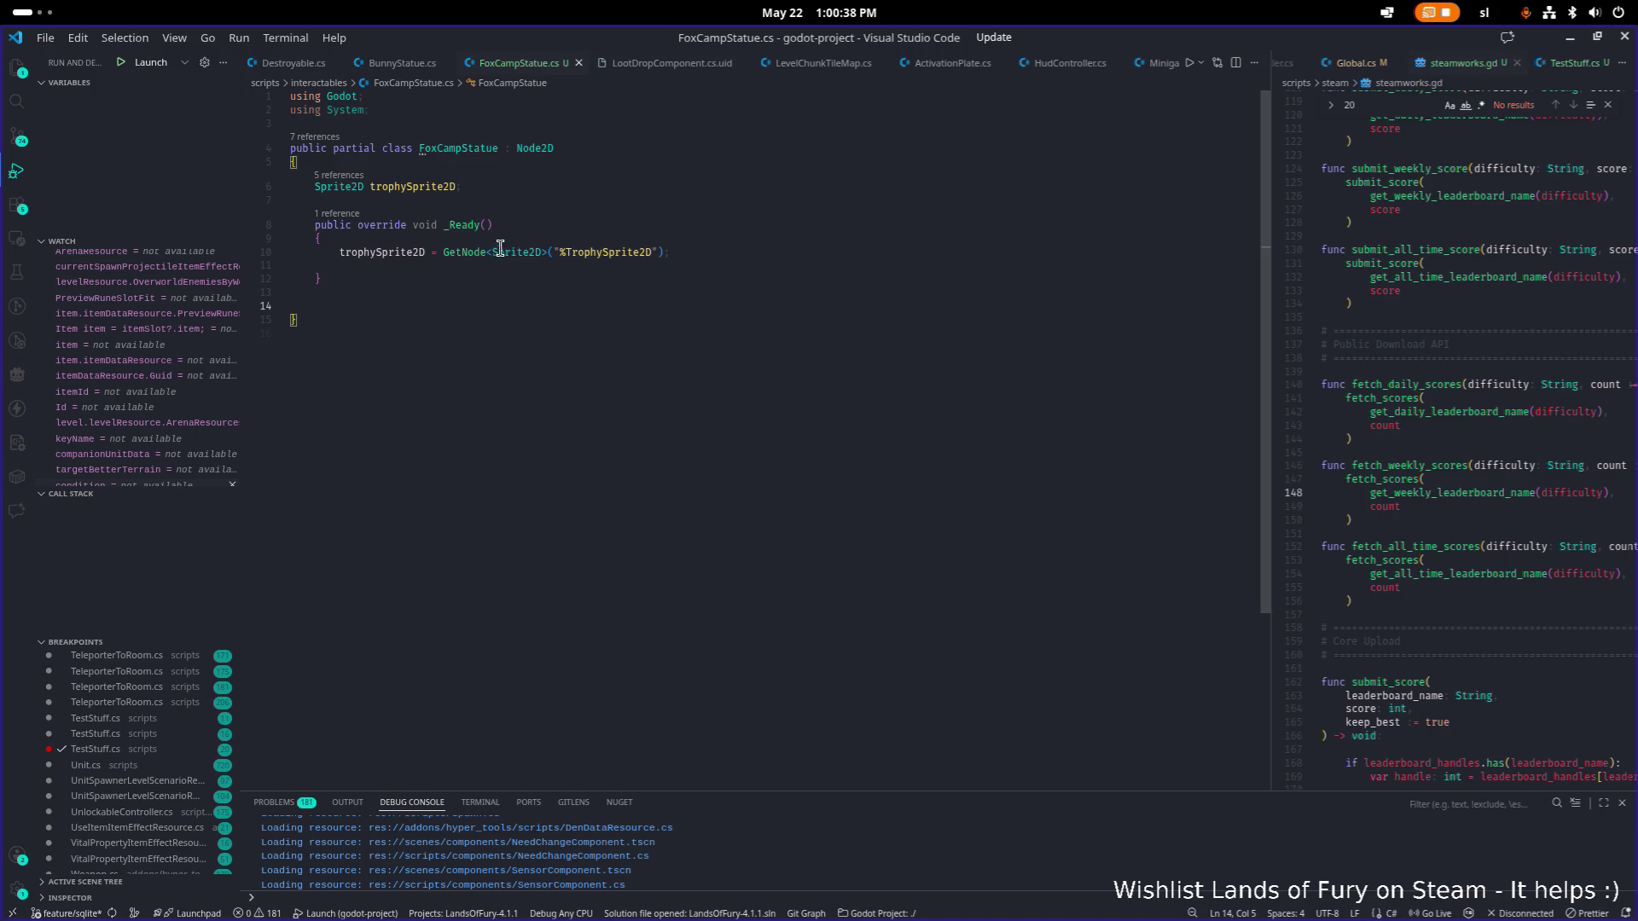
key("alt+Tab")
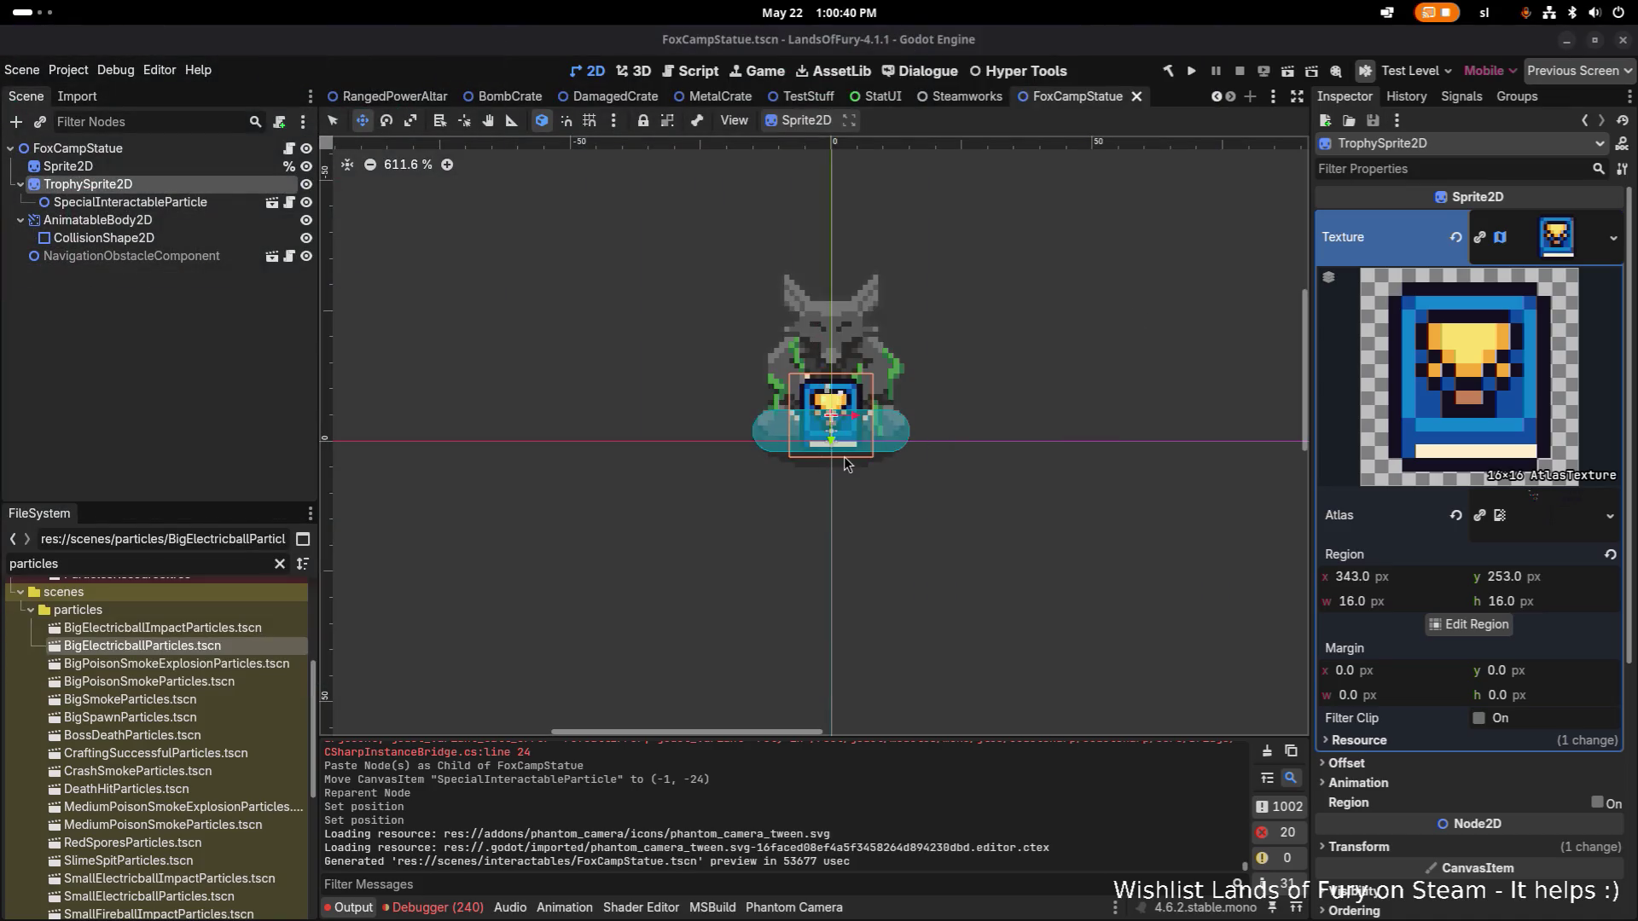
Set TrophySprite2D to Access as Unique Name and save the FoxCampStatue scene.
left_click(191, 169)
double_click(186, 184)
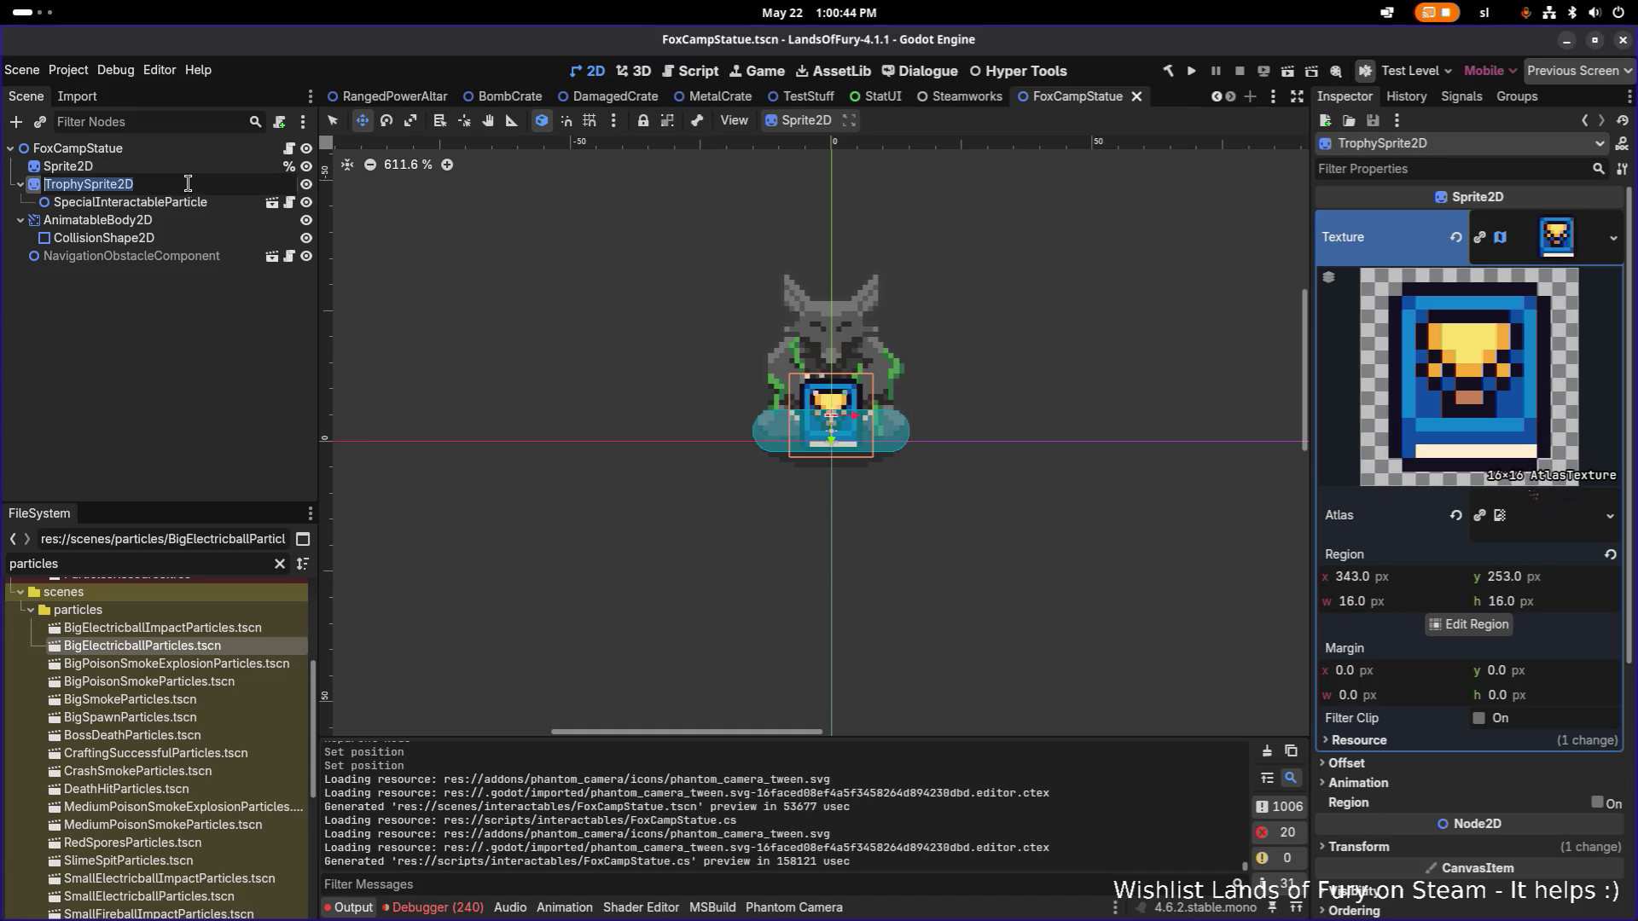
left_click(204, 238)
right_click(200, 185)
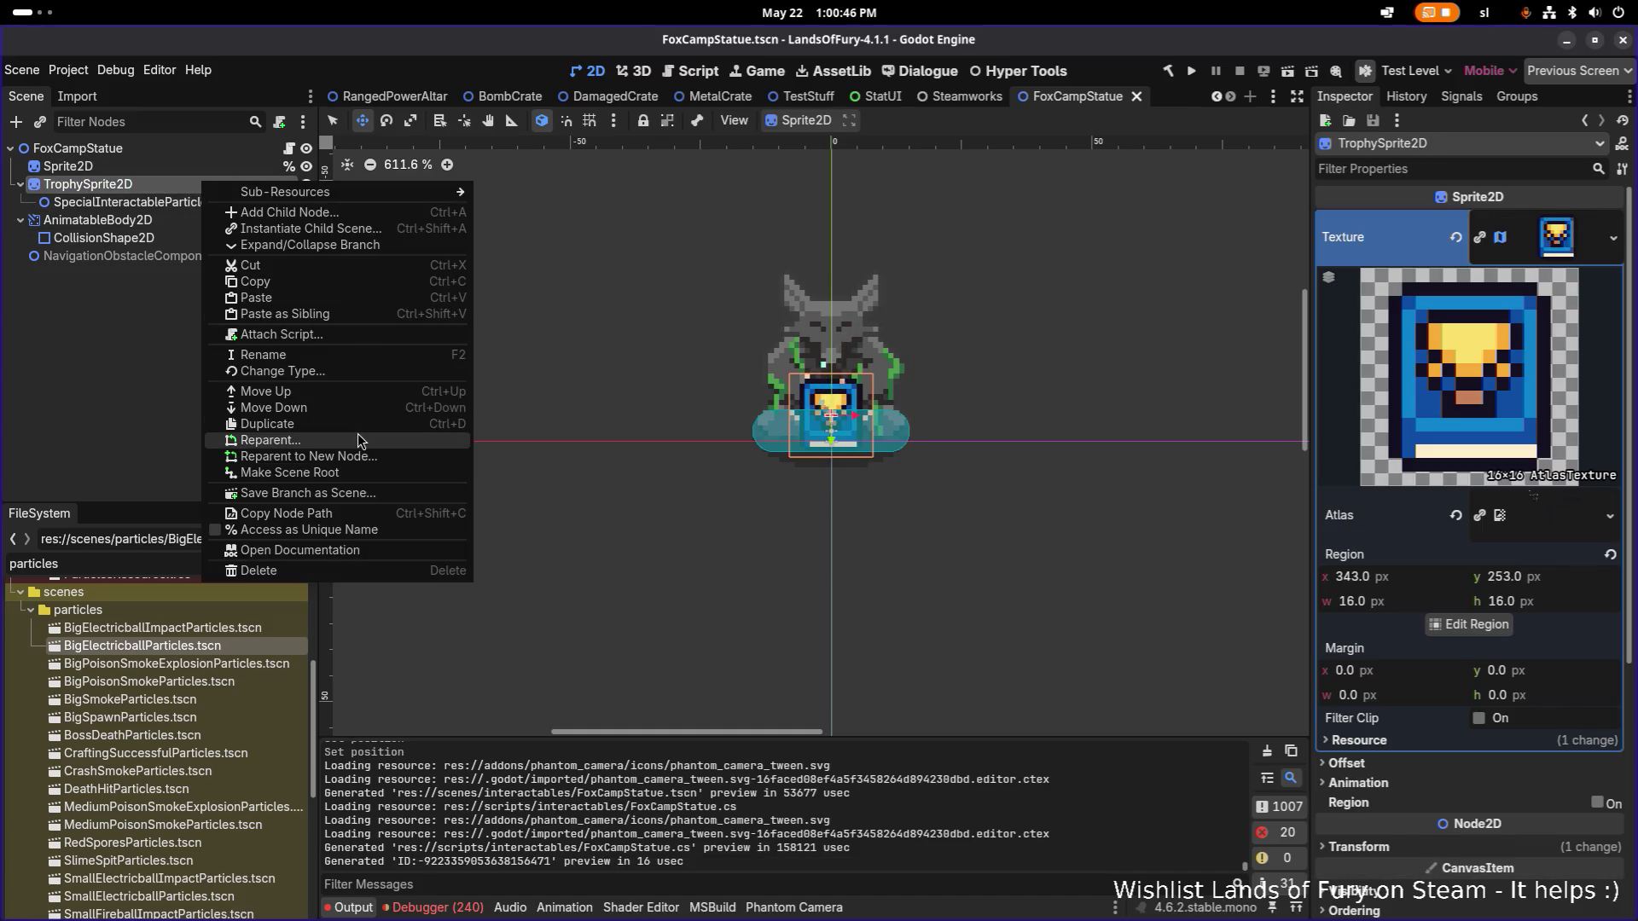
left_click(335, 531)
key("ctrl+s")
left_click(200, 181)
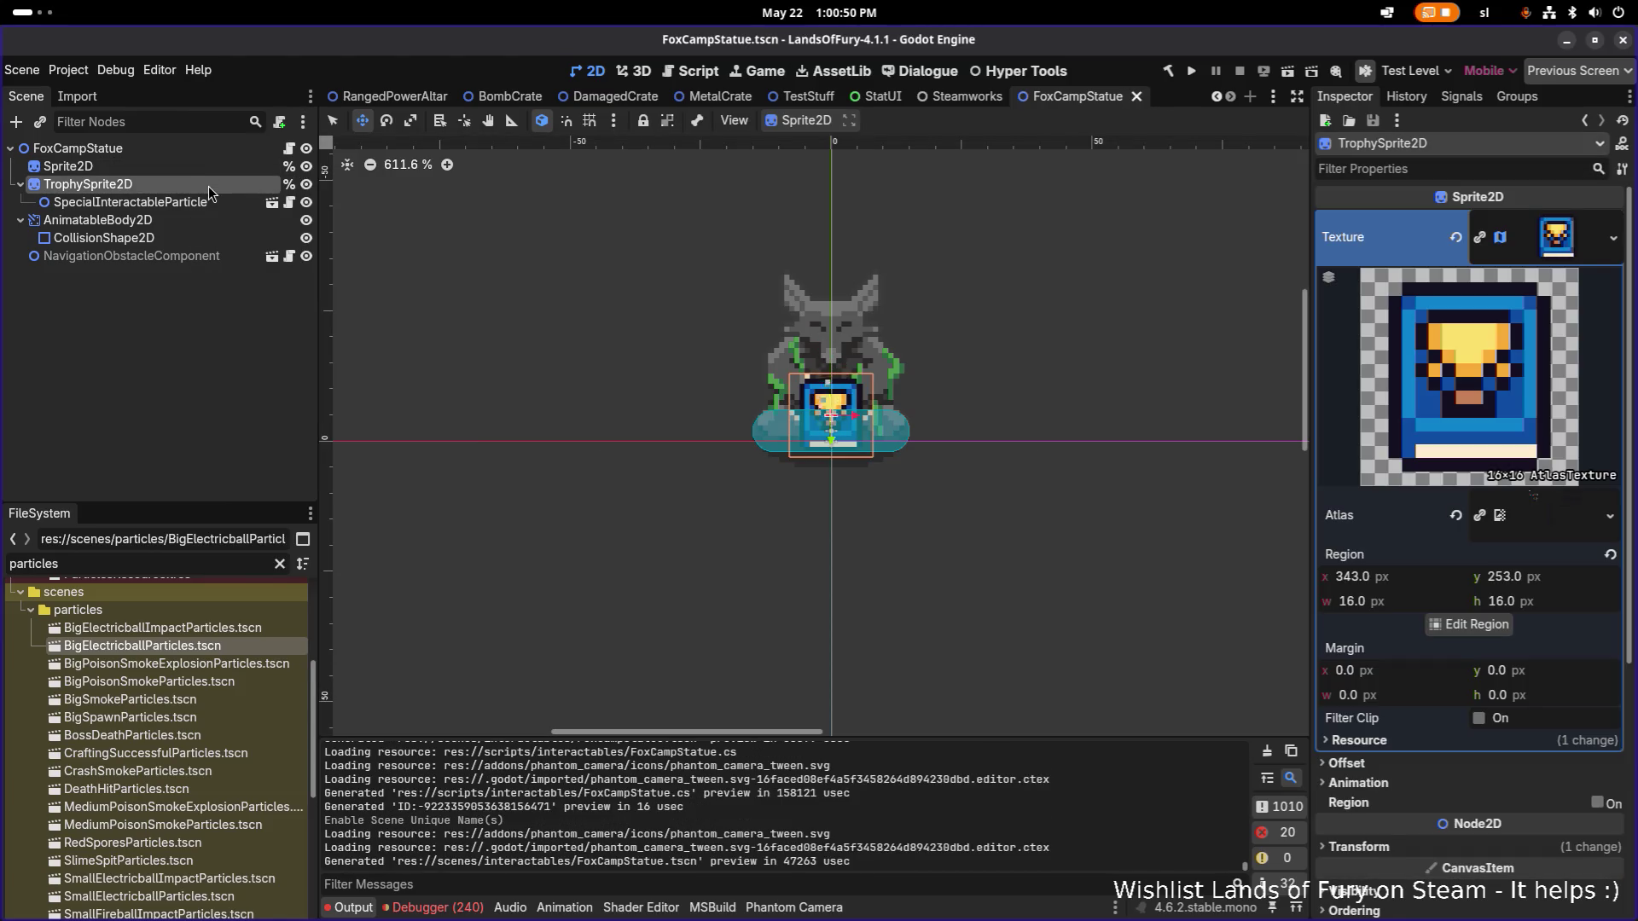
key("alt+Tab")
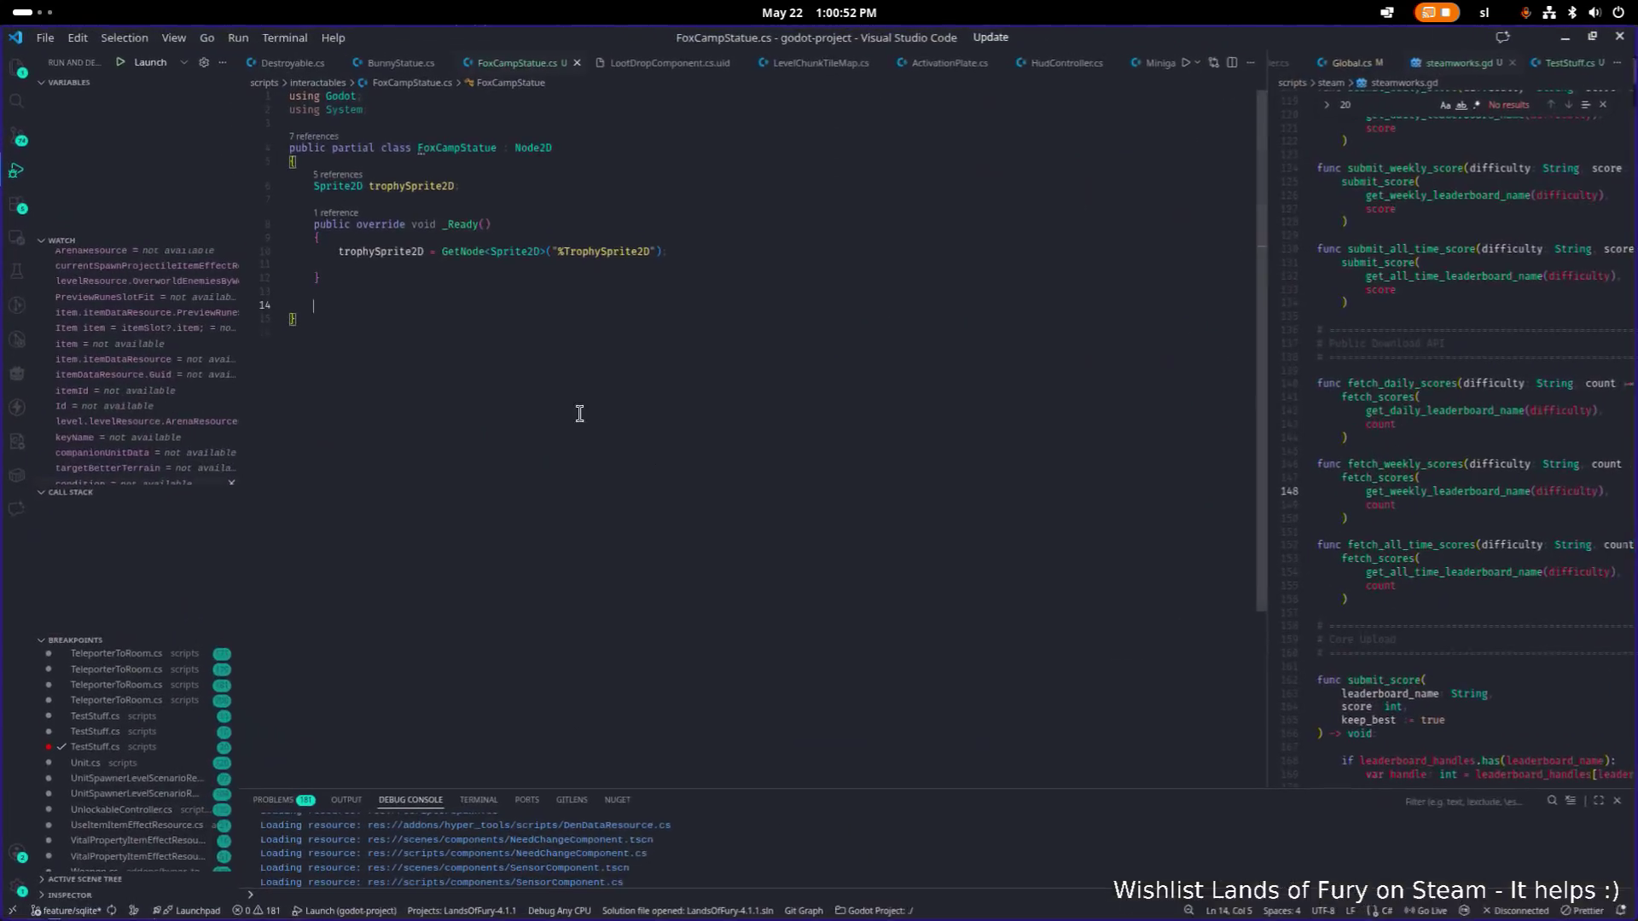
Below _Ready(), declare a private void TweenBook() method with an opening brace.
left_click(597, 279)
key("Return")
key("Return")
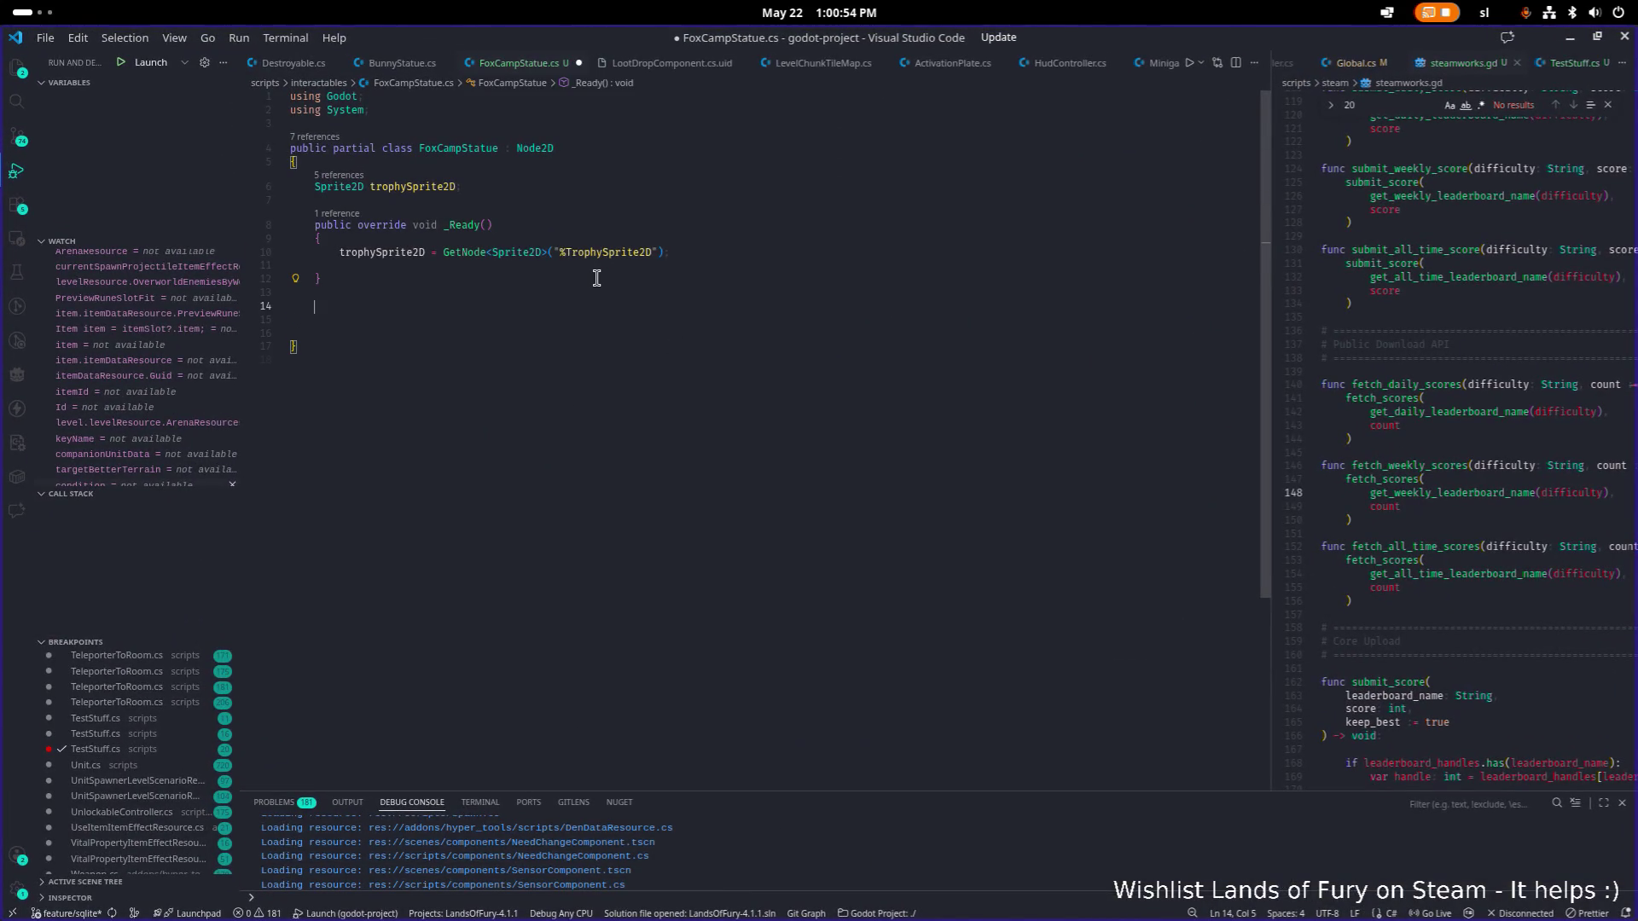
type("void")
key("BackSpace")
key("BackSpace")
type("privaet ")
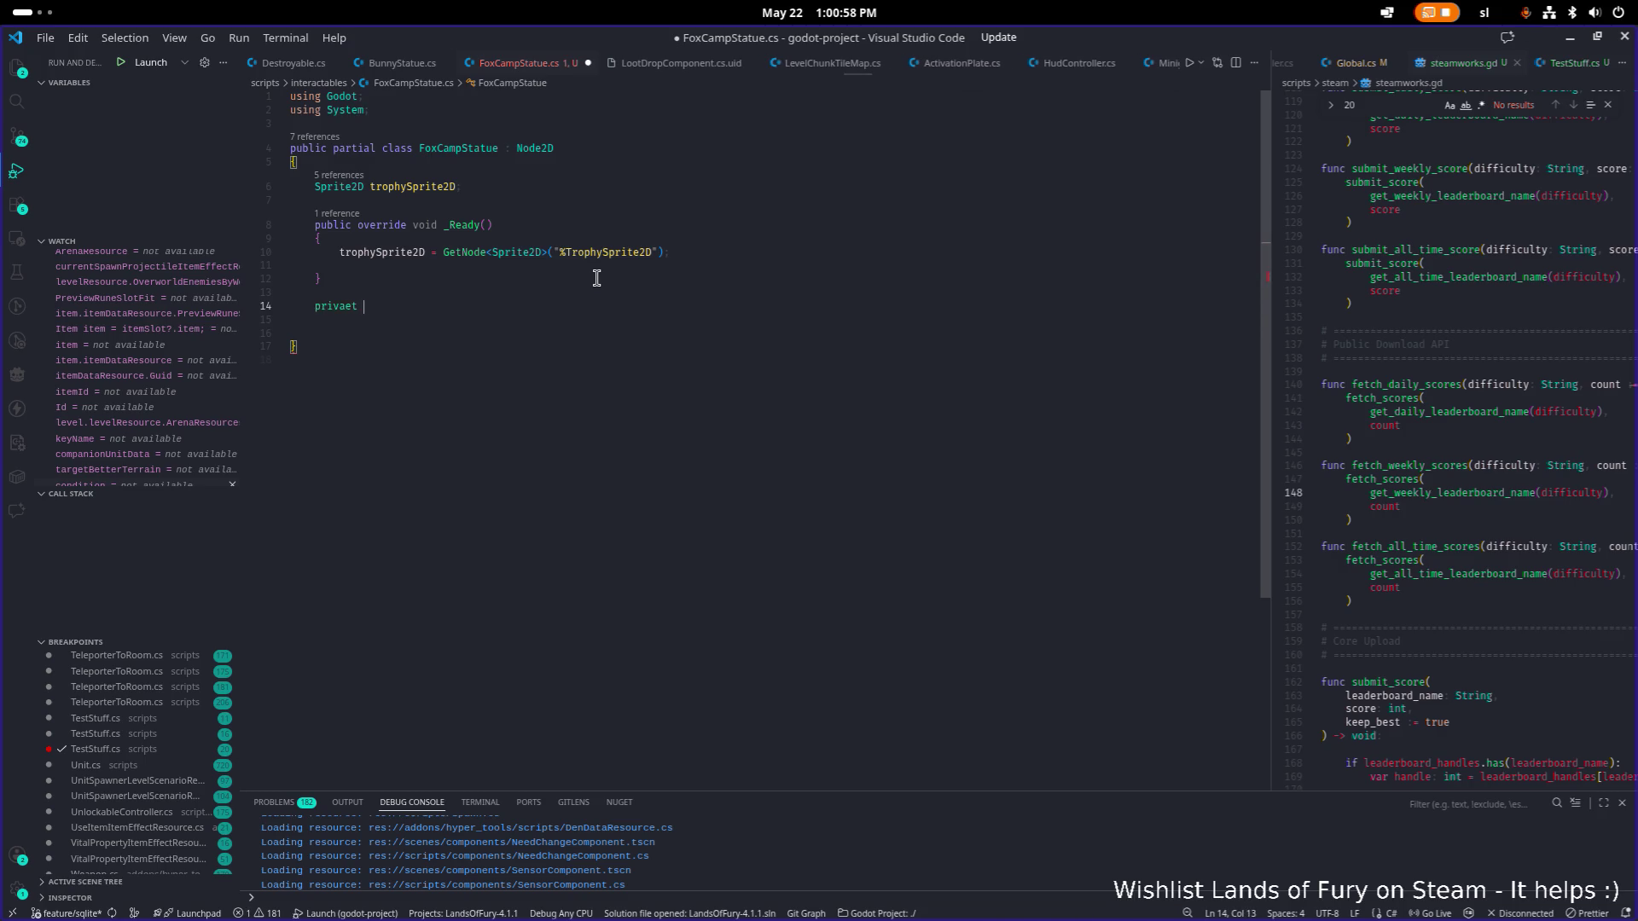
type("void TweenBook")
type("()")
key("Return")
type("{")
key("Return")
Fix the 'privaet' typo, open up the TweenBook body, and widen the steamworks.gd pane.
left_click(596, 278)
key("Down")
key("Down")
key("Right")
key("Right")
key("Right")
key("BackSpace")
type("e")
key("End")
key("Down")
key("Return")
key("Return")
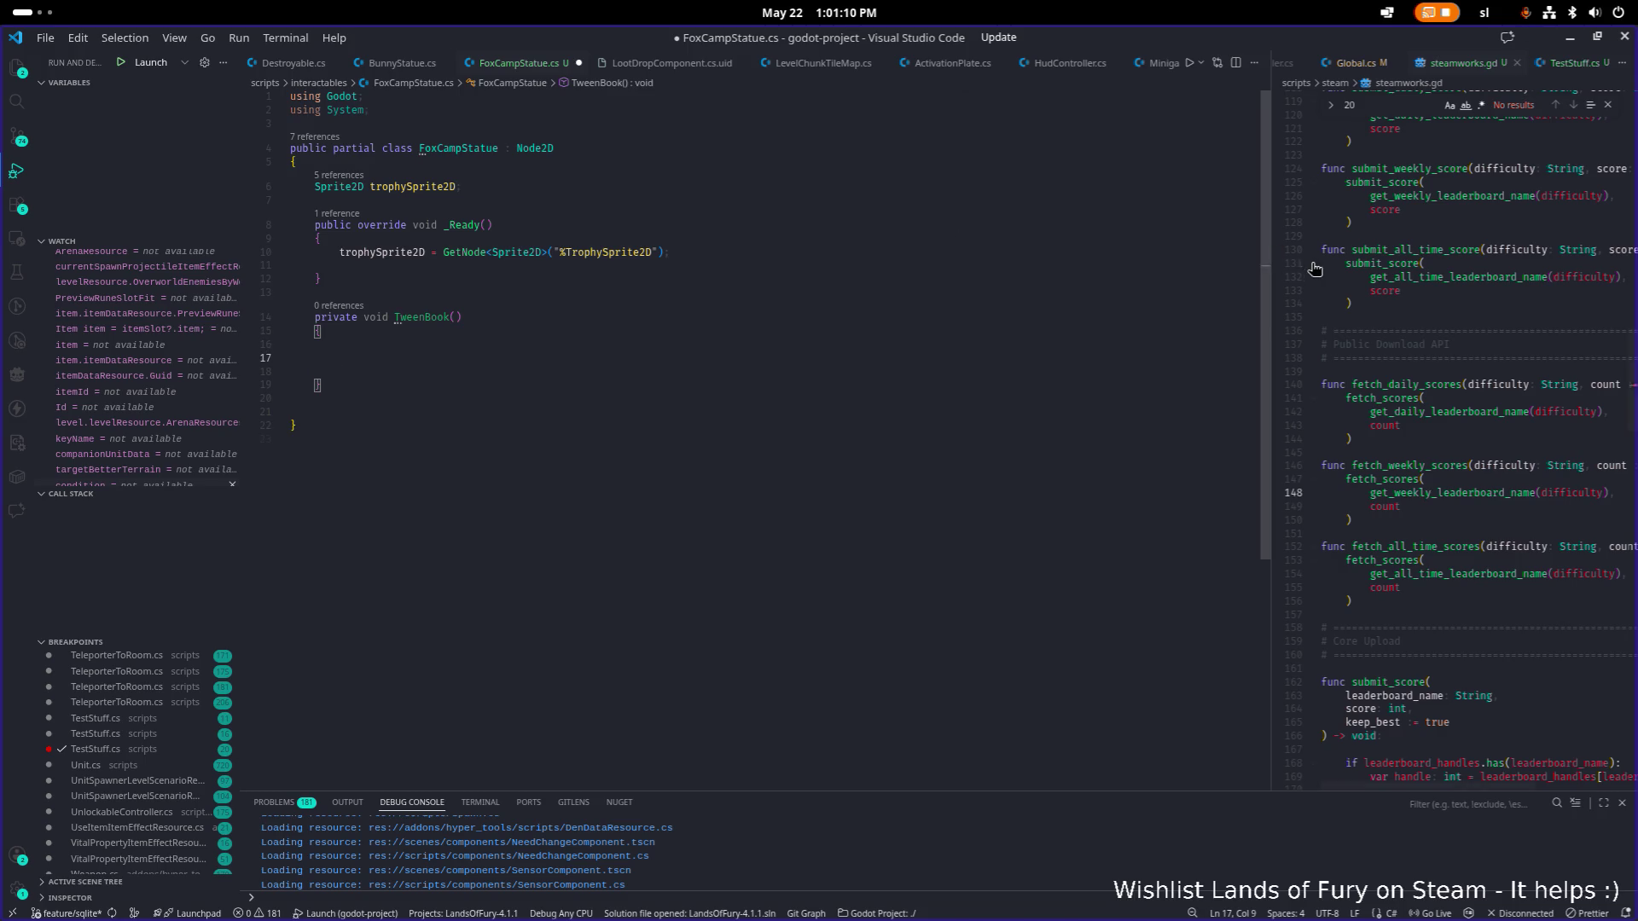
left_click_drag(1266, 281, 1047, 311)
left_click(1429, 440)
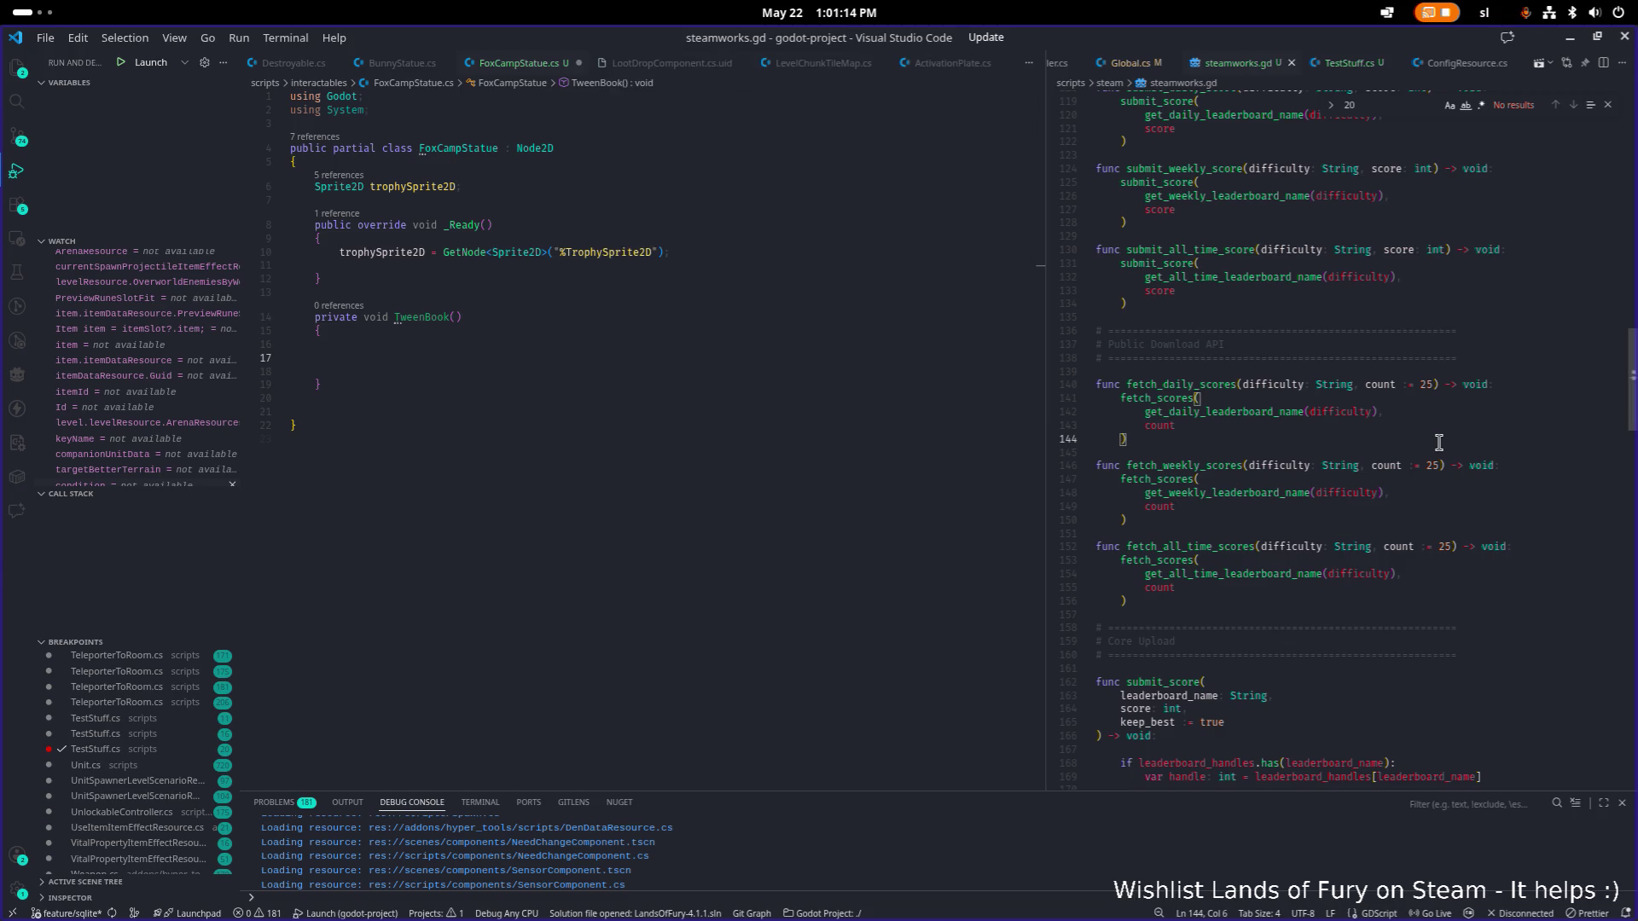
Search the whole project for 'createtween' and browse the matches.
key("ctrl+shift+f")
type("rt")
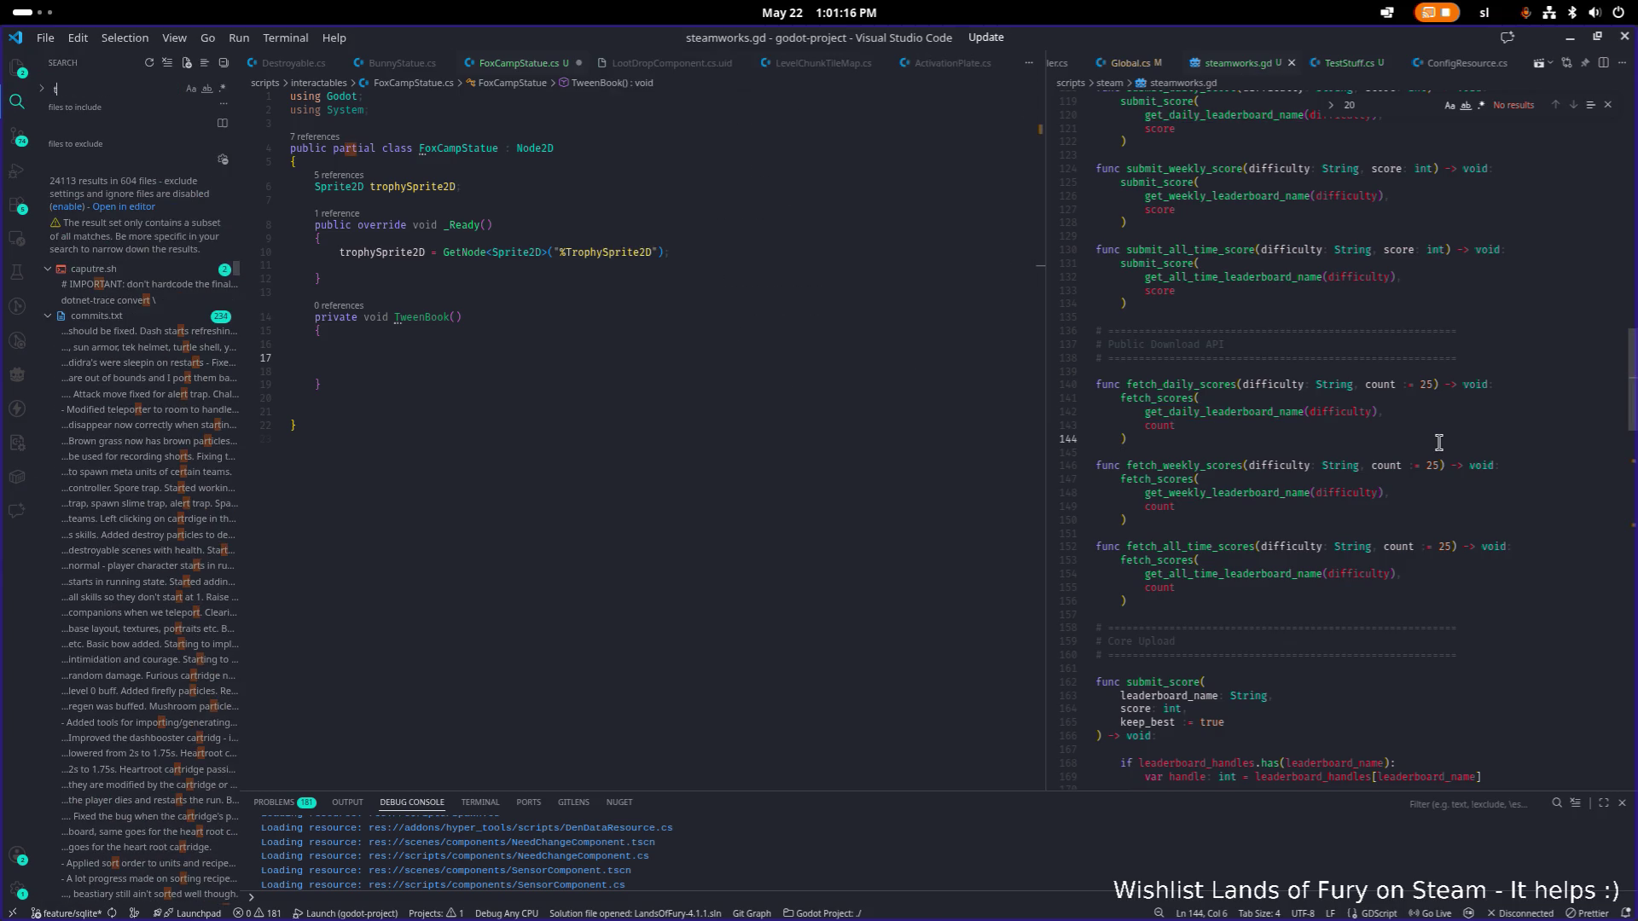
type("ween")
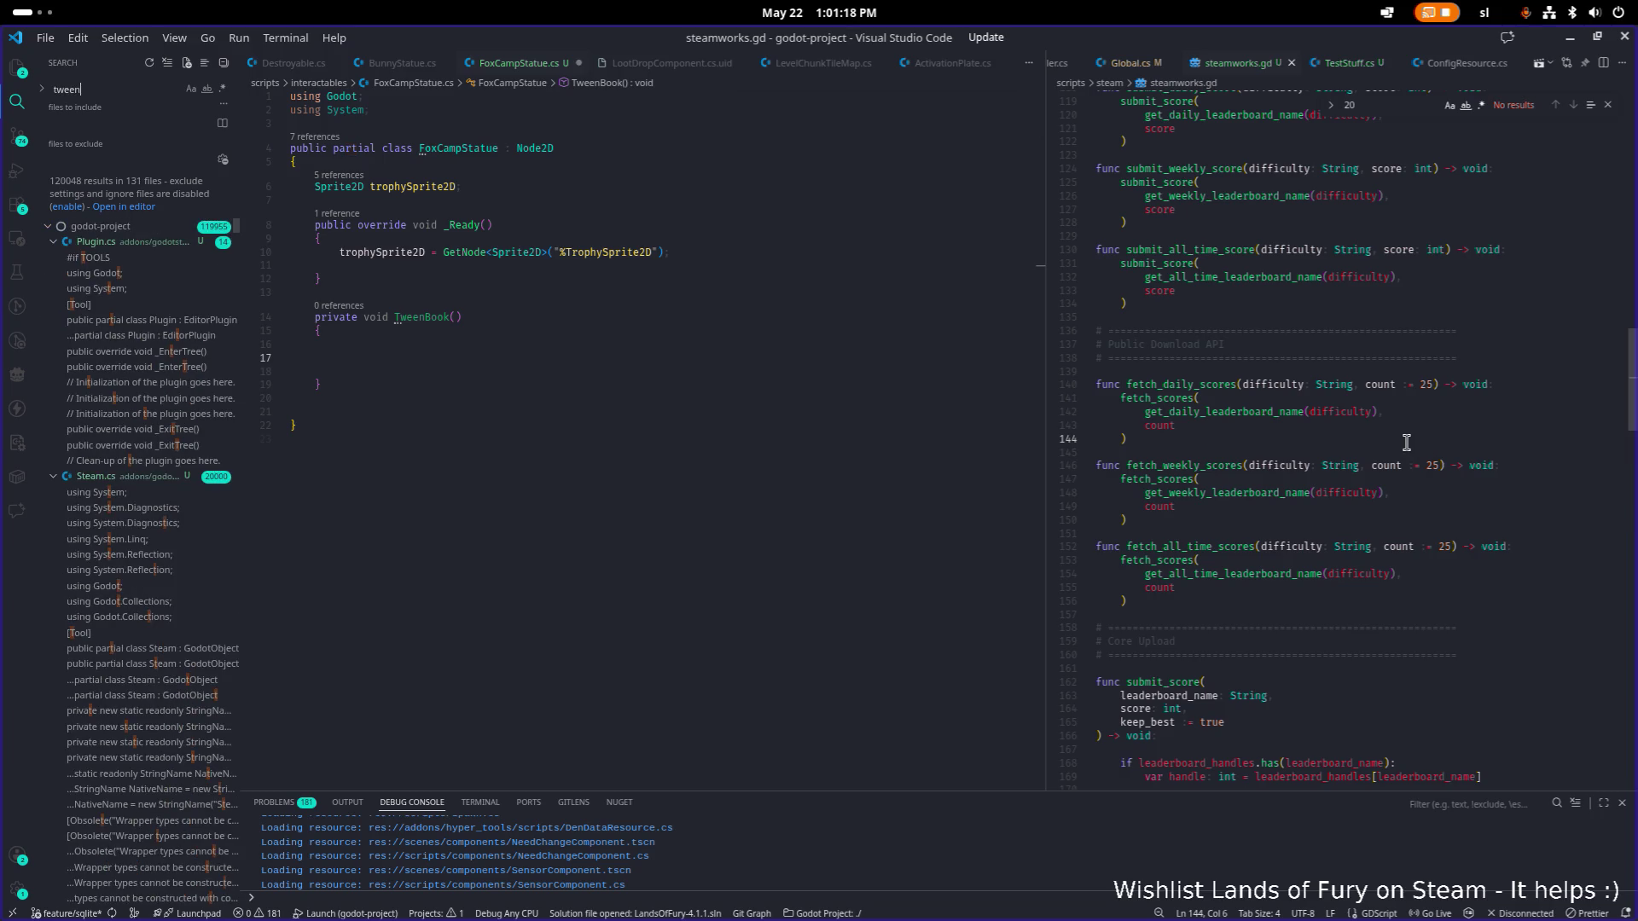
left_click(1469, 357)
key("ctrl+shift+f")
type("createtween")
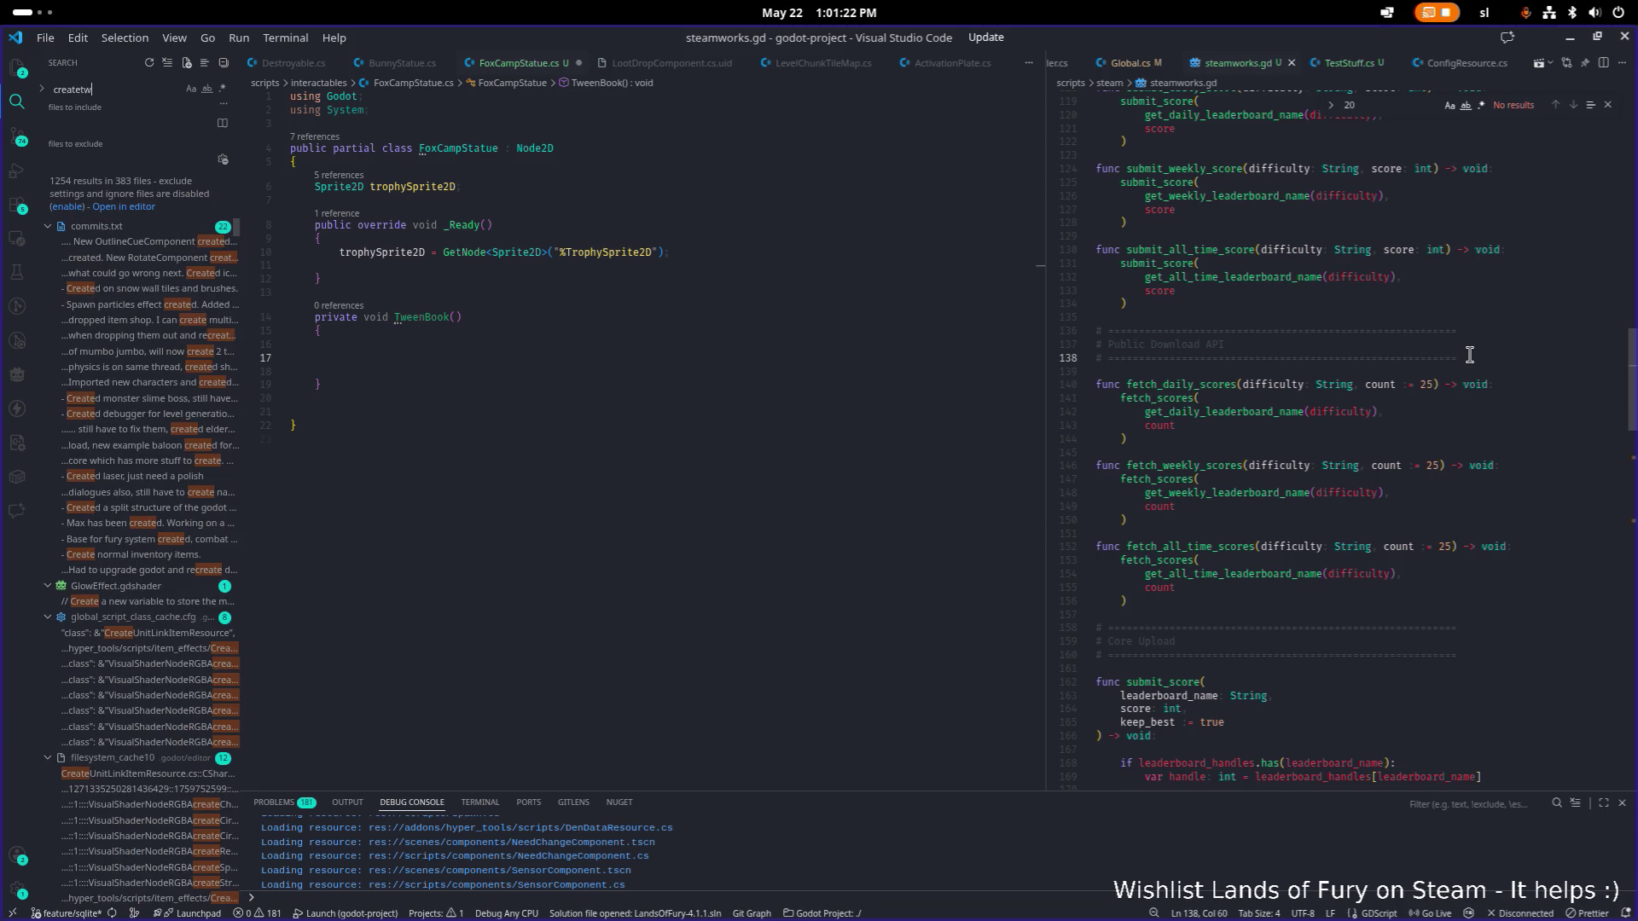
left_click(1579, 305)
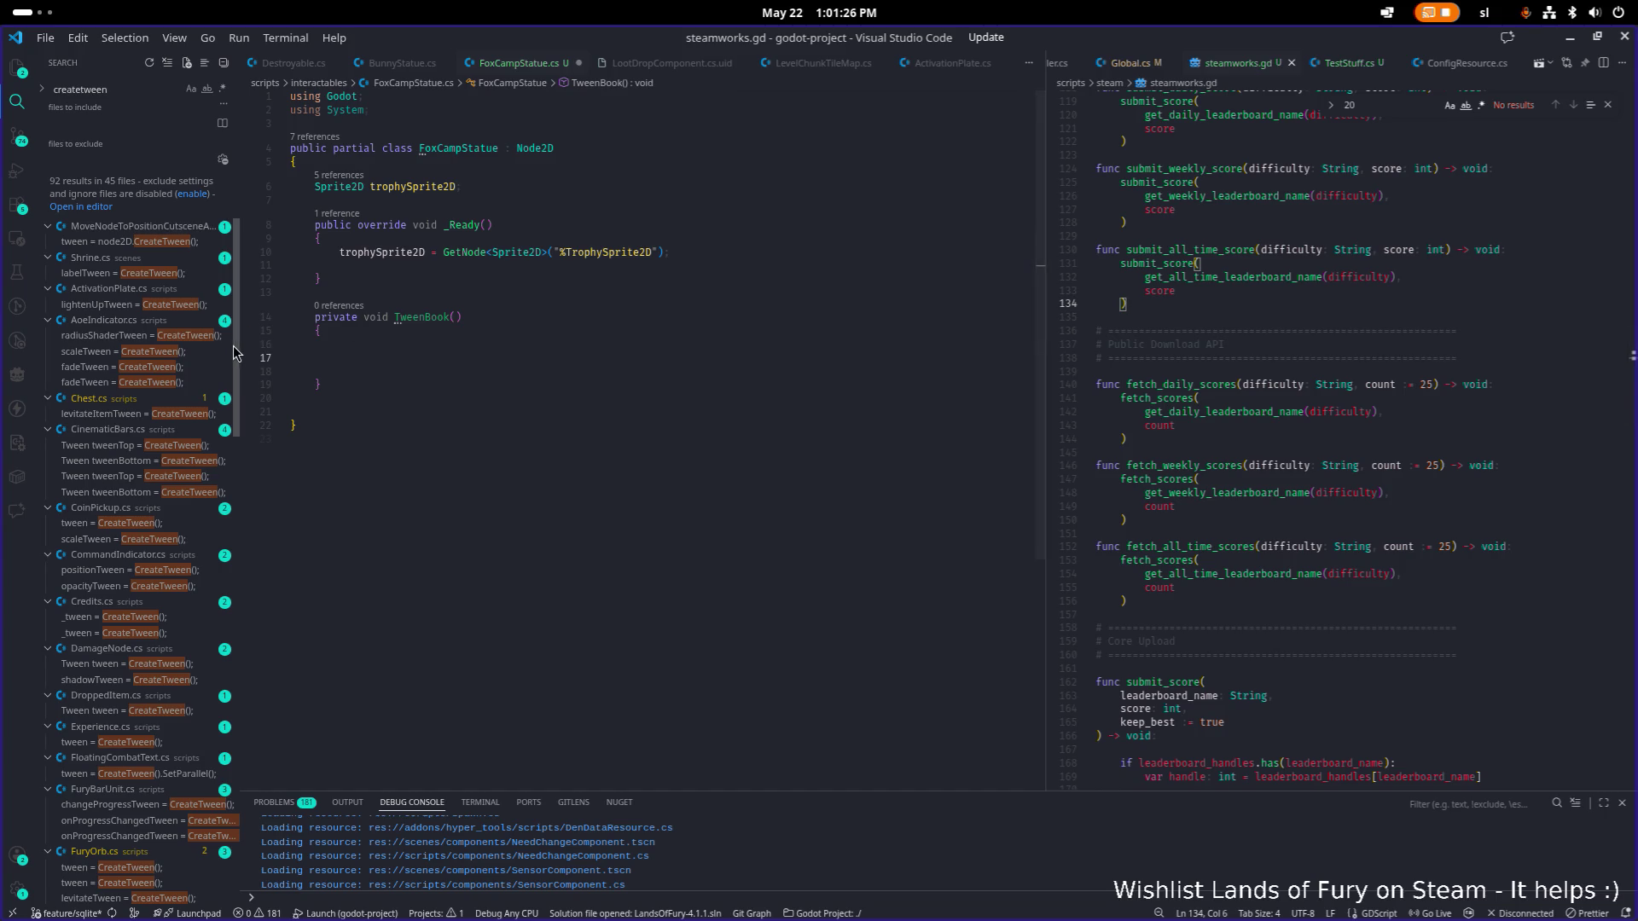
scroll(137, 472, "down", 4)
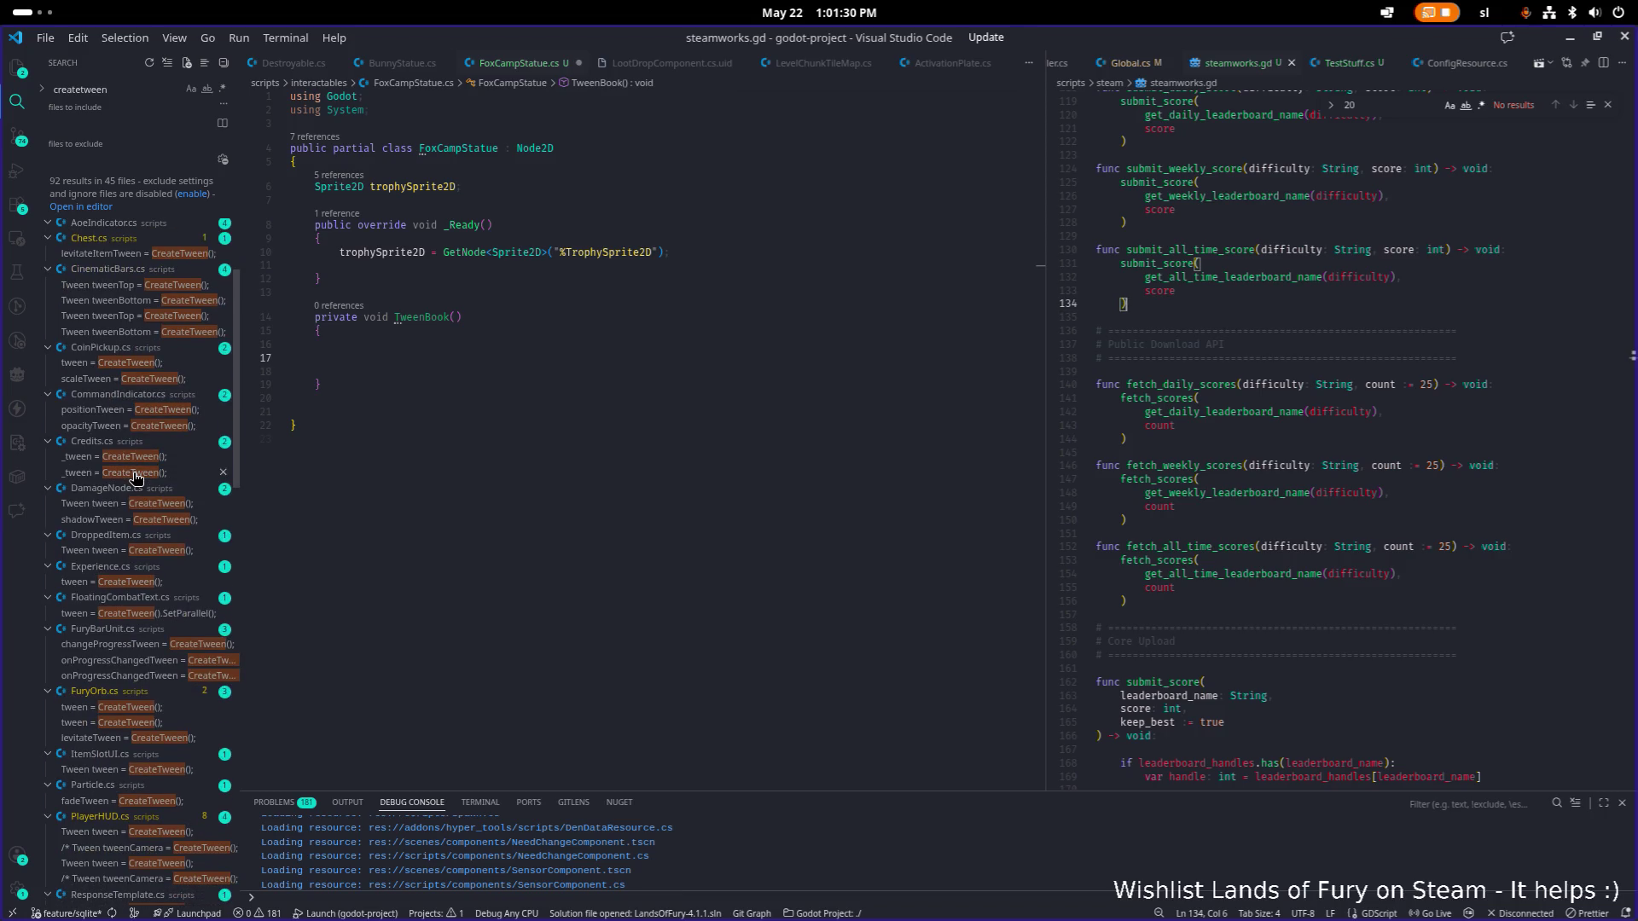
left_click(1294, 384)
Open Chest.cs and find where levitateItemTween is used.
key("ctrl+p")
type("chest")
key("Return")
type("tween")
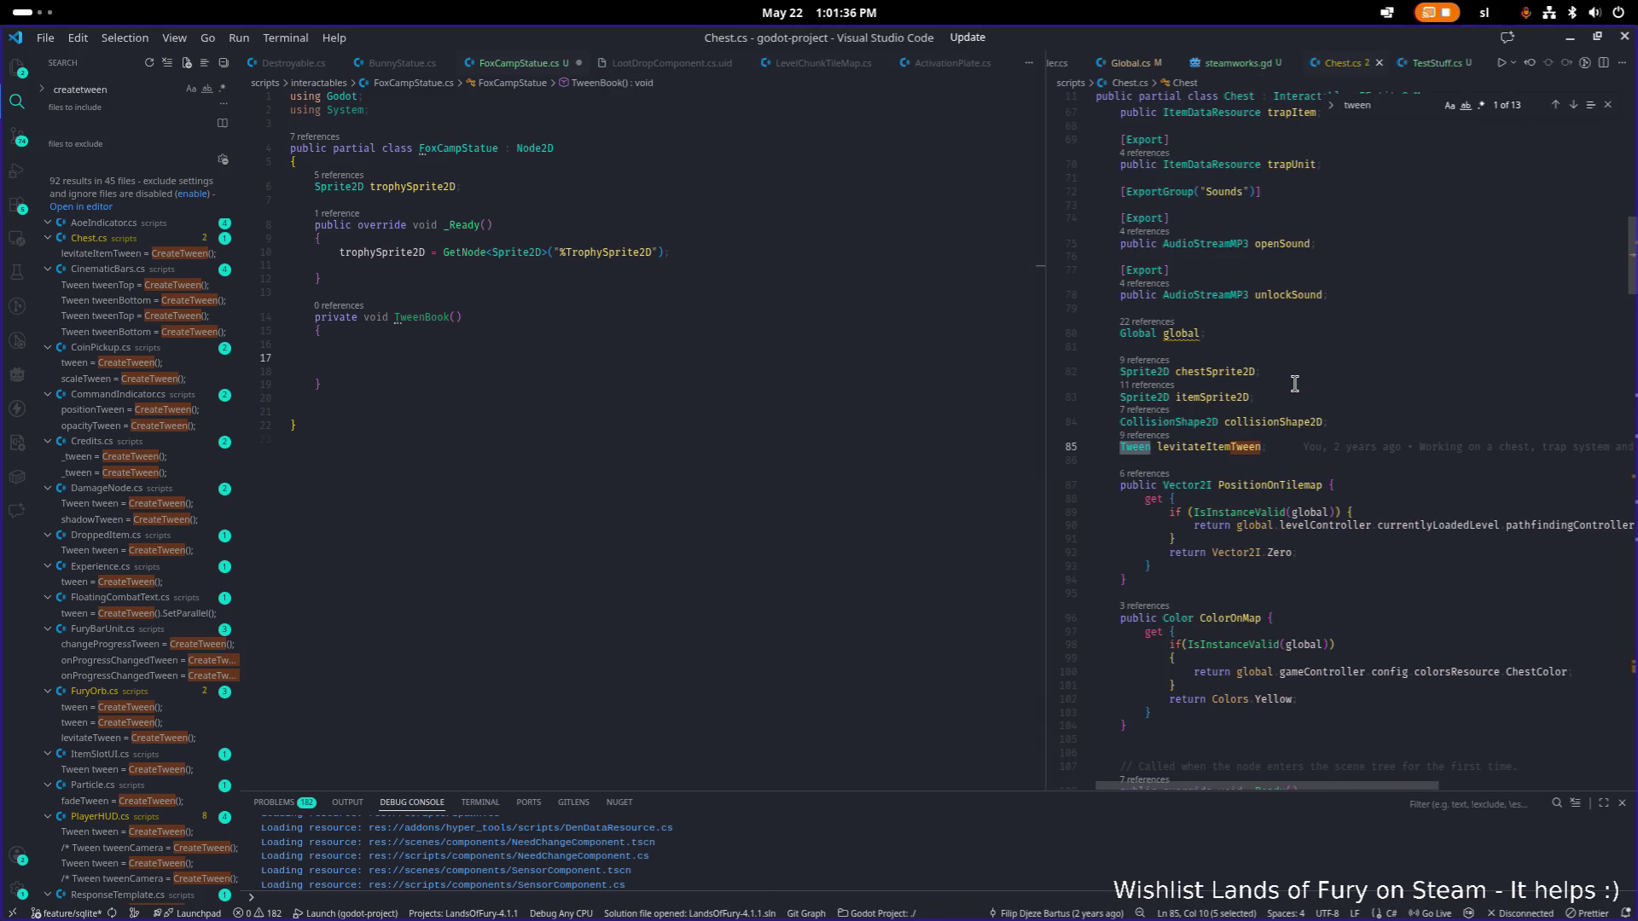
double_click(1192, 446)
key("ctrl+f")
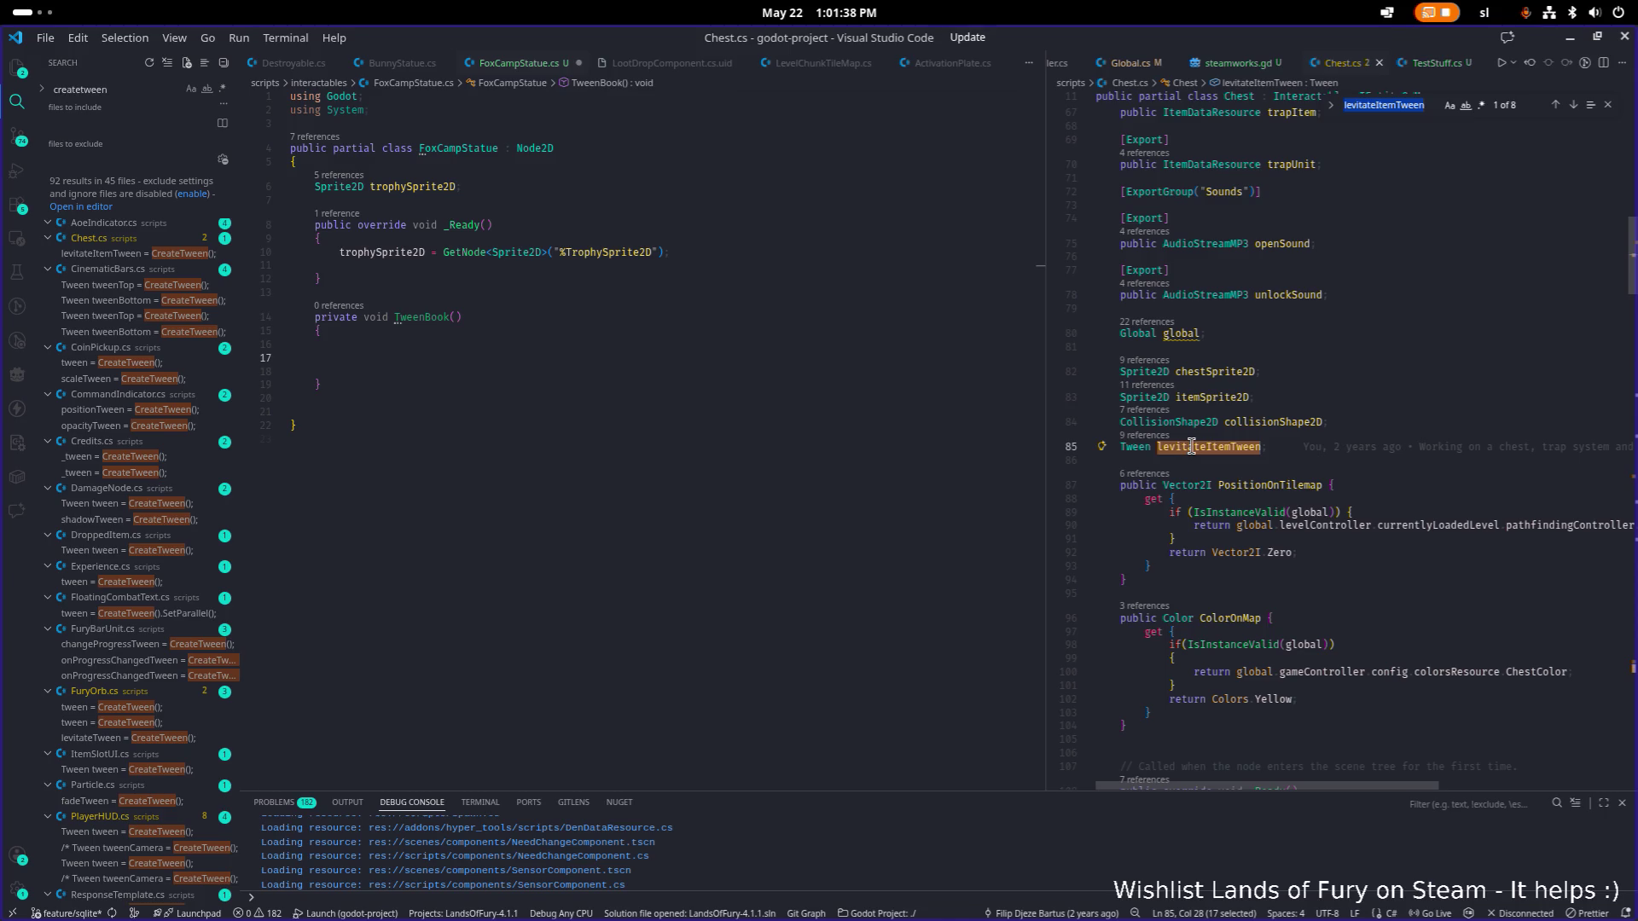
key("Return")
left_click(1192, 446)
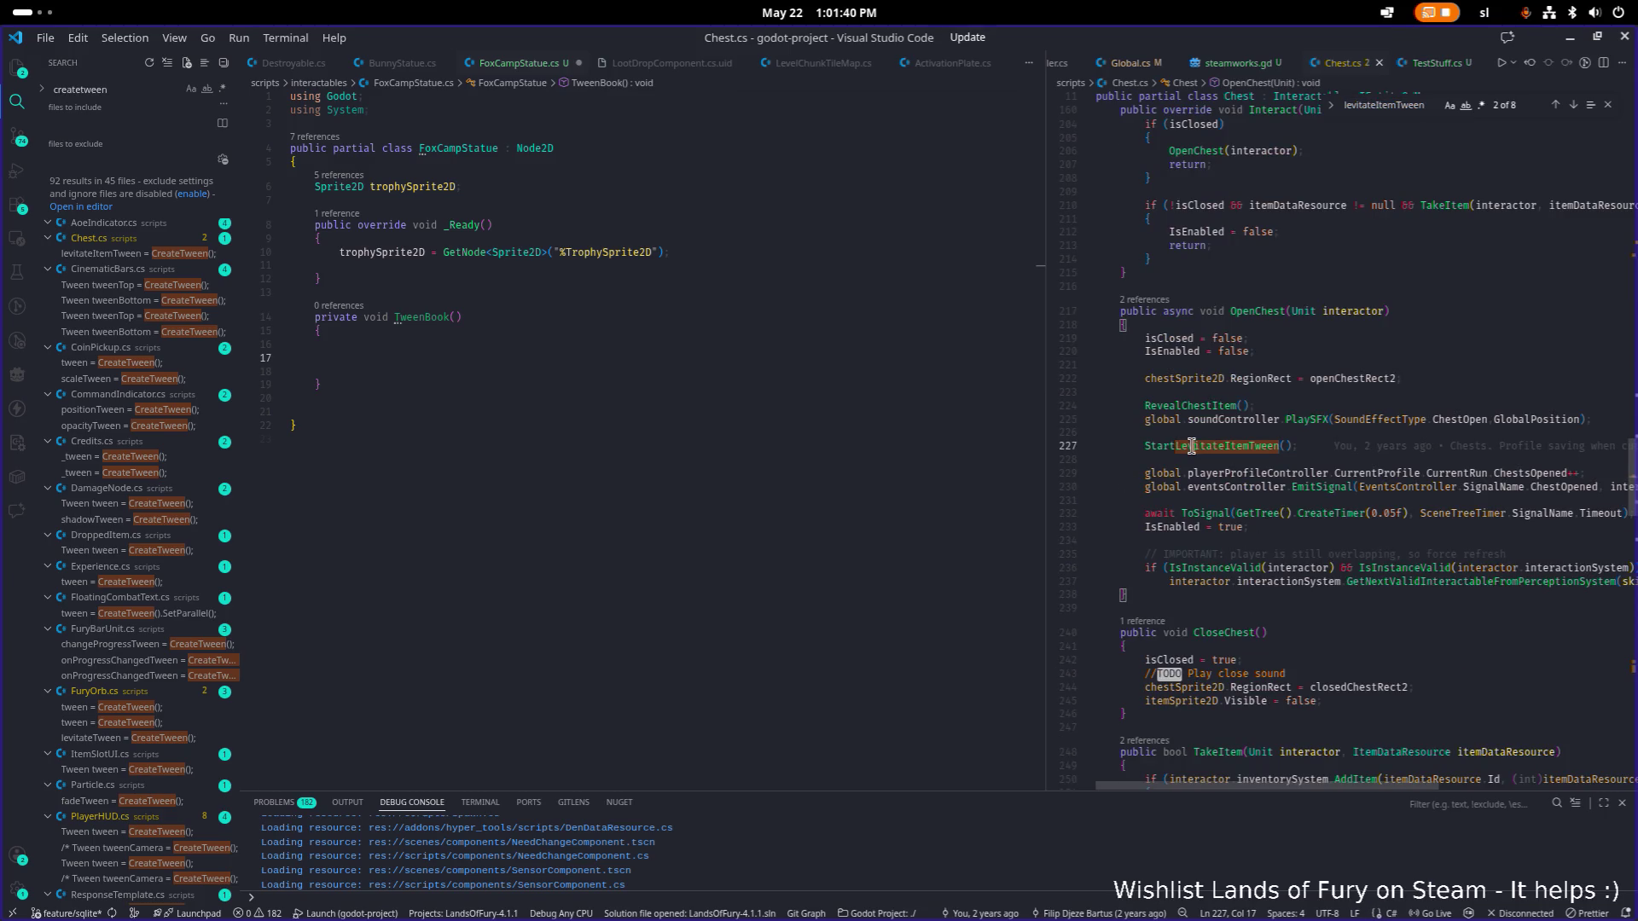
Jump to the StartLevitateItemTween method definition and select its lines.
double_click(1246, 448)
key("ctrl+f")
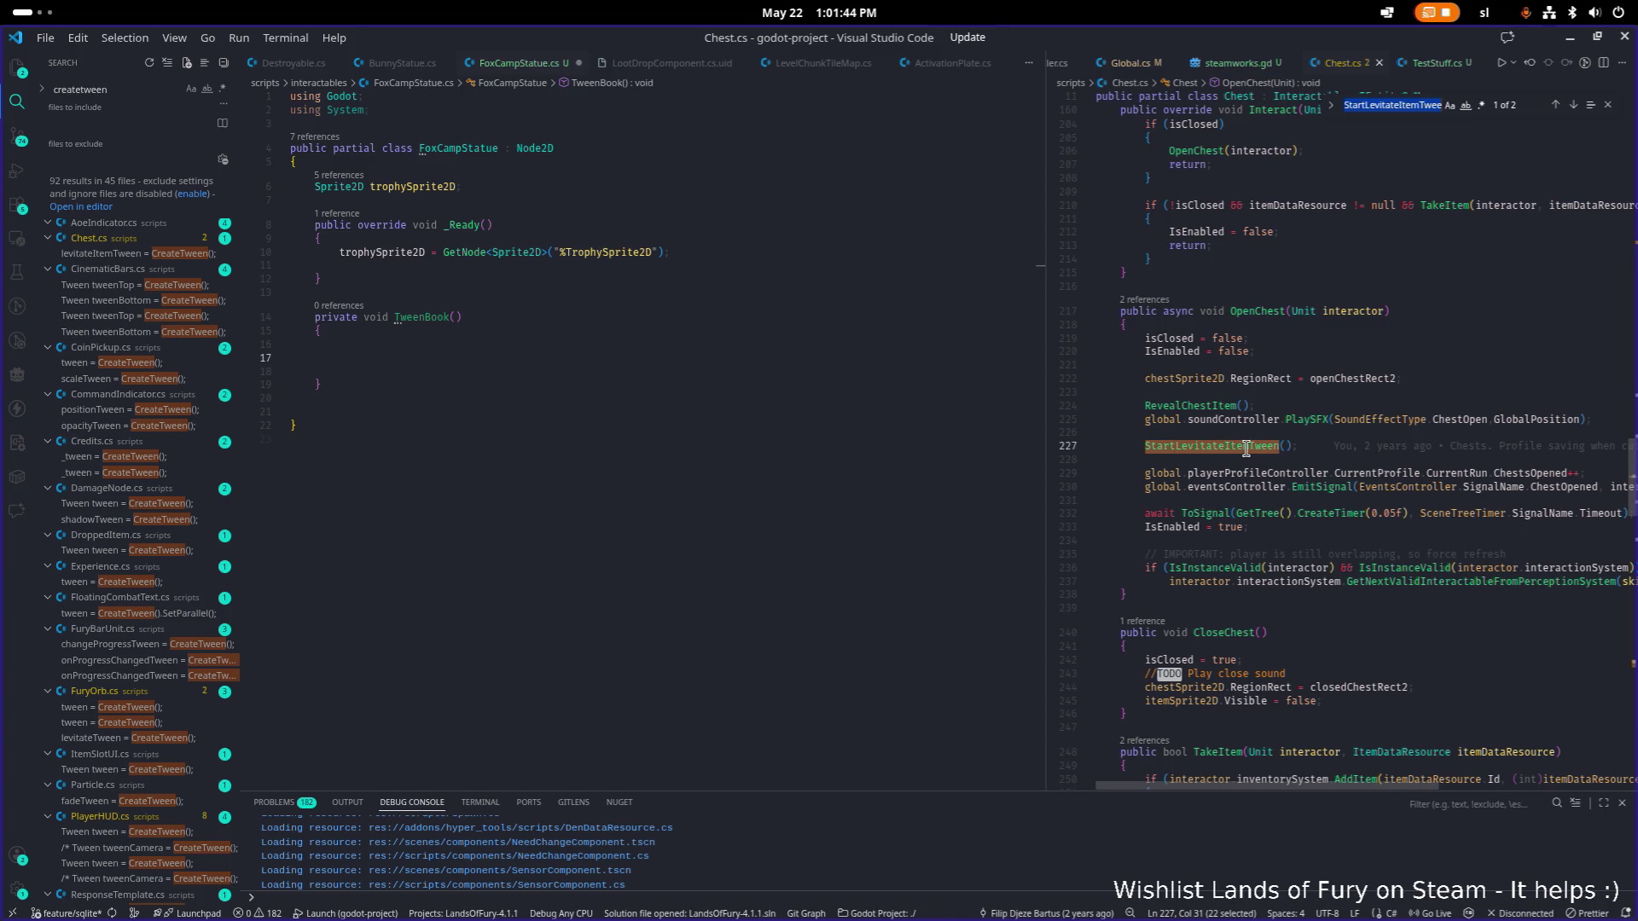
key("Return")
left_click_drag(1102, 555, 1077, 447)
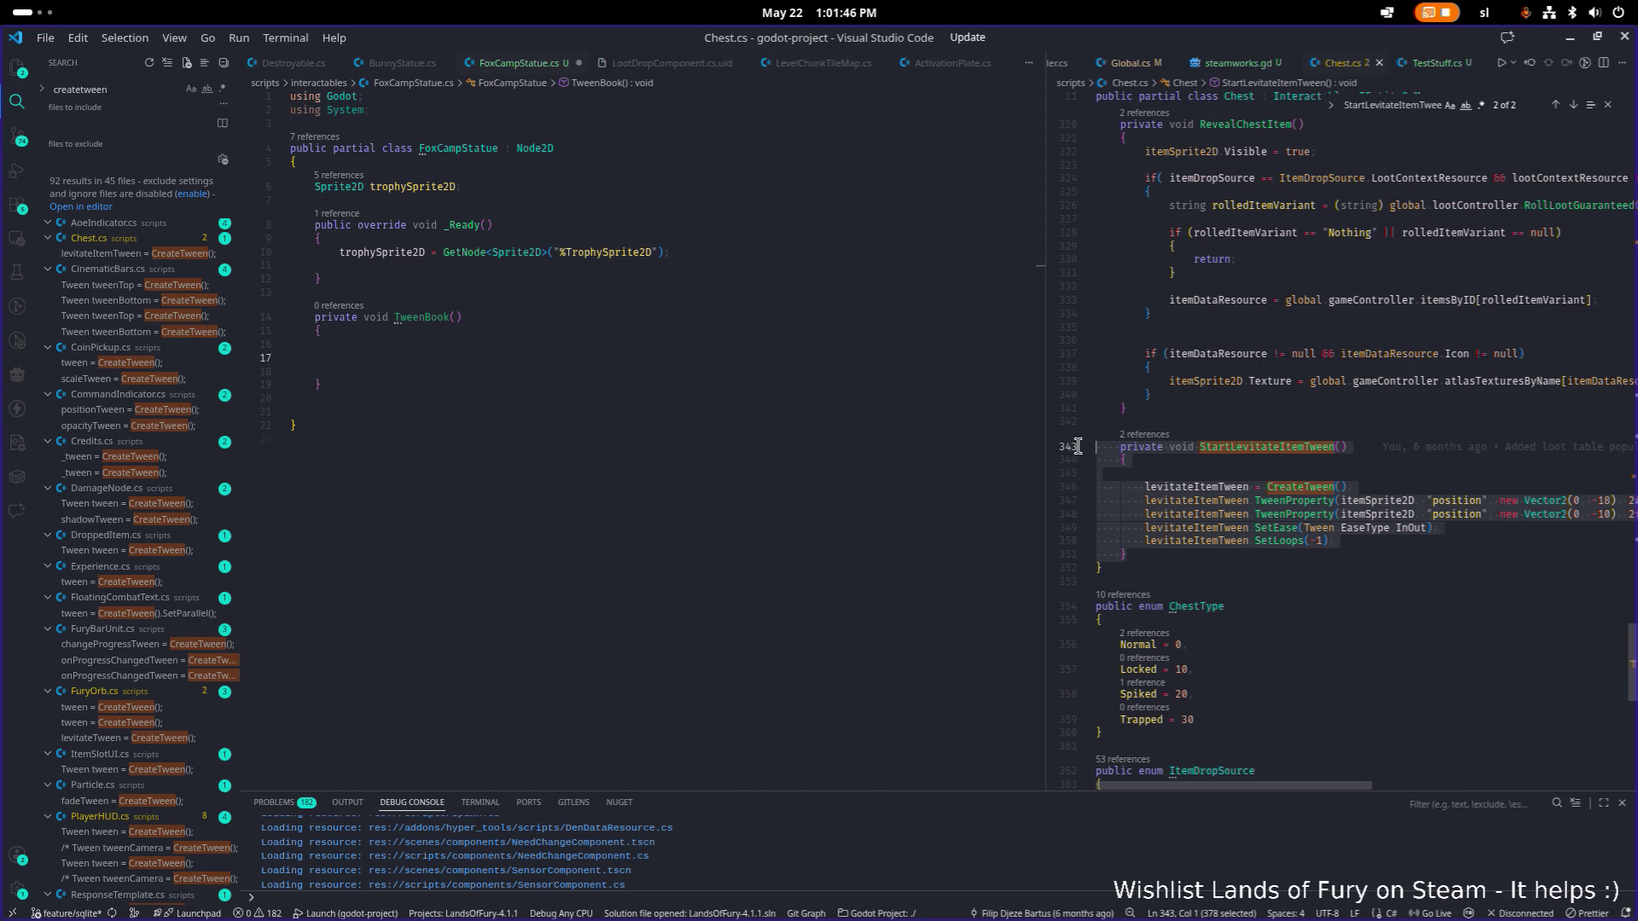
left_click(545, 374)
Copy the five levitateItemTween lines from Chest.cs into TweenBook(), declared as a Tween.
left_click(1382, 541)
key("shift+Up")
key("shift+Up")
key("shift+Up")
key("shift+Home")
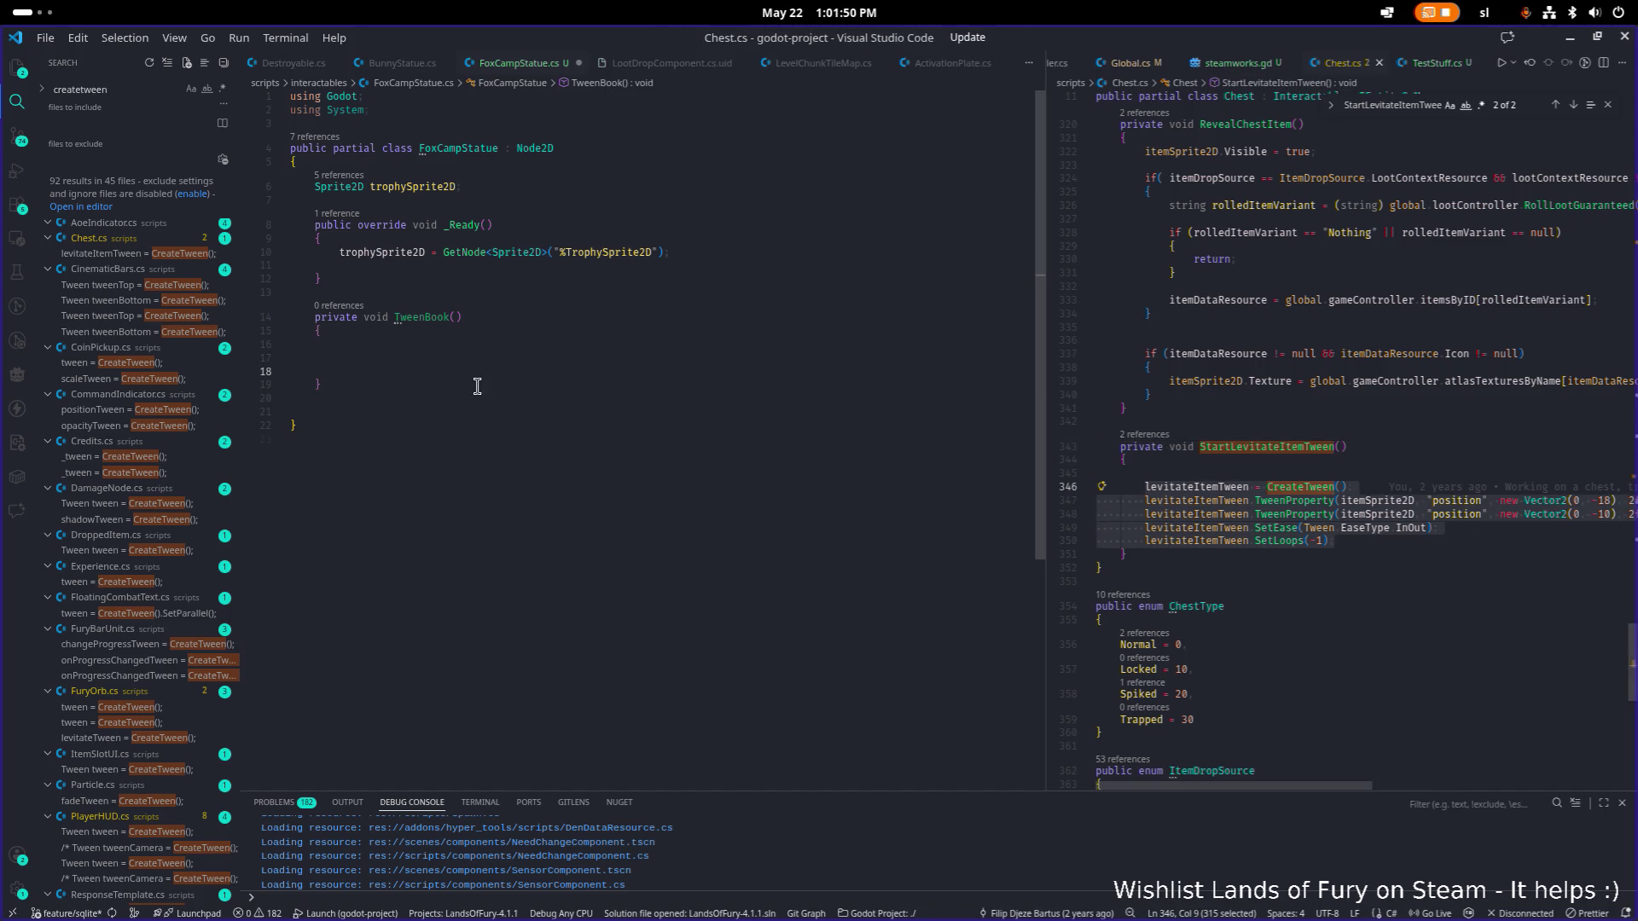
key("ctrl+c")
left_click(508, 360)
key("ctrl+v")
key("BackSpace")
key("BackSpace")
key("BackSpace")
key("Up")
key("Up")
key("Up")
key("Home")
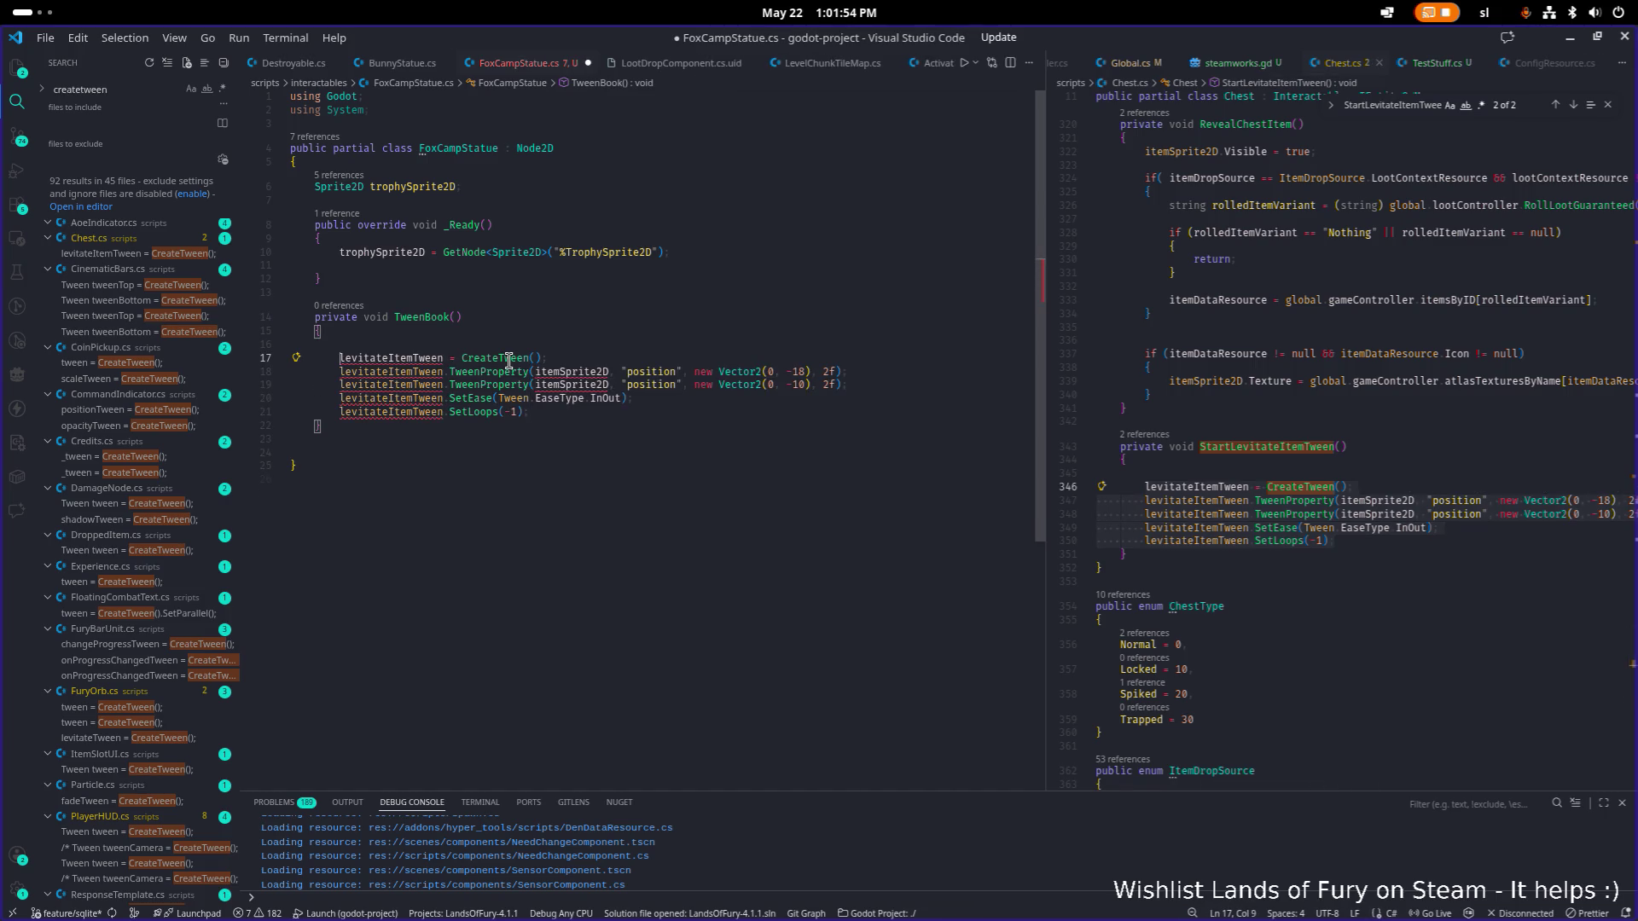
type("Tween")
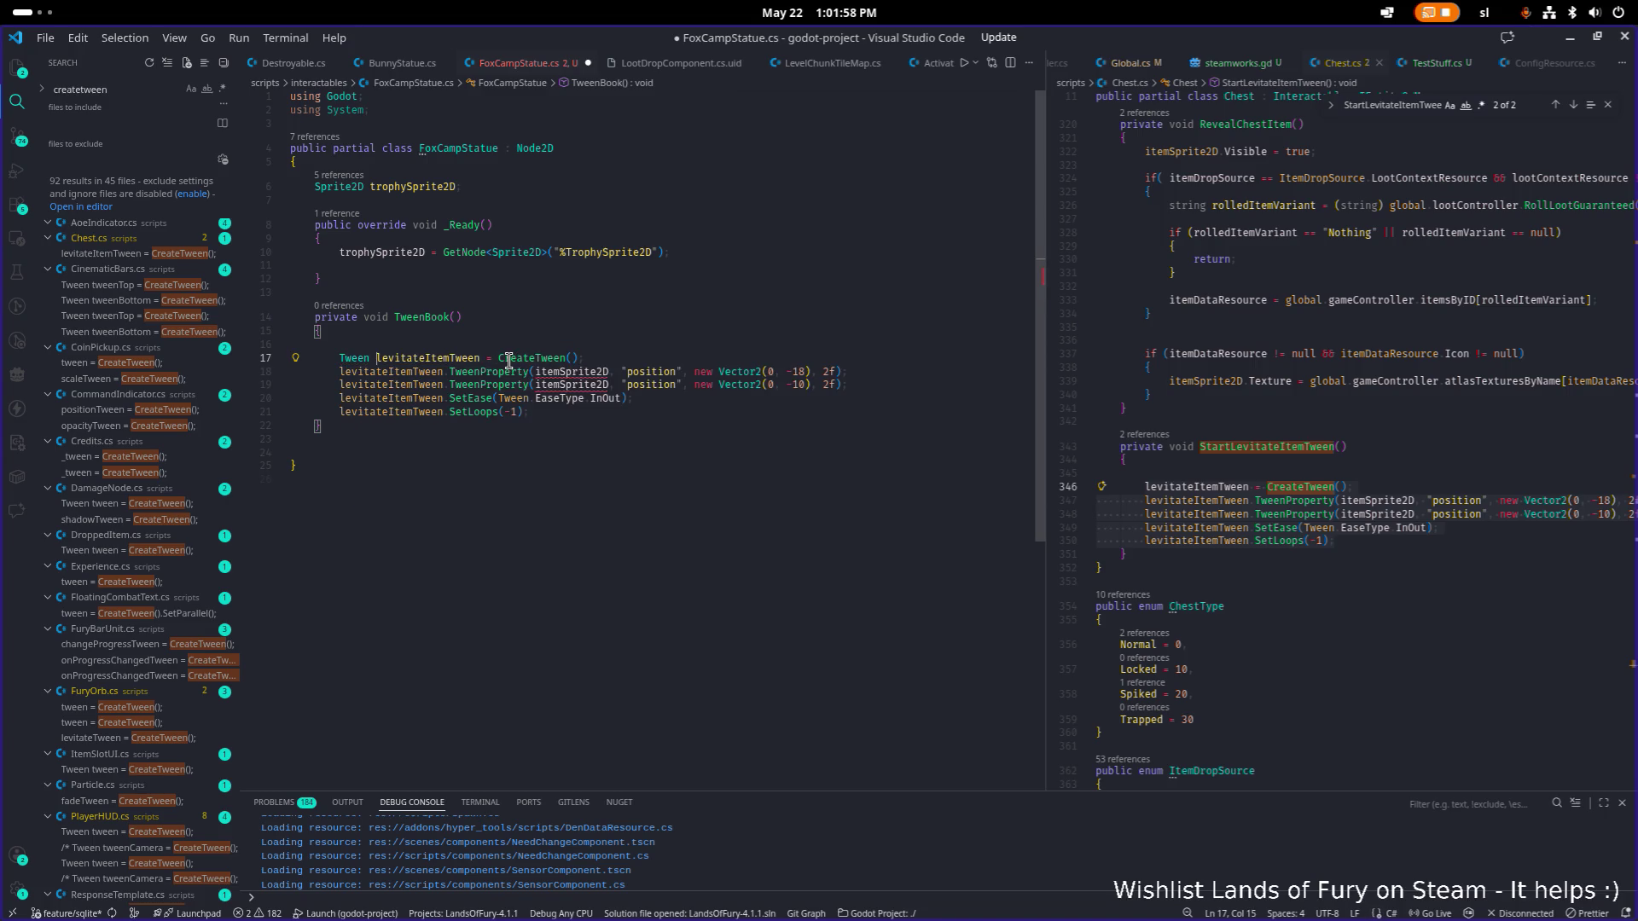
key("Down")
key("Down")
key("Down")
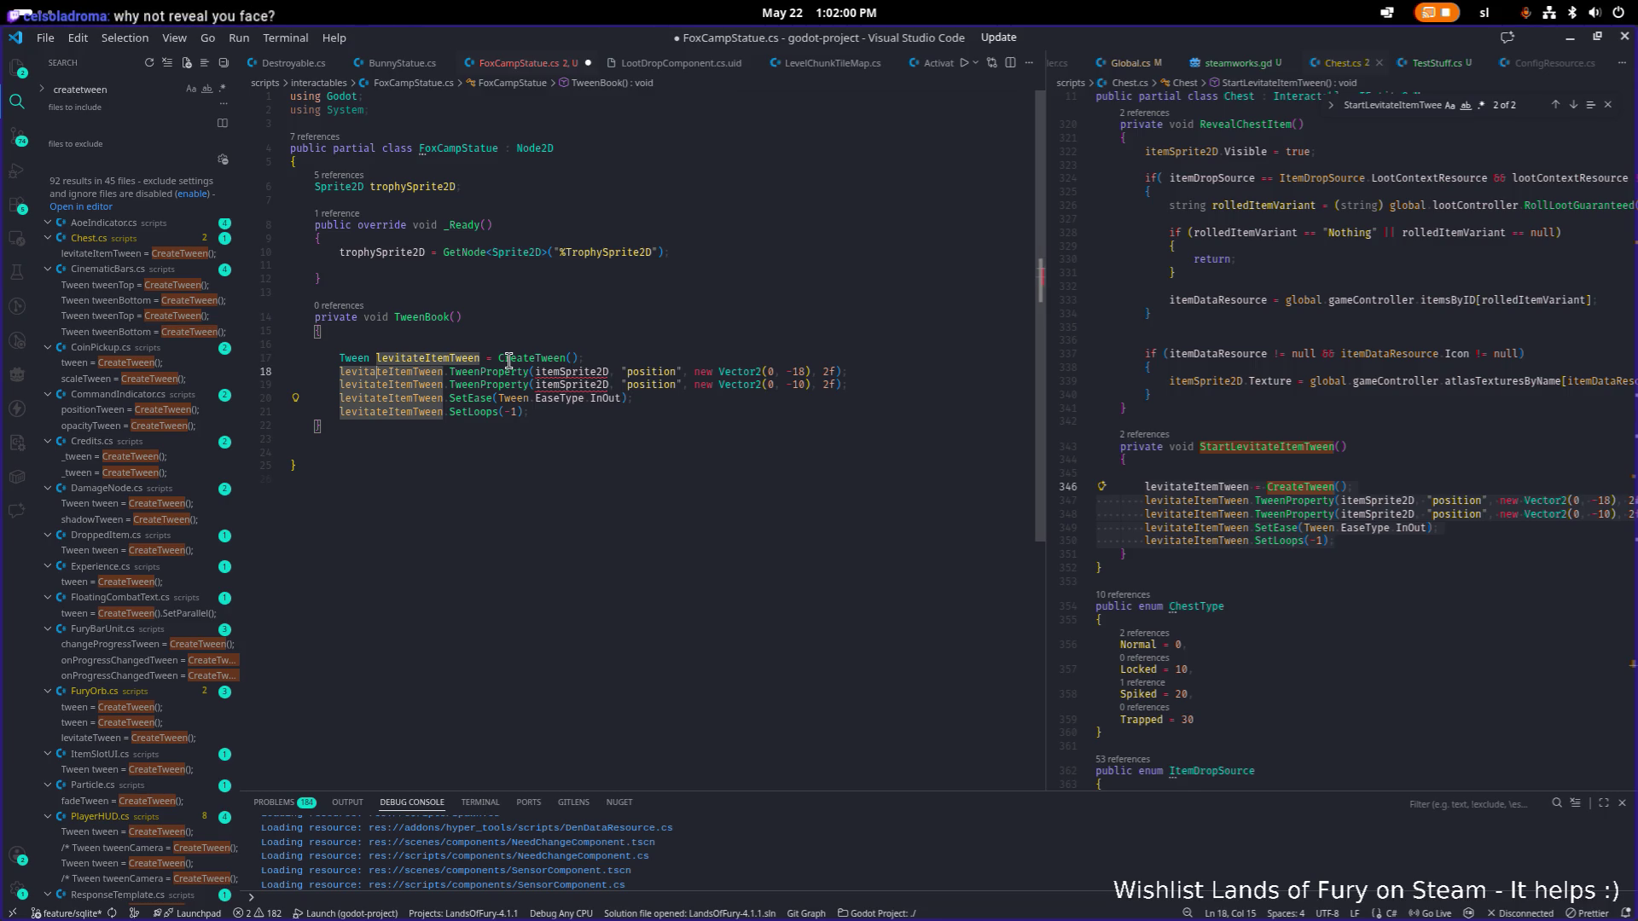
Rename both itemSprite2D references to trophySprite2D and save the script.
left_click(390, 254)
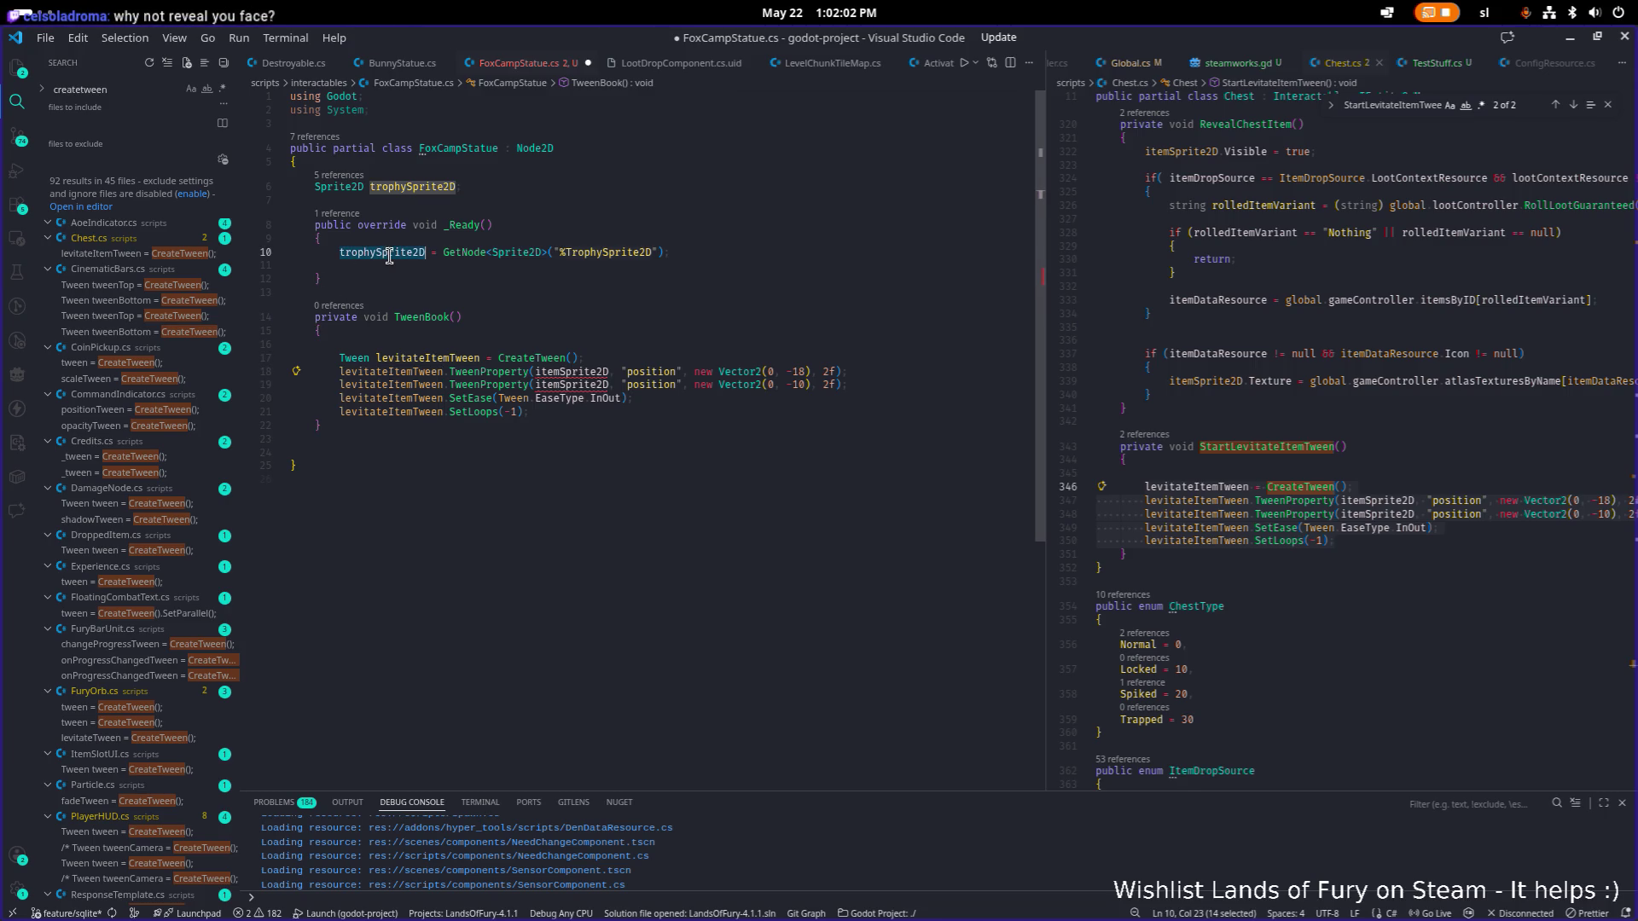
left_click(590, 373)
key("ctrl+d")
key("ctrl+d")
key("ctrl+v")
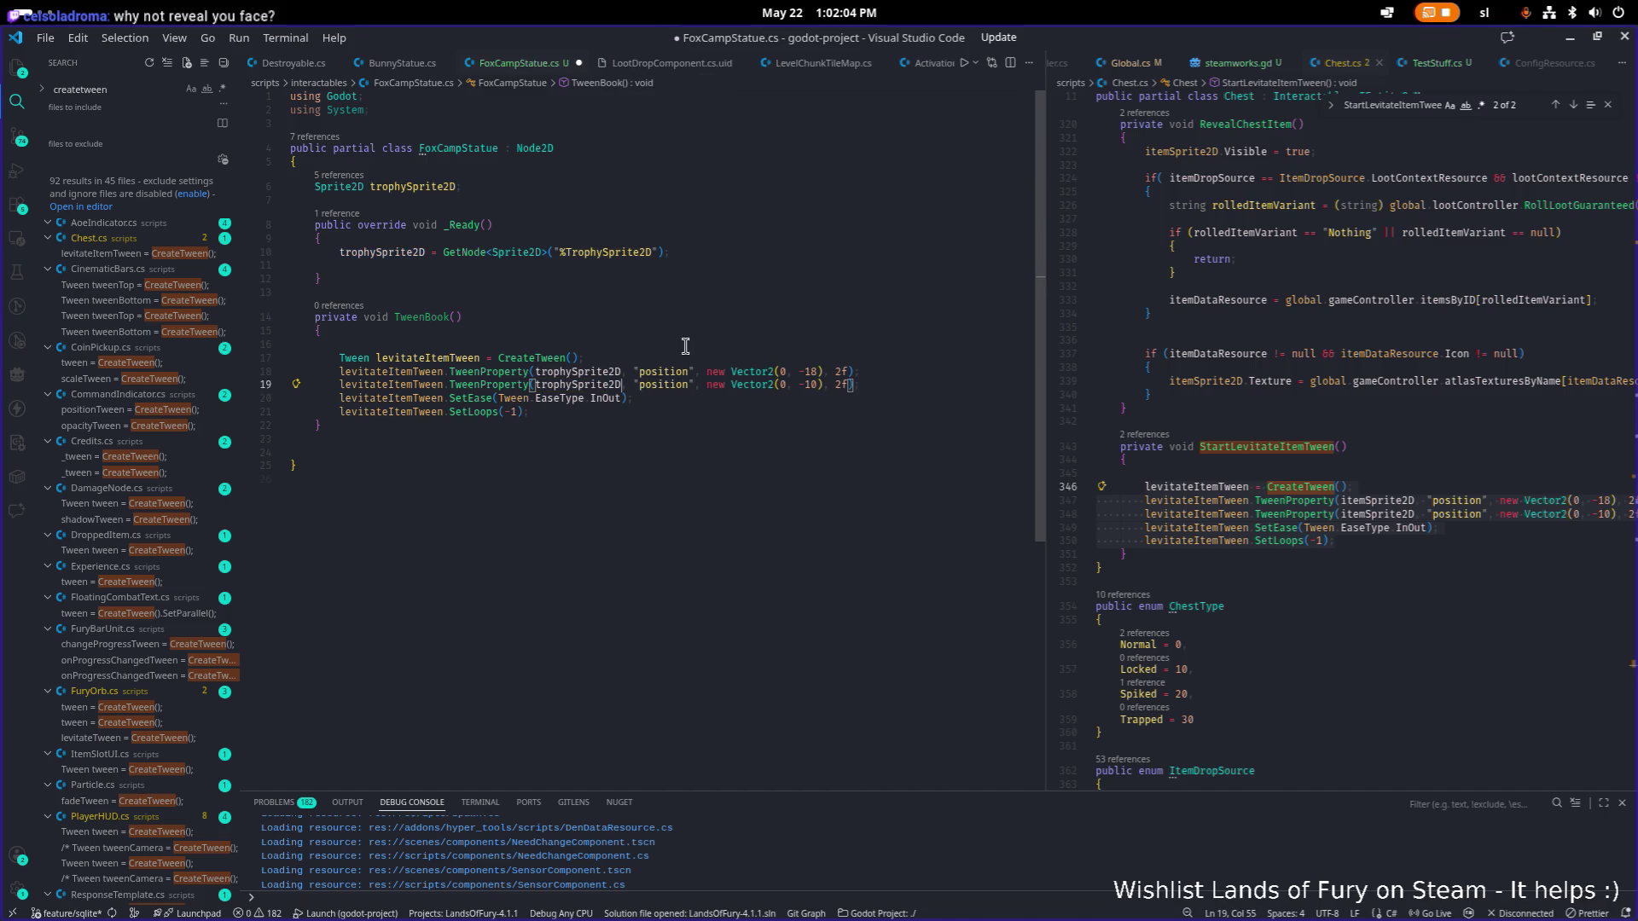
left_click(752, 411)
key("ctrl+s")
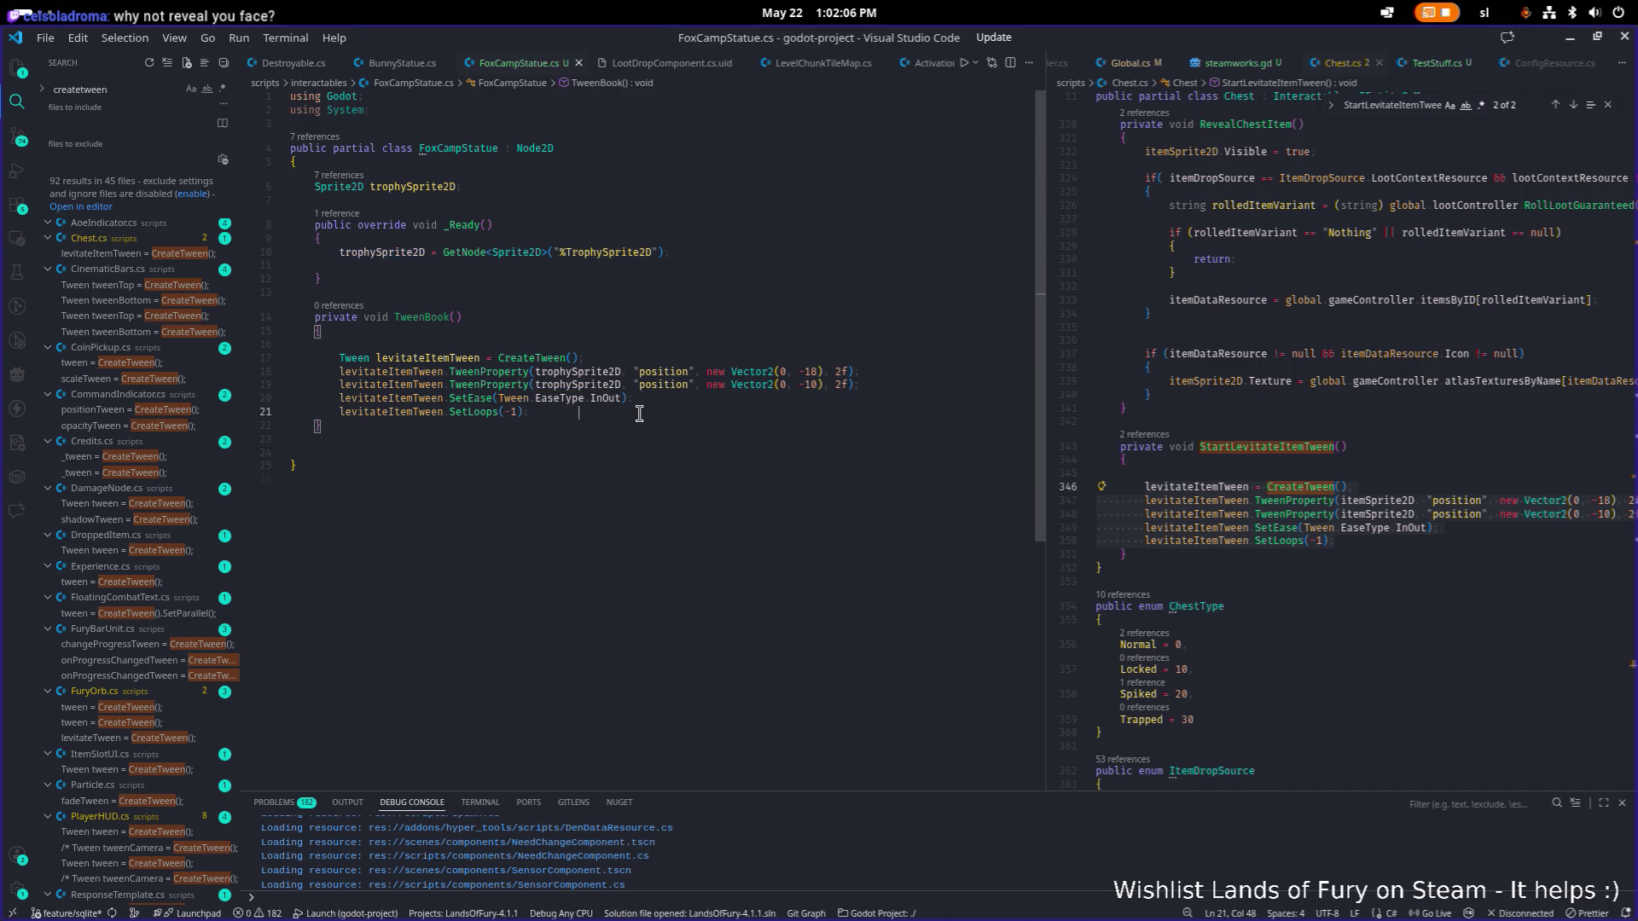
Call TweenBook(); from _Ready() and save FoxCampStatue.cs.
left_click(502, 341)
left_click(435, 317)
left_click(731, 271)
key("Return")
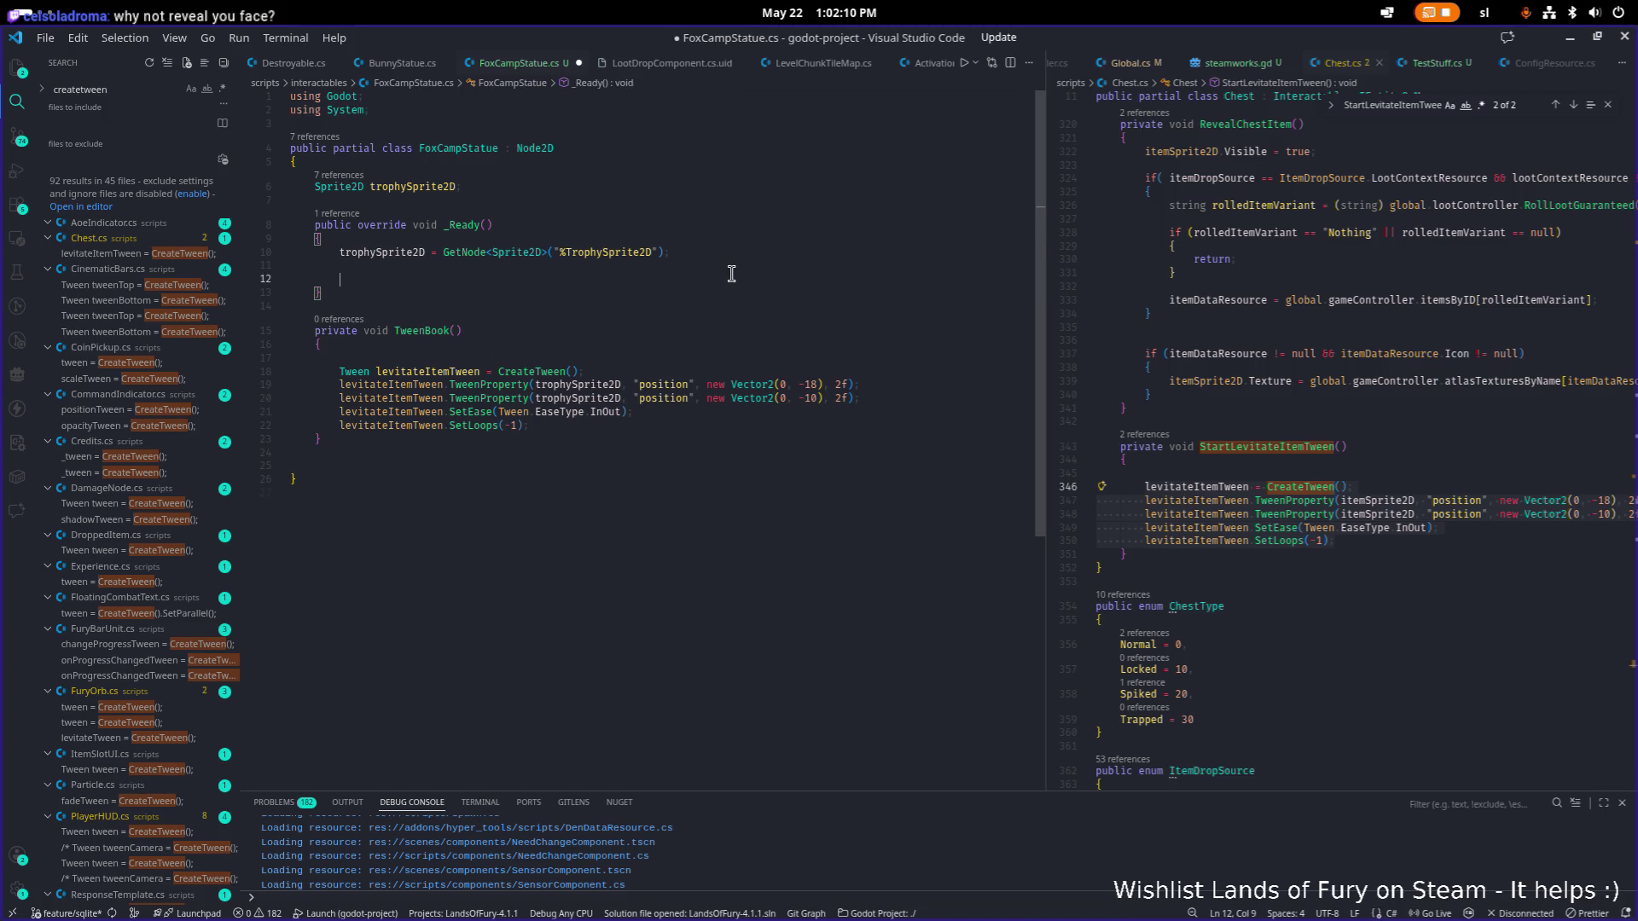
type("TweenBook();")
key("ctrl+s")
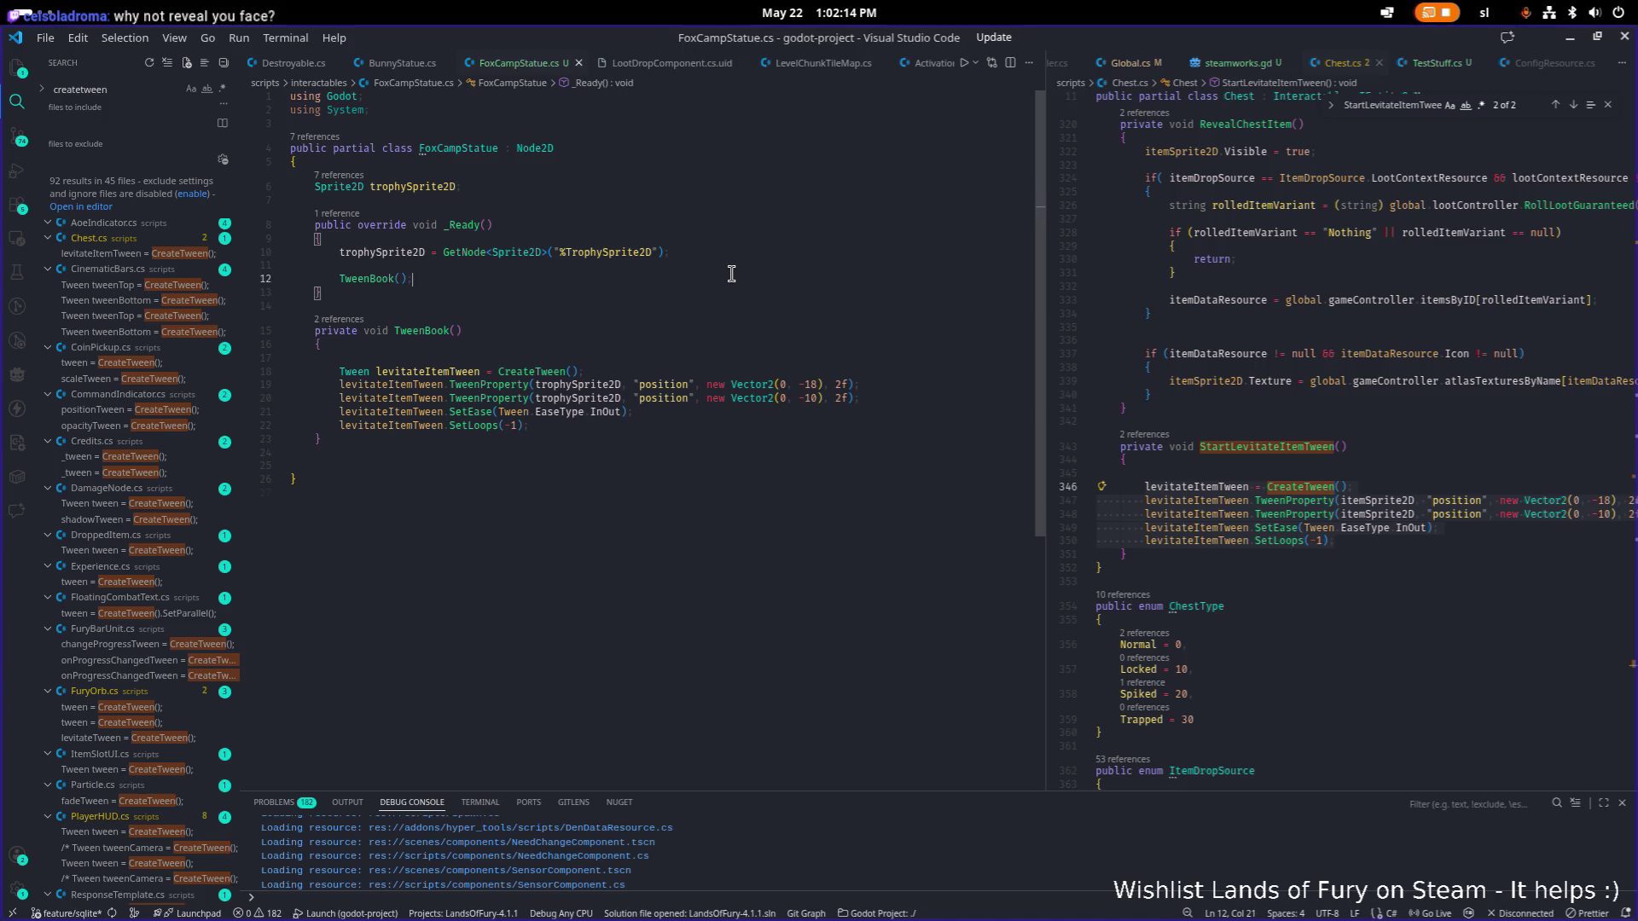
key("Down")
key("Up")
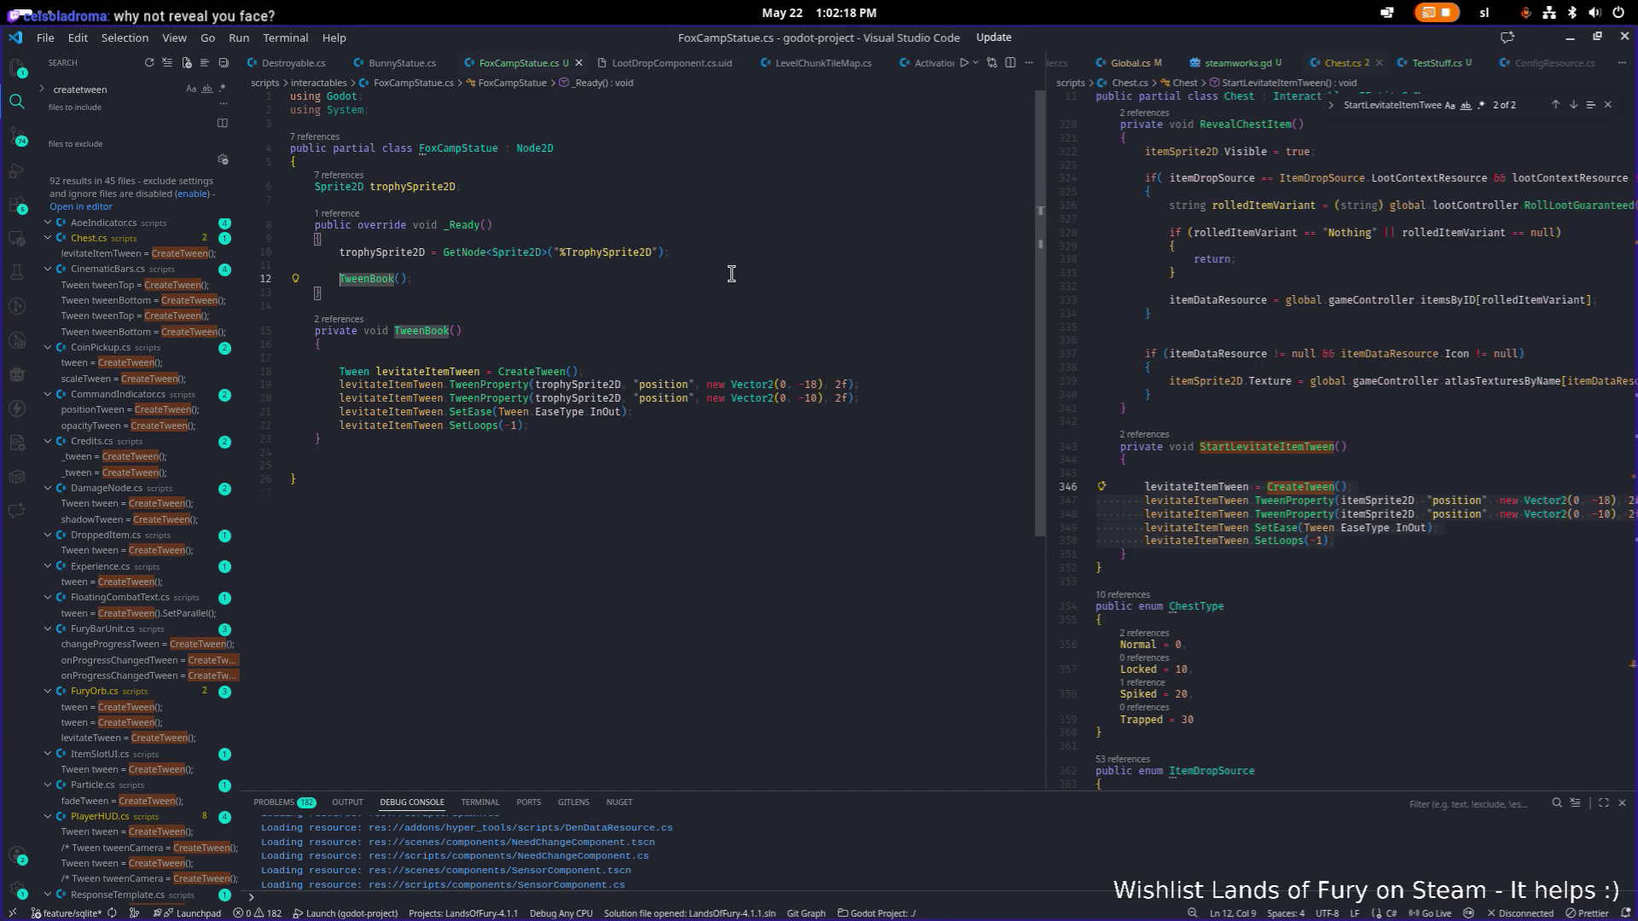
key("End")
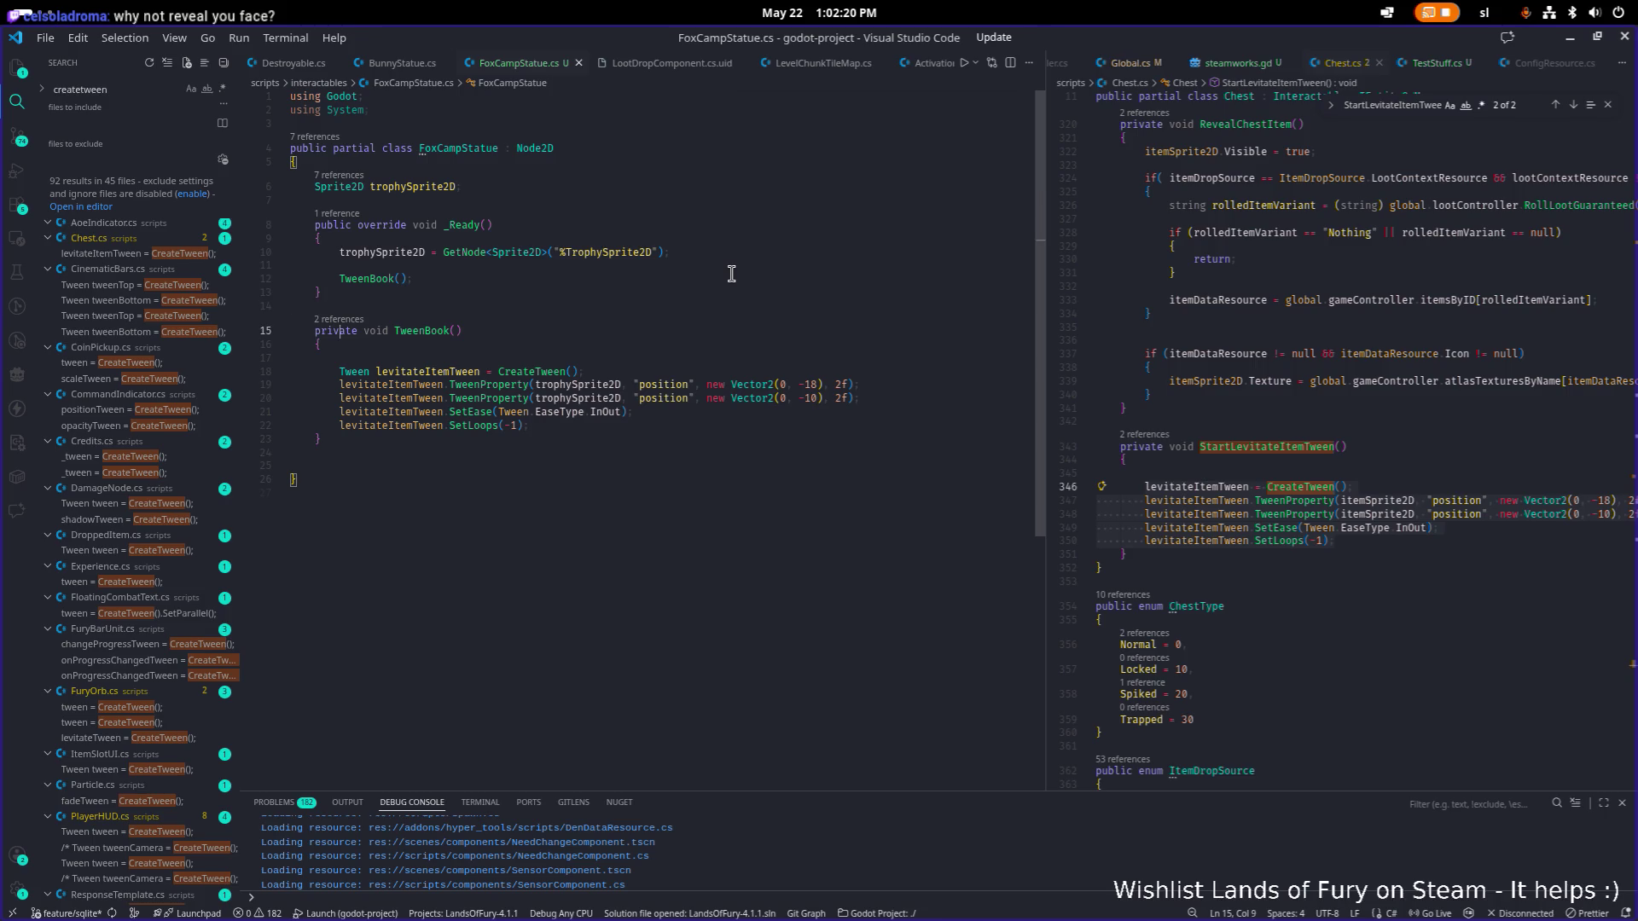
key("Home")
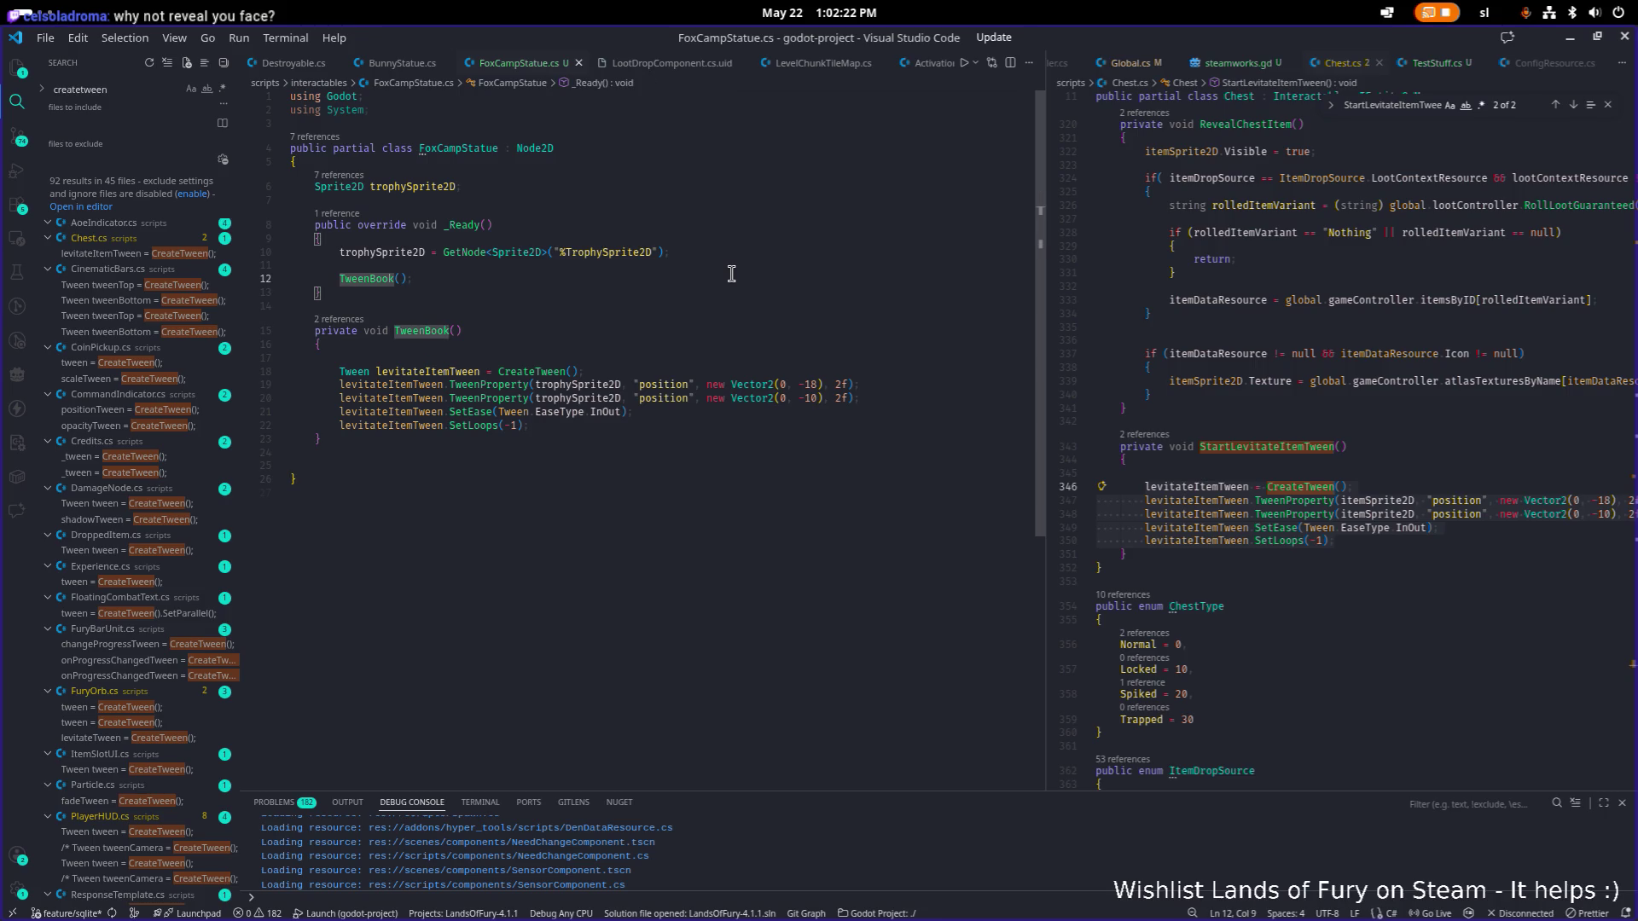
Remove the empty line above the tween code inside TweenBook().
left_click(718, 327)
key("Down")
key("Down")
key("Down")
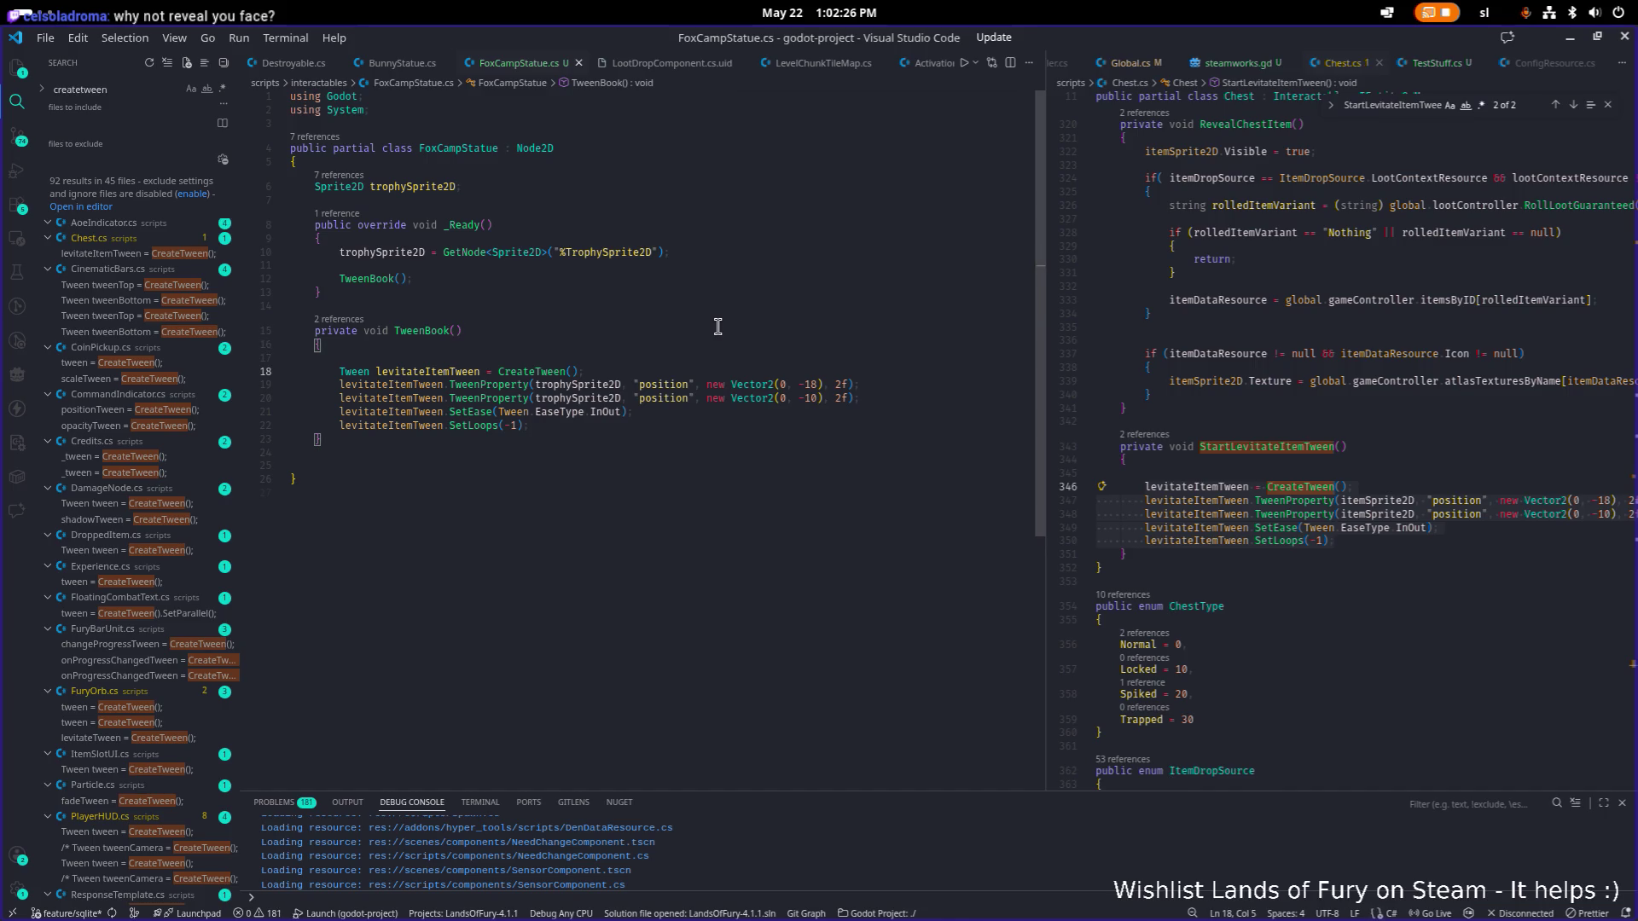
key("BackSpace")
key("Up")
key("Up")
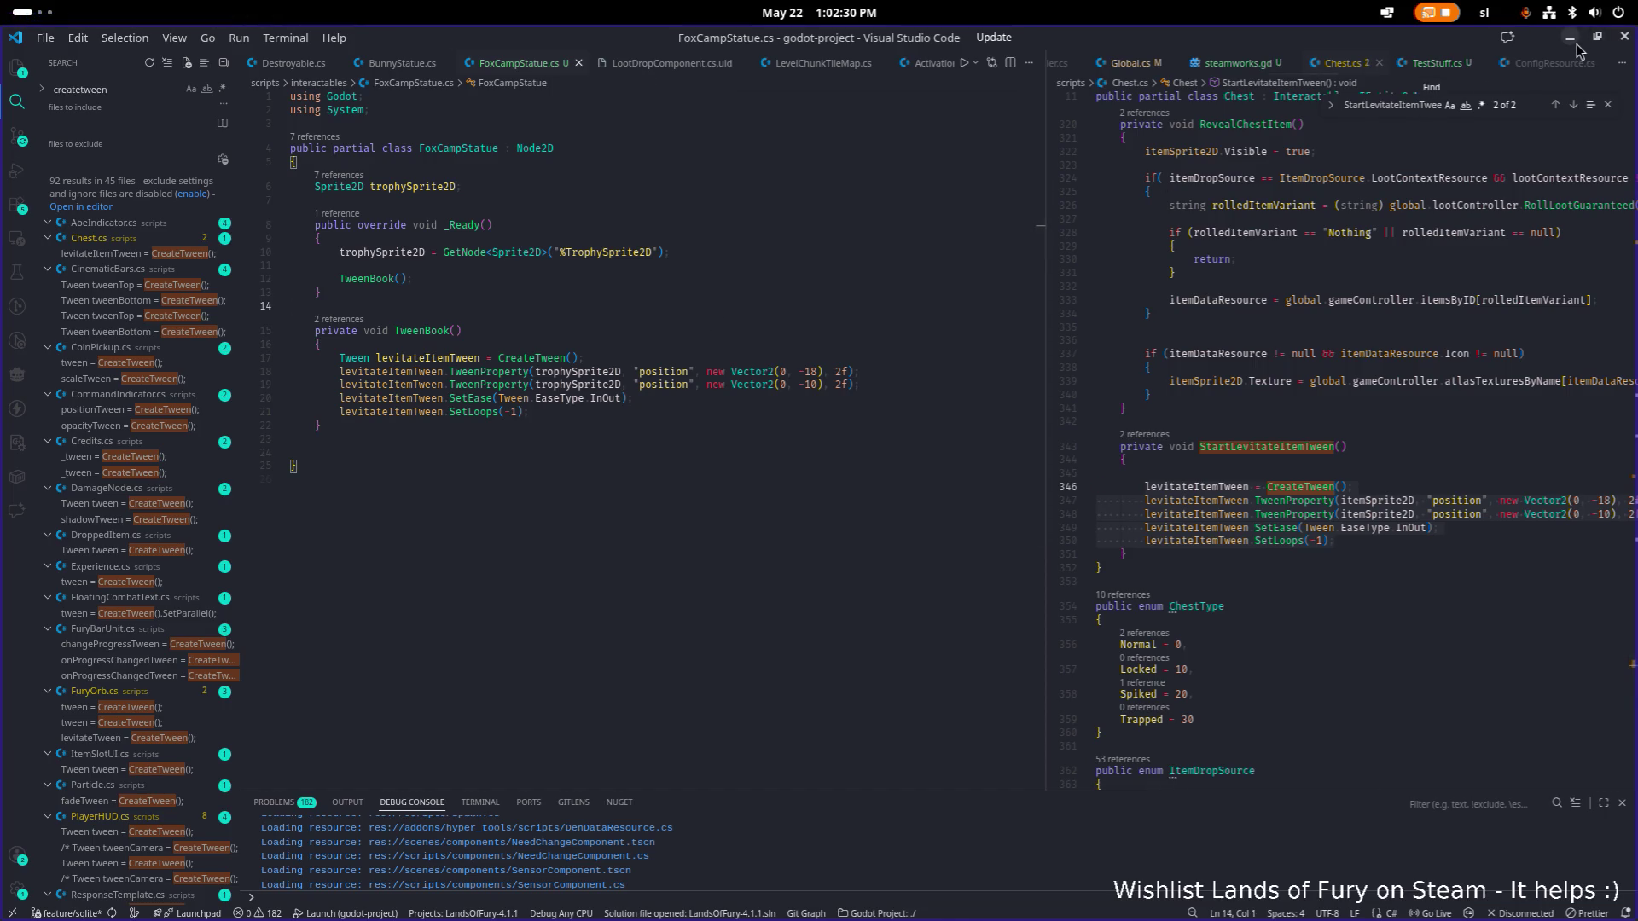
left_click(740, 414)
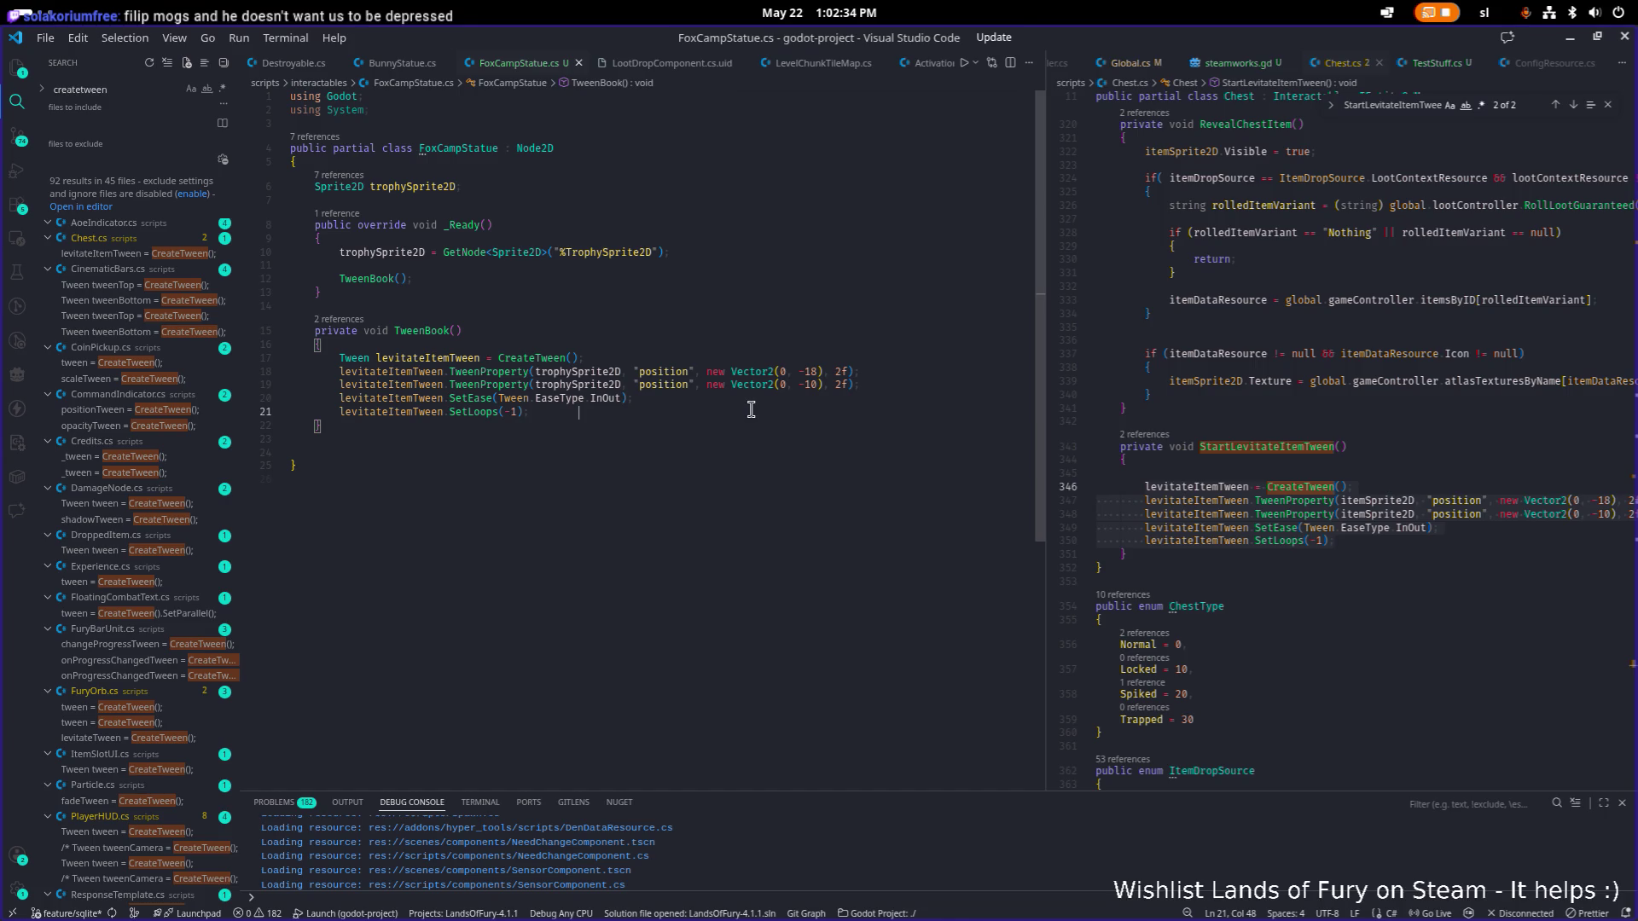
left_click(756, 399)
left_click(1570, 37)
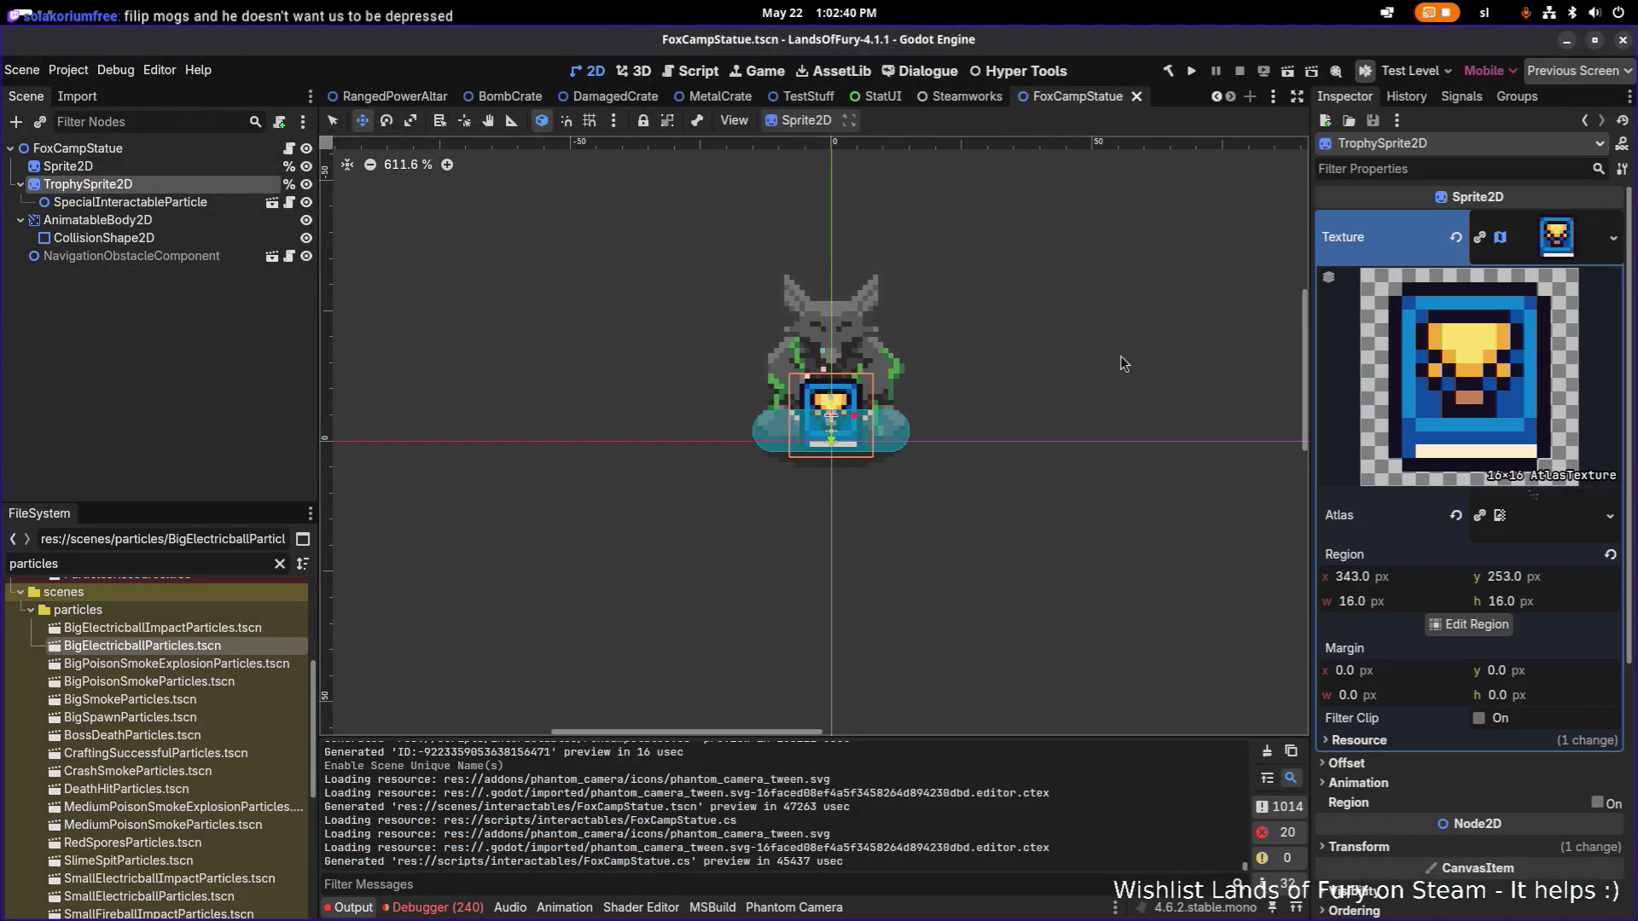
Read TrophySprite2D's Transform position (y -5.0) and drag the sprite up 3 px as a preview.
left_click(220, 202)
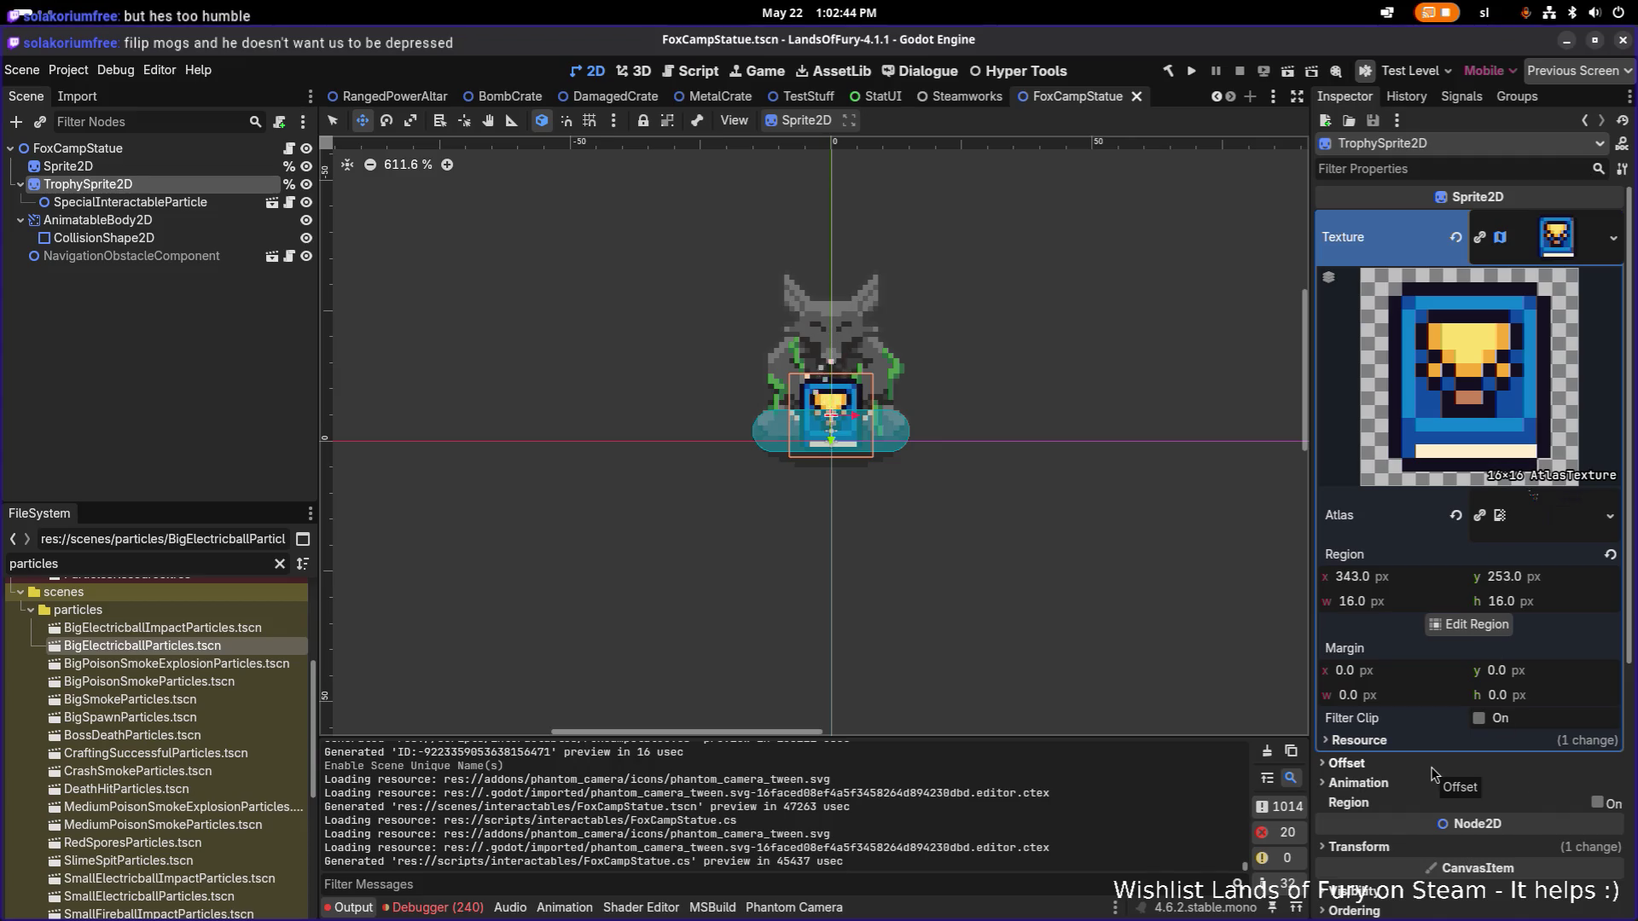
scroll(1433, 751, "down", 4)
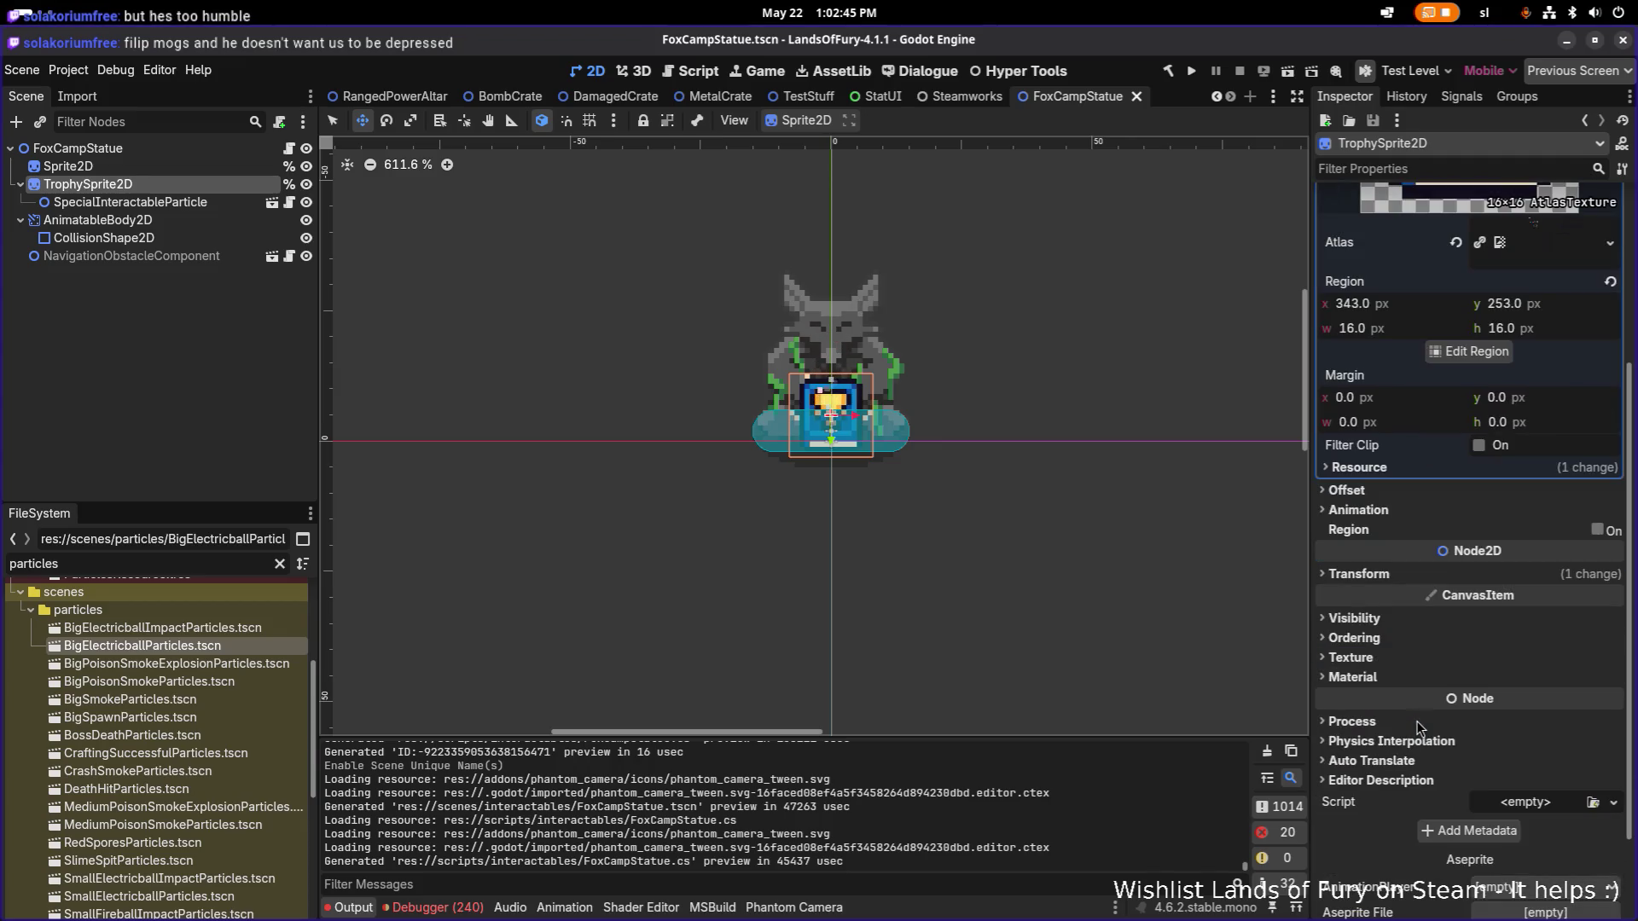
left_click(1382, 577)
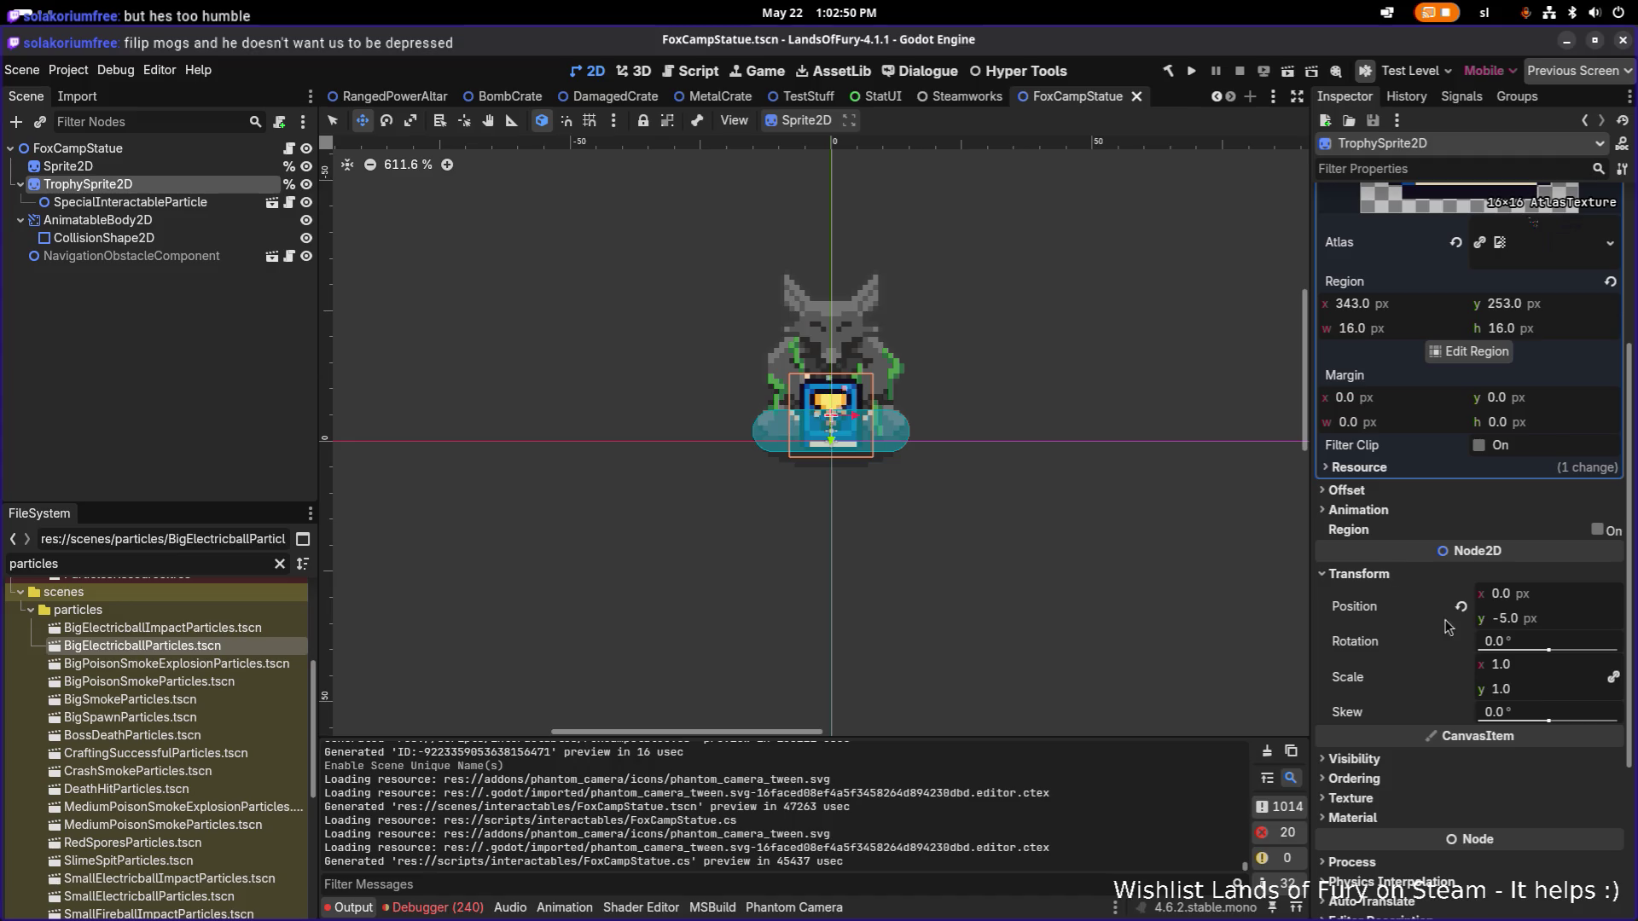
mouse_move(831, 437)
left_mouse_down()
mouse_move(828, 418)
mouse_move(834, 441)
left_mouse_up()
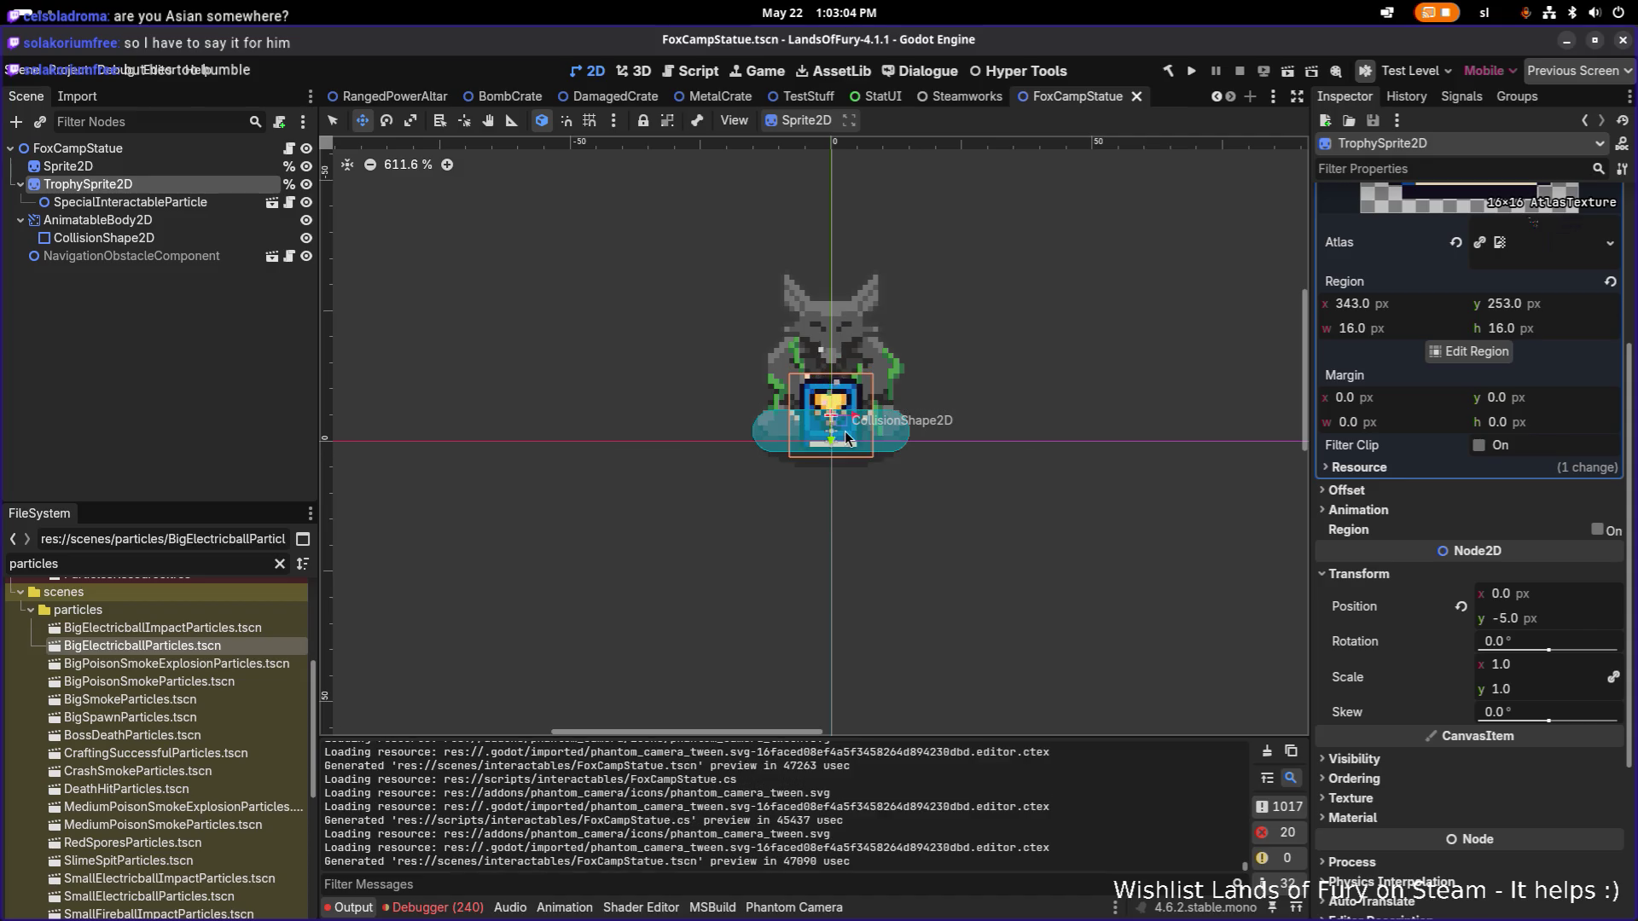
key("alt+Tab")
key("alt+Tab")
key("alt+Tab")
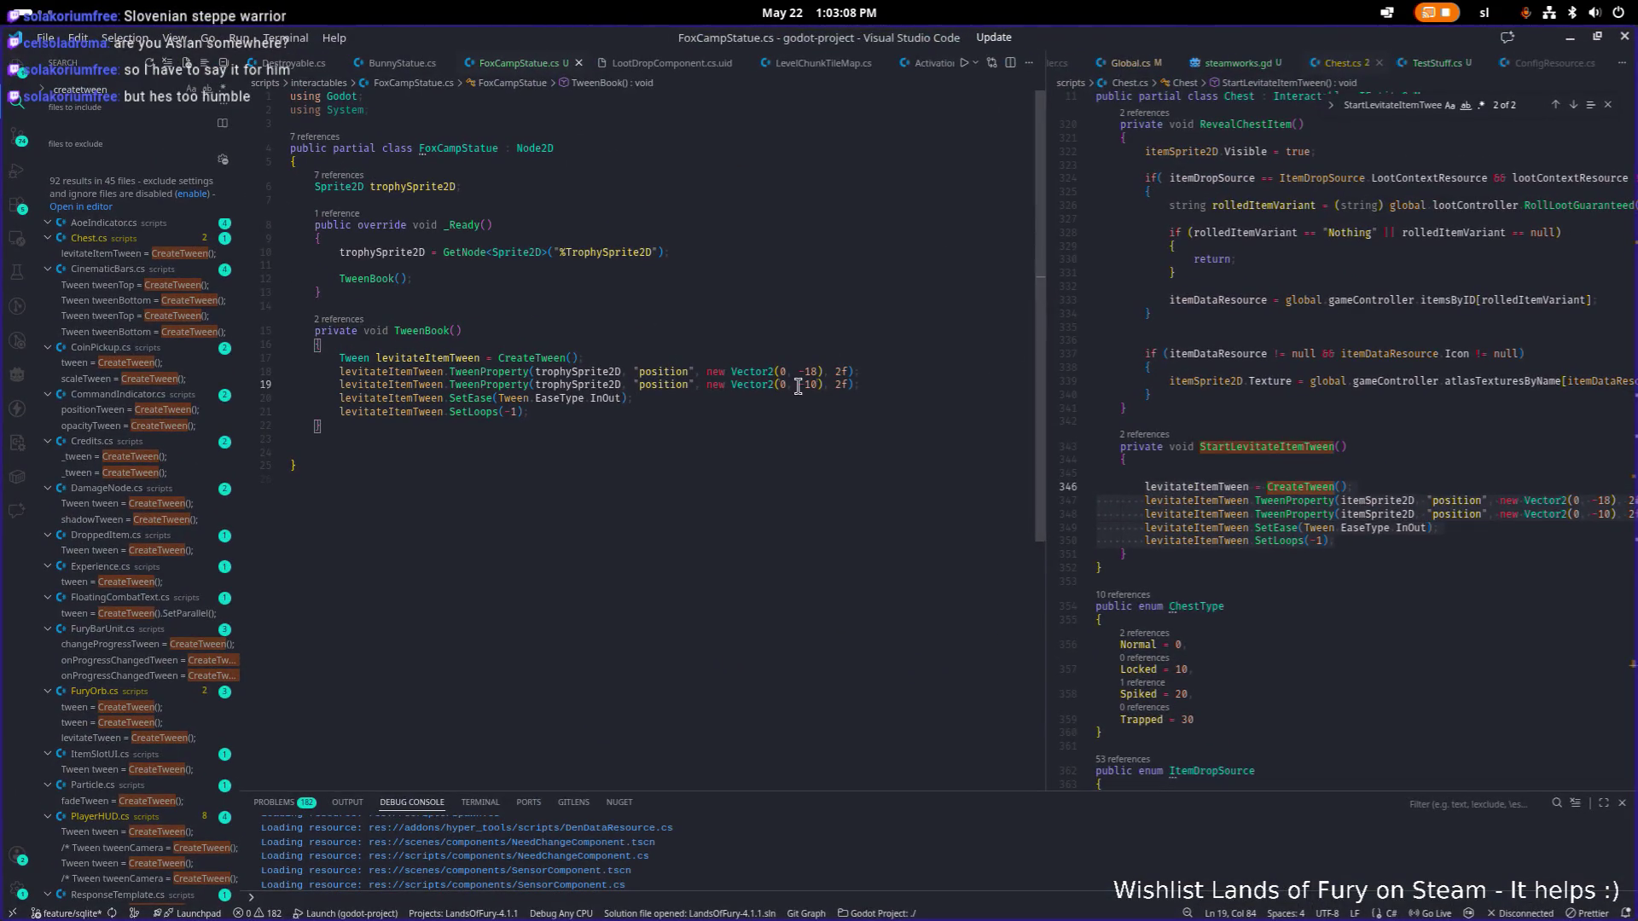
Change the tween's Vector2 y targets from -18 and -10 to -5 and -8, then save.
left_click(809, 372)
key("Delete")
key("Delete")
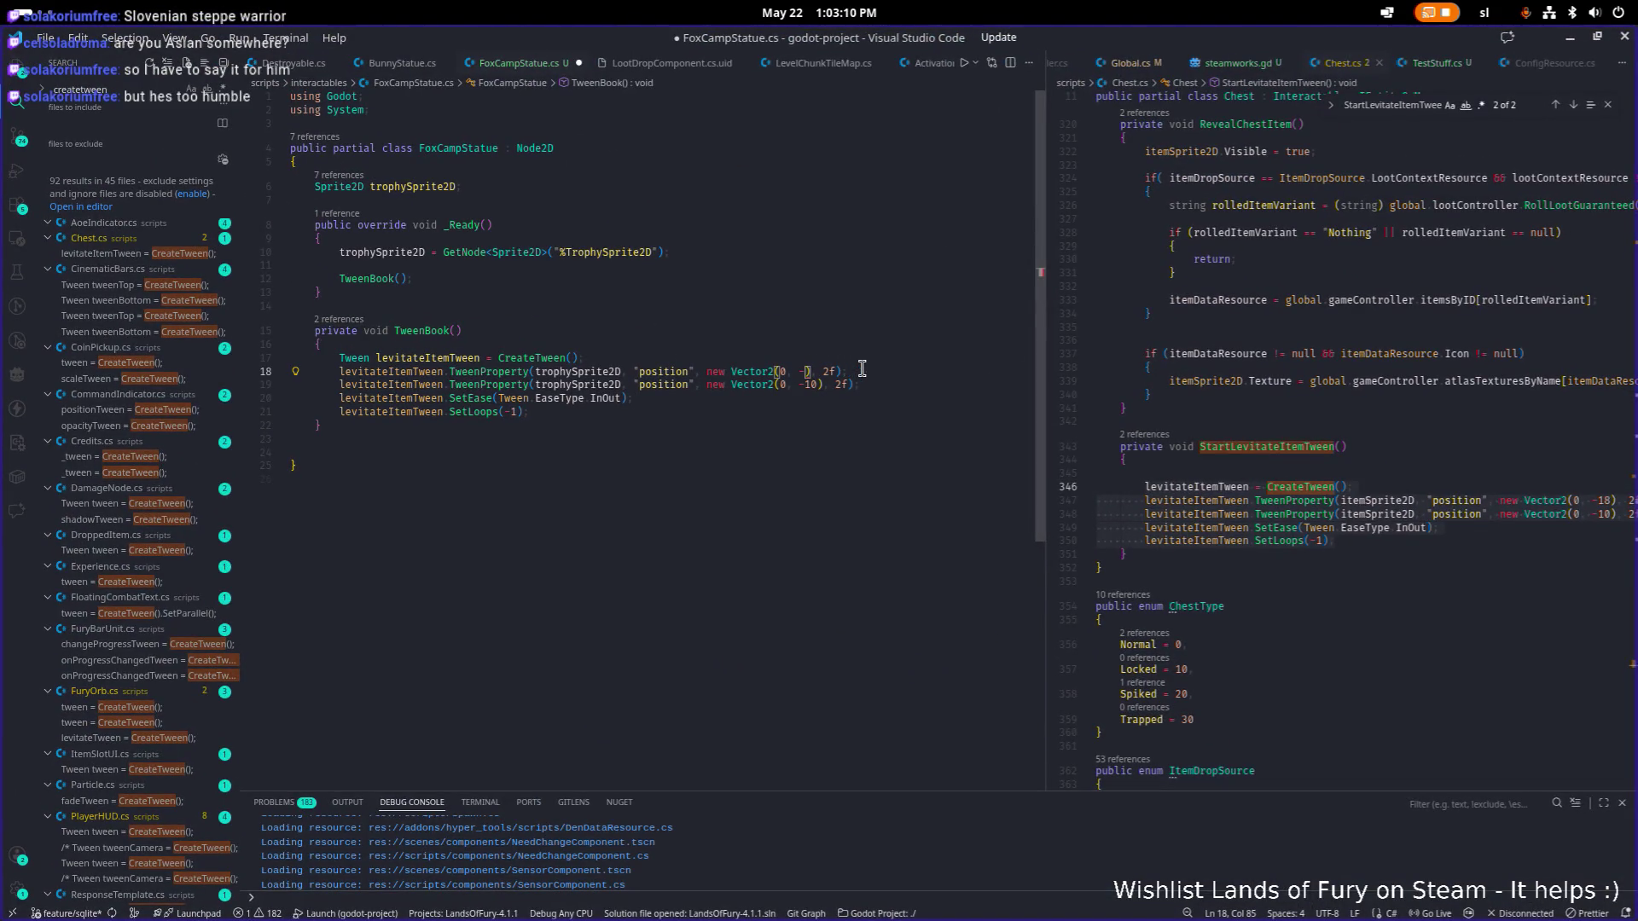
type("5")
key("Down")
key("BackSpace")
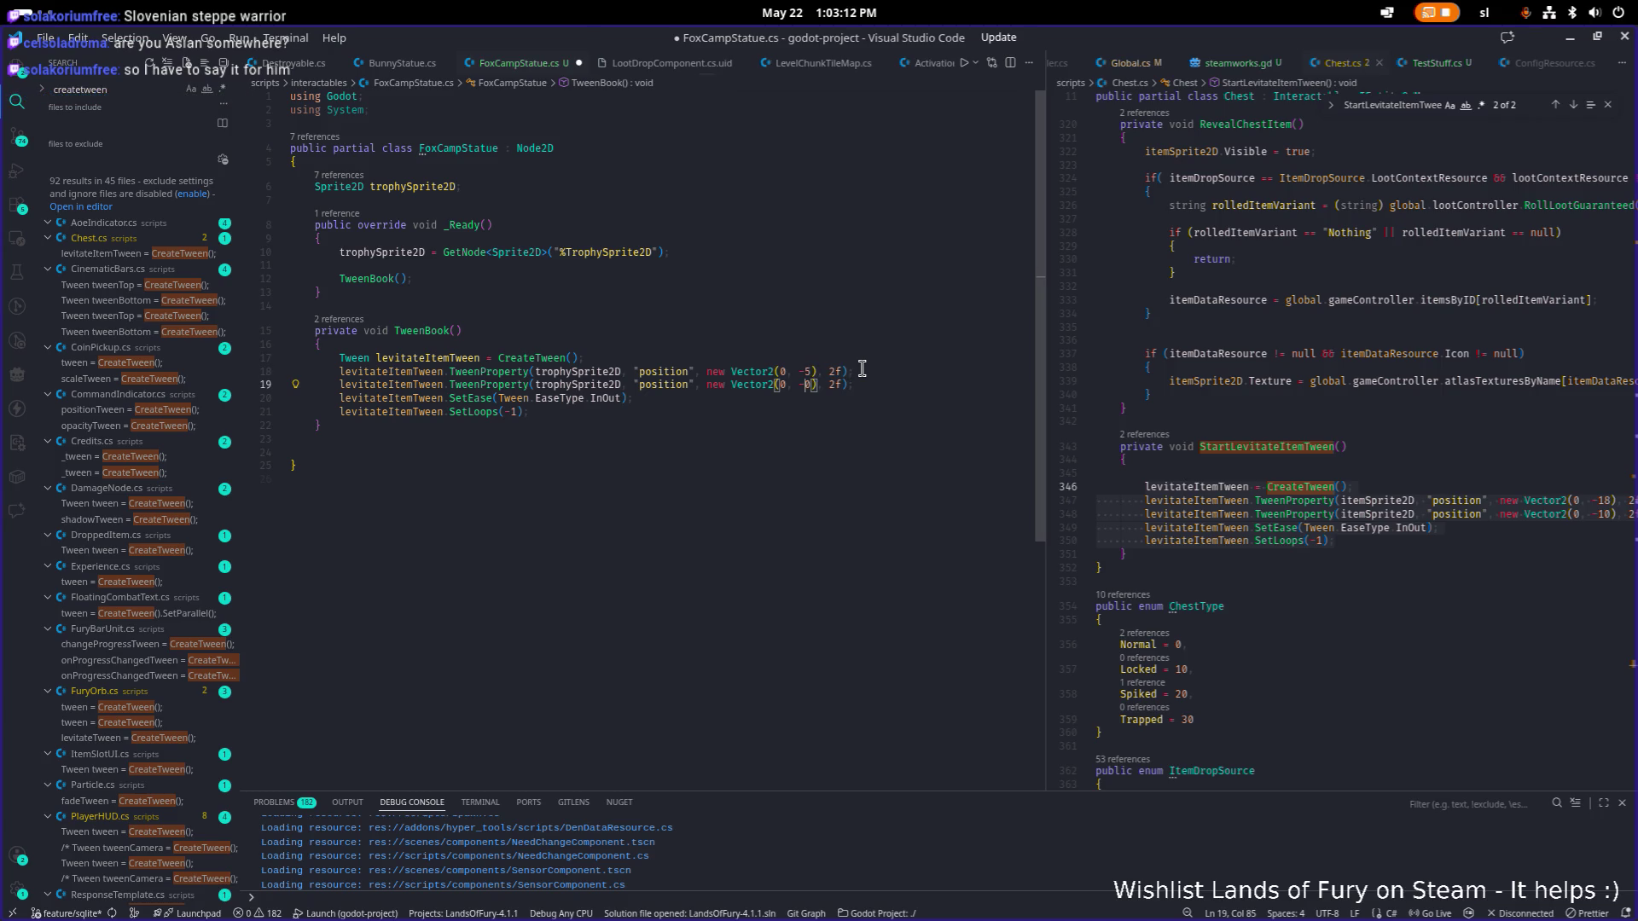
key("Delete")
type("3")
key("ctrl+s")
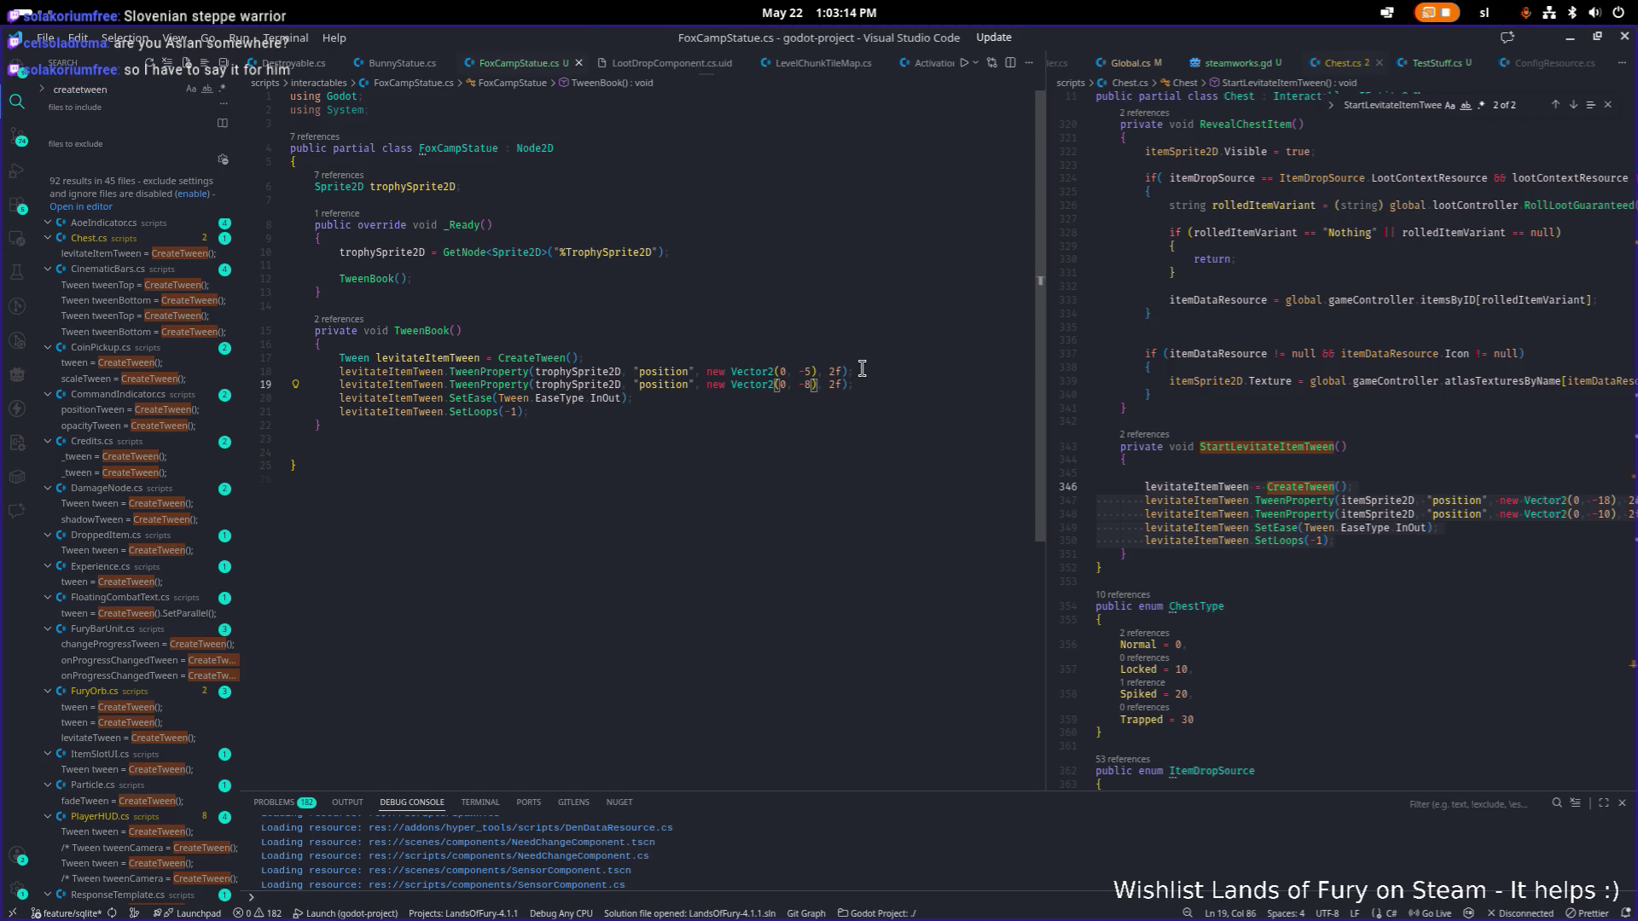
left_click(806, 376)
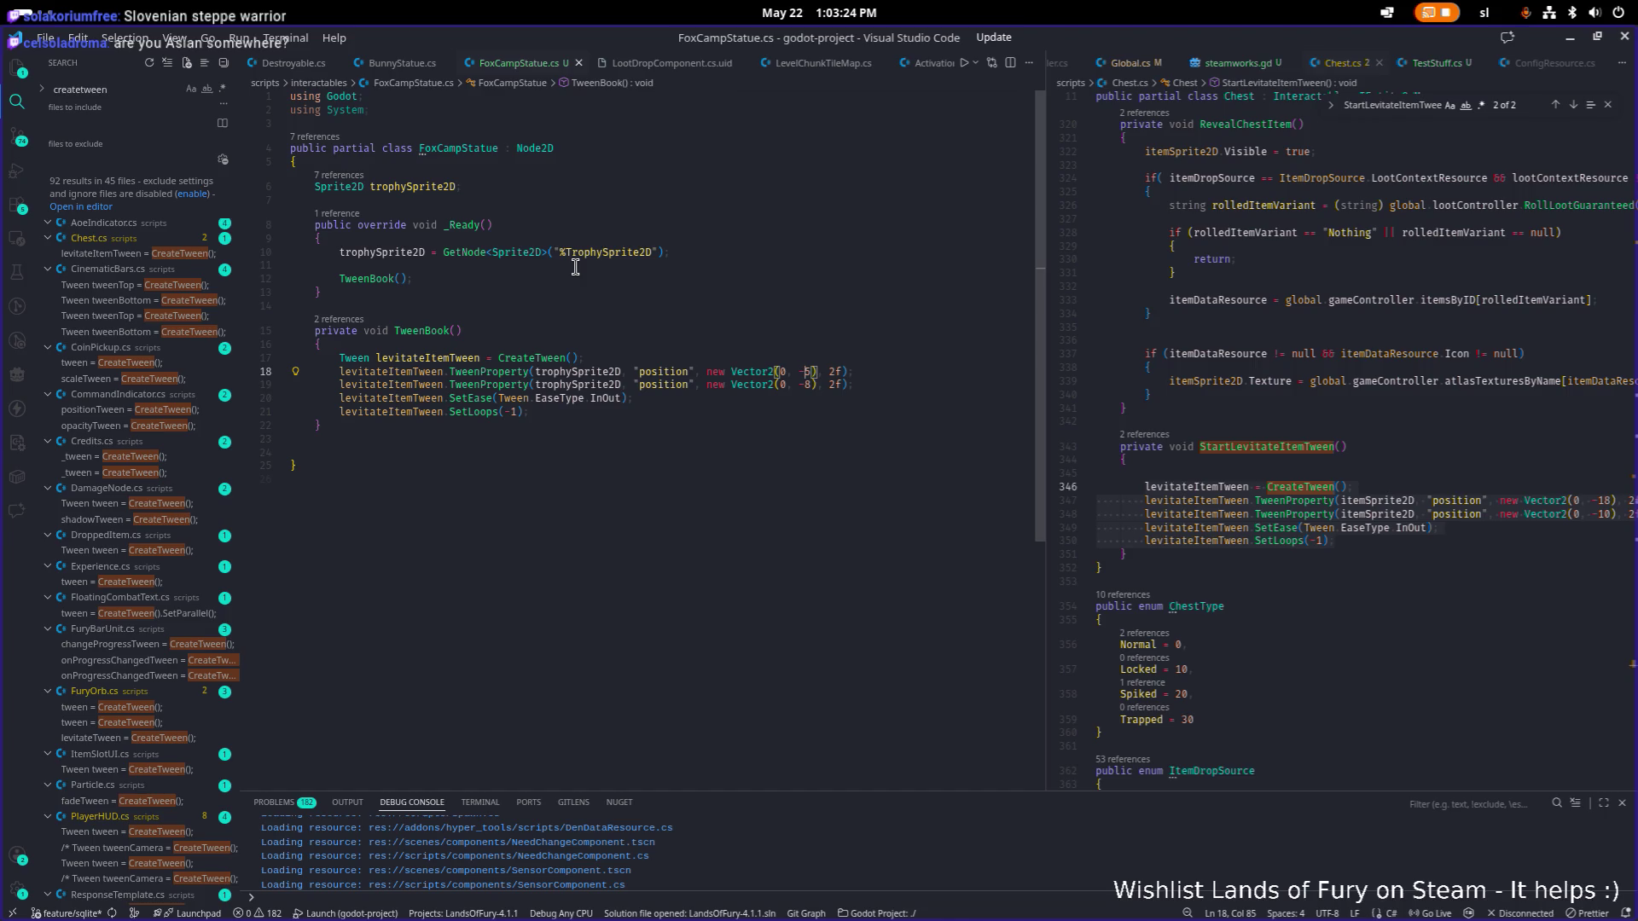
left_click(1571, 39)
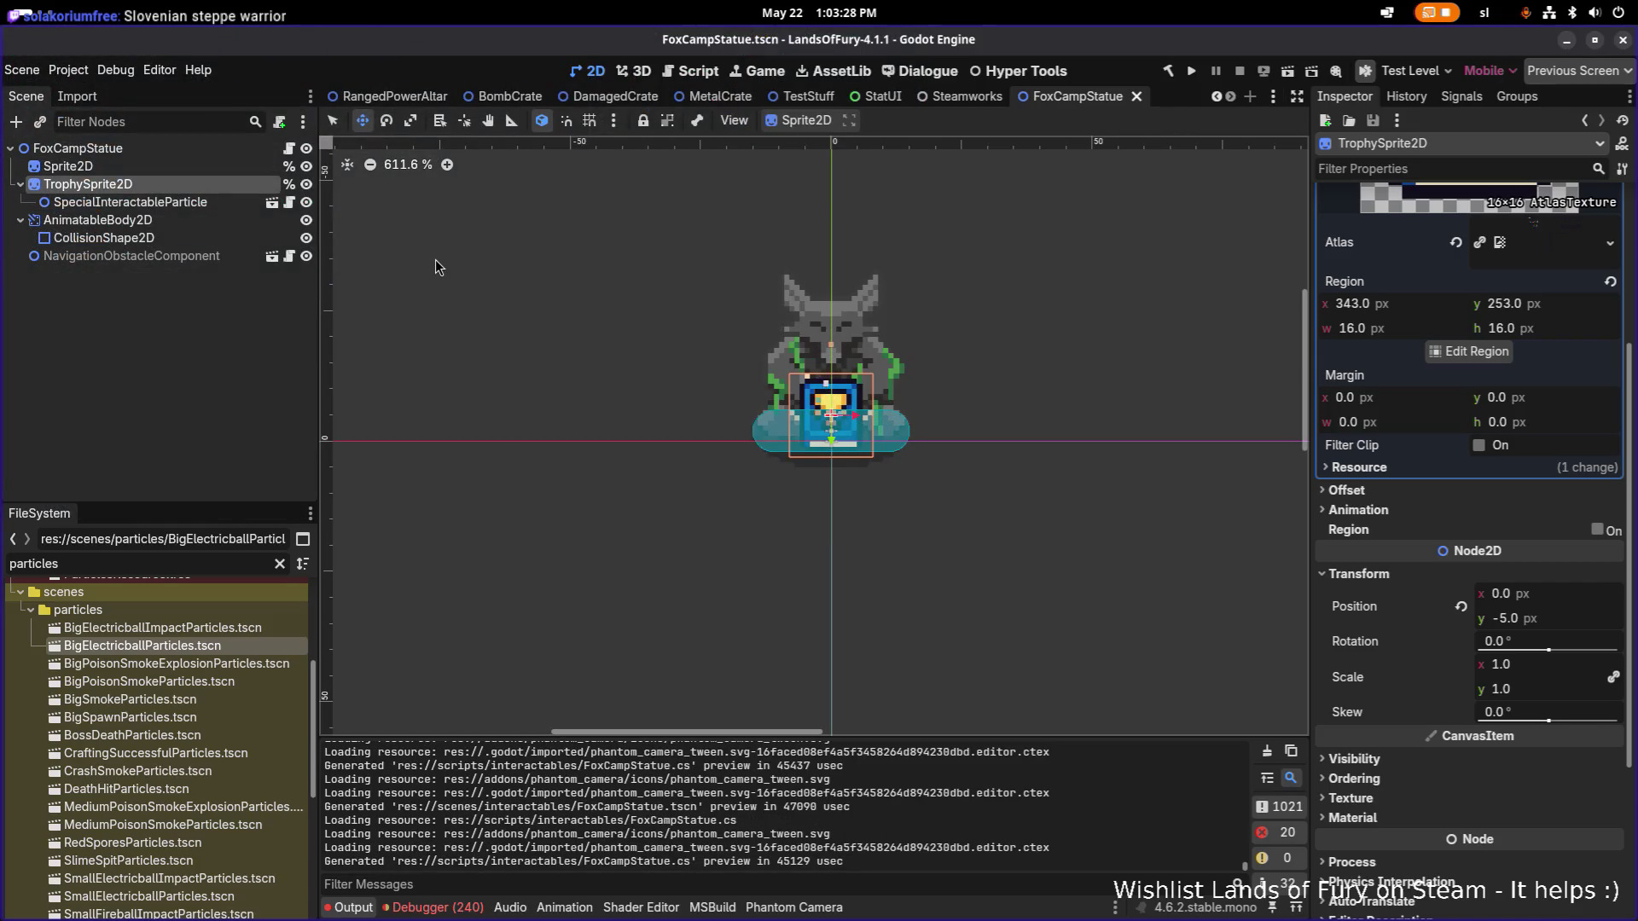
Save the FoxCampStatue scene, reselect TrophySprite2D, and run the project.
left_click(178, 357)
key("ctrl+s")
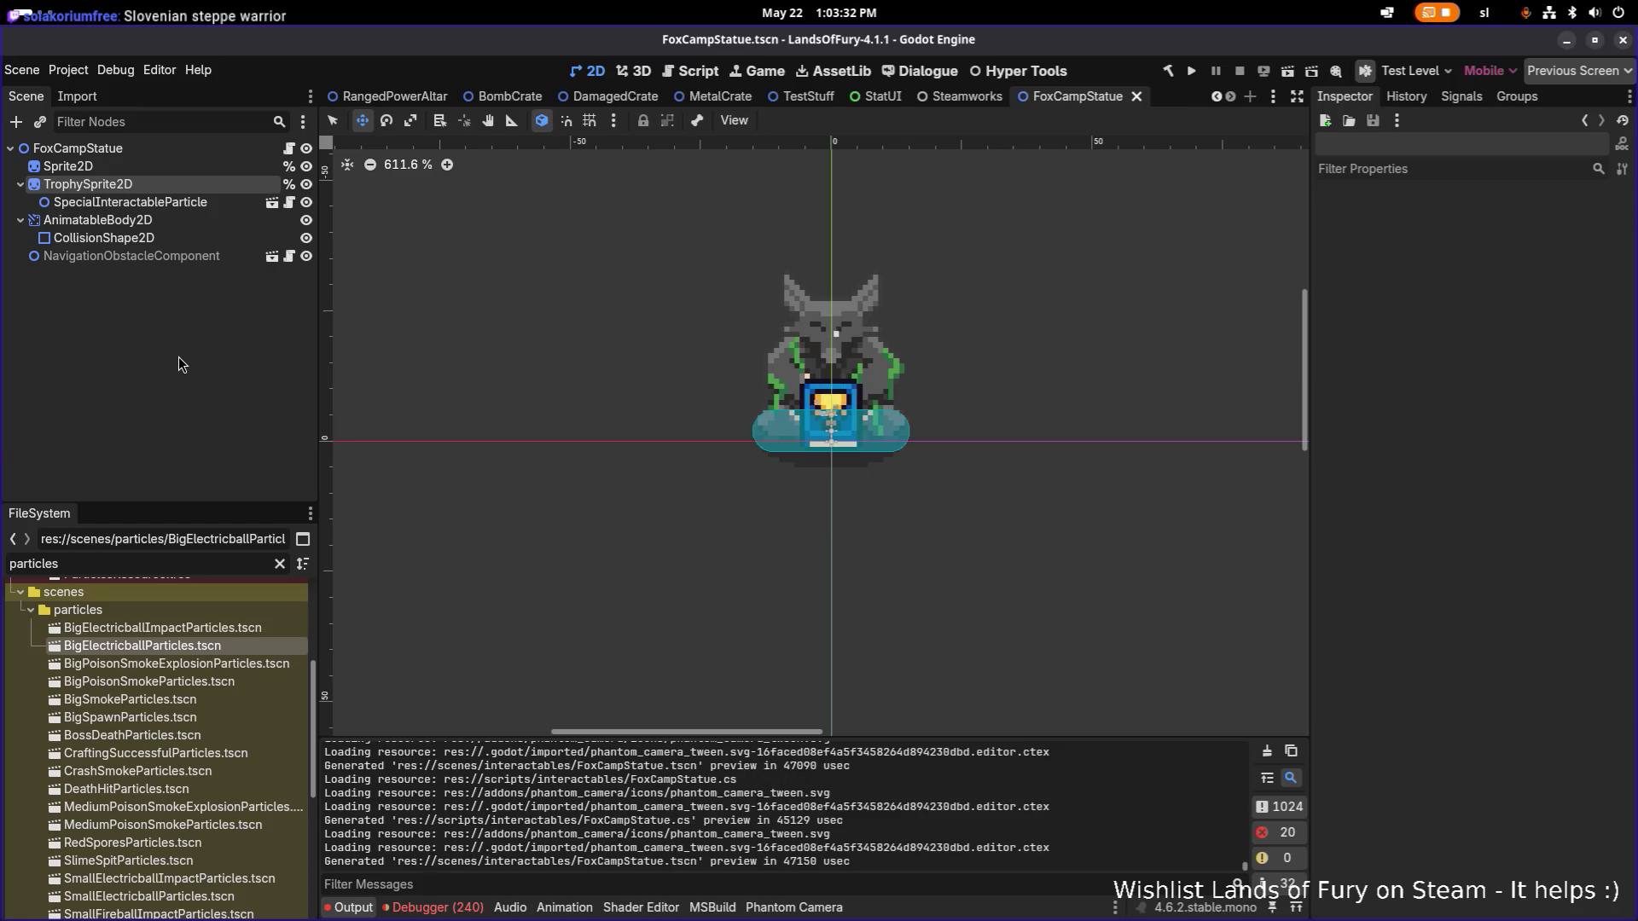
left_click(198, 186)
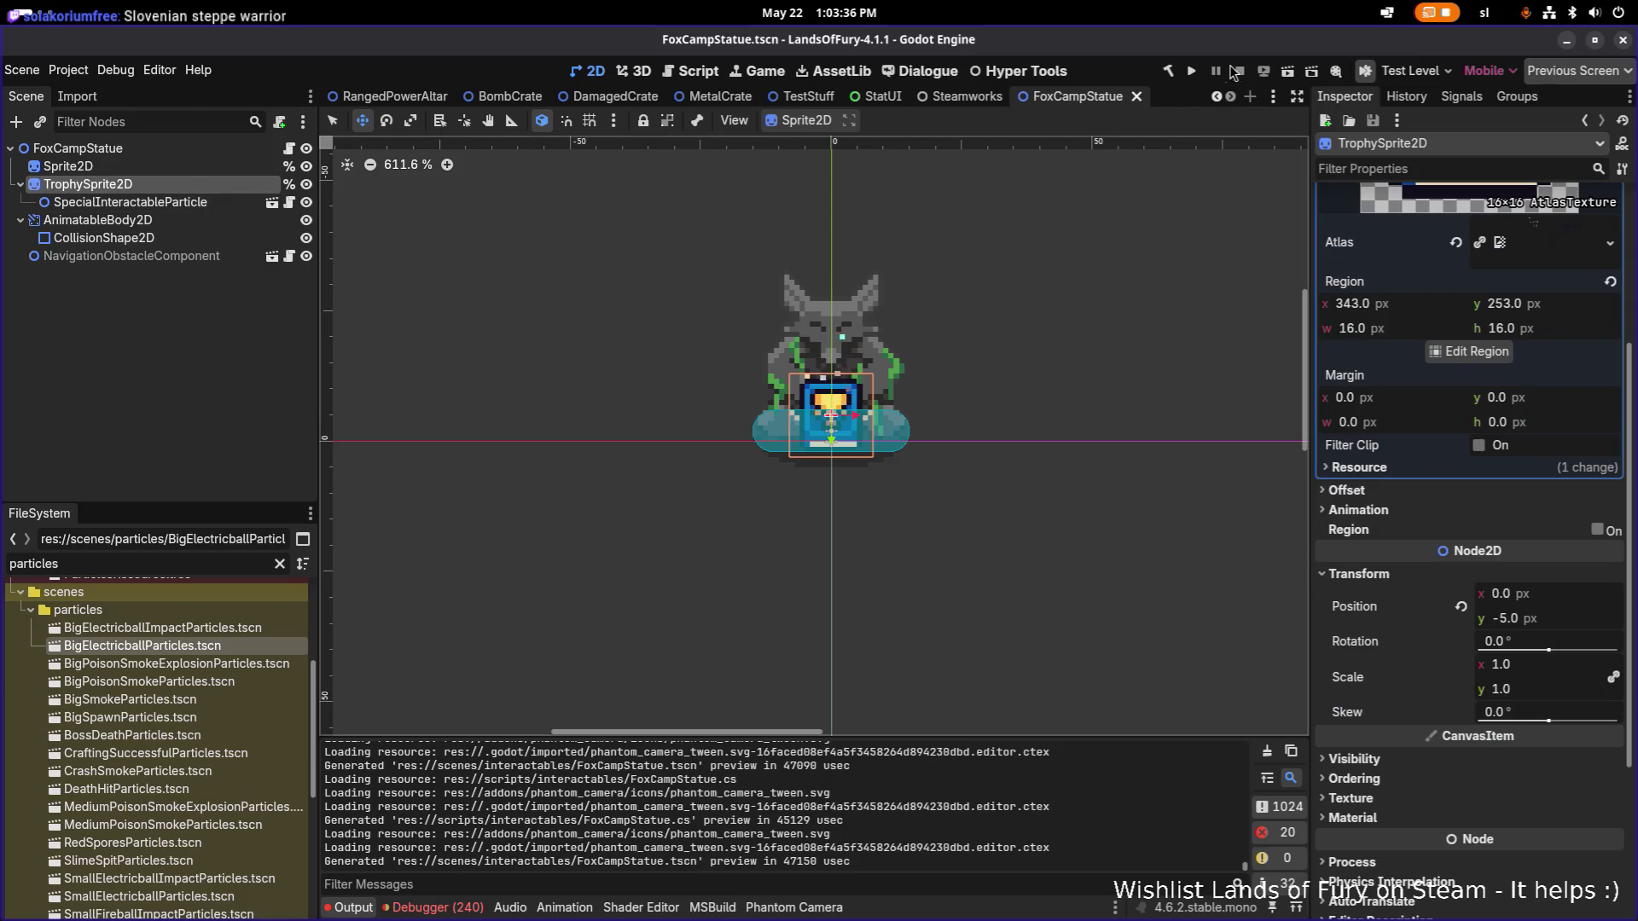
left_click(1193, 72)
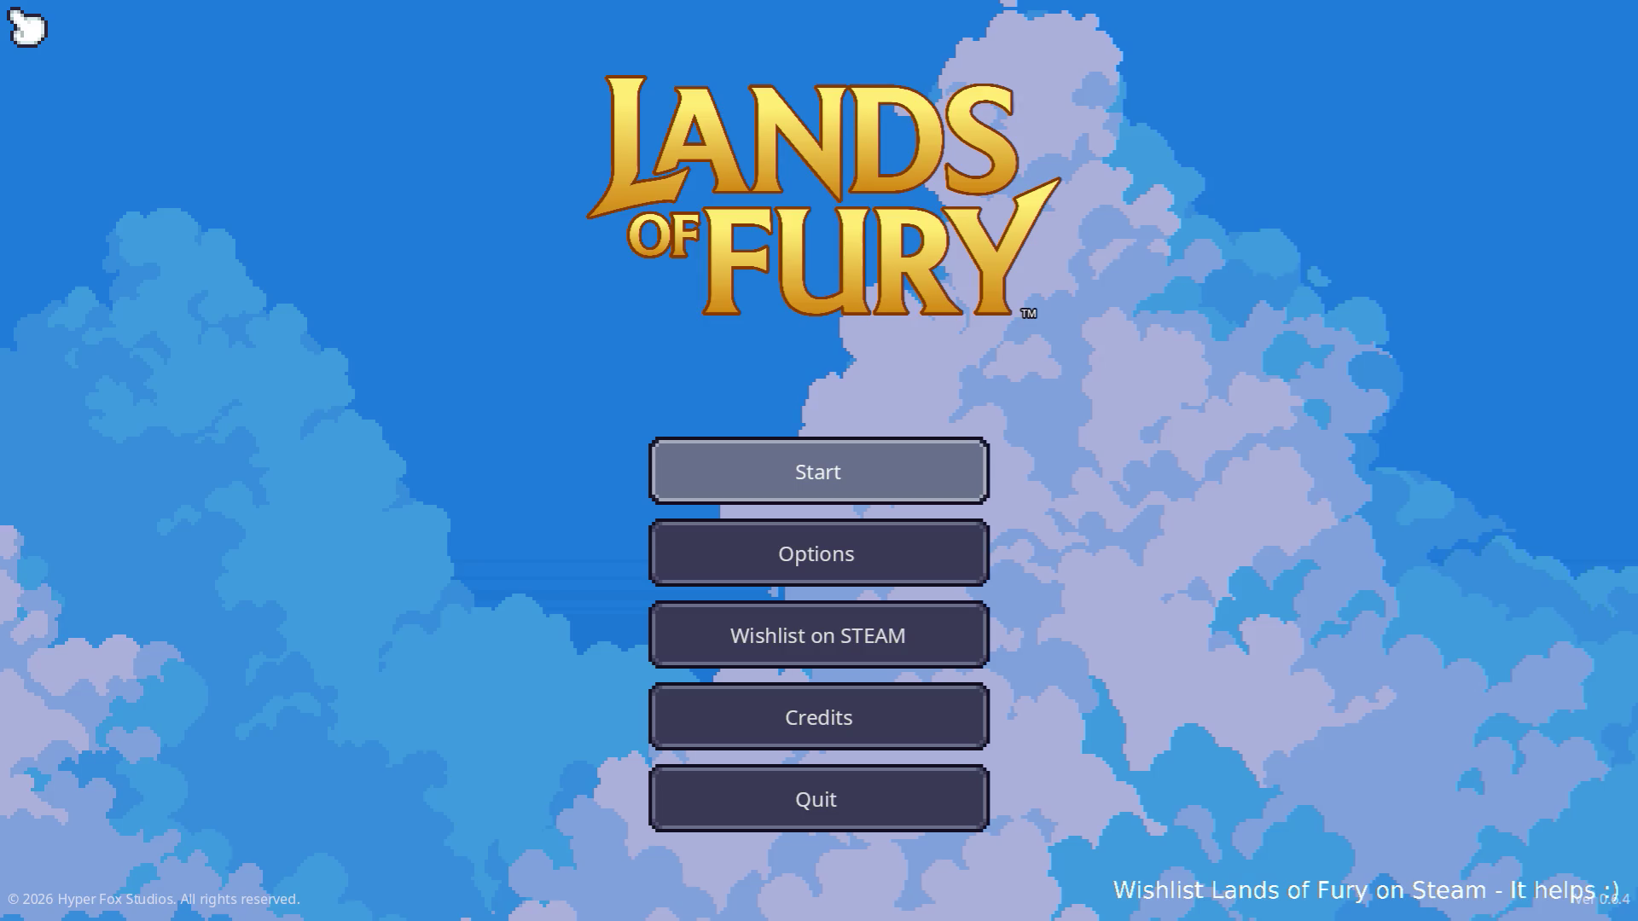
Load the first save profile, walk and dodge-roll around the wolf statue watching the trophy, then pause and quit.
left_click(951, 480)
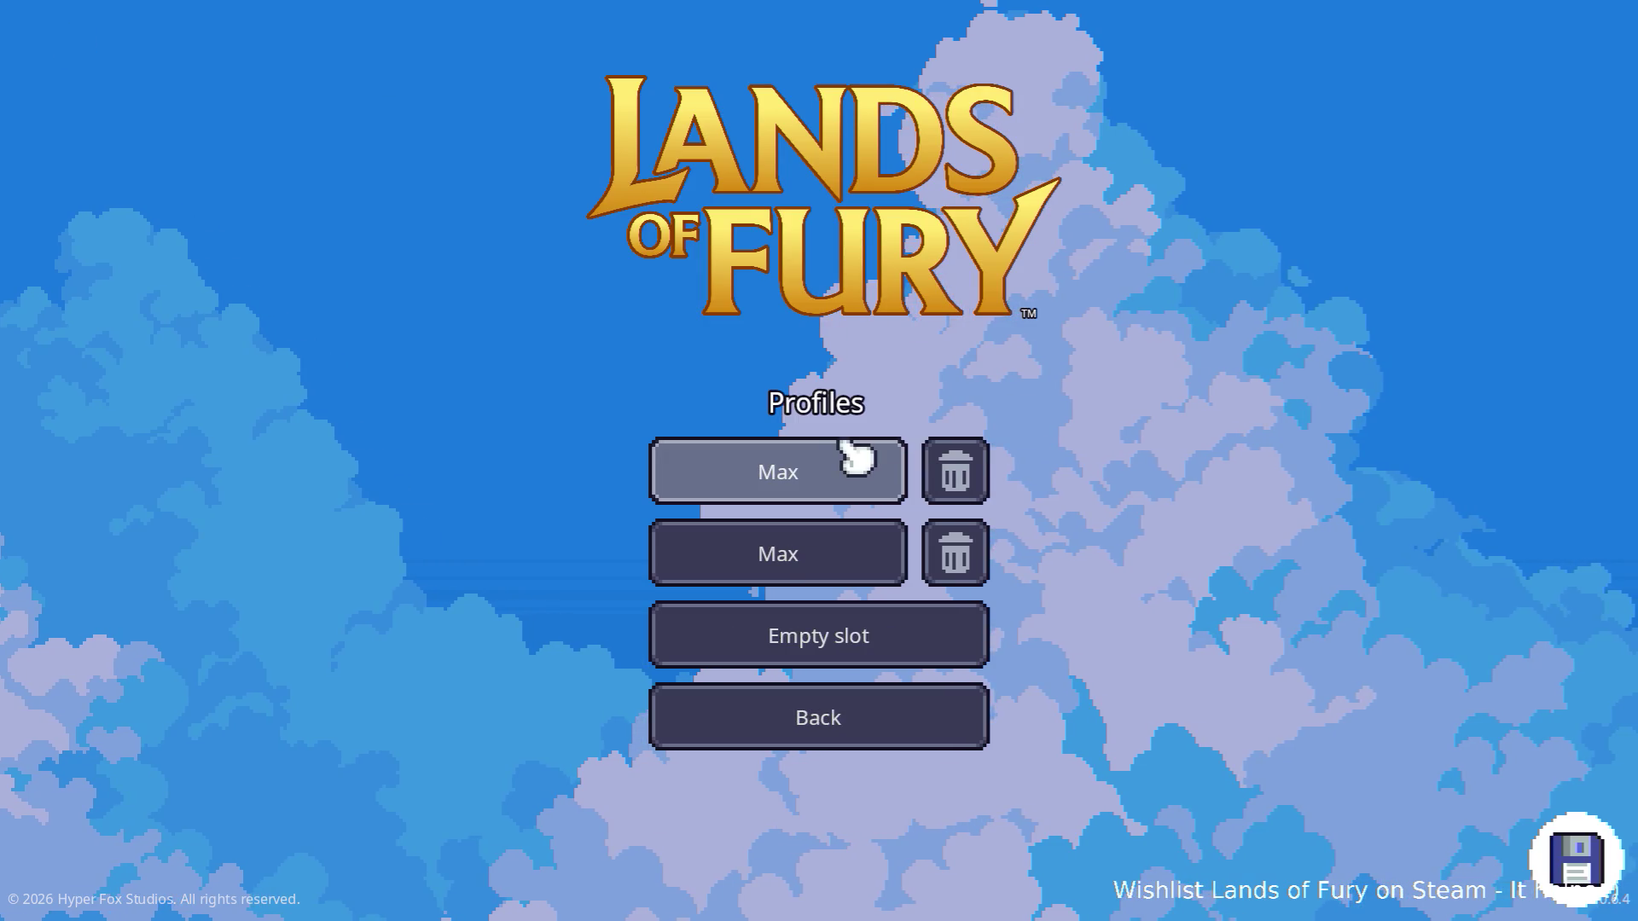
left_click(823, 461)
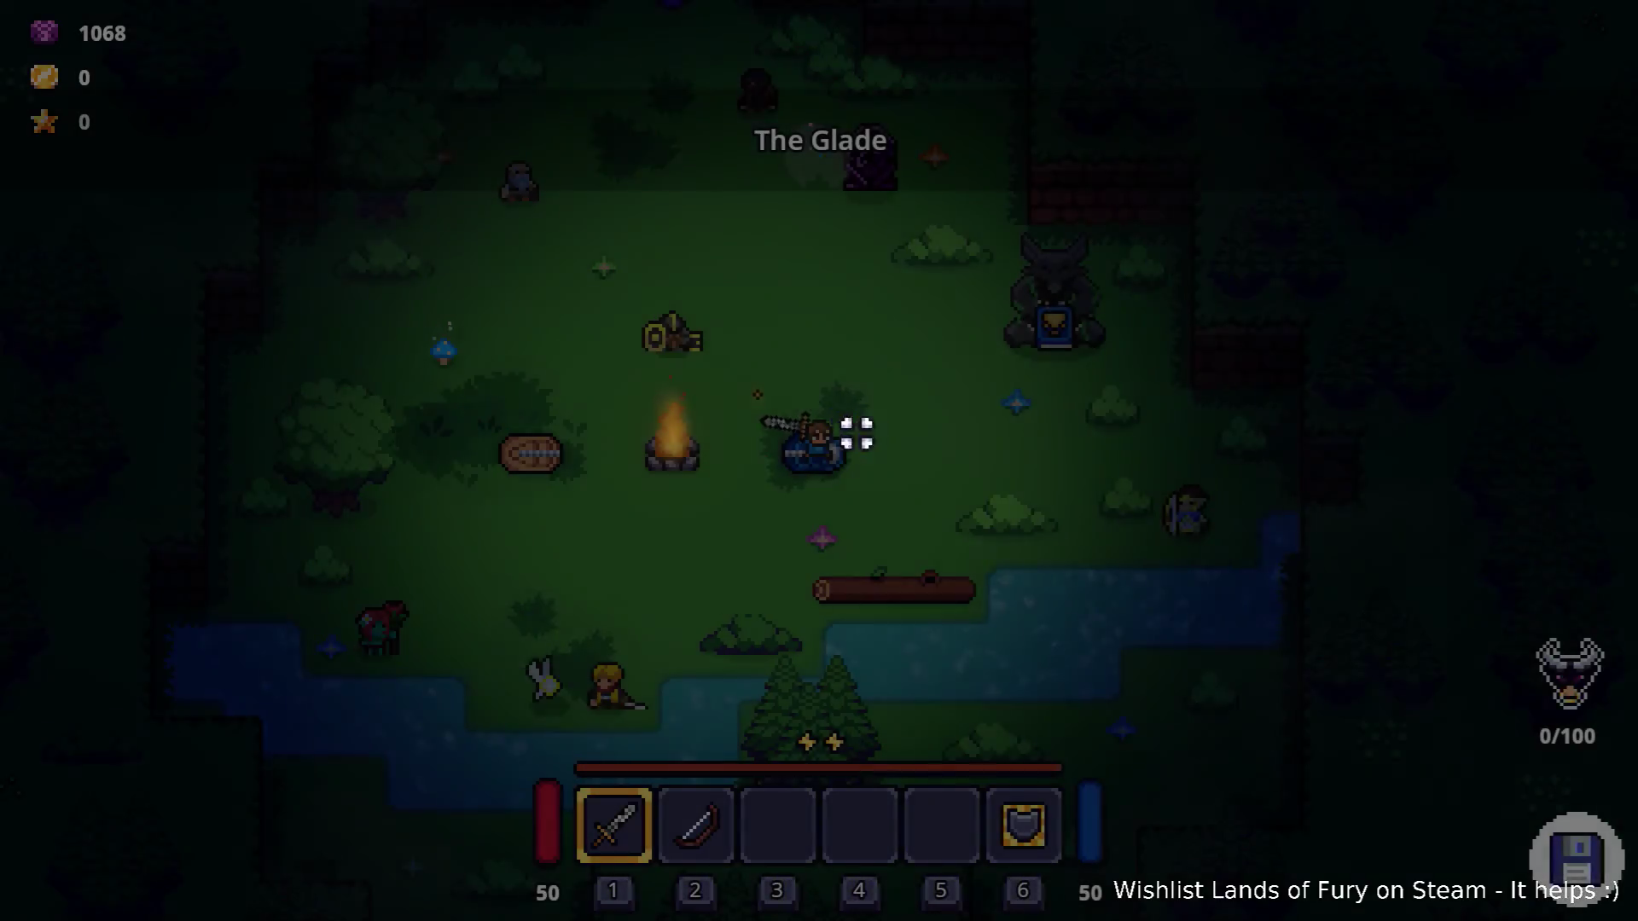
left_click(914, 438)
key("d")
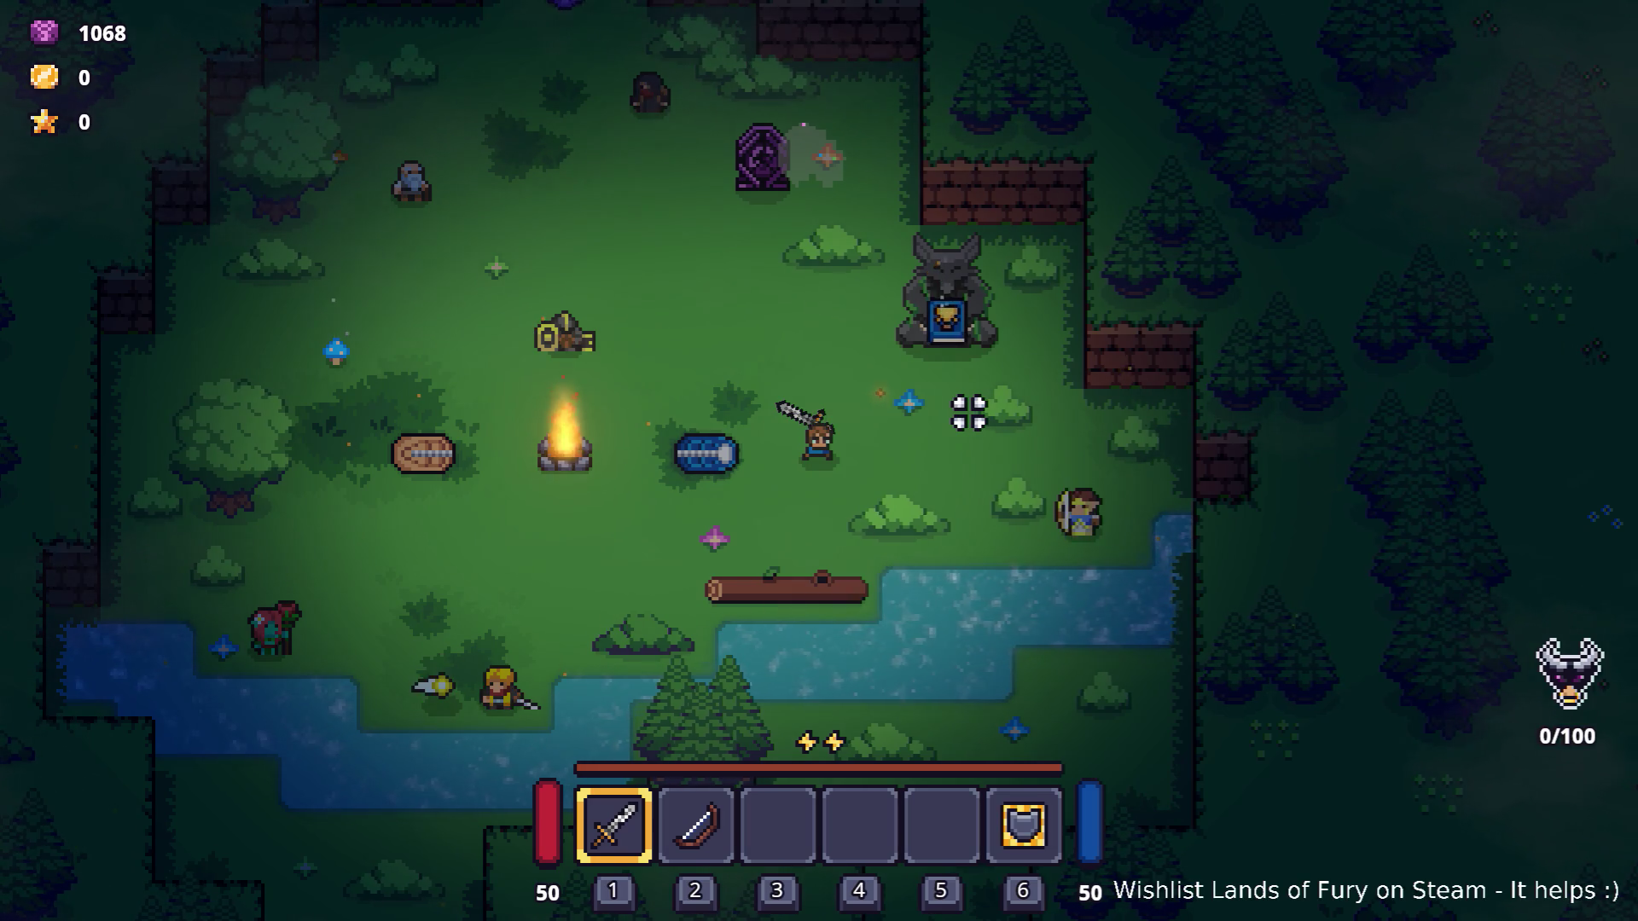
key("w")
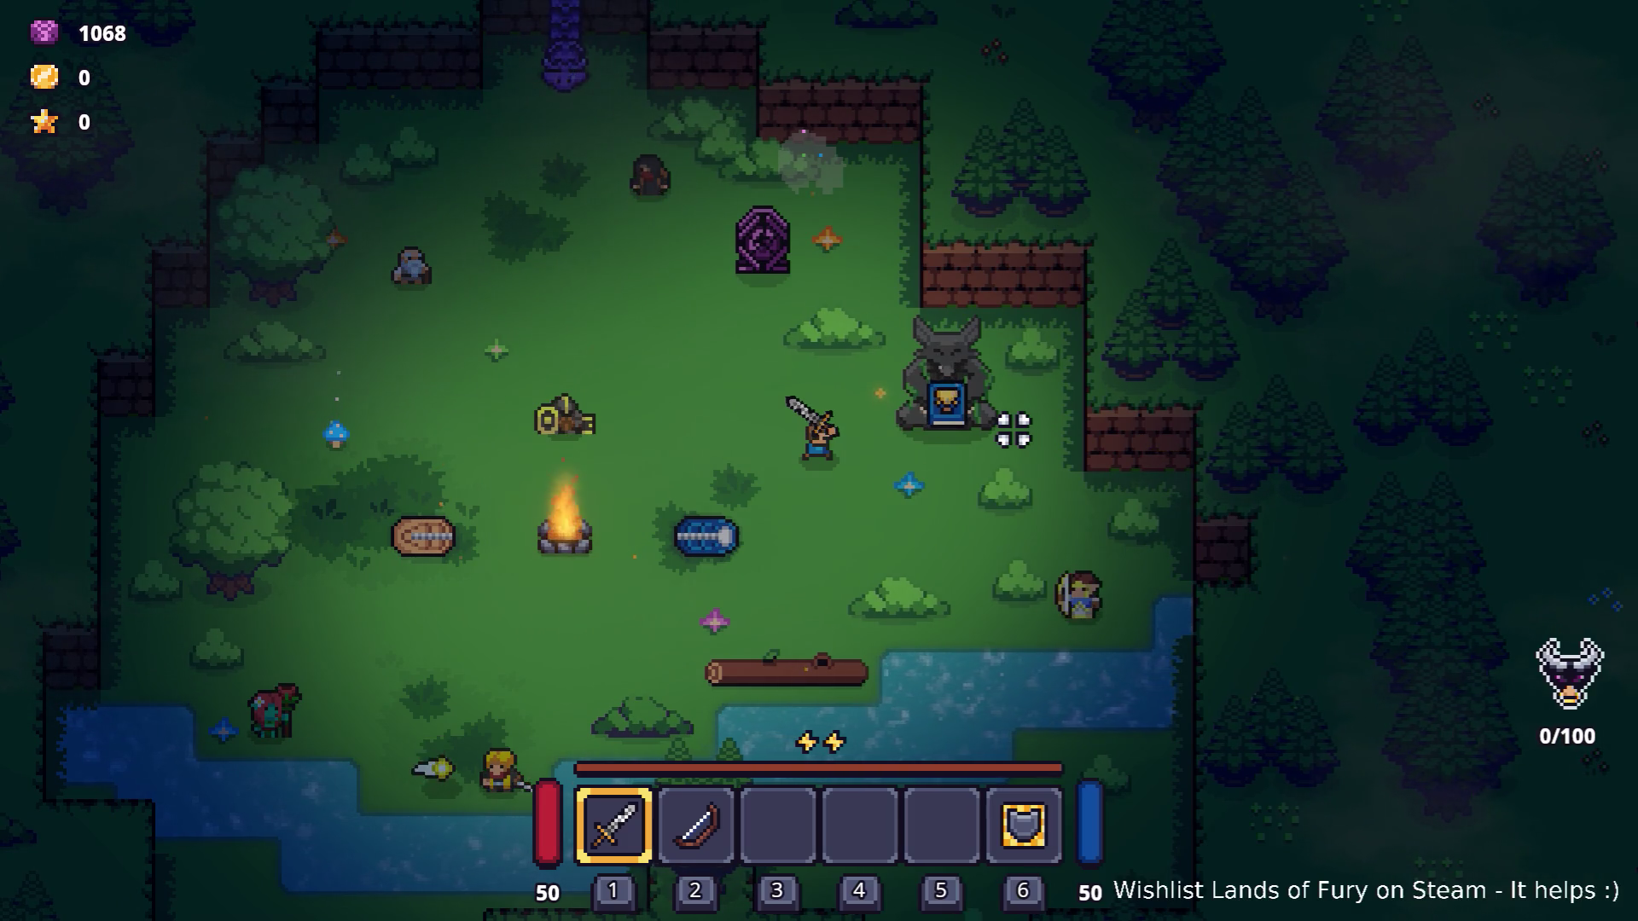
key("d")
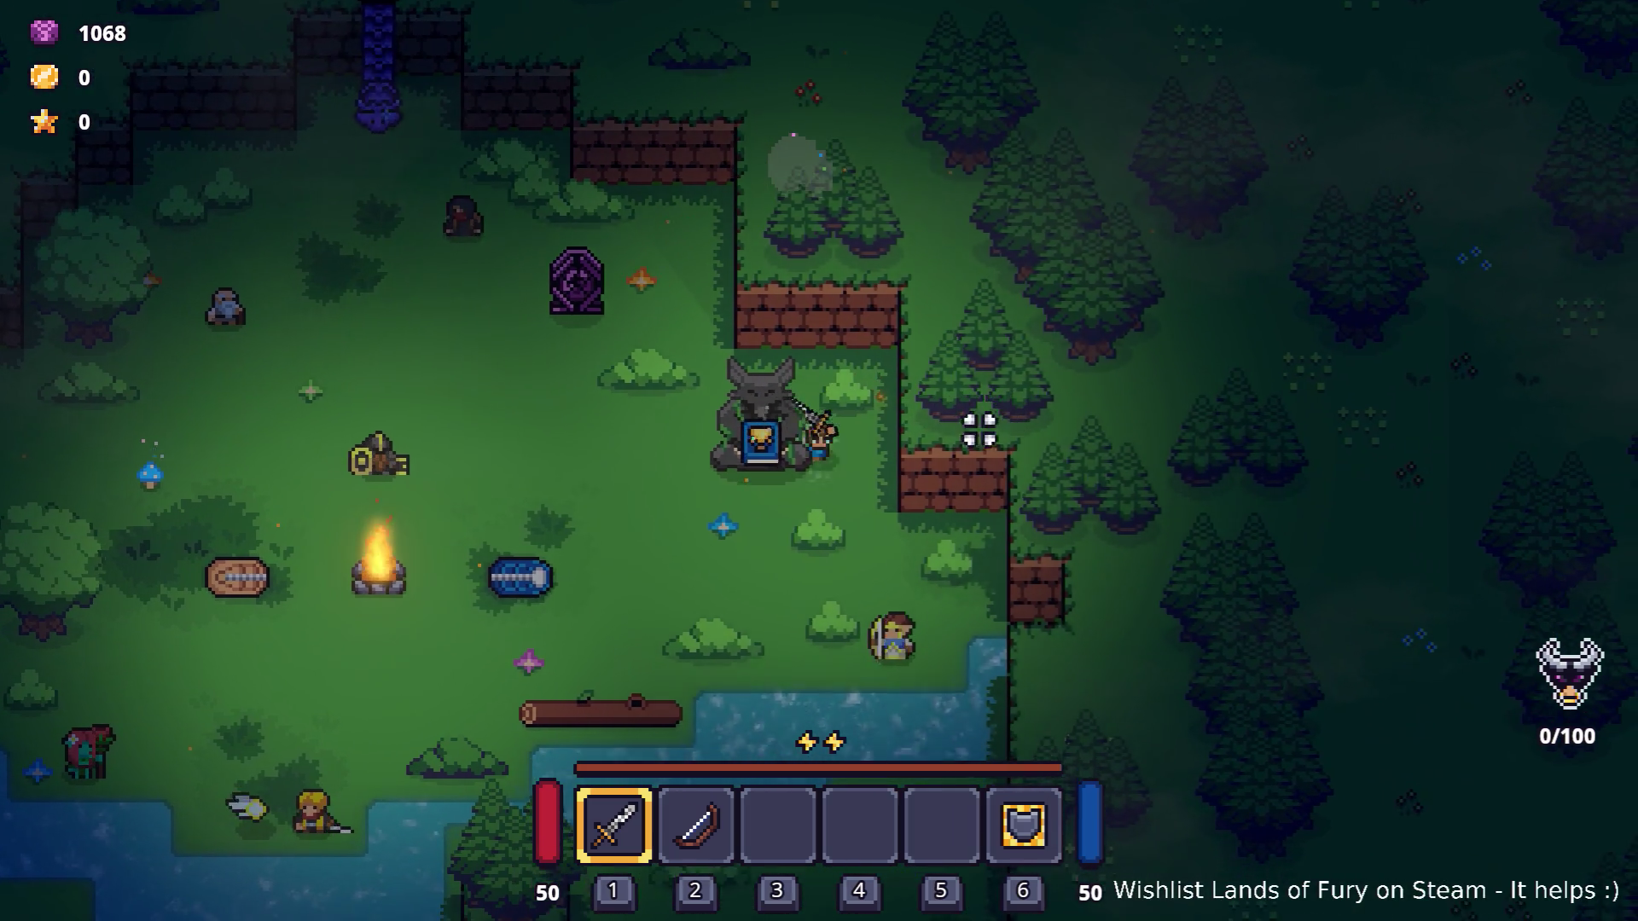
key("a")
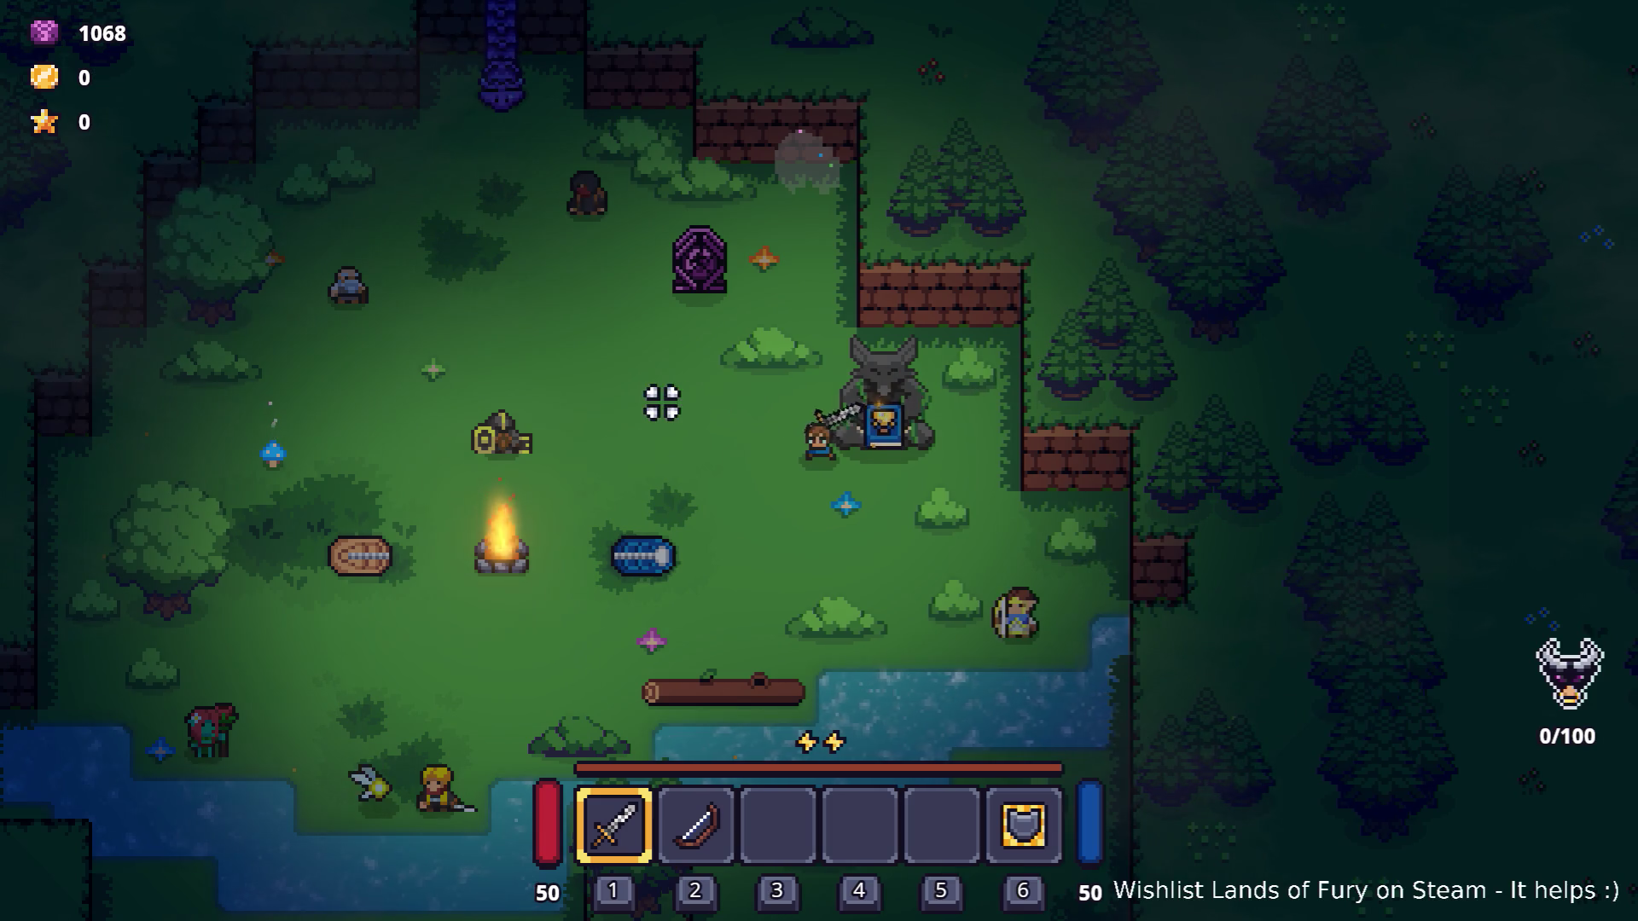
key("a")
key("s")
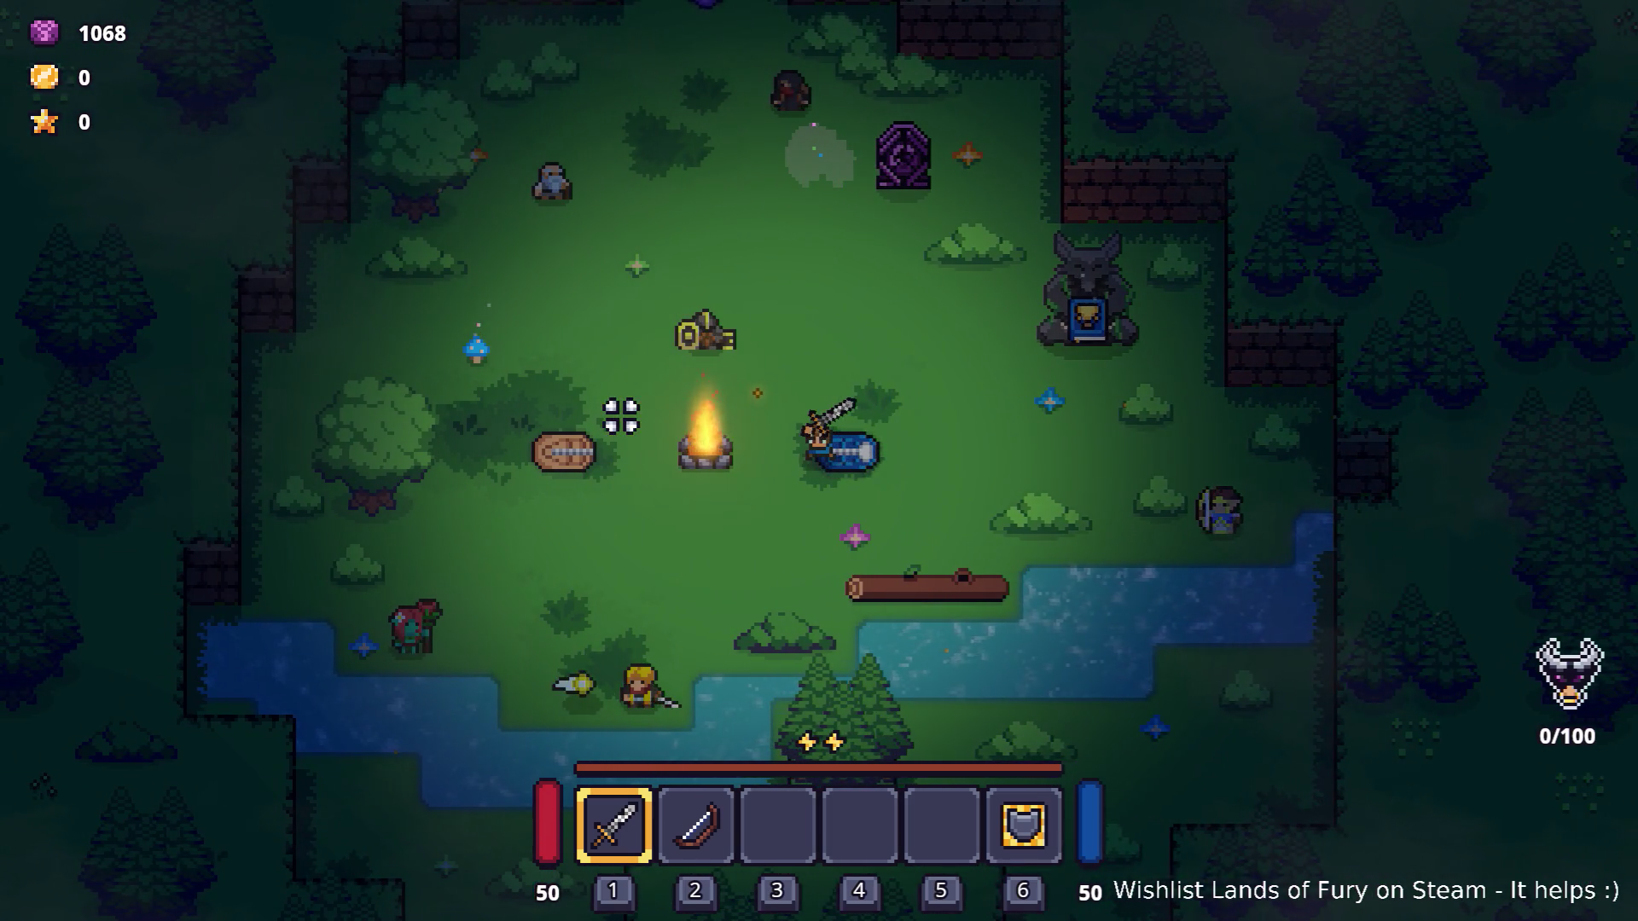
key("d")
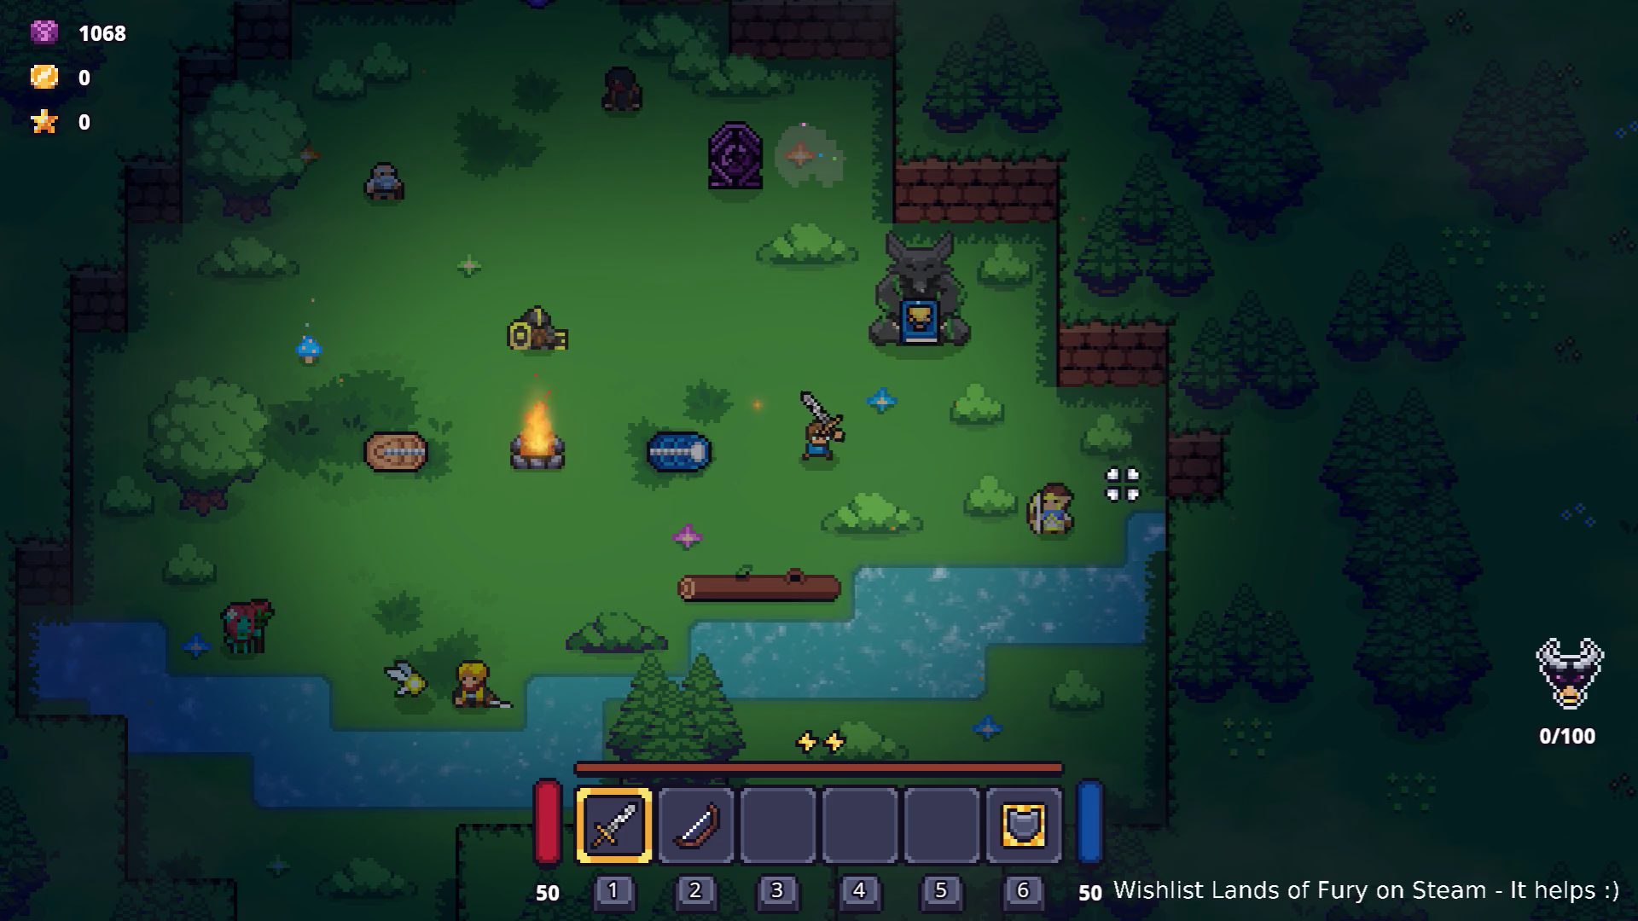
key("Escape")
left_click(871, 800)
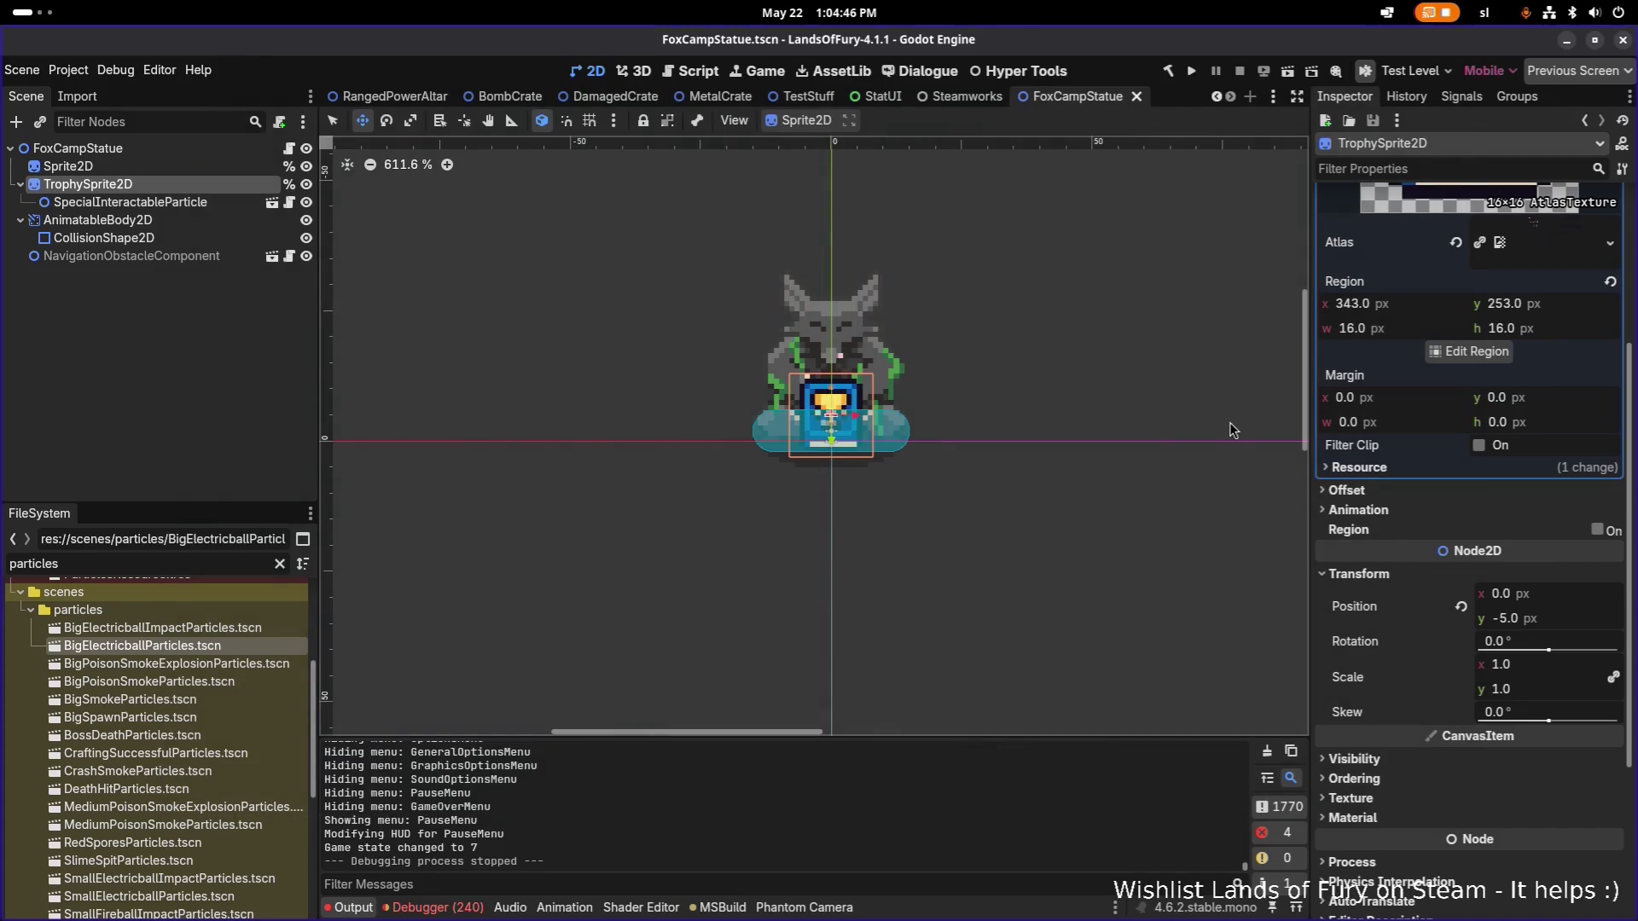
Drag TrophySprite2D up to y -6, save the scene, and return to the -5 value on line 18.
left_click_drag(831, 438, 832, 436)
key("ctrl+s")
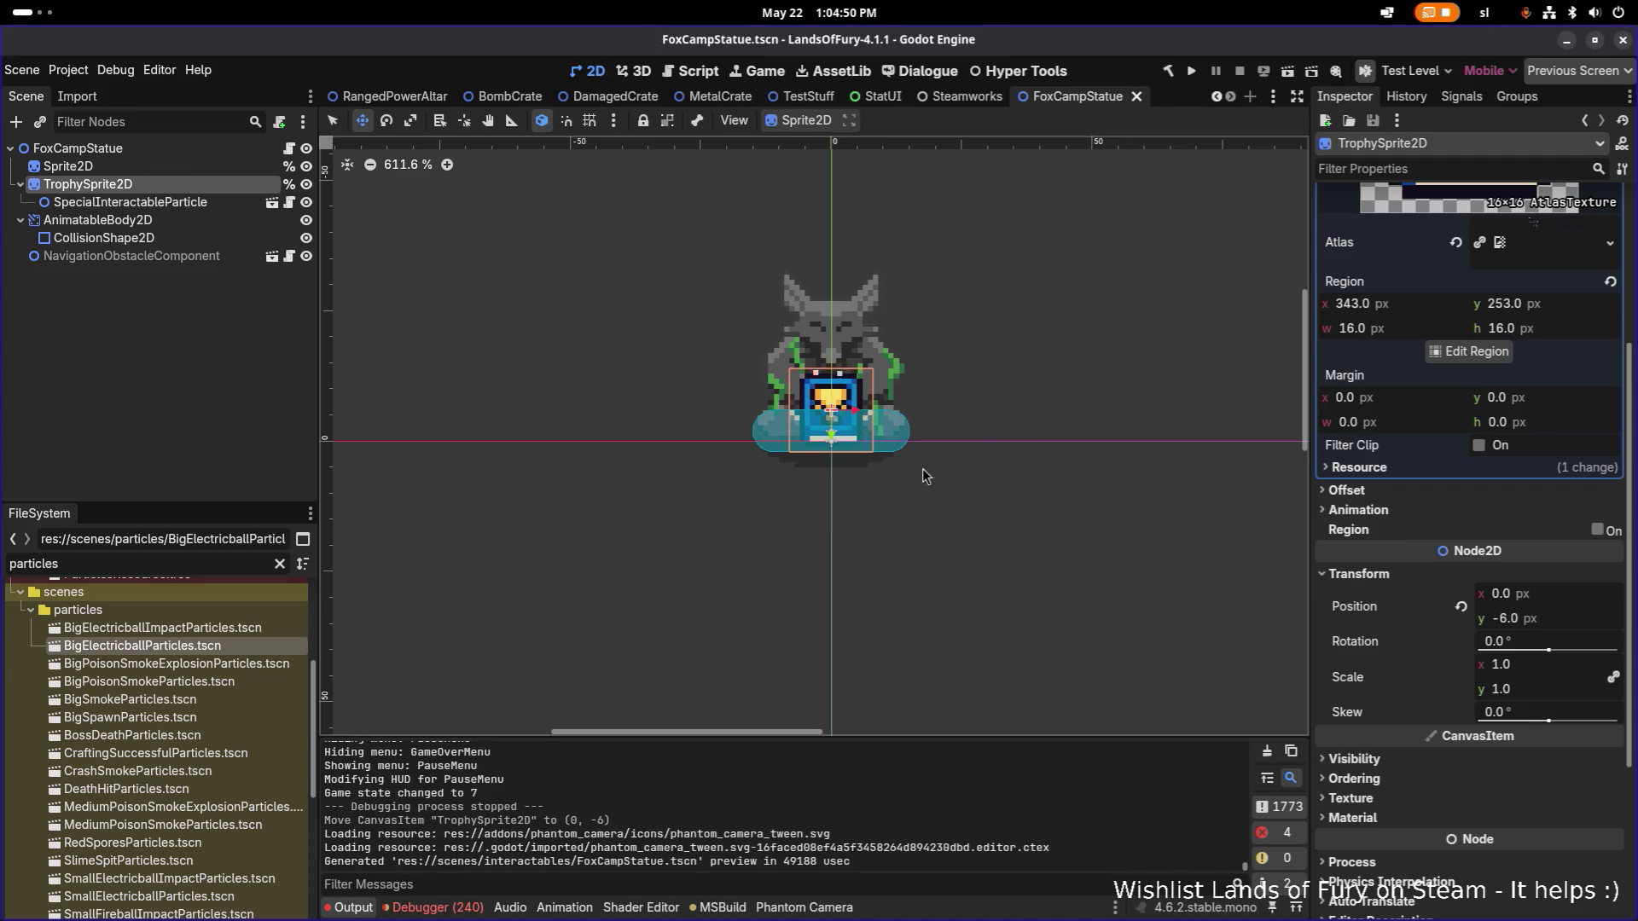
key("alt+Tab")
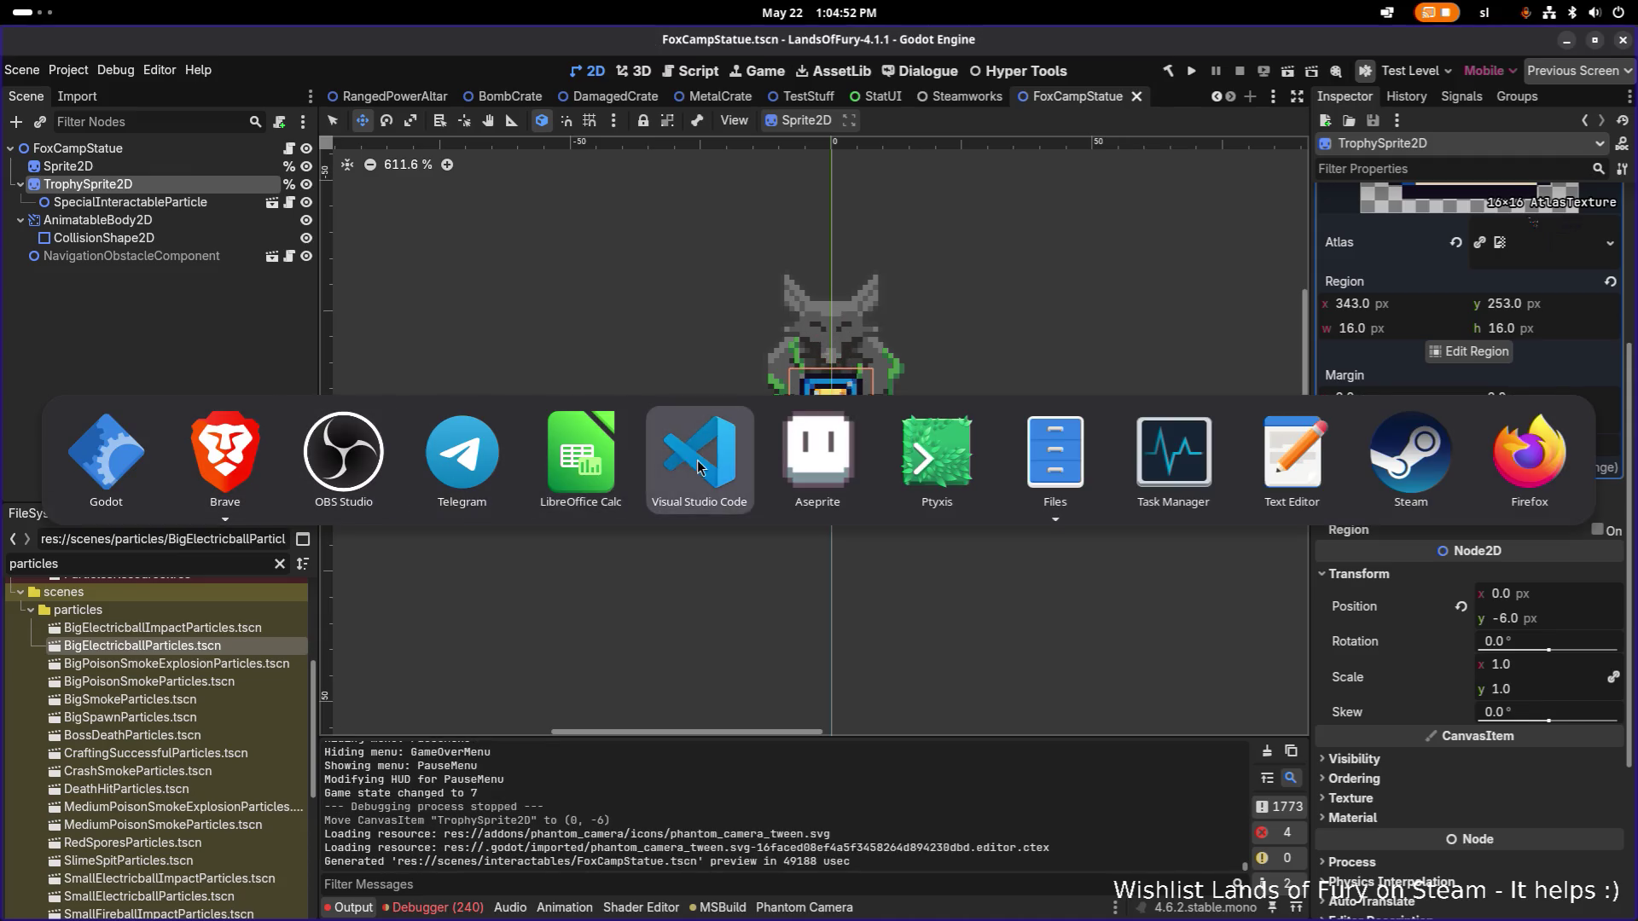
left_click(741, 426)
left_click(813, 372)
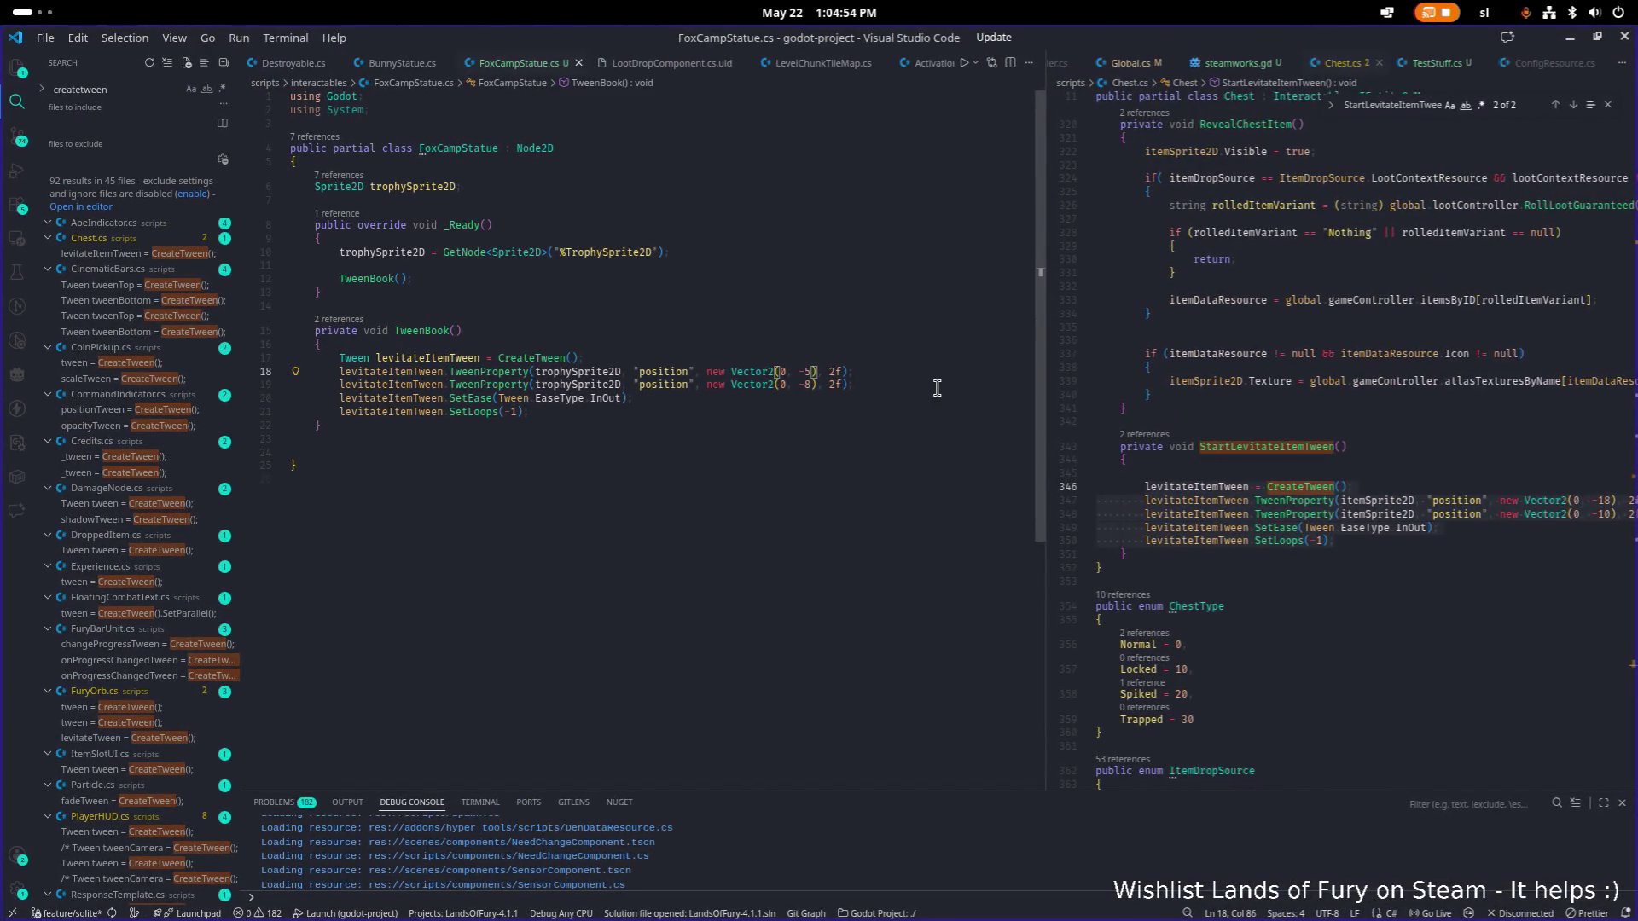
Change the trophy tween to Vector2(0, -6) with 1.5f durations on lines 18 and 19, and save.
key("Left")
key("Delete")
type("6")
key("Right")
key("Right")
key("Right")
key("Delete")
type("1.5")
key("Down")
key("Left")
key("Left")
key("BackSpace")
type("1.5")
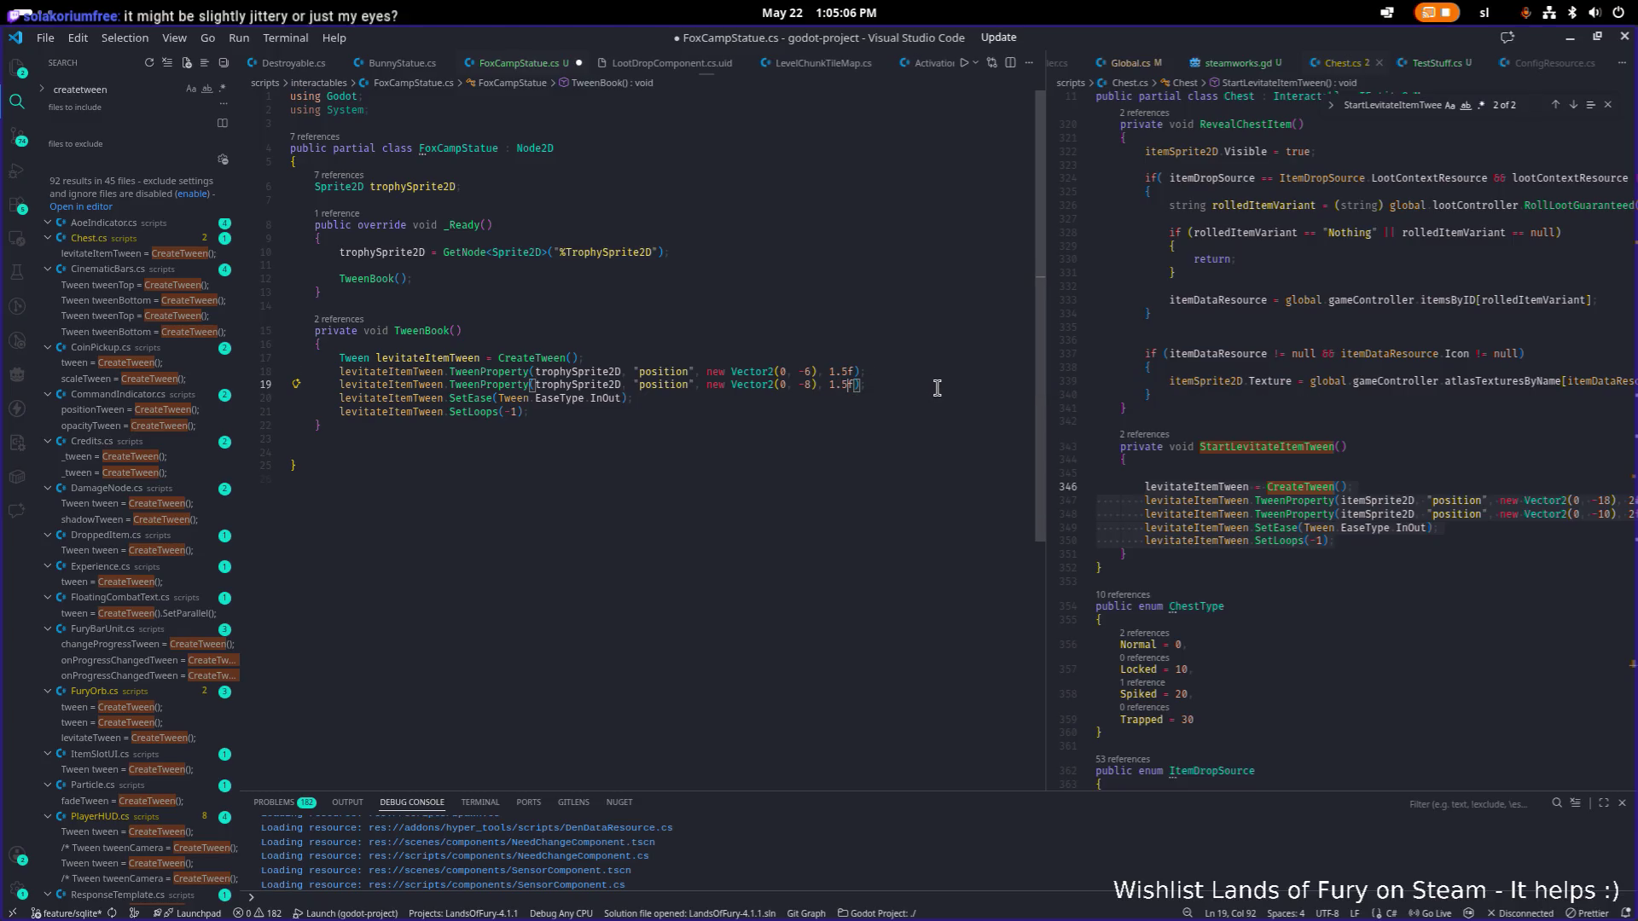
key("ctrl+s")
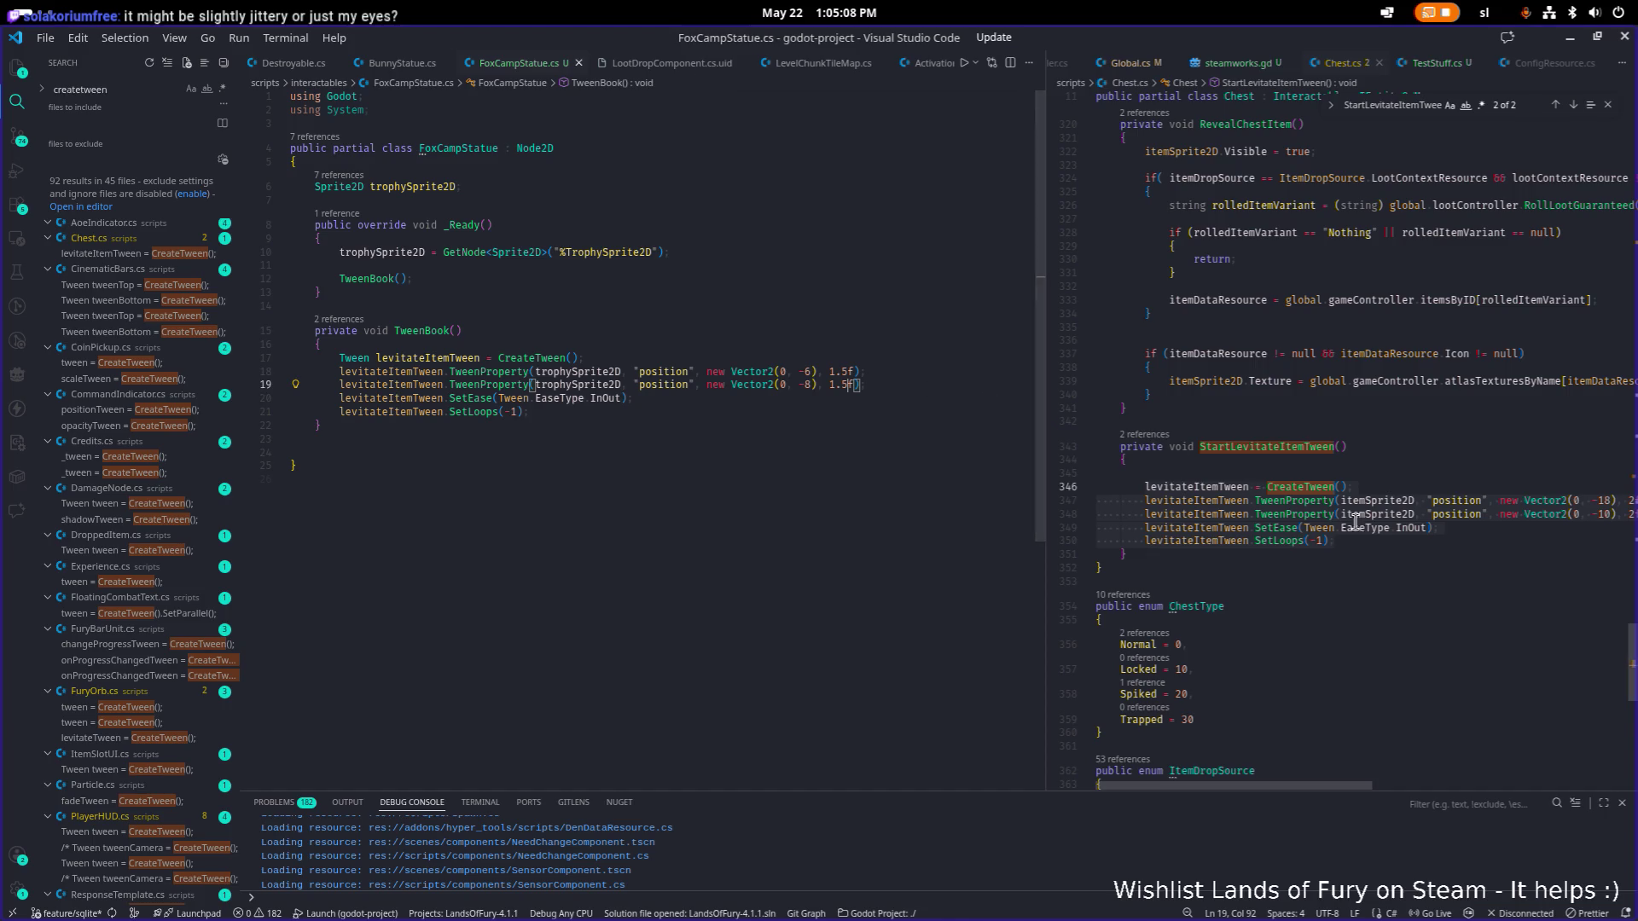
Compare the chest's levitation tween in Chest.cs and search the project for SetEase.
left_click(1390, 527)
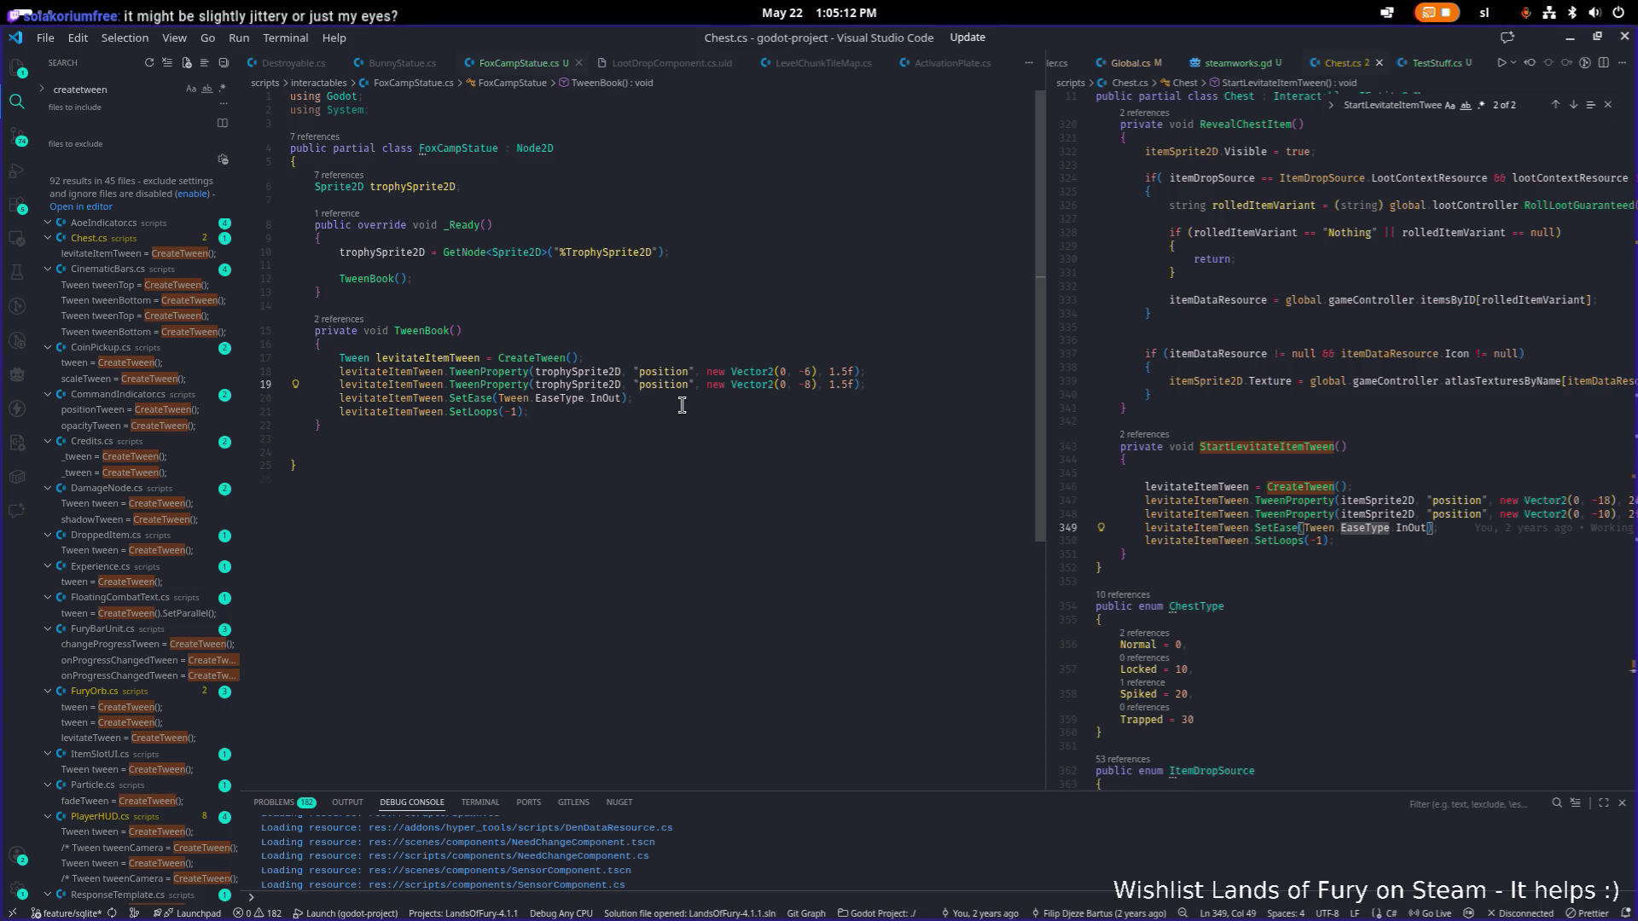
left_click(1279, 474)
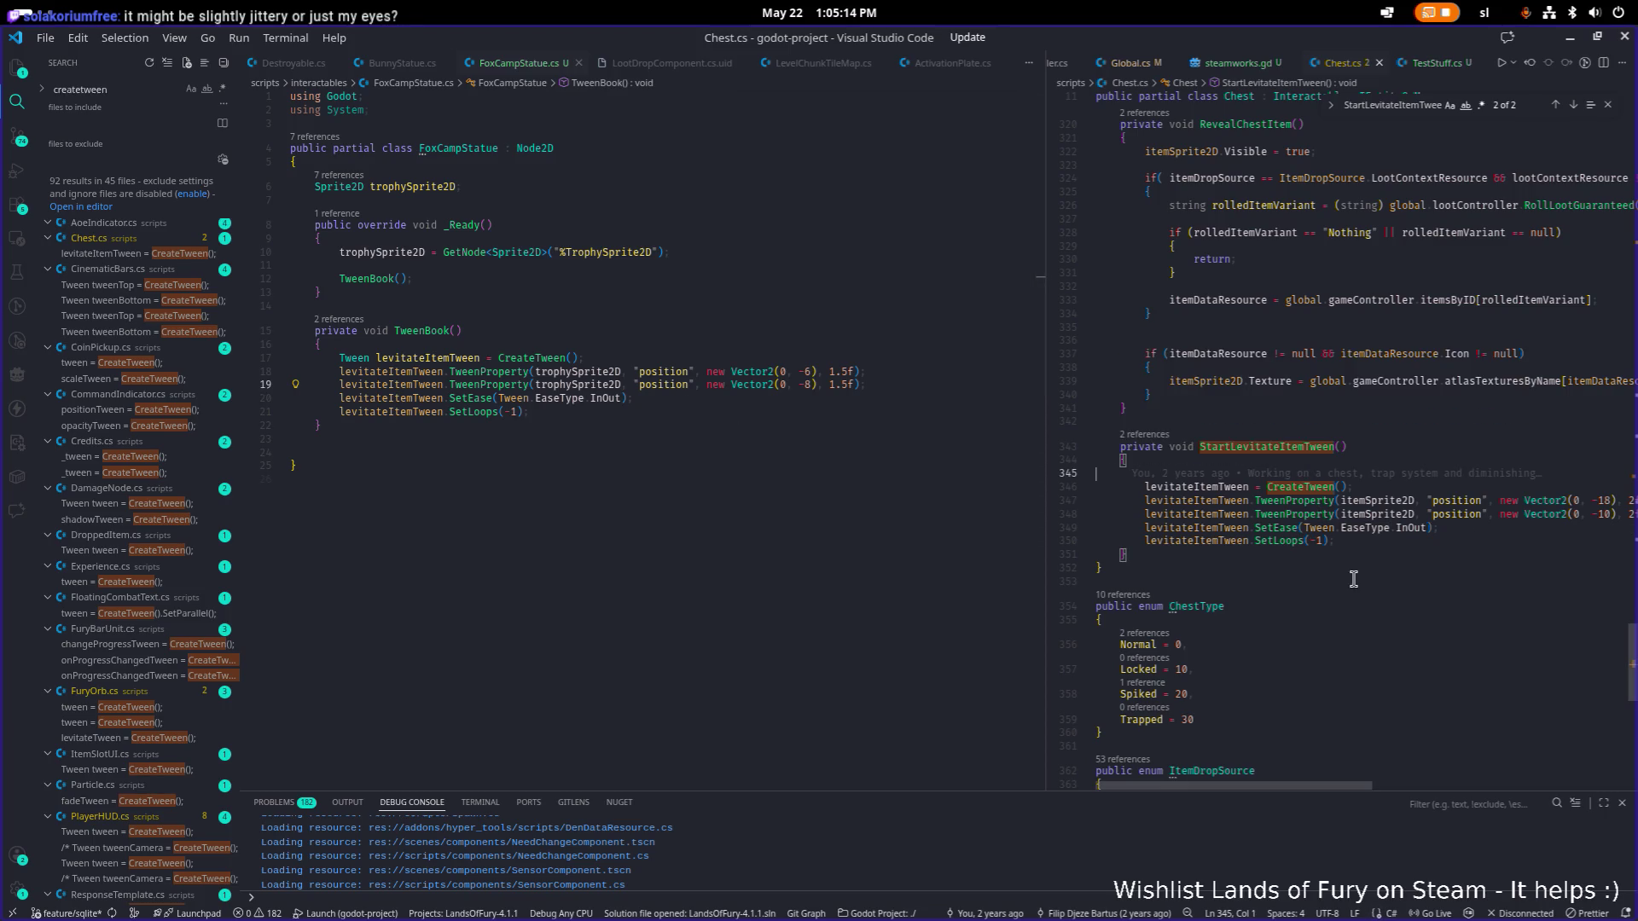
left_click(845, 372)
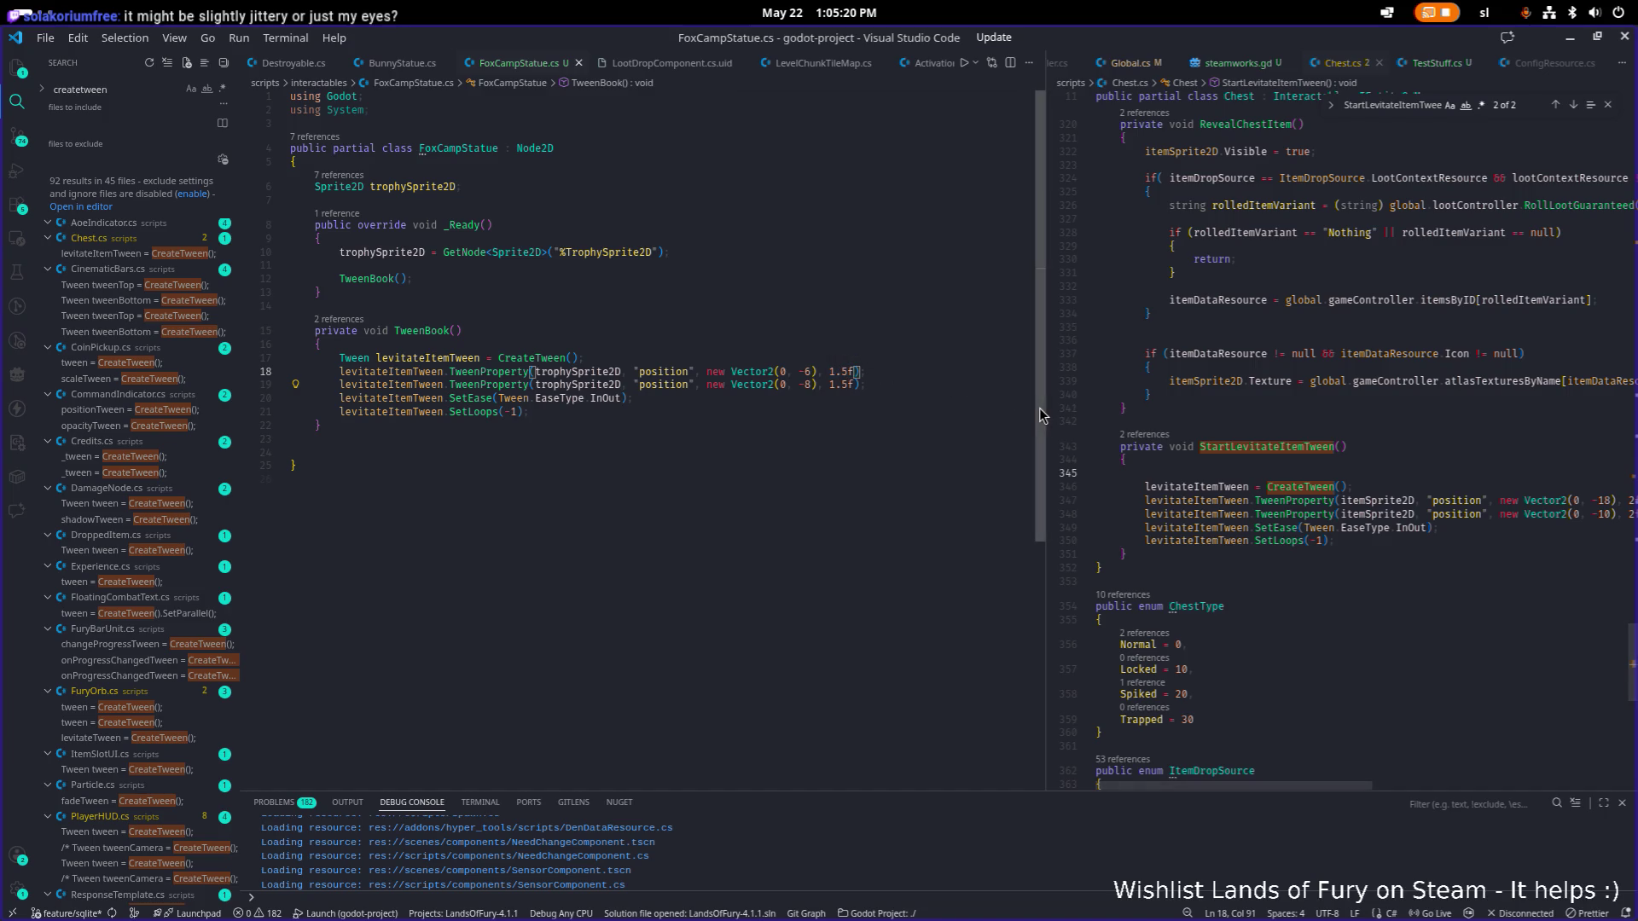
mouse_move(1041, 415)
left_mouse_down()
mouse_move(879, 396)
mouse_move(955, 397)
left_mouse_up()
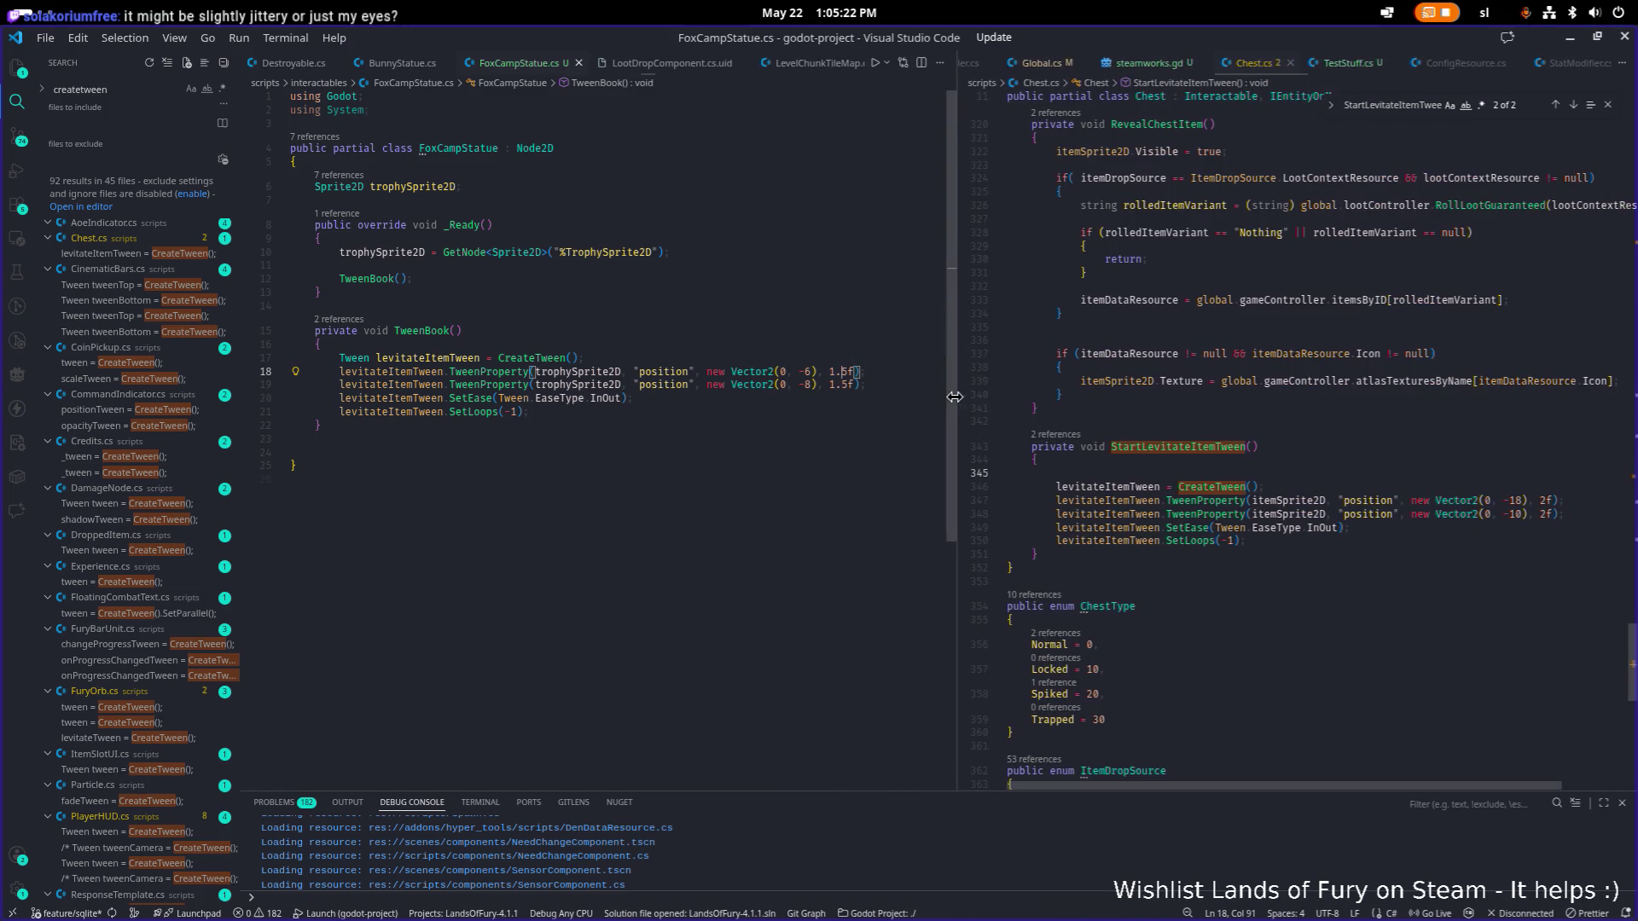
left_click(1288, 495)
double_click(1194, 528)
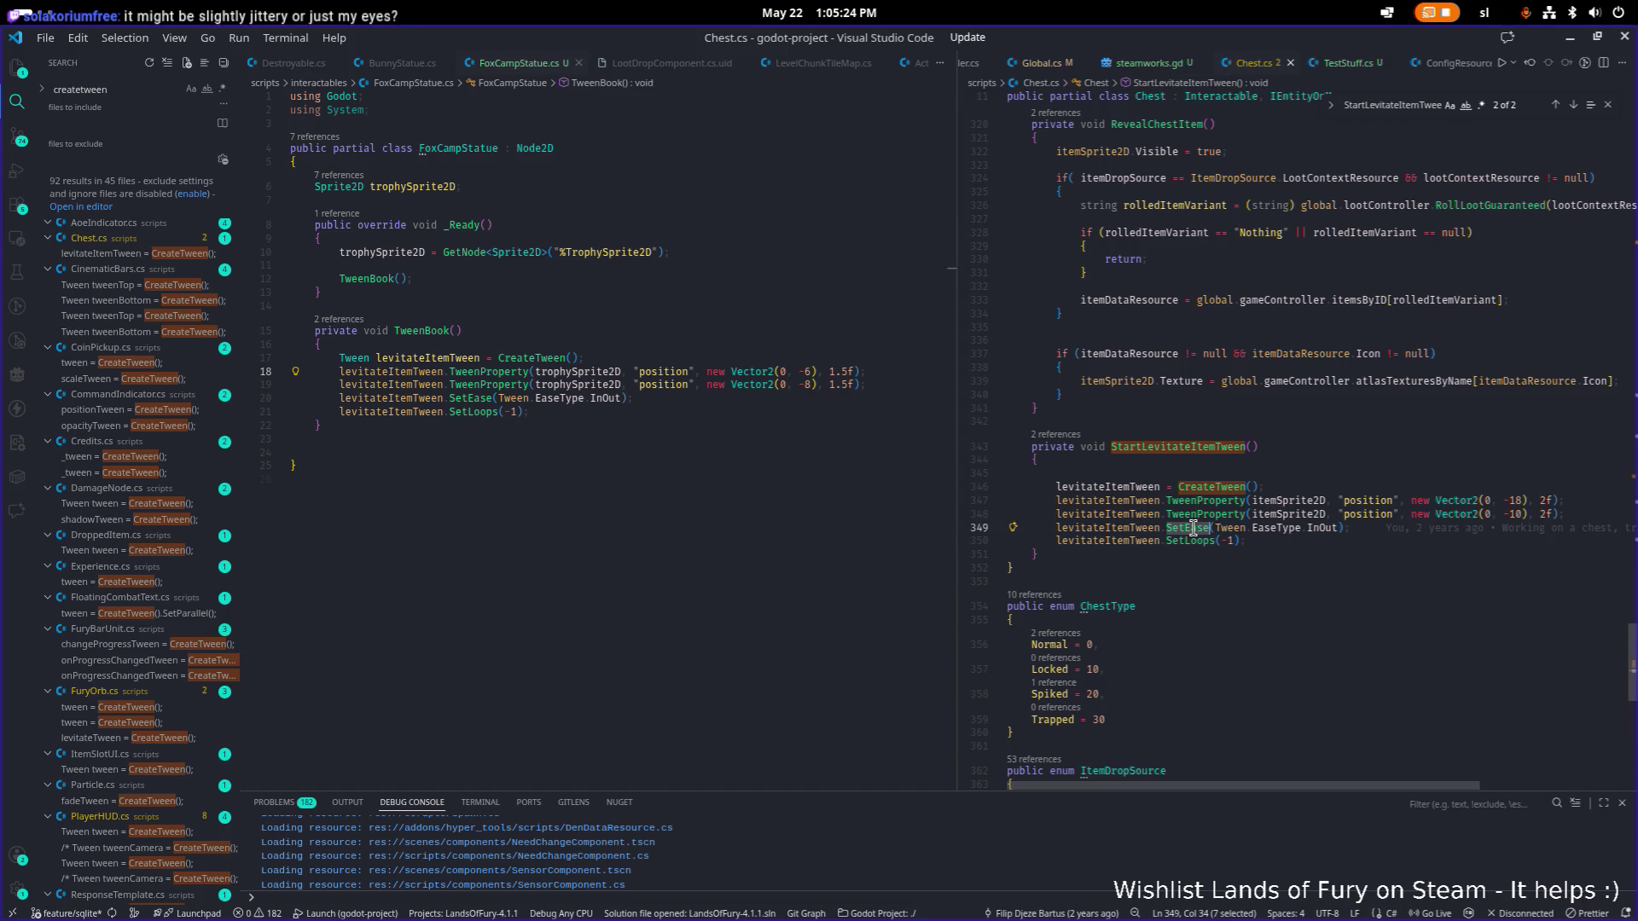
key("ctrl+shift+f")
left_click(1296, 502)
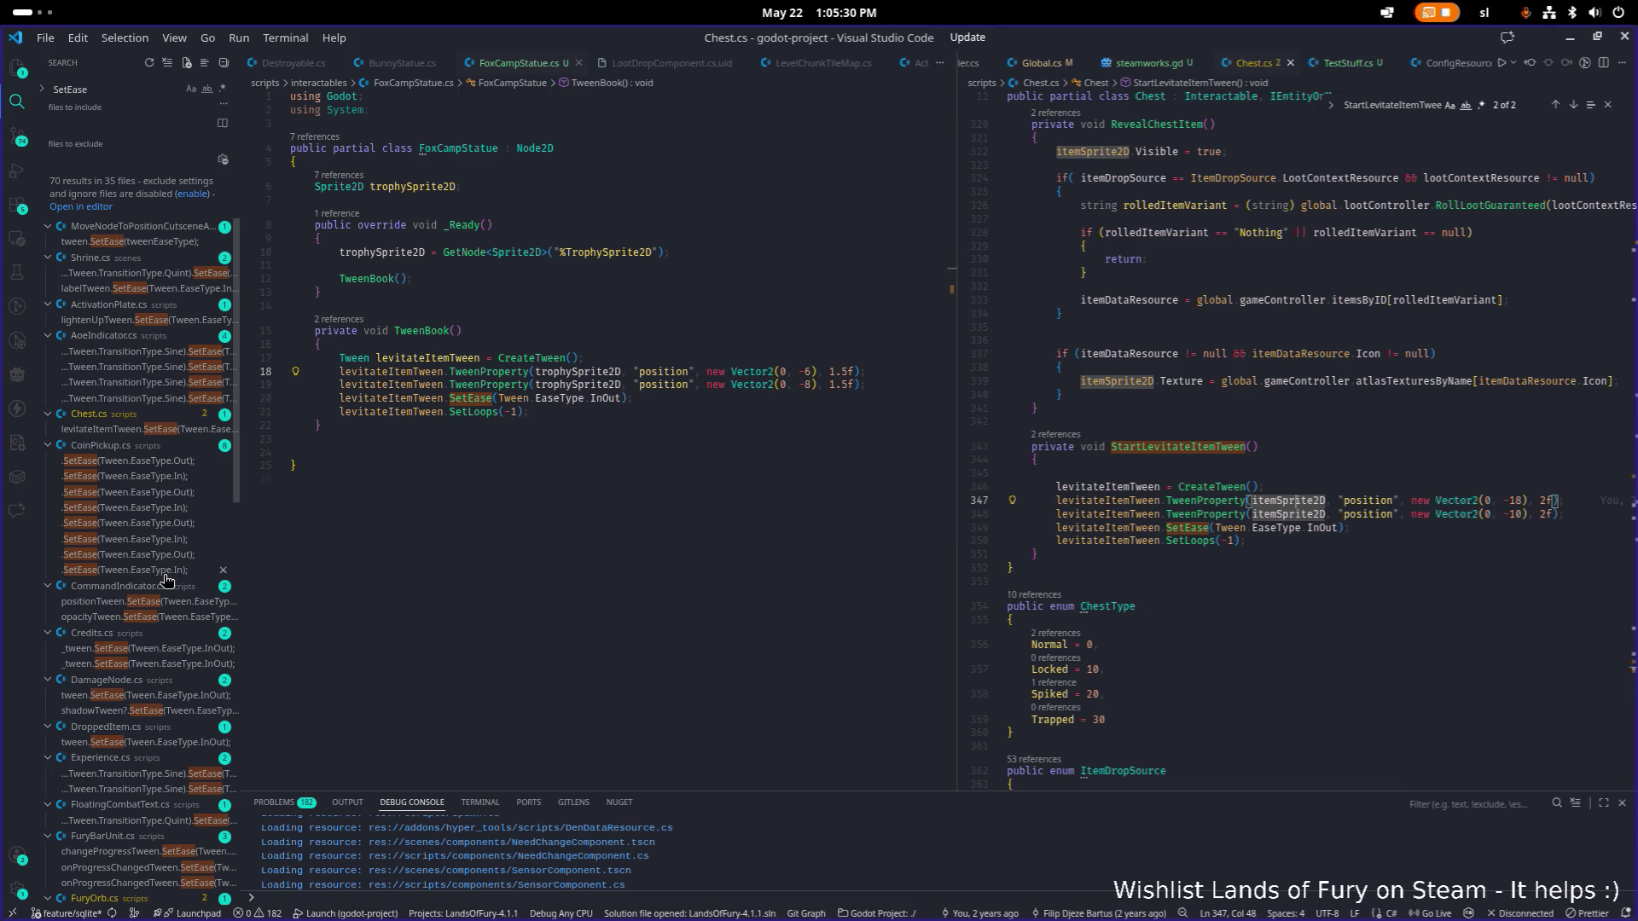
Open CoinPickup.cs from the SetEase results and copy its SetTrans(Tween.TransitionType.Sine) call.
left_click(161, 479)
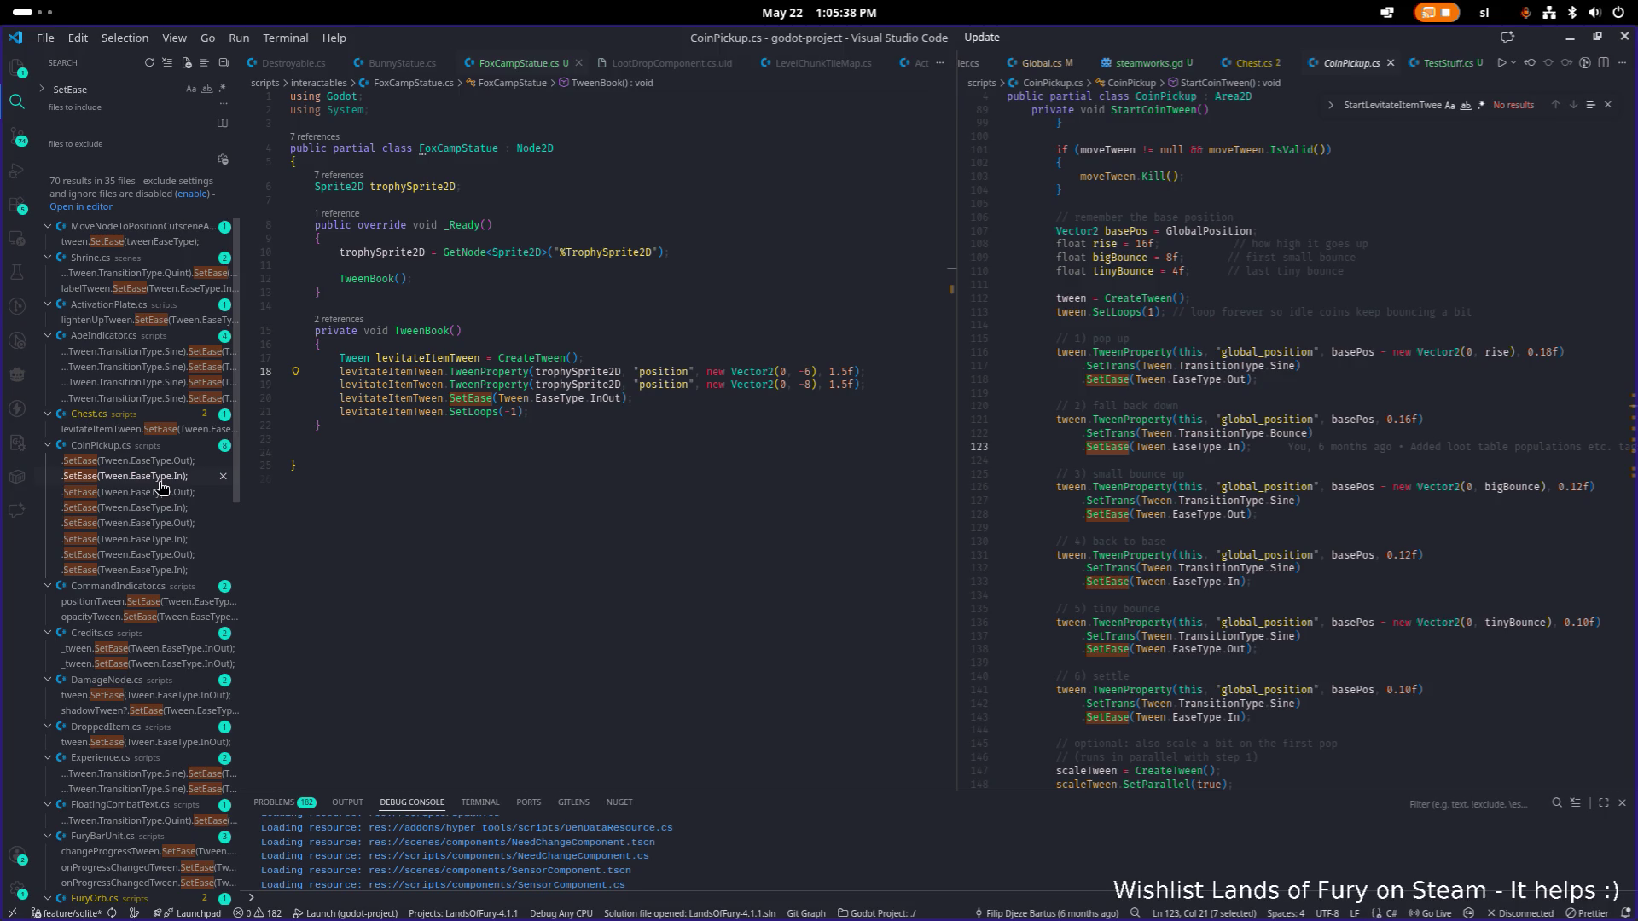
scroll(1375, 529, "down", 5)
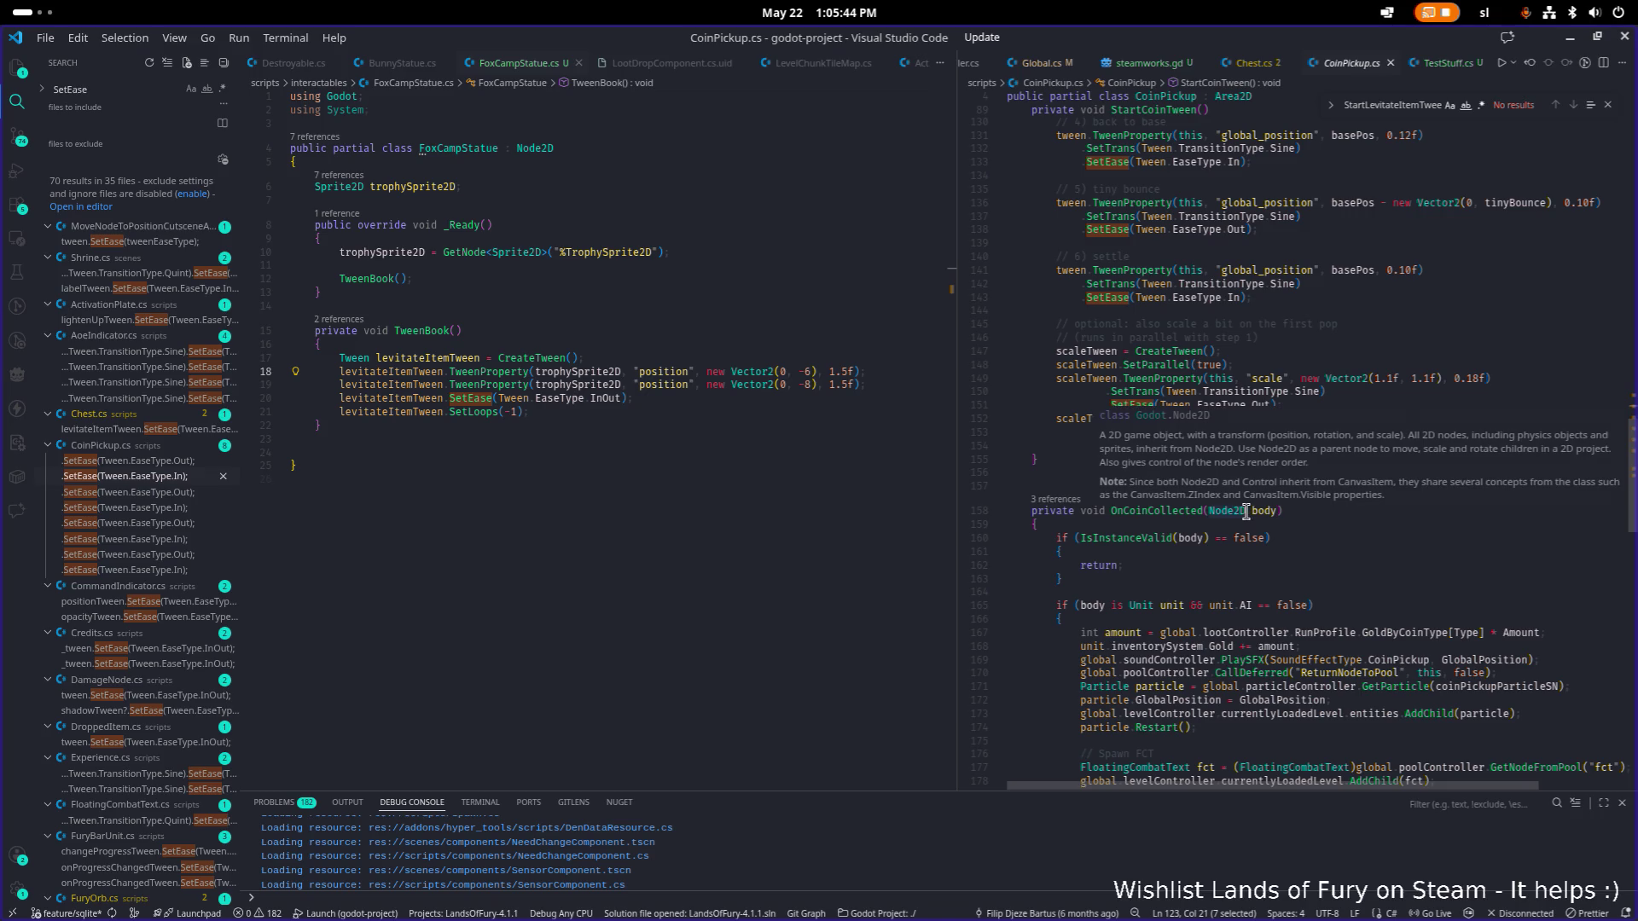
left_click(1352, 394)
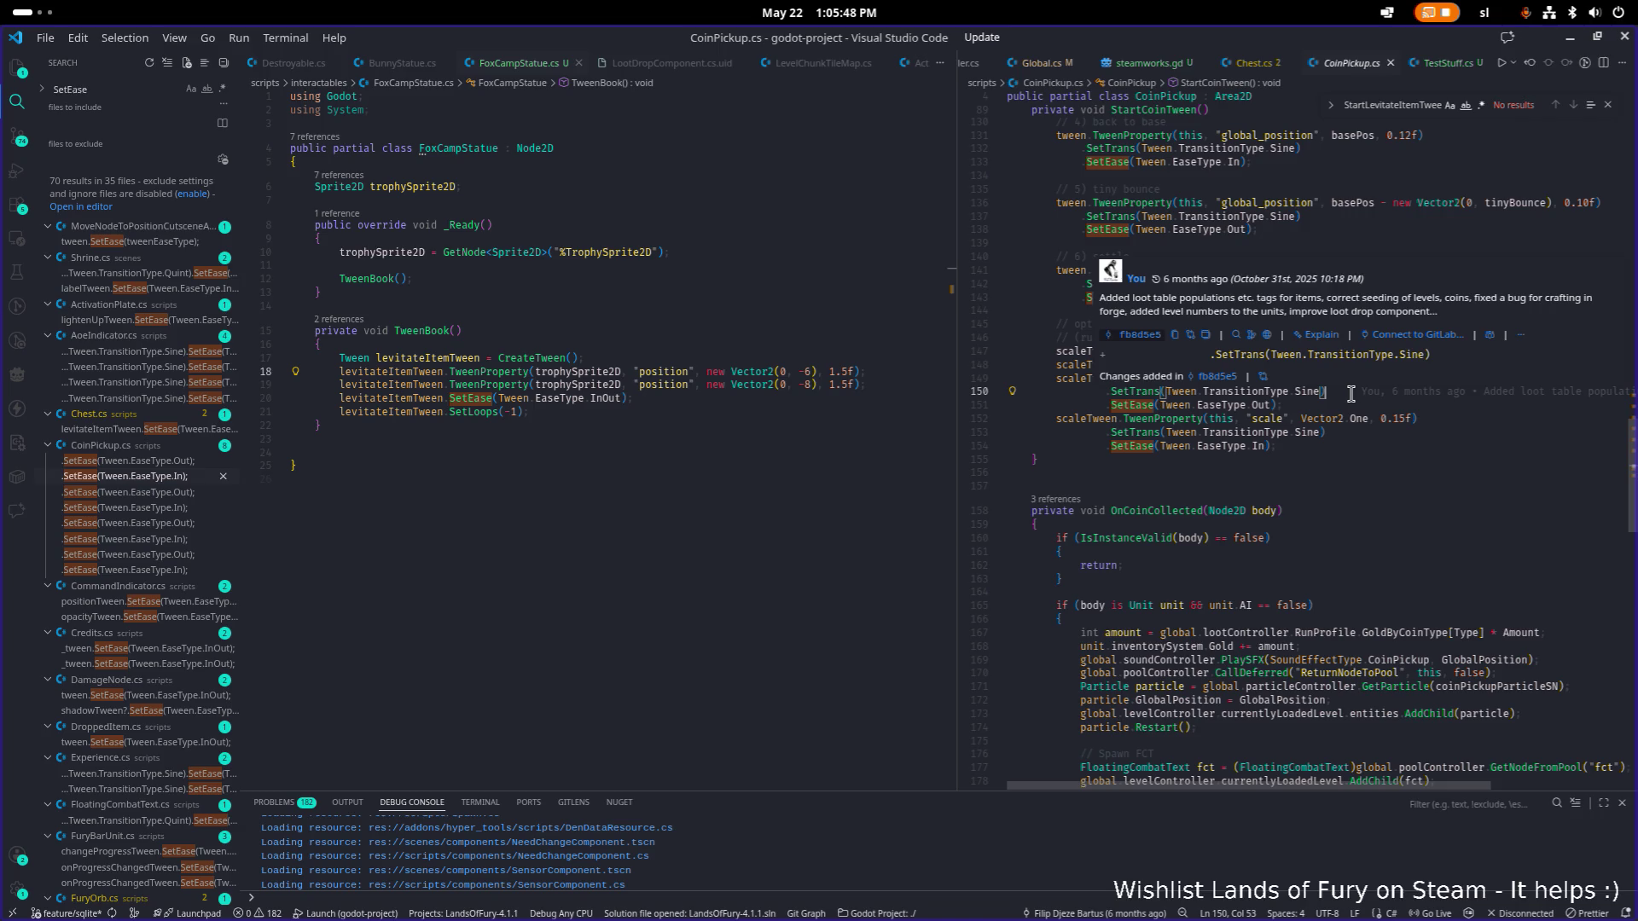
key("shift+Home")
Paste it into TweenBook() as levitateItemTween.SetTrans(Tween.TransitionType.Sine);, save, and run the game.
left_click(584, 385)
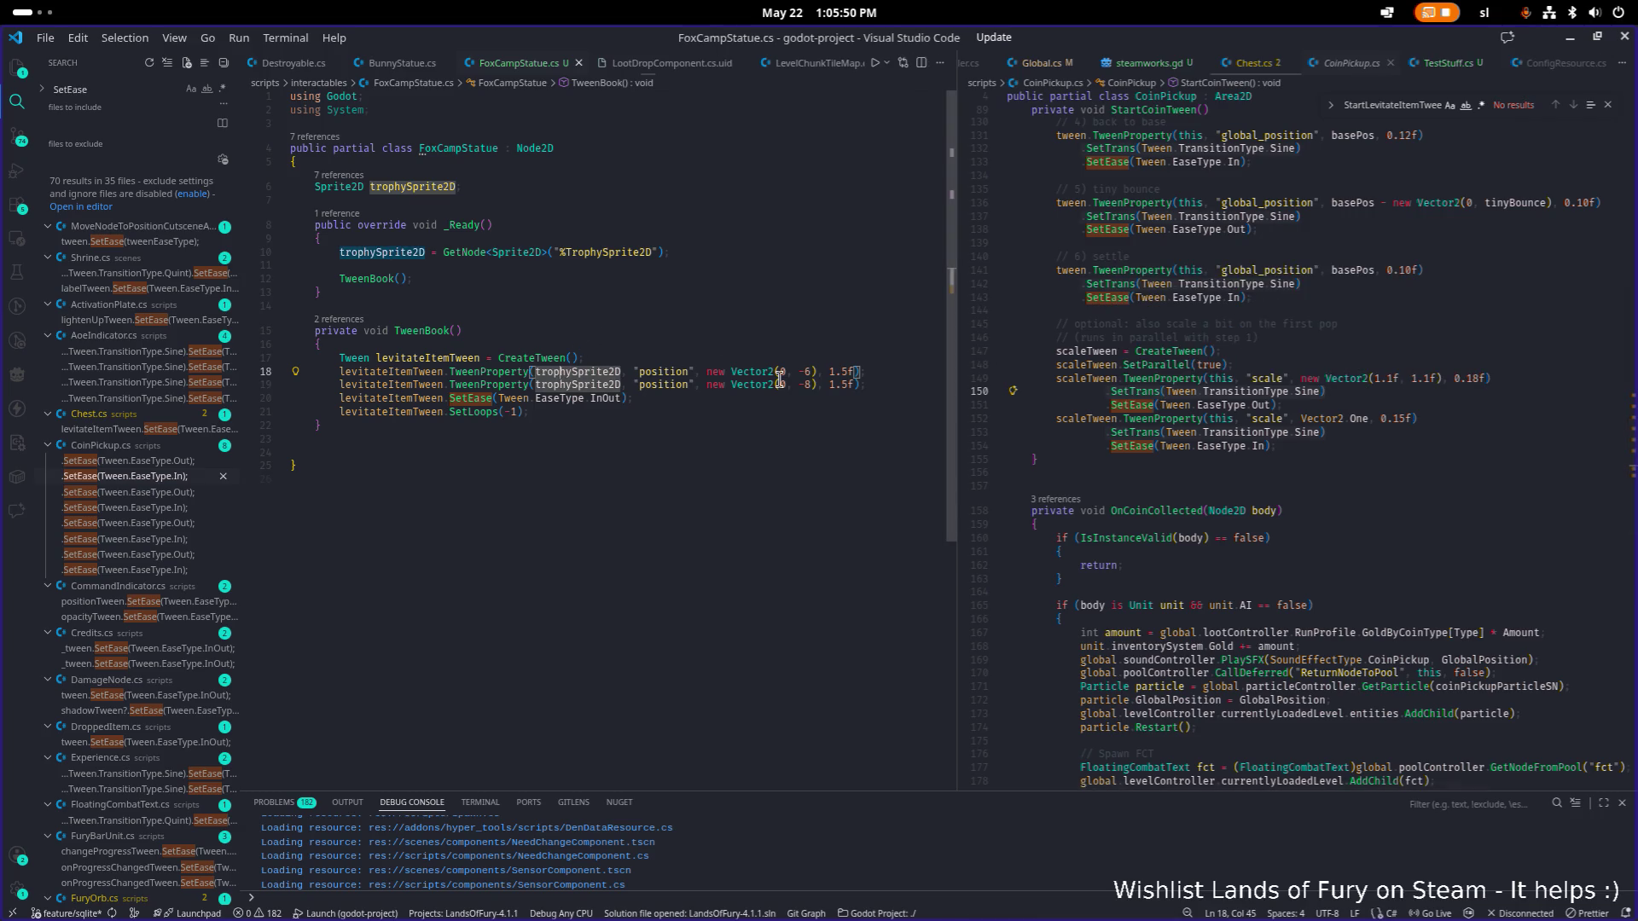
key("End")
key("Return")
key("ctrl+v")
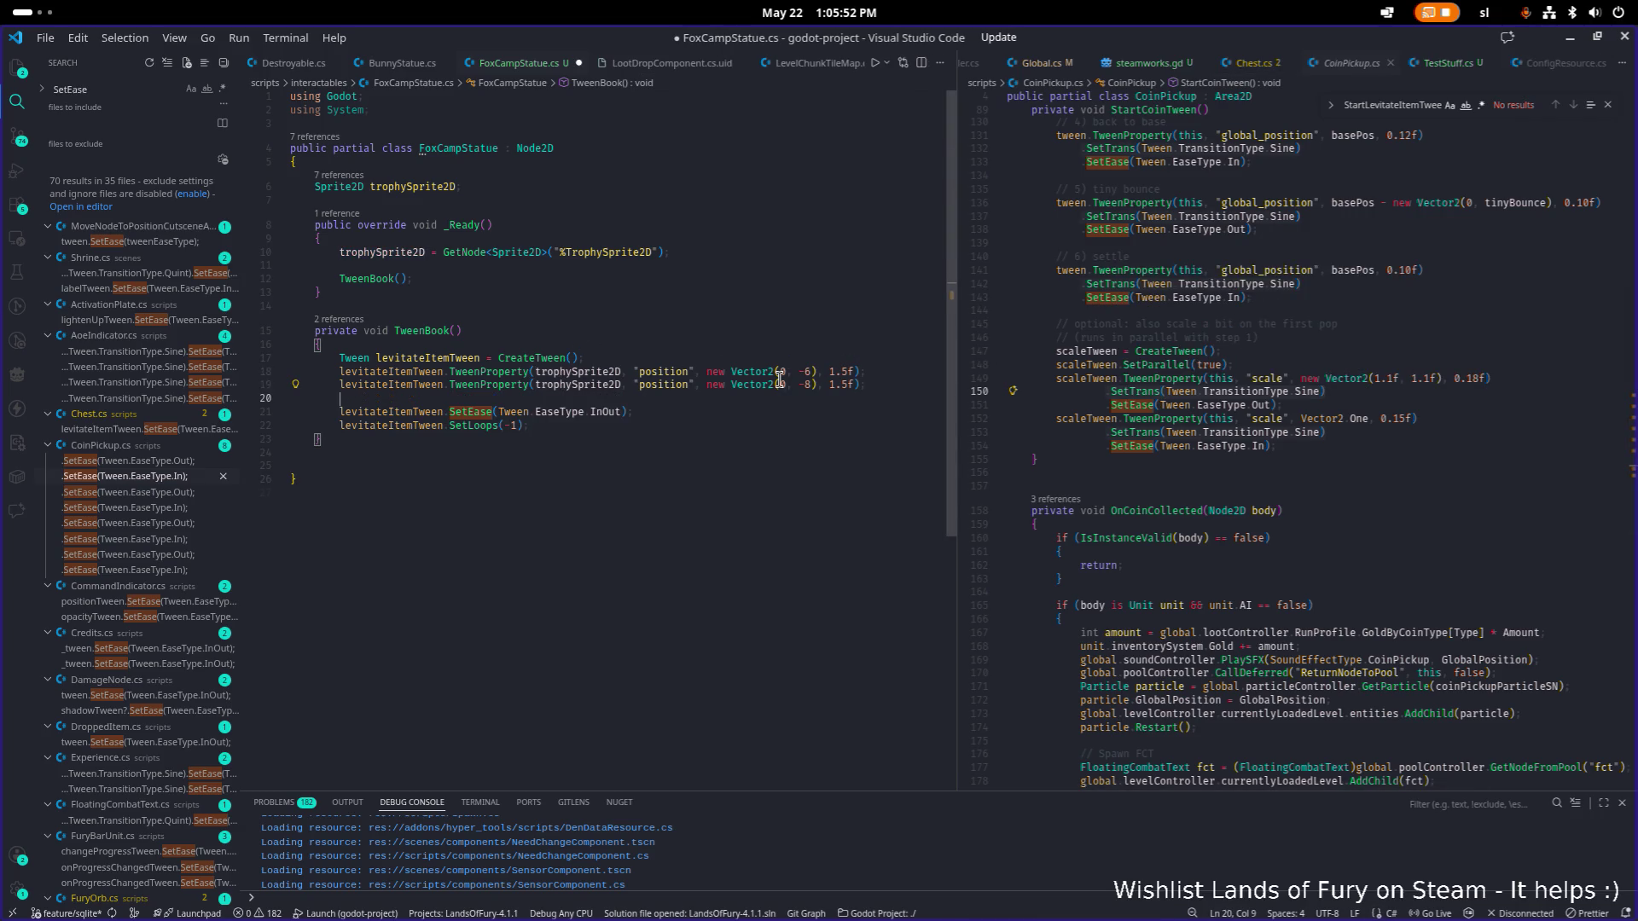
key("Home")
type("levitateItemTween")
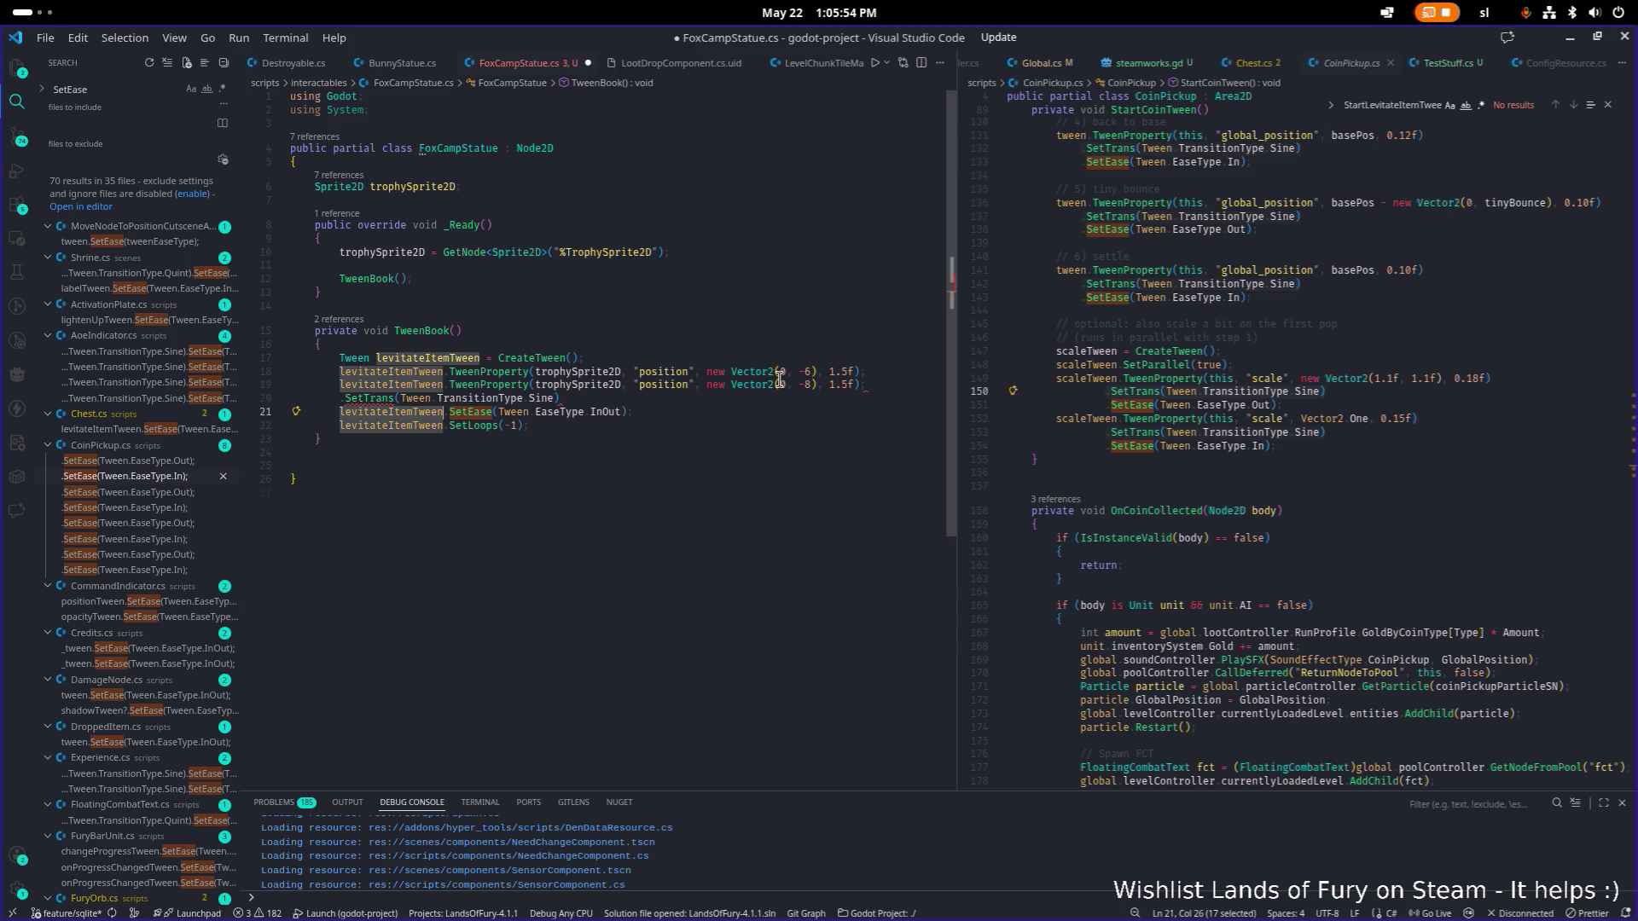
key("ctrl+s")
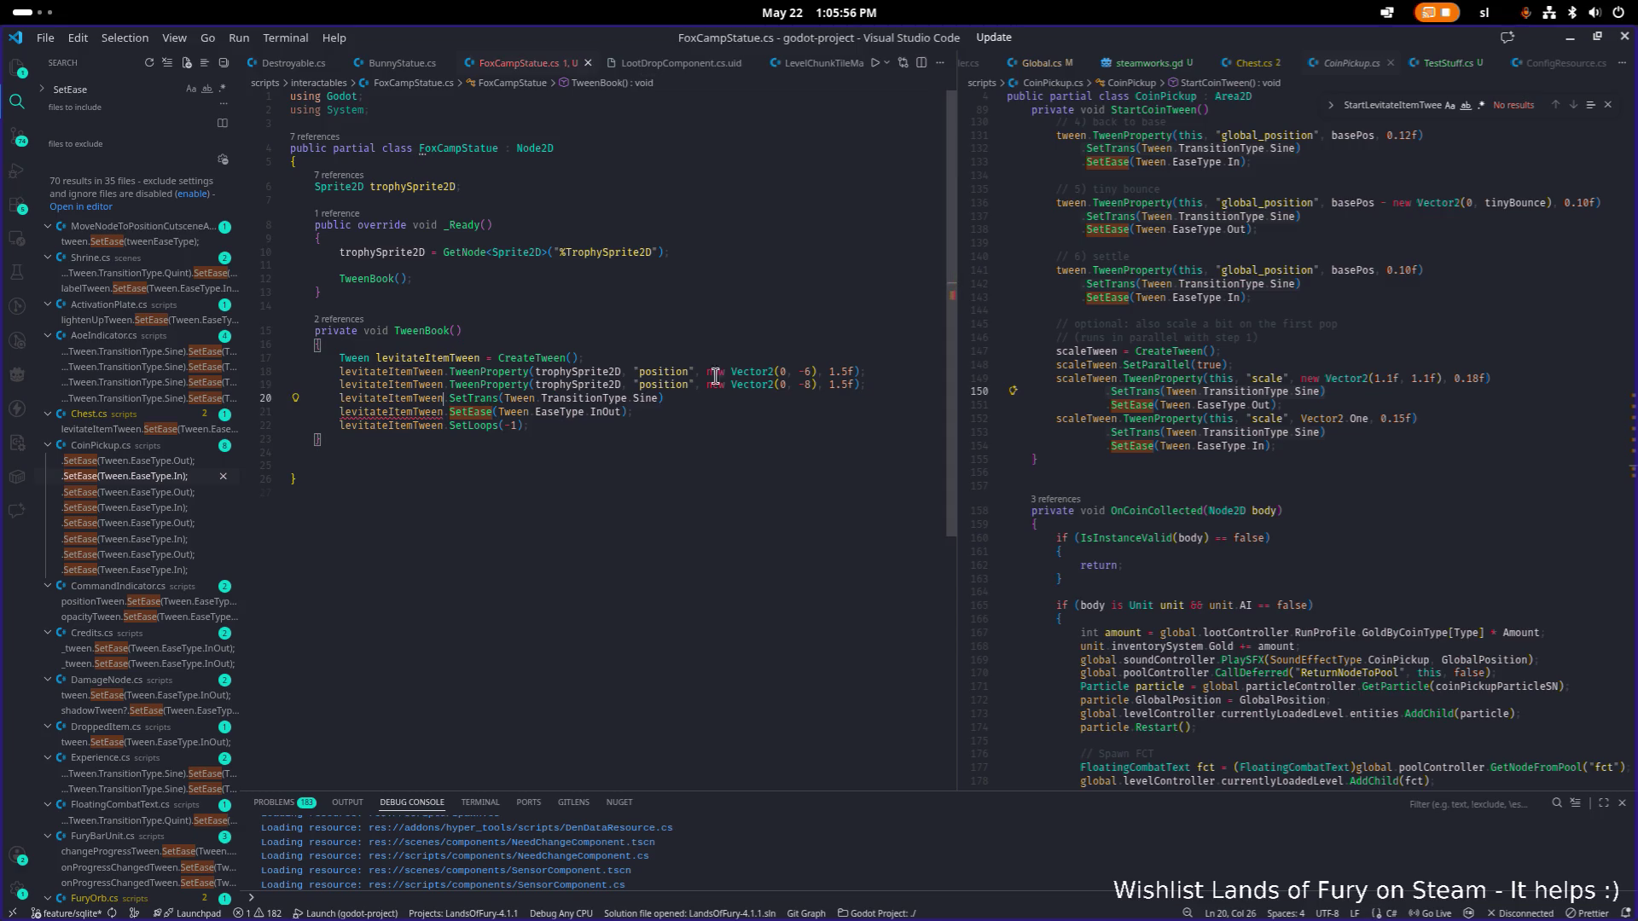
left_click(706, 401)
type(";")
key("ctrl+s")
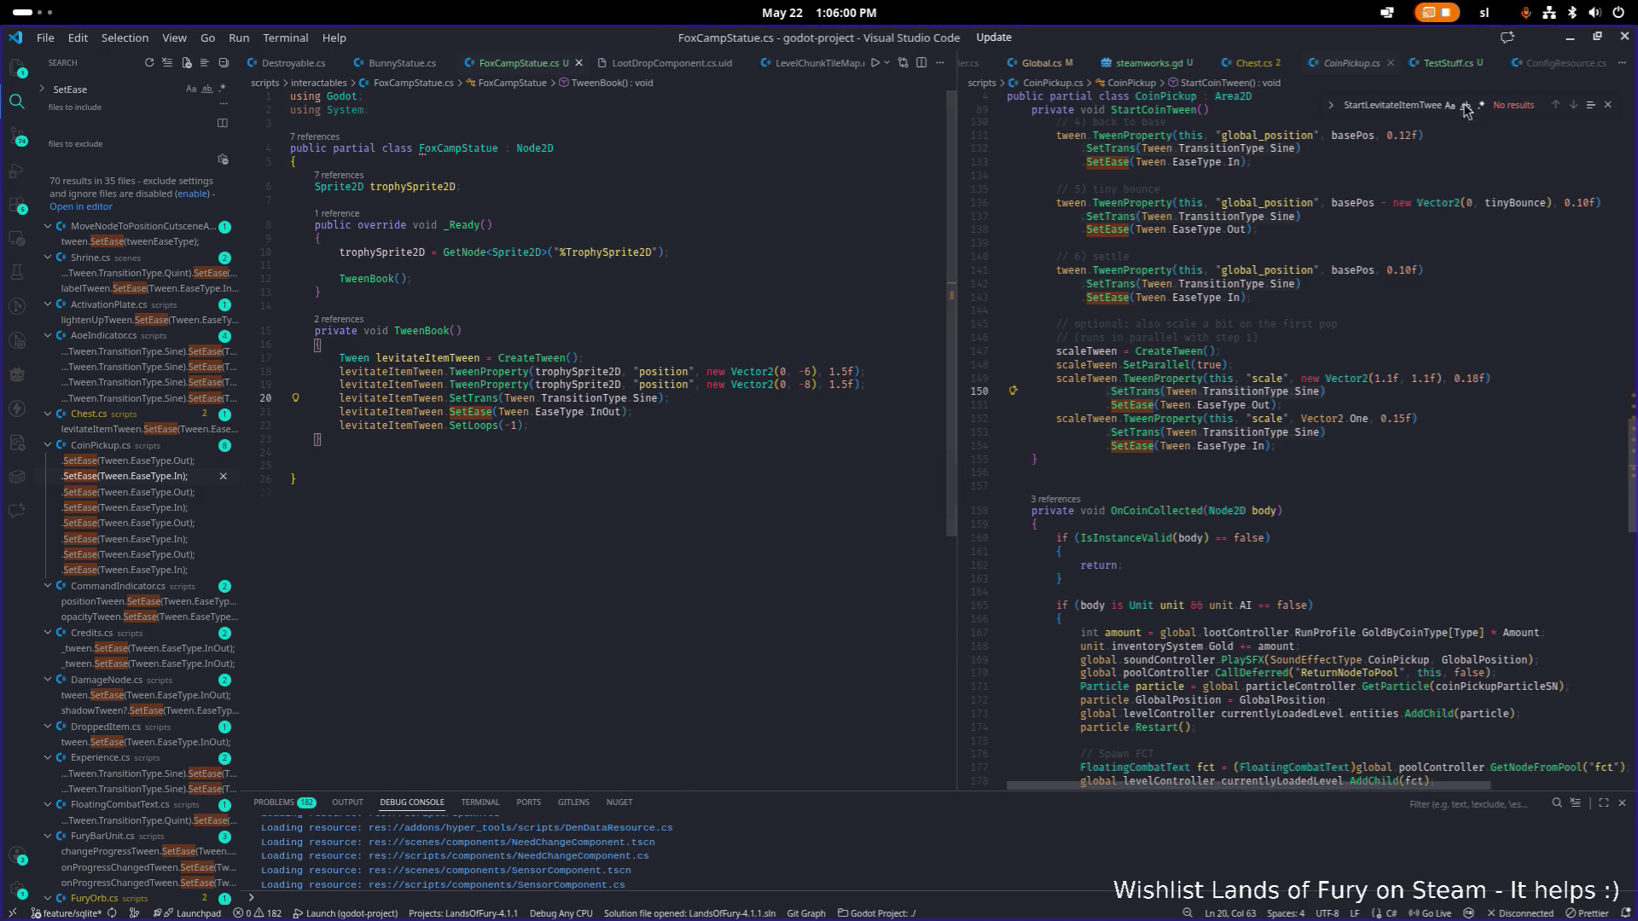
key("alt+Tab")
left_click(1192, 72)
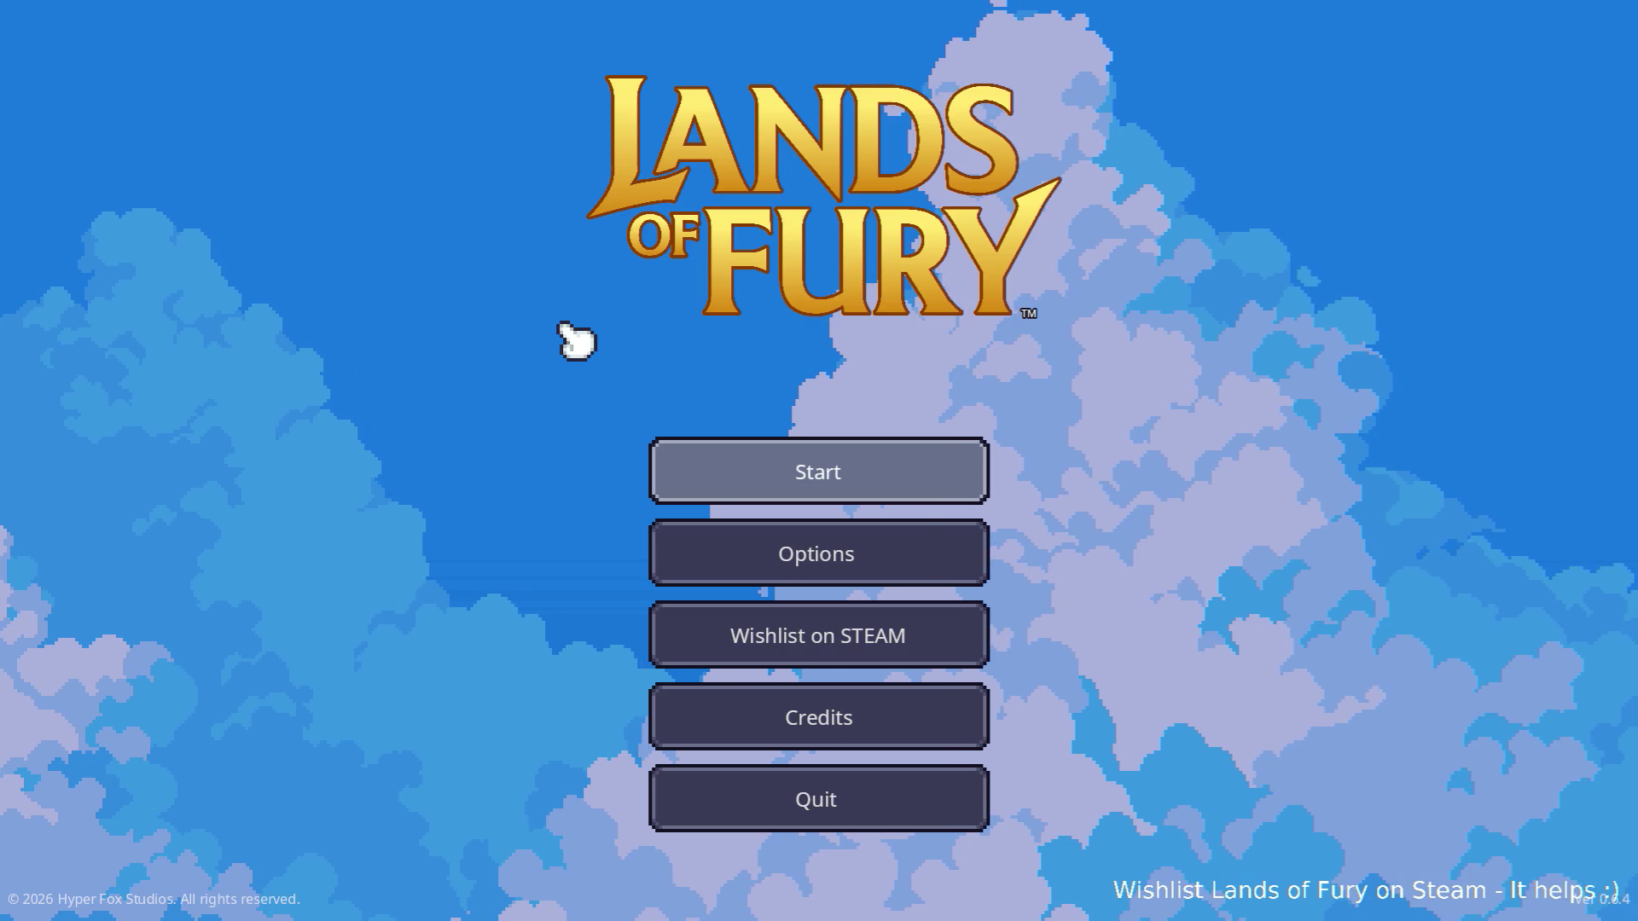
Start the game from the main menu and dash to the wolf statue to watch the trophy bob.
key("Return")
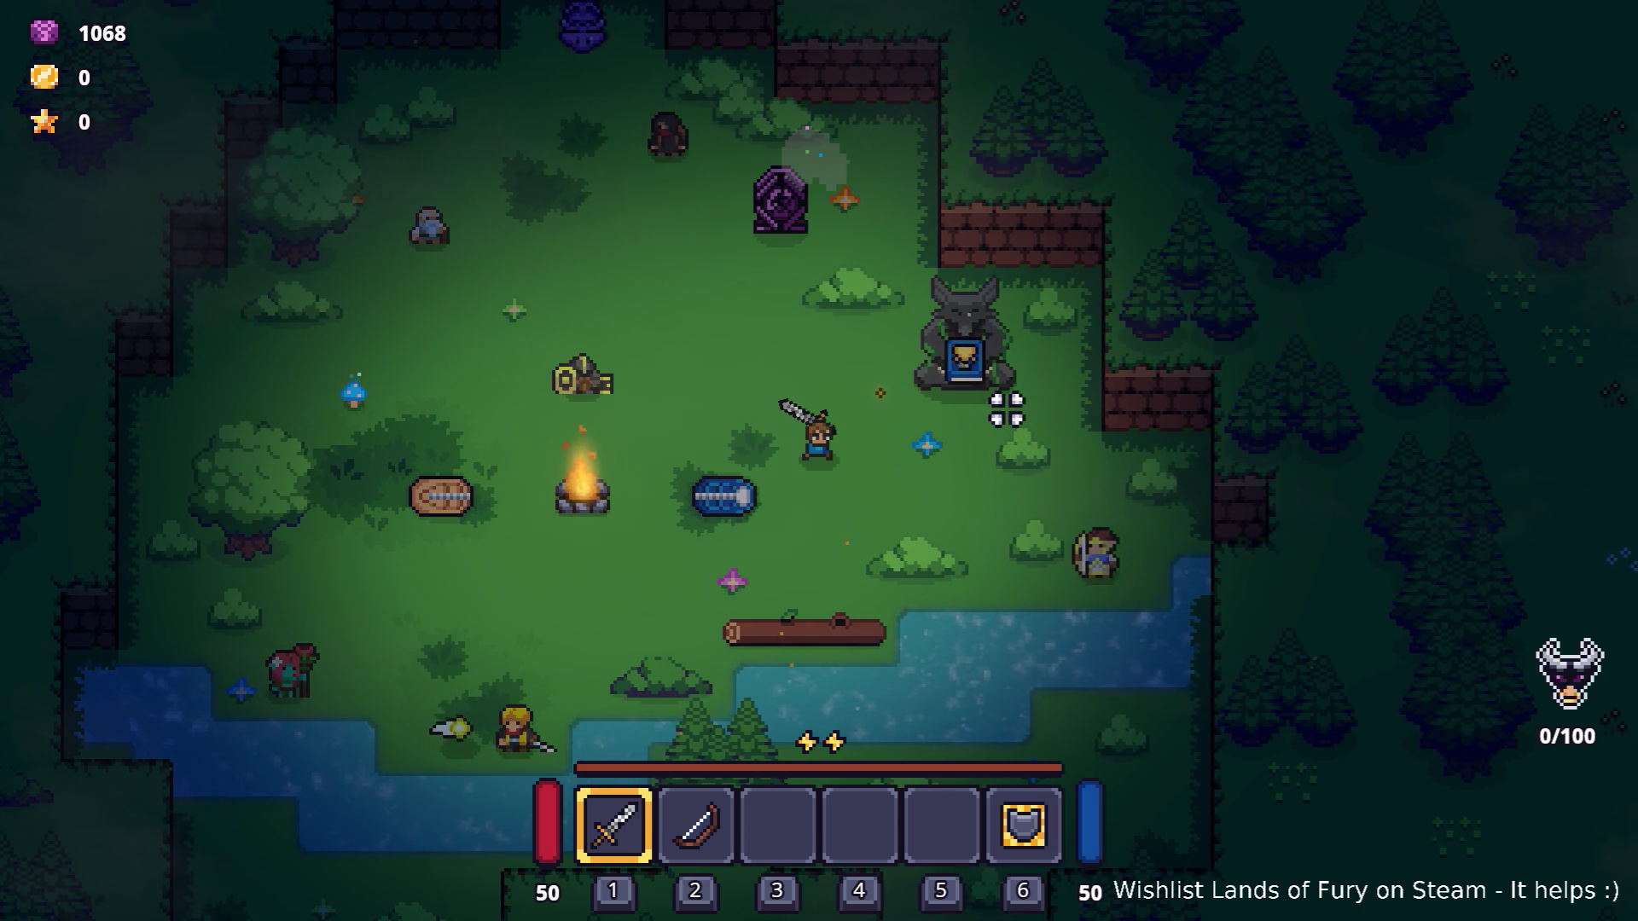
key("space")
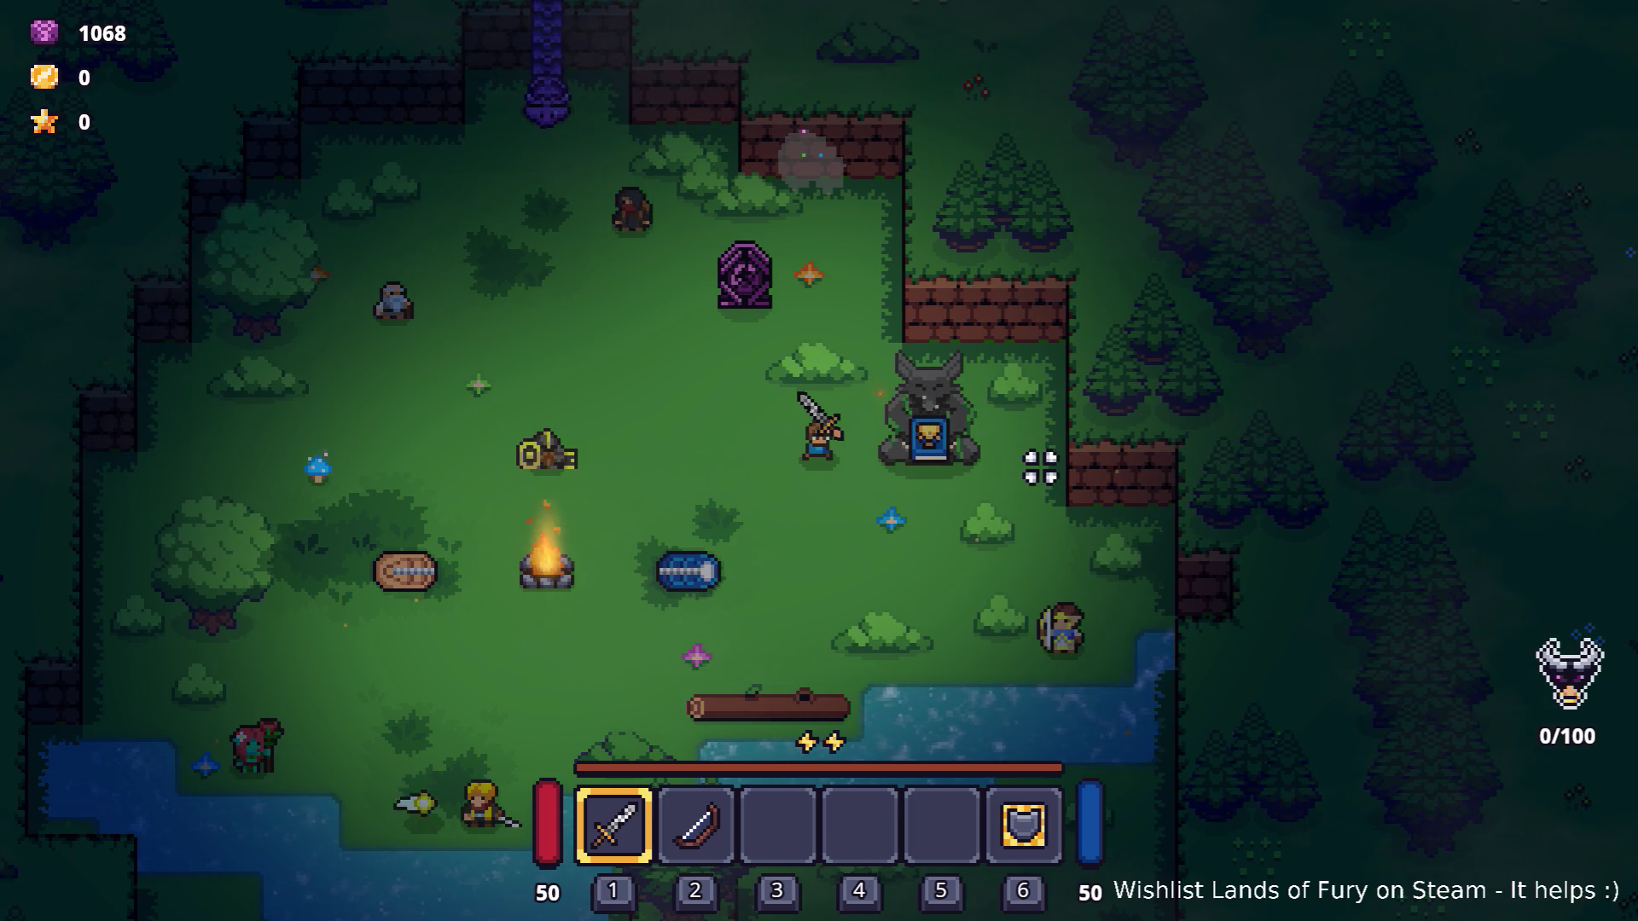
key("alt+Tab")
Change the trophy tween to Vector2(0, -5) with 2f durations on lines 18 and 19, and save.
left_click(810, 457)
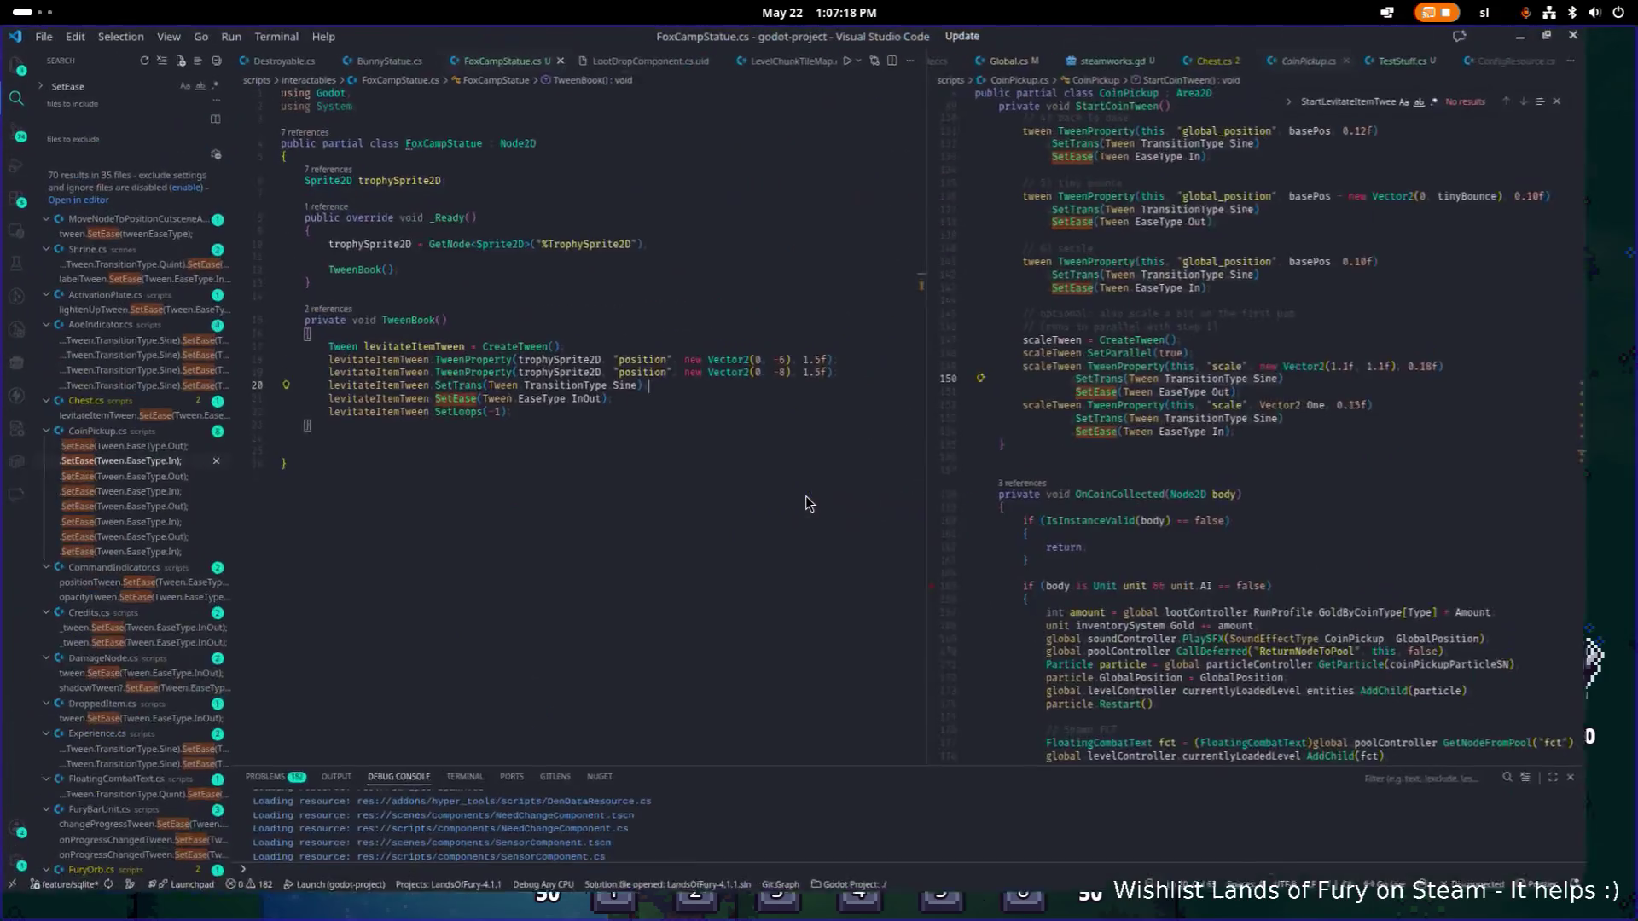
left_click(833, 371)
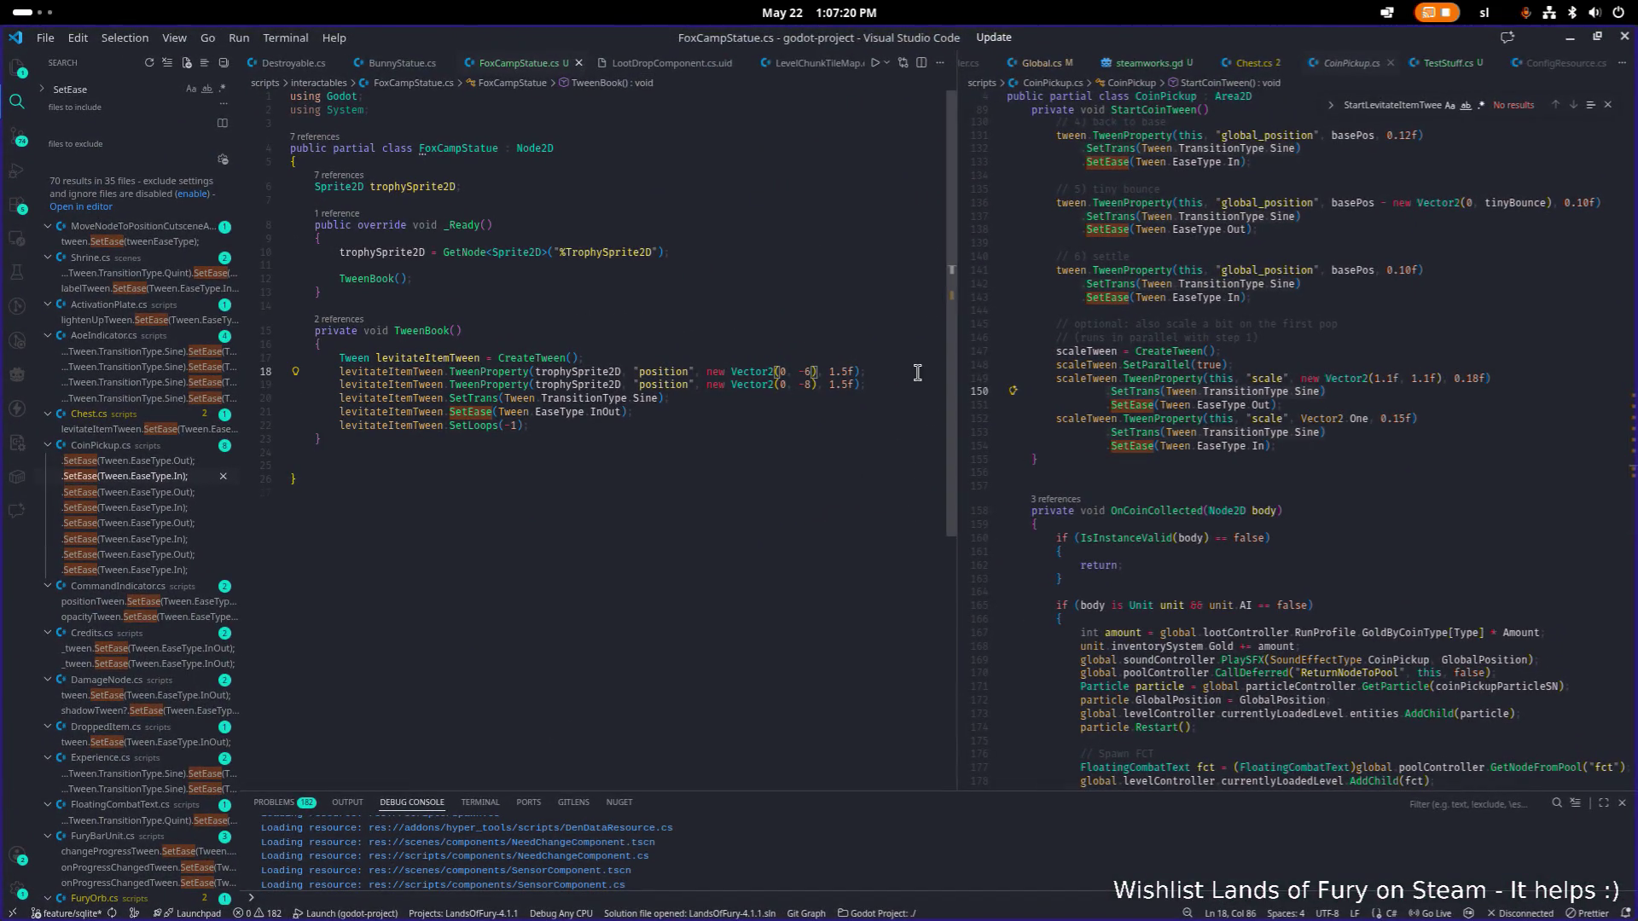
key("BackSpace")
type("5")
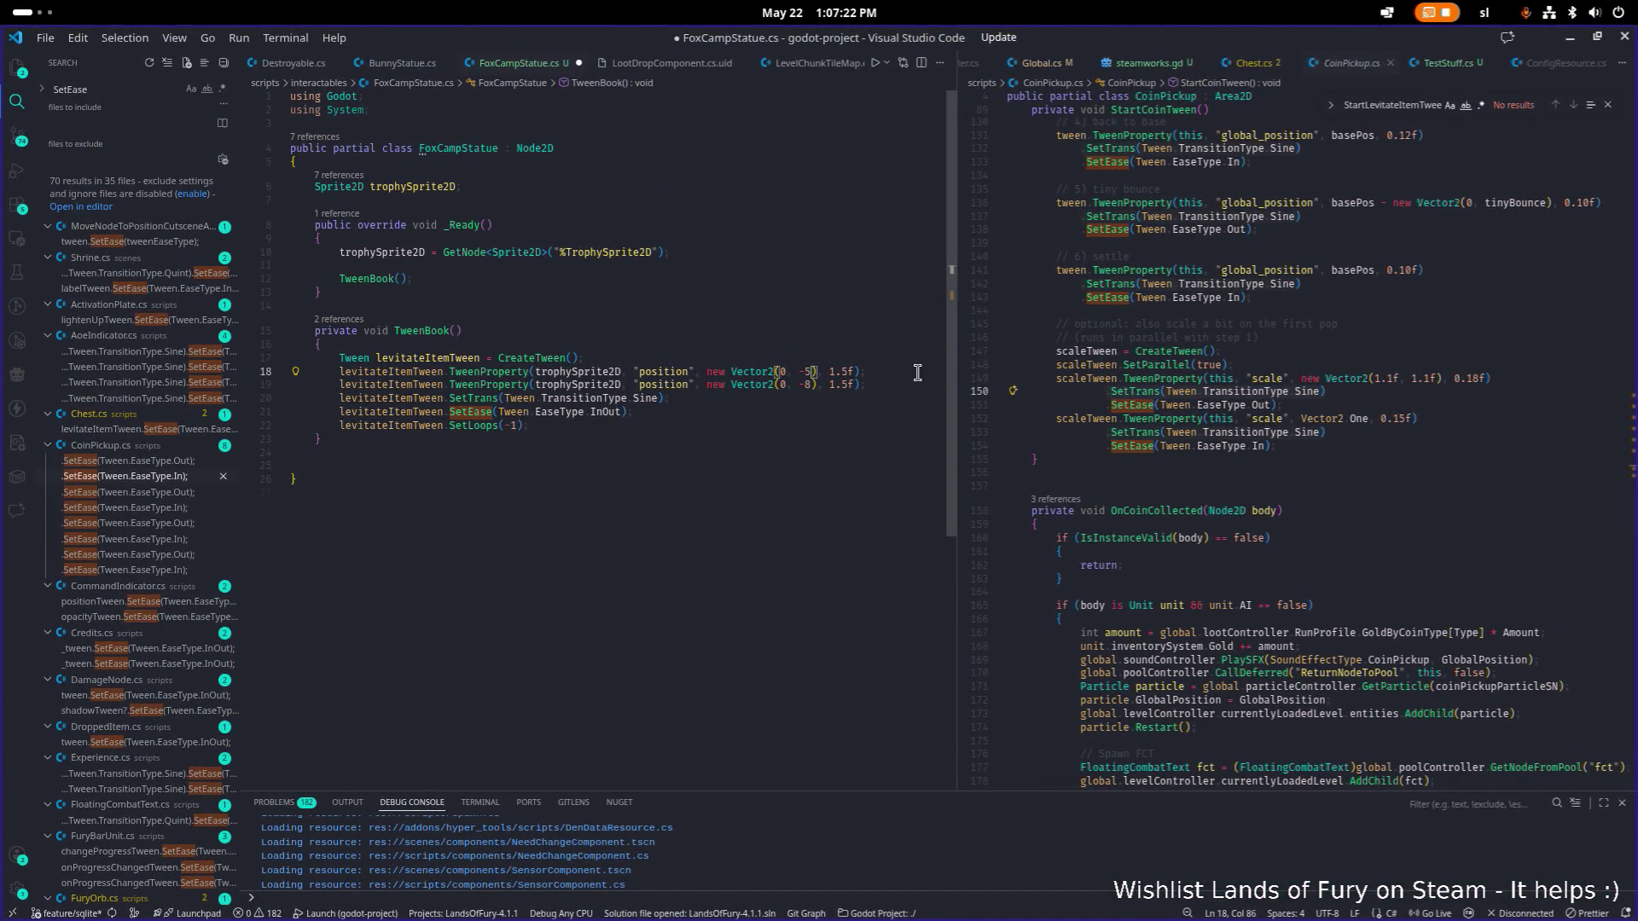
key("Right")
key("Right")
key("Right")
key("Left")
key("BackSpace")
key("BackSpace")
key("BackSpace")
type("2")
key("Down")
key("BackSpace")
key("BackSpace")
key("BackSpace")
type("2")
key("ctrl+s")
left_click(822, 306)
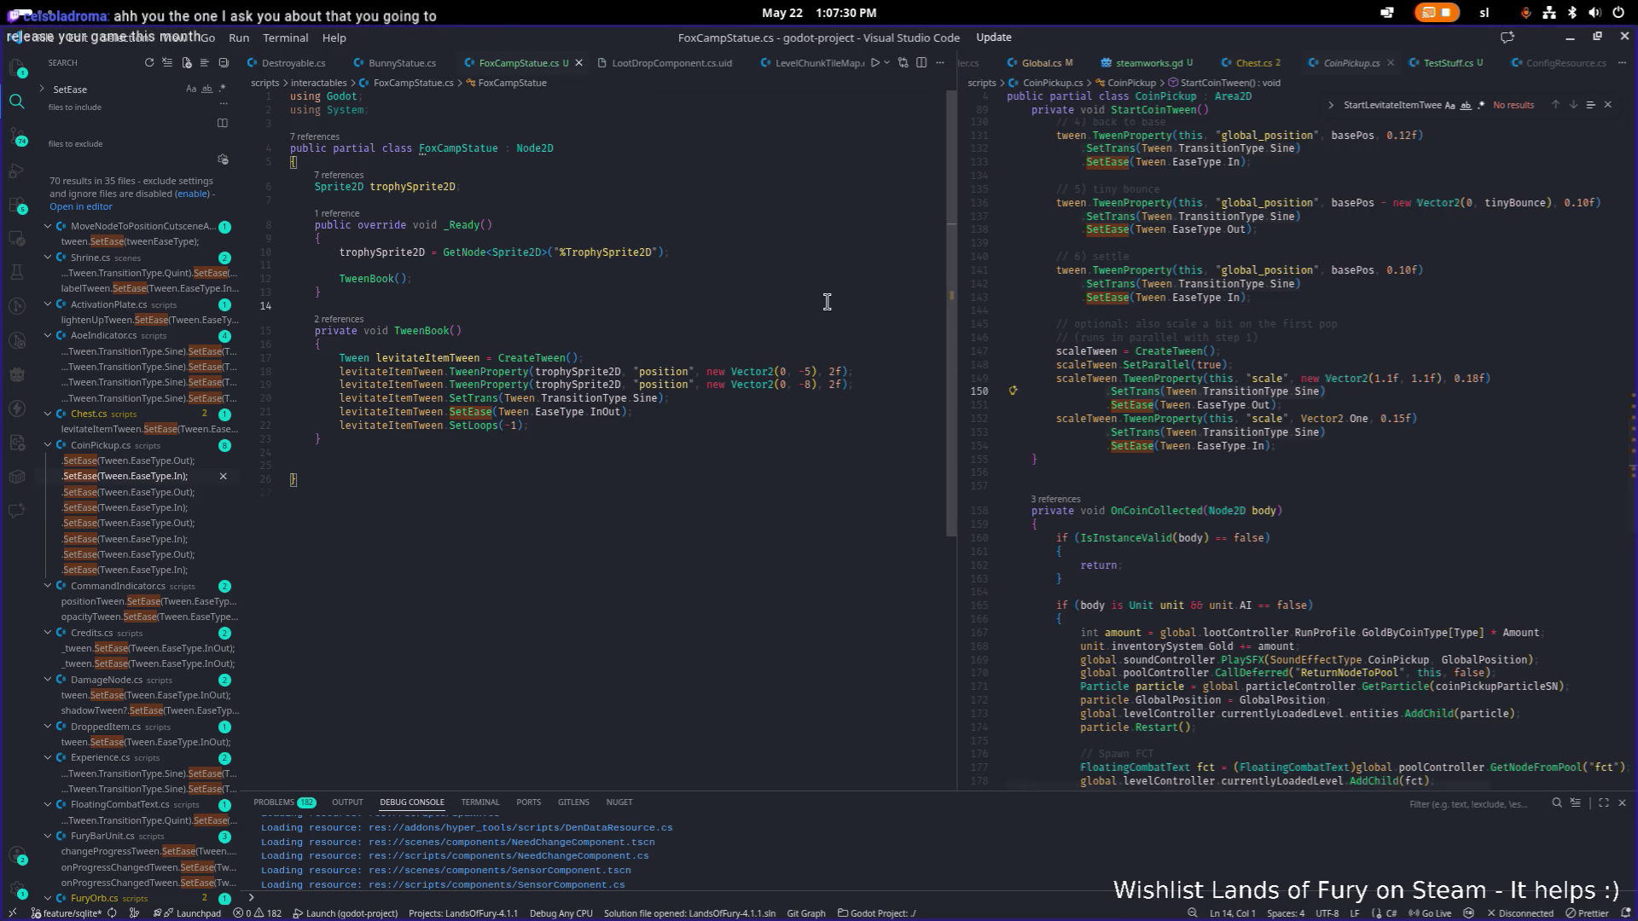
Pause the running Lands of Fury game and choose Quit to desktop.
left_click(1571, 39)
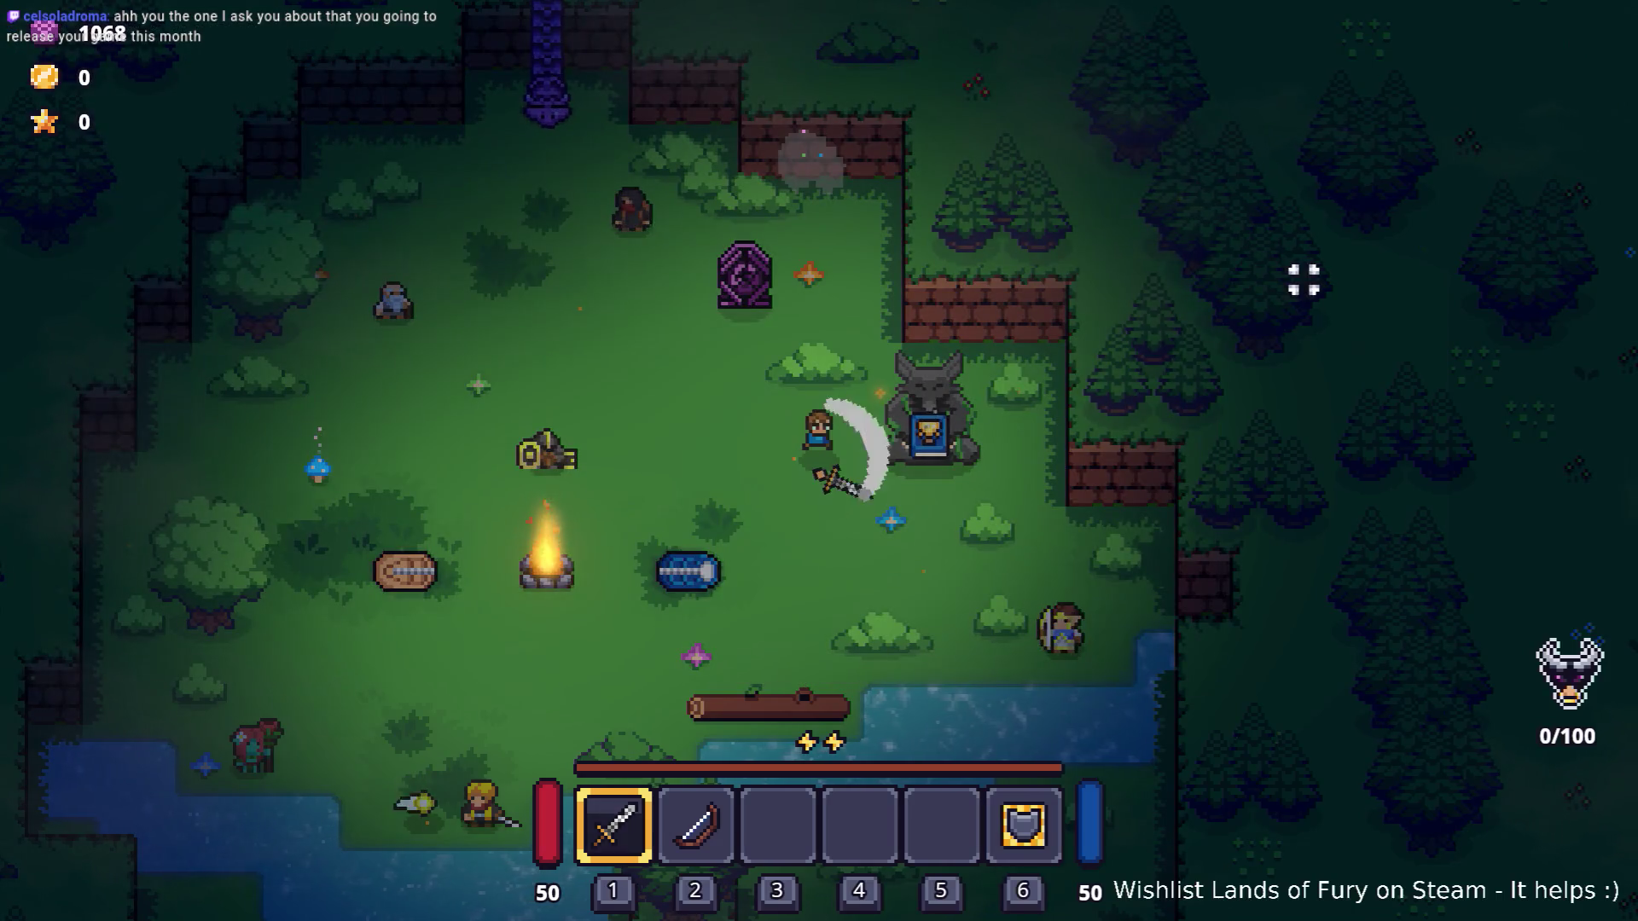
key("Escape")
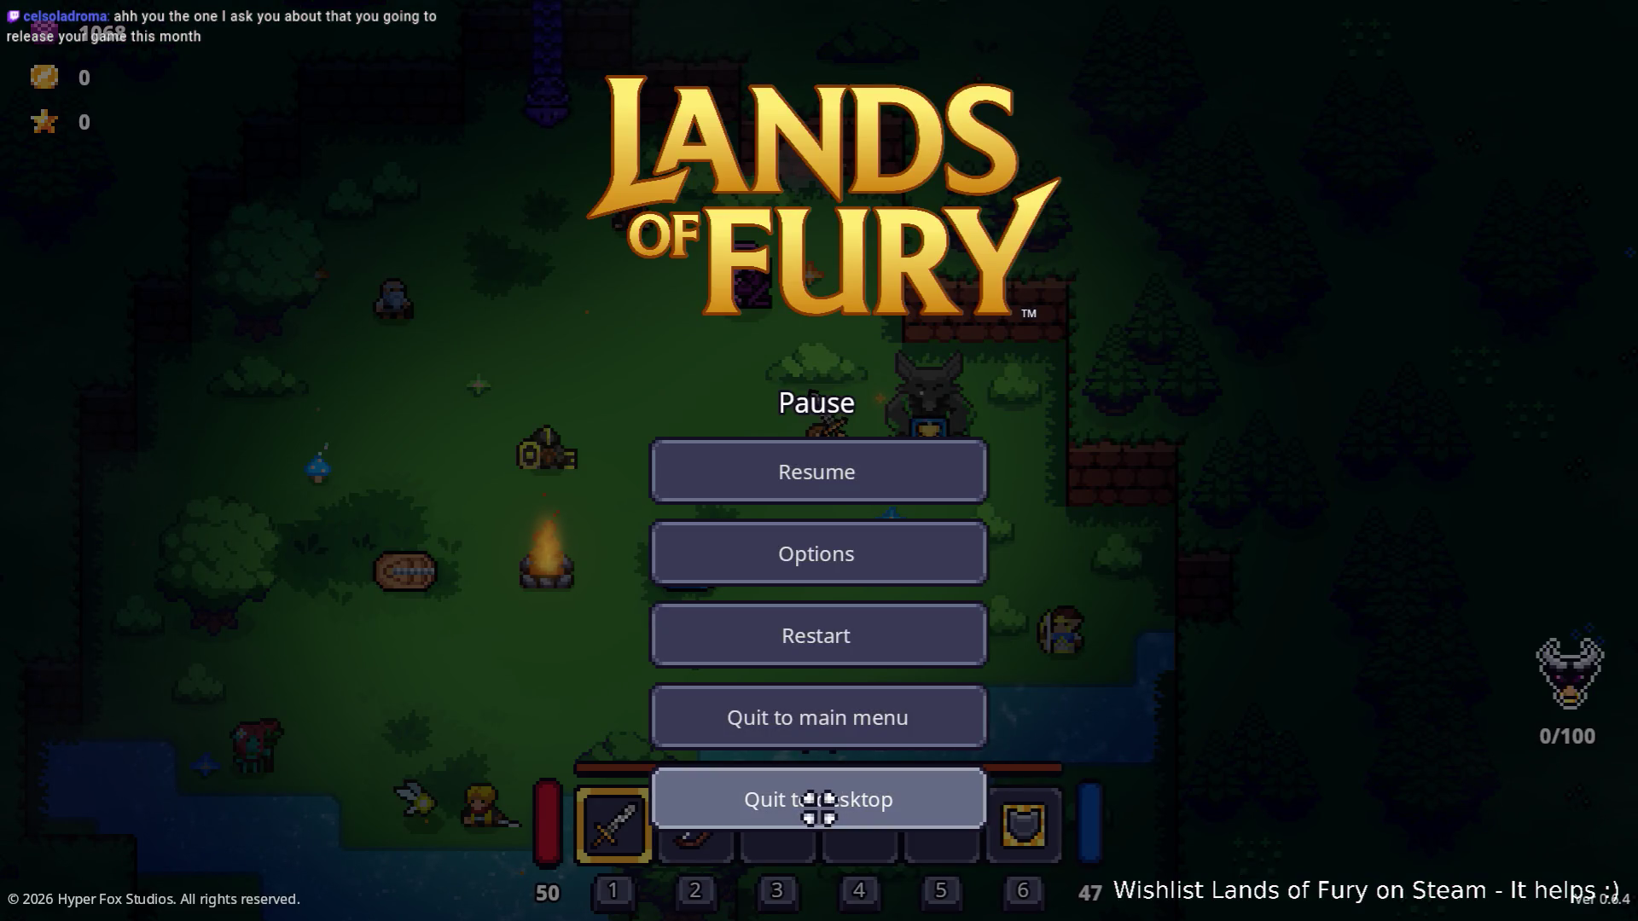
left_click(819, 808)
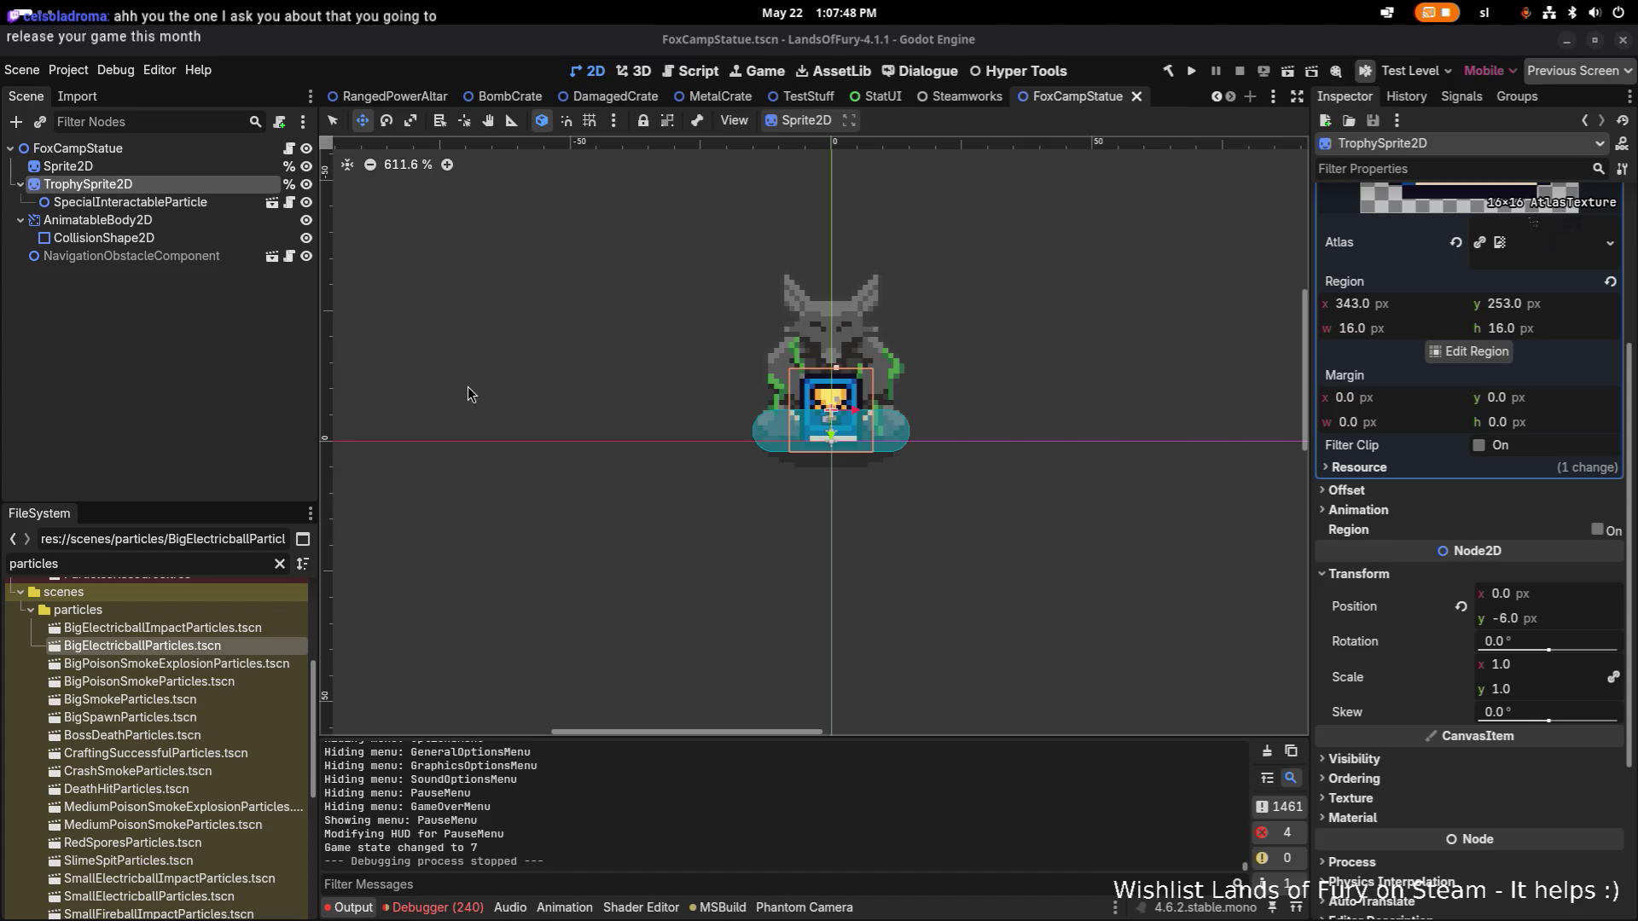
Nudge TrophySprite2D down one pixel to position y -5 and run the game.
left_click(184, 165)
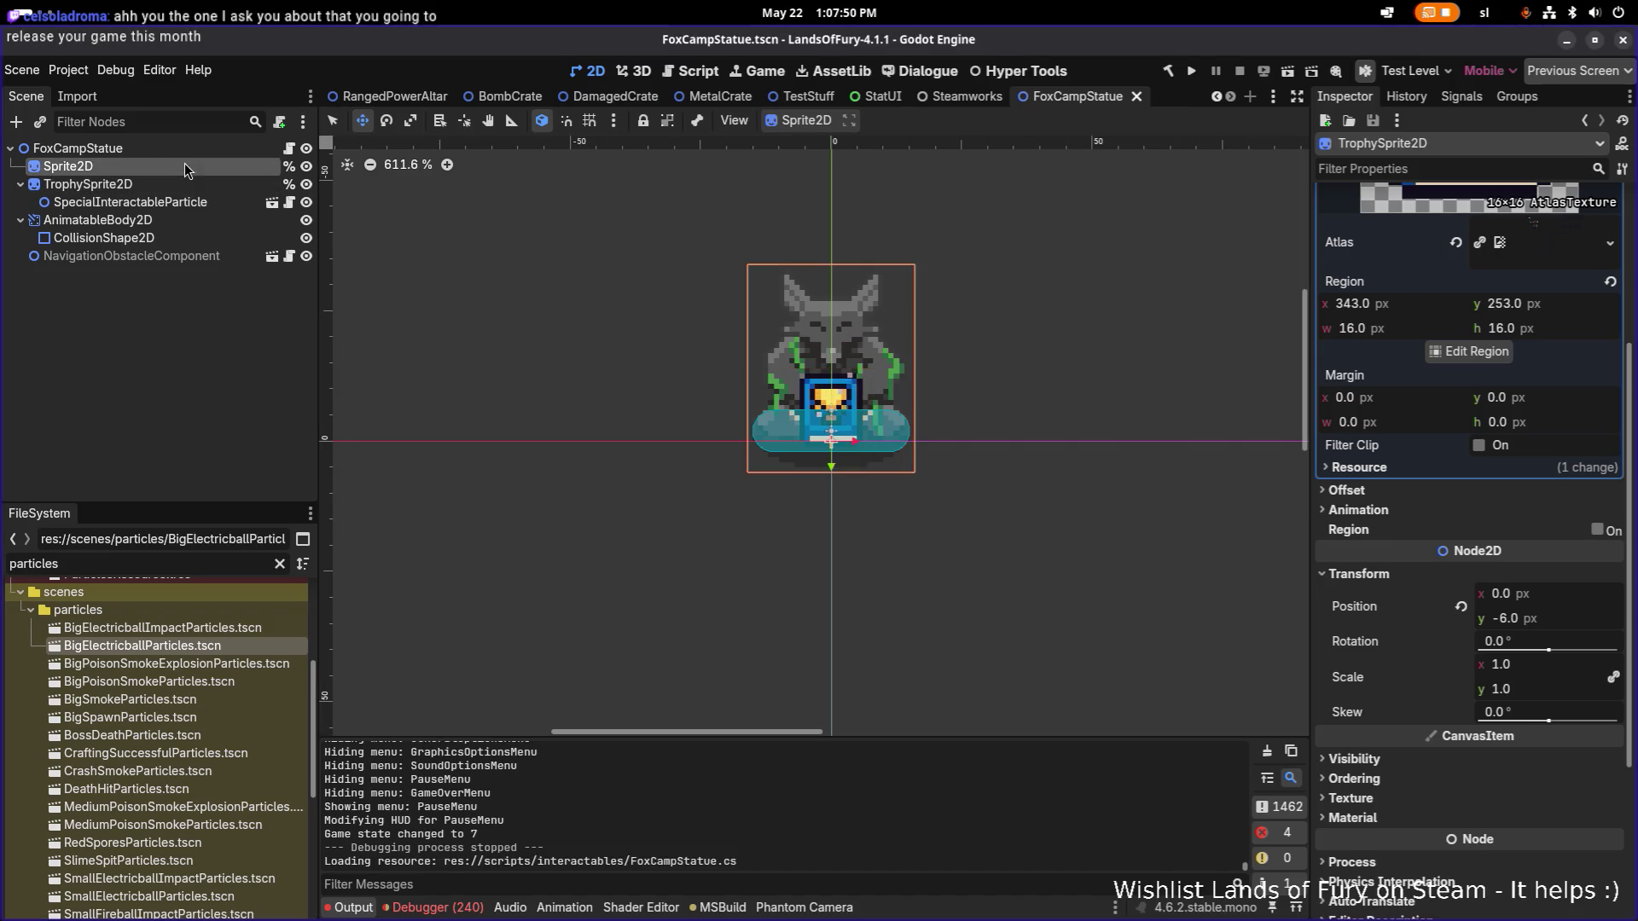
left_click(182, 183)
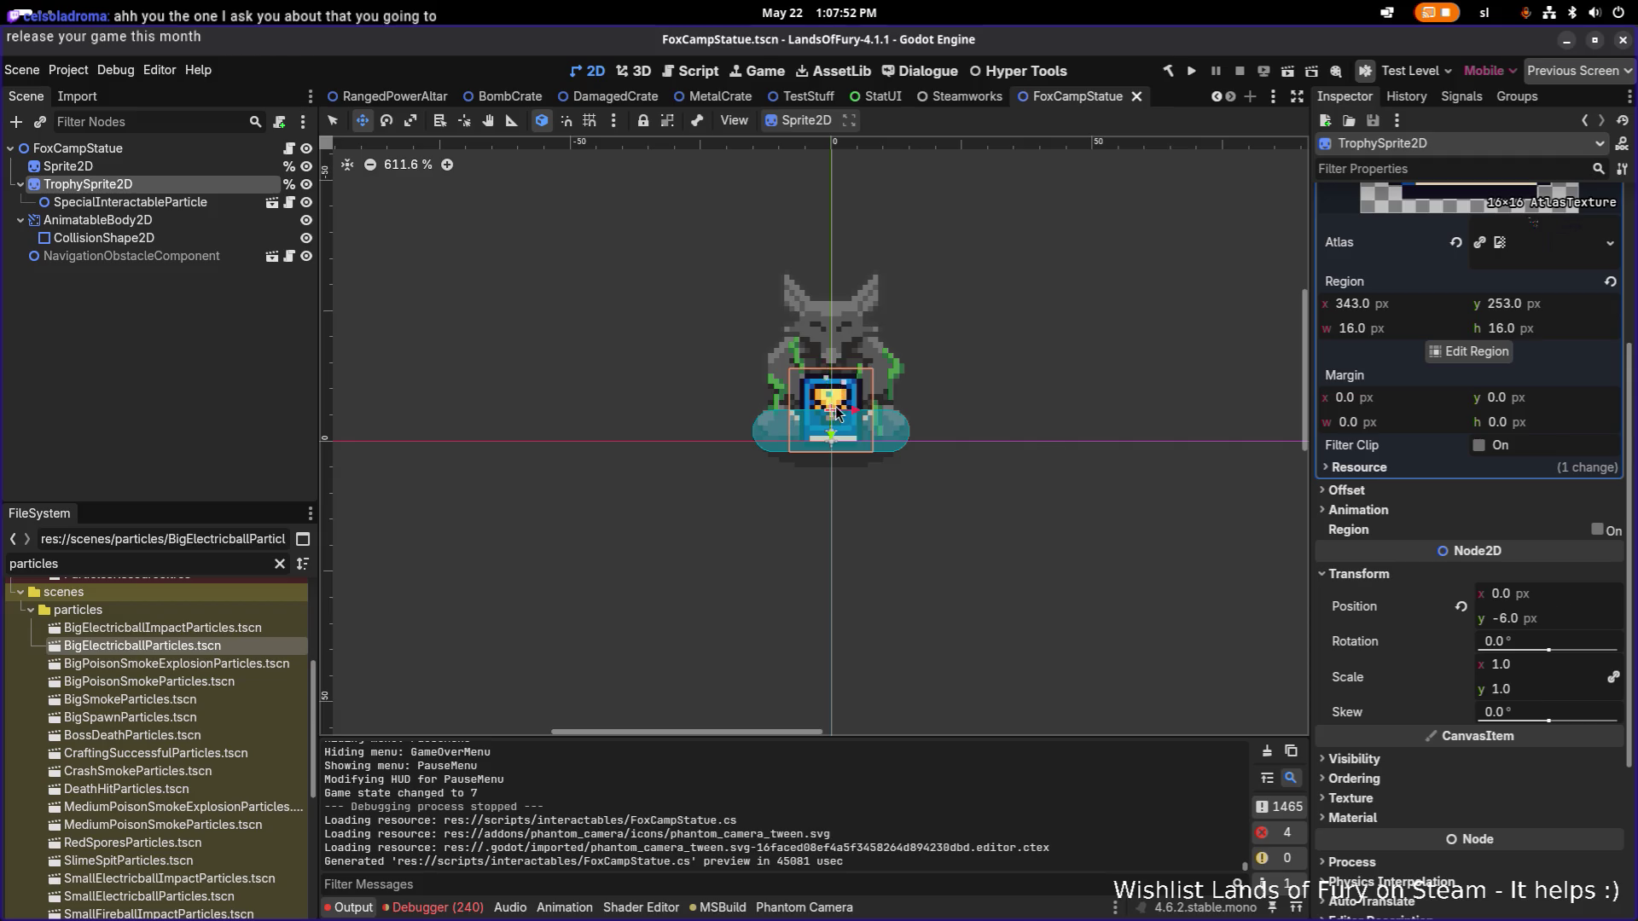
left_click_drag(832, 439, 831, 442)
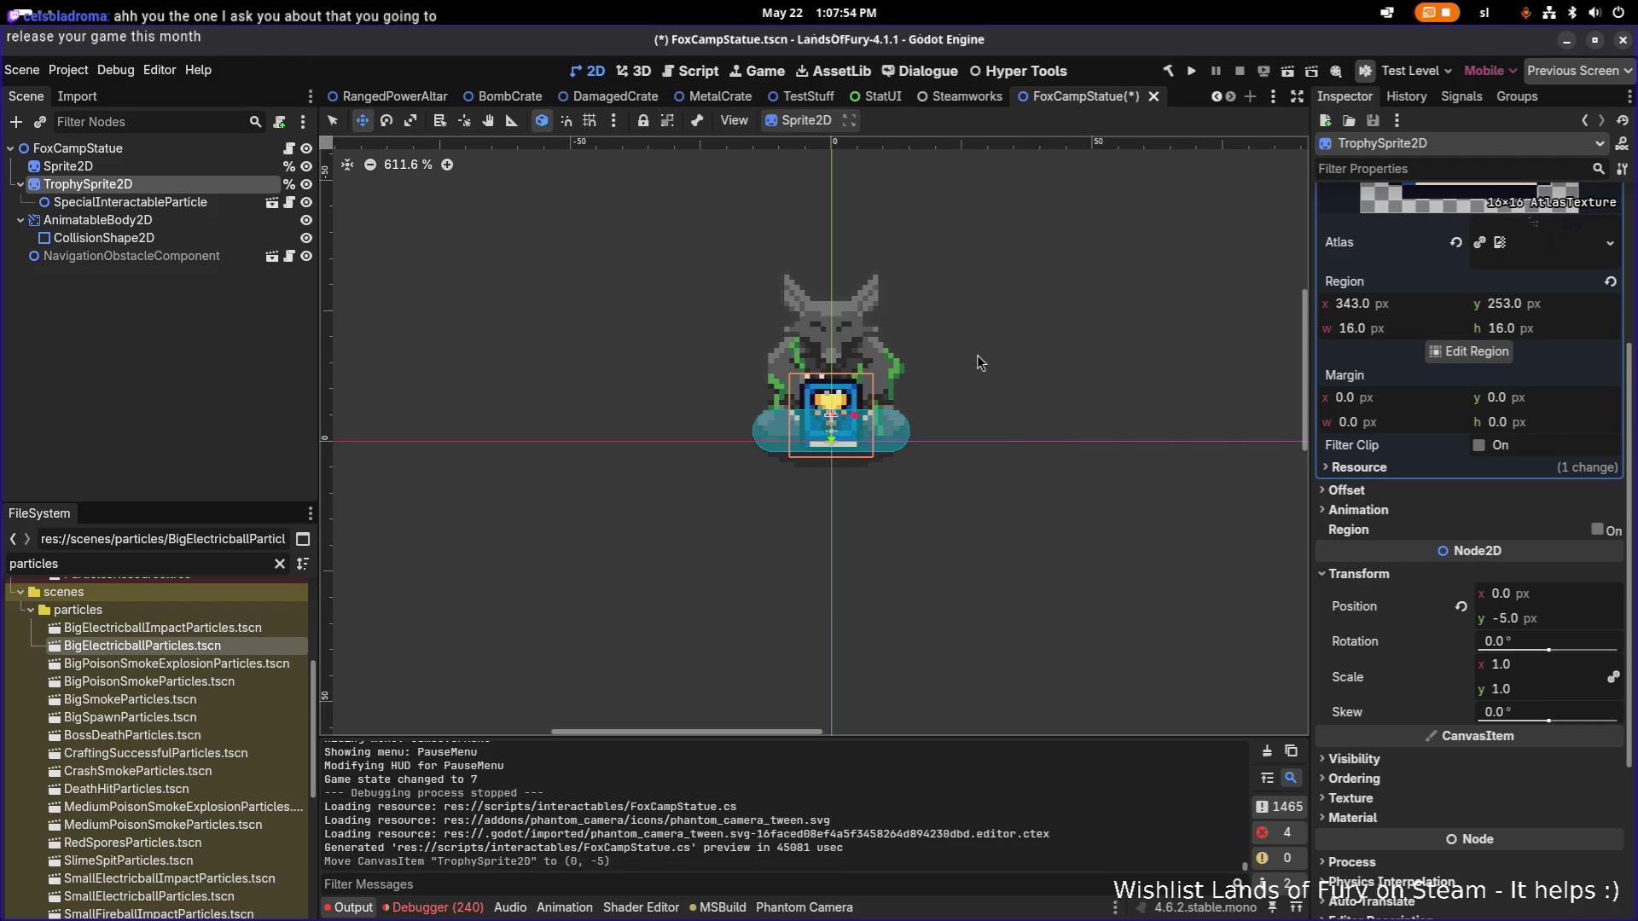
left_click(1191, 73)
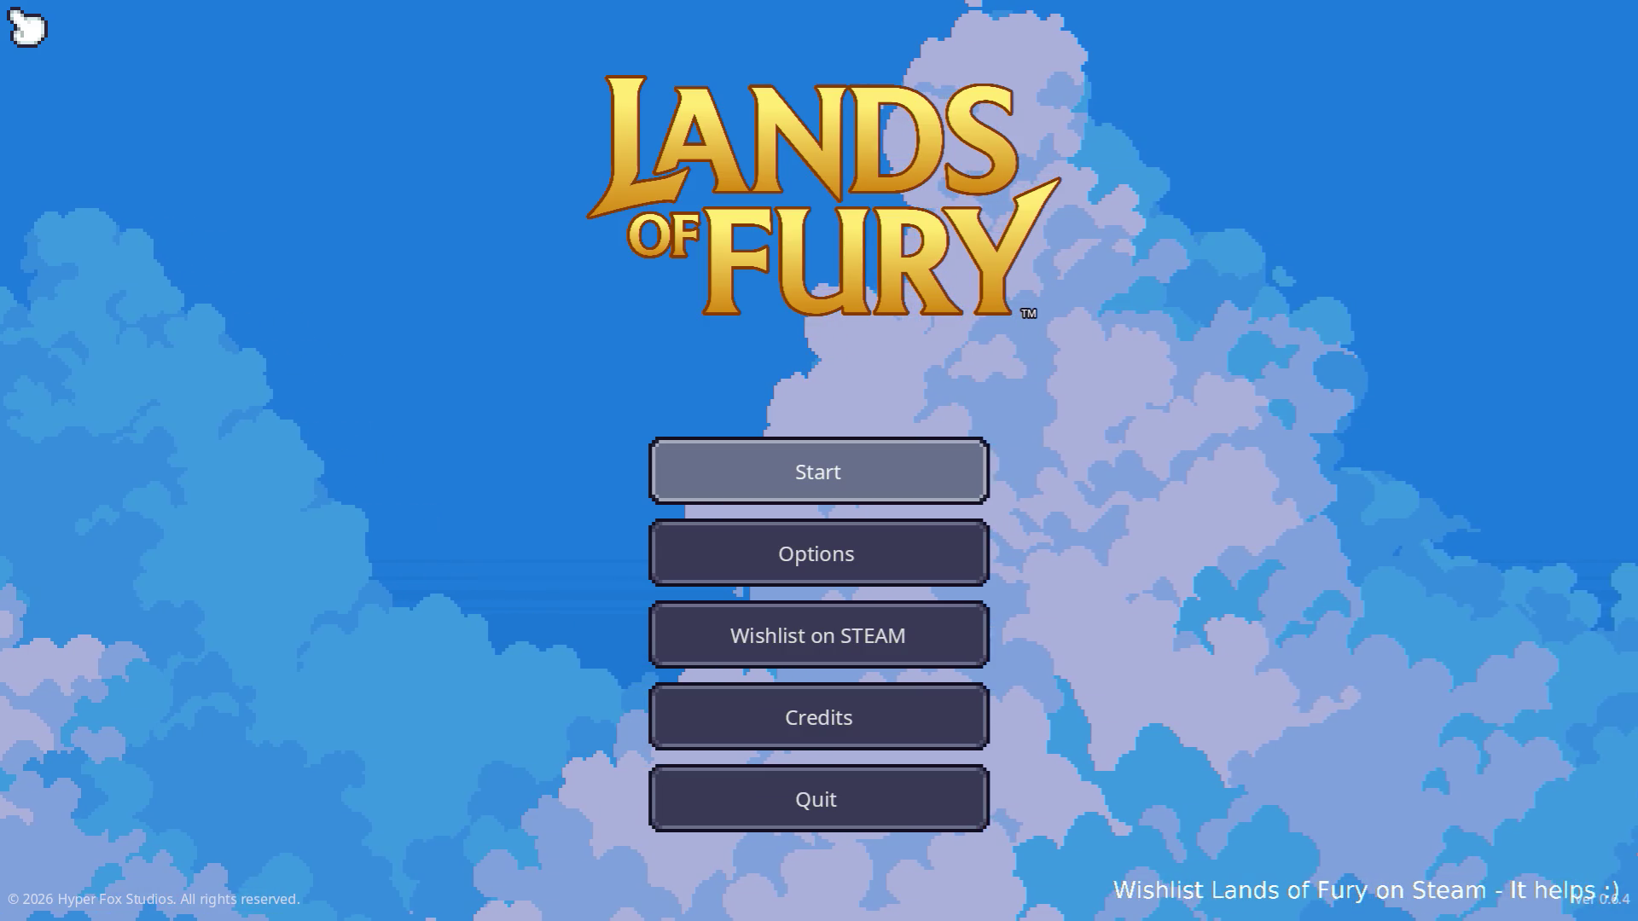
Start a run from the saved profile and walk around camp past the trophy statue.
key("Return")
key("Return")
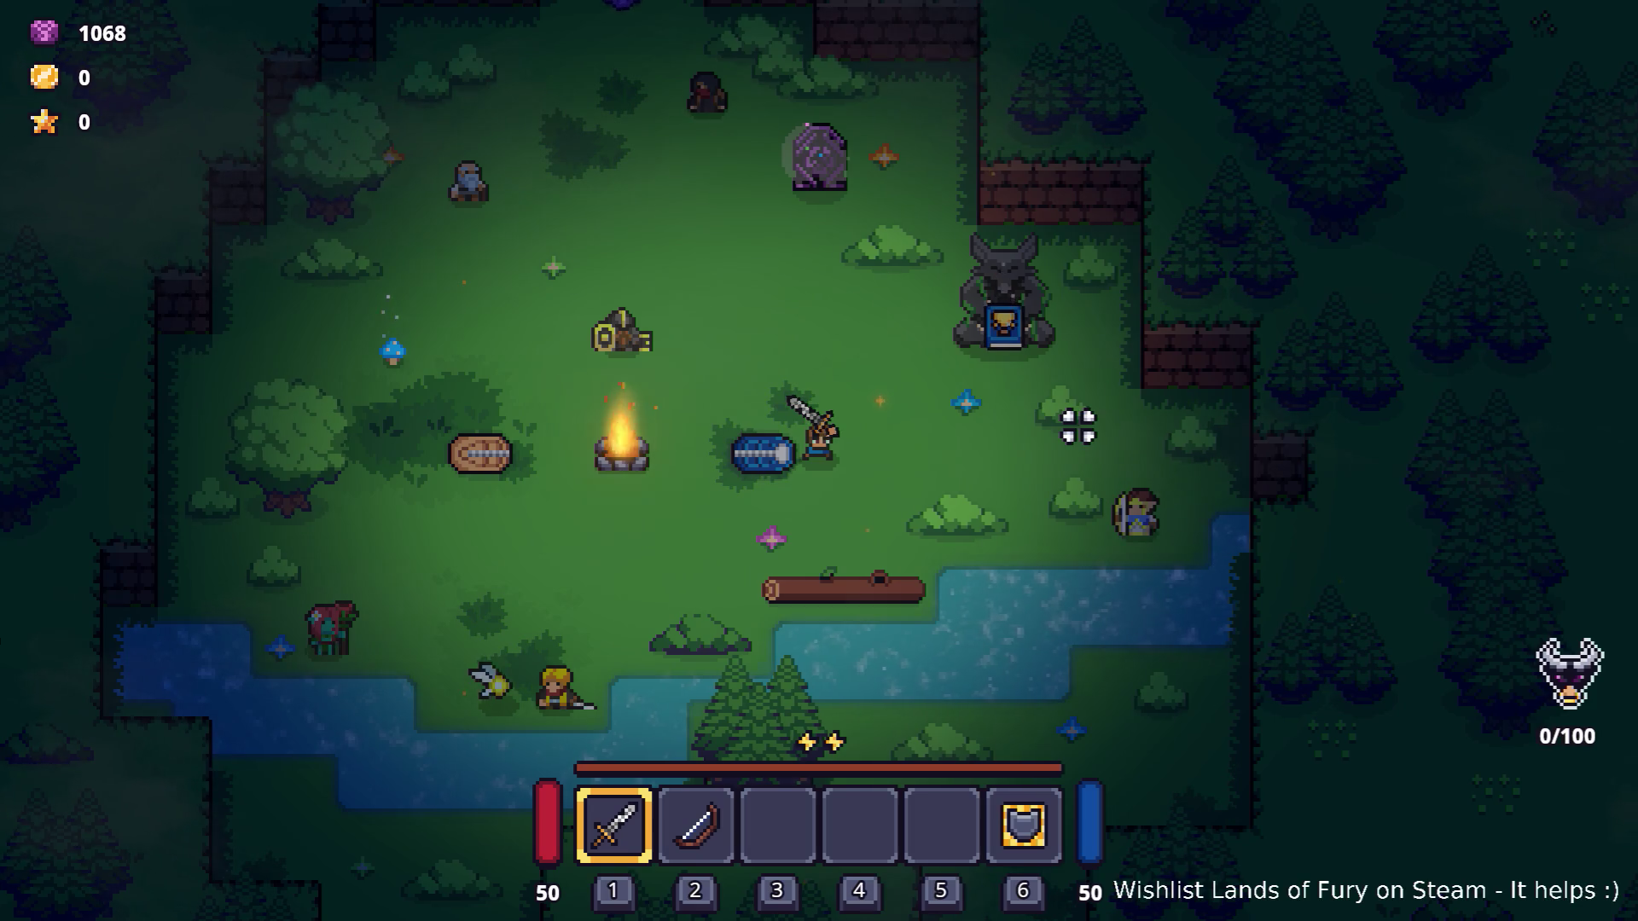
key("w")
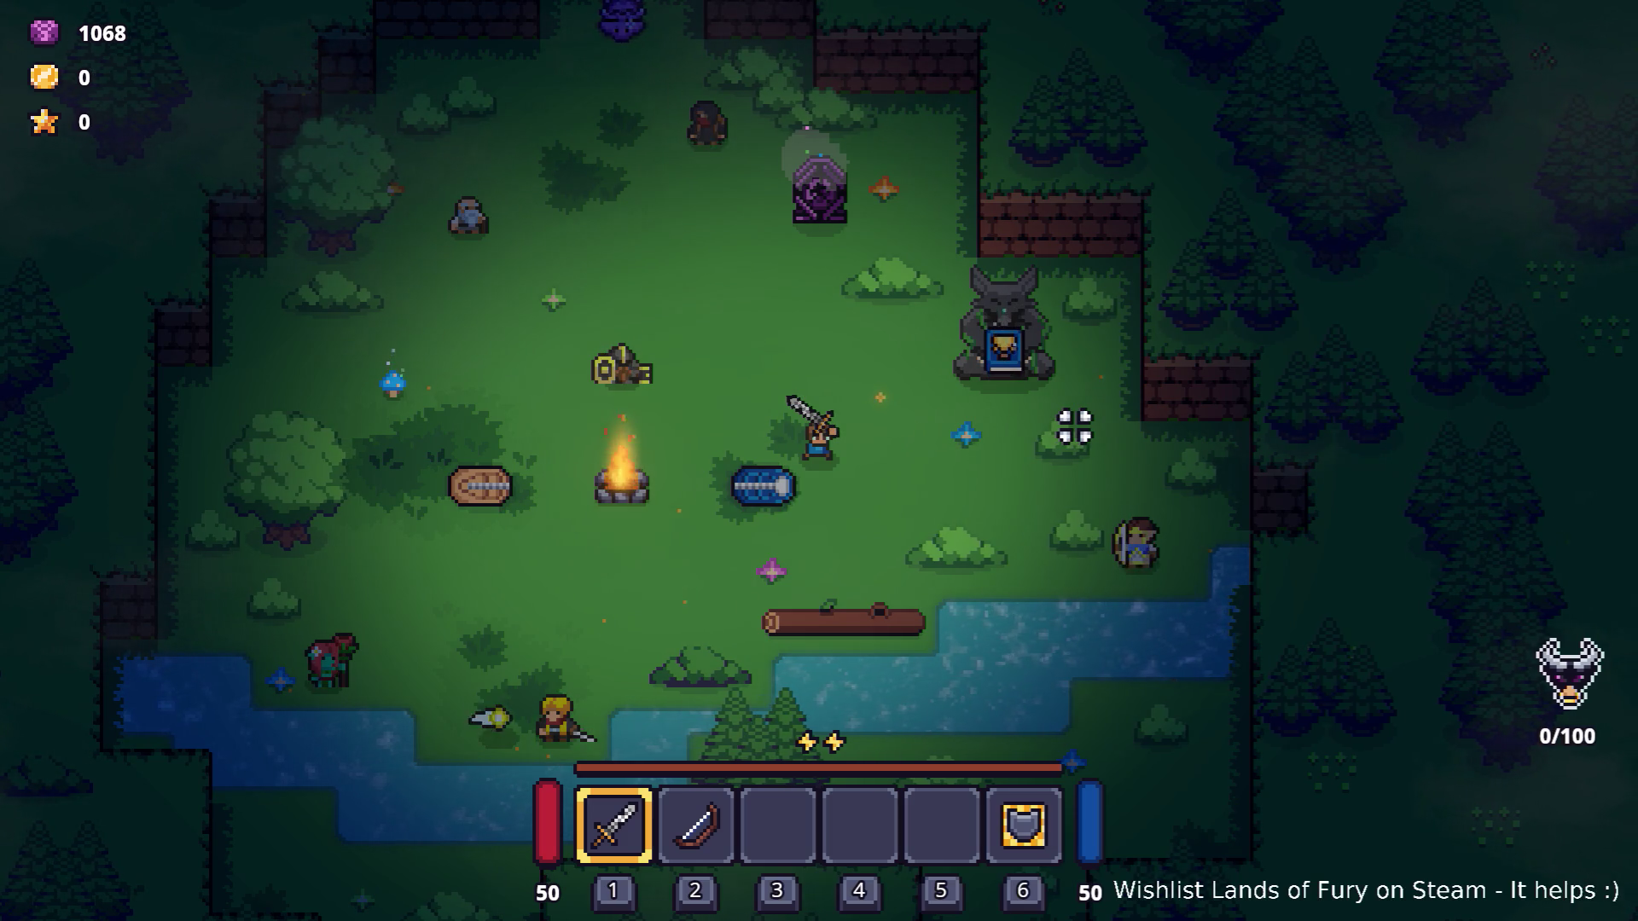
key("d")
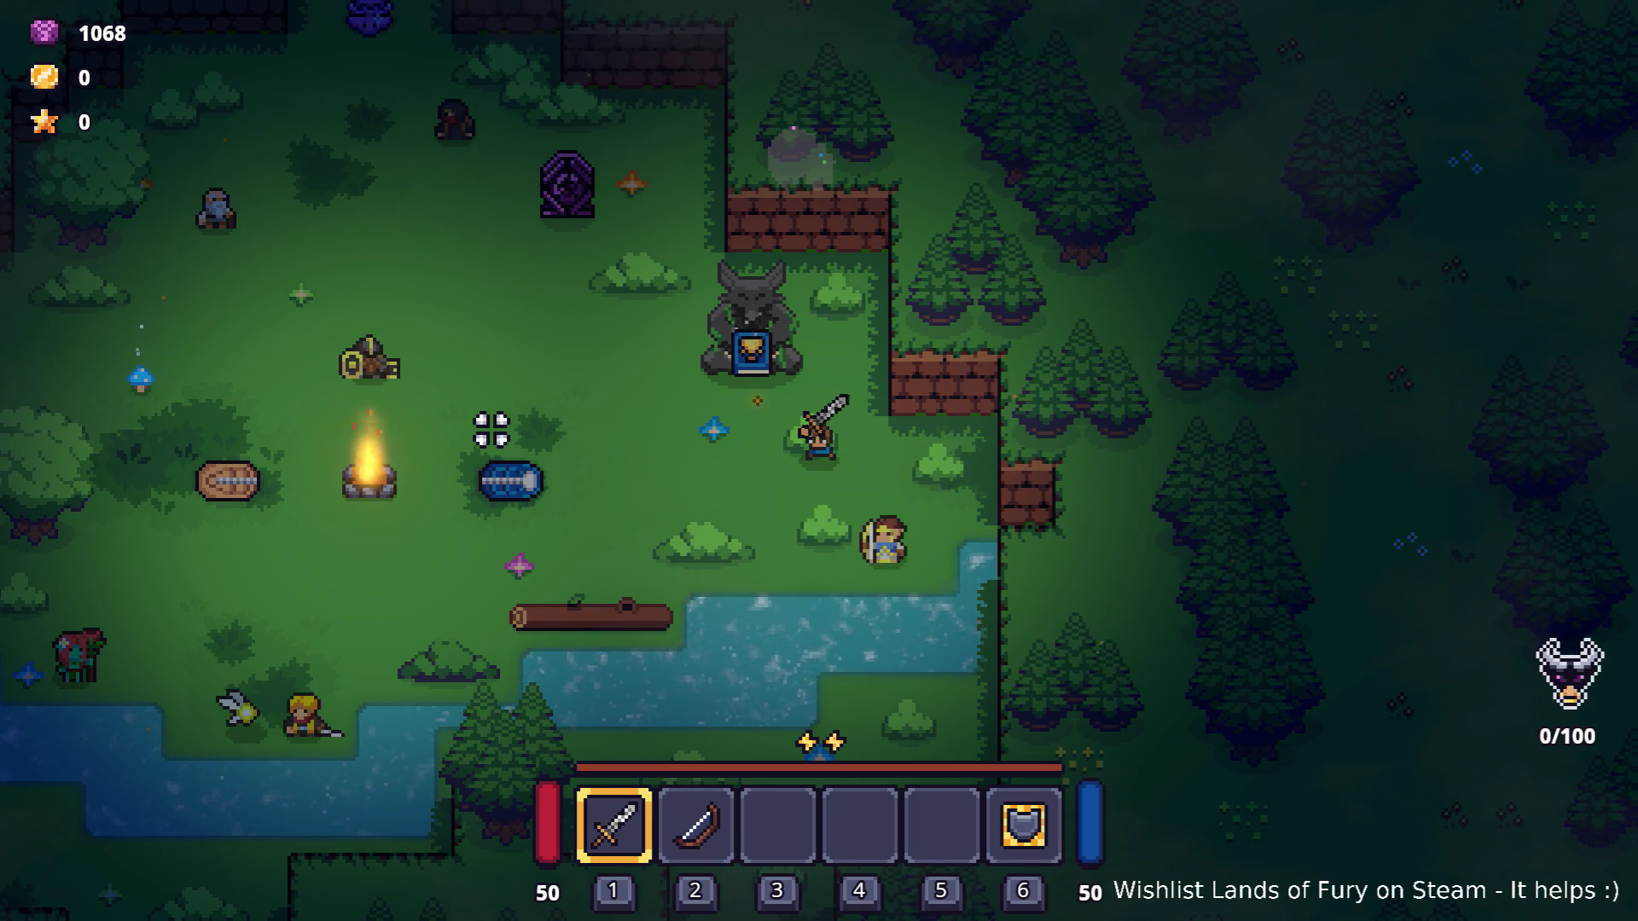
key("a")
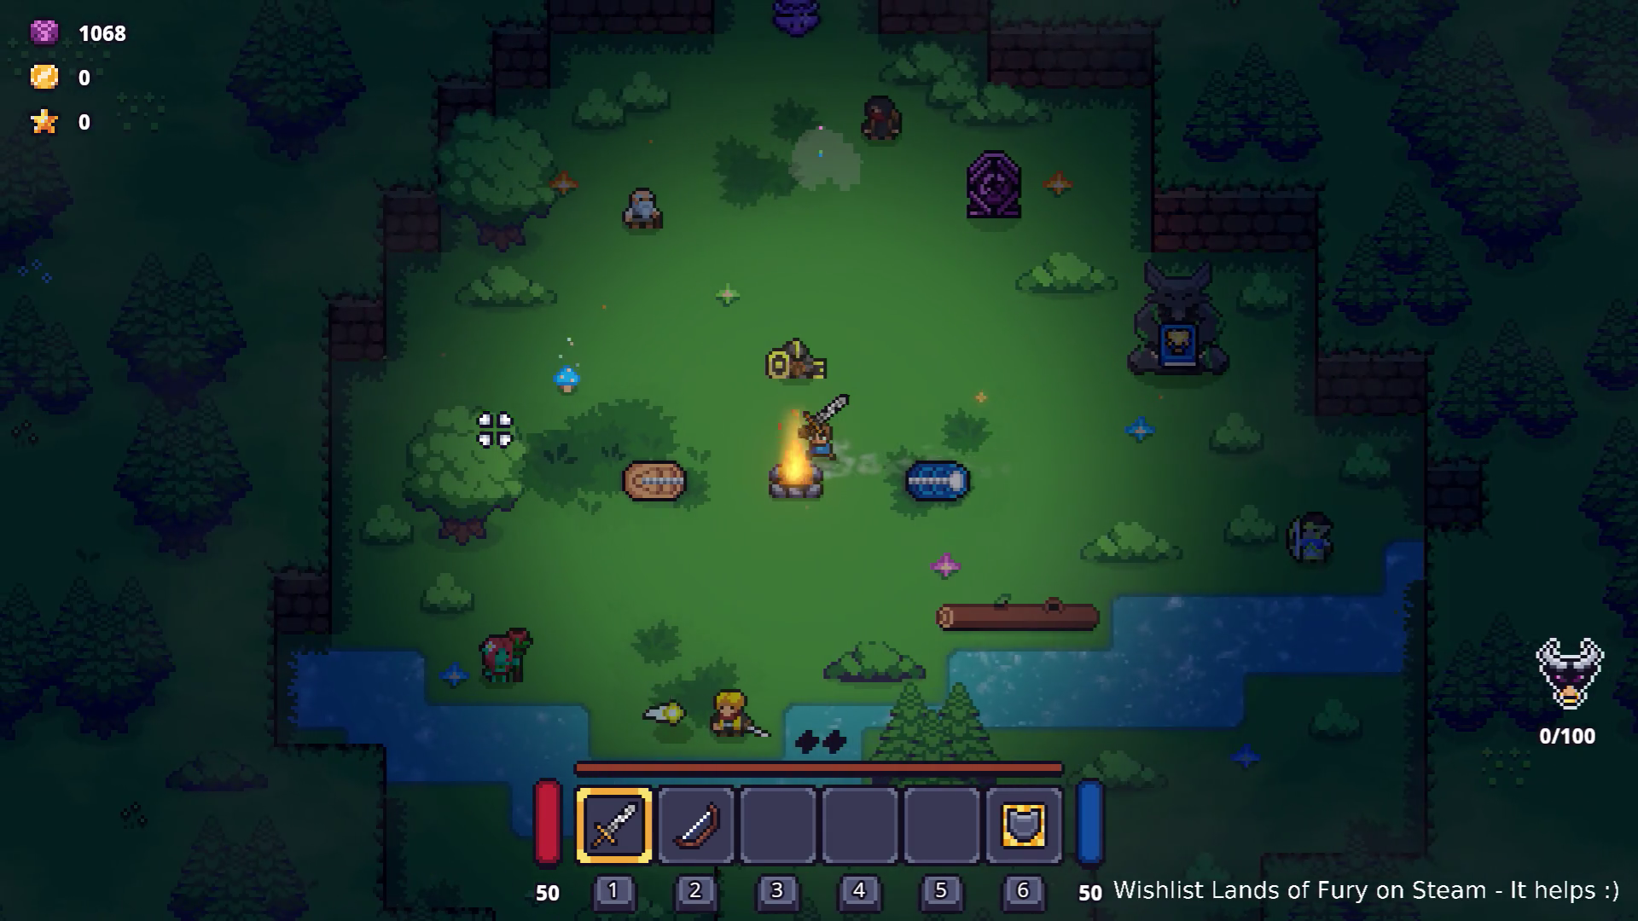
key("d")
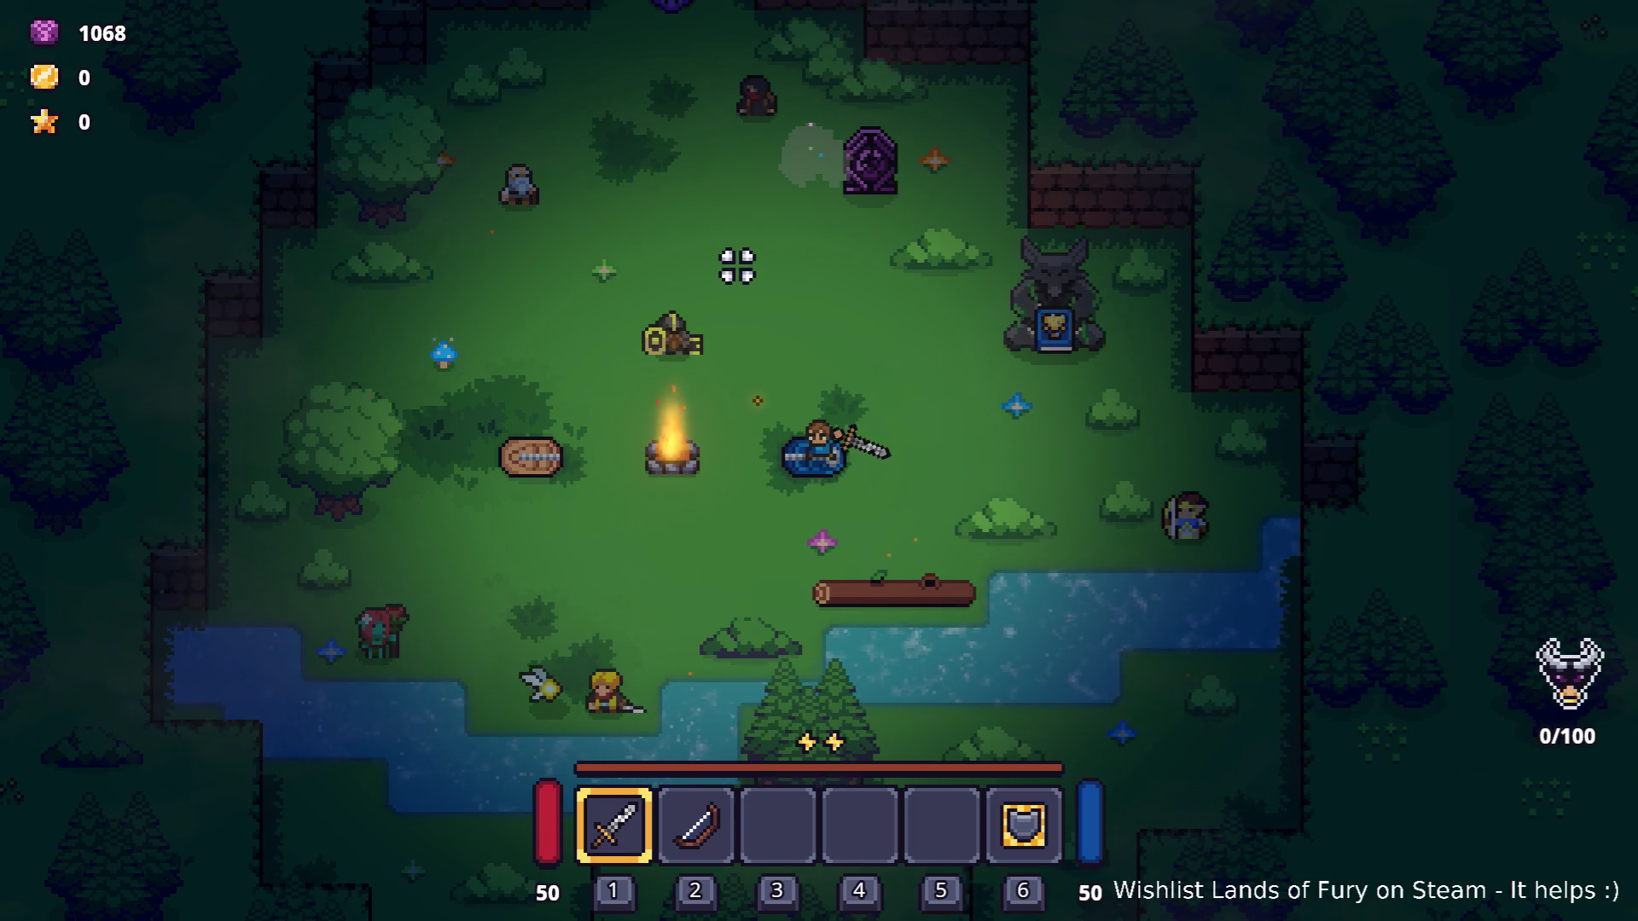
left_click(896, 197)
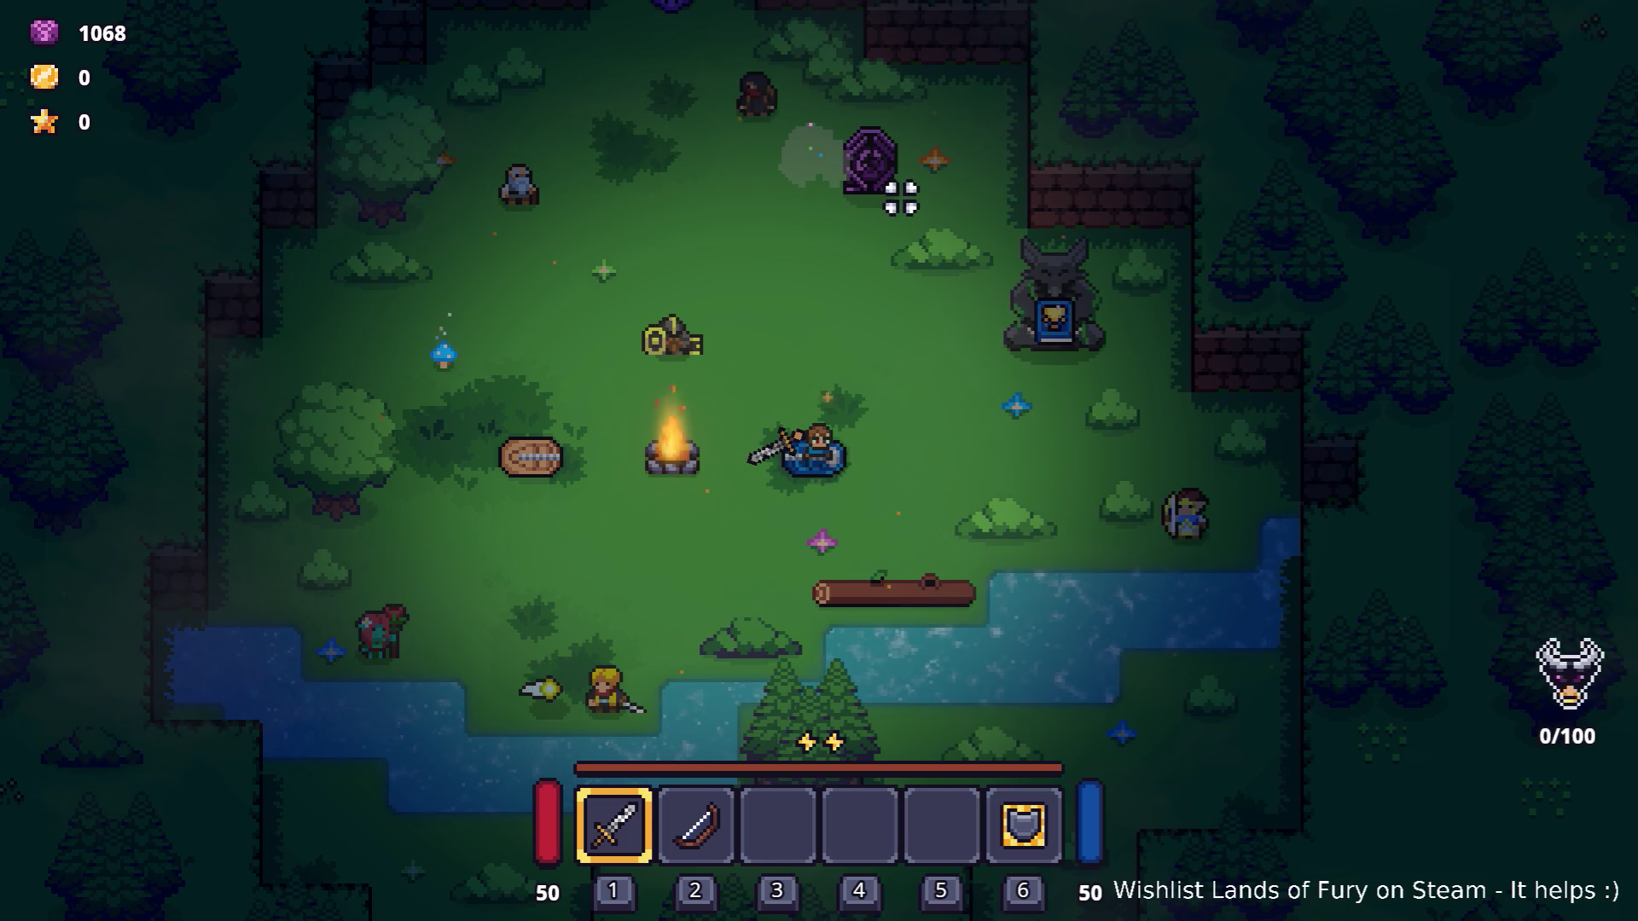
left_click(713, 180)
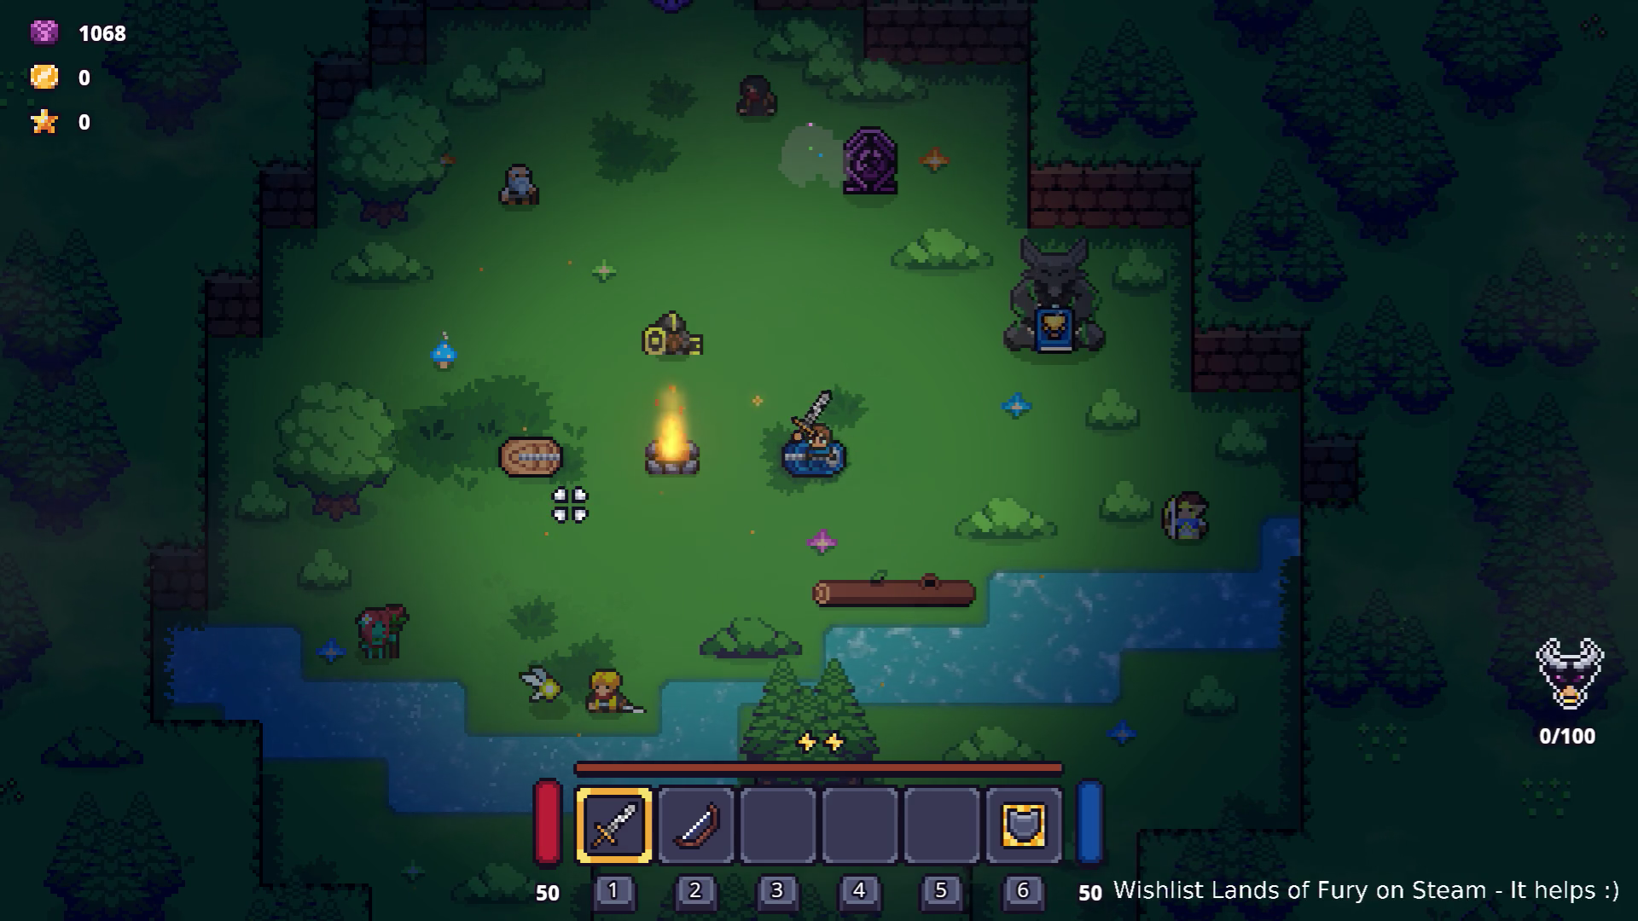
Walk north-west out of camp and enter the purple didra hole.
key("s")
key("w")
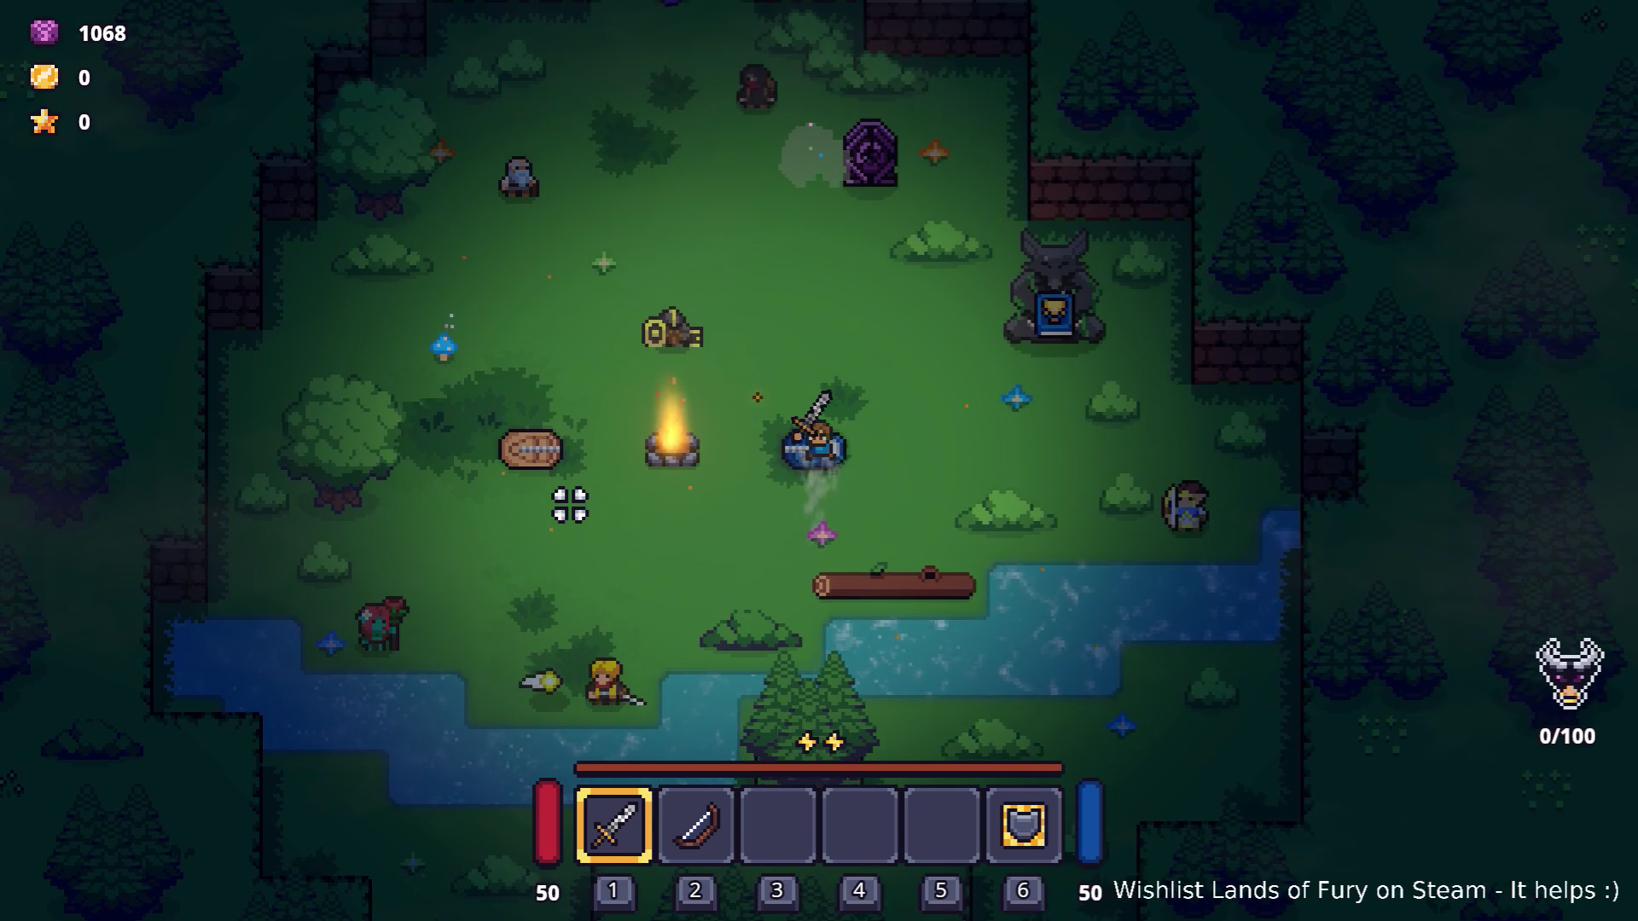
key("a")
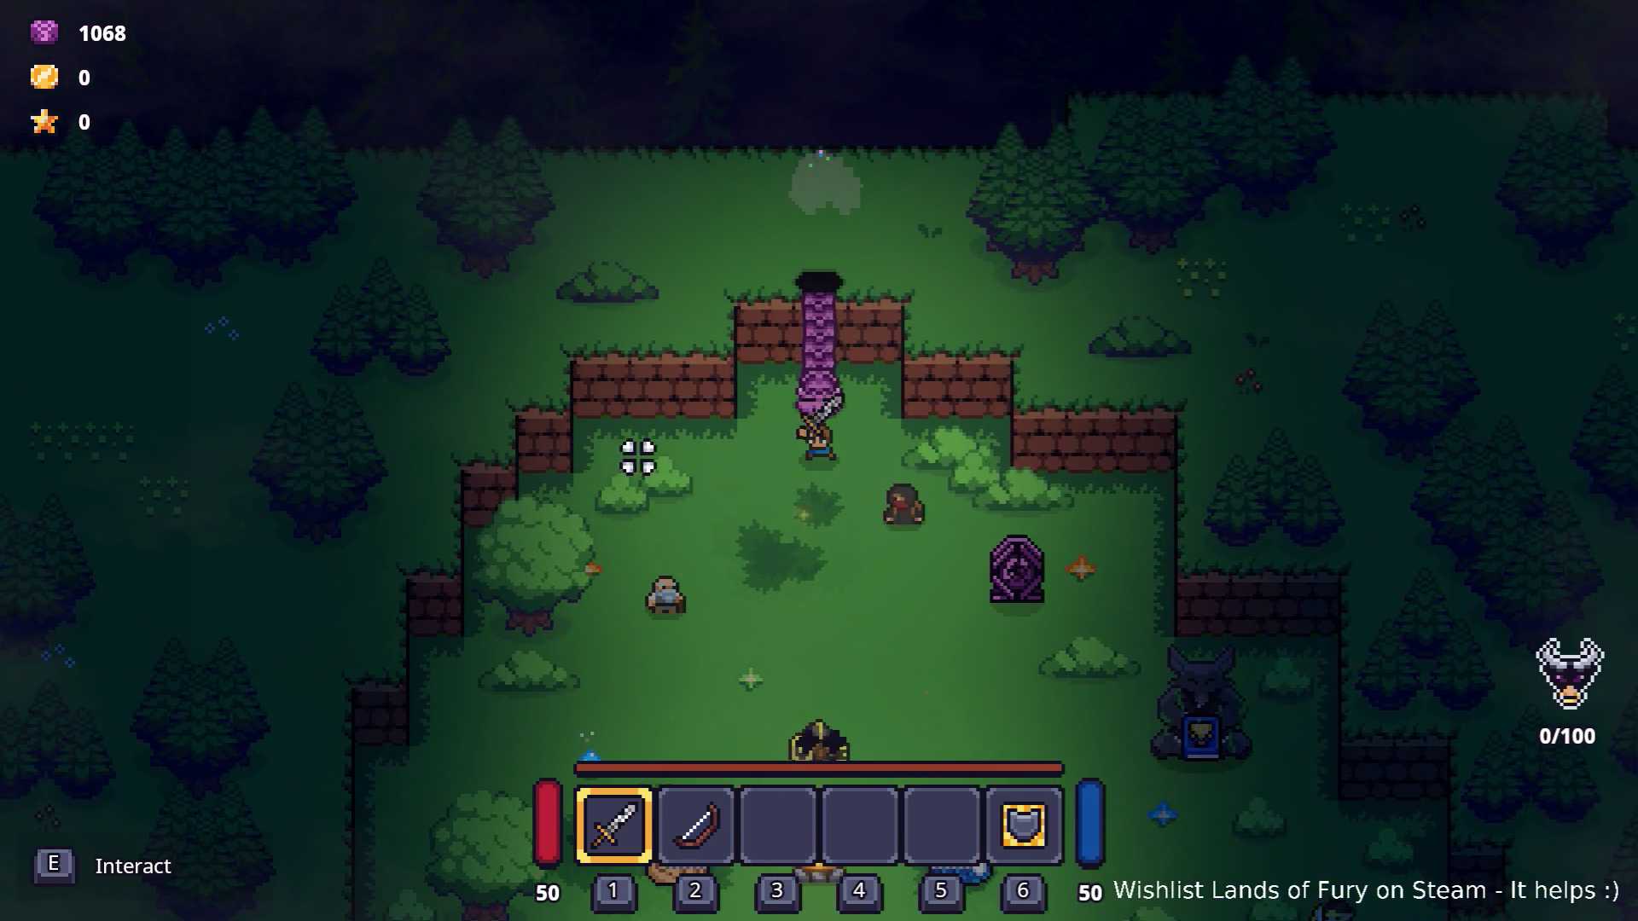
key("e")
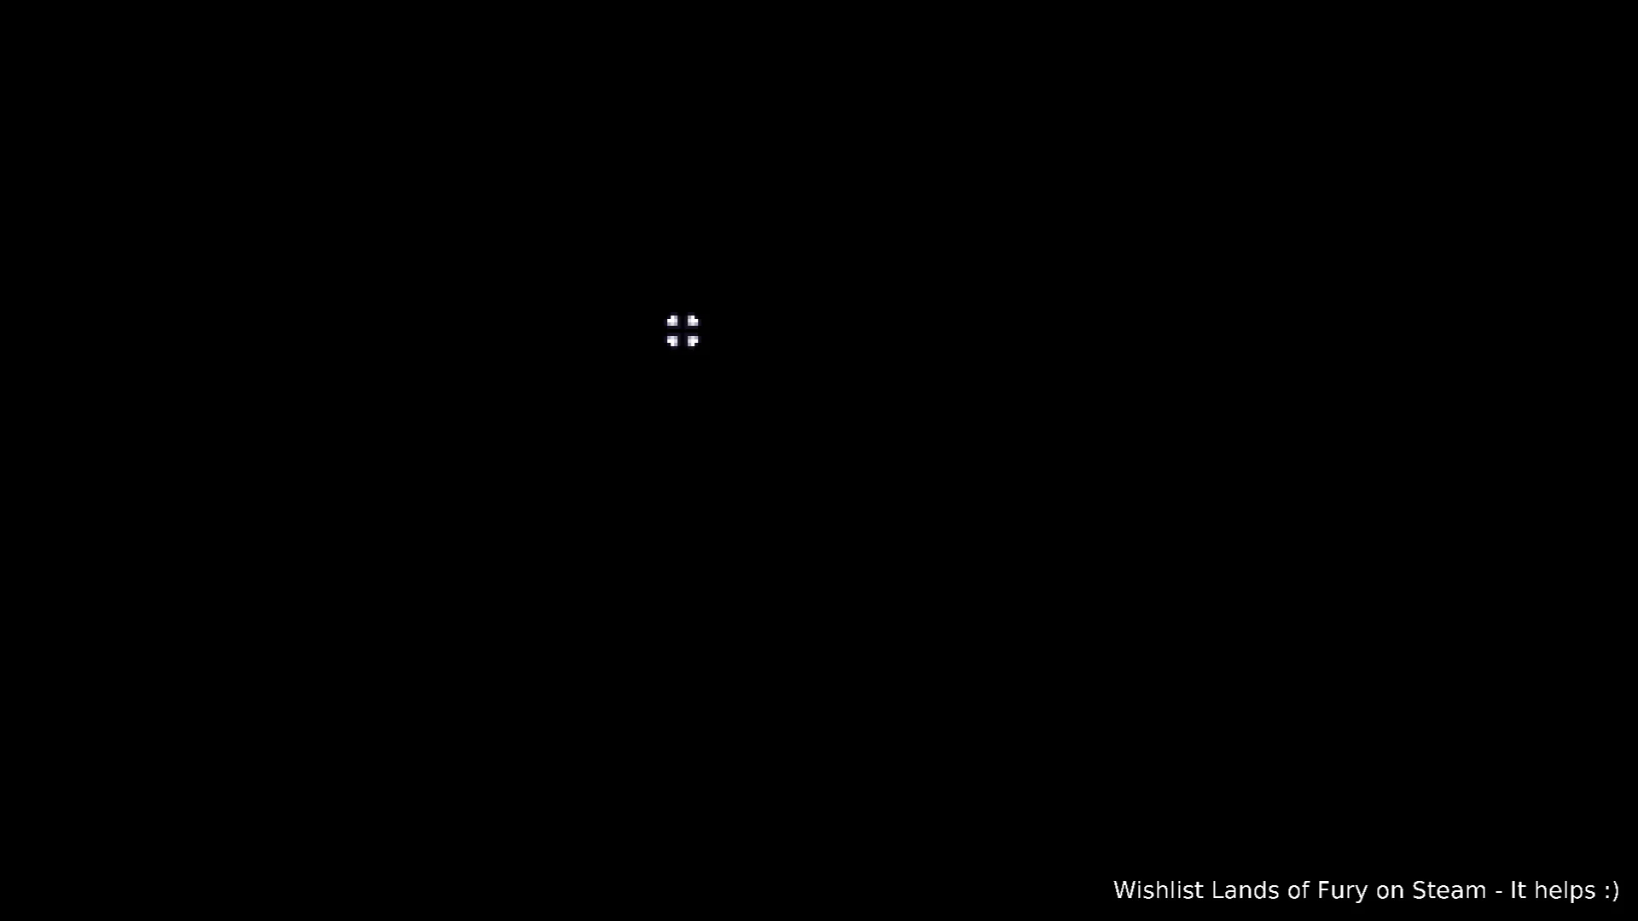
Close in on the first cave enemies and attack the group with sword swings.
key("w")
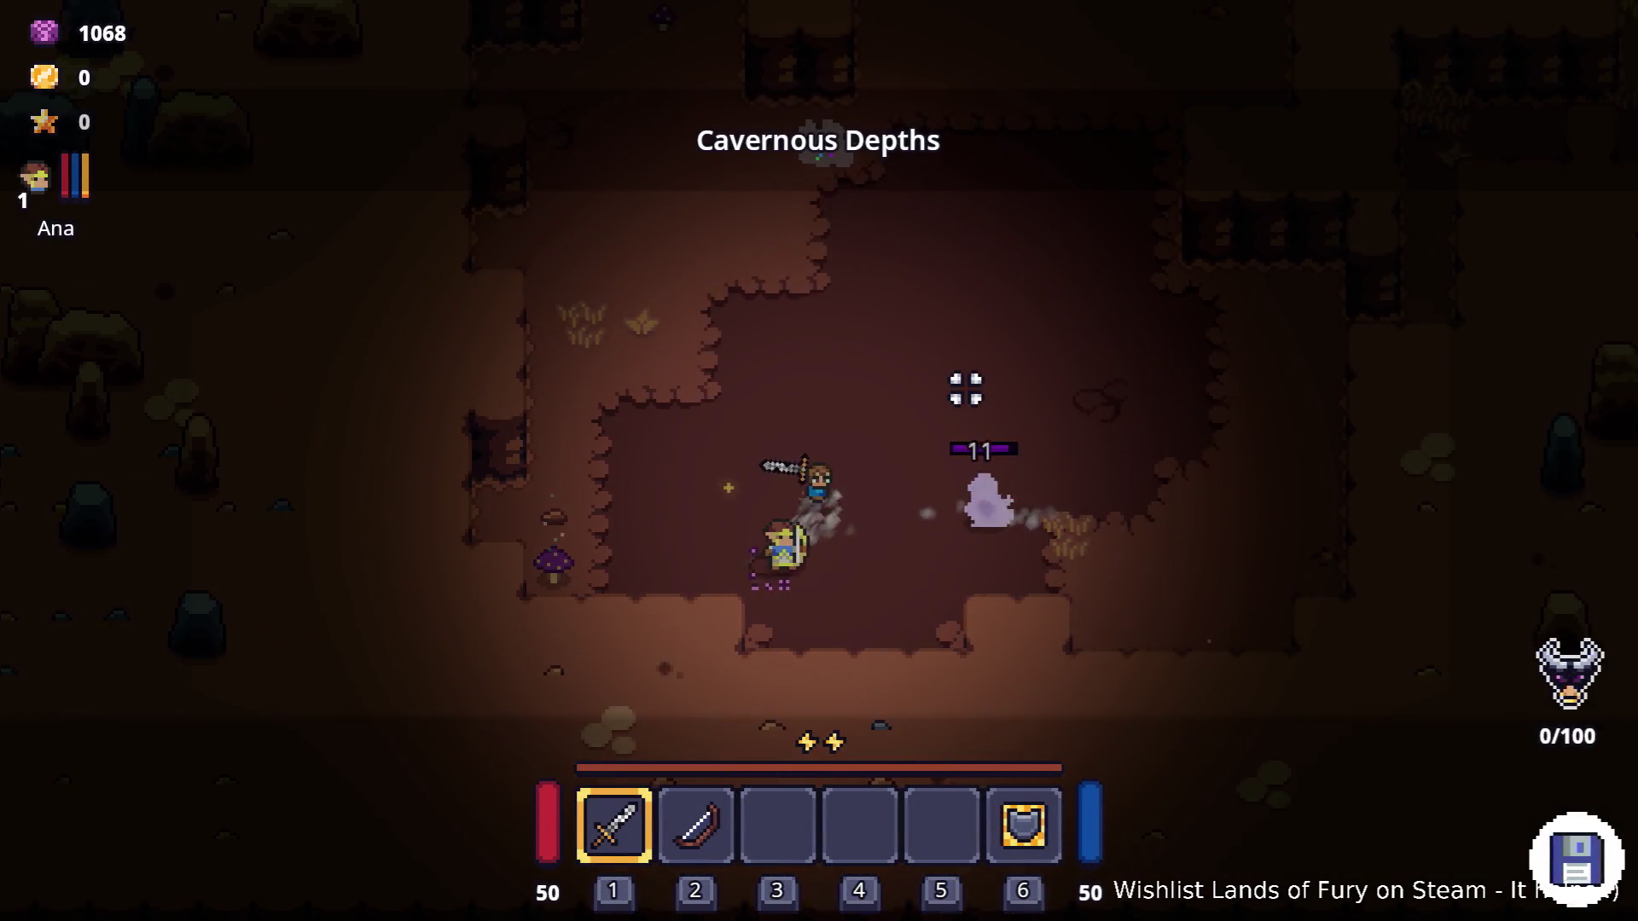
key("d")
left_click(866, 500)
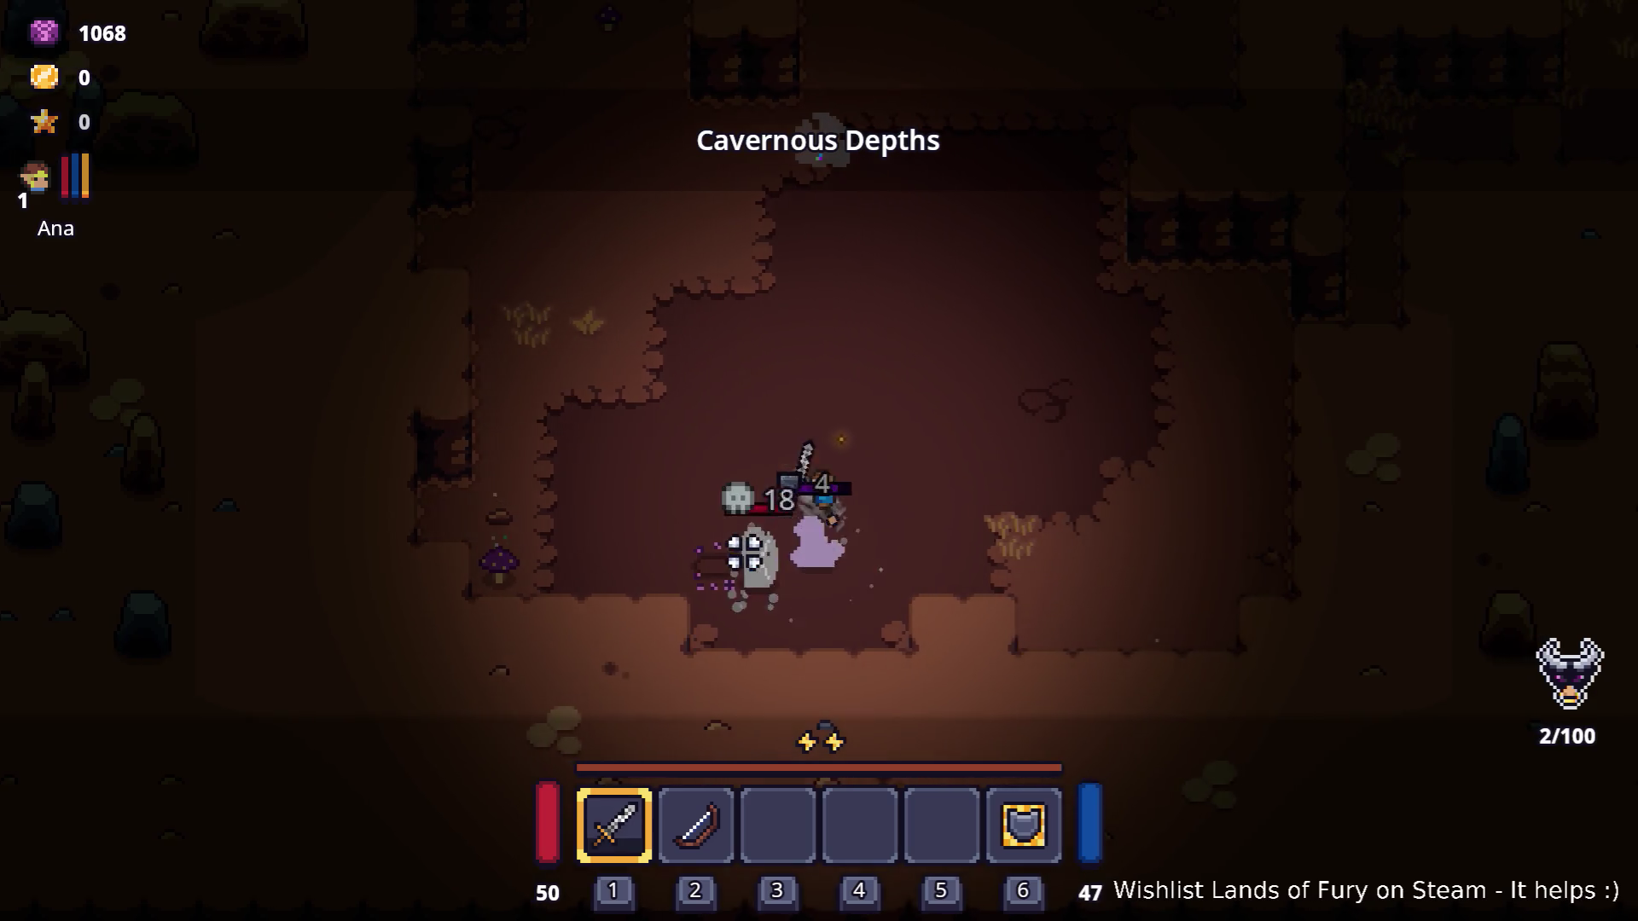
left_click(726, 556)
left_click(694, 548)
key("a")
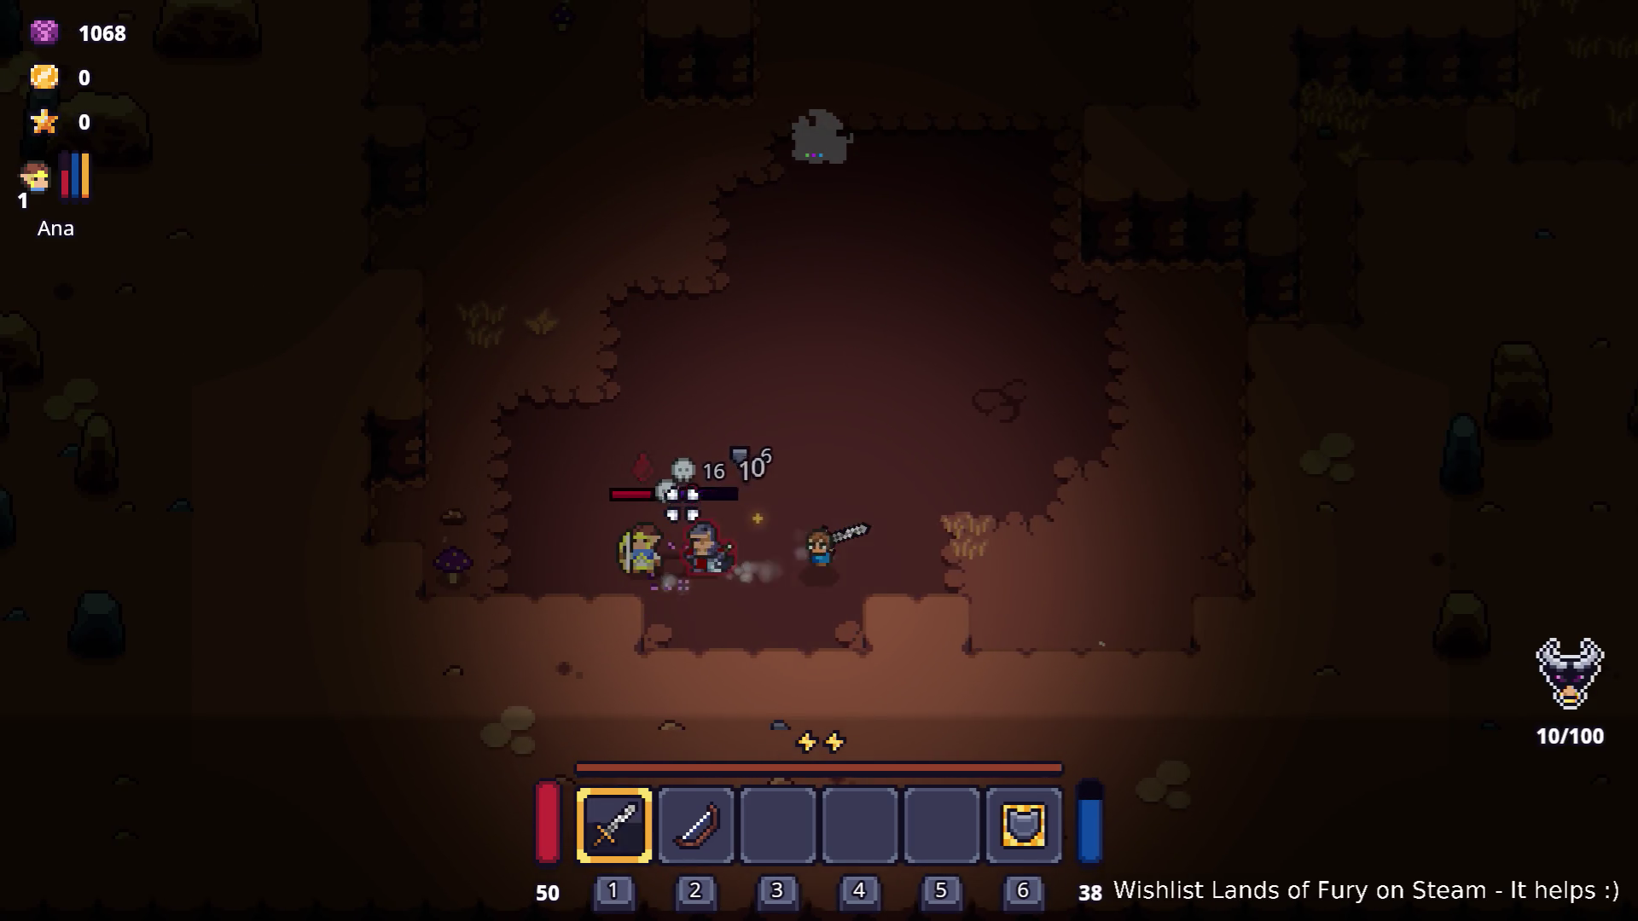
left_click(678, 493)
left_click(671, 495)
left_click(665, 502)
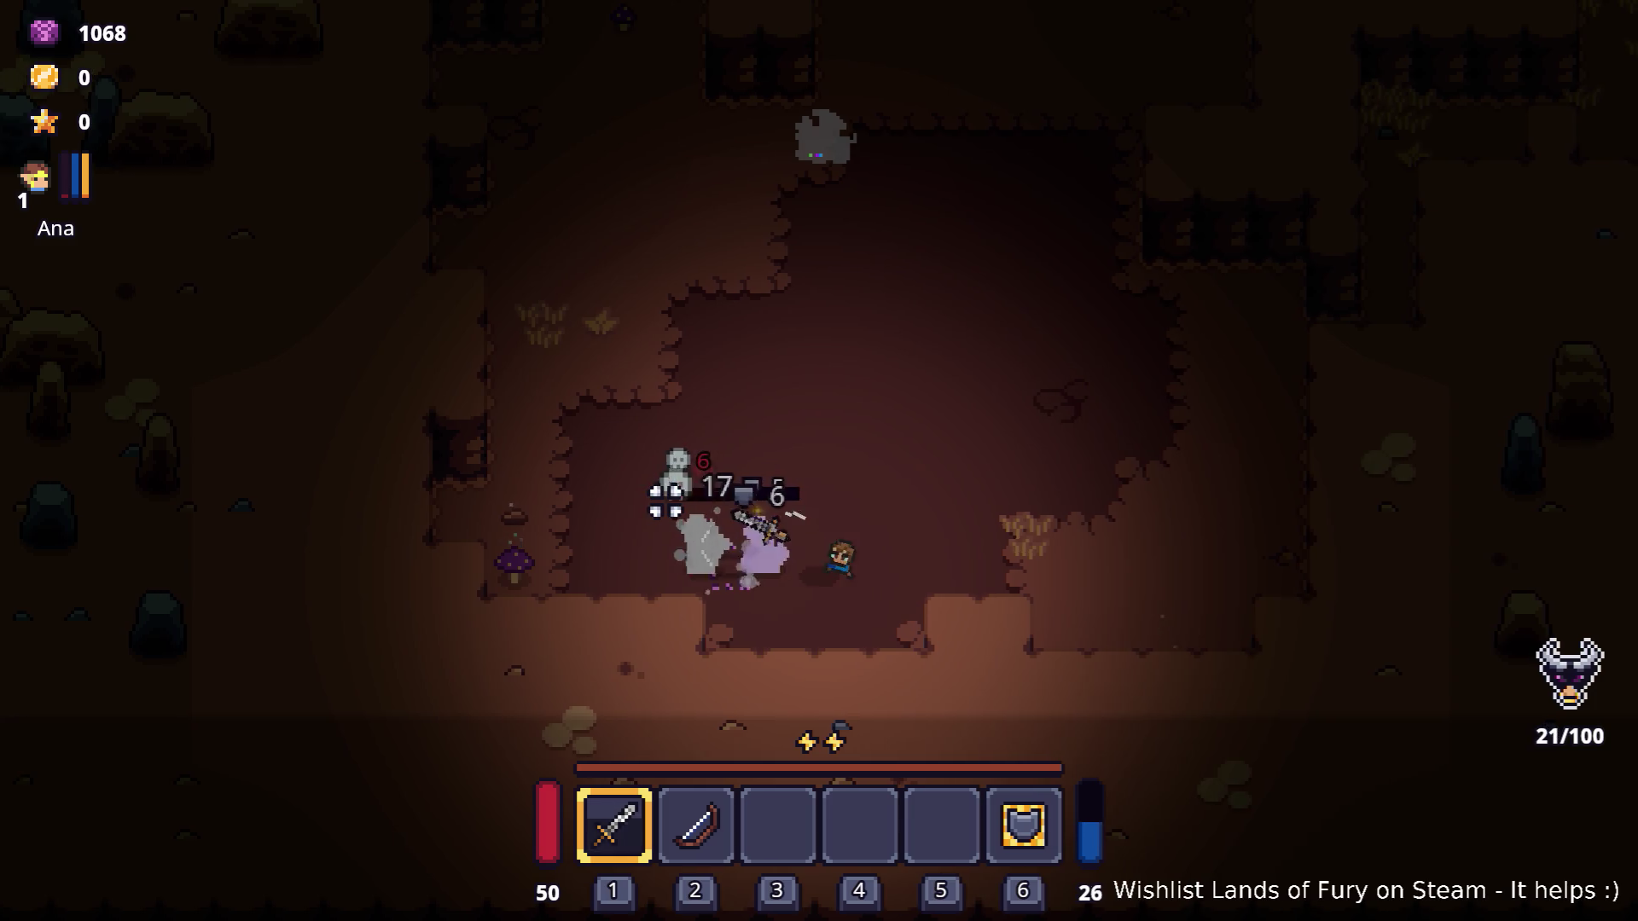
key("a")
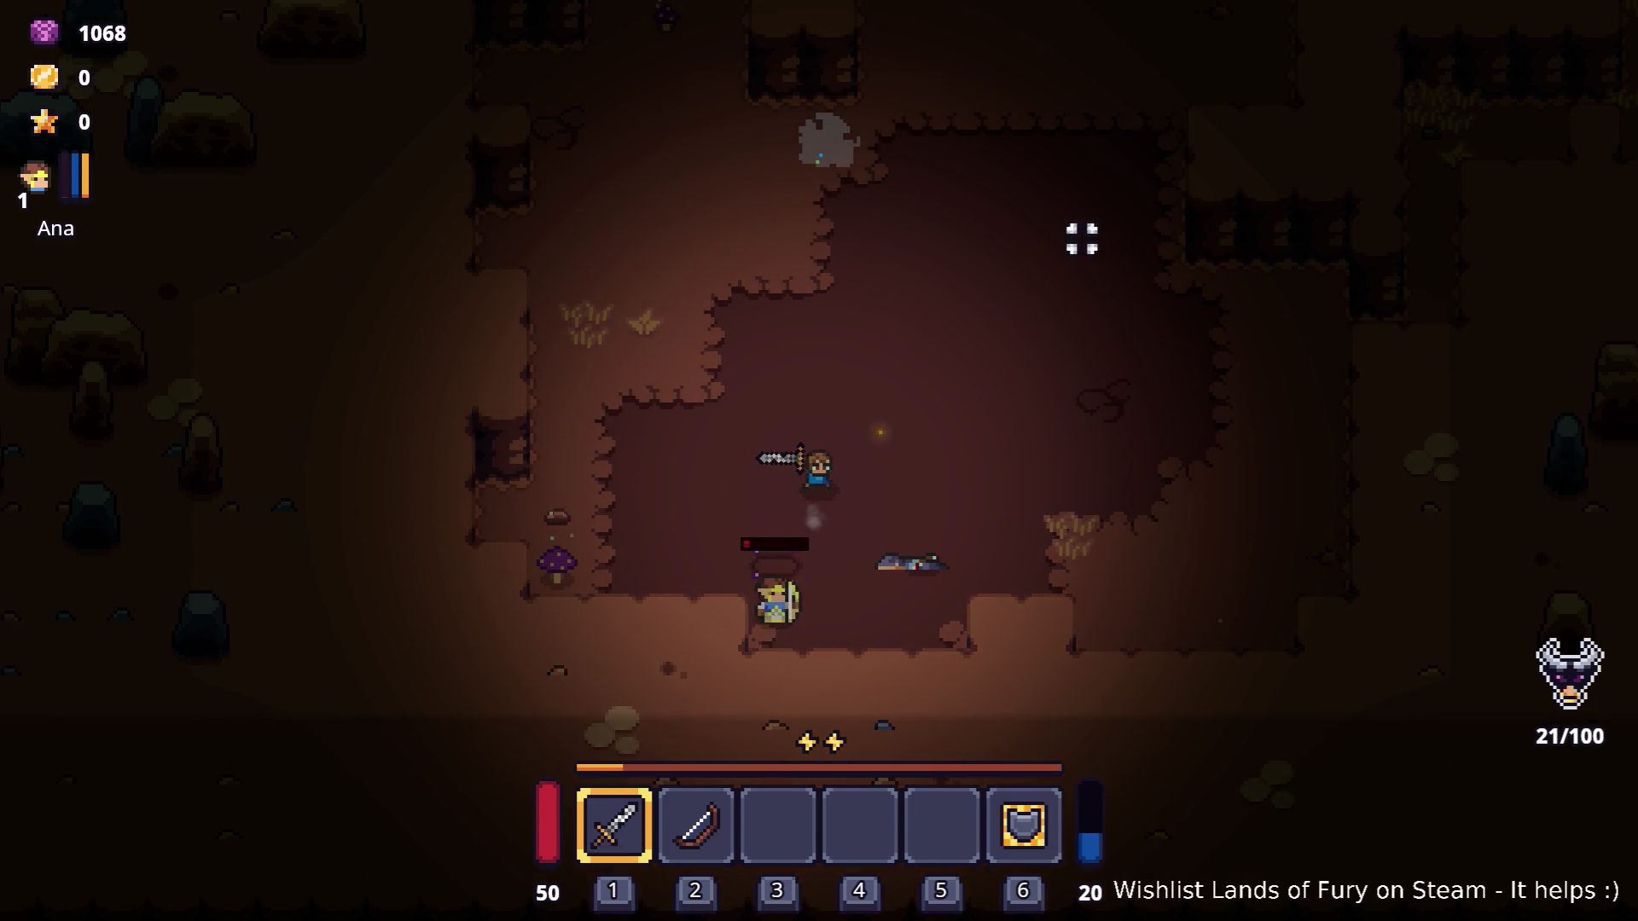
Assign the Attack Move Command skill to an empty inventory slot.
key("i")
left_click(939, 618)
left_click(775, 441)
key("i")
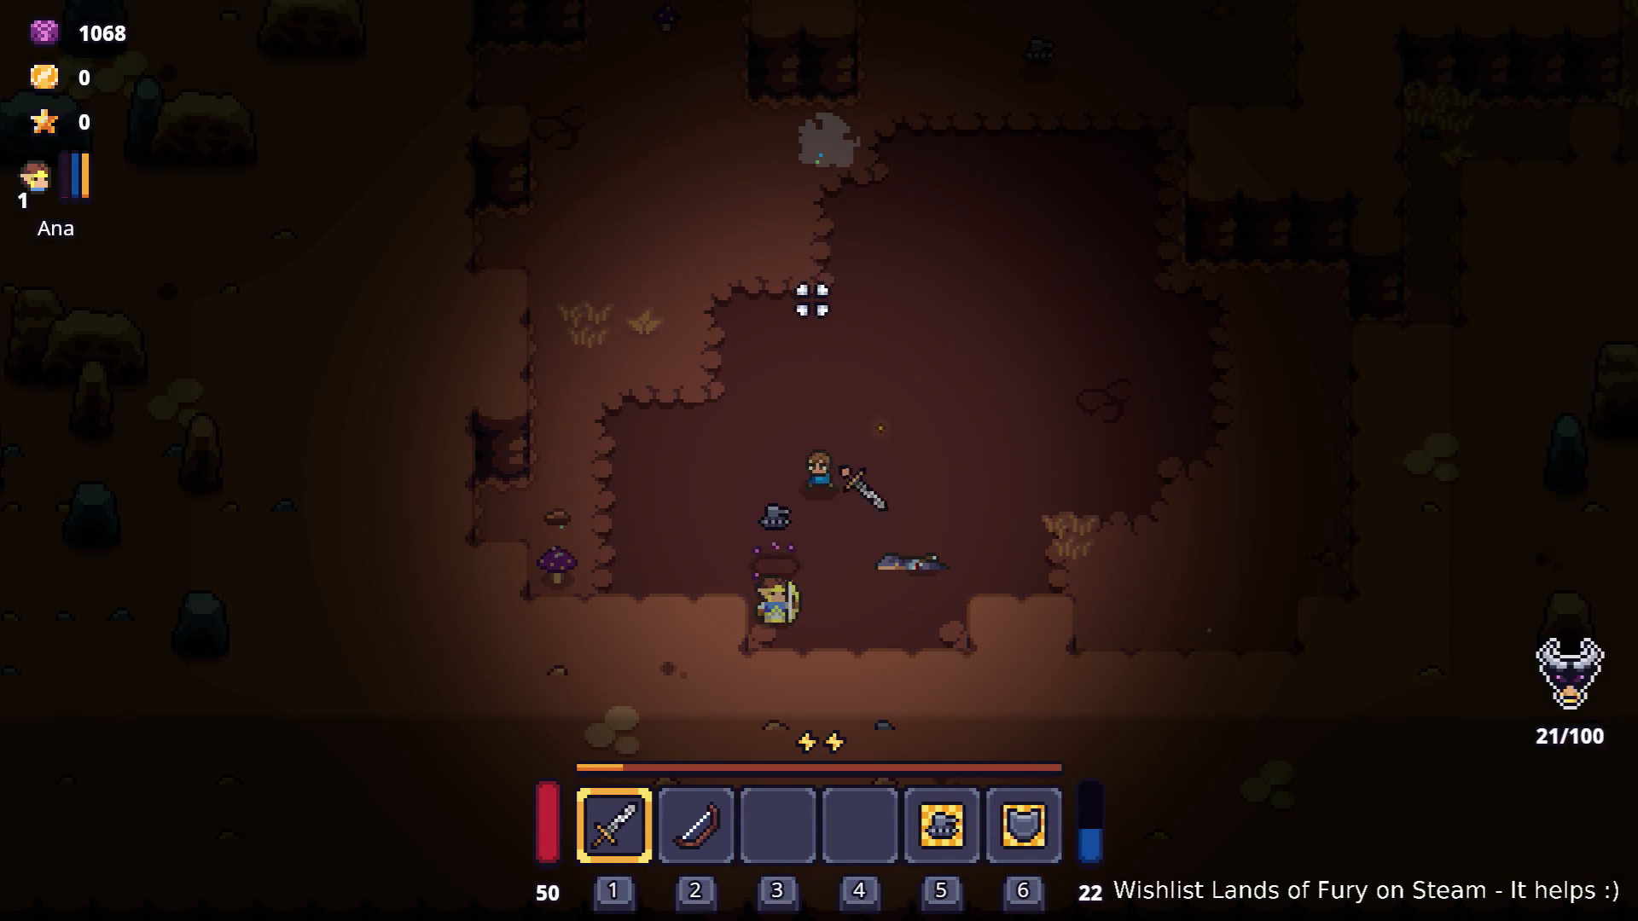
Grab the mana pickup, walk up through the cave, and slash the knight enemy.
key("s")
key("a")
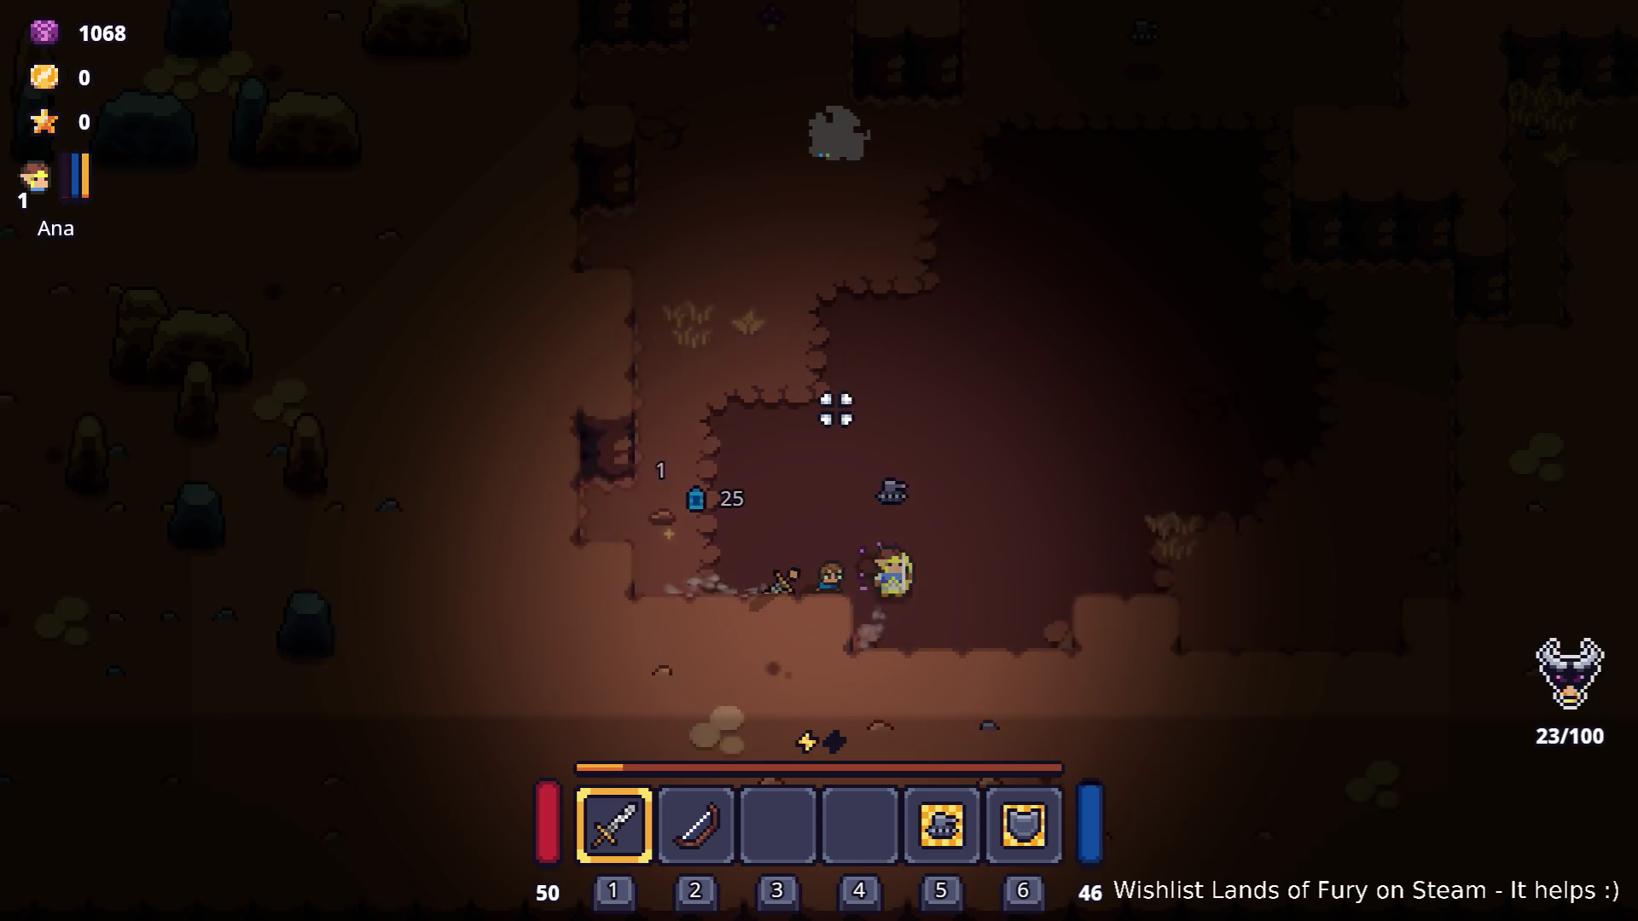
key("w")
key("d")
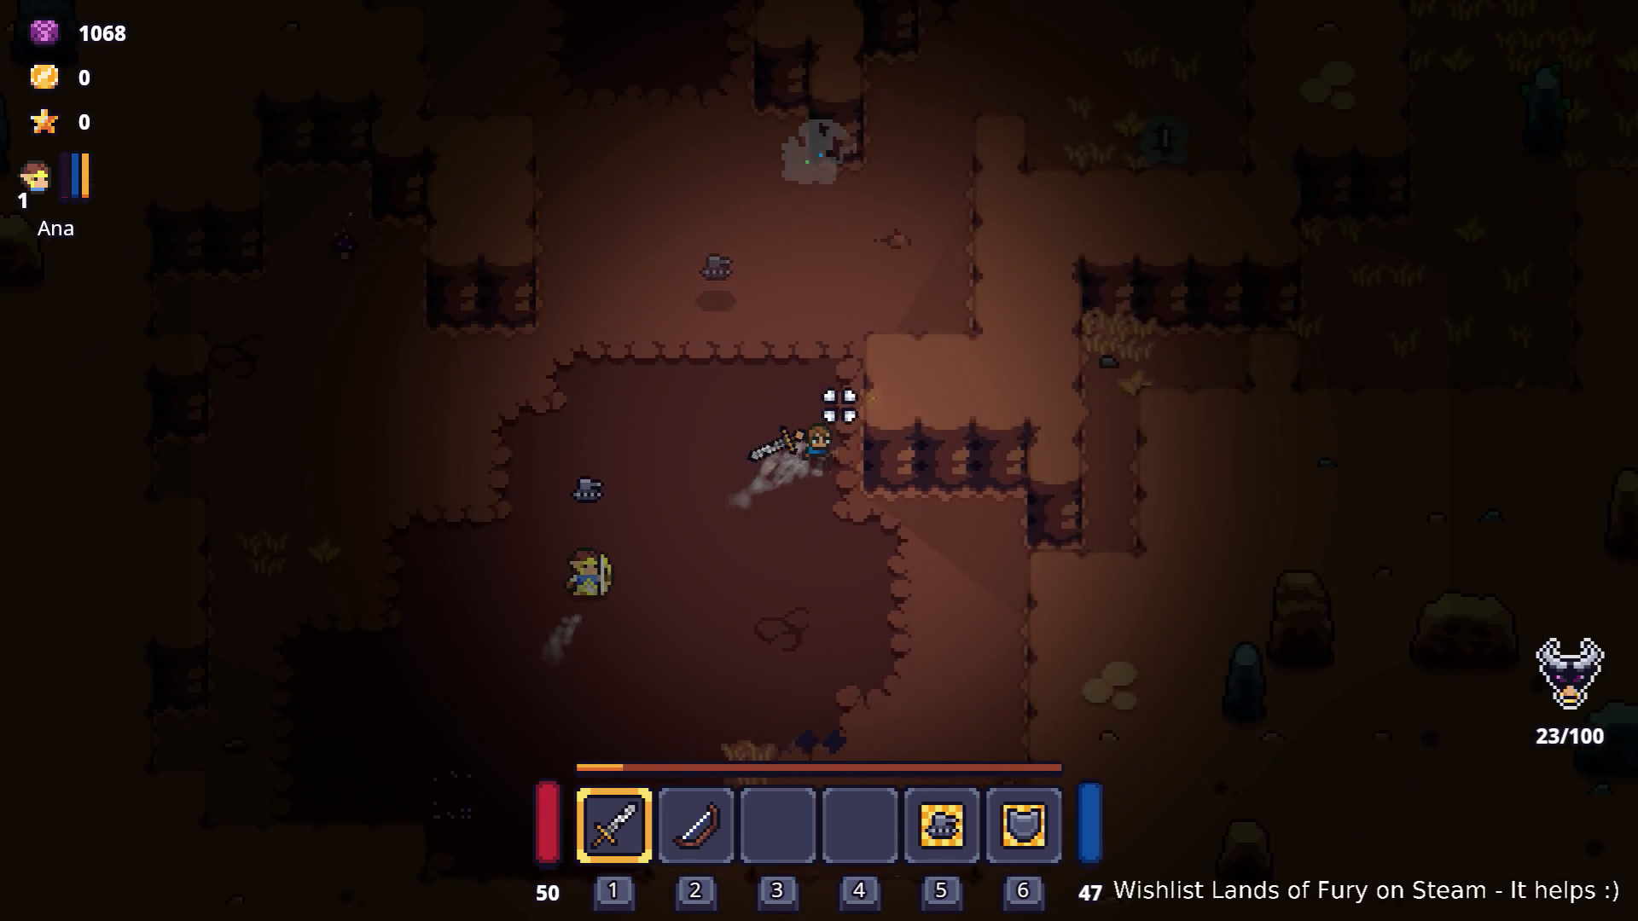
key("w")
key("d")
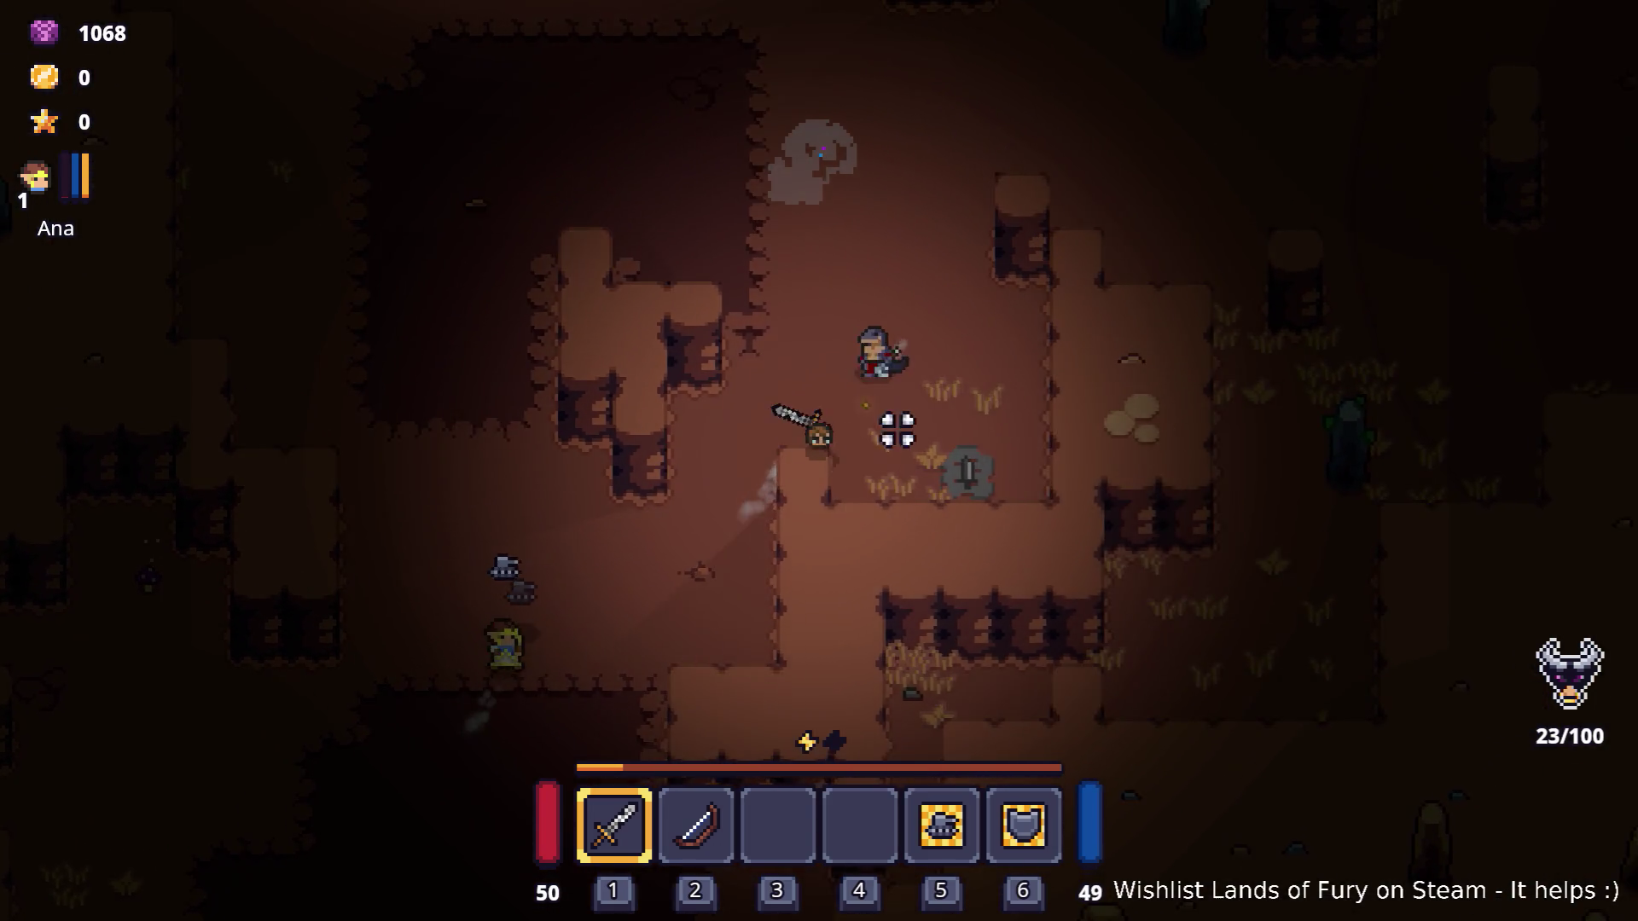
key("w")
key("a")
left_click(939, 433)
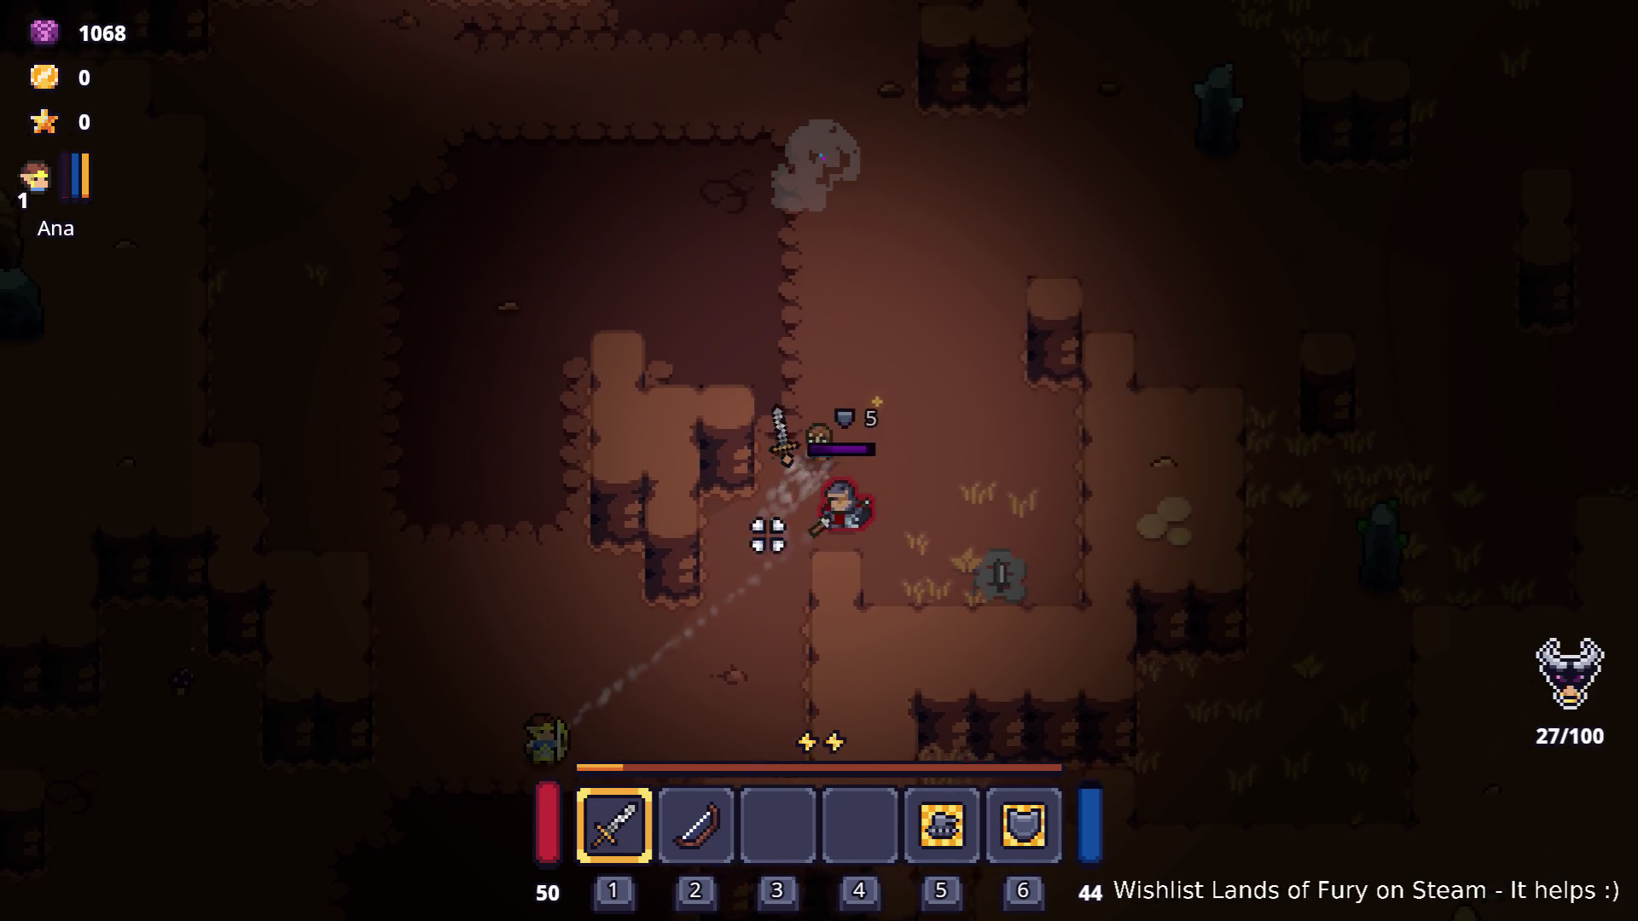
key("d")
left_click(574, 607)
key("s")
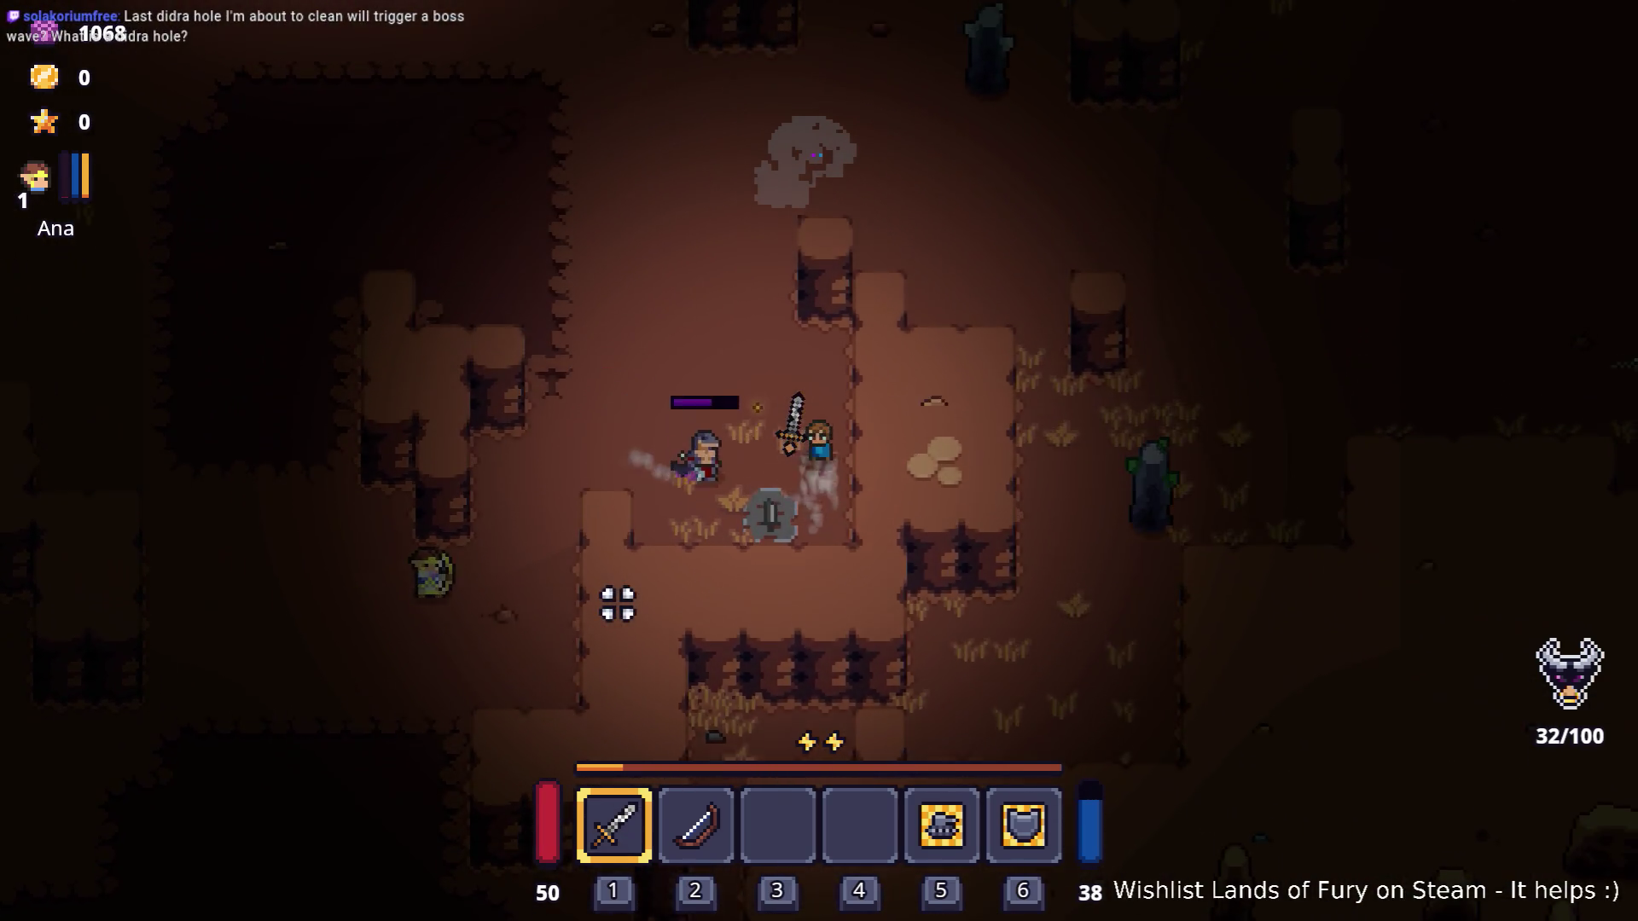
key("w")
key("a")
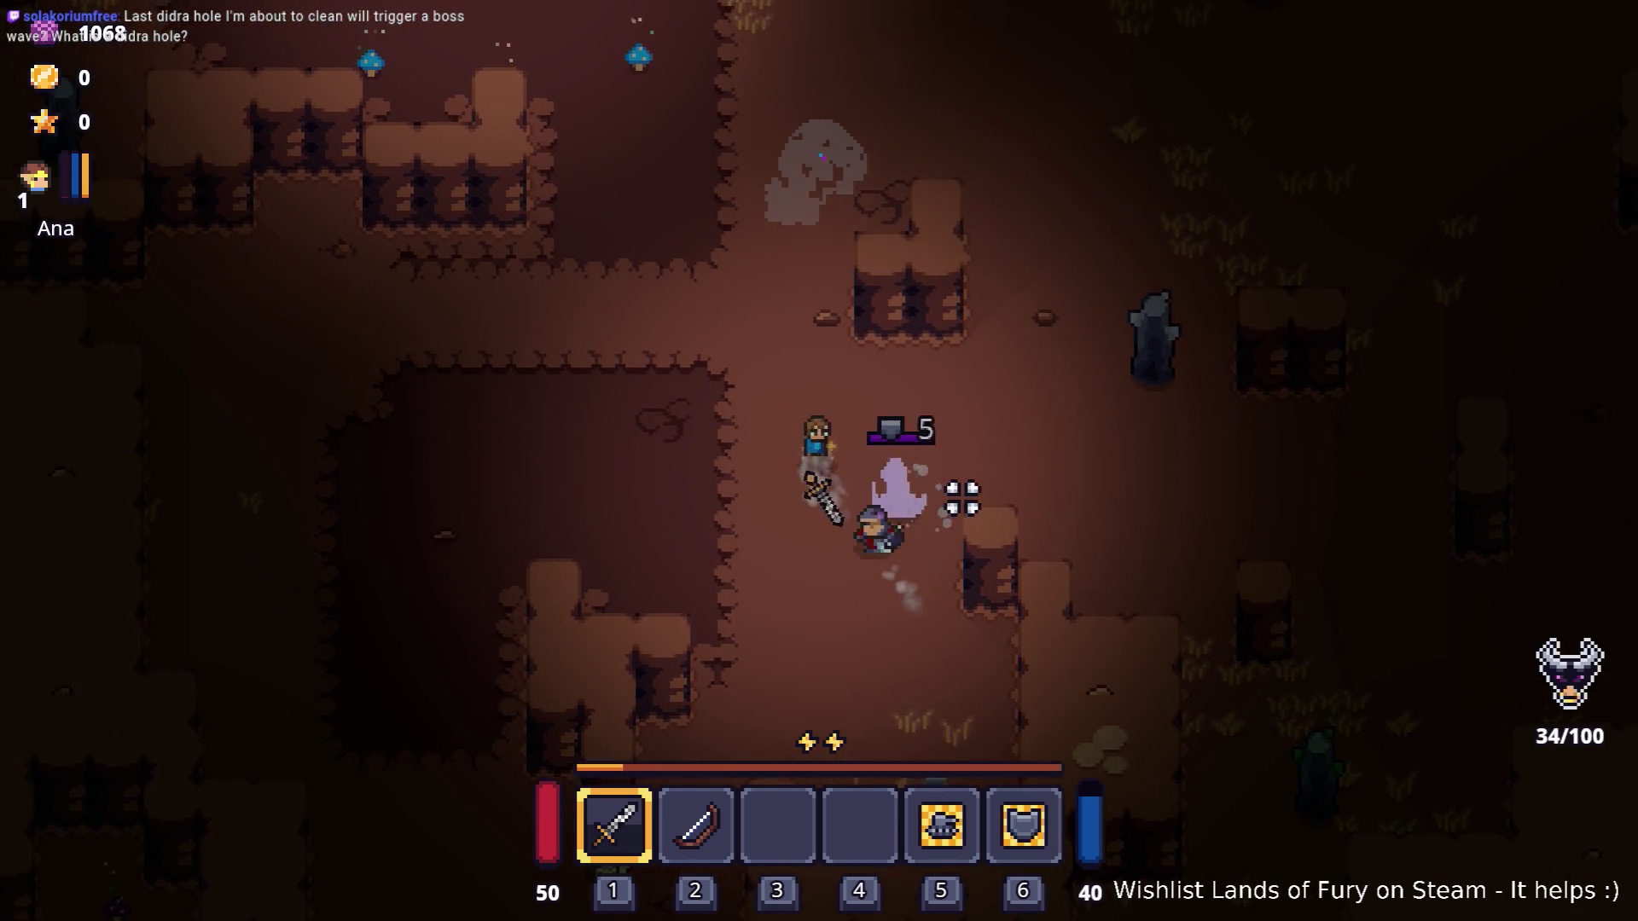
Swing at nearby enemies while moving left, then push up-right into the enemy group.
key("a")
left_click(963, 498)
left_click(955, 530)
left_click(955, 530)
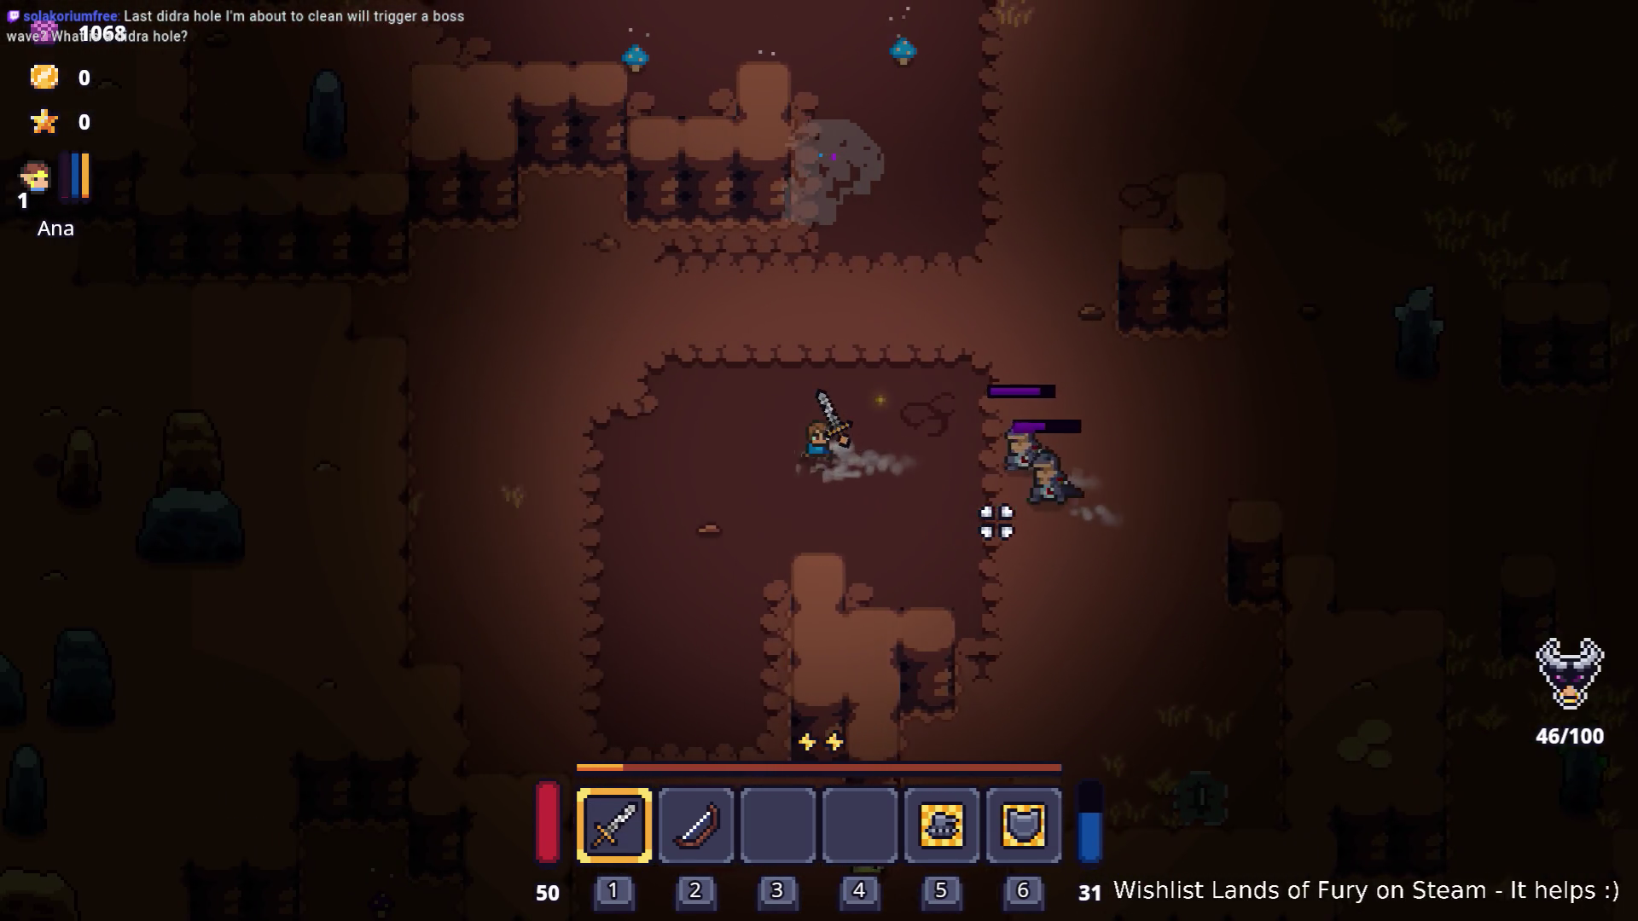
key("a")
key("s")
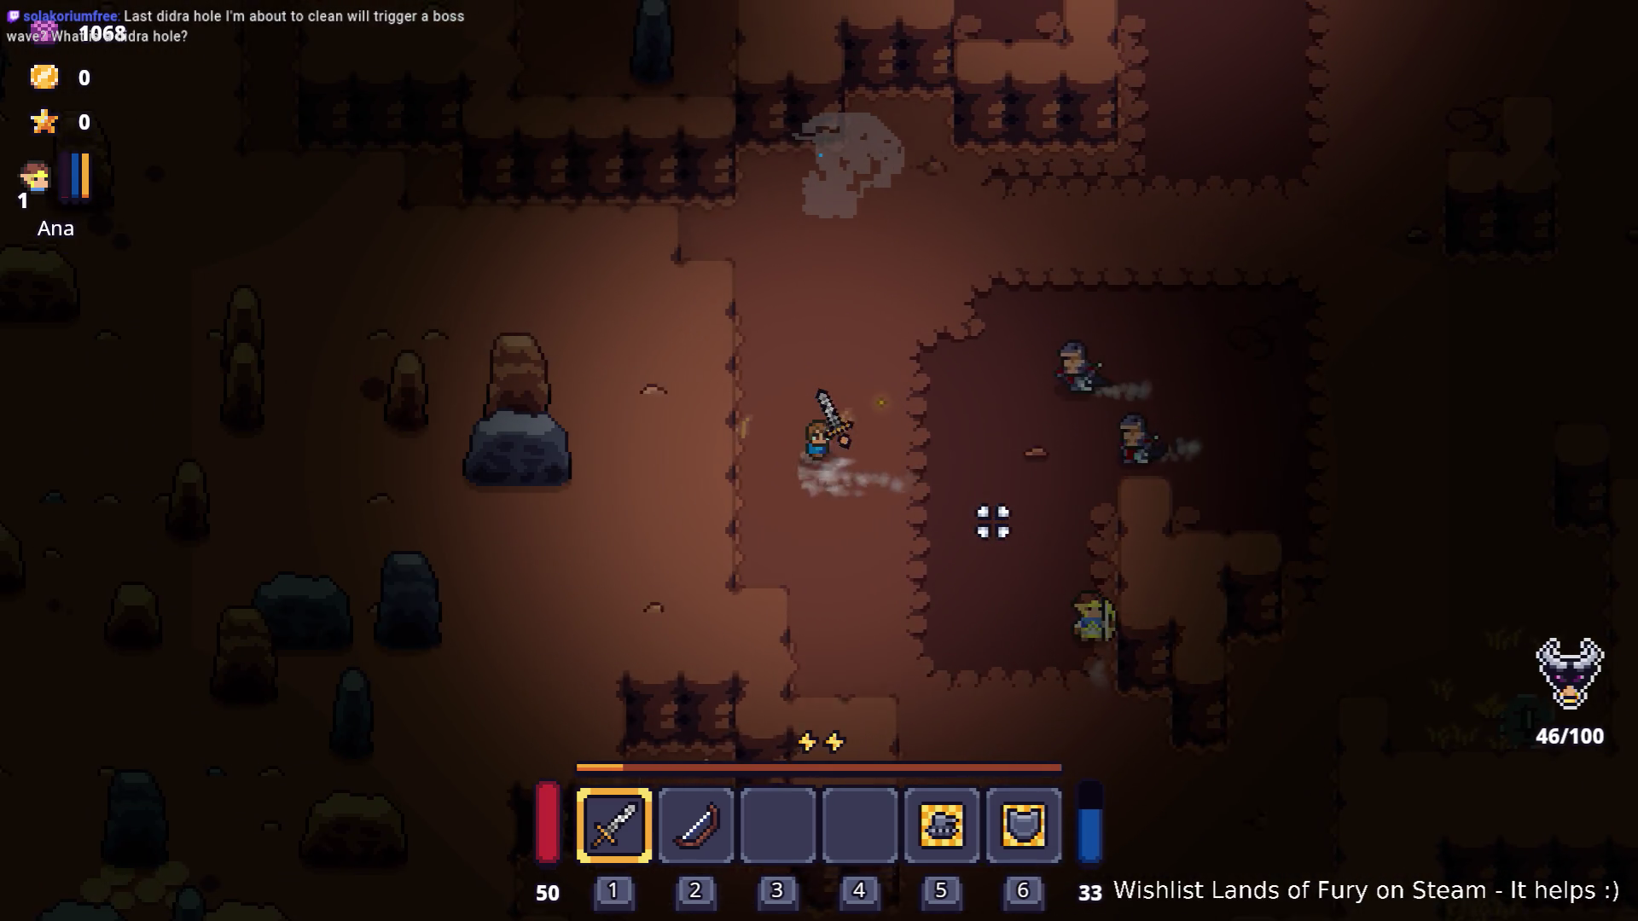
key("w")
key("d")
left_click(720, 576)
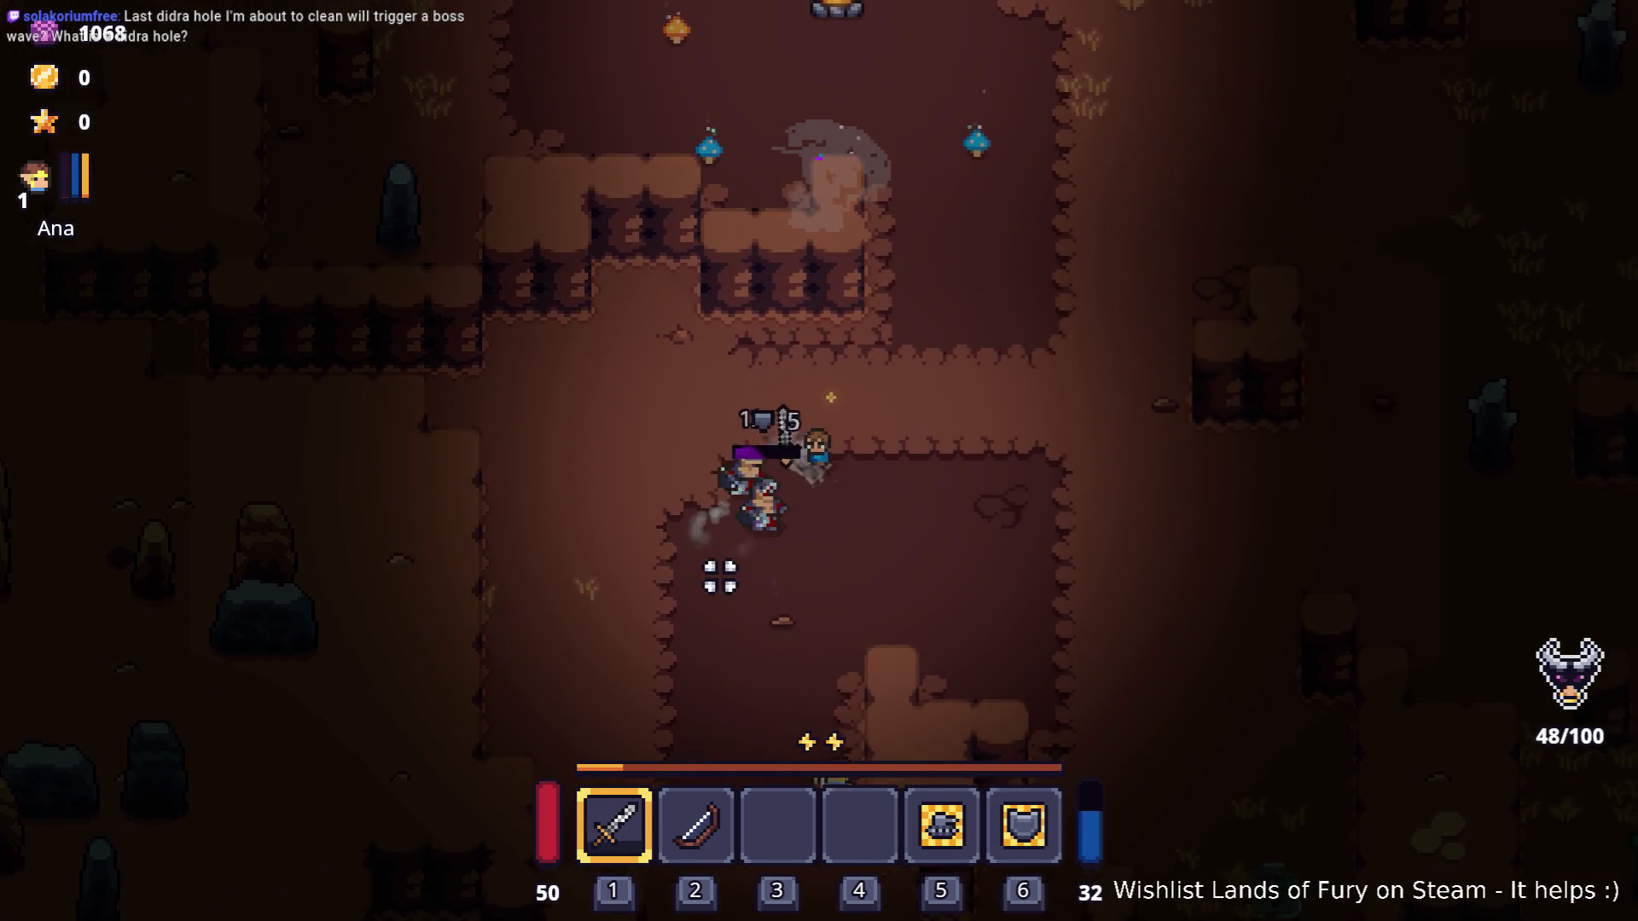
key("d")
key("w")
left_click(697, 559)
left_click(652, 531)
left_click(634, 533)
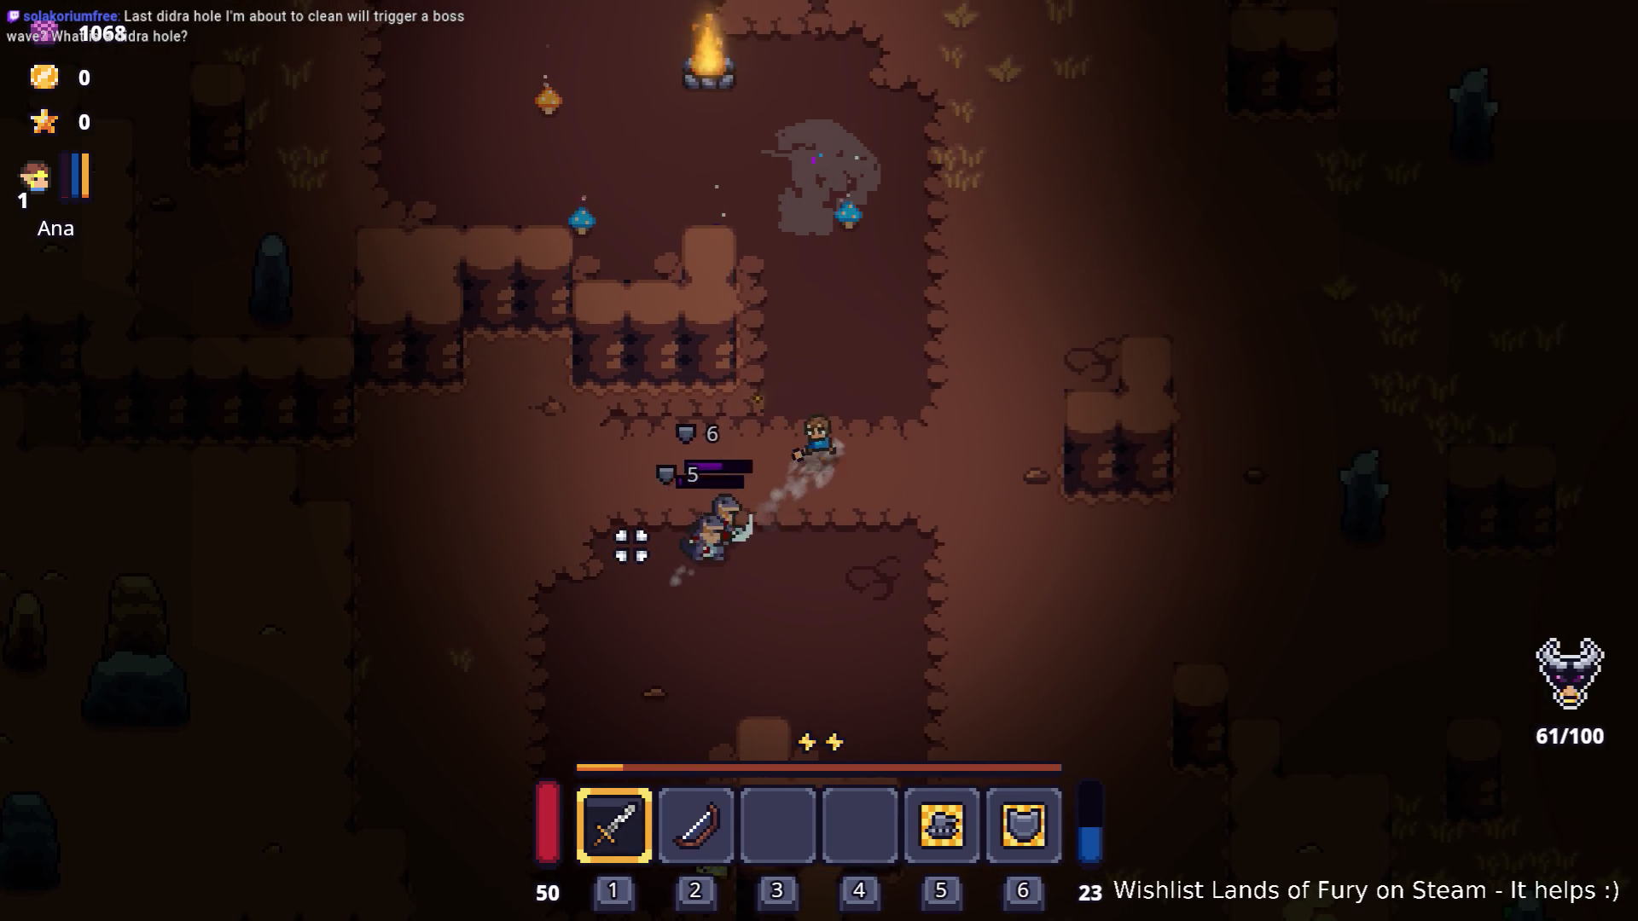
Keep attacking the ghost enemy until the hero's health runs out and Game over appears.
key("d")
left_click(634, 542)
key("s")
left_click(640, 487)
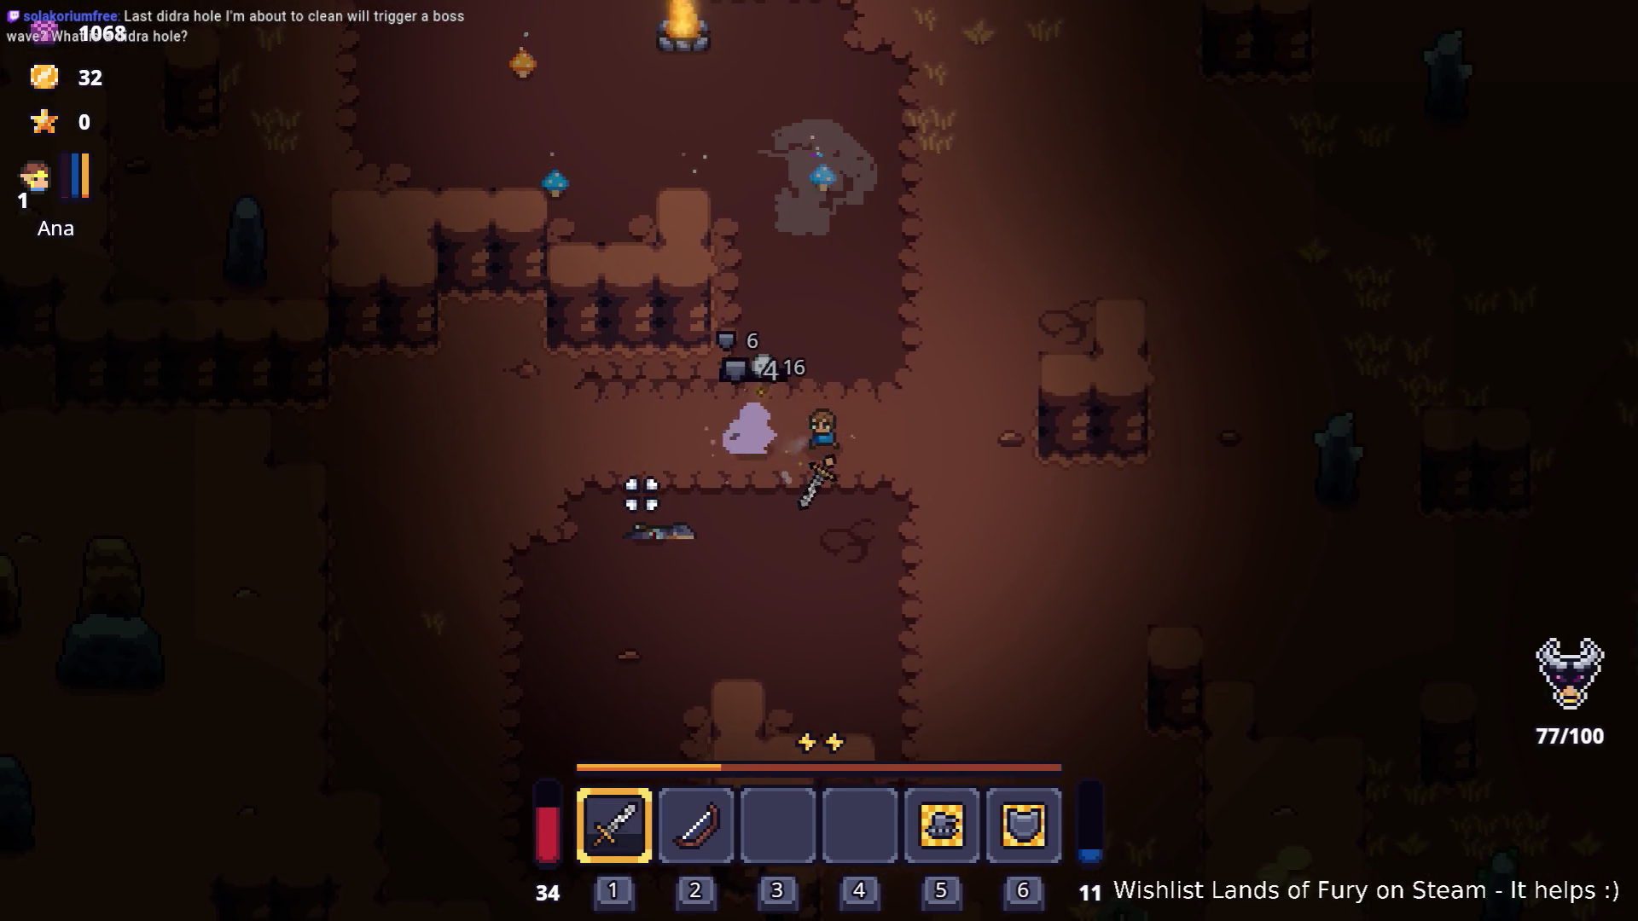
key("d")
left_click(641, 489)
left_click(644, 475)
left_click(715, 415)
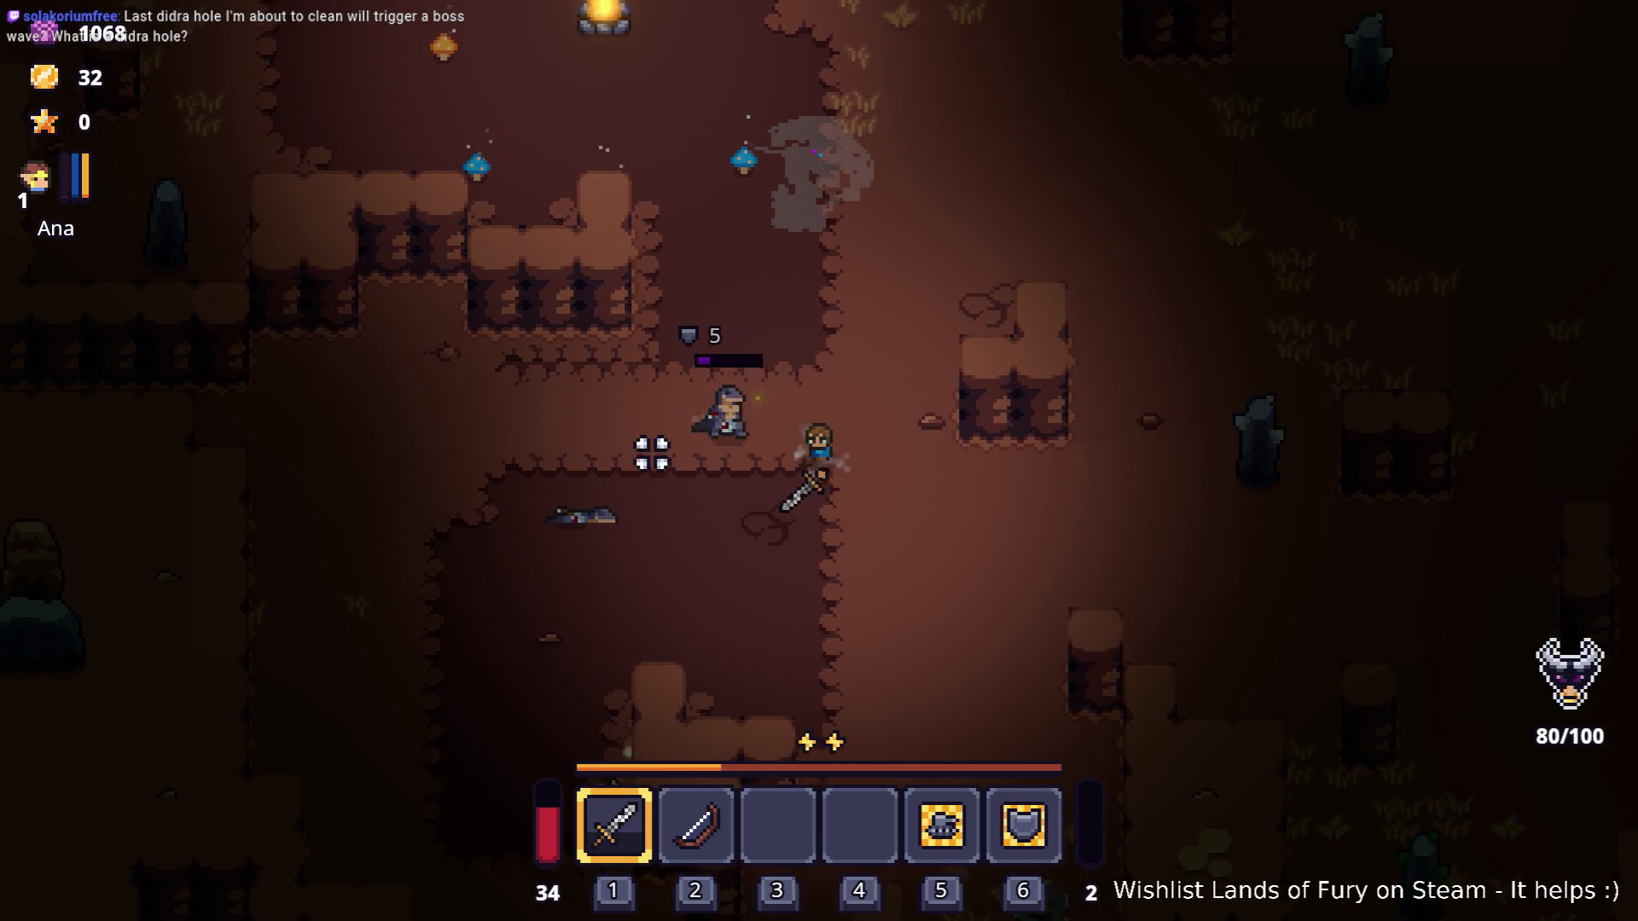
left_click(668, 417)
left_click(669, 420)
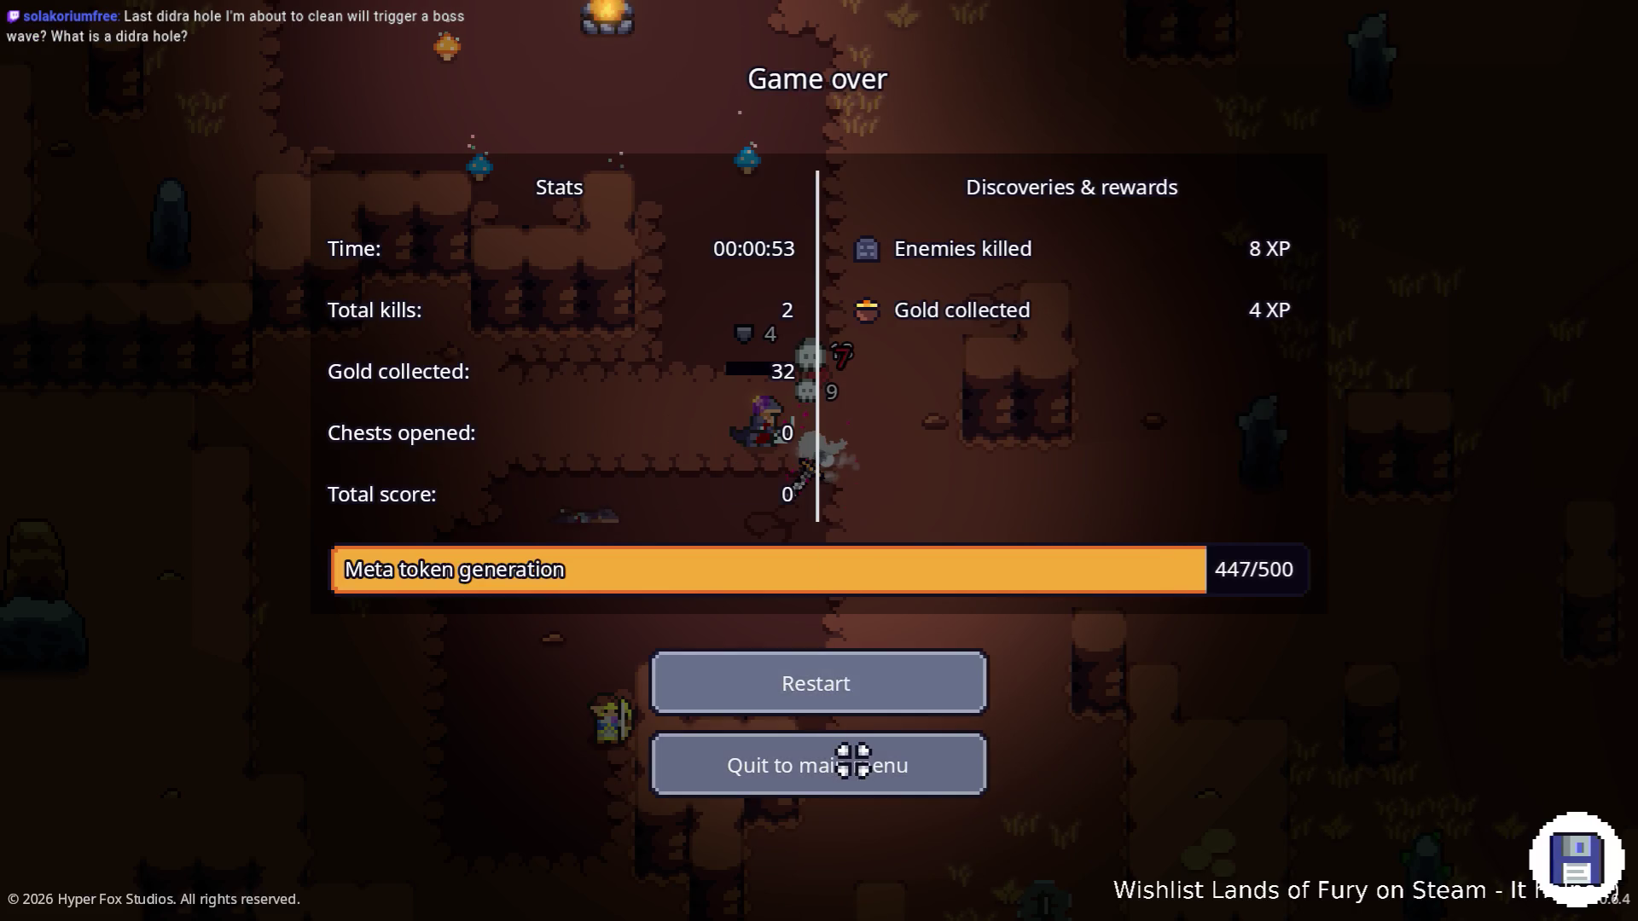
Quit the finished run to the main menu and load the first saved profile.
left_click(853, 762)
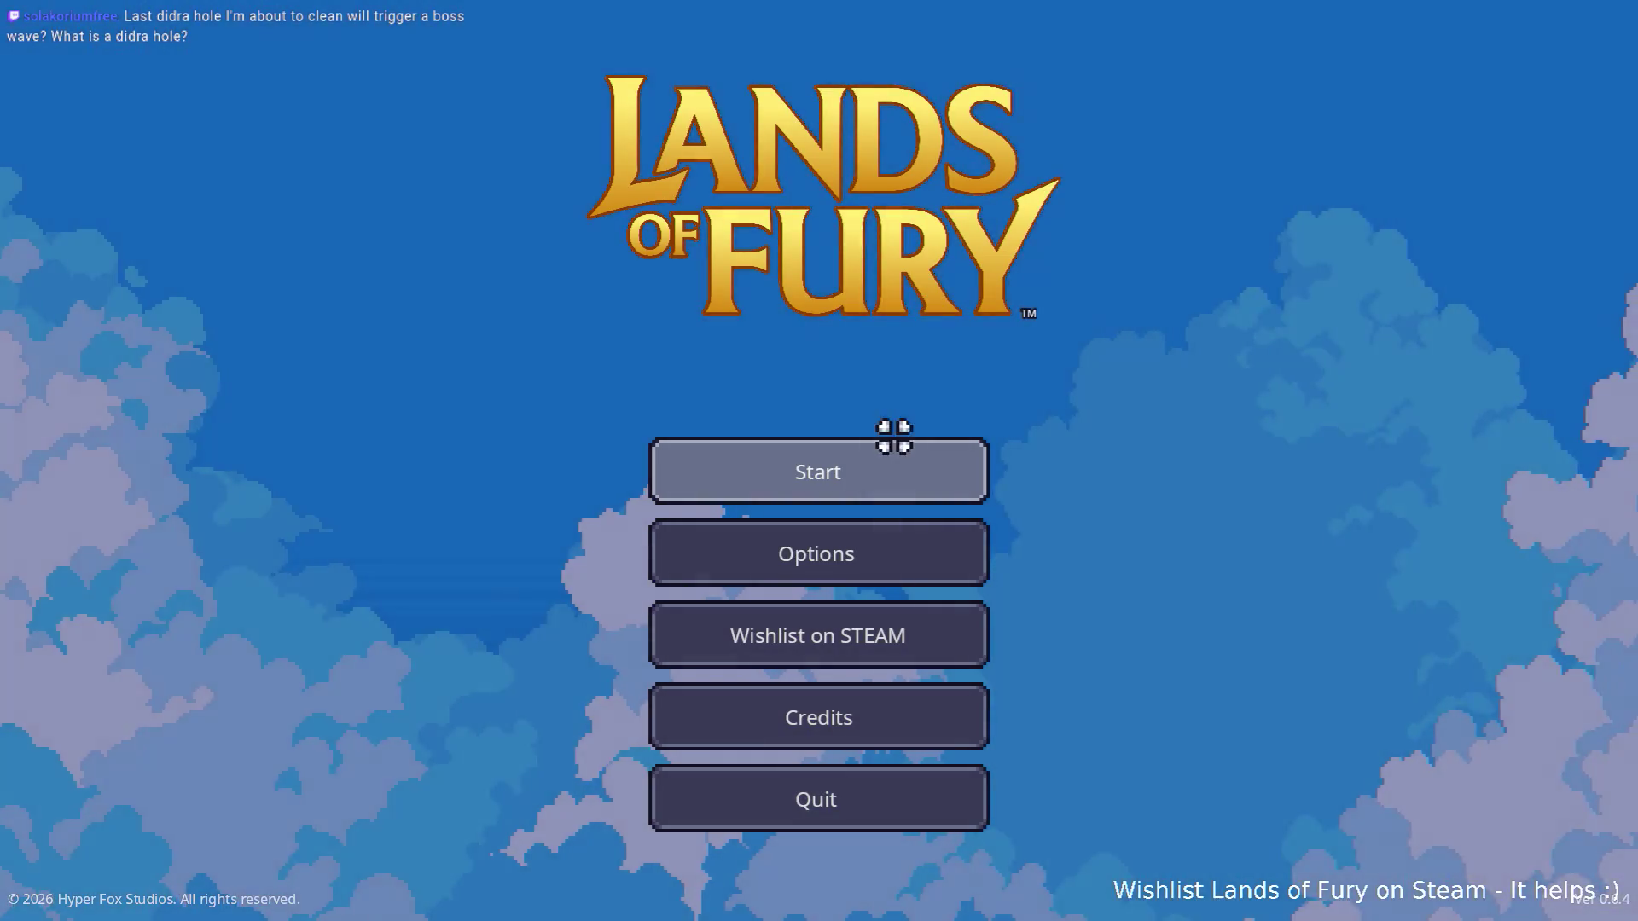
left_click(897, 450)
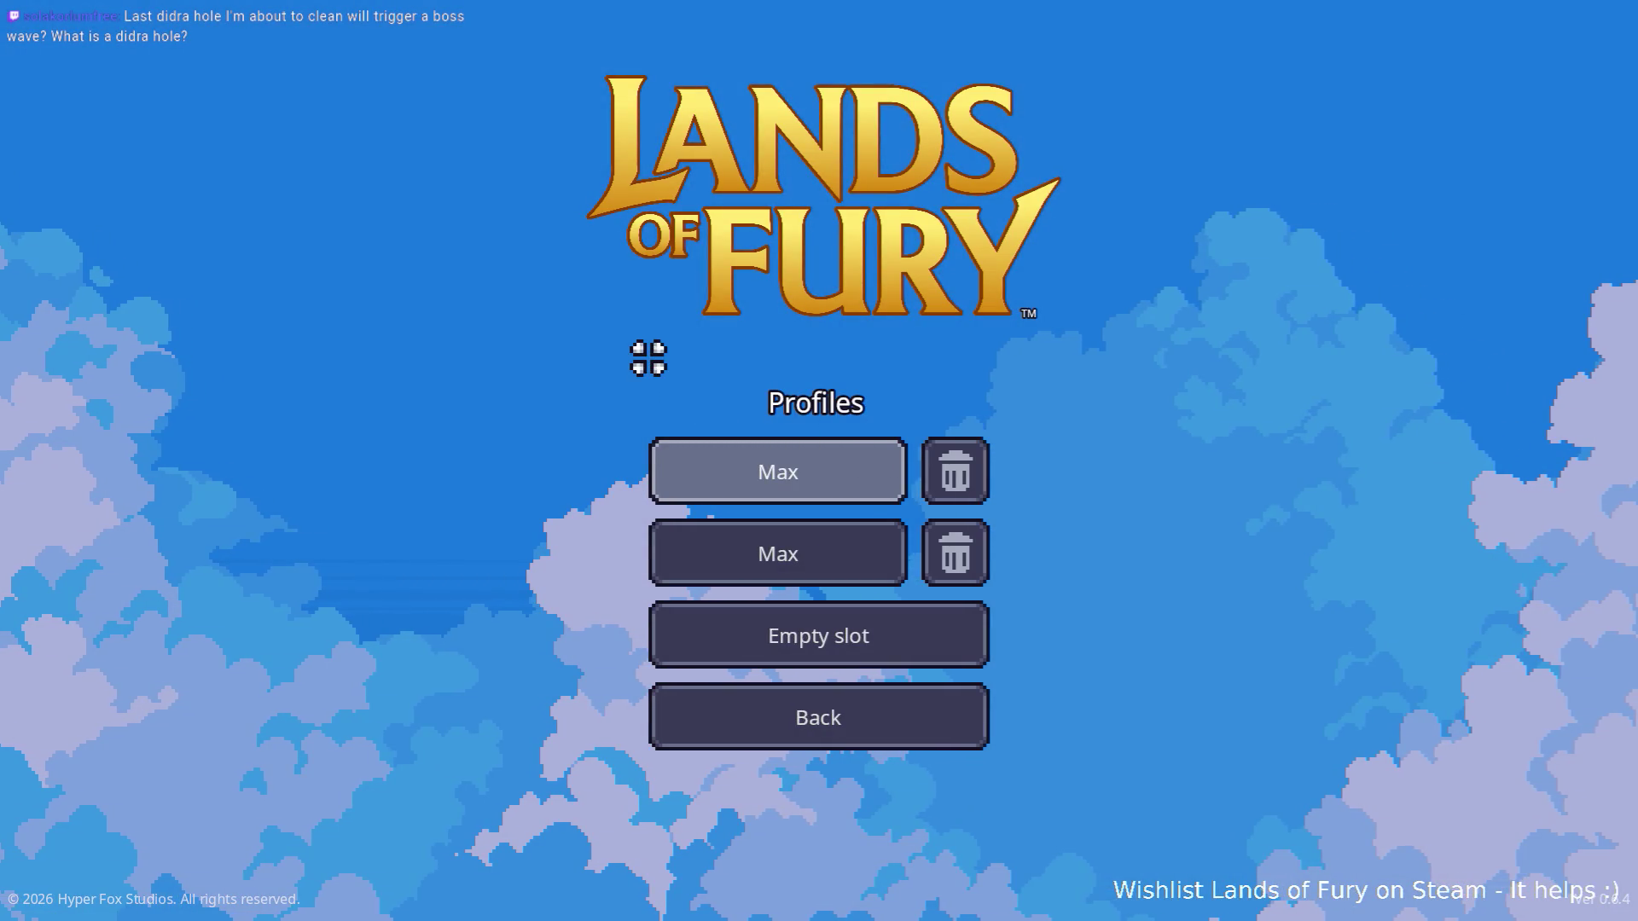
left_click(776, 475)
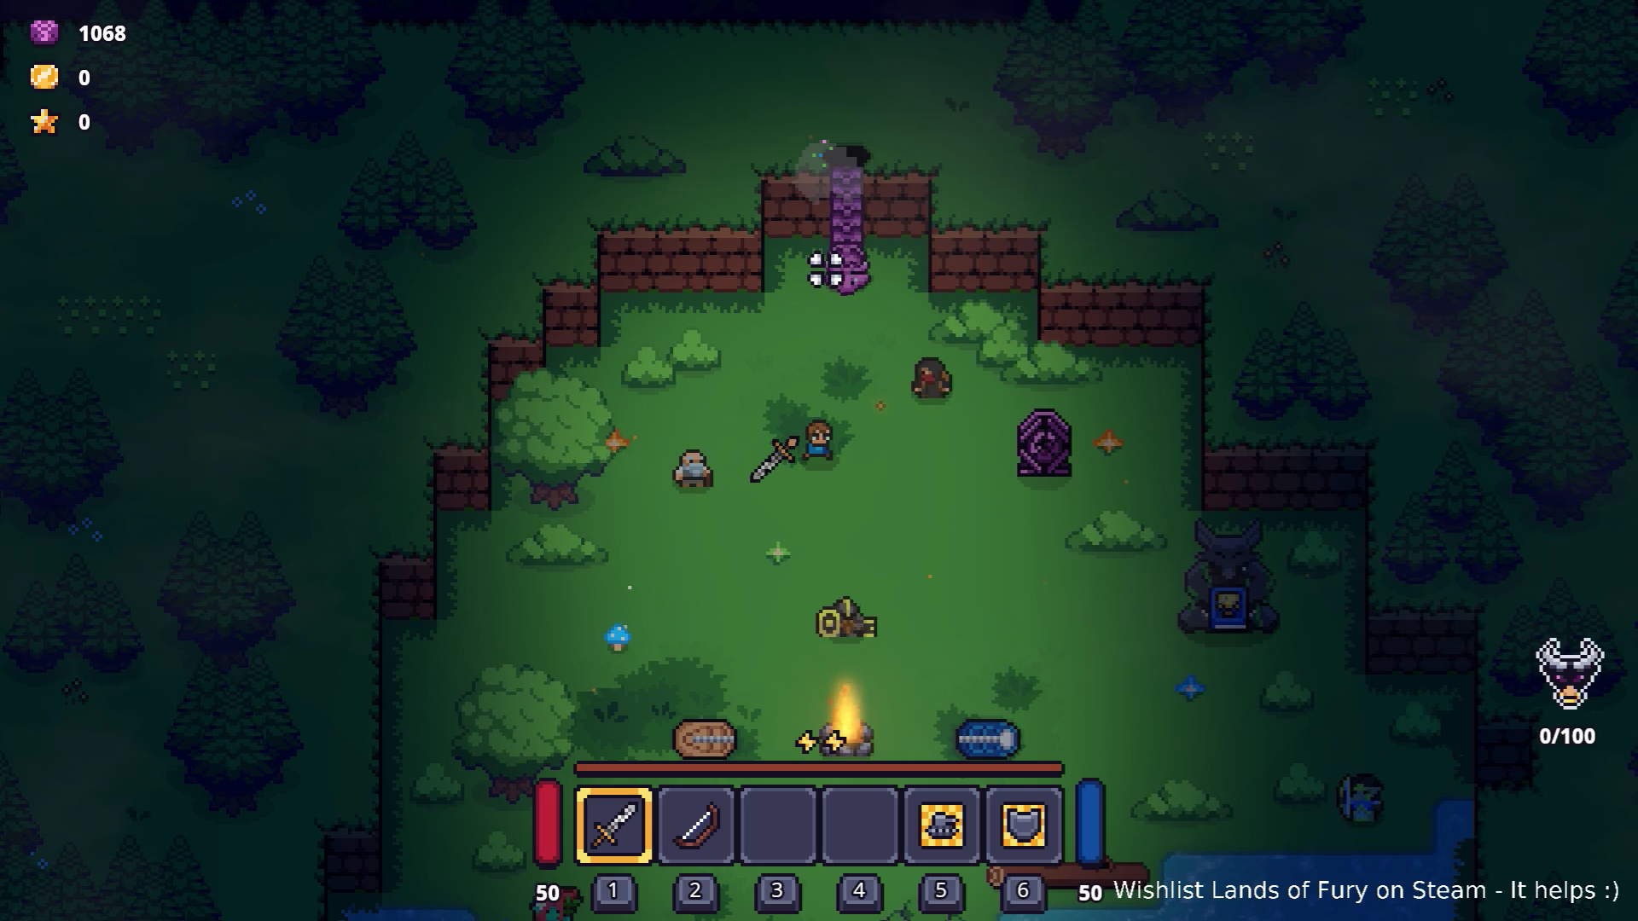
Walk to Gothar, ask about the pink creature, then stop asking about didras.
key("w")
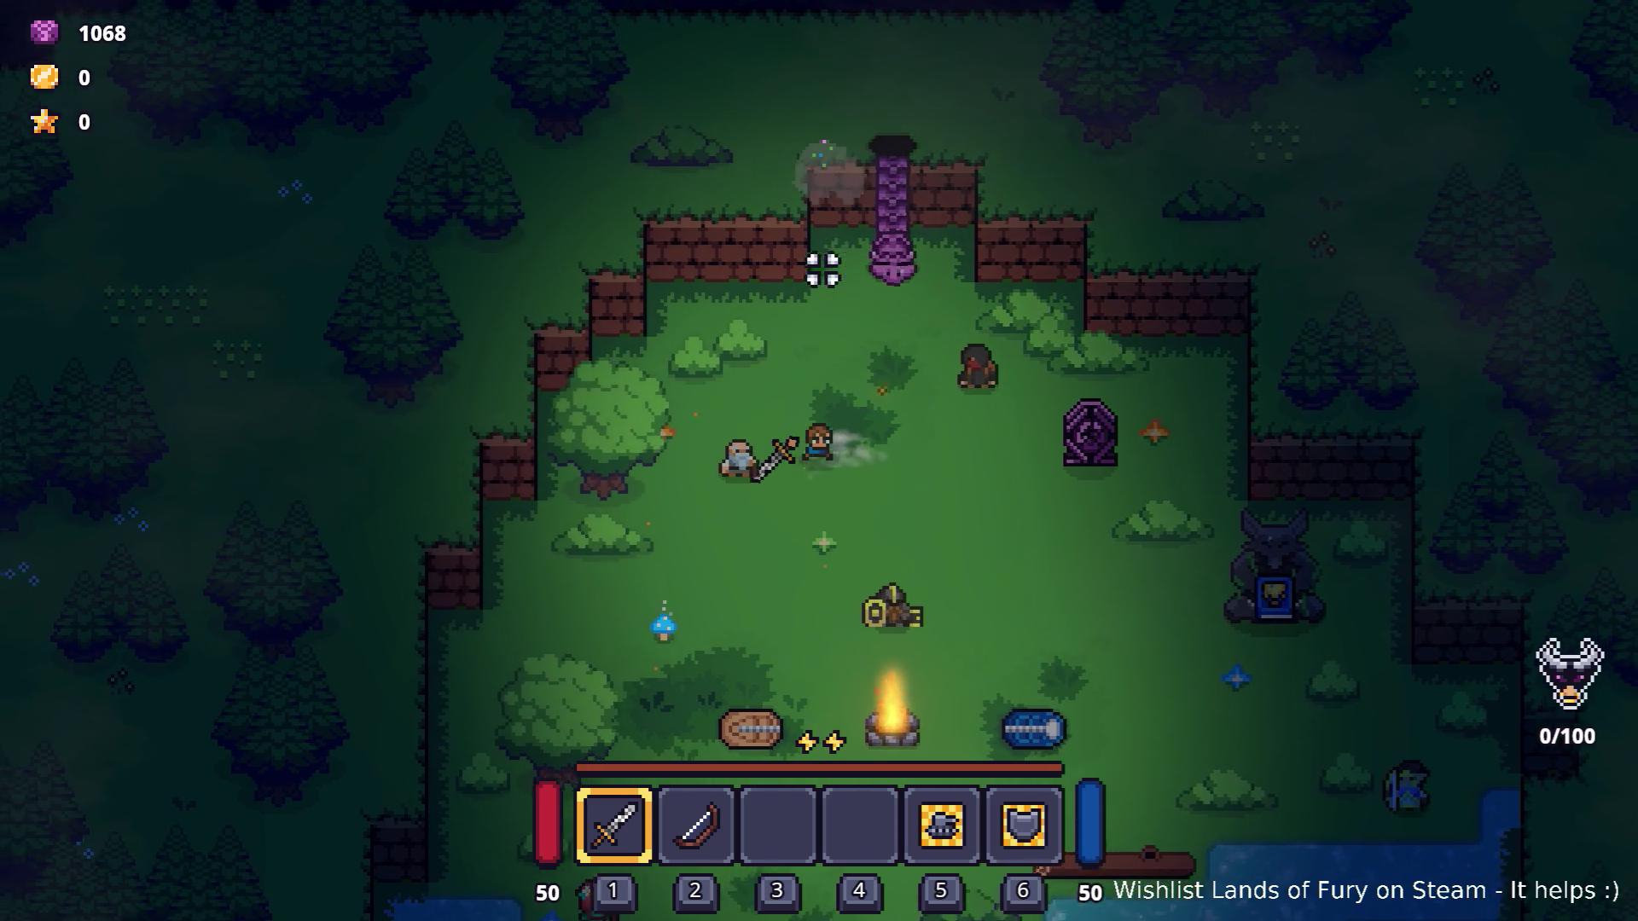
key("s")
key("e")
key("s")
key("s")
key("s")
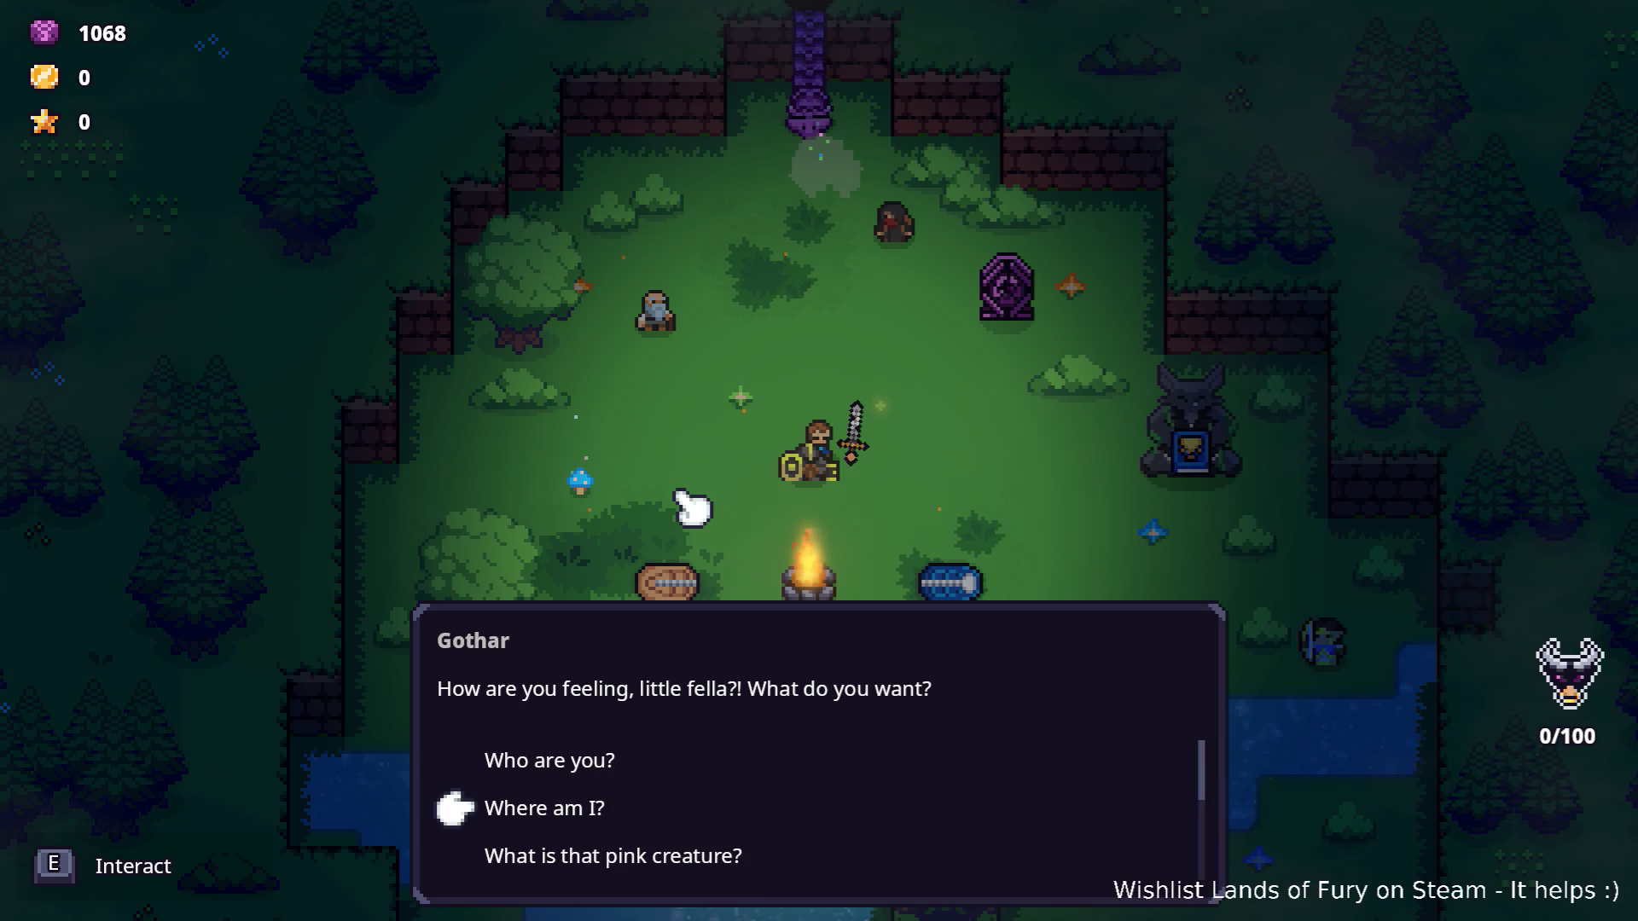
key("s")
key("w")
key("w")
key("w")
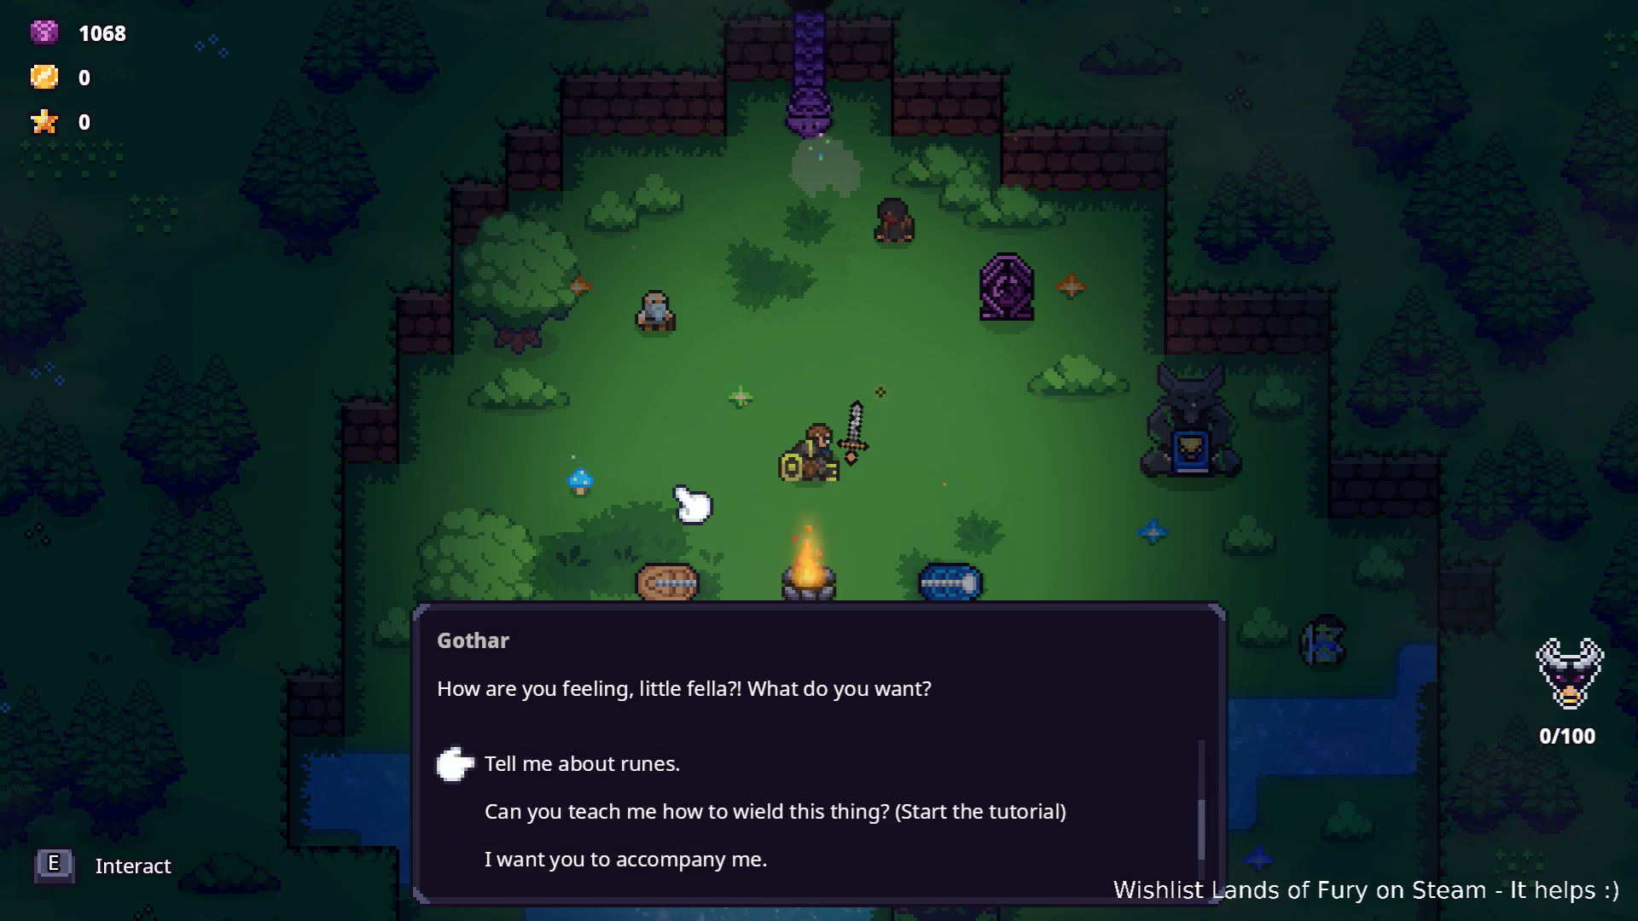
key("s")
key("e")
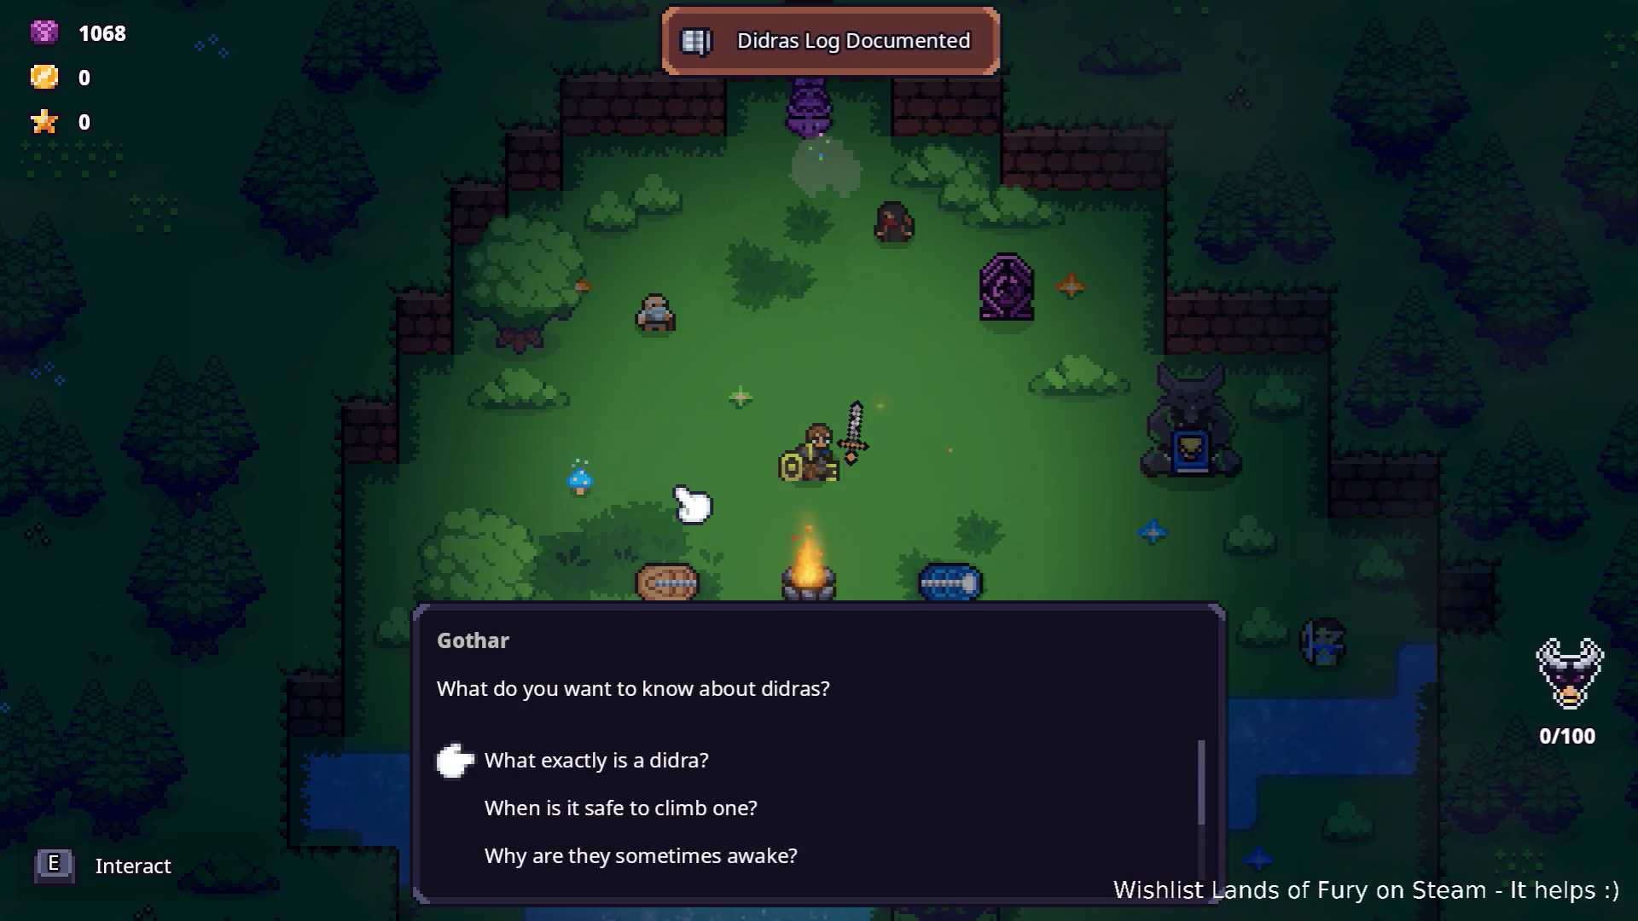
key("s")
key("s")
key("s")
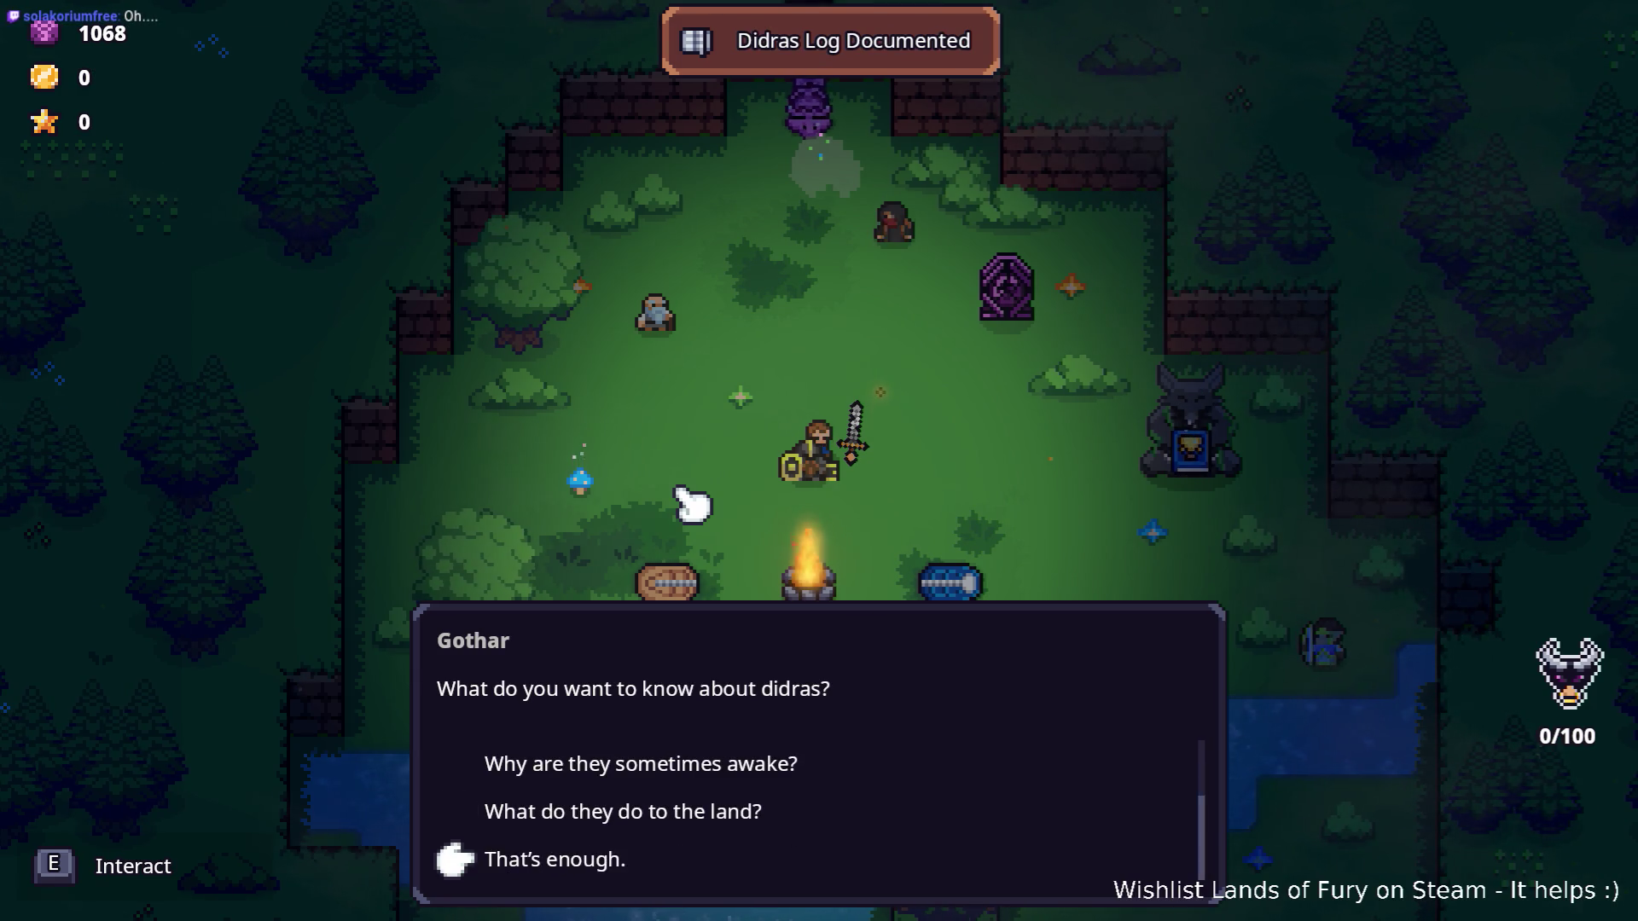
key("e")
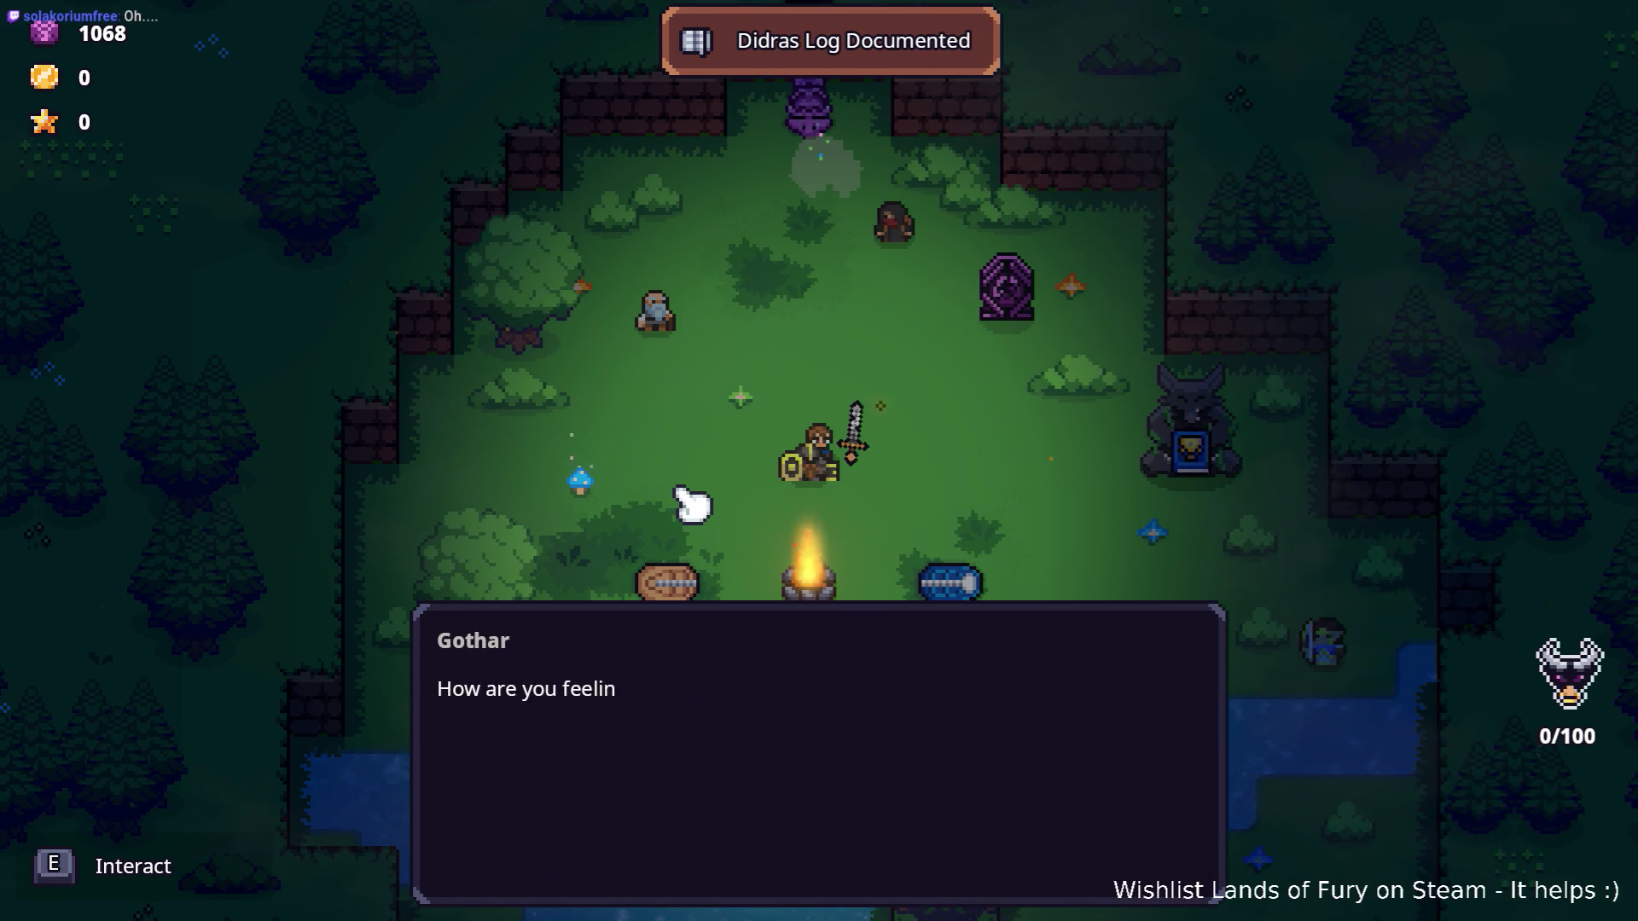
Ask Gothar again what a didra is, hear his explanation, then choose Nothing to end the talk.
key("s")
key("s")
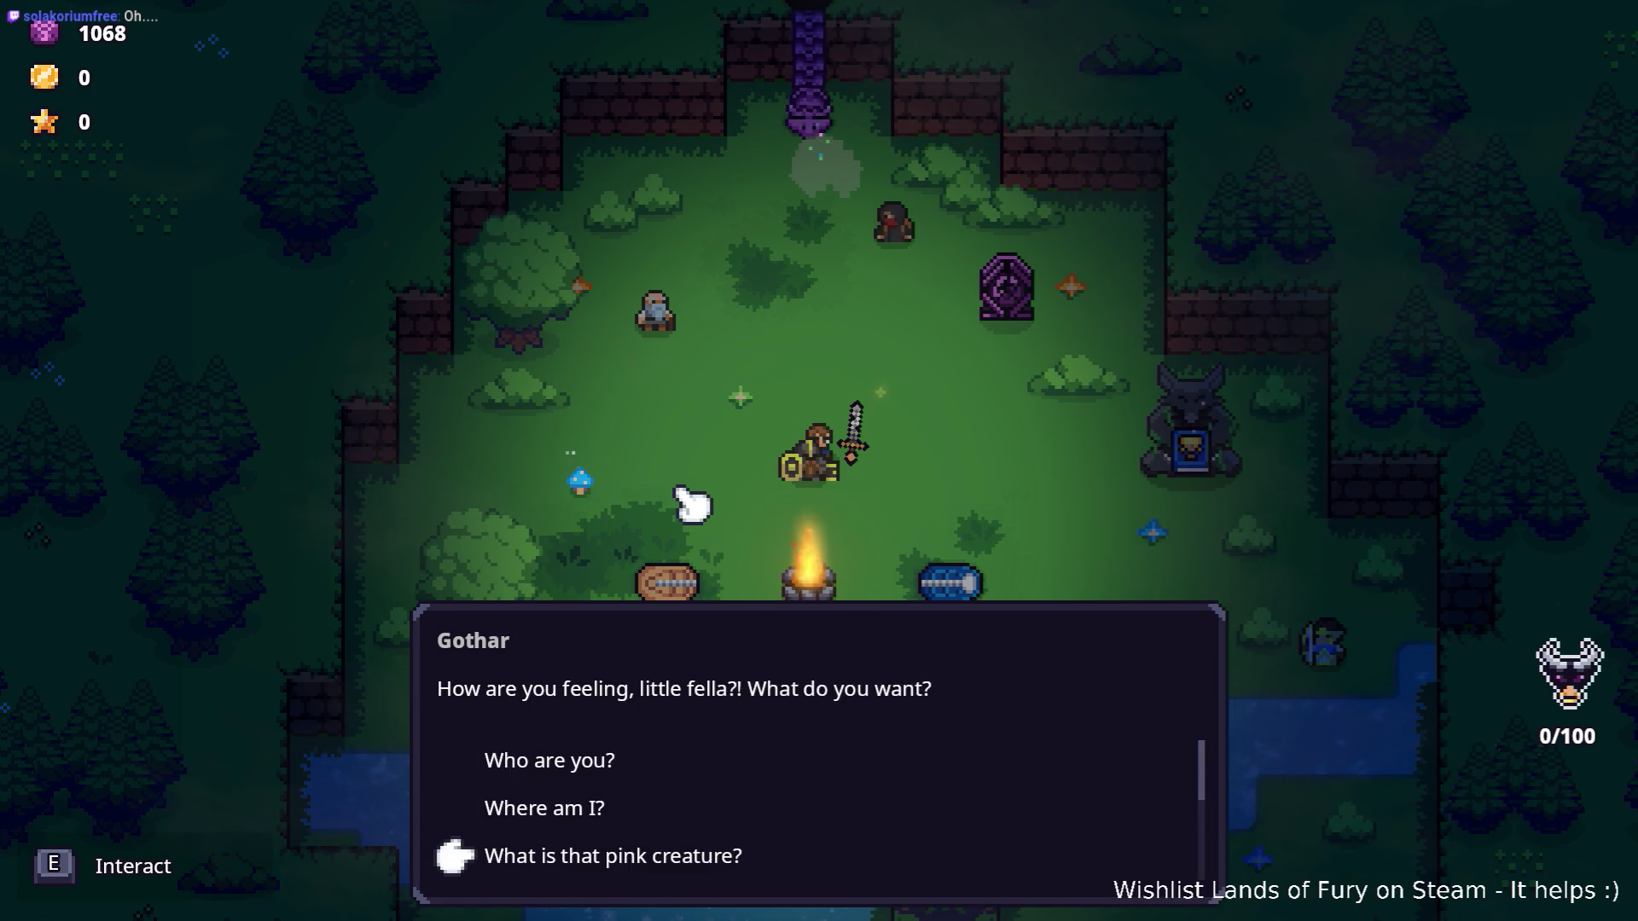
key("e")
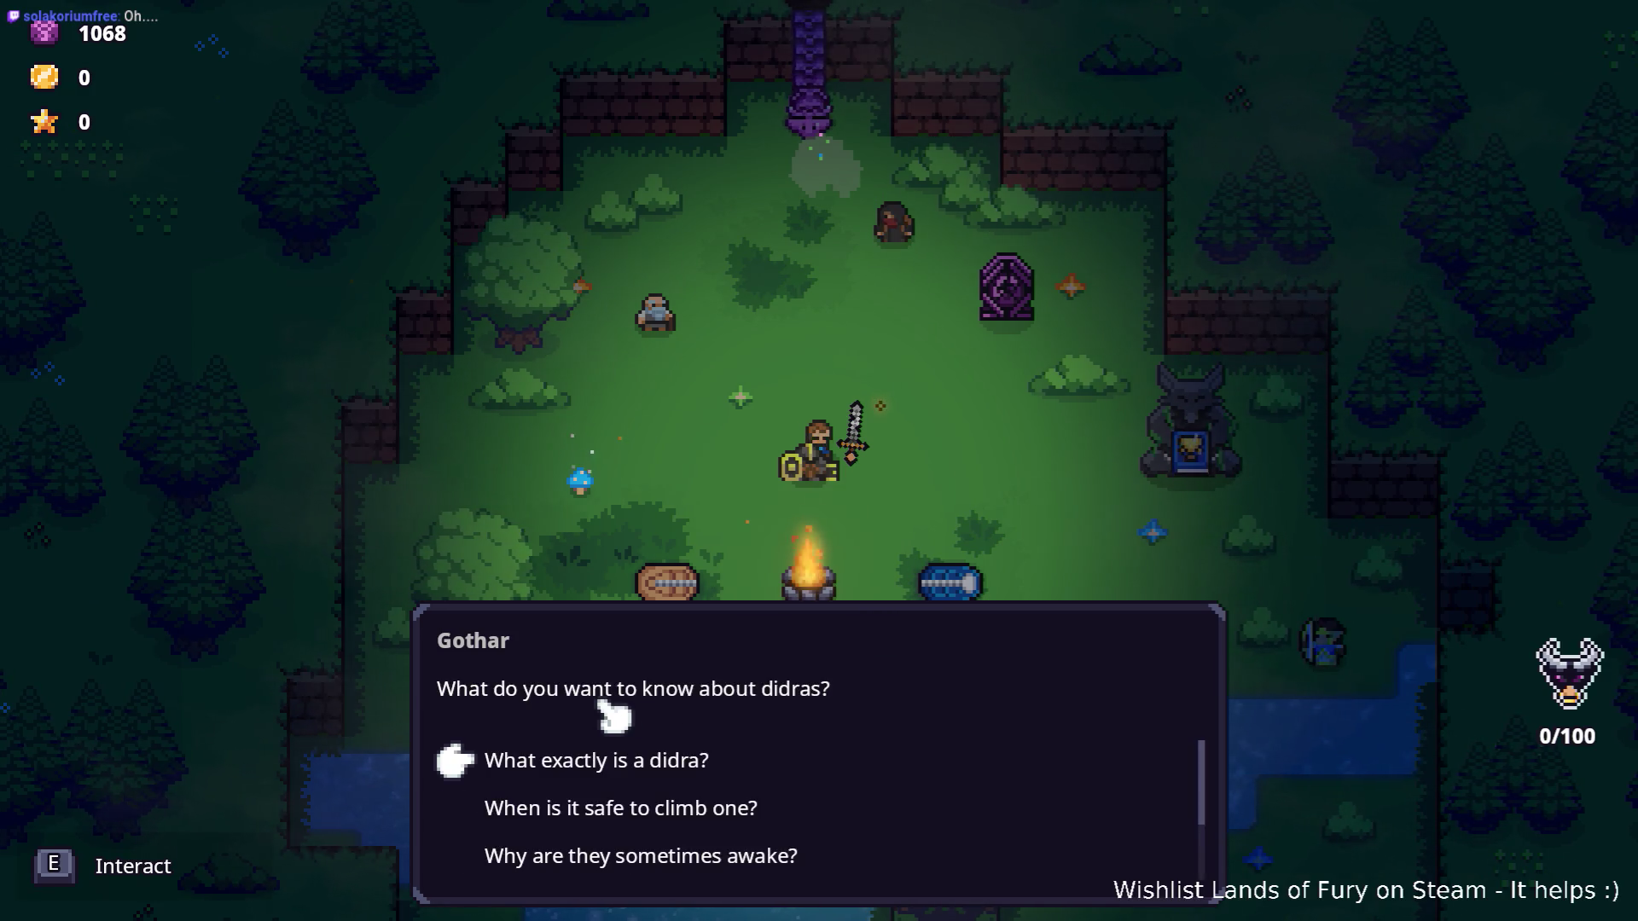
key("e")
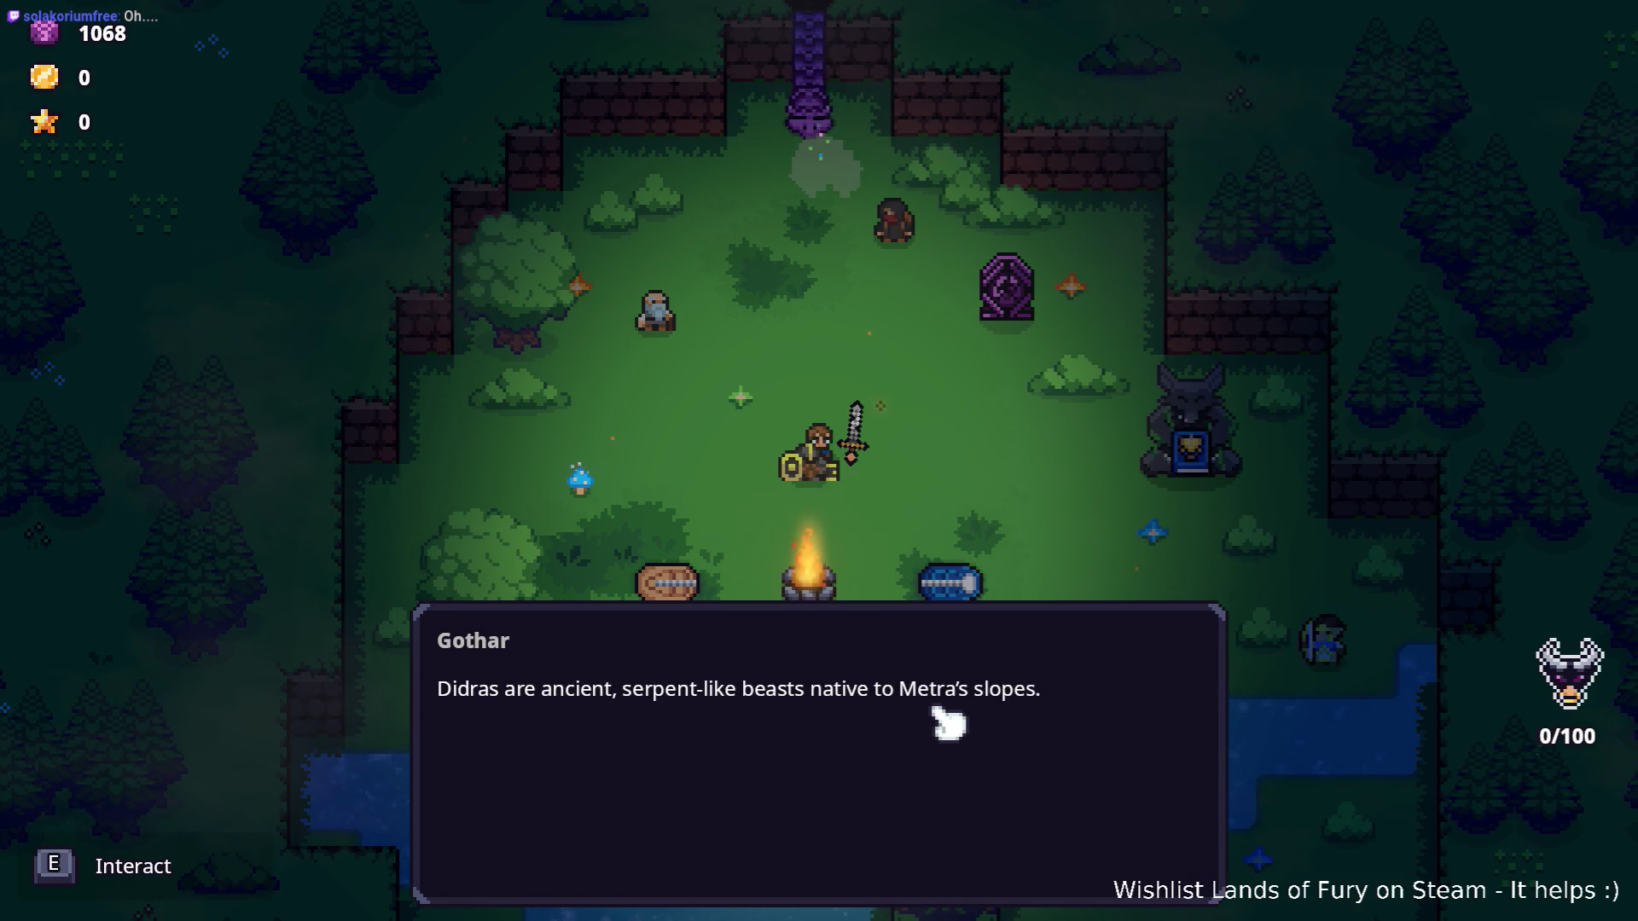
key("e")
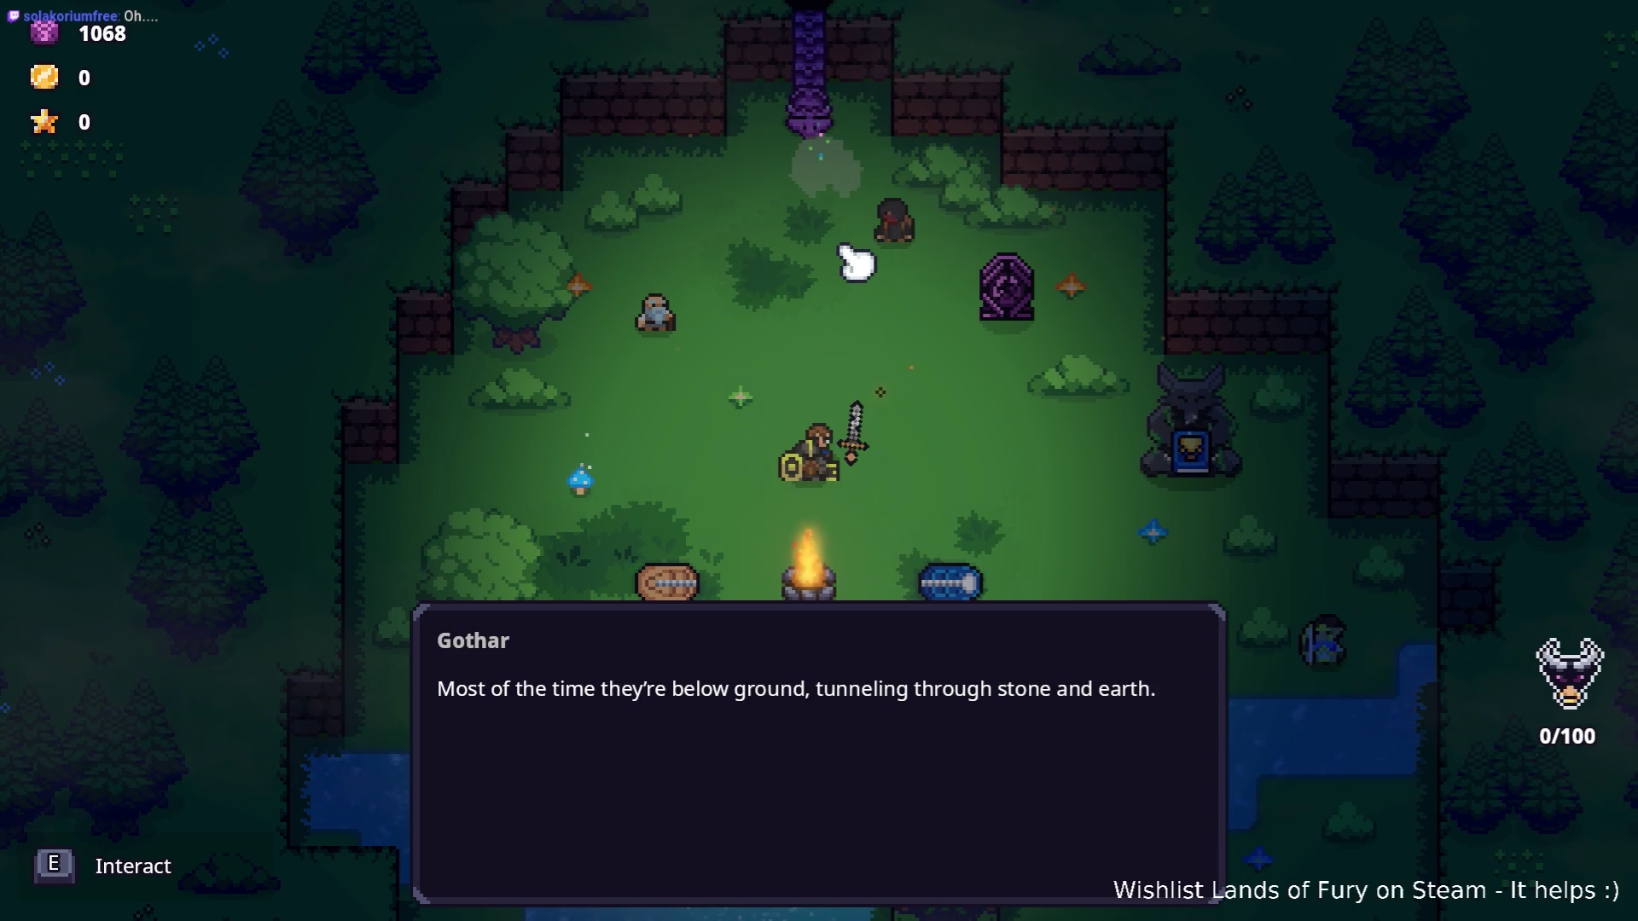
key("e")
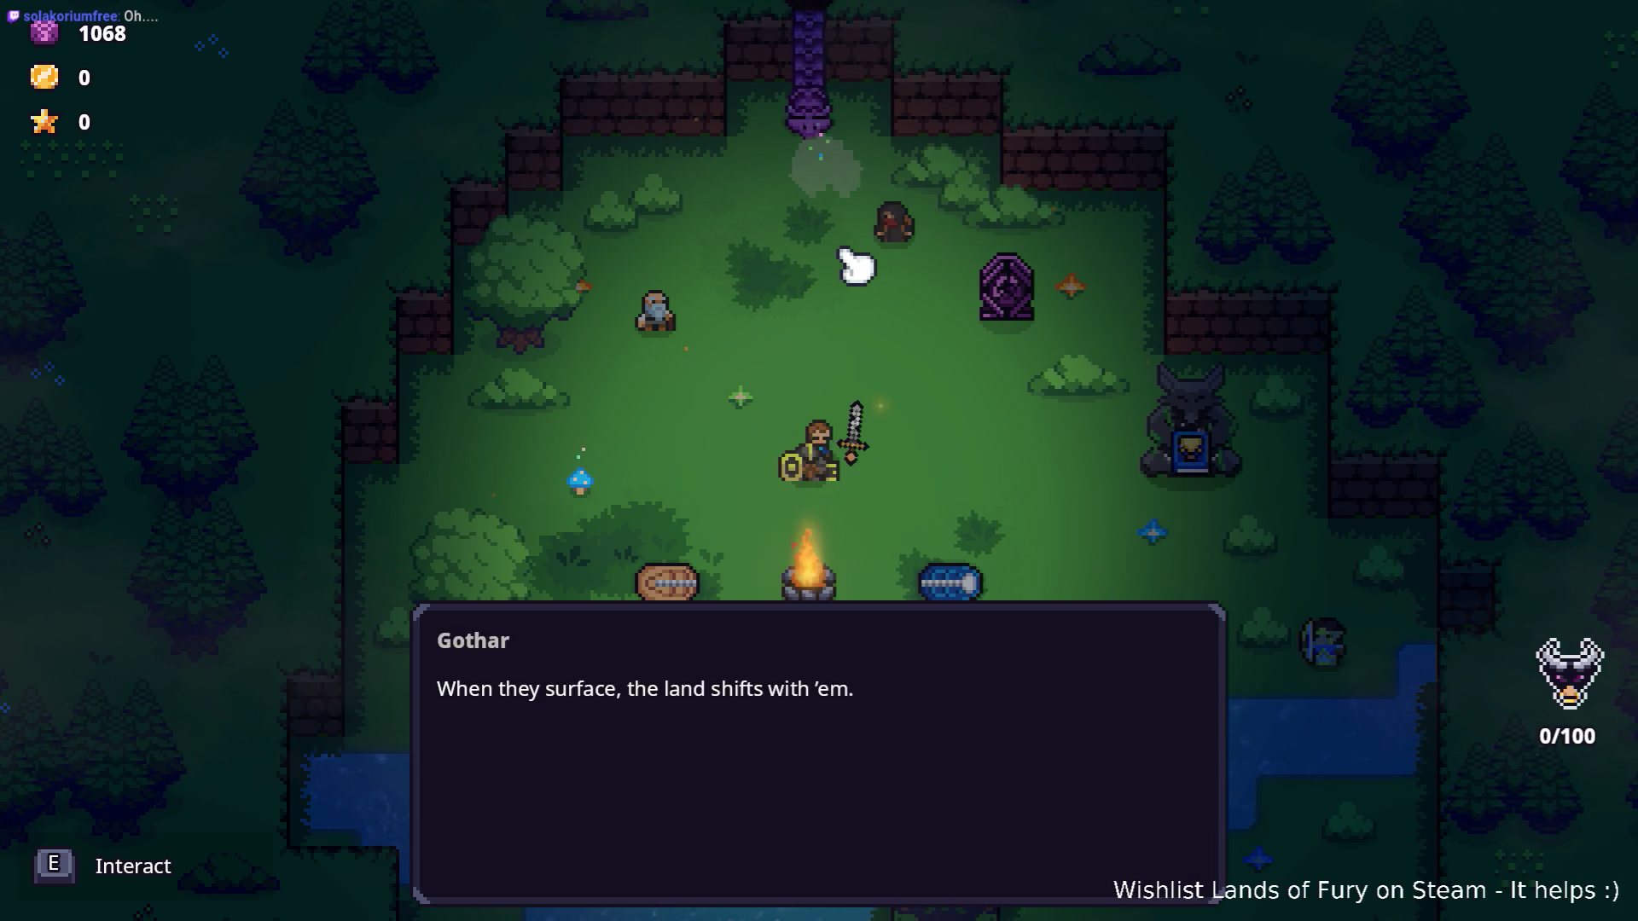
key("e")
key("e")
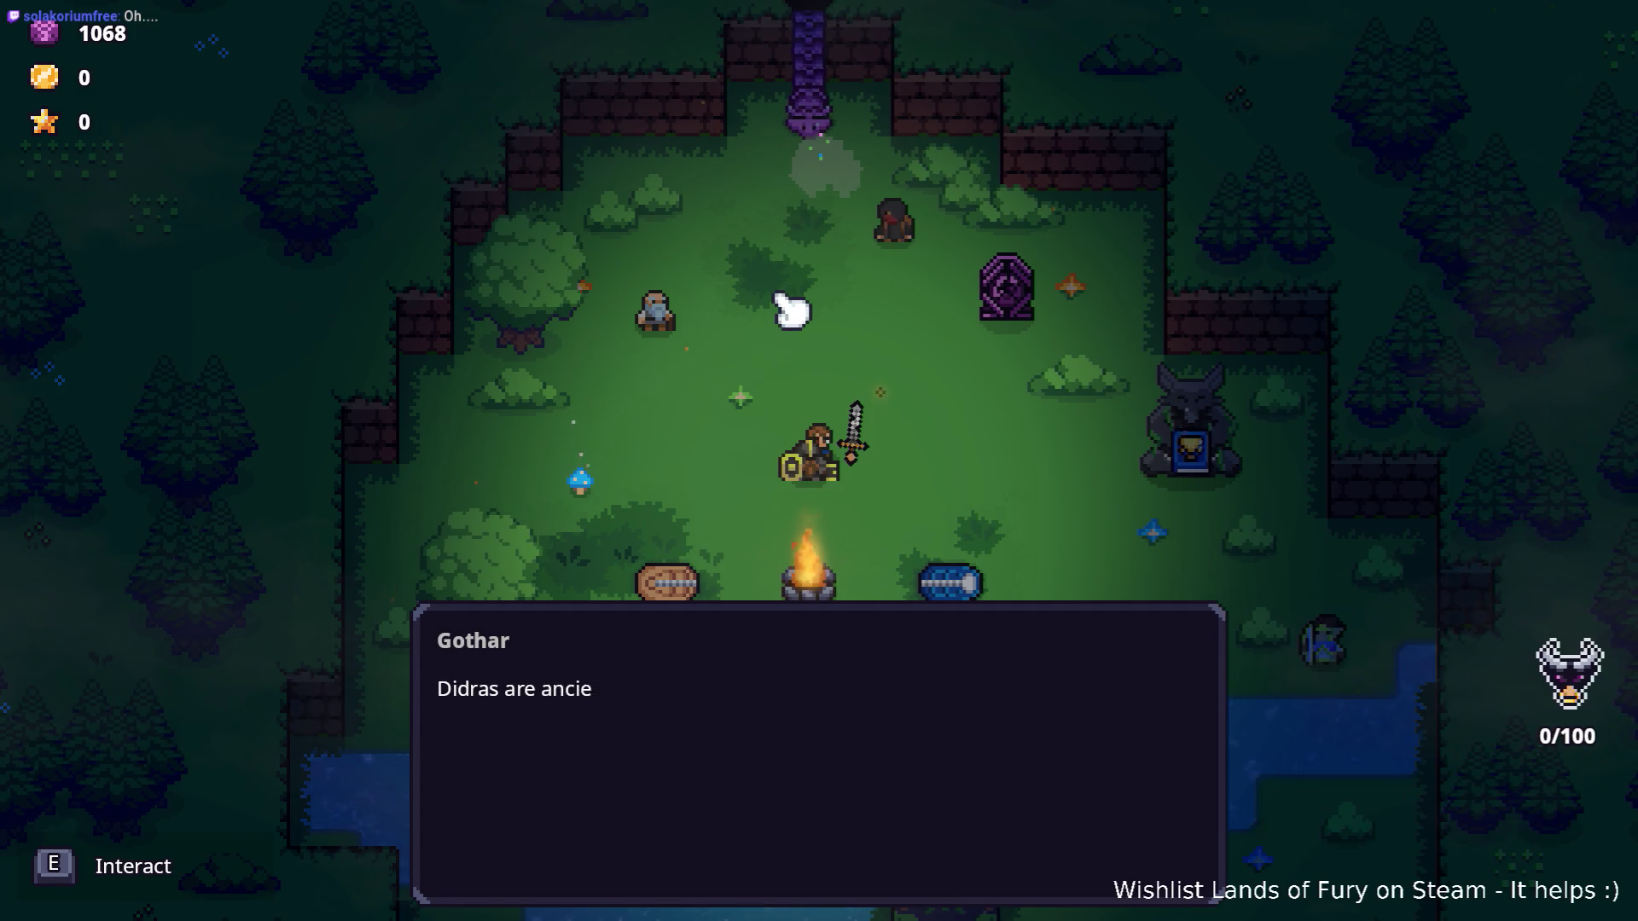
key("e")
key("e")
key("e")
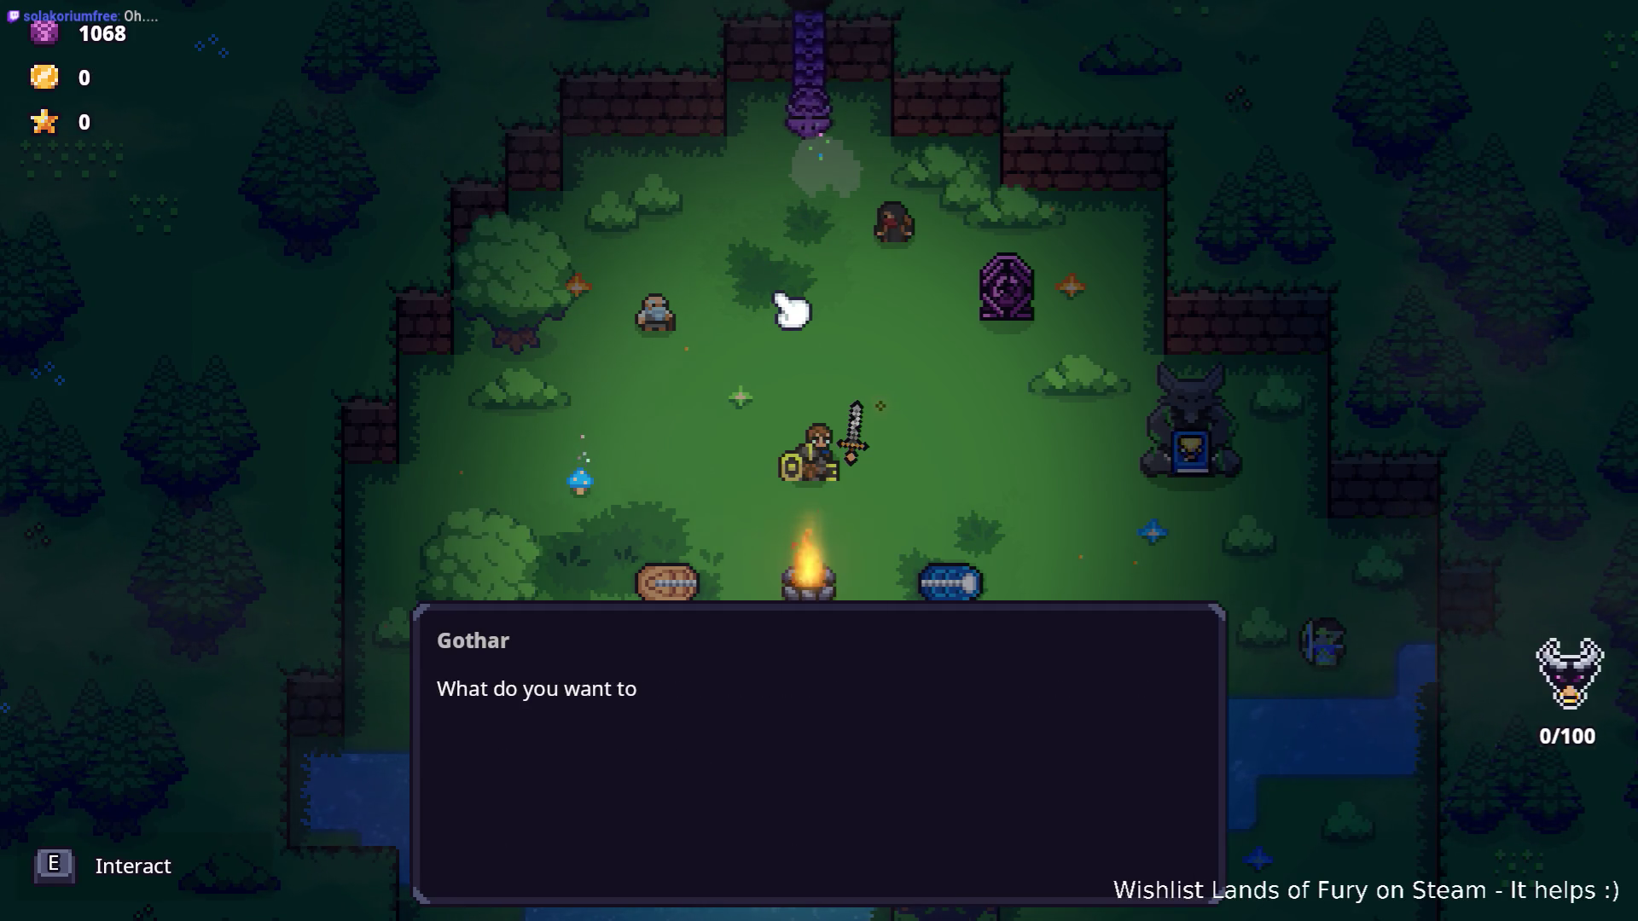
key("s")
key("s")
key("s")
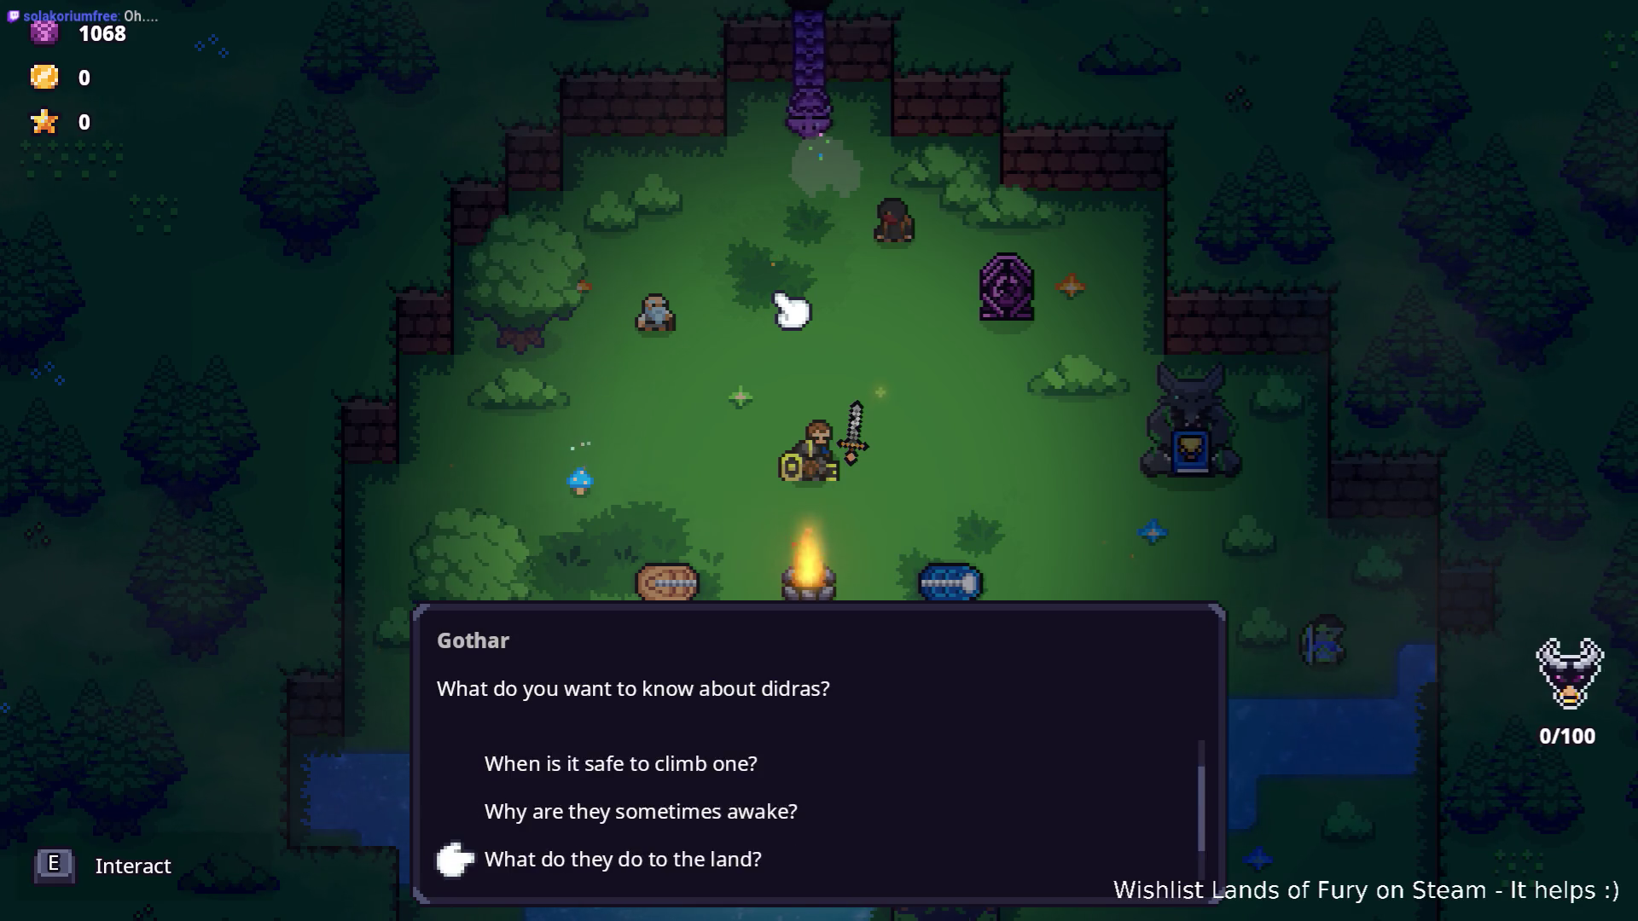
key("e")
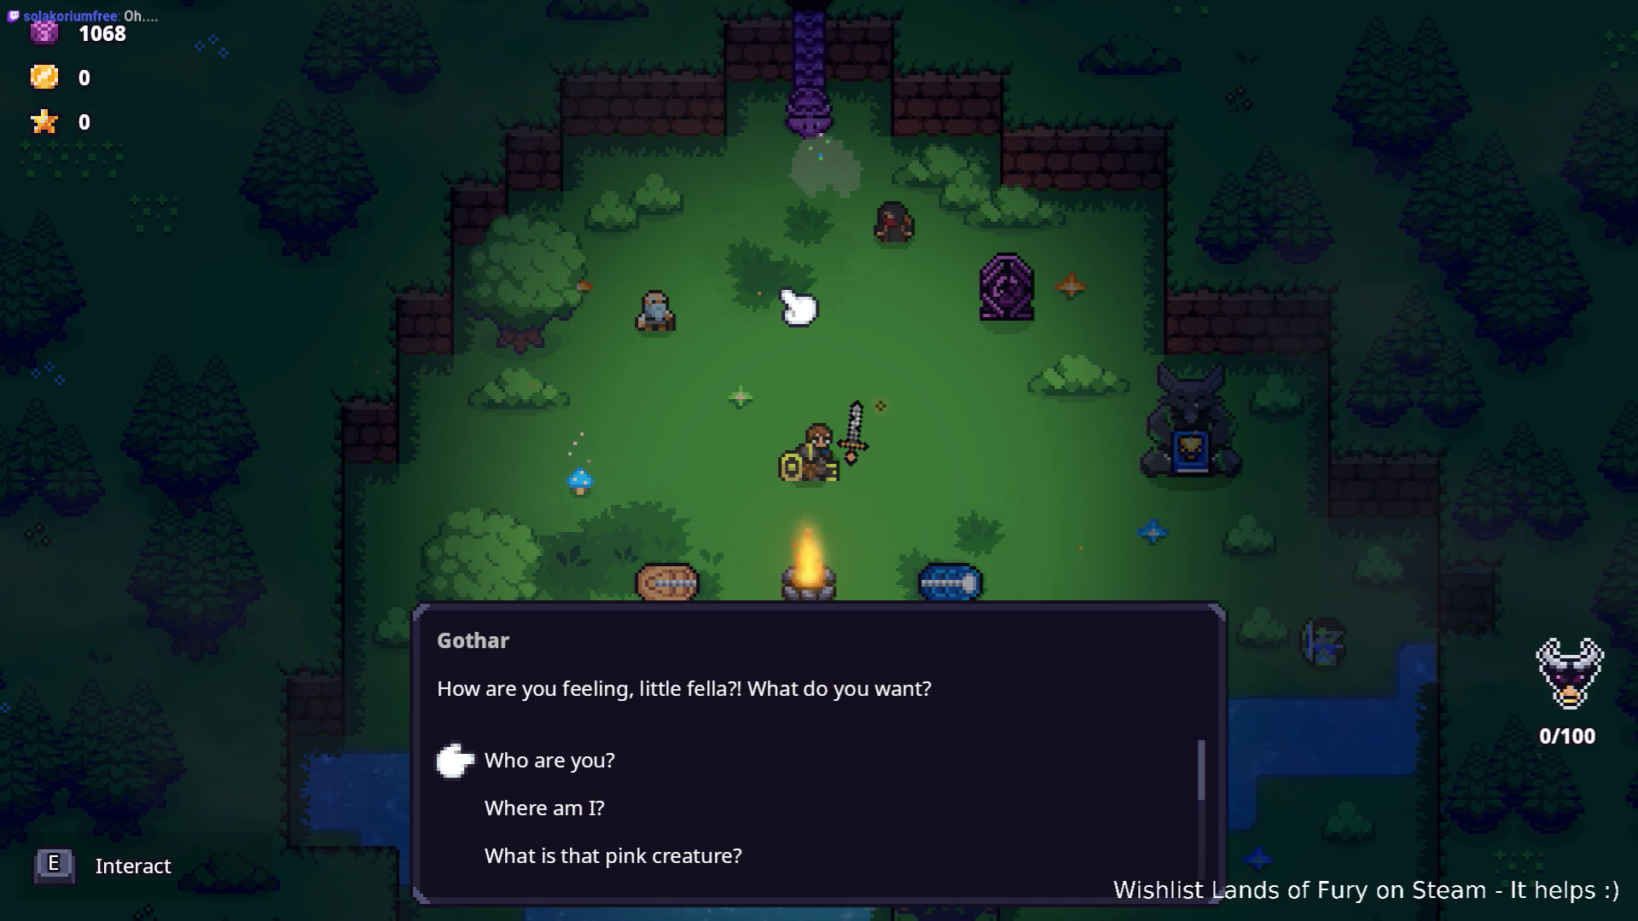
key("s")
key("s")
key("s")
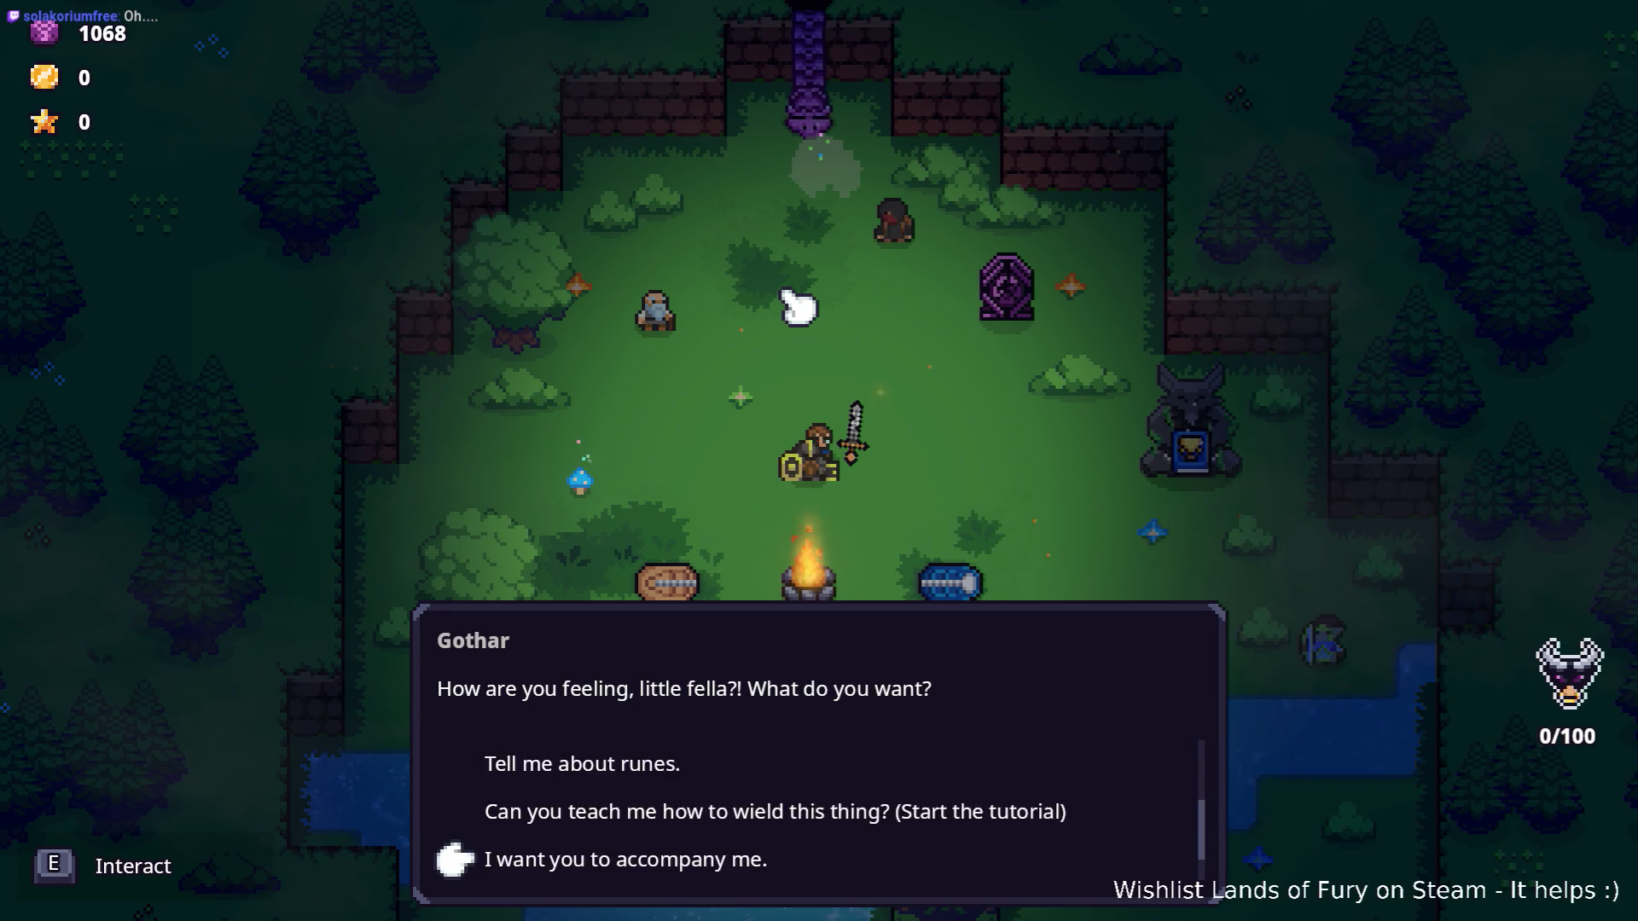
key("e")
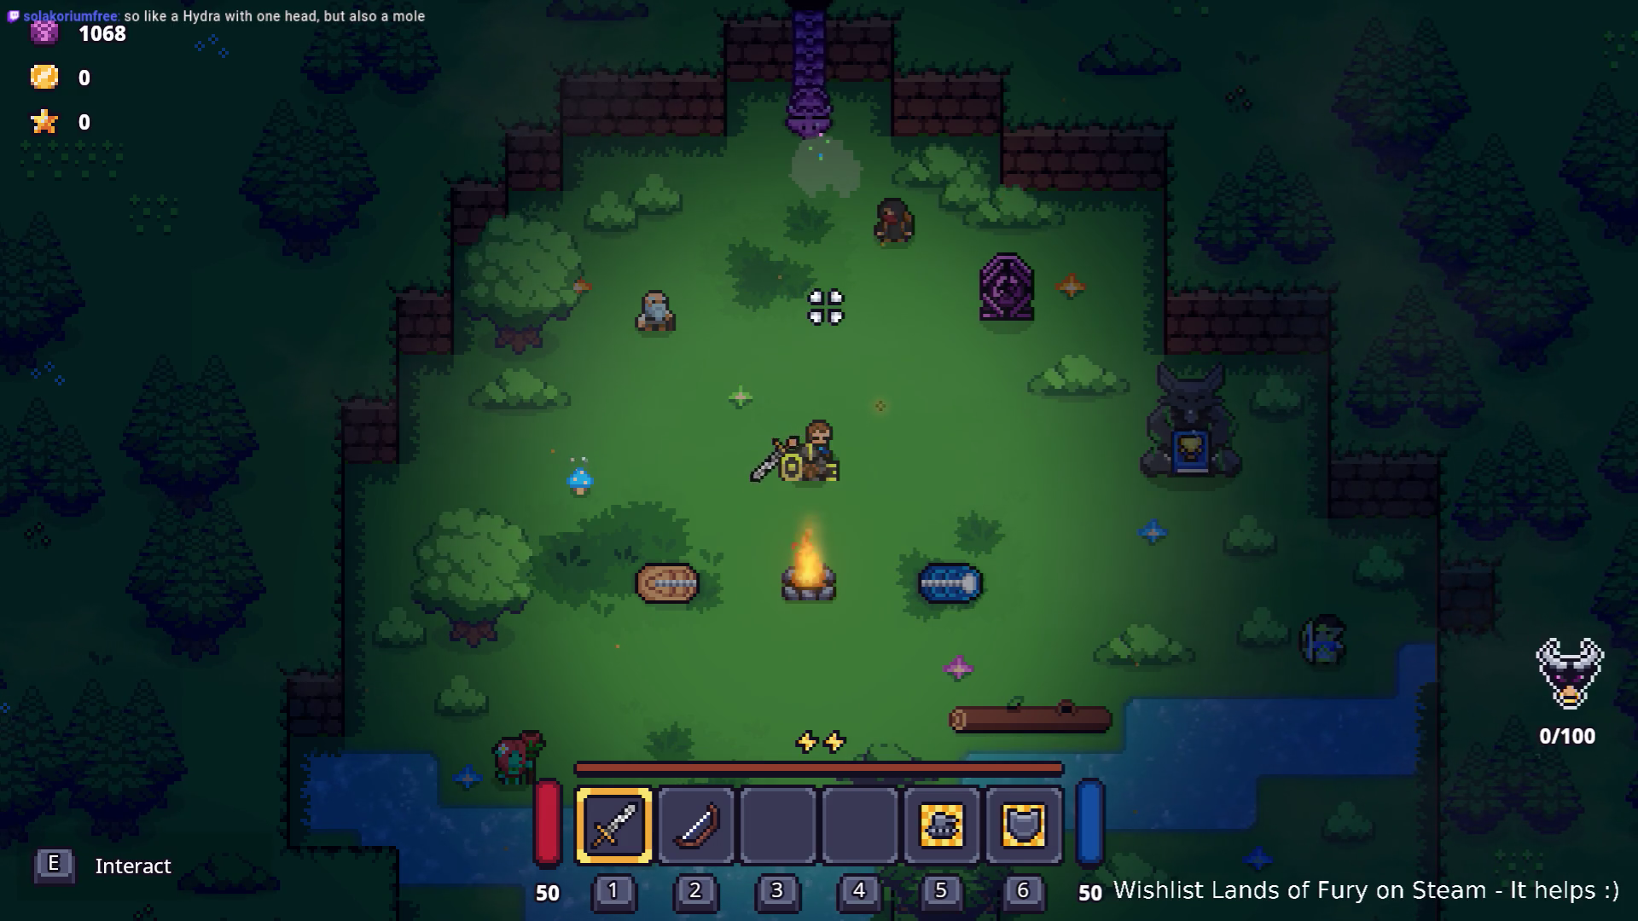
Walk the hero past the purple portal to the wolf statue and open the inventory grid.
key("w")
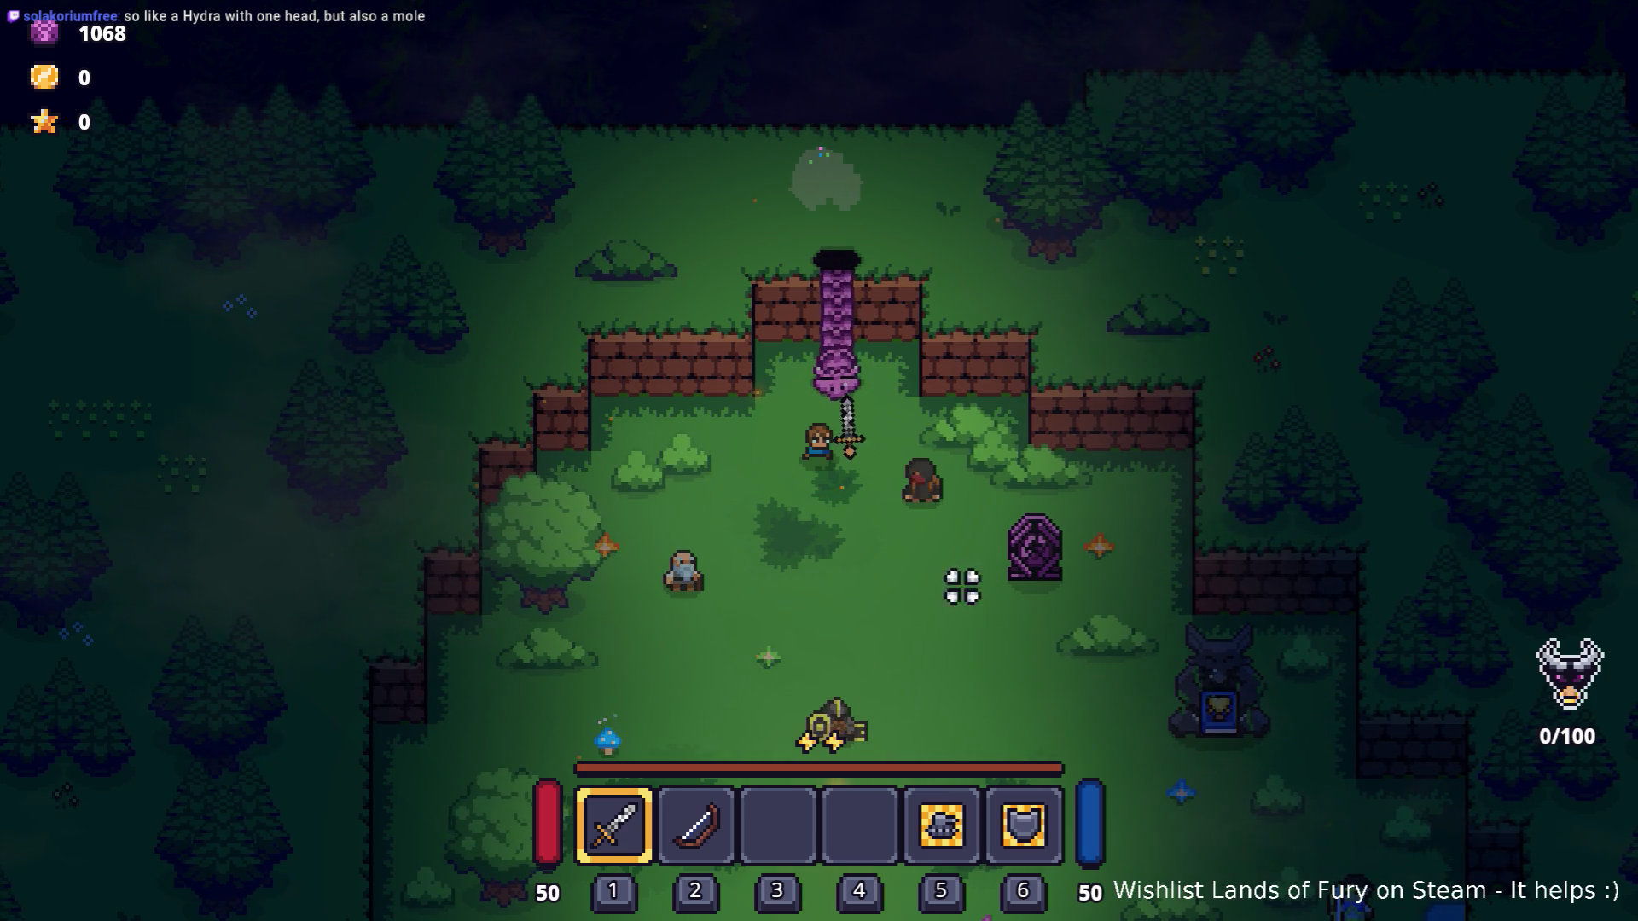
key("s+d")
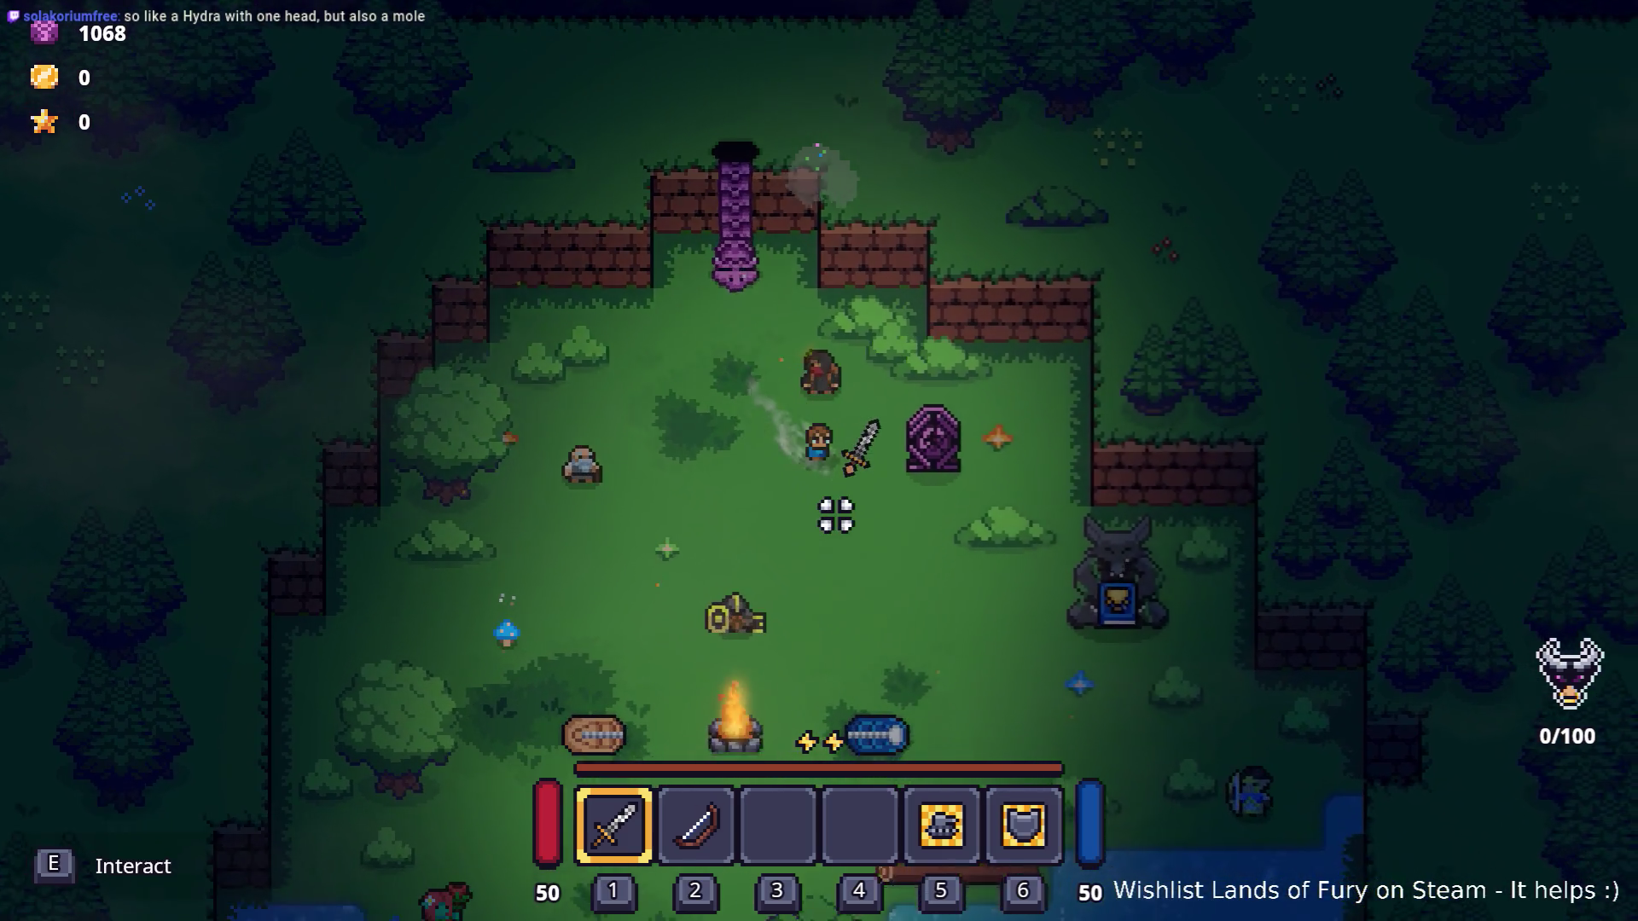
key("s")
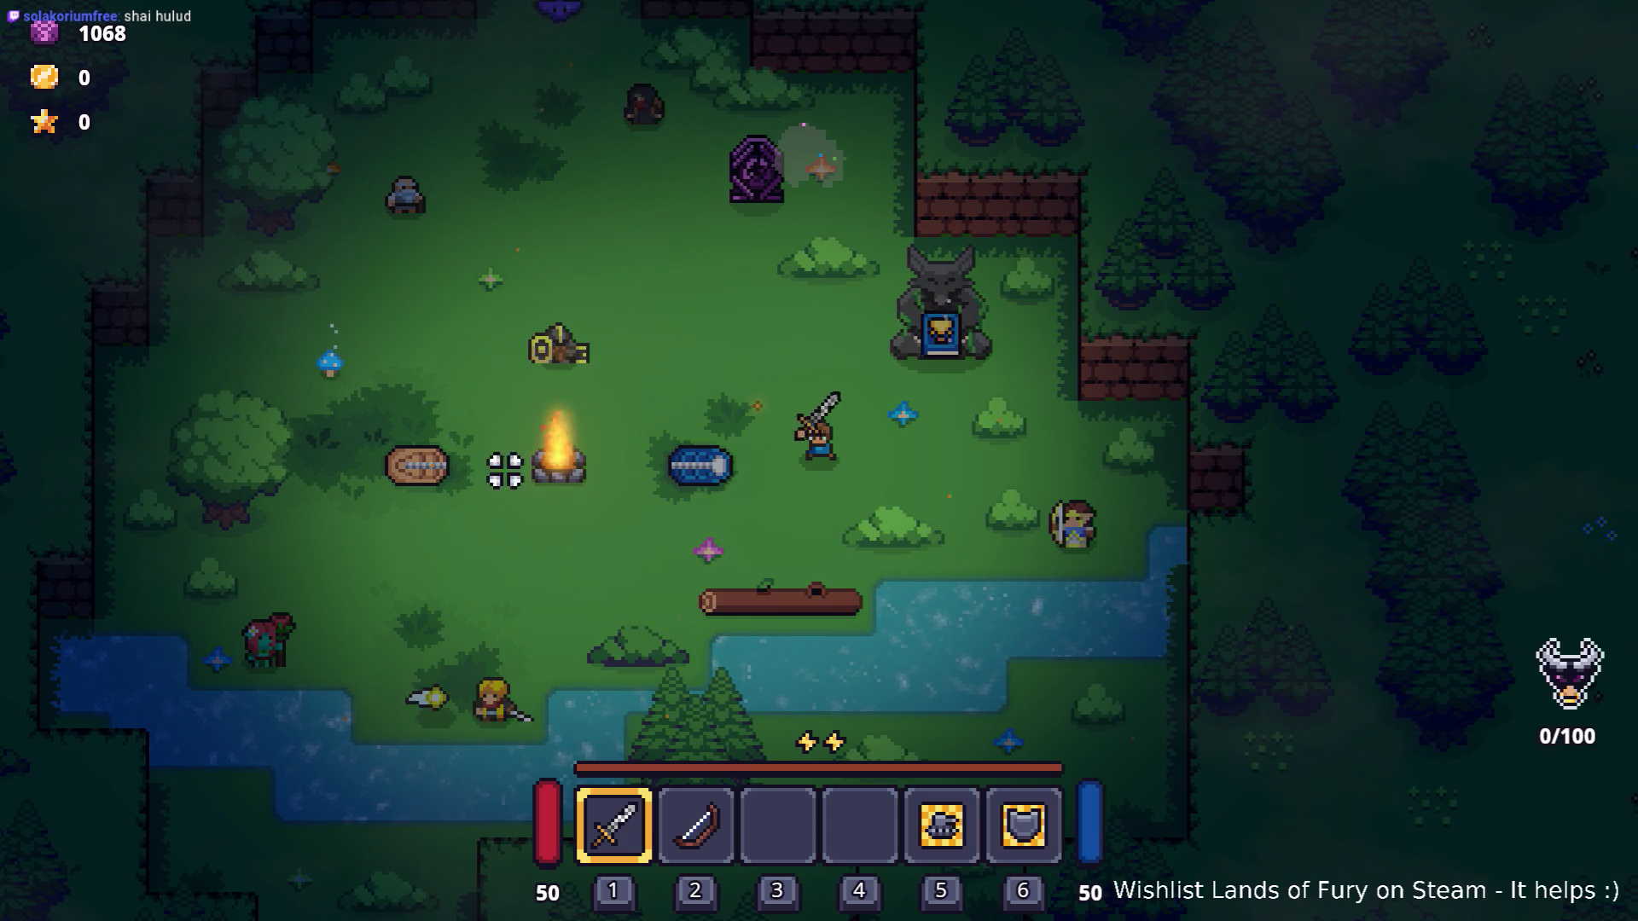
key("w+a")
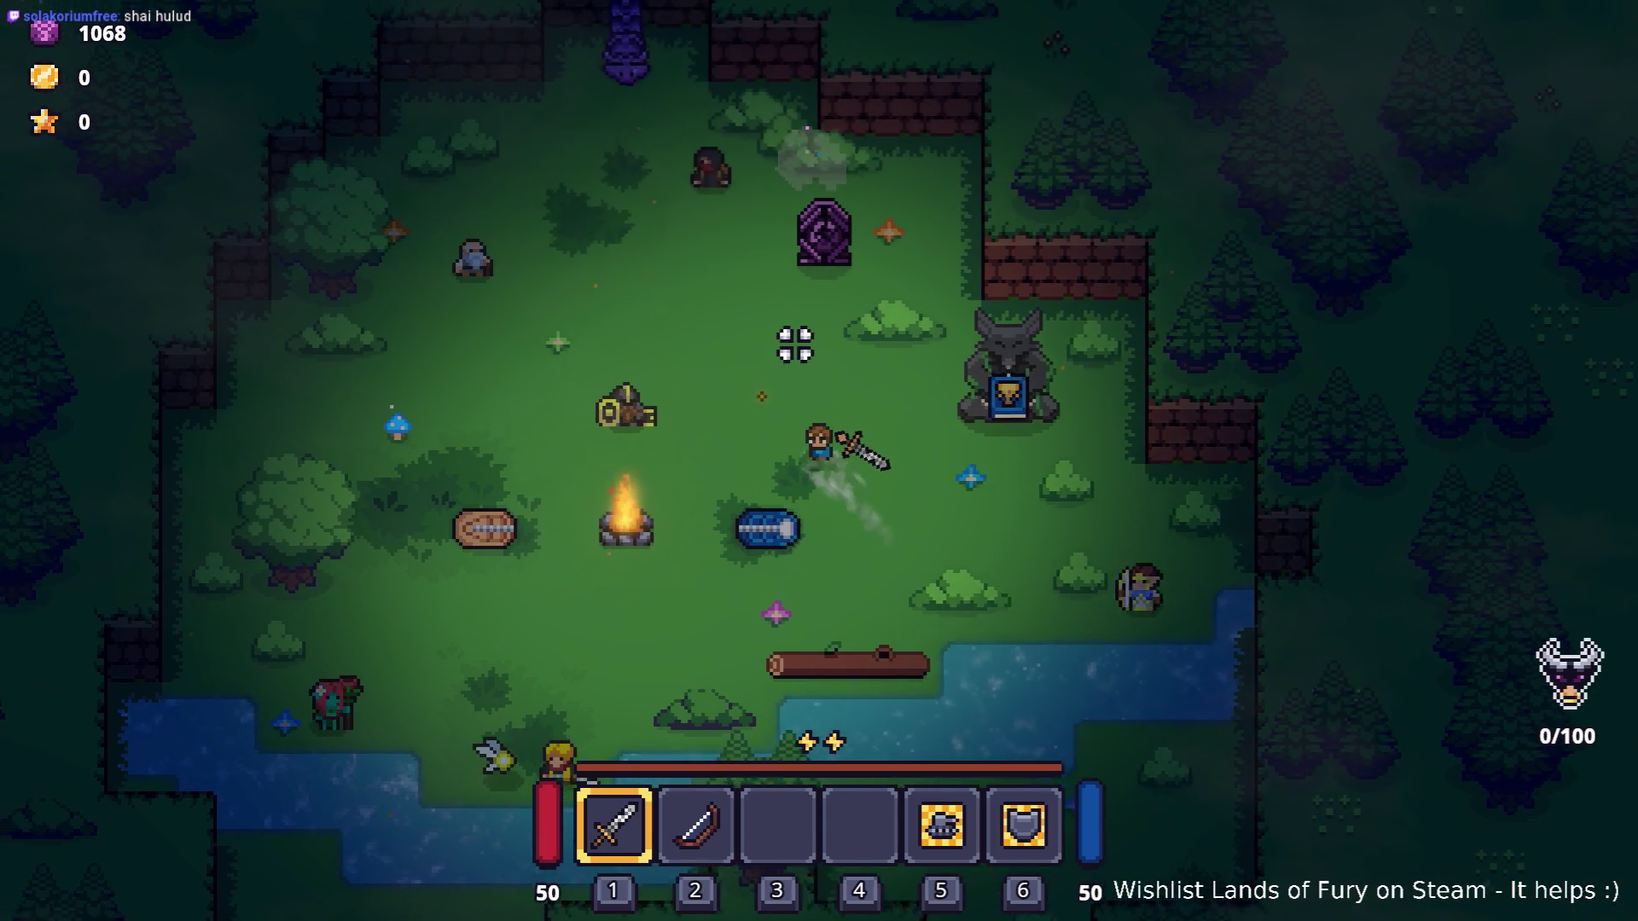
key("w")
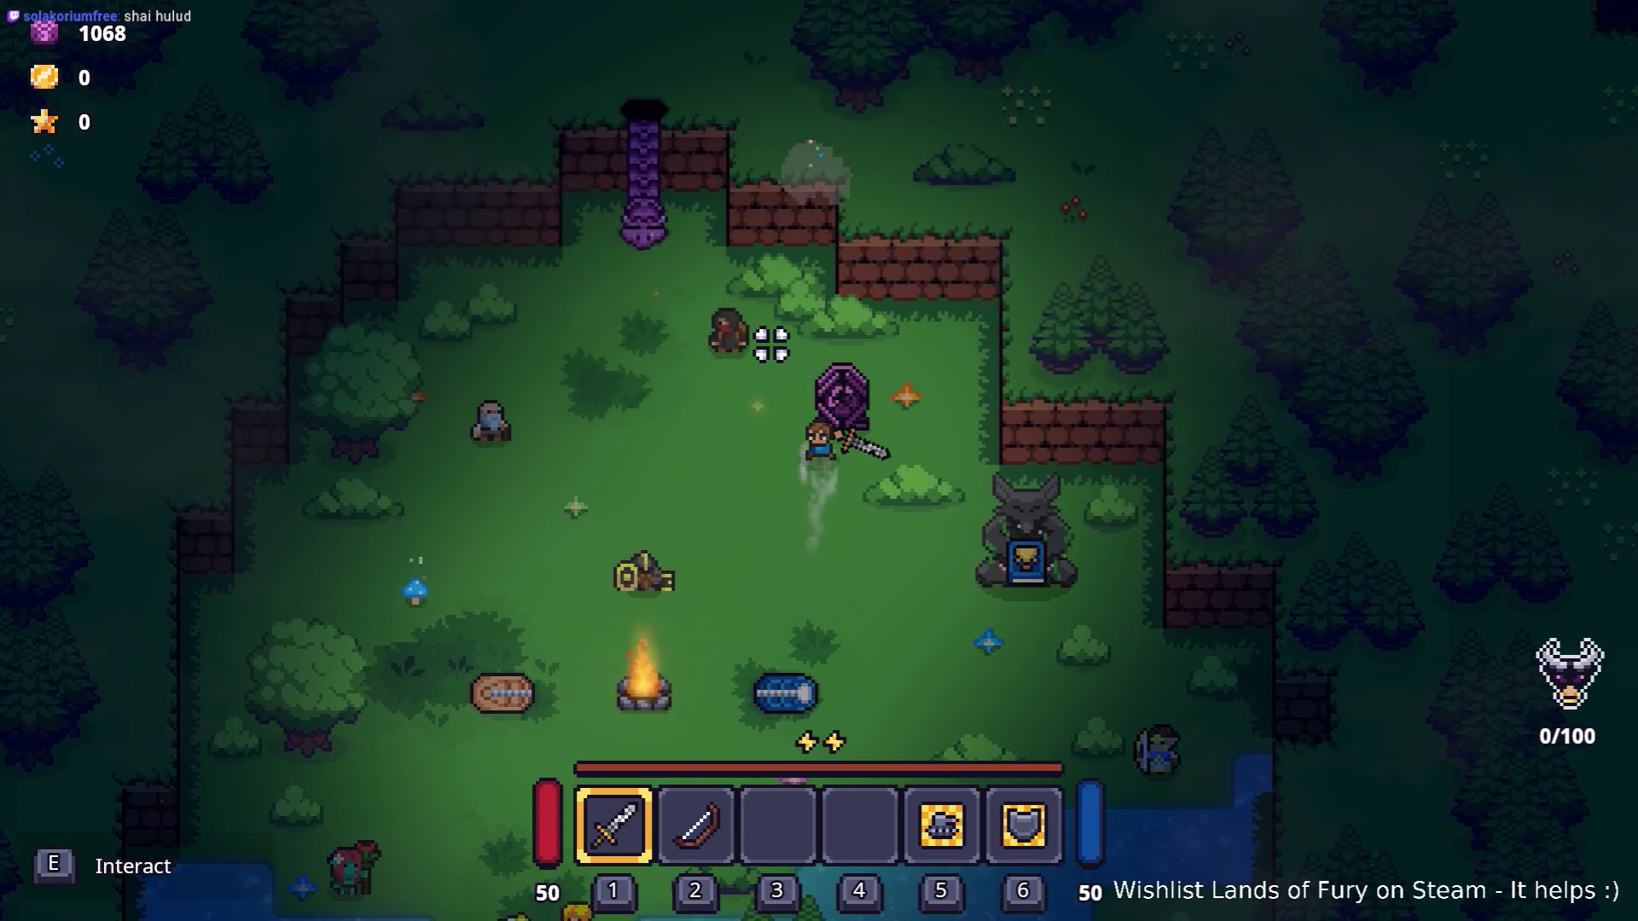
key("d")
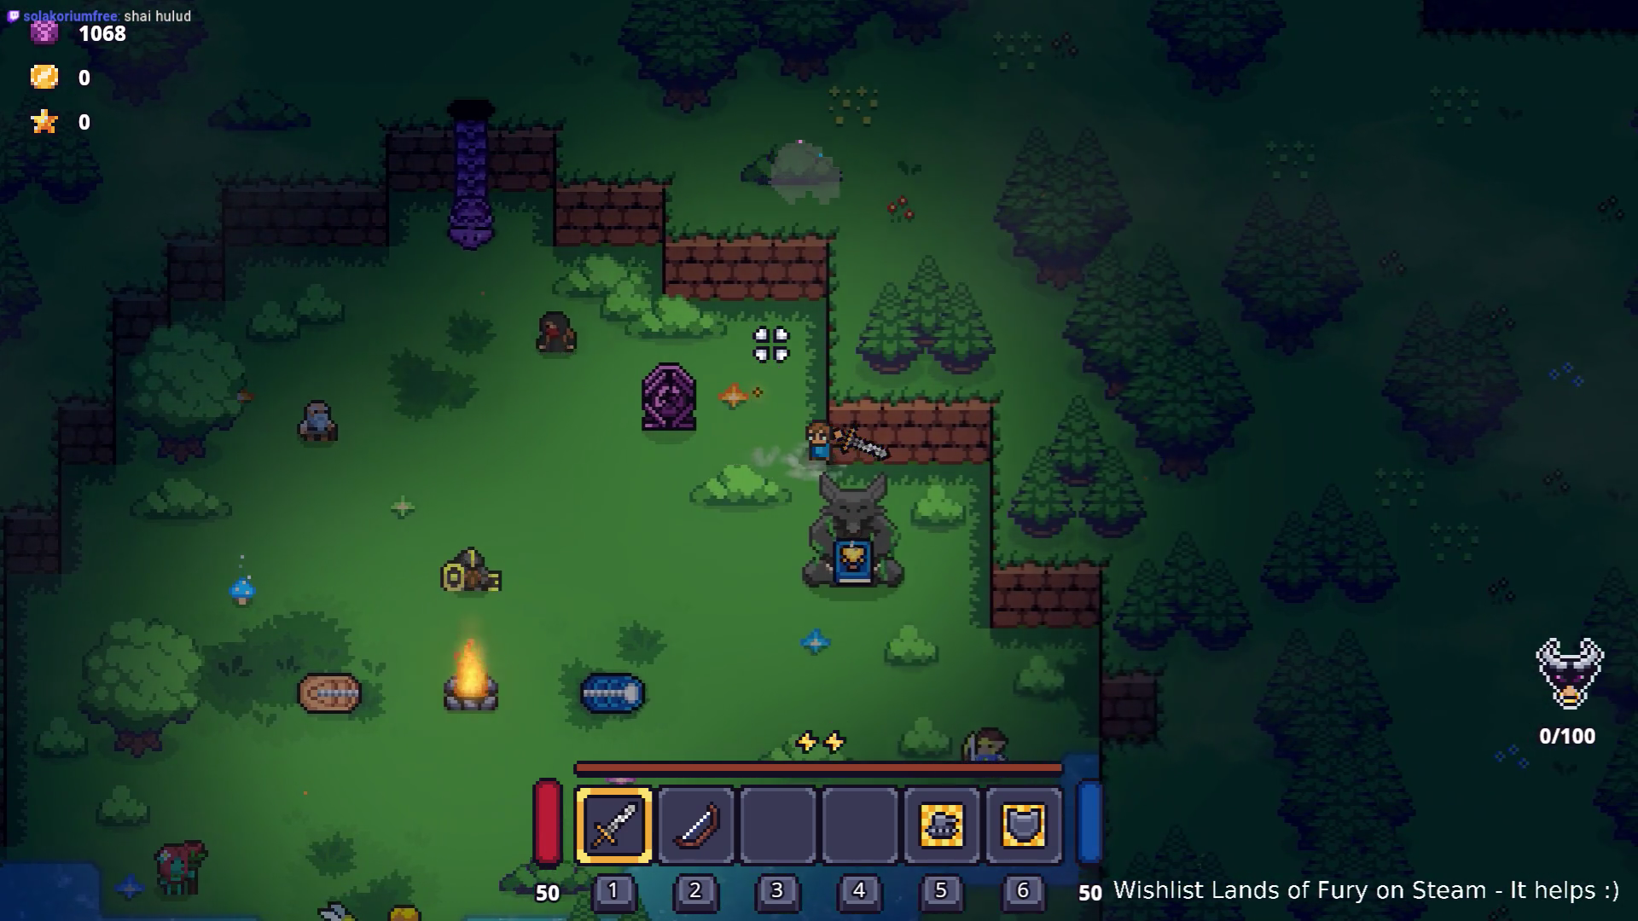
key("s")
key("s")
key("a")
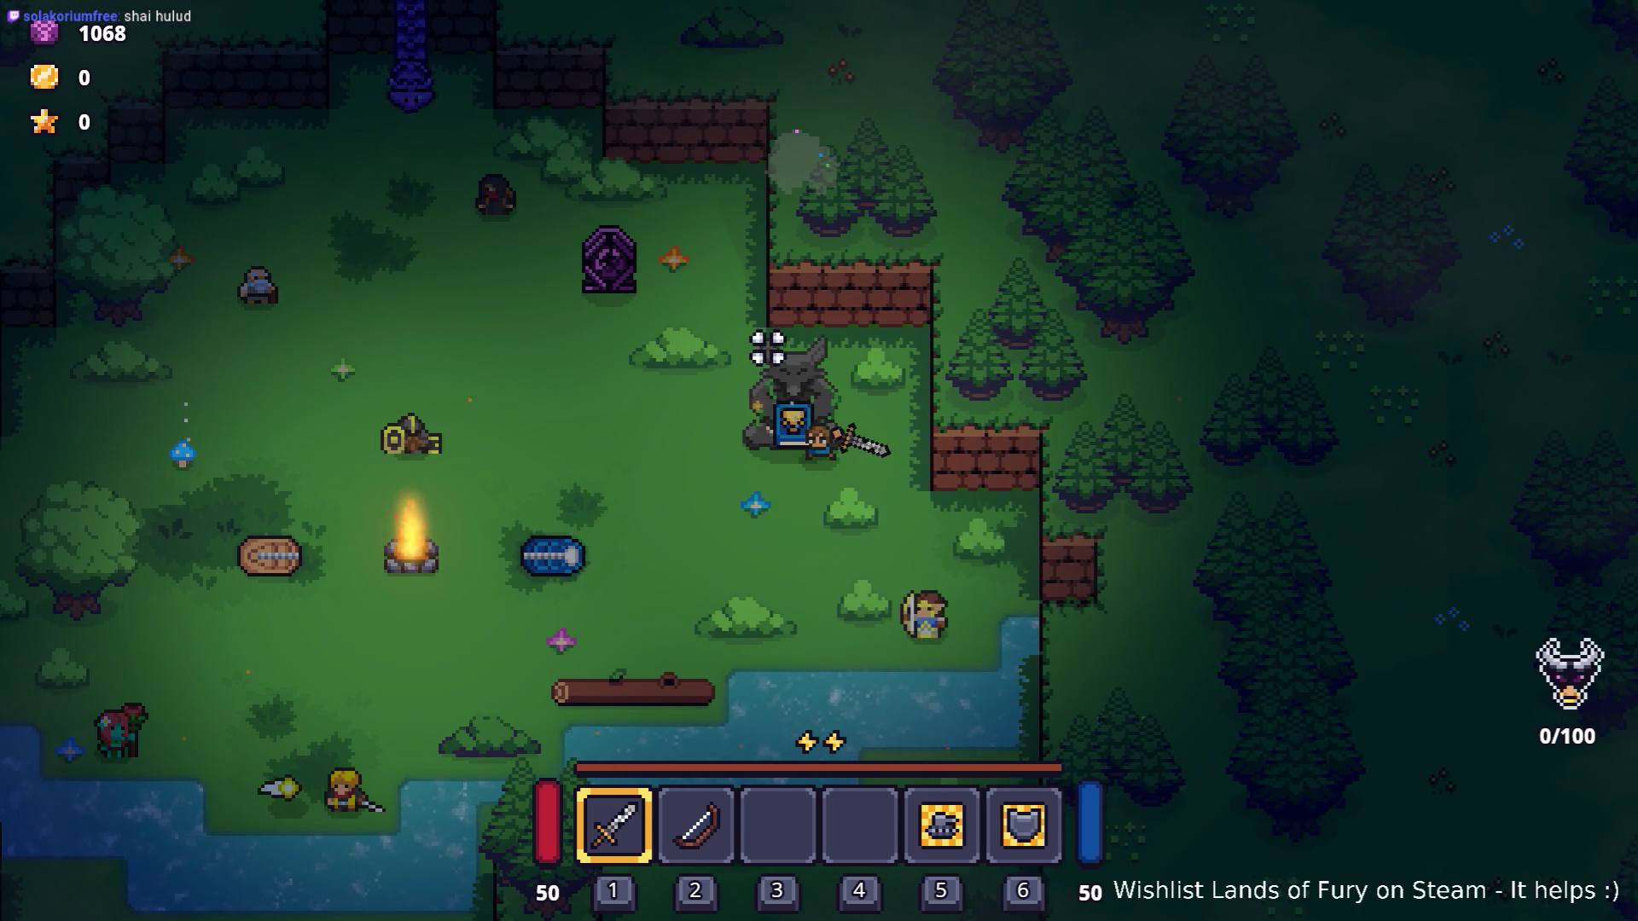
key("a")
key("d")
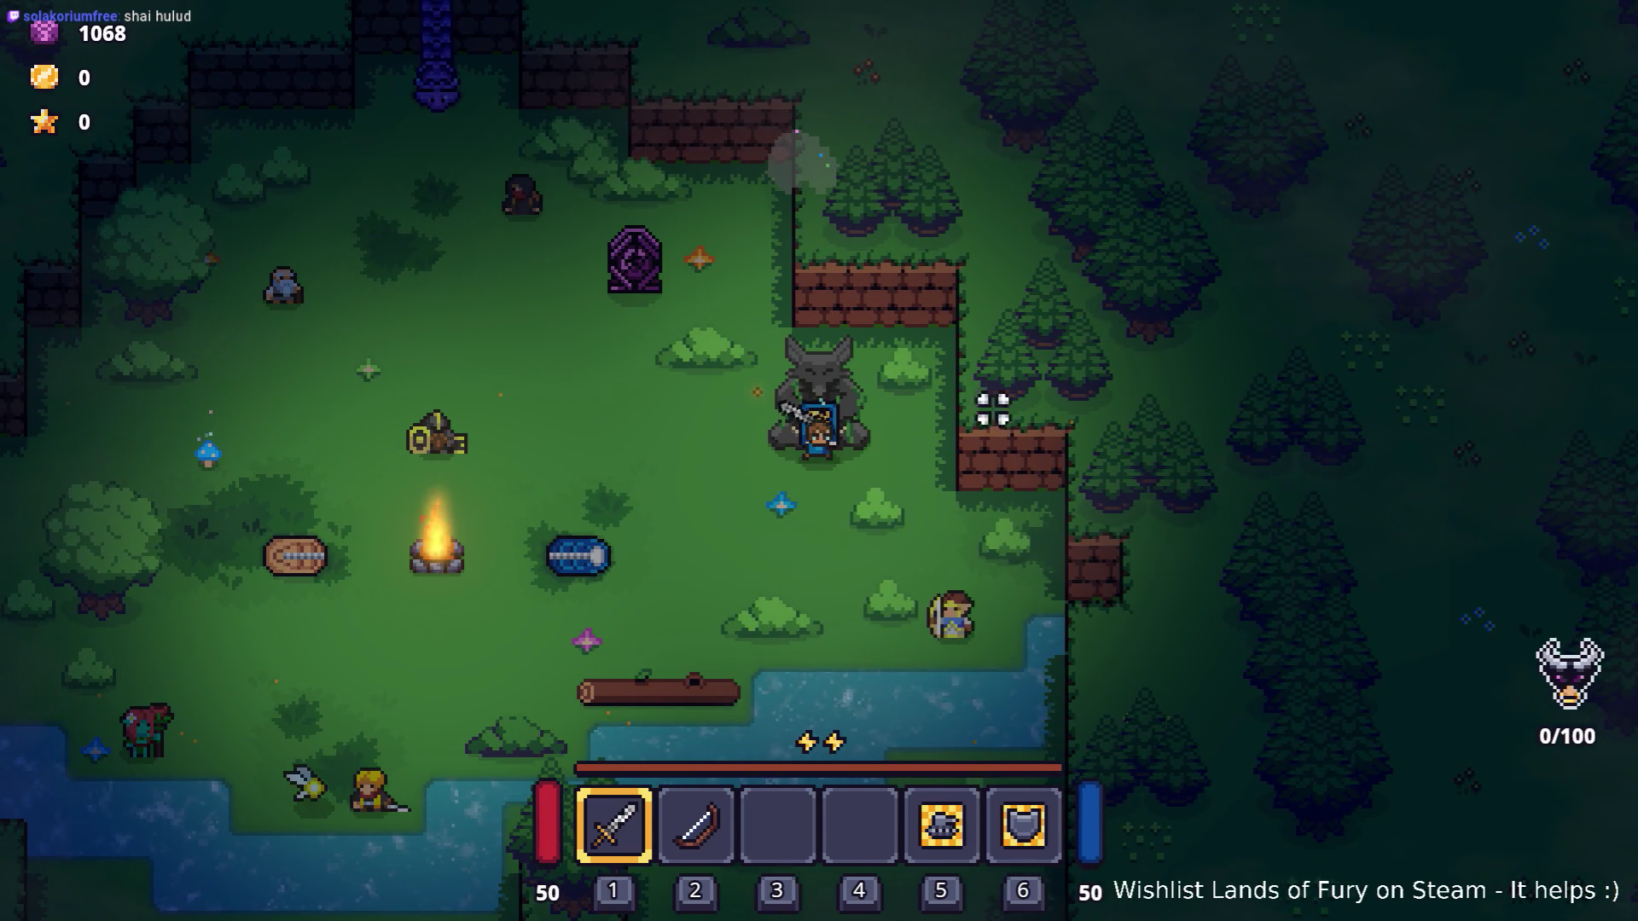
key("w")
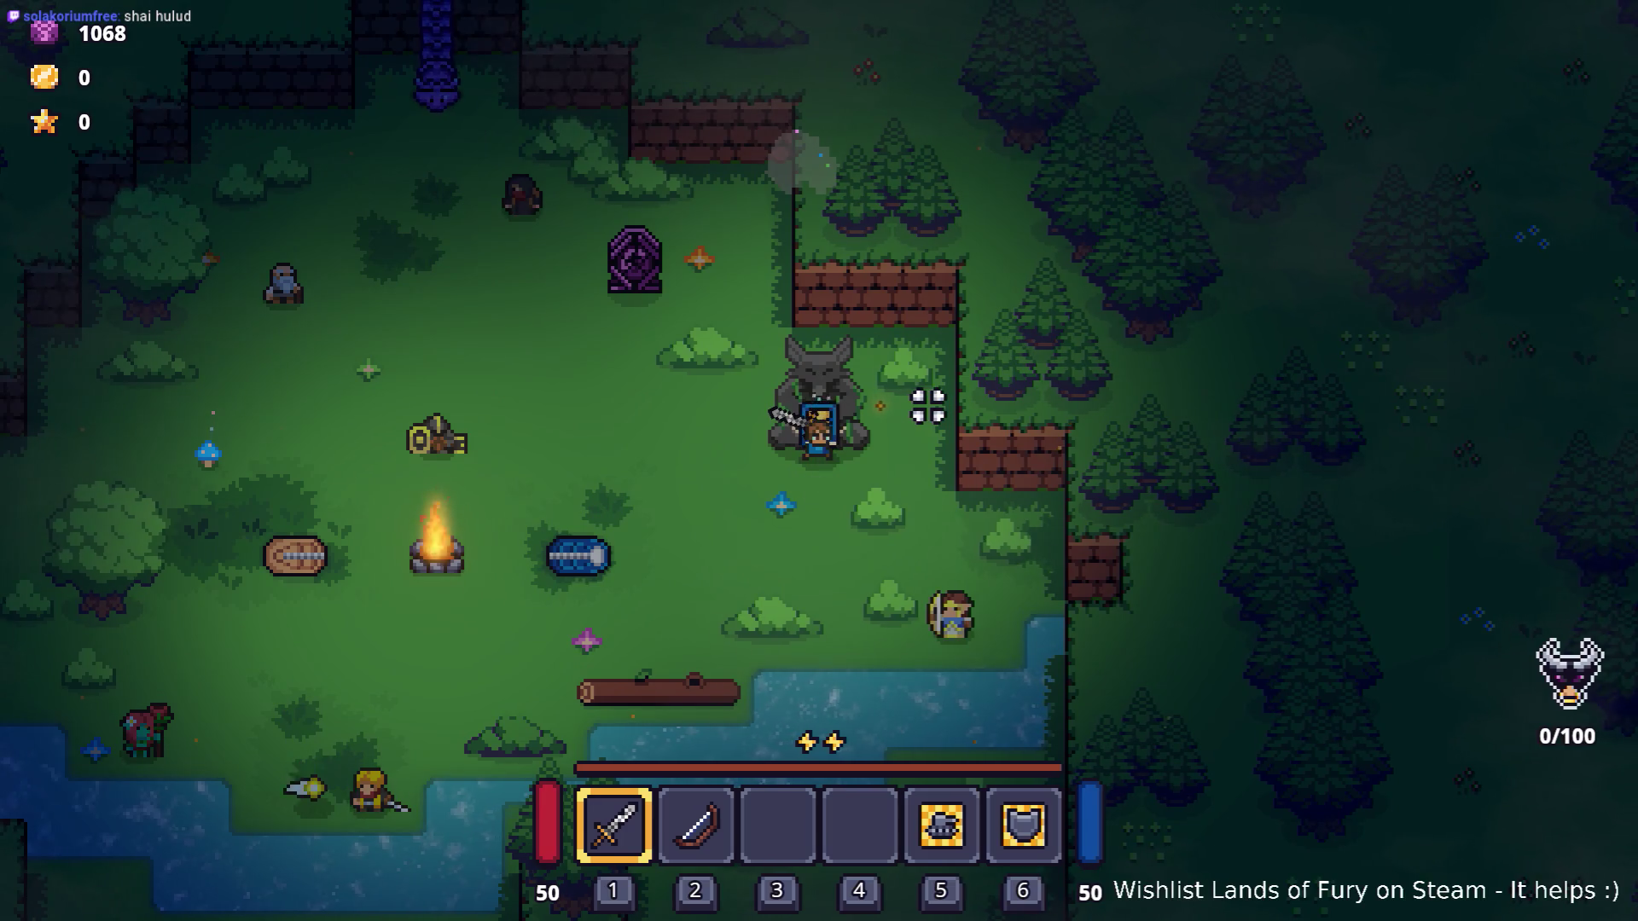
key("i")
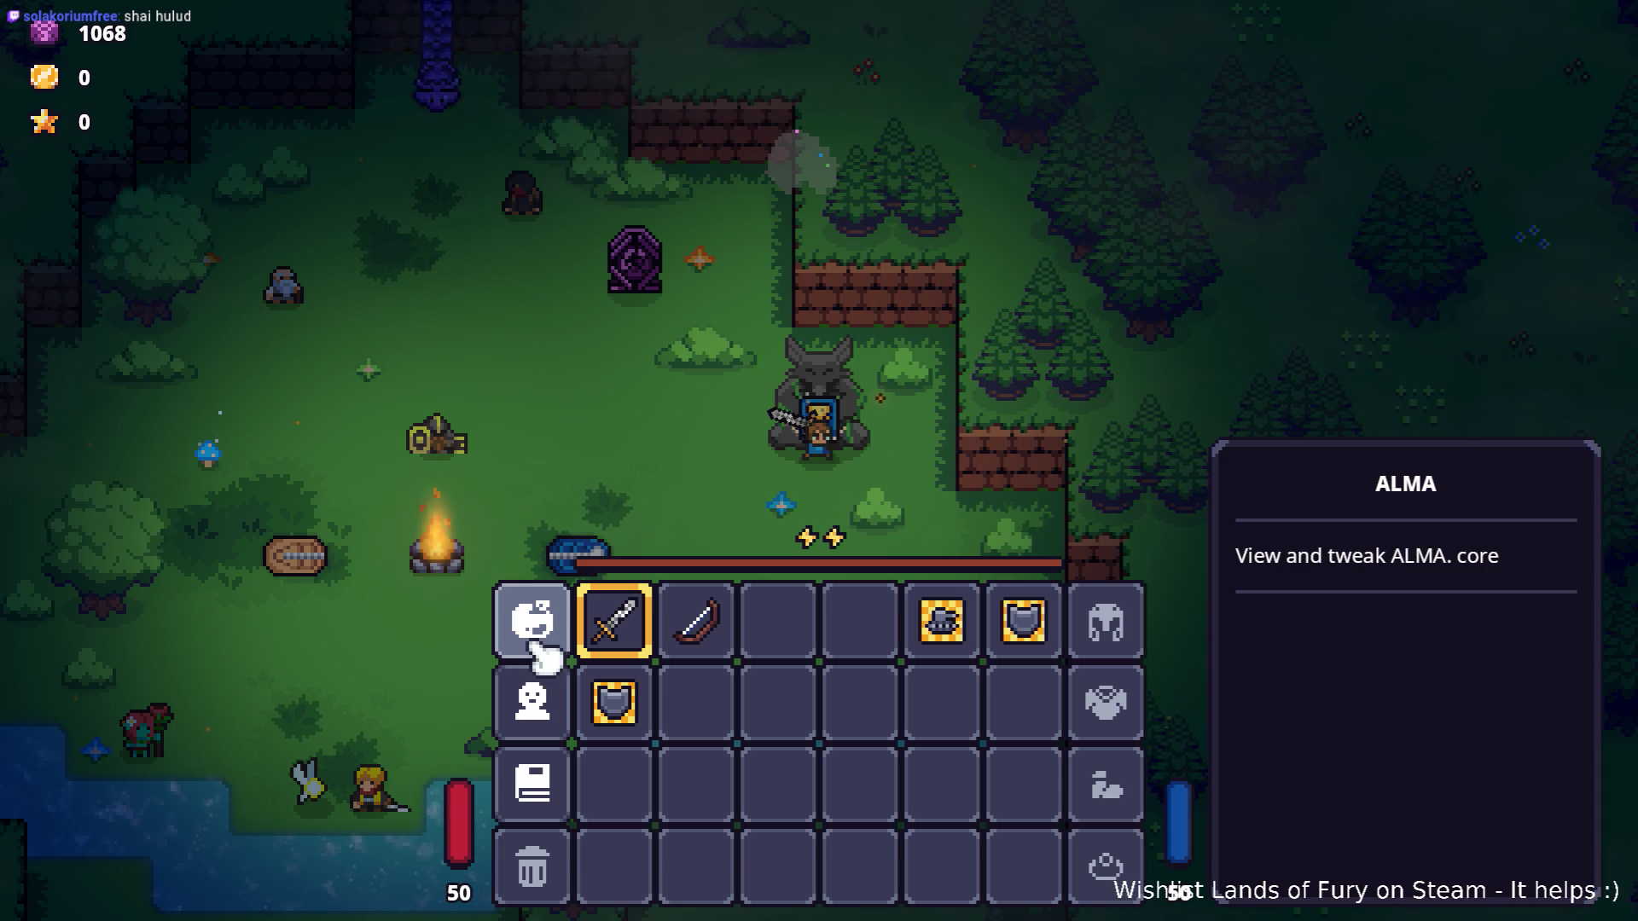
left_click(538, 655)
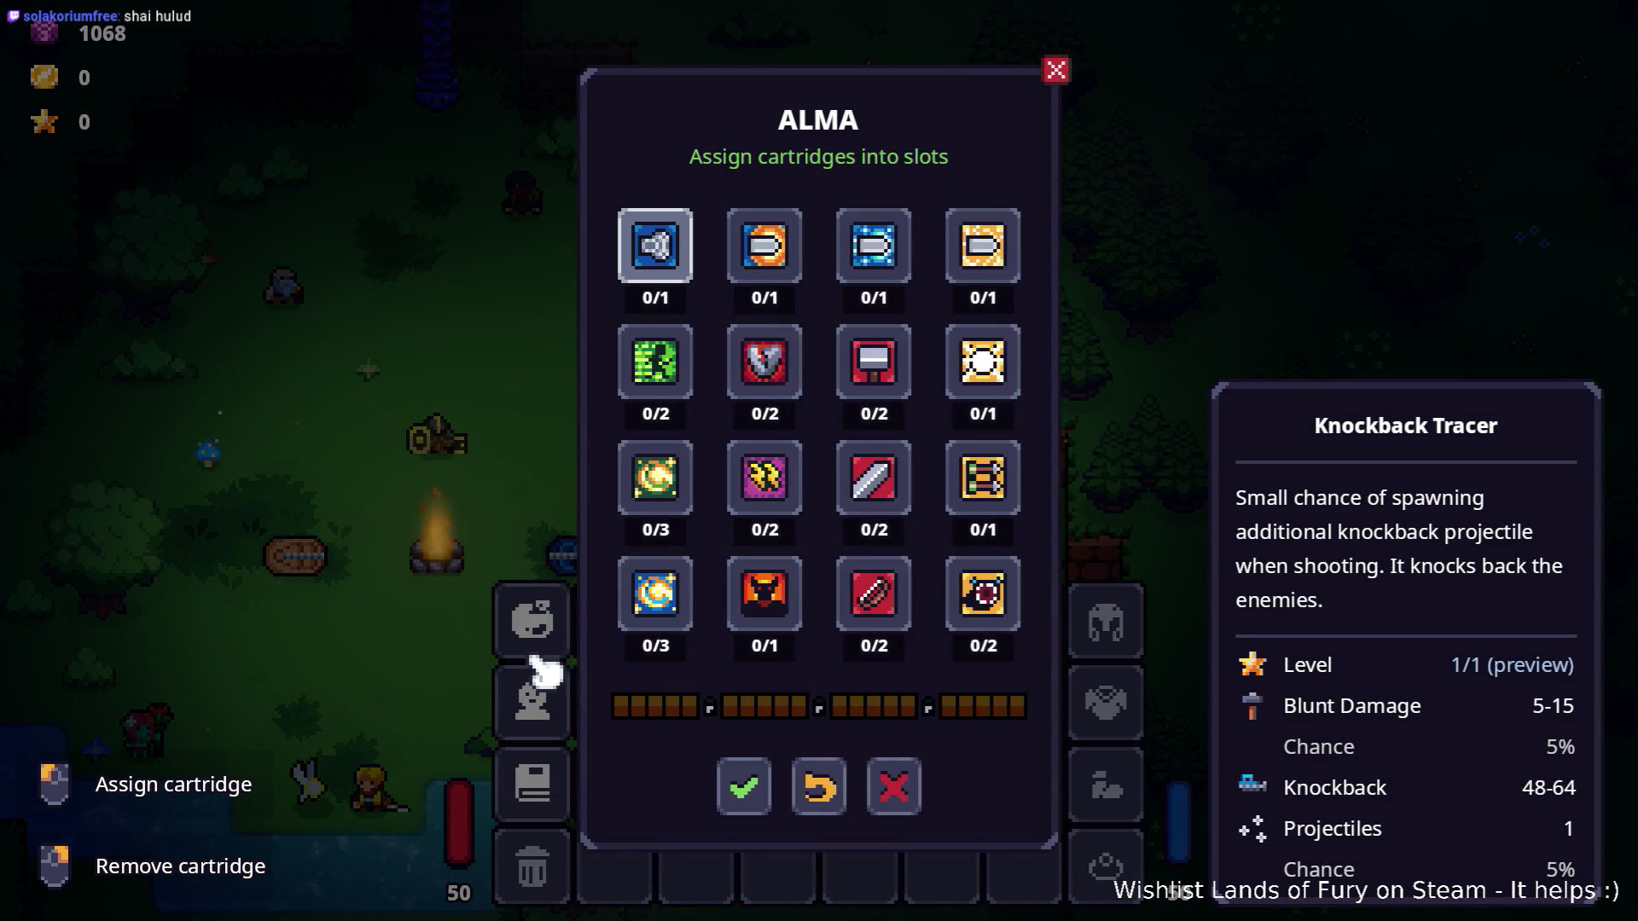
left_click(905, 789)
left_click(551, 736)
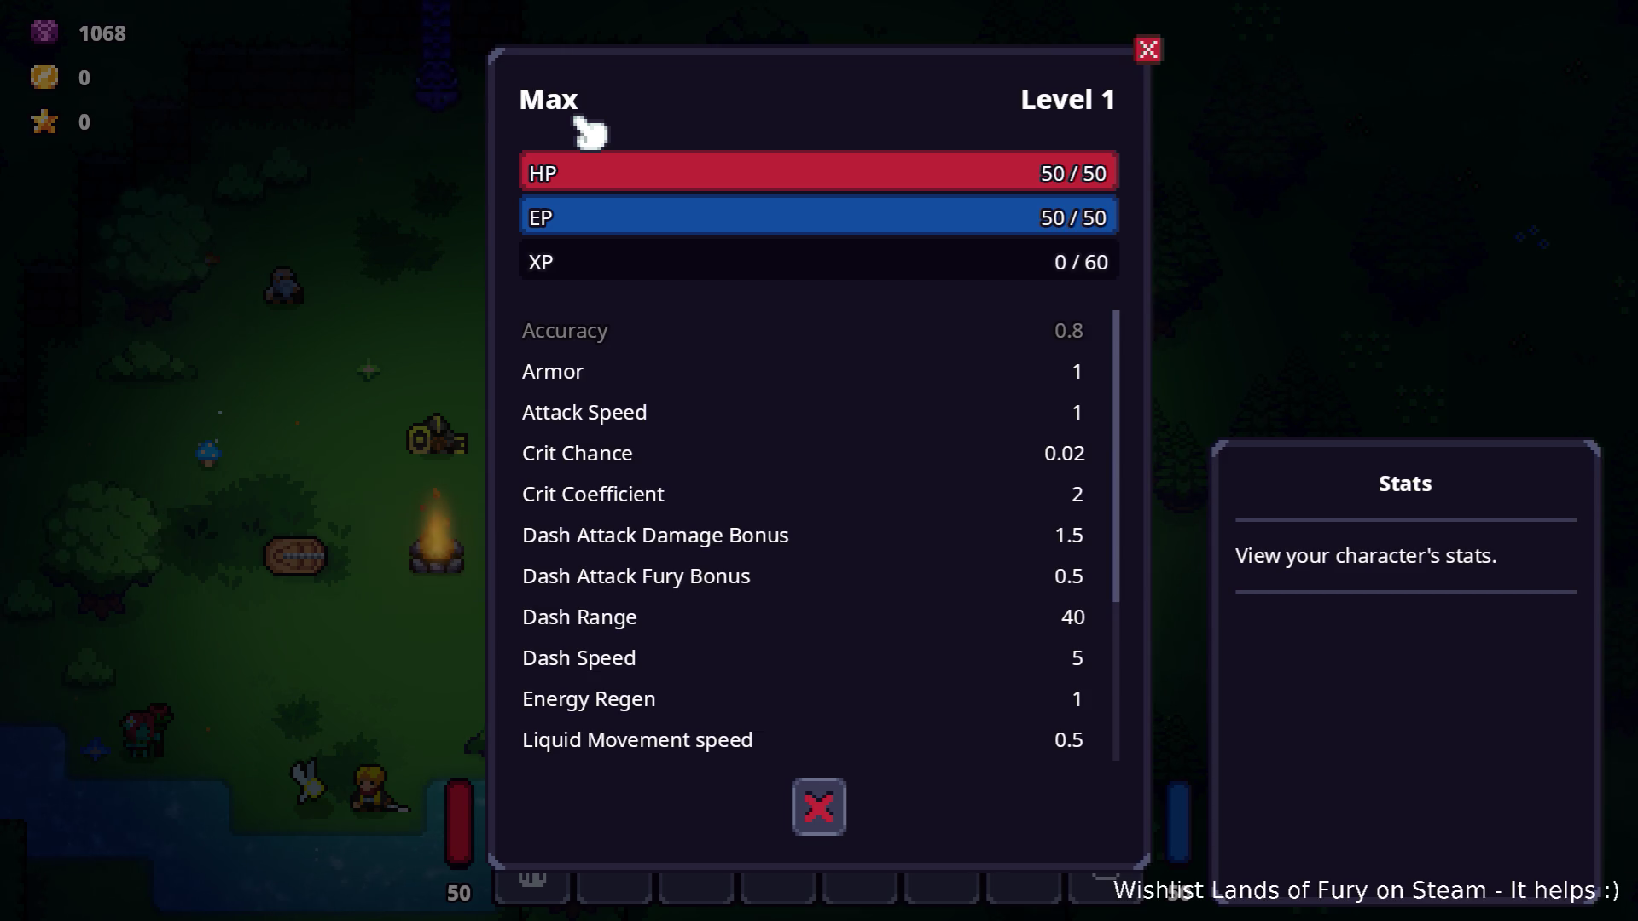
left_click(1148, 51)
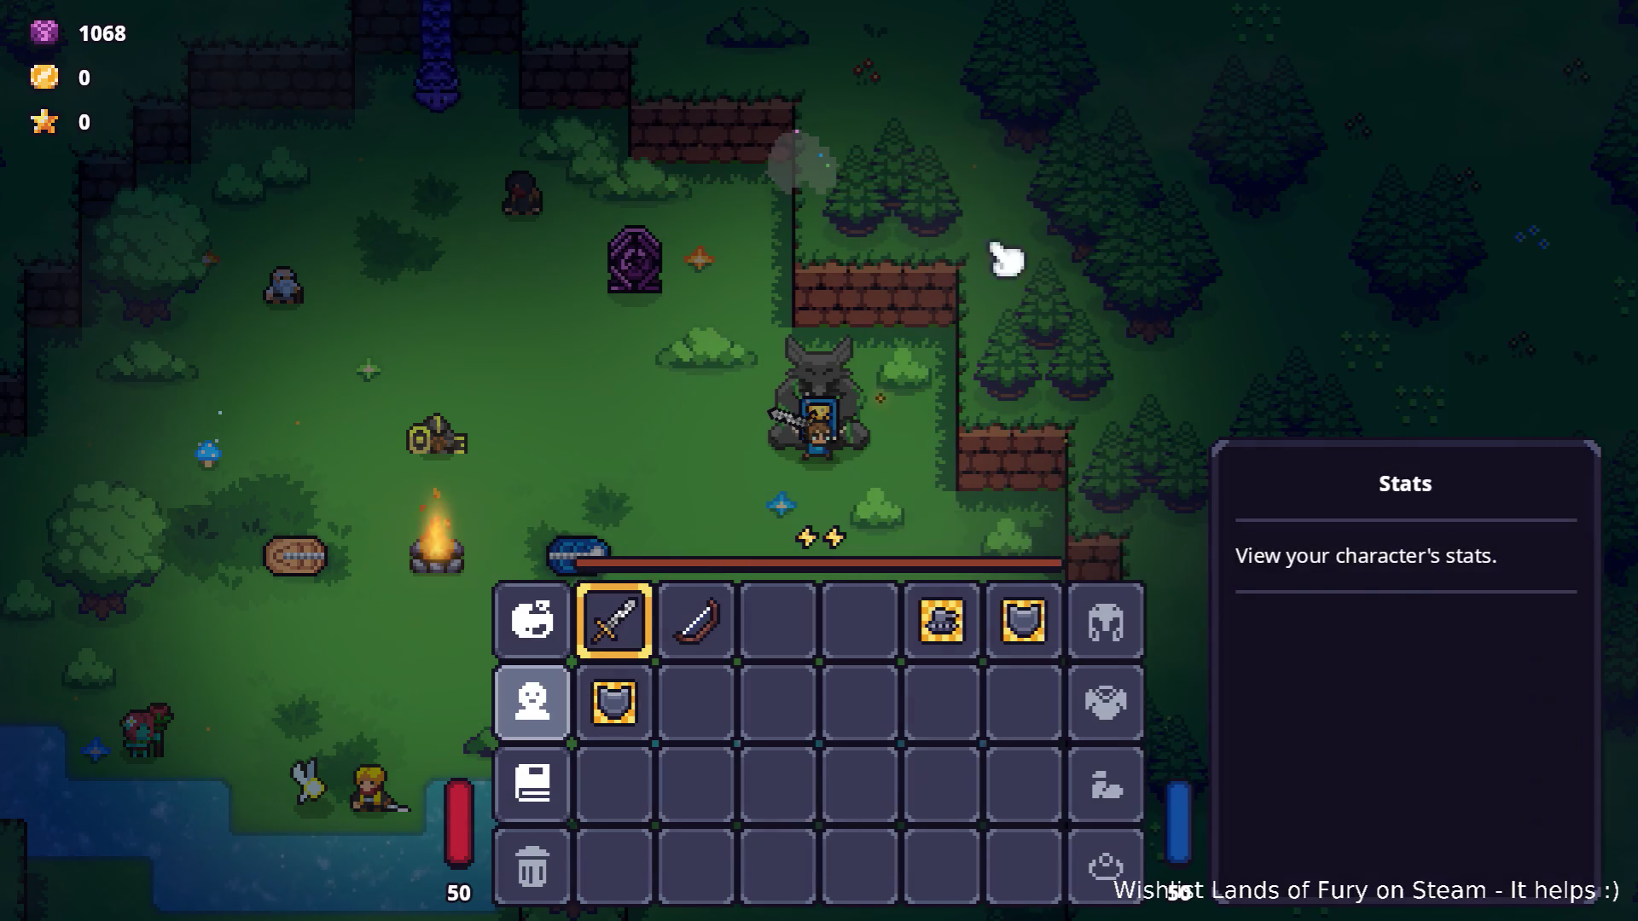
Reopen and close the ALMA window, then open the Journal and flip through Recipes, Bestiary and Logs.
left_click(559, 636)
left_click(819, 789)
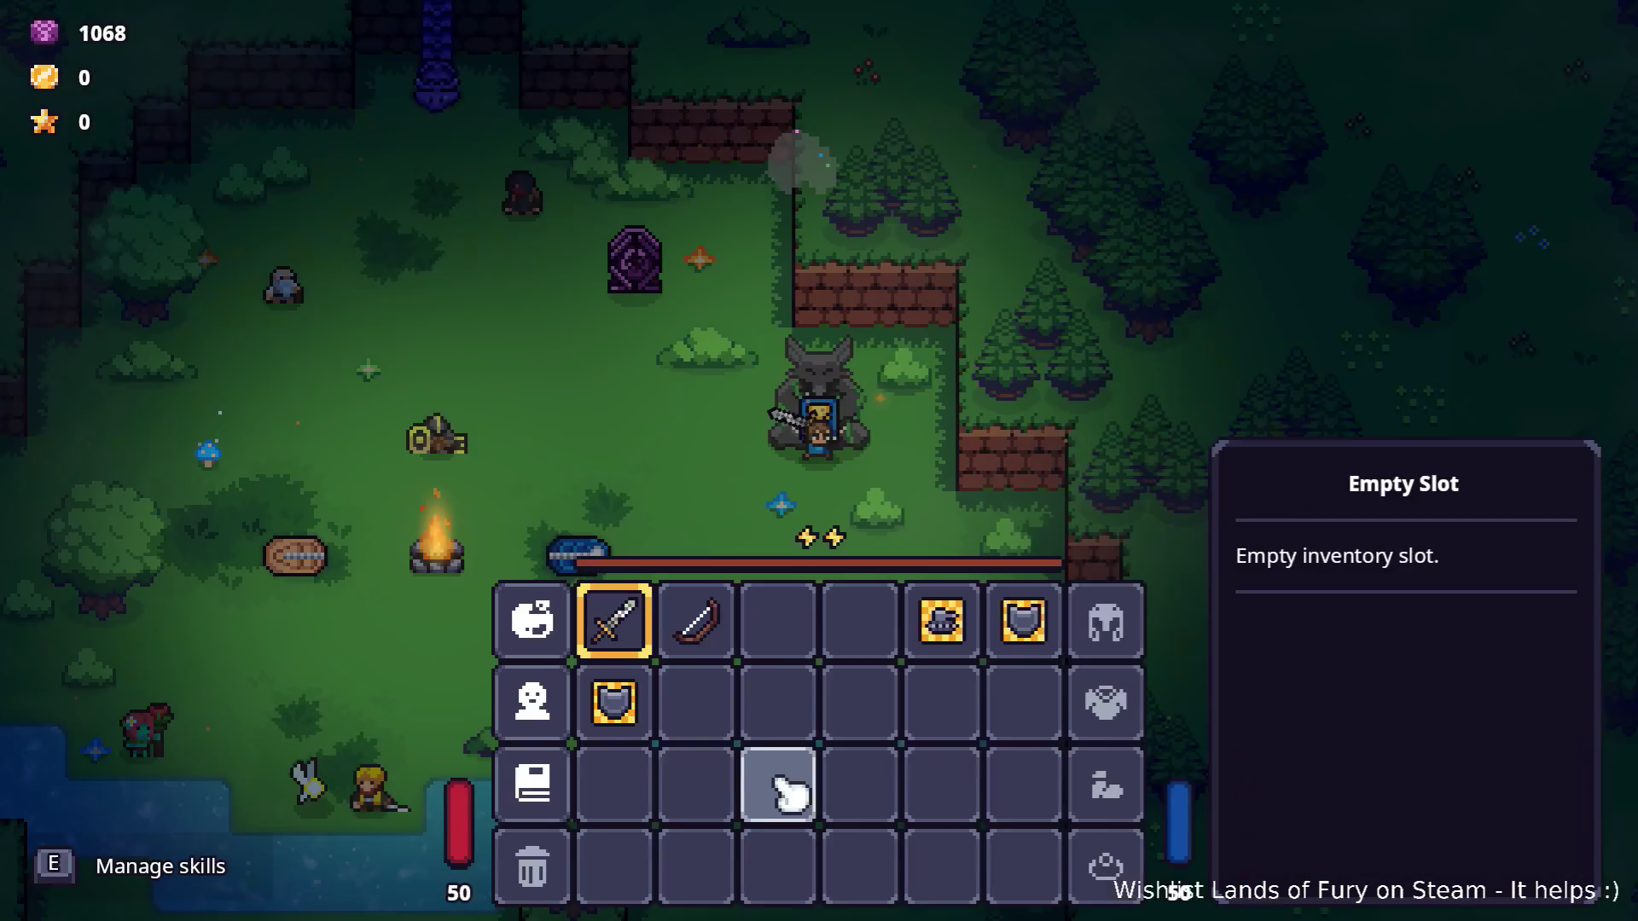
left_click(555, 793)
left_click(721, 217)
left_click(638, 223)
left_click(536, 218)
left_click(715, 218)
Browse recipes including Honey Glazed Steak, Nail Mine, Club, Berserk Blast Rune and Wooden Bow.
left_click(678, 341)
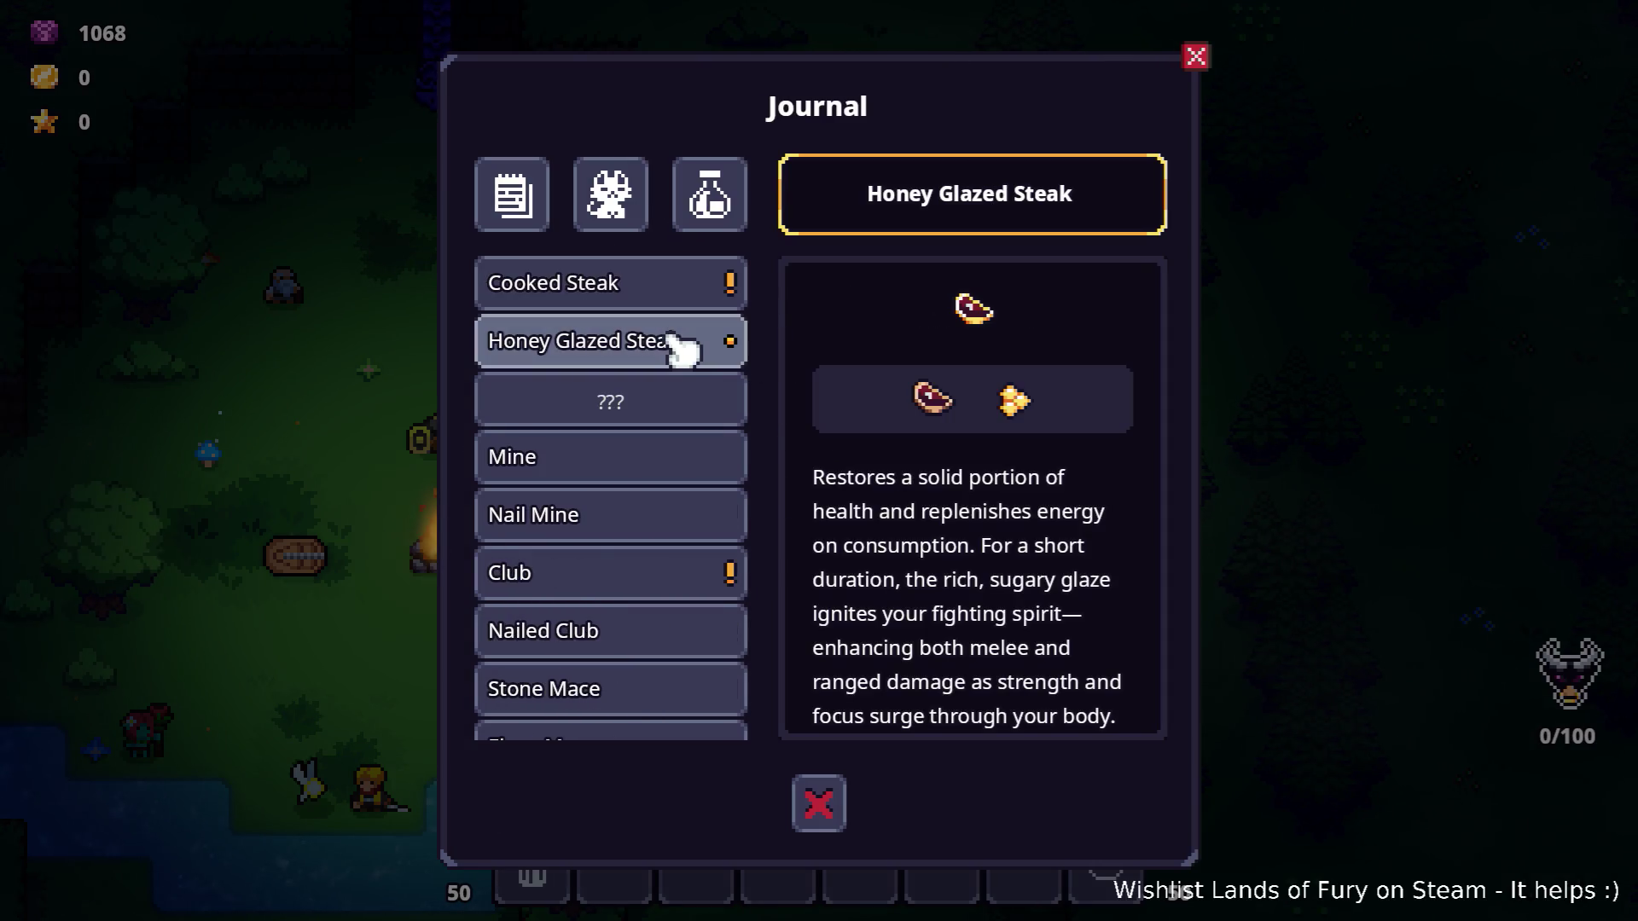
left_click(665, 518)
left_click(671, 569)
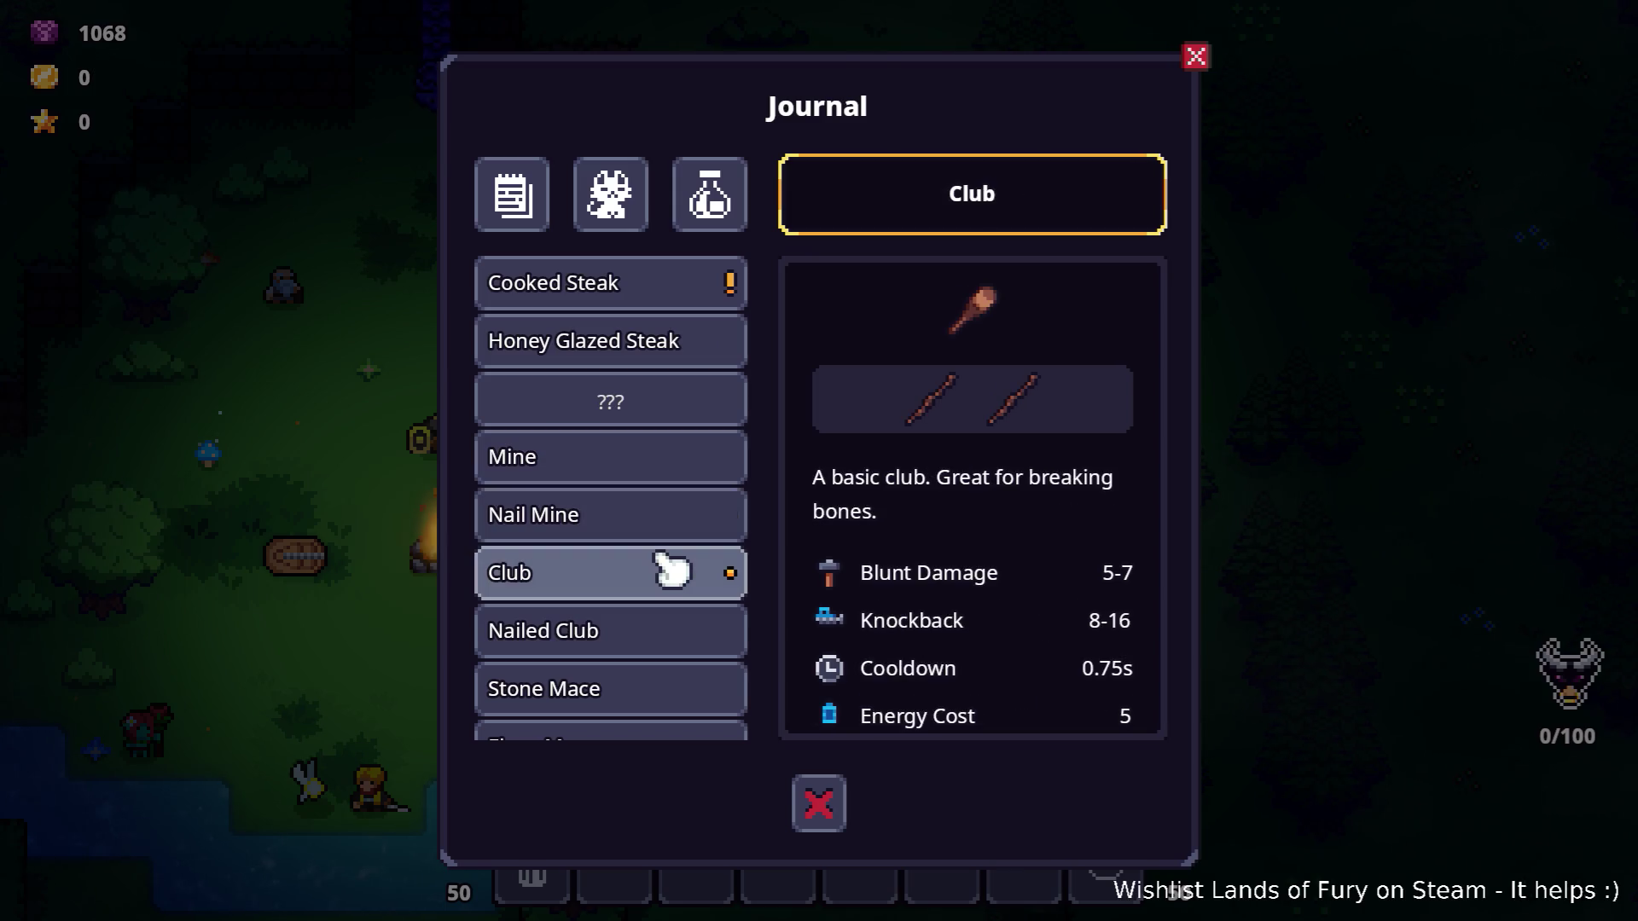
scroll(670, 569, "down", 5)
left_click(706, 649)
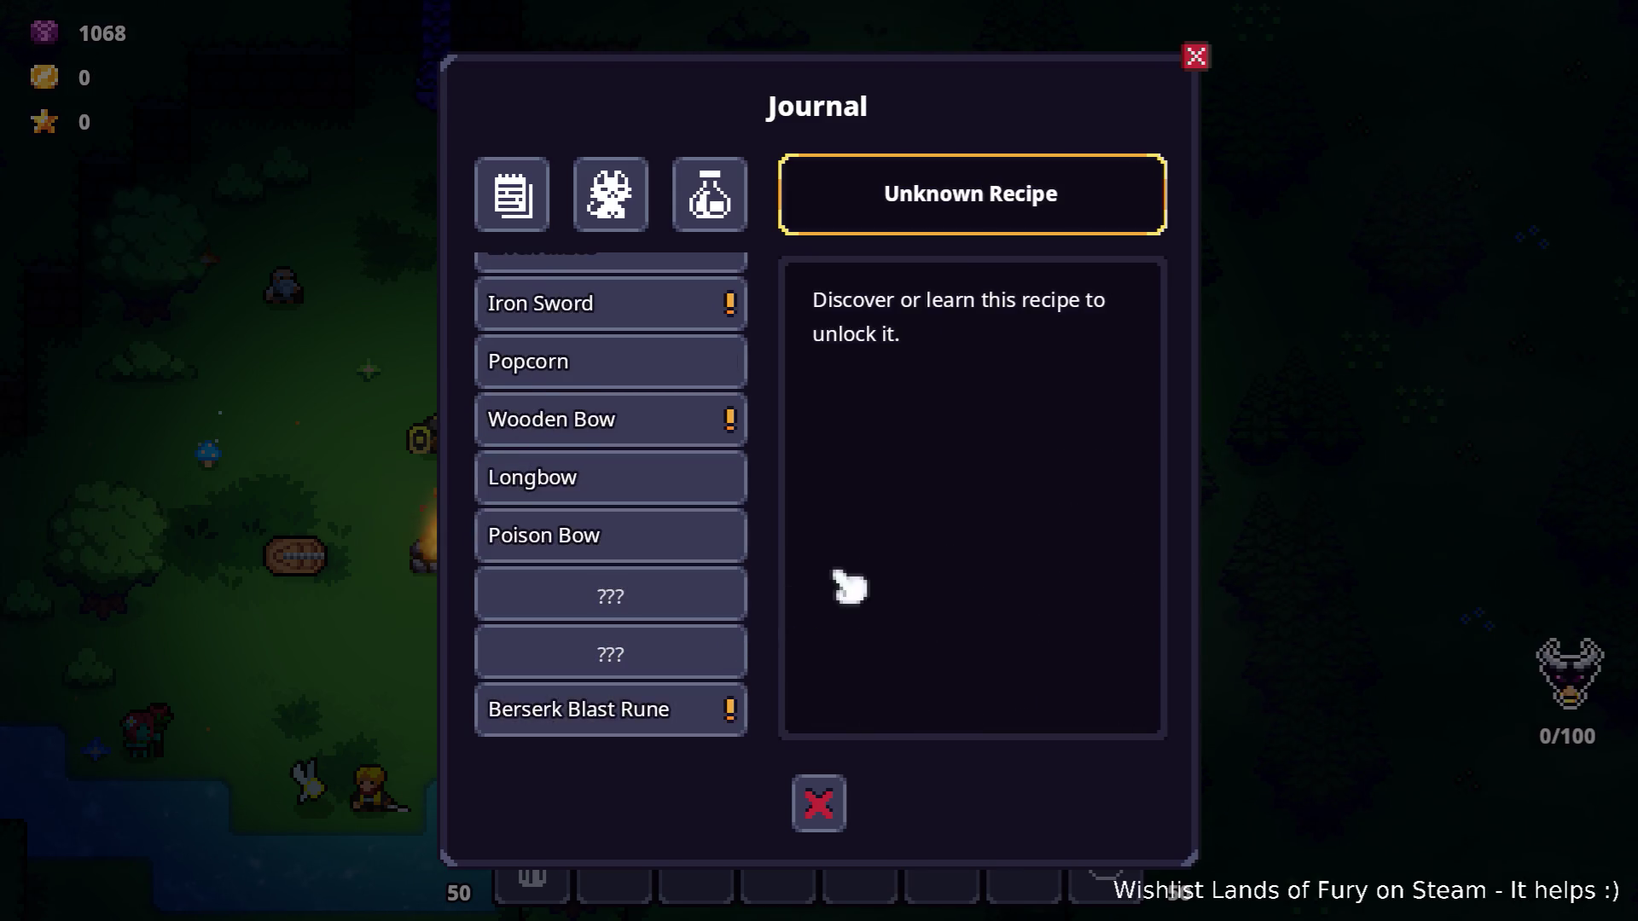
left_click(674, 710)
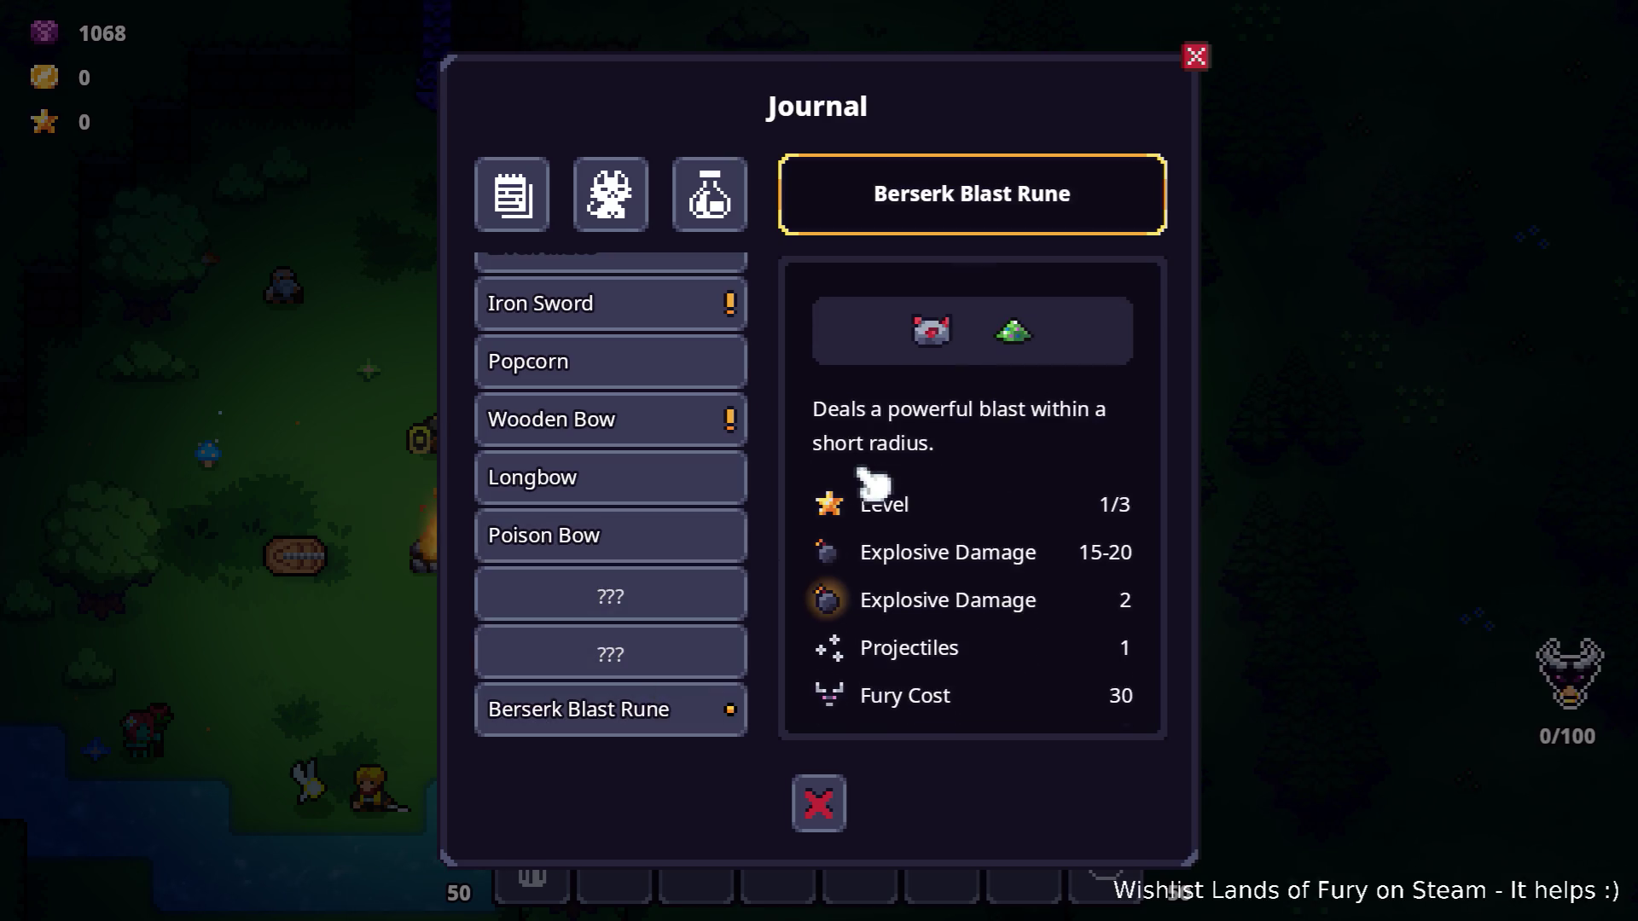
left_click(732, 431)
scroll(749, 452, "up", 5)
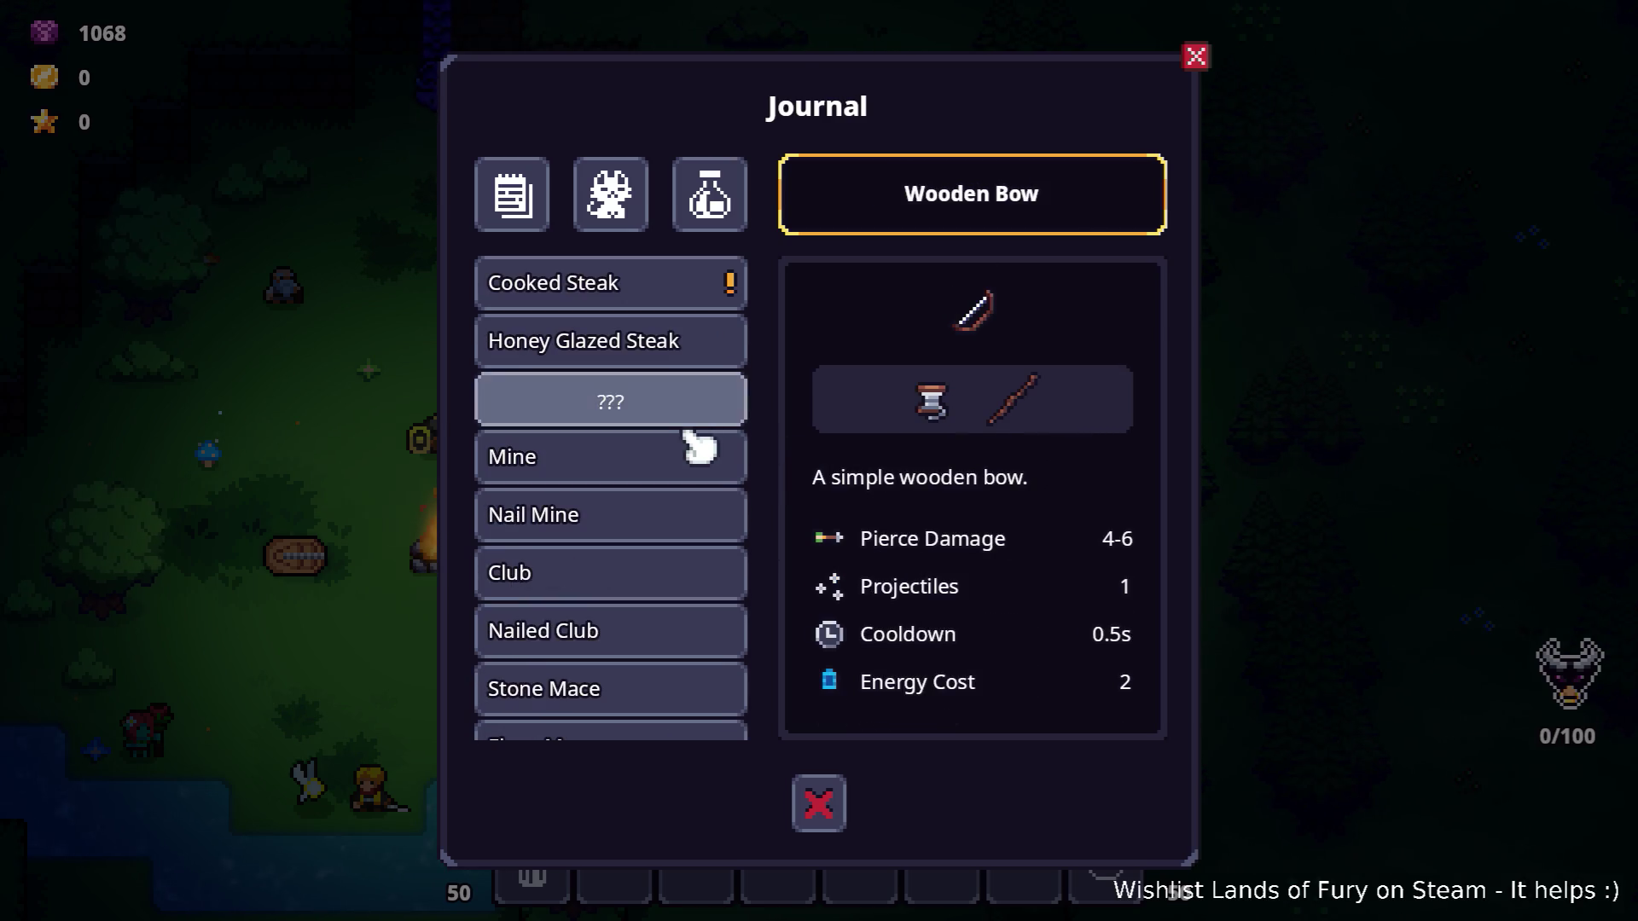
left_click(700, 402)
left_click(622, 516)
scroll(914, 486, "down", 2)
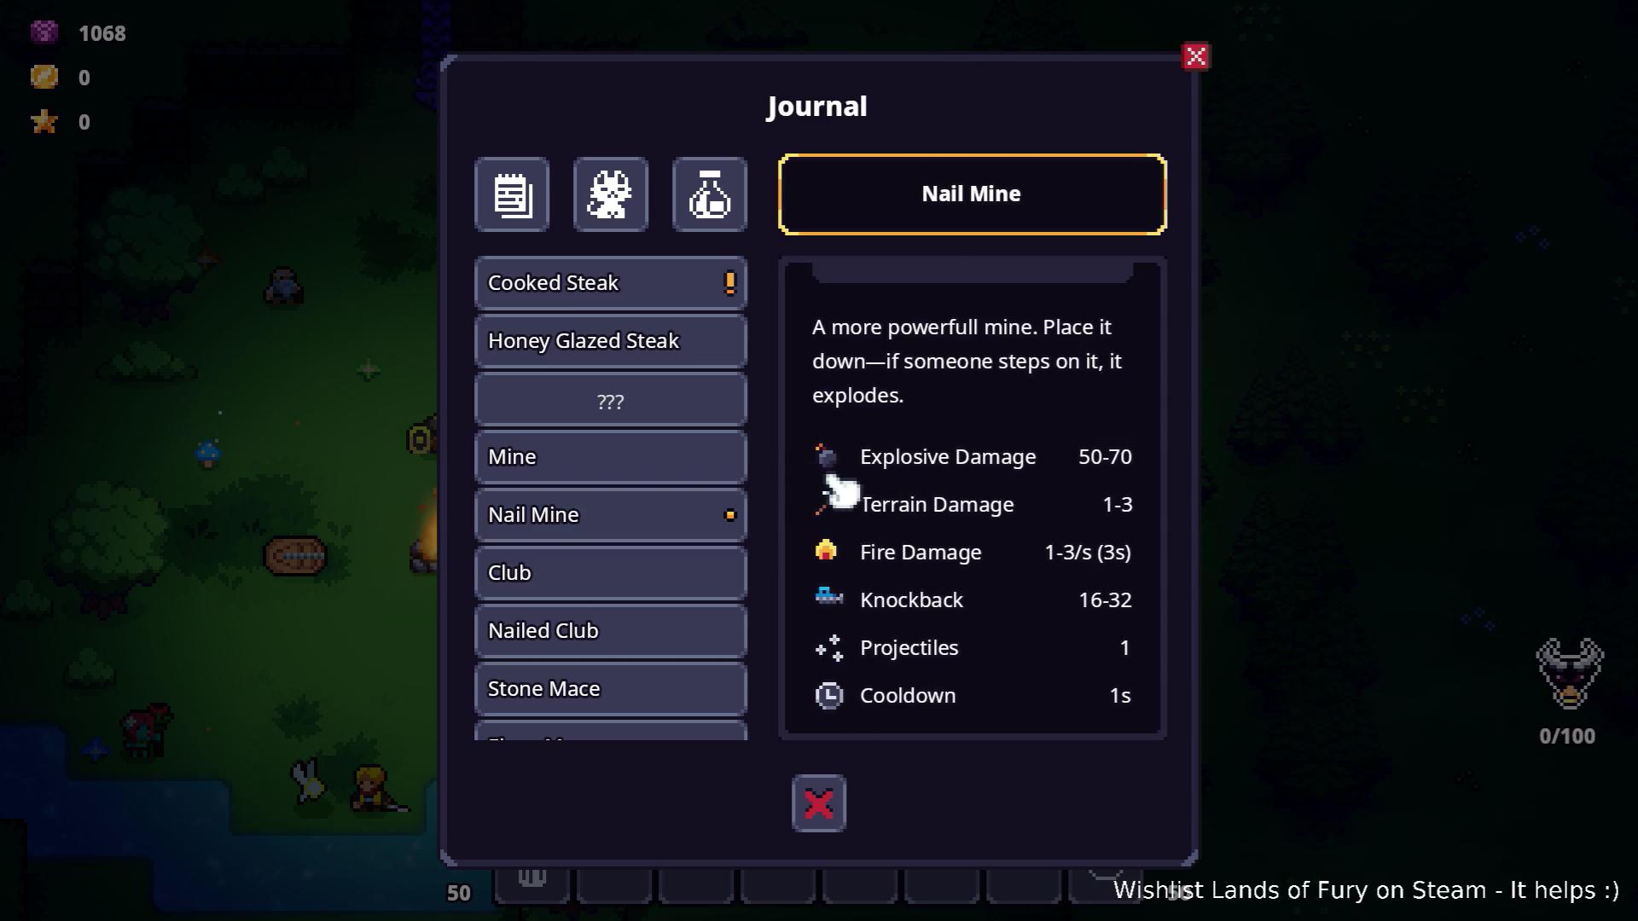
Cycle the Journal through Recipes, Bestiary and Logs, ending on the Logs page.
left_click(710, 193)
left_click(610, 193)
left_click(539, 199)
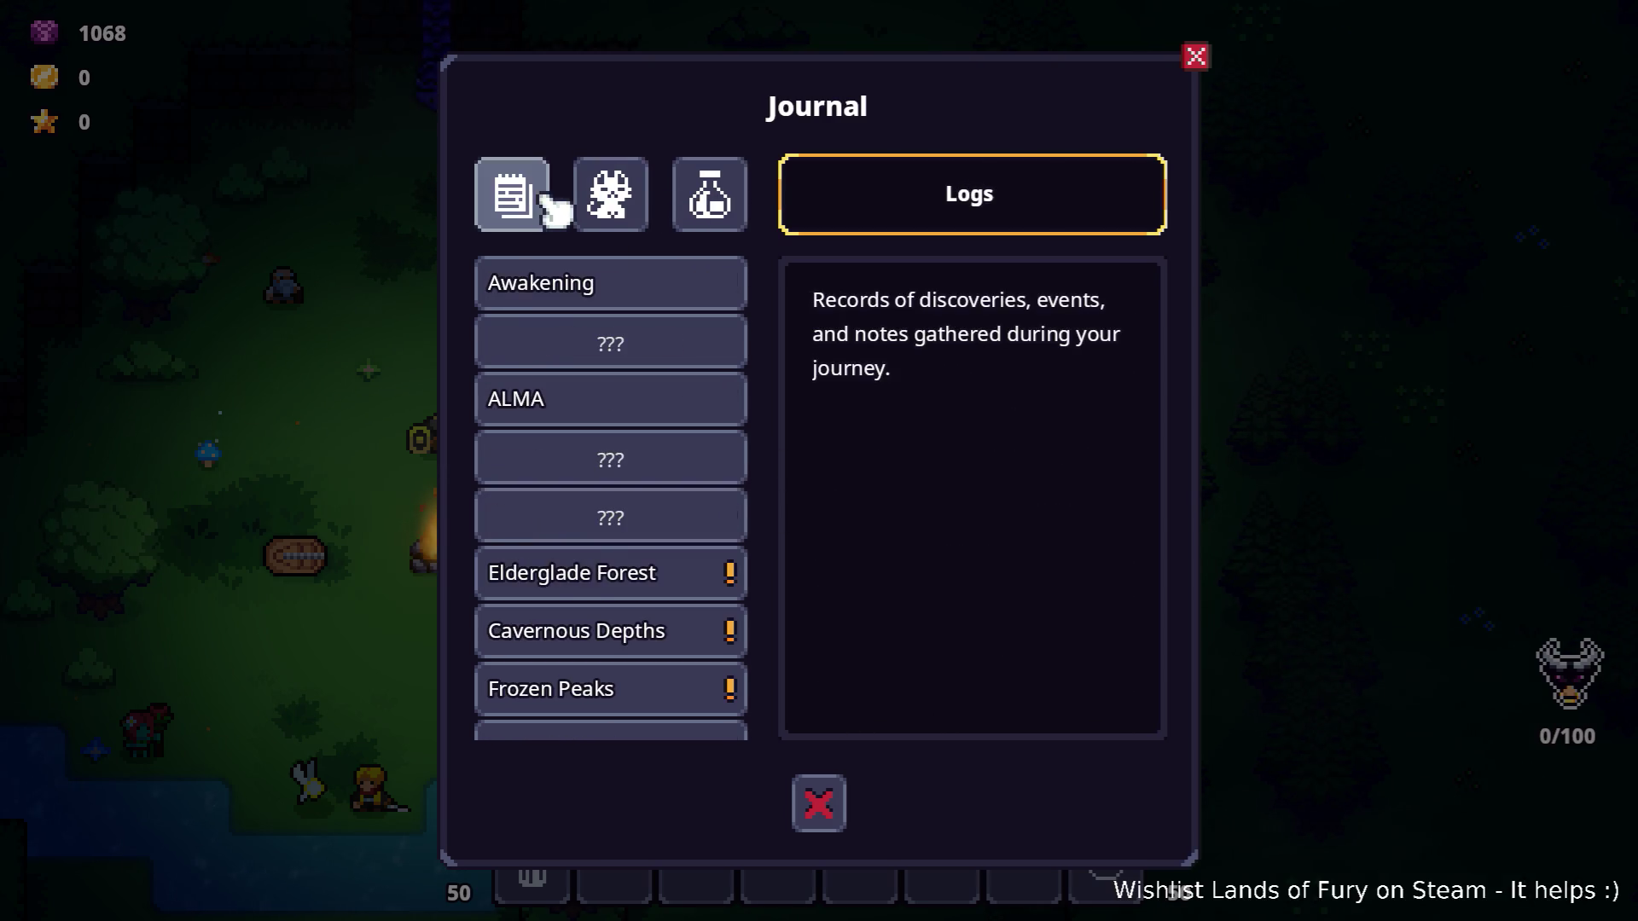
left_click(721, 205)
left_click(597, 209)
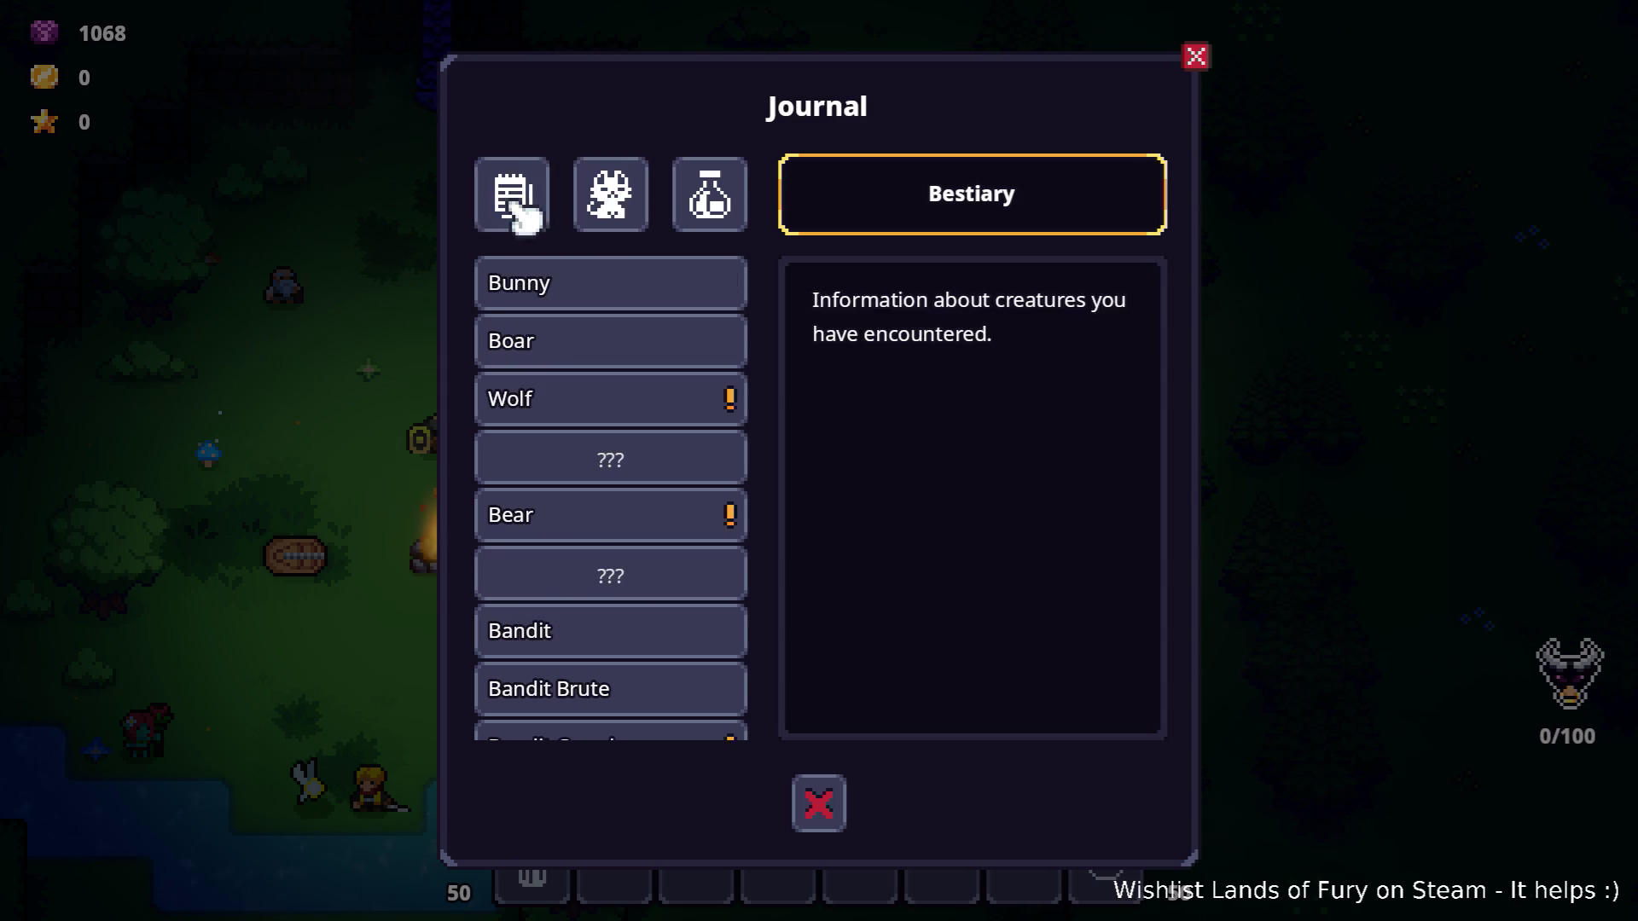
left_click(523, 209)
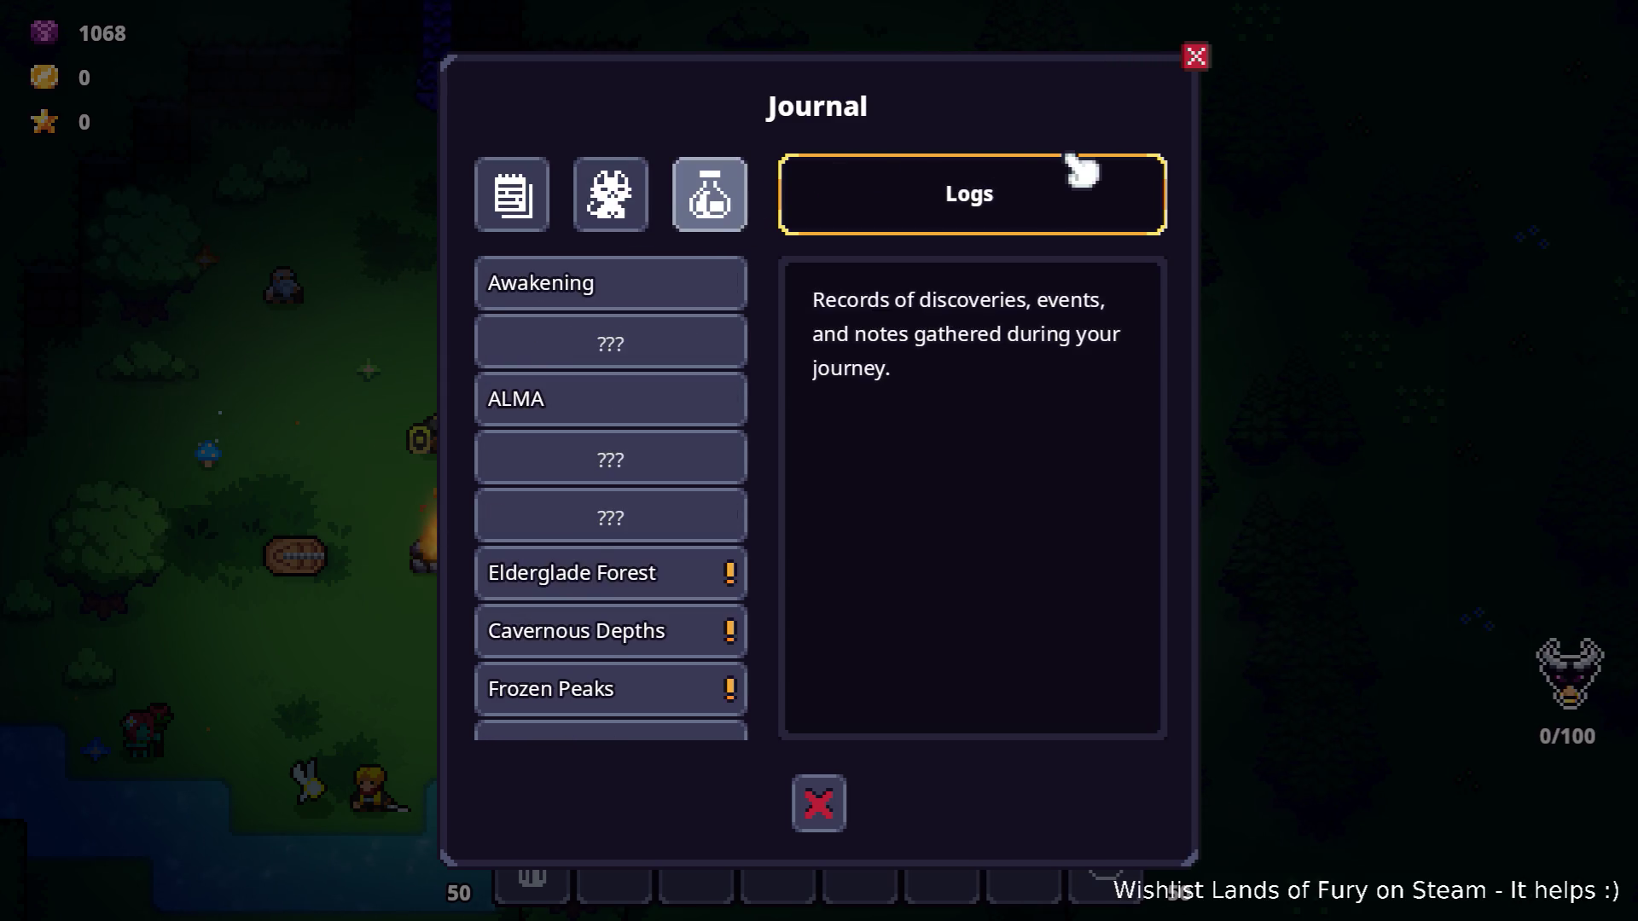
Use the arrow keys to reach the Bestiary and step through Bear, Boar and Bandit Crossbowman.
key("Down")
key("Up")
key("Right")
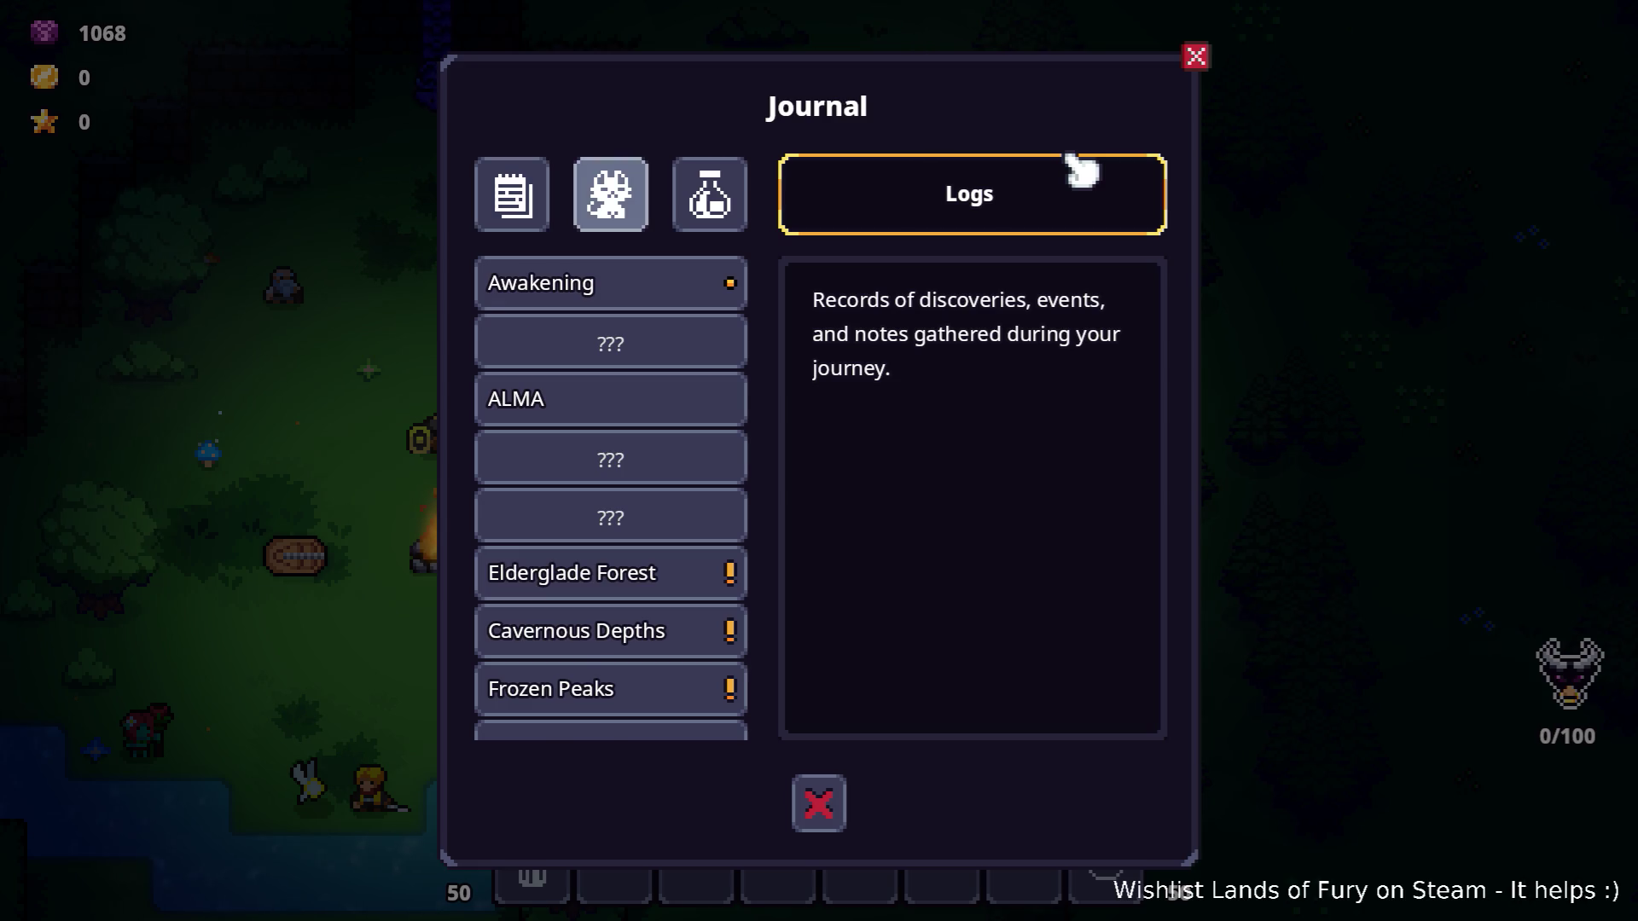
key("Right")
key("Left")
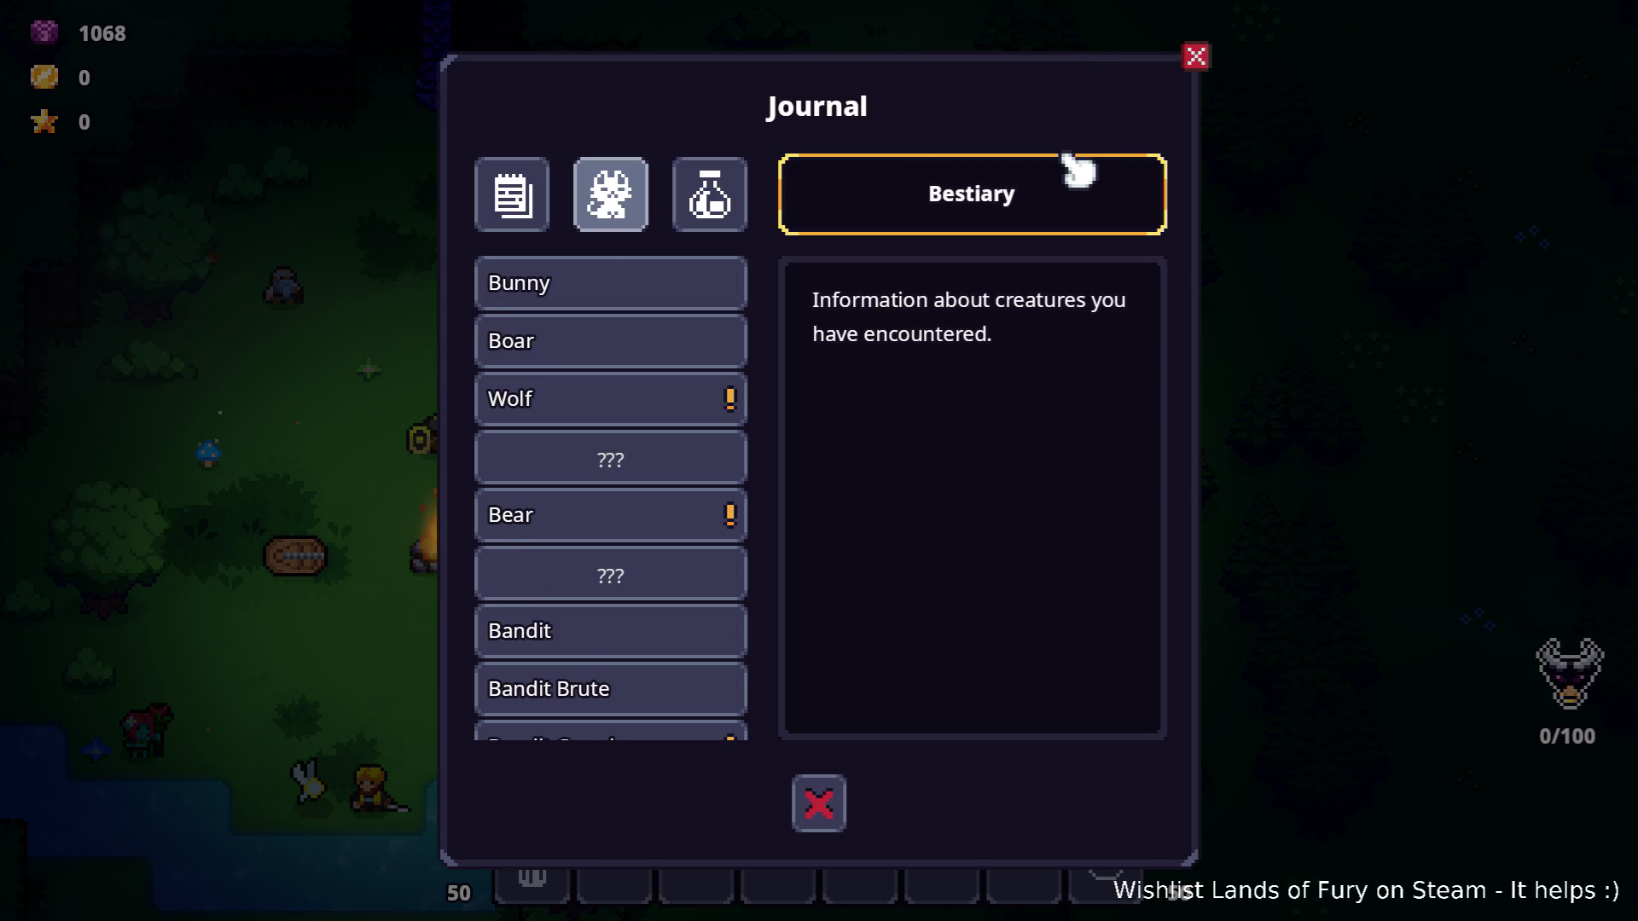
key("Down")
key("Down")
key("Down")
key("Down")
key("Down")
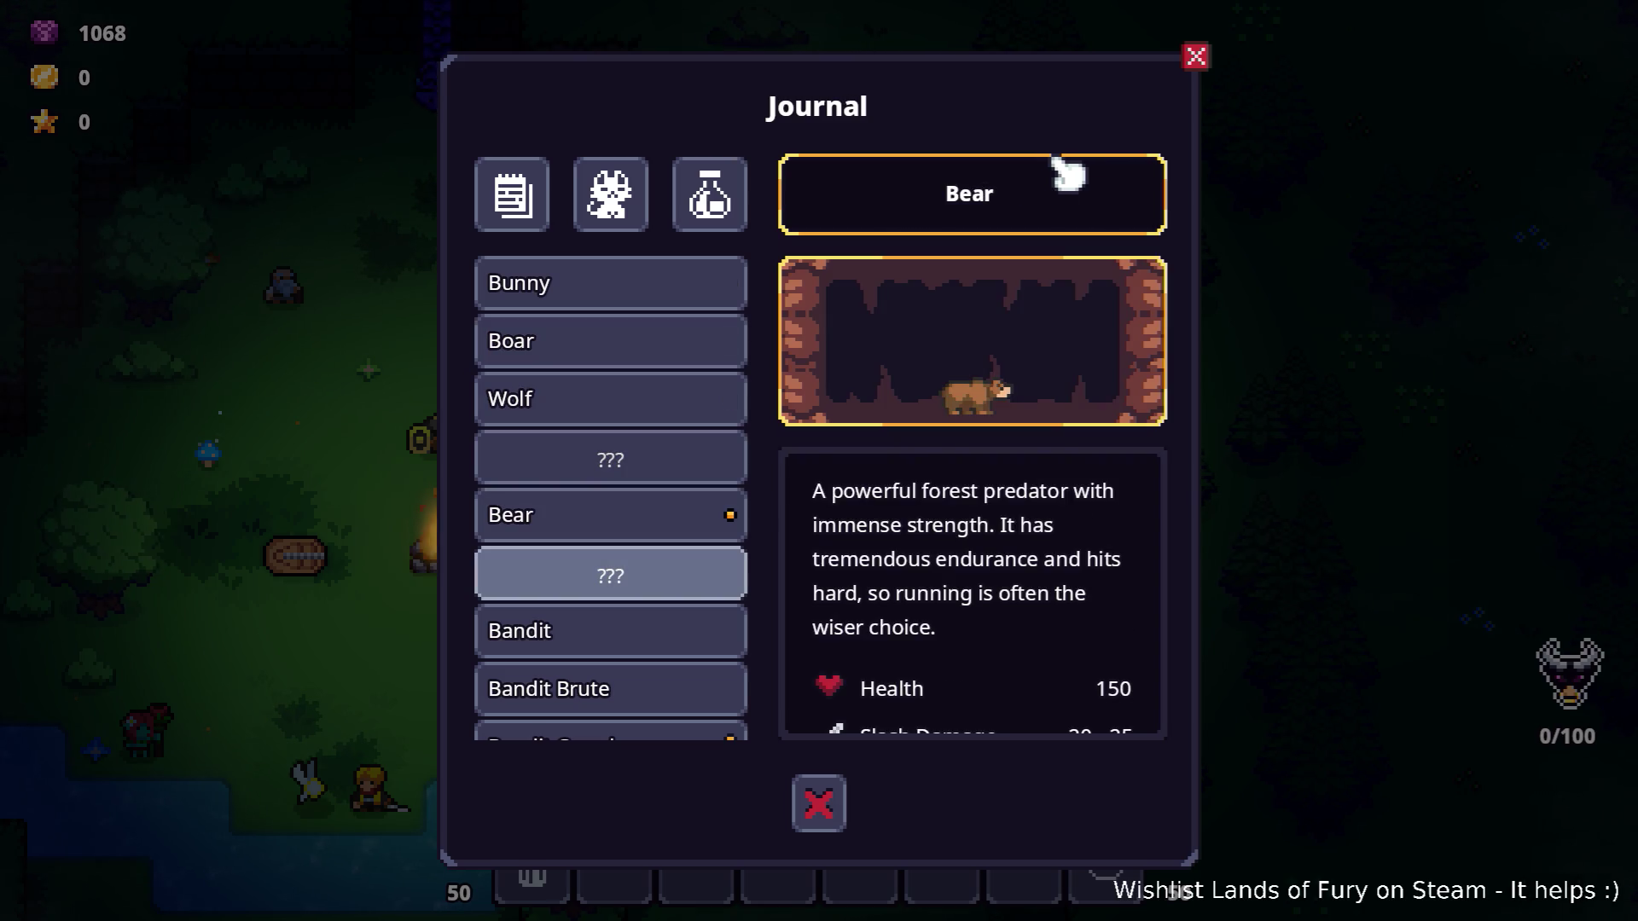
key("Up")
key("Down")
key("Down")
key("Down")
key("Down")
key("Down")
key("Down")
key("Down")
key("Down")
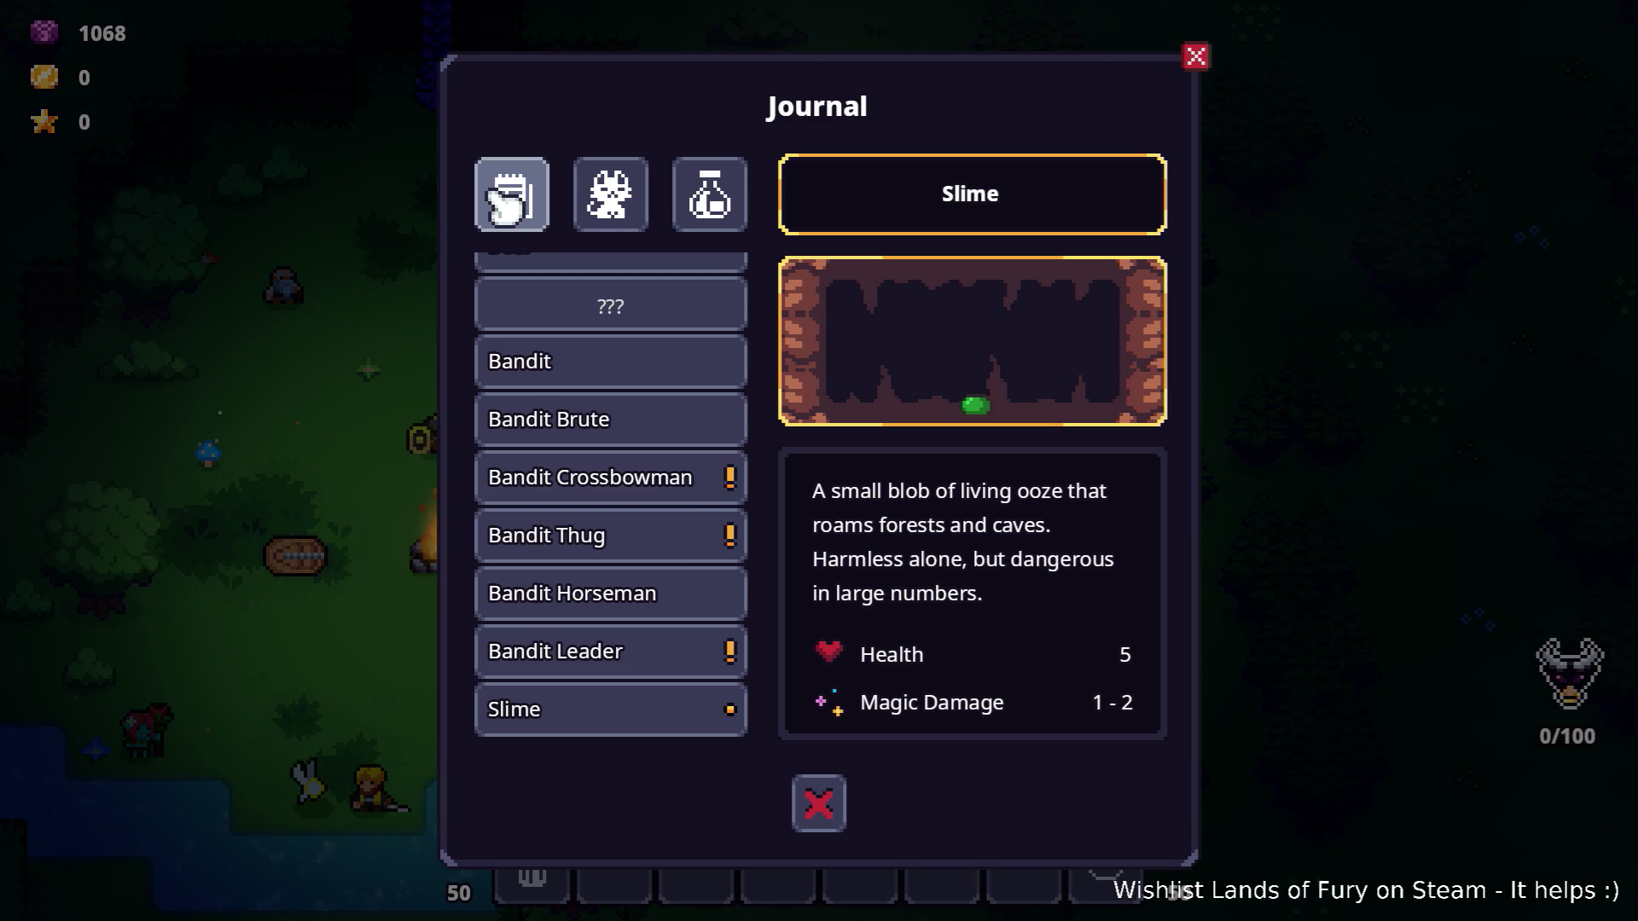
Switch between the Journal's Recipes, Bestiary and Logs tabs, finishing on Recipes.
left_click(713, 209)
left_click(597, 214)
left_click(526, 212)
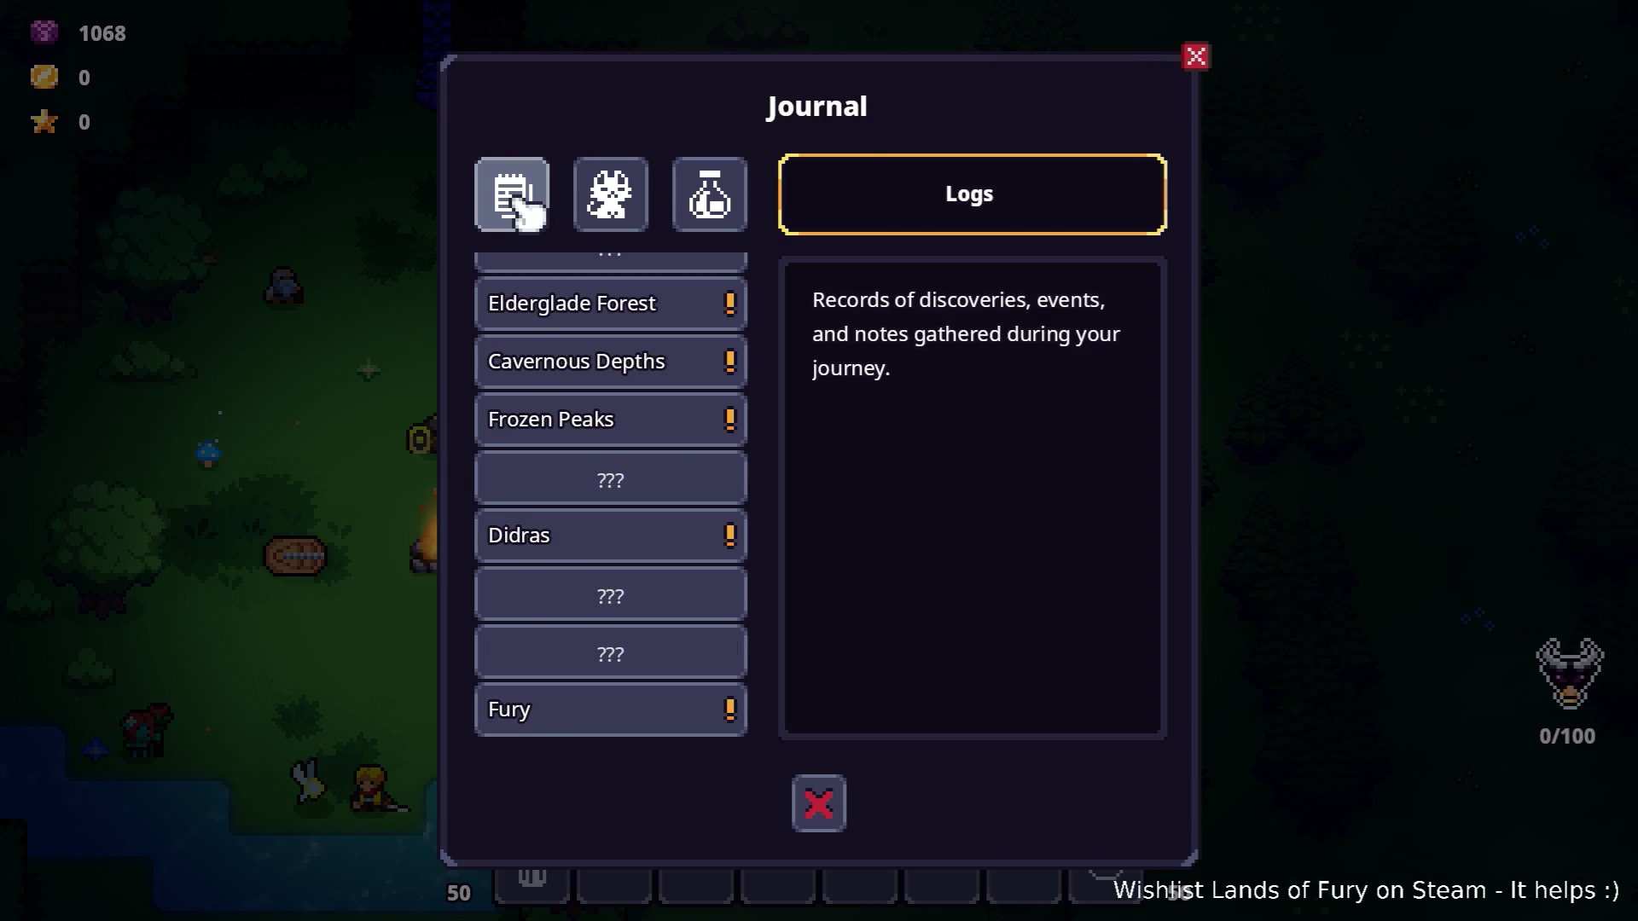
left_click(615, 205)
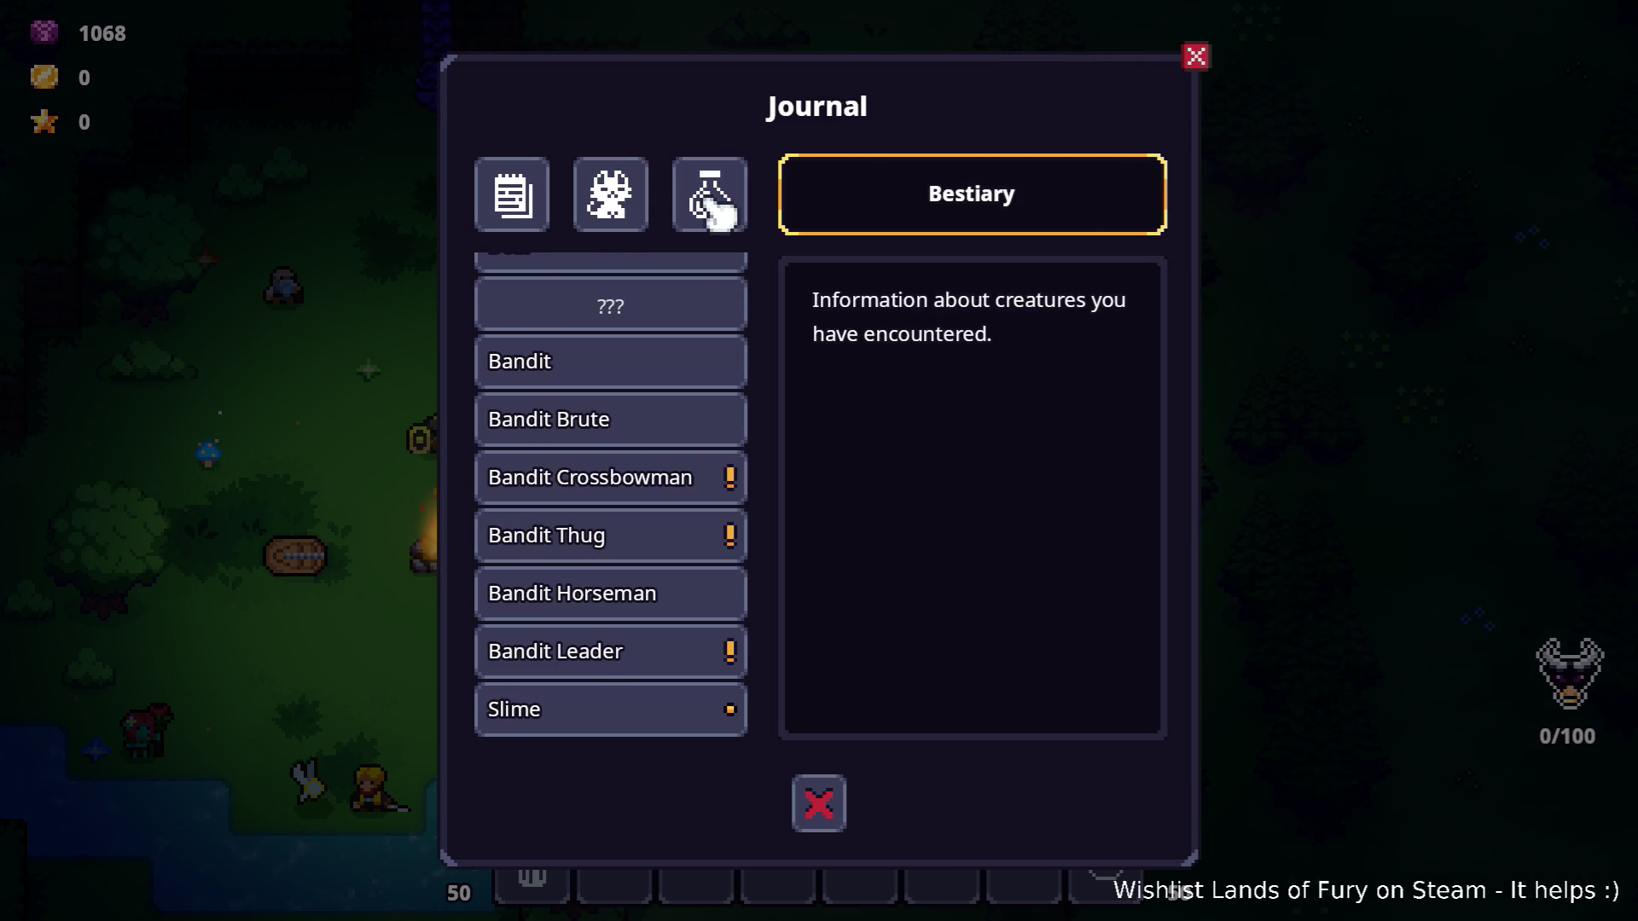
left_click(711, 209)
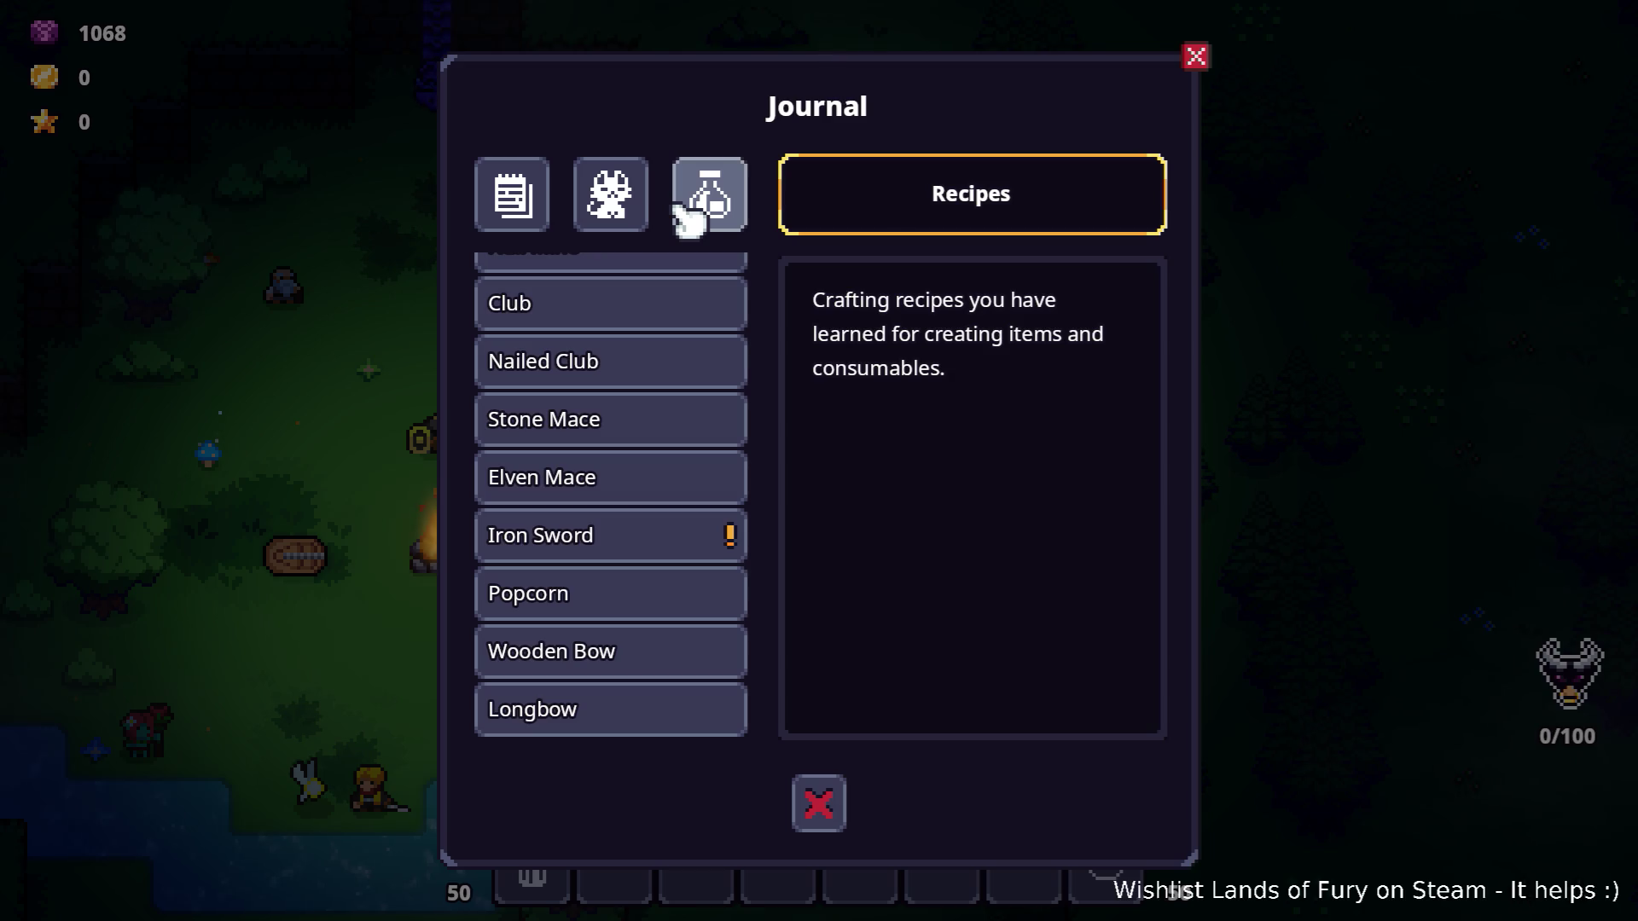
left_click(687, 217)
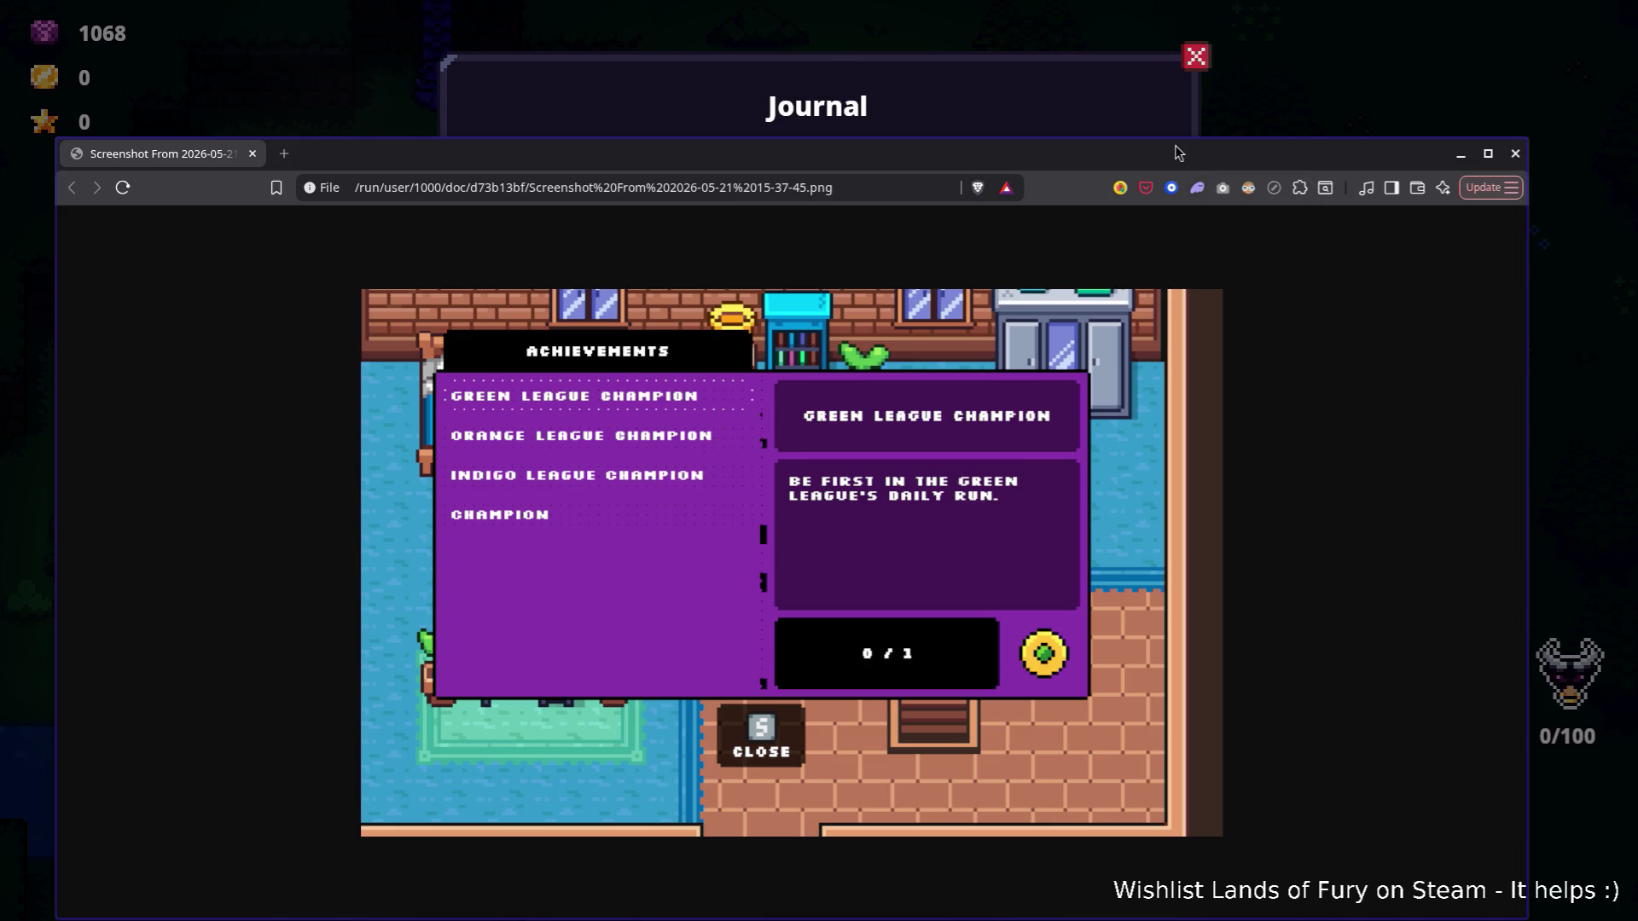
Hide the screenshot viewer with Super+H to reveal the Journal's Recipes page.
key("super+h")
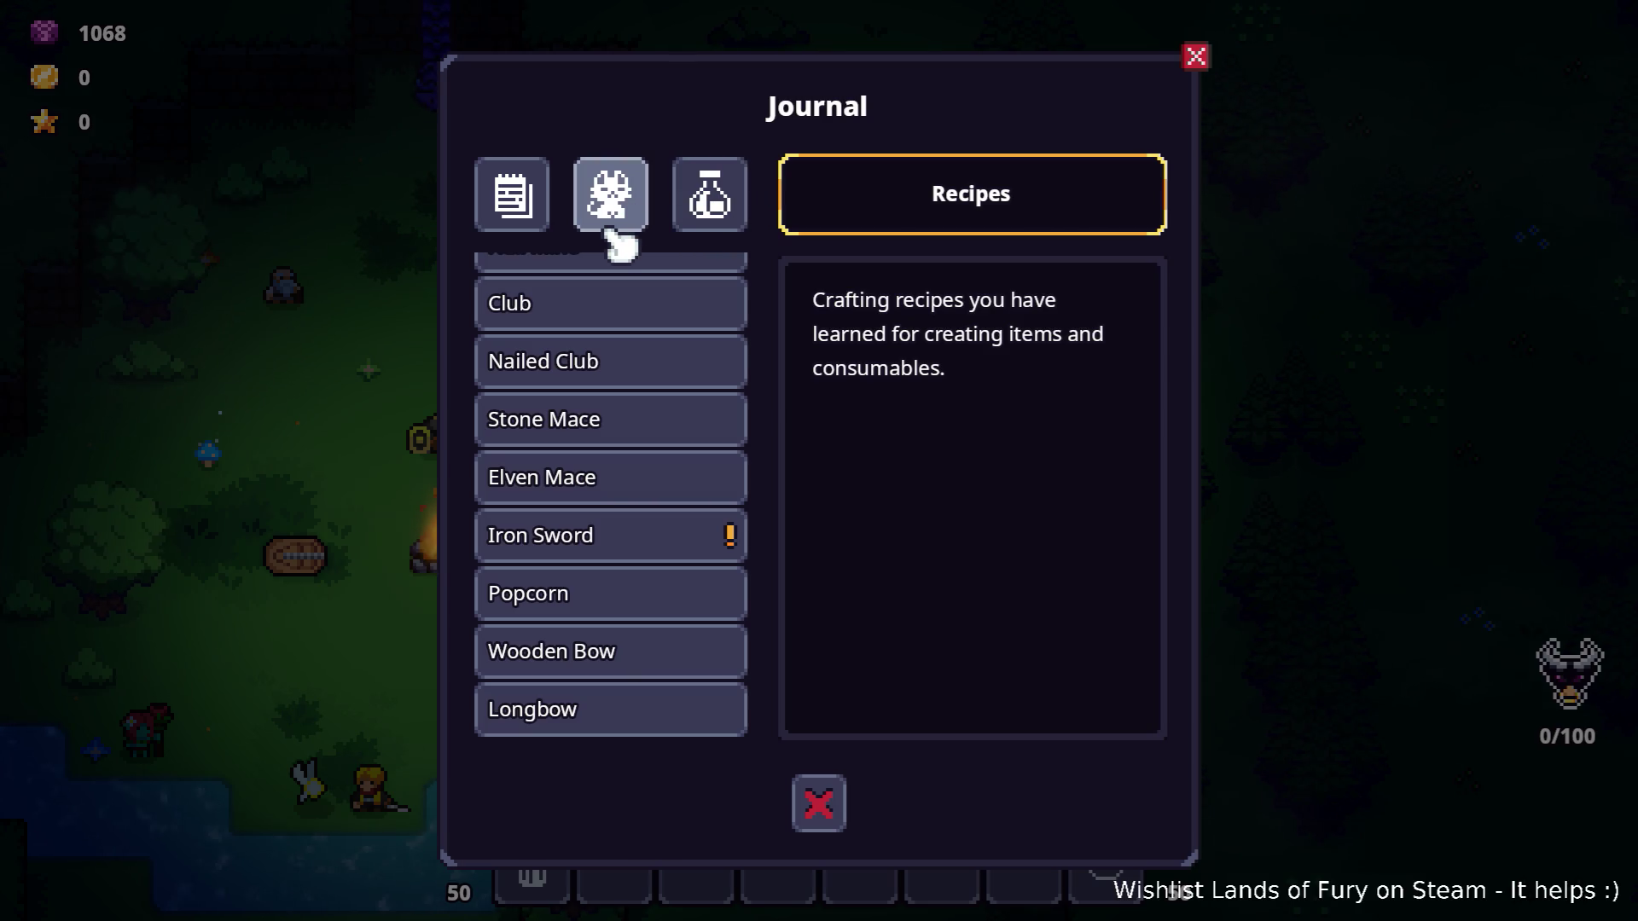
Scroll through the Recipes list, then close the Journal with its red X.
scroll(632, 307, "down", 1)
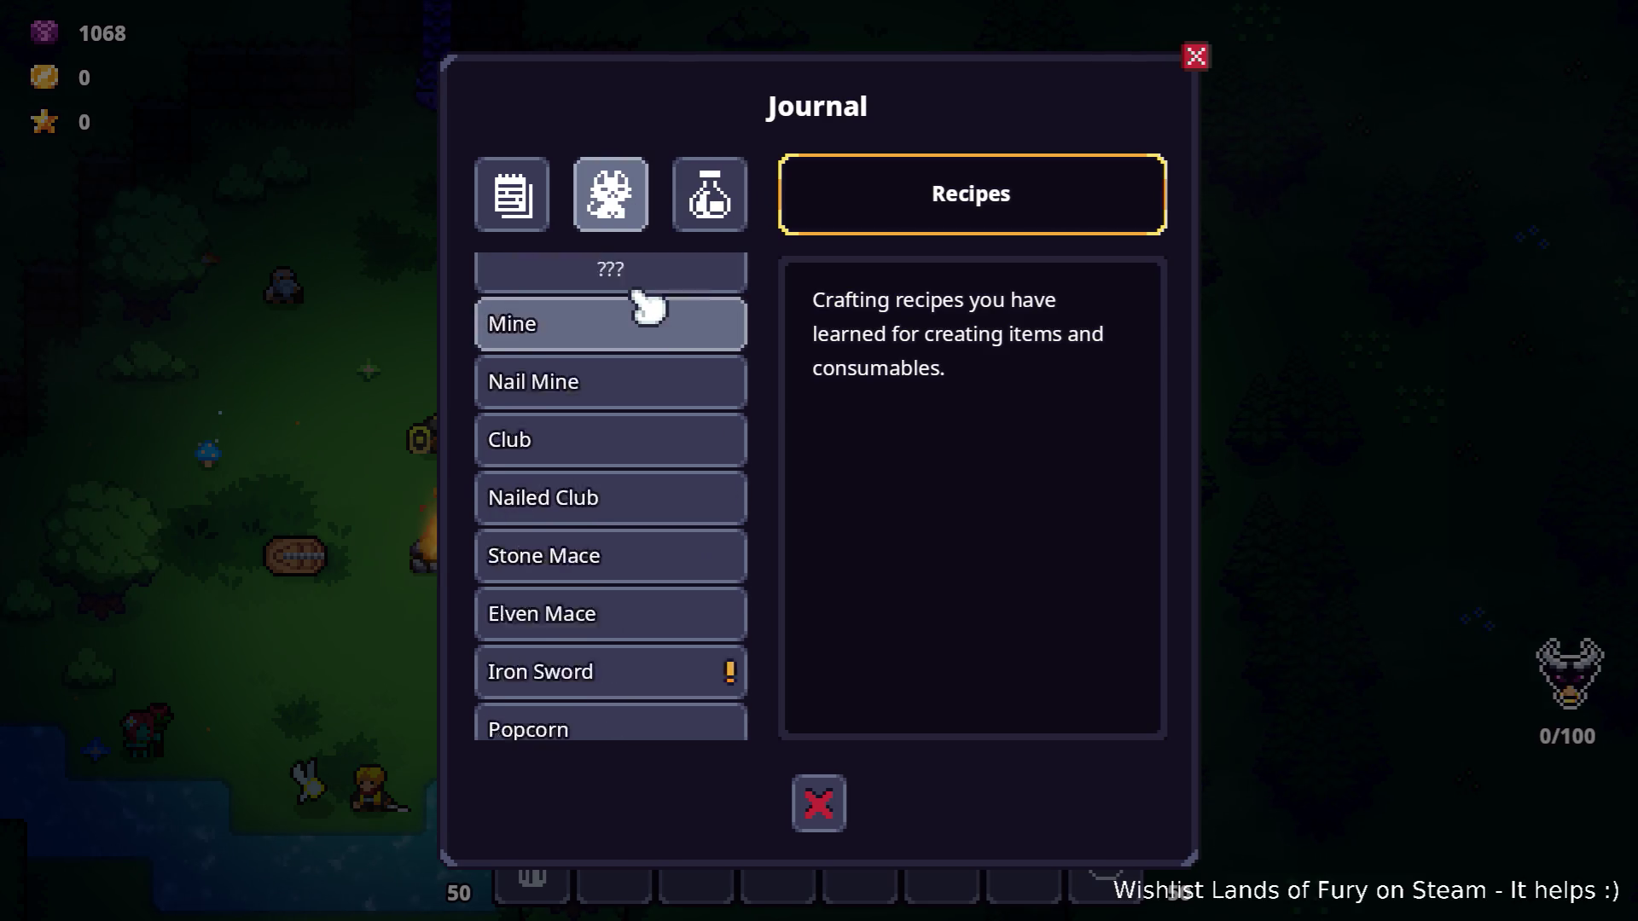
scroll(638, 305, "up", 5)
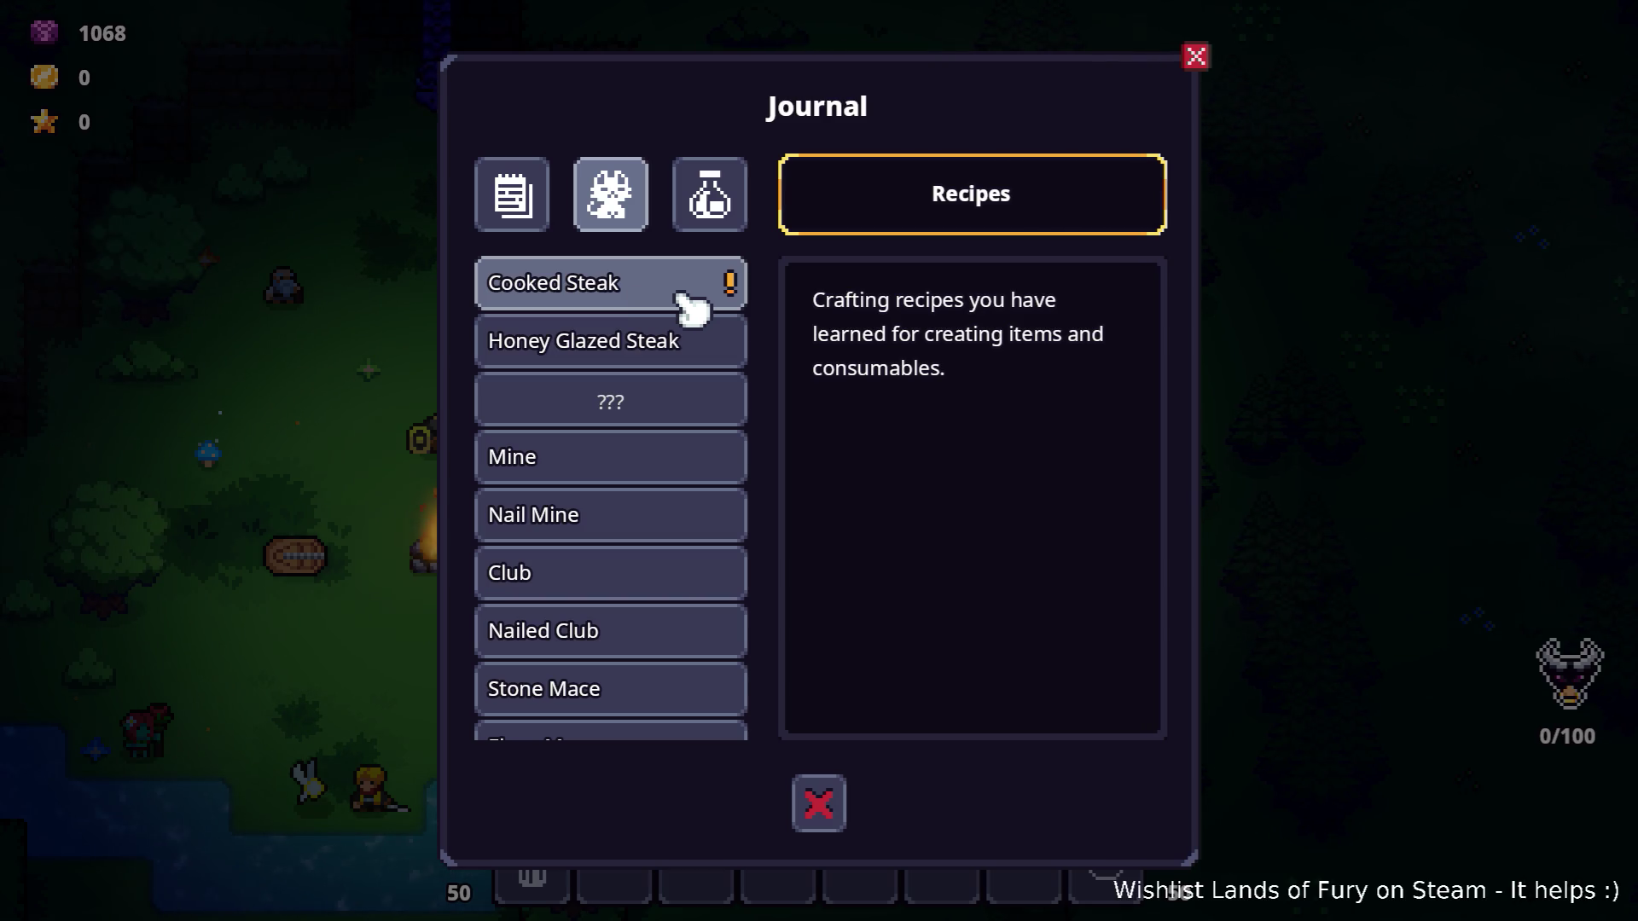
scroll(691, 309, "down", 5)
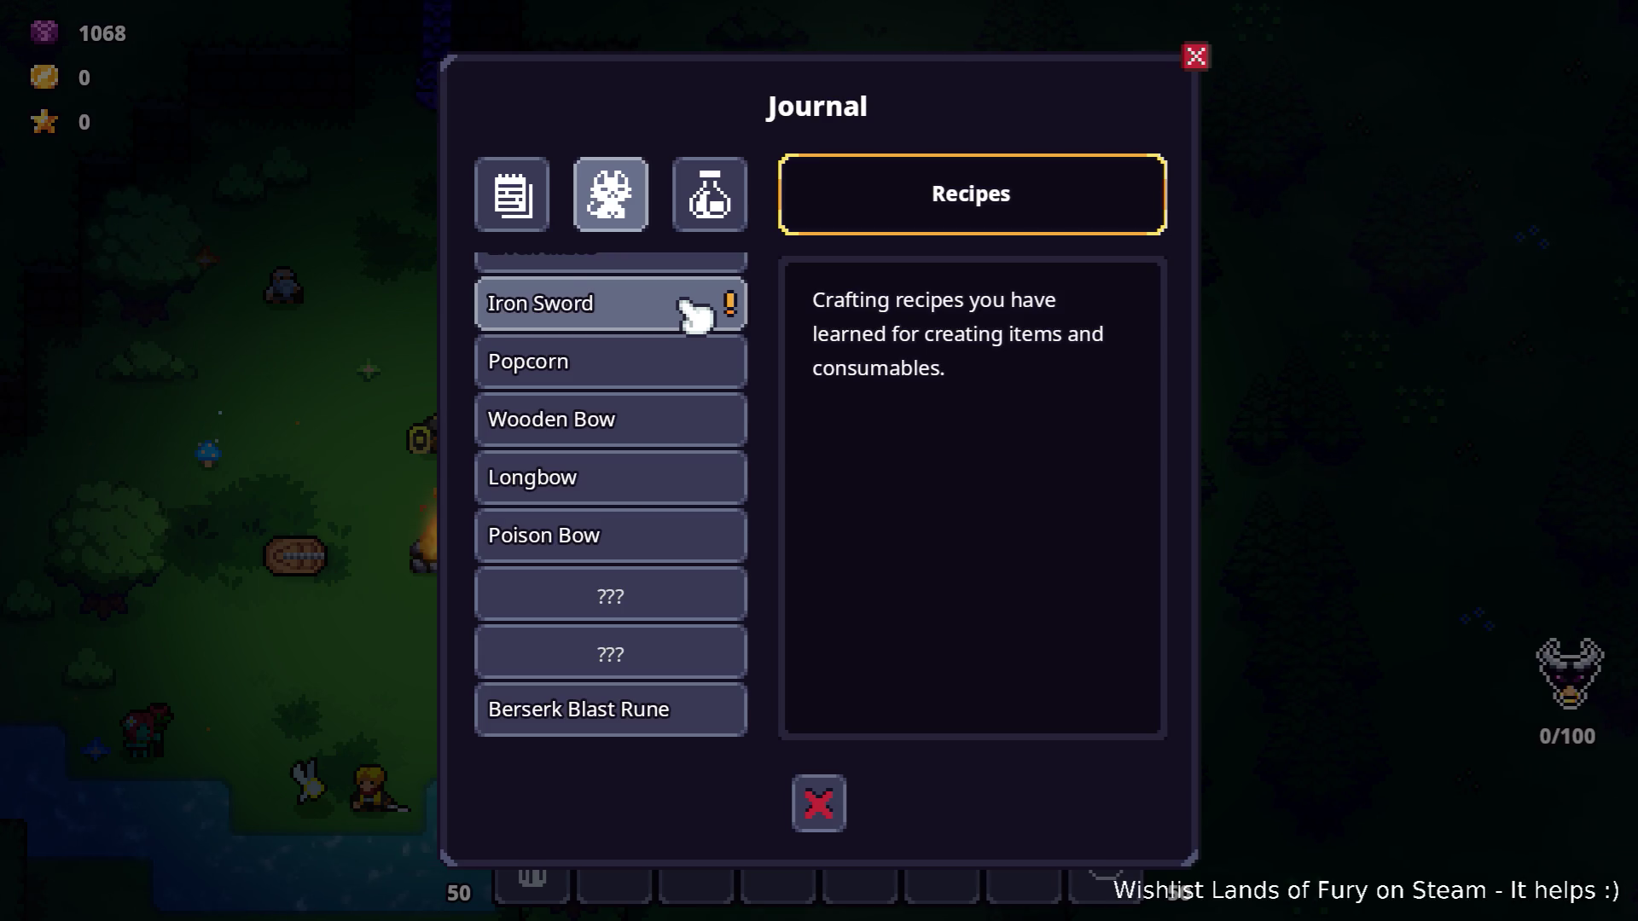
left_click(1198, 54)
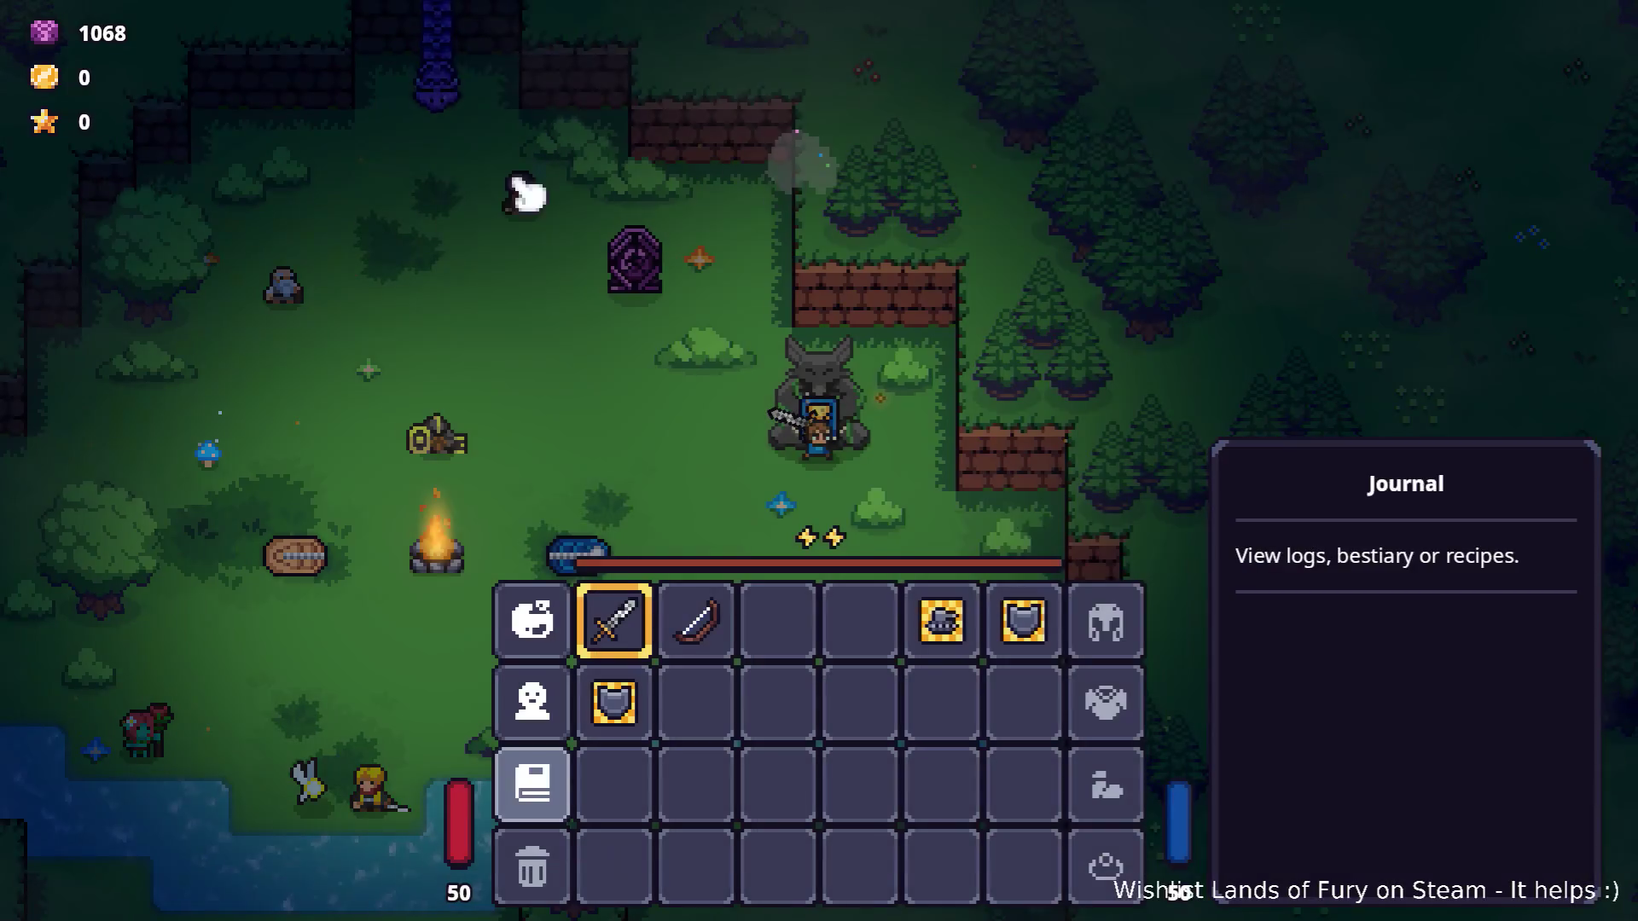